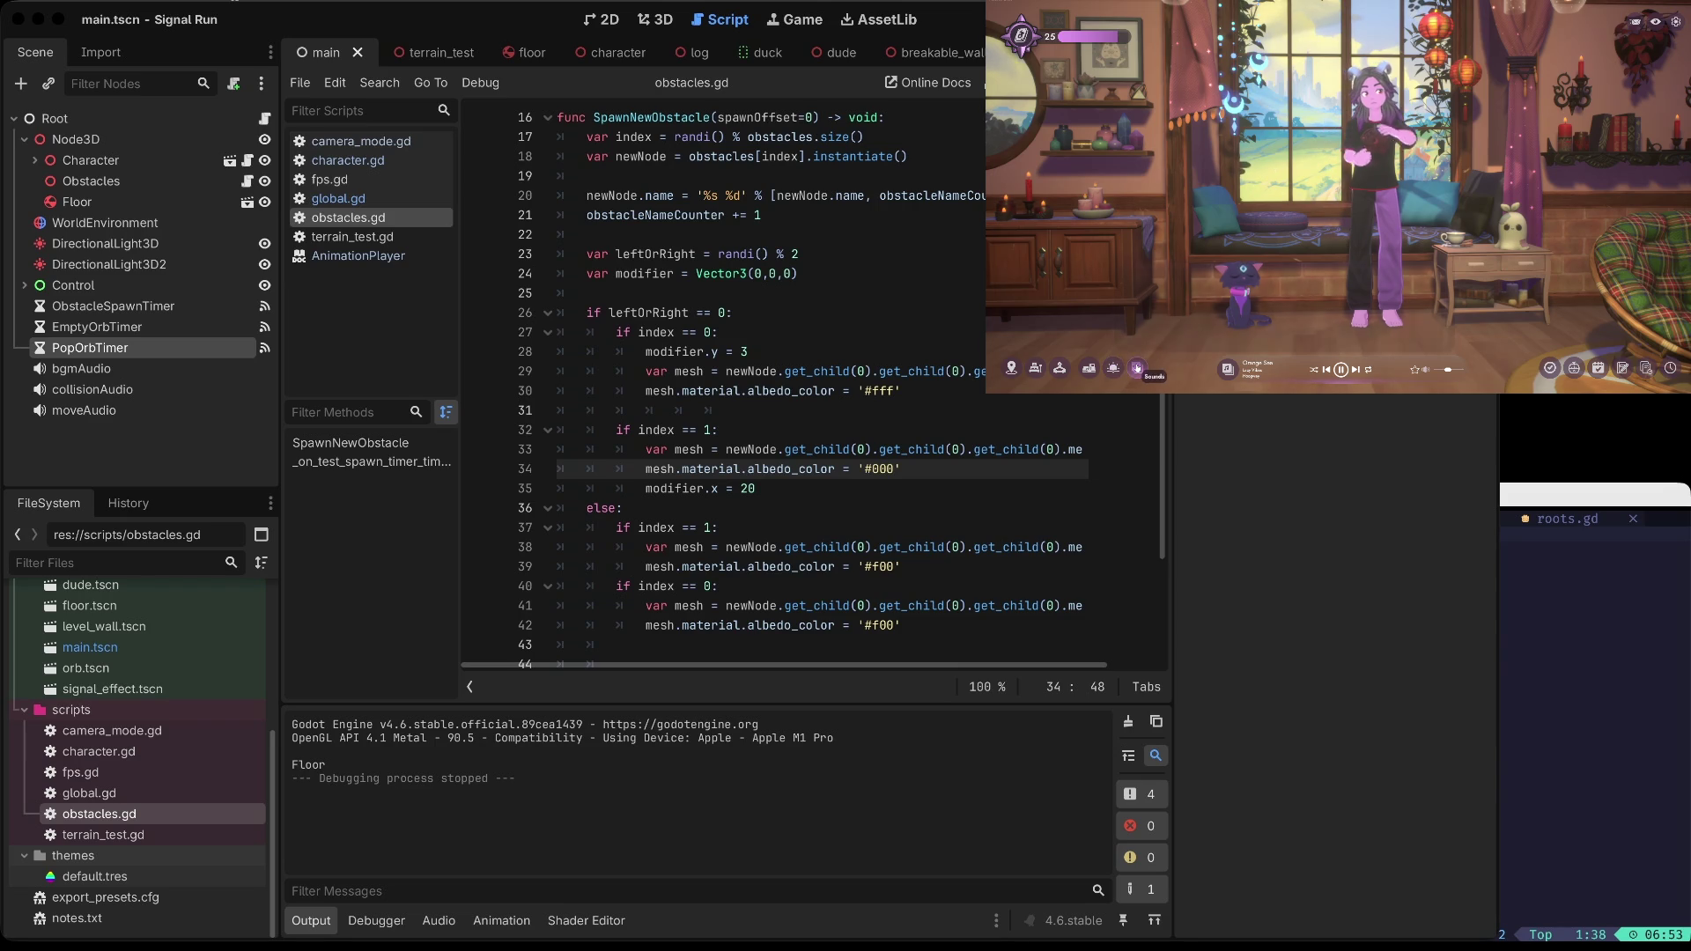
Step: Turn on the Smooth Rain ambience and raise its volume slightly
click(1137, 368)
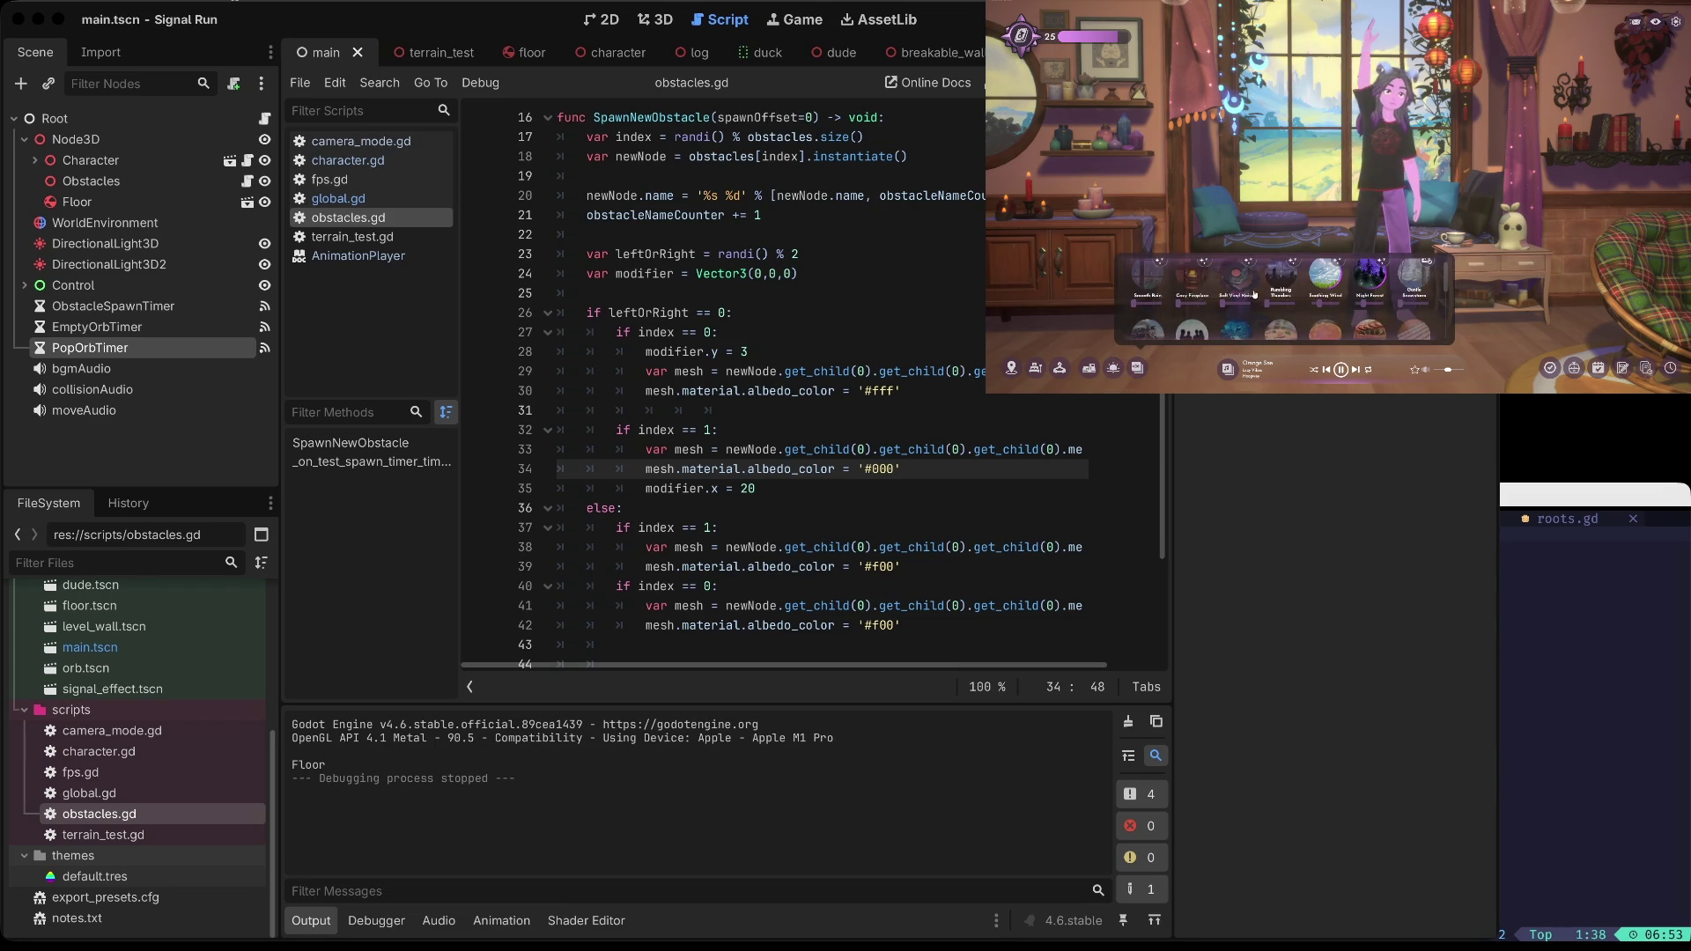
click(1144, 312)
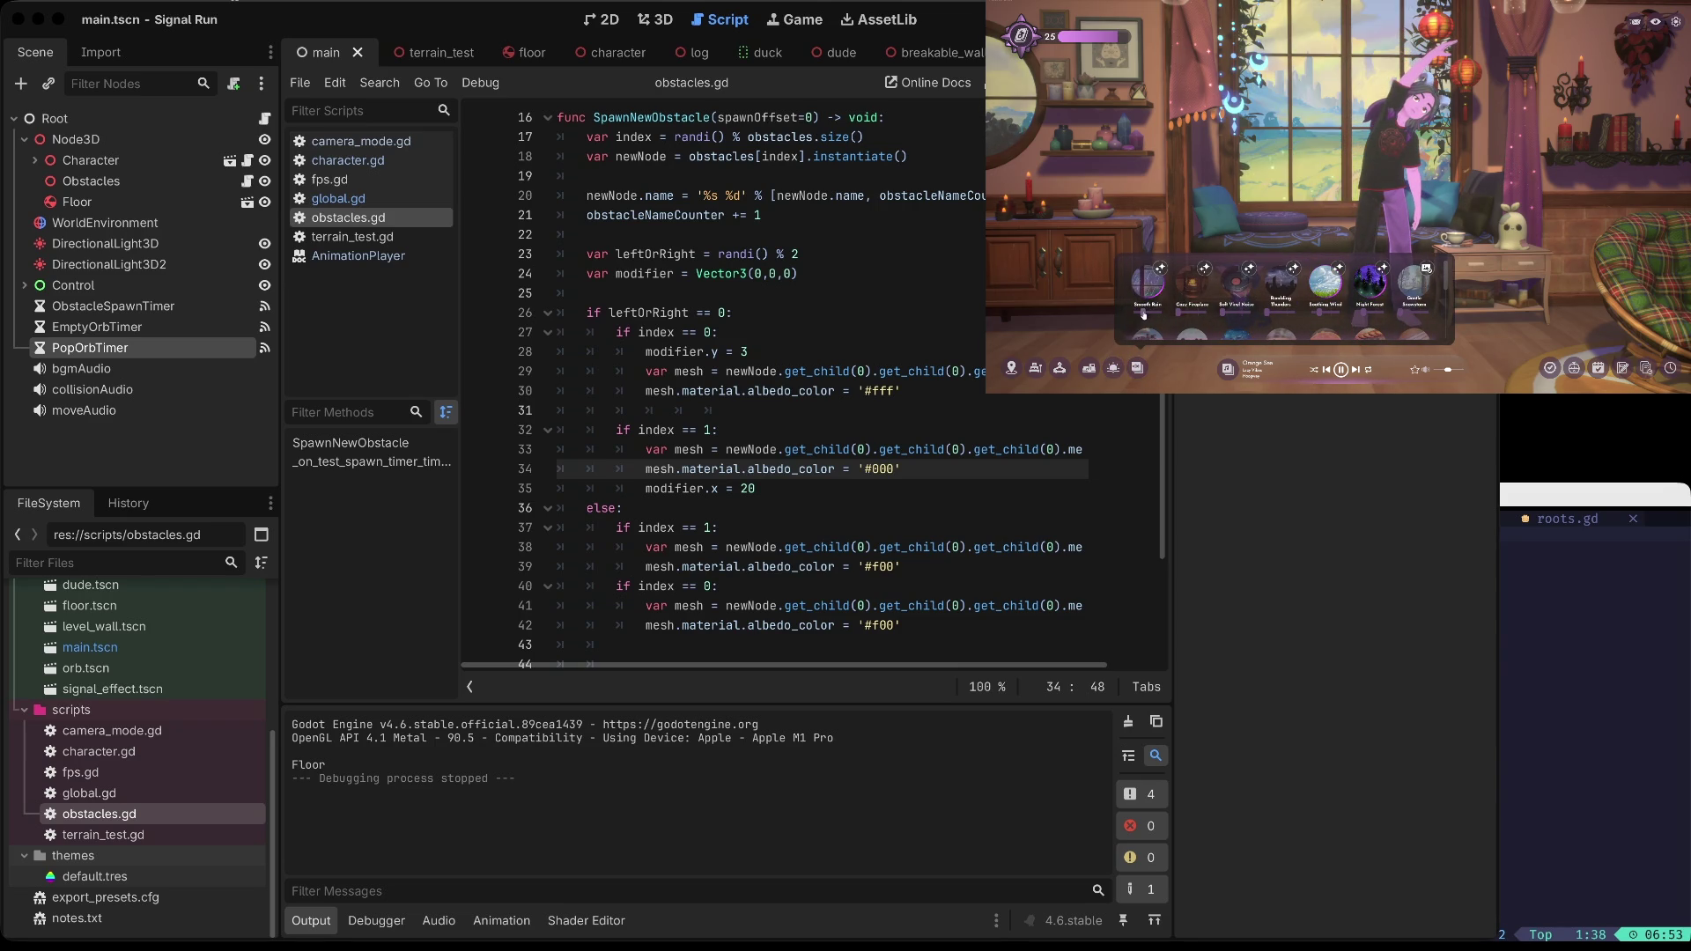
drag(1145, 311, 1150, 312)
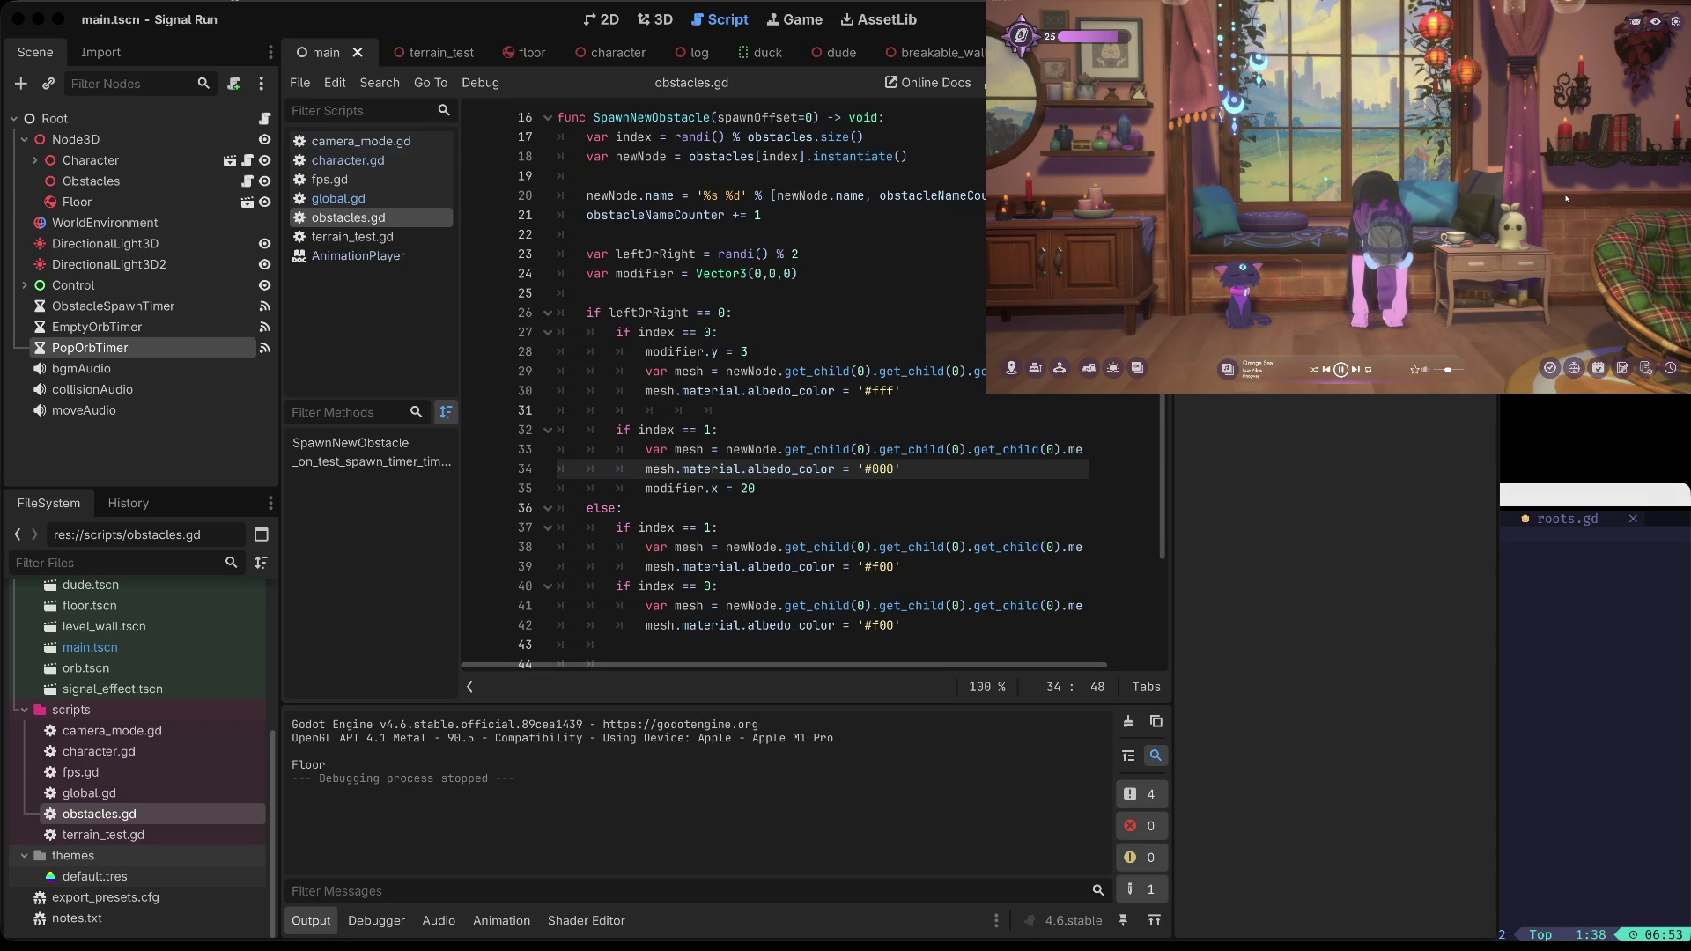
Step: Browse the ambient sounds, then move the character to the Baywindow scene
click(1136, 368)
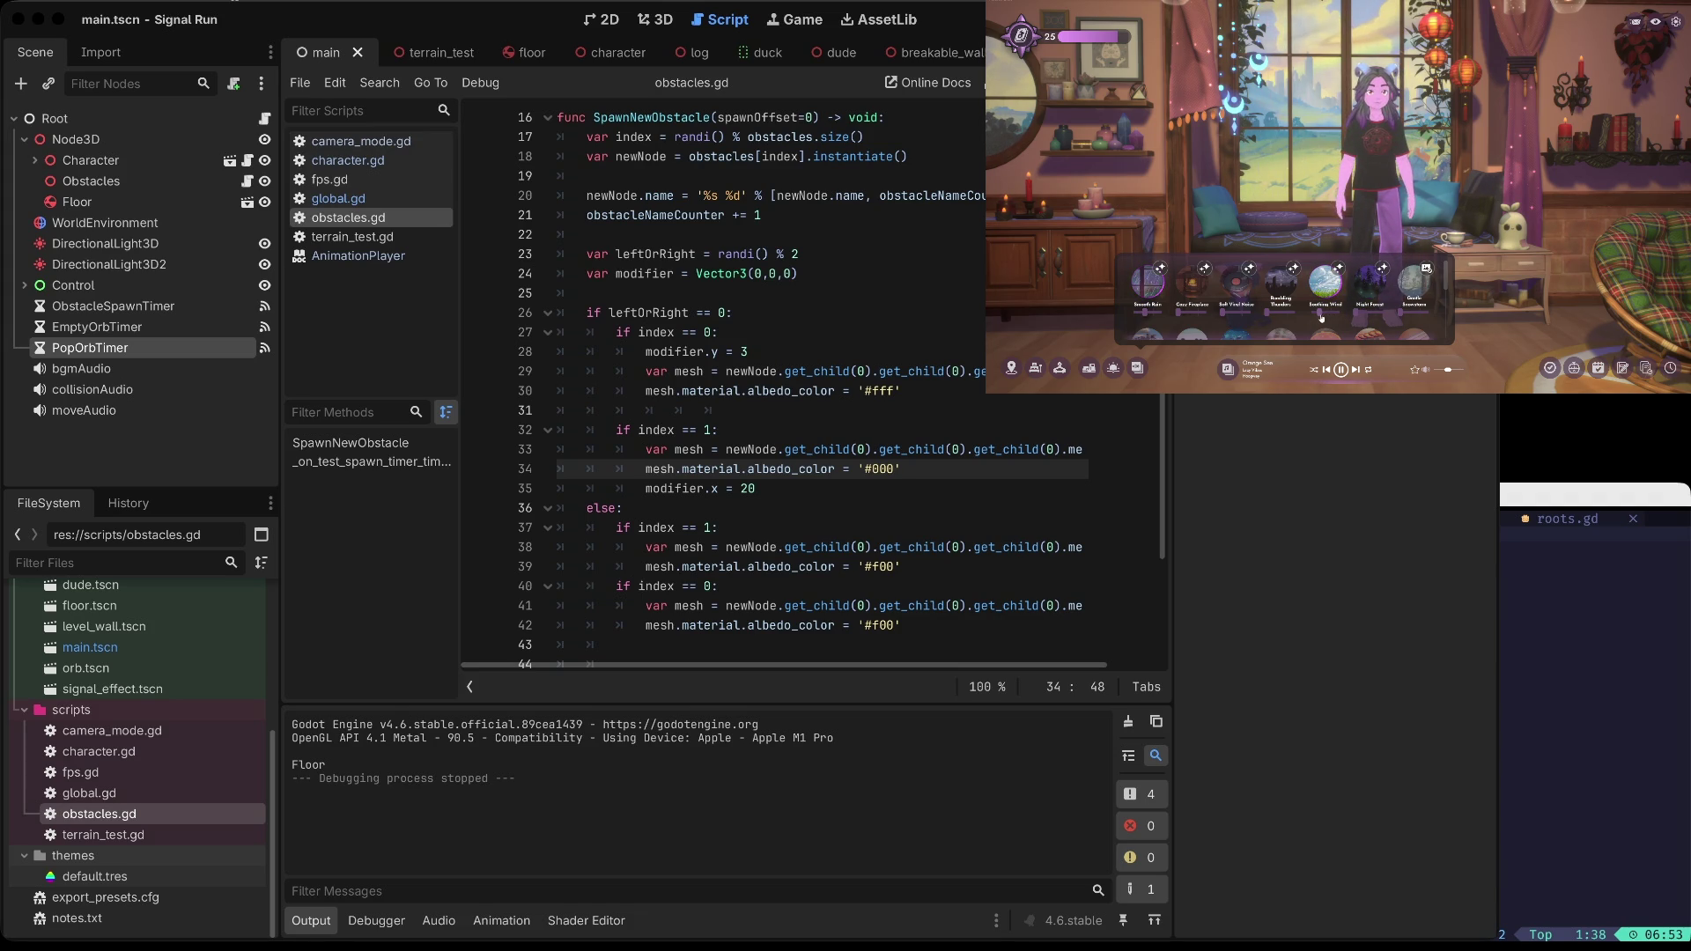
scroll(1340, 316, down, 2)
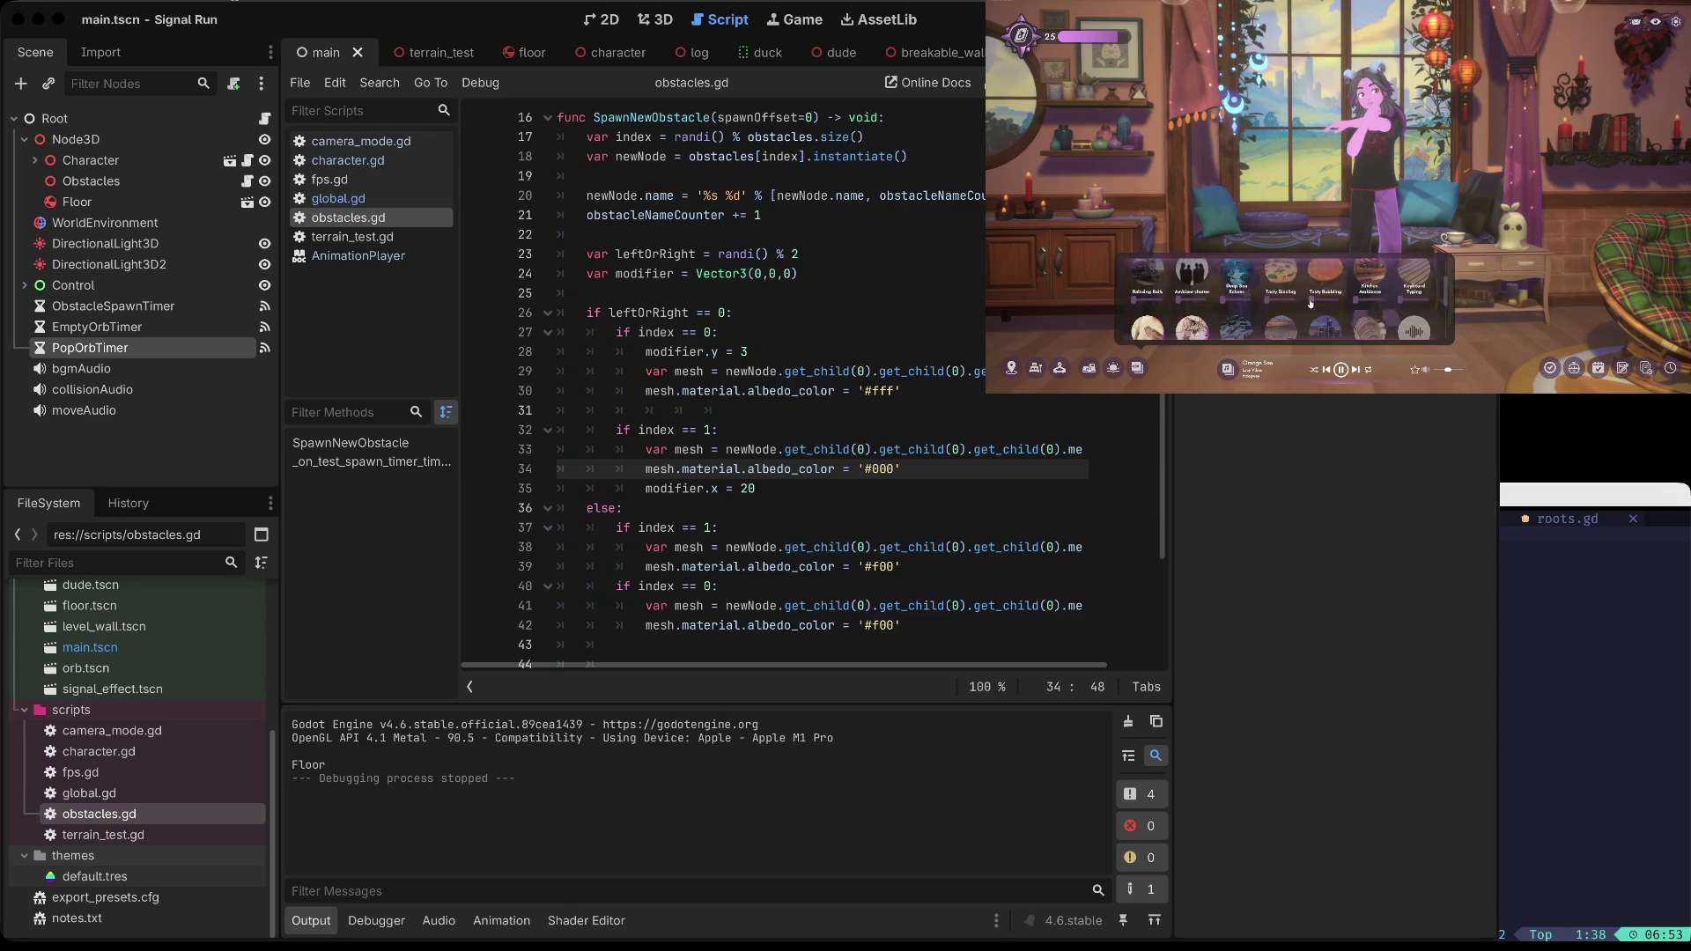
scroll(1325, 312, down, 1)
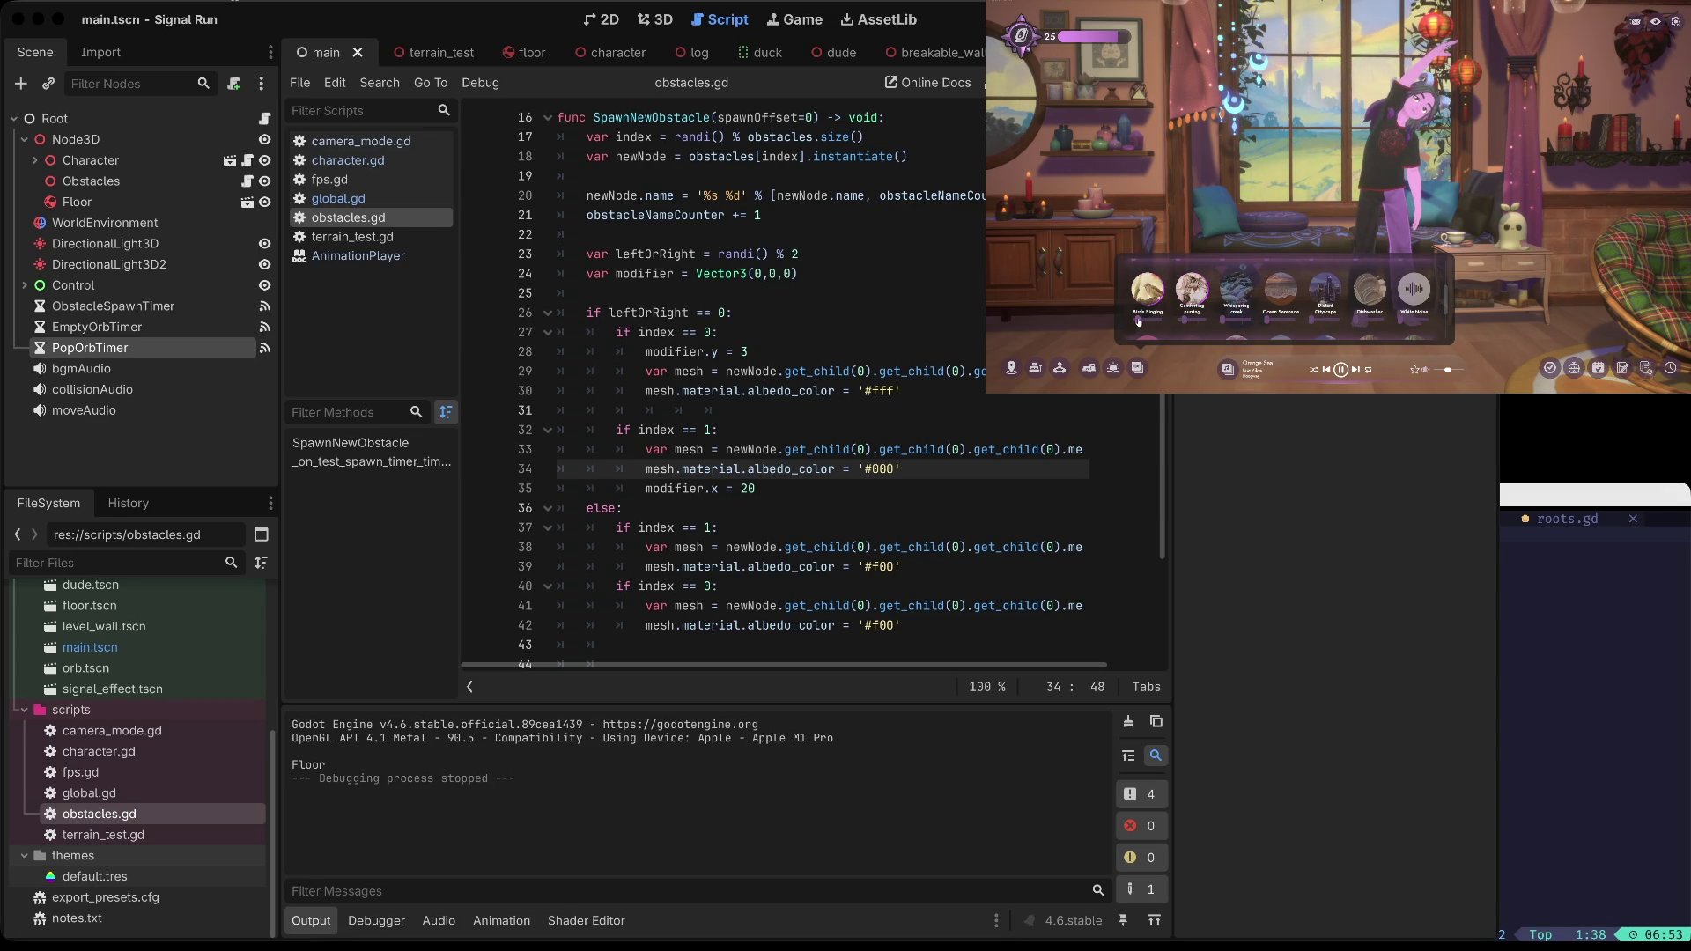
scroll(1413, 304, down, 1)
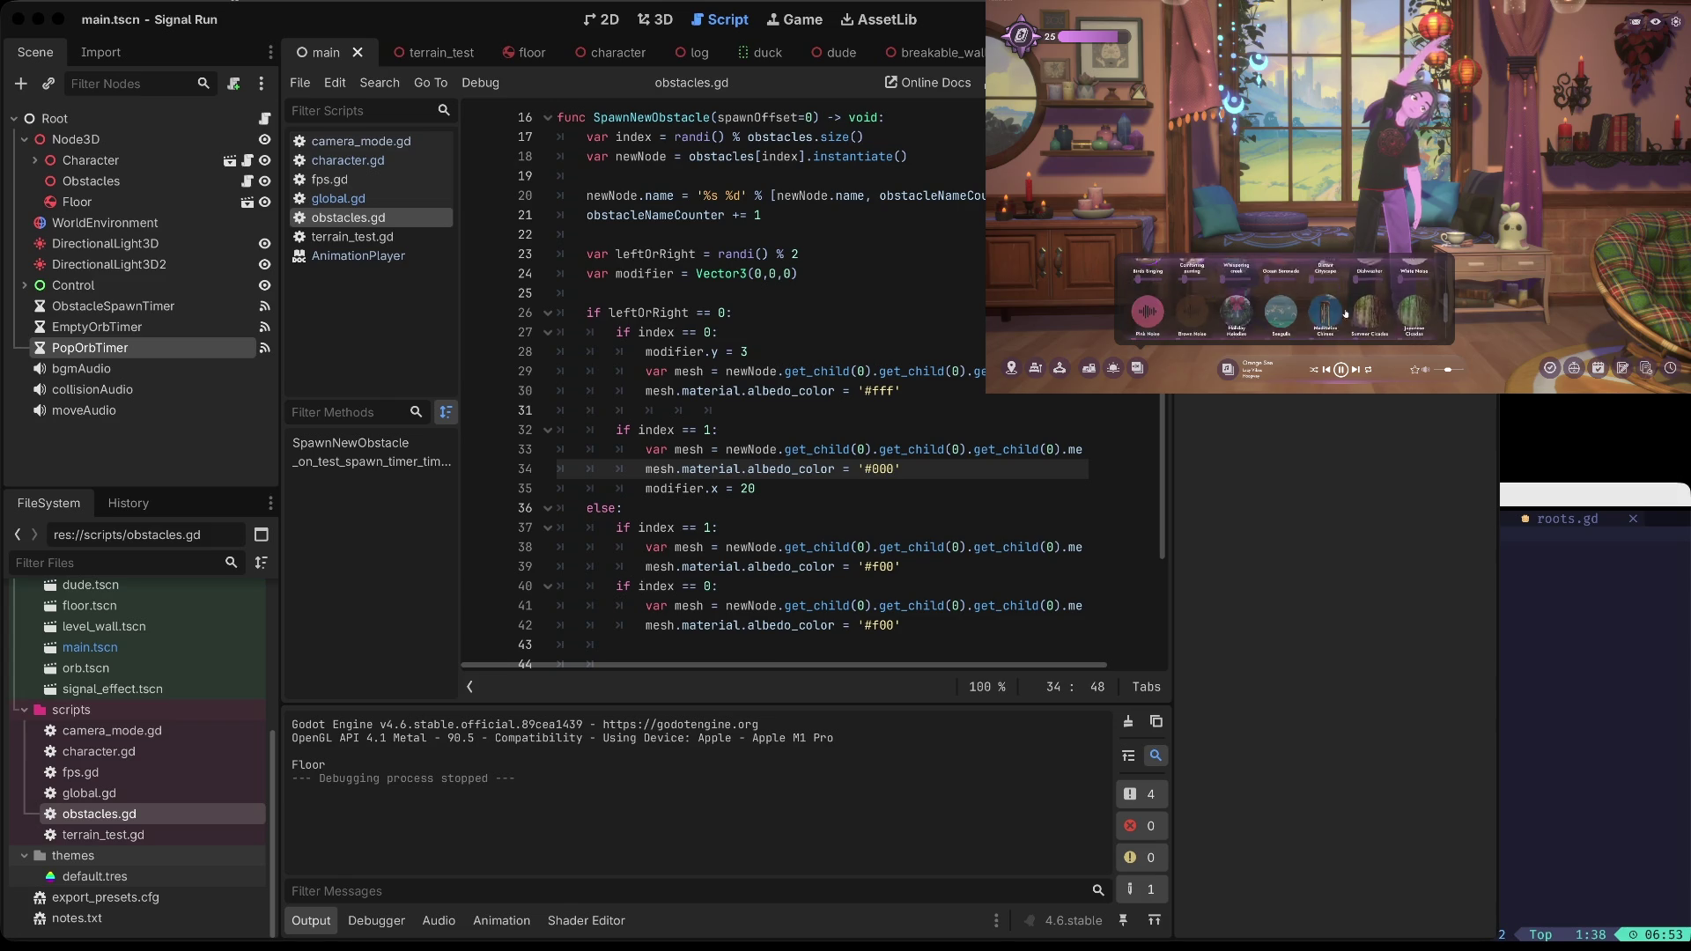
scroll(1413, 301, down, 1)
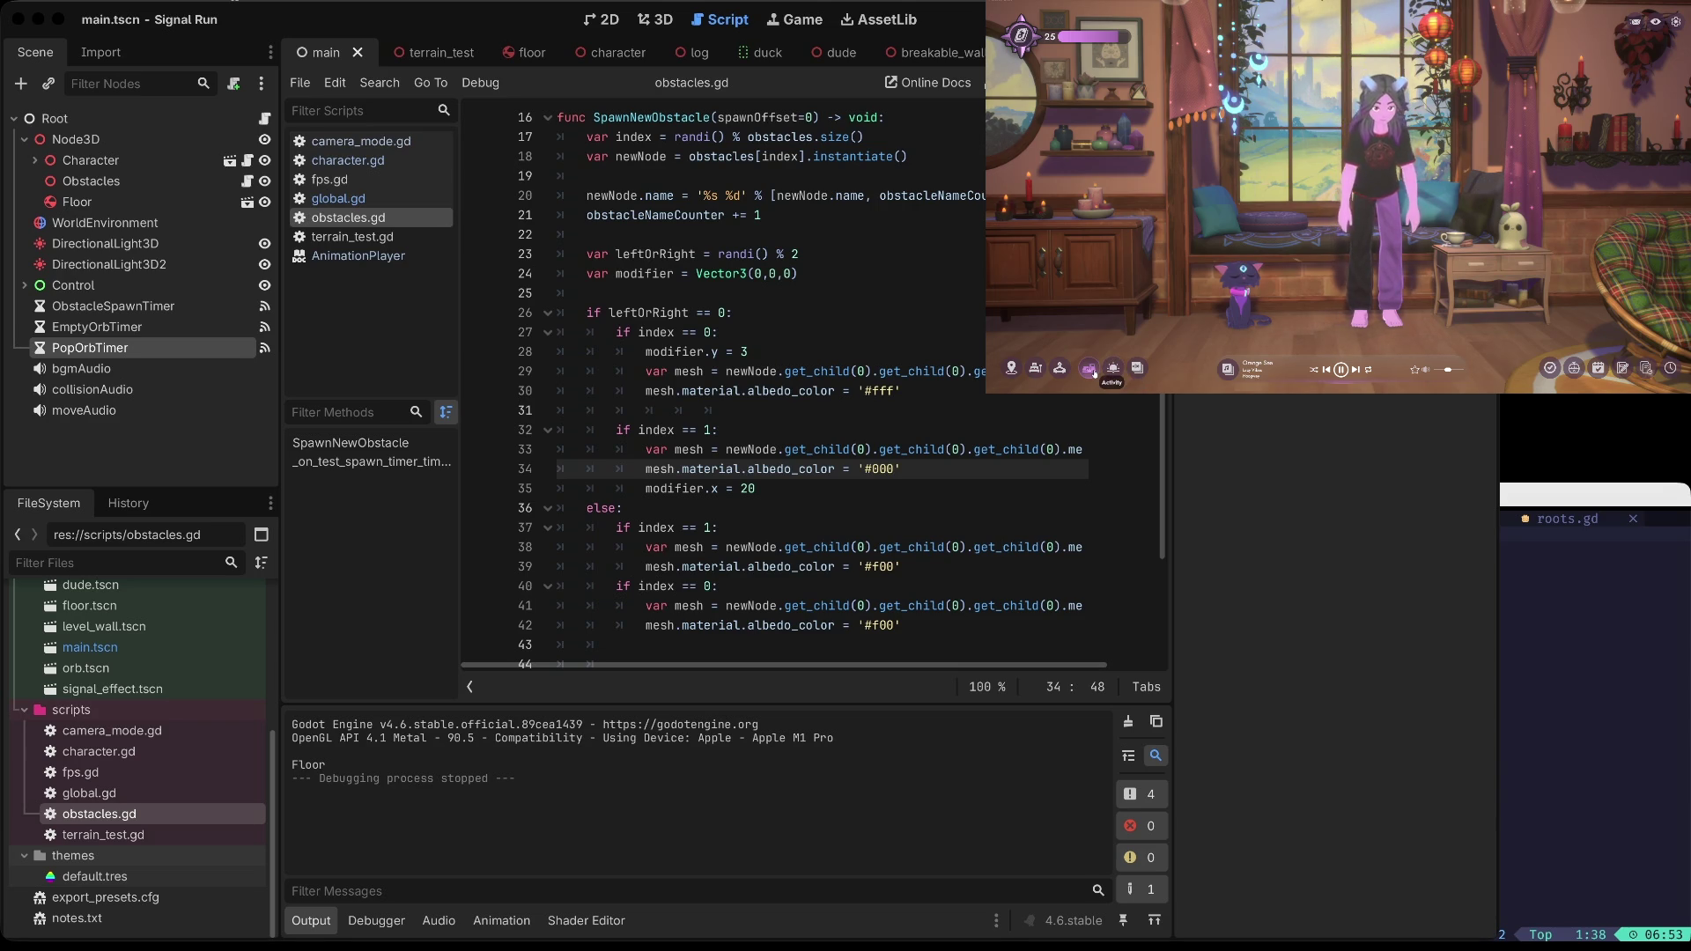
mouse_move(1137, 368)
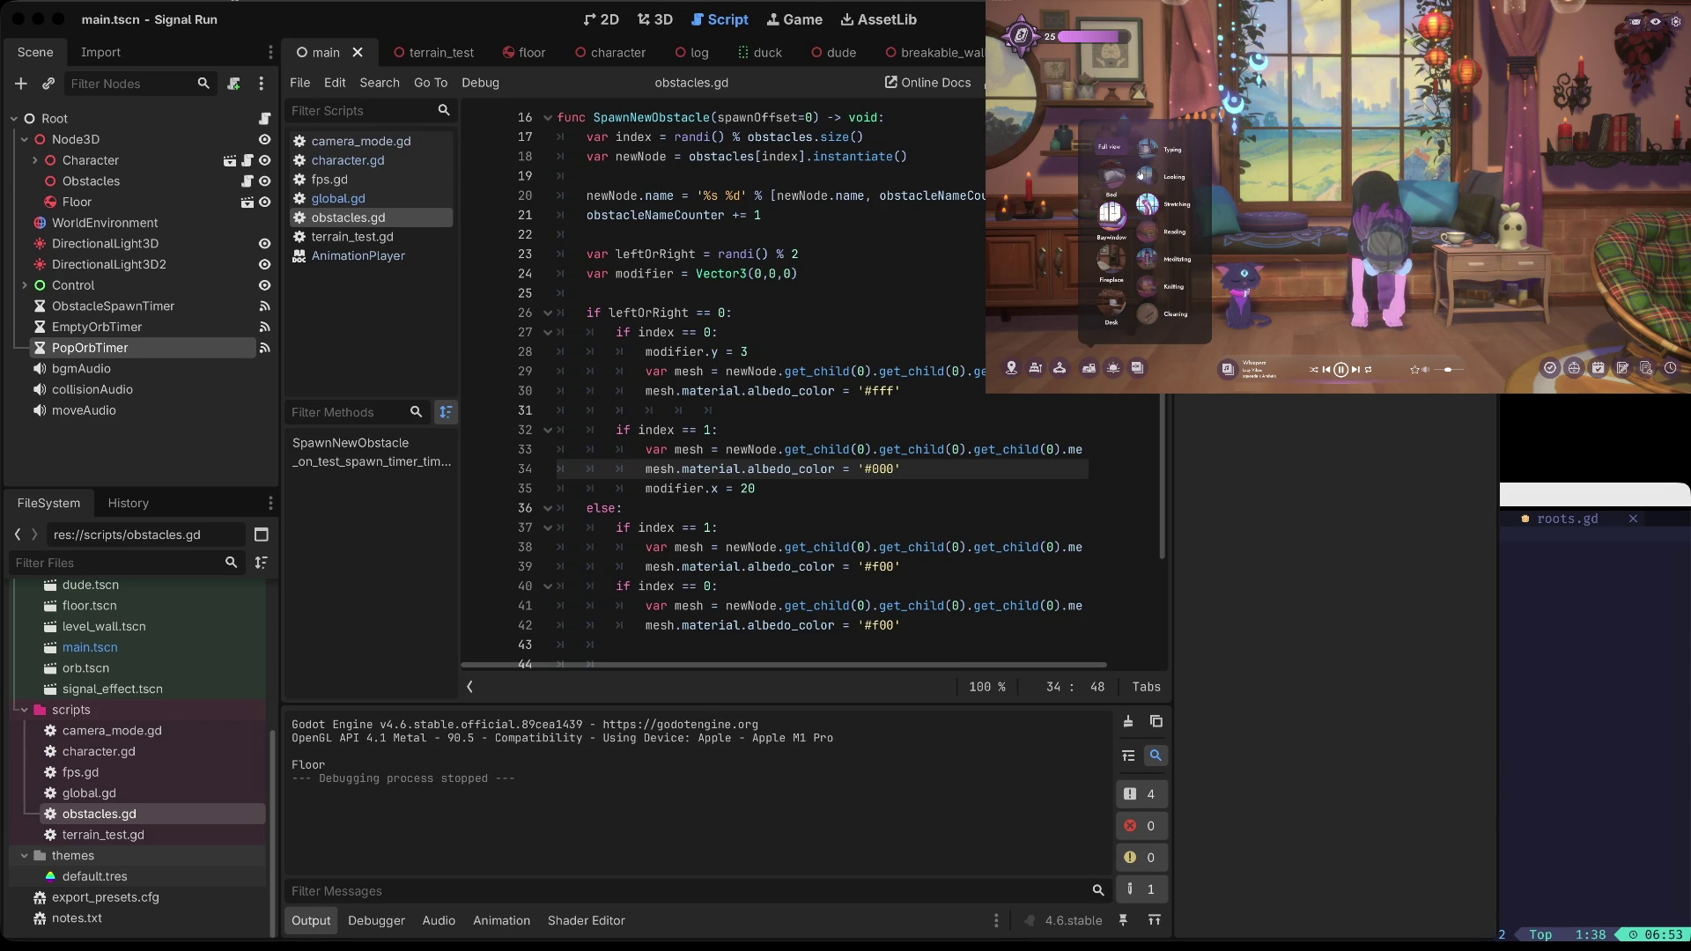
click(1139, 175)
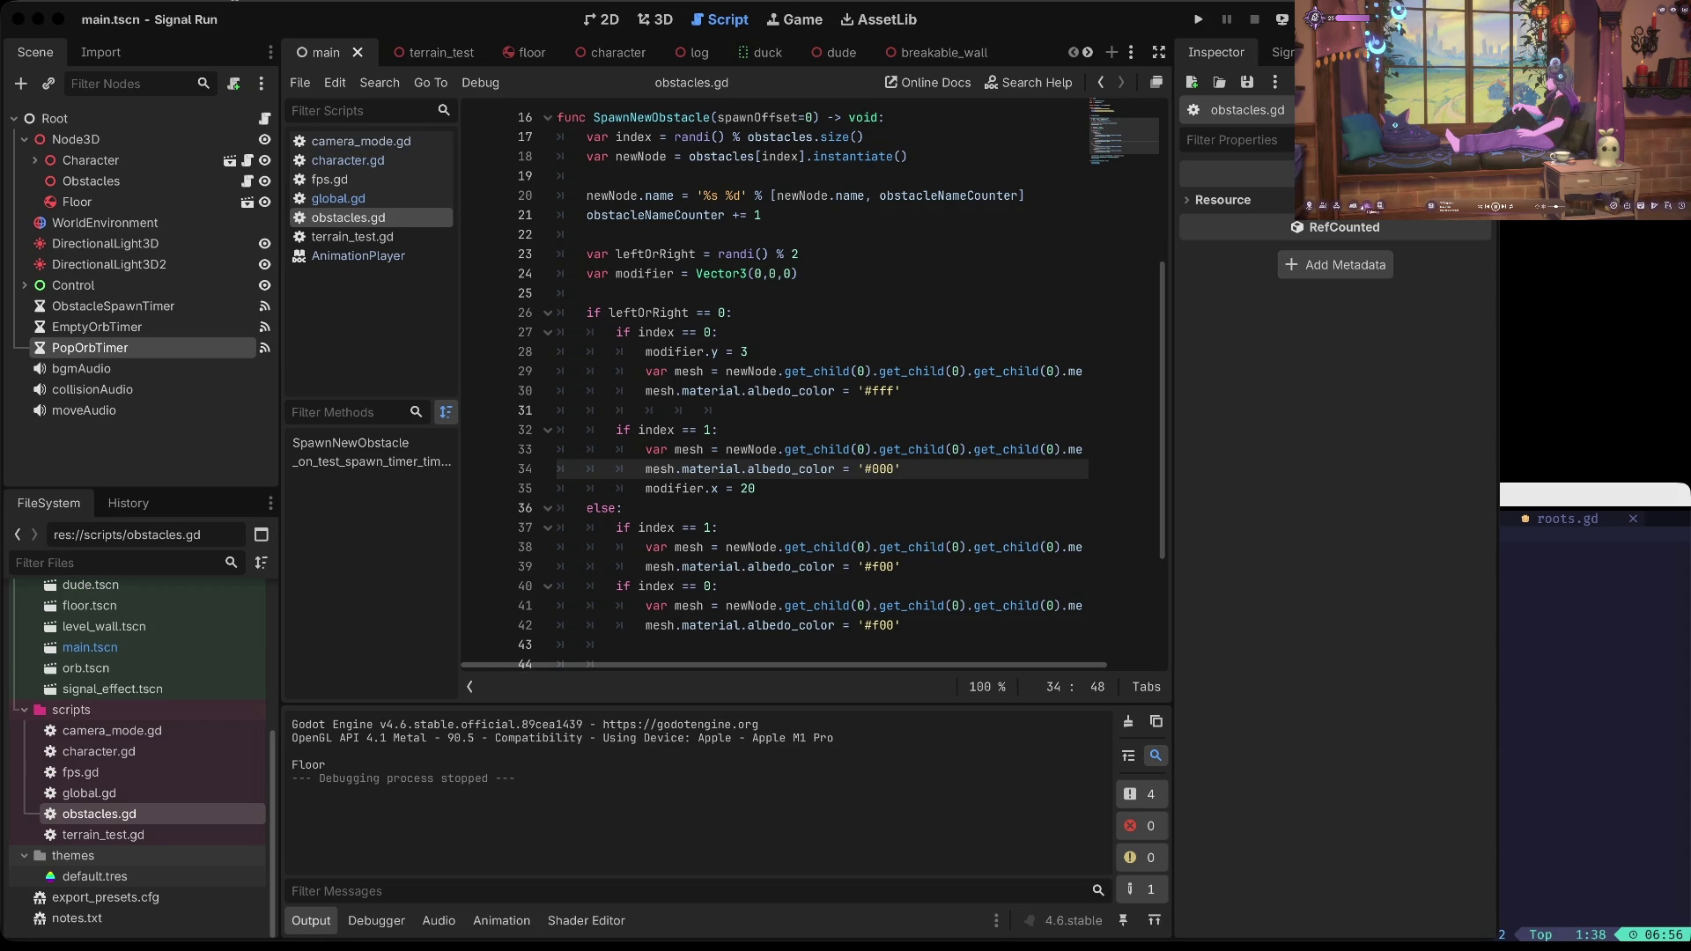
Step: Bring the Godot editor to the front and run Signal Run in debug mode
click(1365, 205)
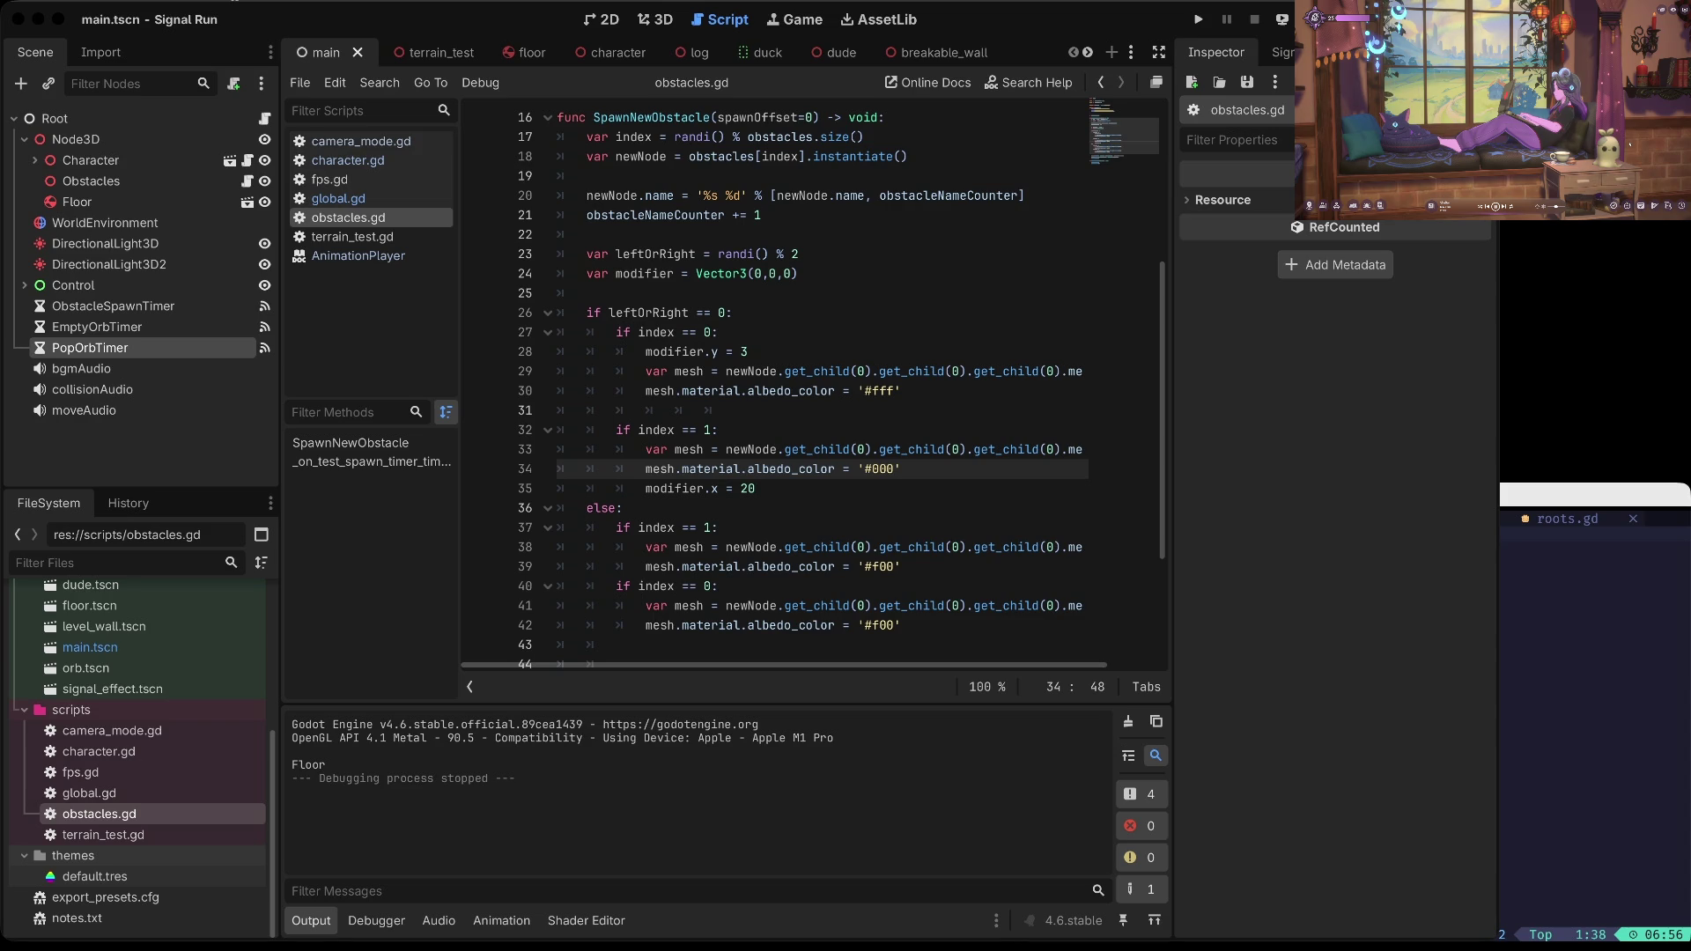
click(1360, 779)
key(super+b)
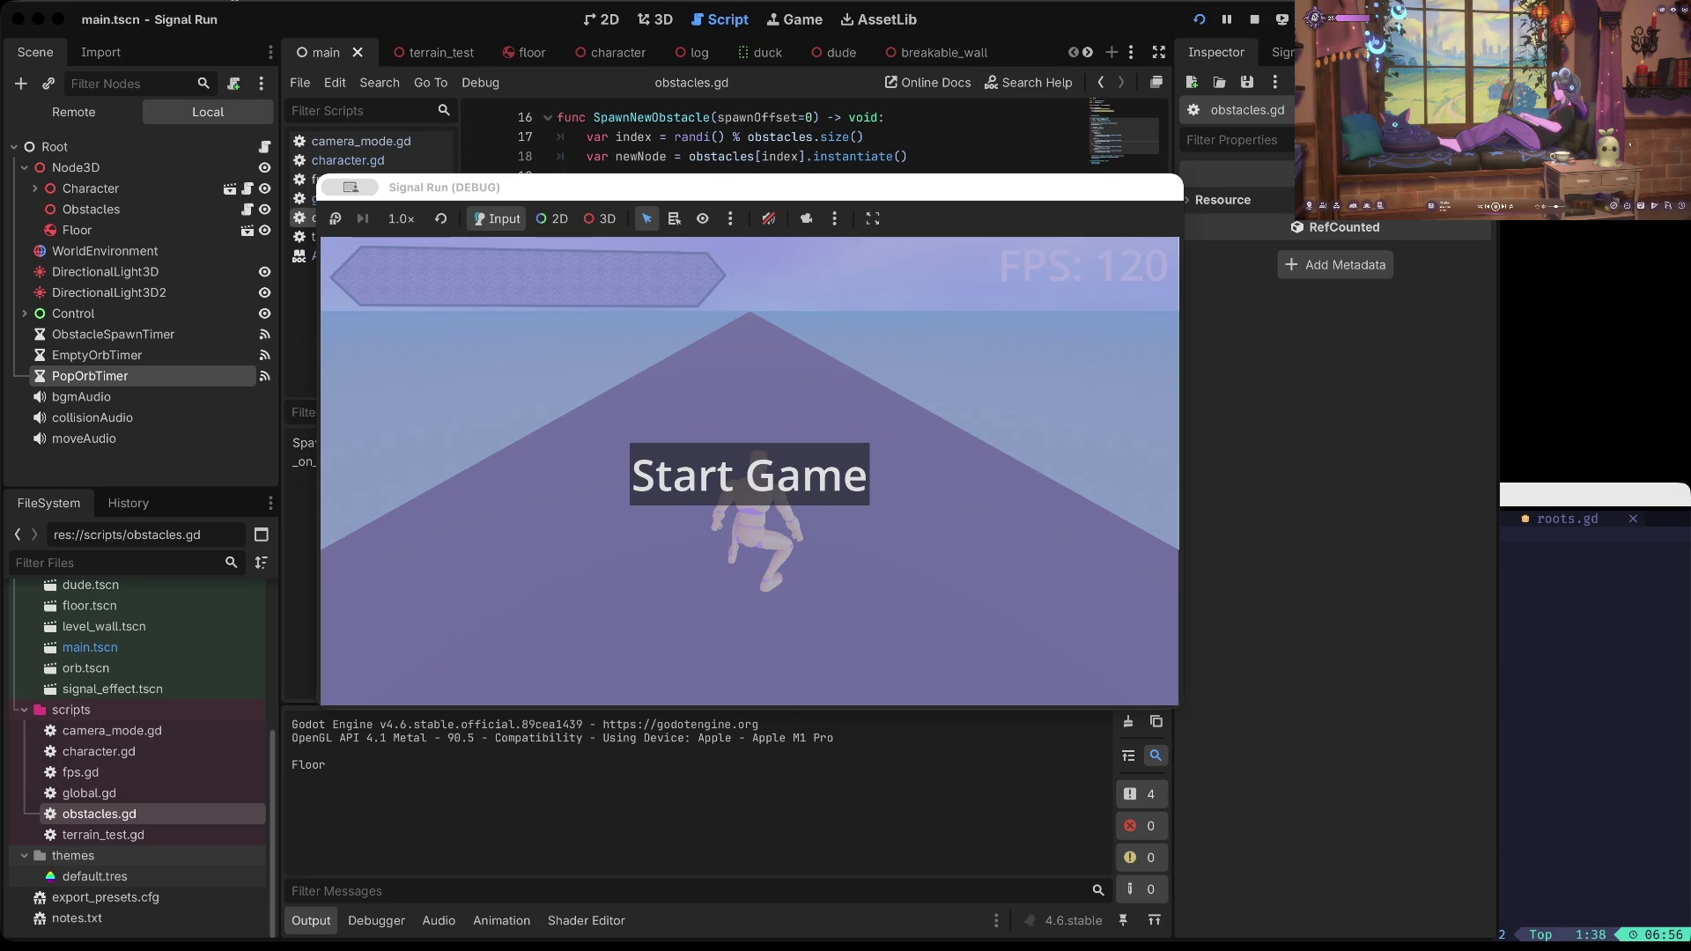
Step: Start a Signal Run and dodge obstacles by jumping, ducking and switching lanes
key(Return)
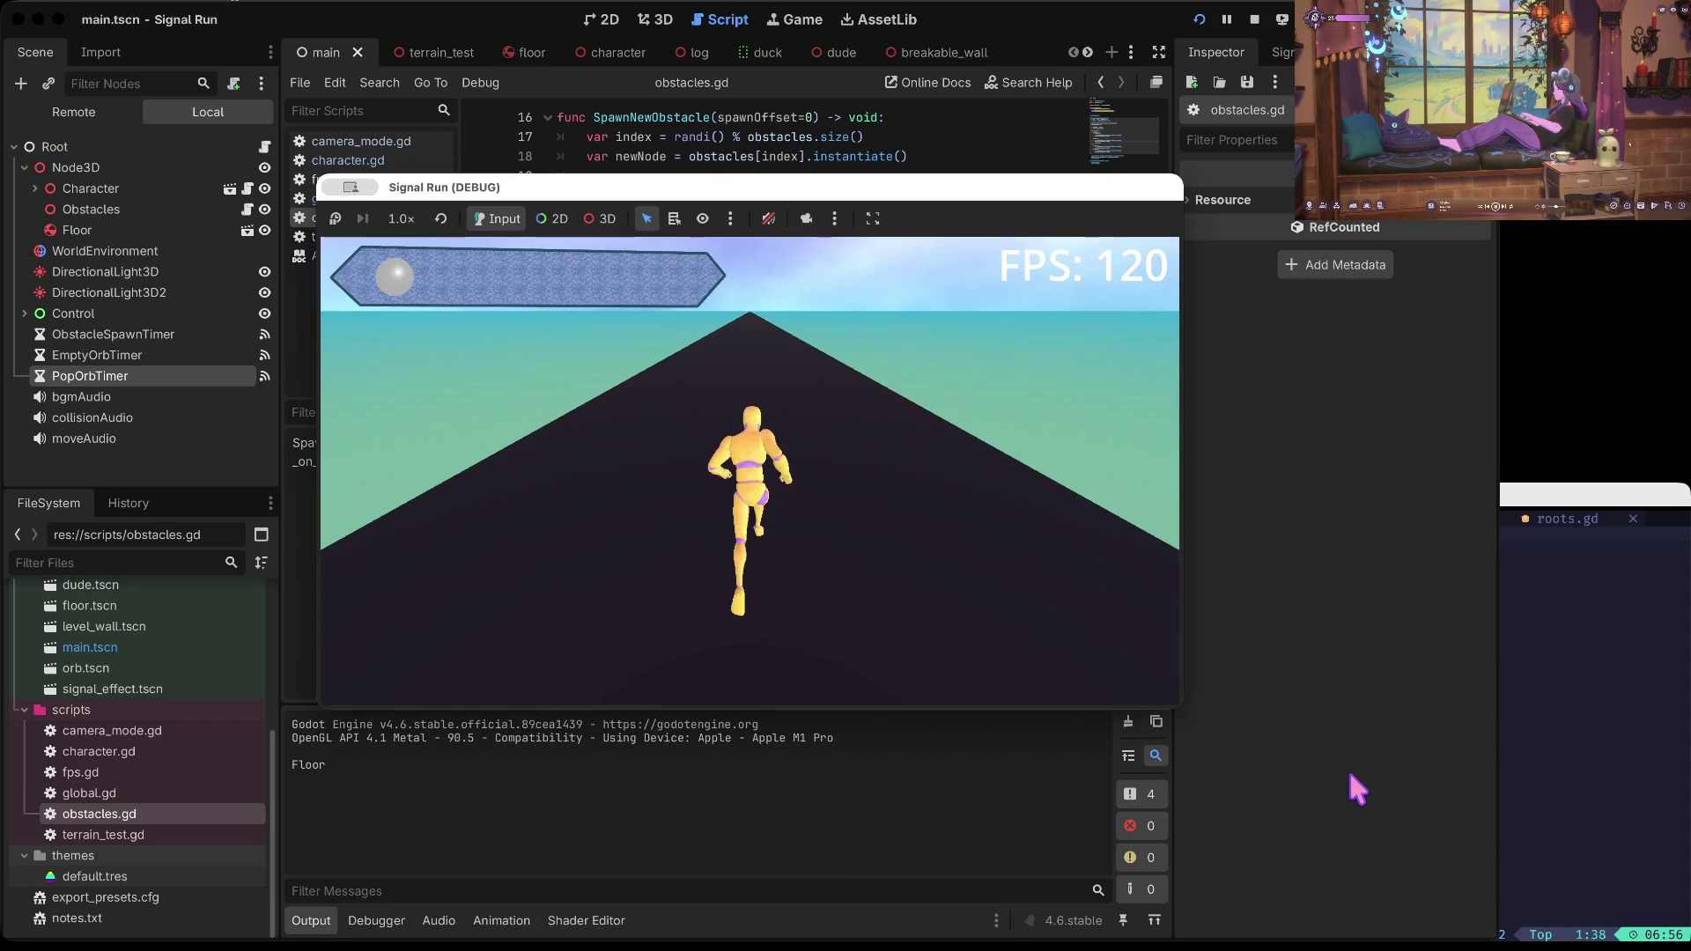
key(Down)
key(Left)
key(Right)
key(Right)
key(Up)
key(Left)
key(Left)
key(Right)
key(Right)
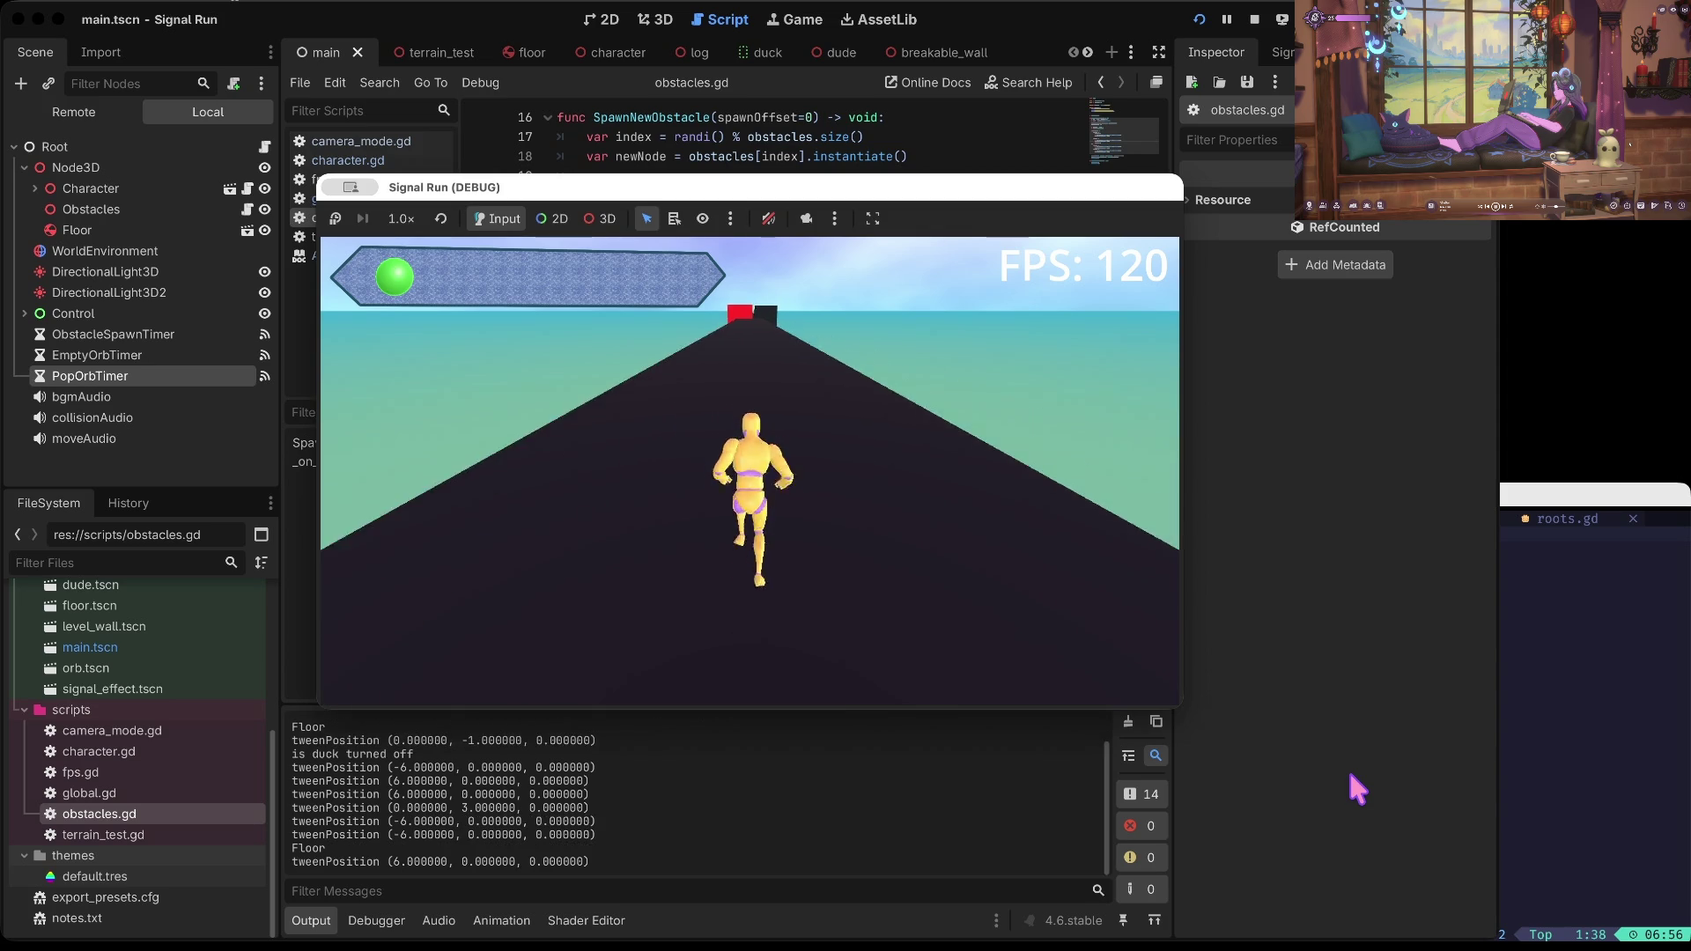
key(Up)
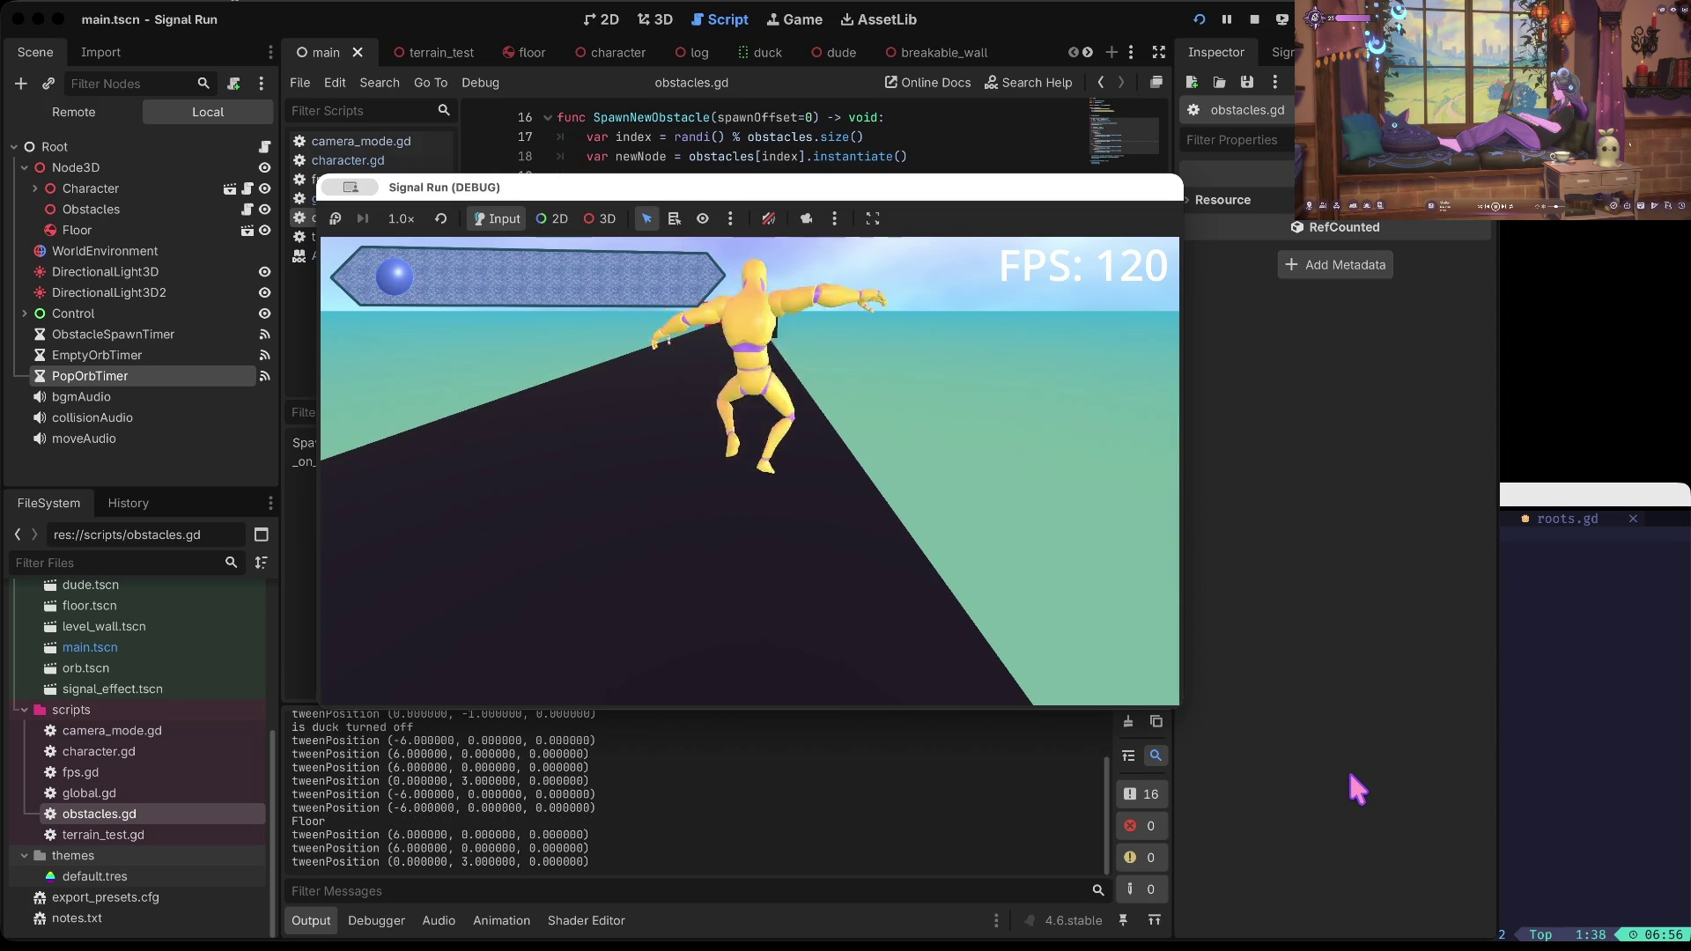
key(Up)
key(Left)
key(Down)
key(Up)
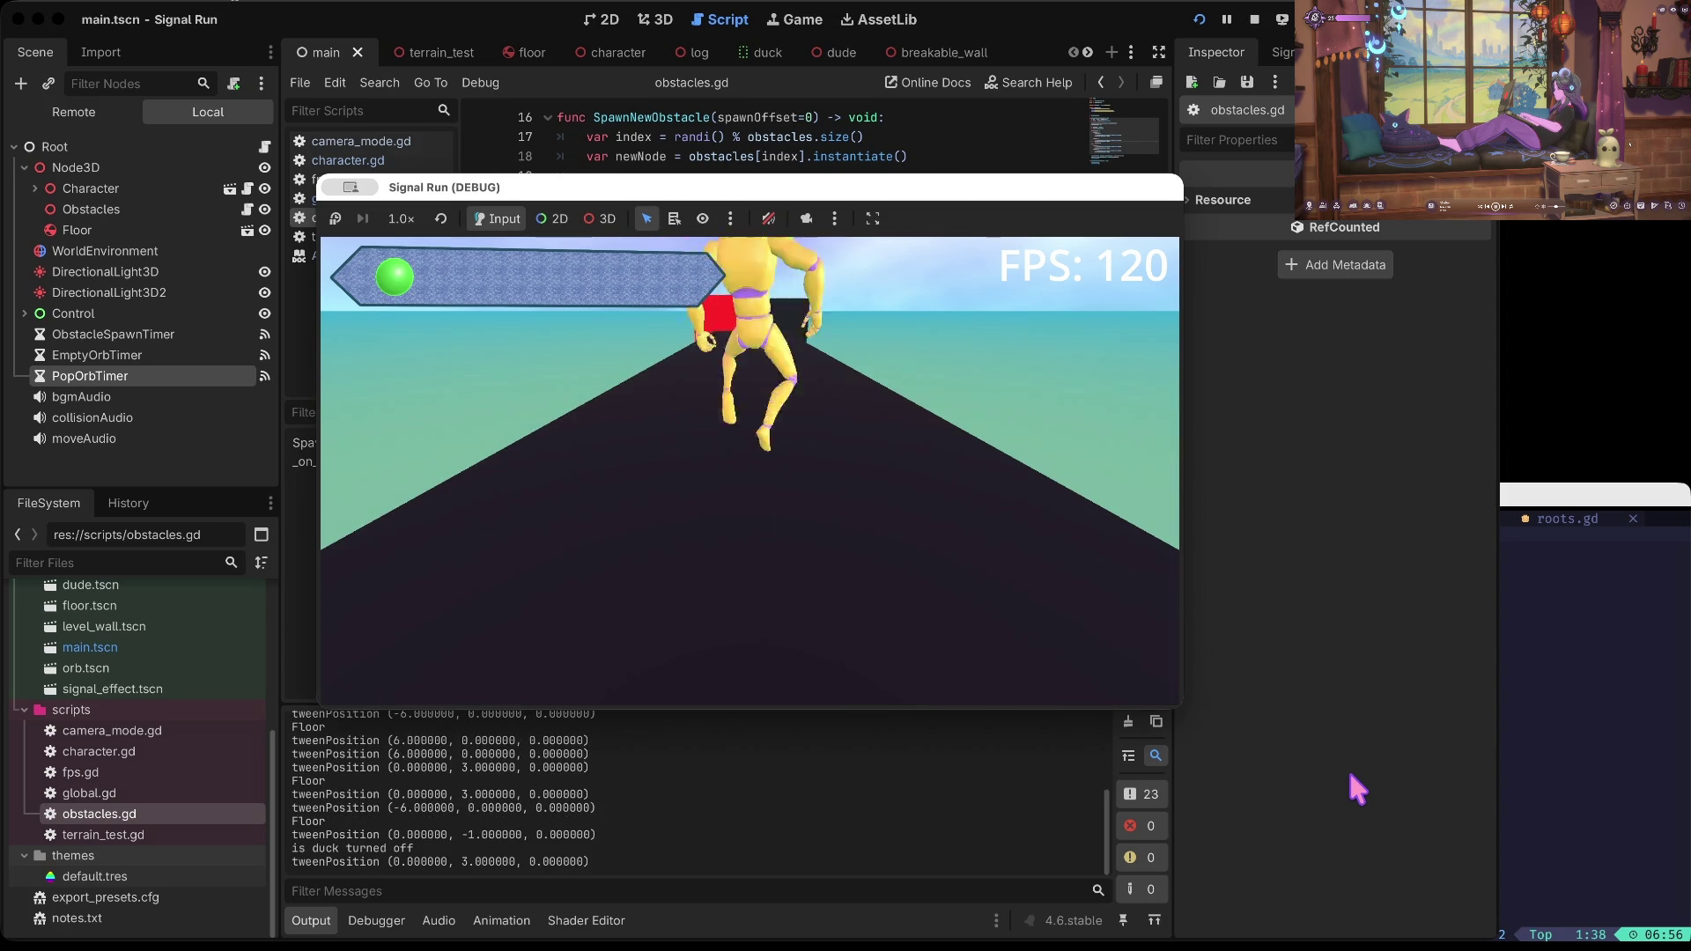
key(Right)
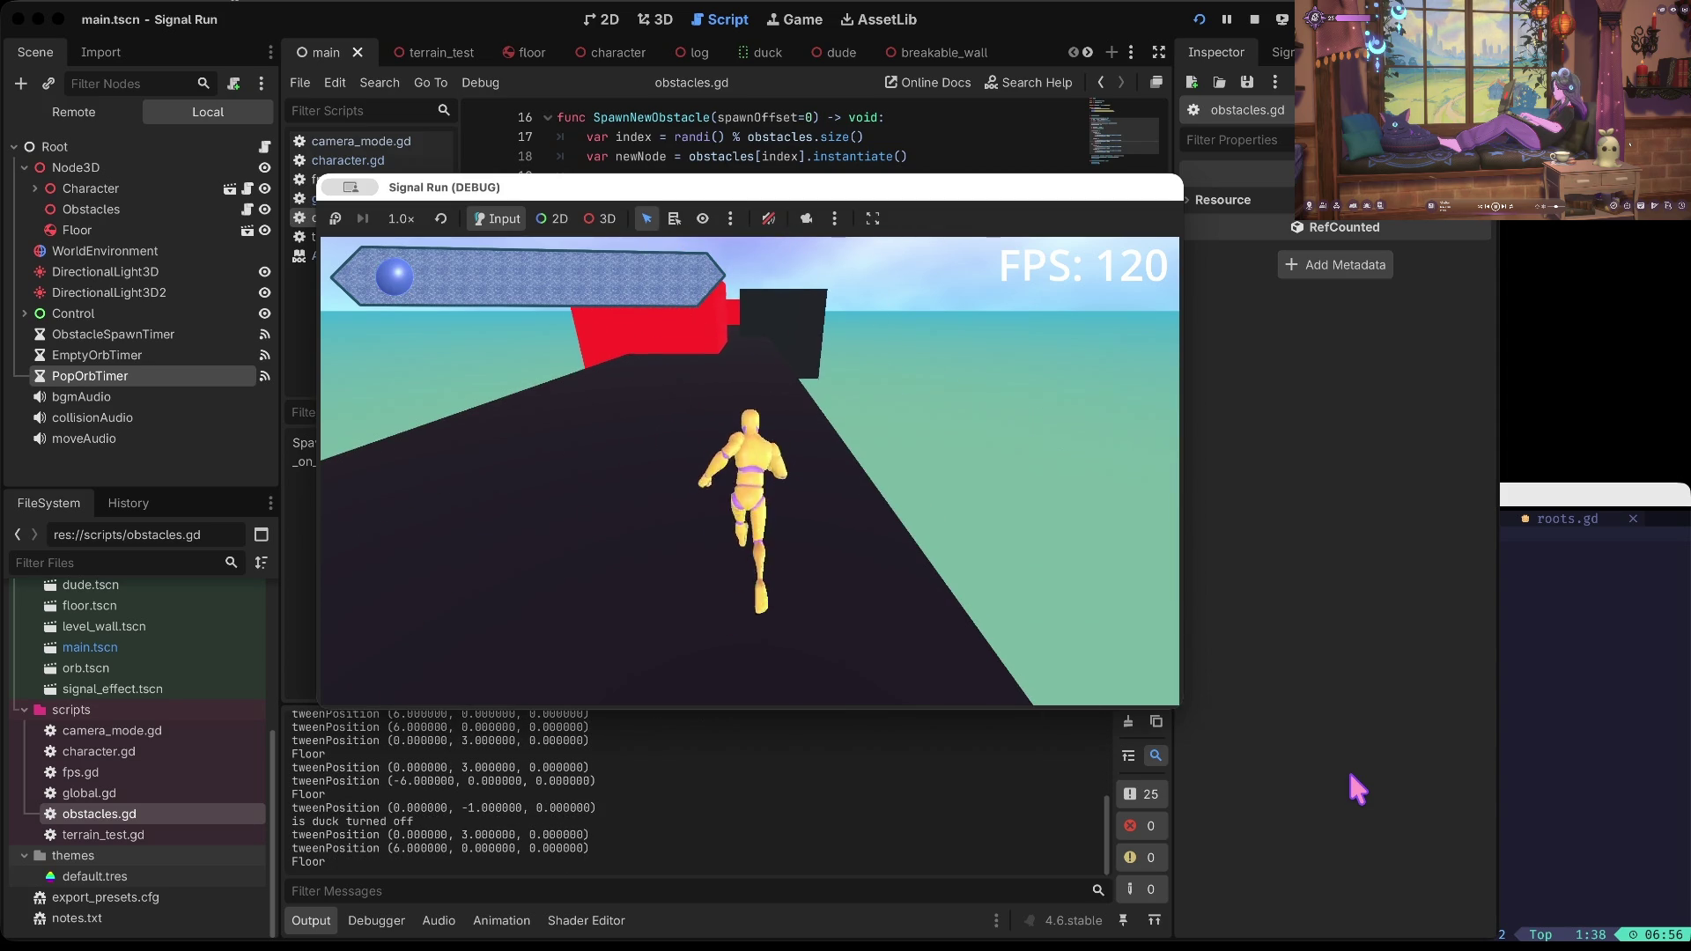
key(Up)
key(Left)
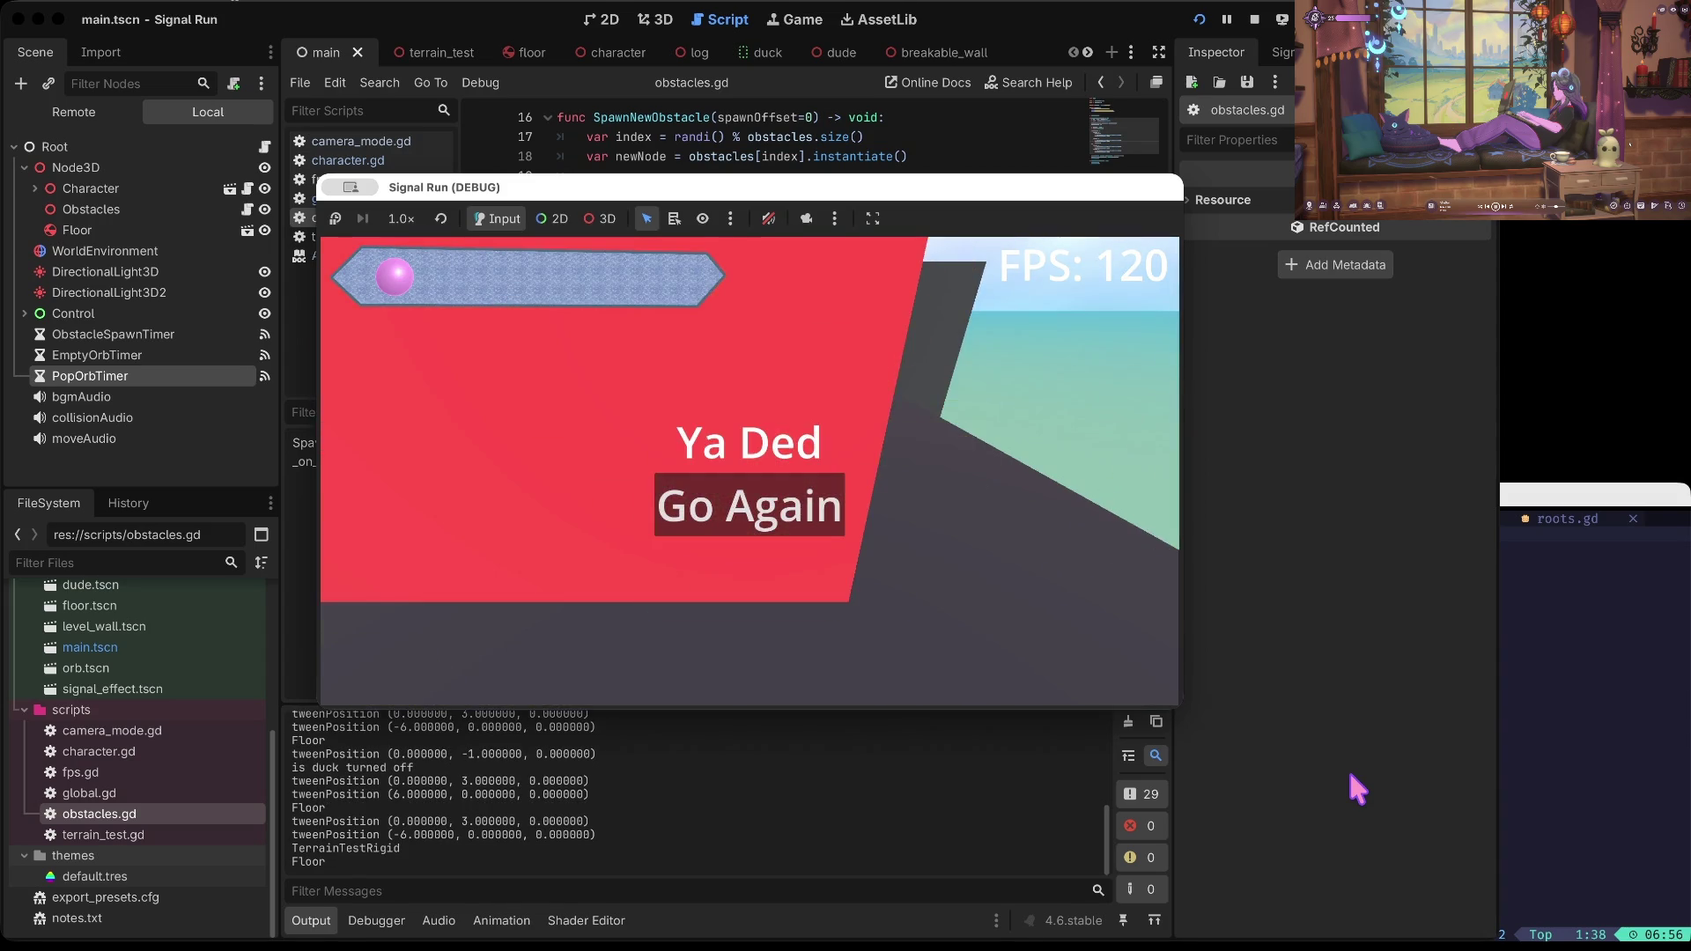
Step: Restart after dying and keep switching lanes, jumping and ducking past obstacles
key(Left)
key(Right)
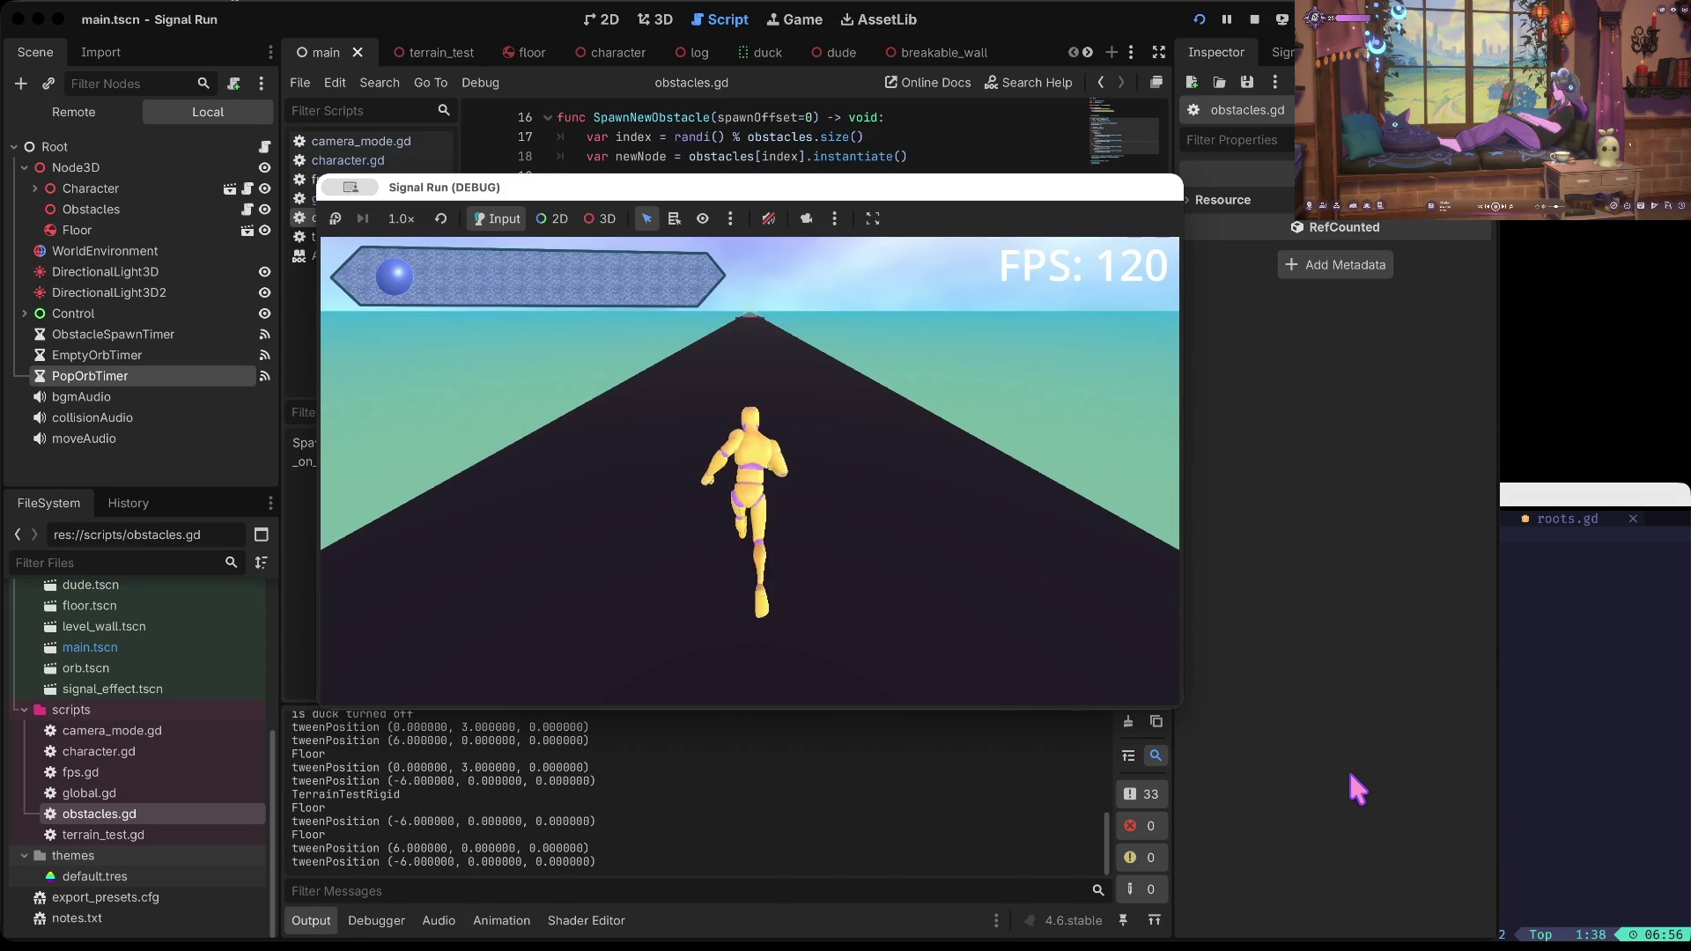
key(Left)
key(Up)
key(Down)
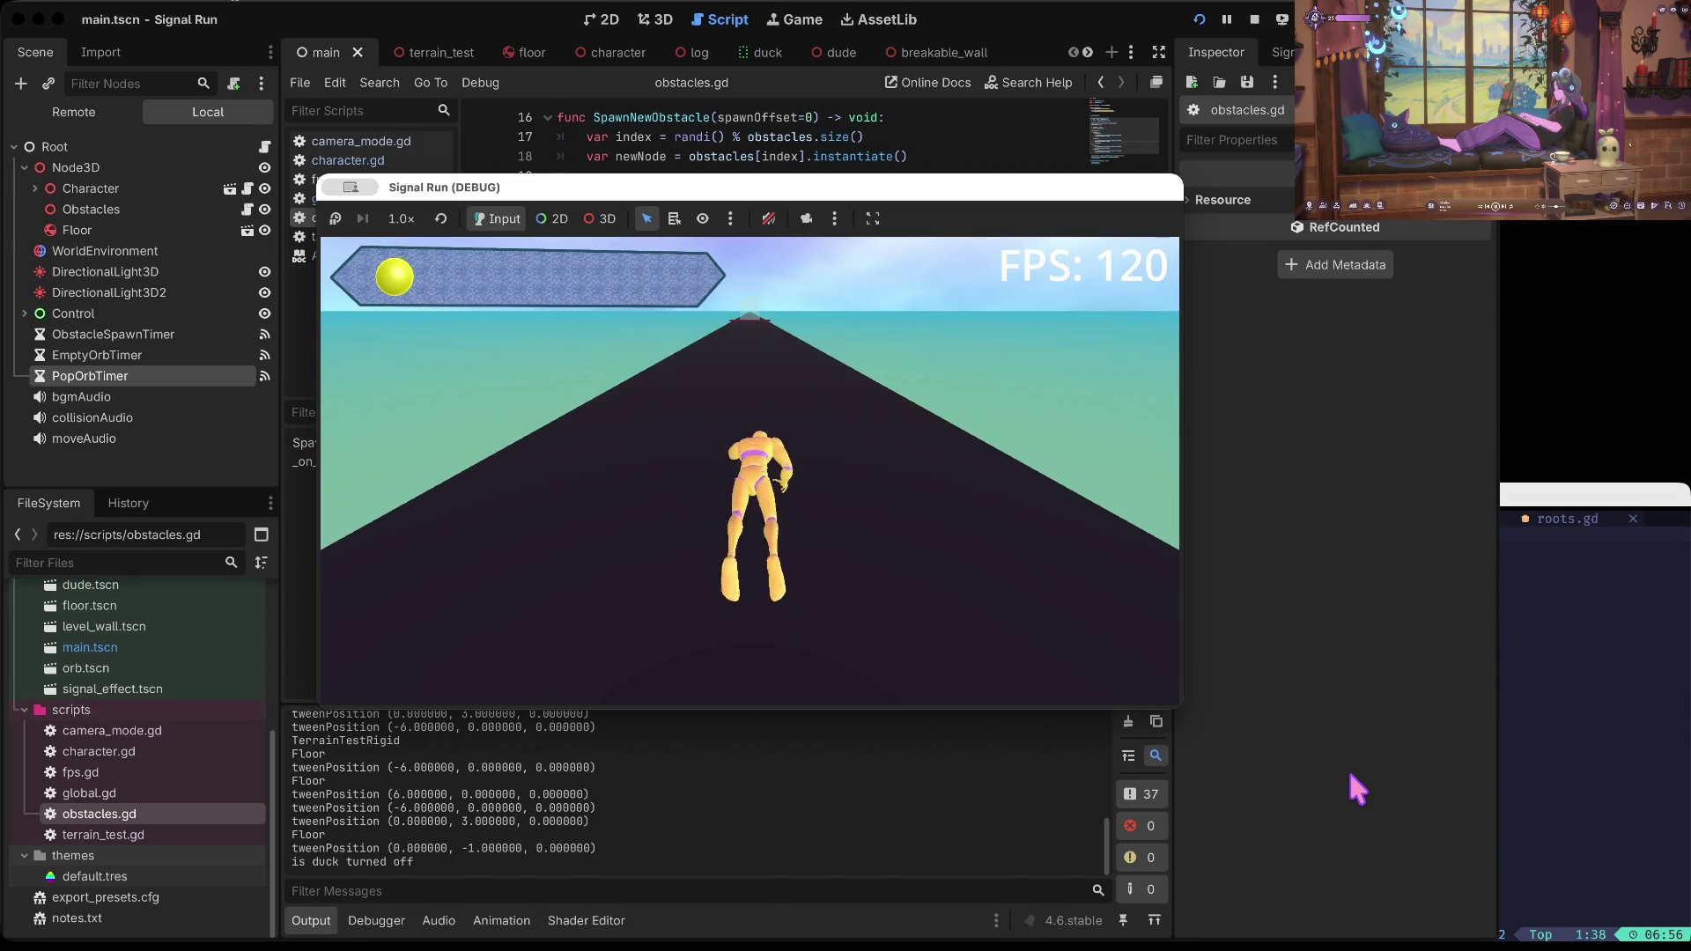
key(Down)
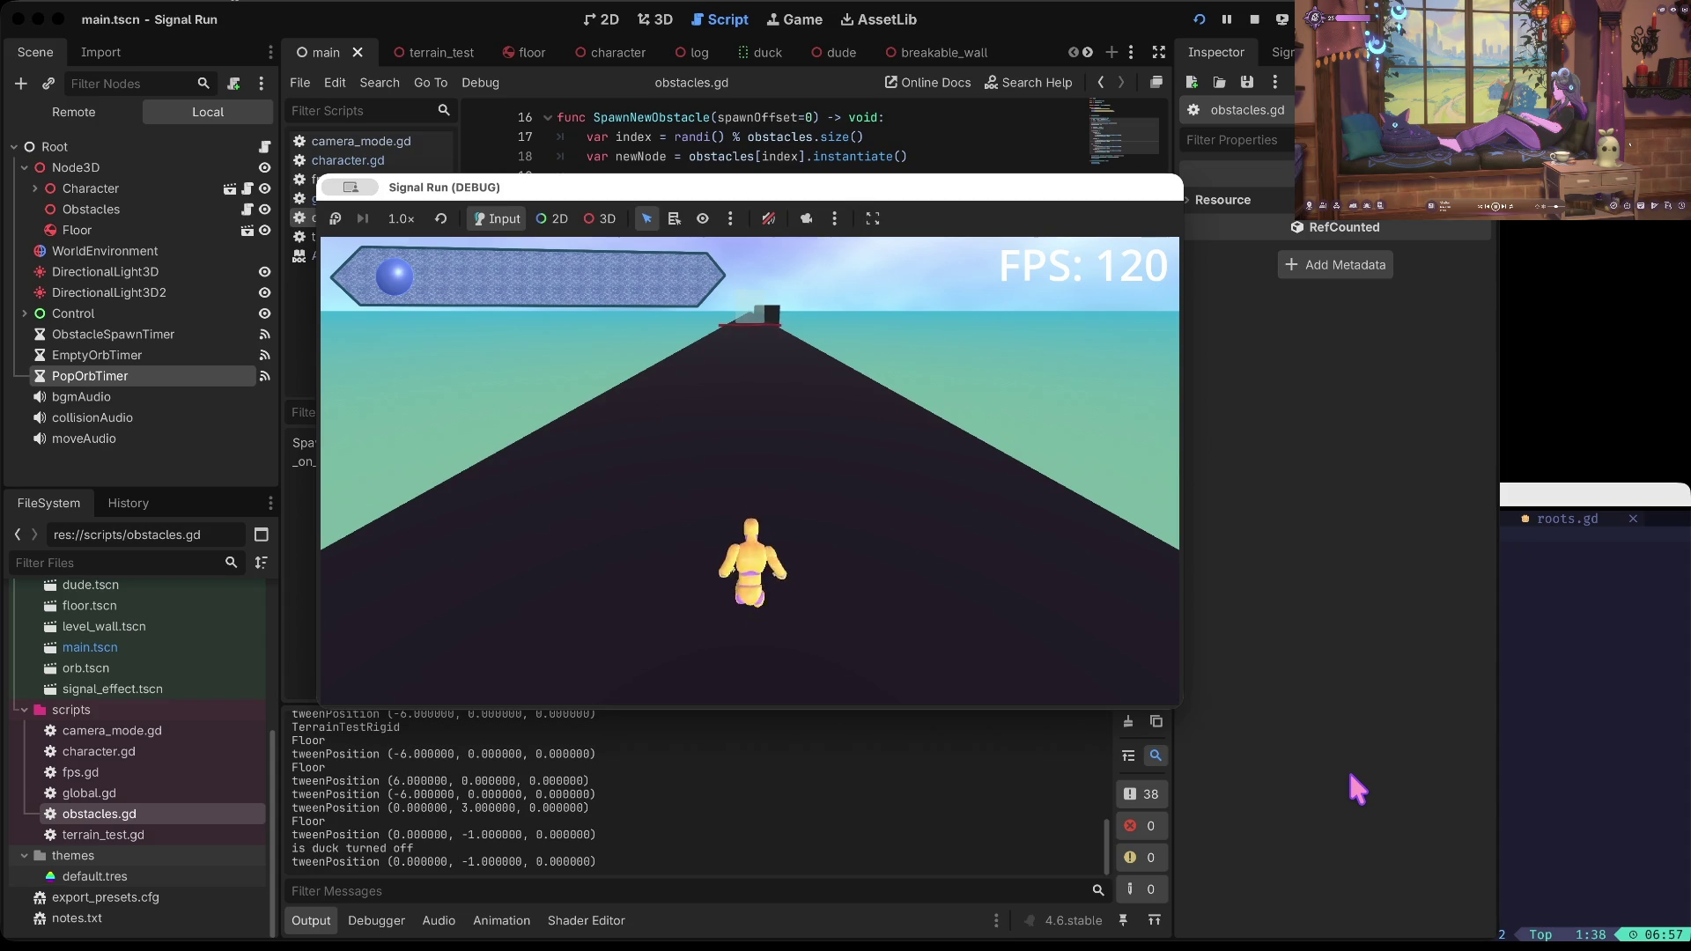
key(Right)
key(Left)
key(Right)
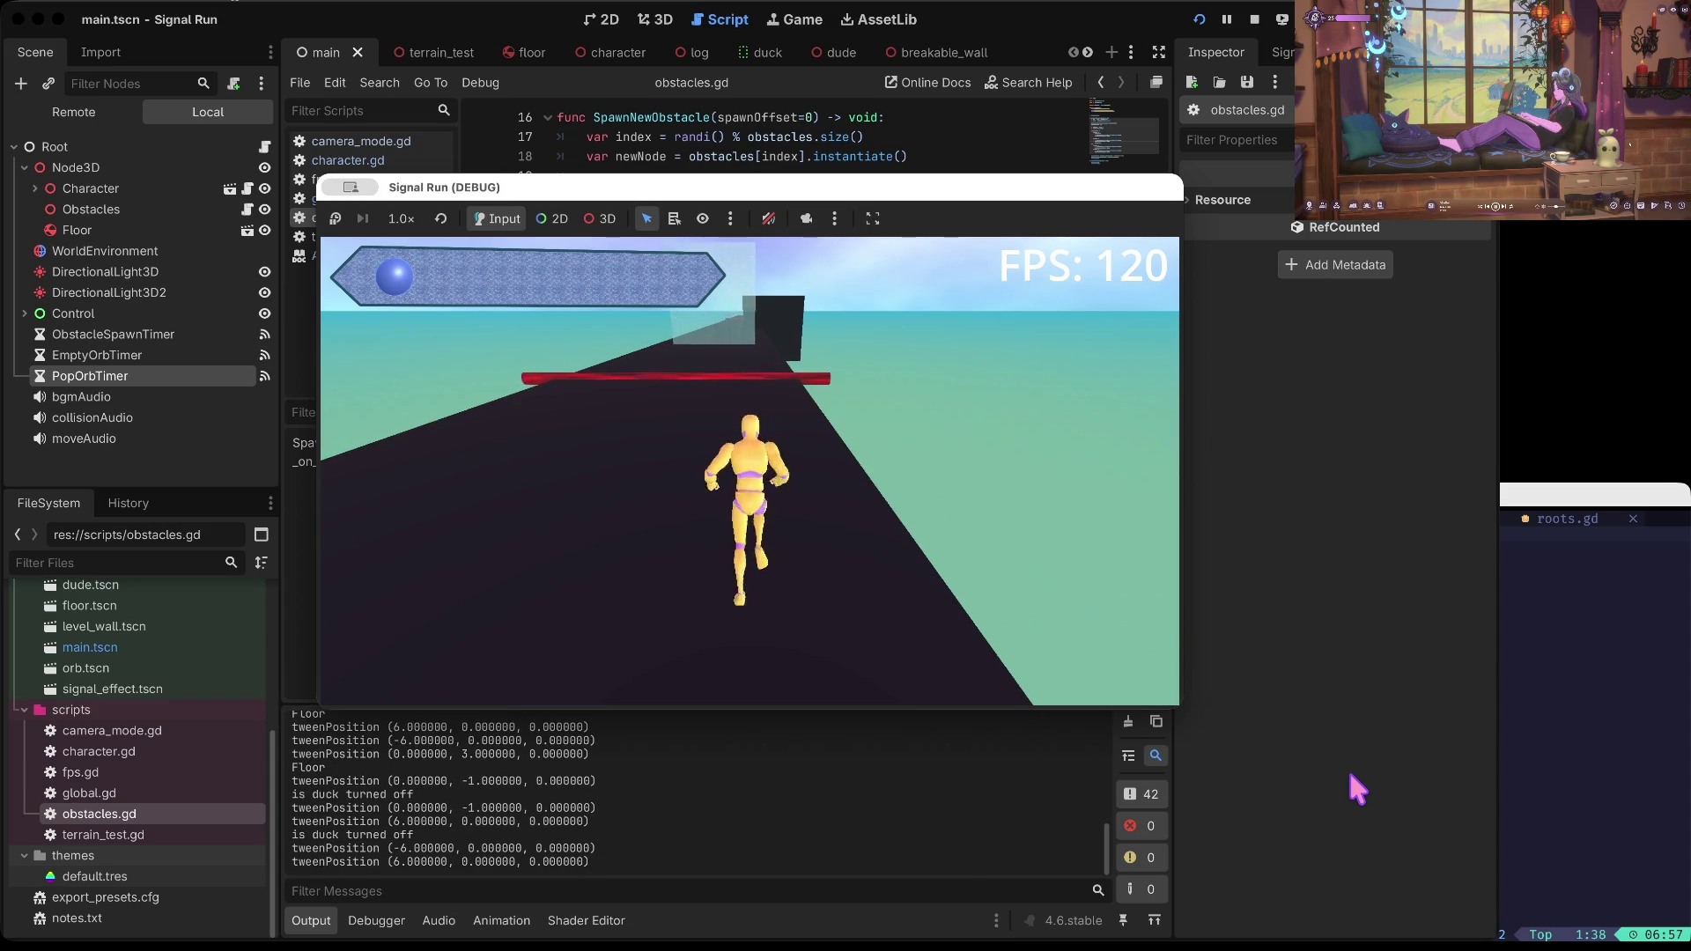
key(Up)
key(Up)
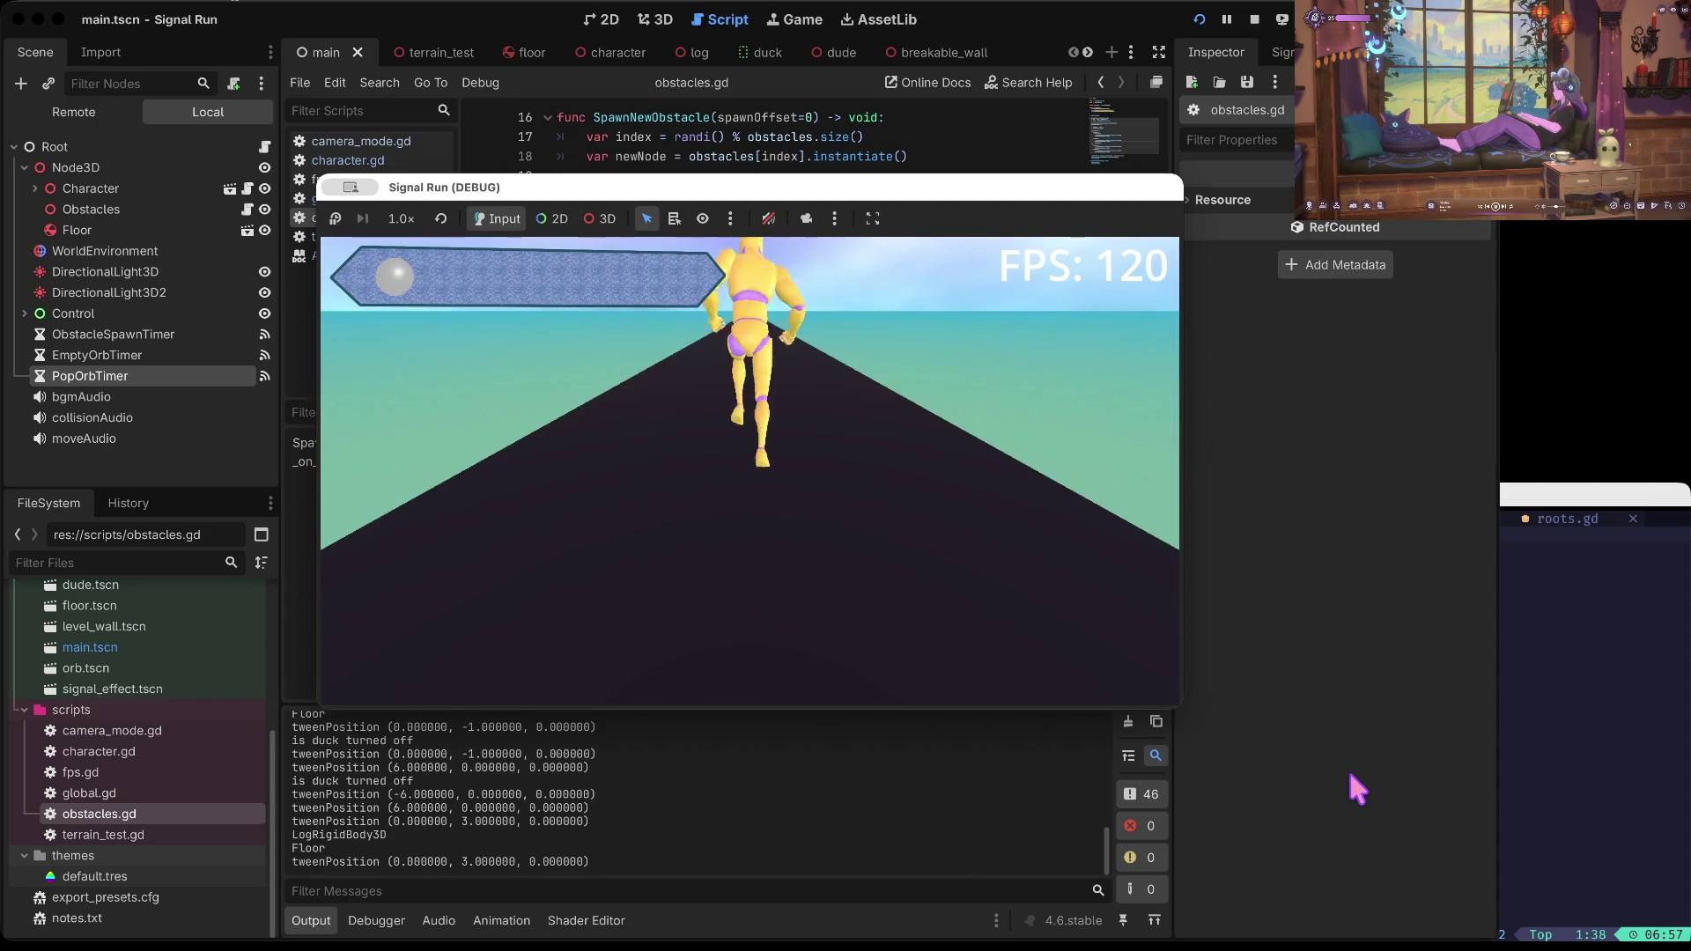
key(Left)
key(Right)
key(Right)
key(Up)
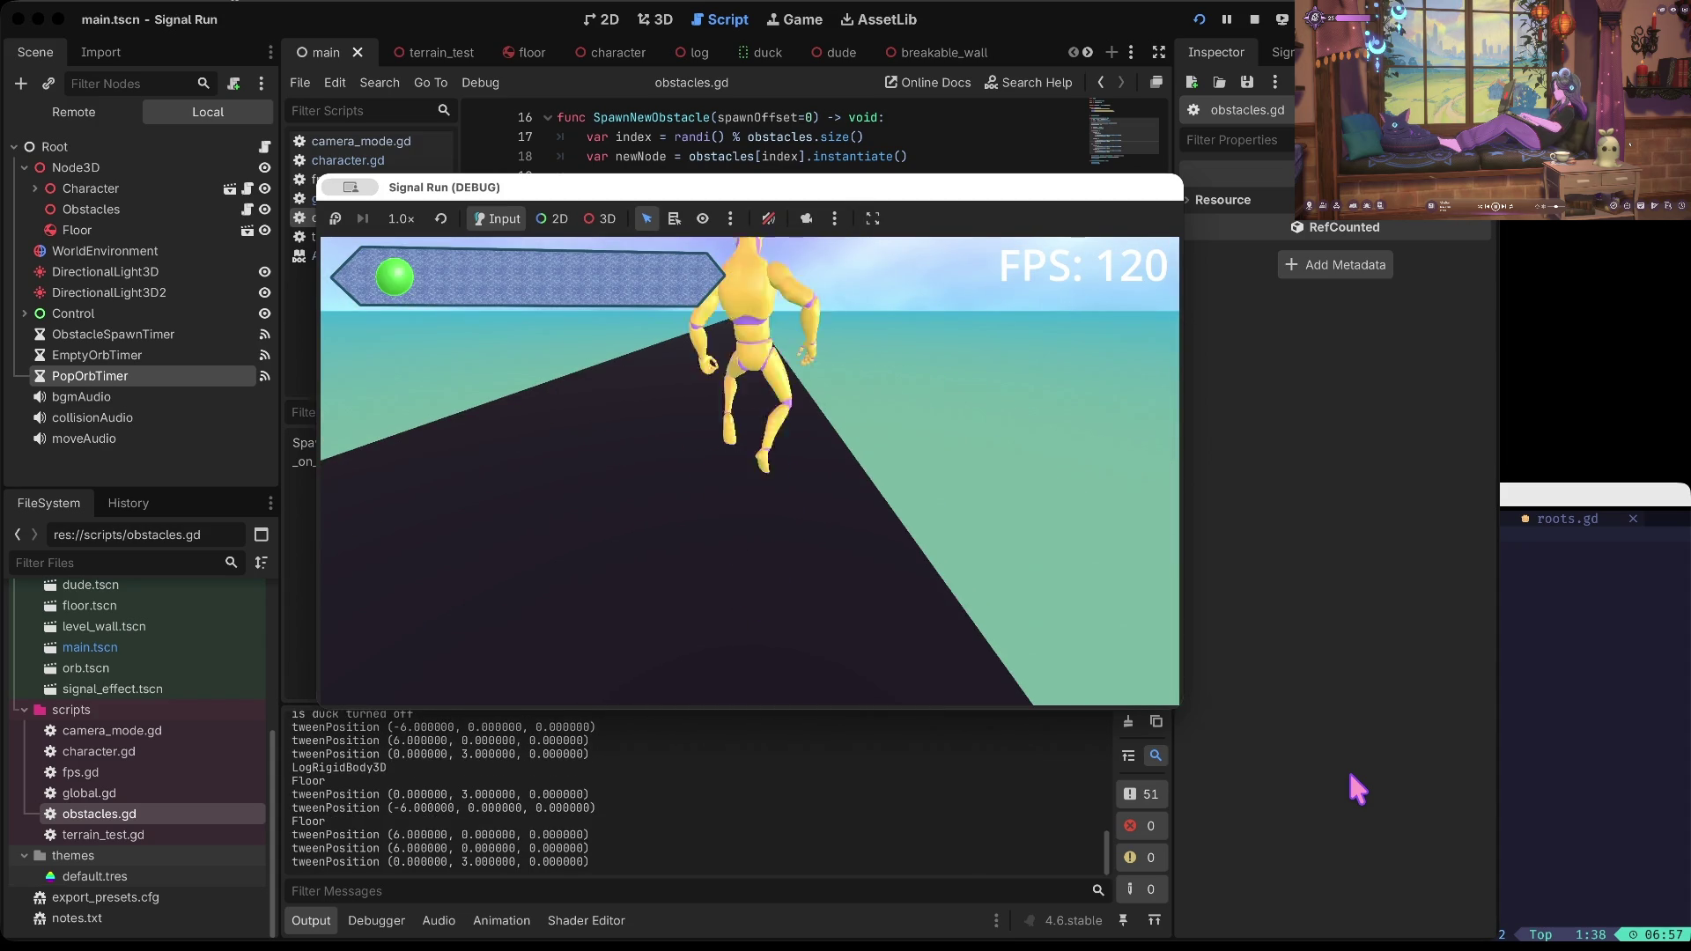
key(Left)
key(Left)
key(Right)
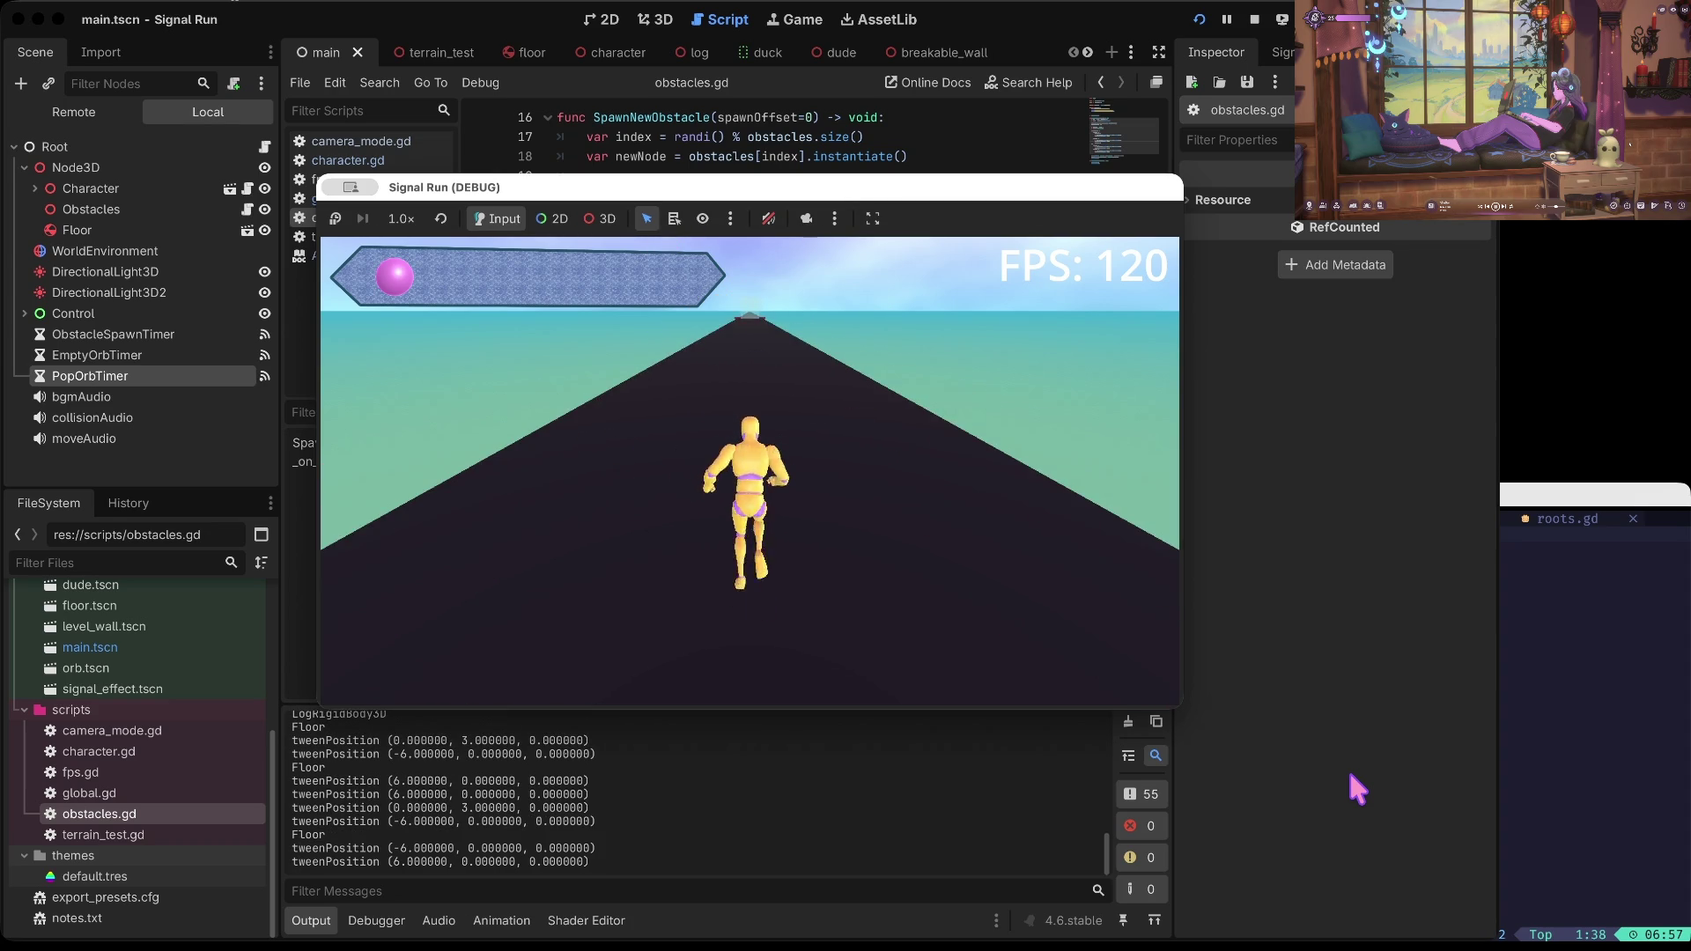
key(Left)
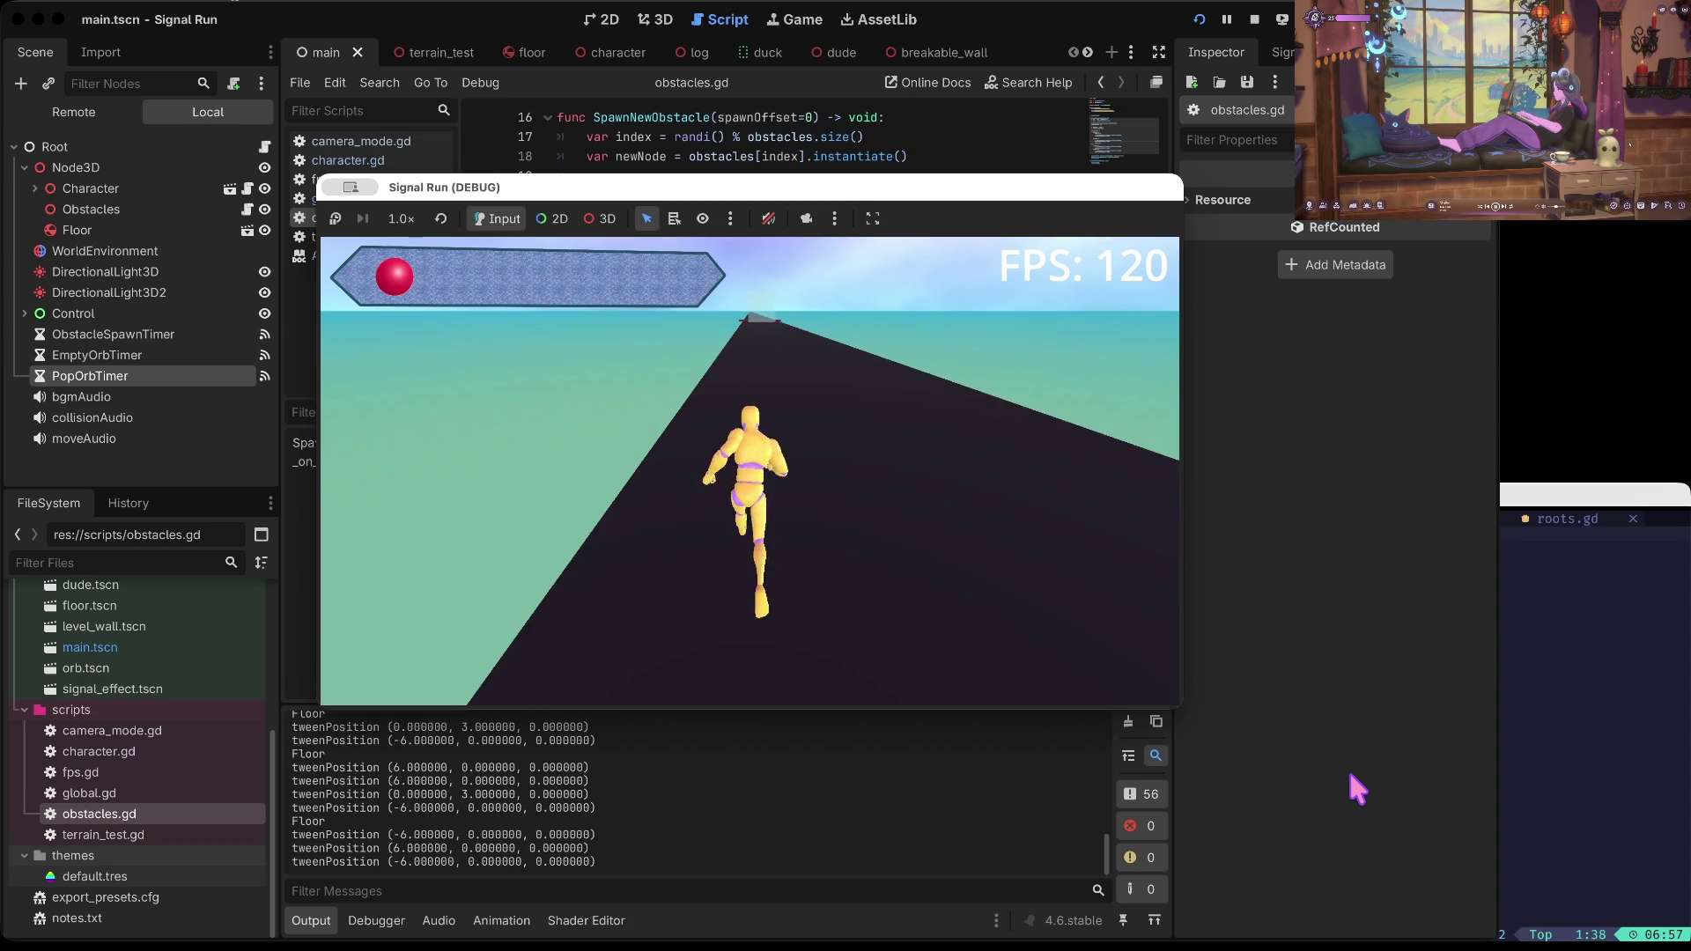
Step: Punch through the breakable walls, then close the Signal Run (DEBUG) window
key(space)
key(Right)
key(Right)
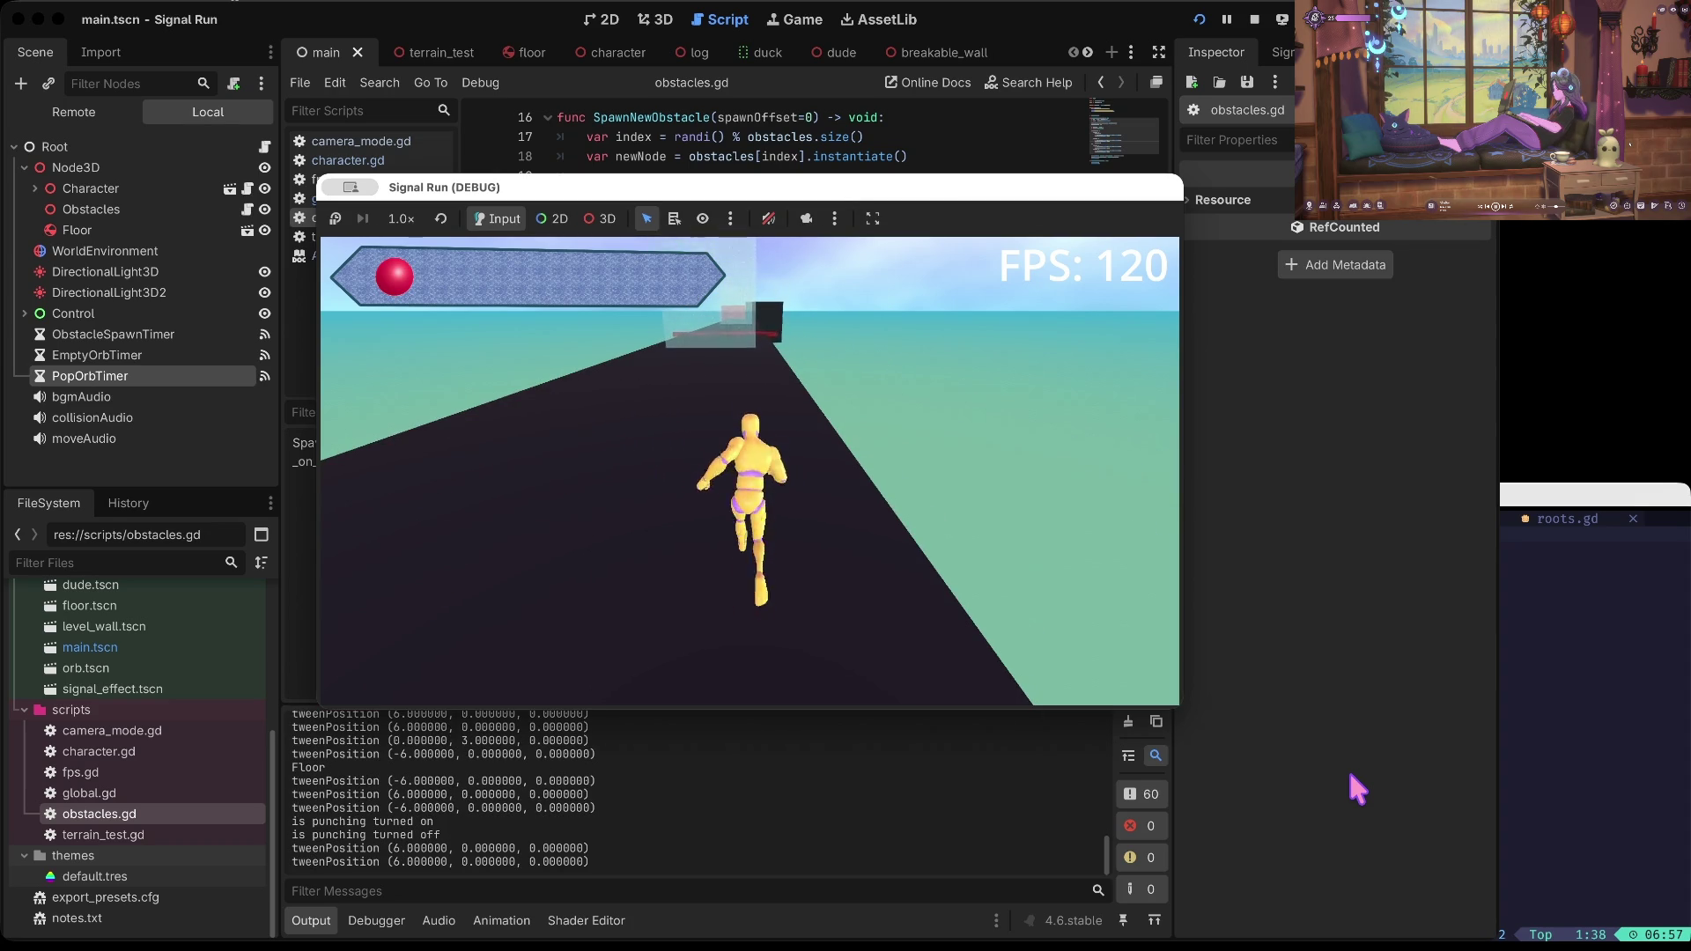
key(space)
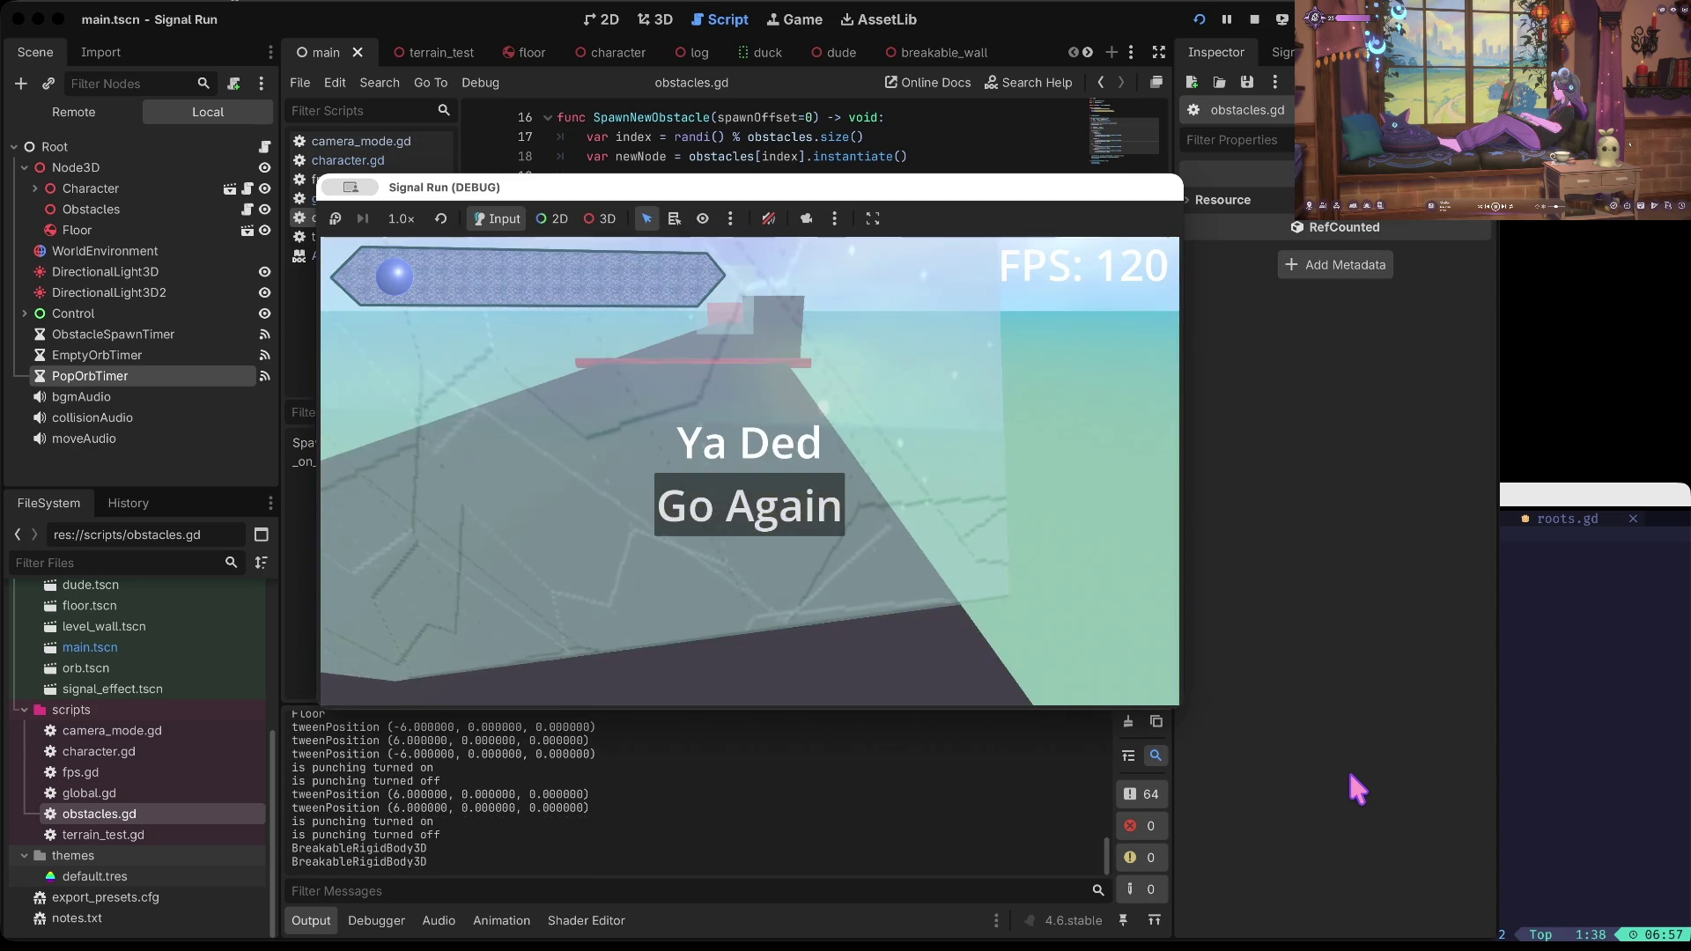
key(space)
key(space)
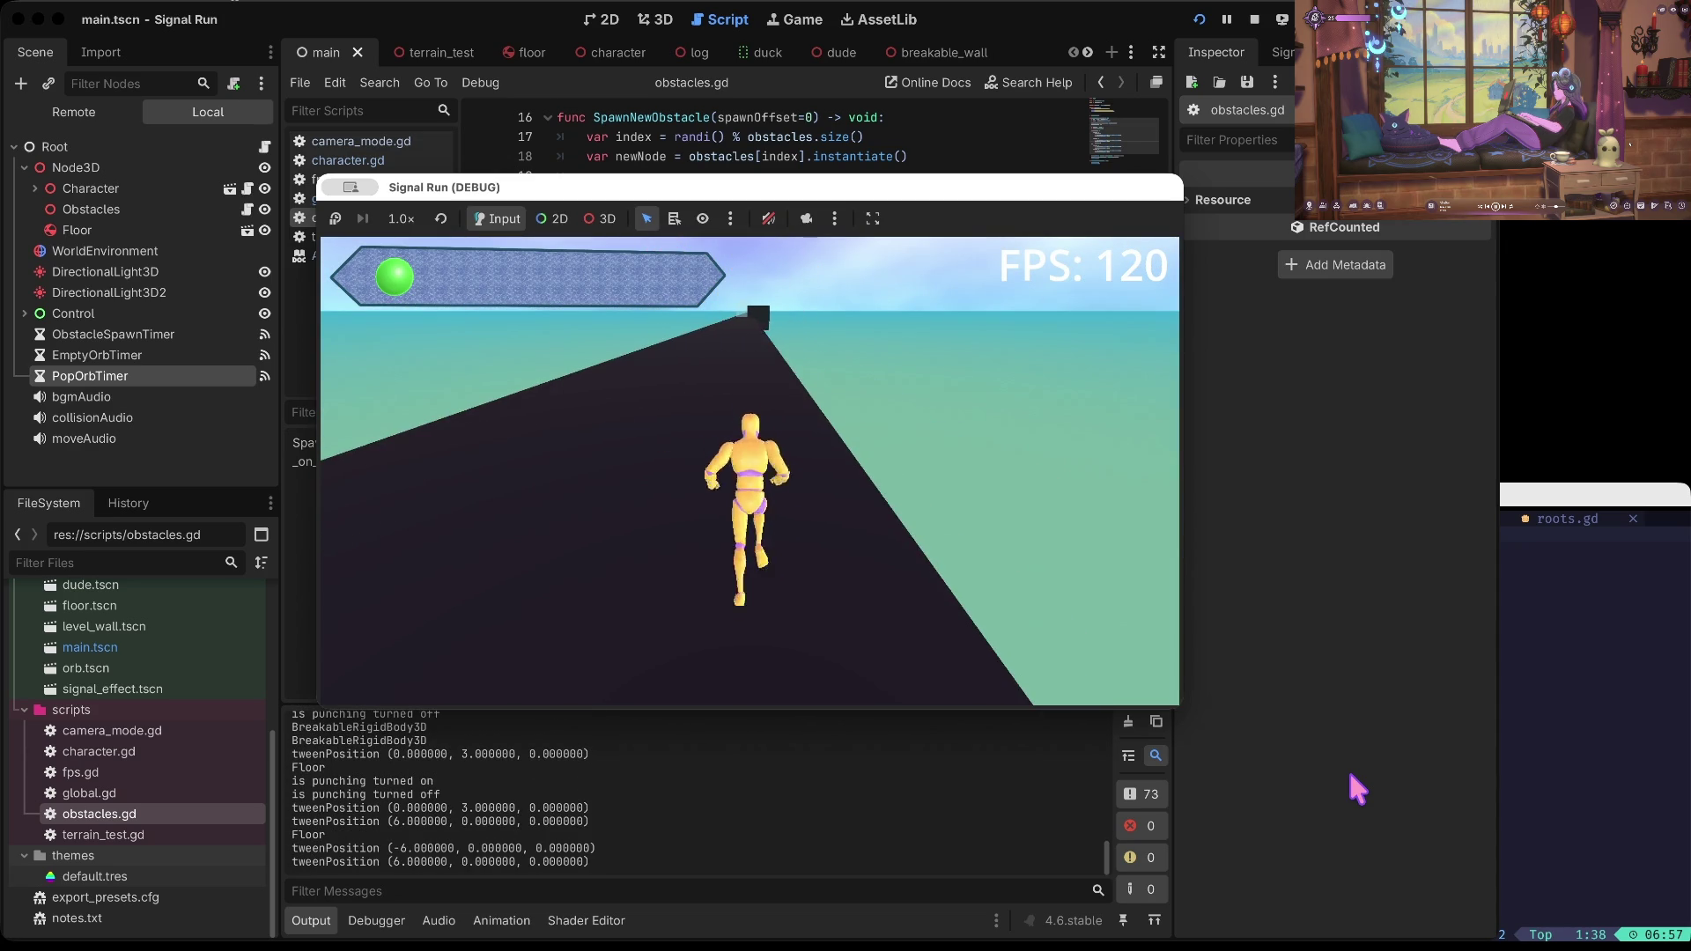
key(Left)
key(Left)
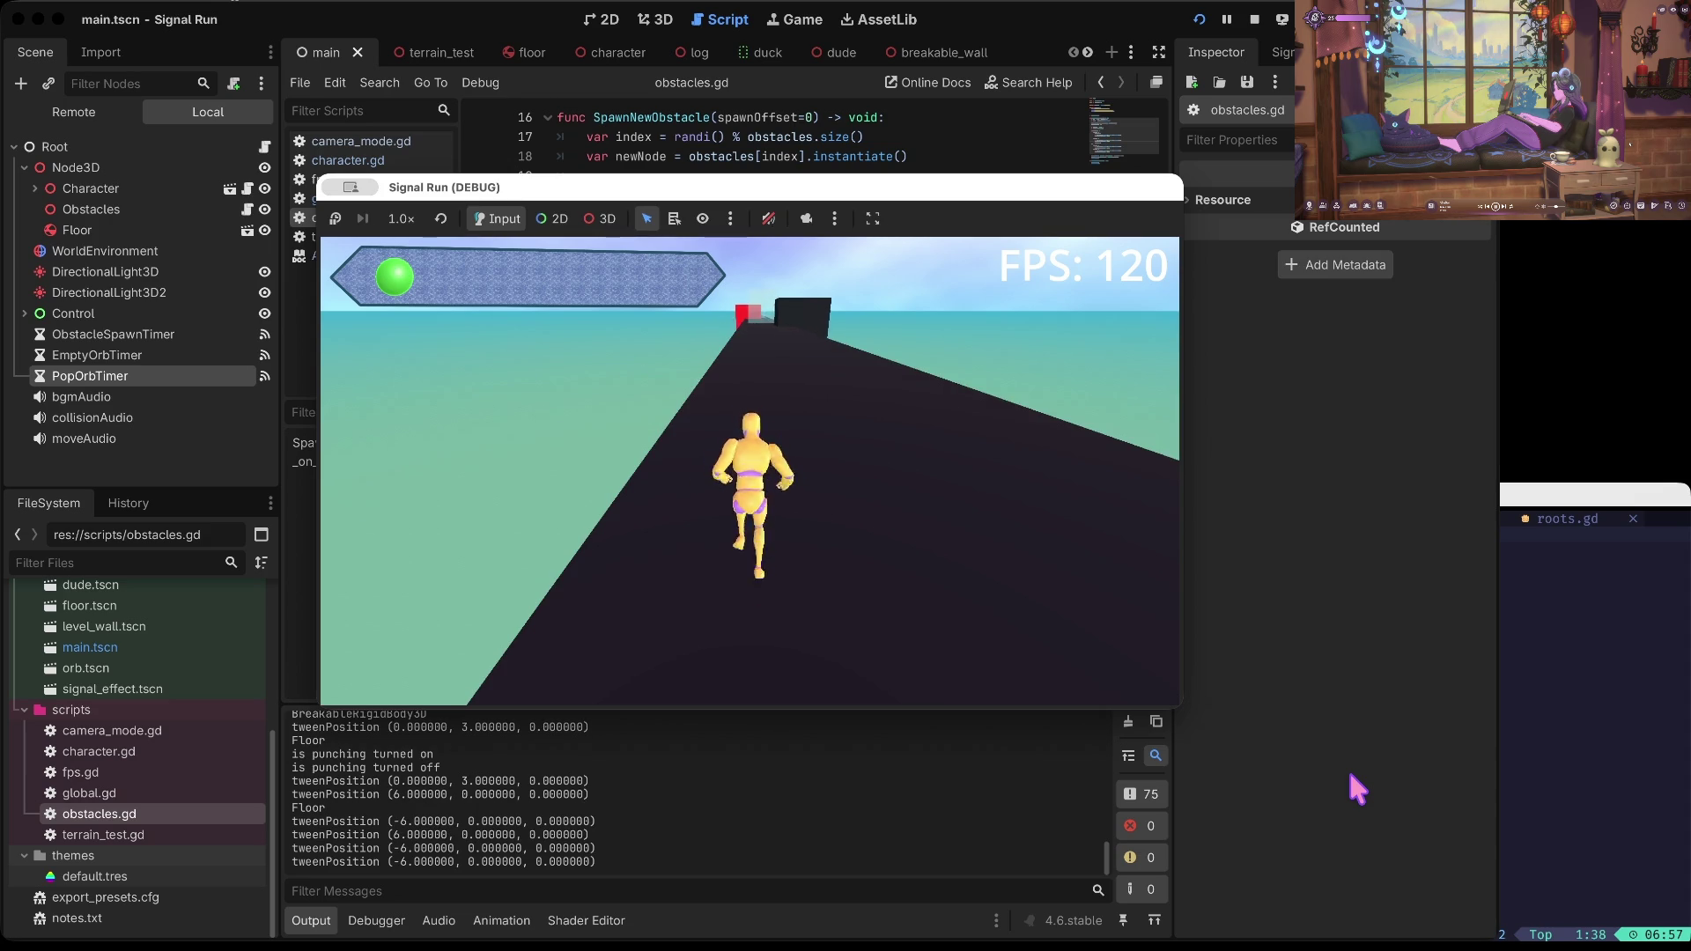
key(Right)
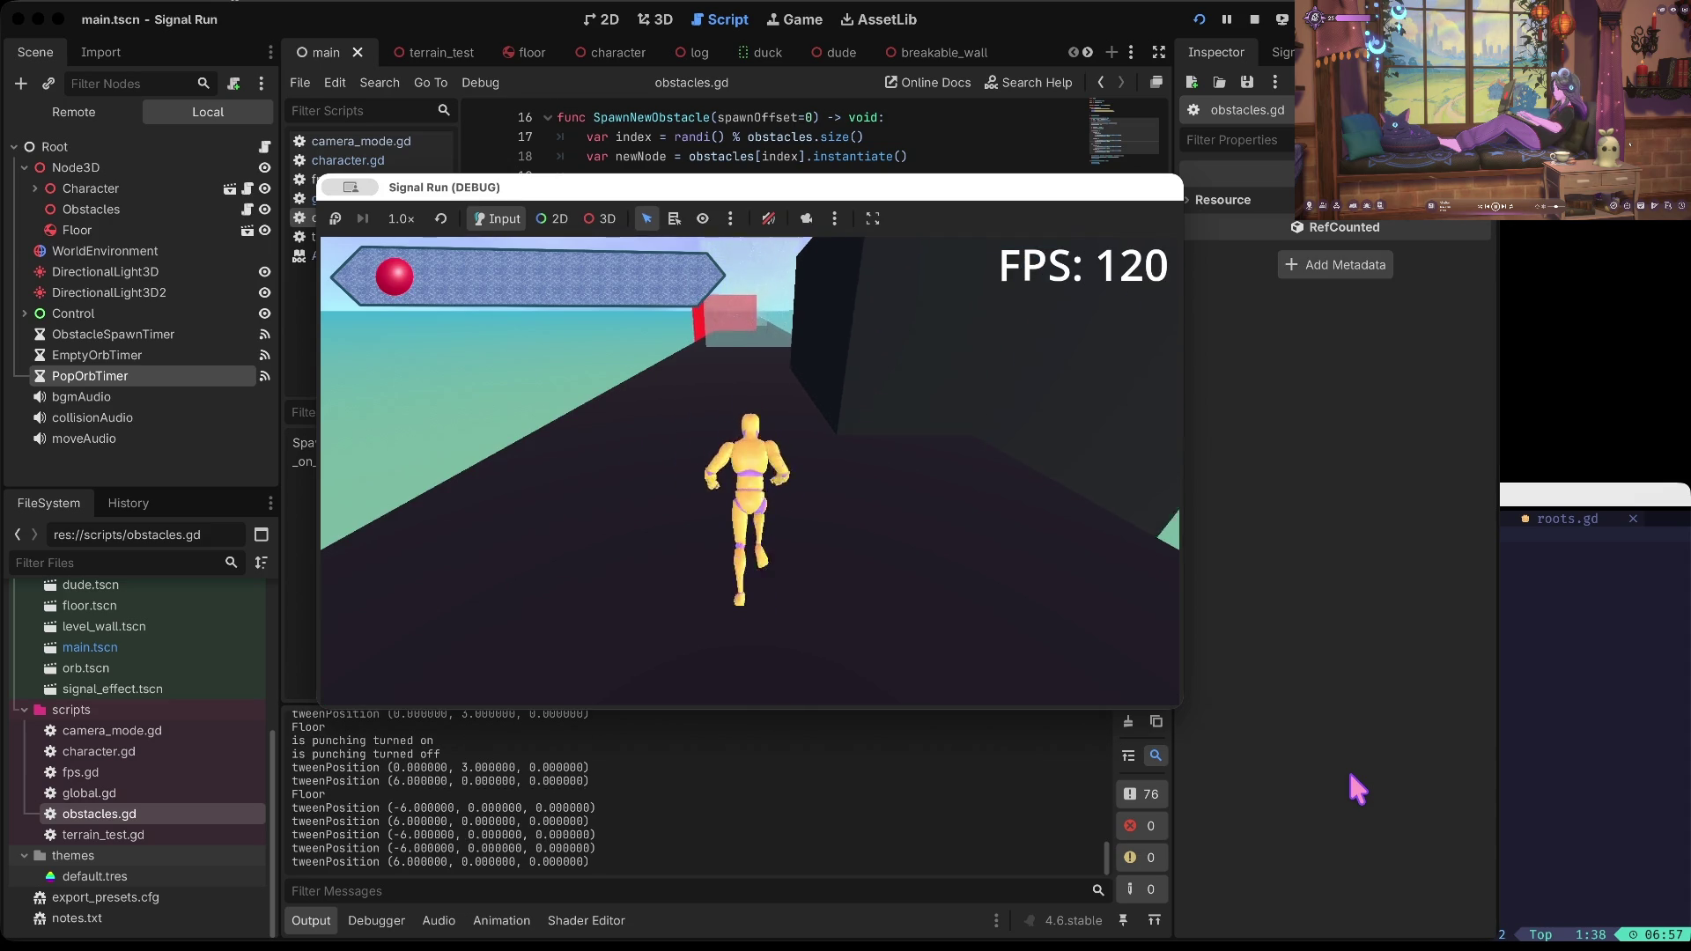
key(space)
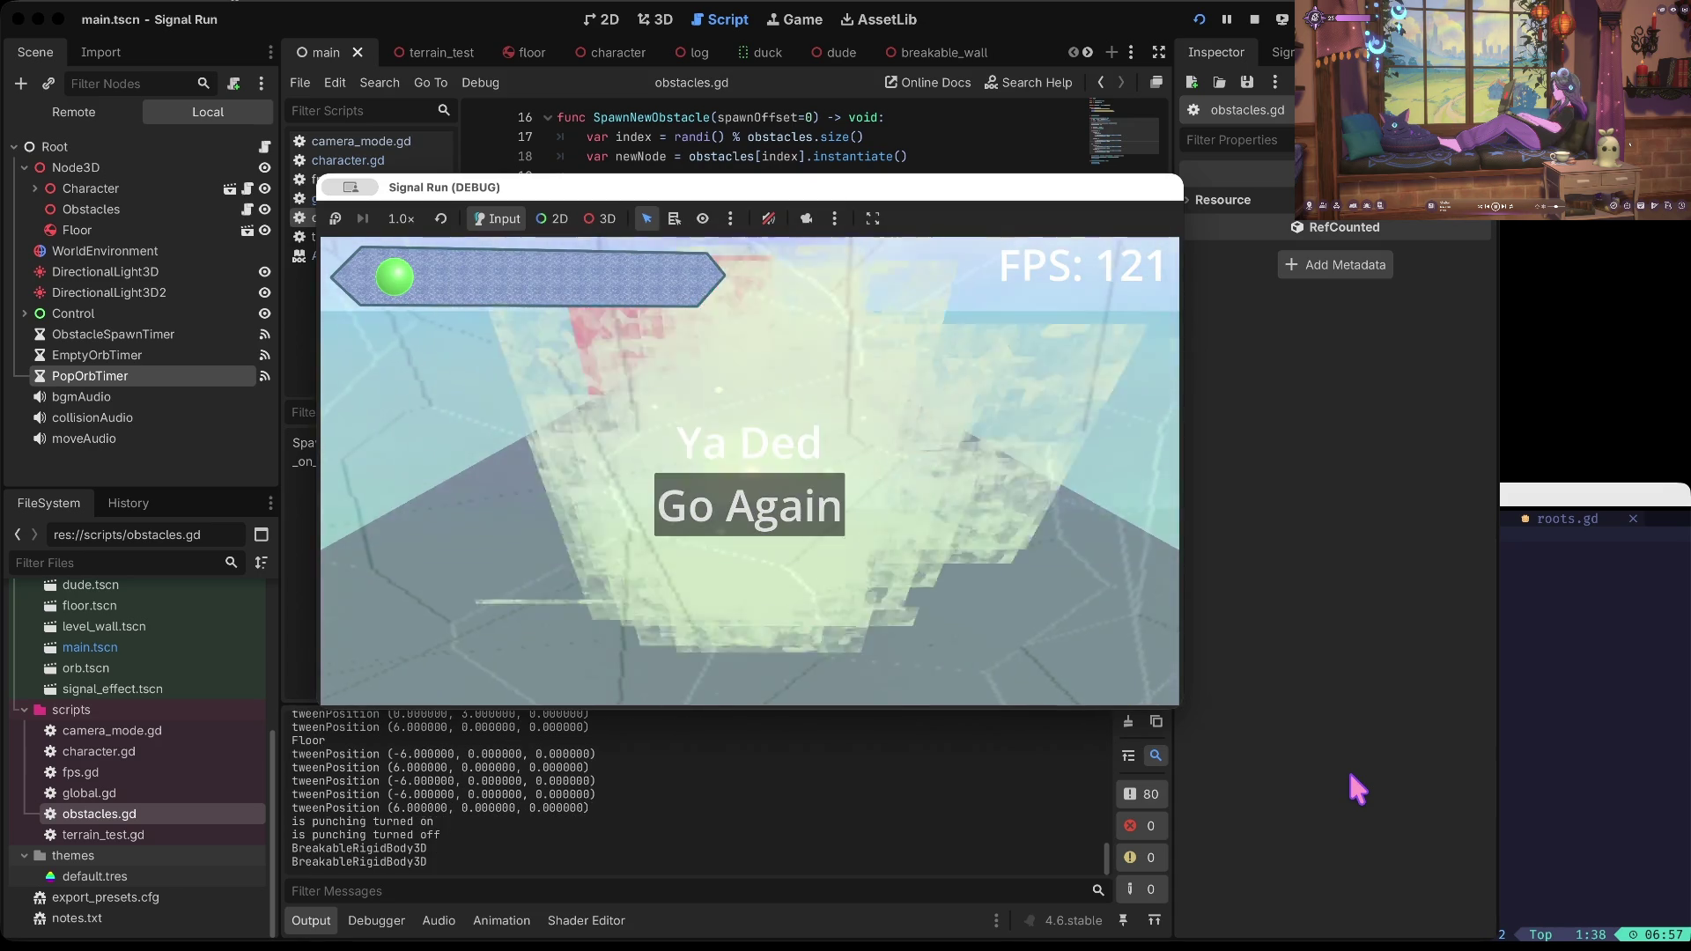
click(445, 832)
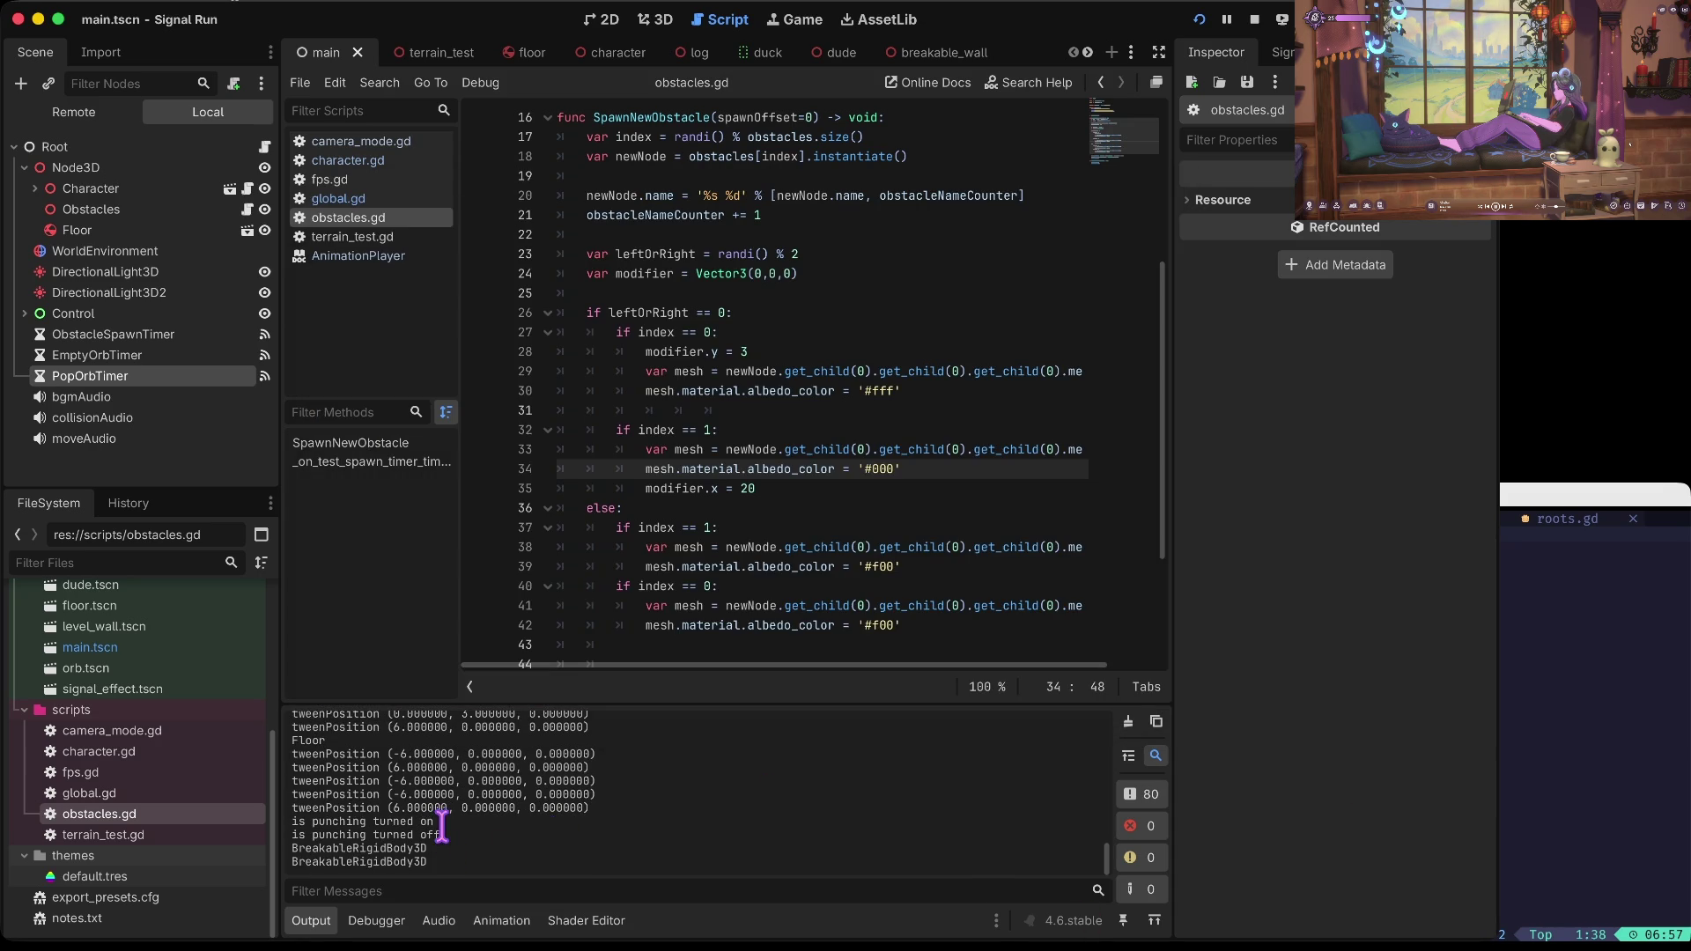
Step: Search all project files for 'is punching', finding two matches in character.gd
click(865, 253)
key(ctrl+shift+f)
text(is pucn)
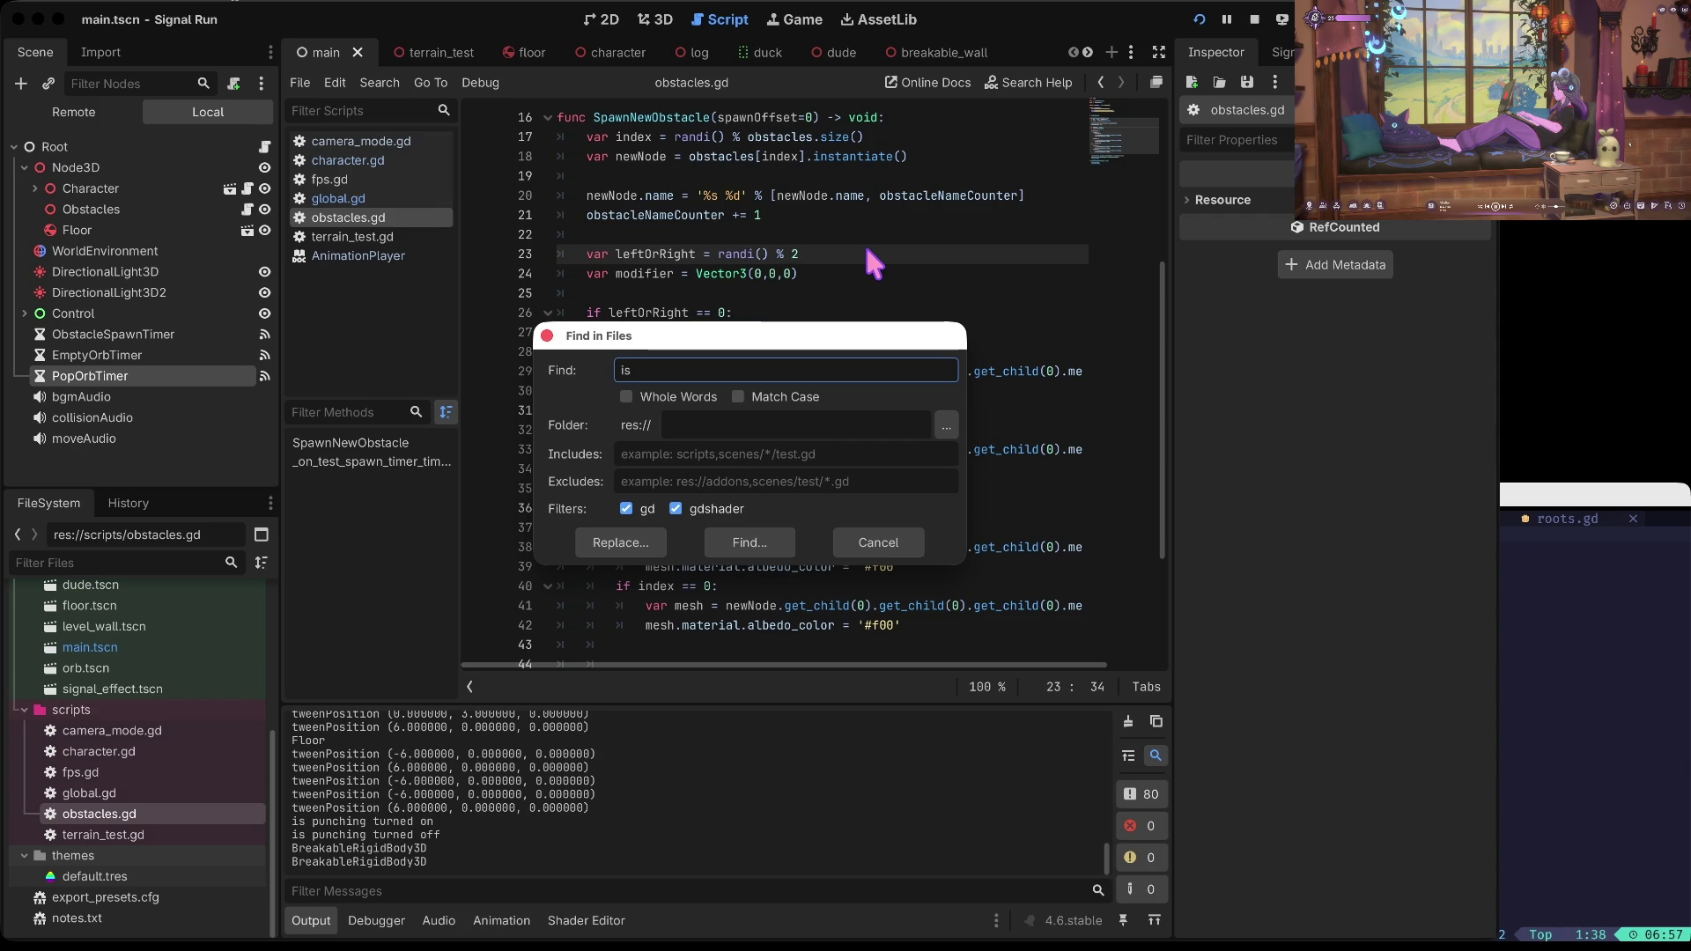
text(punching)
key(Return)
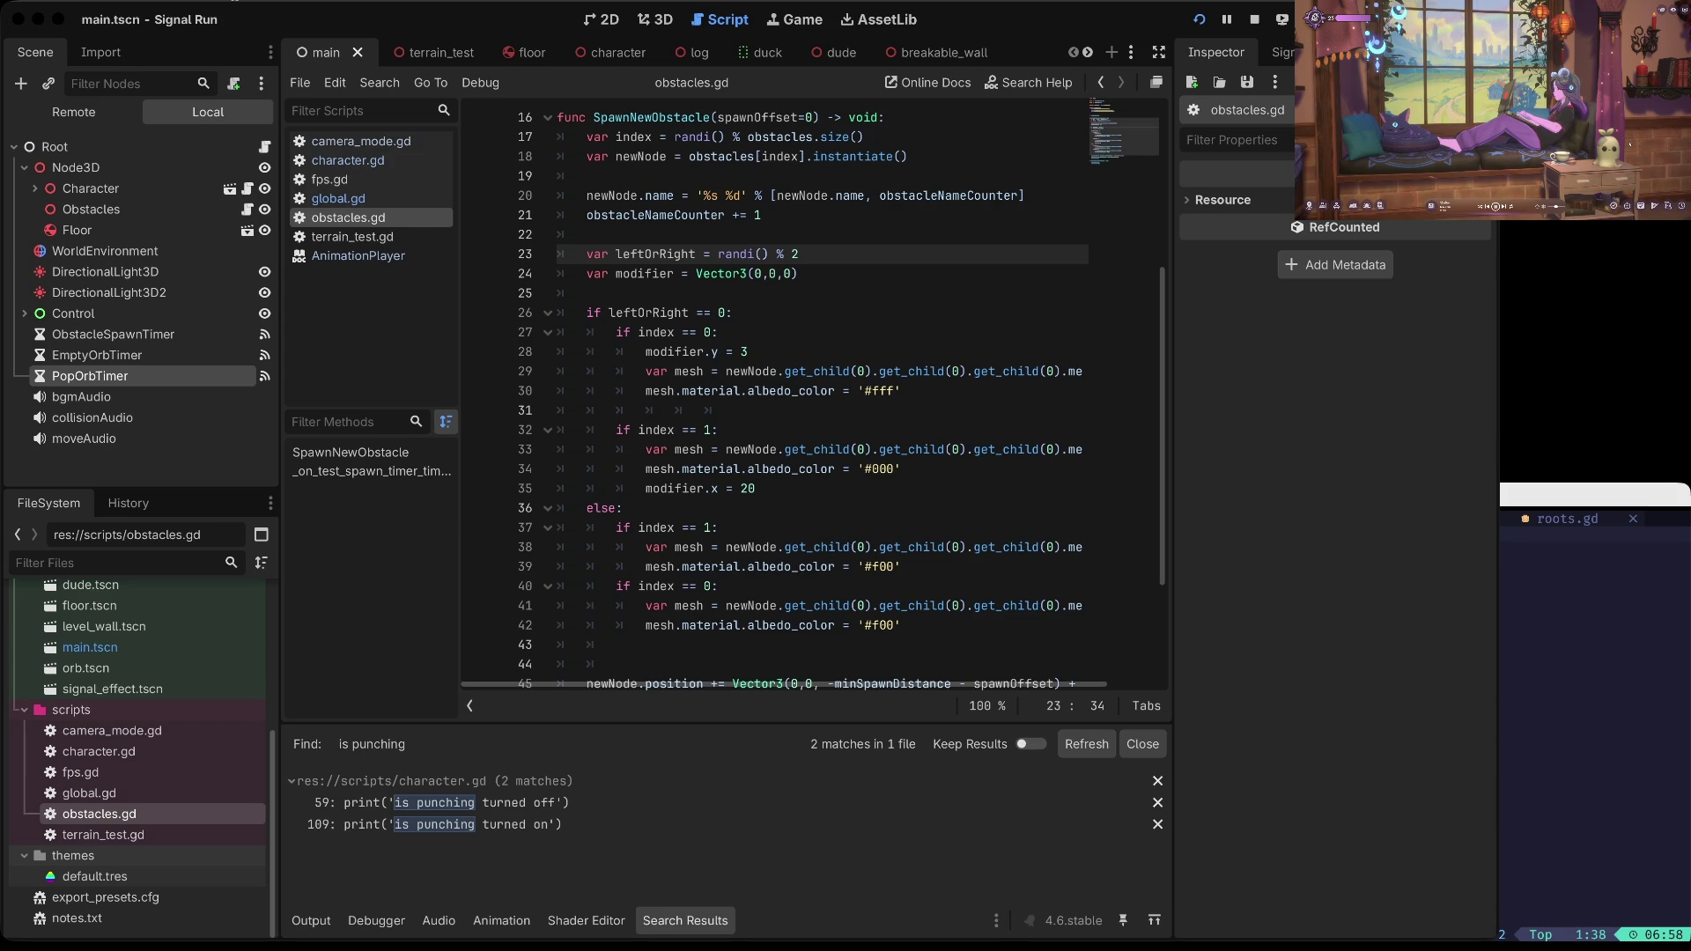
click(1329, 764)
Step: Save the scene and step through the white colour branch in obstacles.gd
key(ctrl+s)
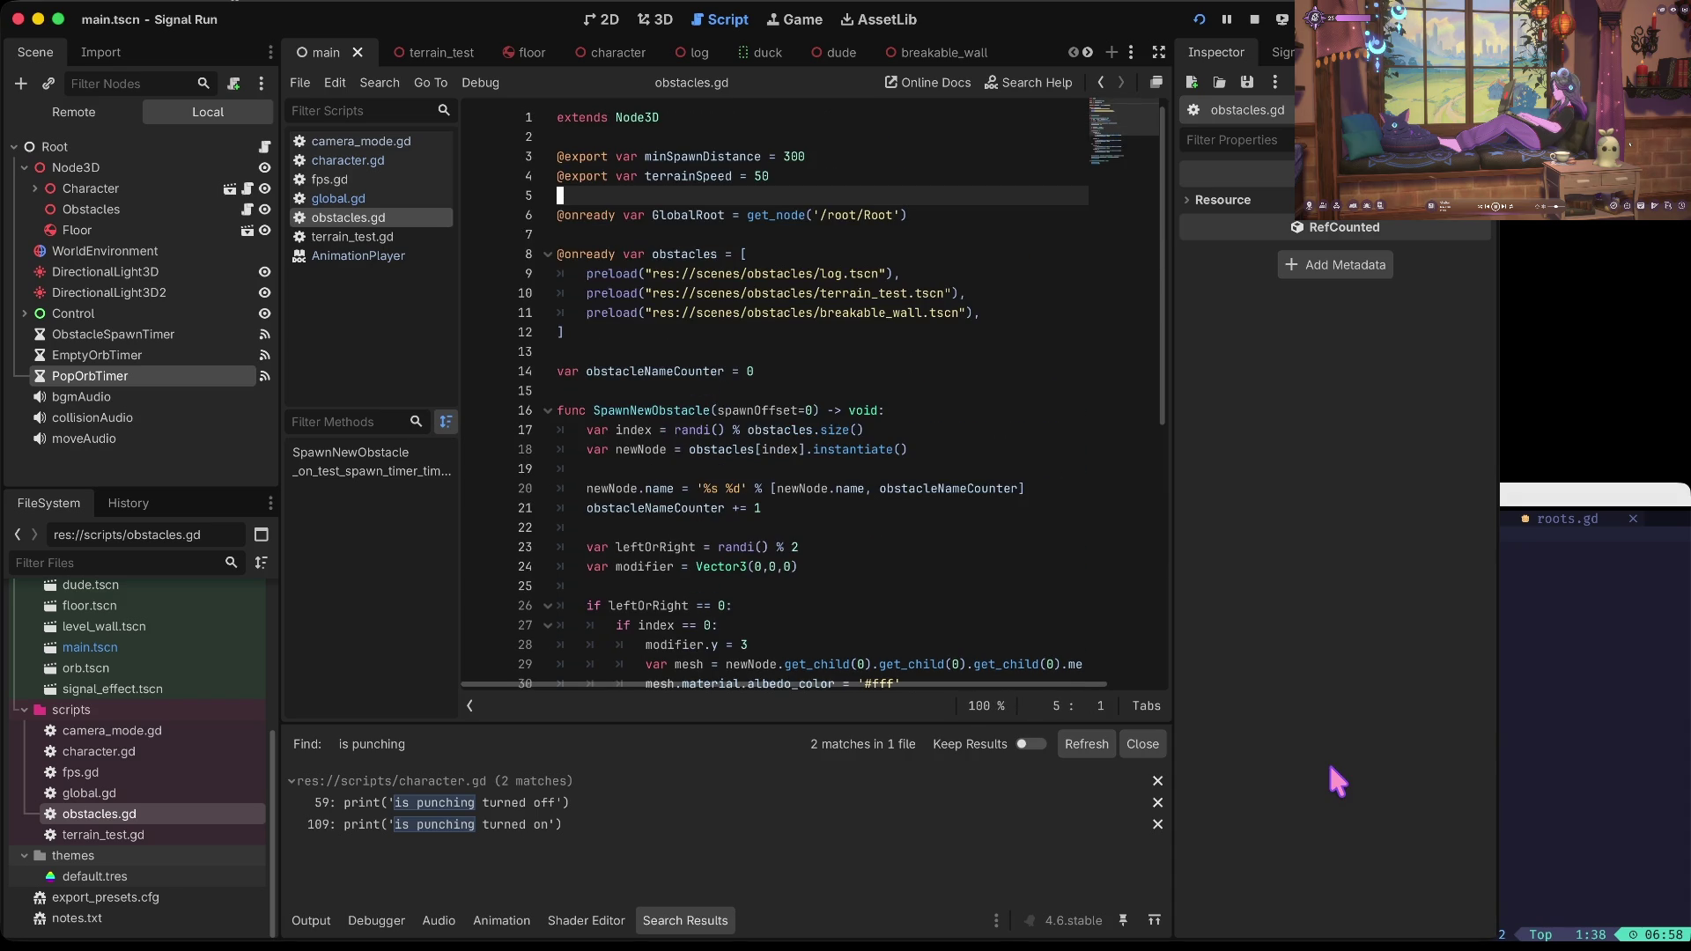
key(Down)
key(Down)
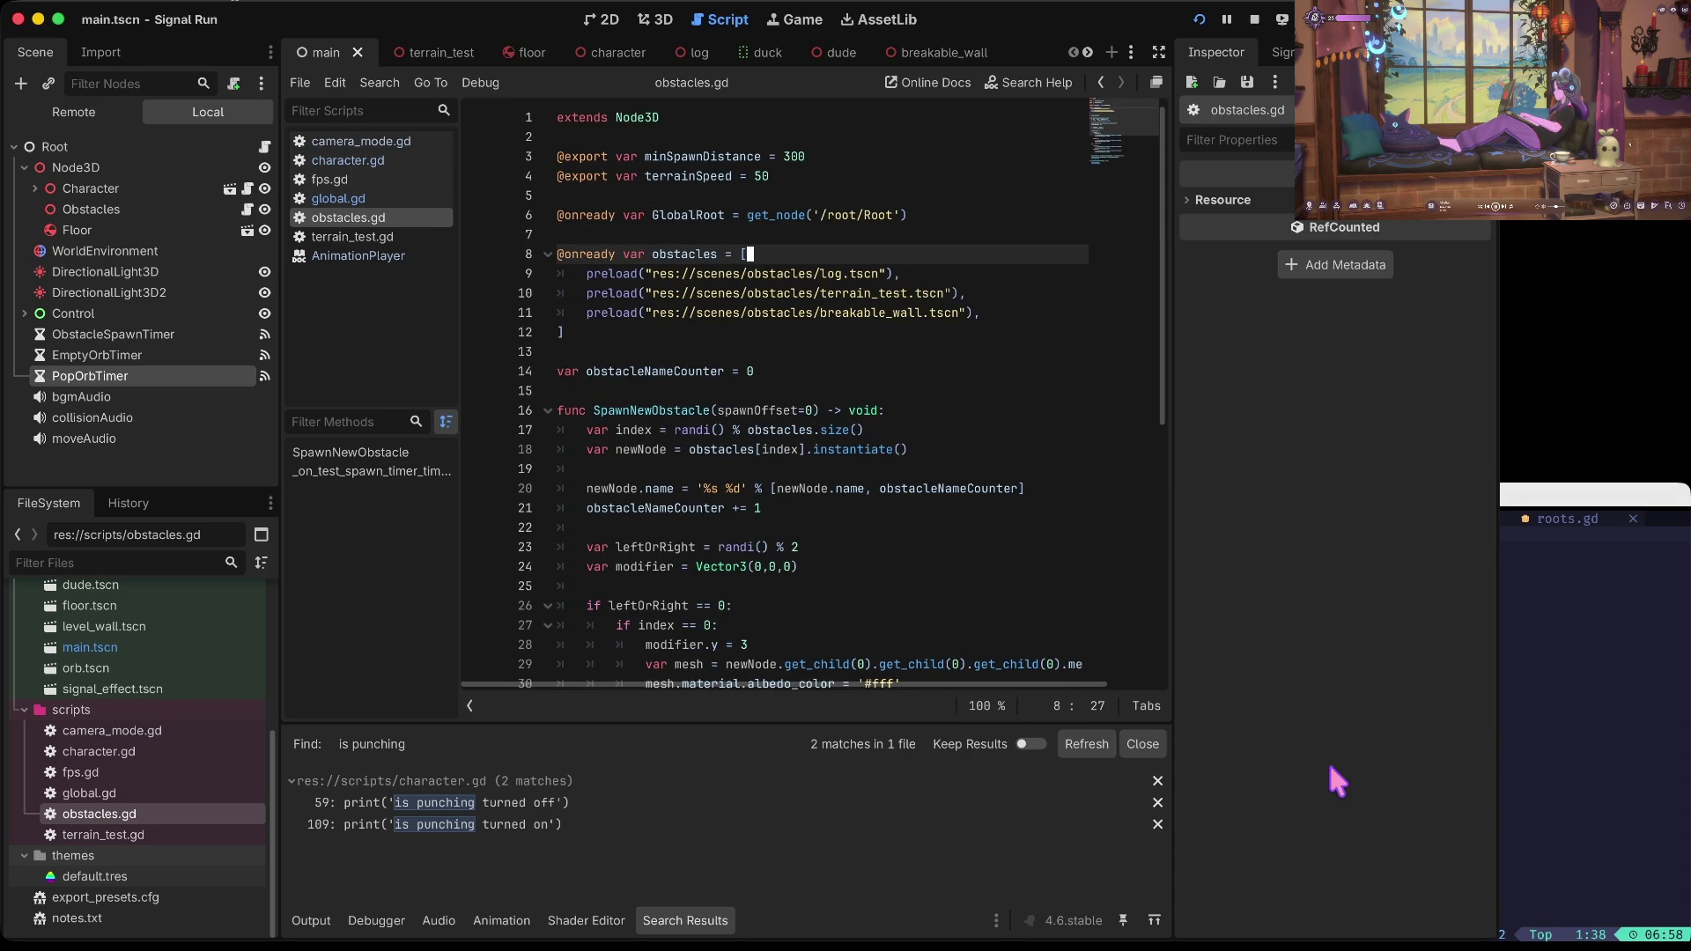
key(Down)
key(Down)
key(Down)
key(Up)
key(Up)
key(Up)
key(Down)
key(Down)
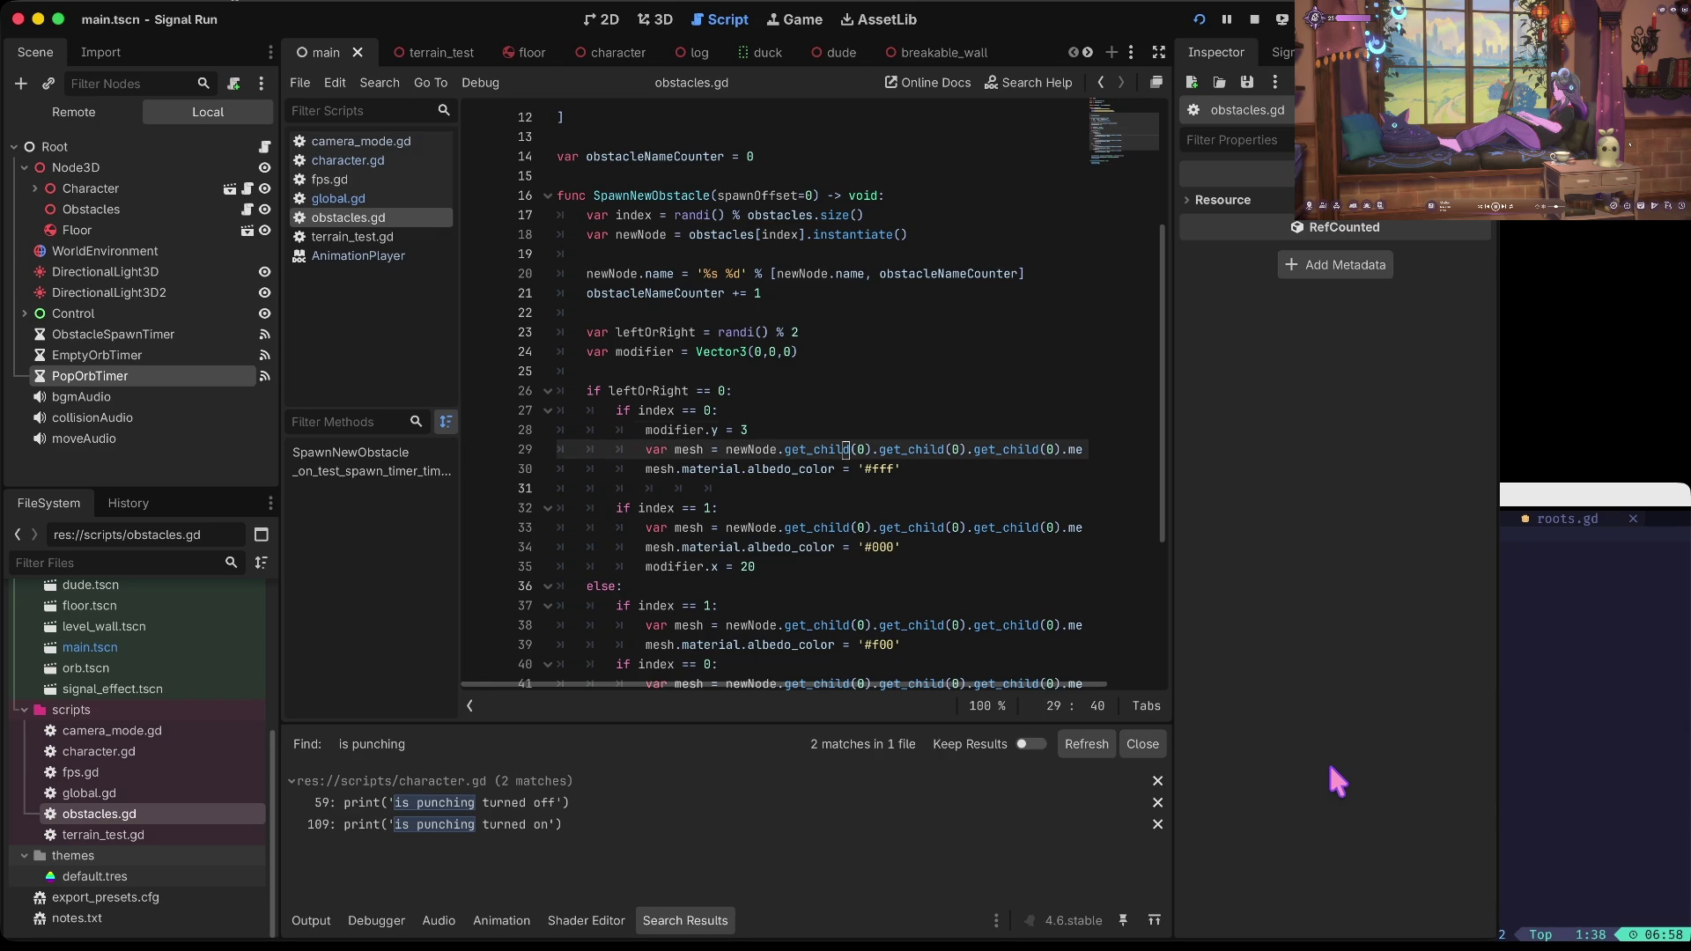
key(Home)
key(ctrl+Right)
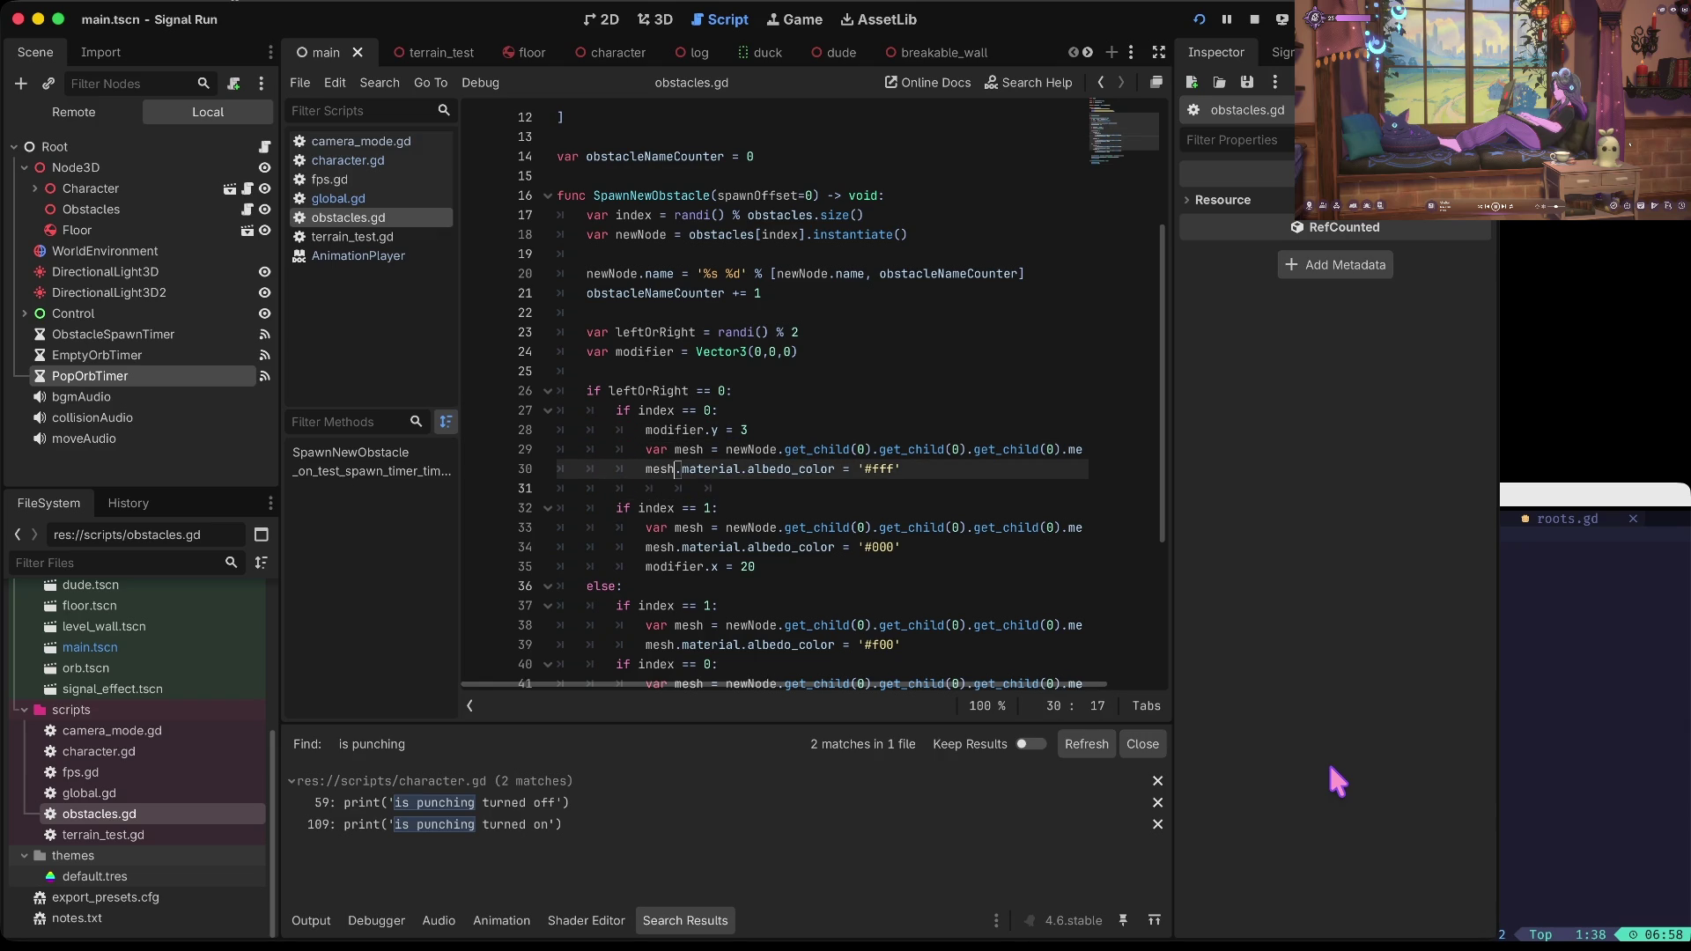
Step: Check the last red colour line, then open log.tscn from scenes/obstacles
key(Down)
key(Down)
key(Down)
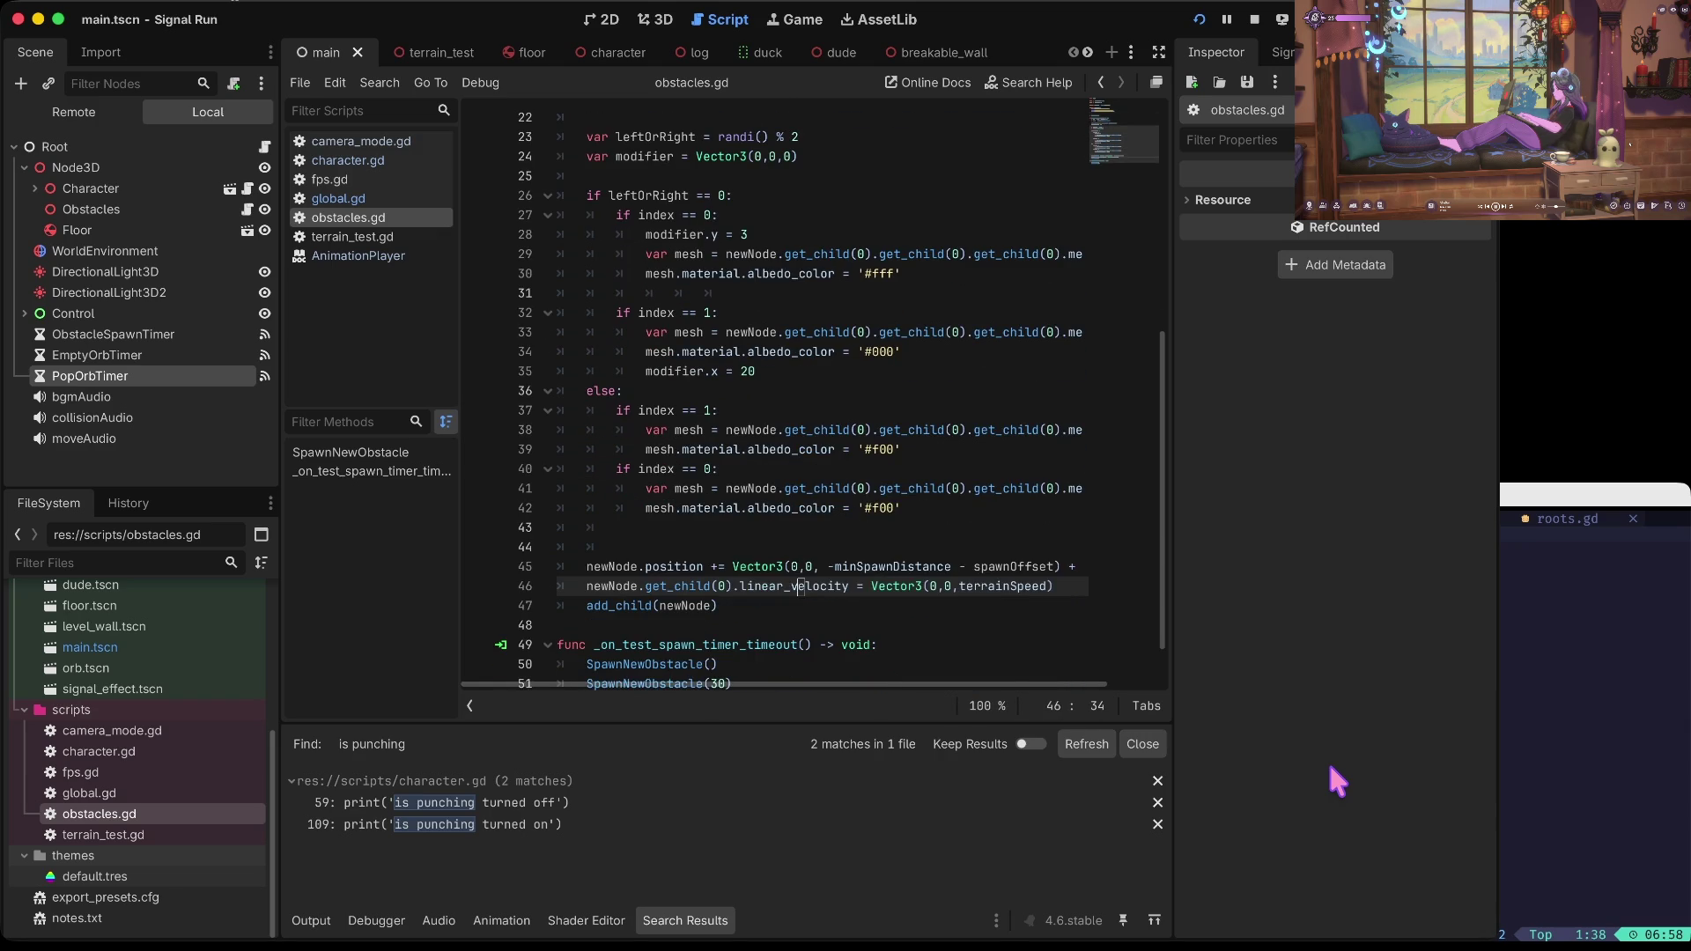
key(Up)
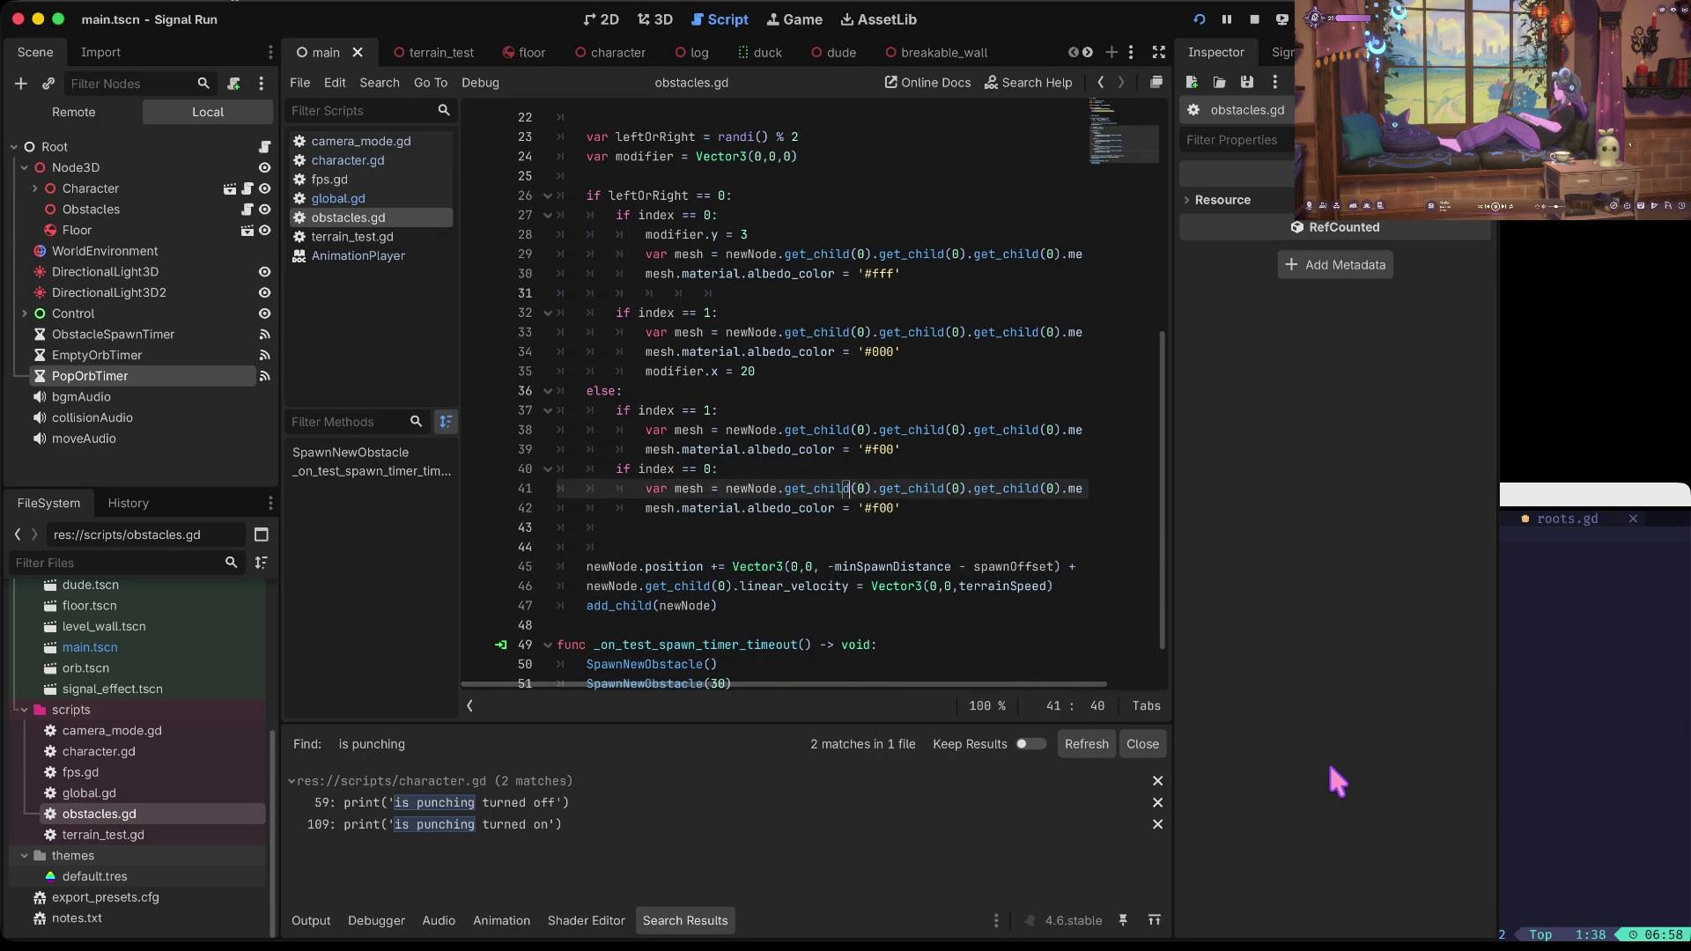
key(Home)
key(ctrl+Right)
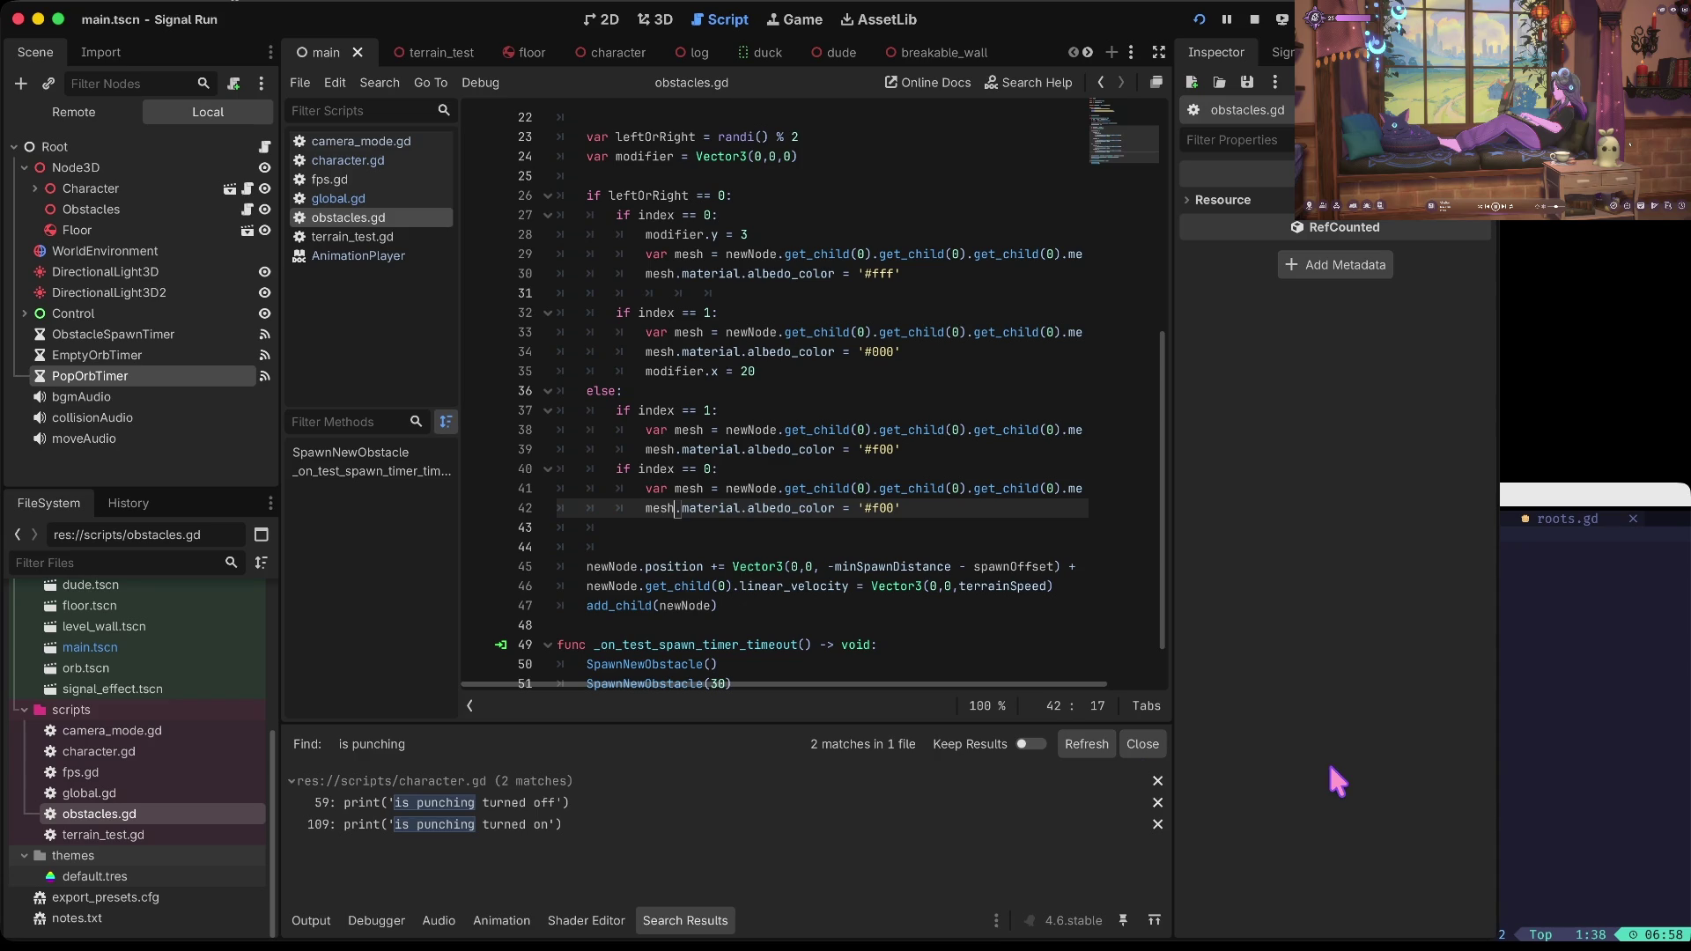
scroll(147, 705, up, 4)
double_click(44, 687)
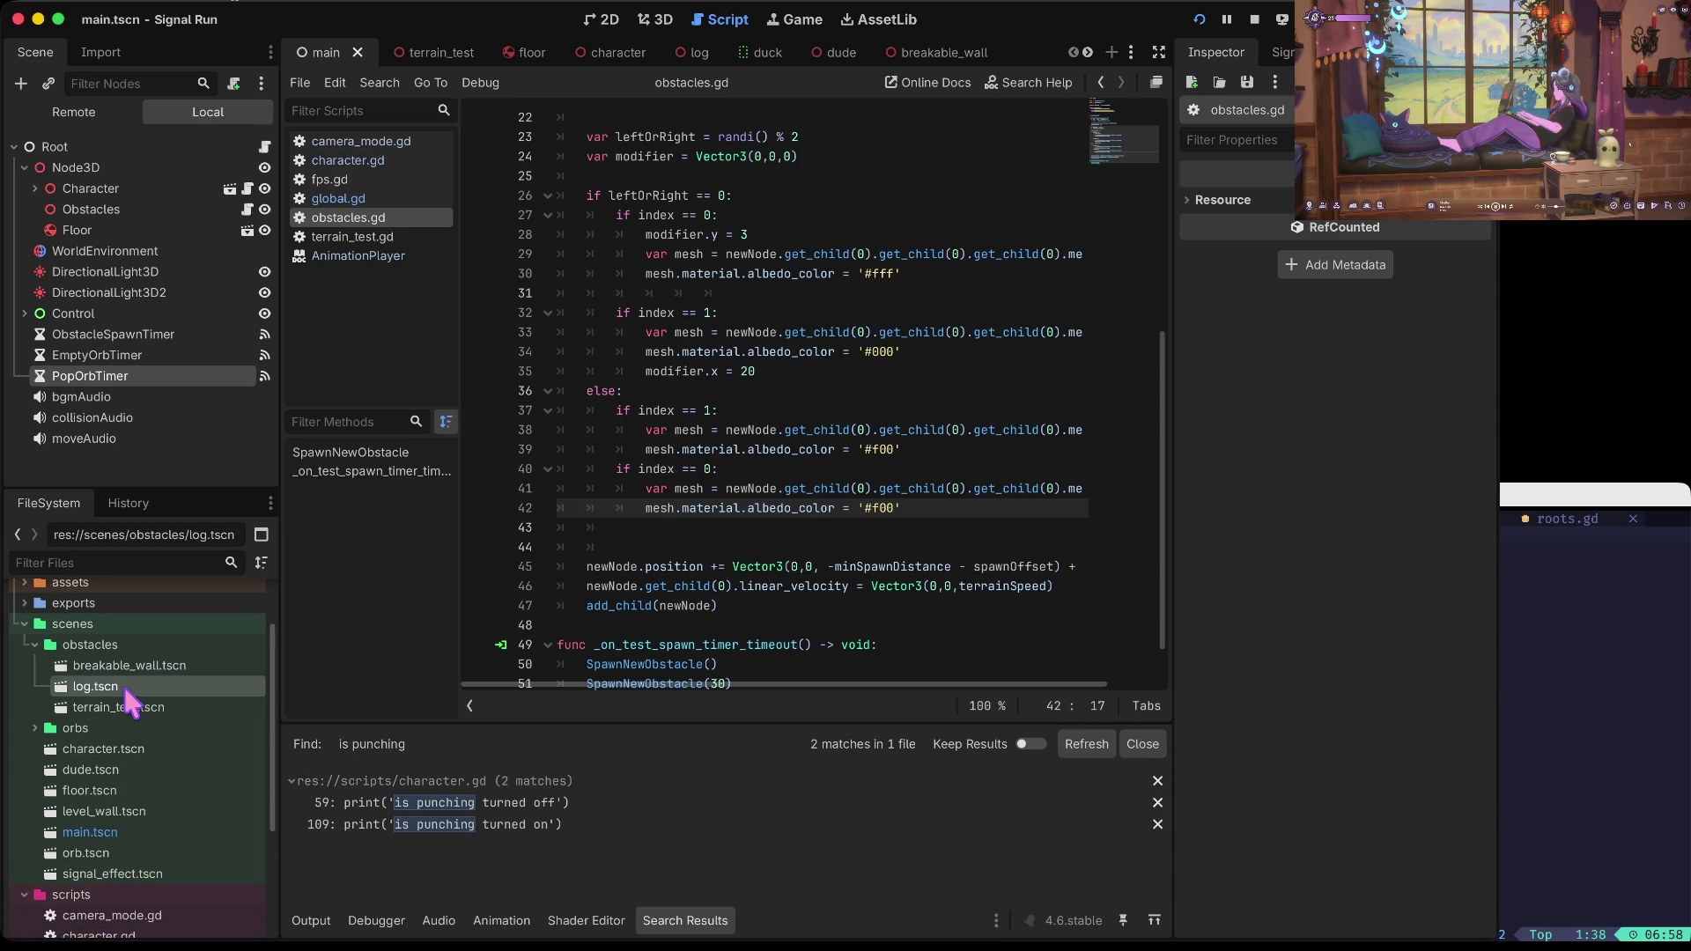
Step: Inspect the log's wooden mesh material and the red colour value on line 39
scroll(1251, 182, up, 10)
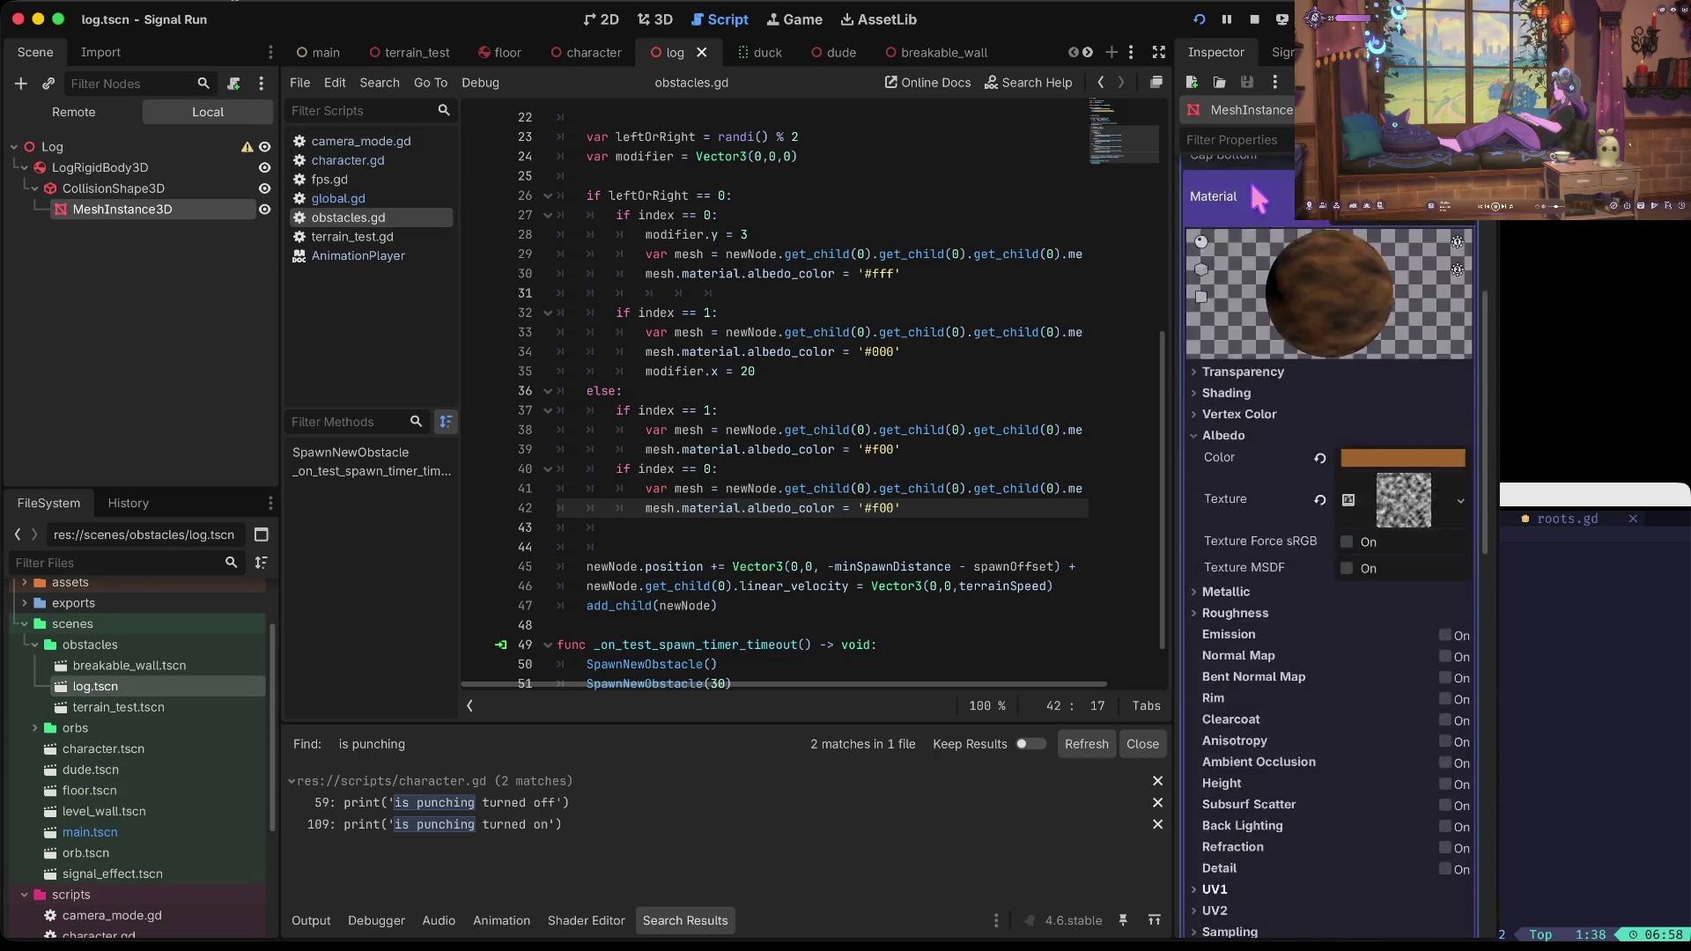
scroll(1308, 337, down, 6)
scroll(1308, 337, down, 5)
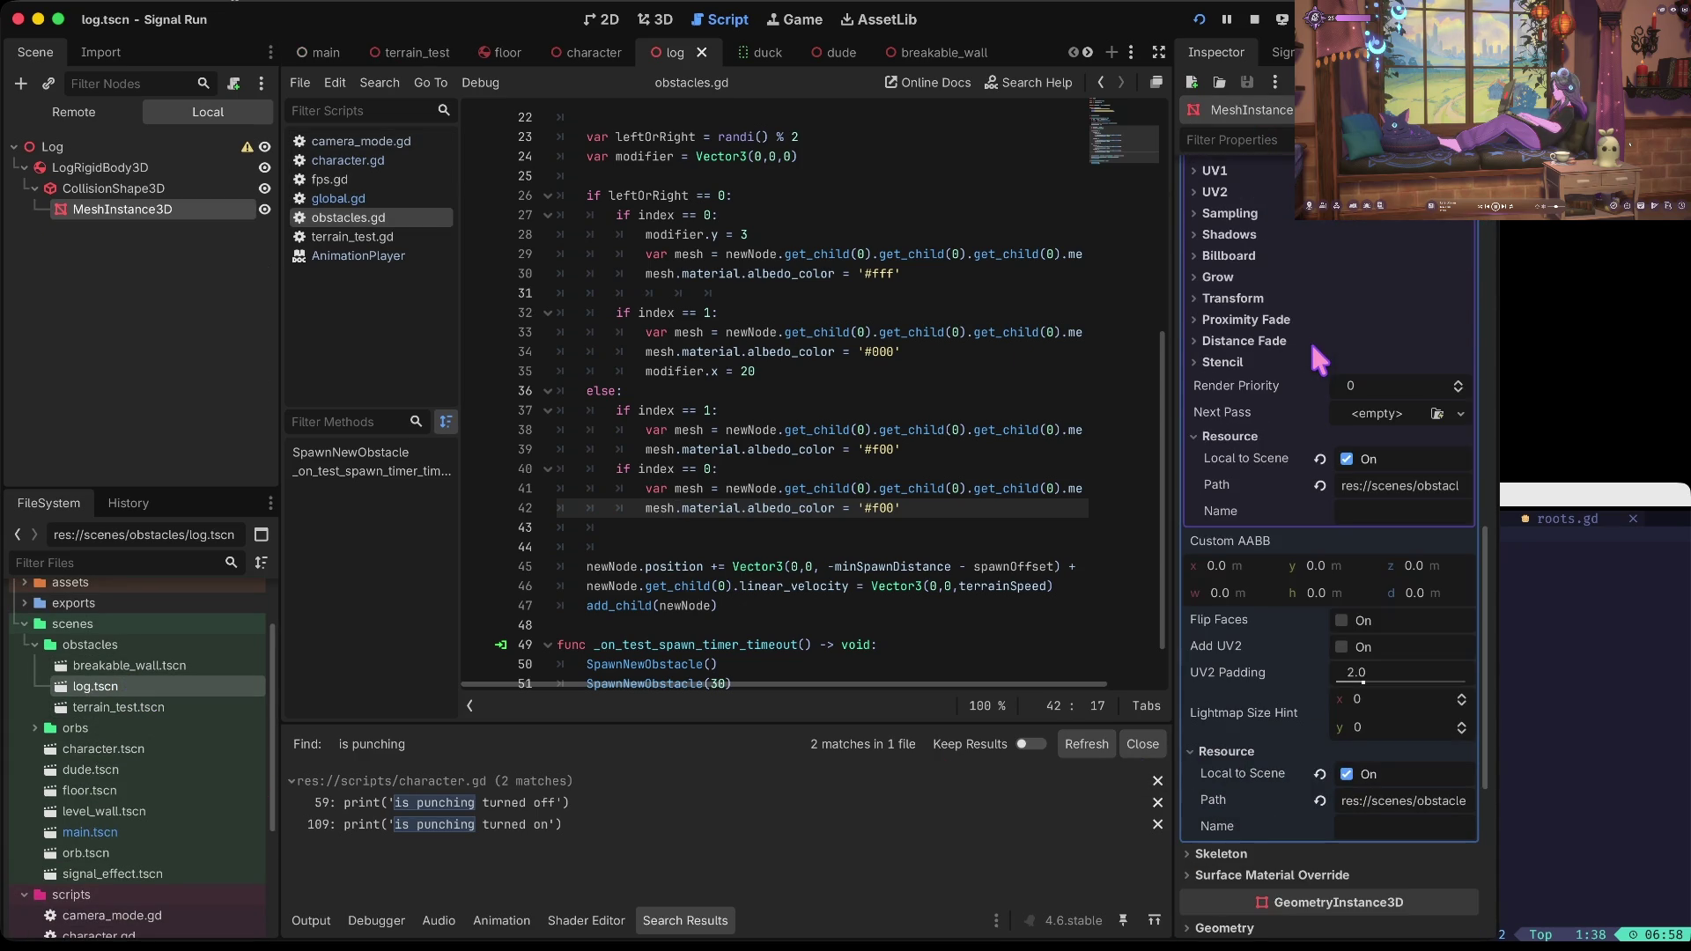
scroll(1344, 483, down, 2)
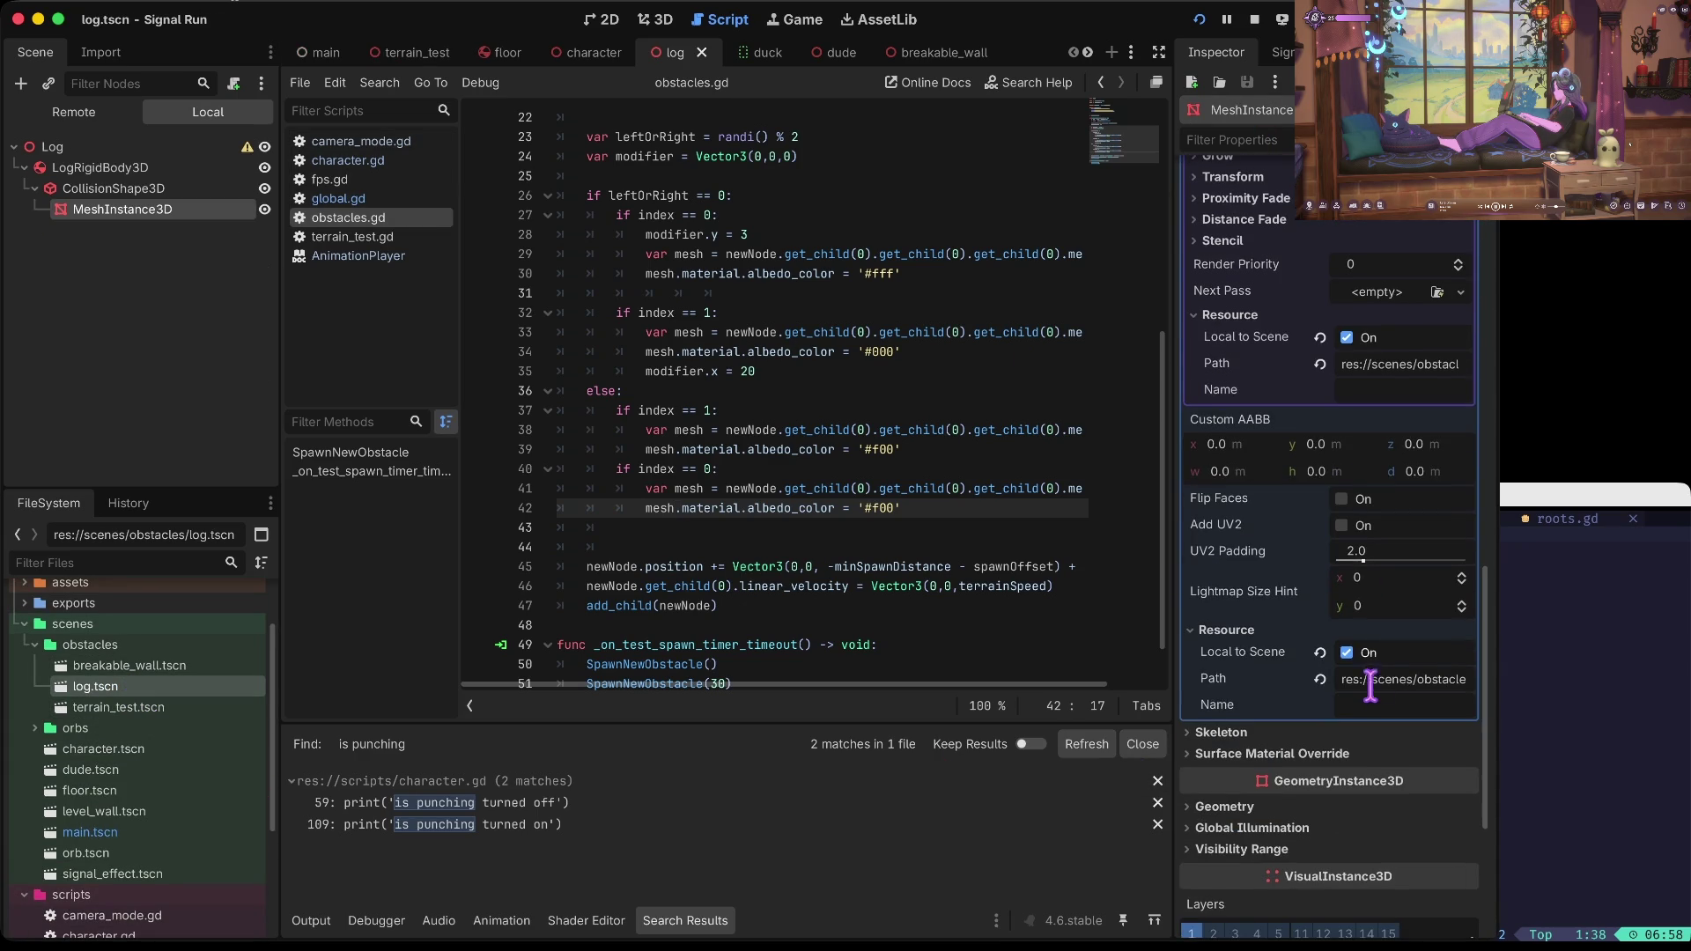
scroll(1367, 562, up, 10)
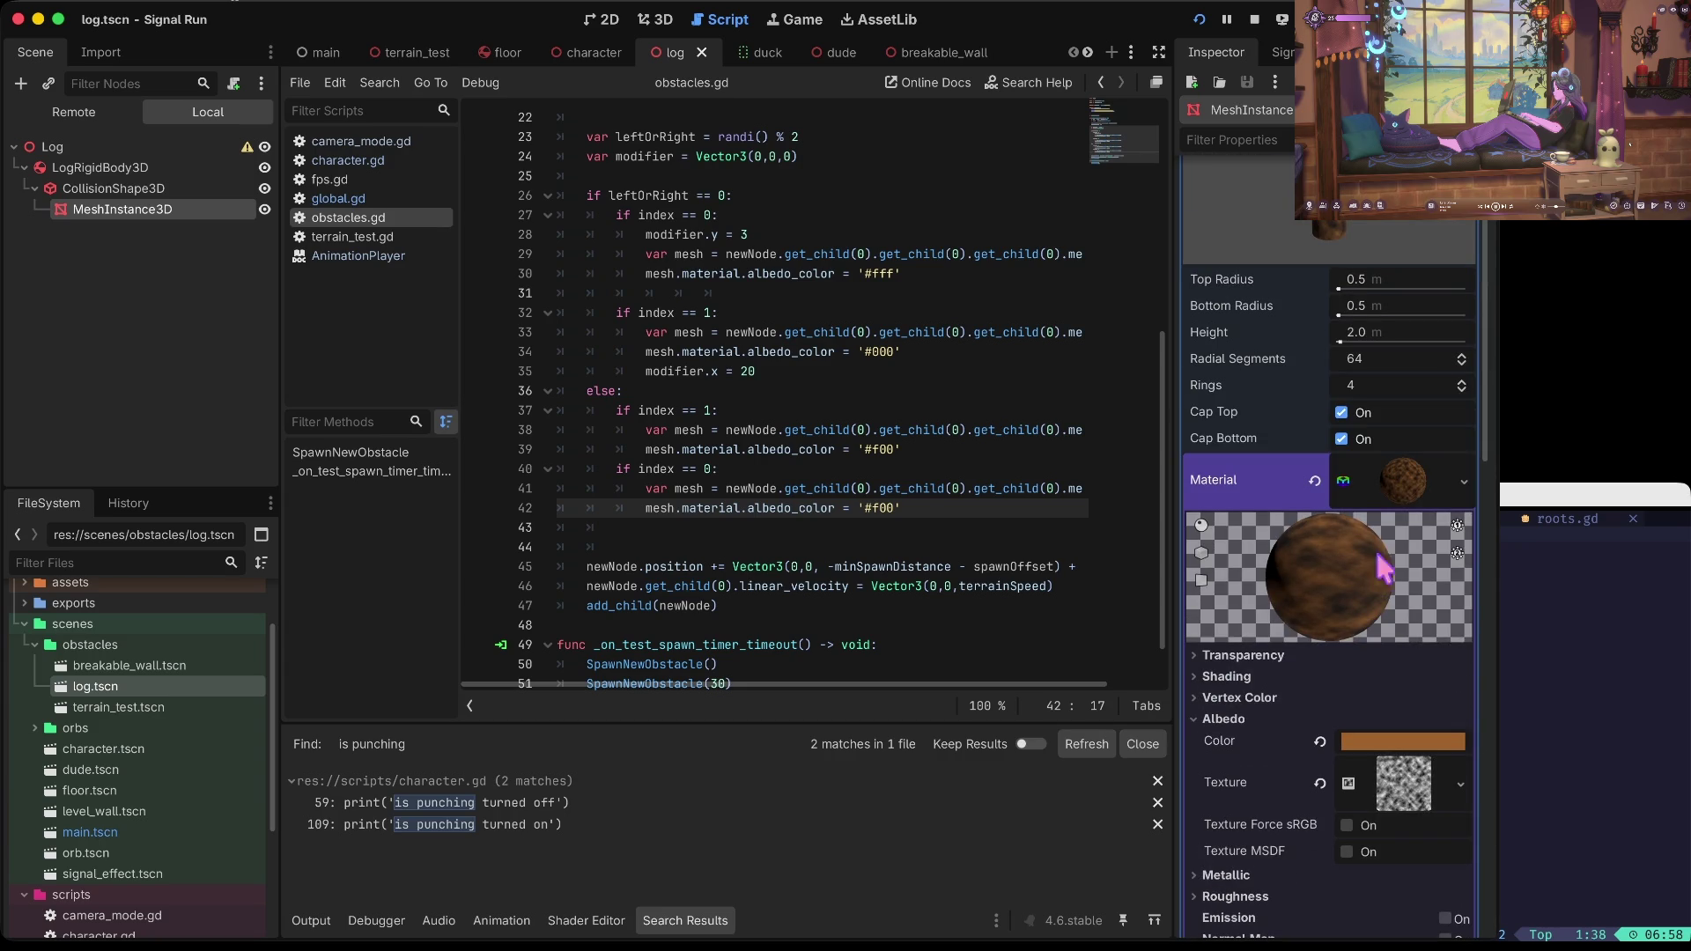
click(885, 449)
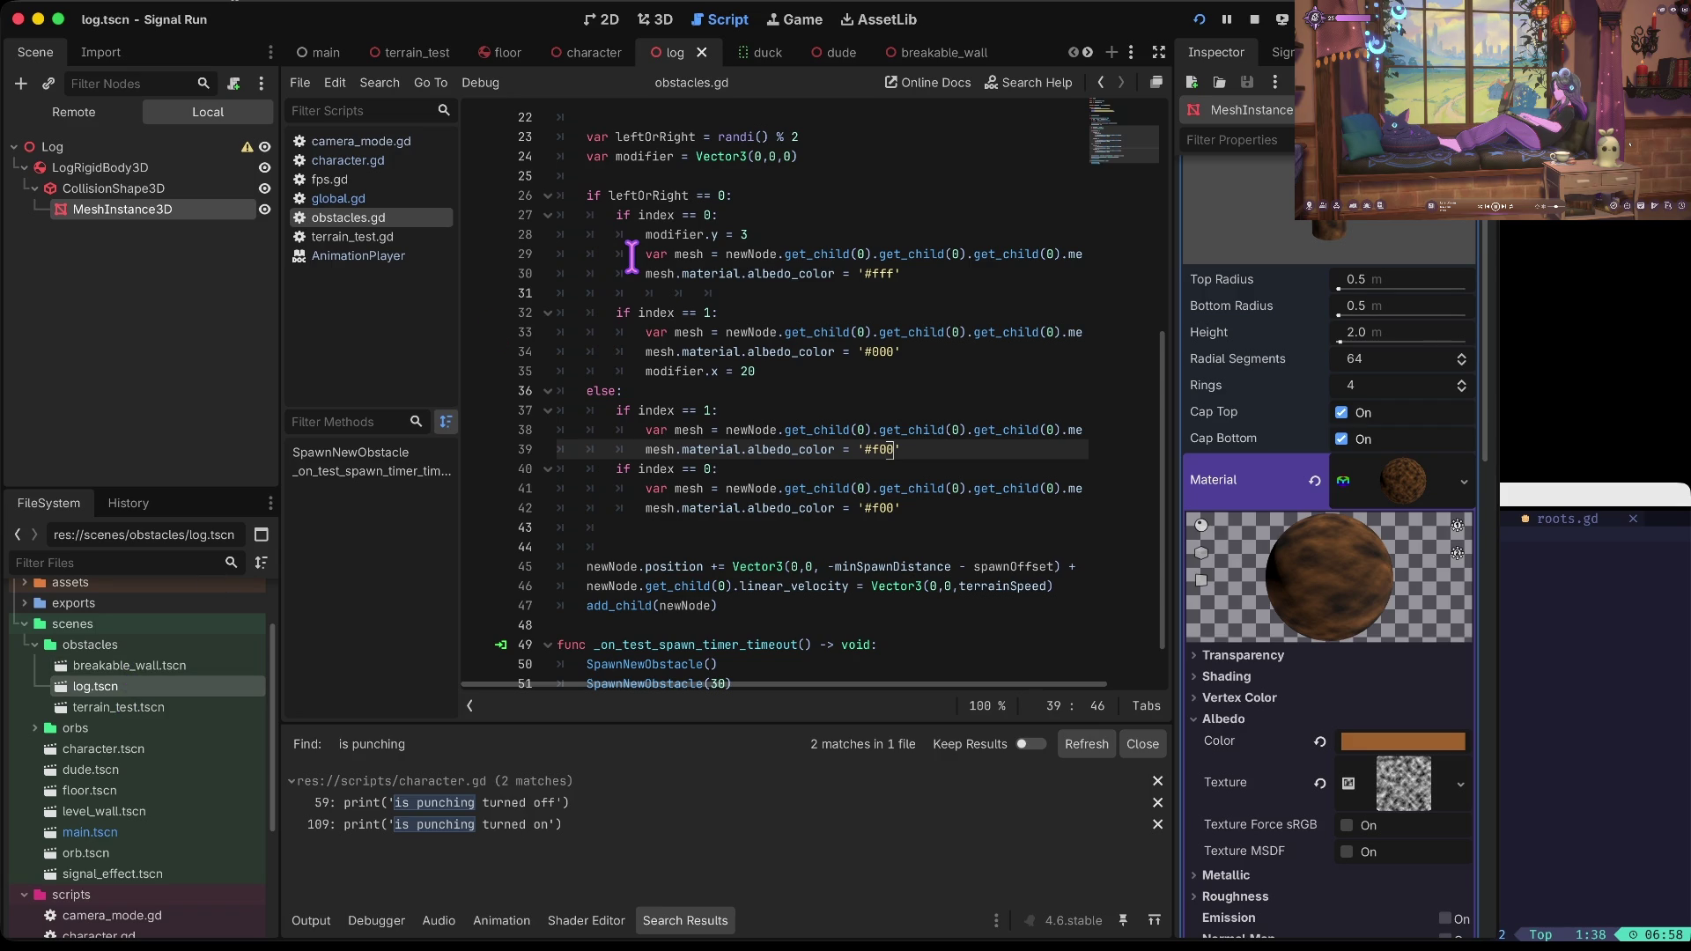
Step: Run and stop the game, then search project files for 'is punching' again
key(super+b)
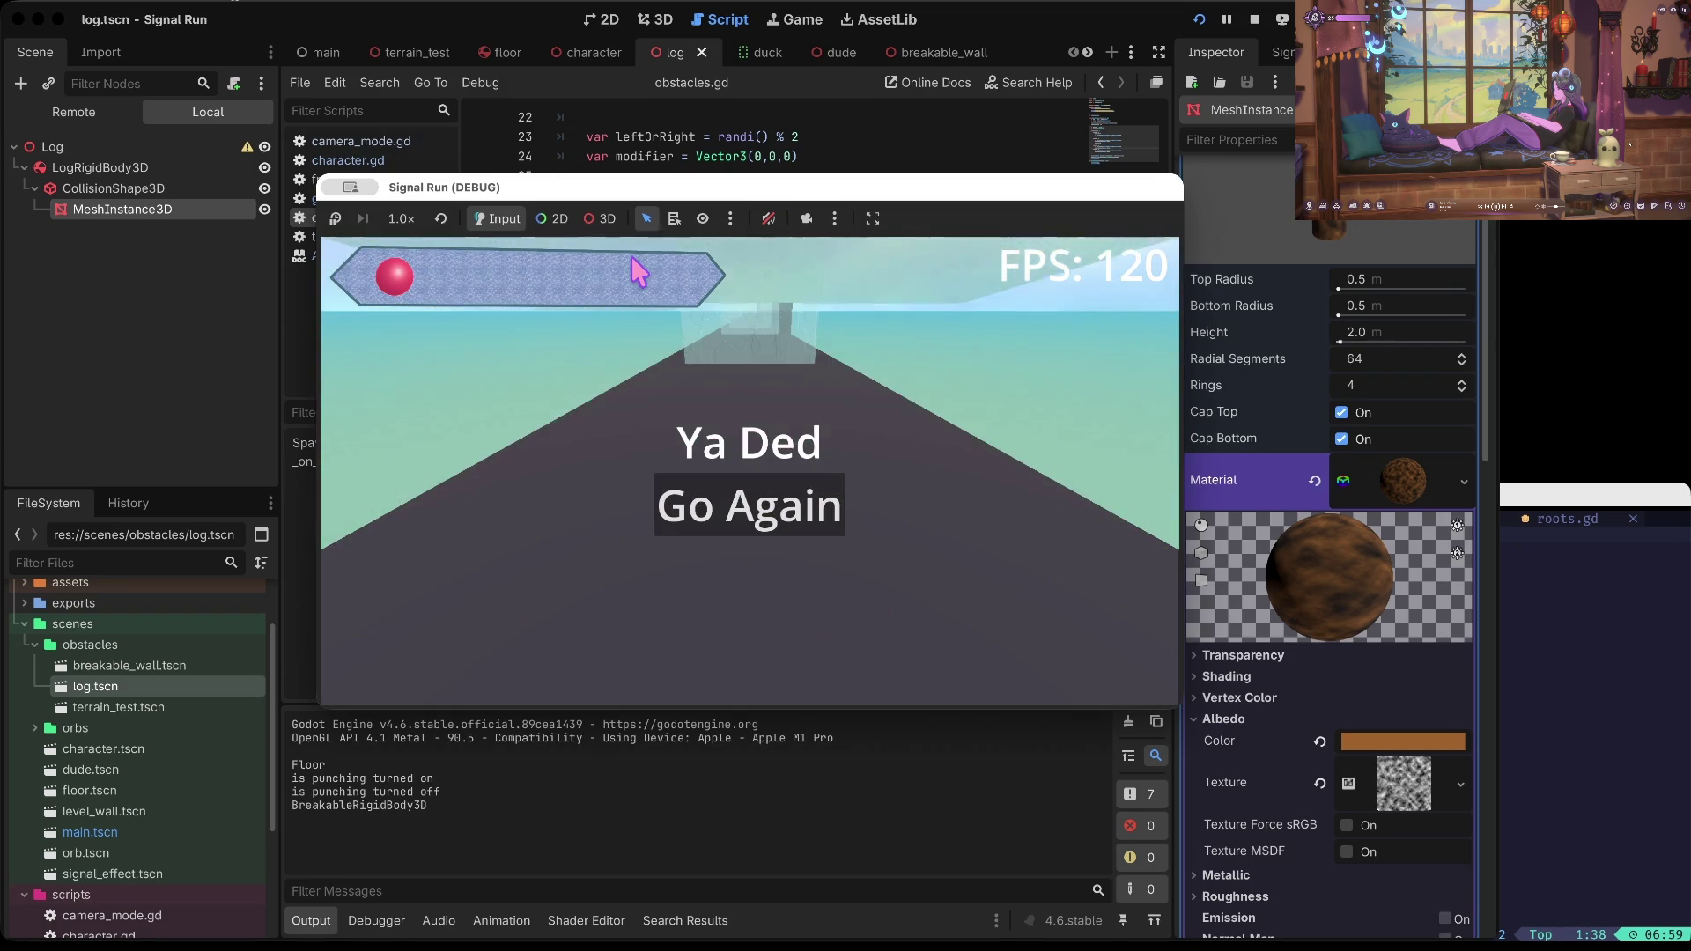
click(1253, 18)
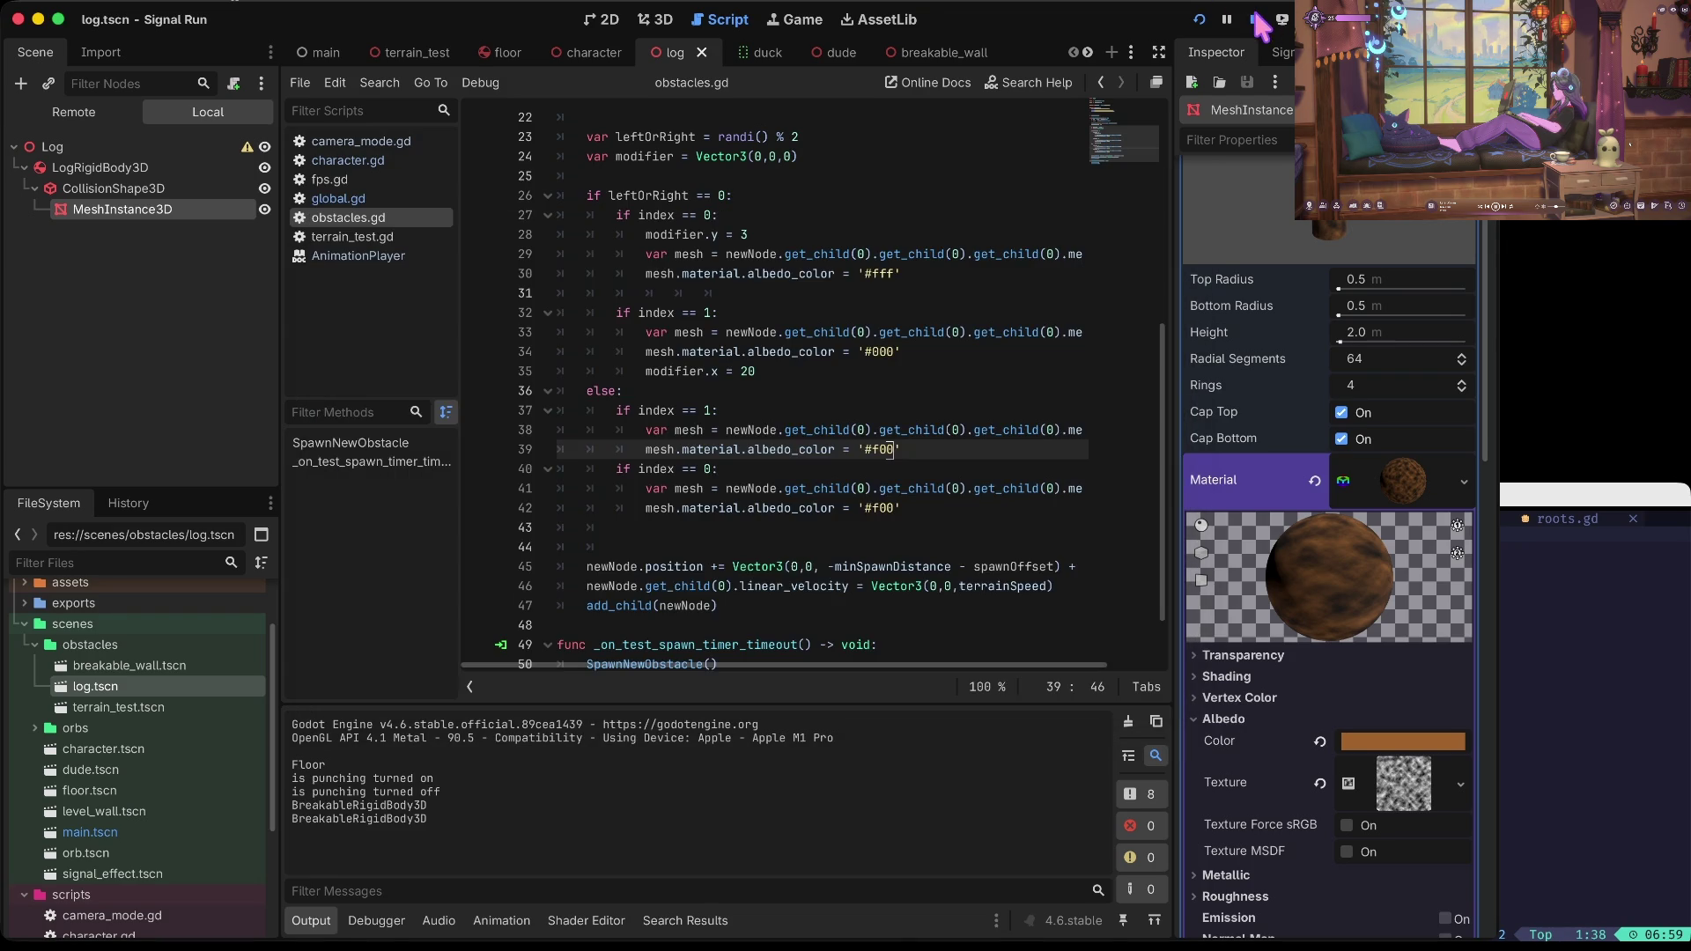
click(819, 273)
key(super+shift+f)
text(is punching)
key(Return)
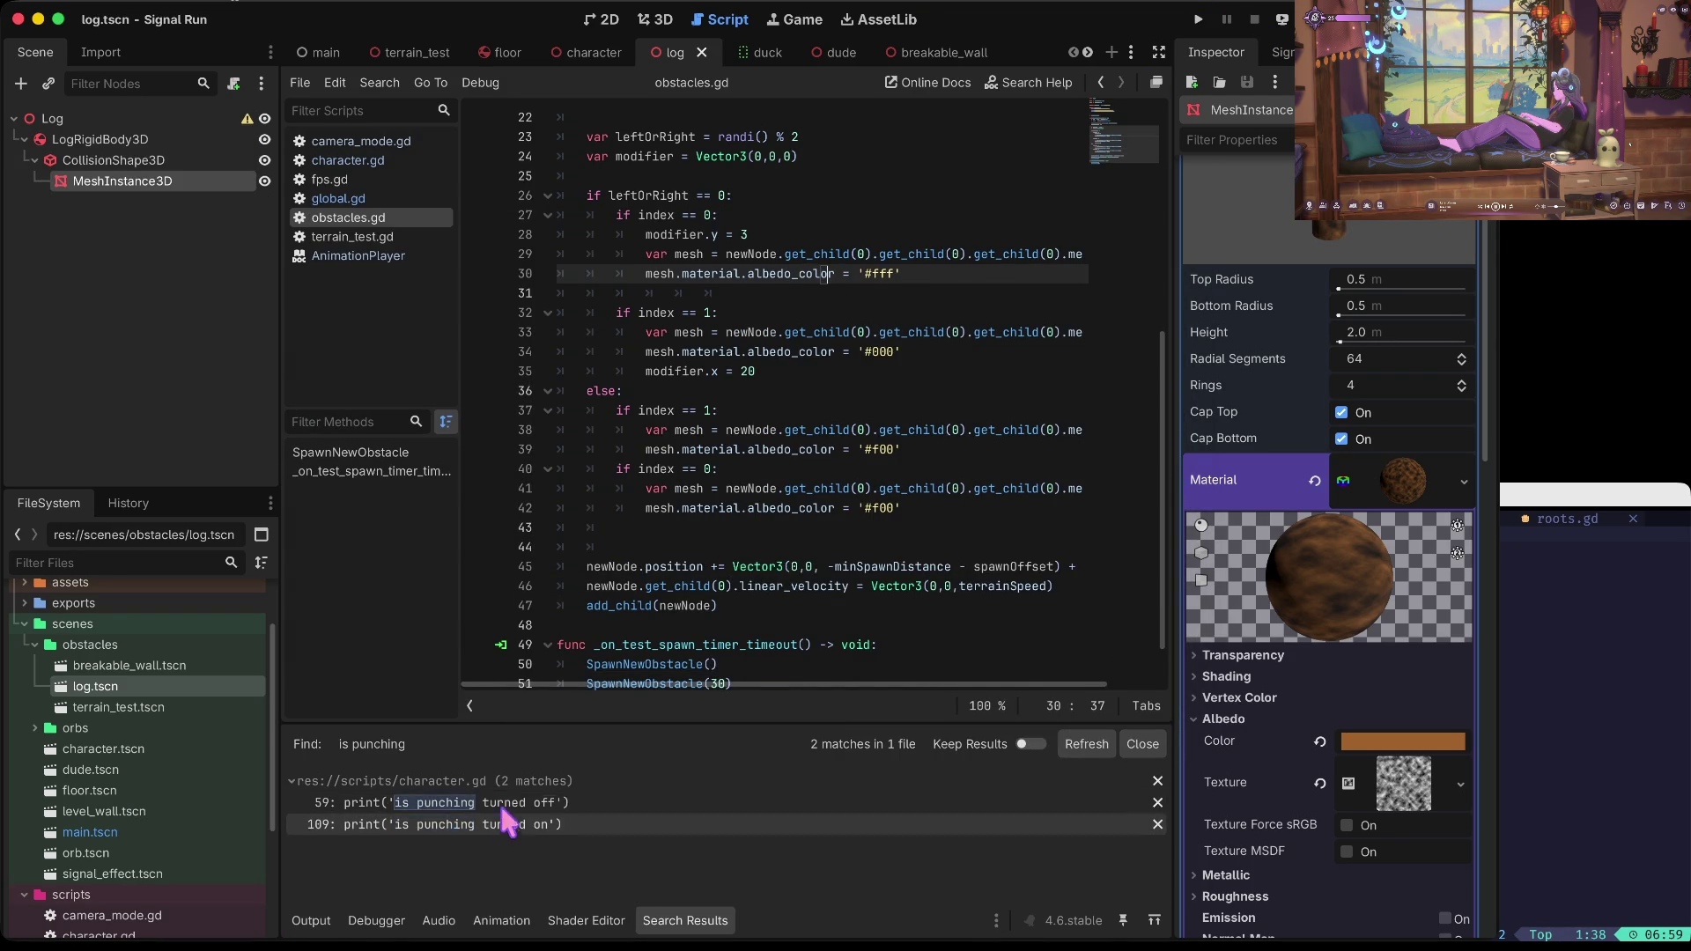
Step: Open the character.gd match and review the isPunchingTimer declarations, ending on empty line 46
click(509, 803)
click(782, 353)
key(Up)
key(Up)
key(Up)
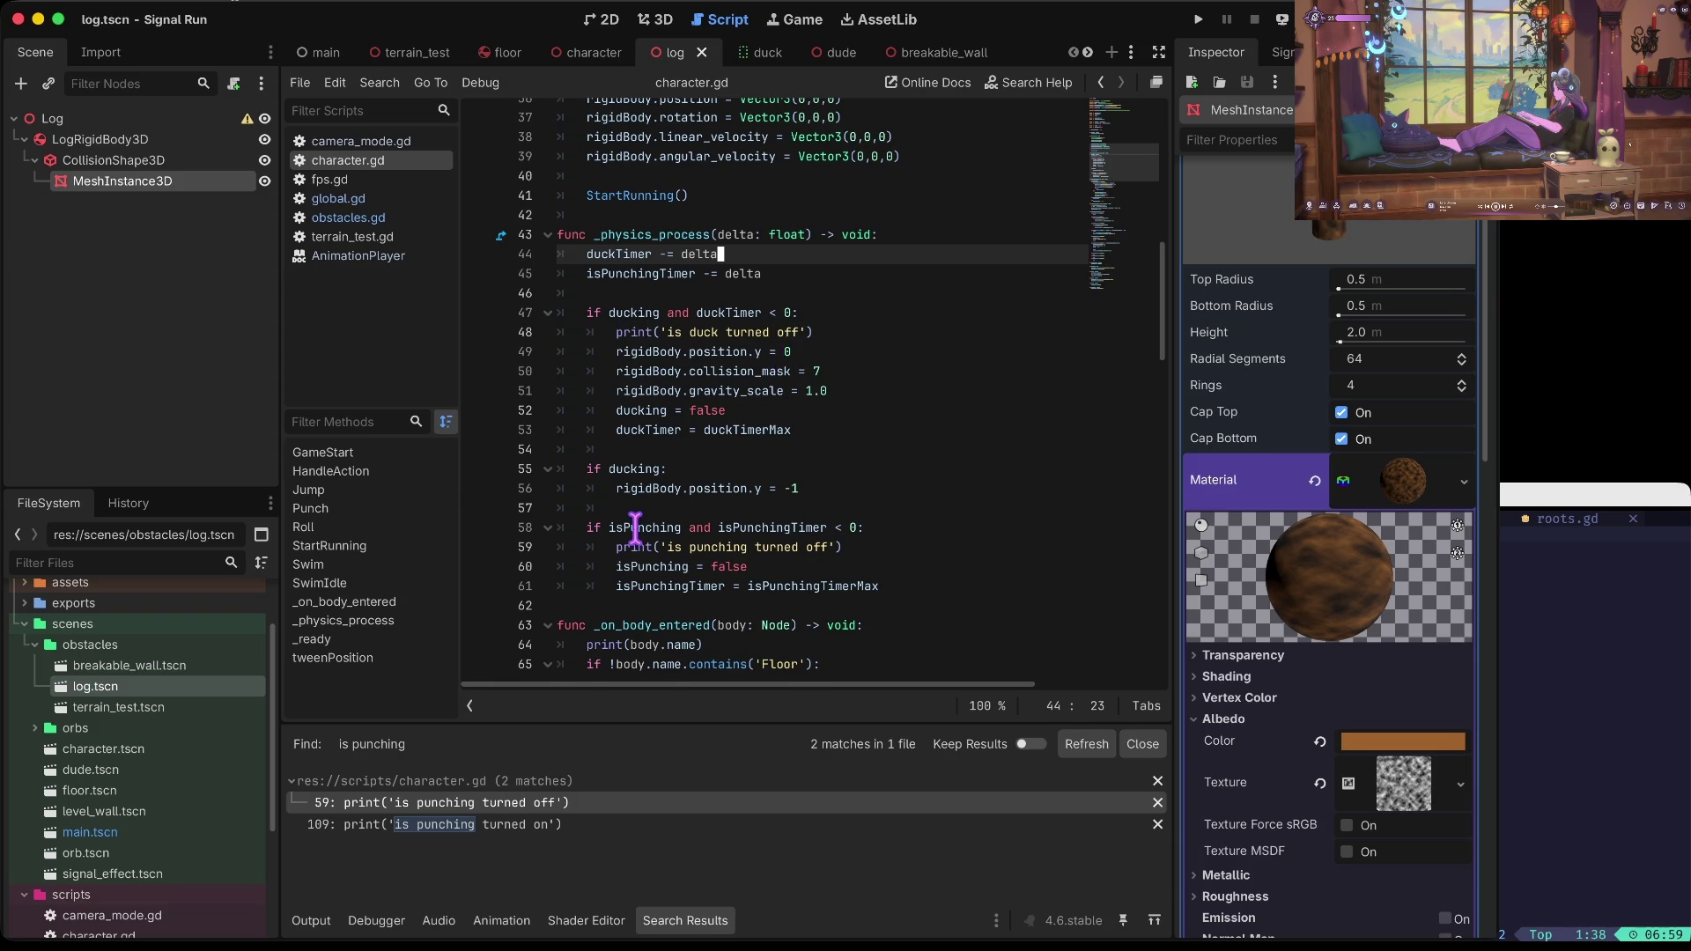
click(634, 526)
key(Down)
key(Down)
key(Down)
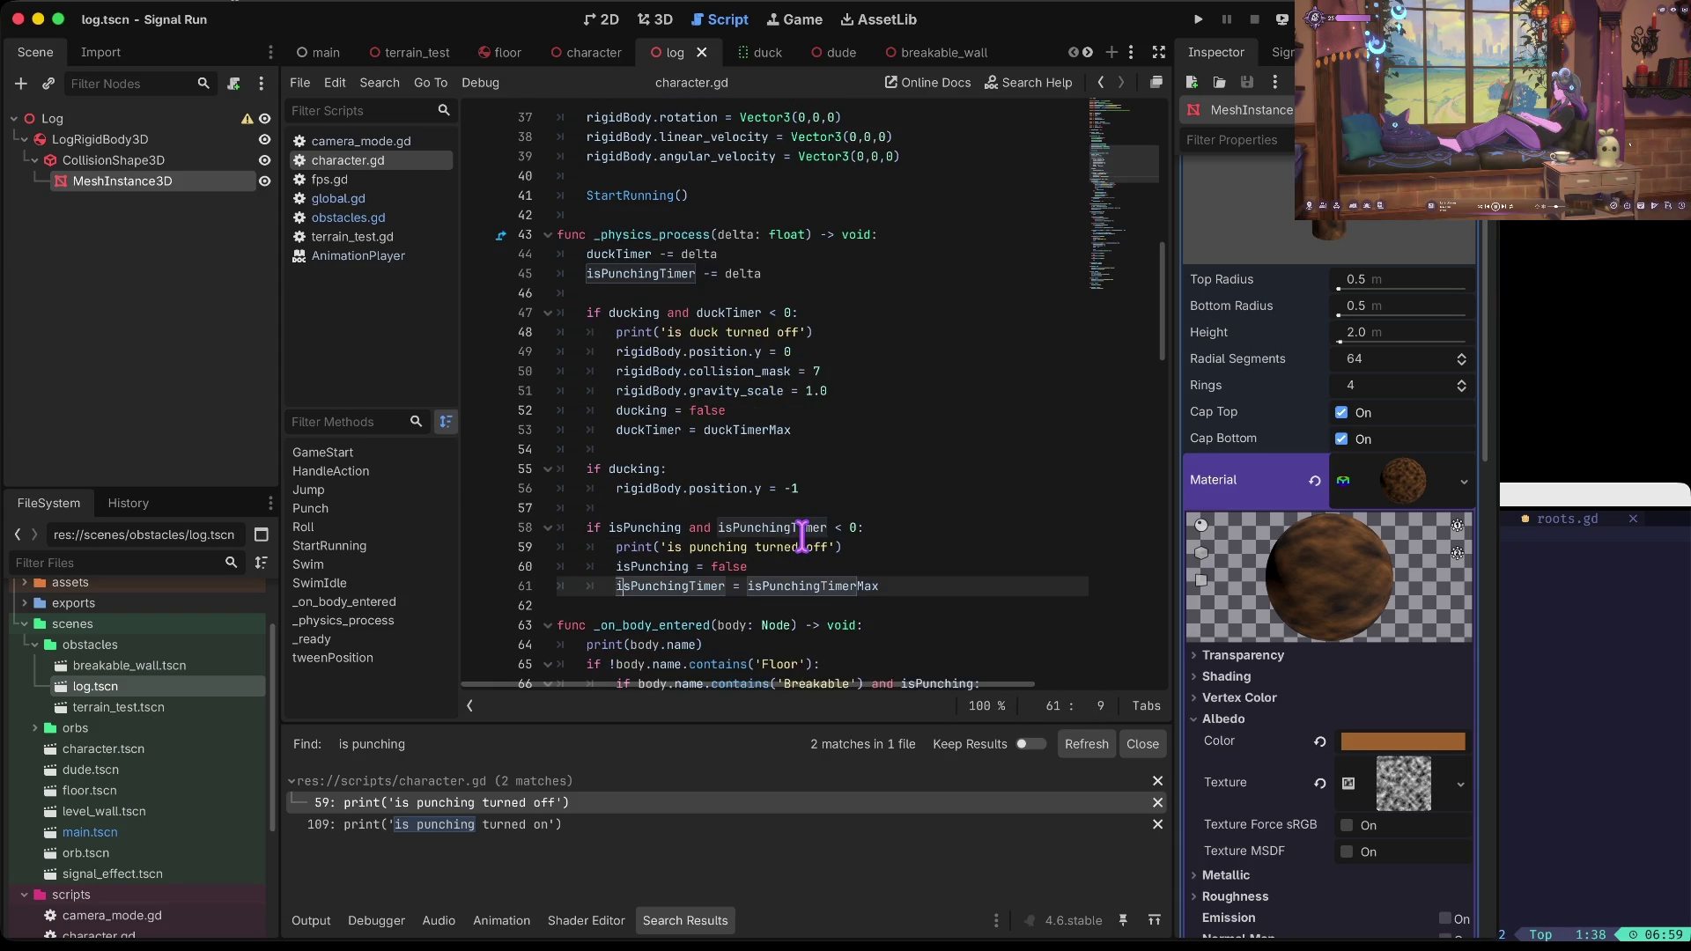
ctrl+click(802, 532)
key(ctrl+Right)
key(ctrl+Right)
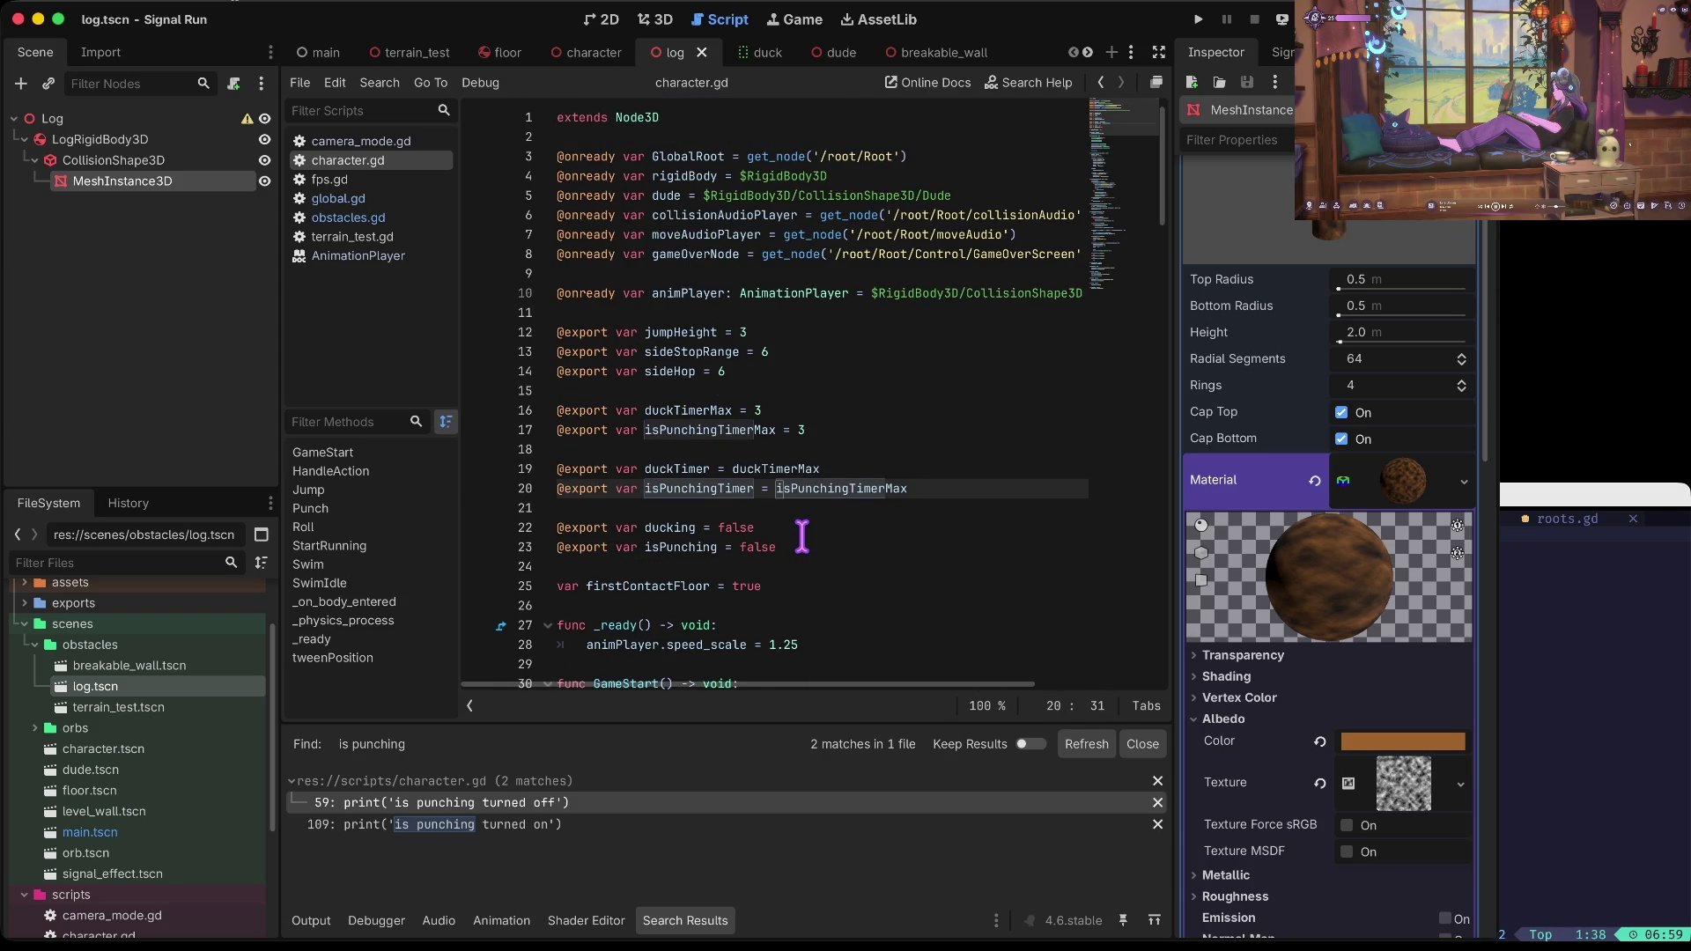
key(Up)
key(Up)
key(Down)
key(Down)
key(Down)
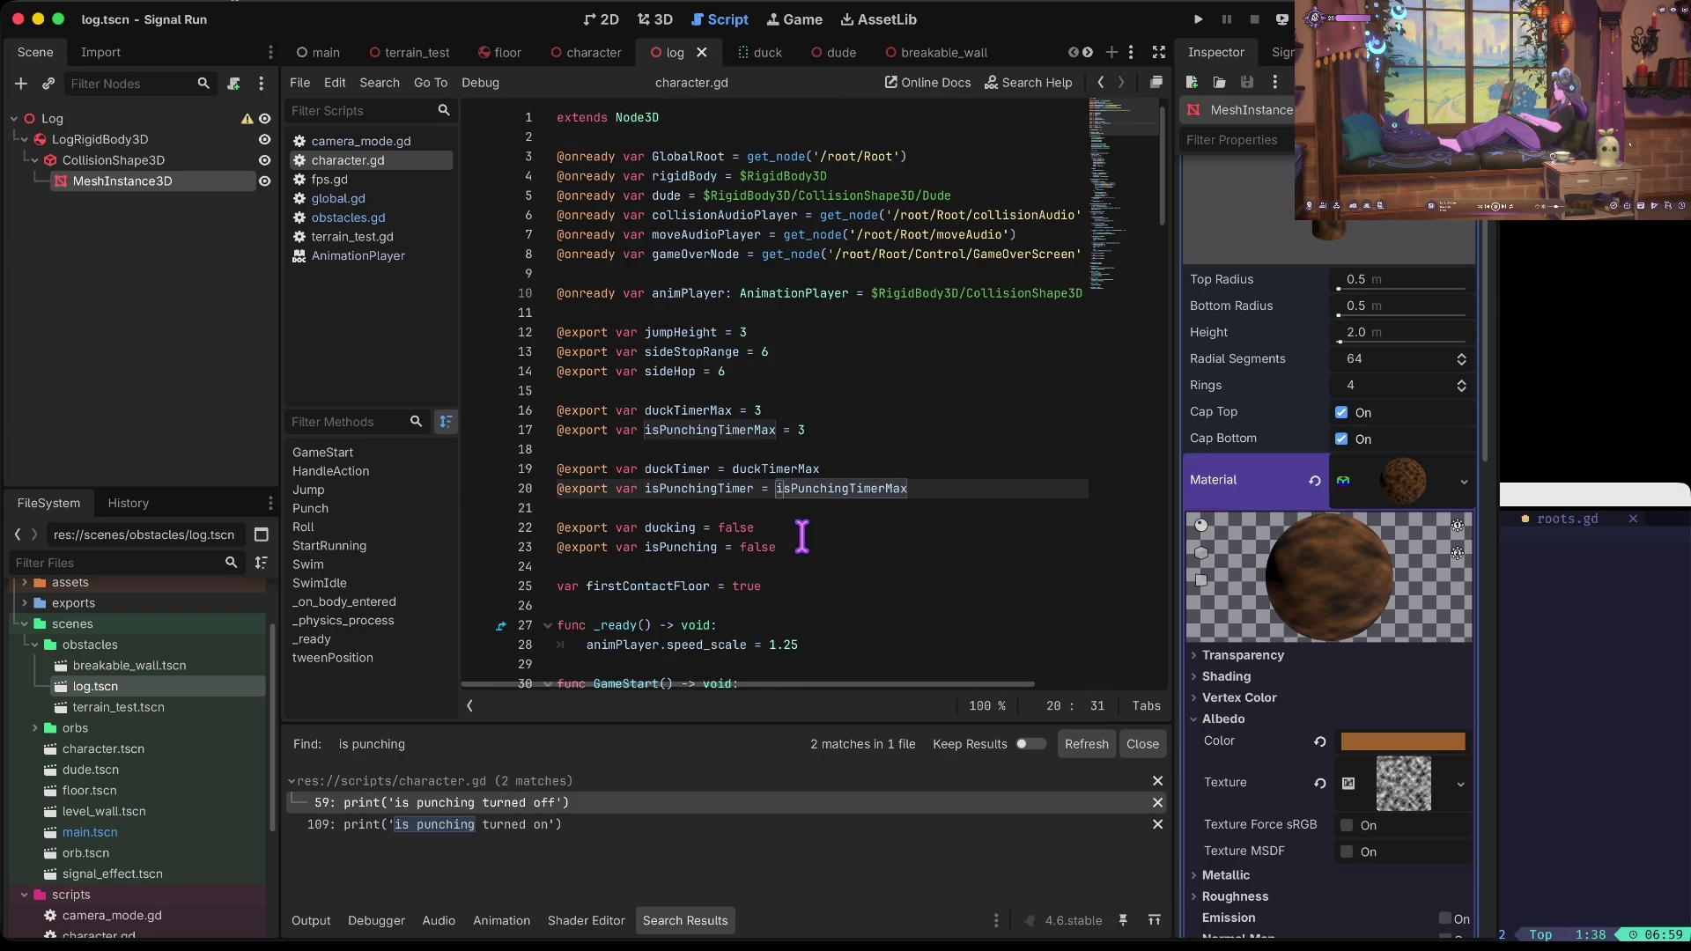
key(Down)
key(Down)
key(Down)
key(Down)
key(Down)
key(Down)
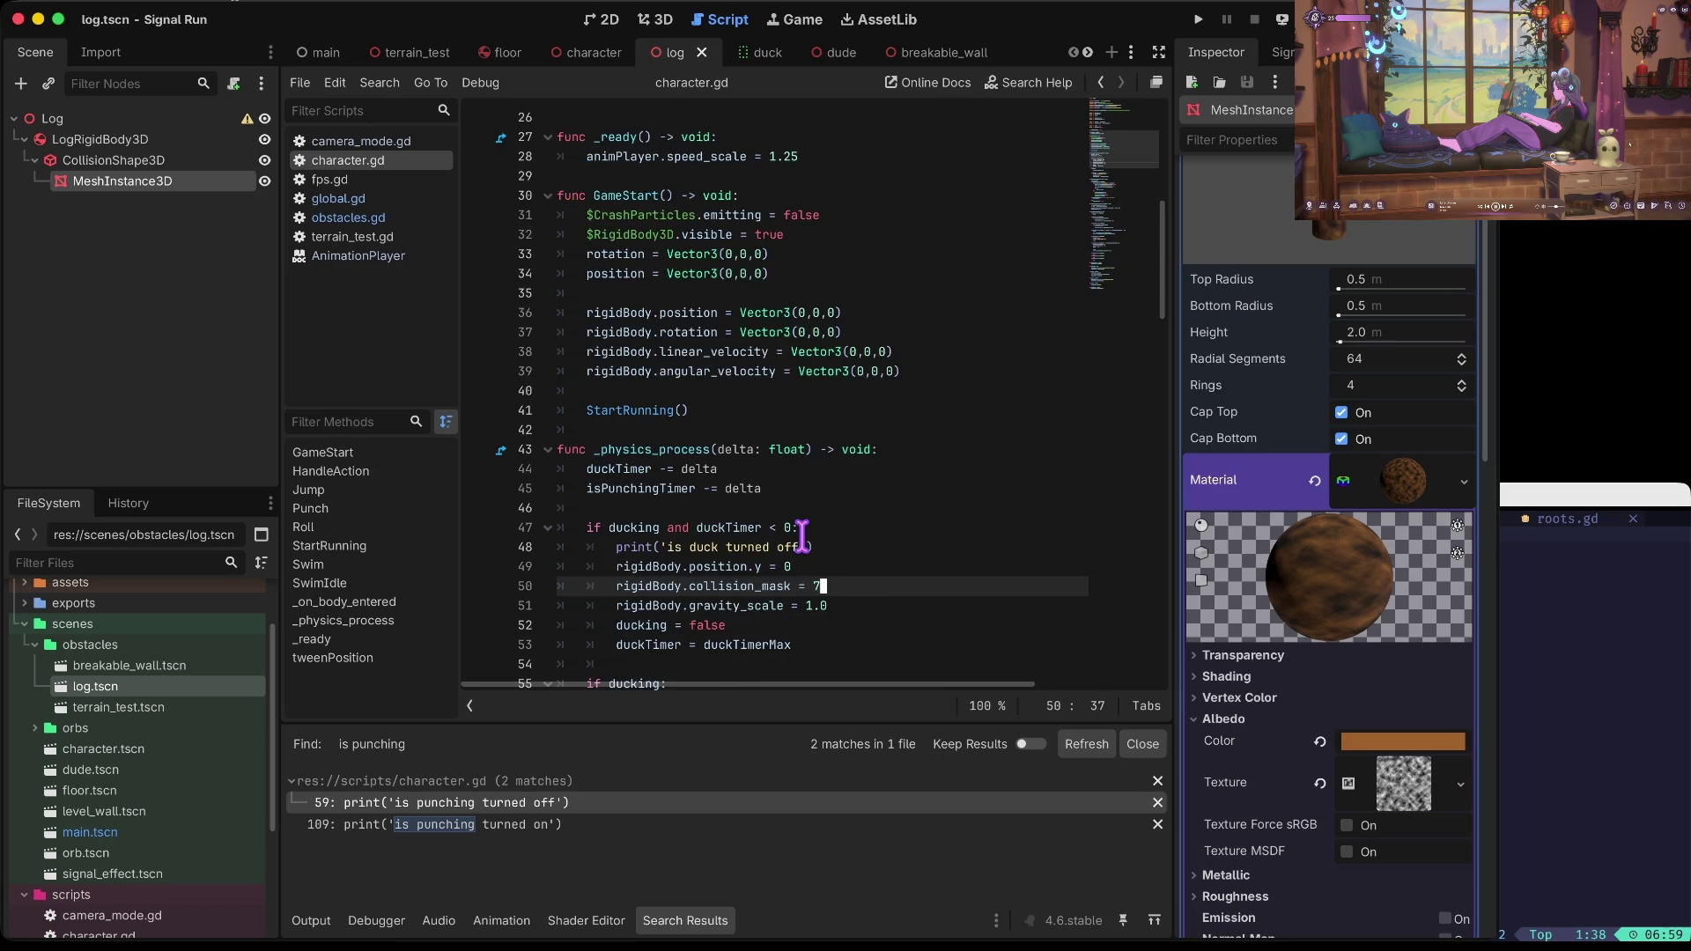
key(Up)
key(Up)
key(Up)
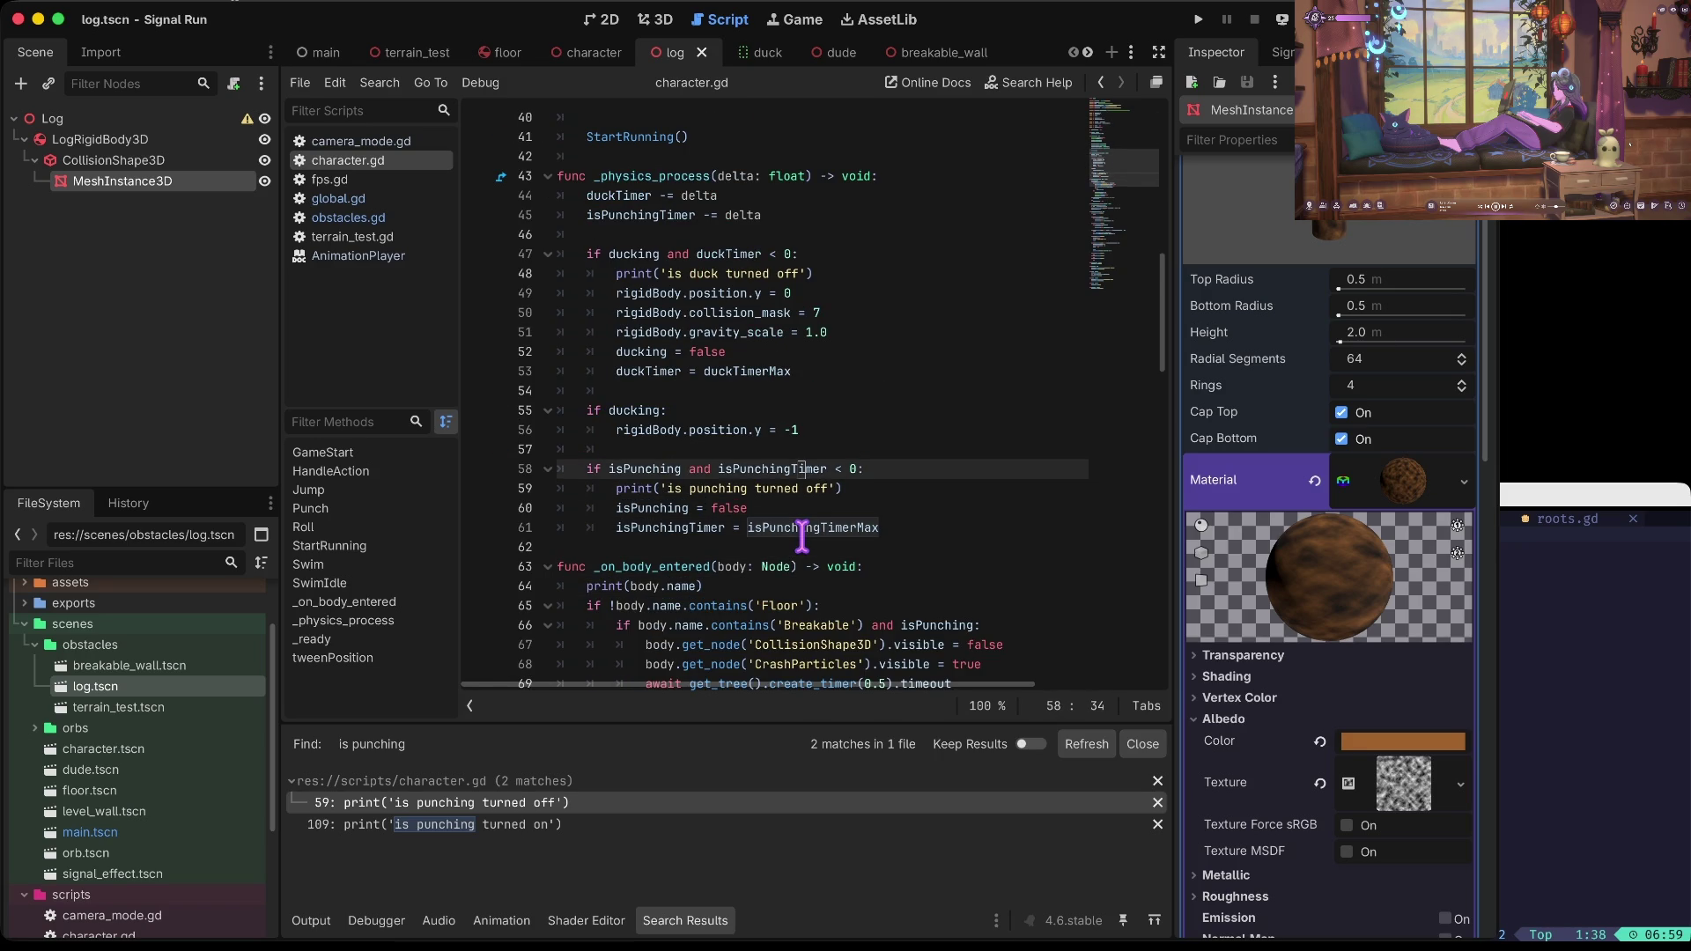
key(Up)
key(Up)
key(Up)
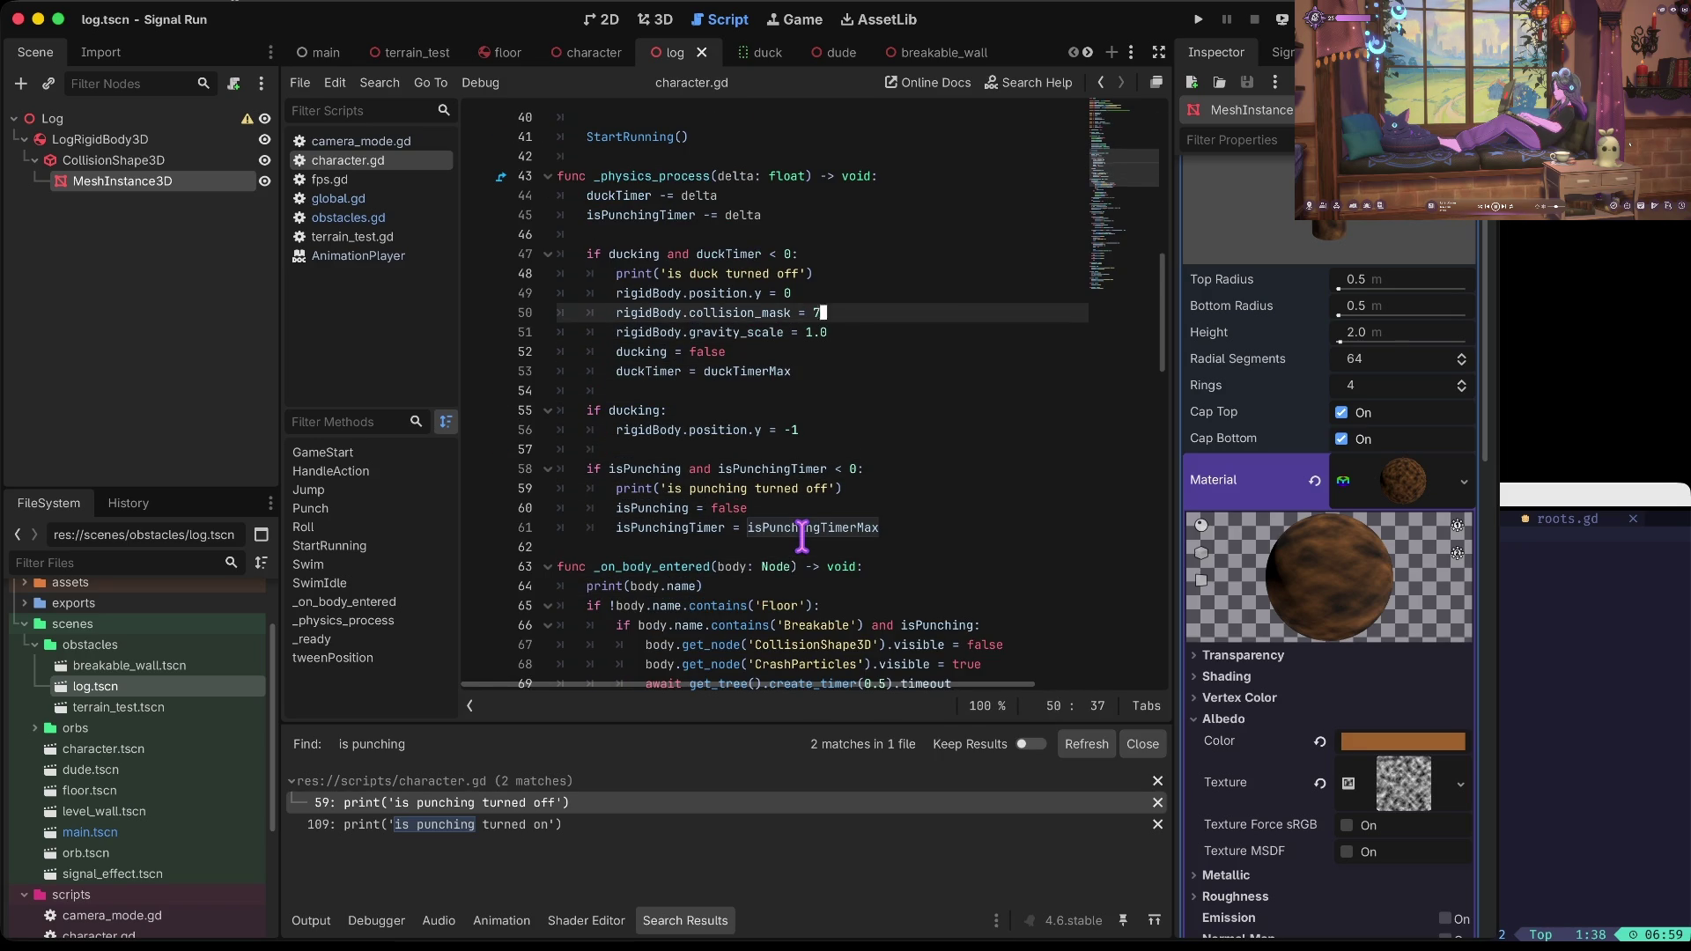
Step: Add print('isPunchingTimer', isPunchingTimer) on line 46 and run the game
text(print(ispu)
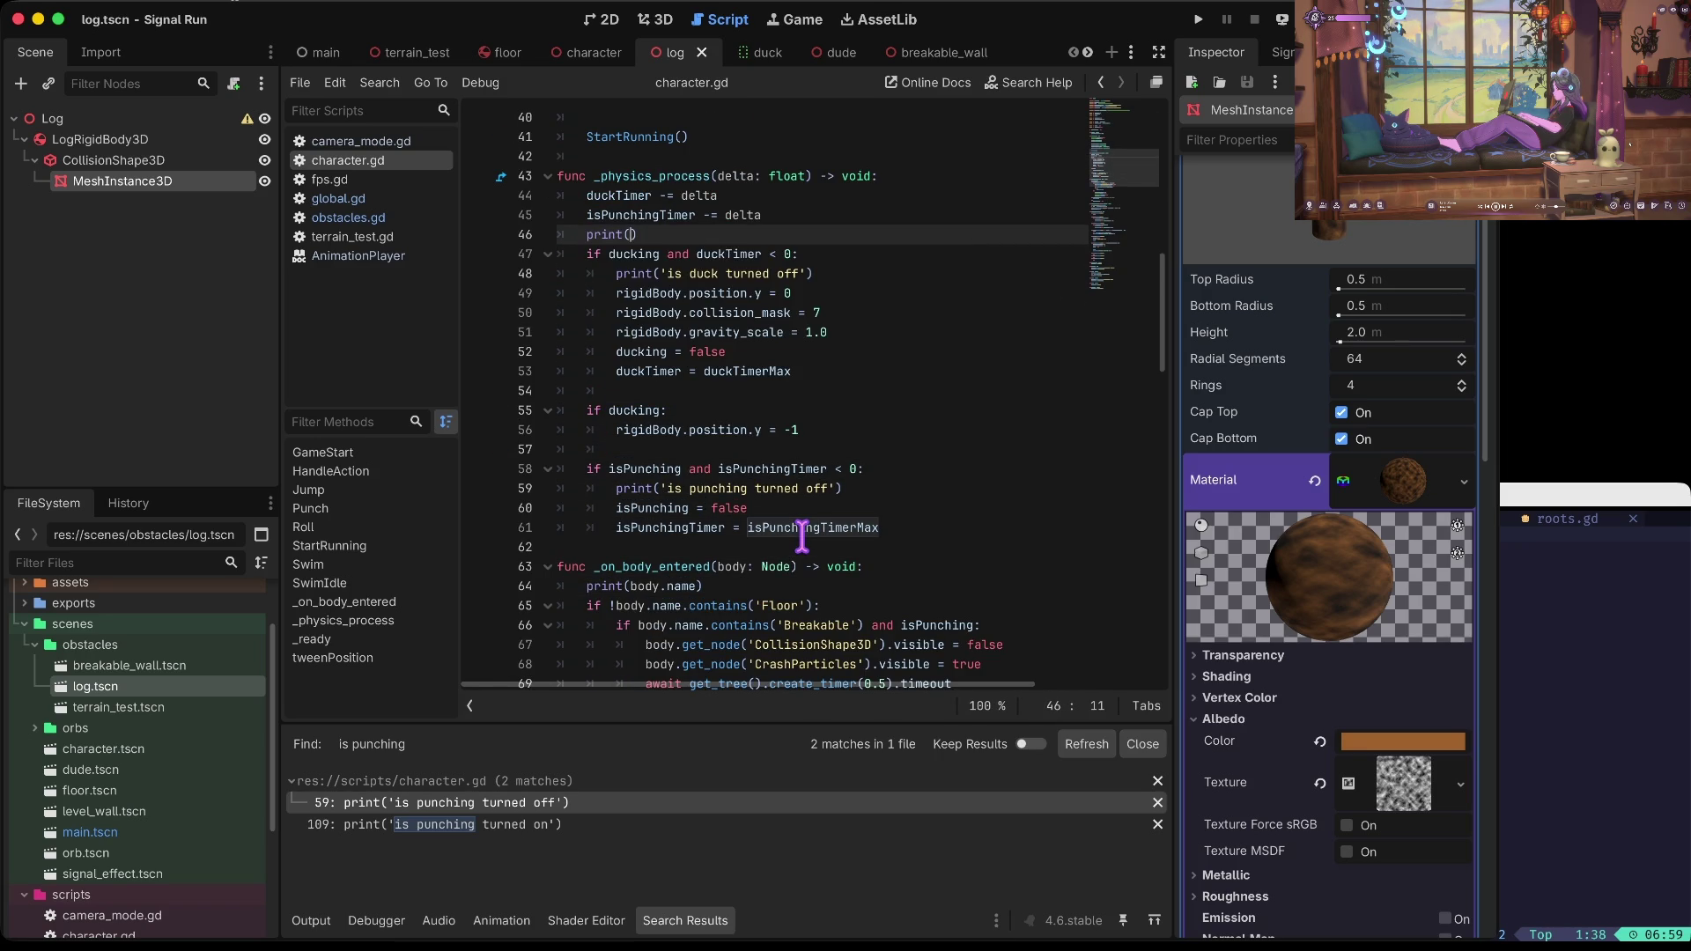
text(n)
key(Return)
text(T)
key(Return)
key(ctrl+shift+Left)
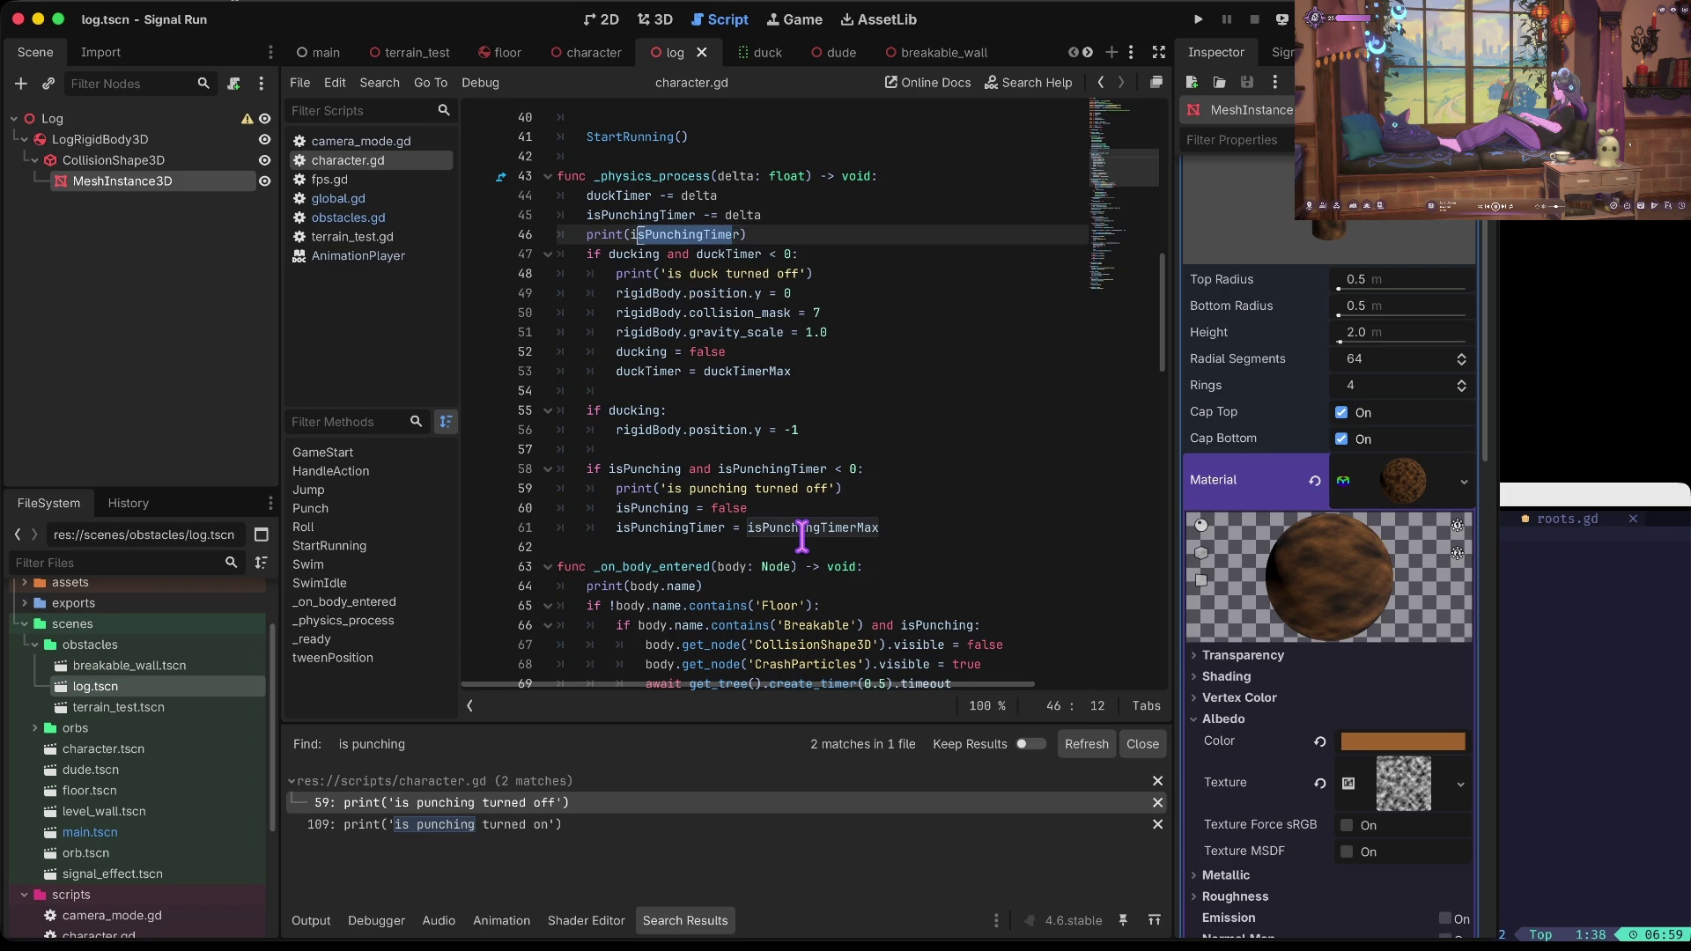
key(ctrl+c)
key(Left)
key(ctrl+v)
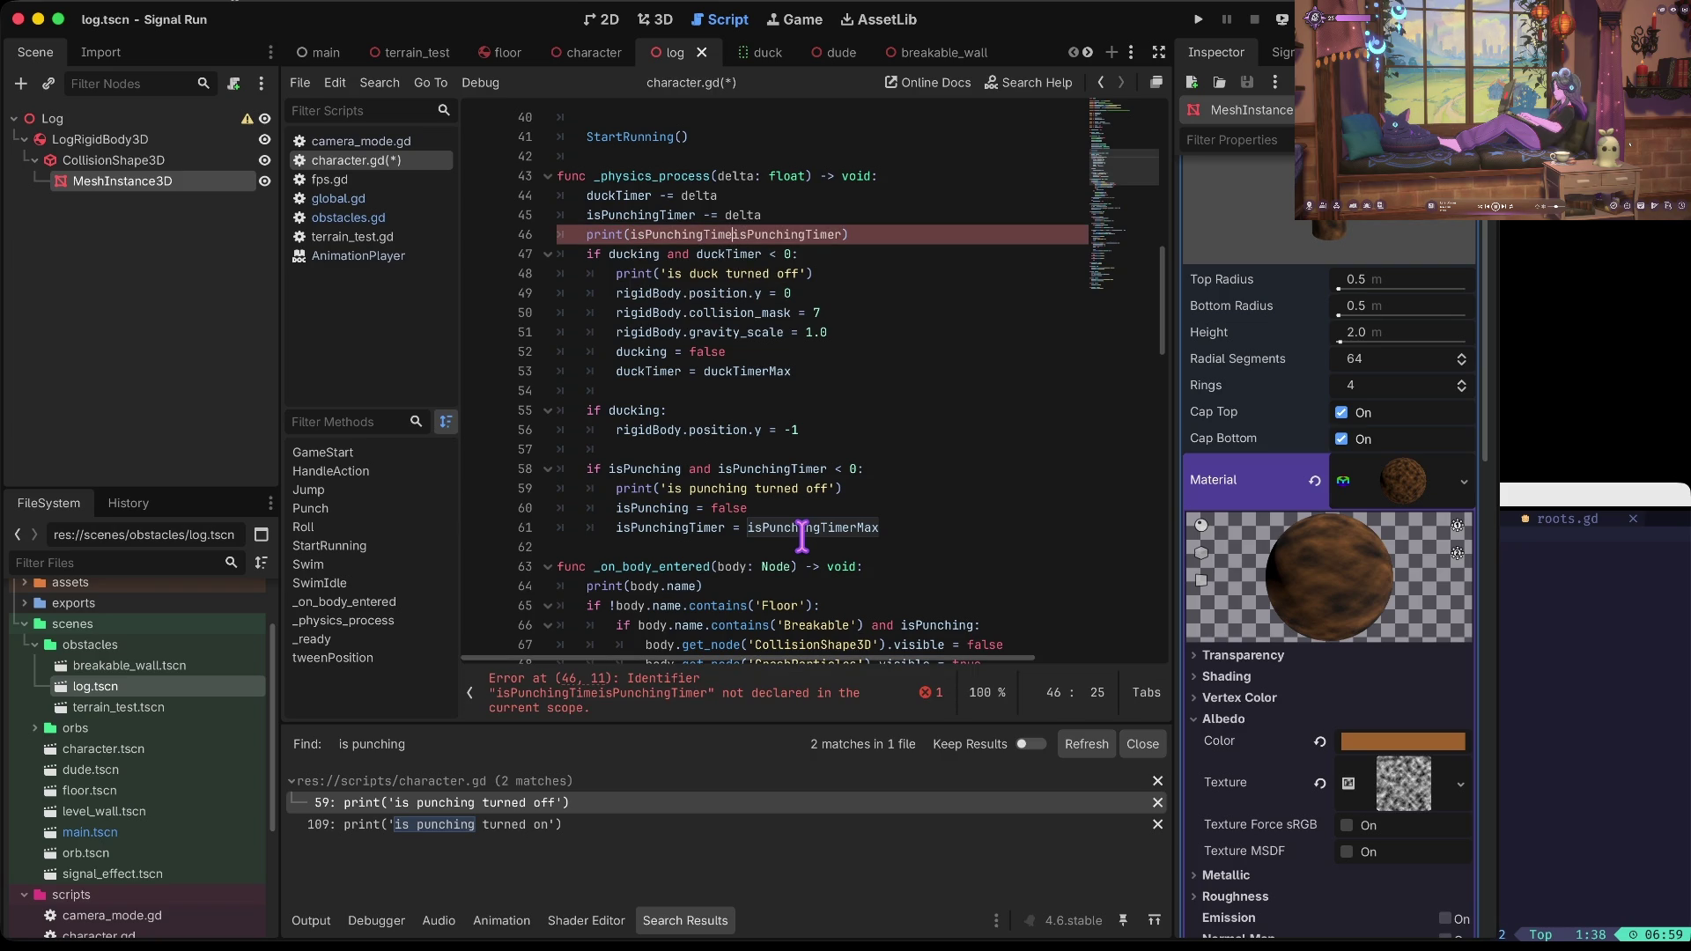
text(r',)
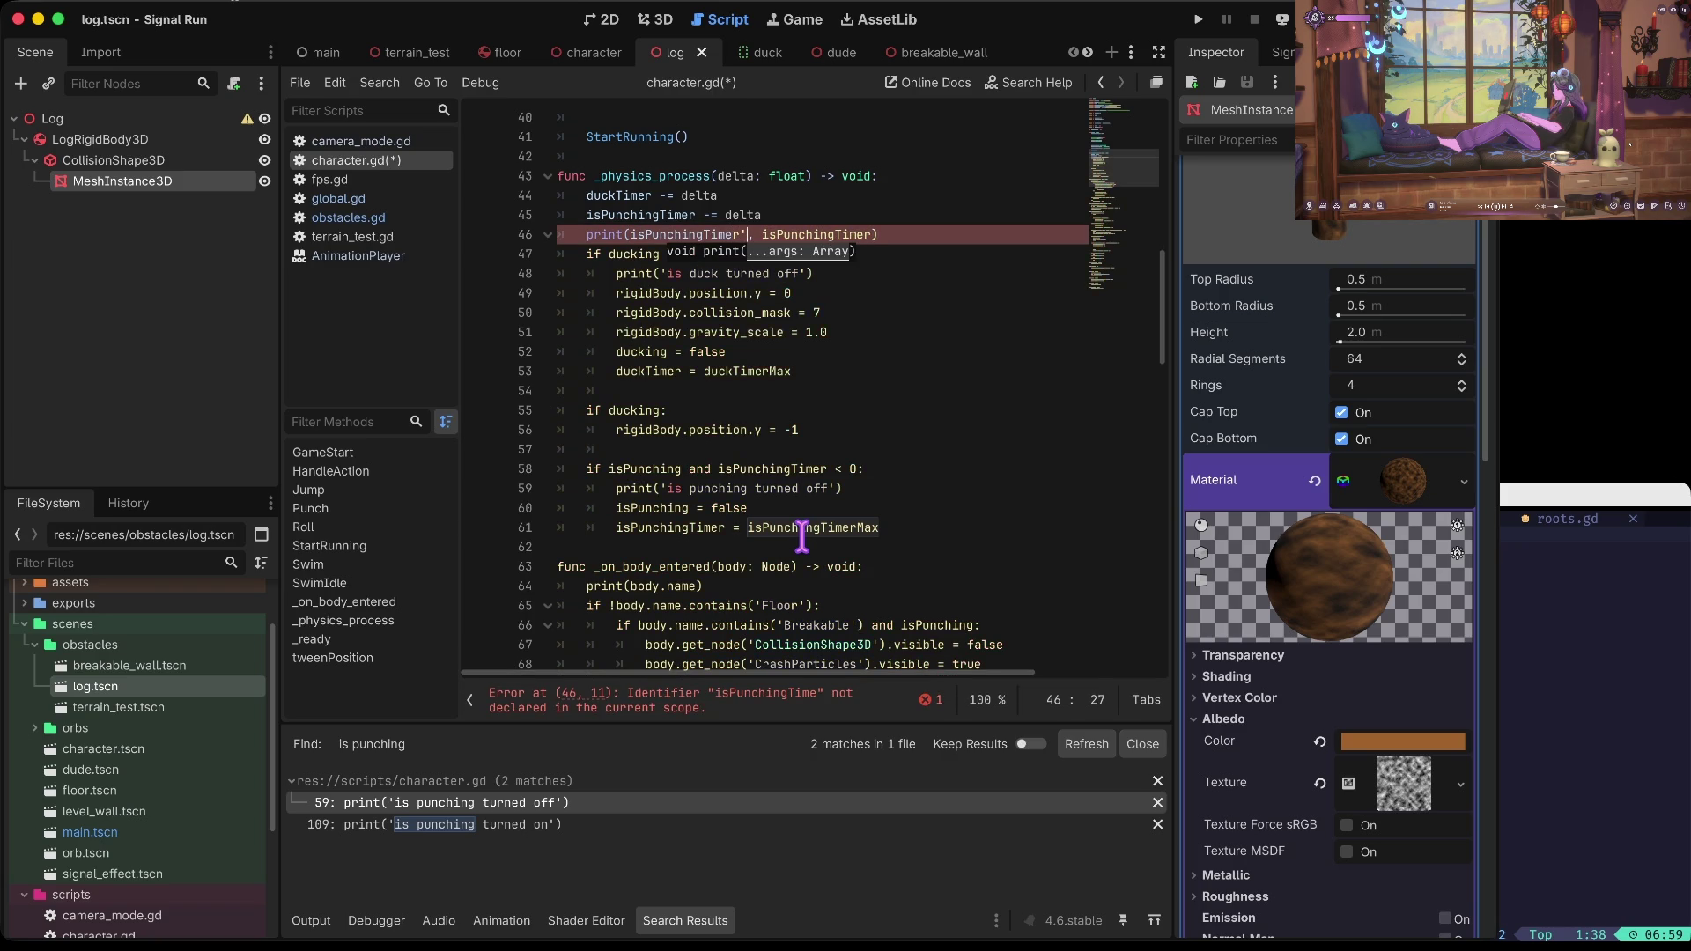
key(Left)
key(Left)
text(')
key(Left)
key(Left)
key(Left)
text(')
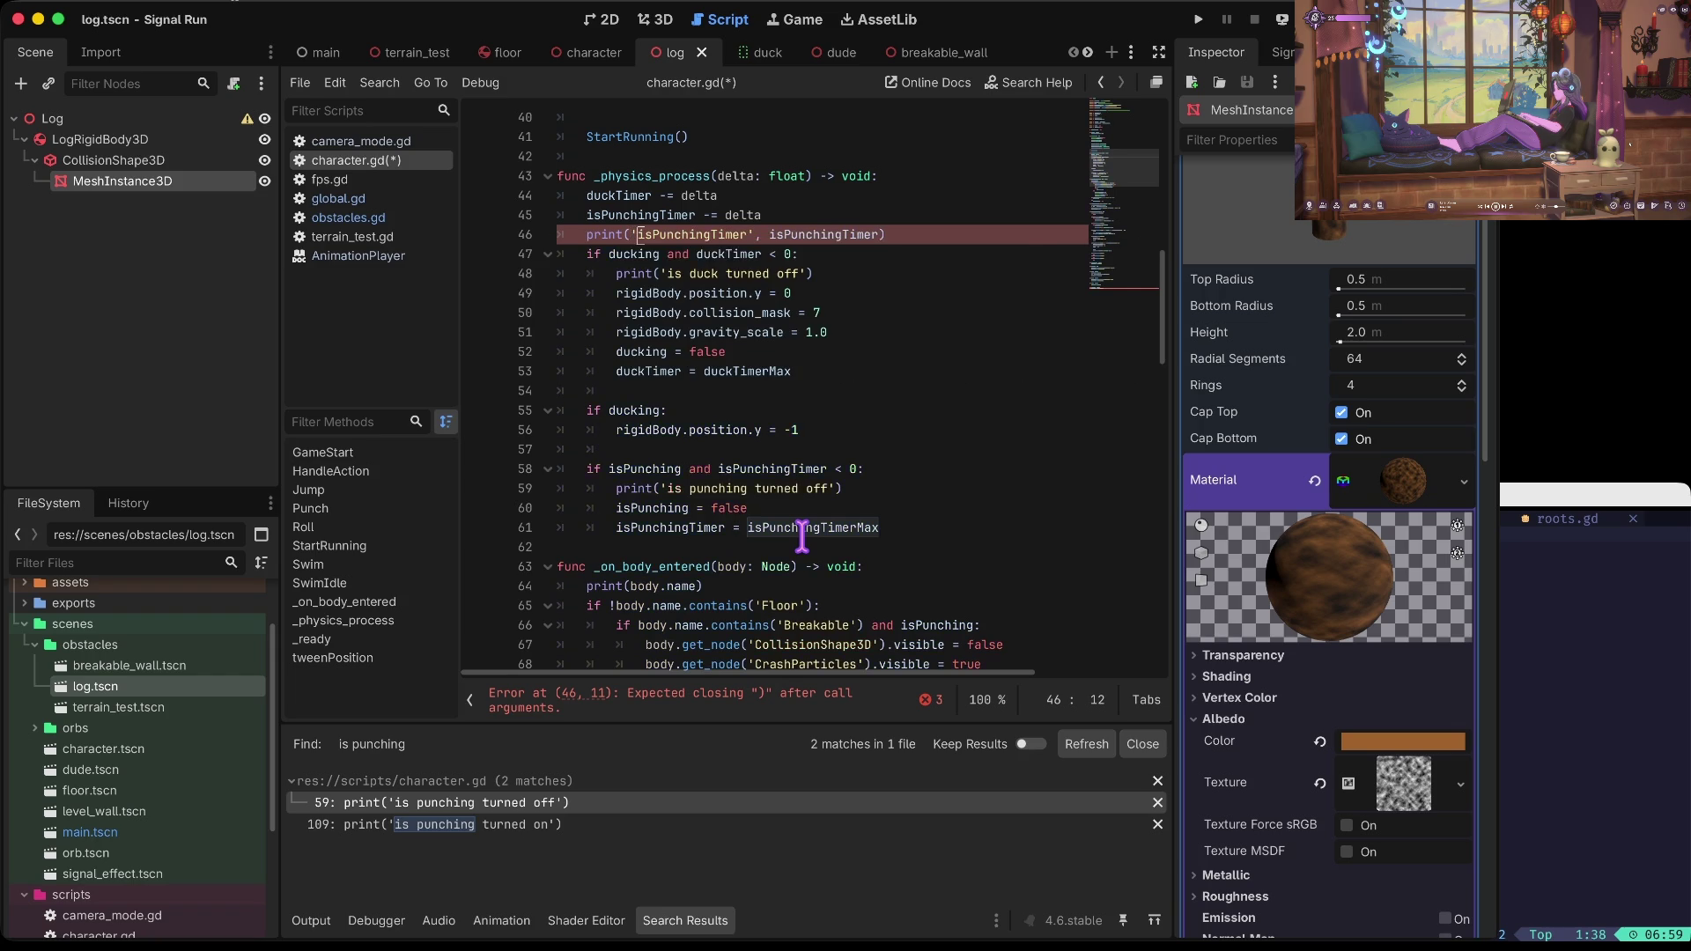
key(super+b)
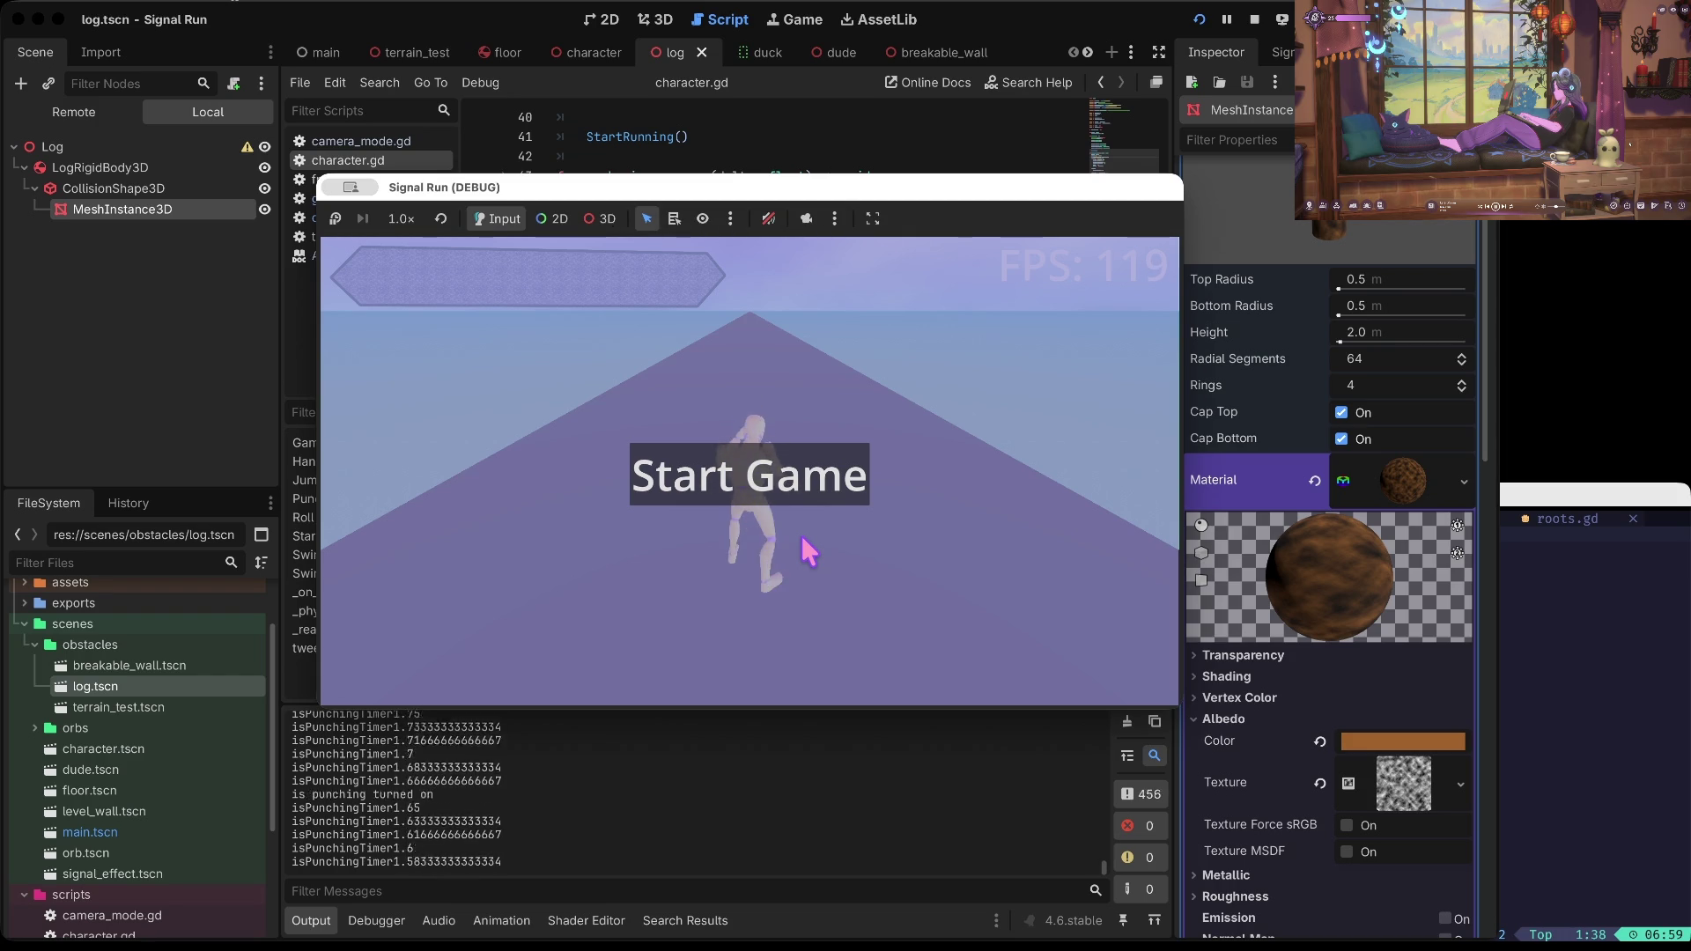
Step: Pause the game and inspect the isPunchingTimer values in the Output log
key(F7)
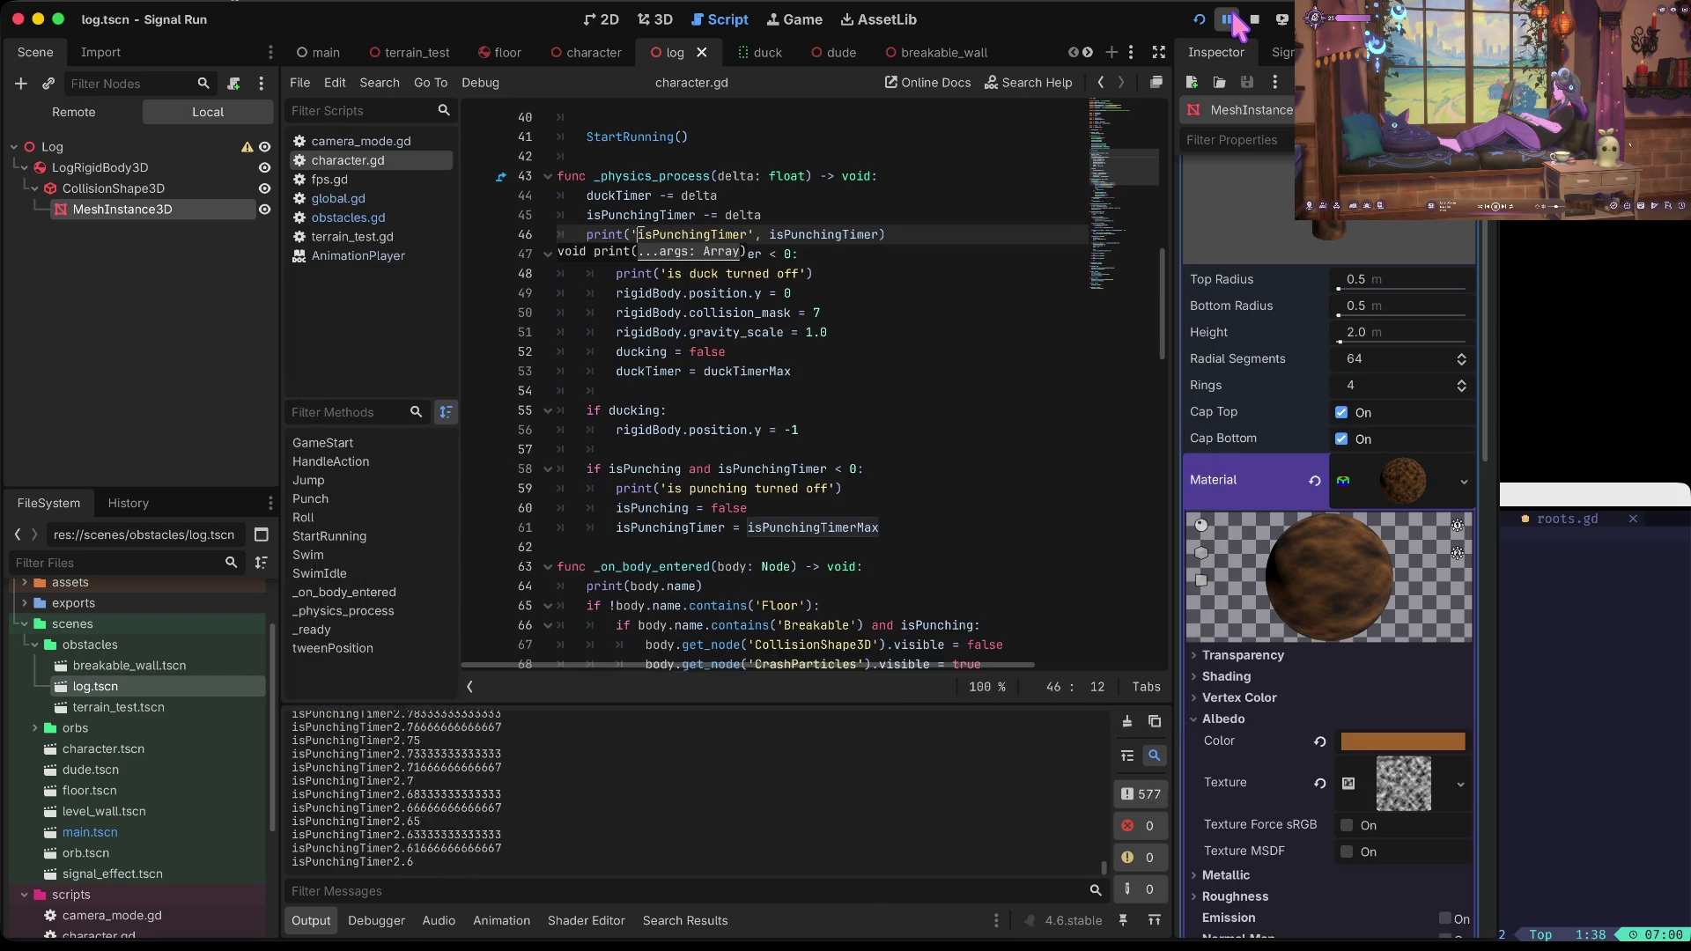
click(322, 916)
scroll(529, 747, up, 1)
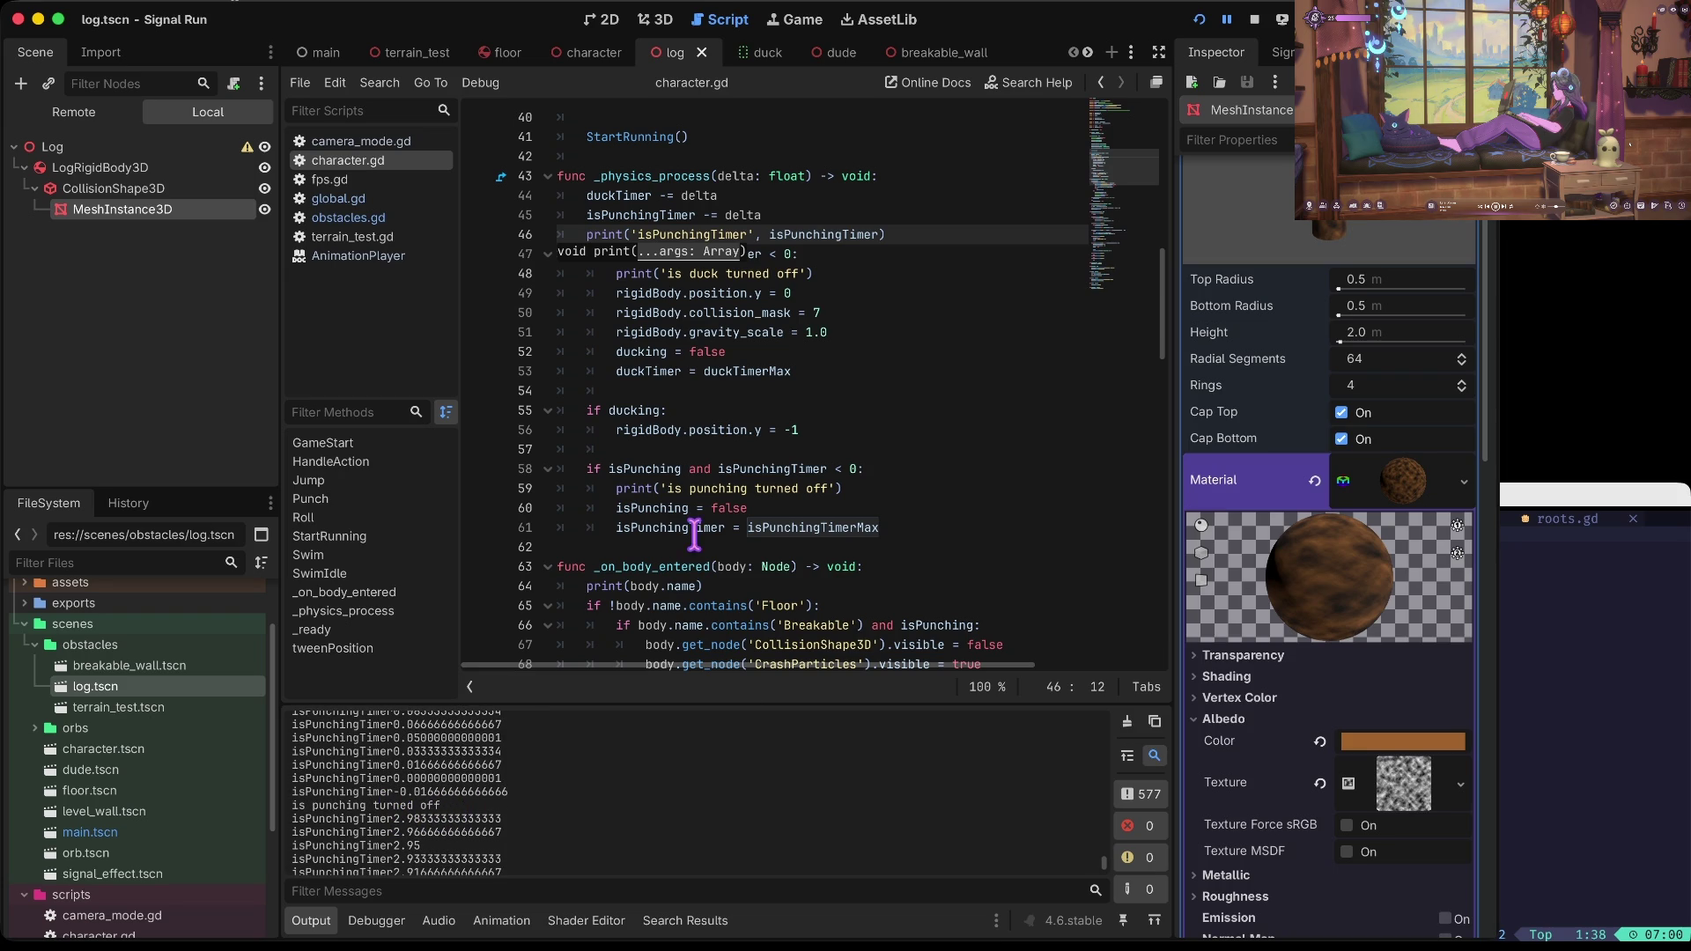
click(812, 409)
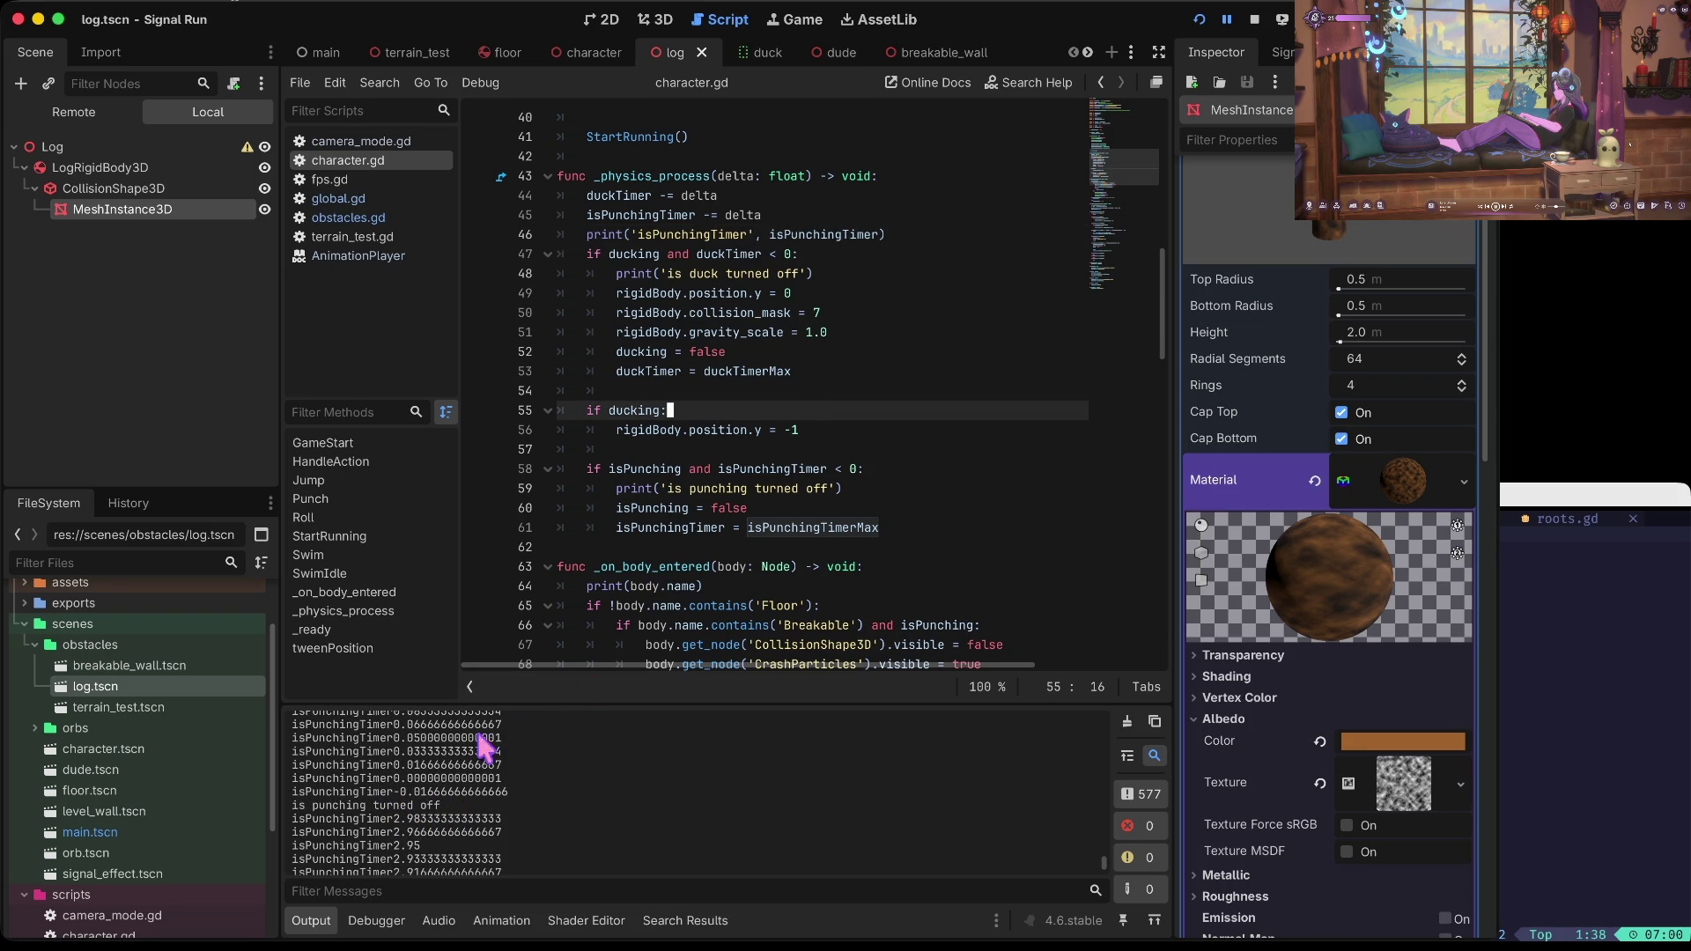
scroll(423, 803, down, 1)
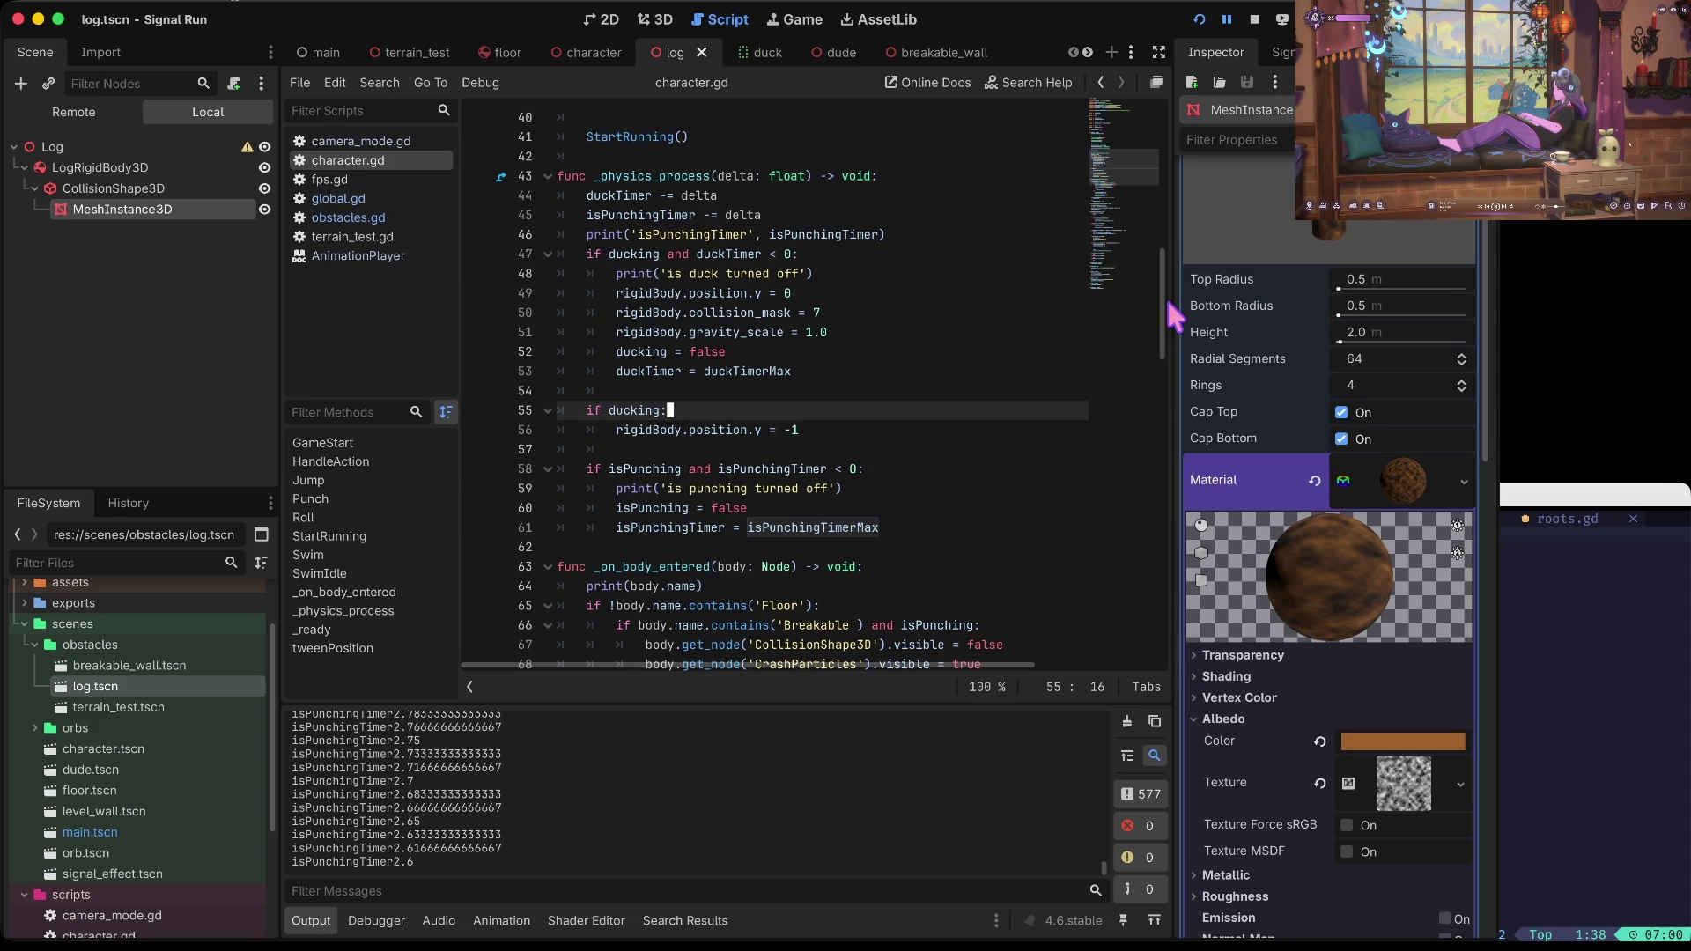
Step: Resume and pause again, confirming the logged timer values drop below zero
click(1228, 19)
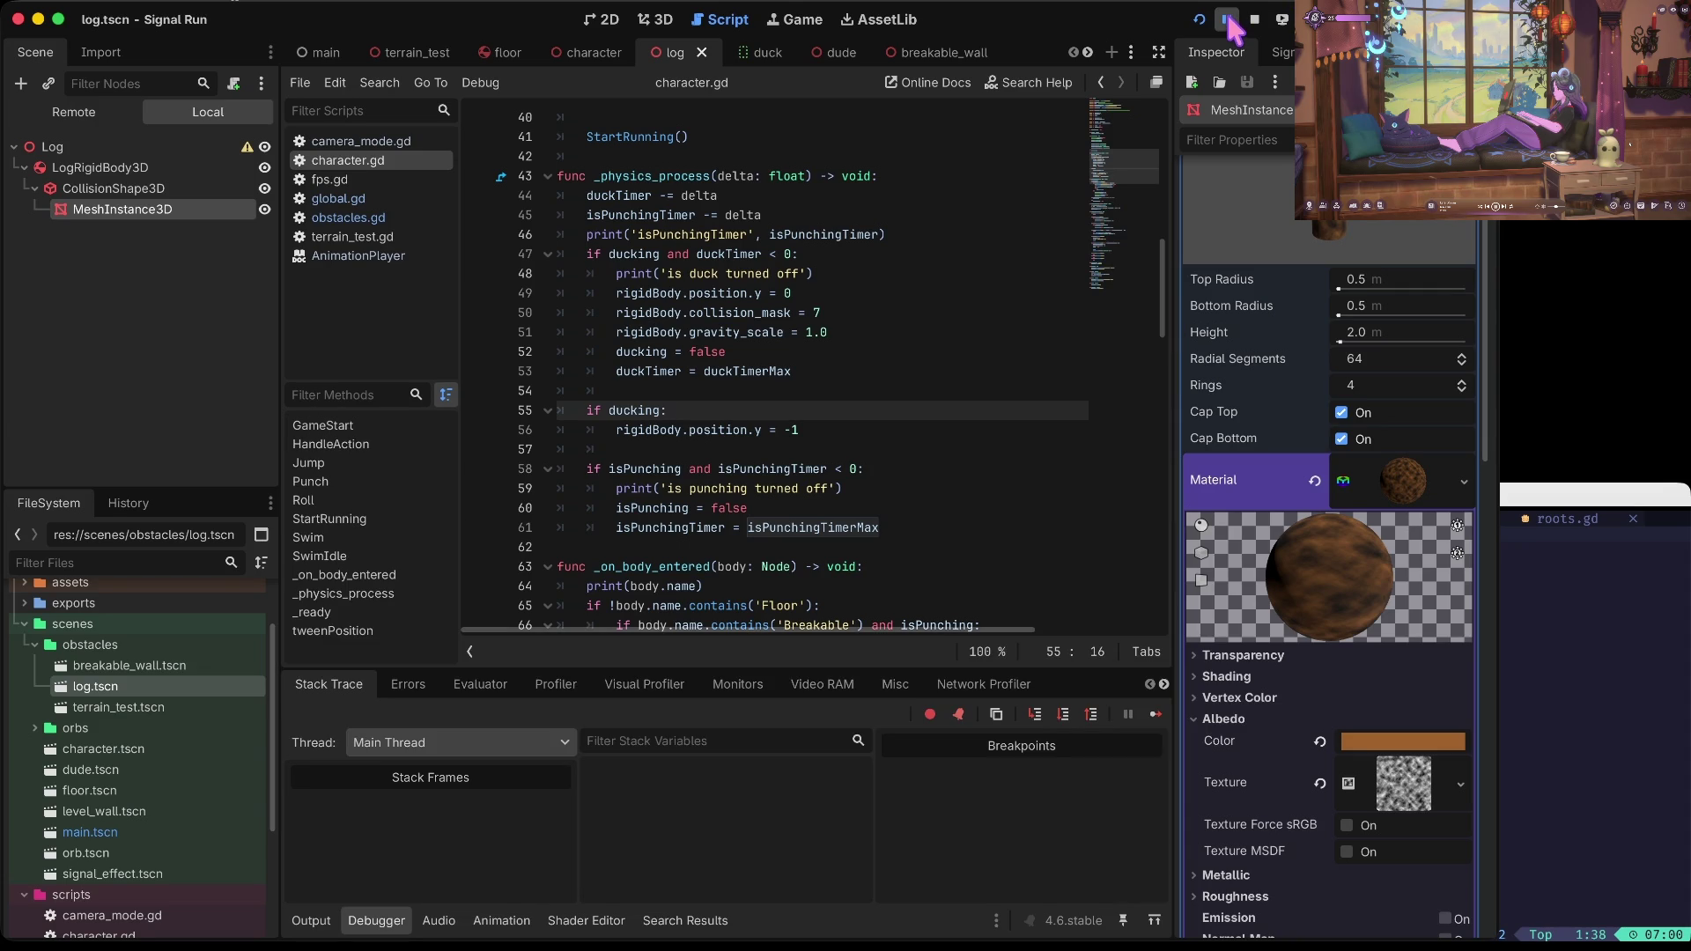
click(324, 921)
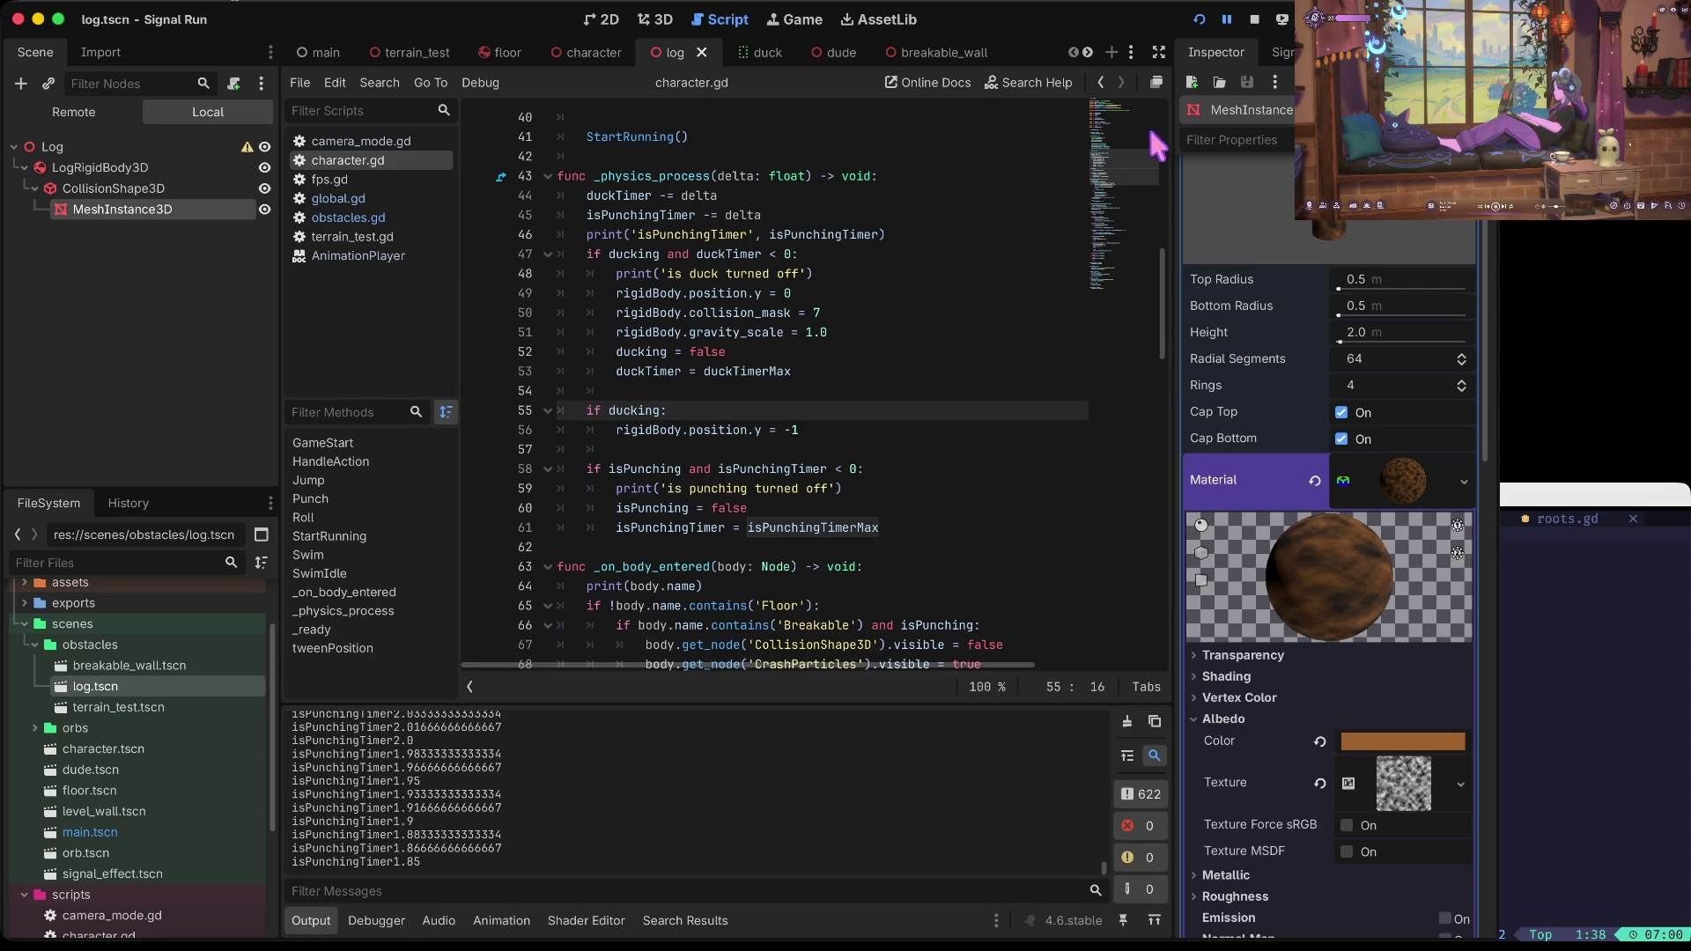
click(1228, 19)
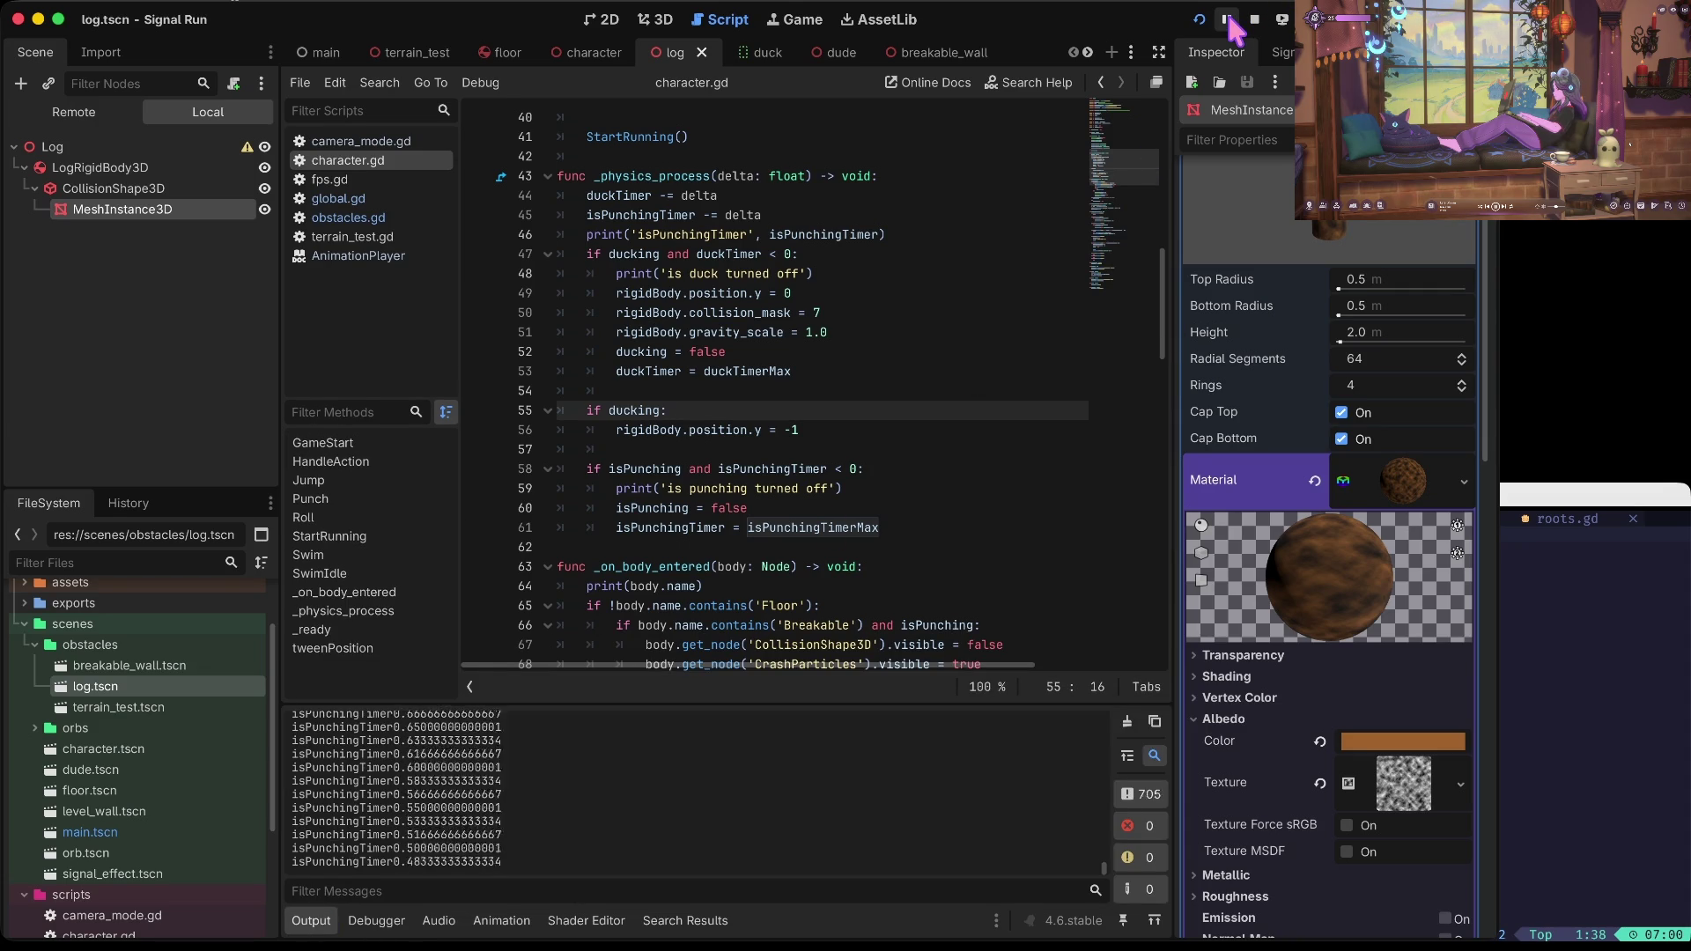
click(1228, 20)
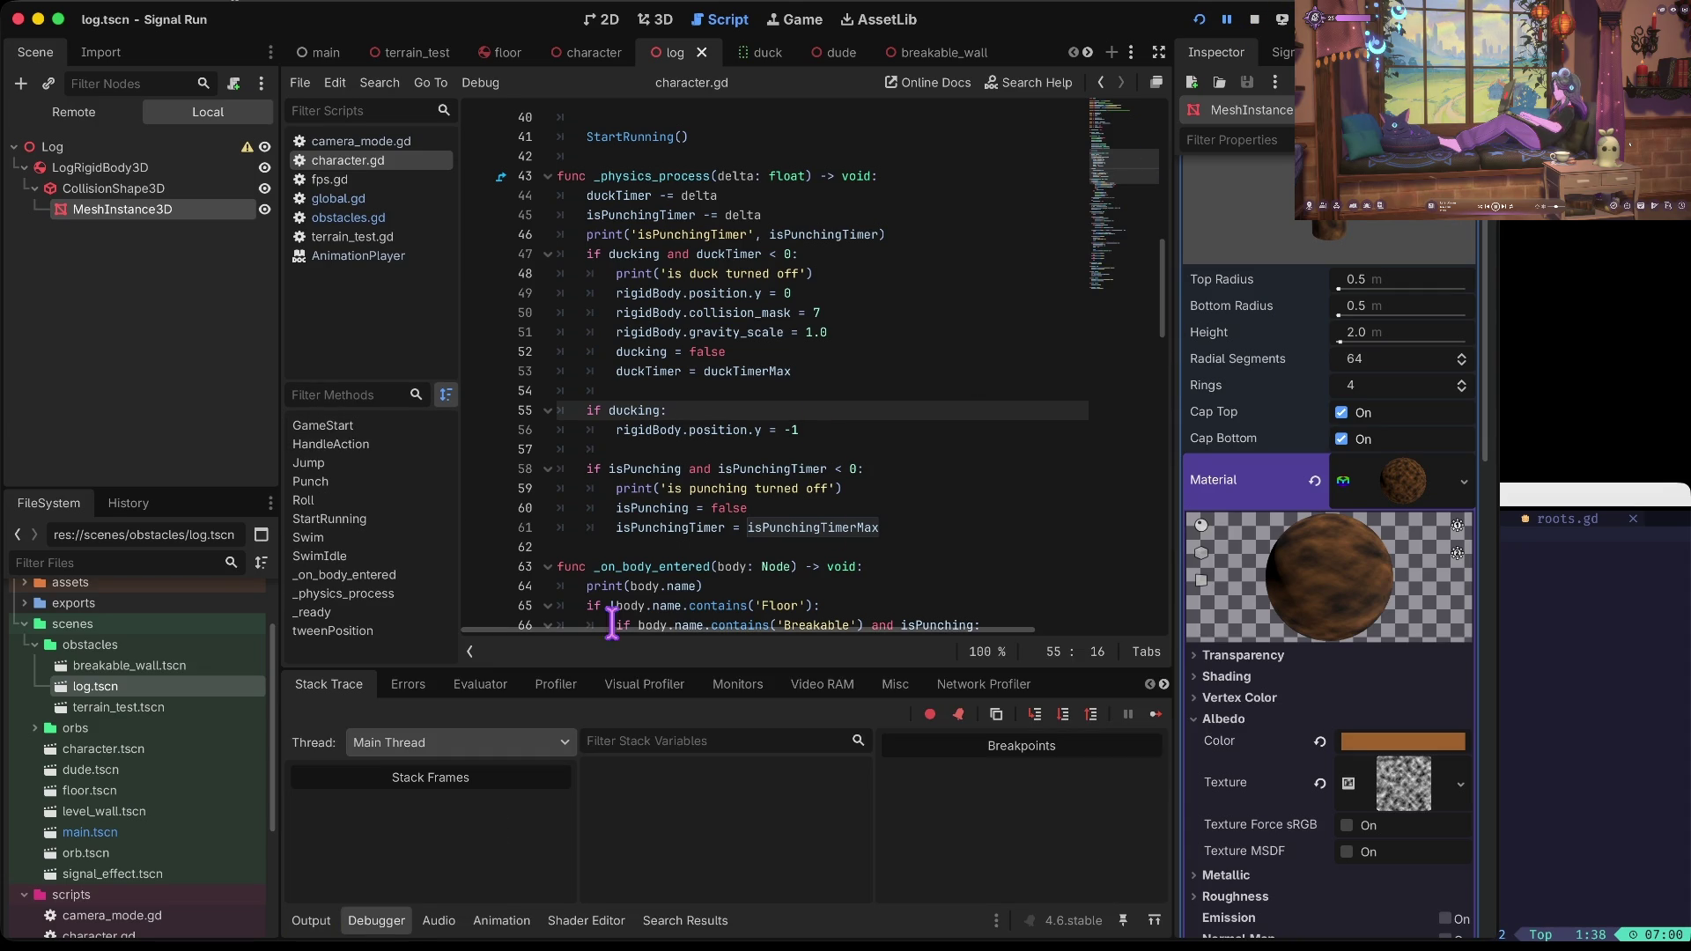
click(321, 921)
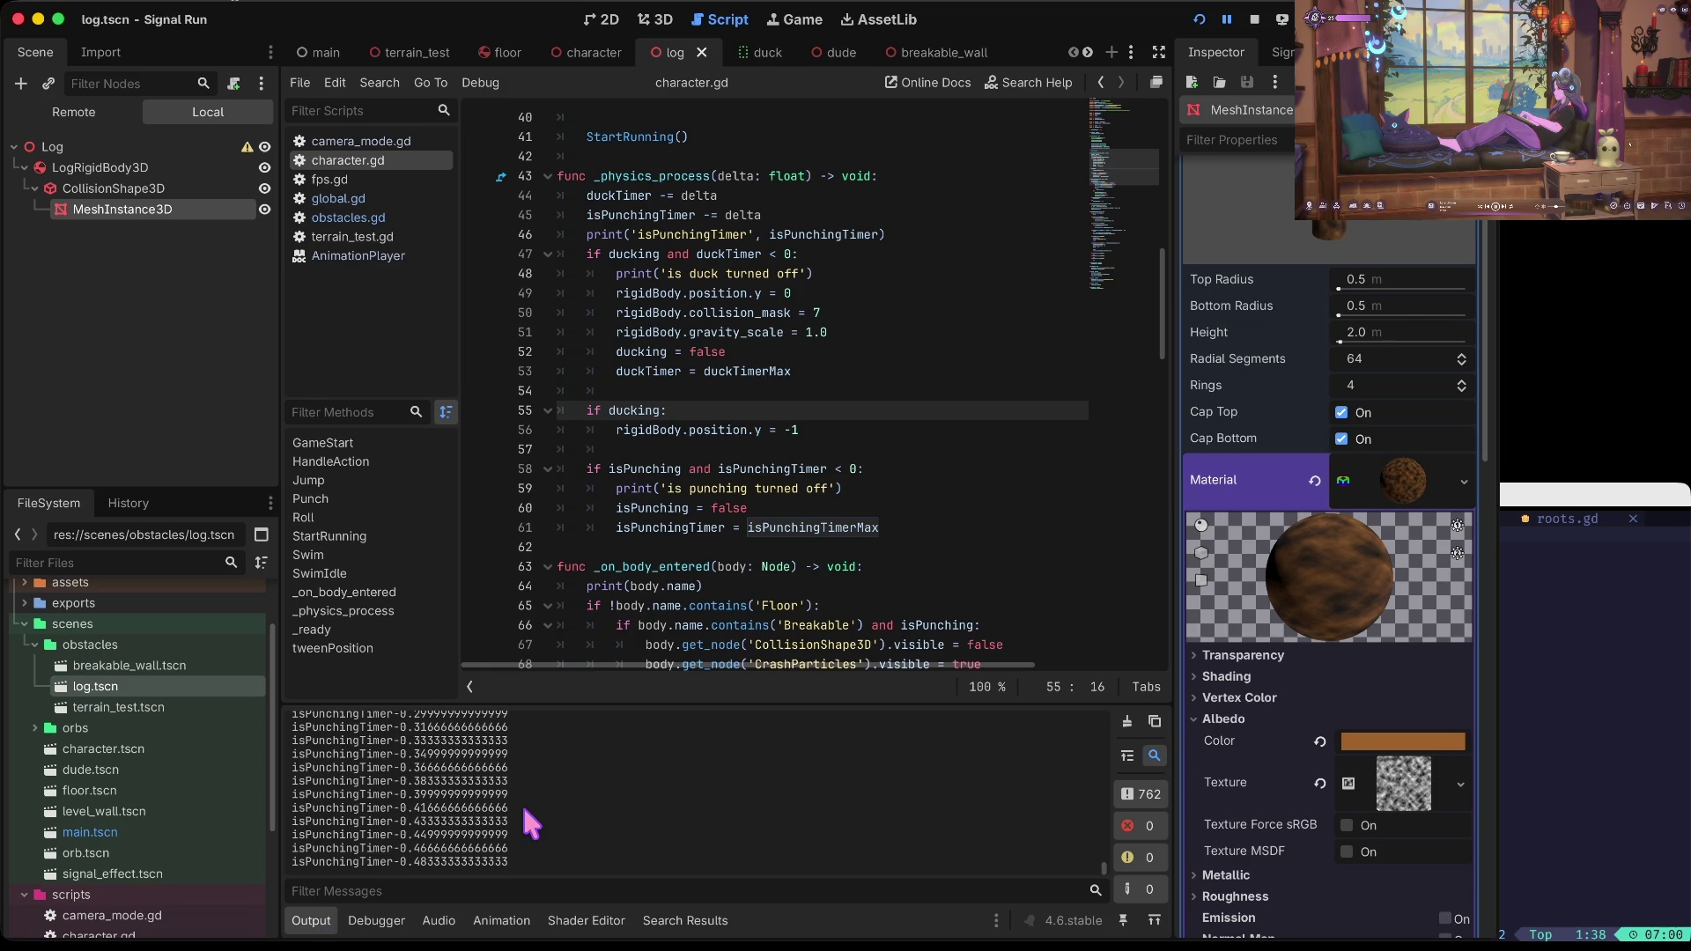
click(788, 447)
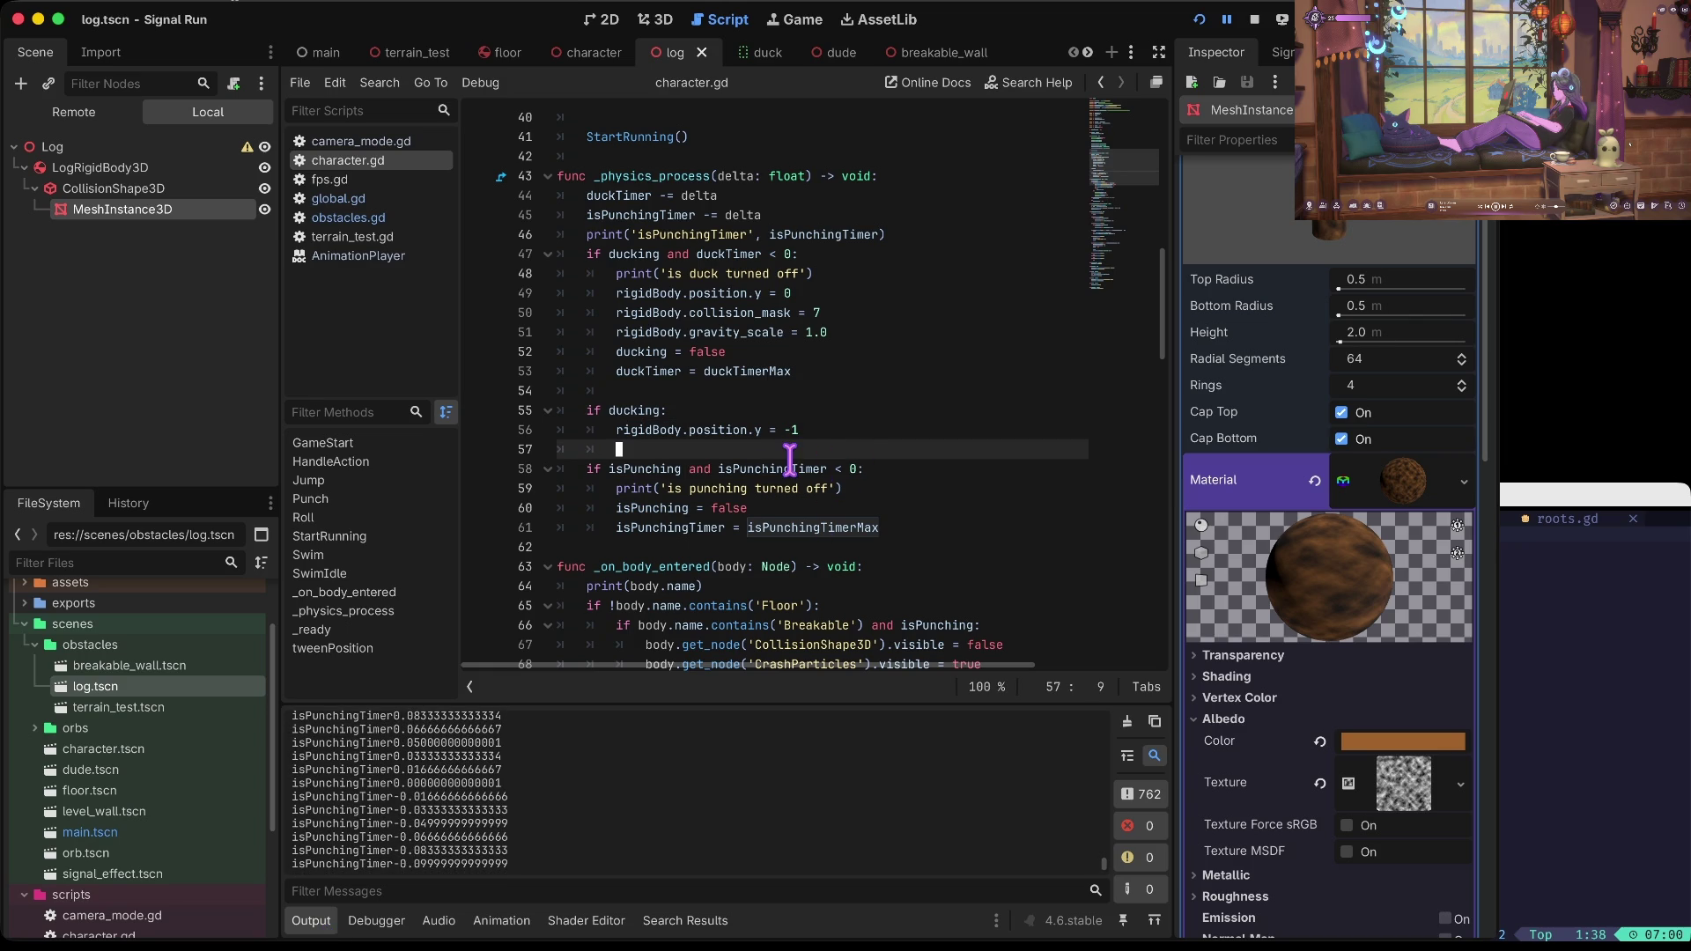
mouse_move(786, 461)
Step: Search character.gd for 'punch' to reach the punch orb handler
mouse_move(643, 215)
key(ctrl+f)
text(punch)
key(Return)
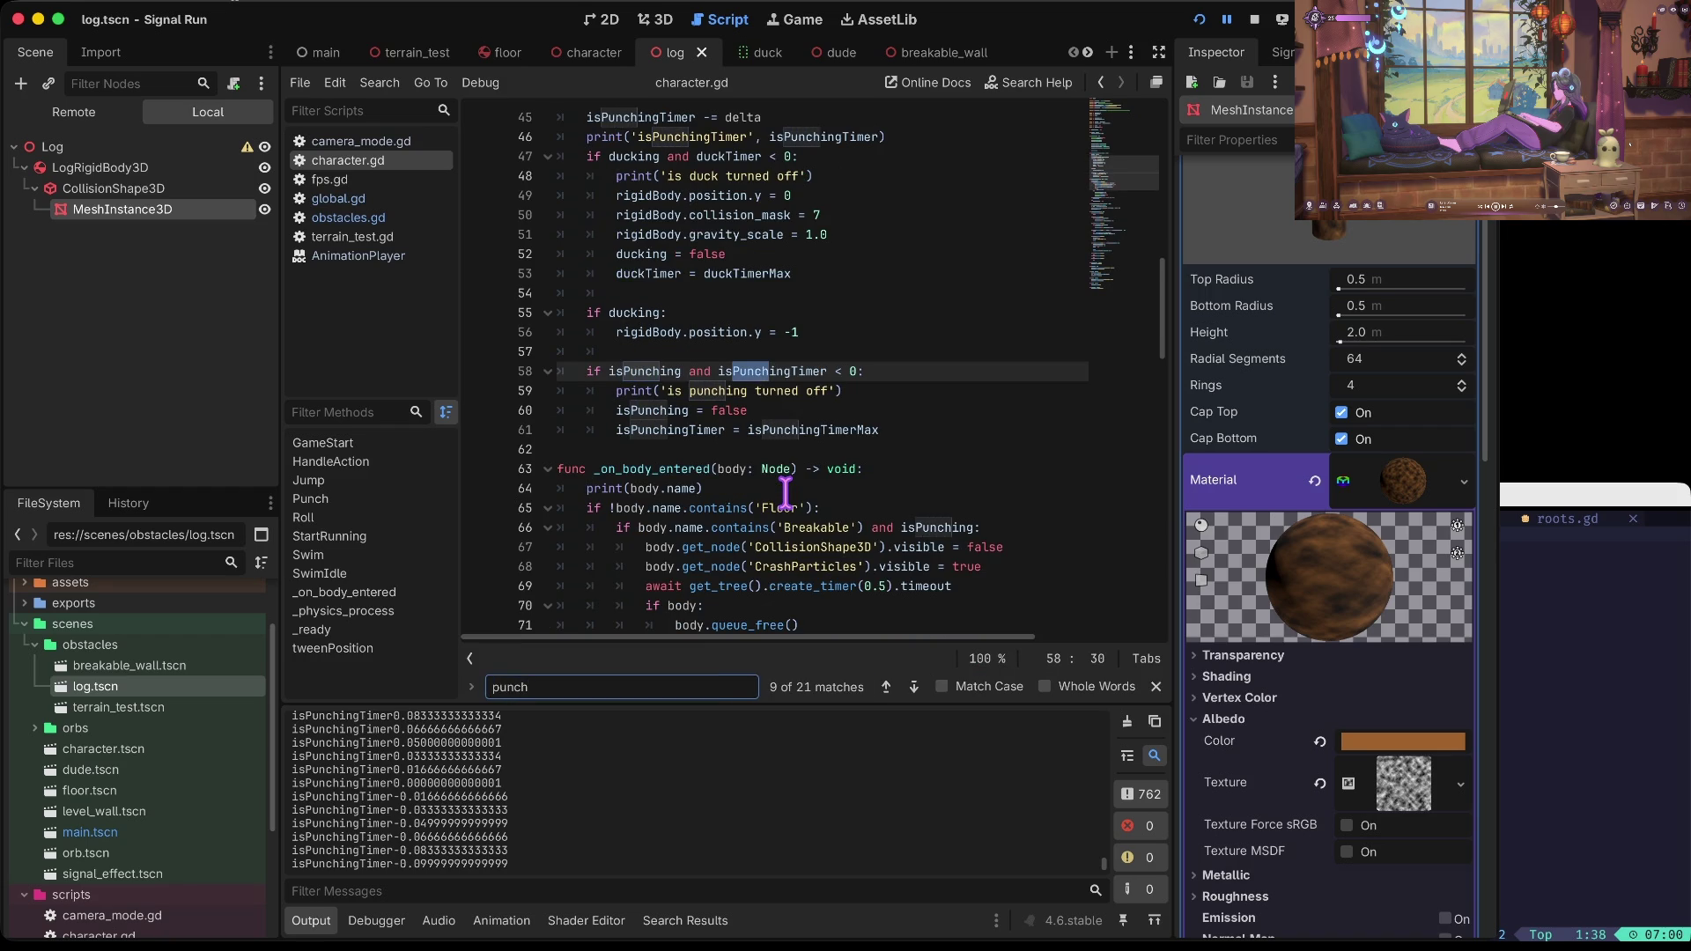
key(Return)
key(Return)
key(Return)
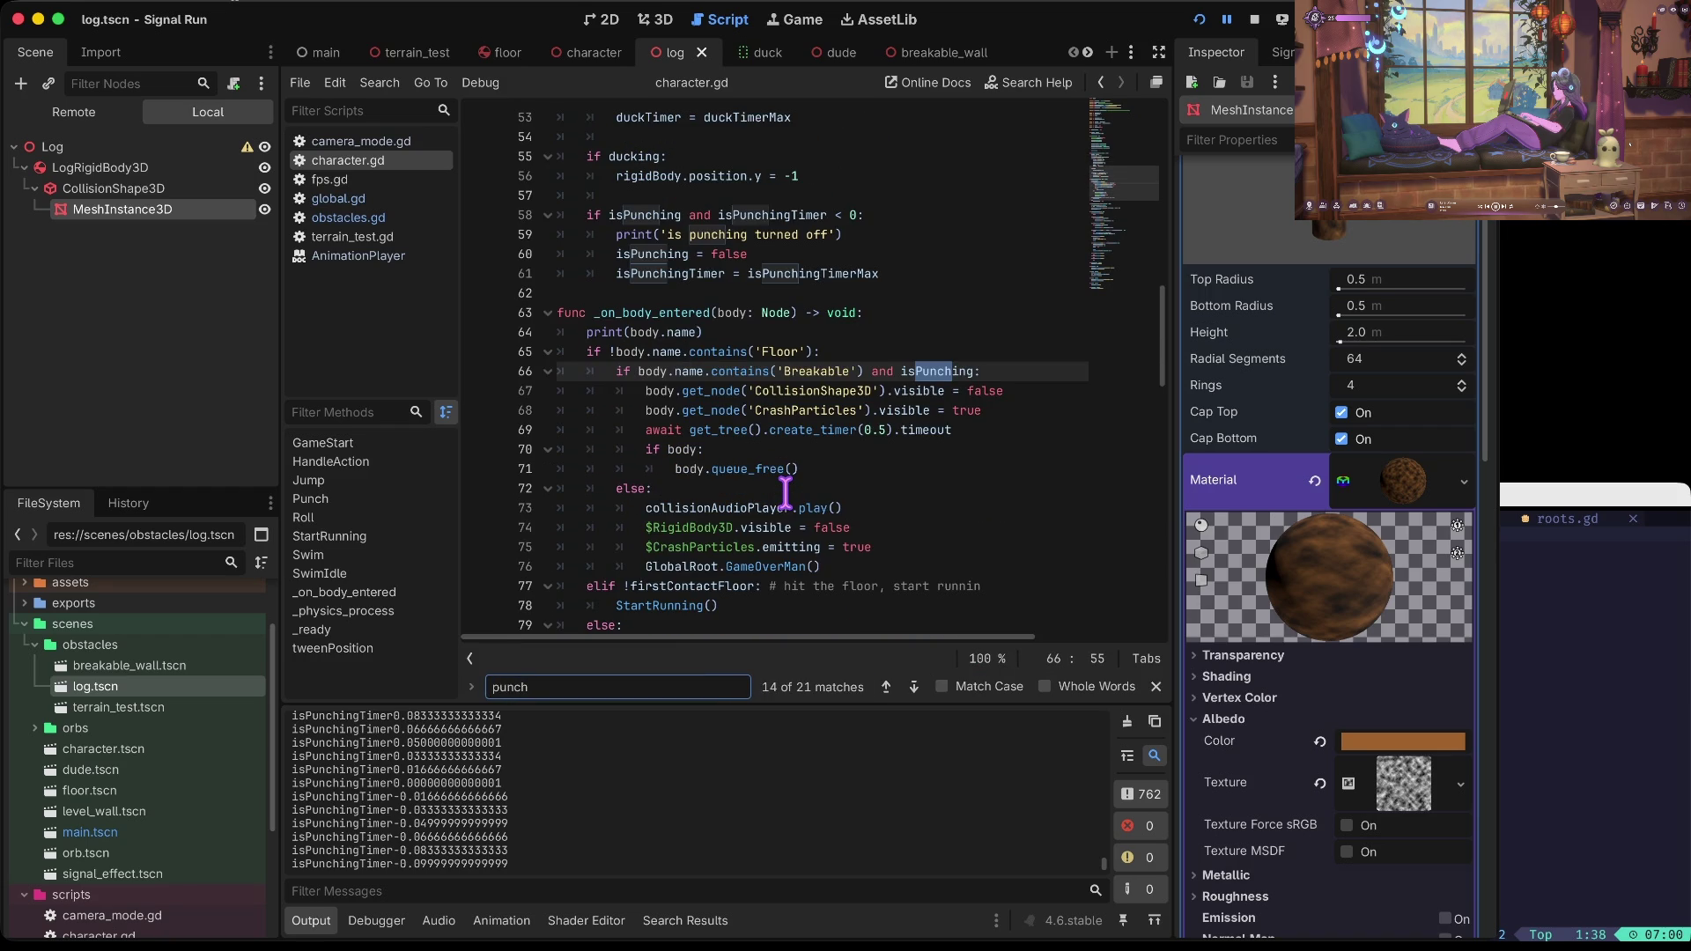
key(Return)
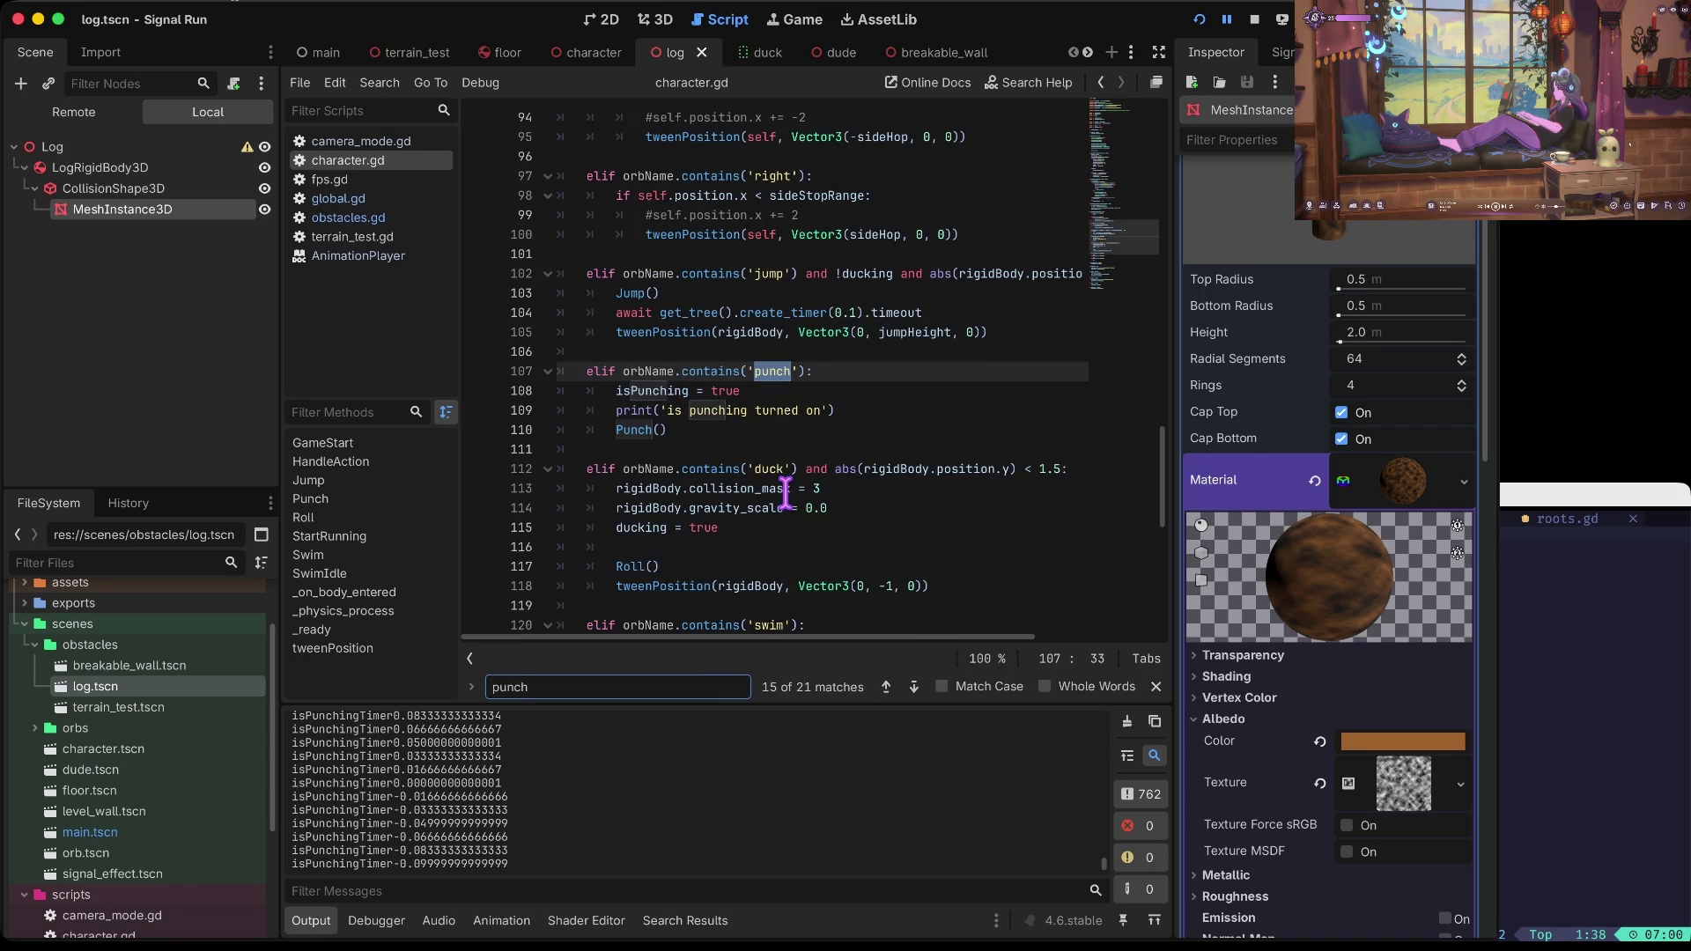
key(Escape)
Step: Add isPunchingTimer = isPunchingTimerMax below isPunching = true in the punch orb handler
key(Down)
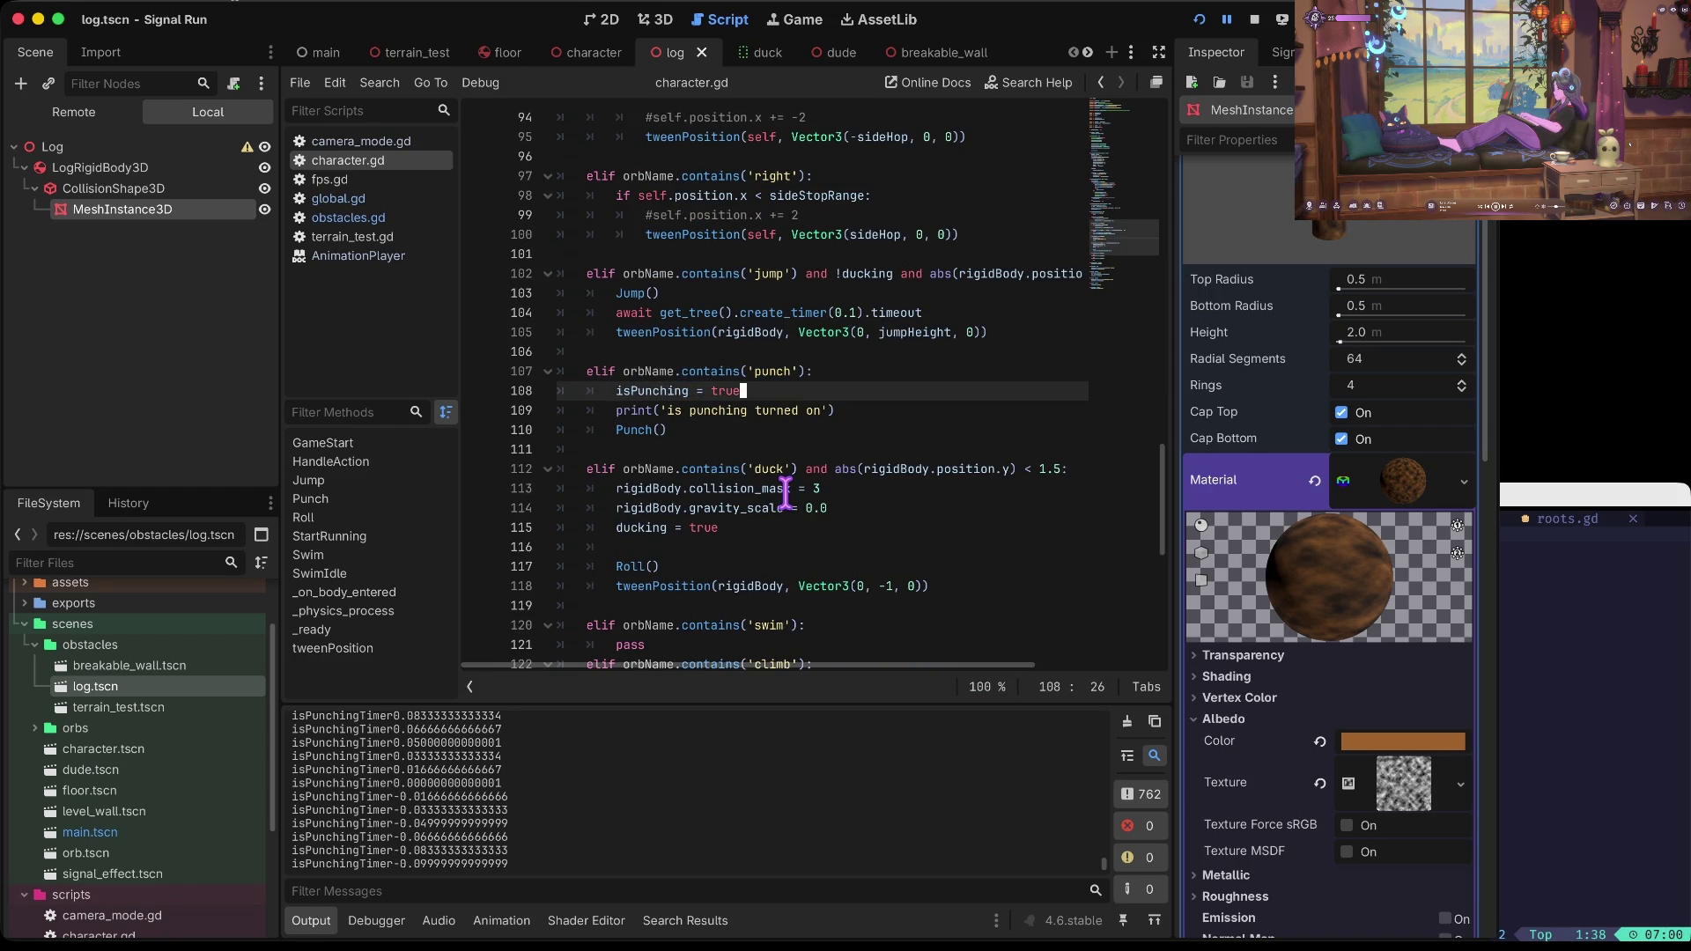
key(Return)
text(punchtim)
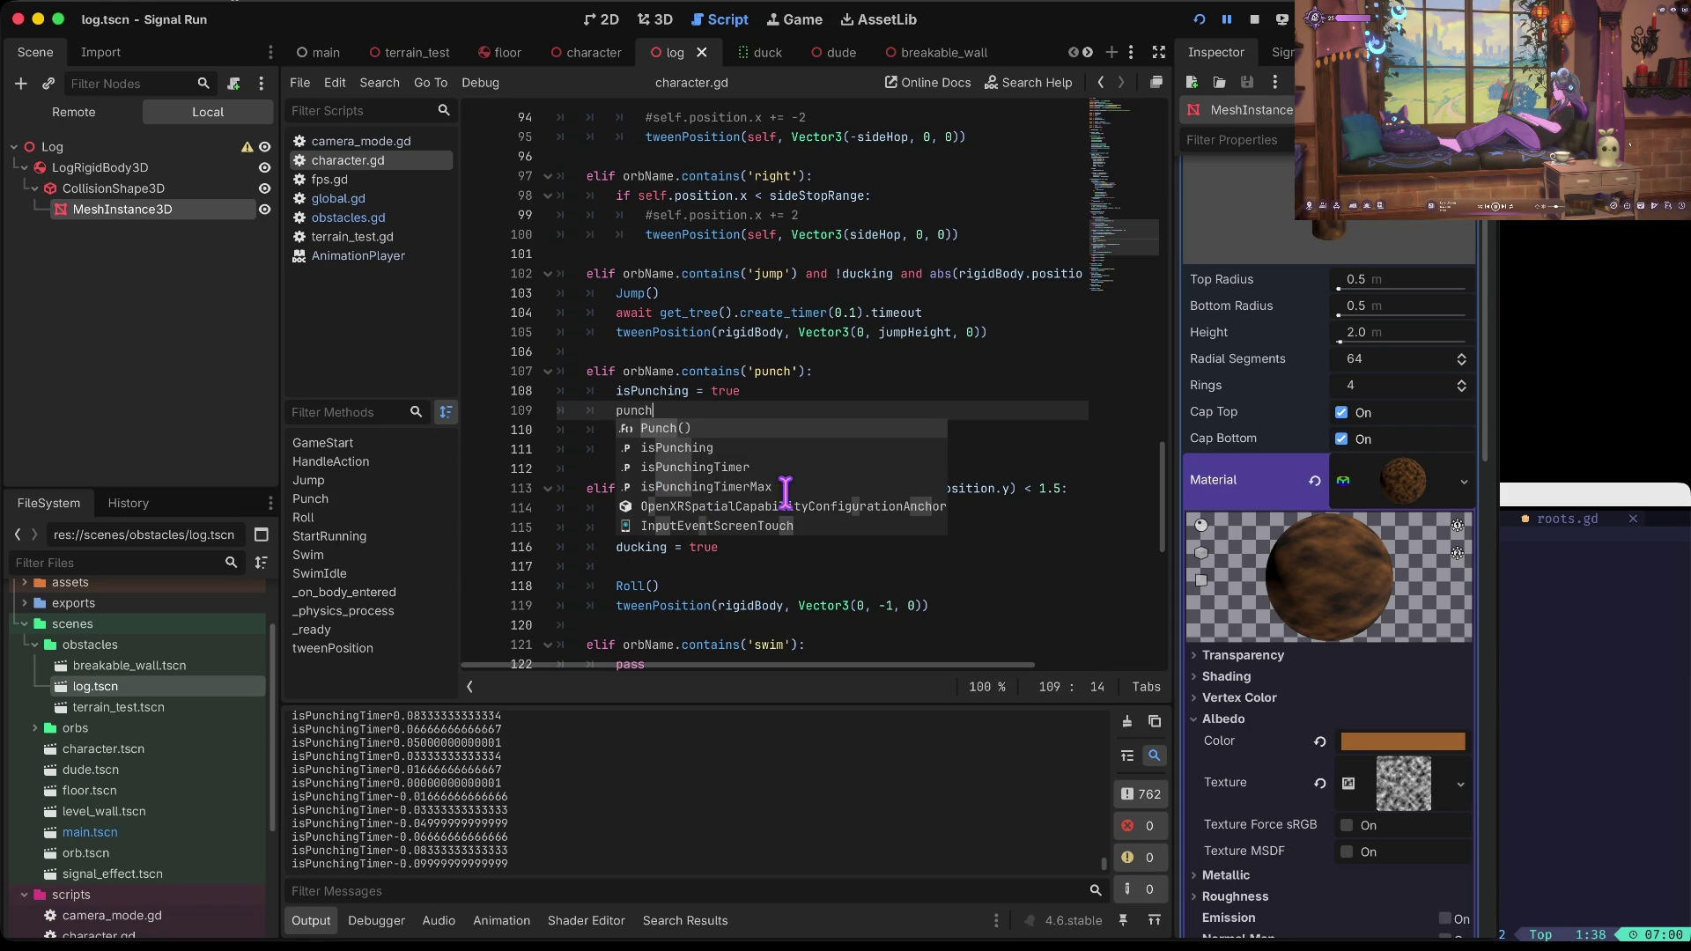
key(Return)
text(unch)
key(Down)
key(Down)
key(Down)
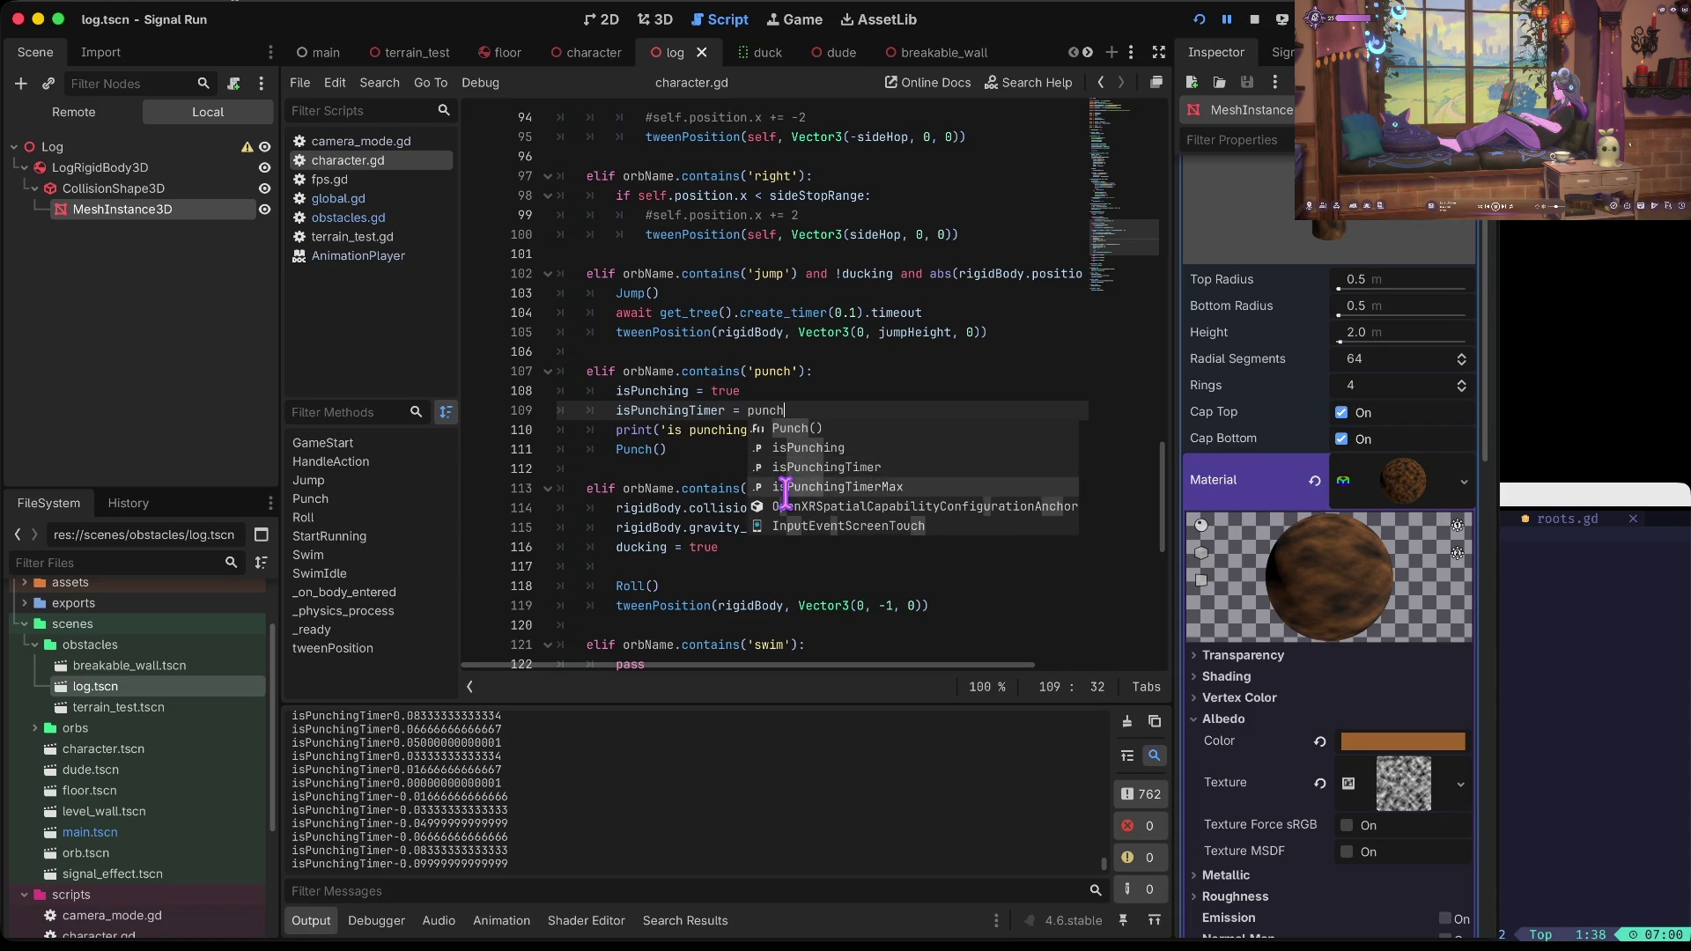
key(Return)
key(Home)
key(End)
Step: Copy that reset into the duck branch and change it to duckTimer = duckTimerMax
key(ctrl+Left)
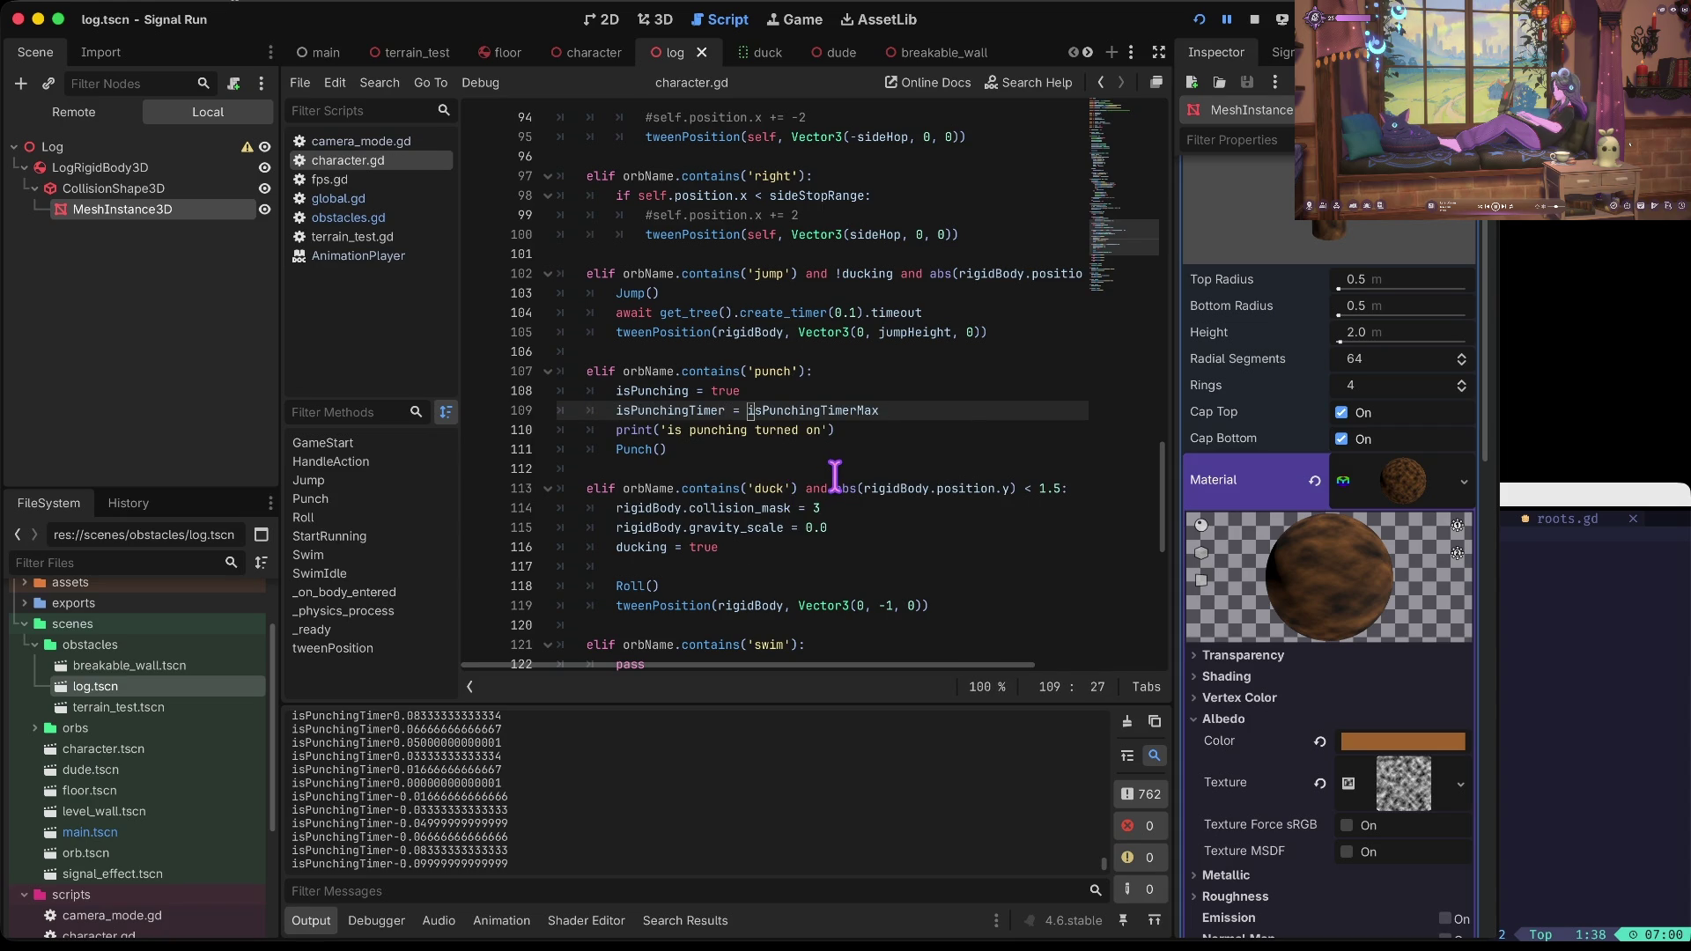
key(Down)
key(Down)
key(Down)
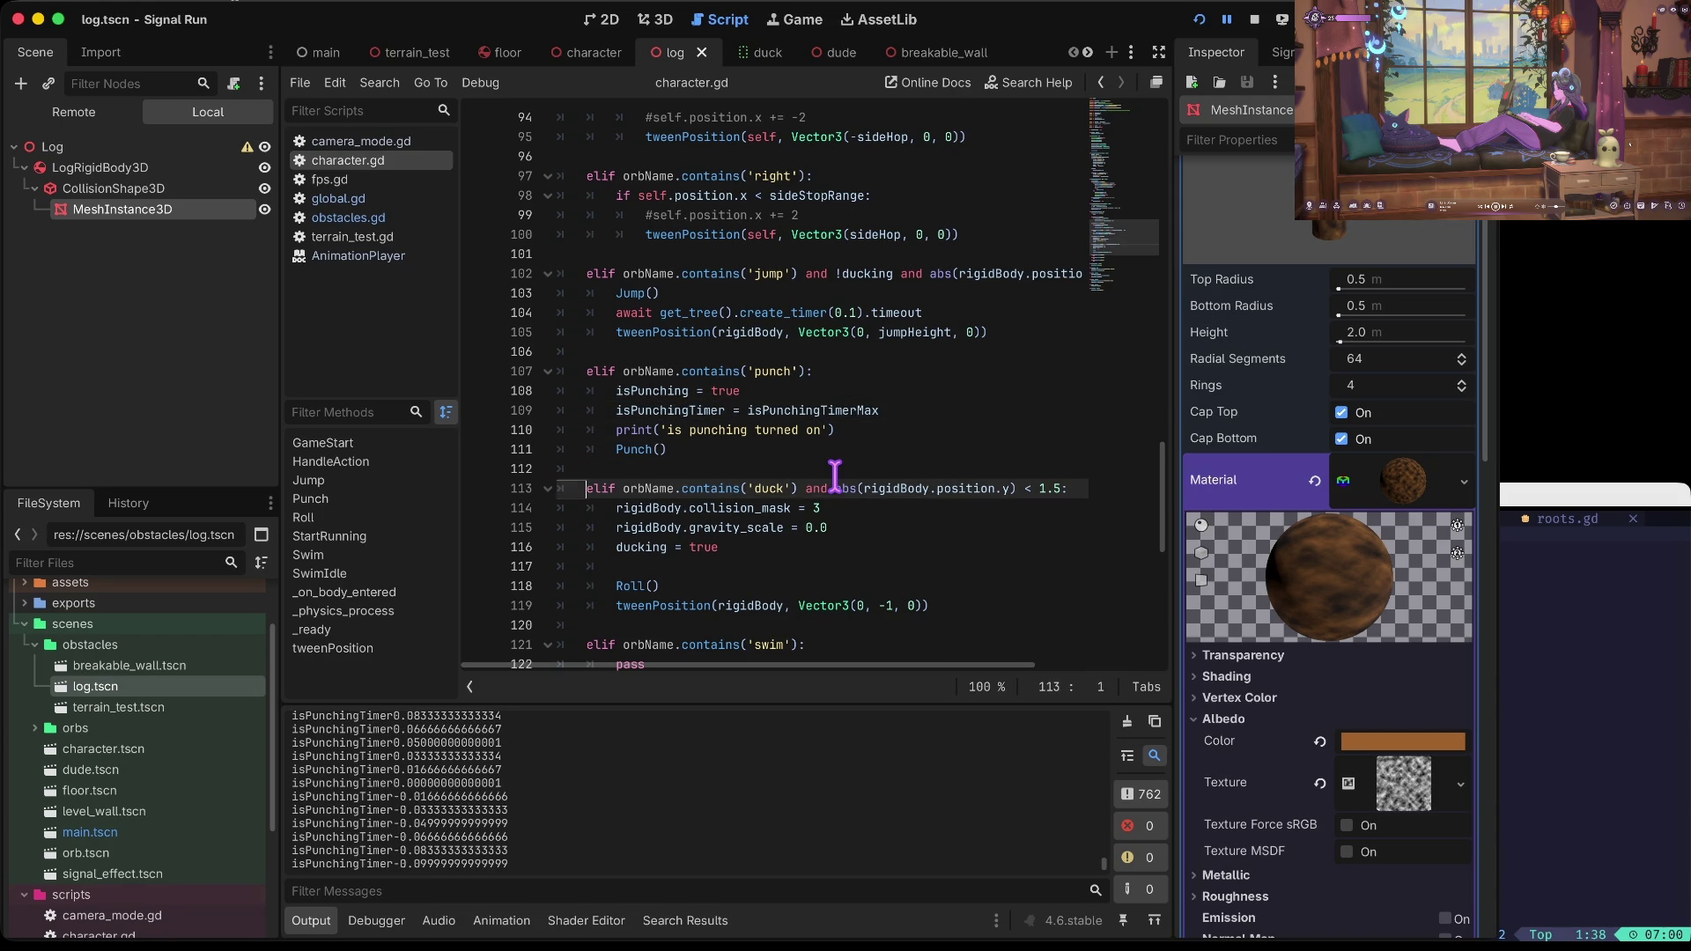
text(isPunchingTimer = isPunchingTimerMax)
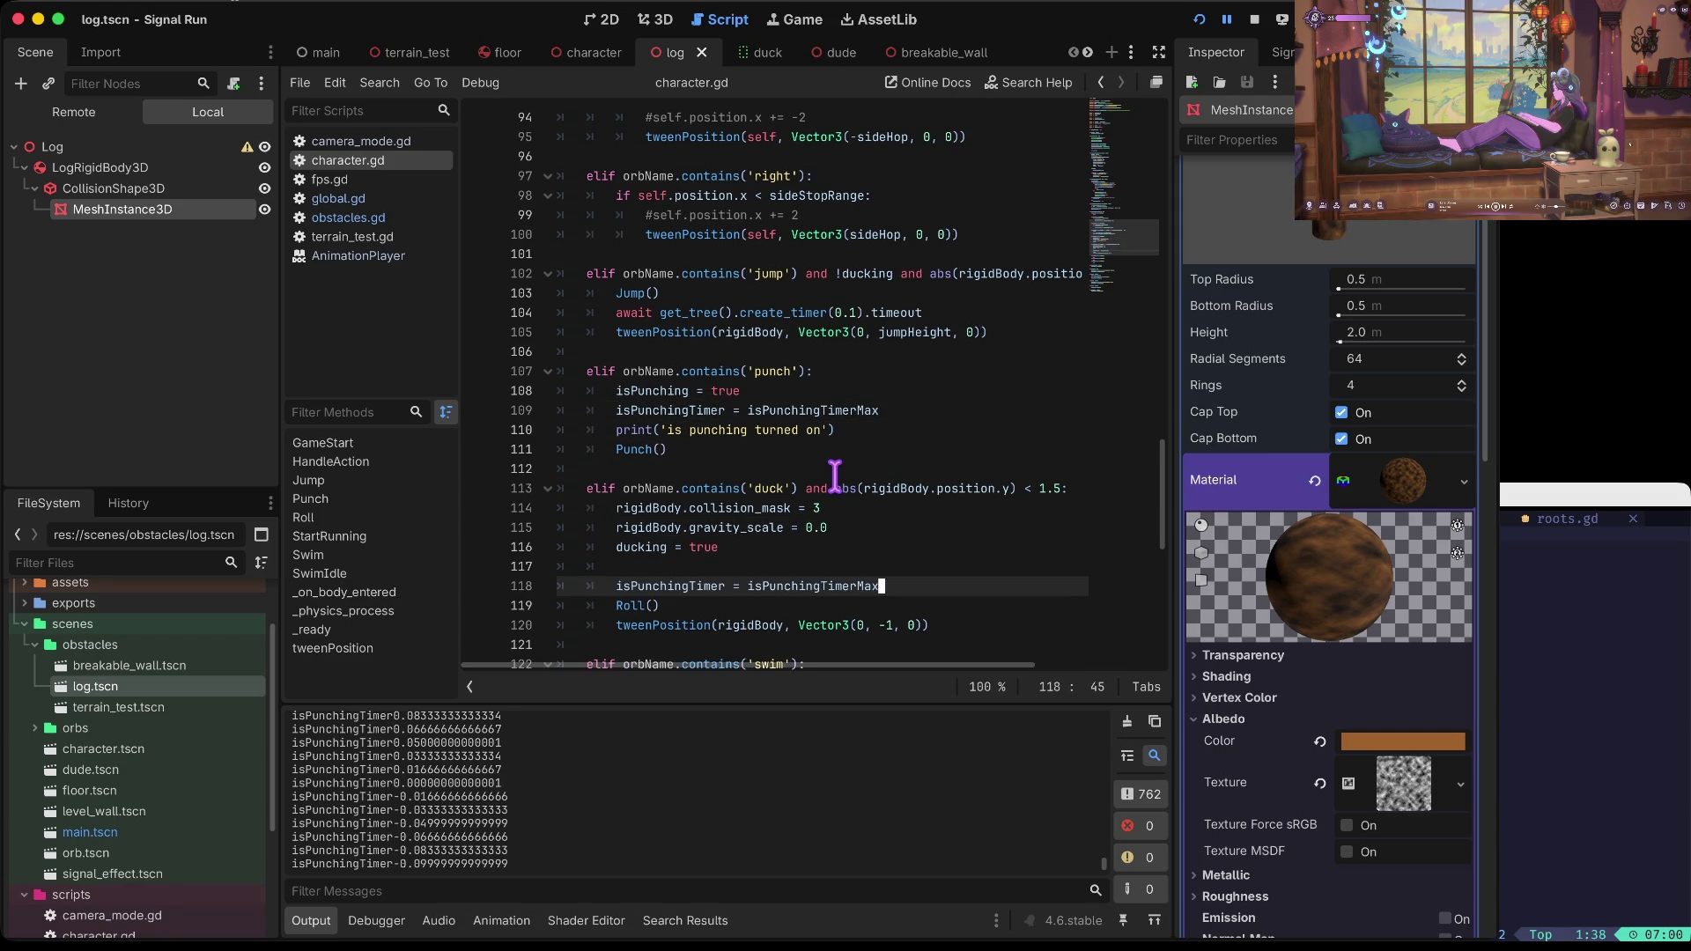
key(ctrl+Left)
key(ctrl+Left)
key(ctrl+BackSpace)
text(isduck)
key(ctrl+BackSpace)
text(duck)
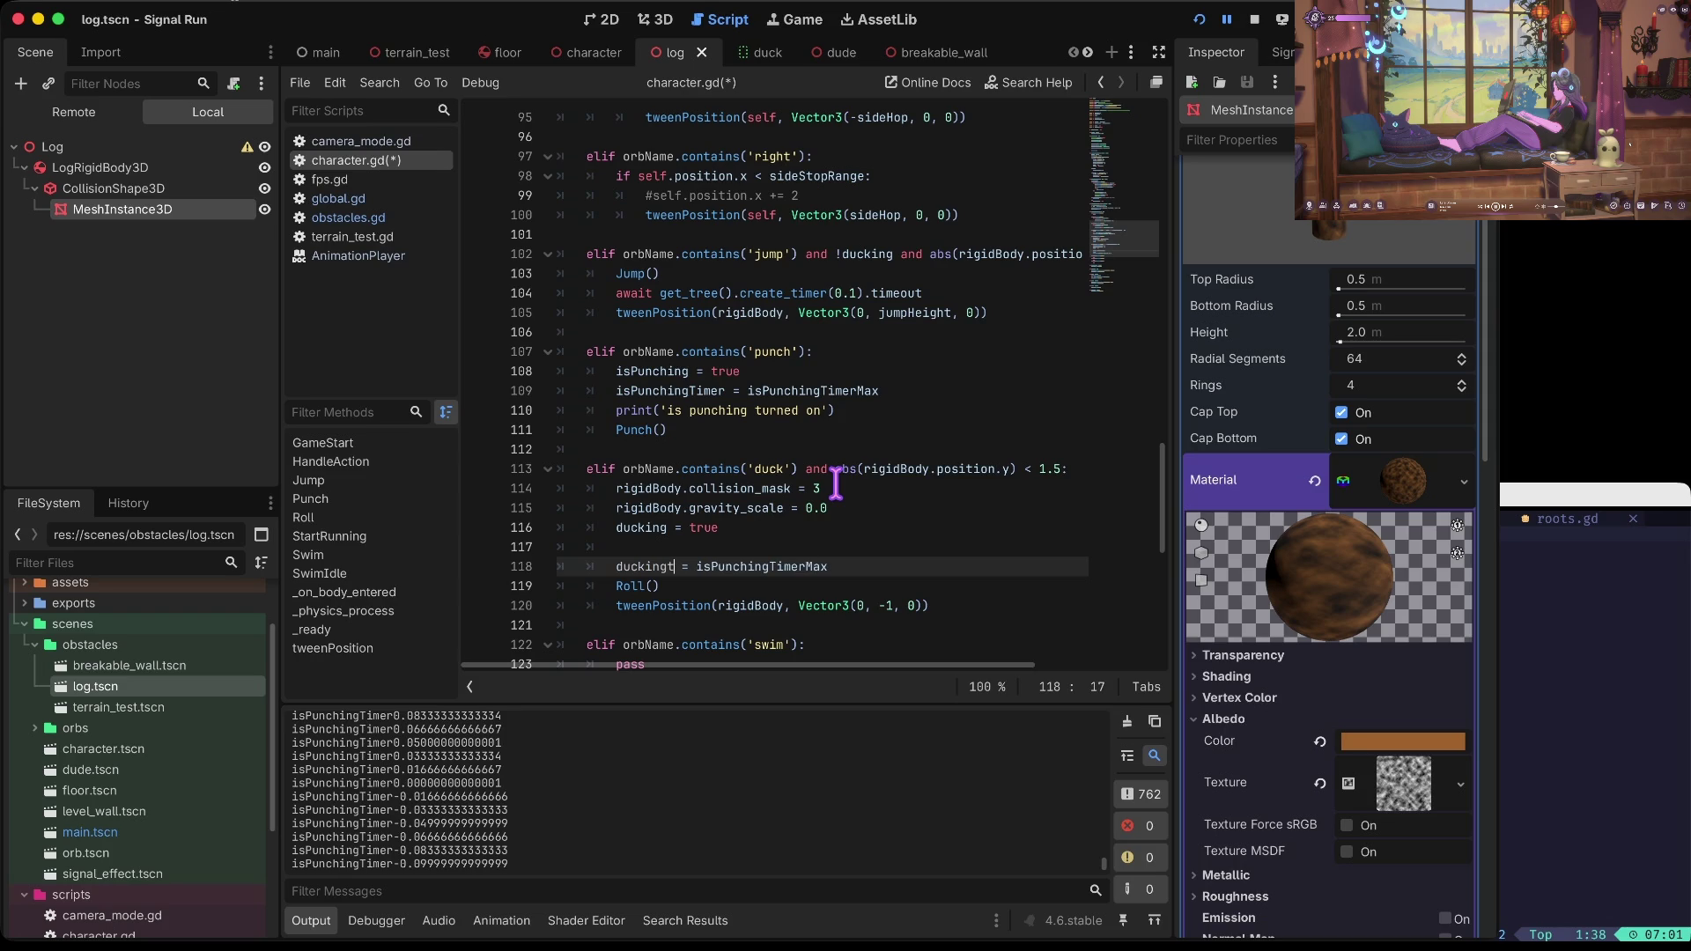
key(BackSpace)
key(BackSpace)
key(BackSpace)
key(BackSpace)
text(Timer)
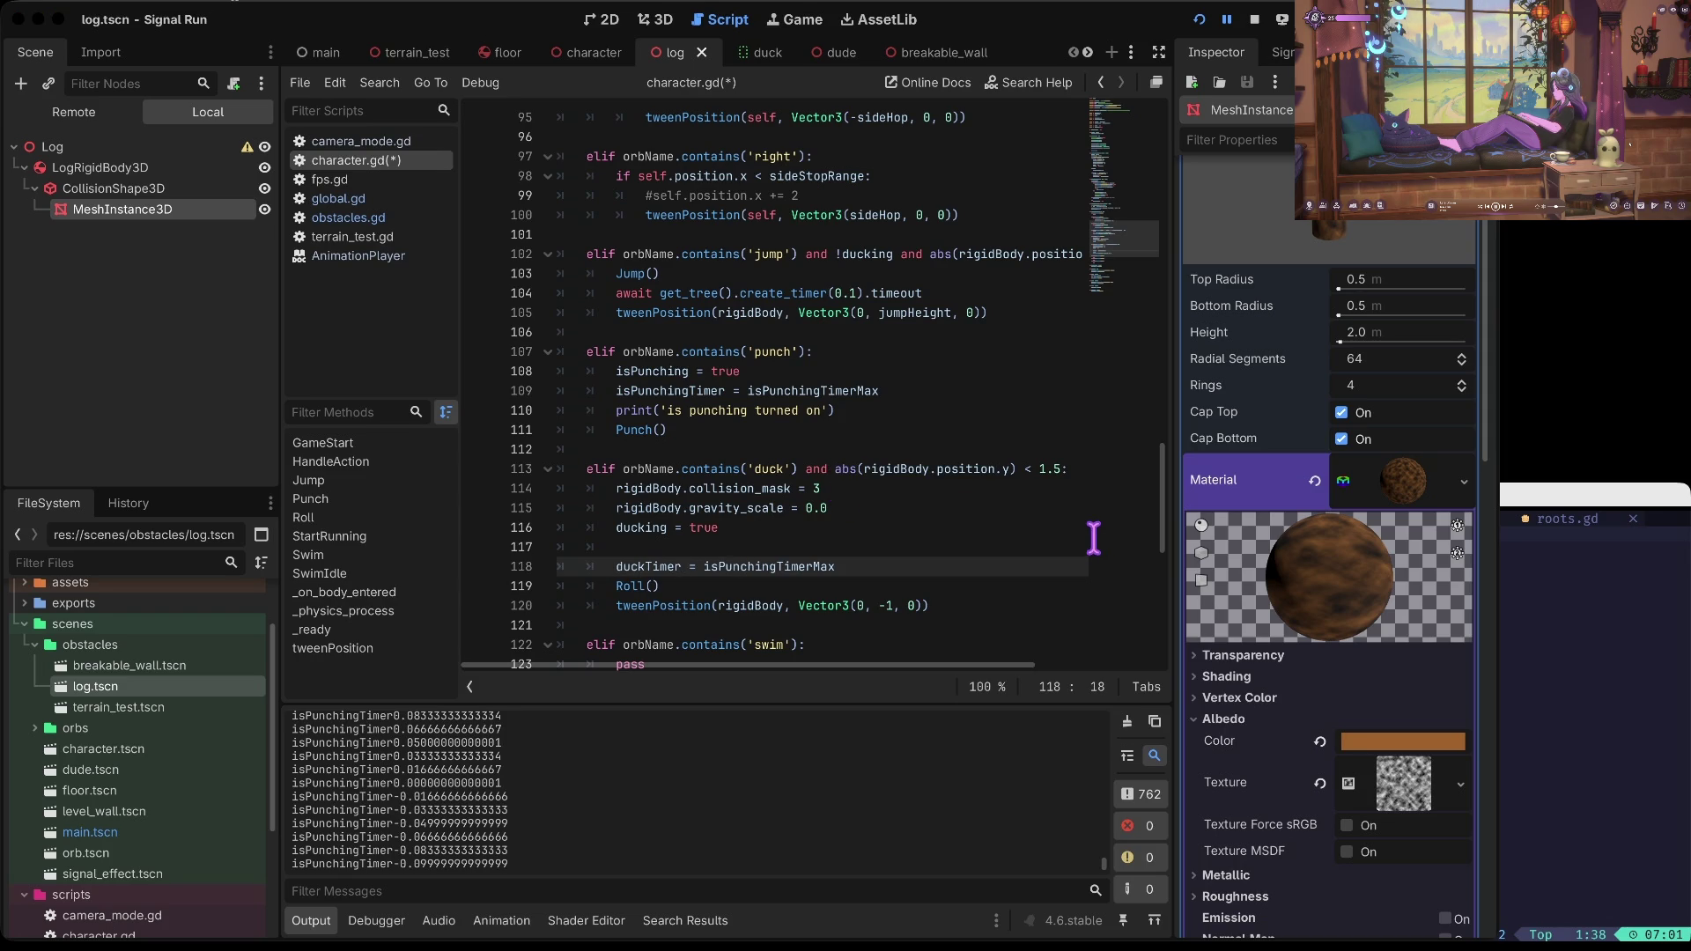
key(End)
key(ctrl+shift+Left)
text(uckTime)
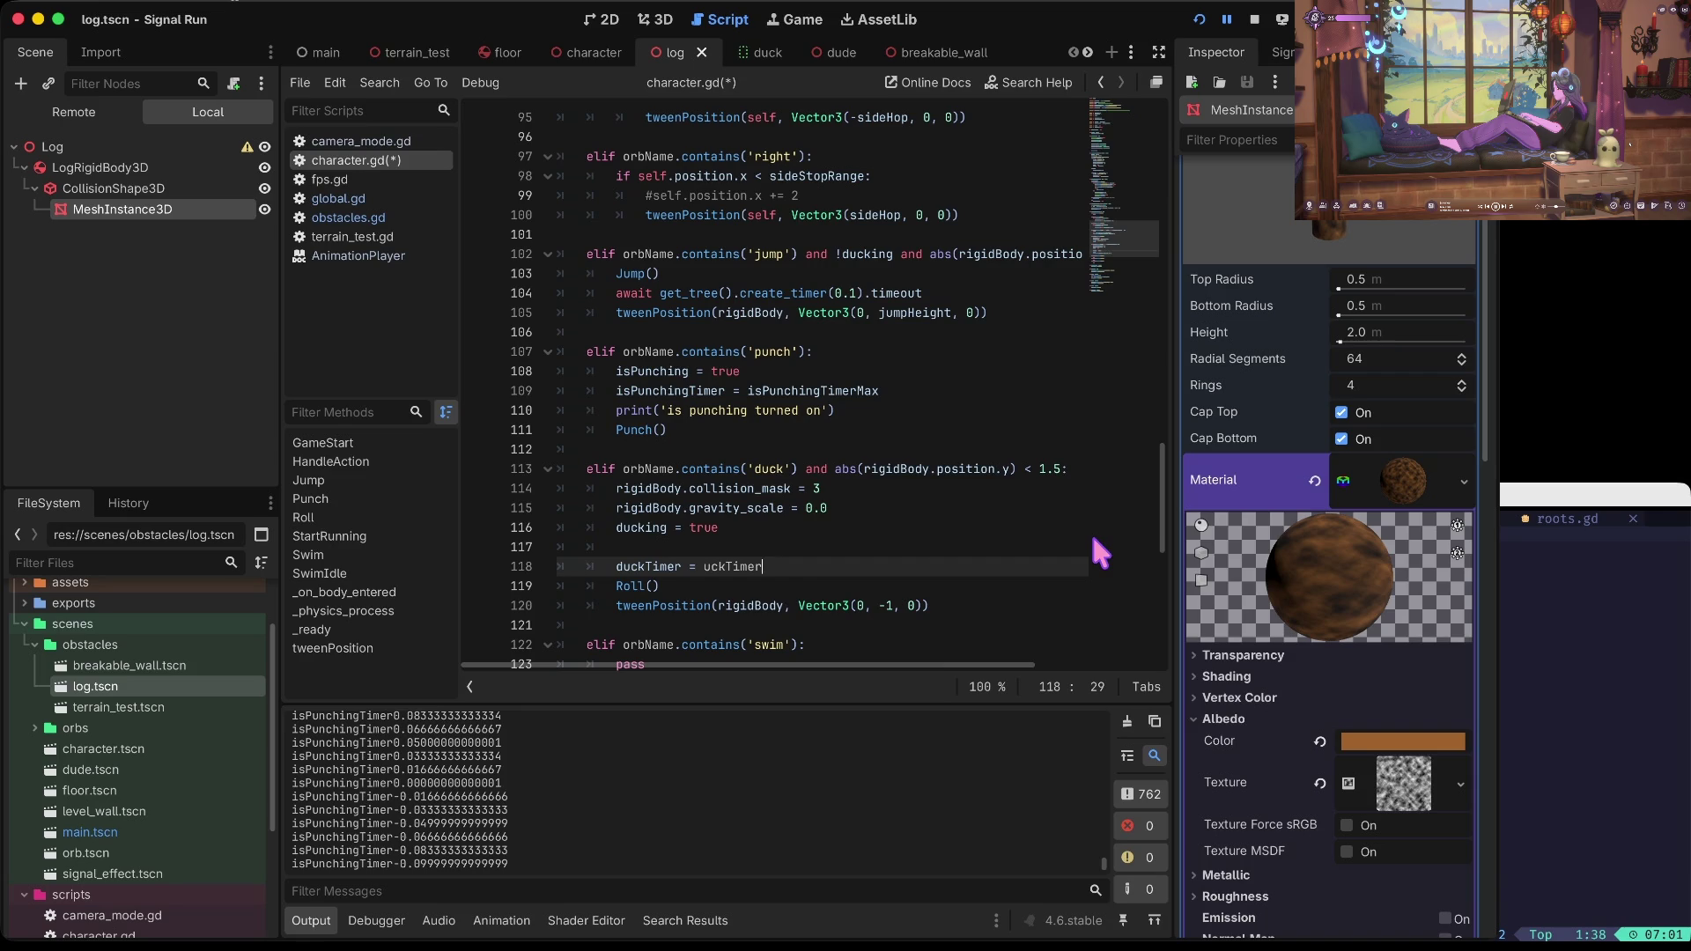
text(r)
key(Down)
Step: Save character.gd, move the duckTimer reset up to line 117, and launch the game
key(Return)
key(ctrl+s)
key(Up)
key(Down)
key(alt+Up)
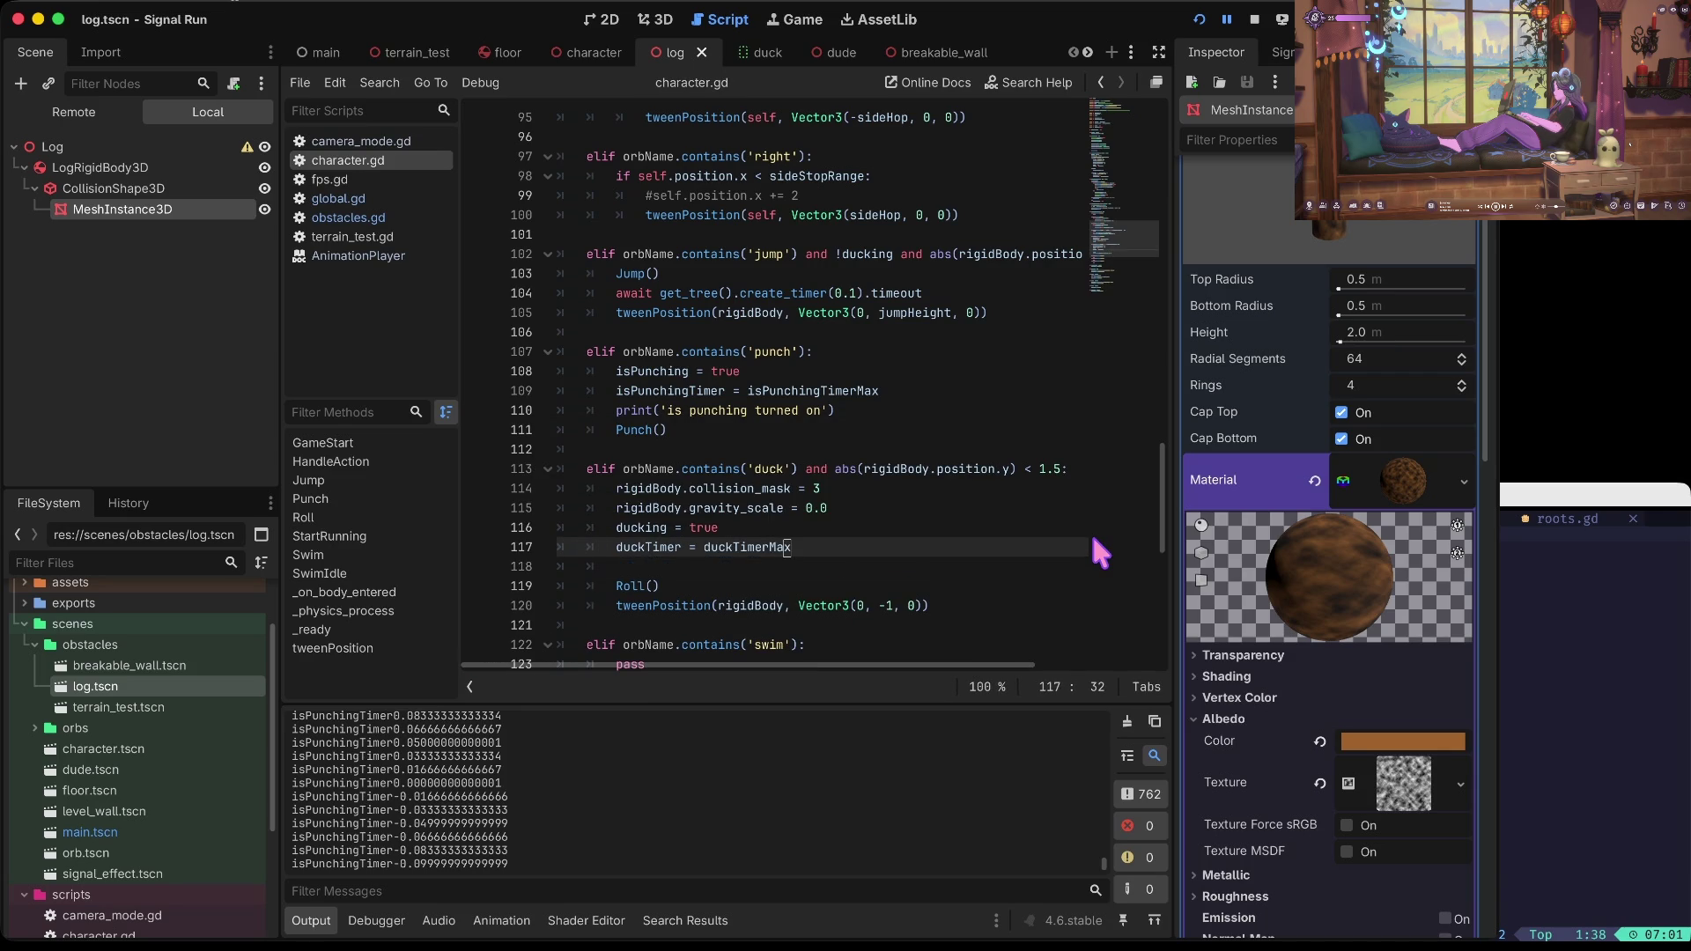
key(super+b)
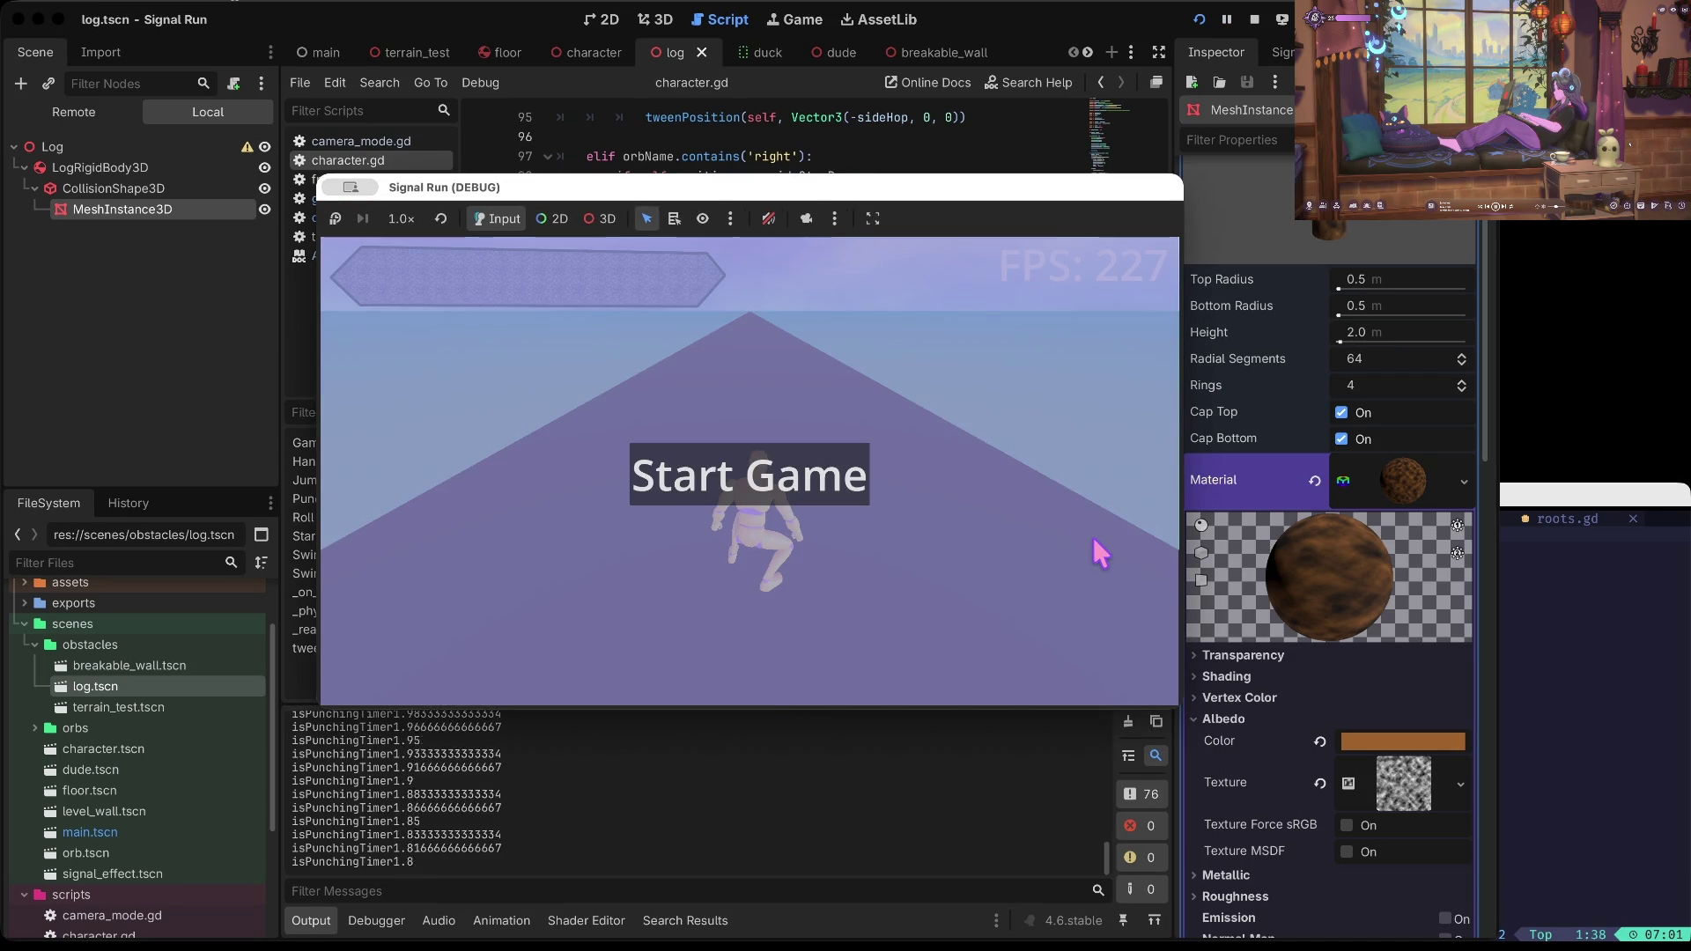
Step: Stop the game, delete the print('isPunchingTimer') line on line 46 of character.gd, and rerun
key(super+period)
scroll(653, 473, down, 5)
click(654, 467)
scroll(682, 462, up, 15)
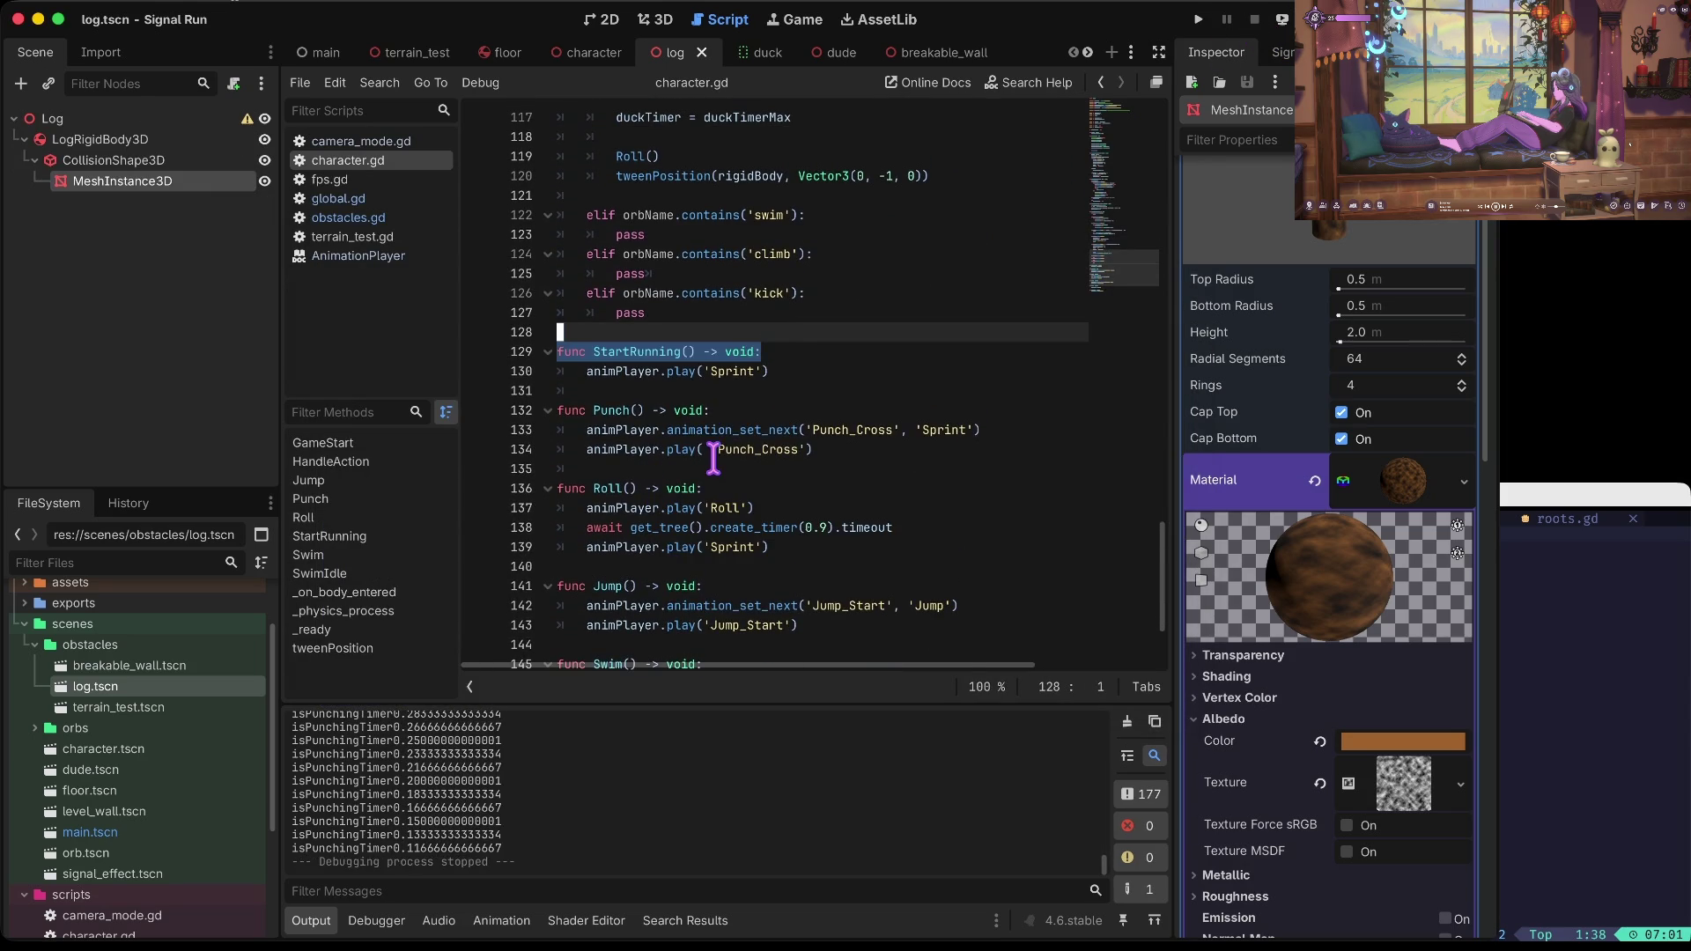
scroll(713, 455, up, 11)
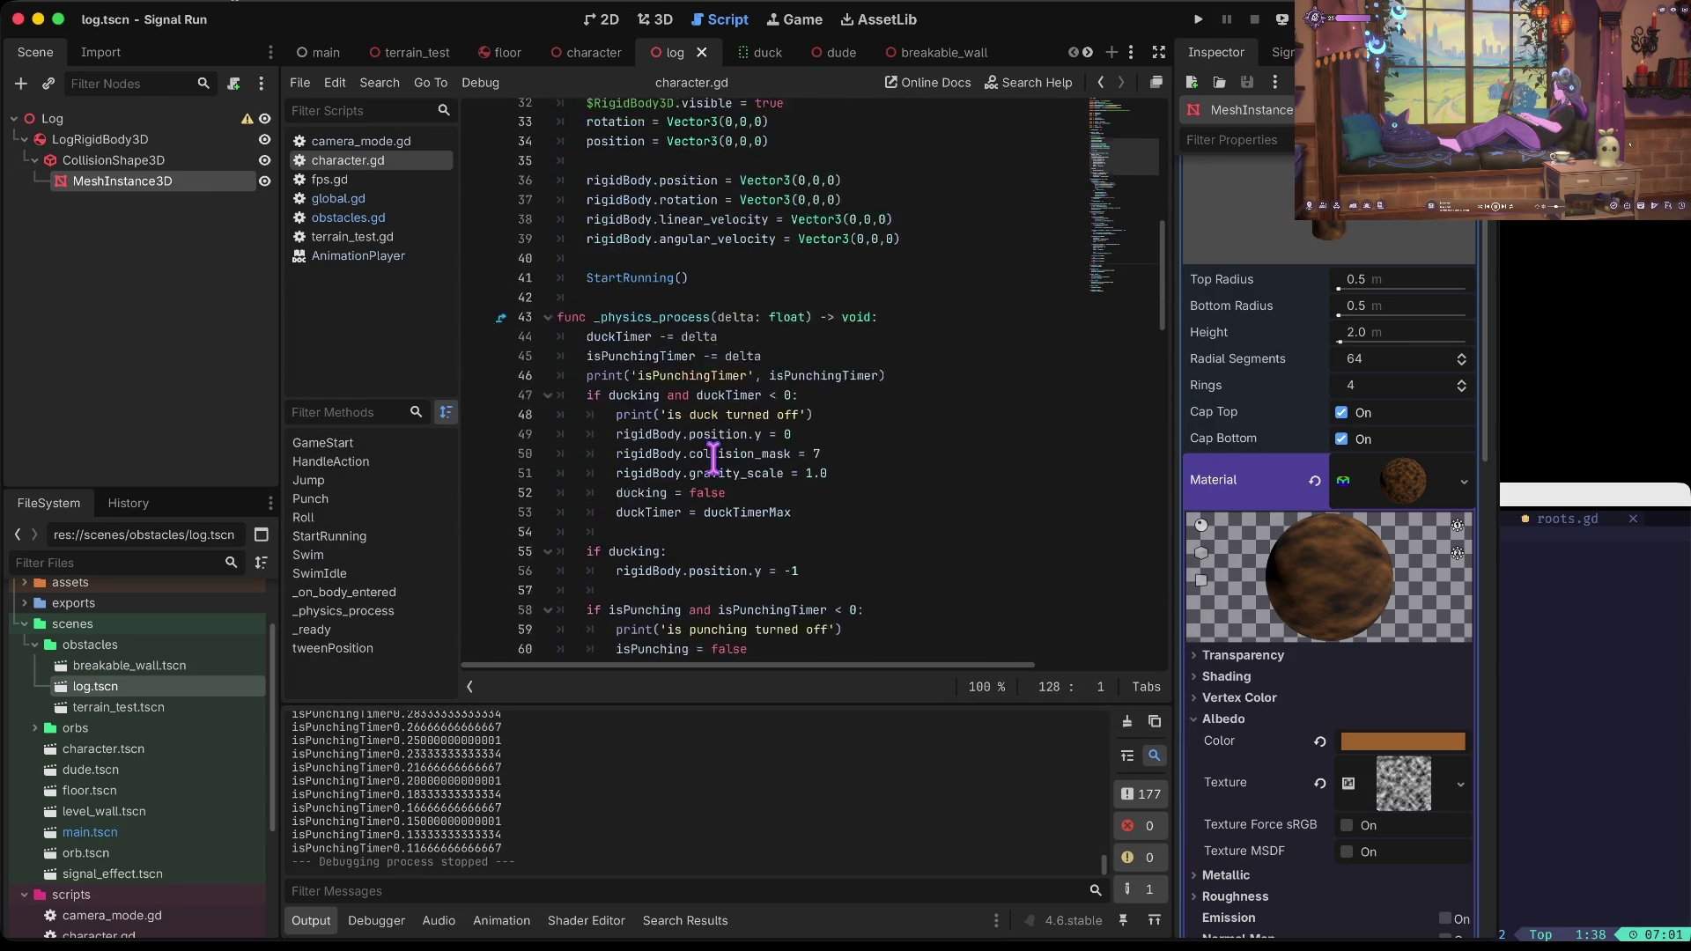
click(700, 419)
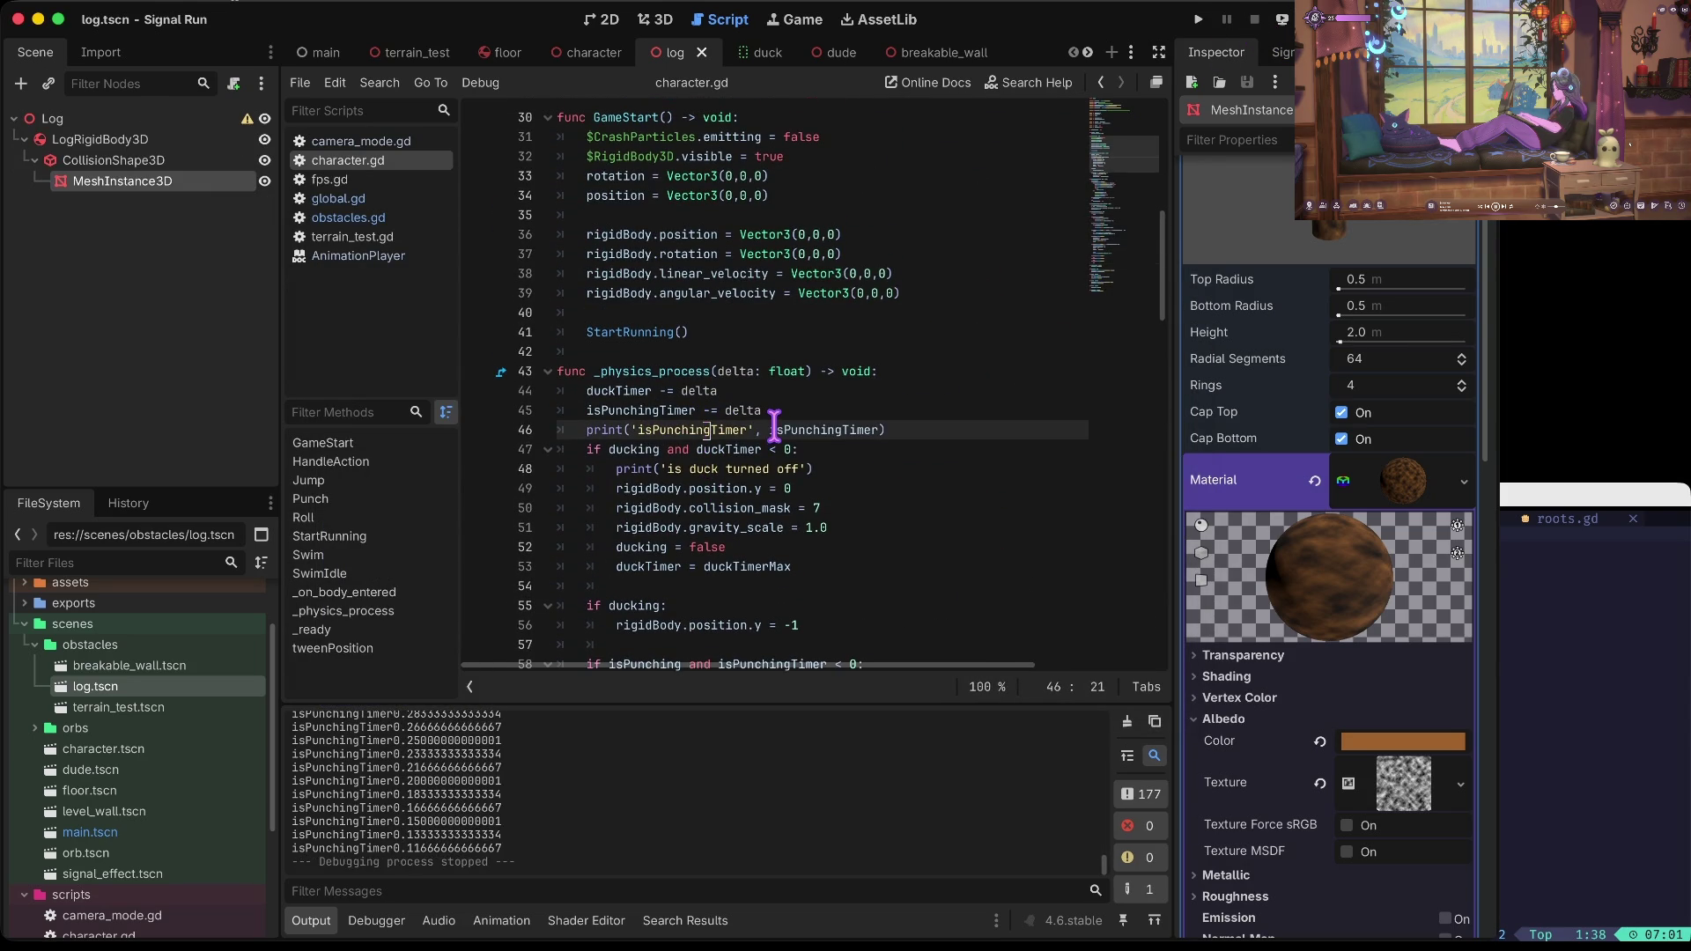
key(ctrl+shift+k)
key(super+b)
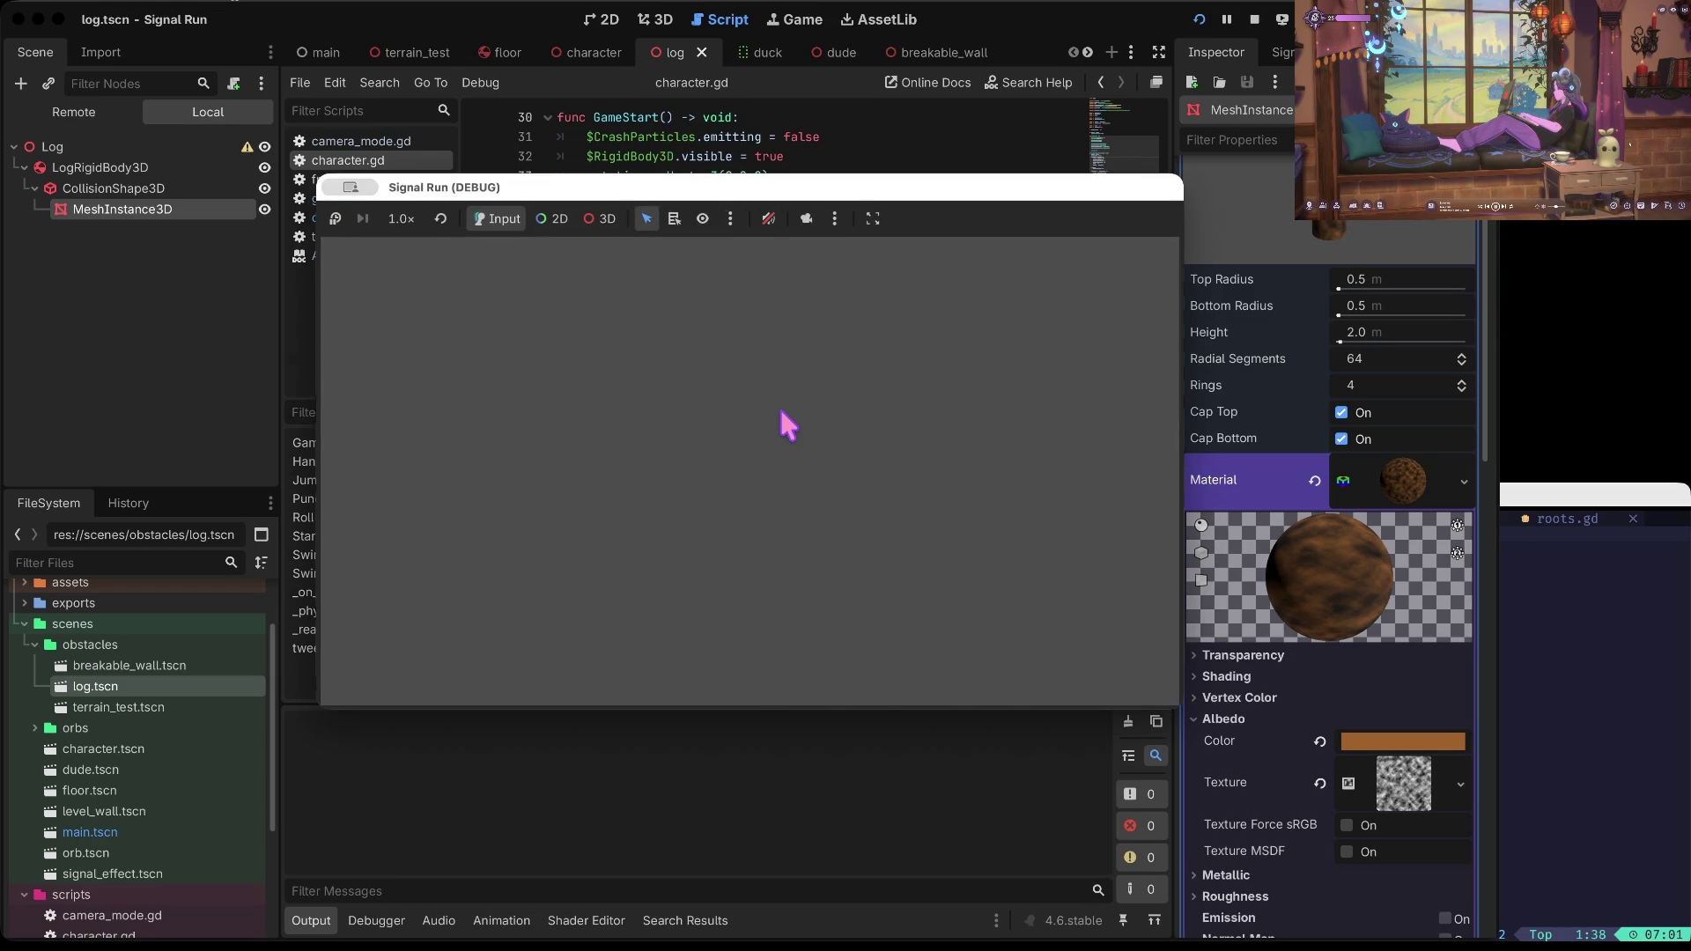
Step: Start a run, punch twice, duck, punch at the wall until 'Ya Ded', then stop
click(778, 405)
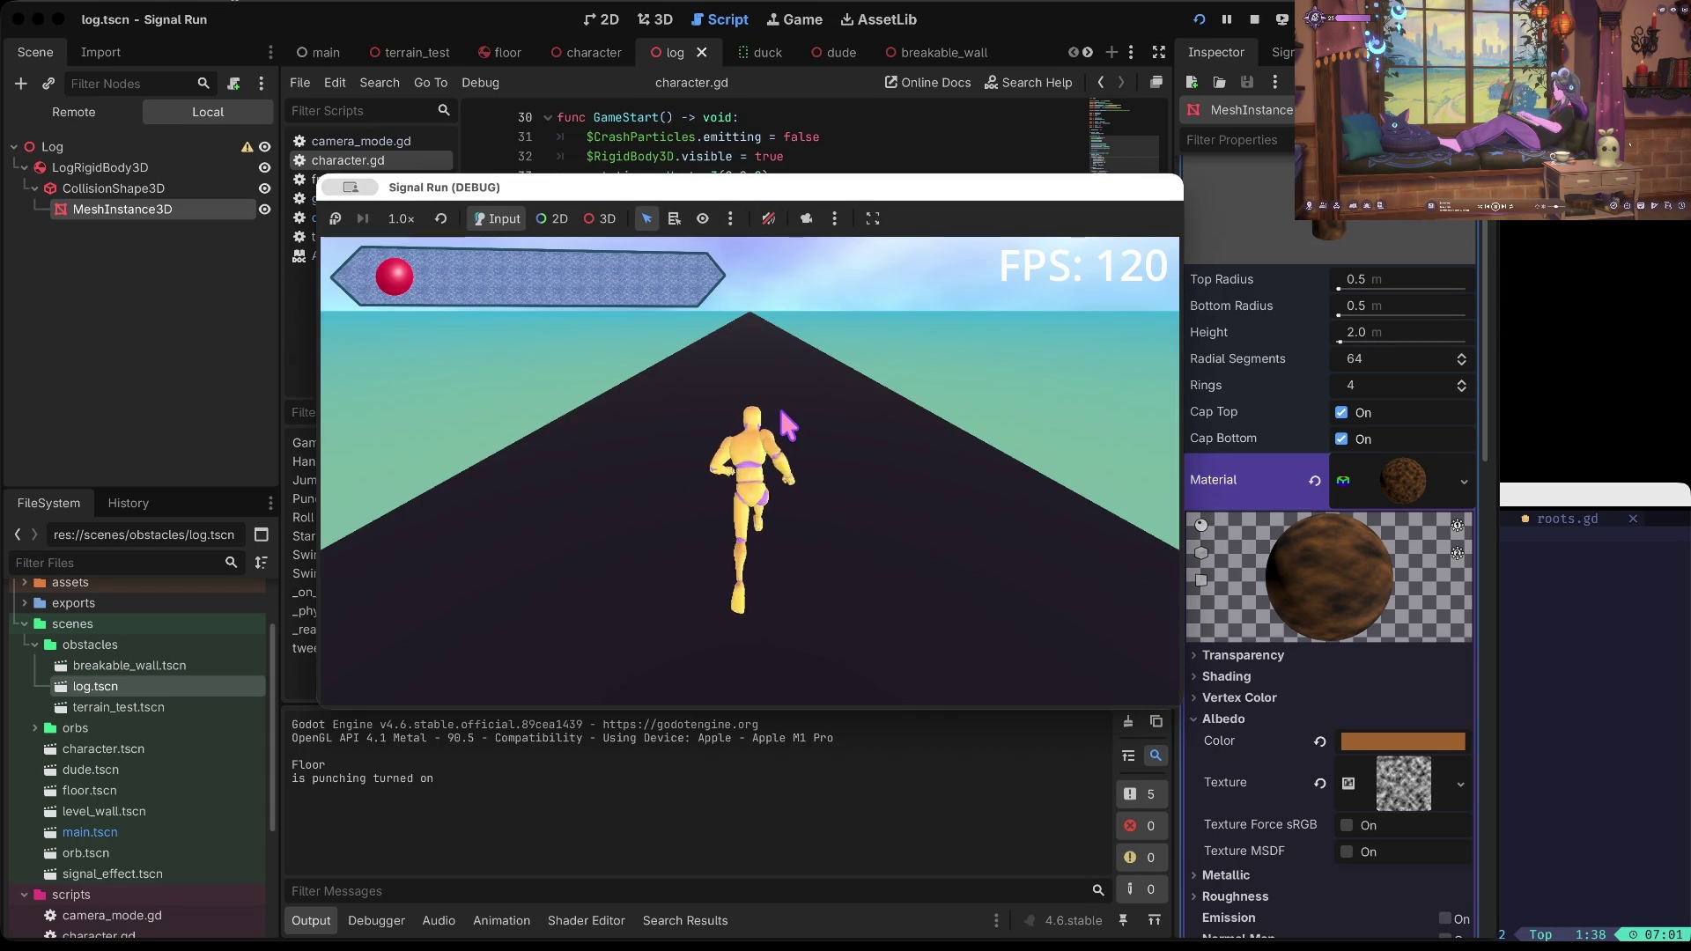
click(778, 403)
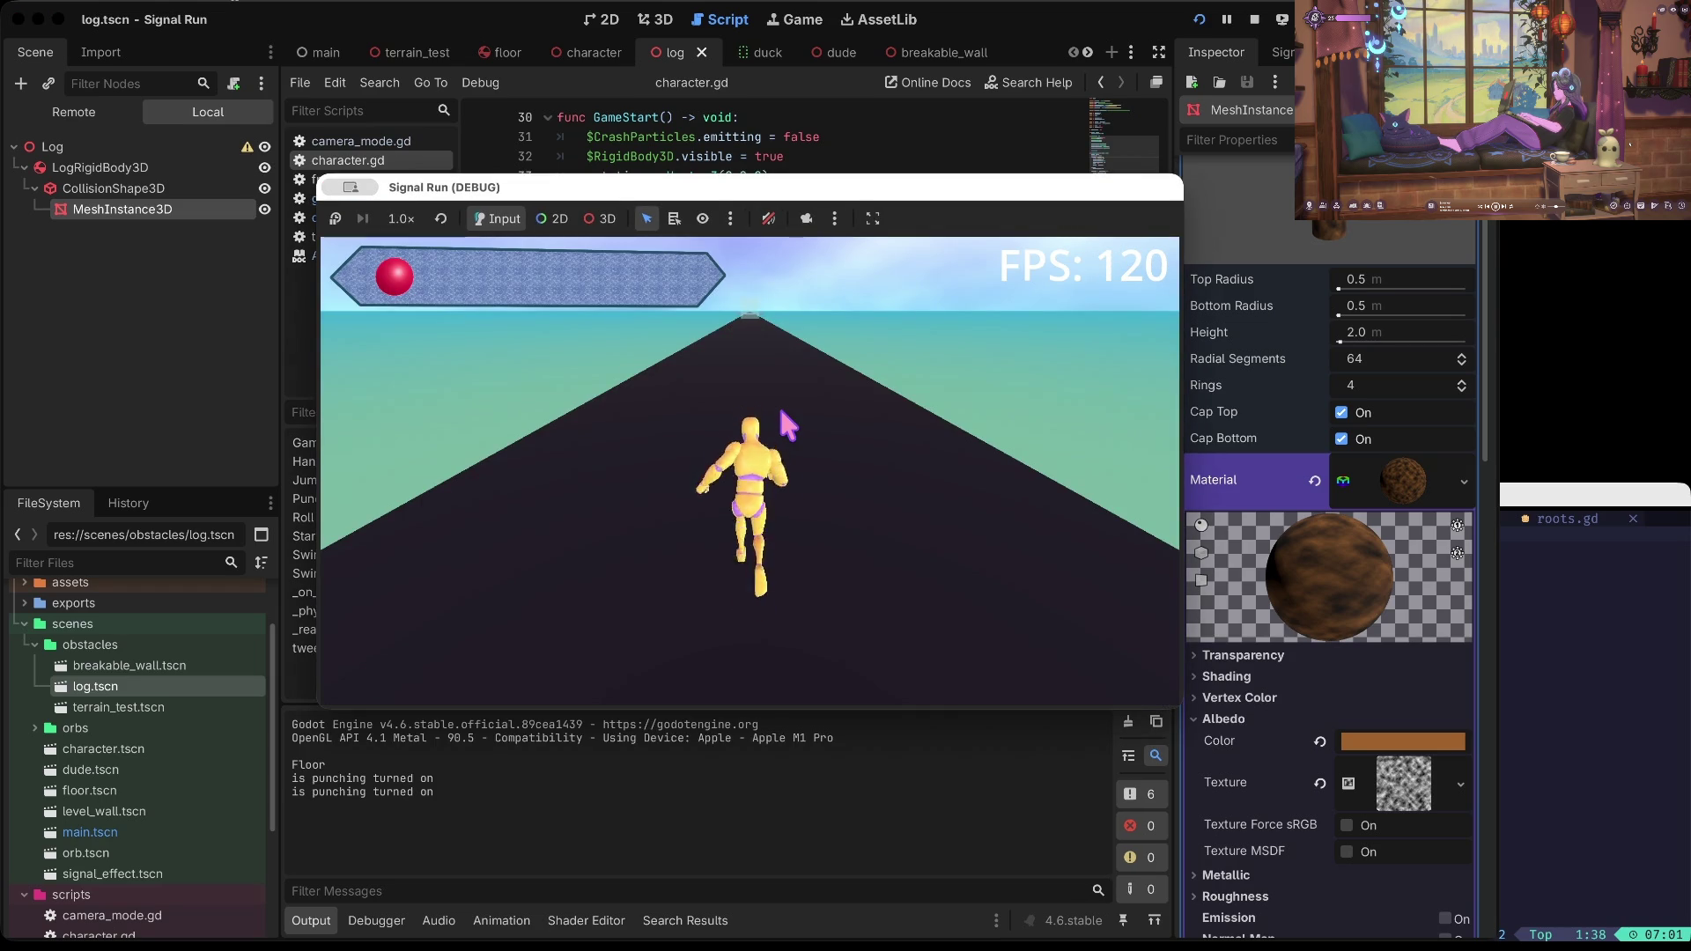
click(778, 403)
key(Down)
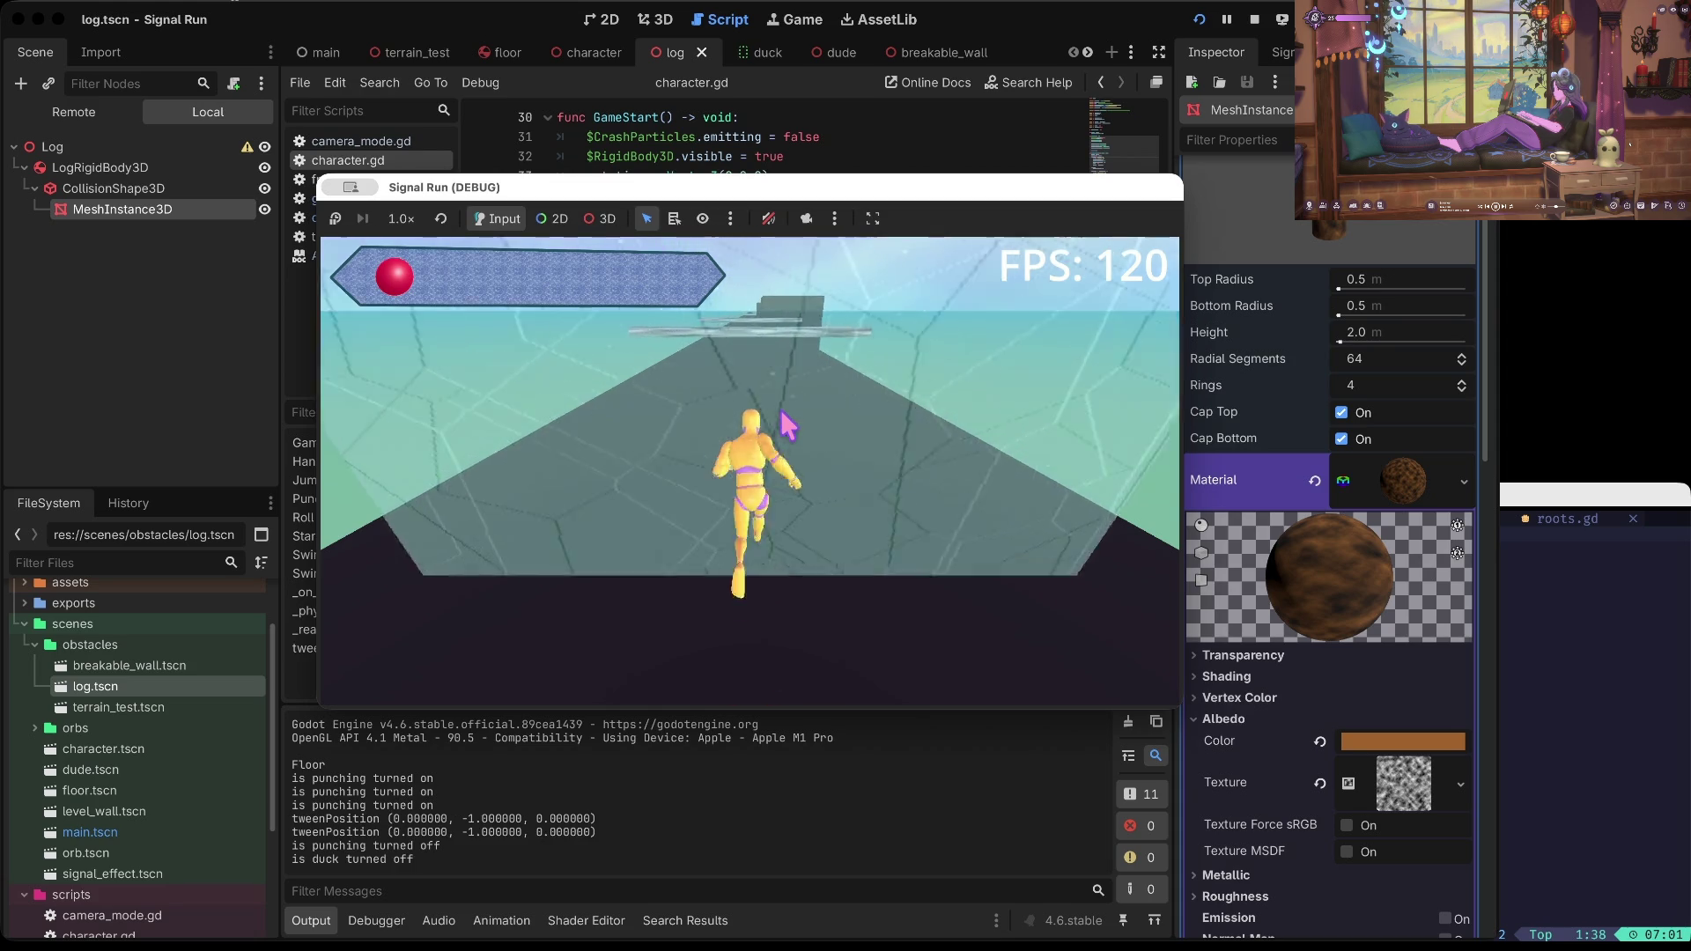
key(space)
key(space)
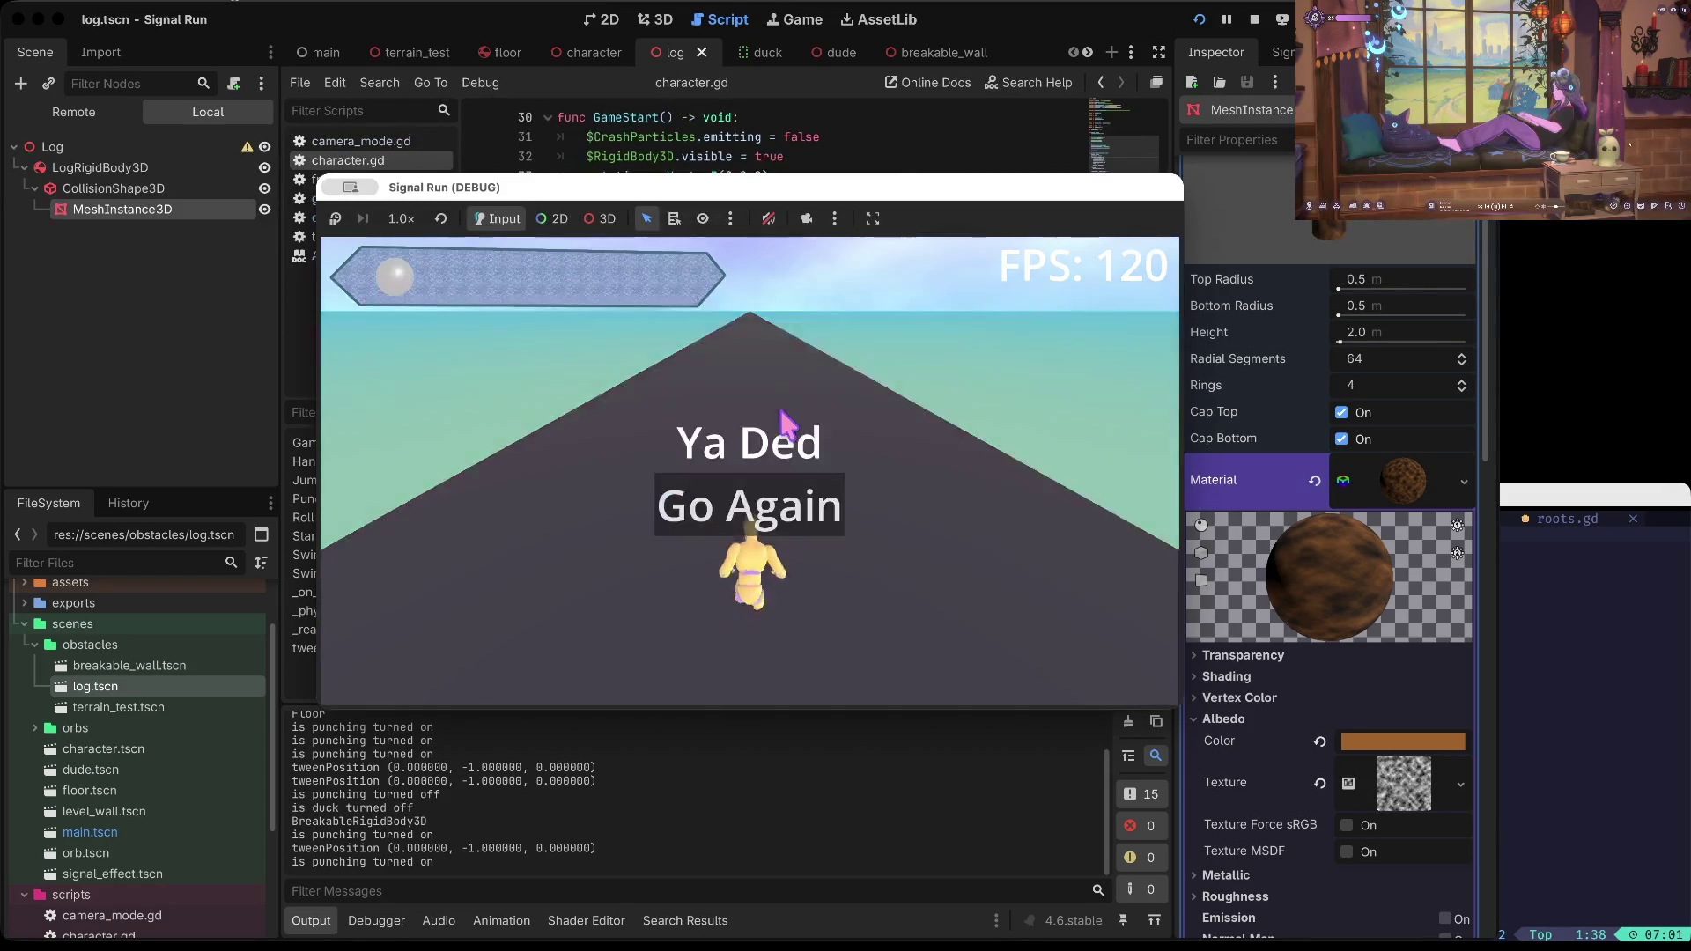
click(1256, 17)
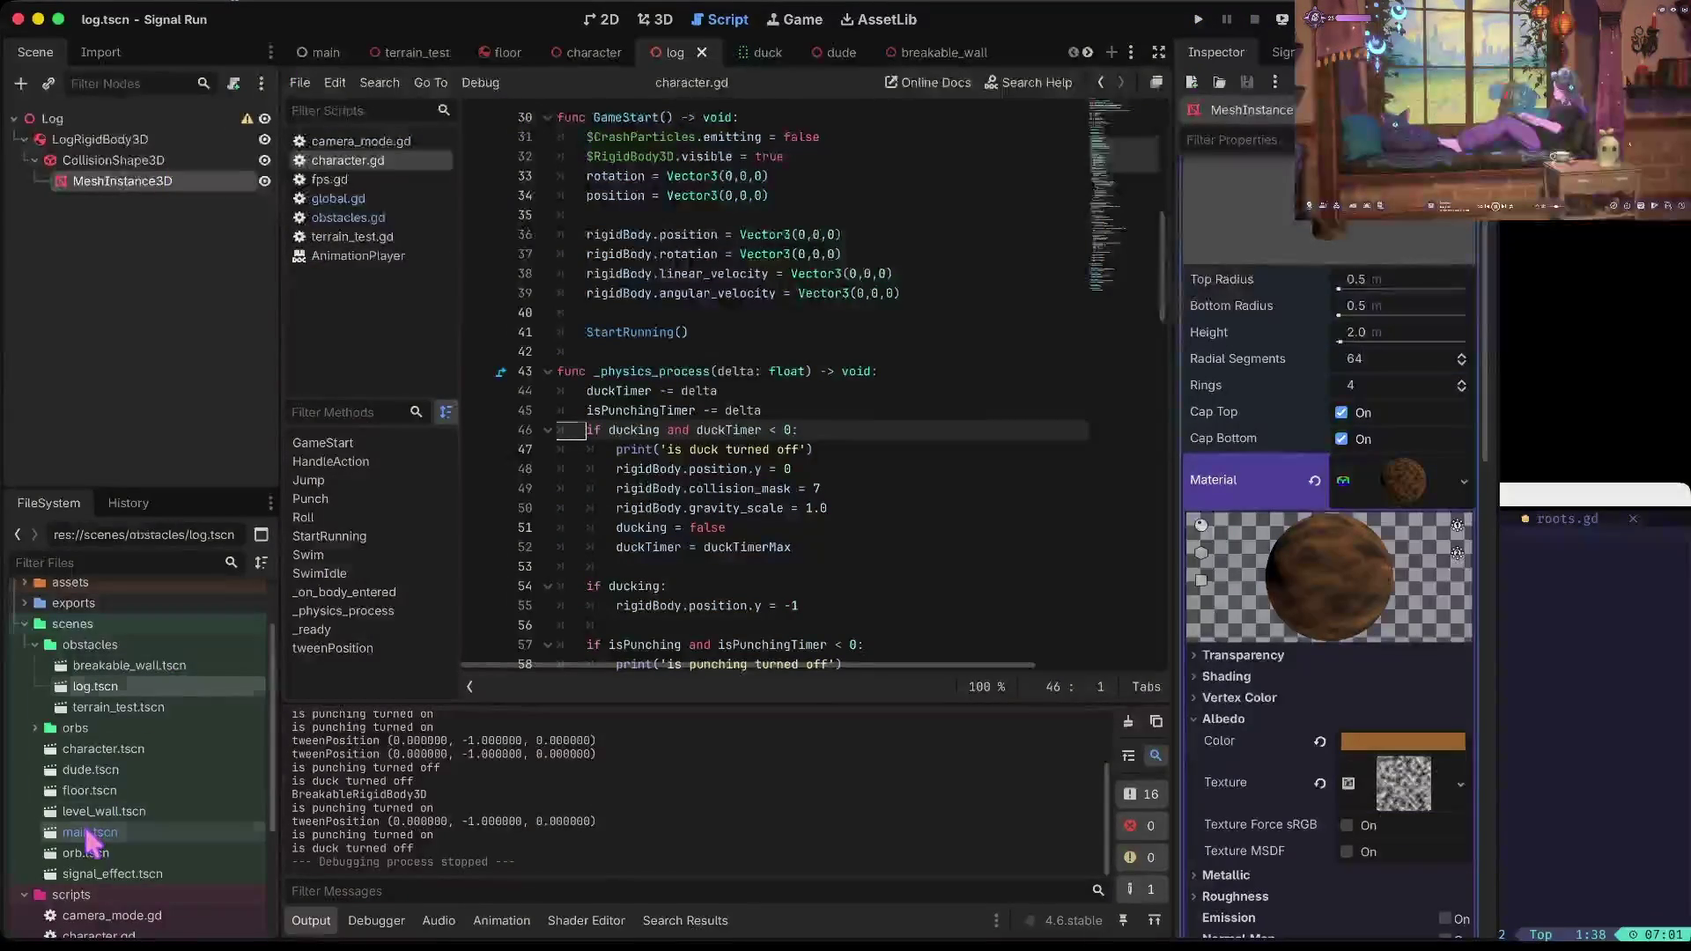
Step: Open main.tscn, set the Floor's Transform Position y to -11, and run the game
double_click(90, 832)
click(141, 203)
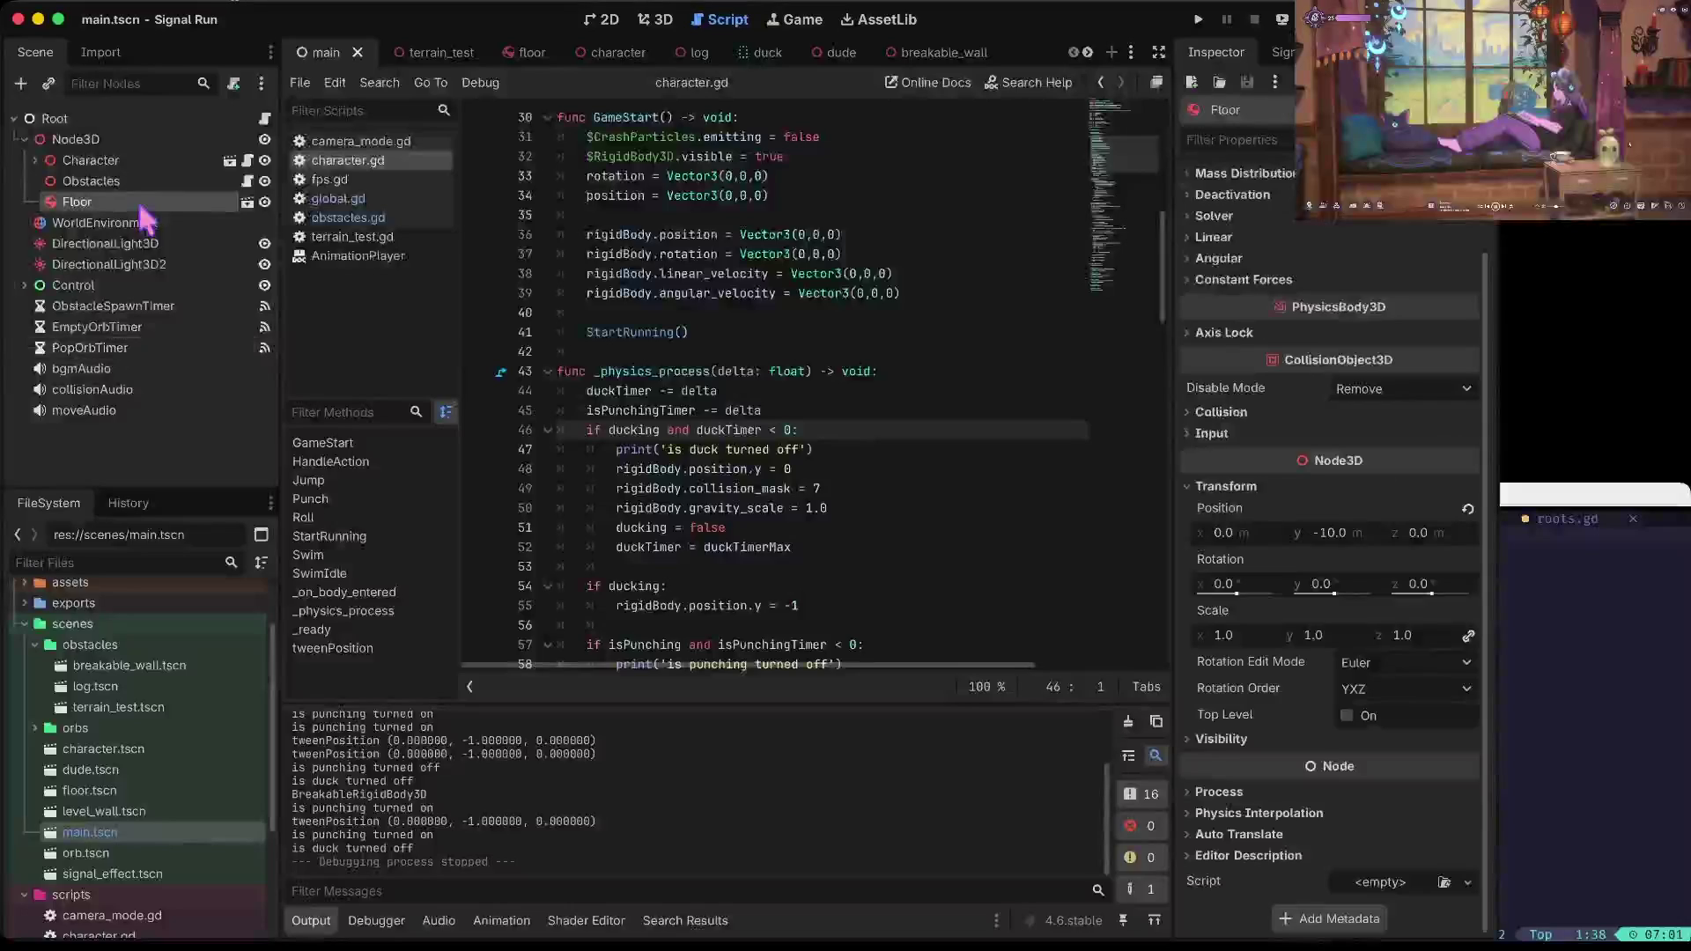
click(656, 19)
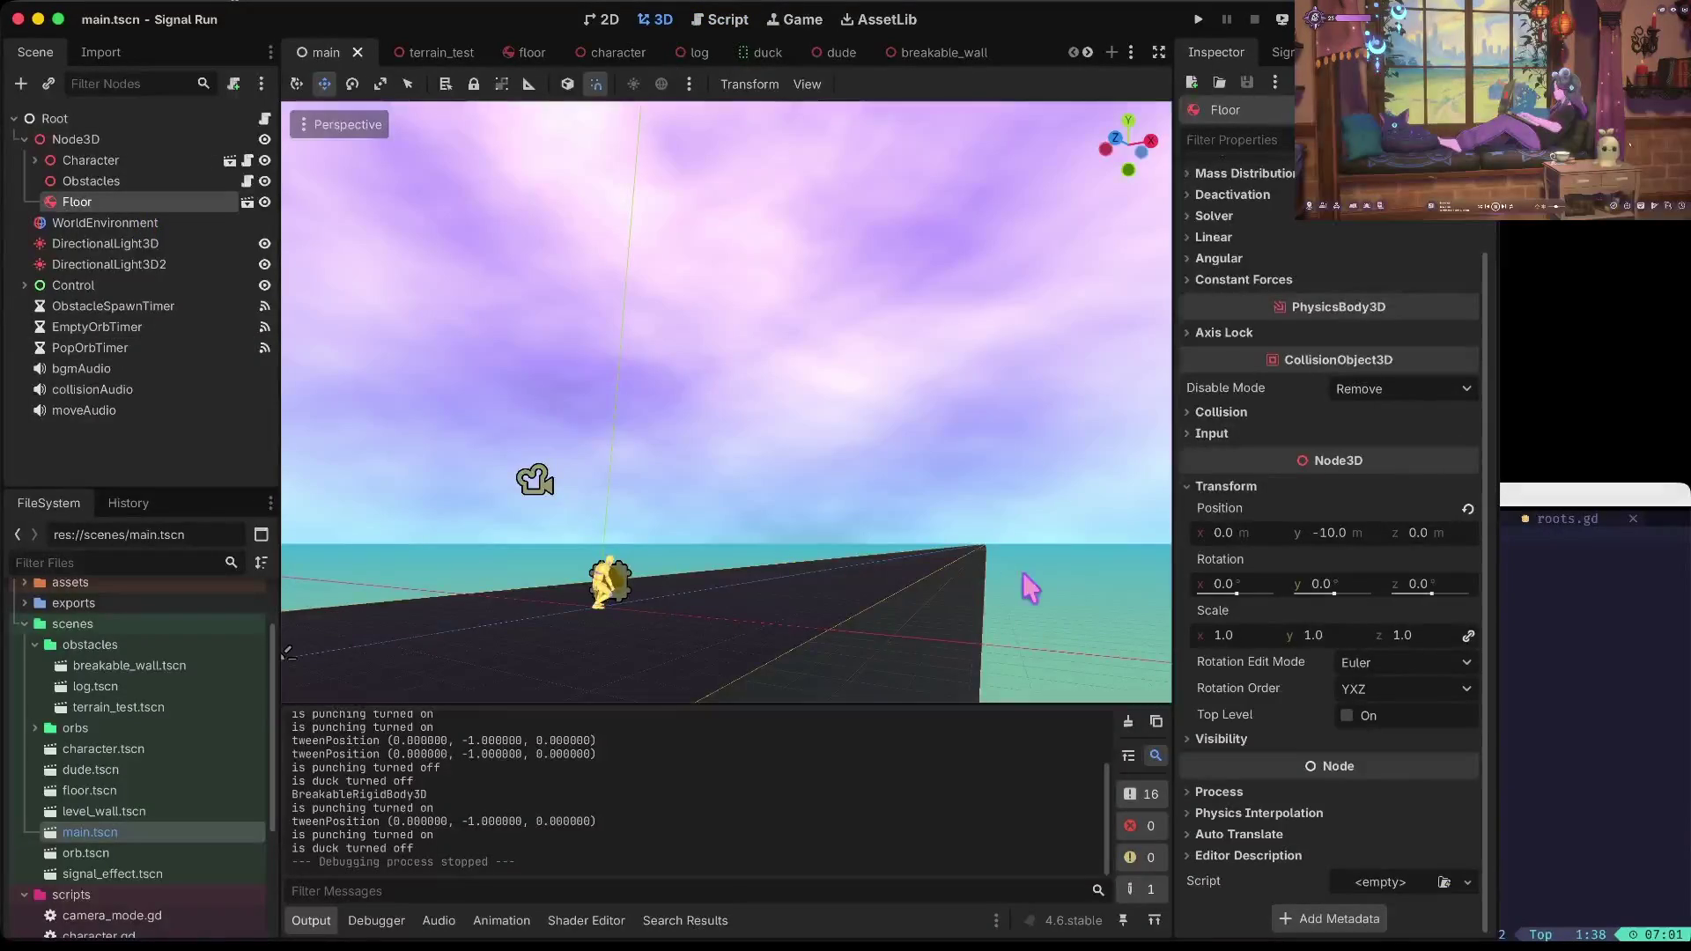
click(104, 223)
click(102, 202)
click(1344, 525)
text(-11)
key(Tab)
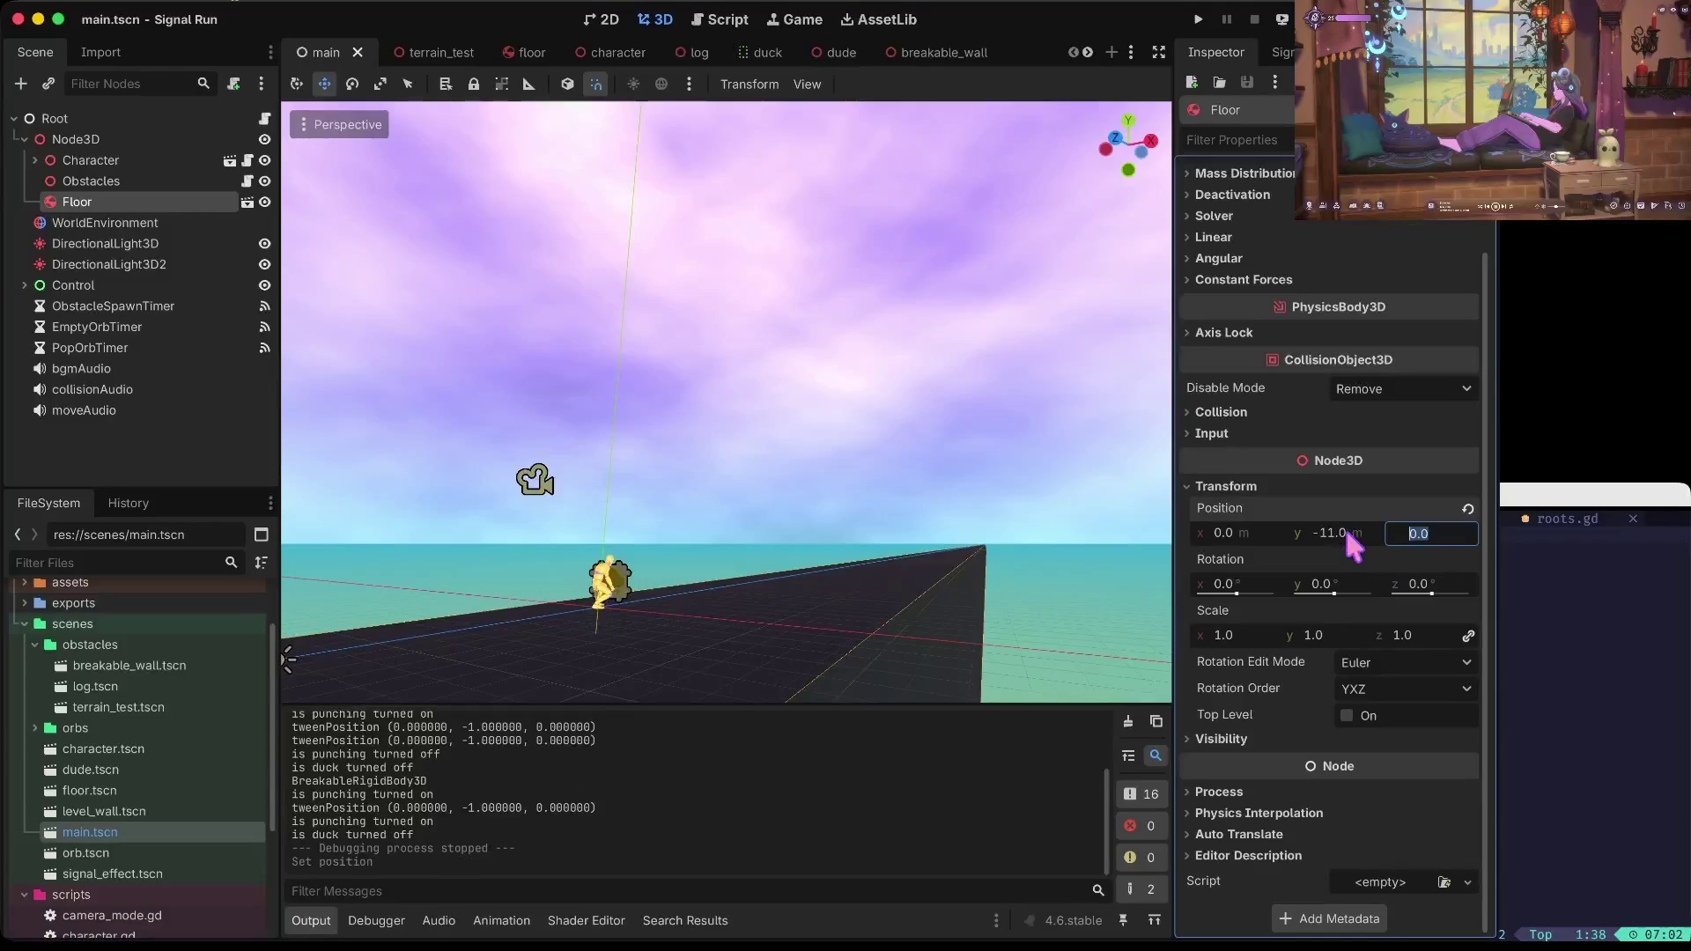
key(super+b)
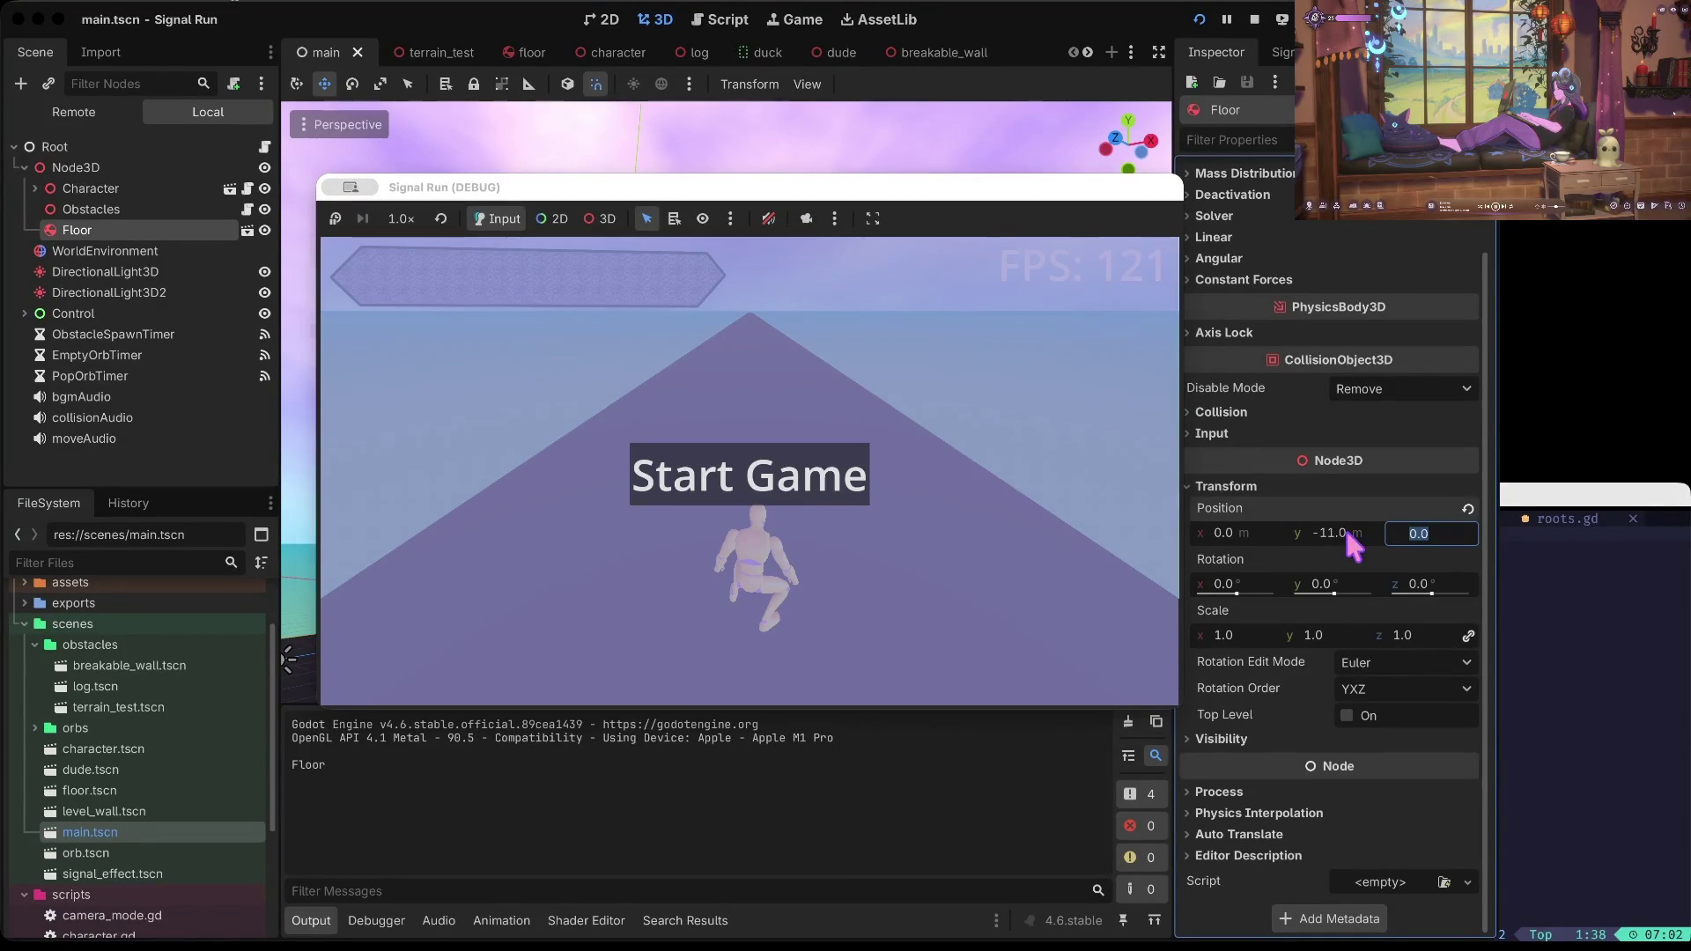
Step: Start a run, duck twice and punch until the character dies, then stop the game
key(Return)
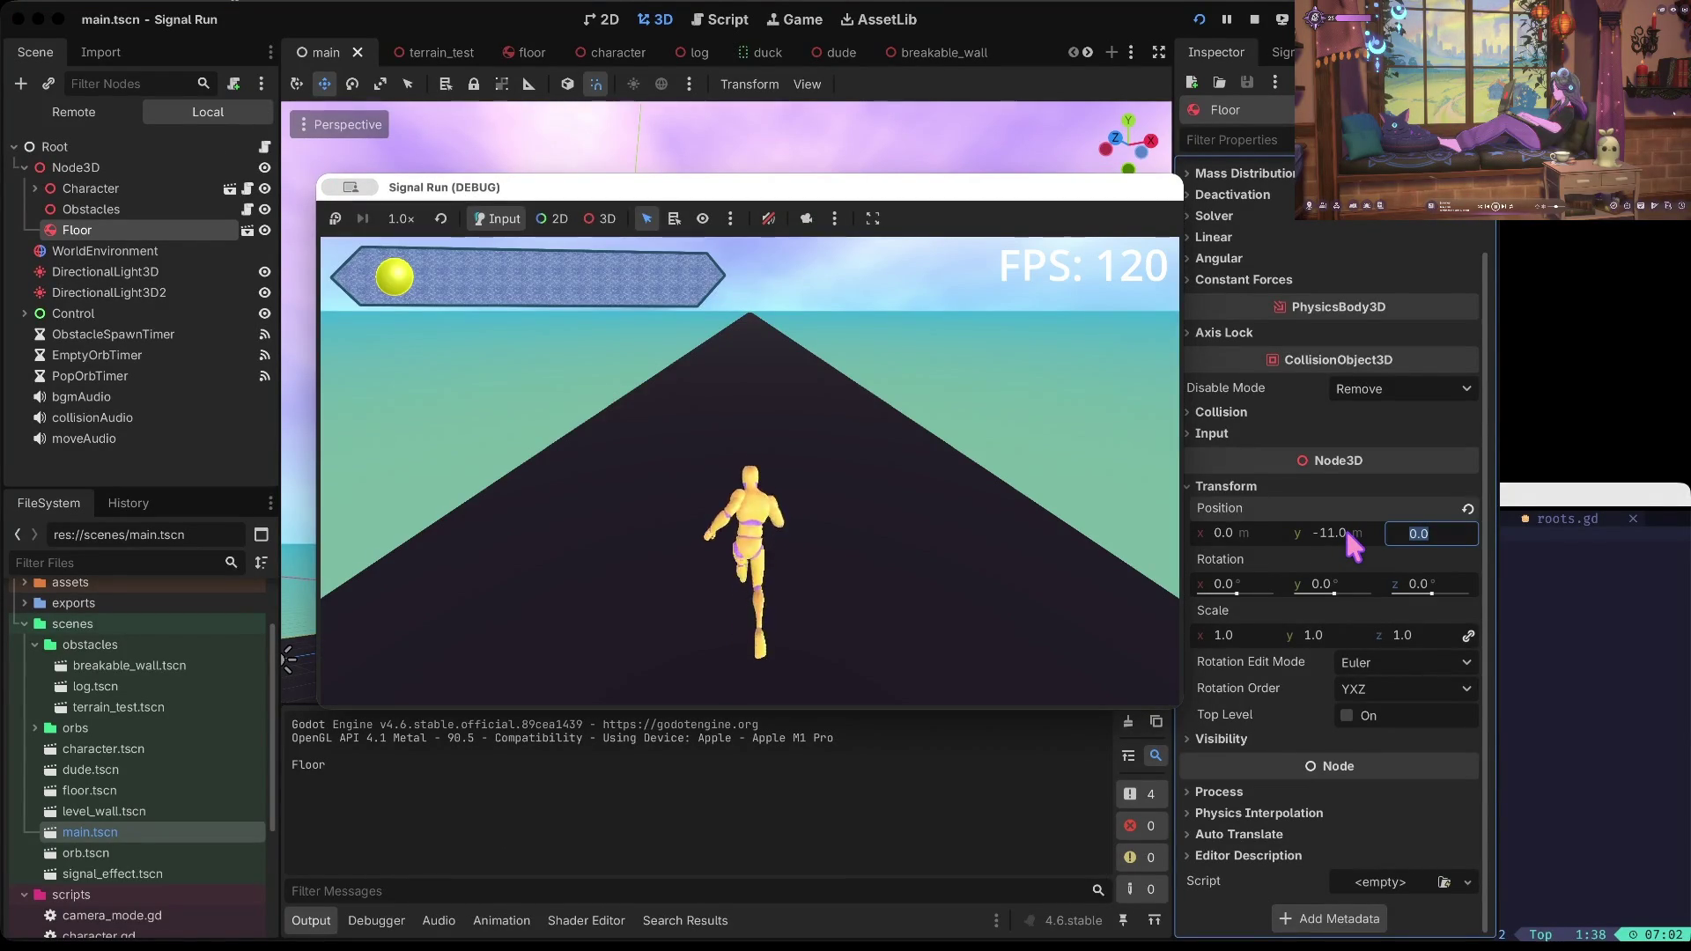
key(Down)
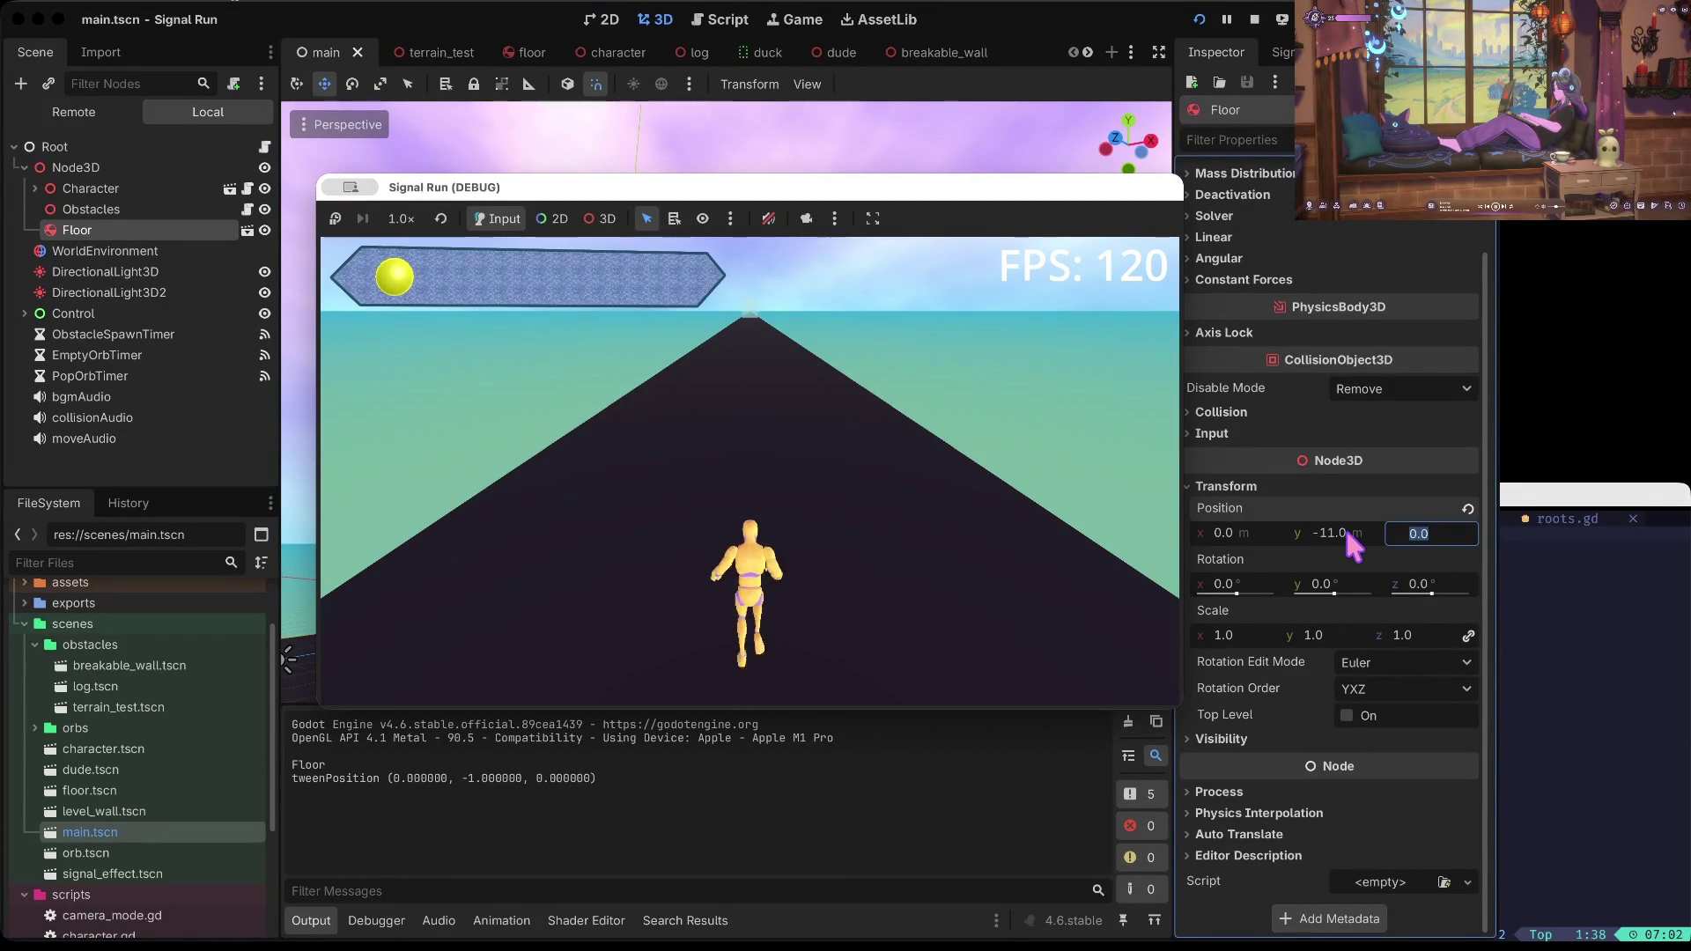
key(Down)
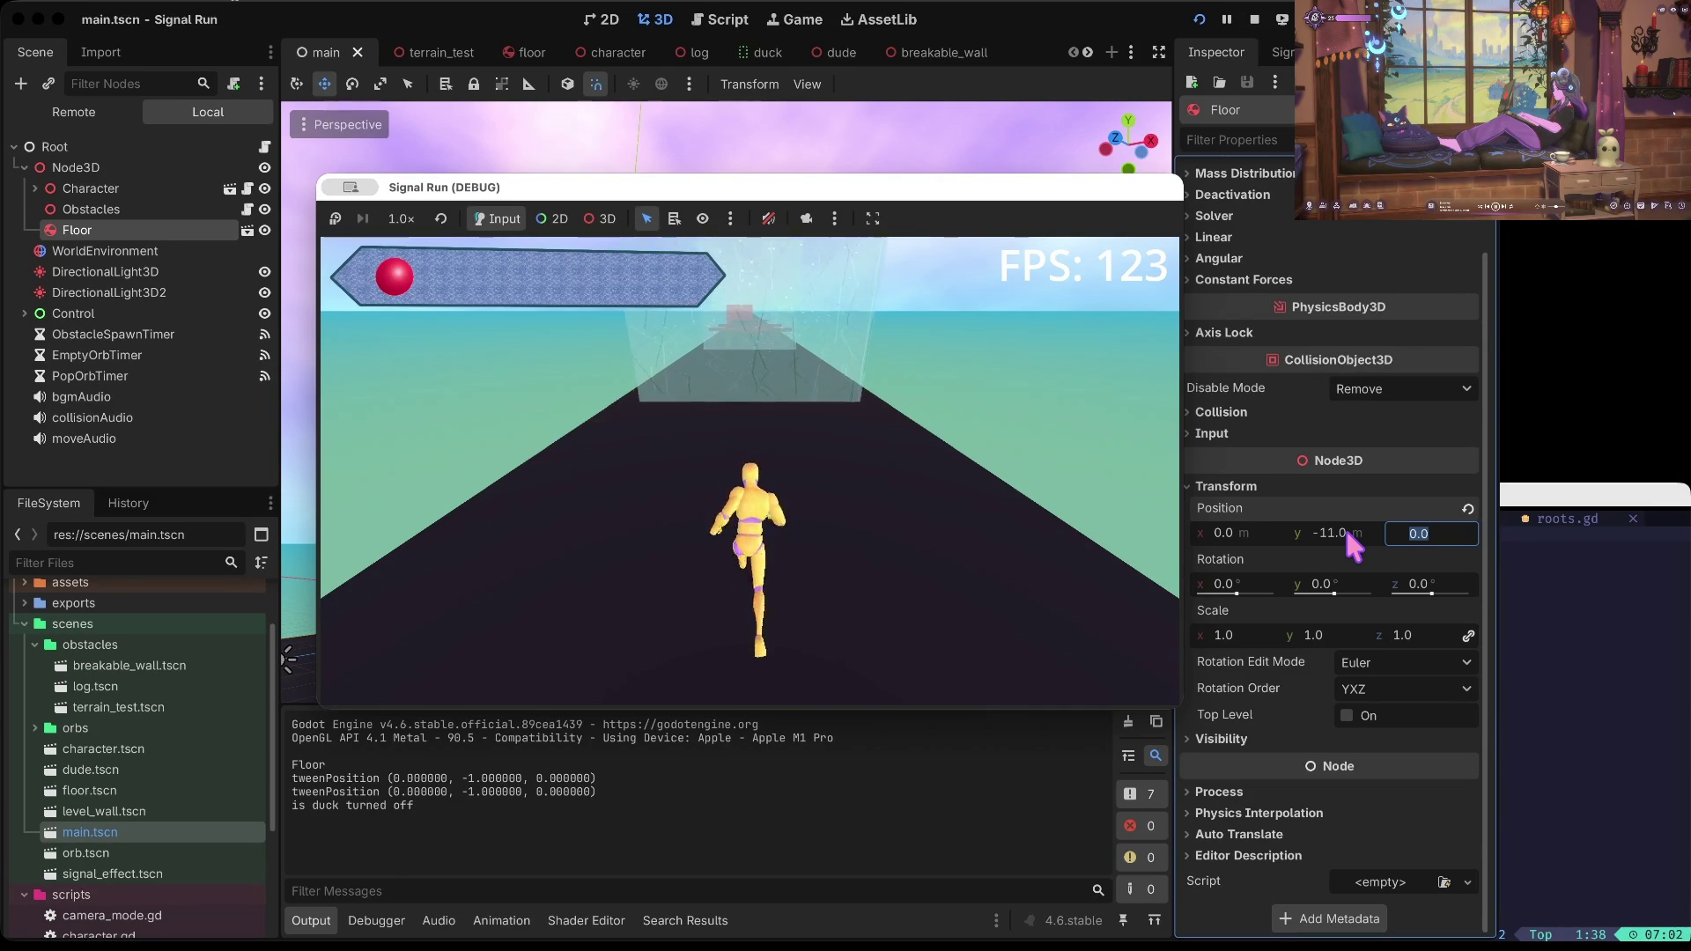
key(space)
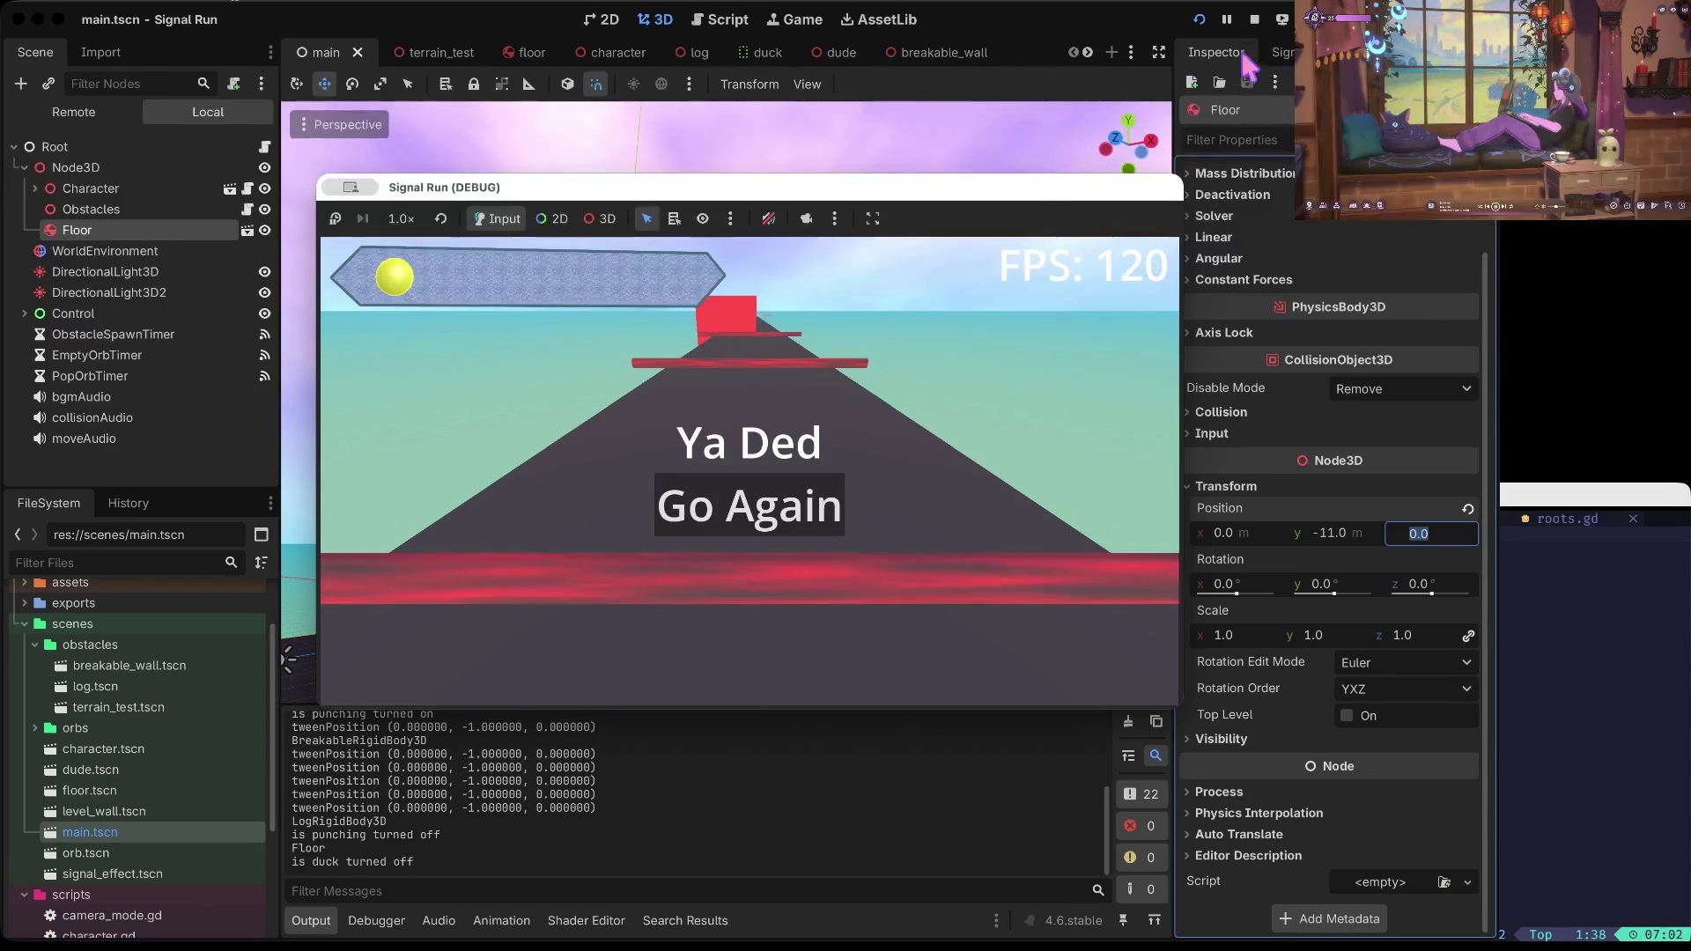
key(super+period)
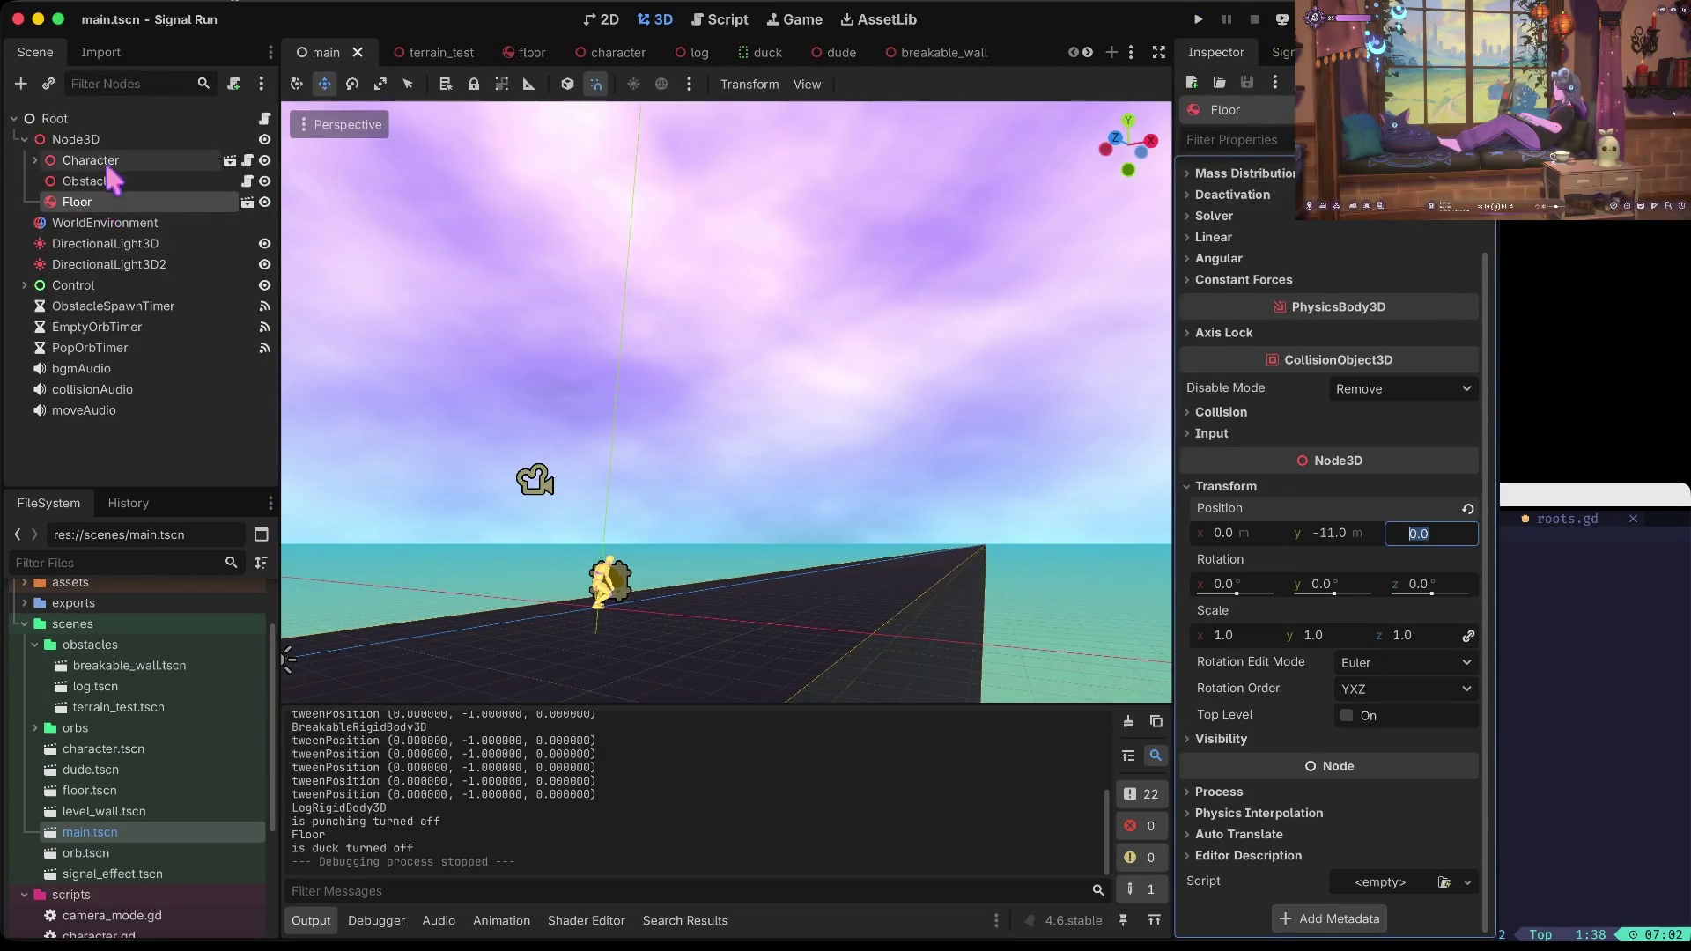
Step: Open log.tscn, undo the stray mesh move back to 0, 0, 0, save, and return to scripts
click(105, 180)
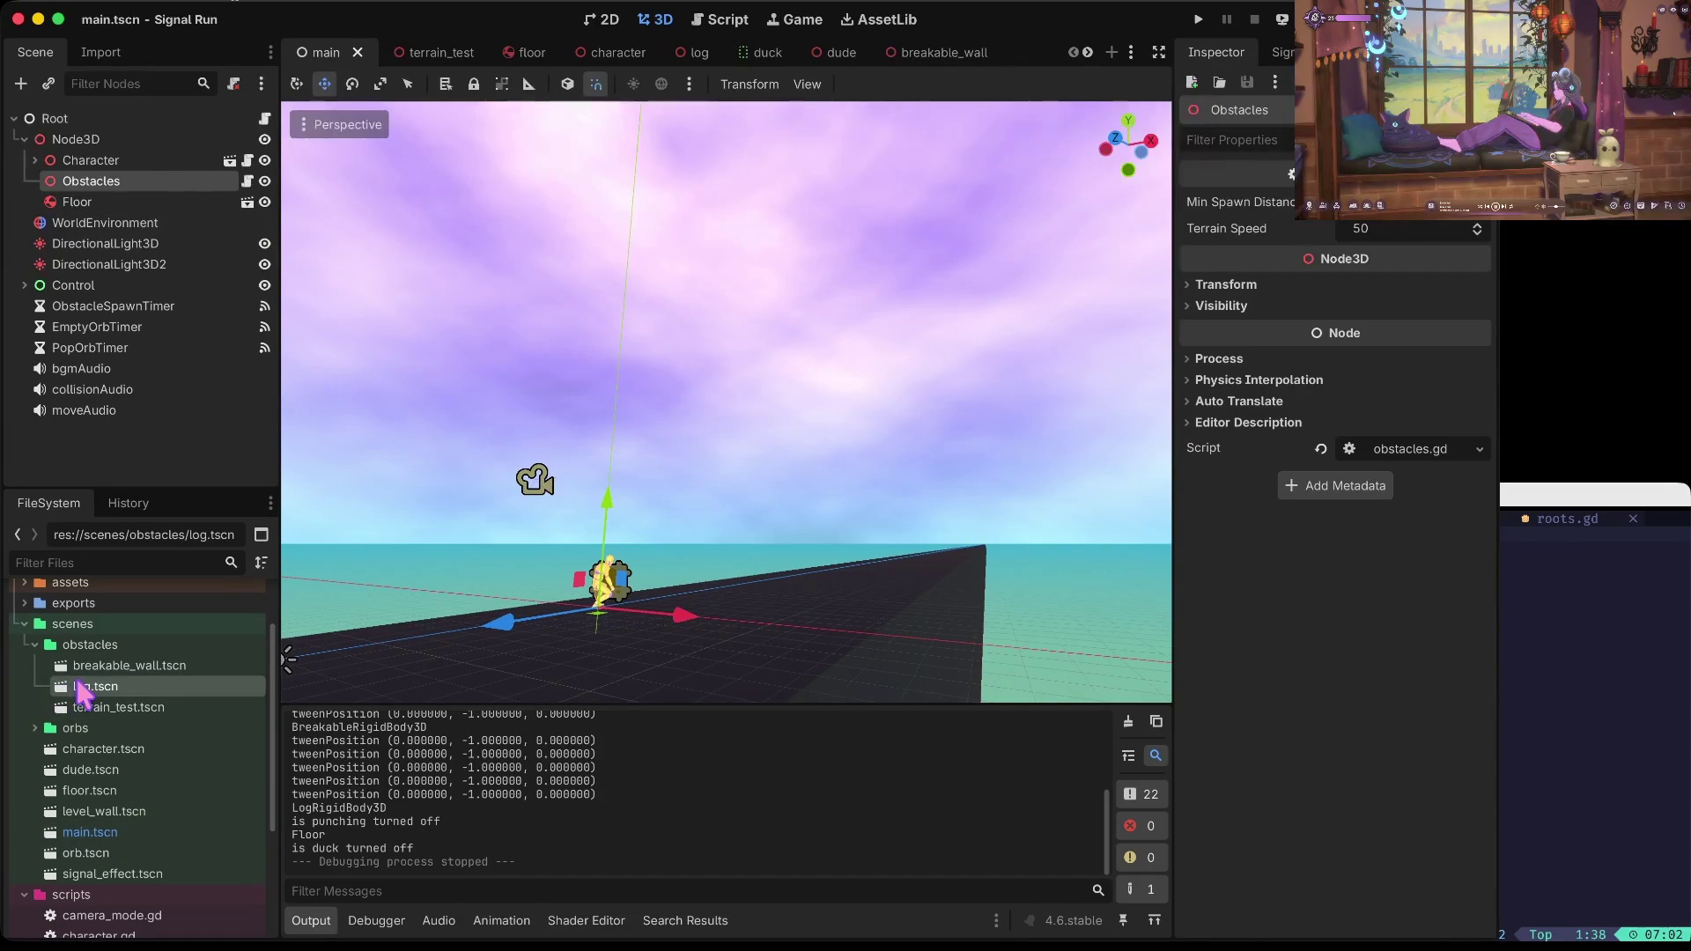
double_click(88, 686)
drag(632, 299, 632, 327)
scroll(1355, 604, down, 10)
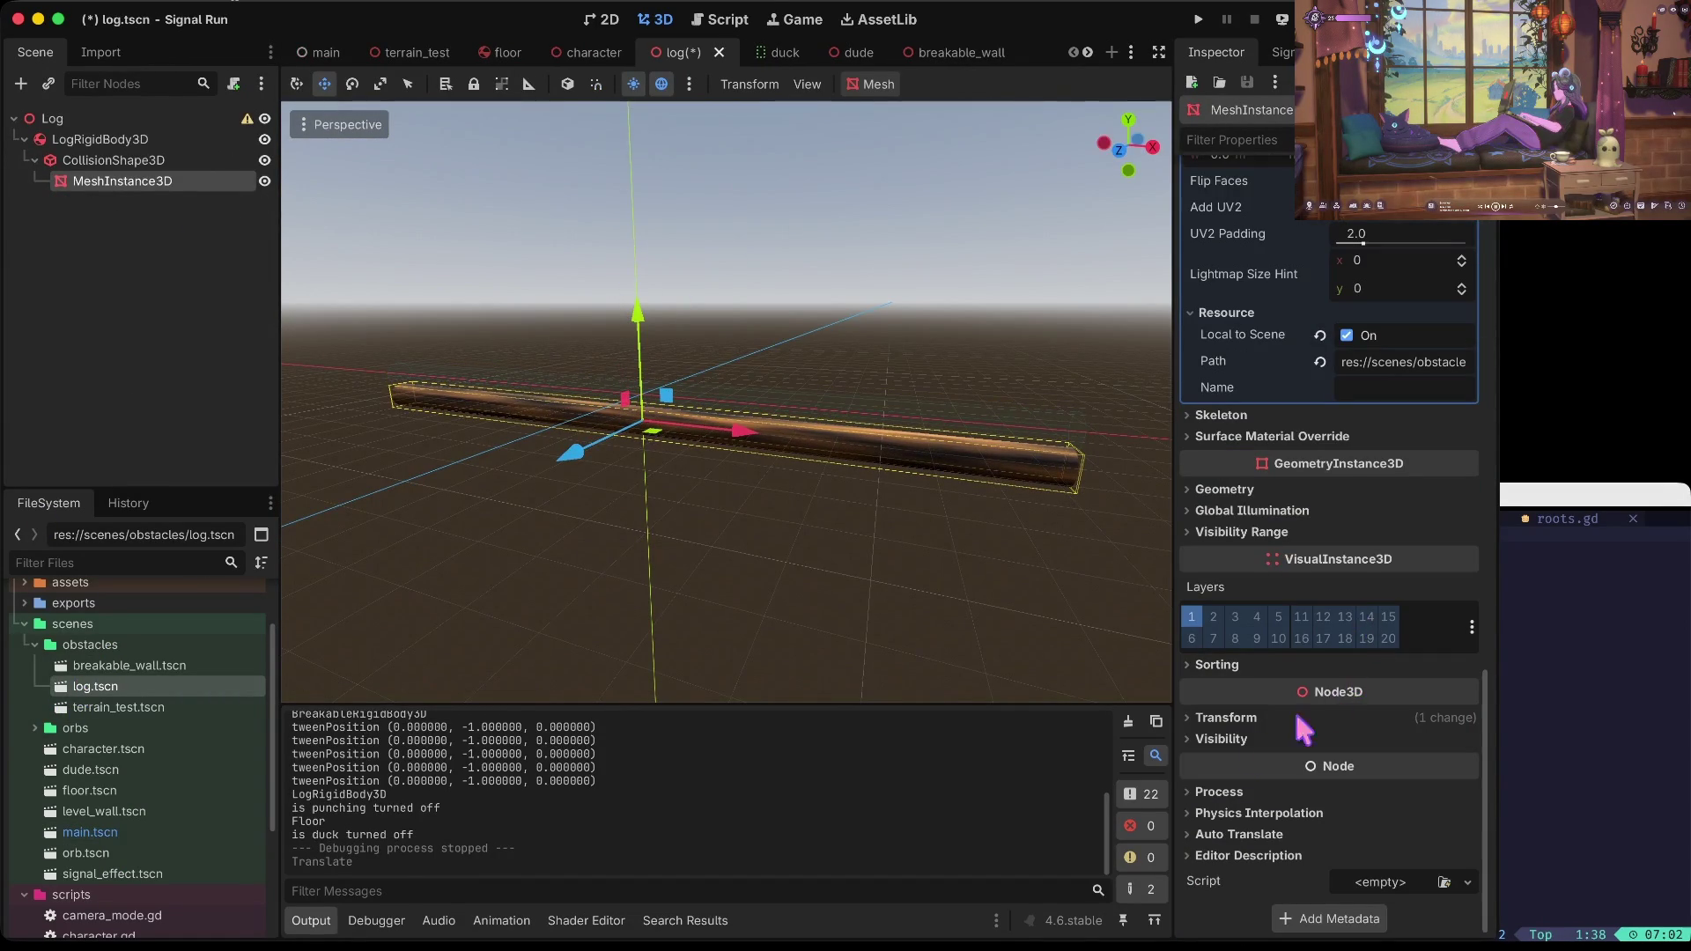
click(1248, 720)
scroll(1404, 762, down, 5)
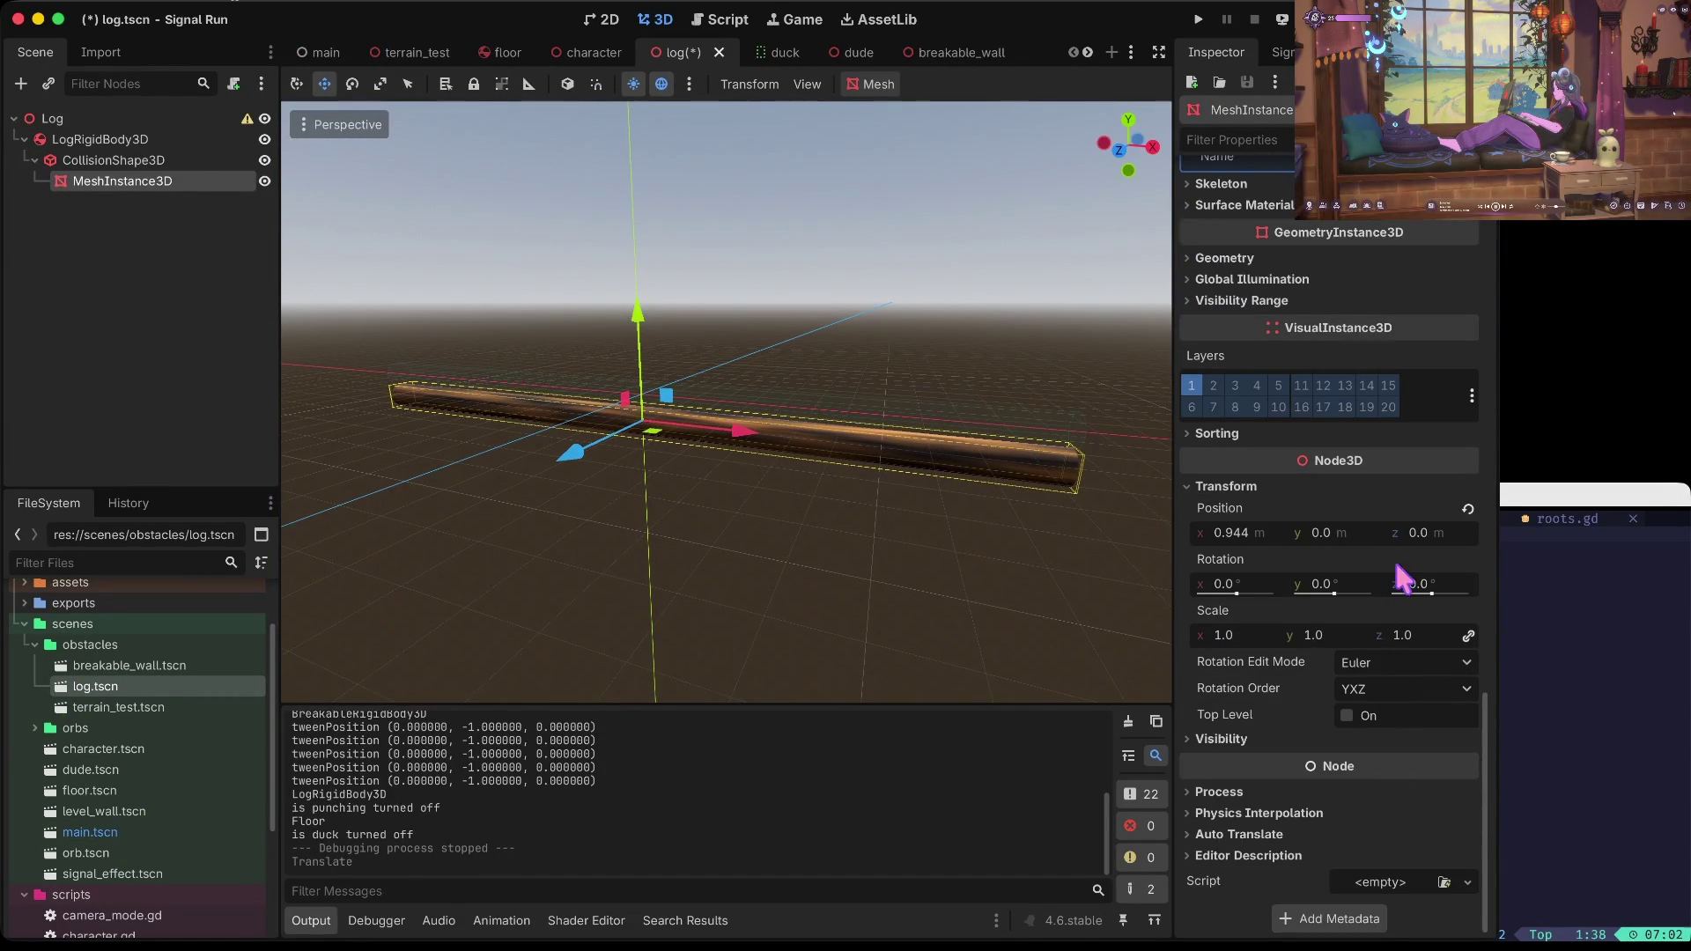
key(ctrl+z)
key(ctrl+s)
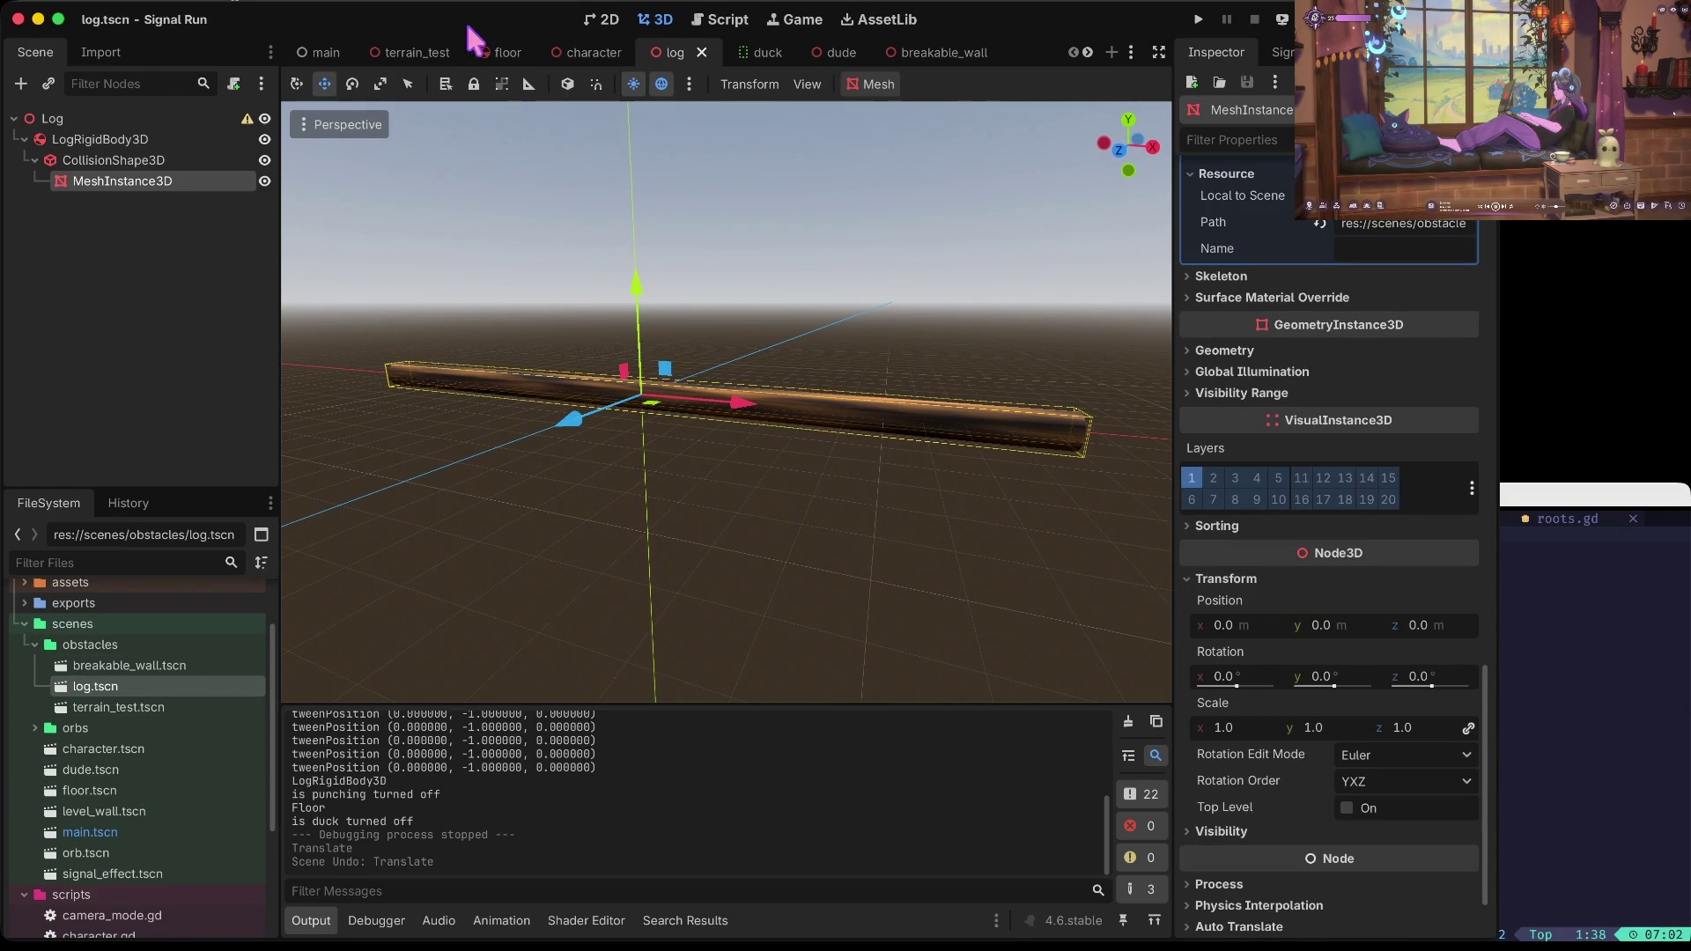
click(720, 22)
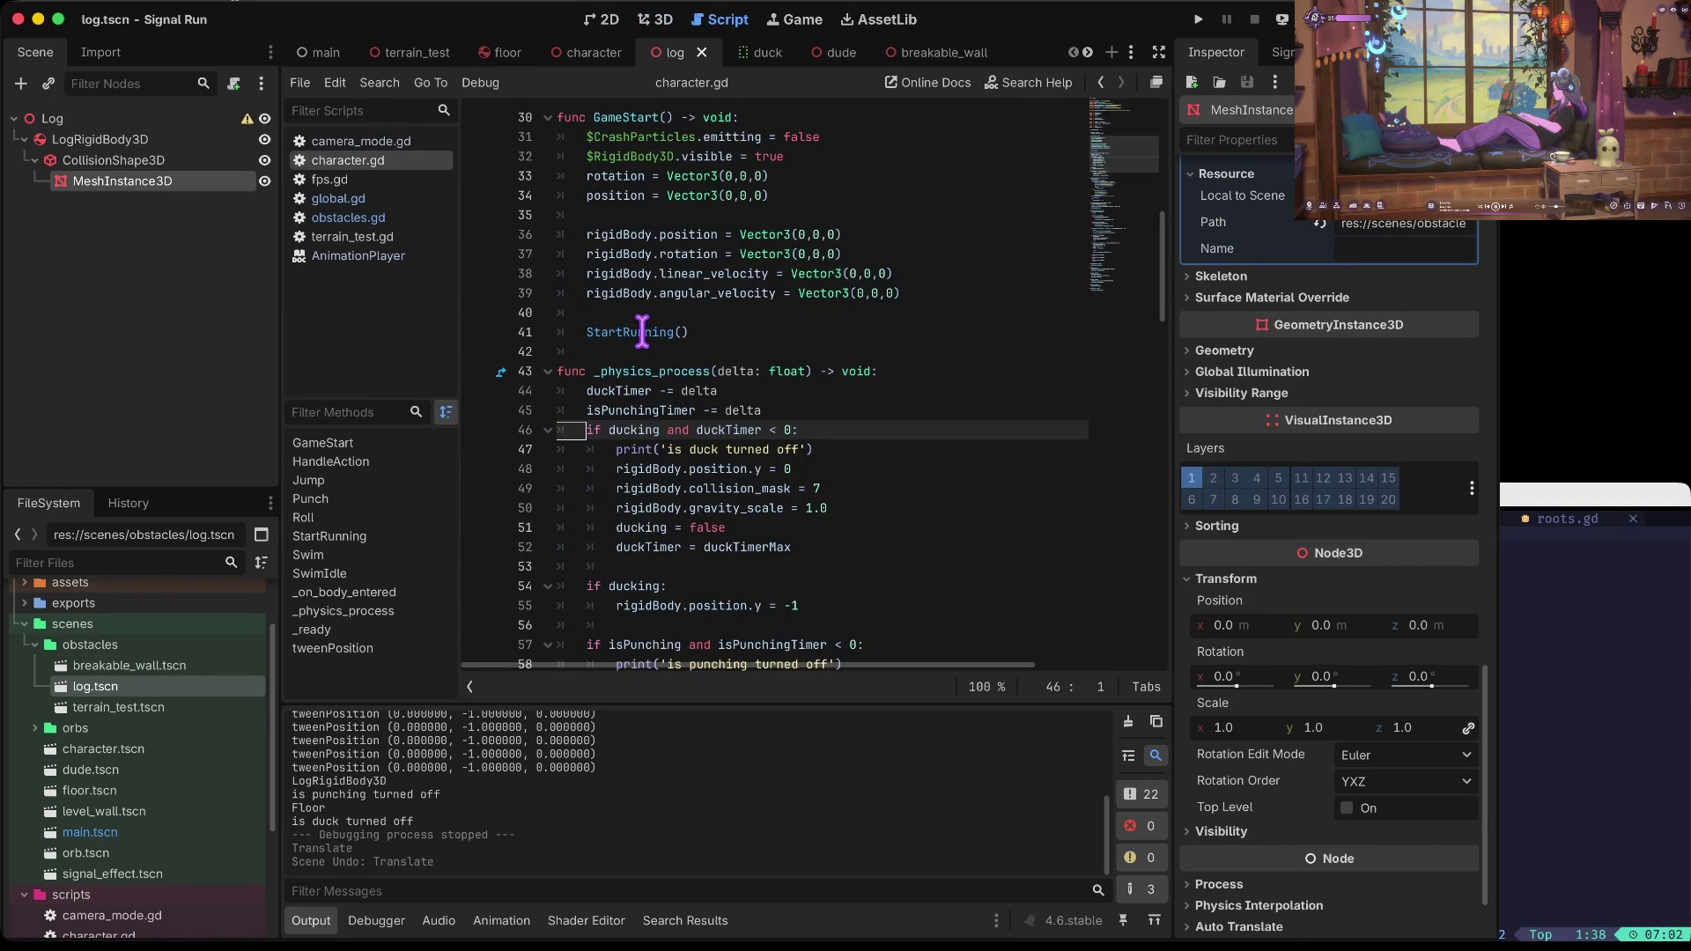
Step: Comment out popOrb() in global.gd's six-iteration GameStart loop and run the game
click(338, 198)
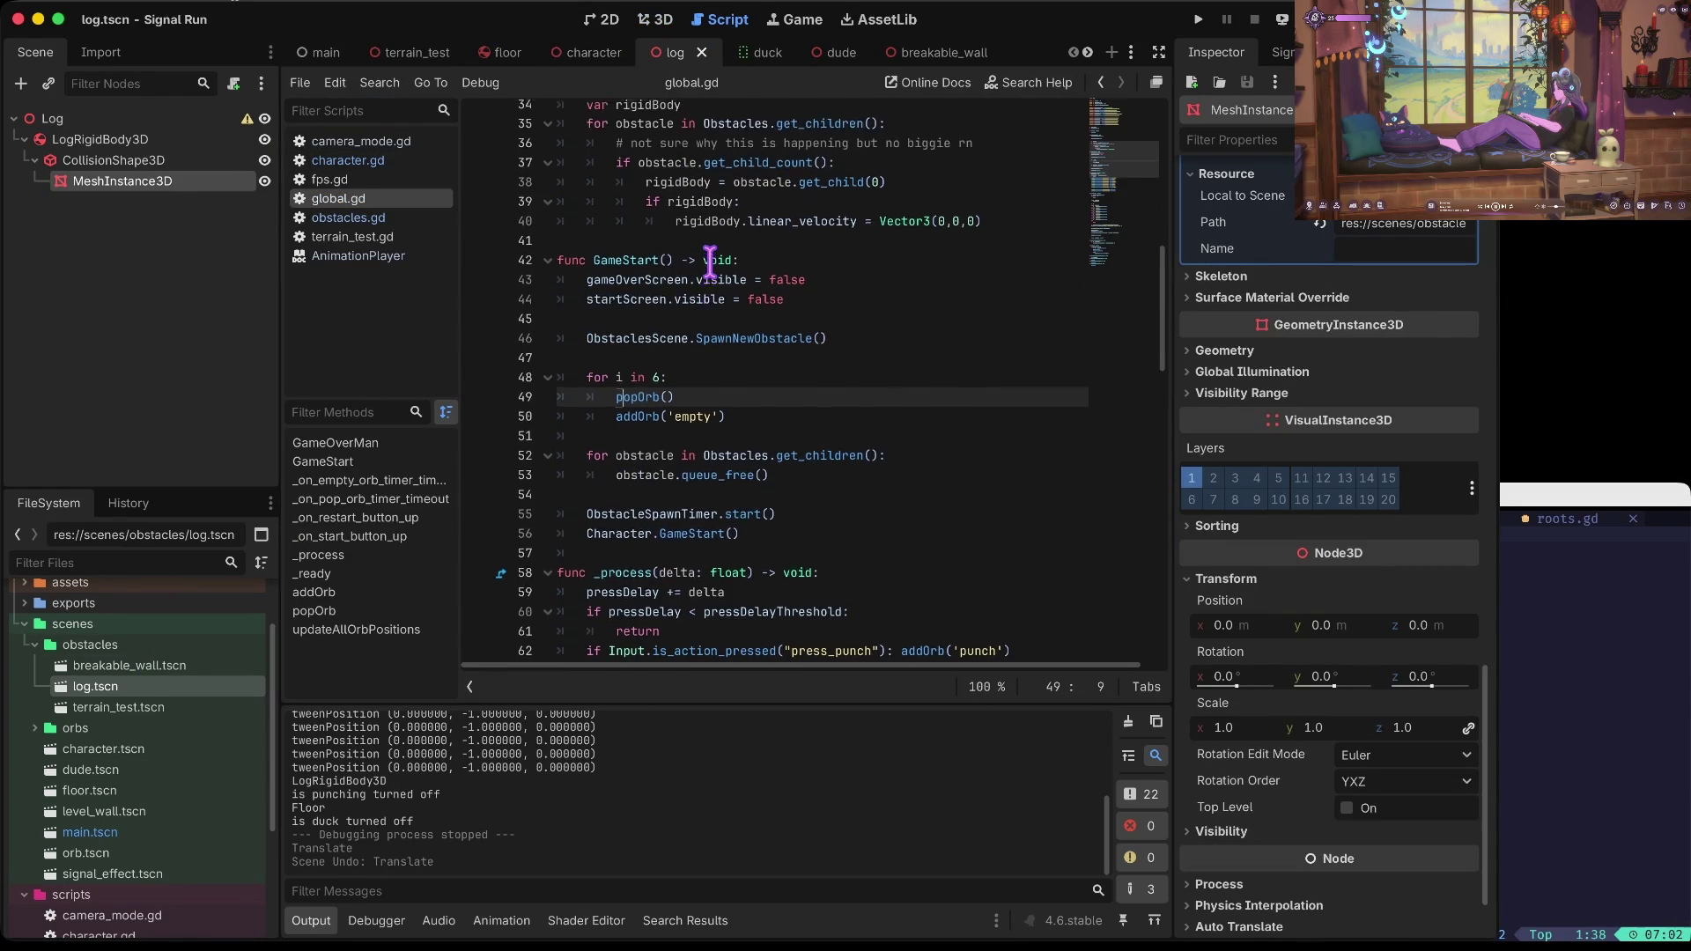
scroll(709, 262, up, 10)
scroll(709, 263, down, 6)
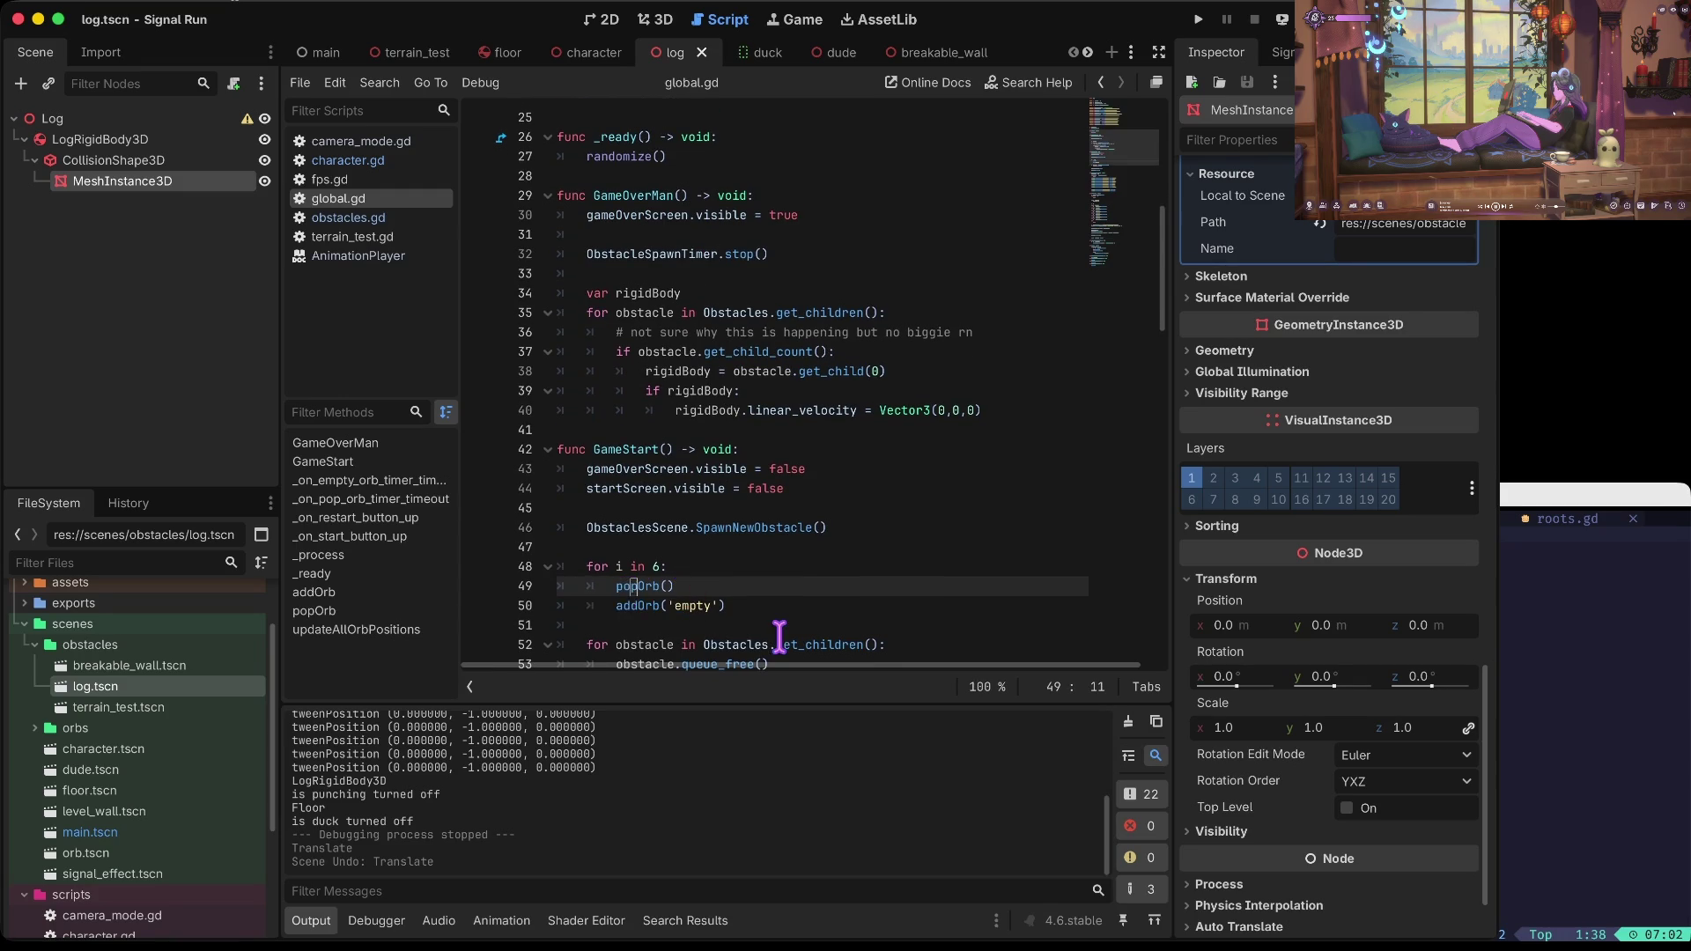
scroll(779, 634, down, 7)
scroll(884, 451, down, 10)
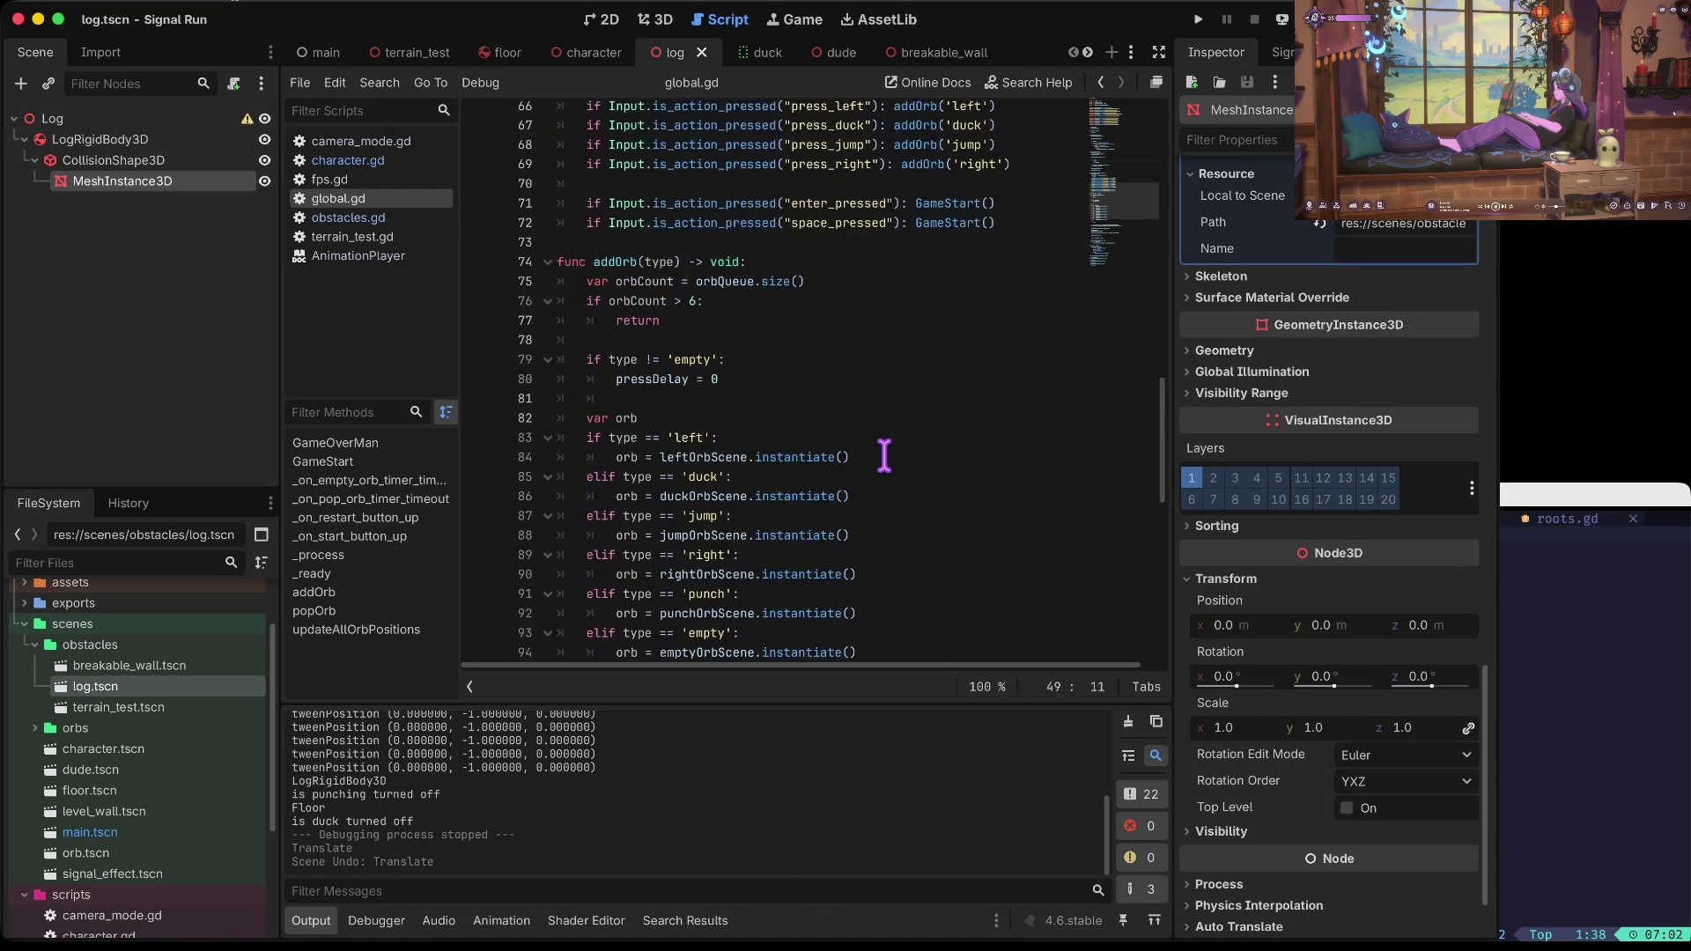
scroll(884, 456, down, 2)
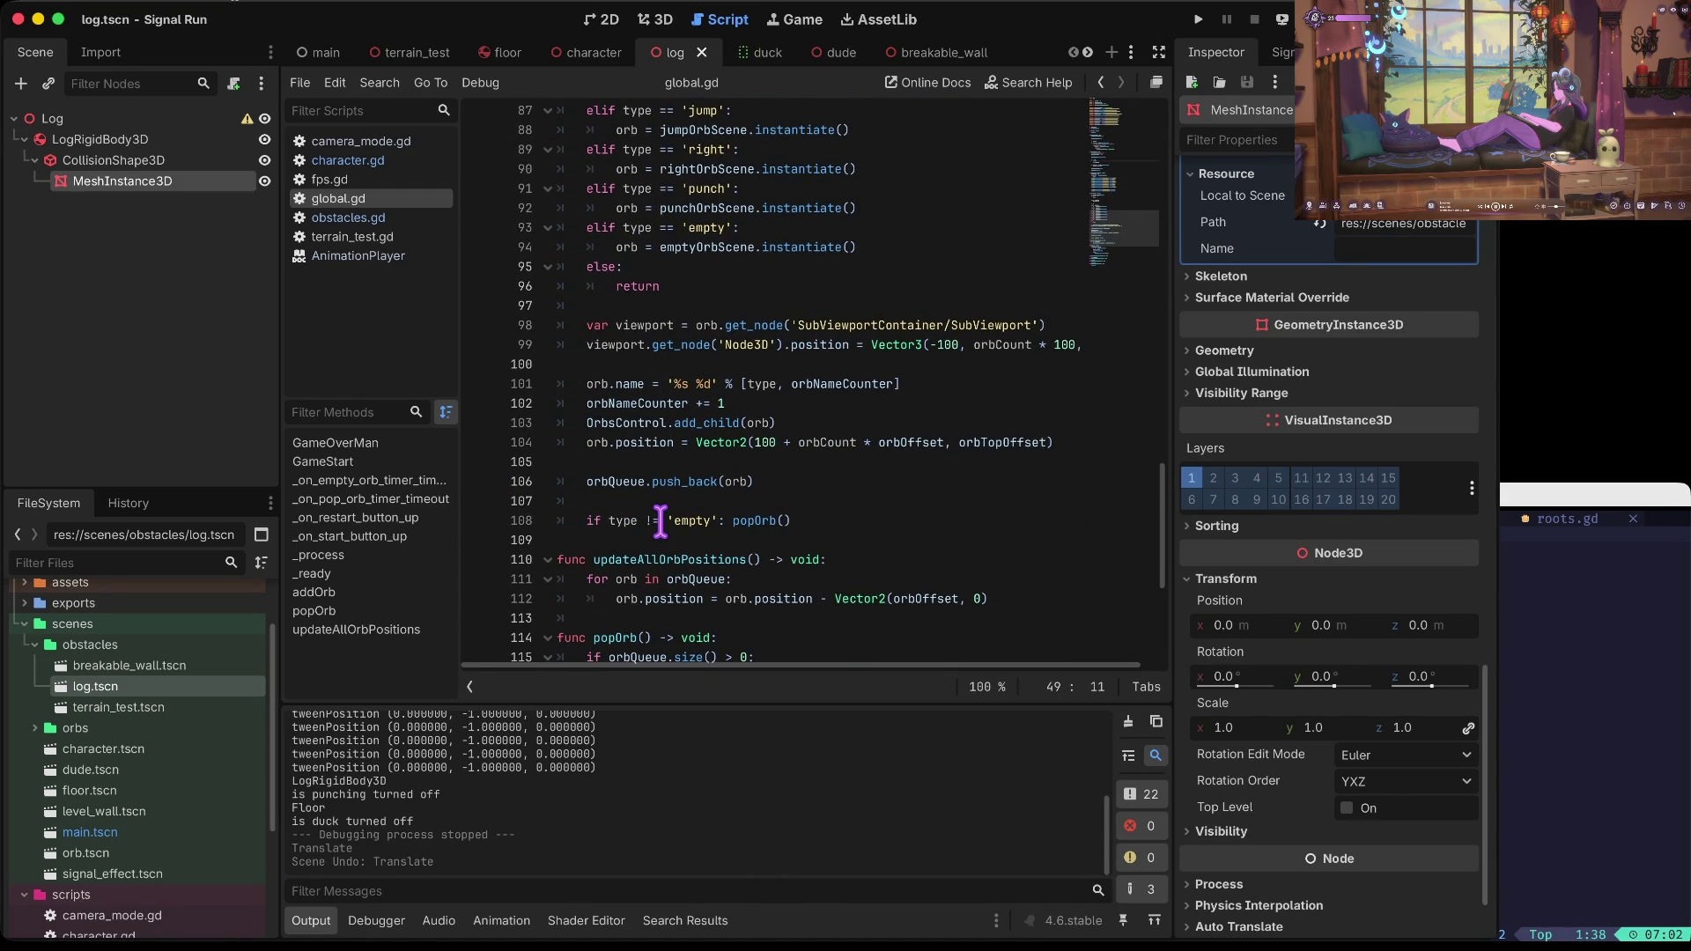
click(582, 524)
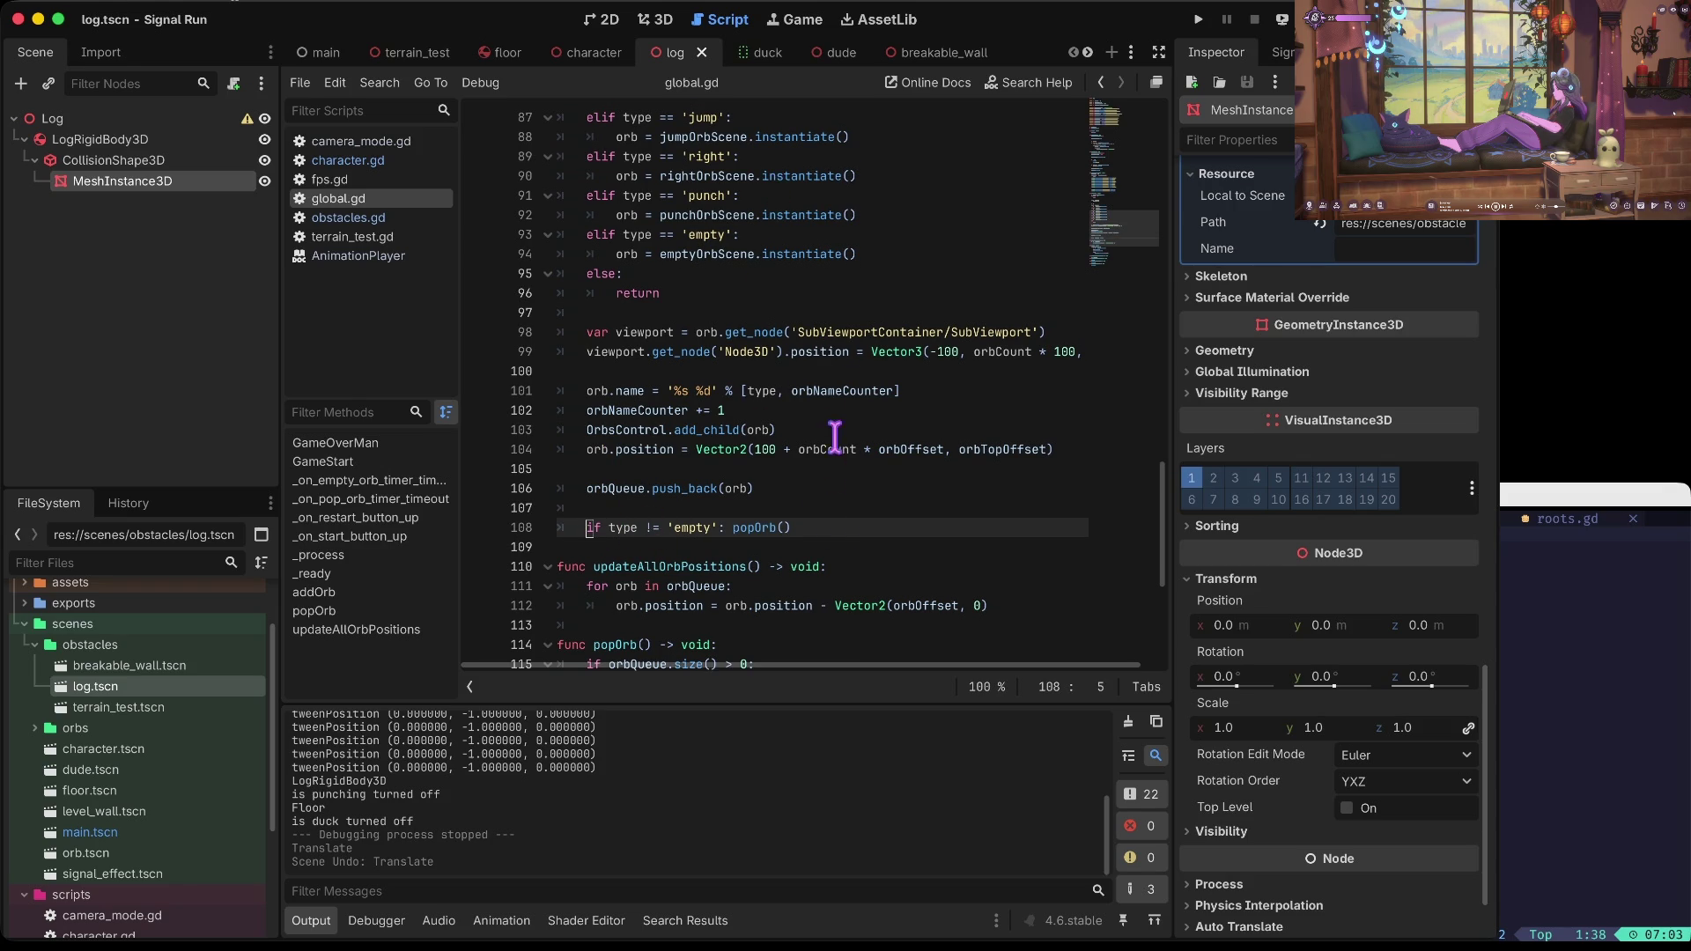
mouse_move(851, 385)
scroll(850, 383, up, 2)
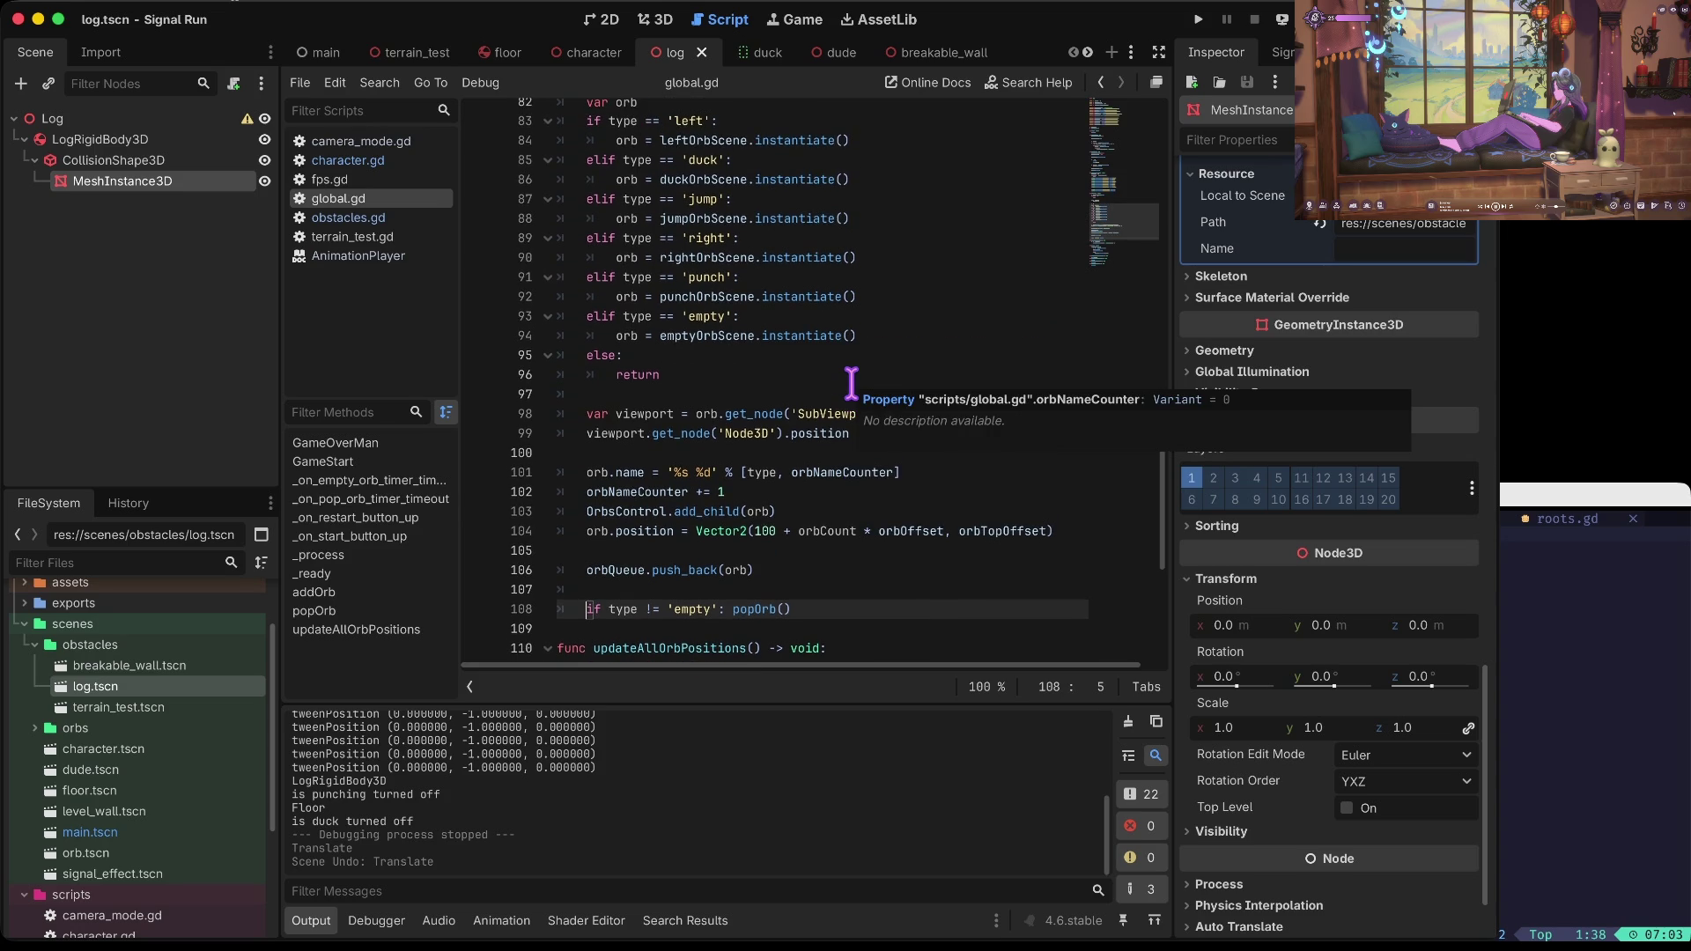
mouse_move(750, 222)
scroll(750, 222, up, 15)
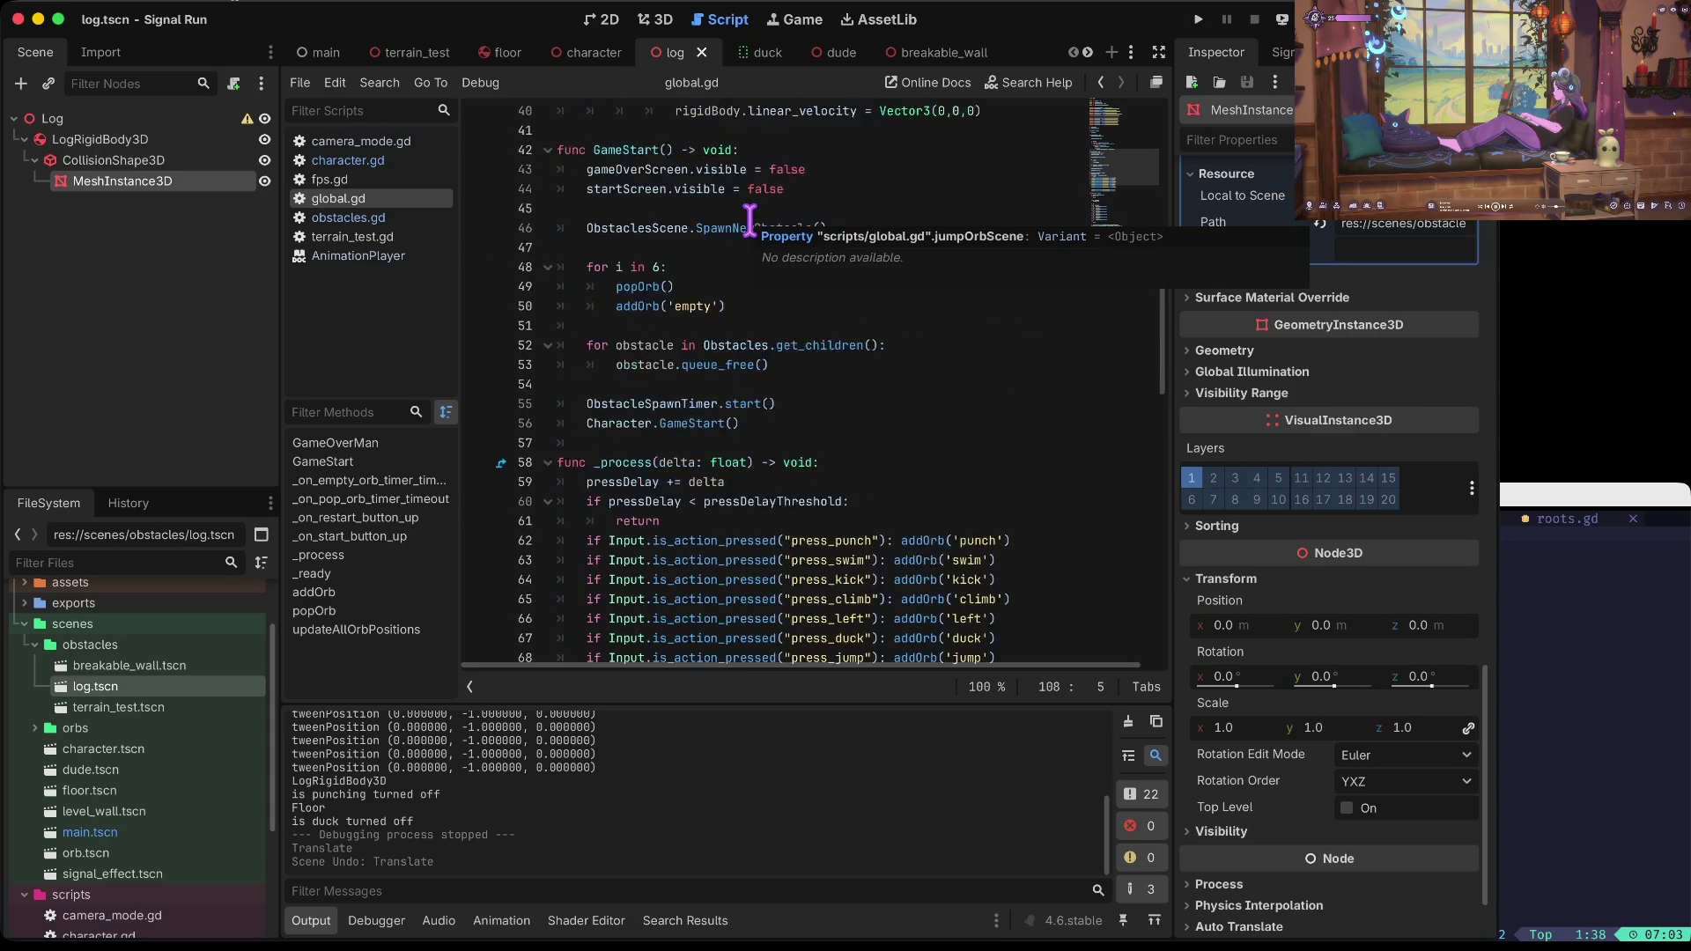
click(621, 332)
text(#)
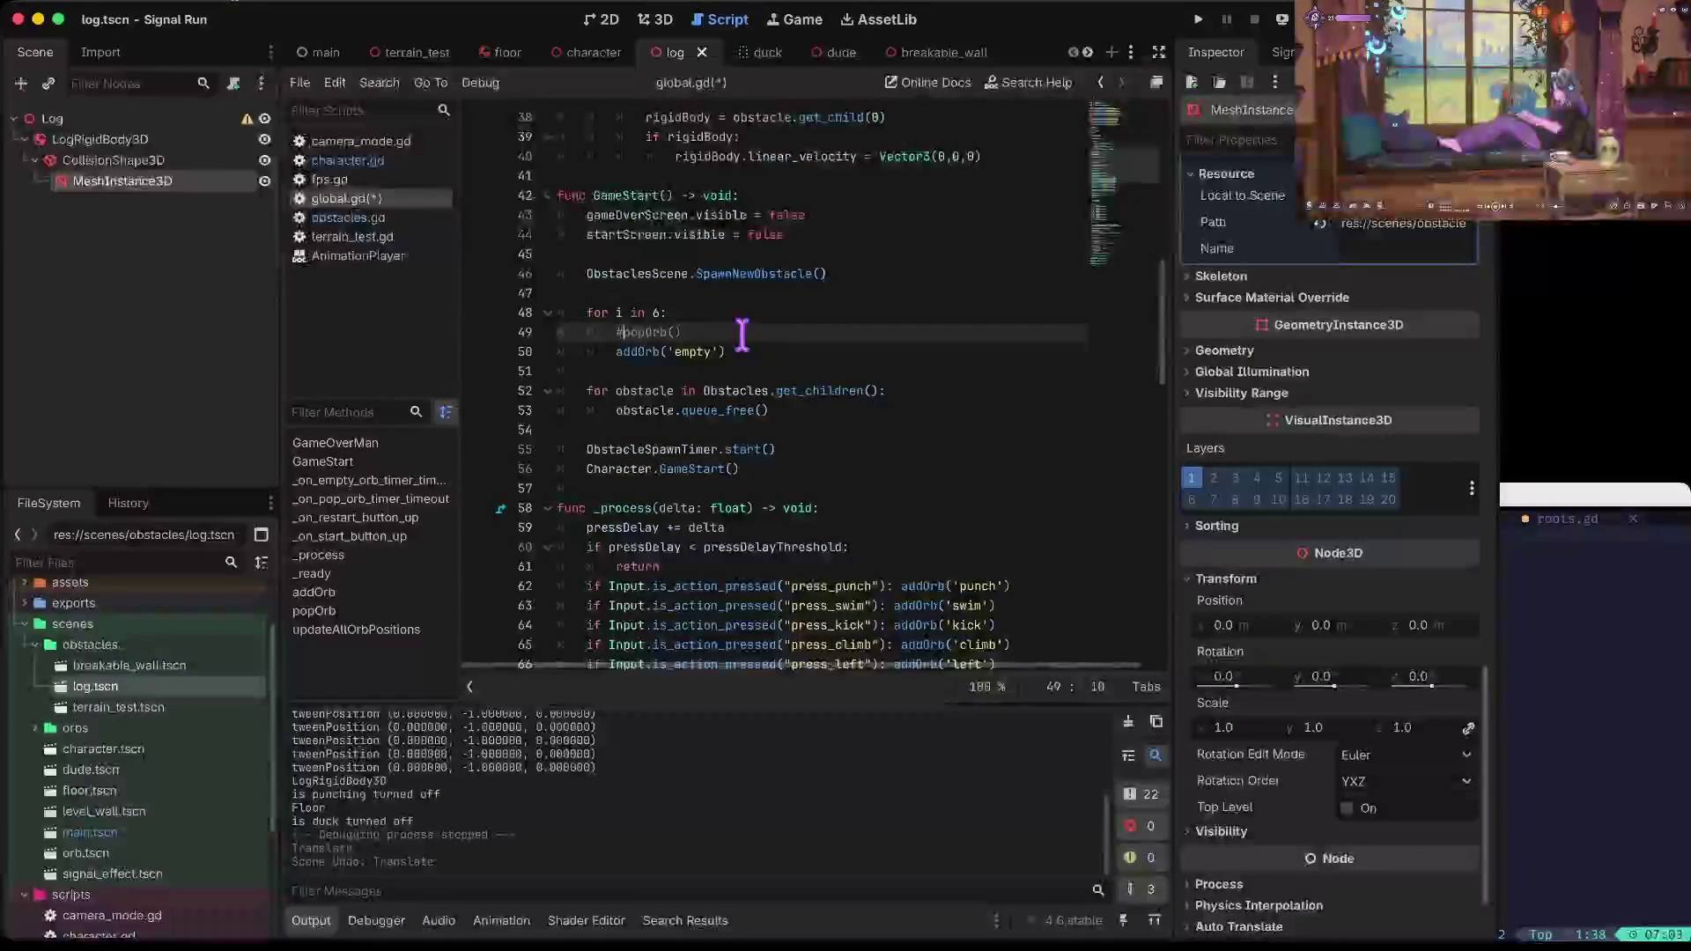
key(super+b)
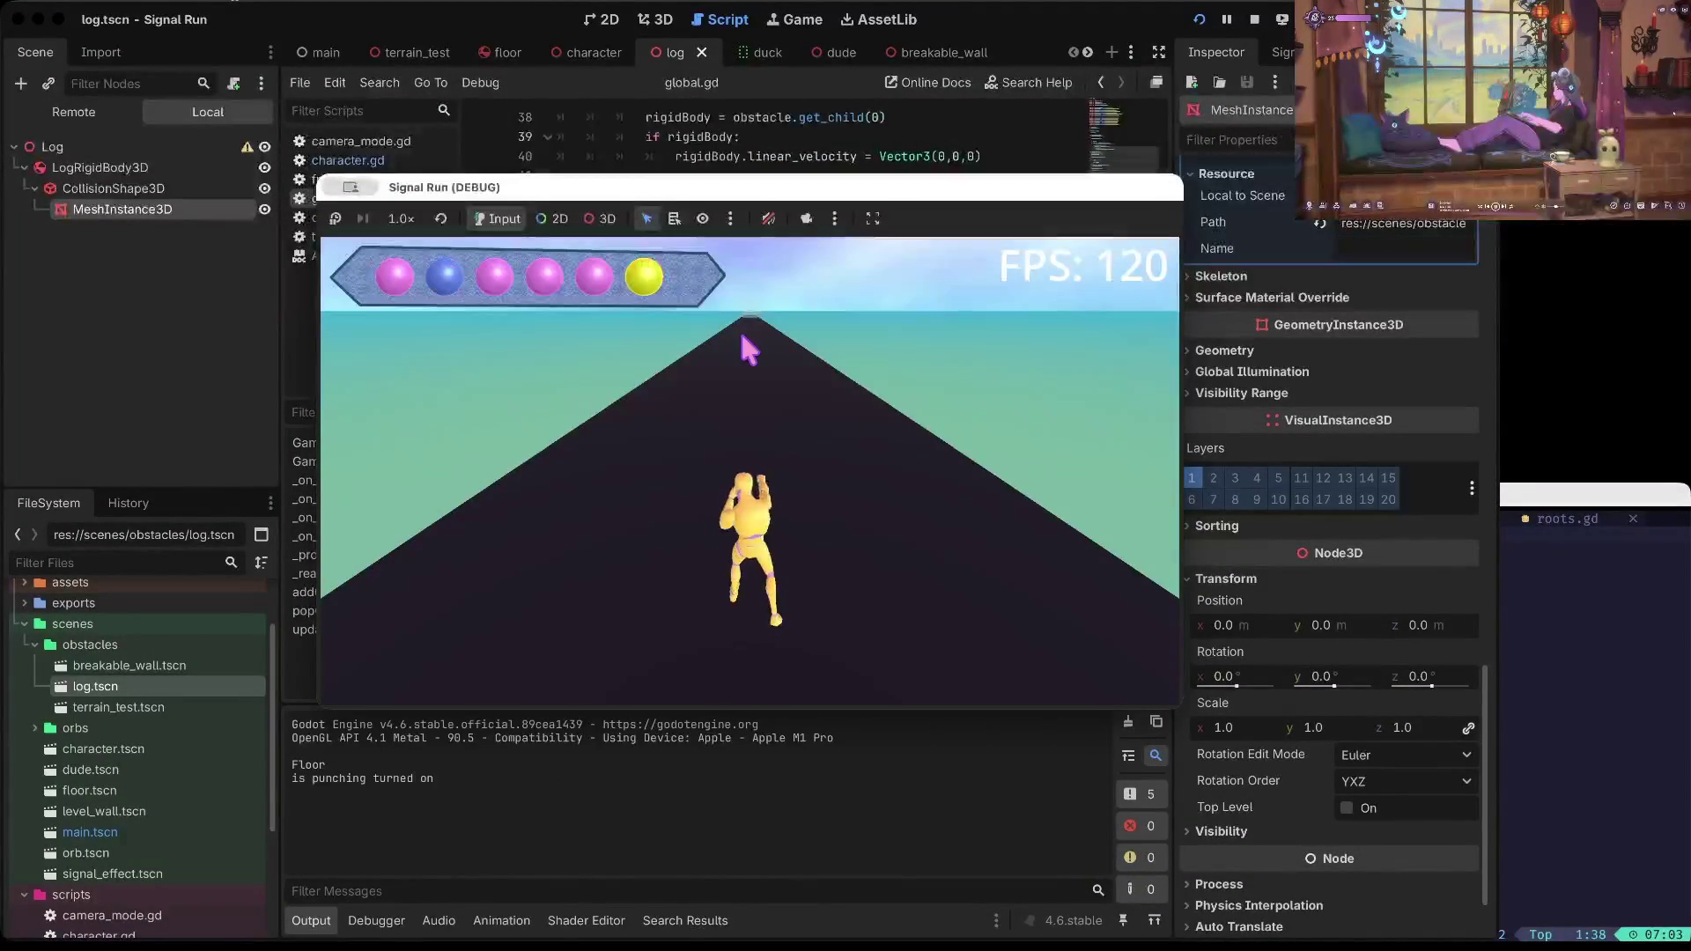
key(Left)
key(Up)
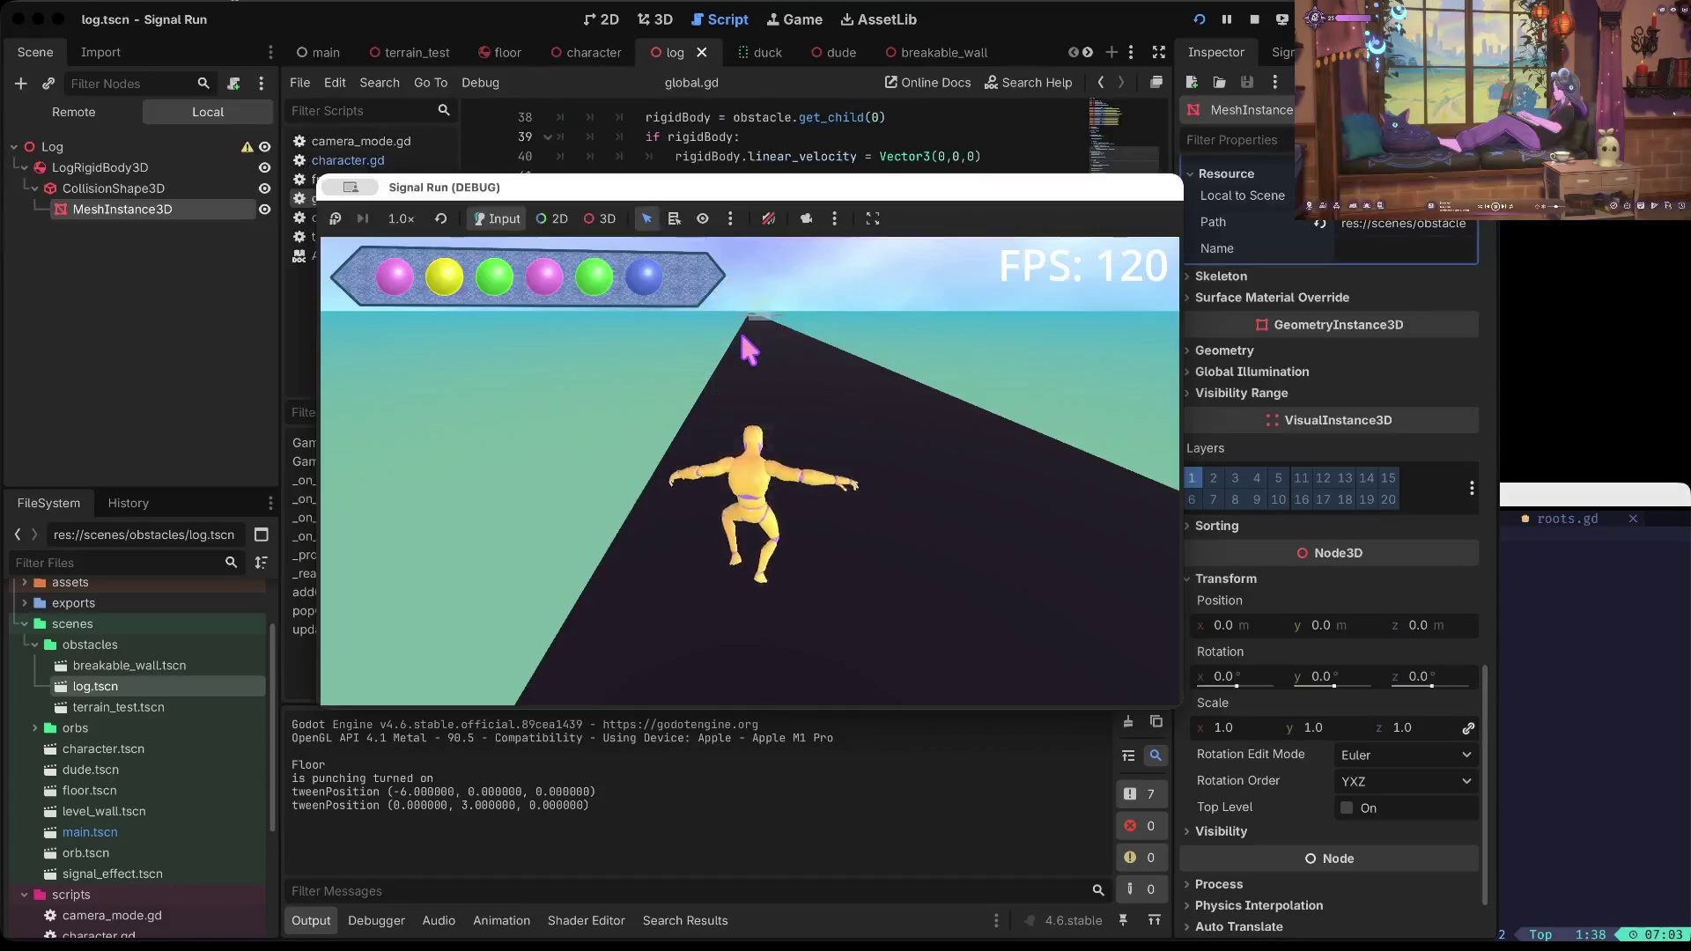
key(Down)
key(Right)
key(Left)
key(Right)
key(Left)
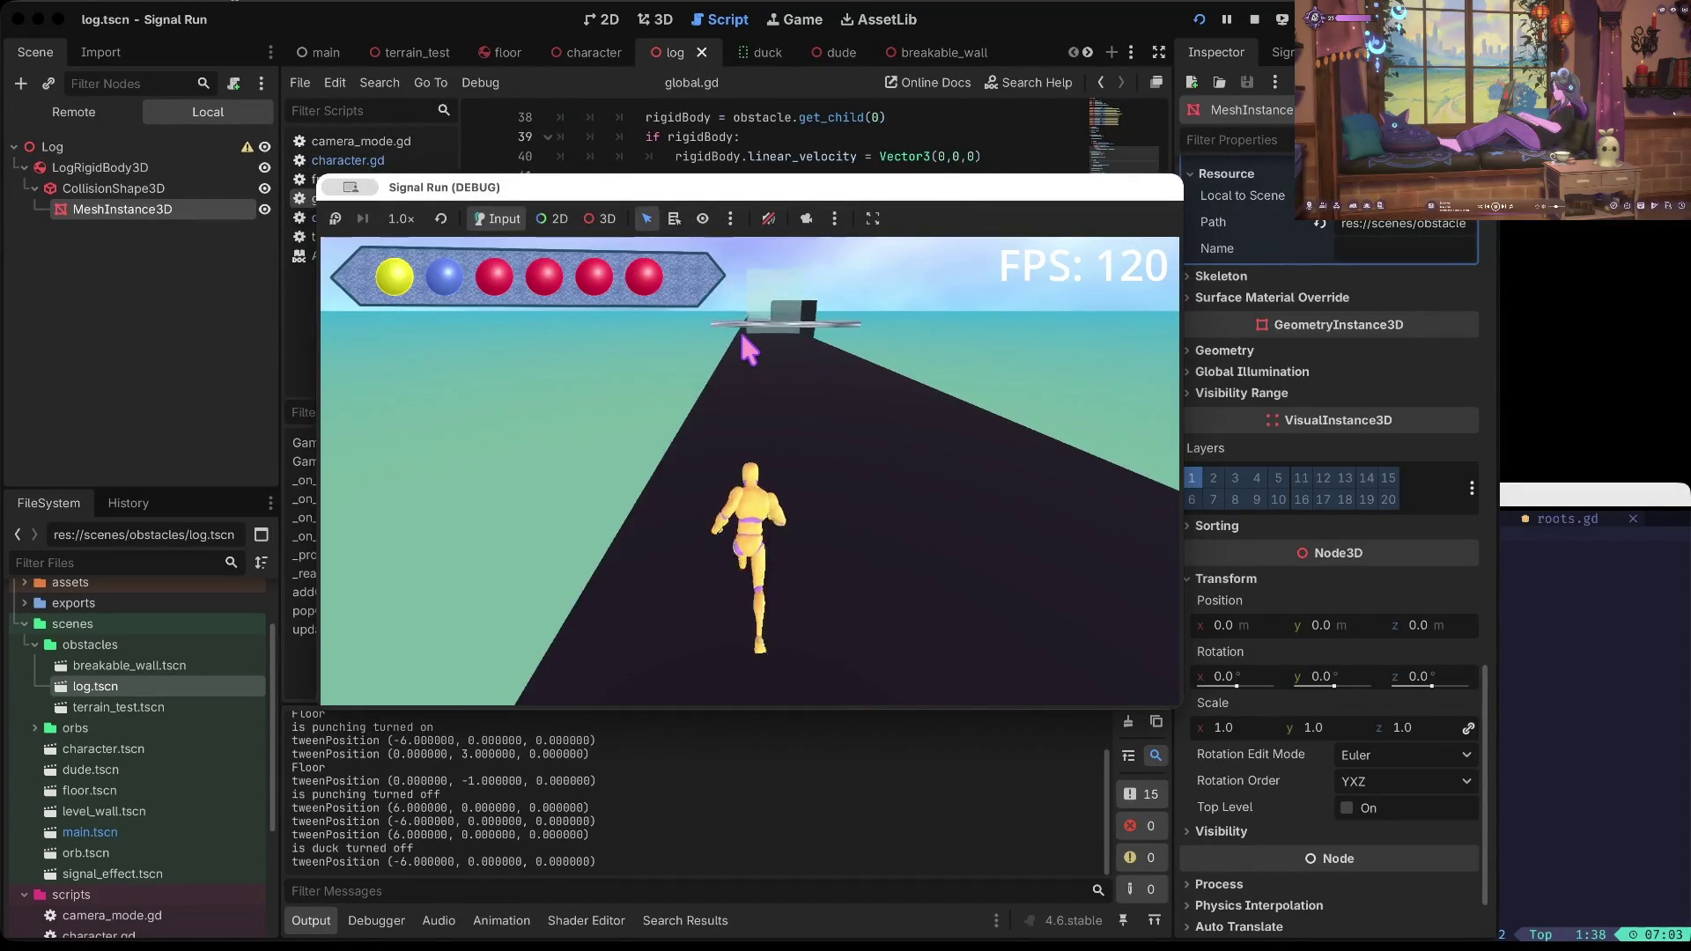
key(Down)
key(space)
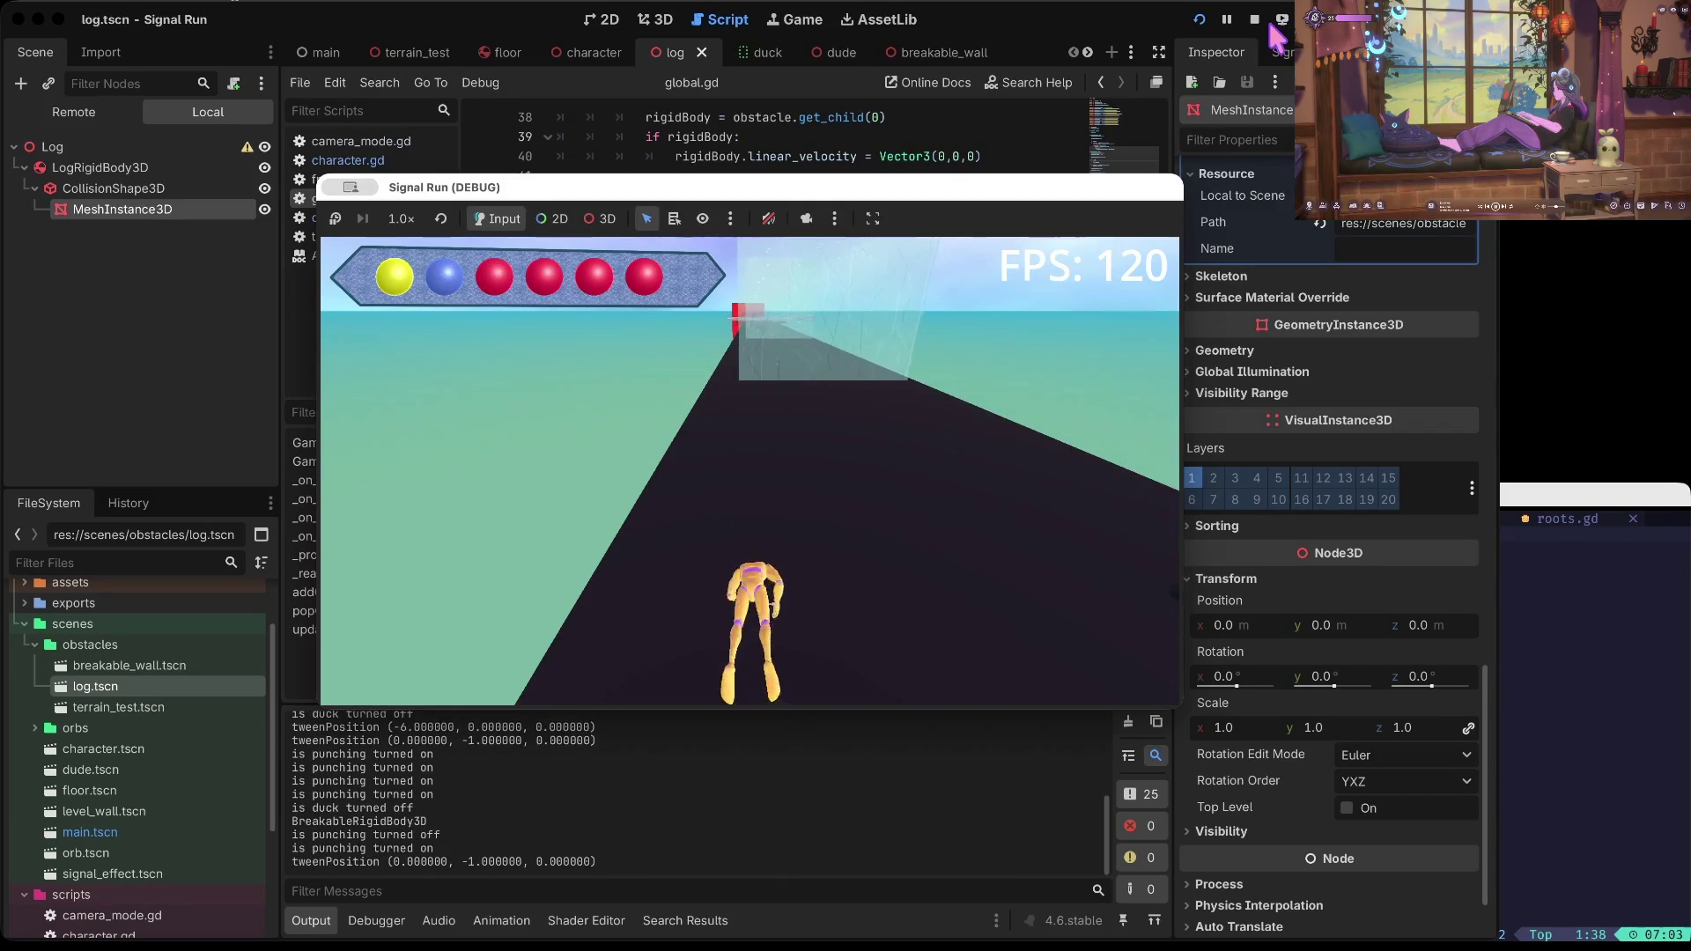
key(Down)
key(space)
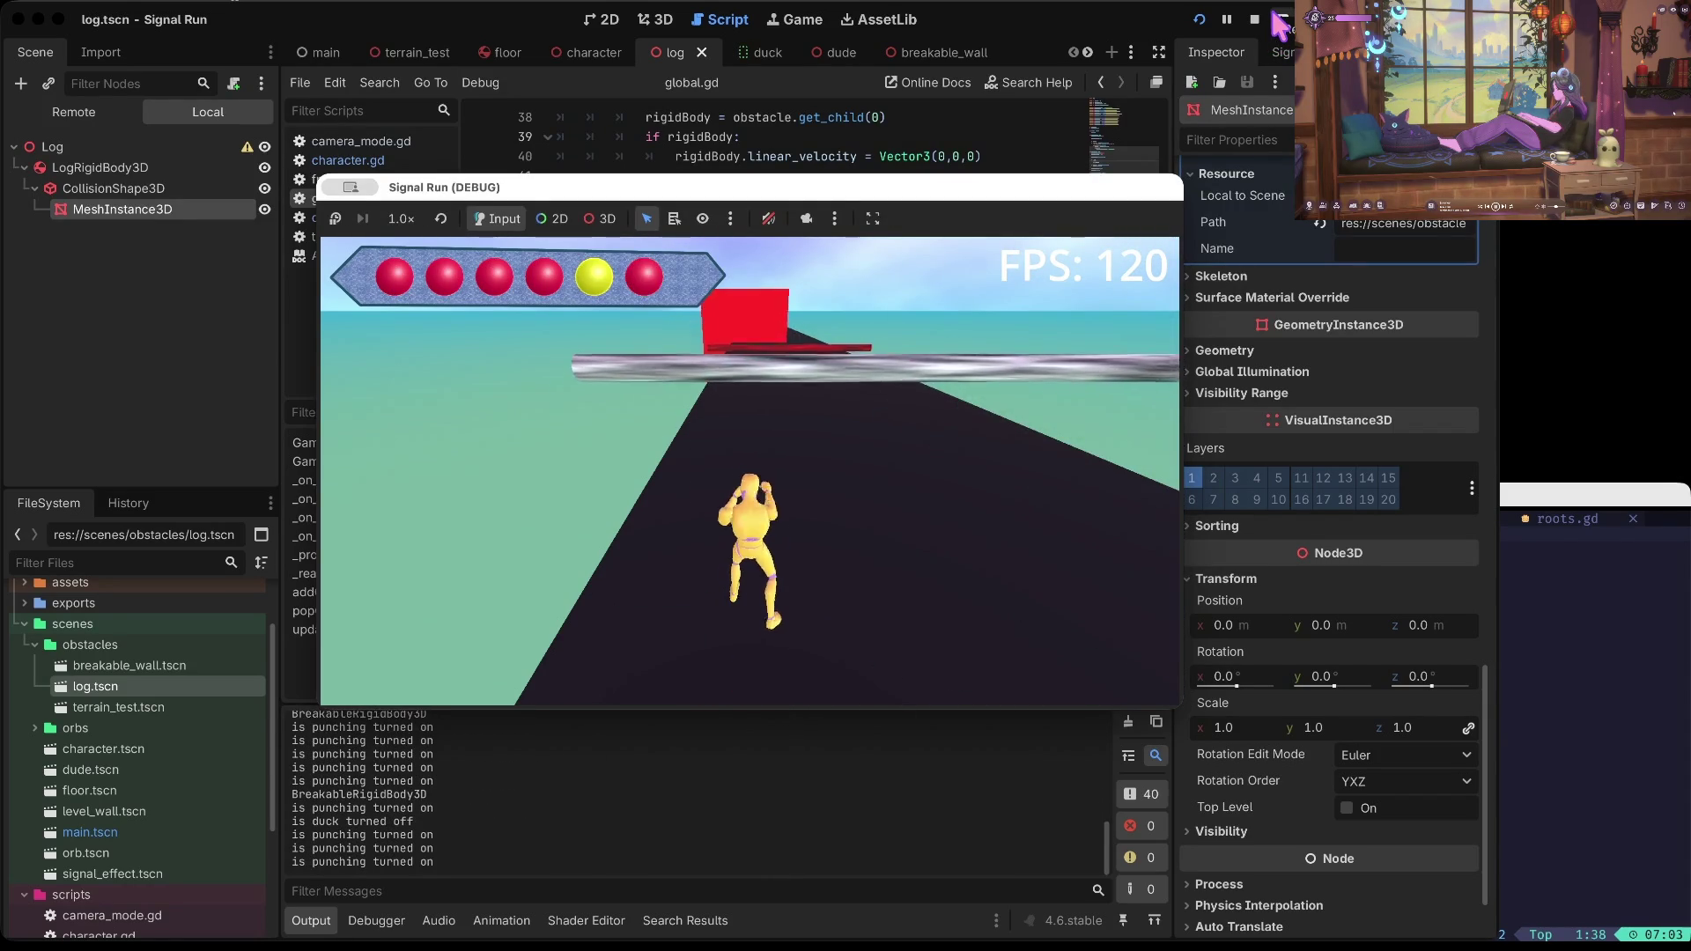
key(Down)
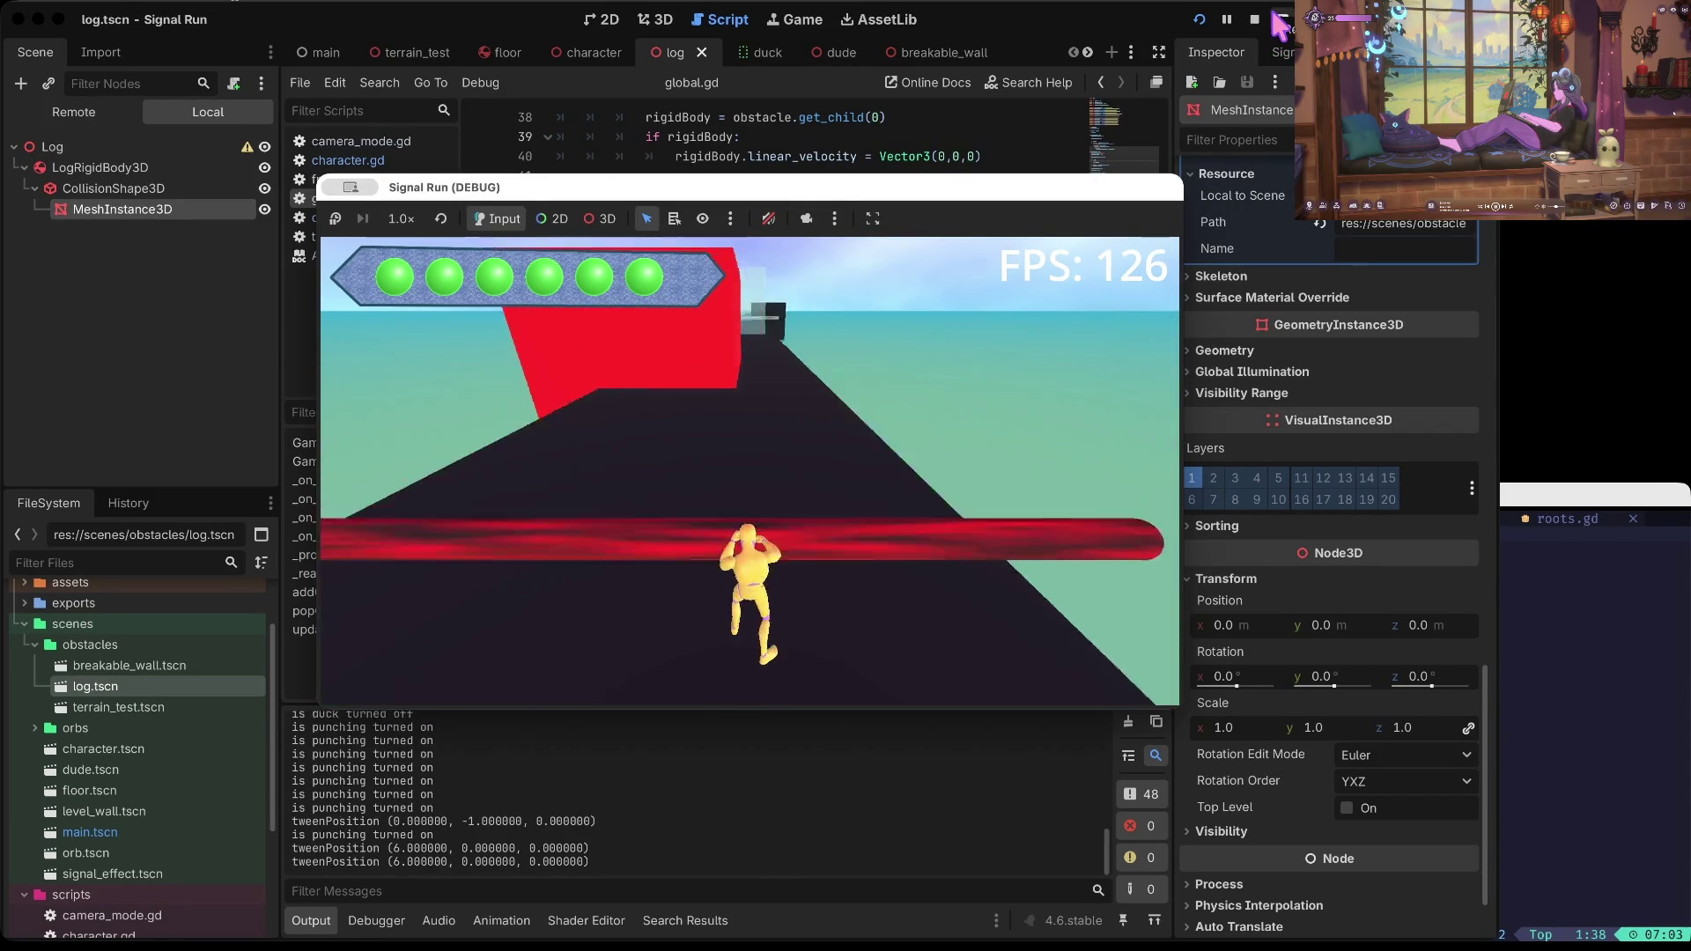
key(super+period)
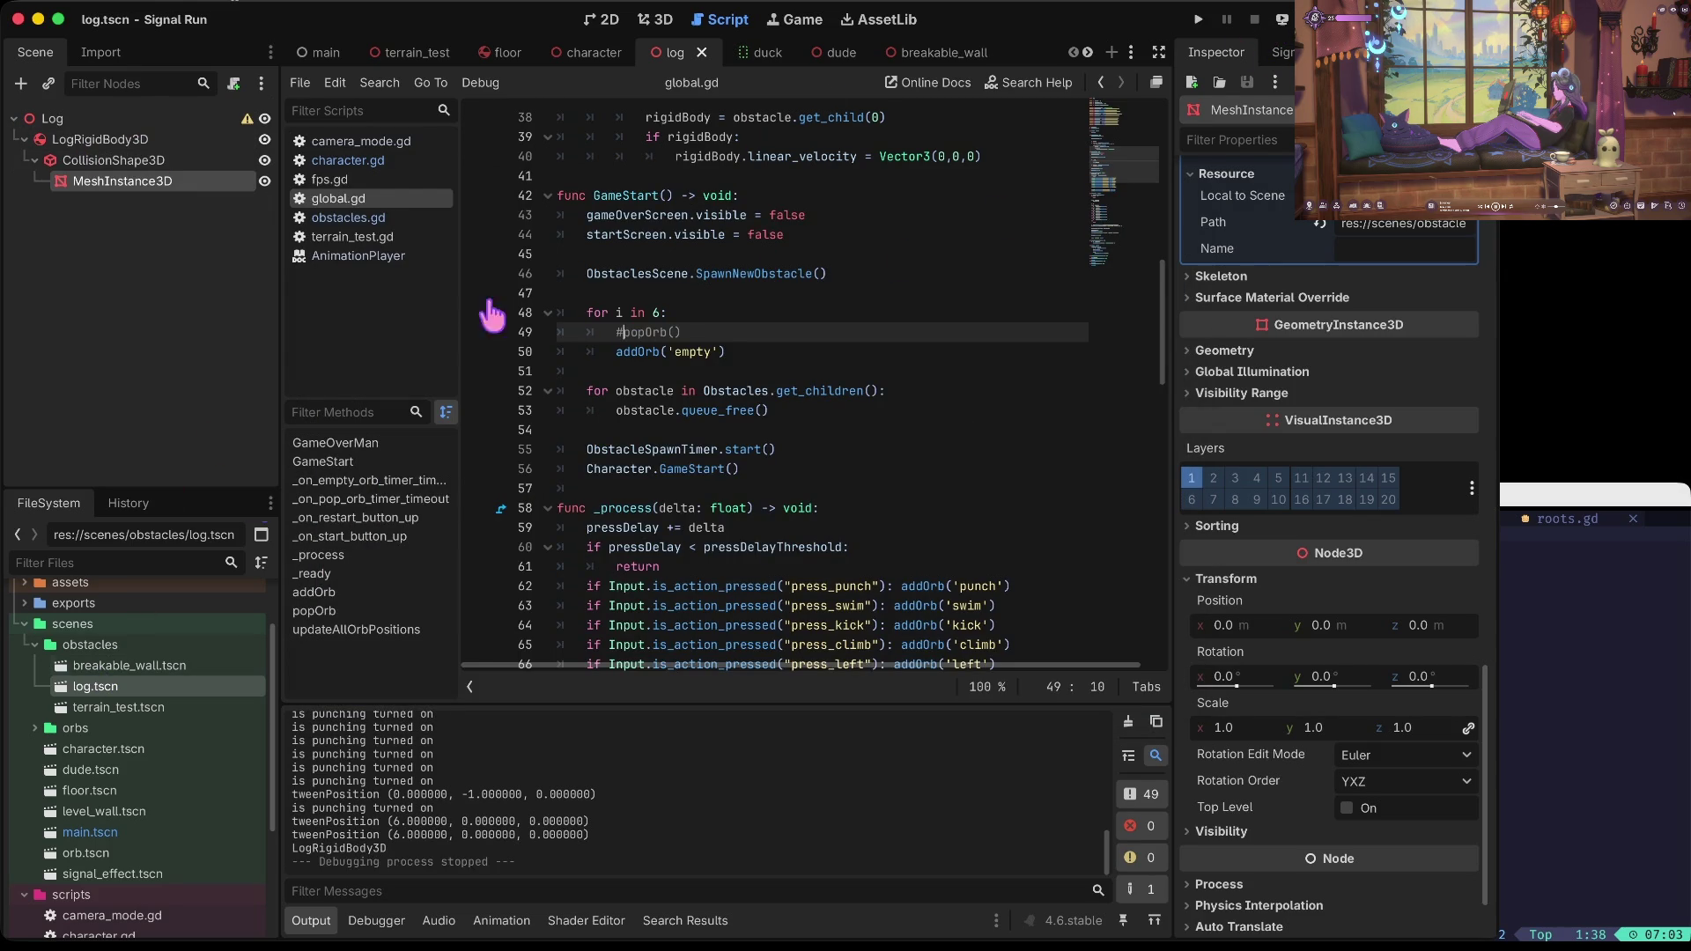
Step: Search the project for '6' and jump to the orbCount > 6 check on line 76
scroll(803, 388, up, 10)
scroll(731, 385, down, 8)
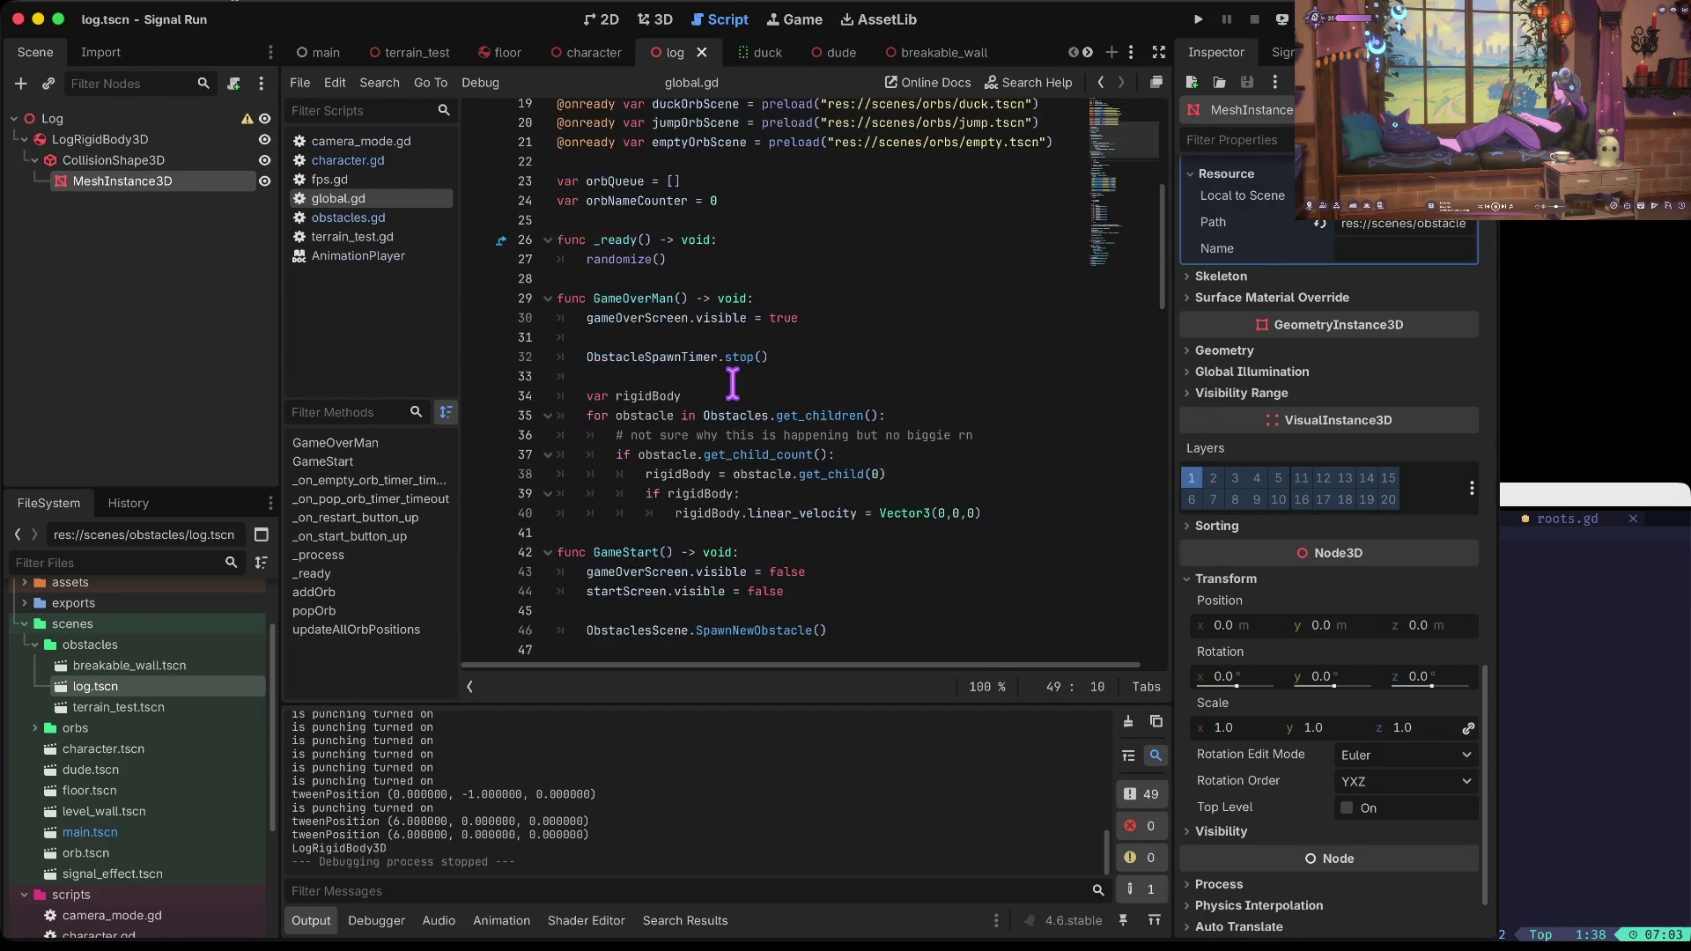
scroll(691, 470, up, 1)
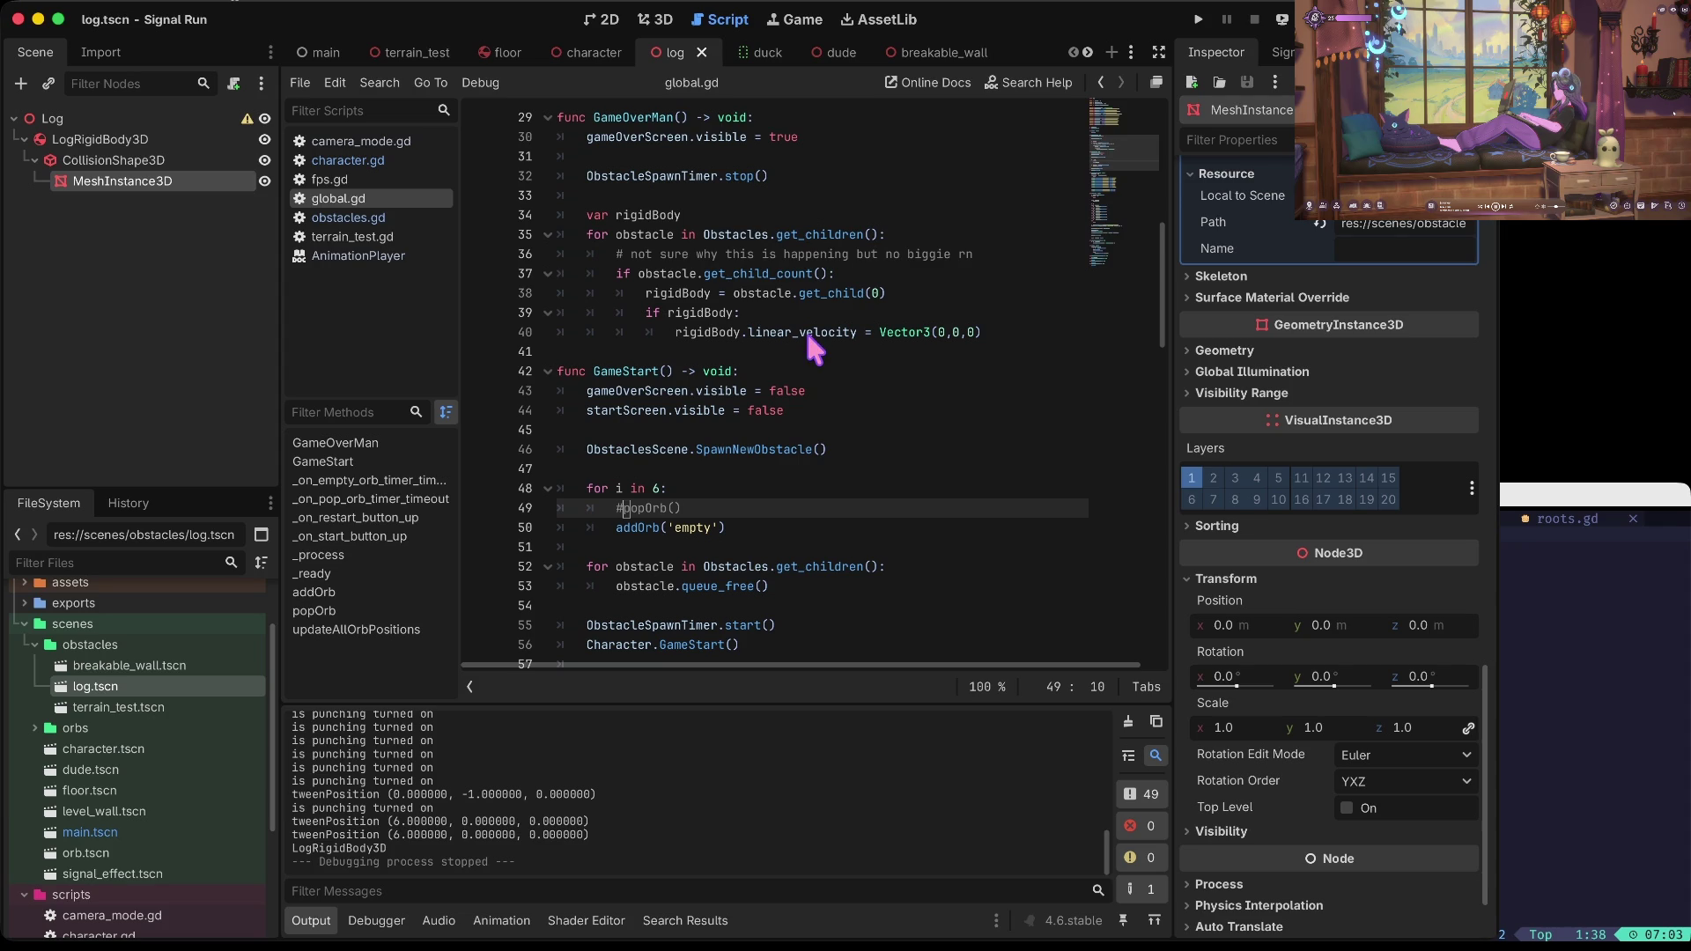
scroll(706, 234, up, 10)
scroll(767, 432, down, 3)
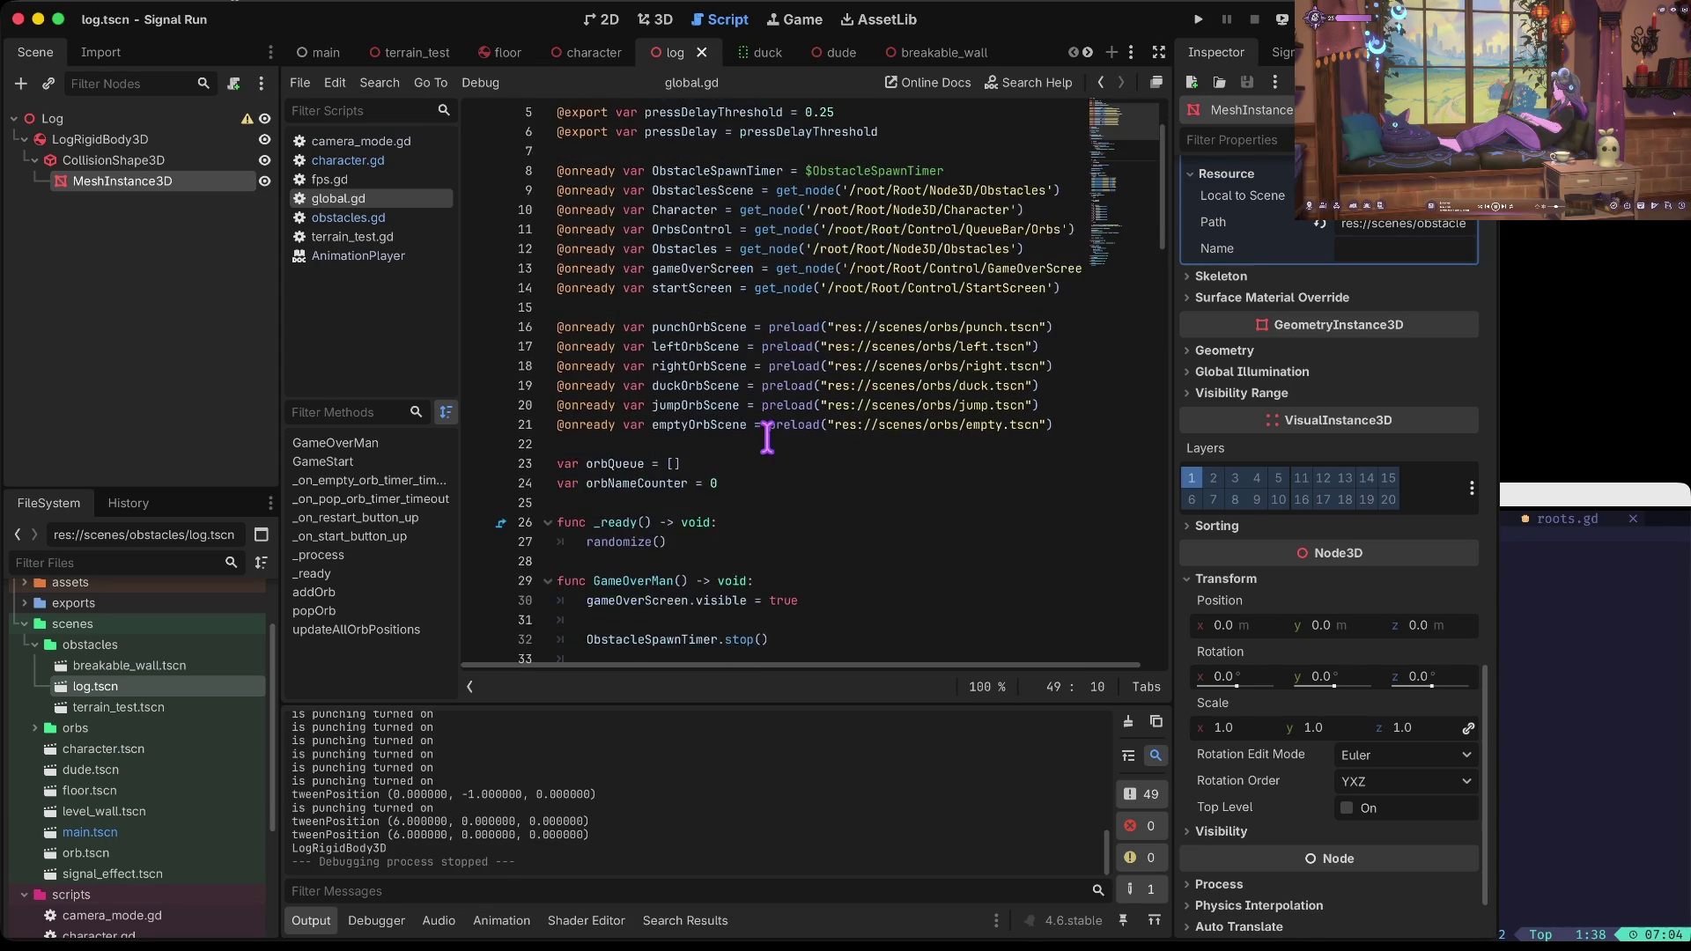
scroll(736, 424, up, 3)
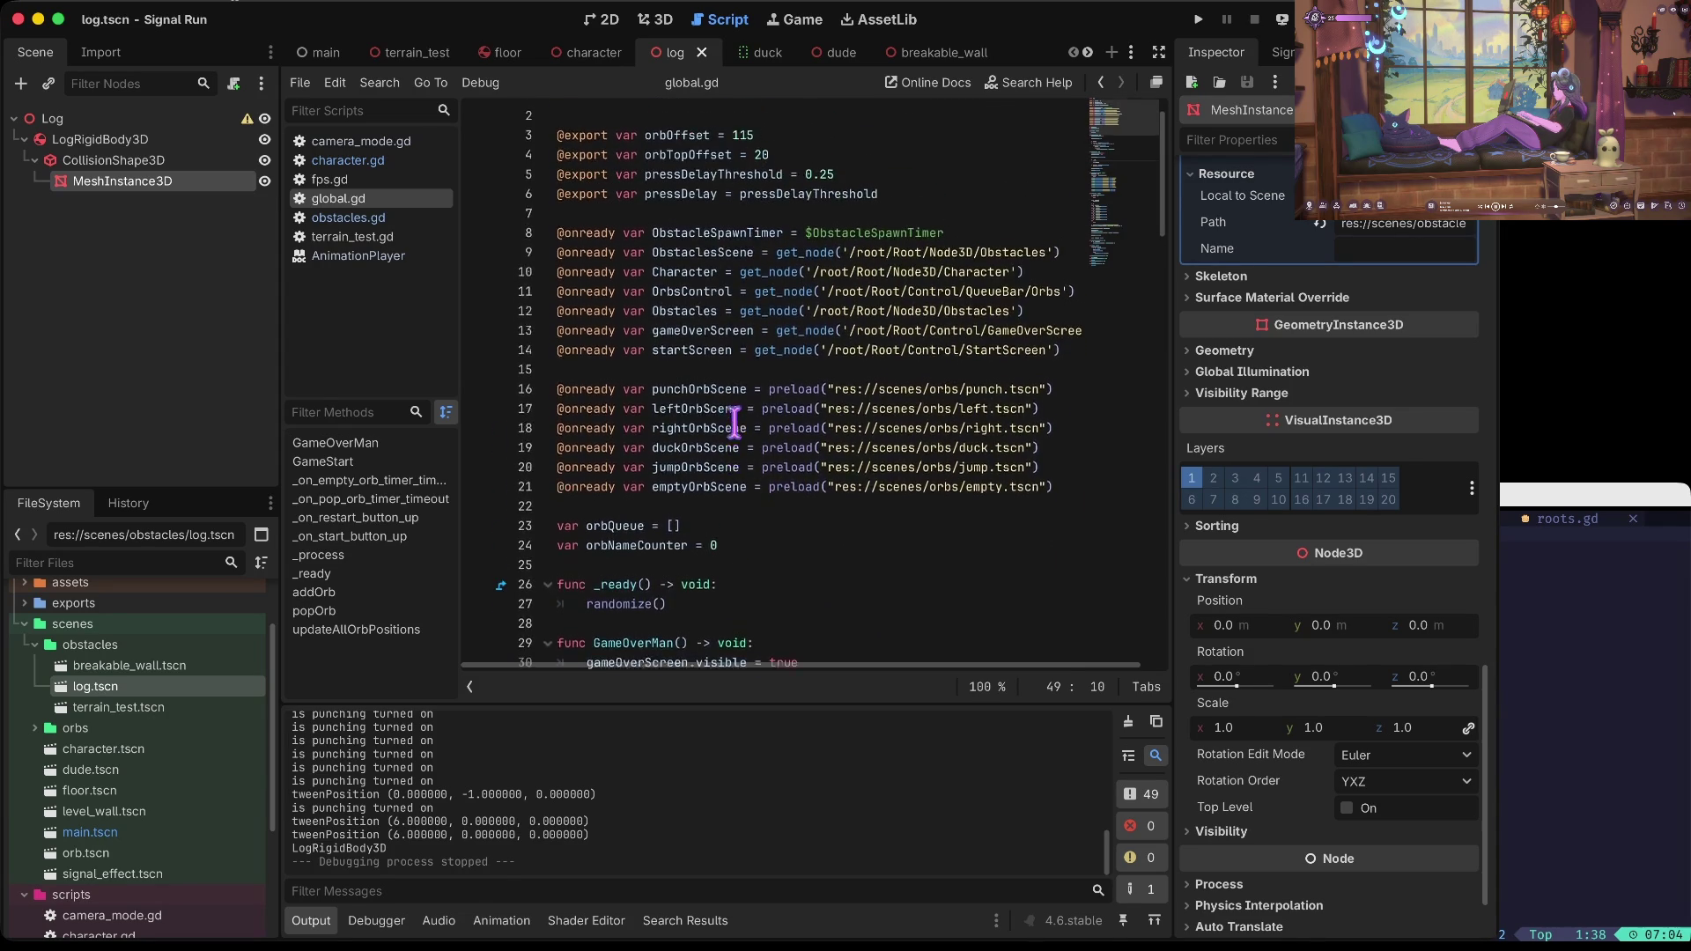
scroll(803, 308, down, 7)
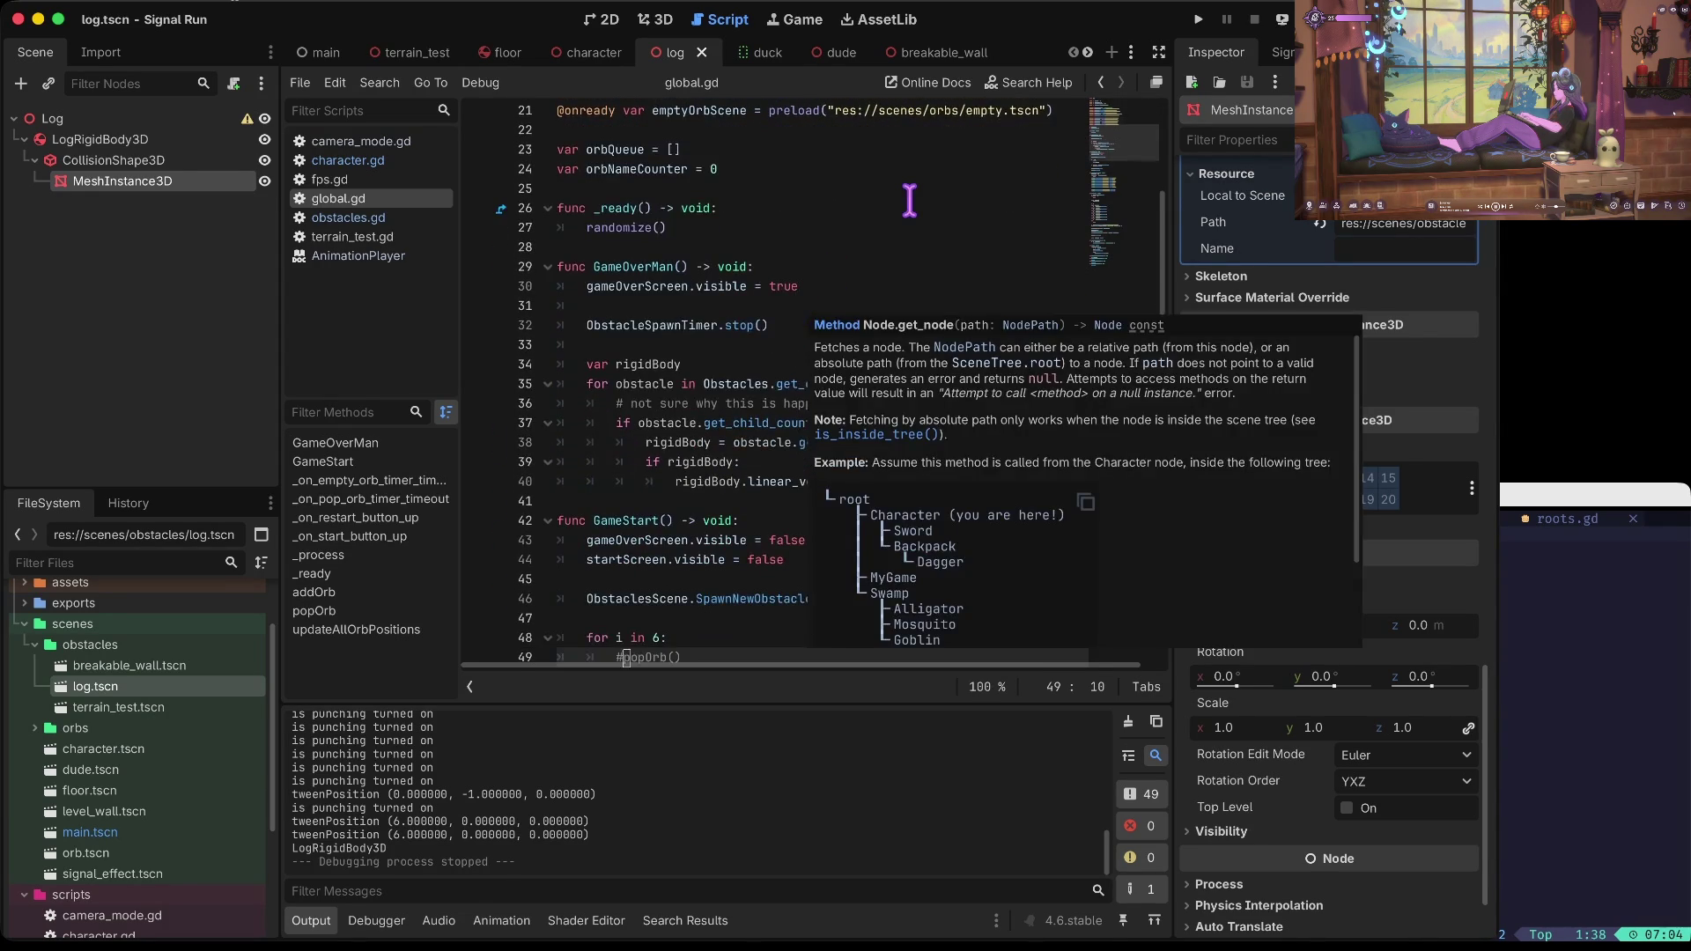
drag(912, 215, 912, 197)
key(ctrl+shift+f)
text(6)
key(Return)
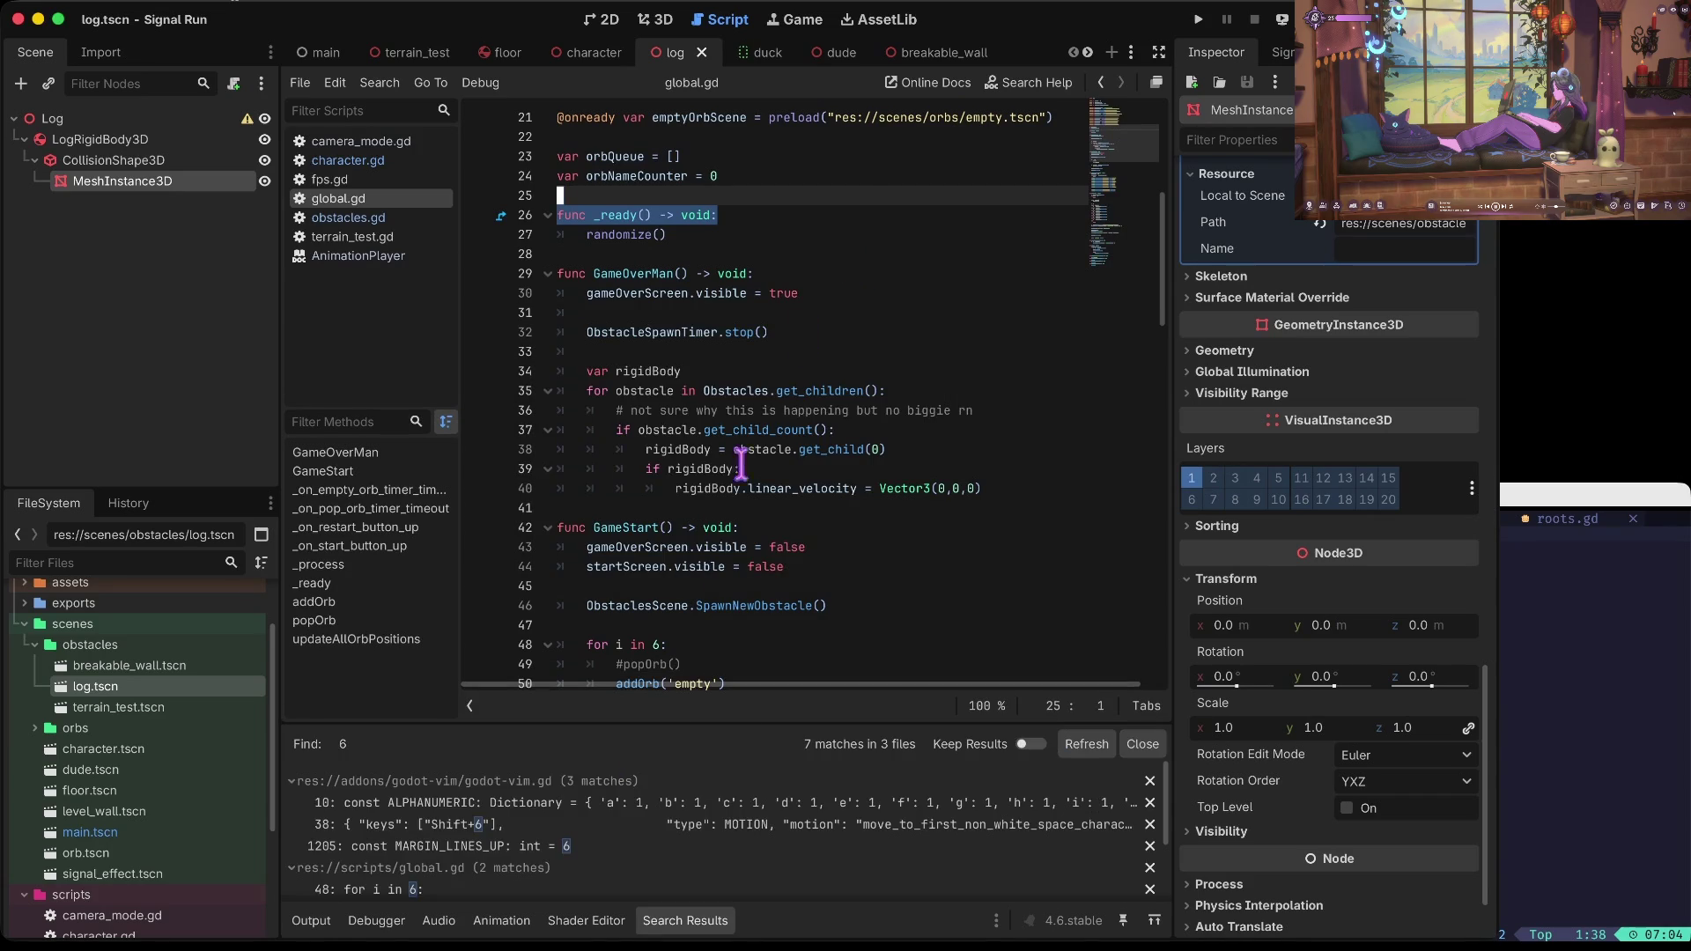
scroll(533, 829, down, 1)
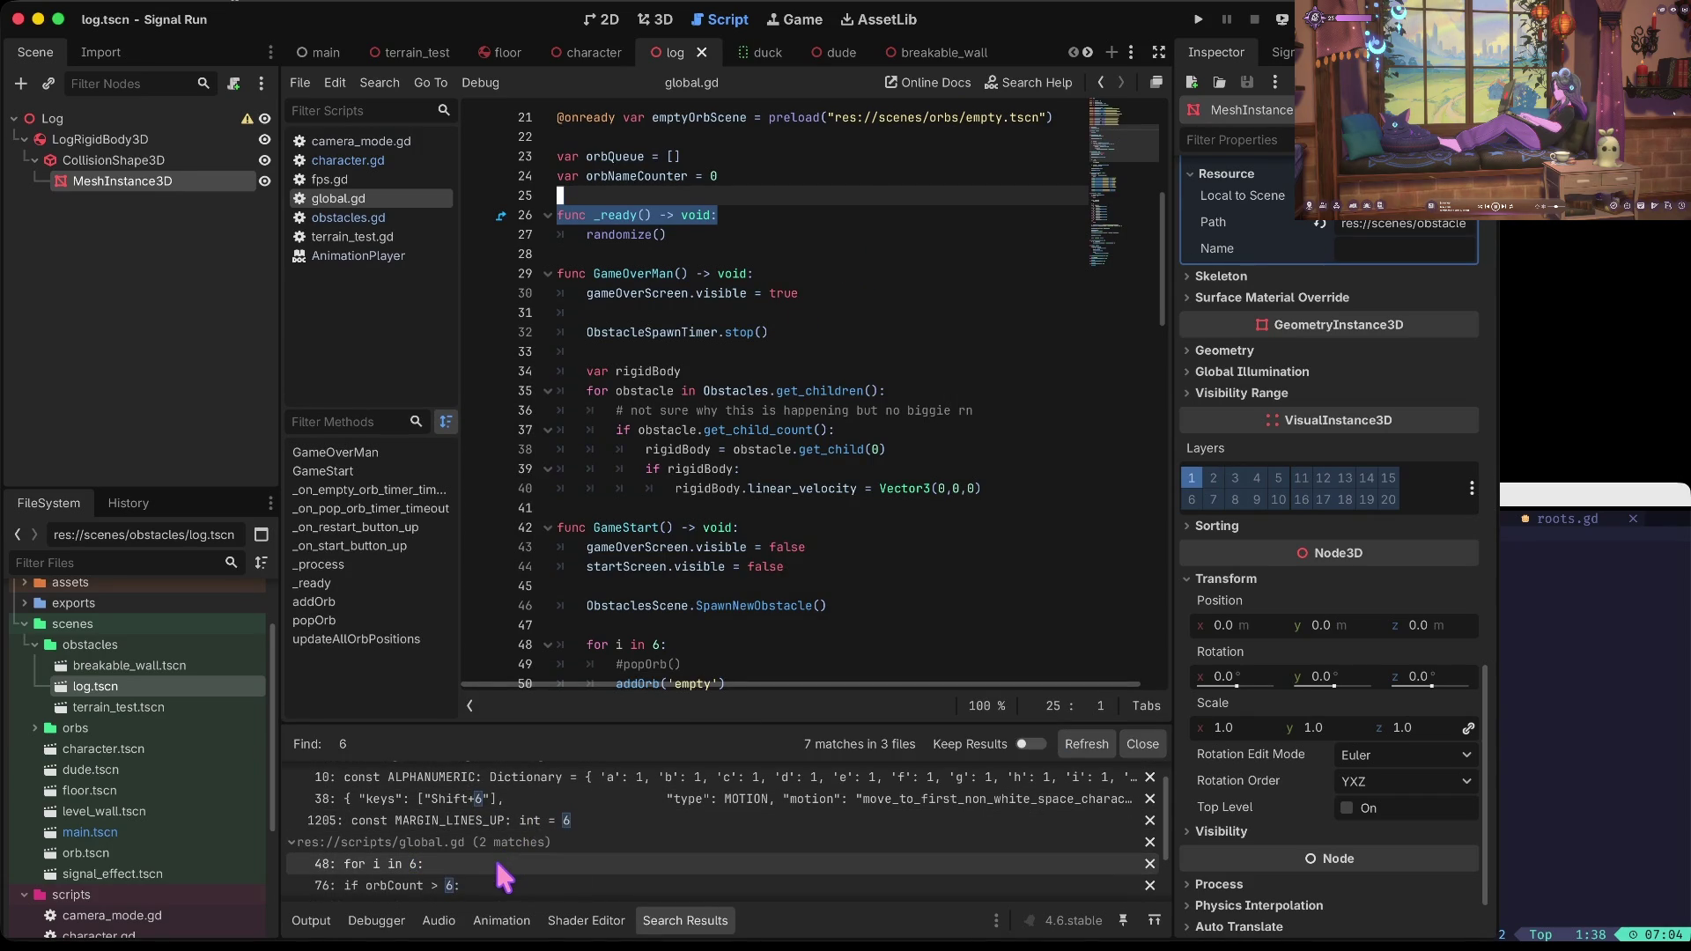
scroll(482, 880, up, 1)
scroll(479, 876, up, 1)
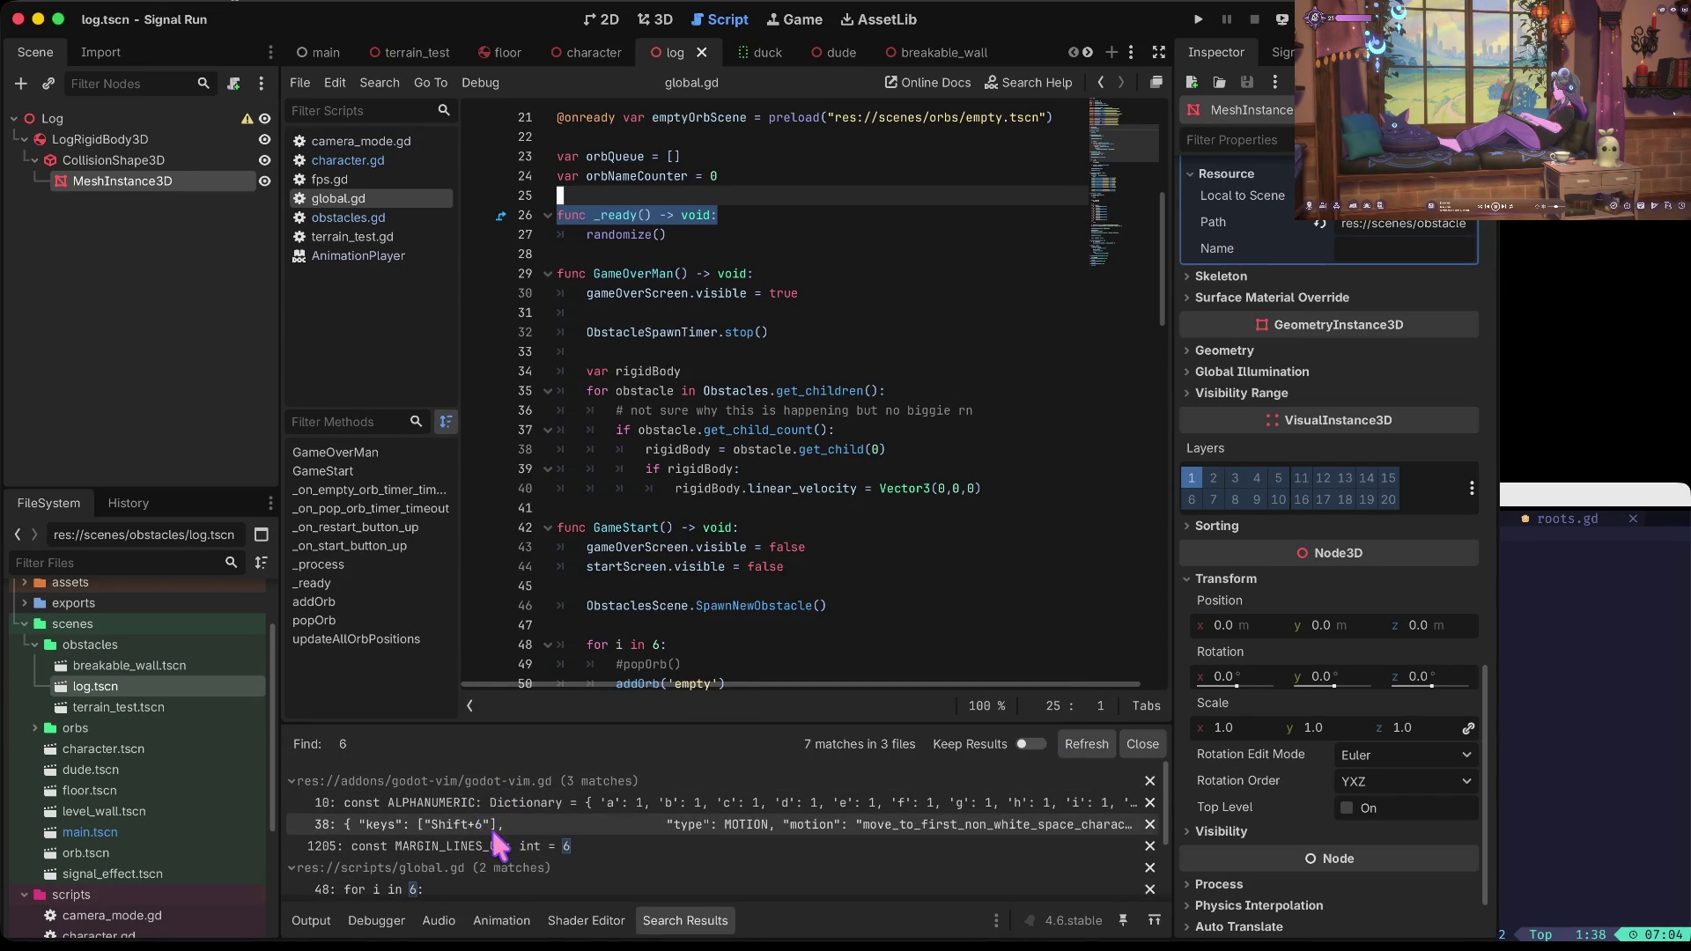
scroll(489, 847, down, 3)
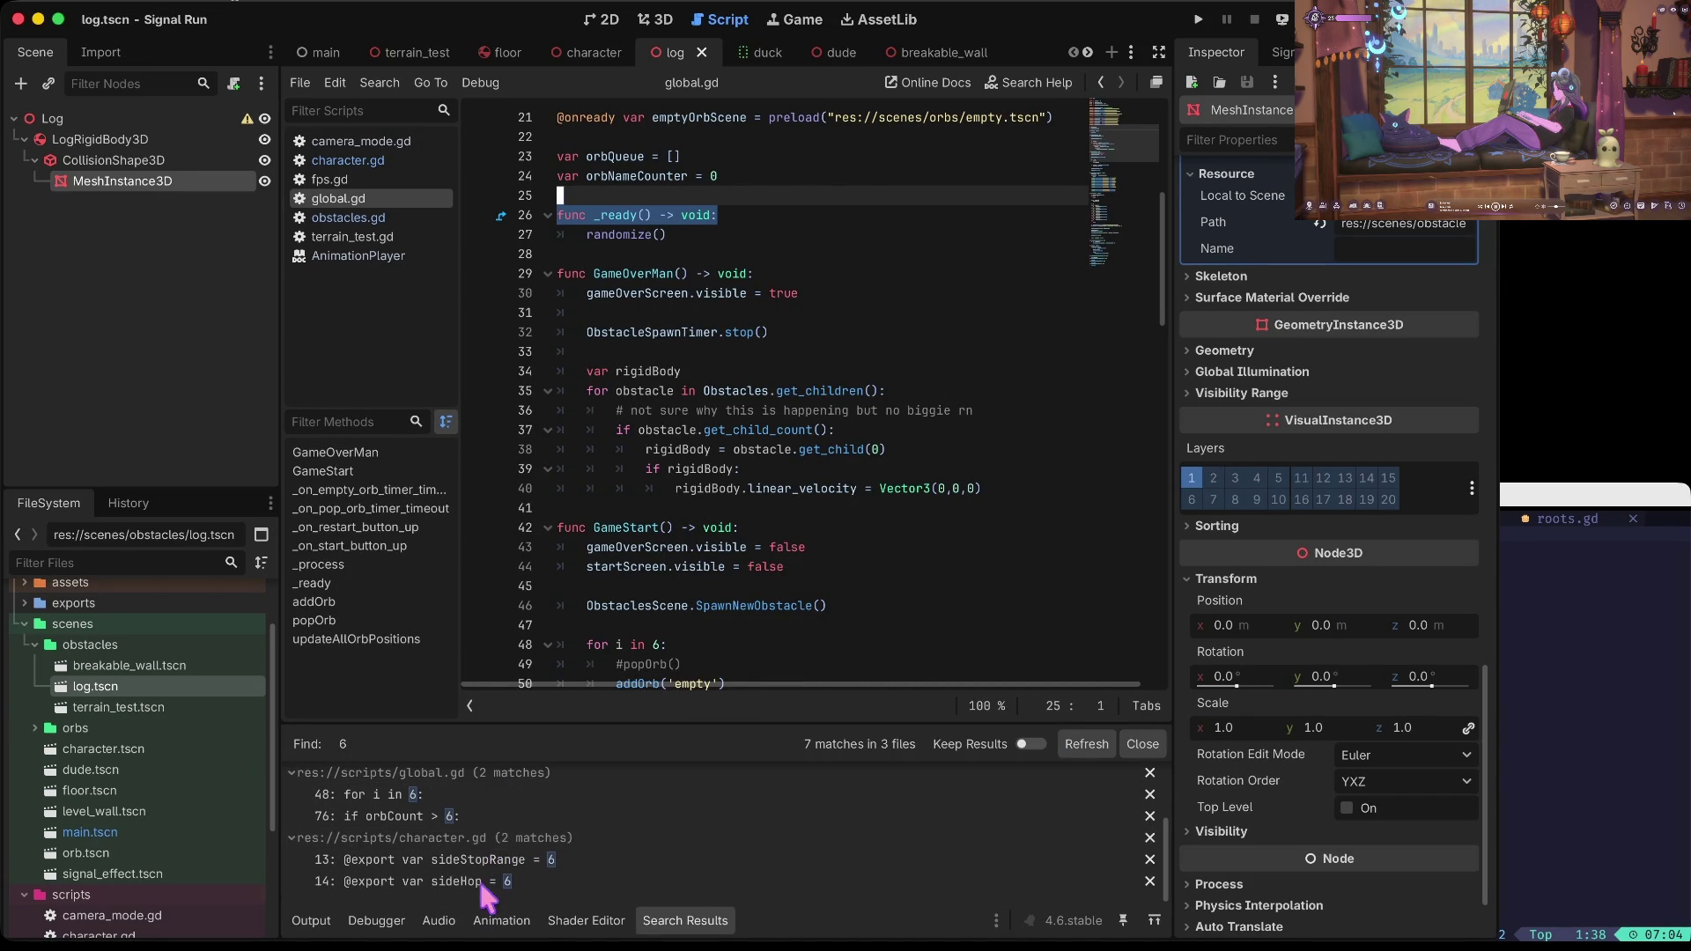
click(493, 813)
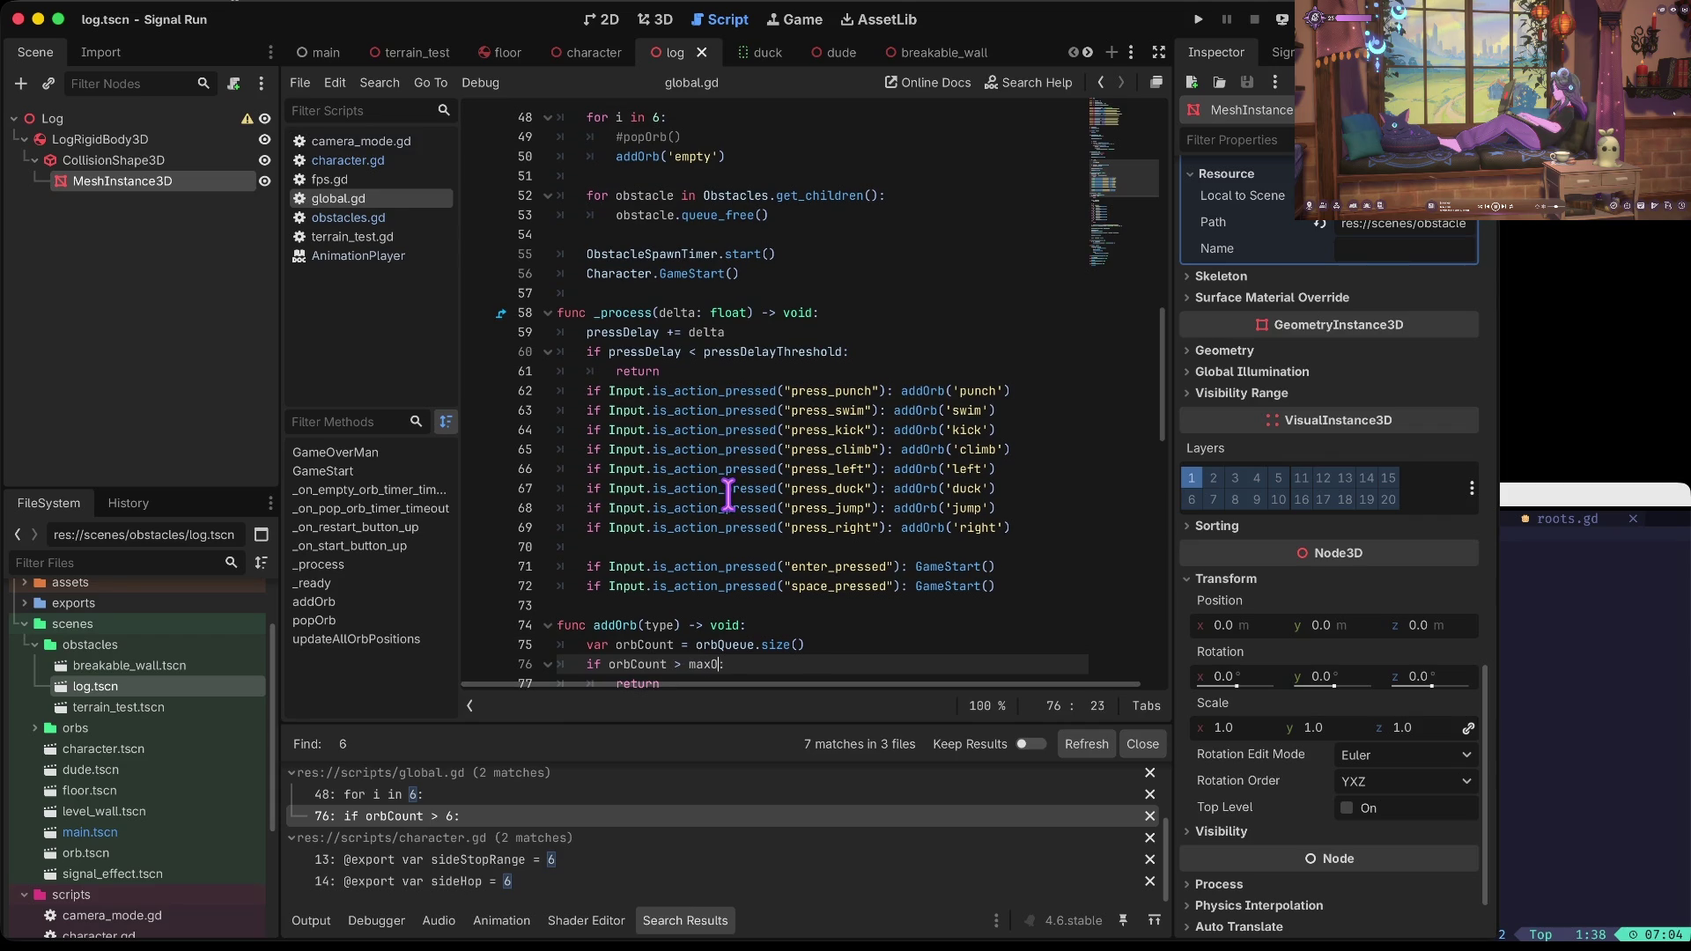
Step: Declare a maxOrbCount variable near the top of global.gd and save
key(g)
key(g)
key(j)
key(j)
key(j)
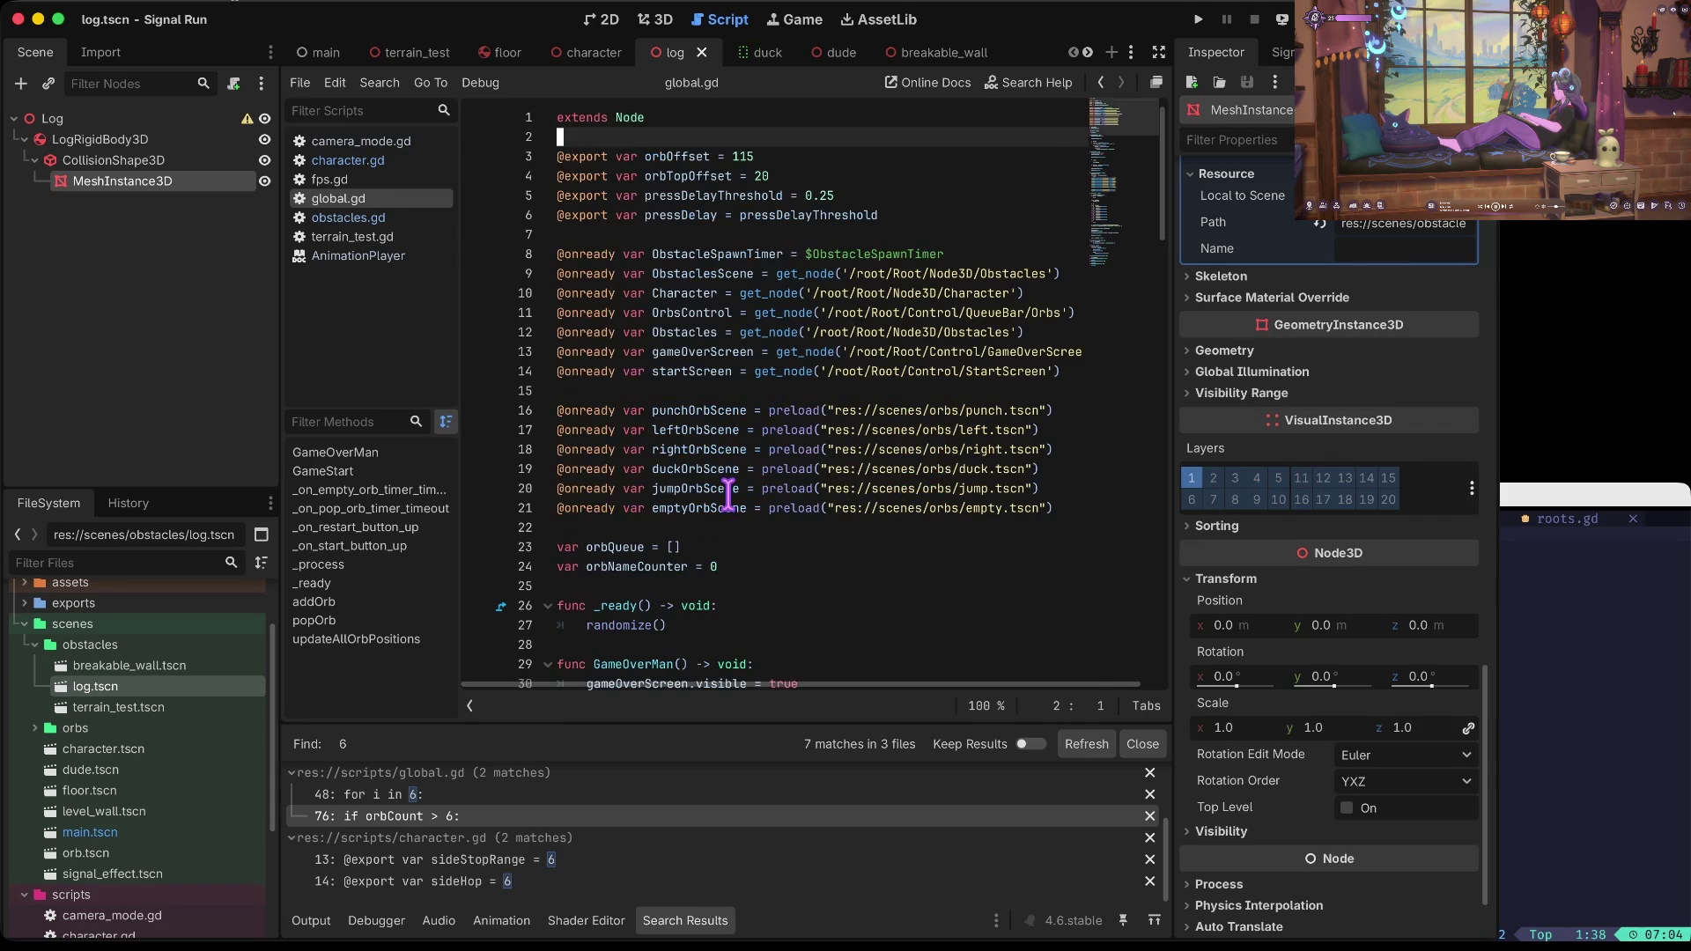
key(Down)
key(Down)
key(Down)
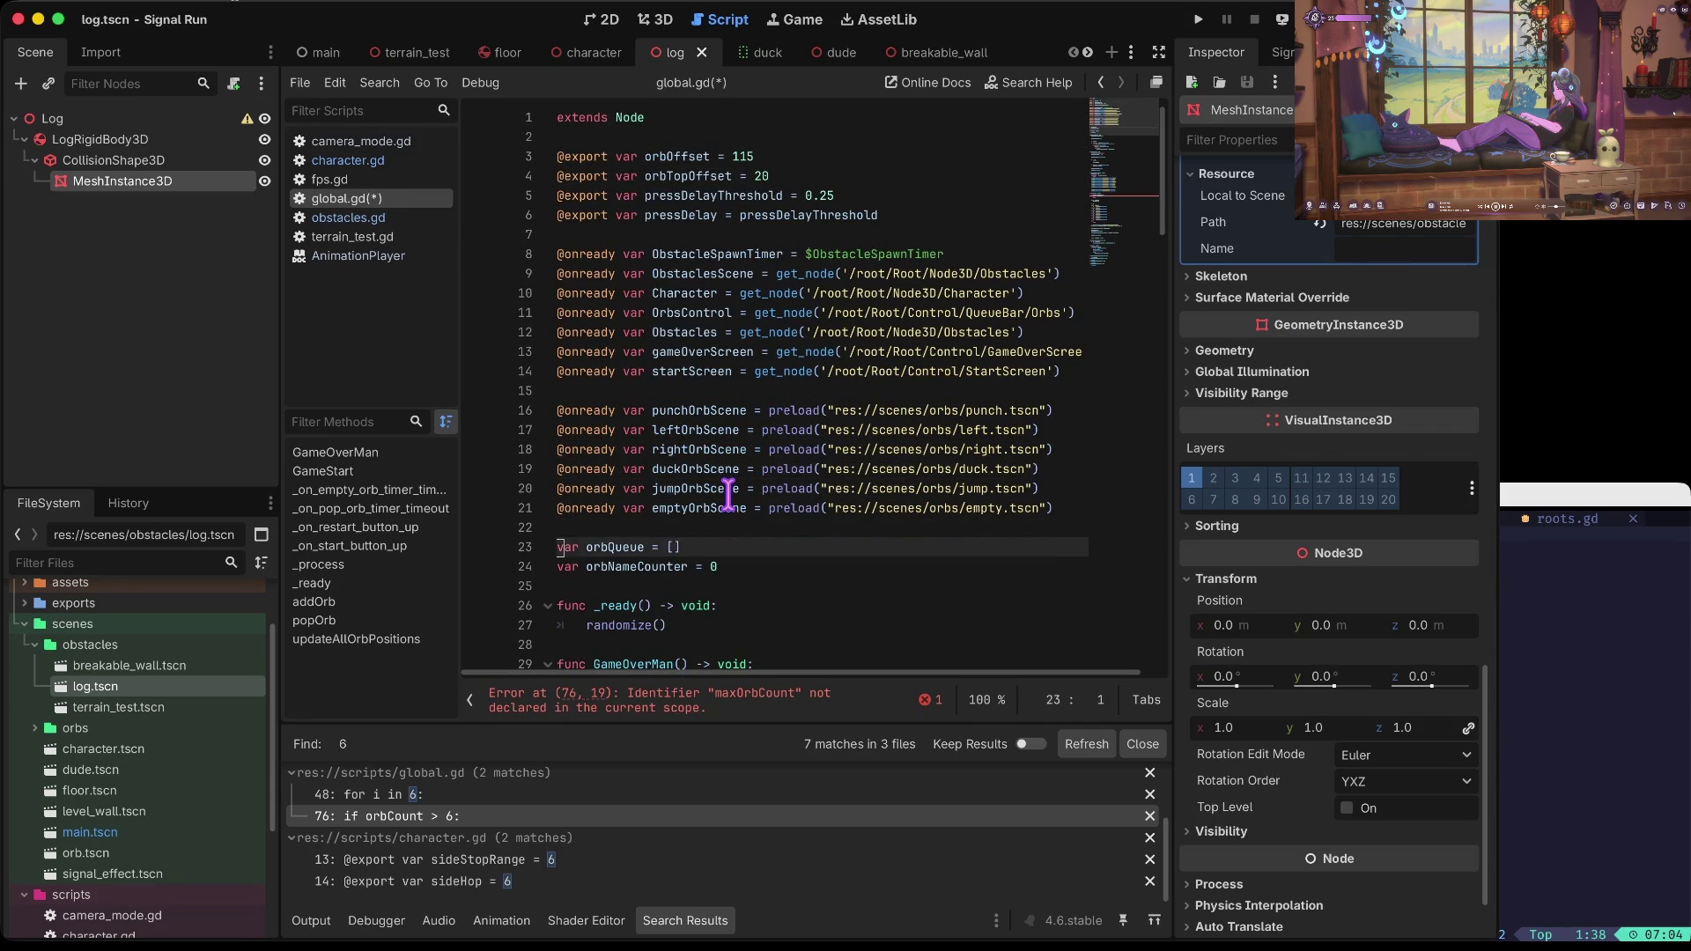
text(var maxOrbCount = 3)
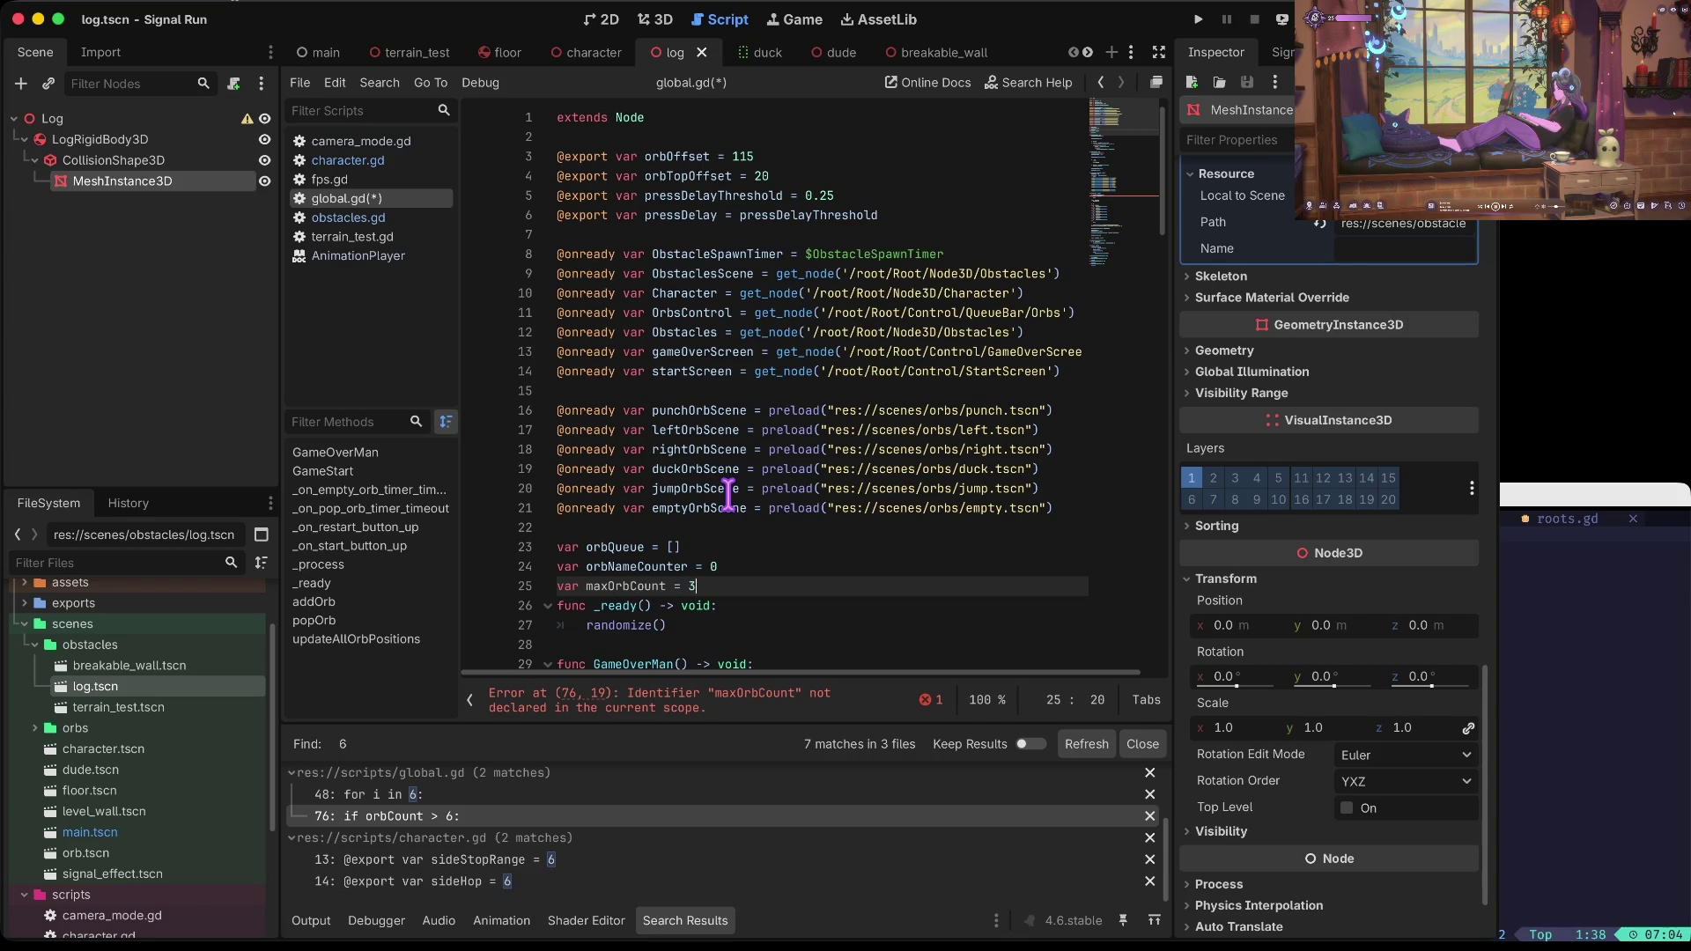
text(Count = 2)
key(Return)
key(ctrl+s)
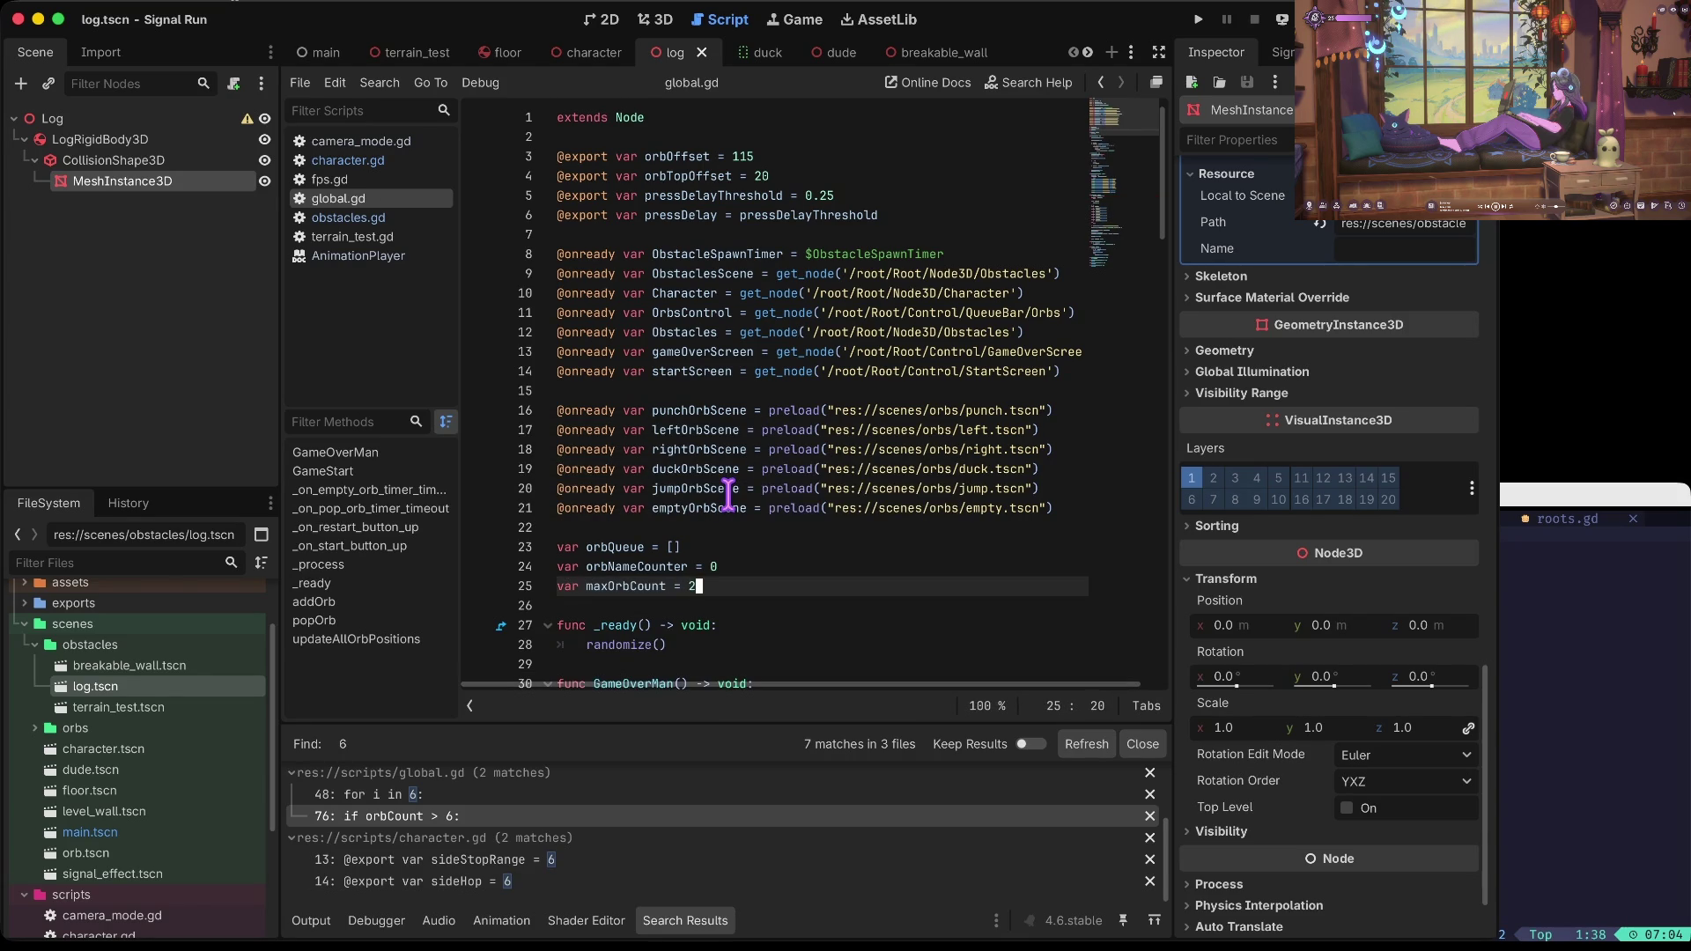
Step: Make the GameStart loop iterate over maxOrbCount, keeping the commented popOrb() line
key(ctrl+d)
key(ctrl+d)
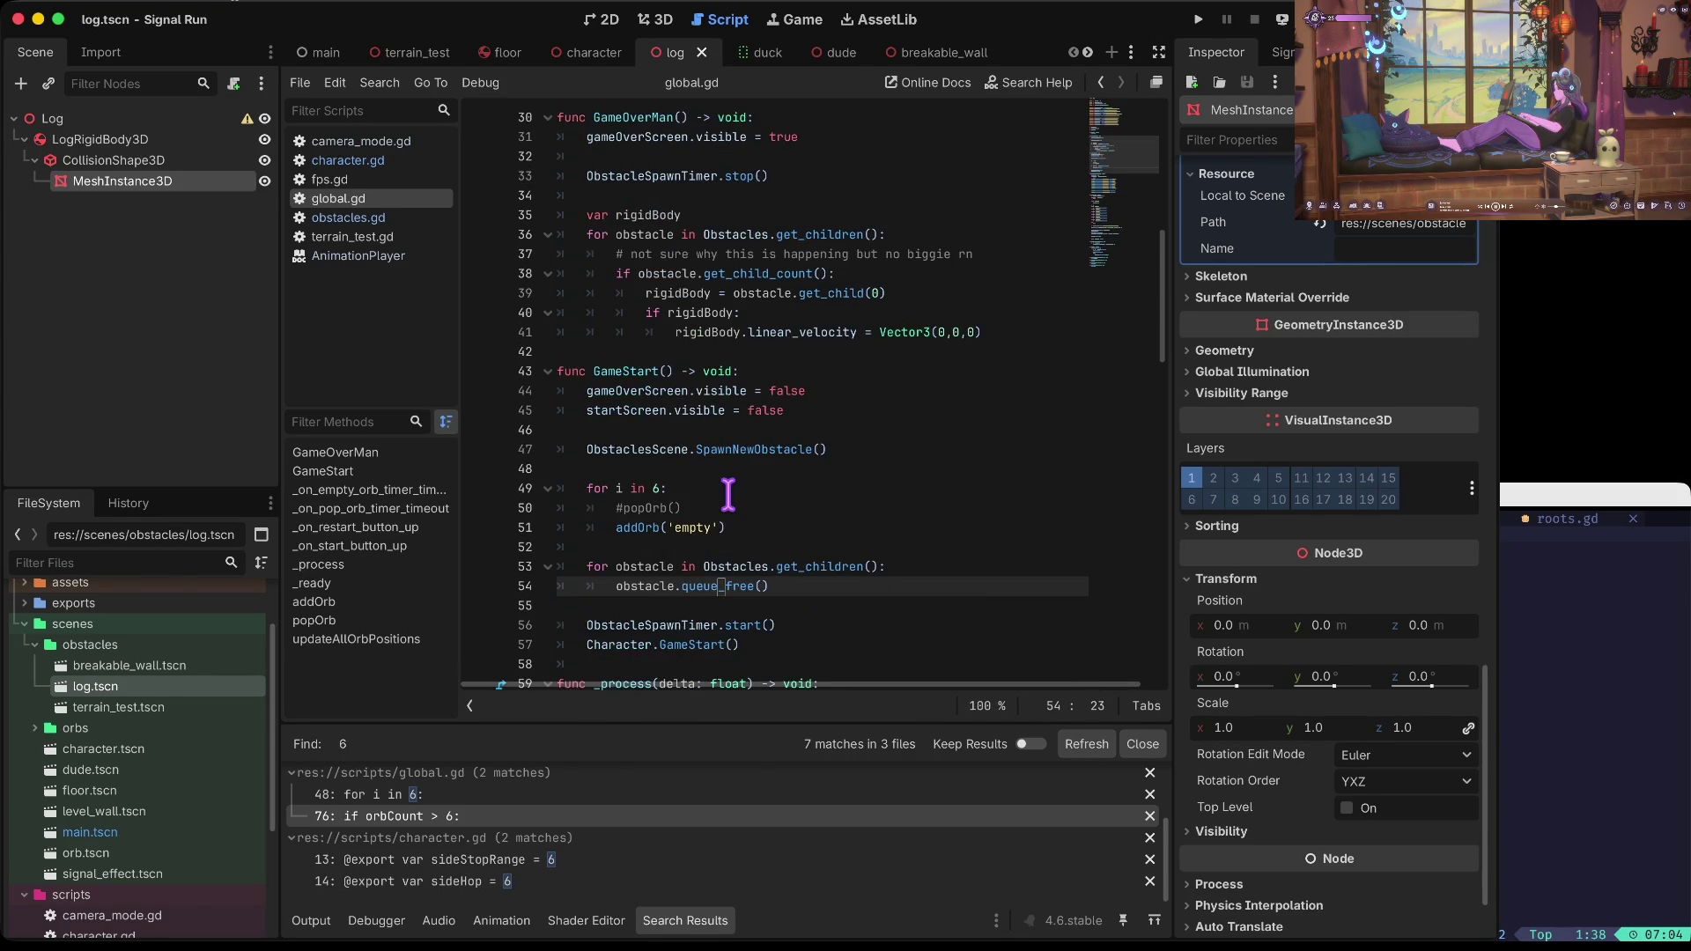
key(Up)
key(Up)
key(Up)
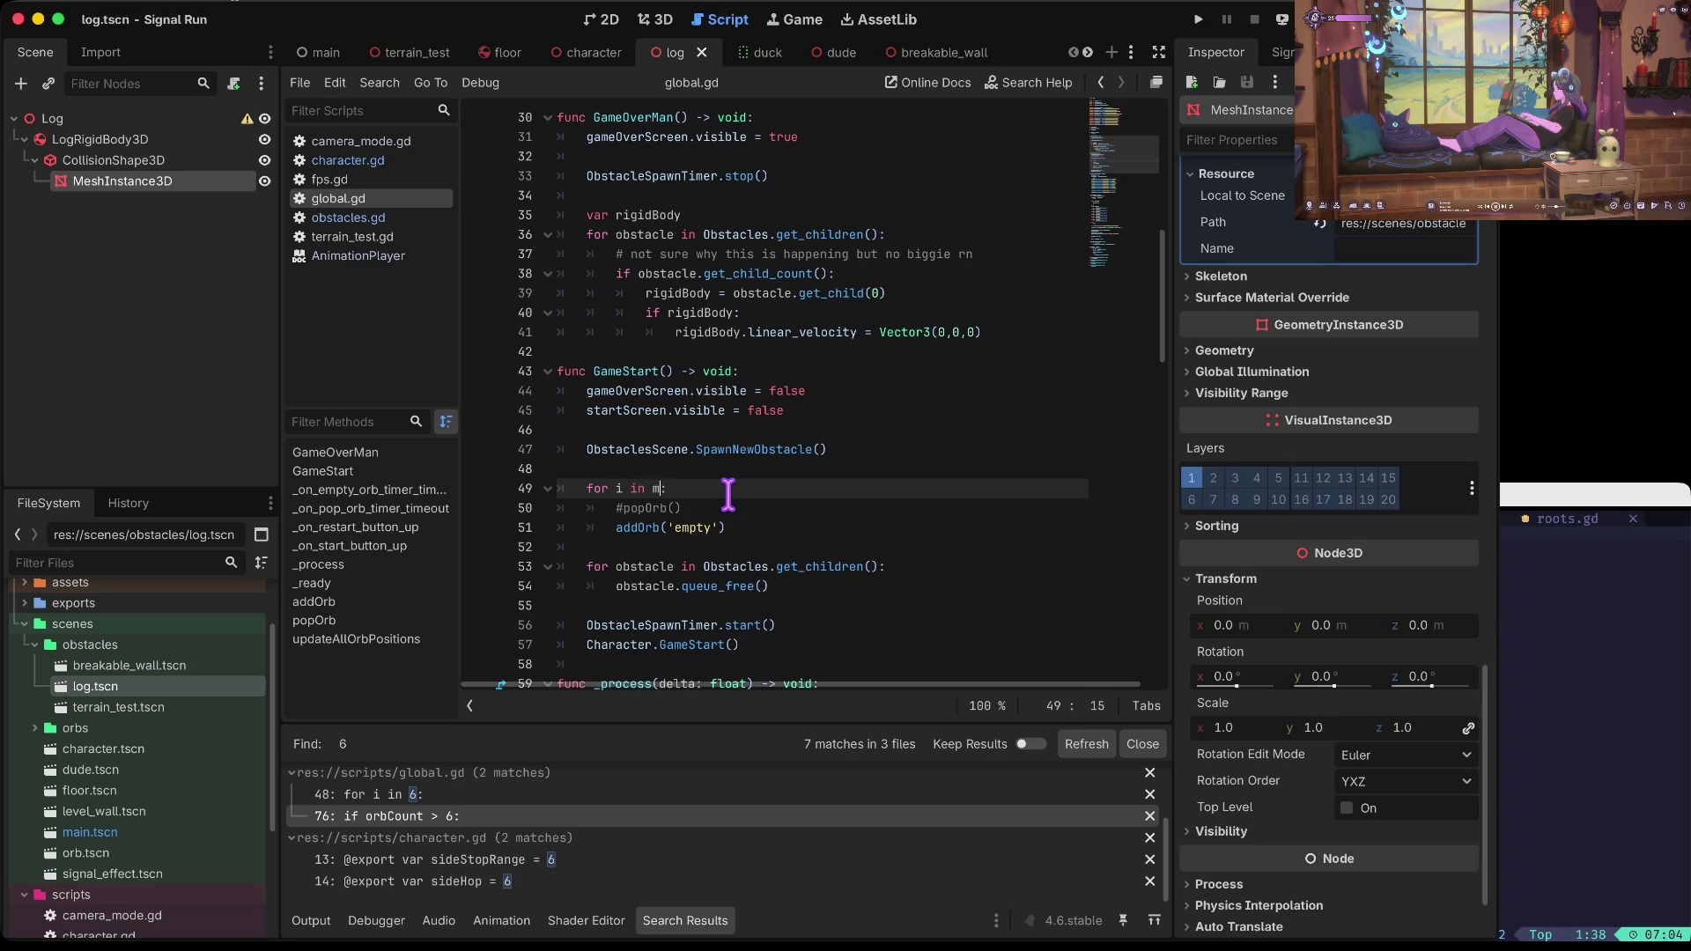
text(axOrbCount)
key(Down)
key(ctrl+shift+k)
key(Up)
key(ctrl+z)
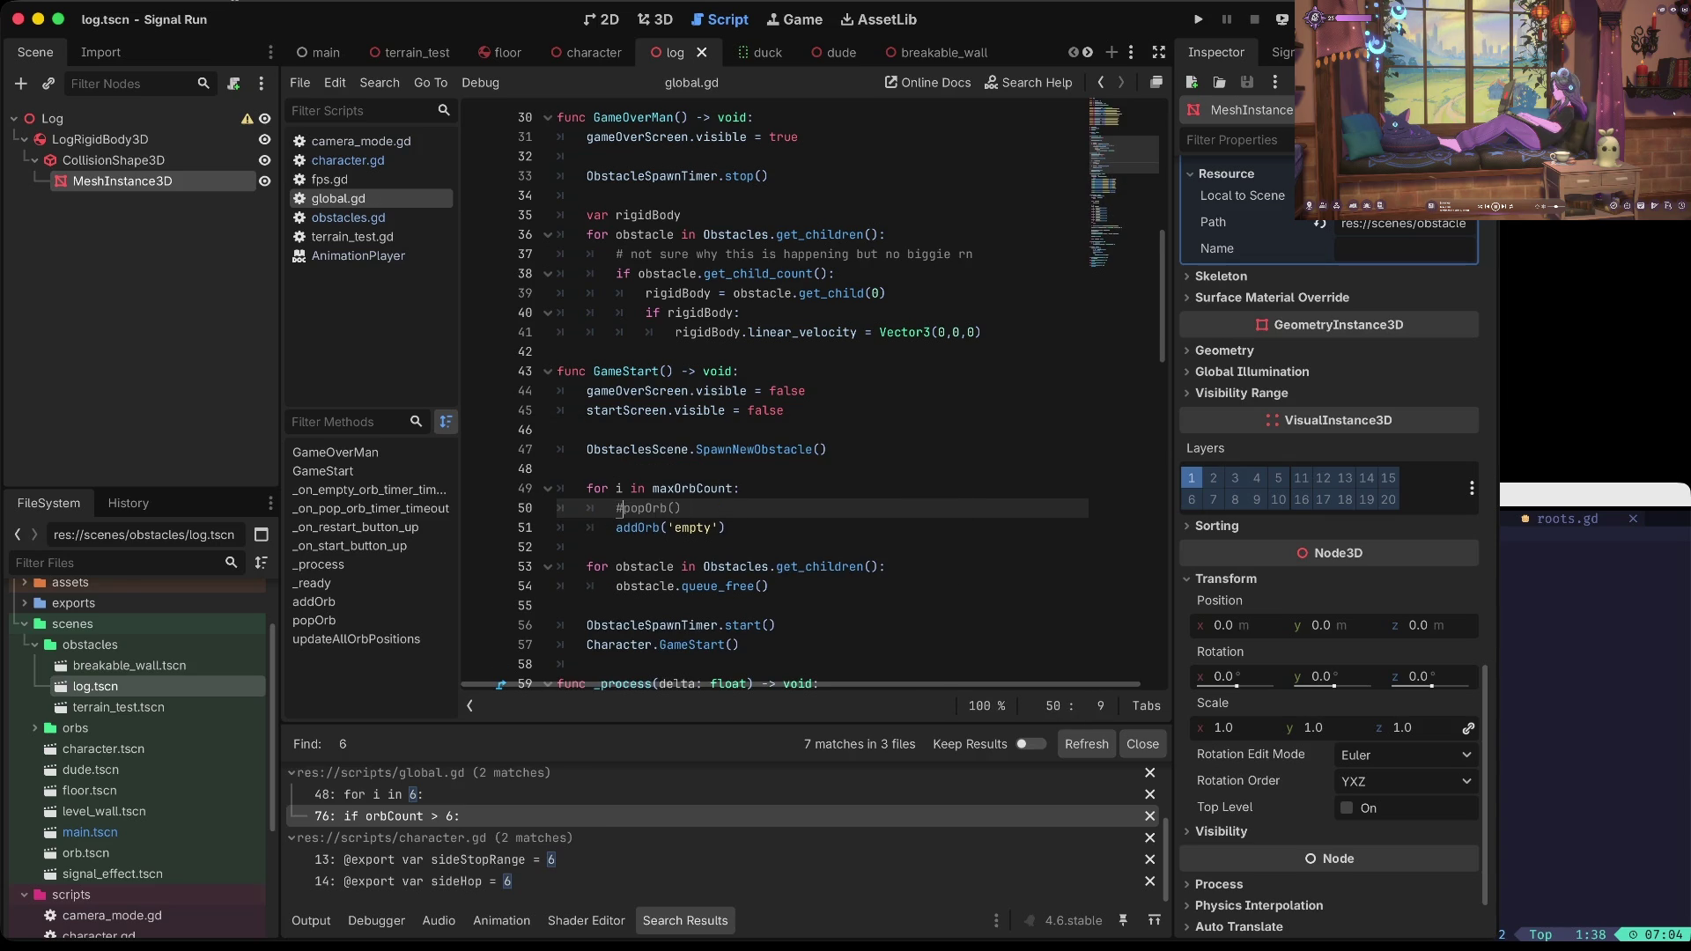
Step: Run the game with the new orb limit, restart after dying, then stop it
key(ctrl+b)
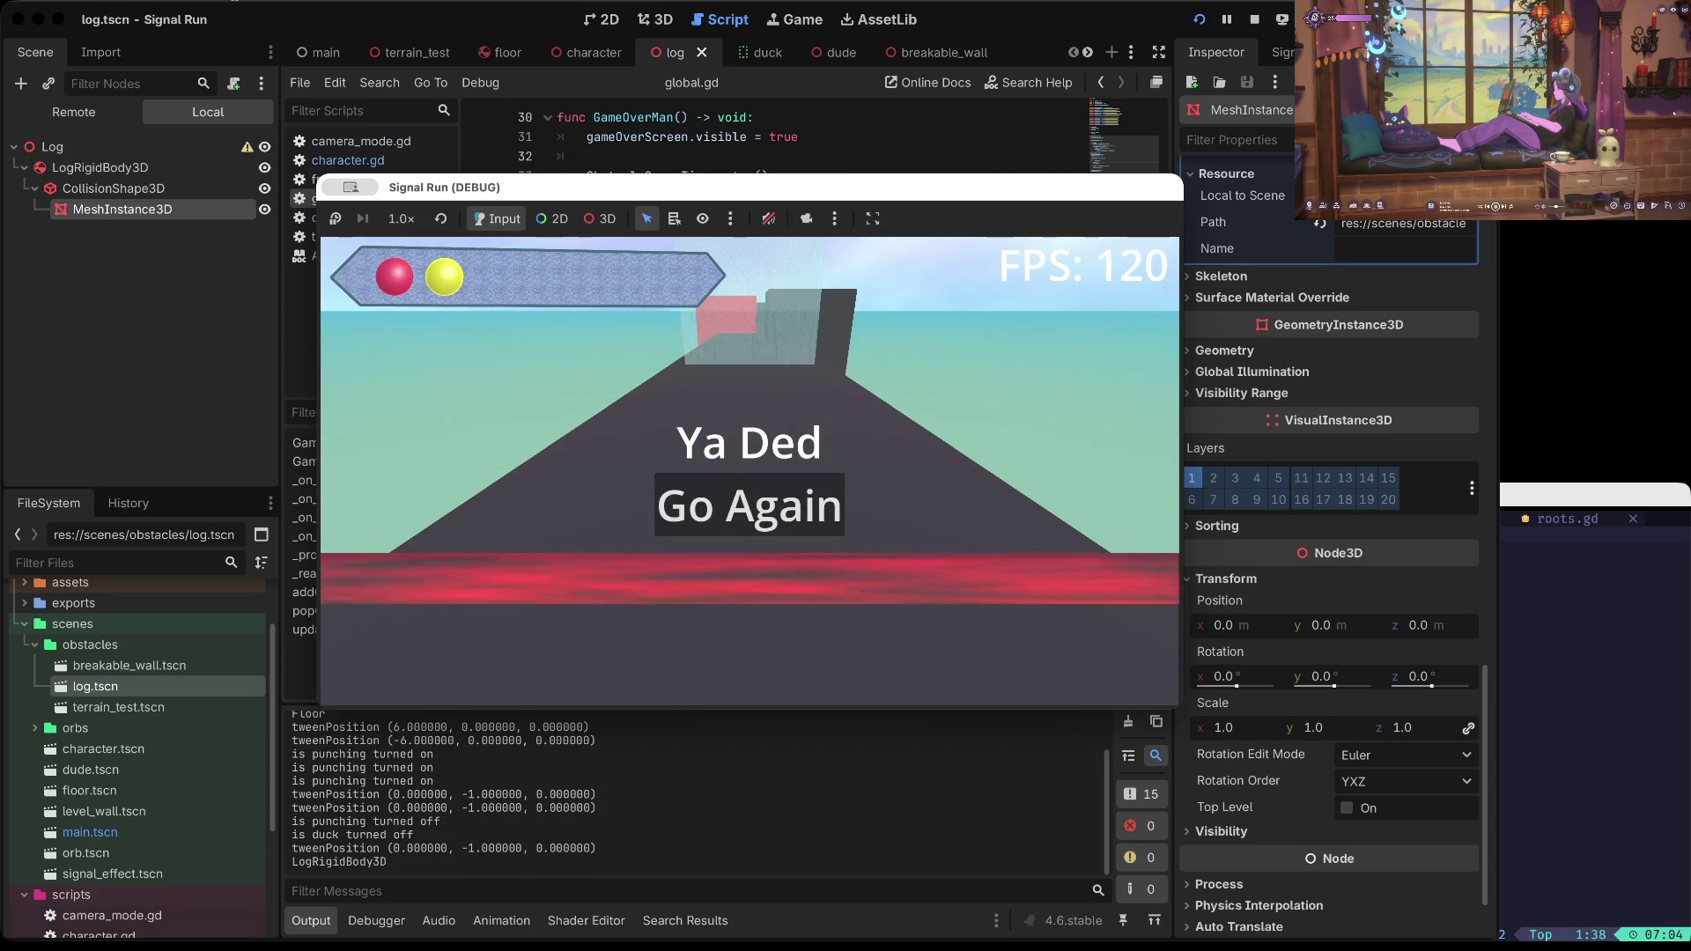
key(space)
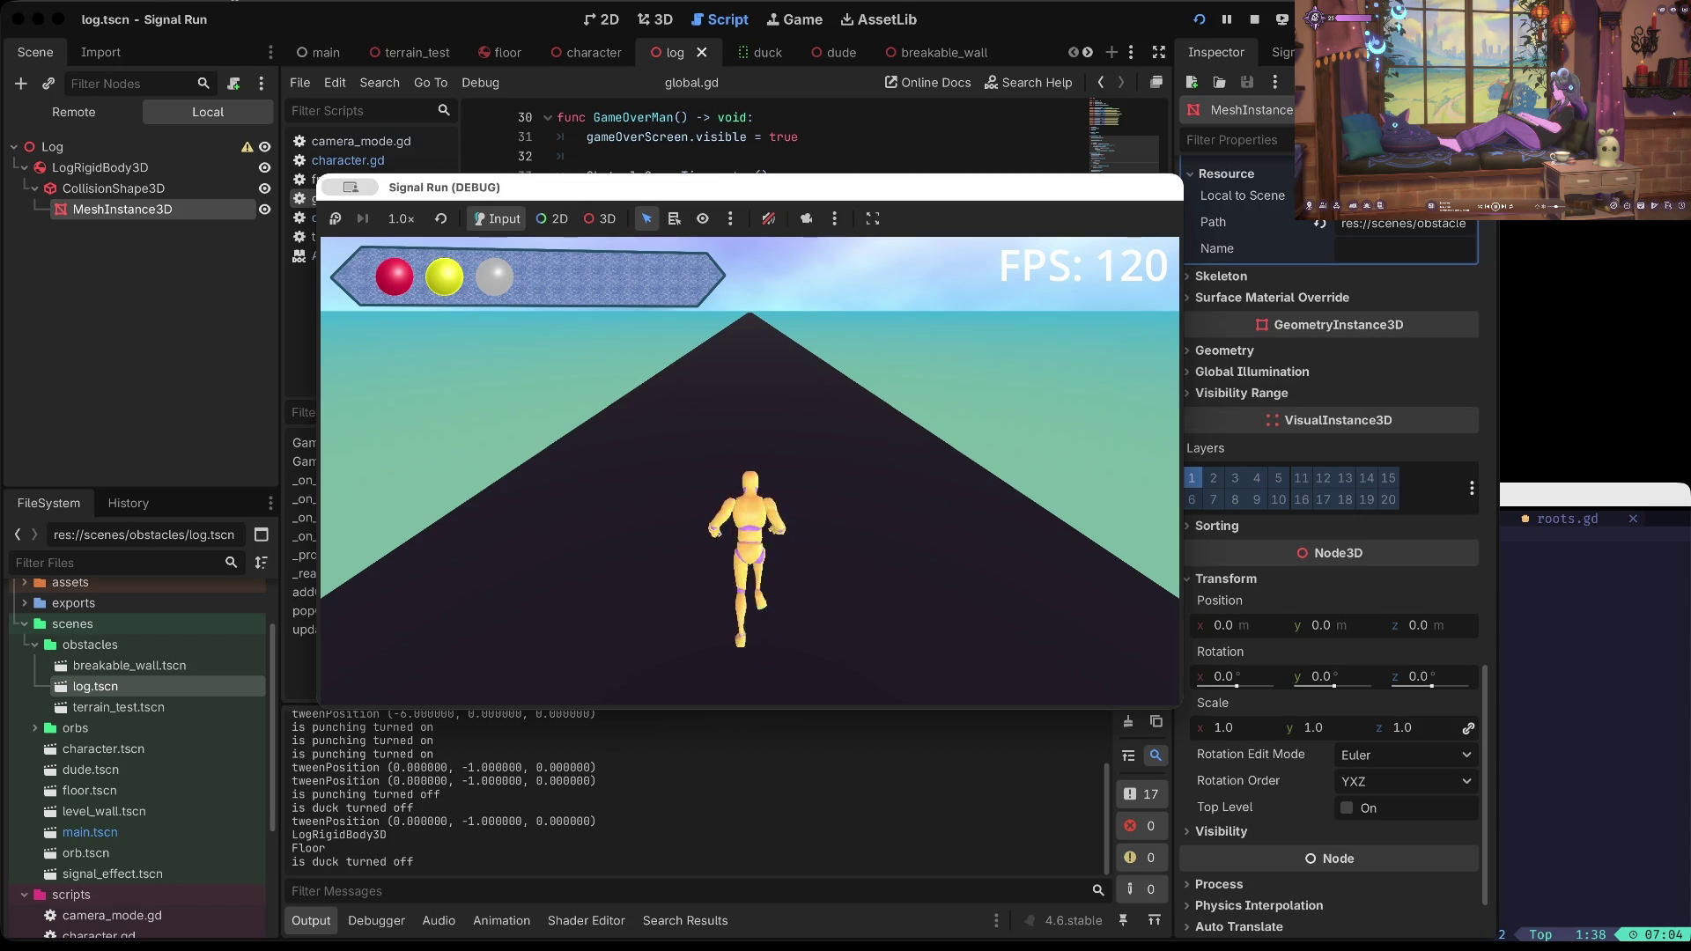
click(1254, 19)
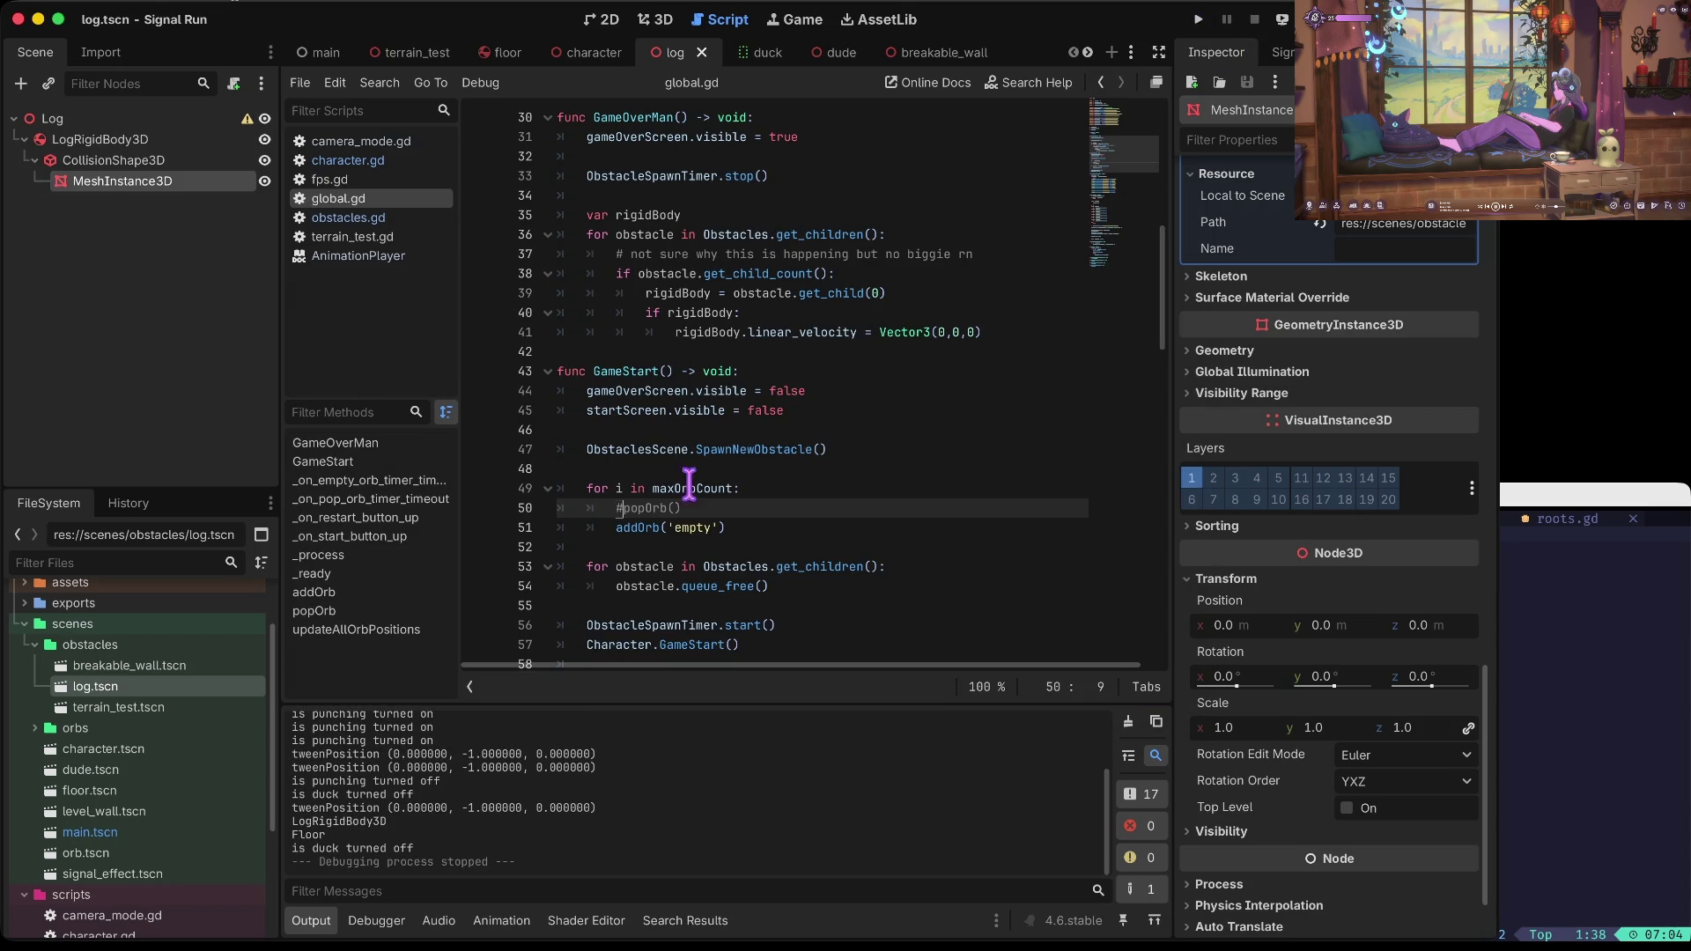
Step: Uncomment popOrb() in GameStart's loop and save global.gd
click(633, 507)
key(BackSpace)
key(ctrl+s)
key(Up)
key(Up)
key(Up)
key(Down)
key(Down)
key(Down)
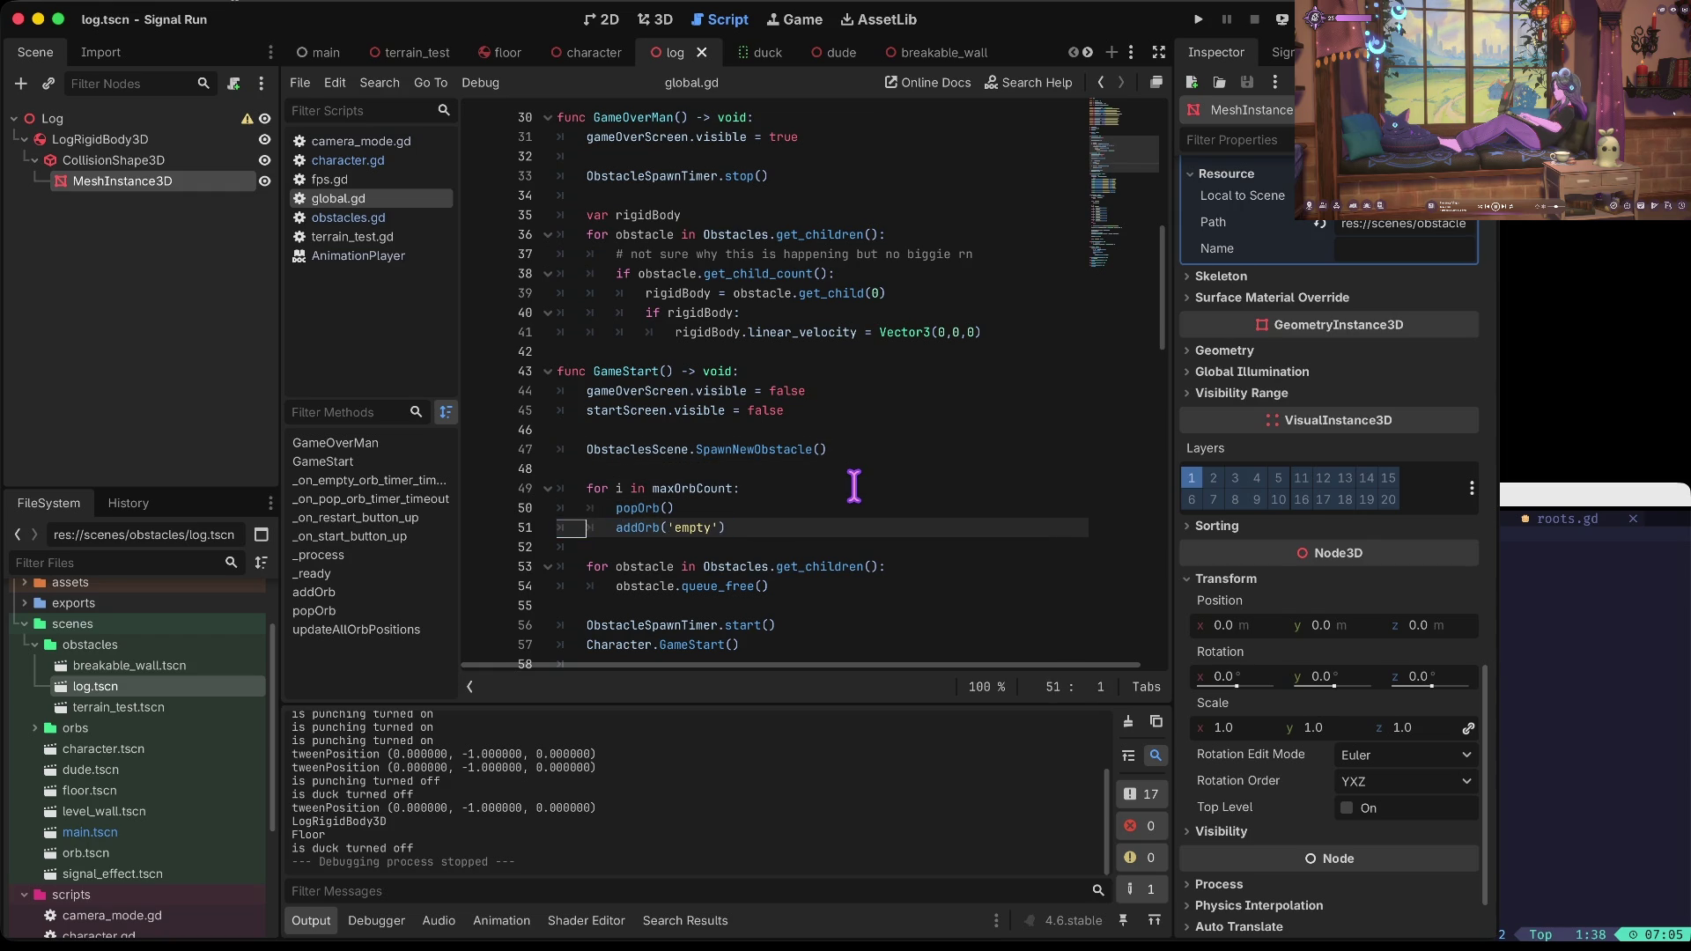
key(Up)
key(Up)
key(Up)
key(Up)
key(Up)
key(Up)
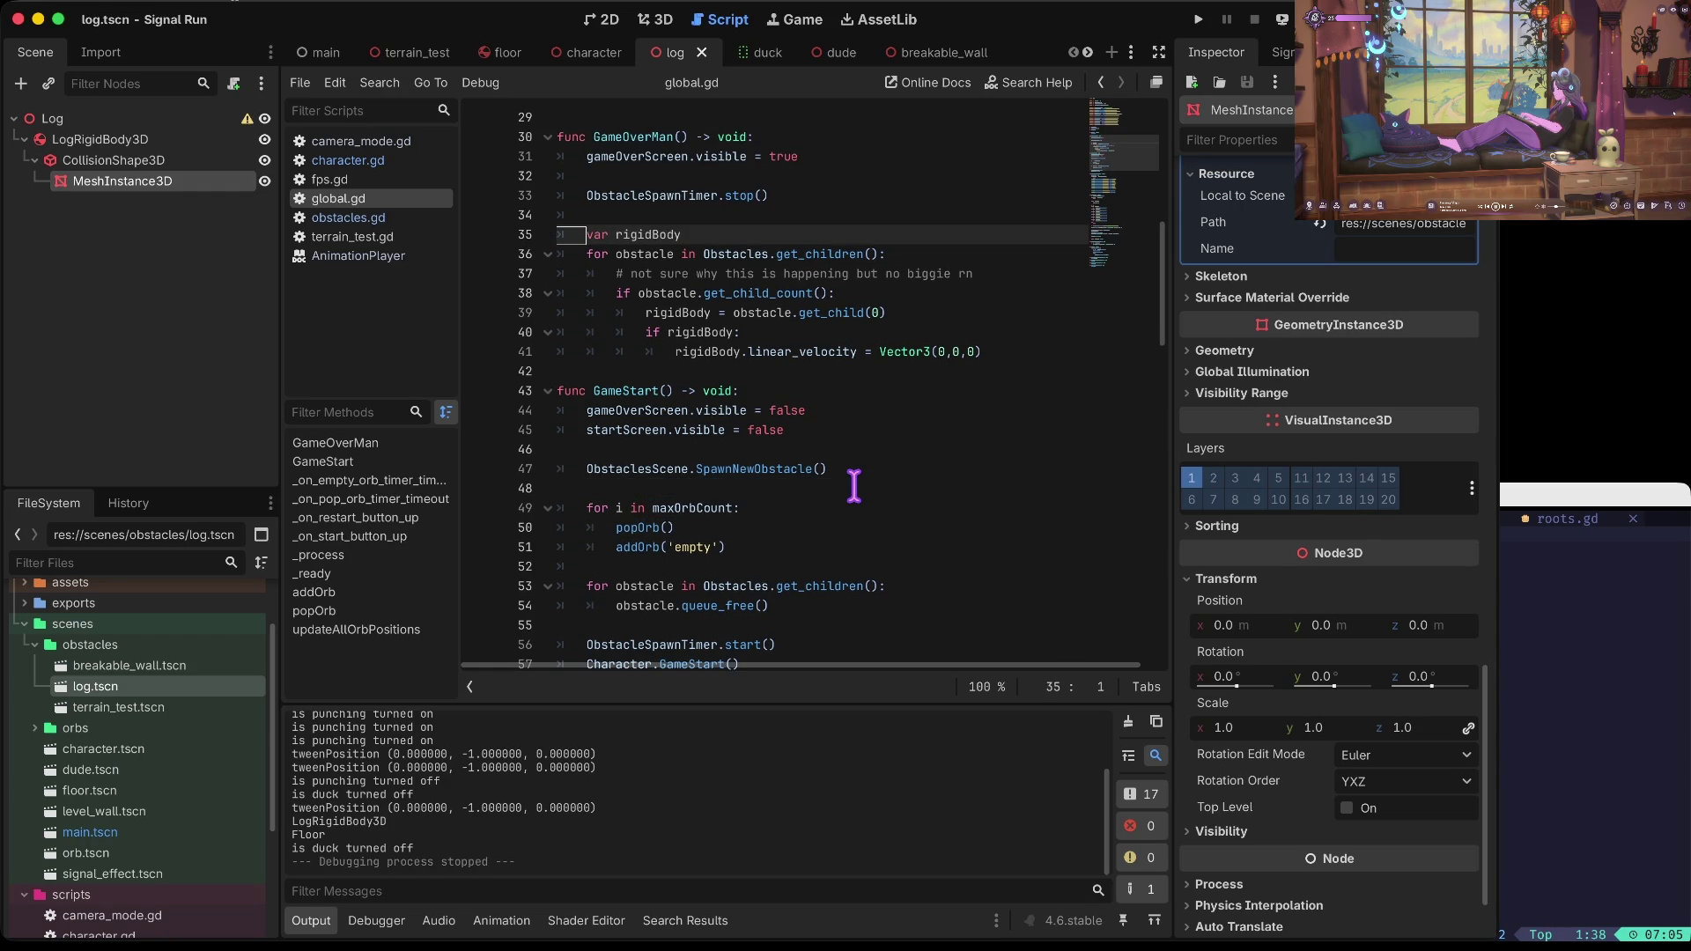
key(Up)
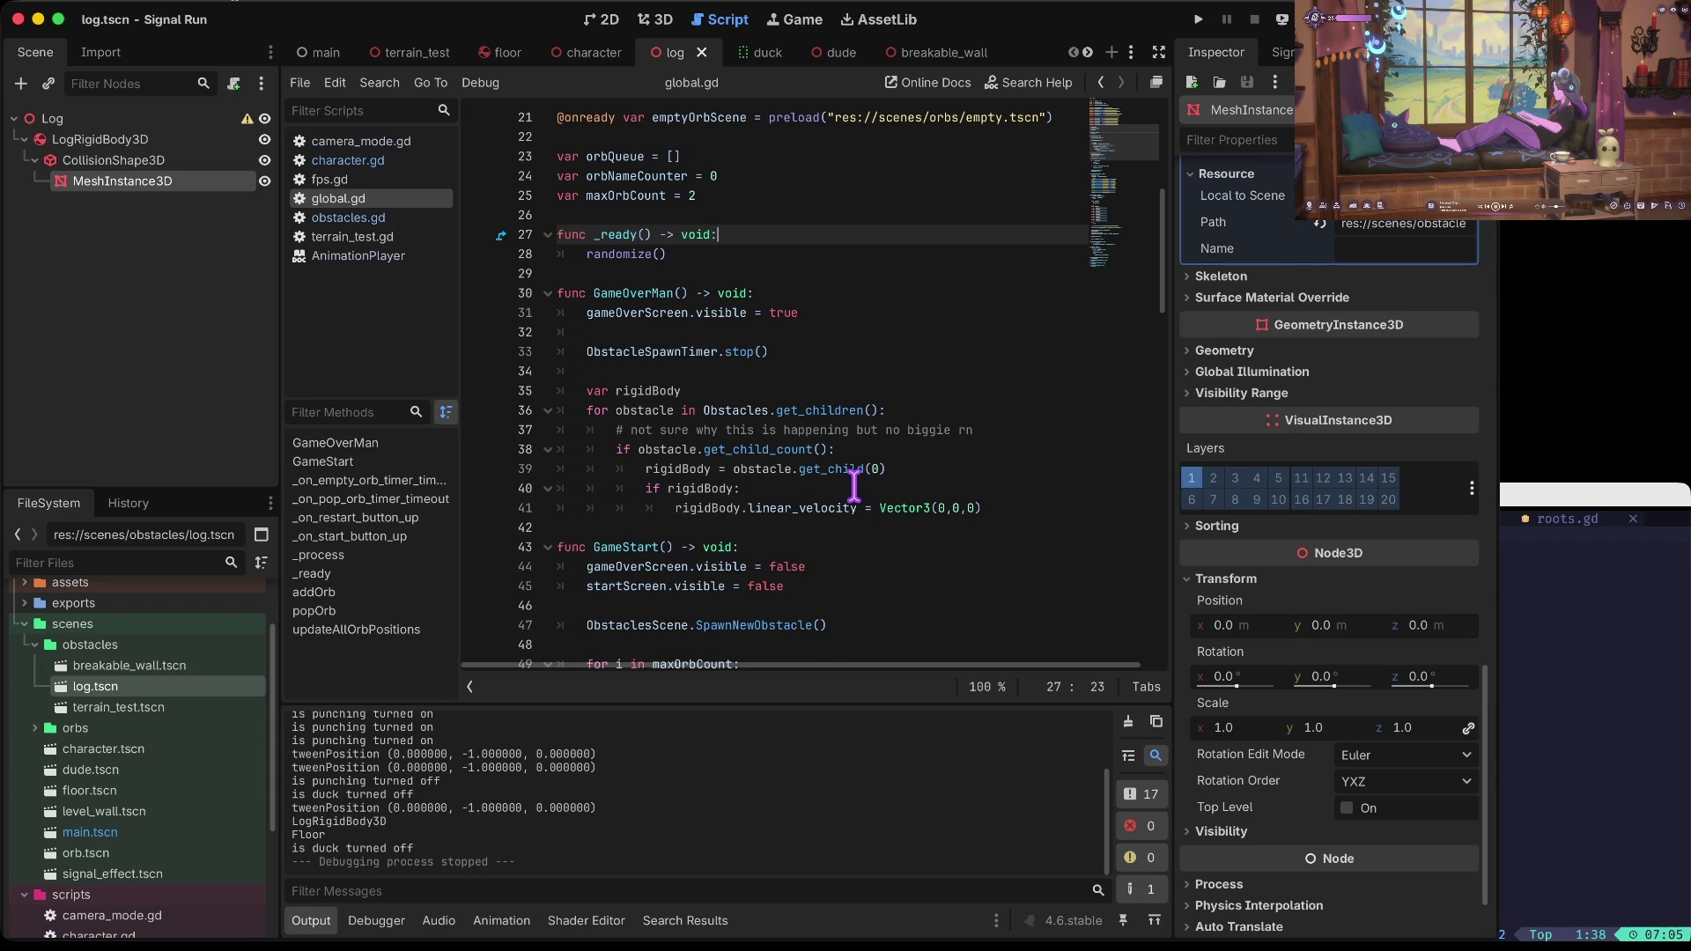
Step: Add a for-maxOrbCount addOrb('empty') loop to _ready, placed after randomize()
text(addOrb('empty'))
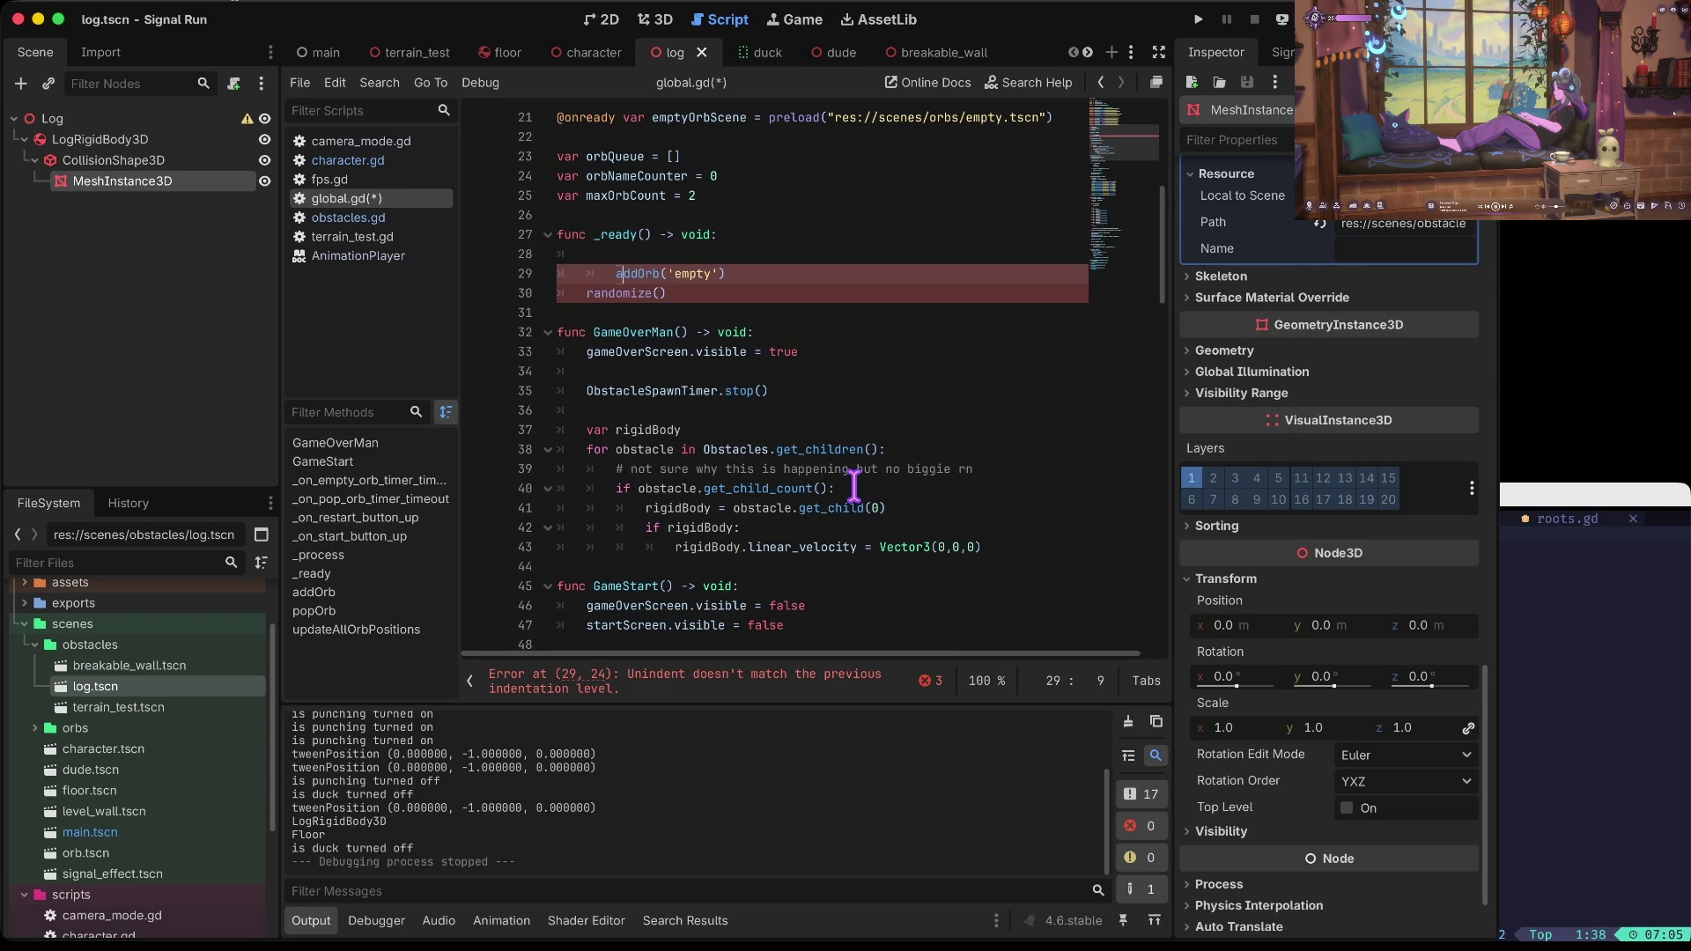
key(Down)
key(Down)
key(Down)
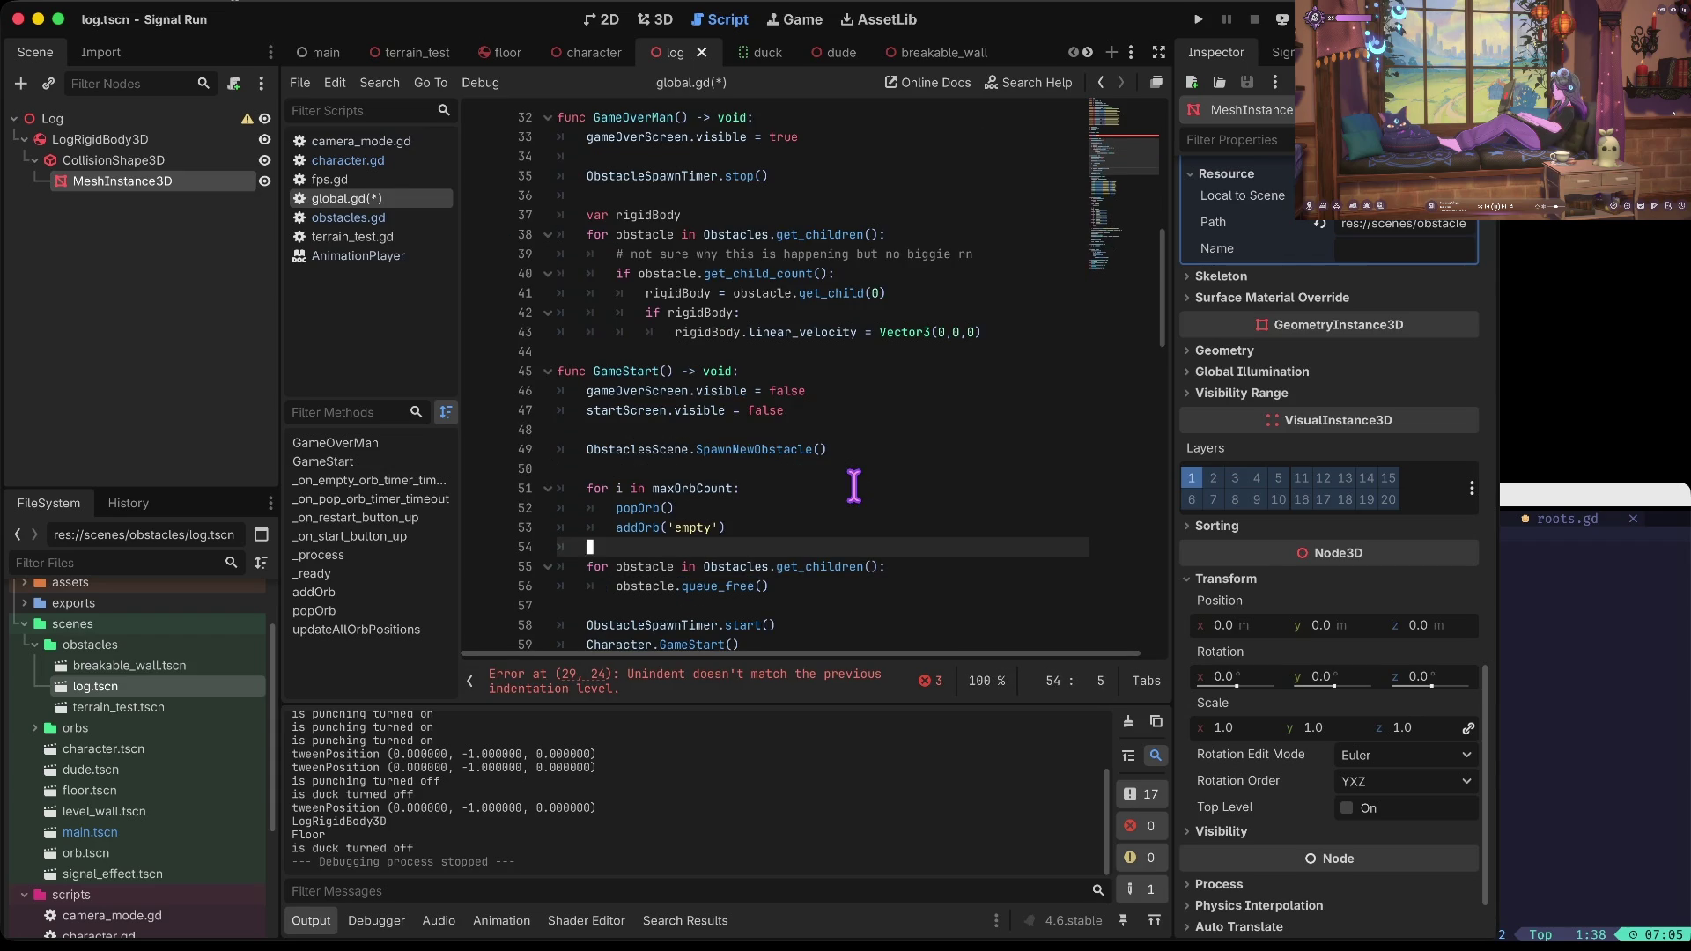
key(Up)
key(Up)
key(Up)
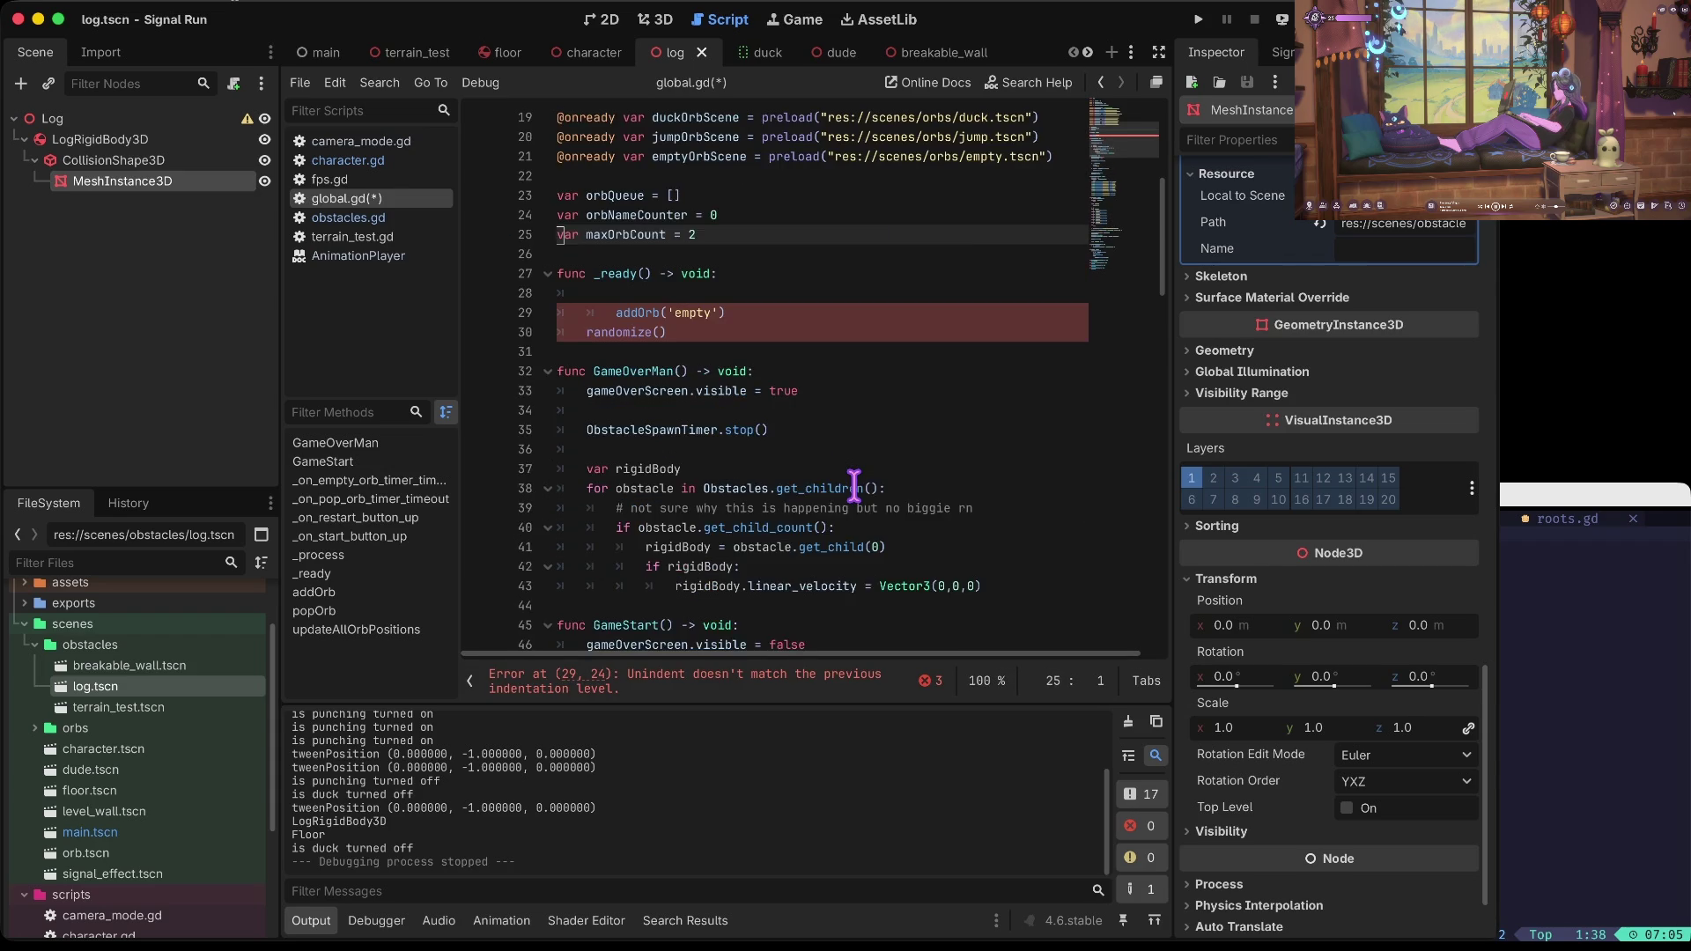
key(ctrl+z)
key(ctrl+z)
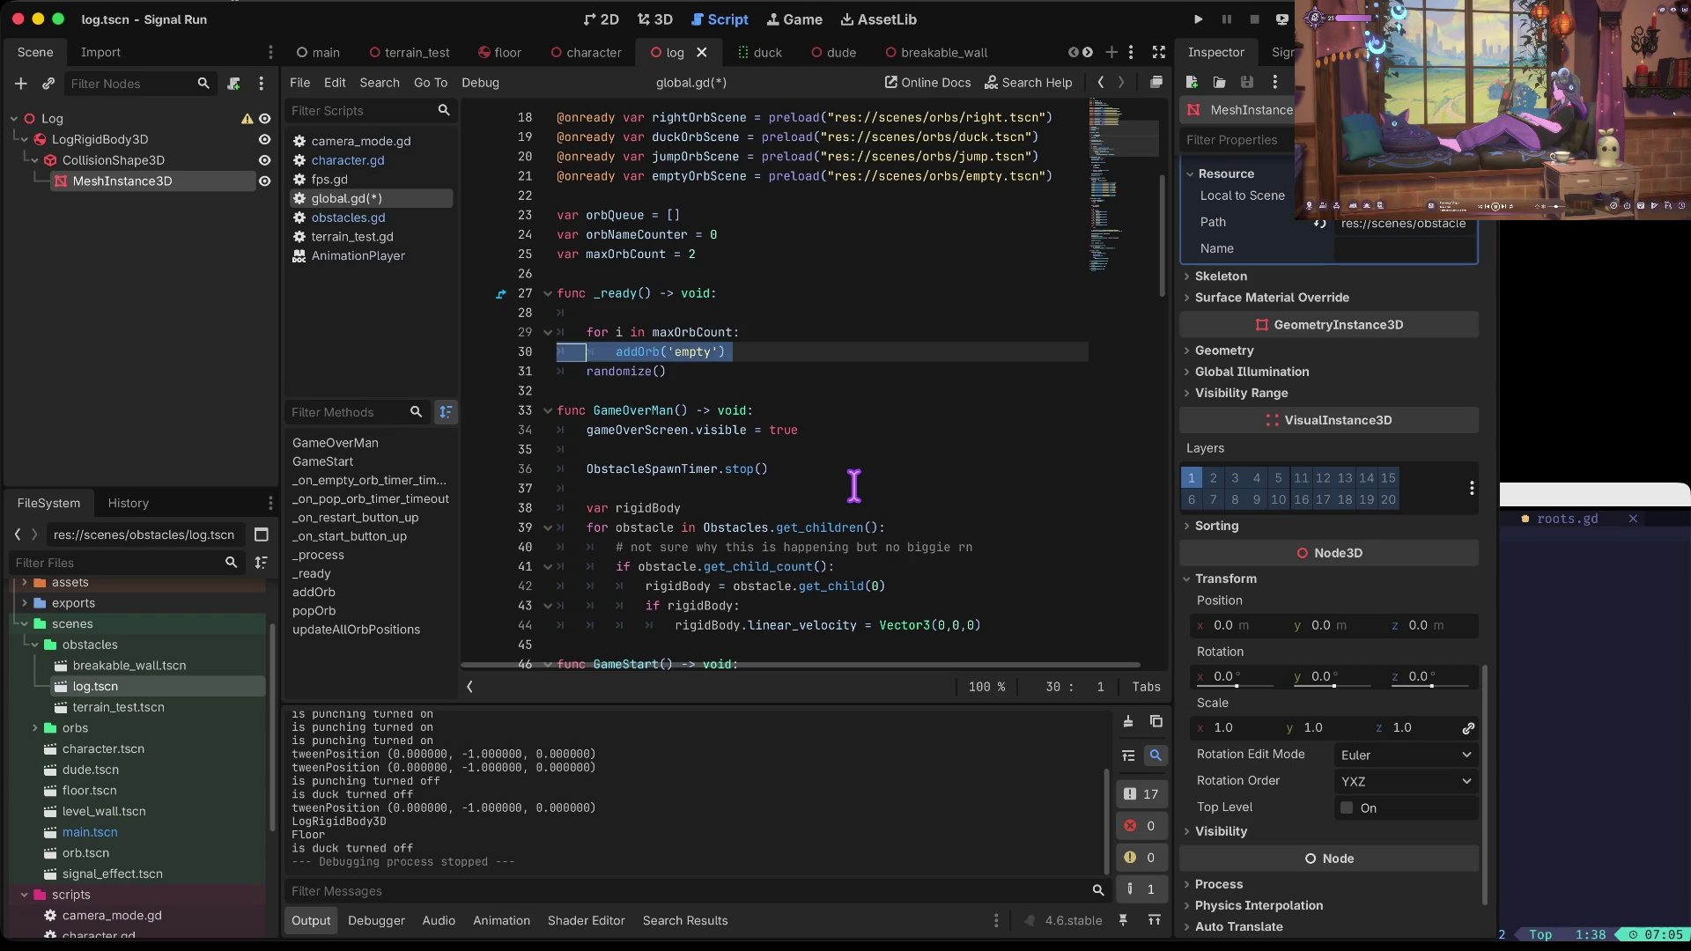
key(alt+Up)
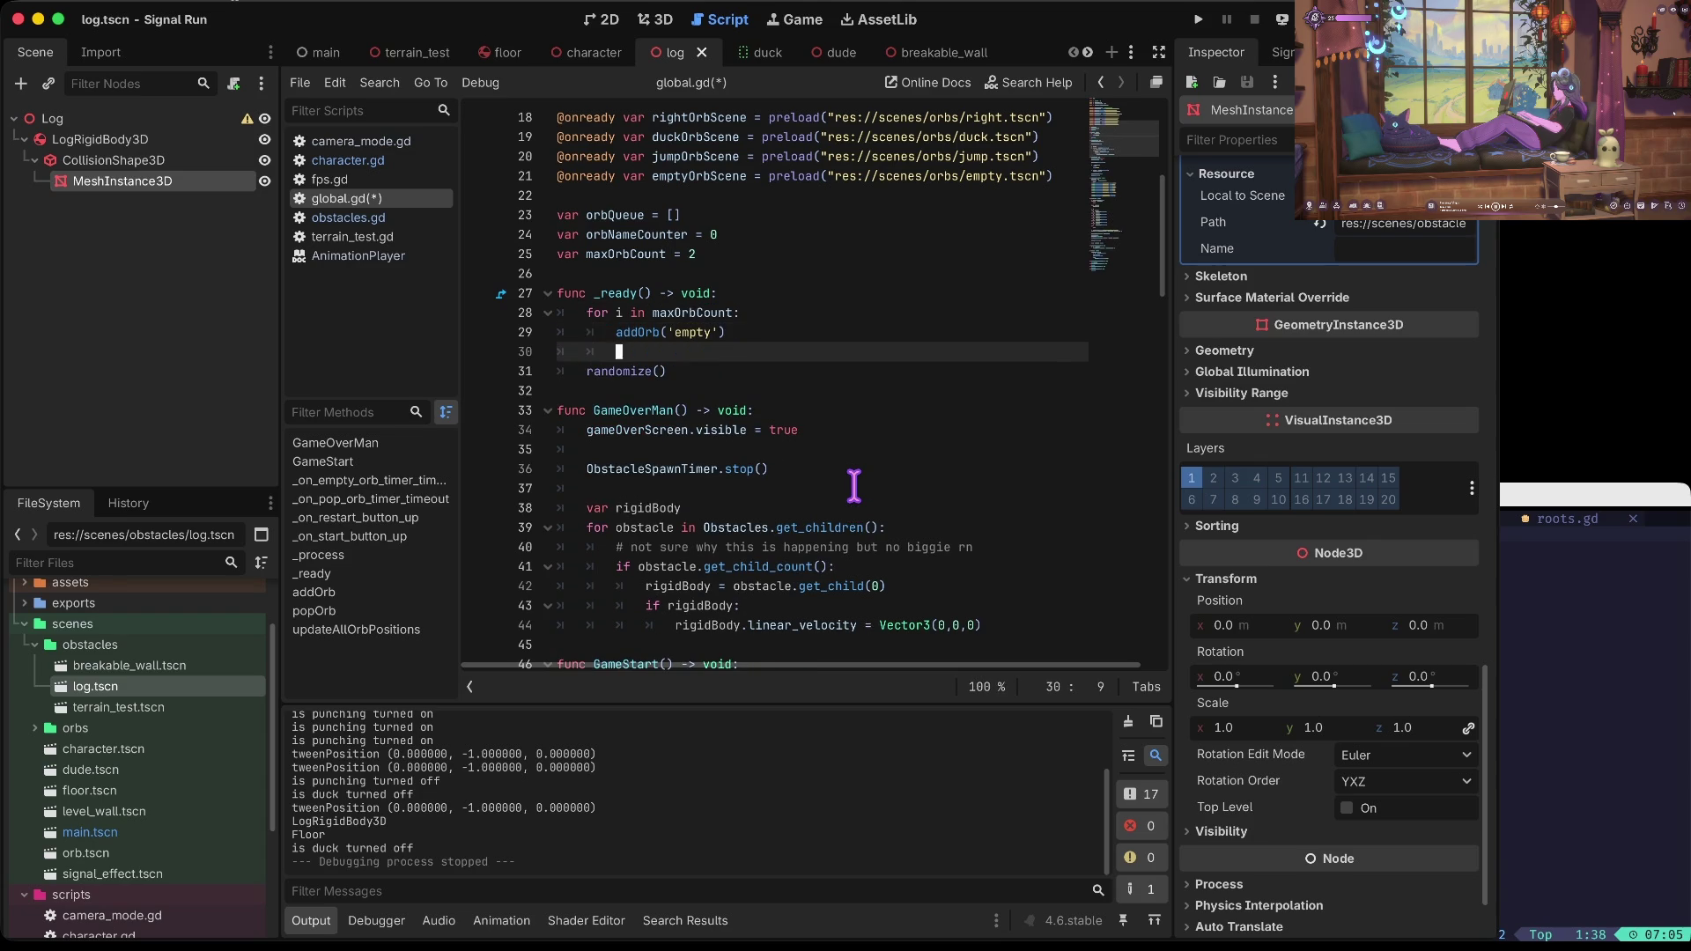
key(Down)
key(Down)
key(Home)
key(alt+Up)
key(alt+Up)
key(alt+Up)
Step: Tidy the blank lines around the new loop, save, and launch the game
key(Down)
key(Return)
key(Down)
key(Down)
key(BackSpace)
key(ctrl+s)
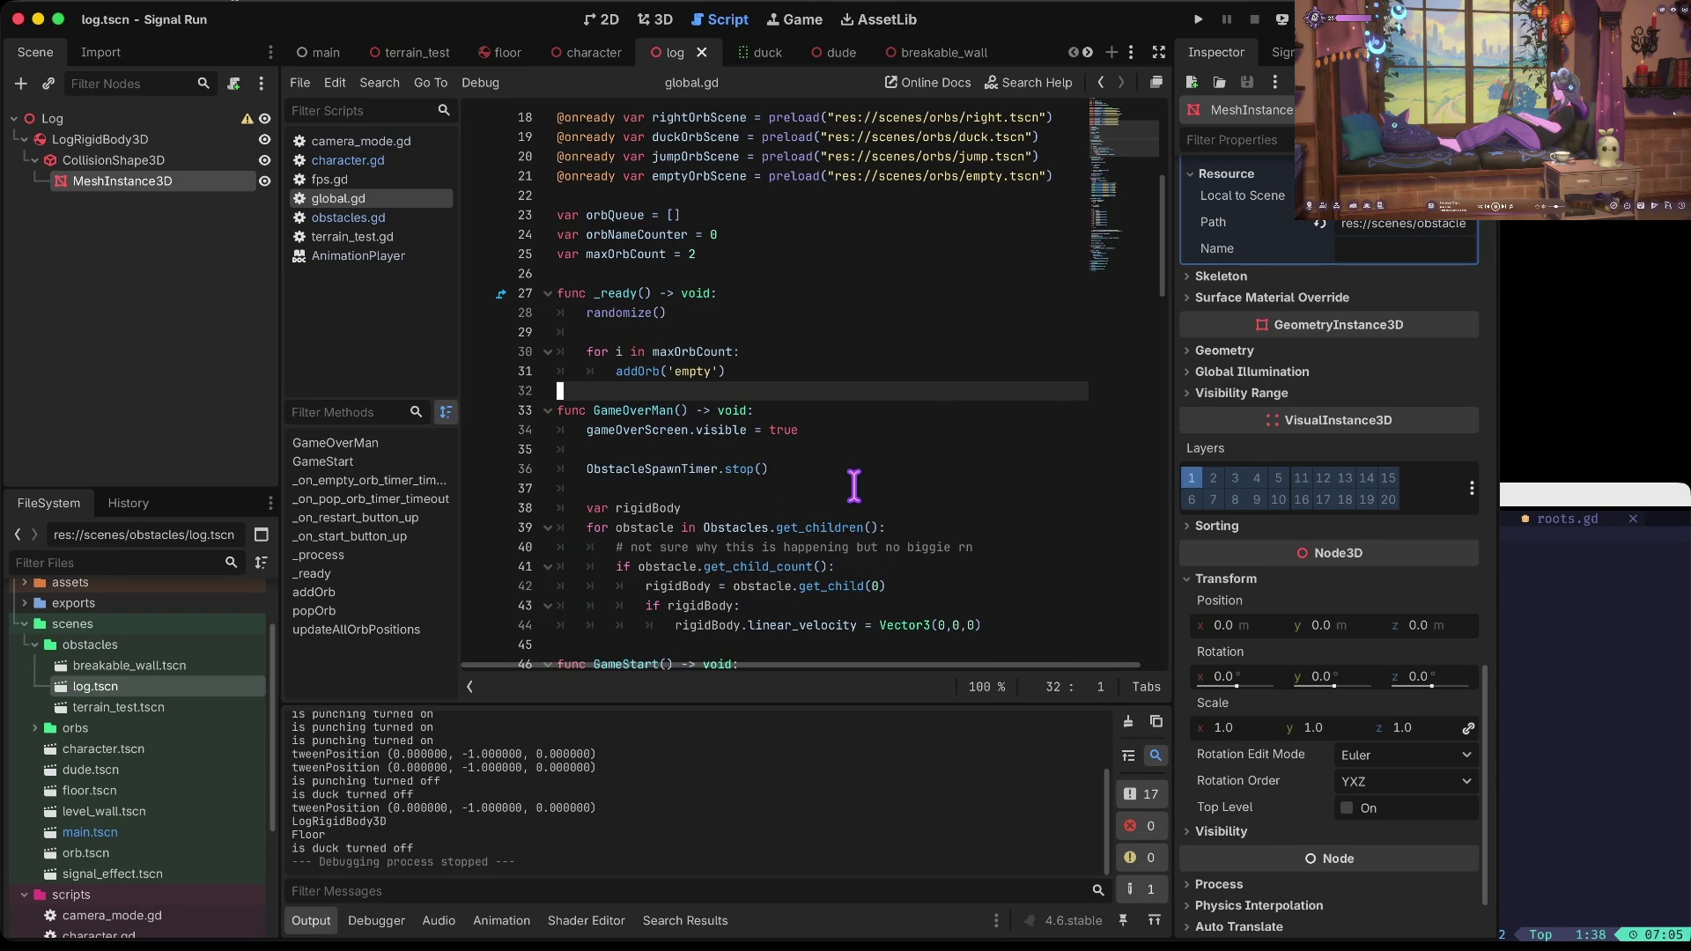
key(F5)
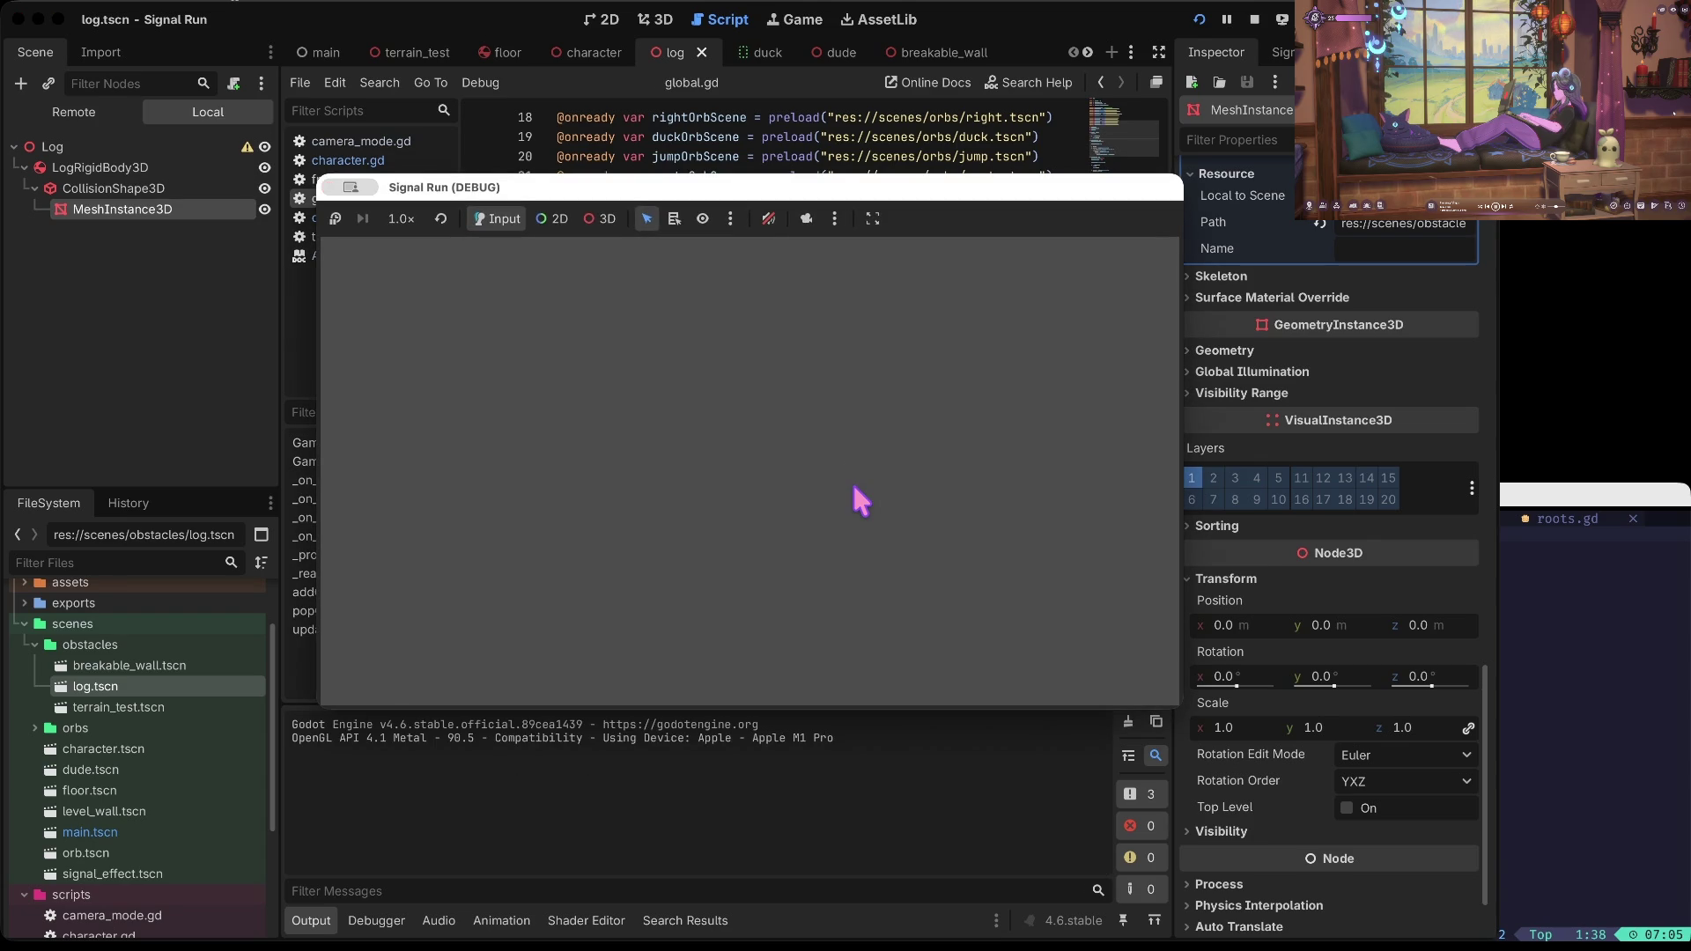
Step: Start a Signal Run round: swerve right, return to centre and duck, then swerve right again
click(853, 484)
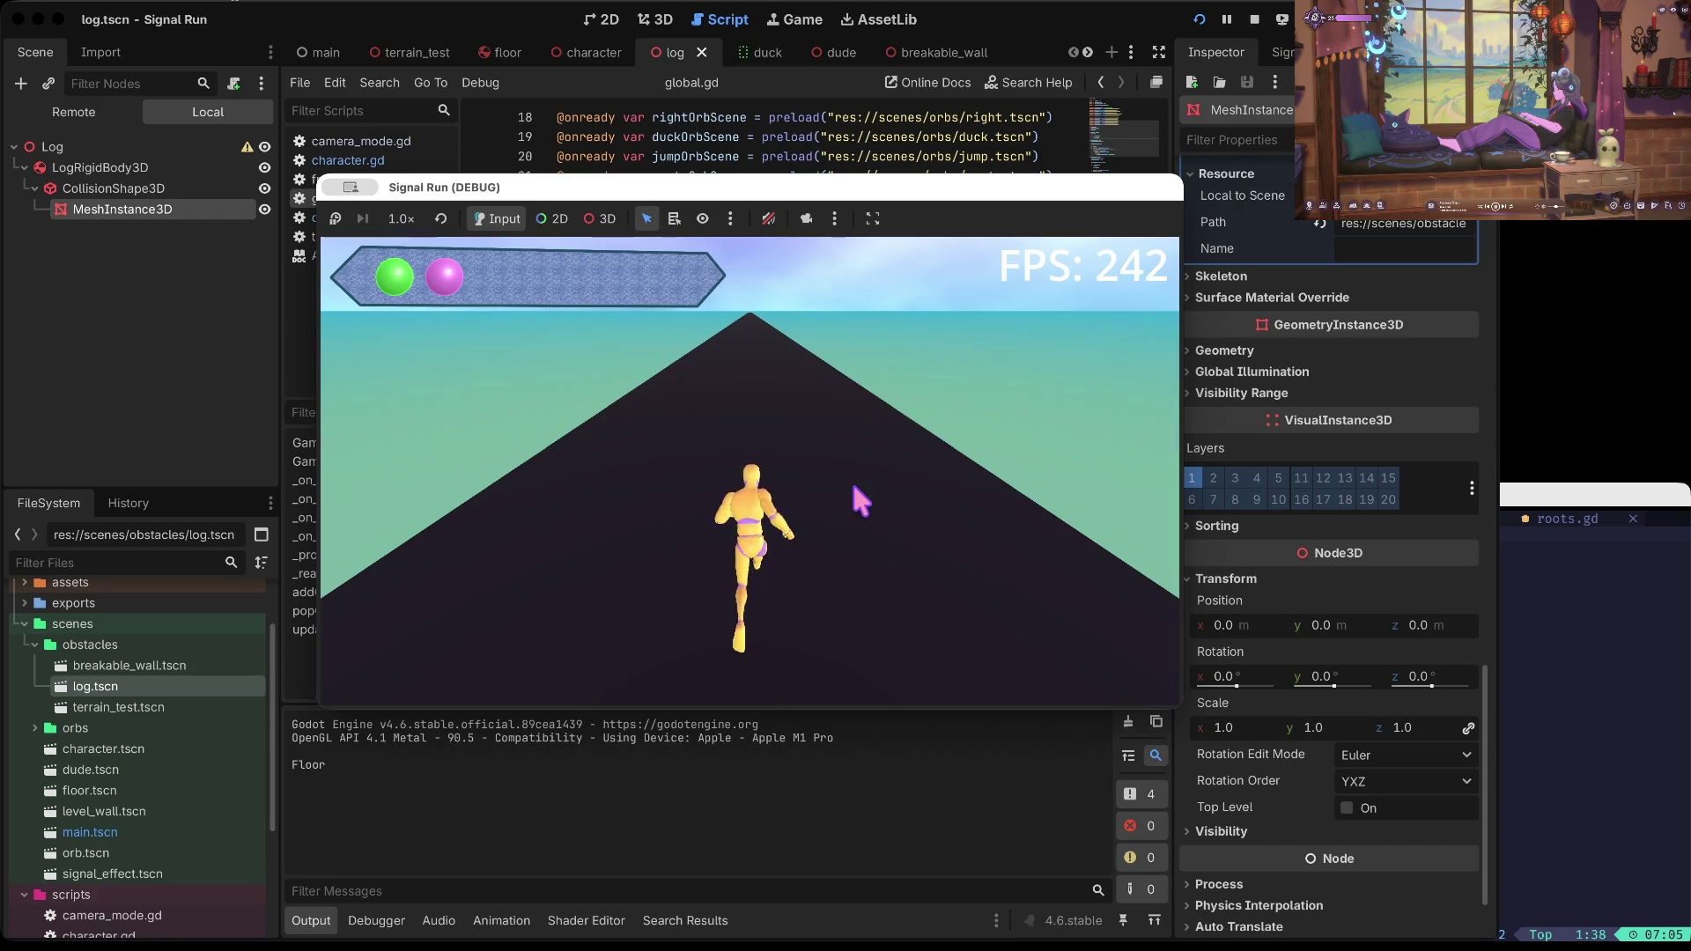
key(Right)
key(Left)
key(Down)
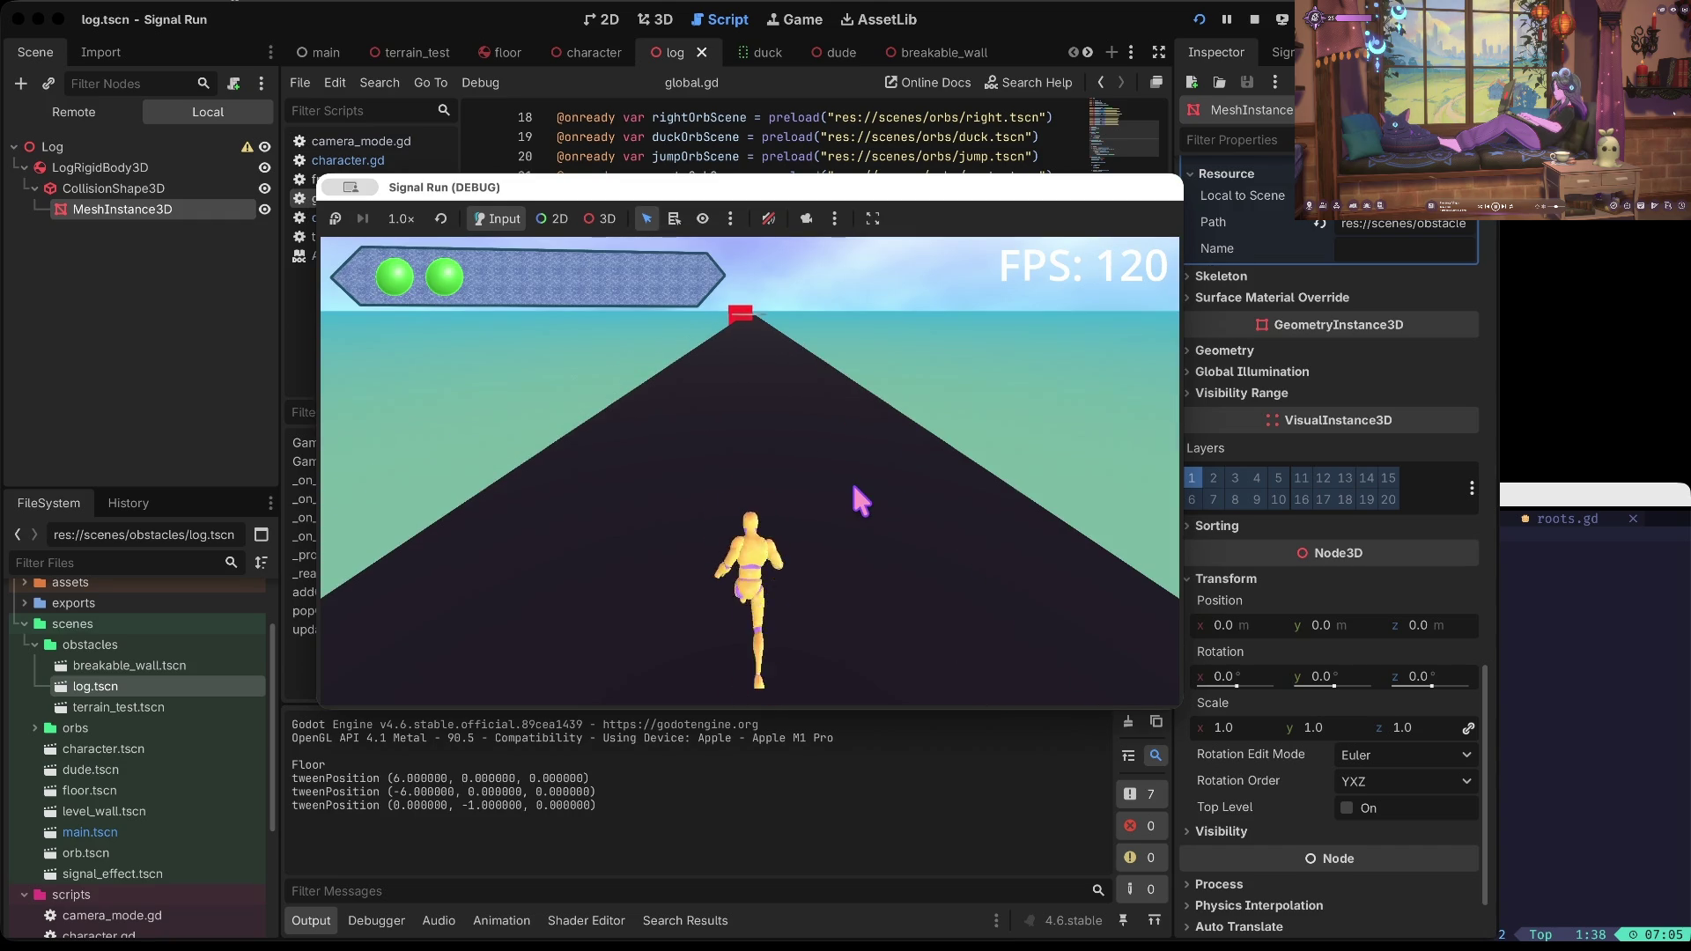
key(Right)
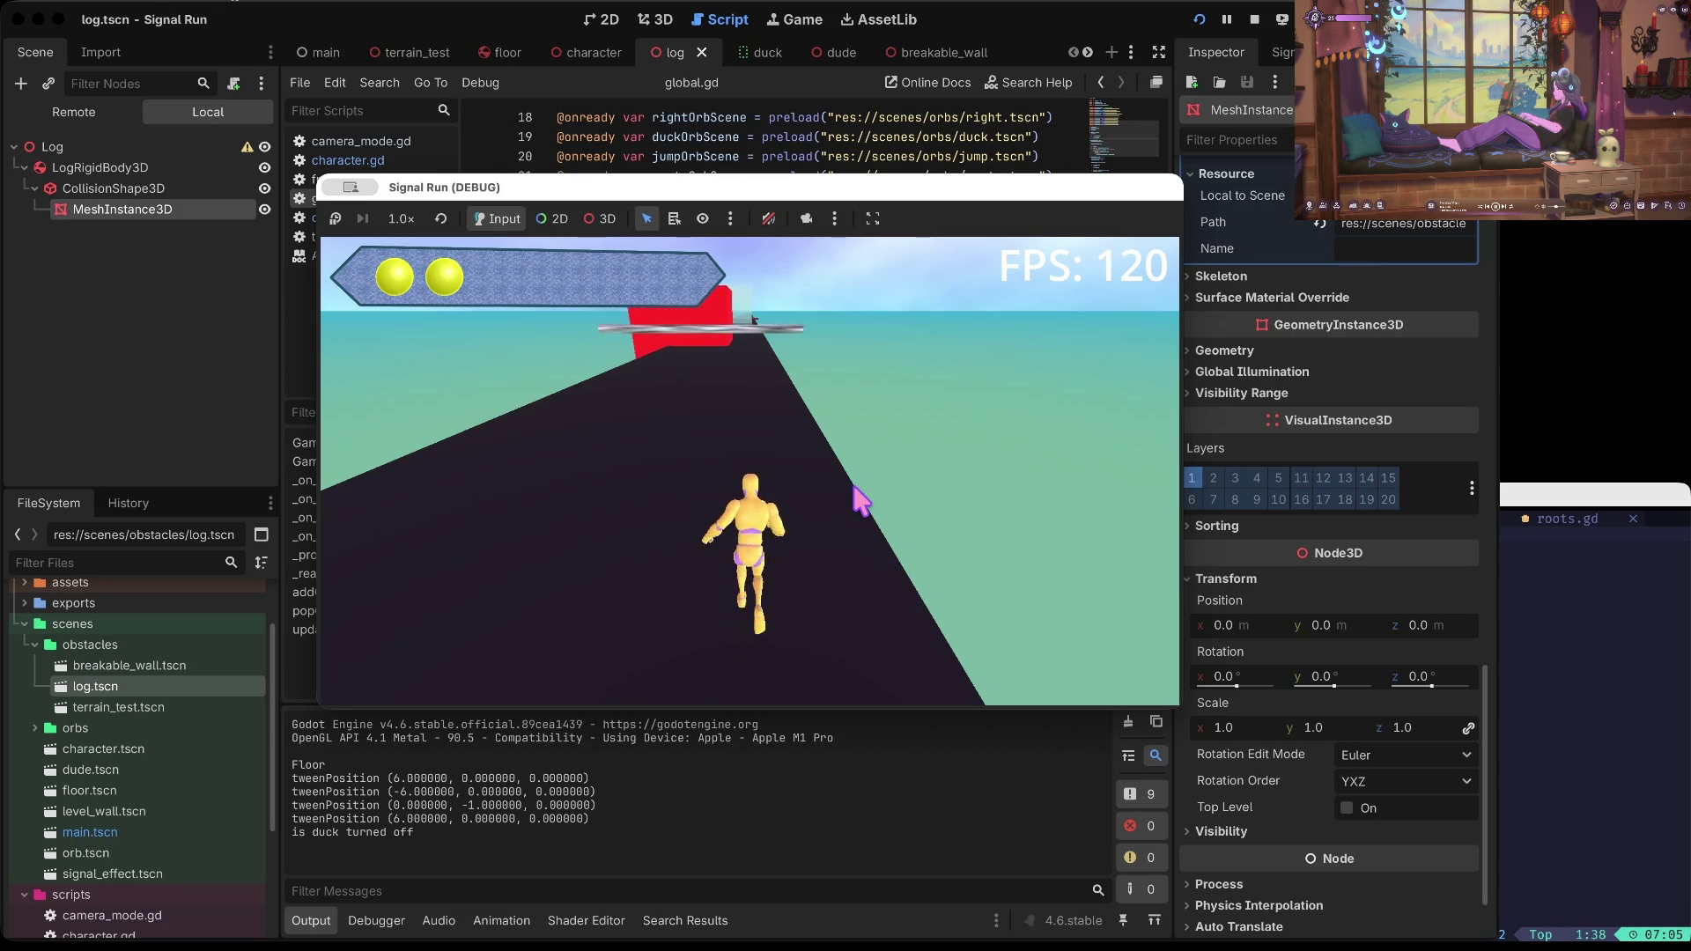
Step: Duck under the log, punch through the red wall until hitting a log, then stop the game
key(Down)
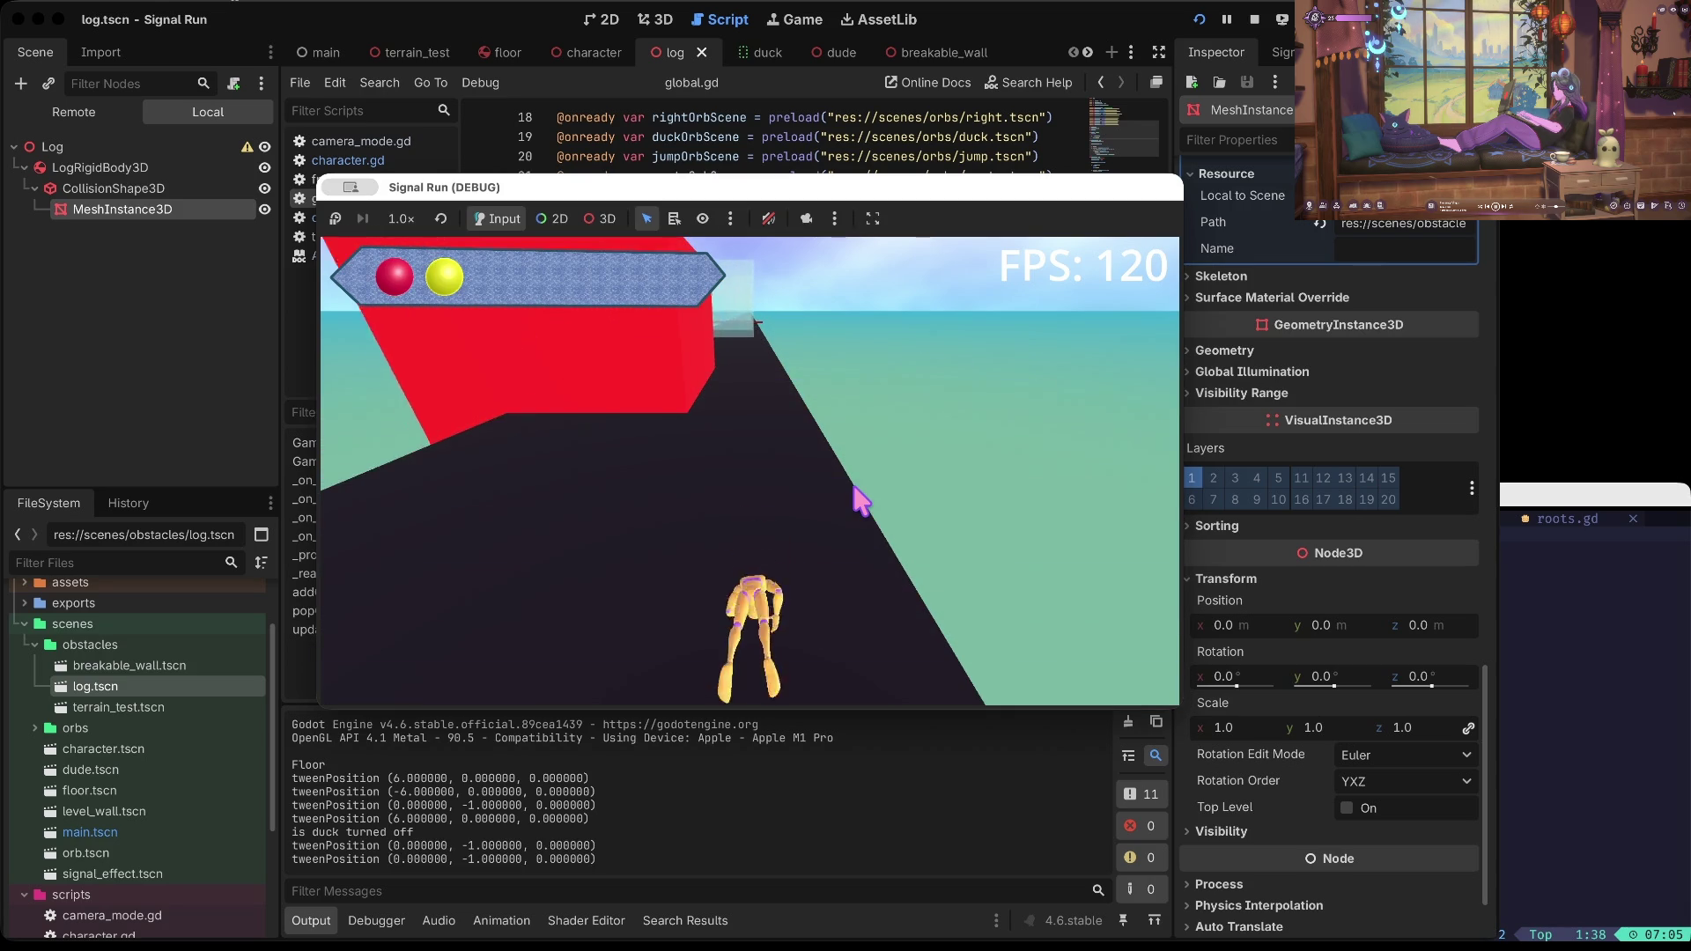
key(space)
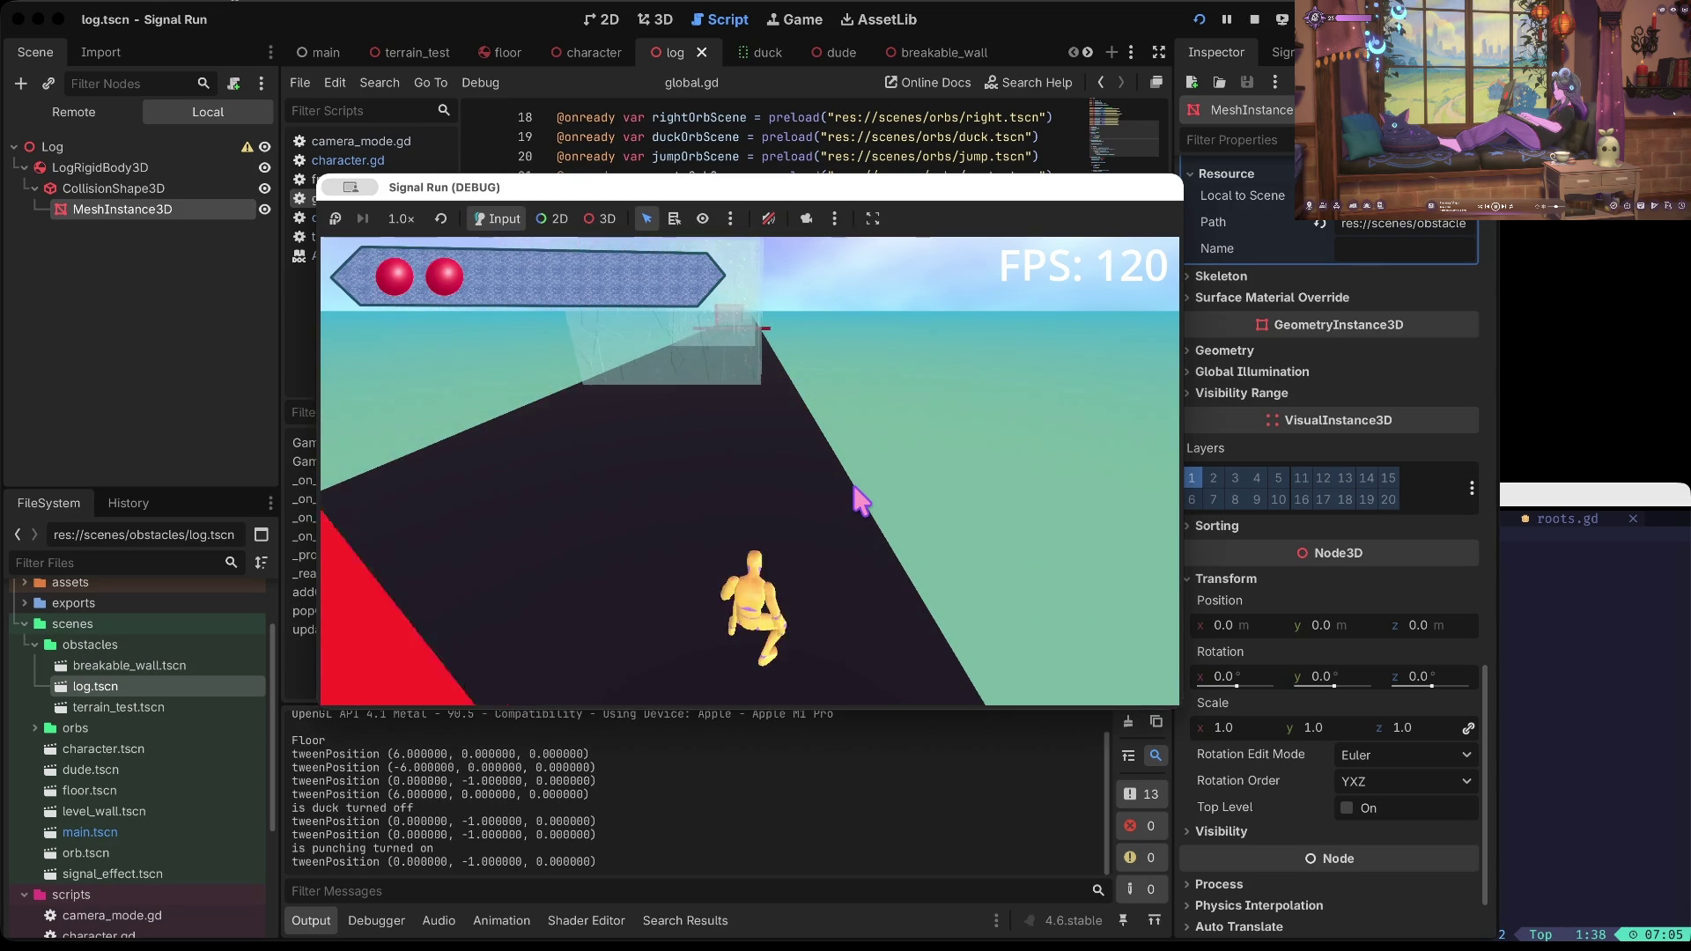
key(space)
key(space)
key(space)
key(space)
key(space)
key(space)
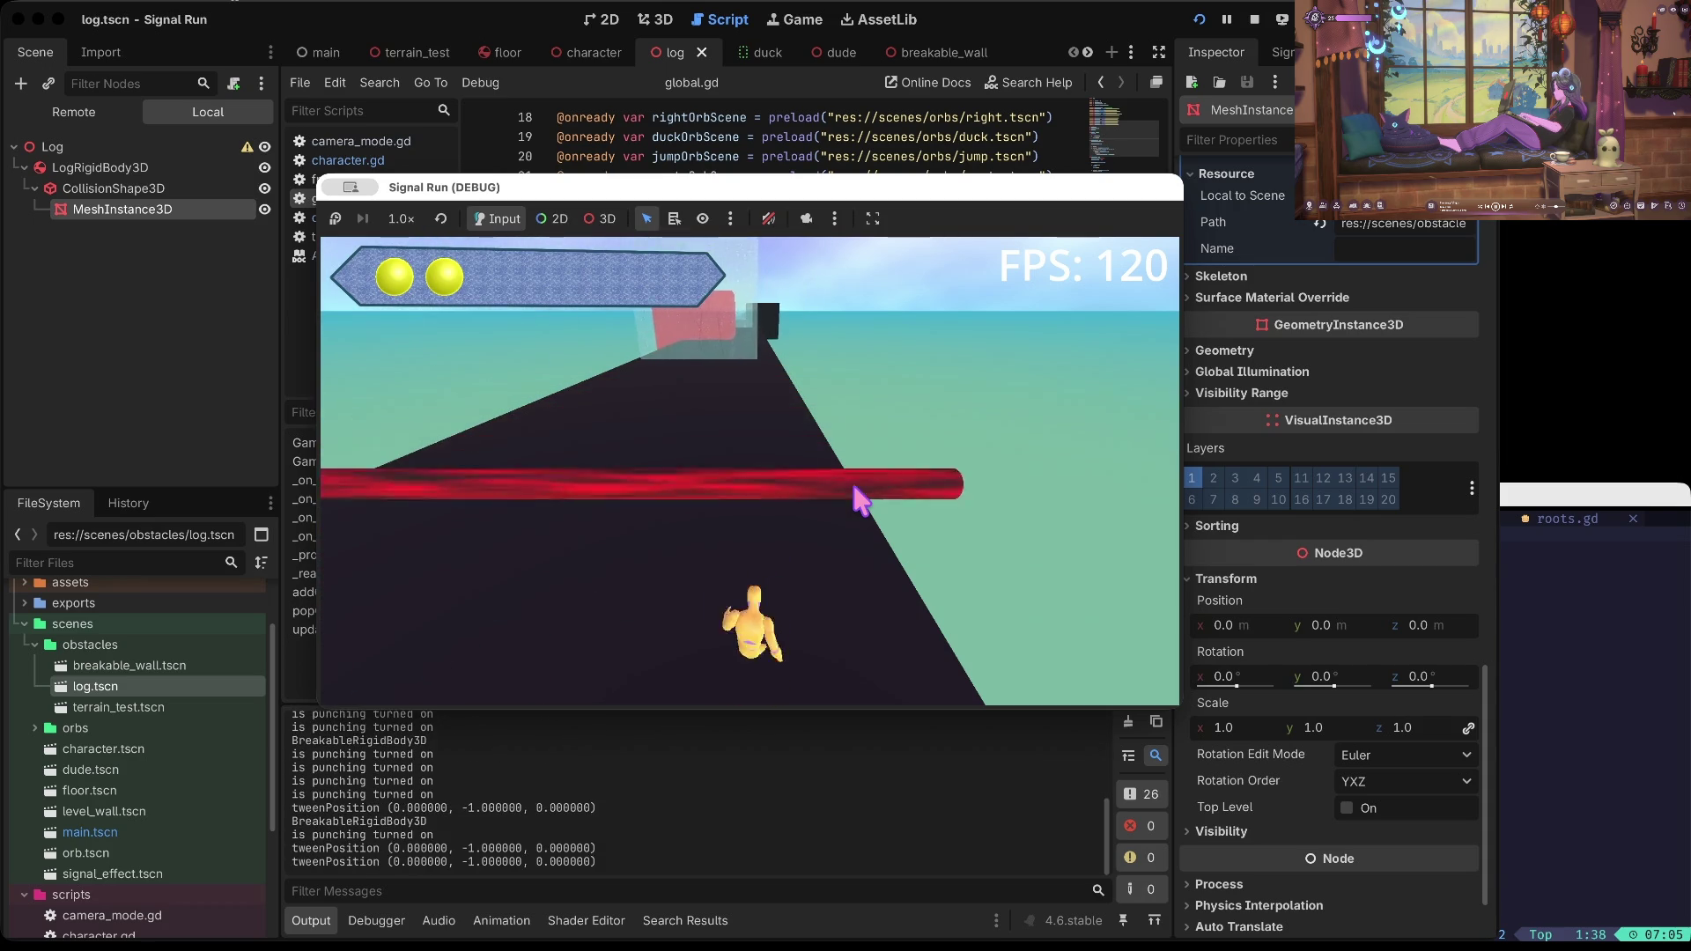
key(space)
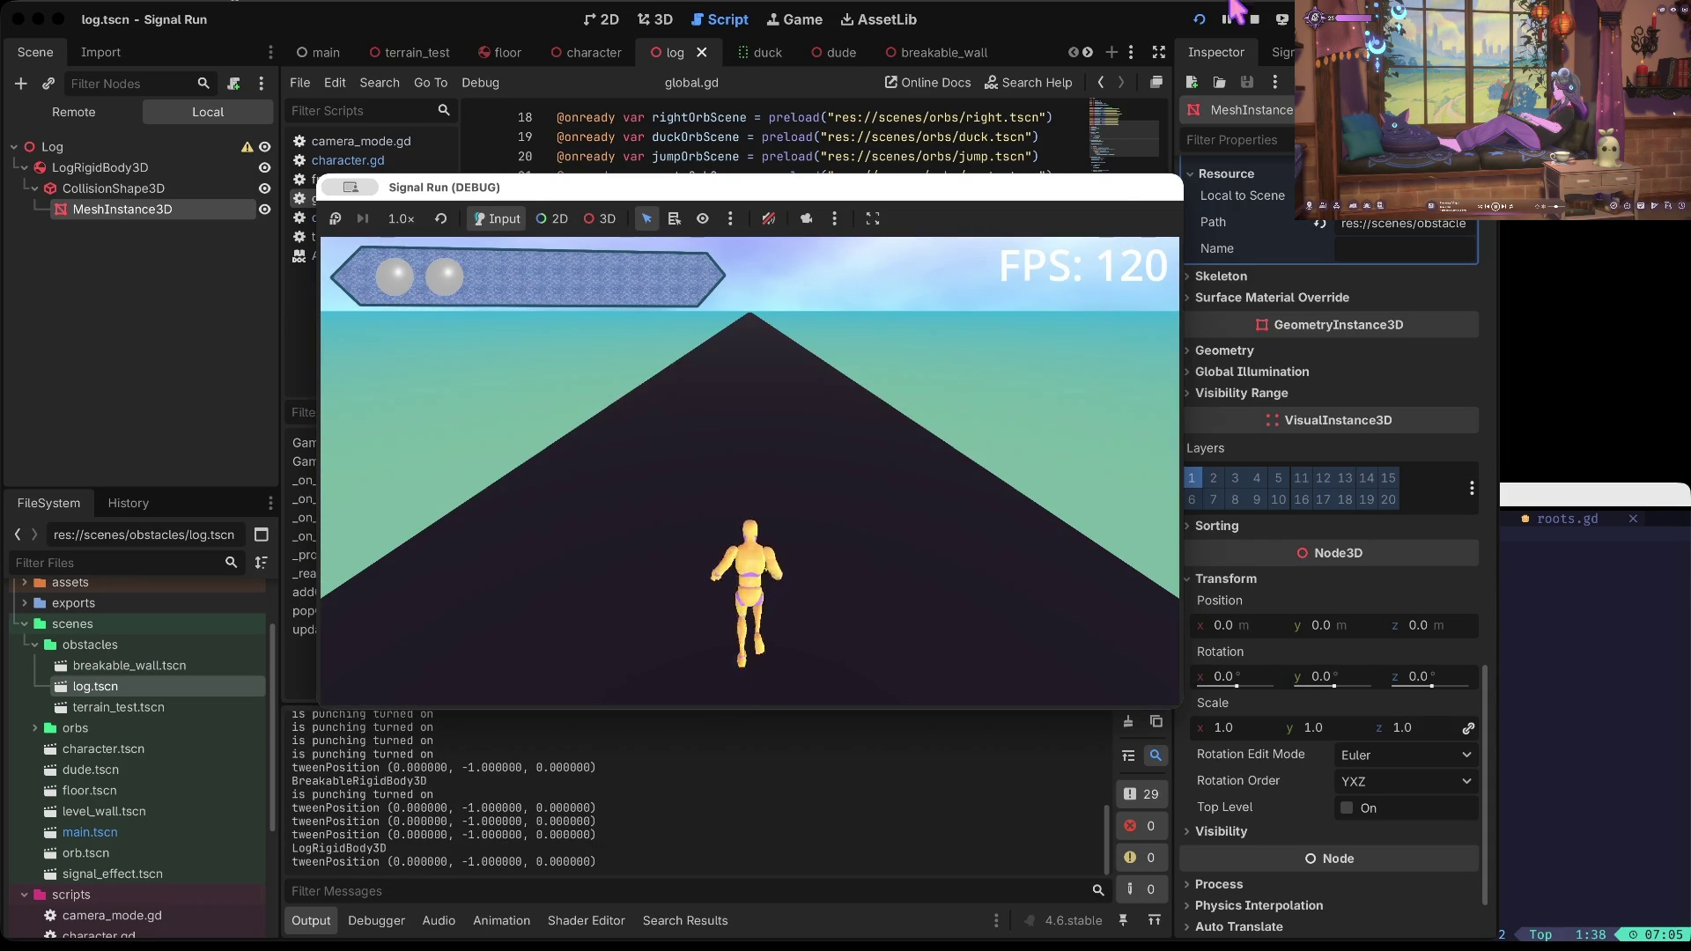
key(super+period)
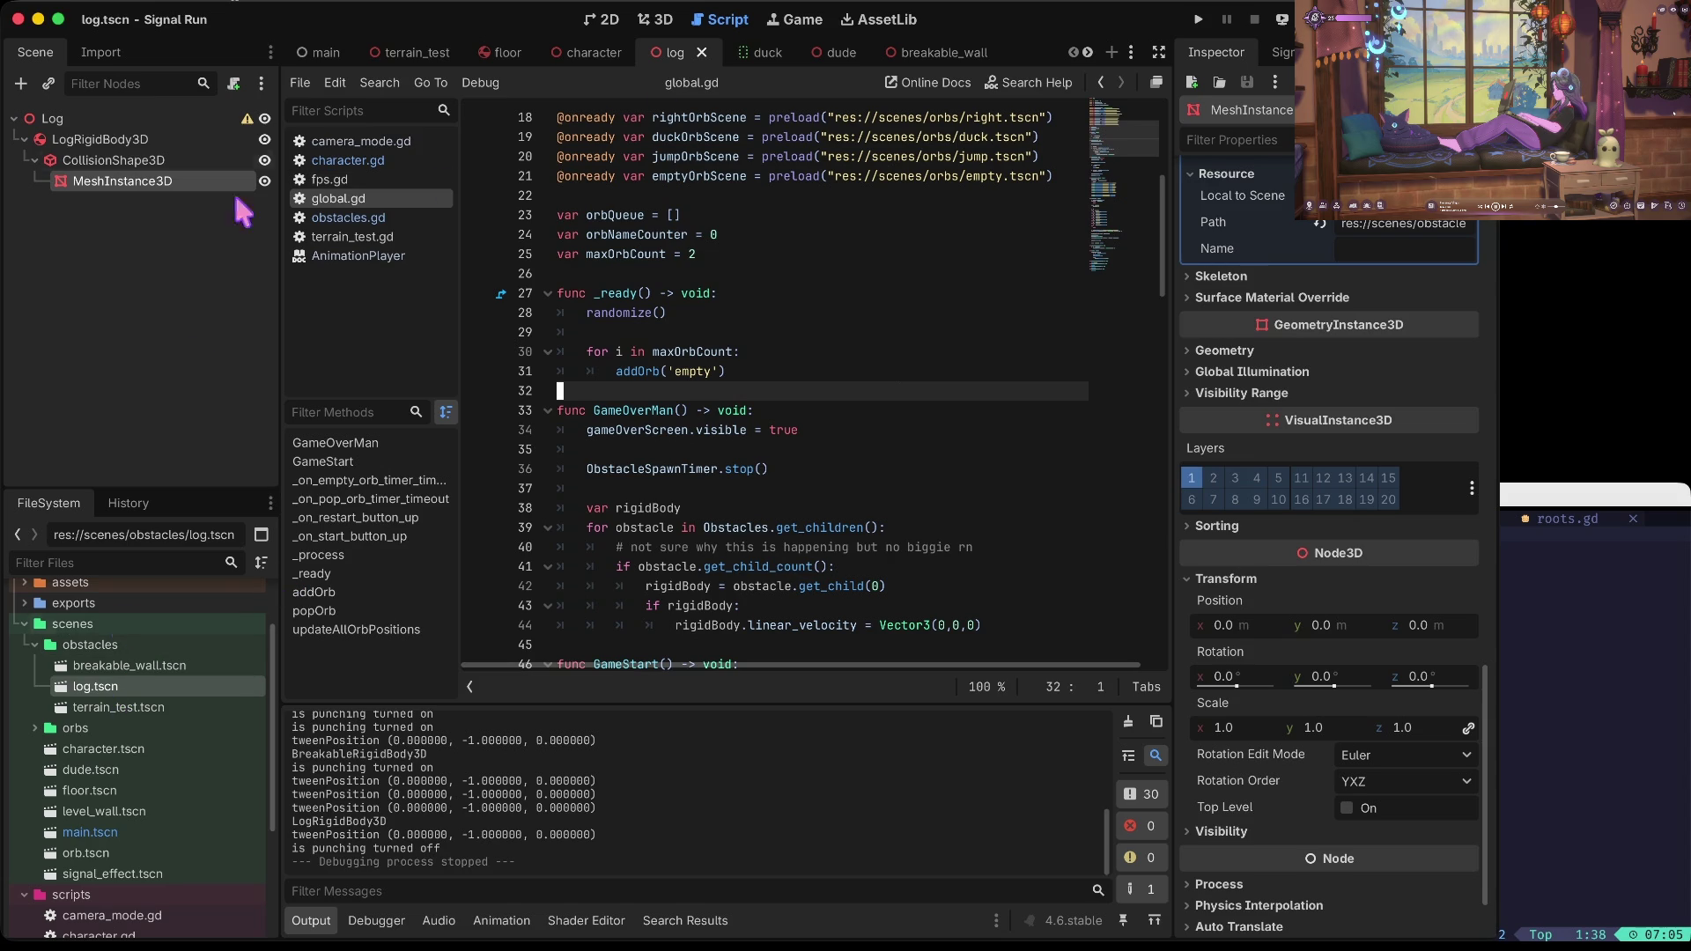
click(388, 217)
click(824, 285)
click(852, 274)
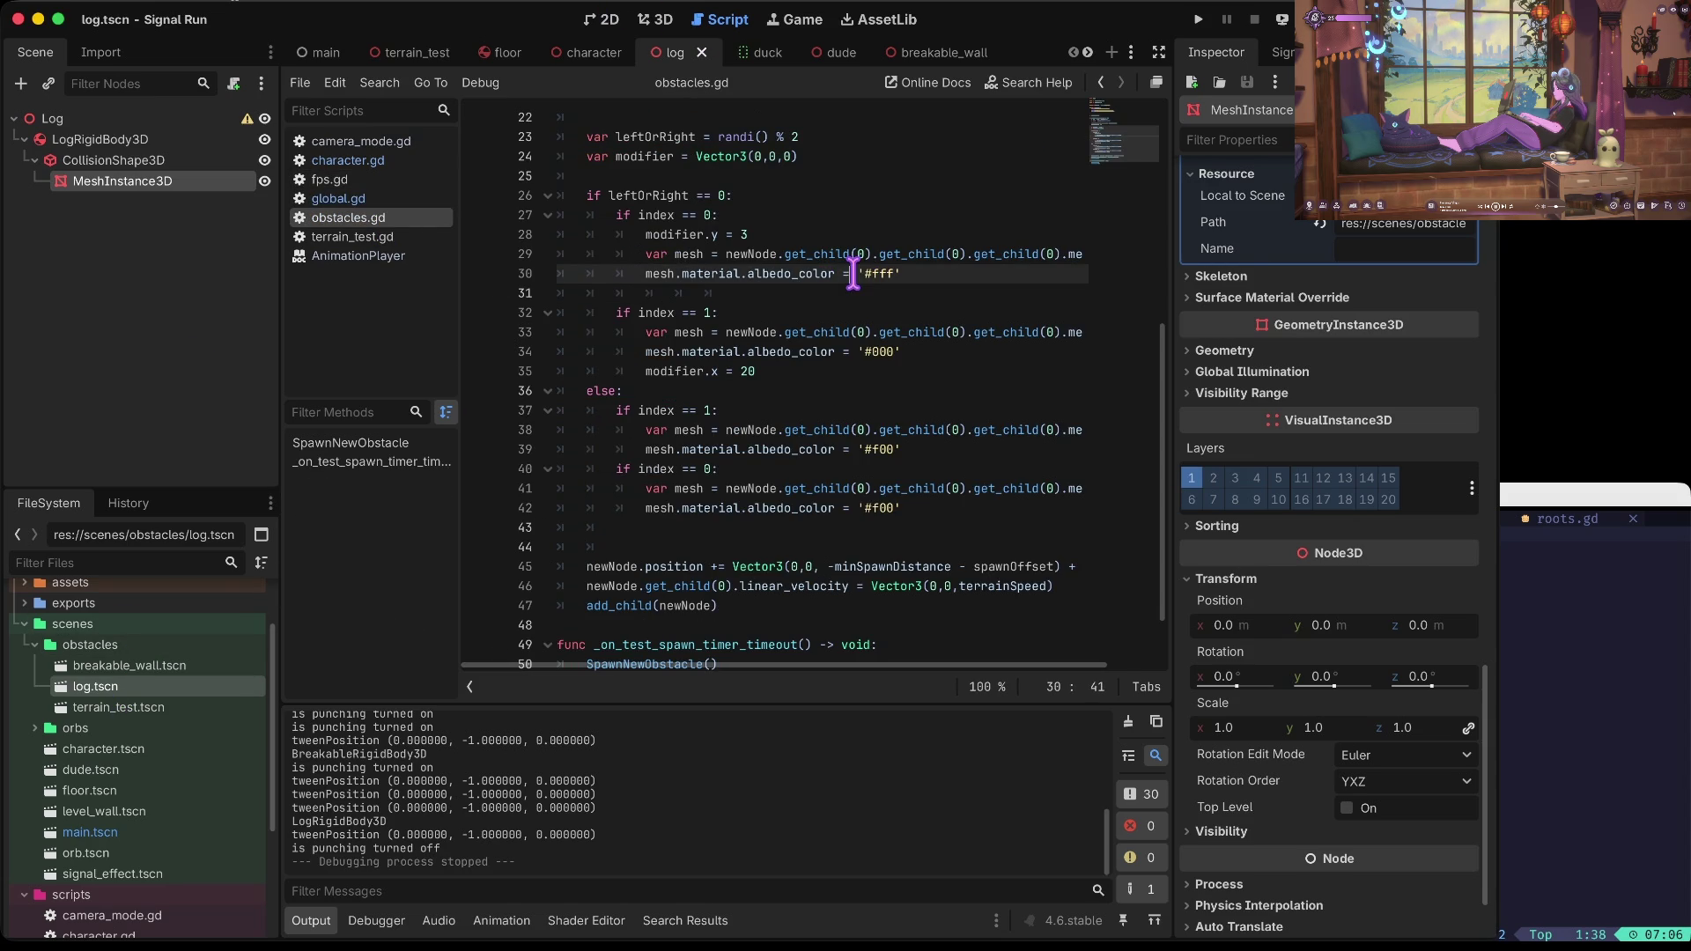
scroll(852, 274, up, 3)
scroll(868, 282, up, 4)
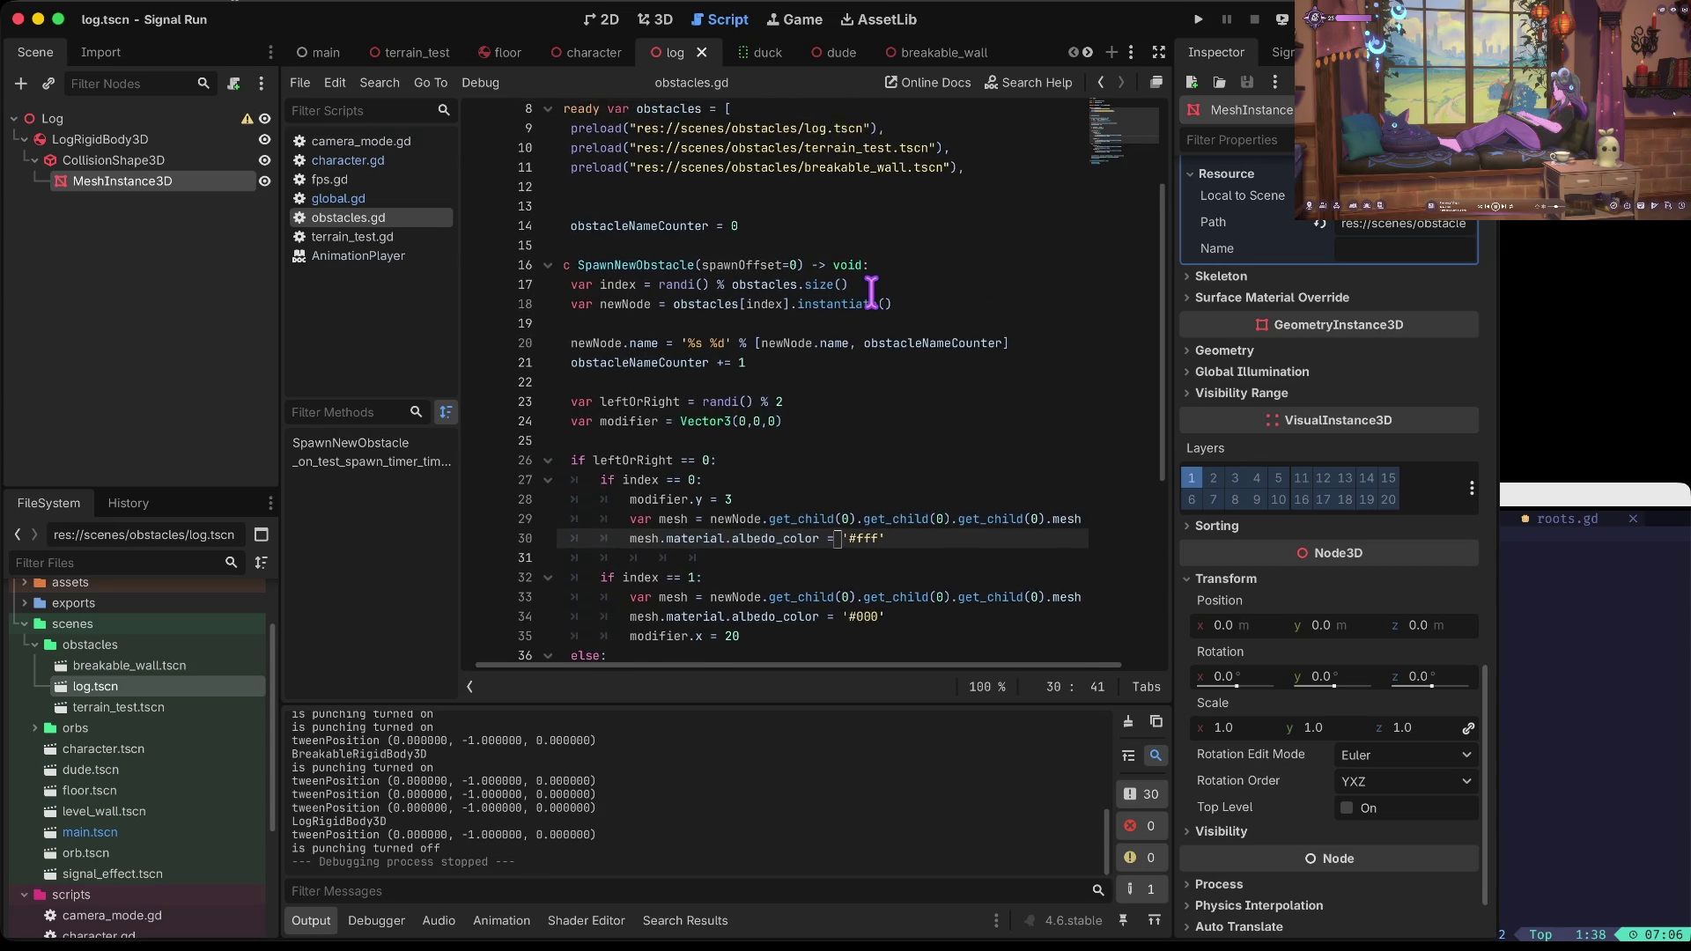
scroll(871, 294, down, 8)
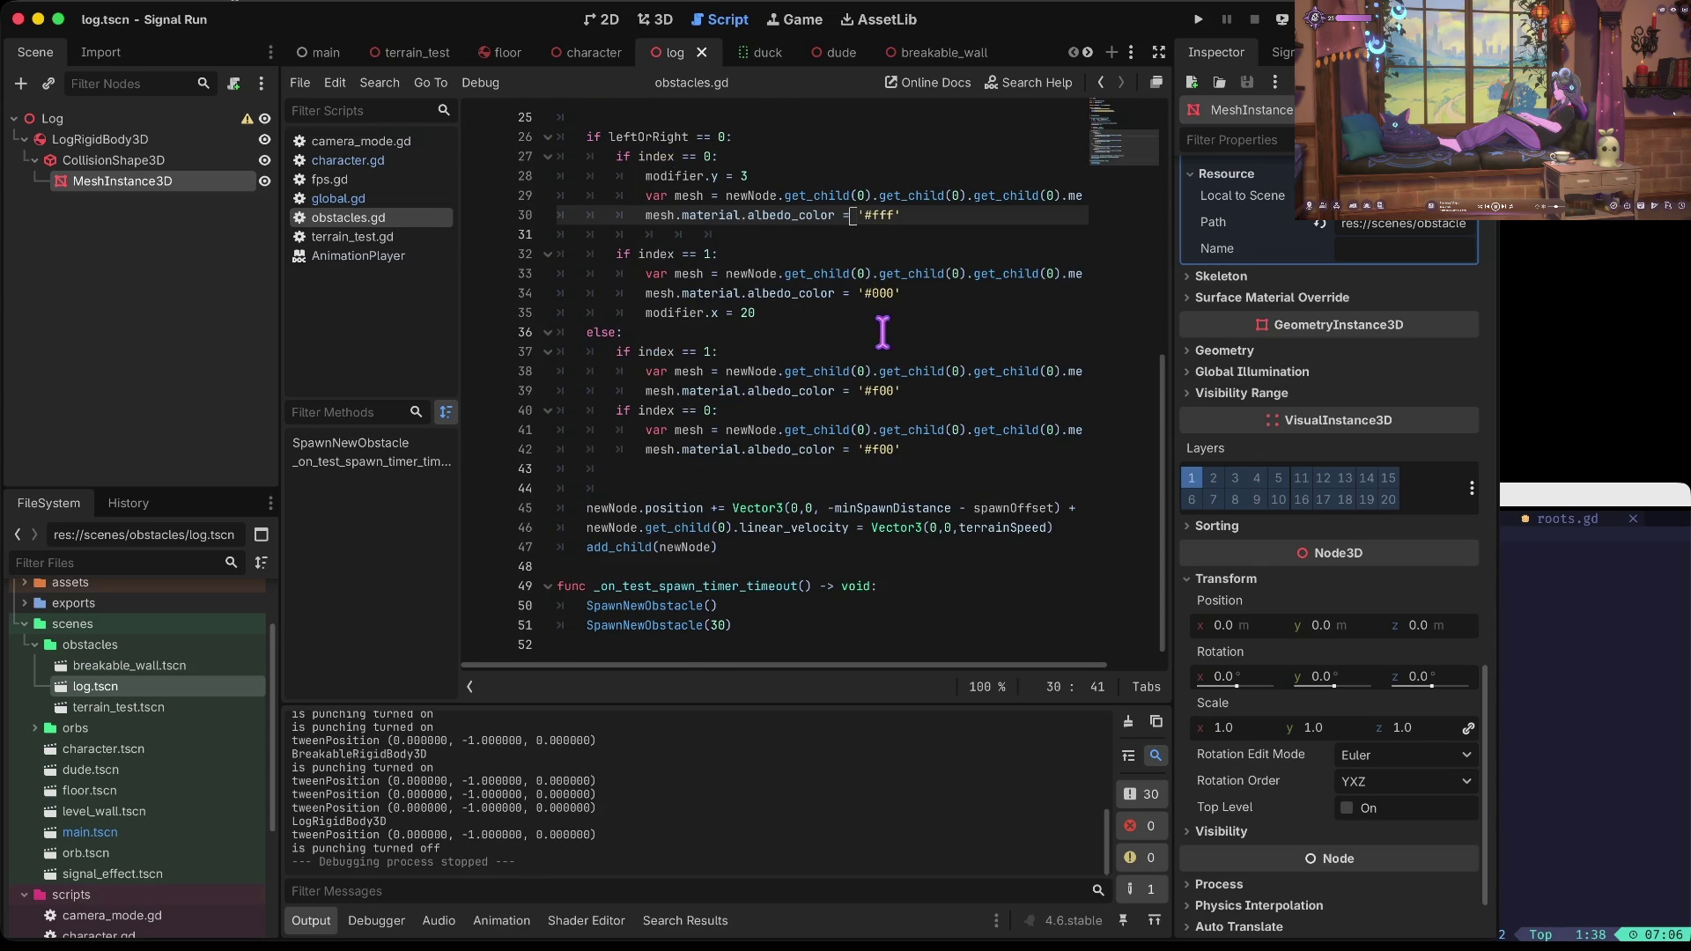
click(775, 177)
text(2)
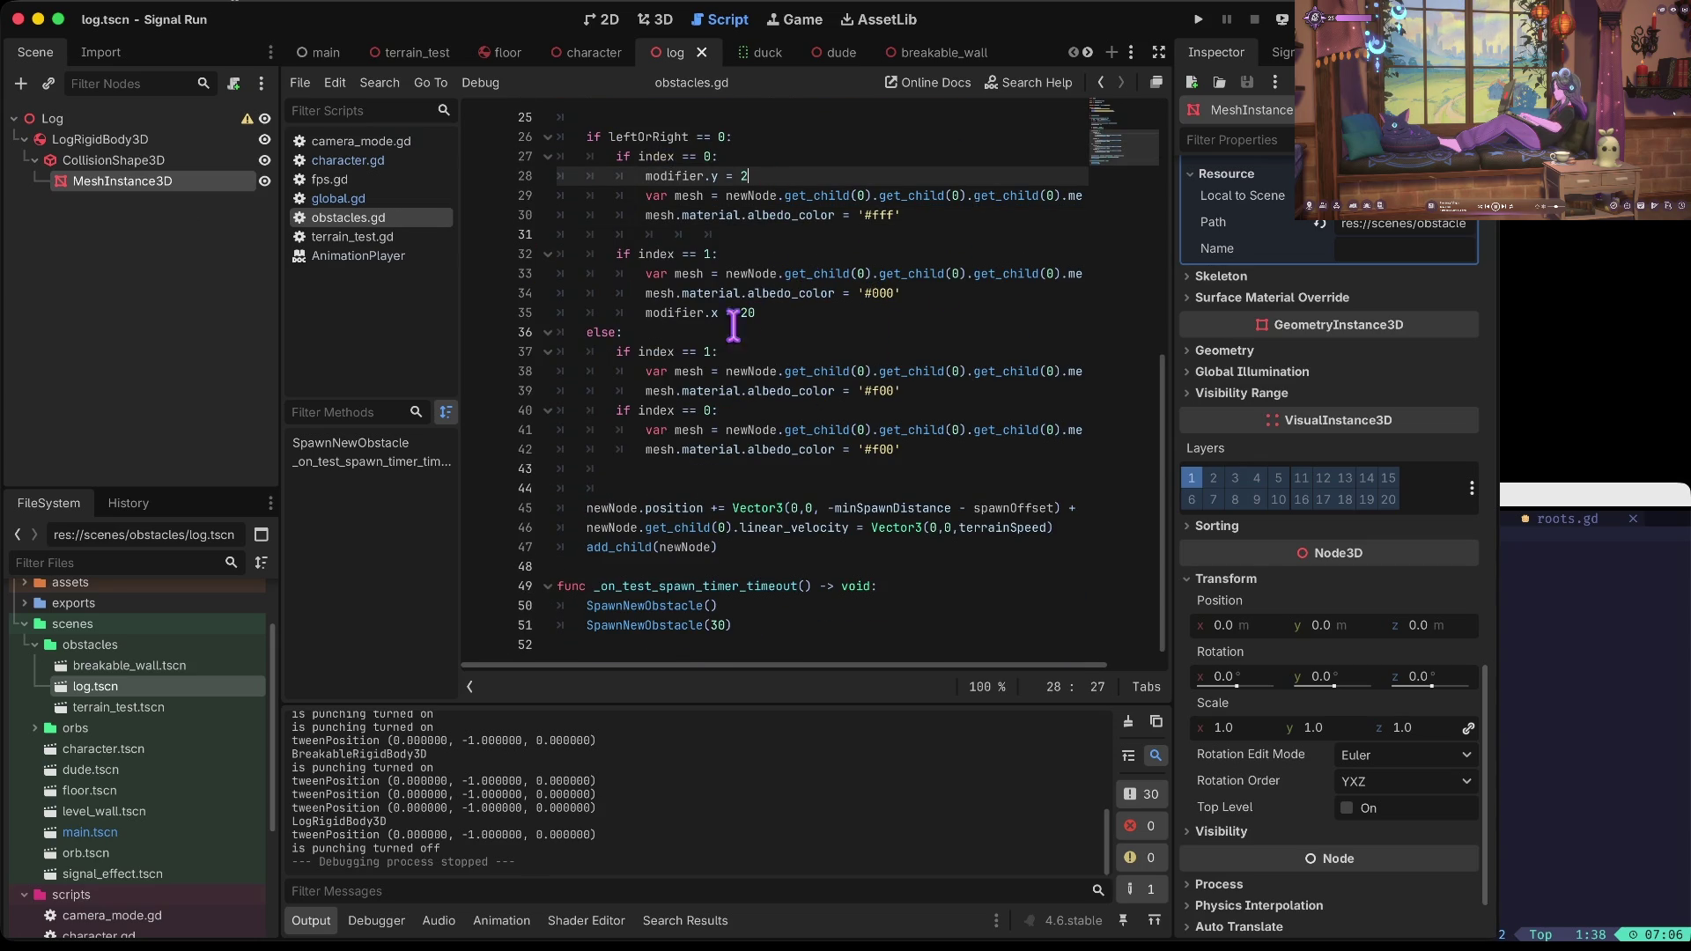
scroll(700, 185, up, 1)
key(Down)
key(Down)
key(Down)
key(Down)
key(Down)
key(Home)
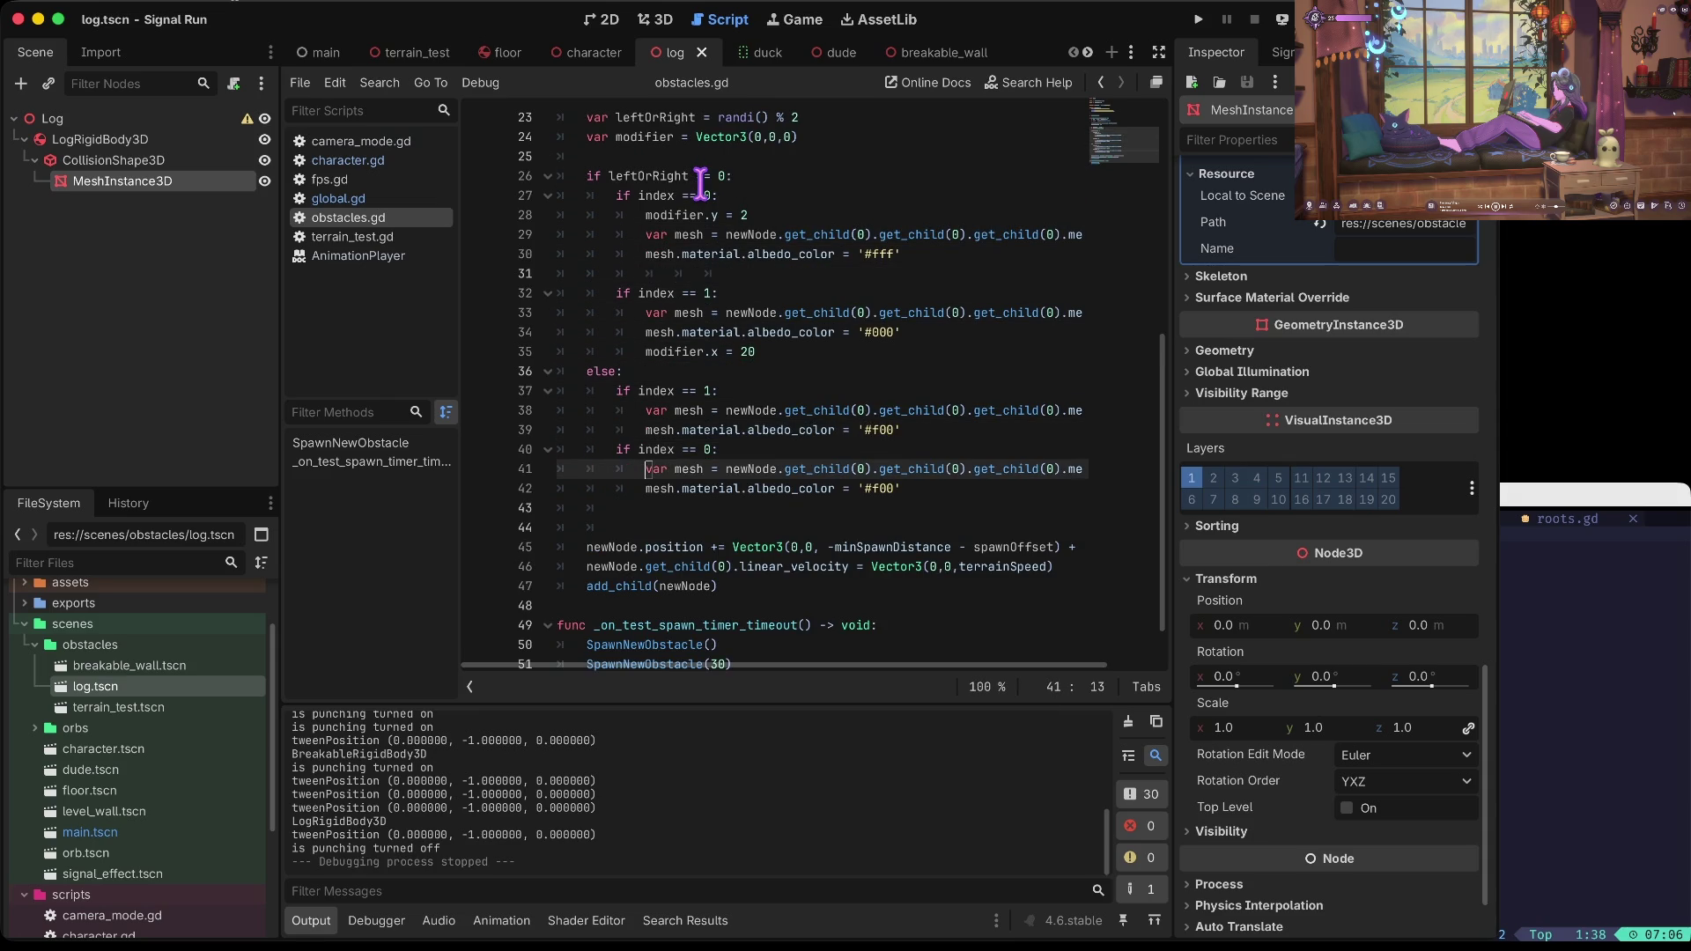
key(Up)
key(Left)
key(Left)
key(Left)
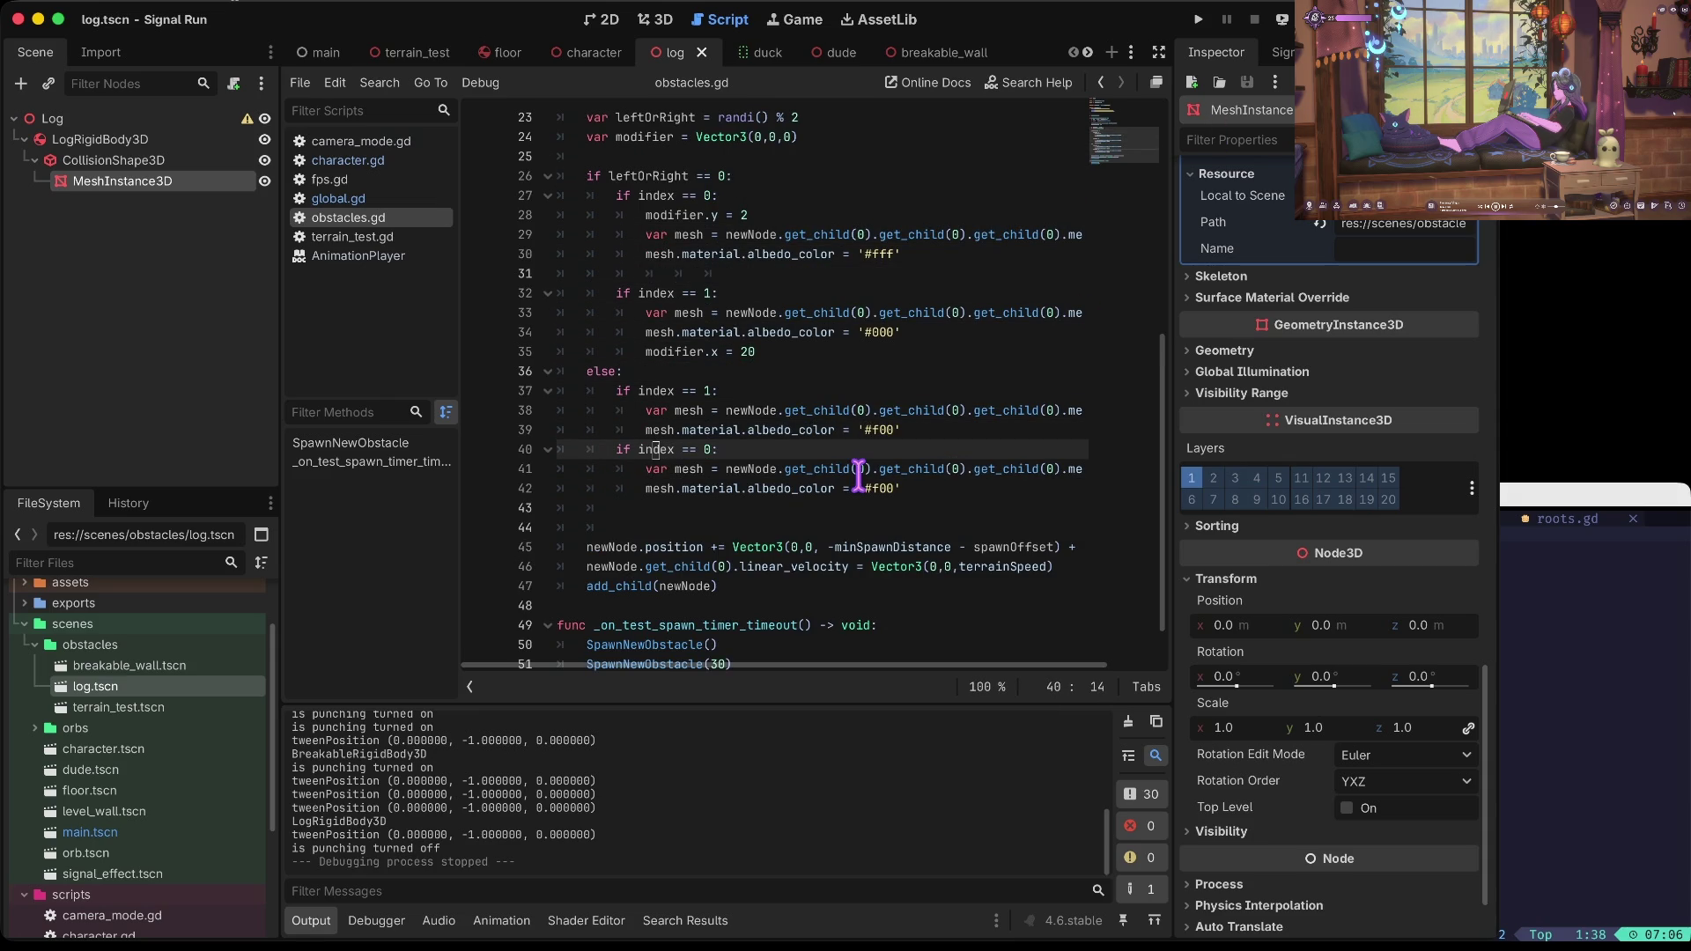
key(Down)
key(Down)
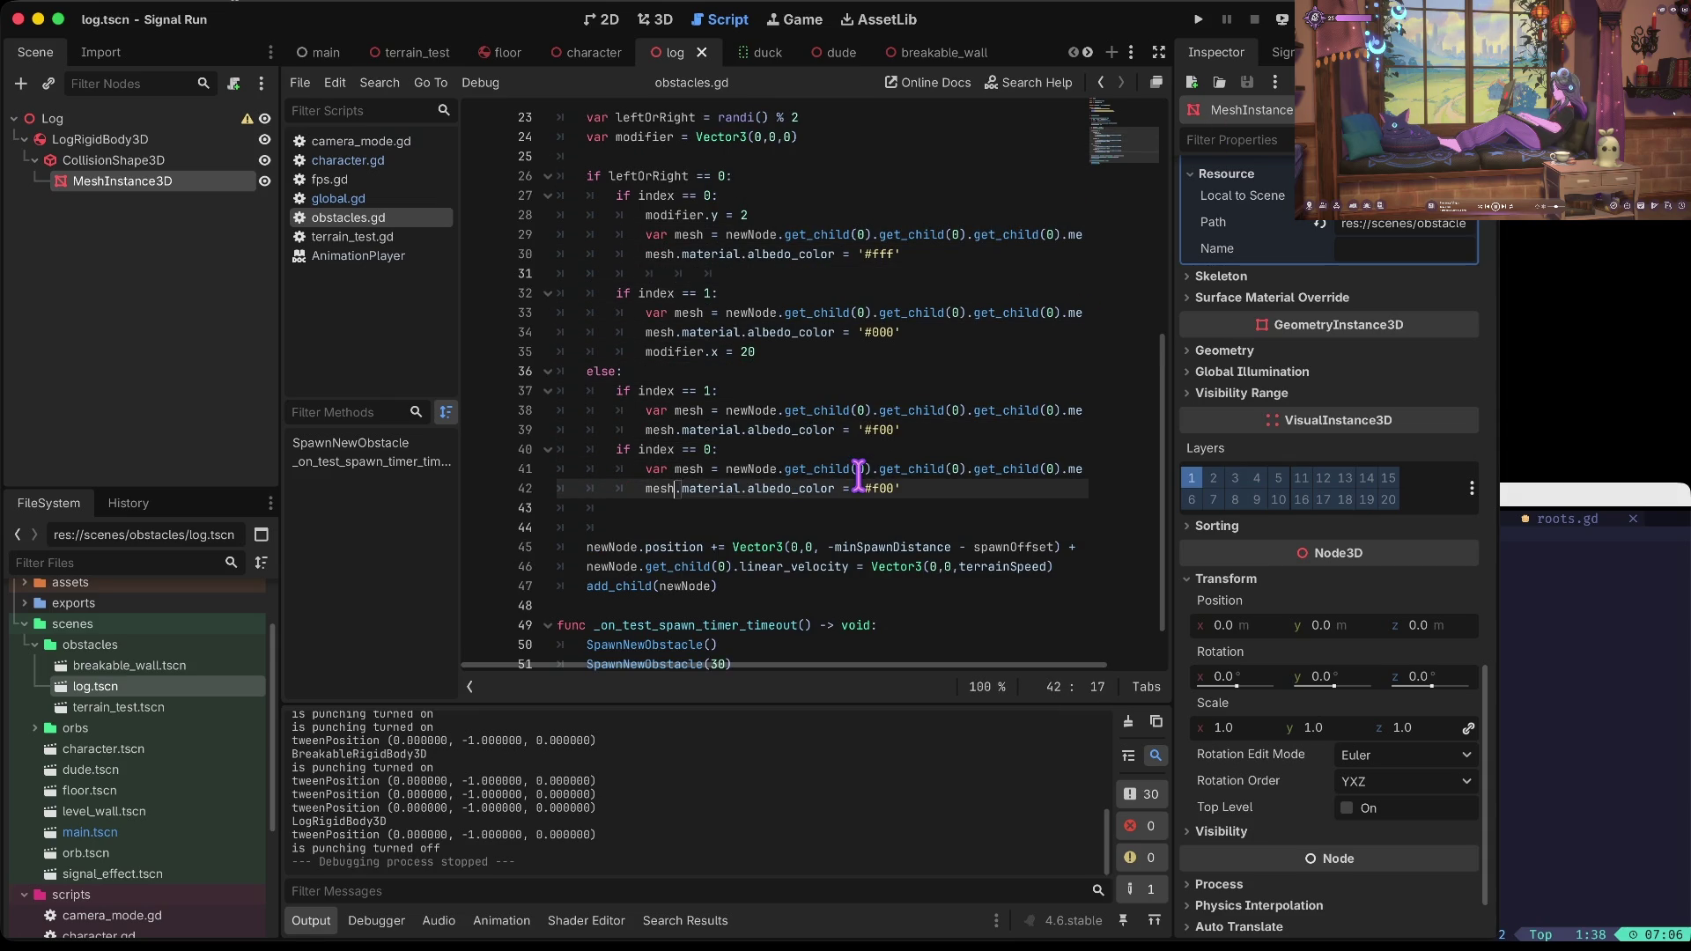
key(Up)
key(Up)
key(End)
key(Return)
text(modifier.y = 2)
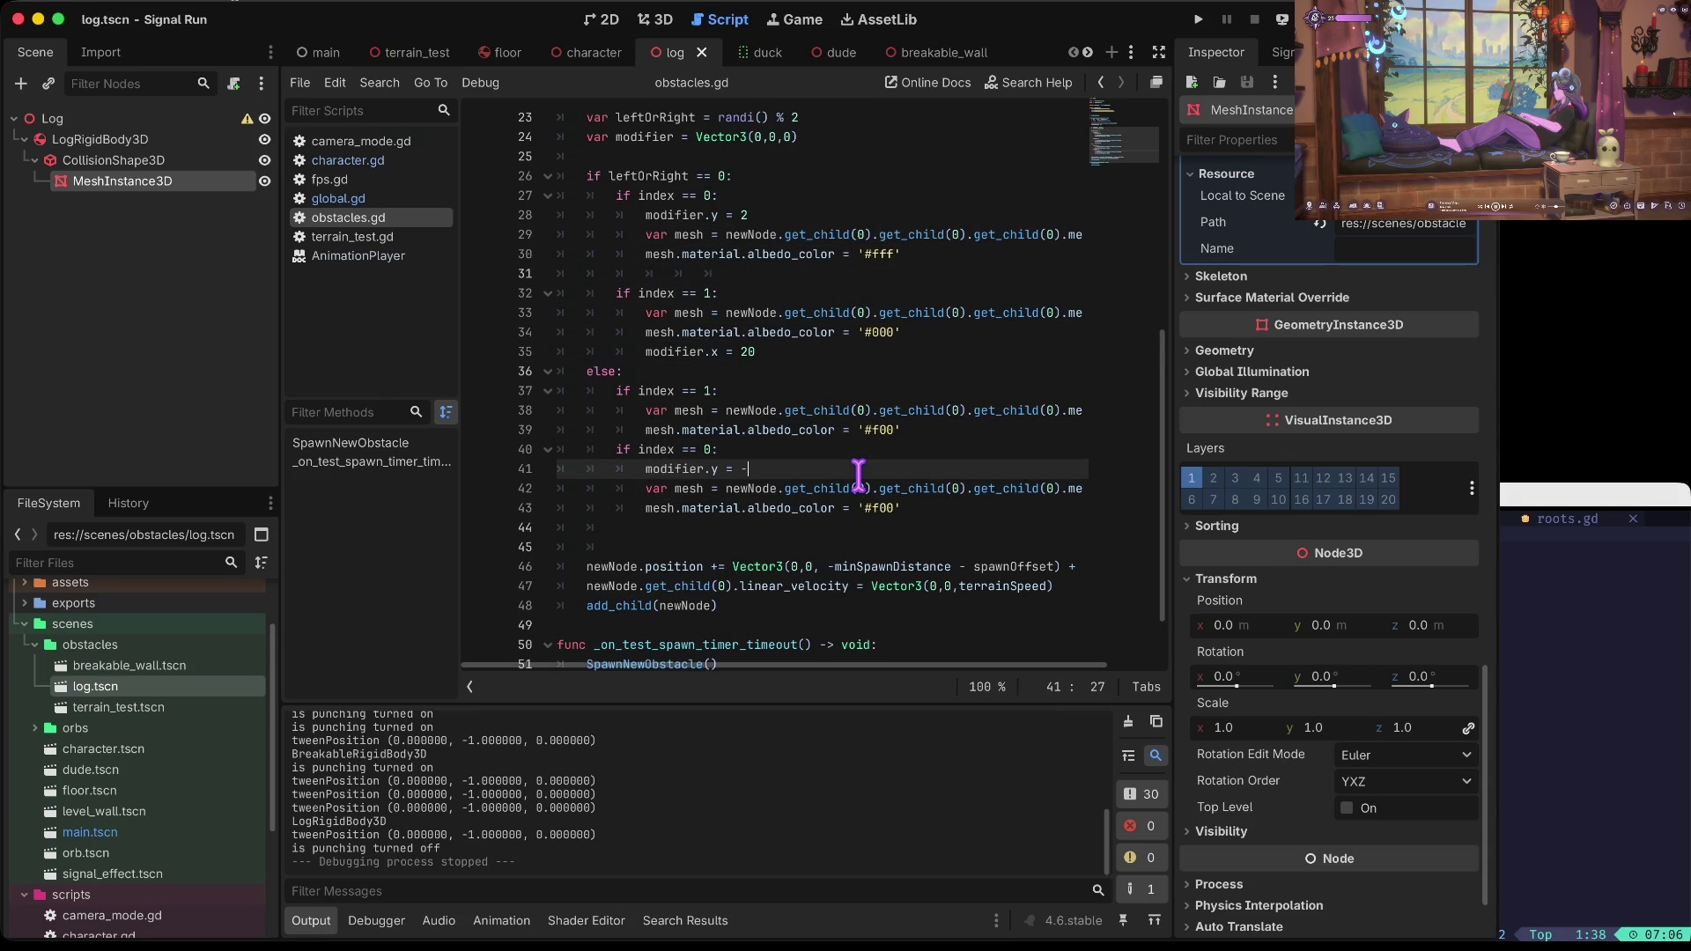
key(Up)
key(shift+Down)
key(shift+Down)
key(shift+Down)
key(ctrl+shift+k)
key(ctrl+z)
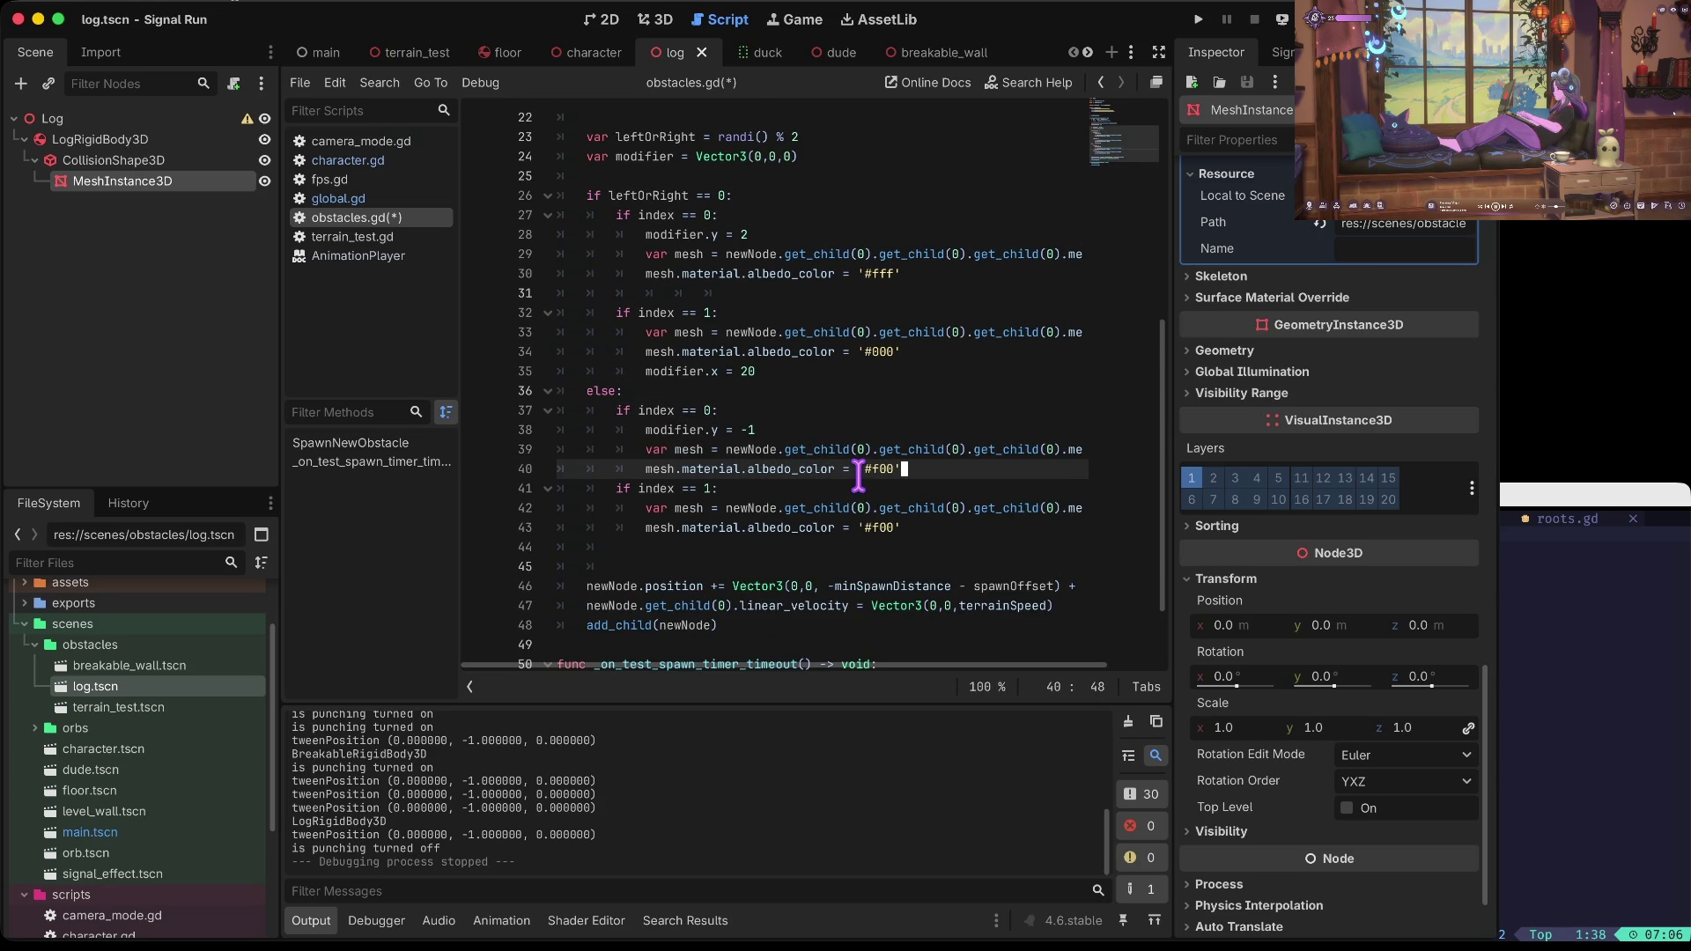
key(Up)
key(Up)
key(Up)
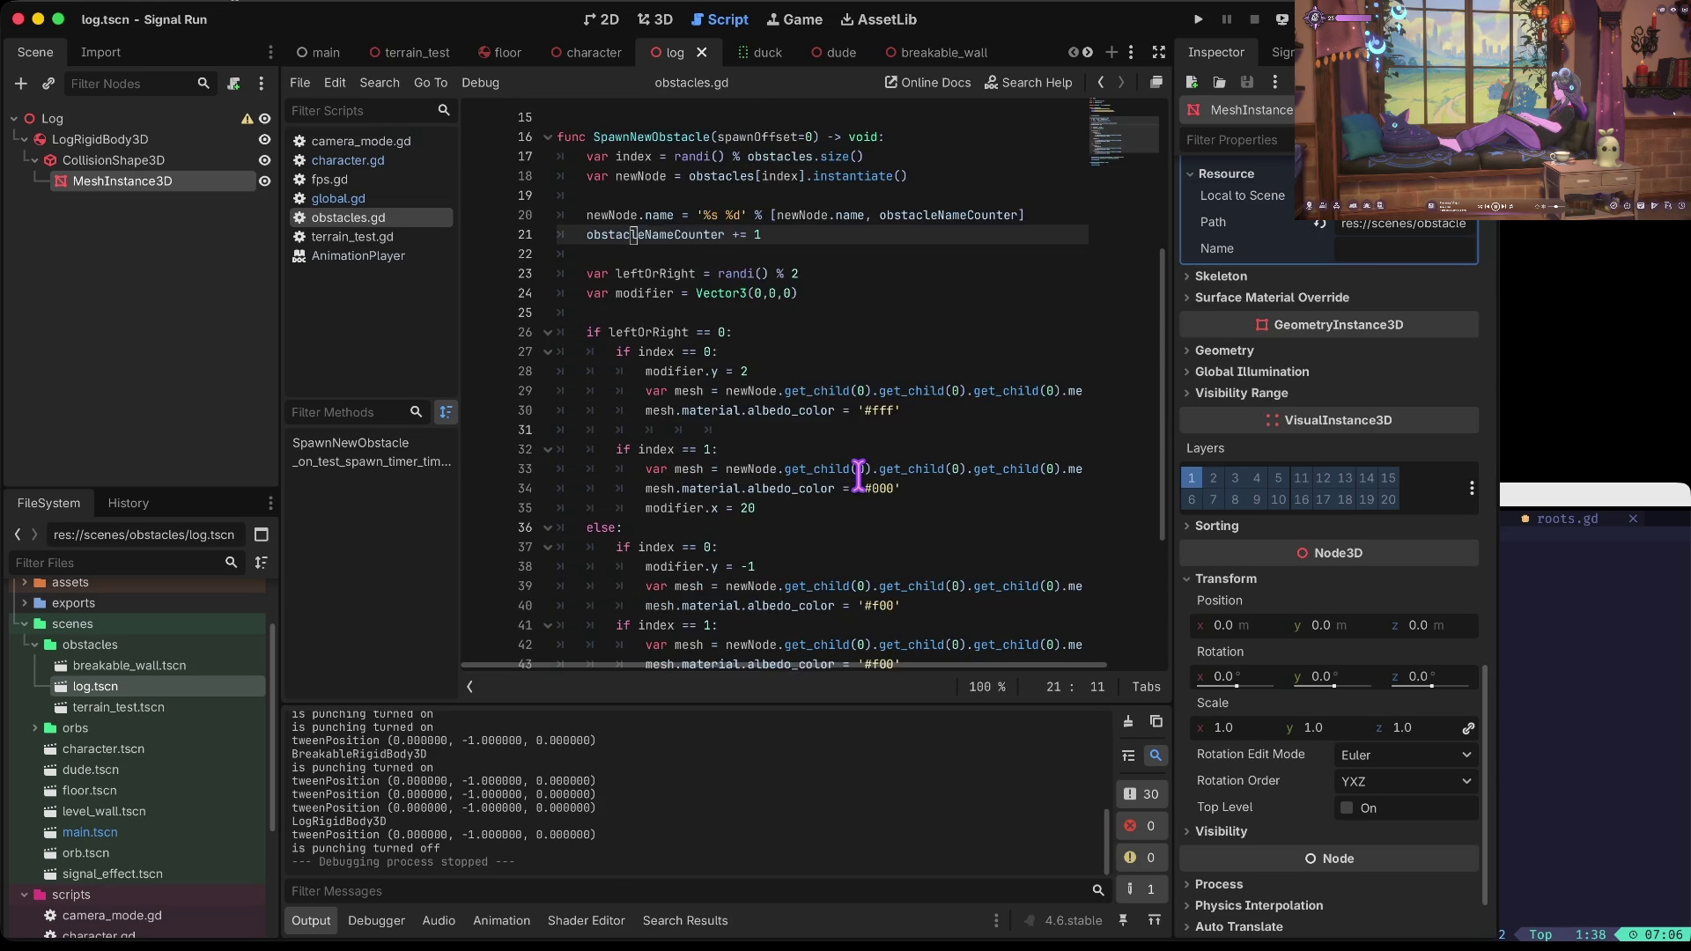
key(Up)
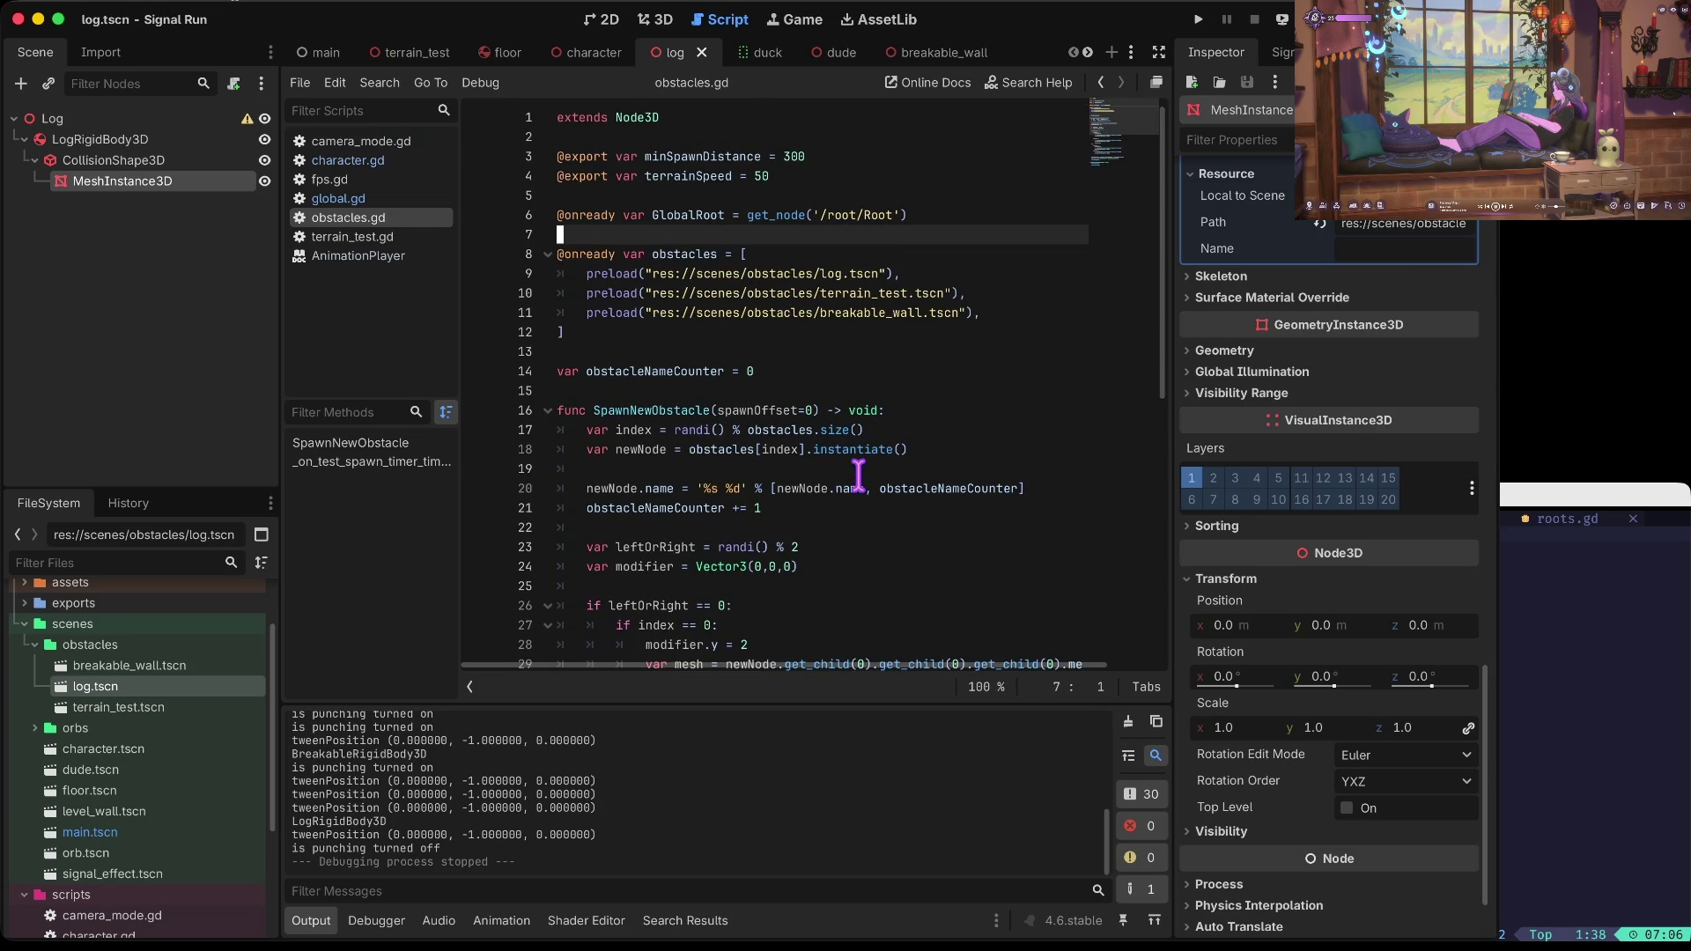
Step: Declare logIndex = 0, wallIndex = 1 and breakableIndex = 2 in obstacles.gd and save
key(Return)
text(var logIndex)
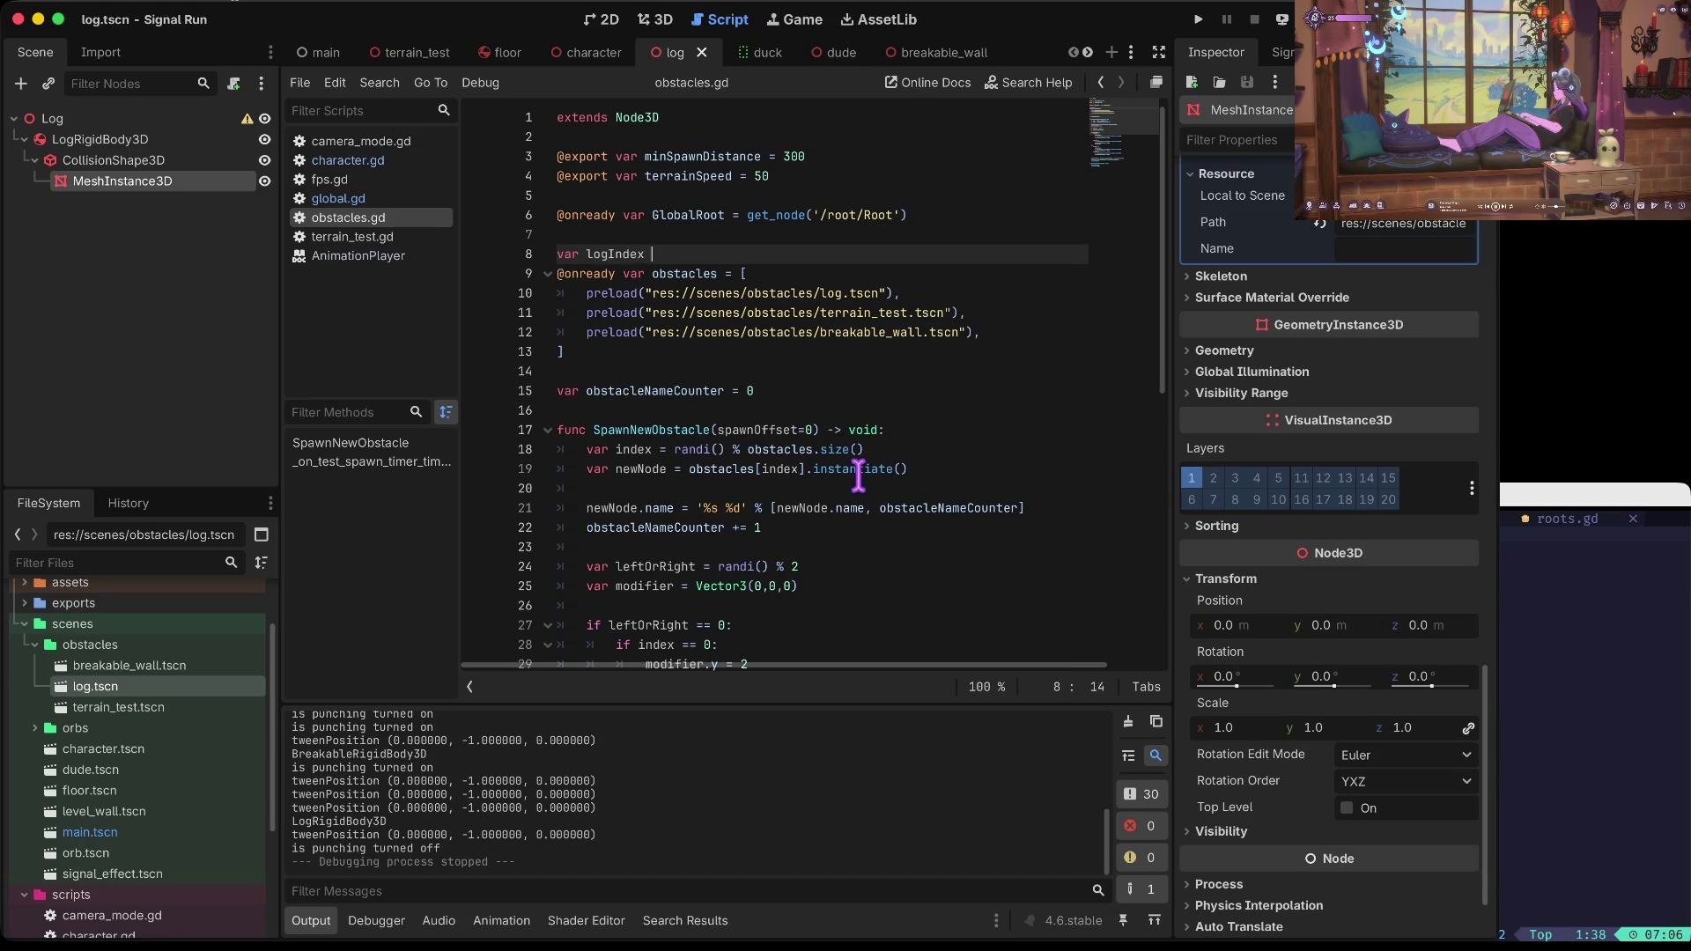
text(= 0 var wall)
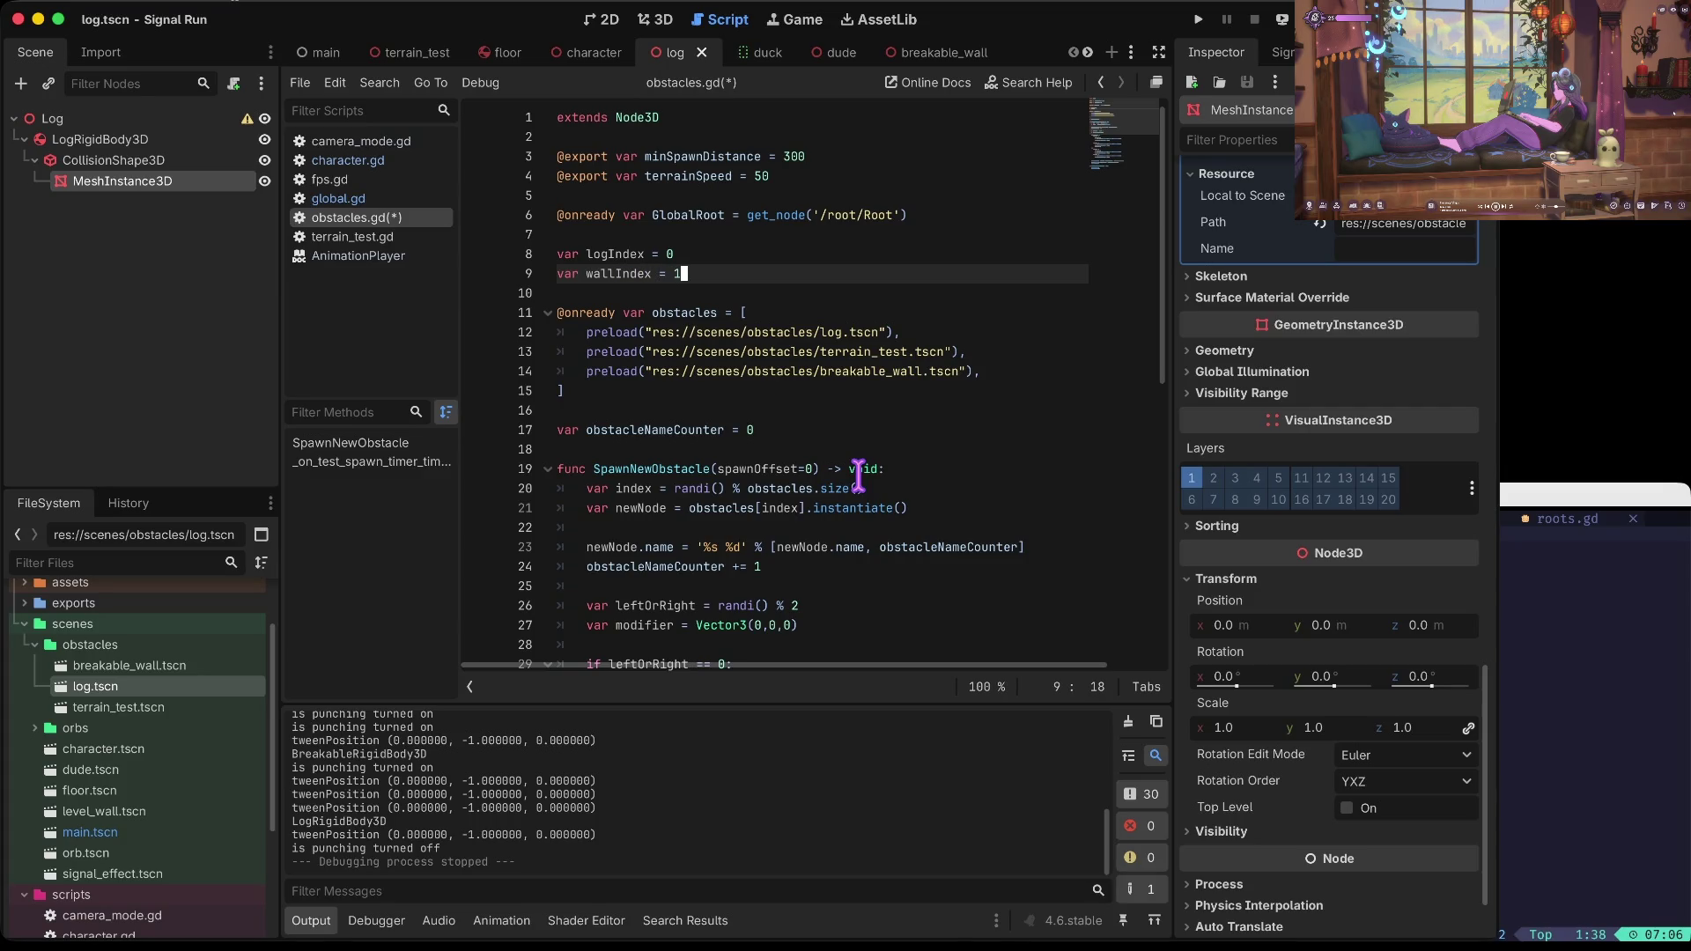
key(Return)
text(var breakable = 2)
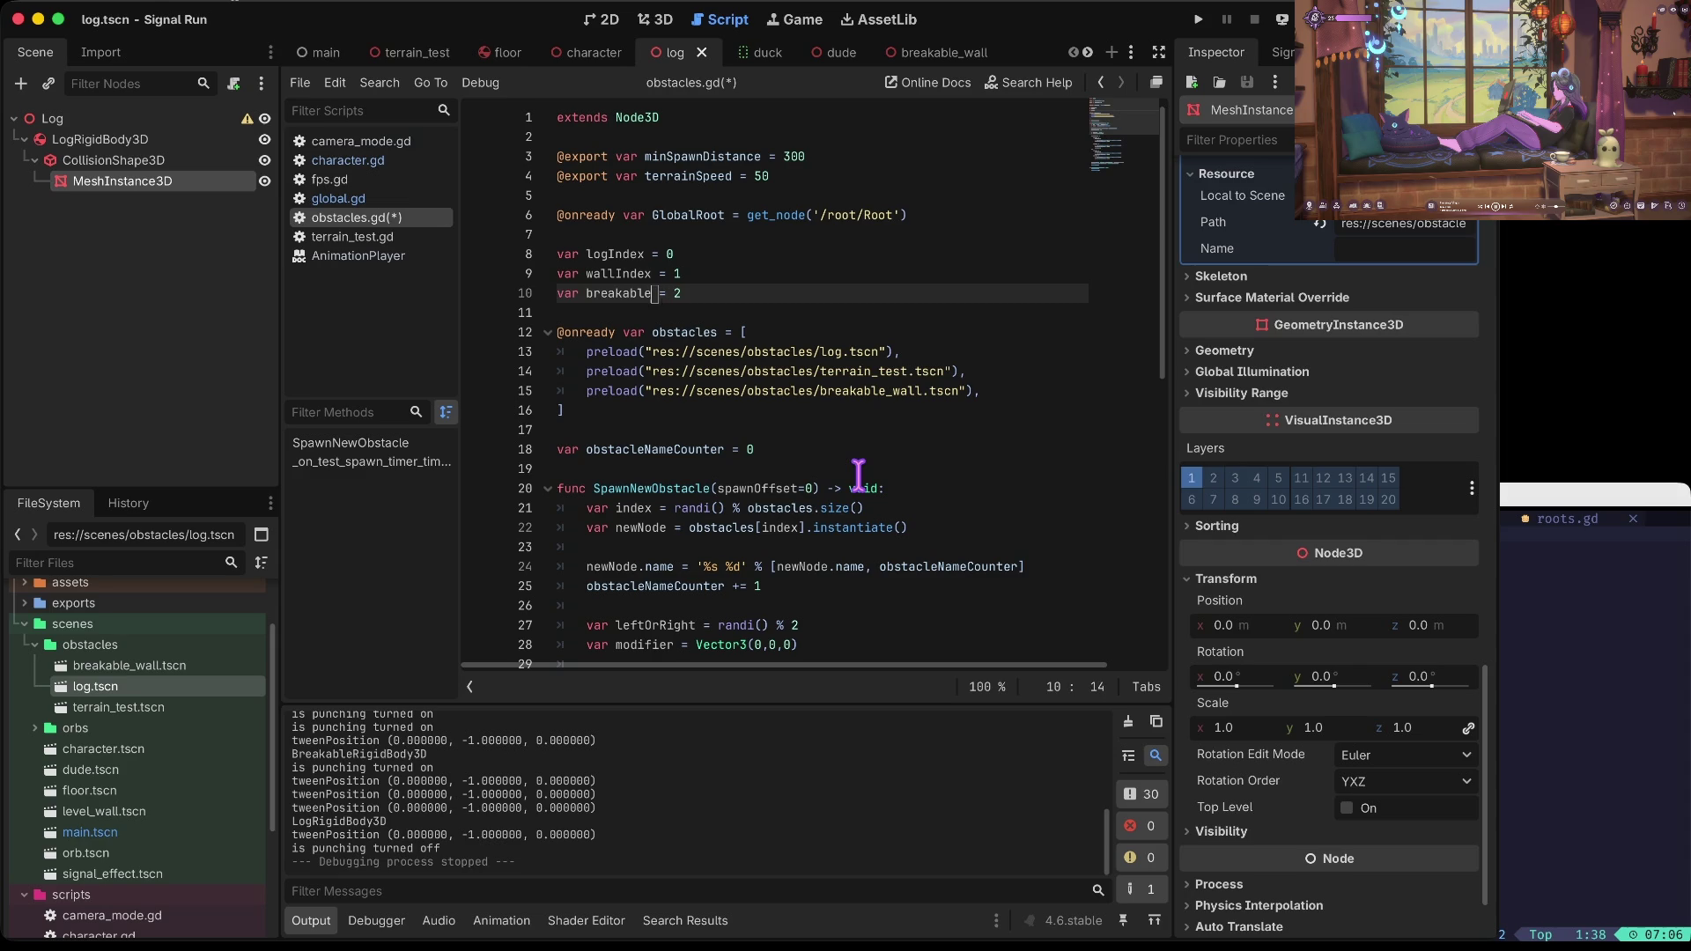
key(ctrl+s)
key(Down)
key(Down)
Step: Remove the blank line above the obstacles list and go to the first index check on line 30
key(Up)
key(Up)
key(Down)
key(BackSpace)
key(Down)
key(Down)
key(Down)
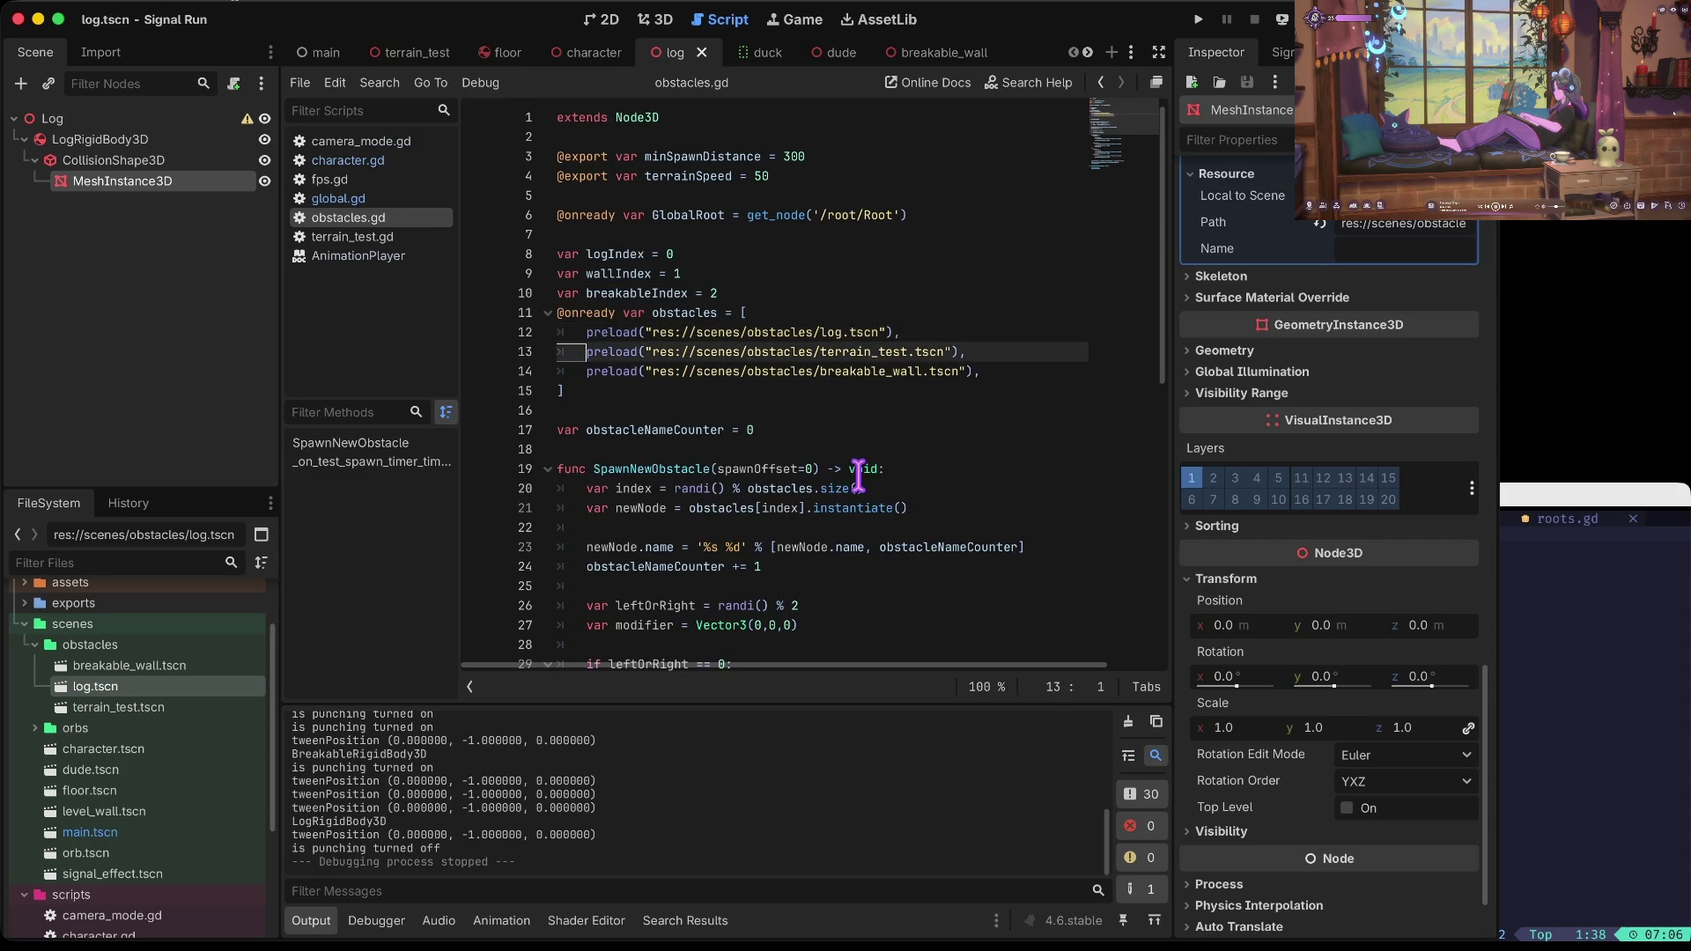
key(Down)
key(Down)
key(Down)
key(Up)
key(Up)
key(Up)
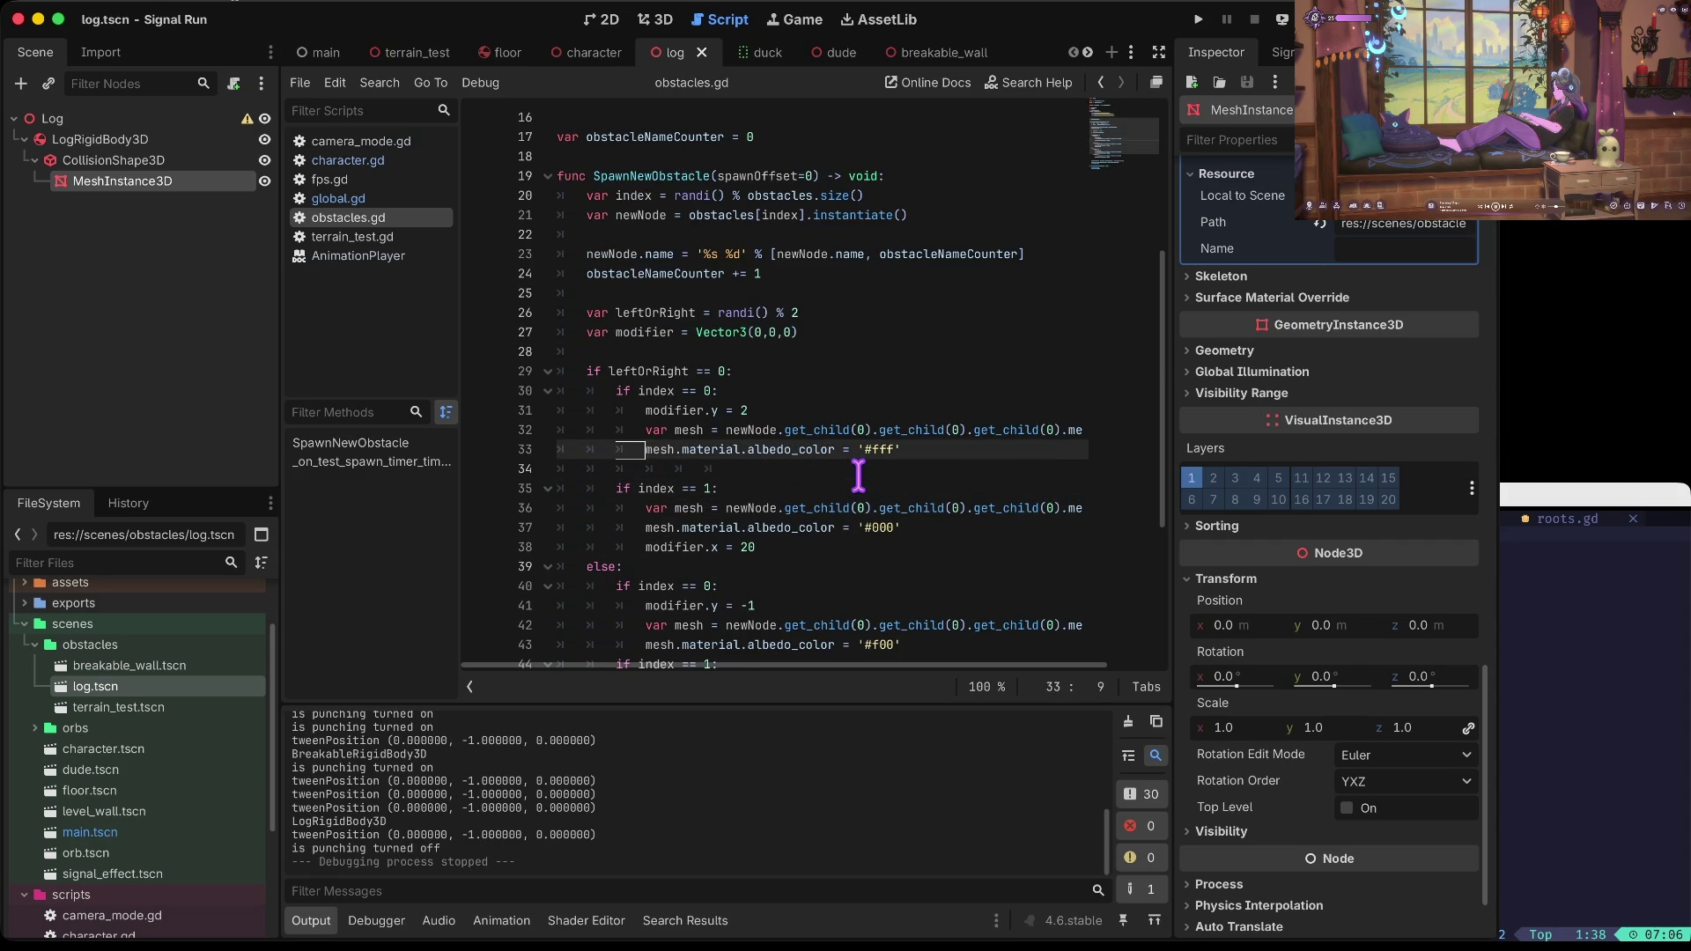
key(Up)
key(Up)
key(Up)
Step: Replace the four literal index checks with logIndex, wallIndex, logIndex and wallIndex via autocomplete
text(I)
key(Return)
key(Down)
key(Down)
key(Down)
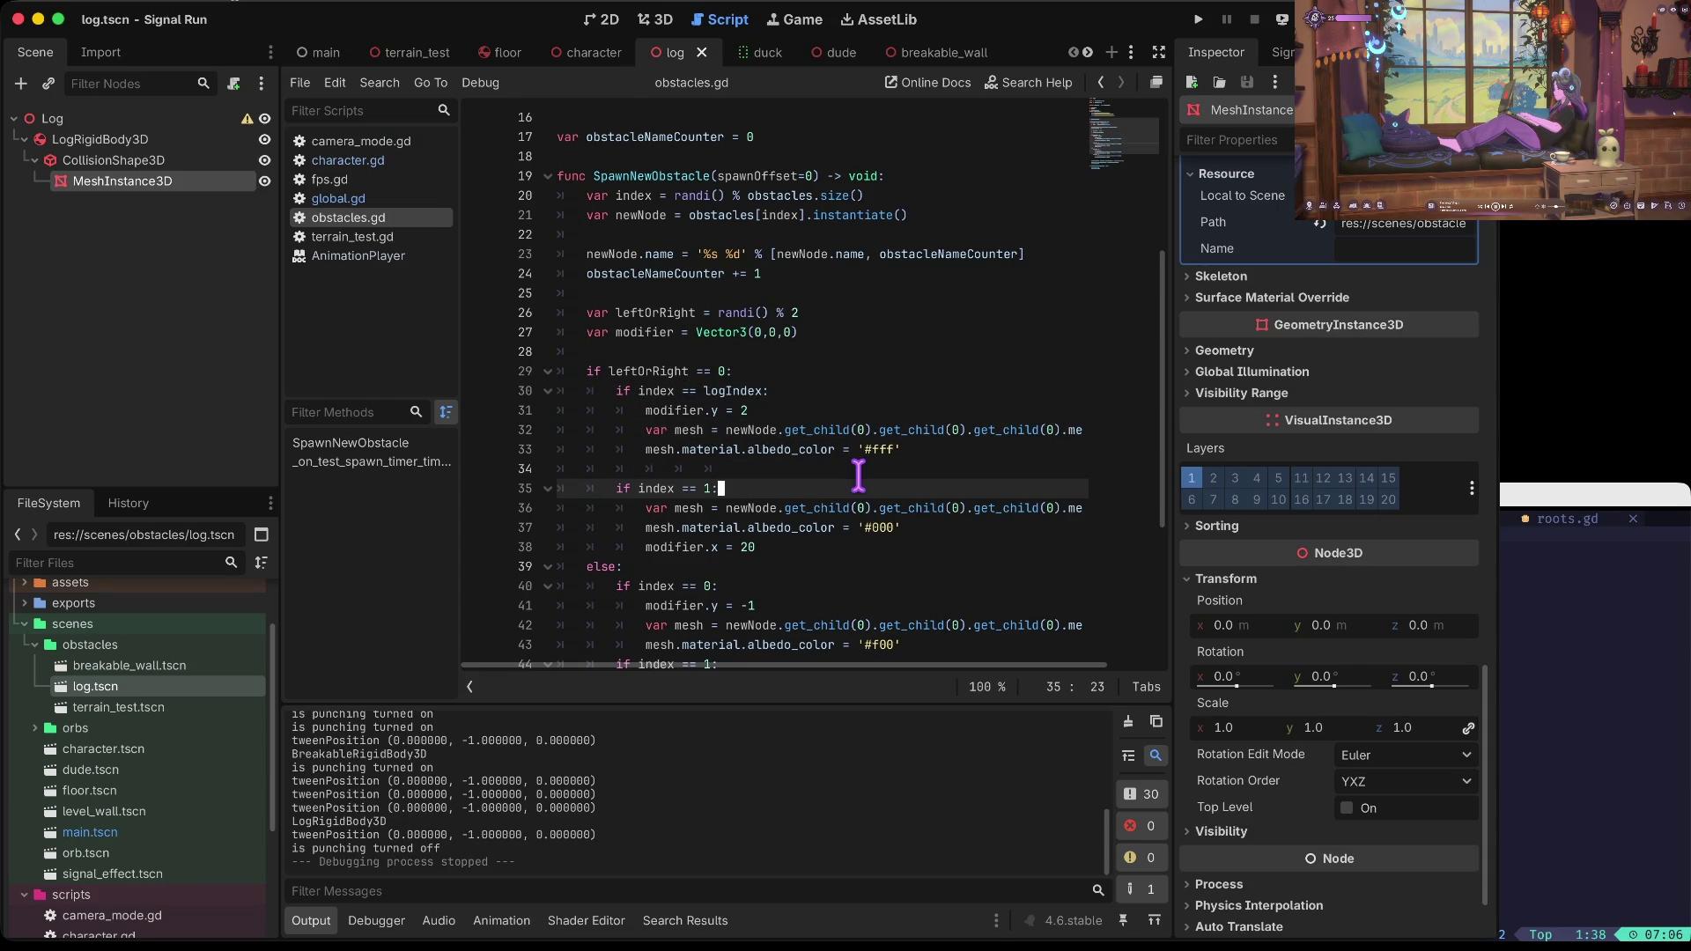
text(I)
key(Return)
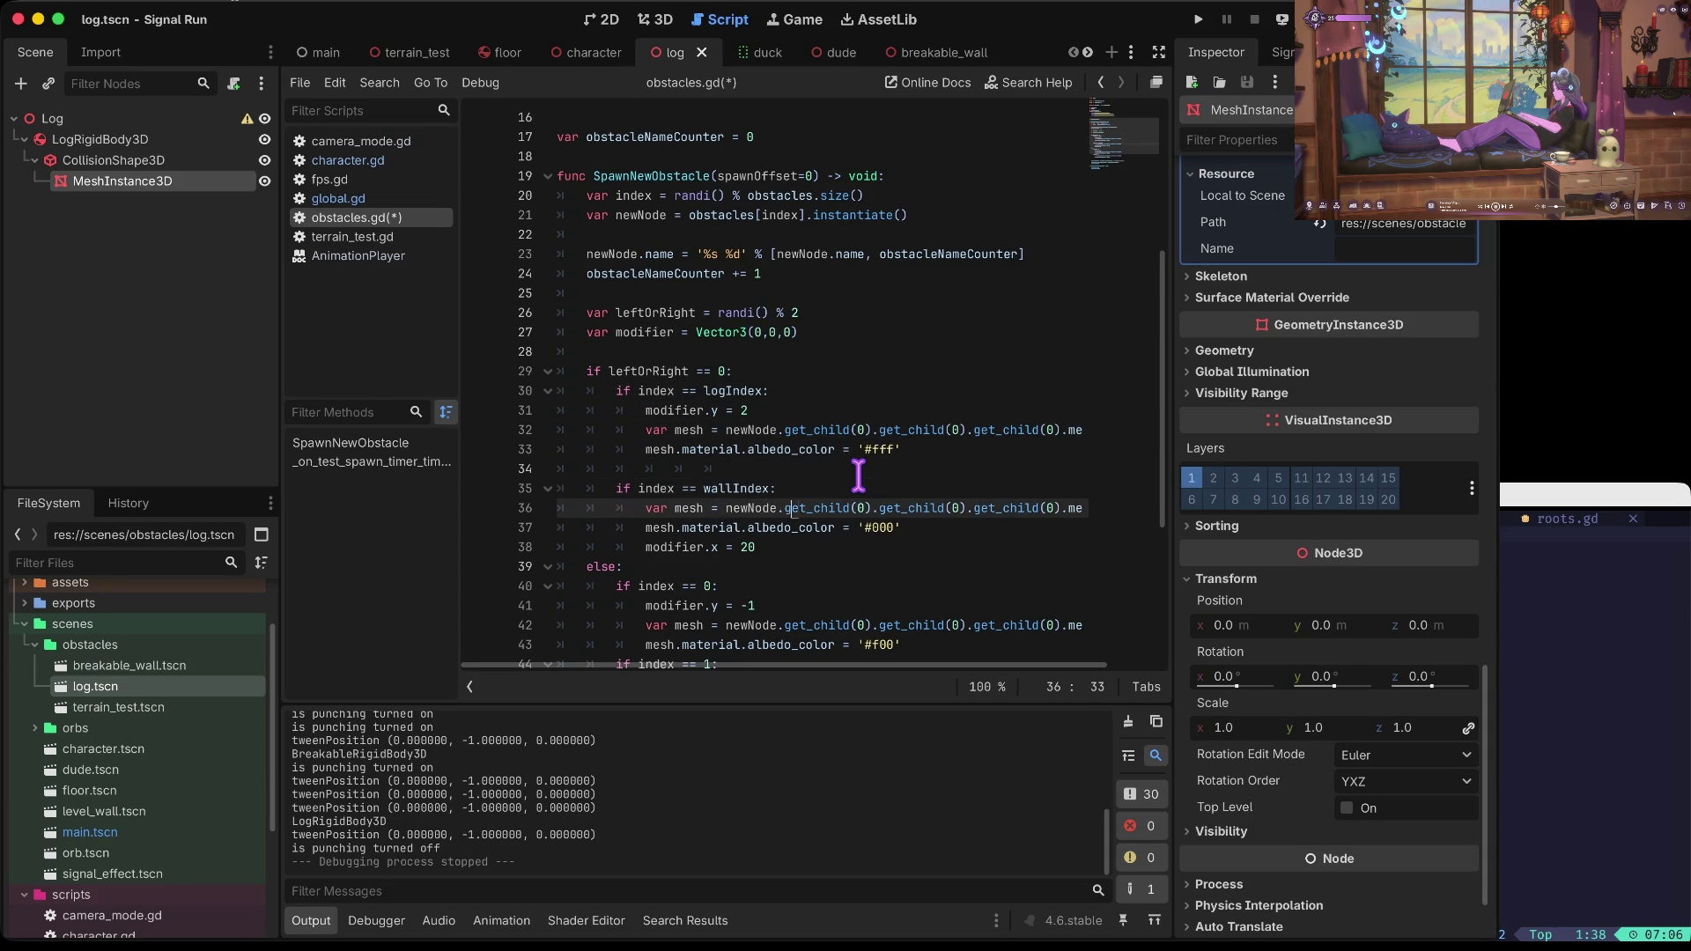
key(Down)
key(Down)
key(Down)
text(o)
key(Return)
key(Down)
key(Down)
key(Down)
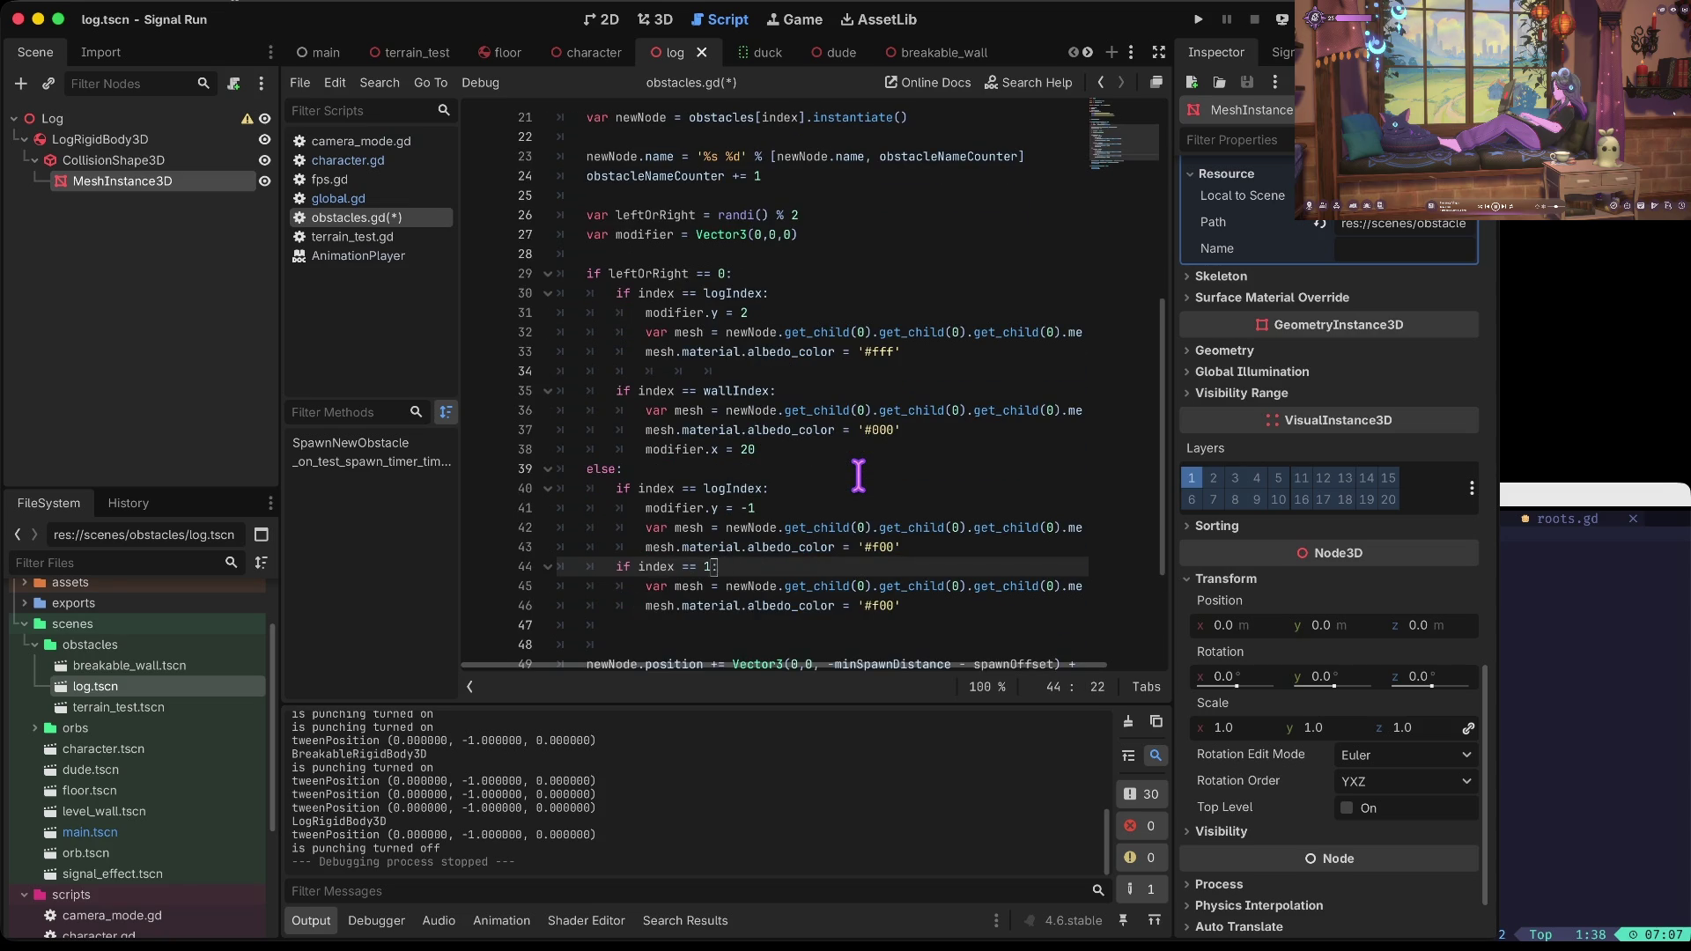
text(l)
key(Return)
key(Home)
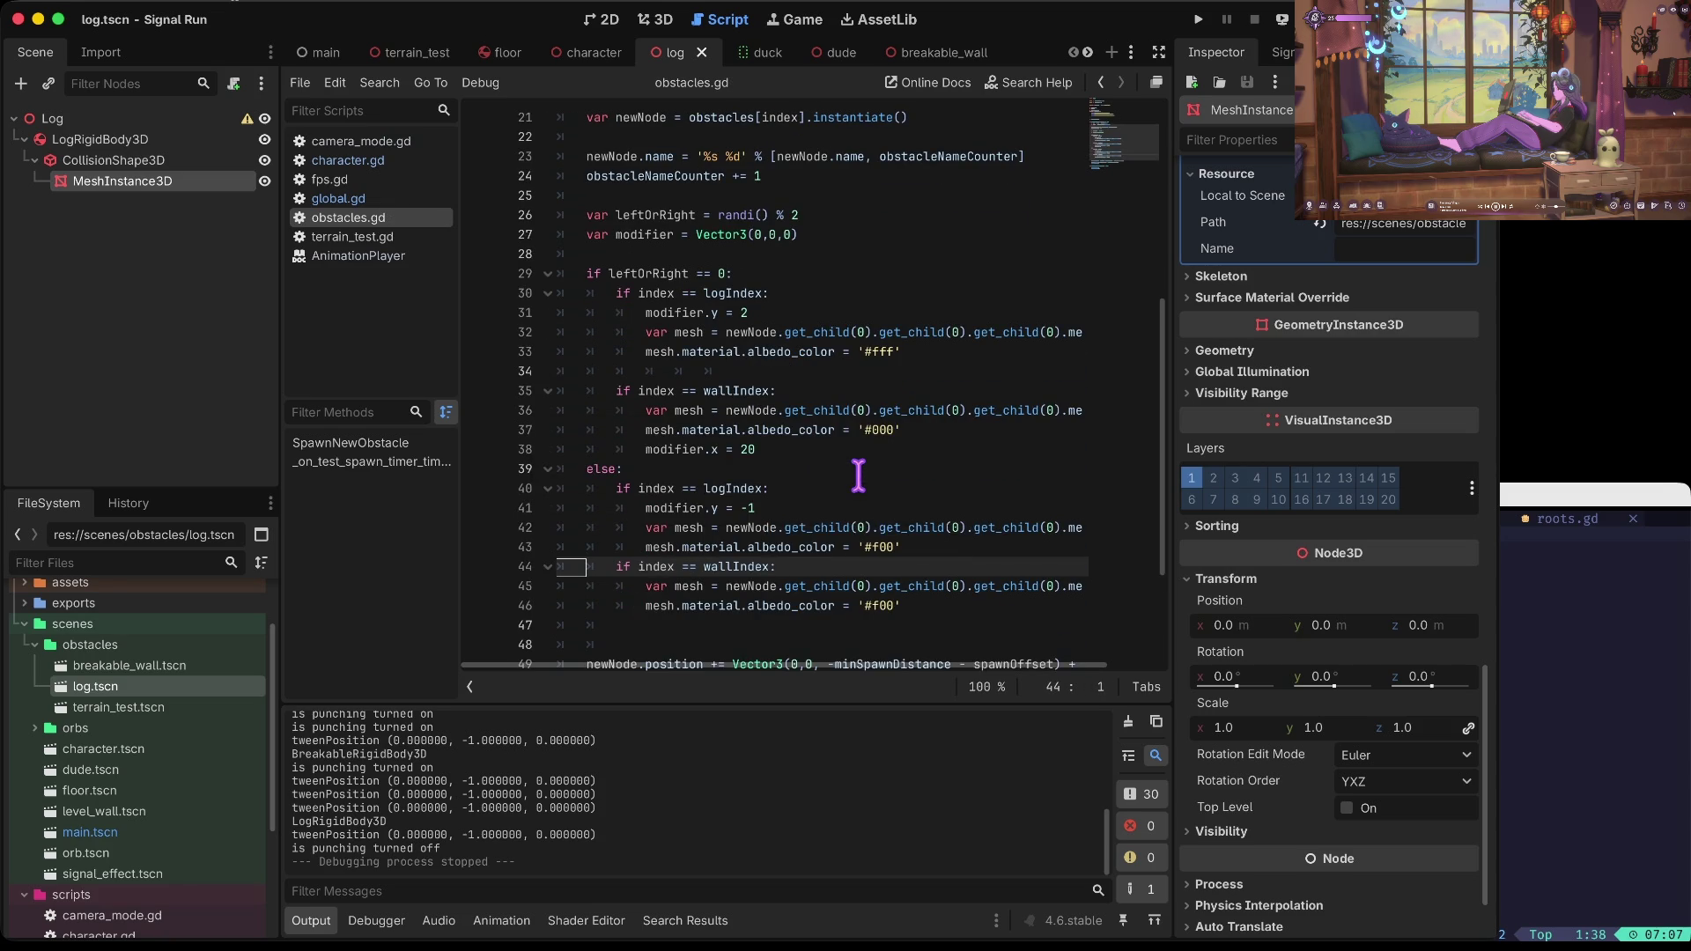
key(super+b)
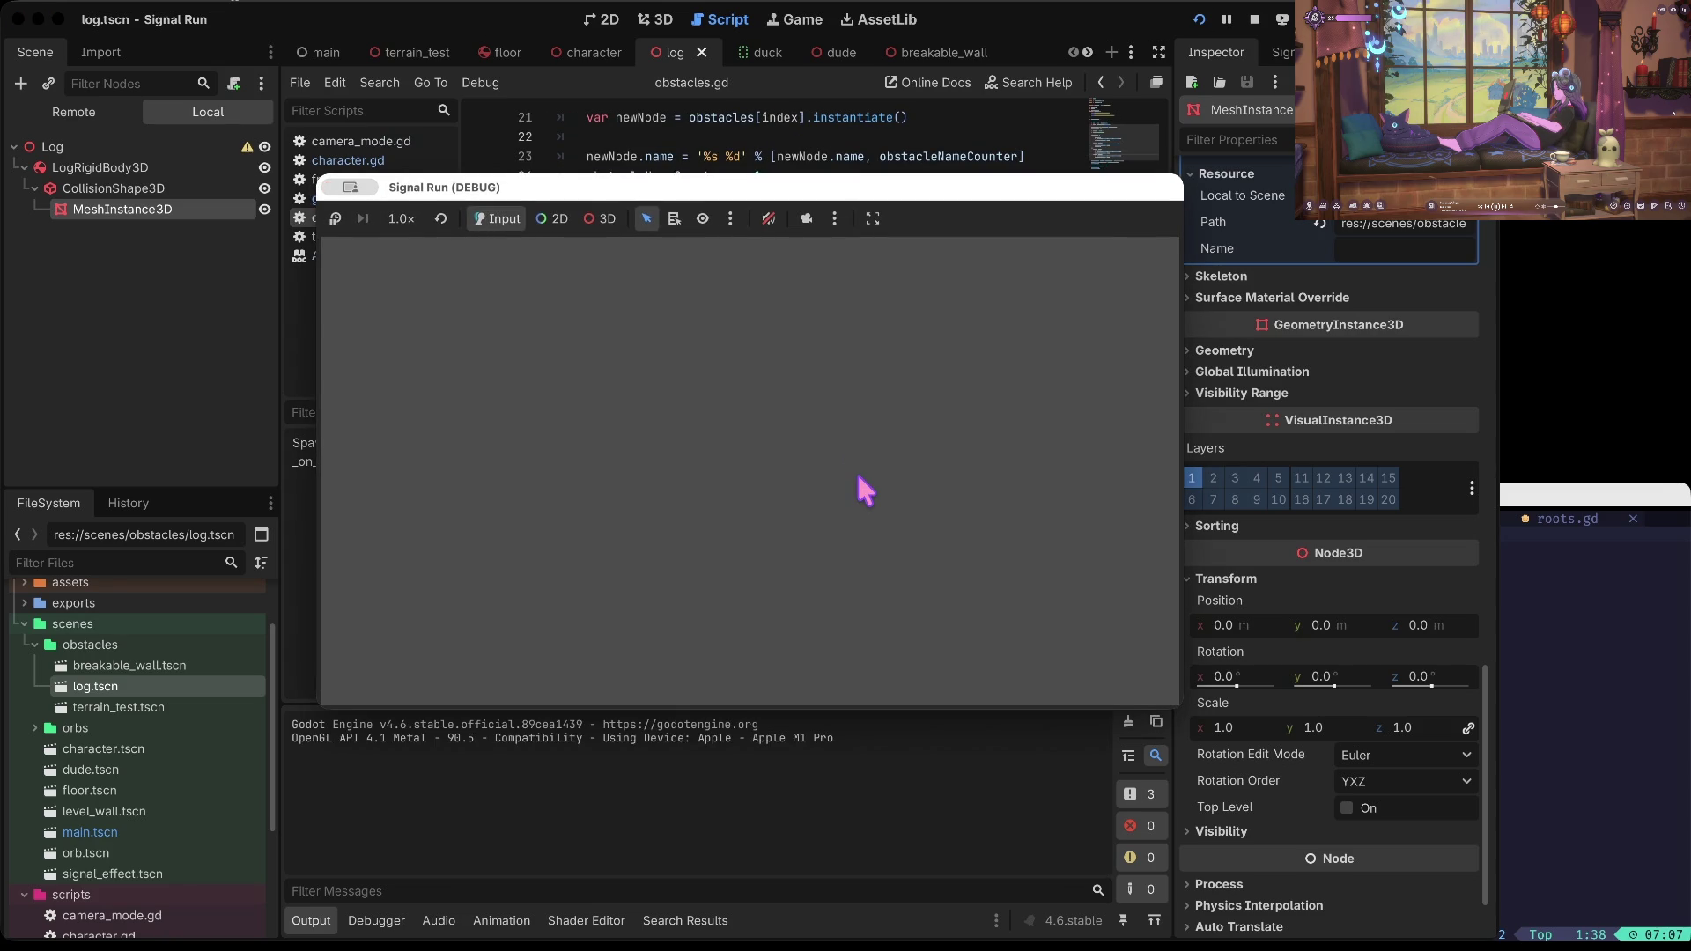
key(Right)
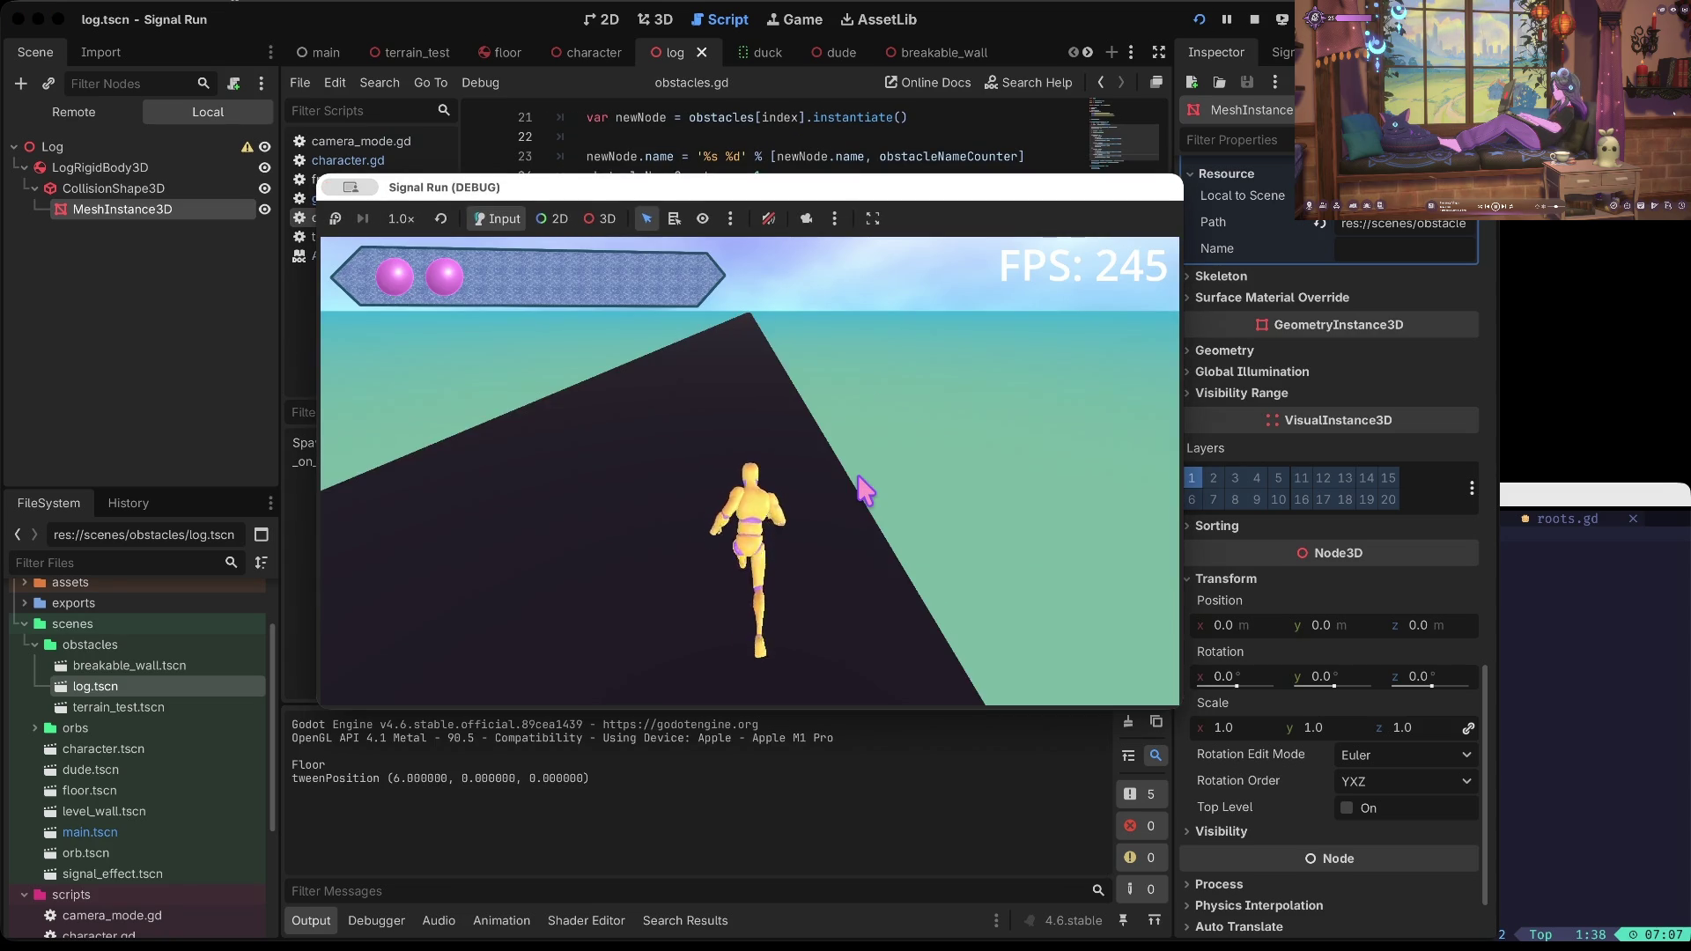
key(Left)
key(Left)
key(Right)
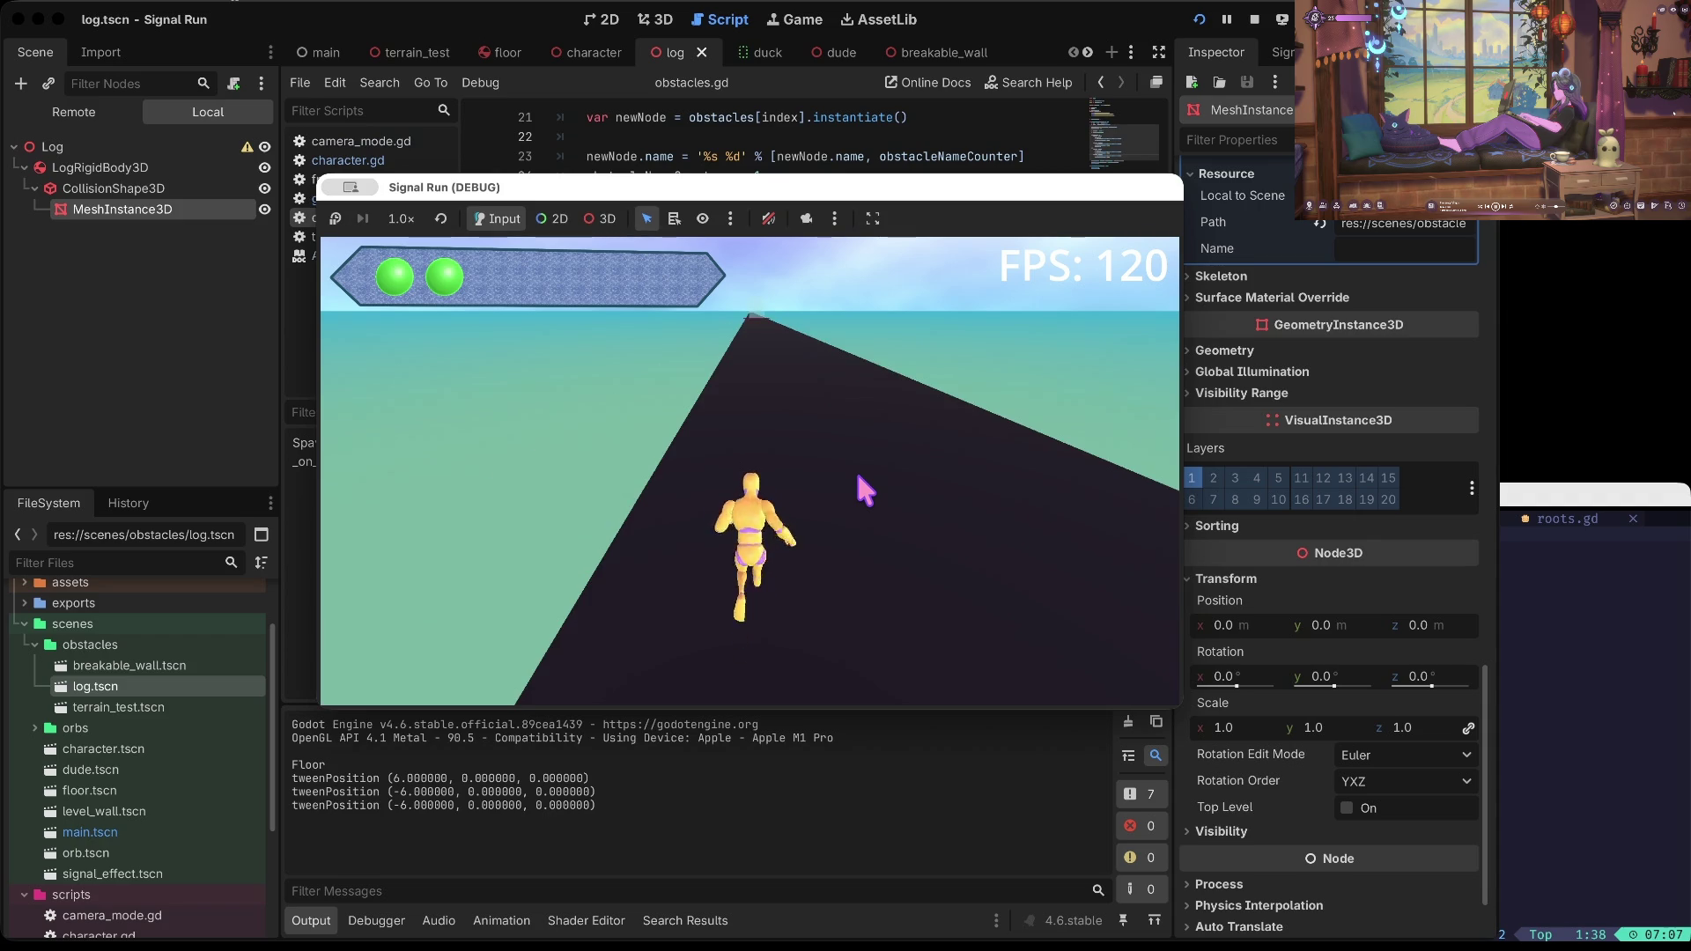
key(Right)
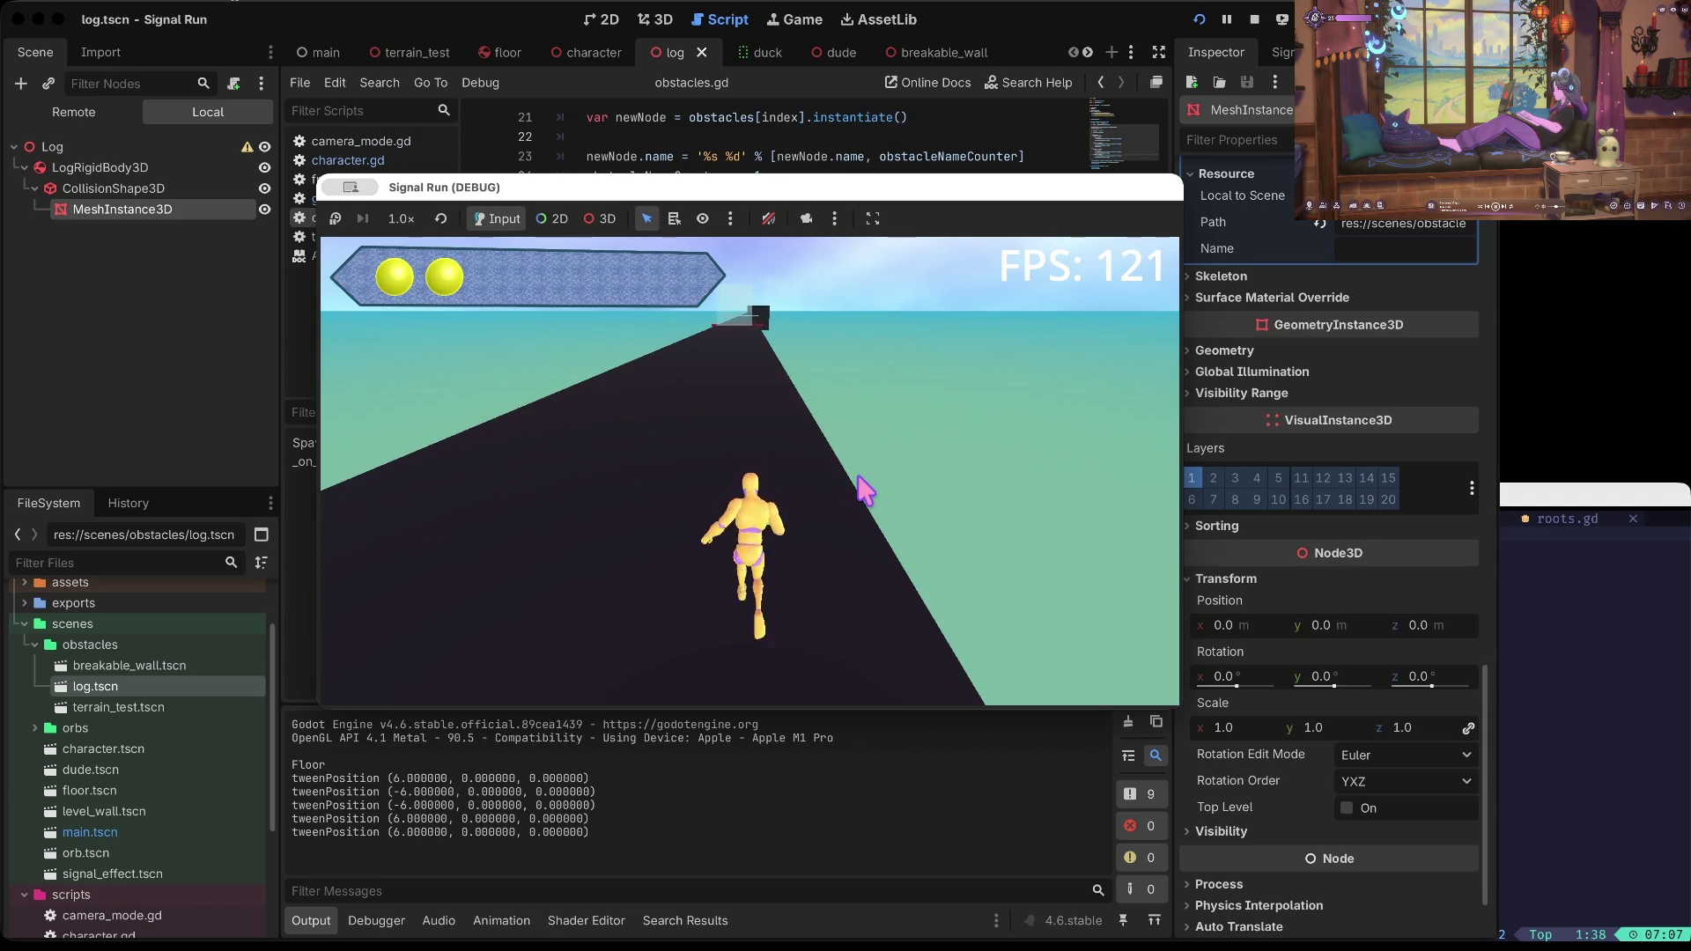
key(Down)
key(Down)
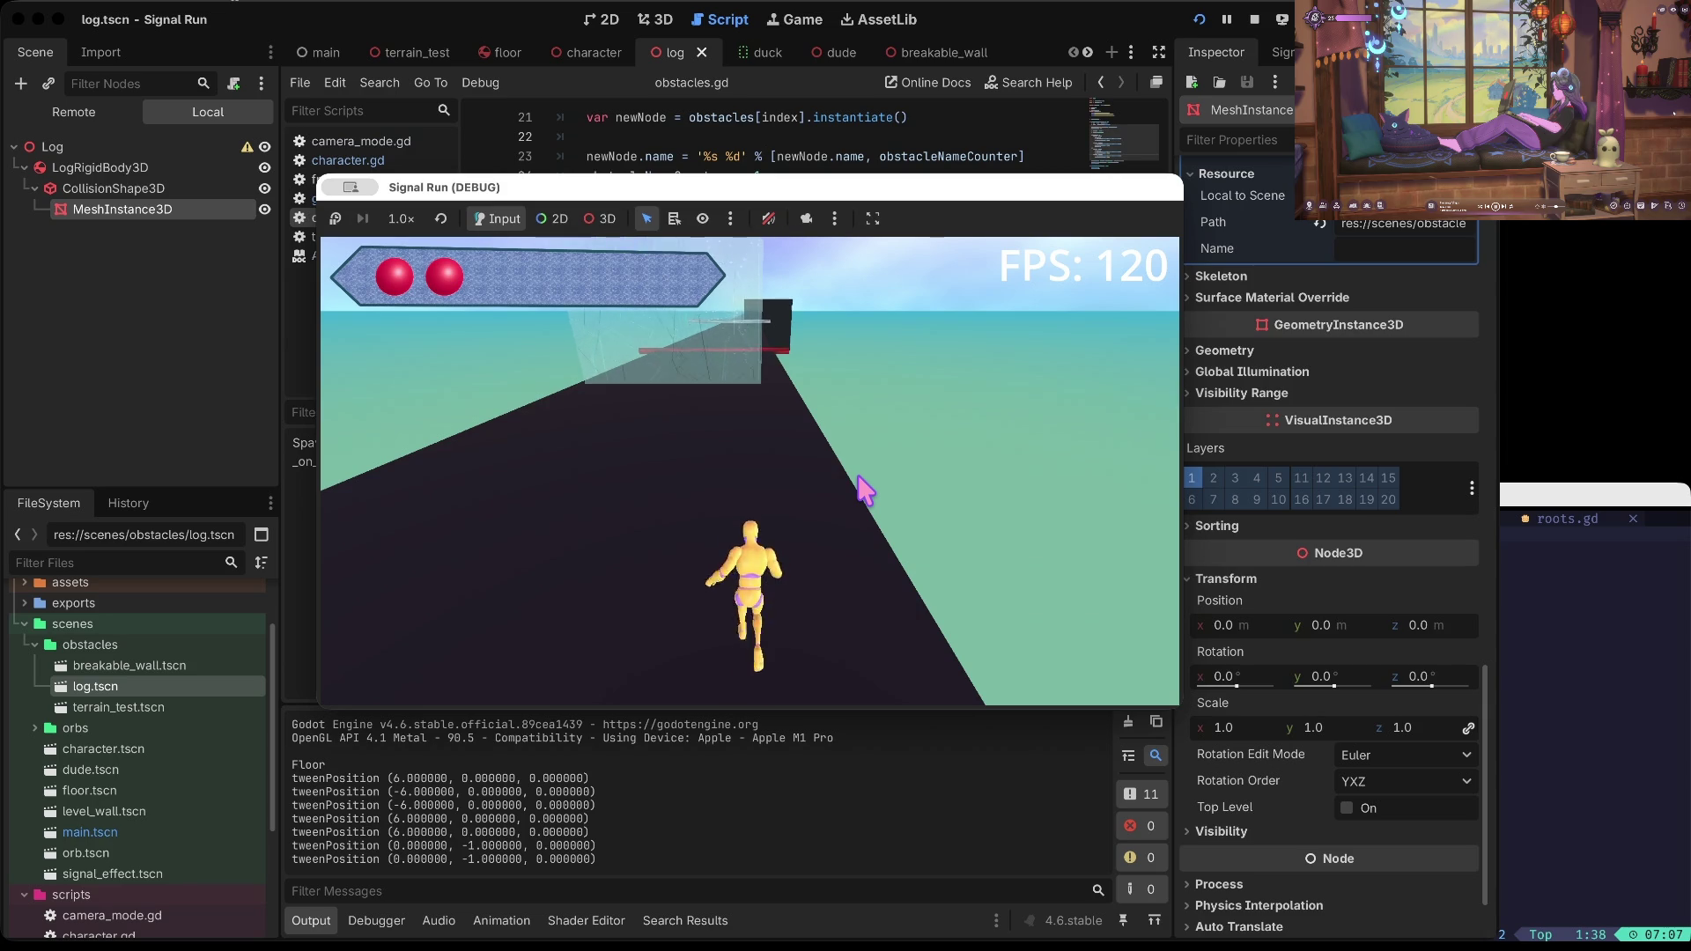
key(space)
key(space)
key(Down)
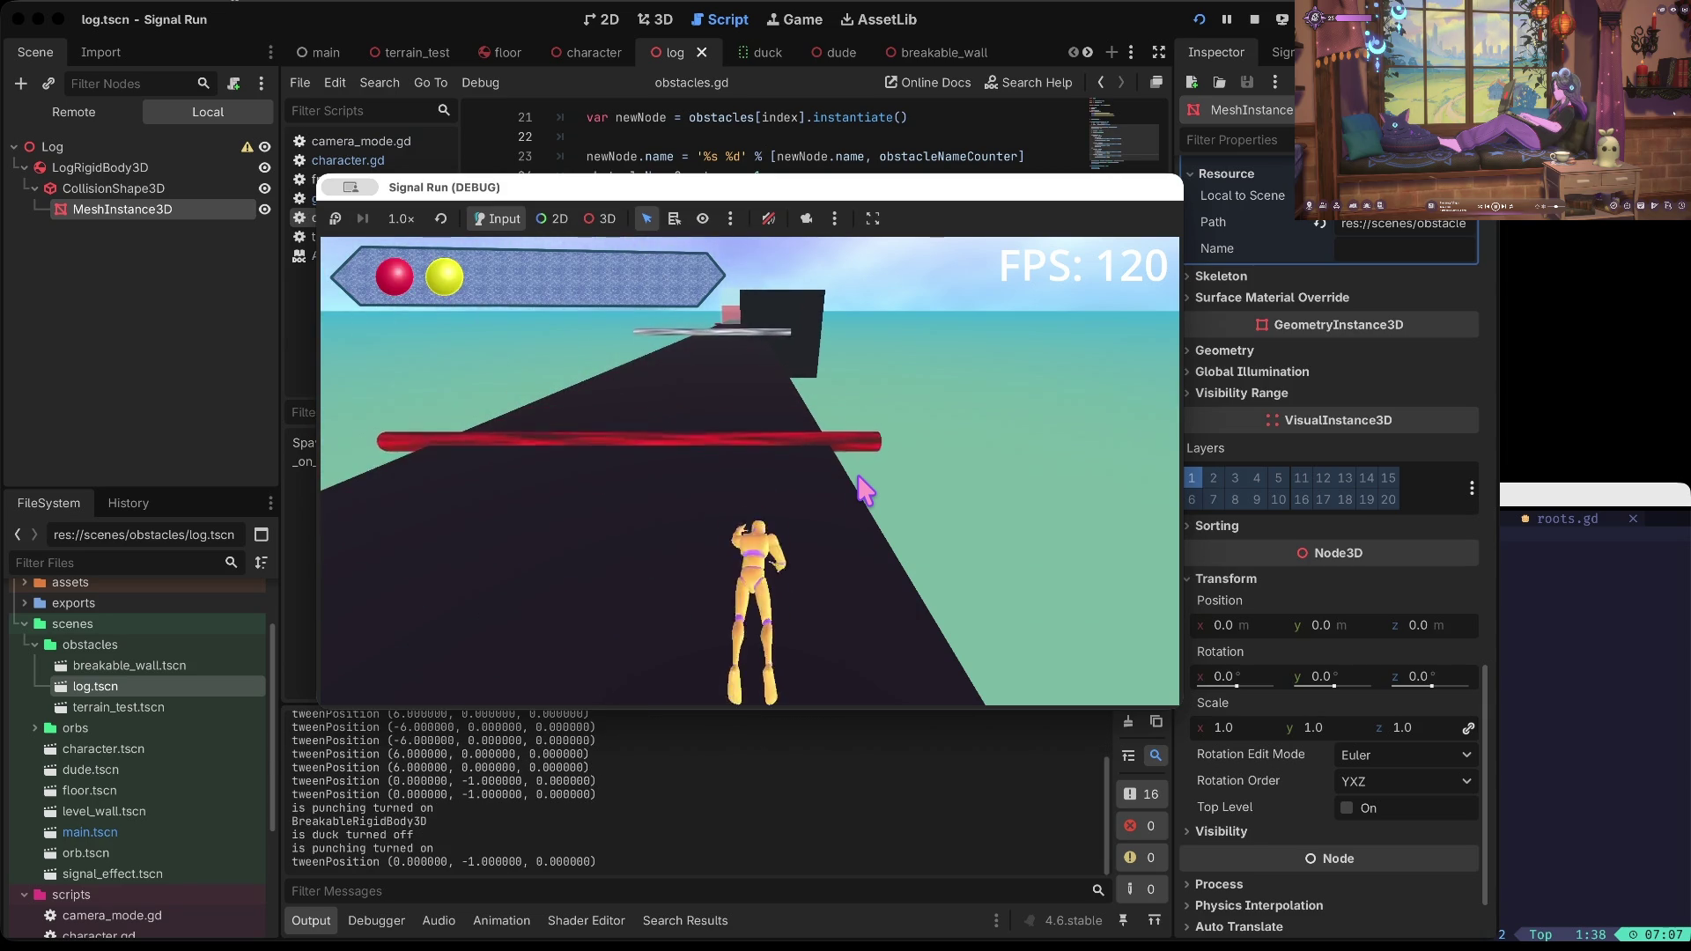
key(space)
key(Return)
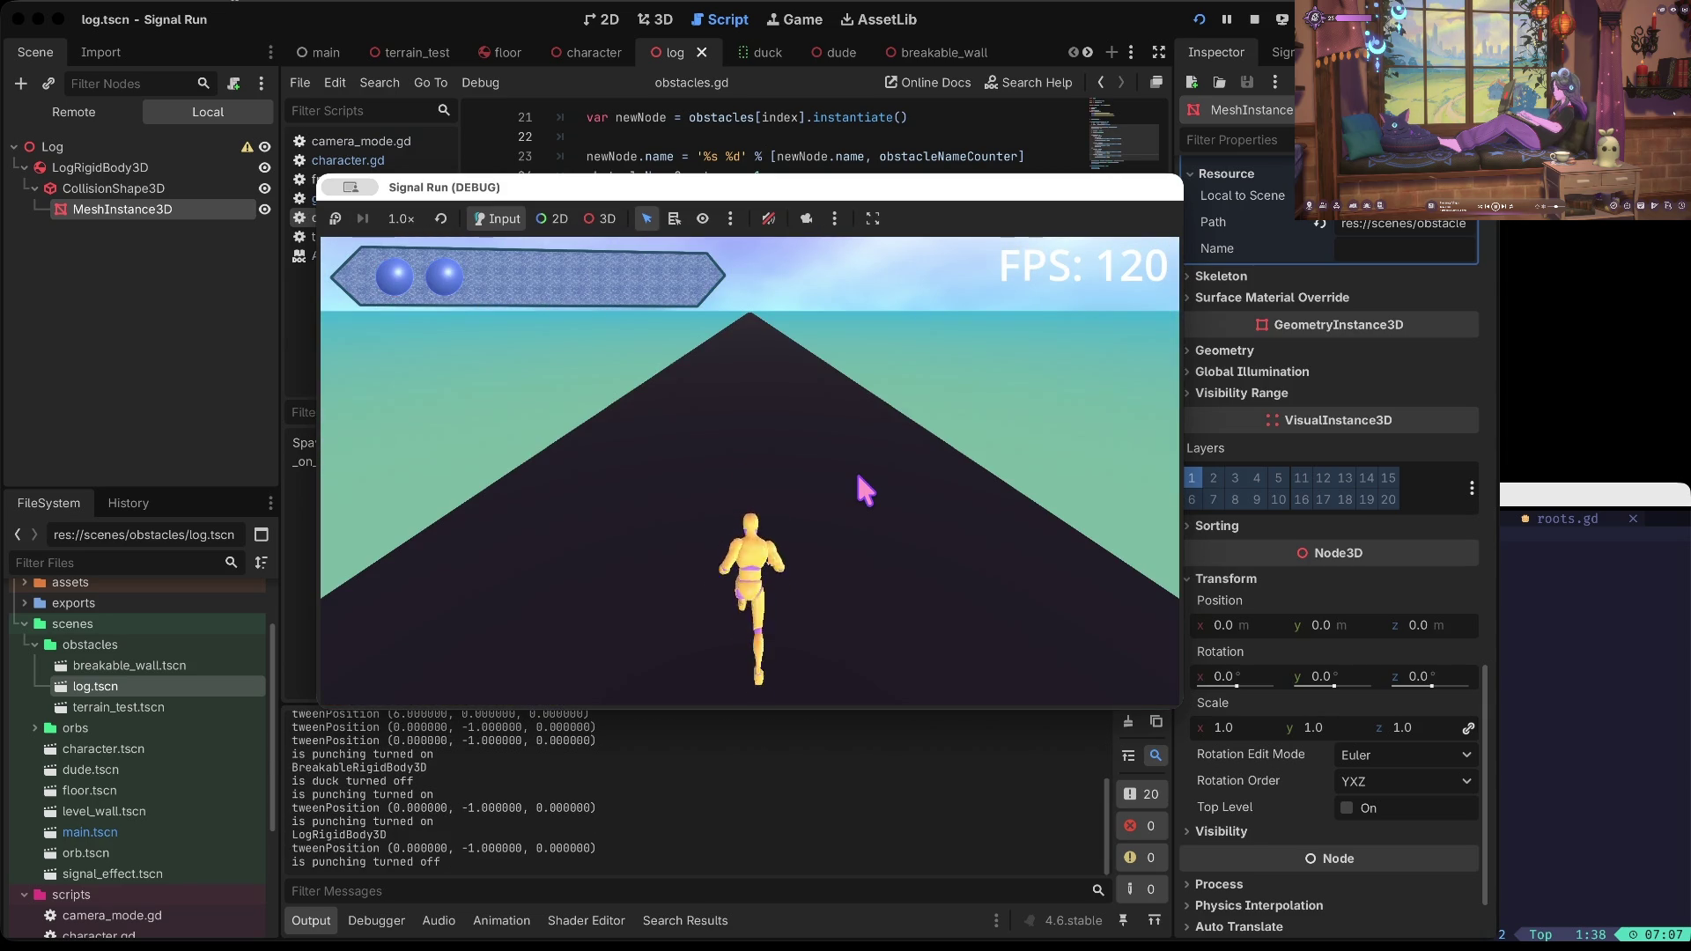
key(Up)
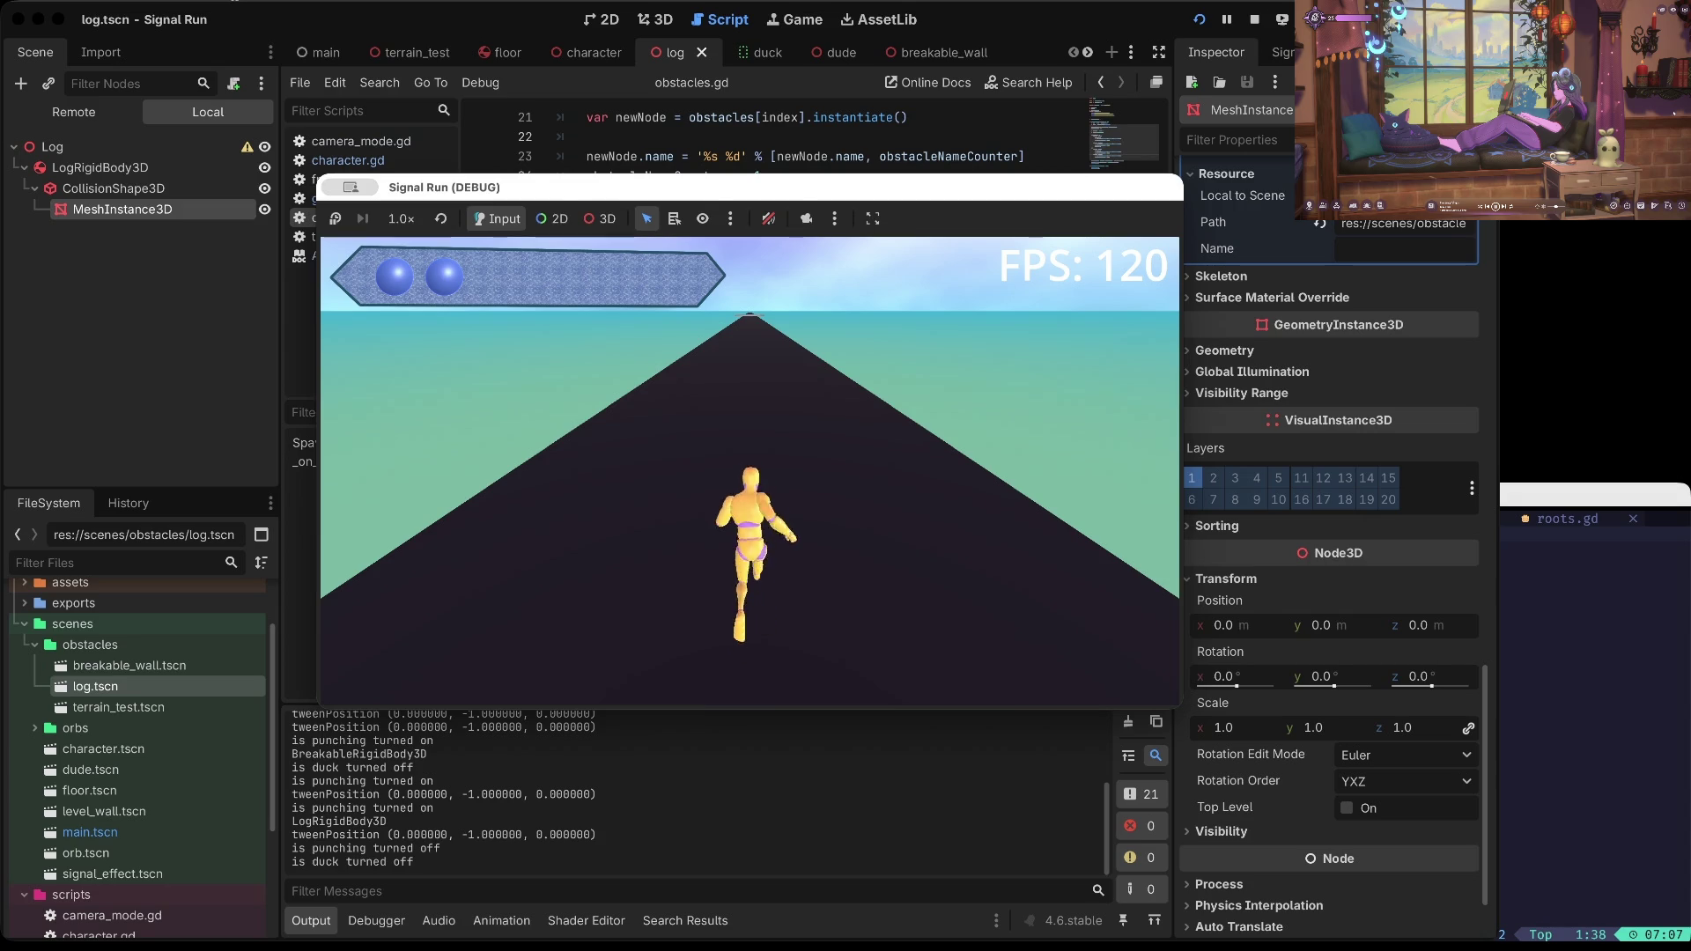
key(F8)
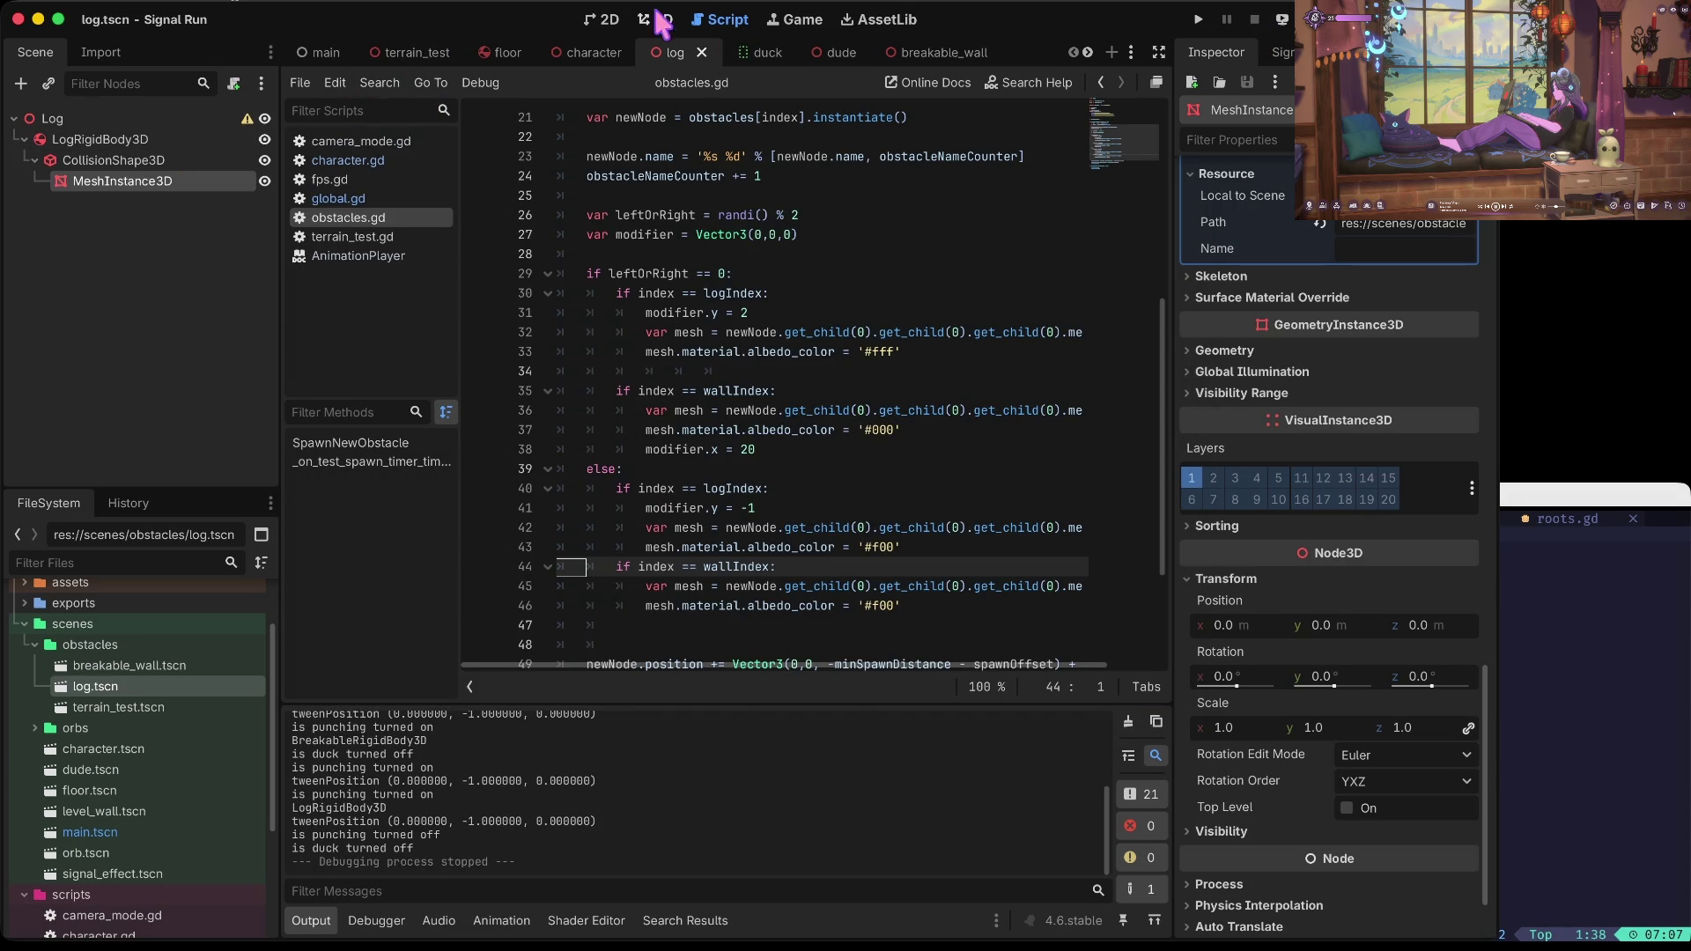
Step: Open main.tscn from the FileSystem and switch to the 2D view
click(656, 19)
click(596, 20)
scroll(97, 753, down, 3)
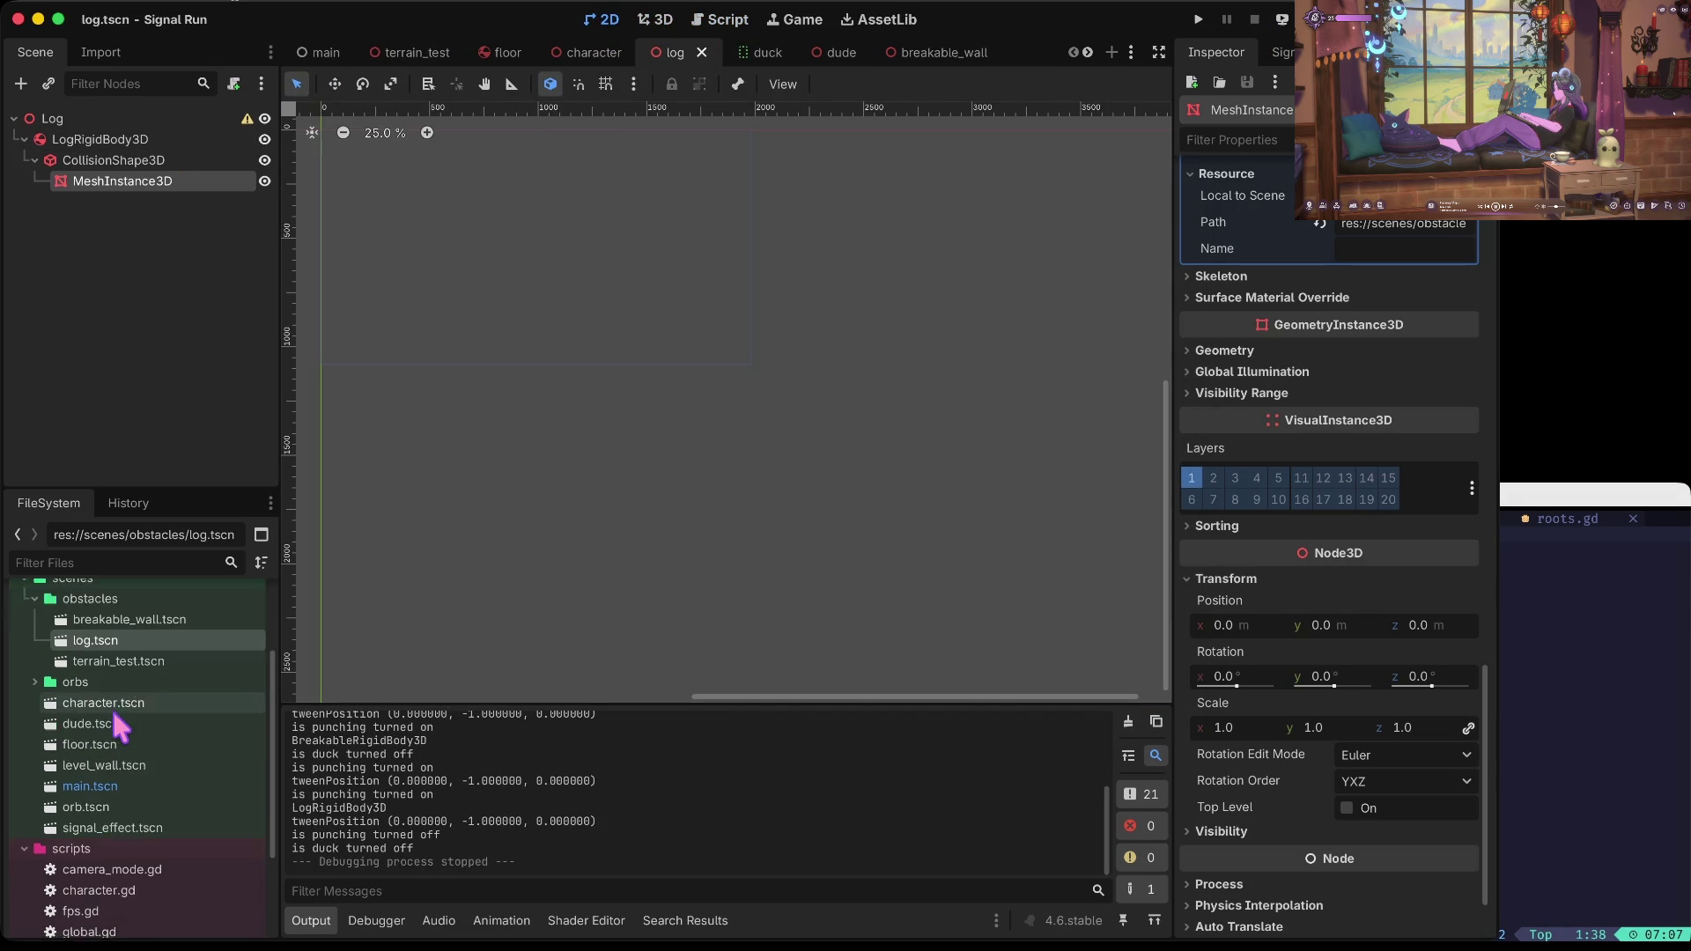
double_click(108, 756)
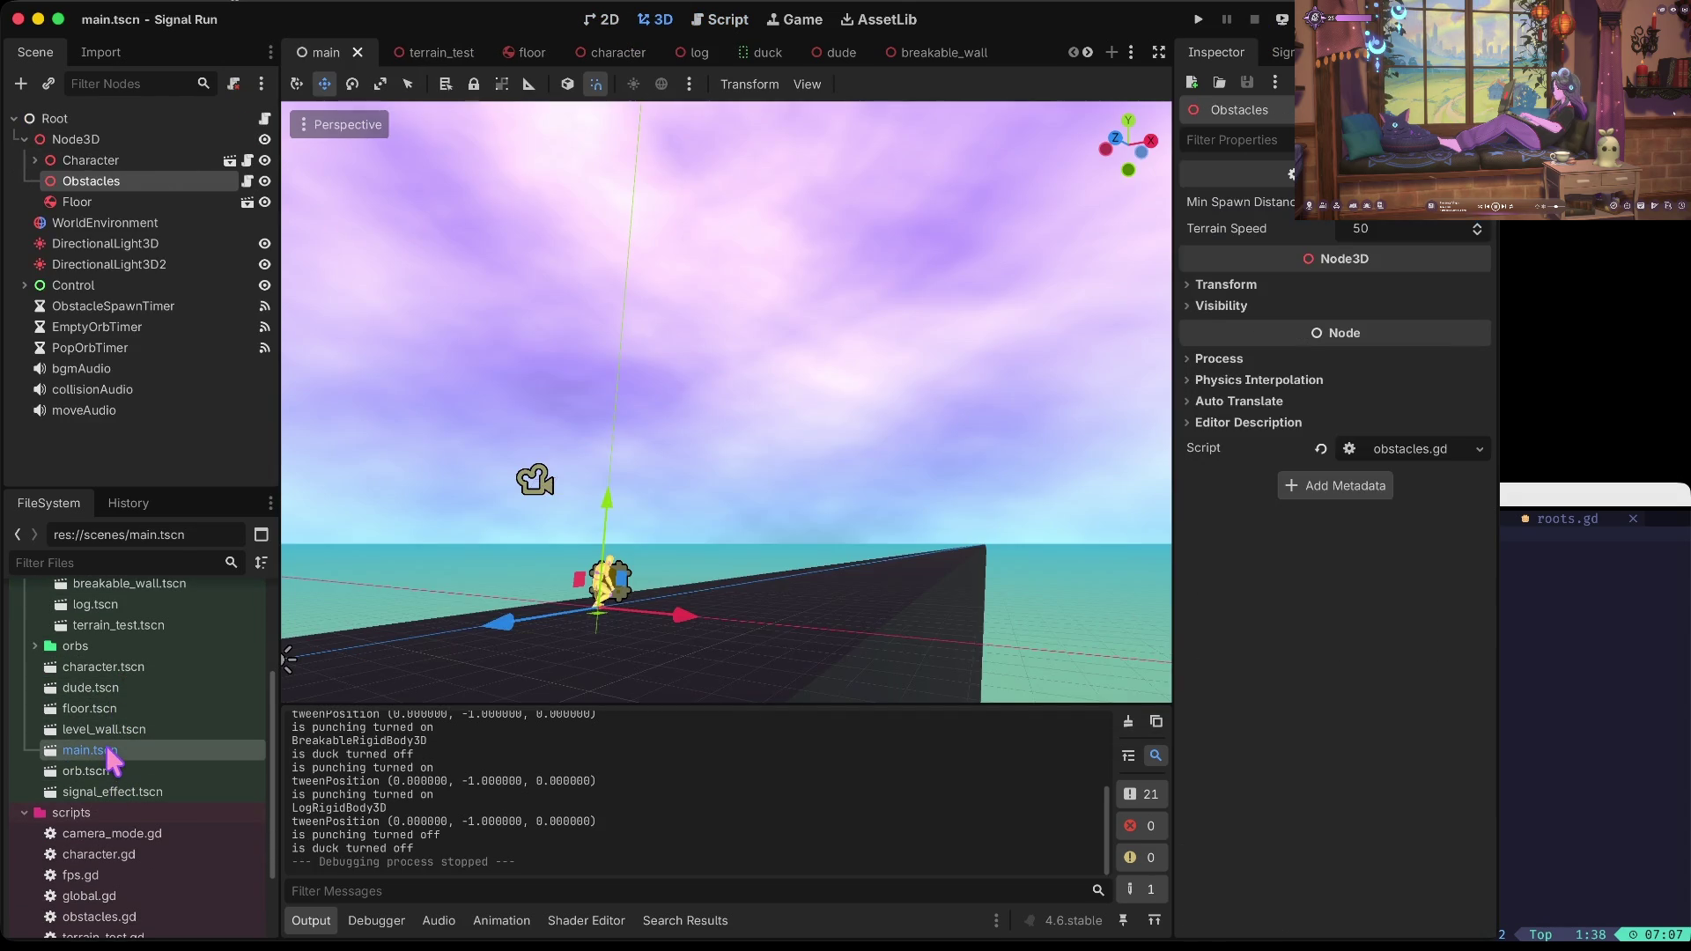
click(611, 16)
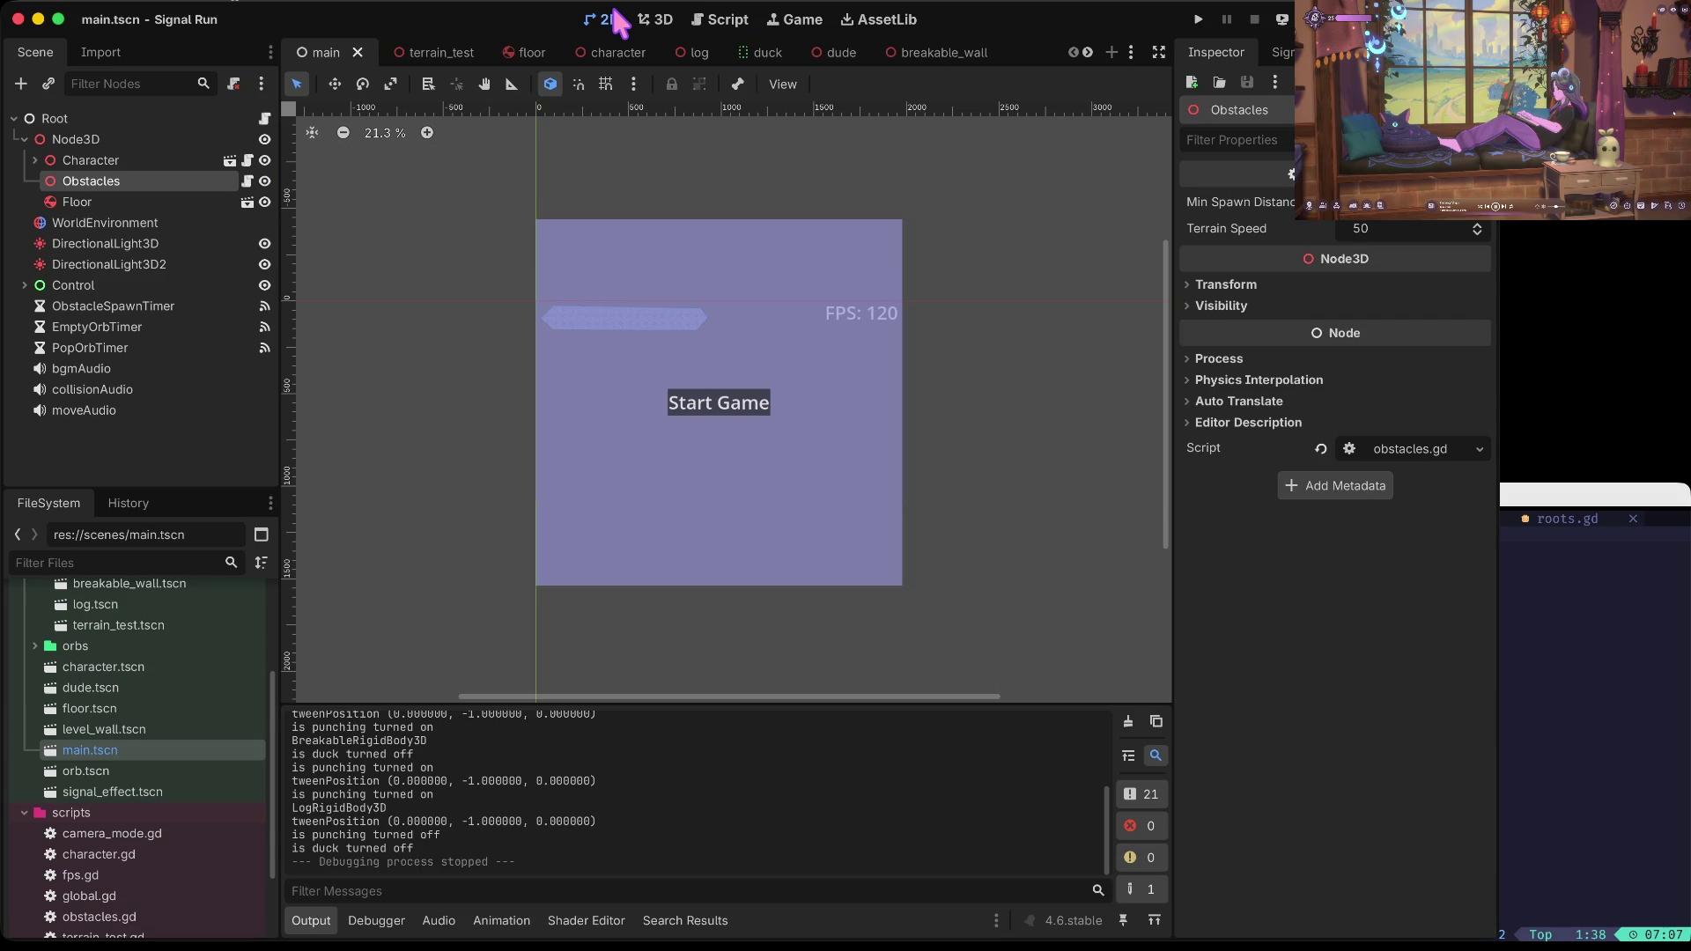
Step: Step through the start screen's Start Game, Label and Orbs nodes, then select QueueBar
click(638, 327)
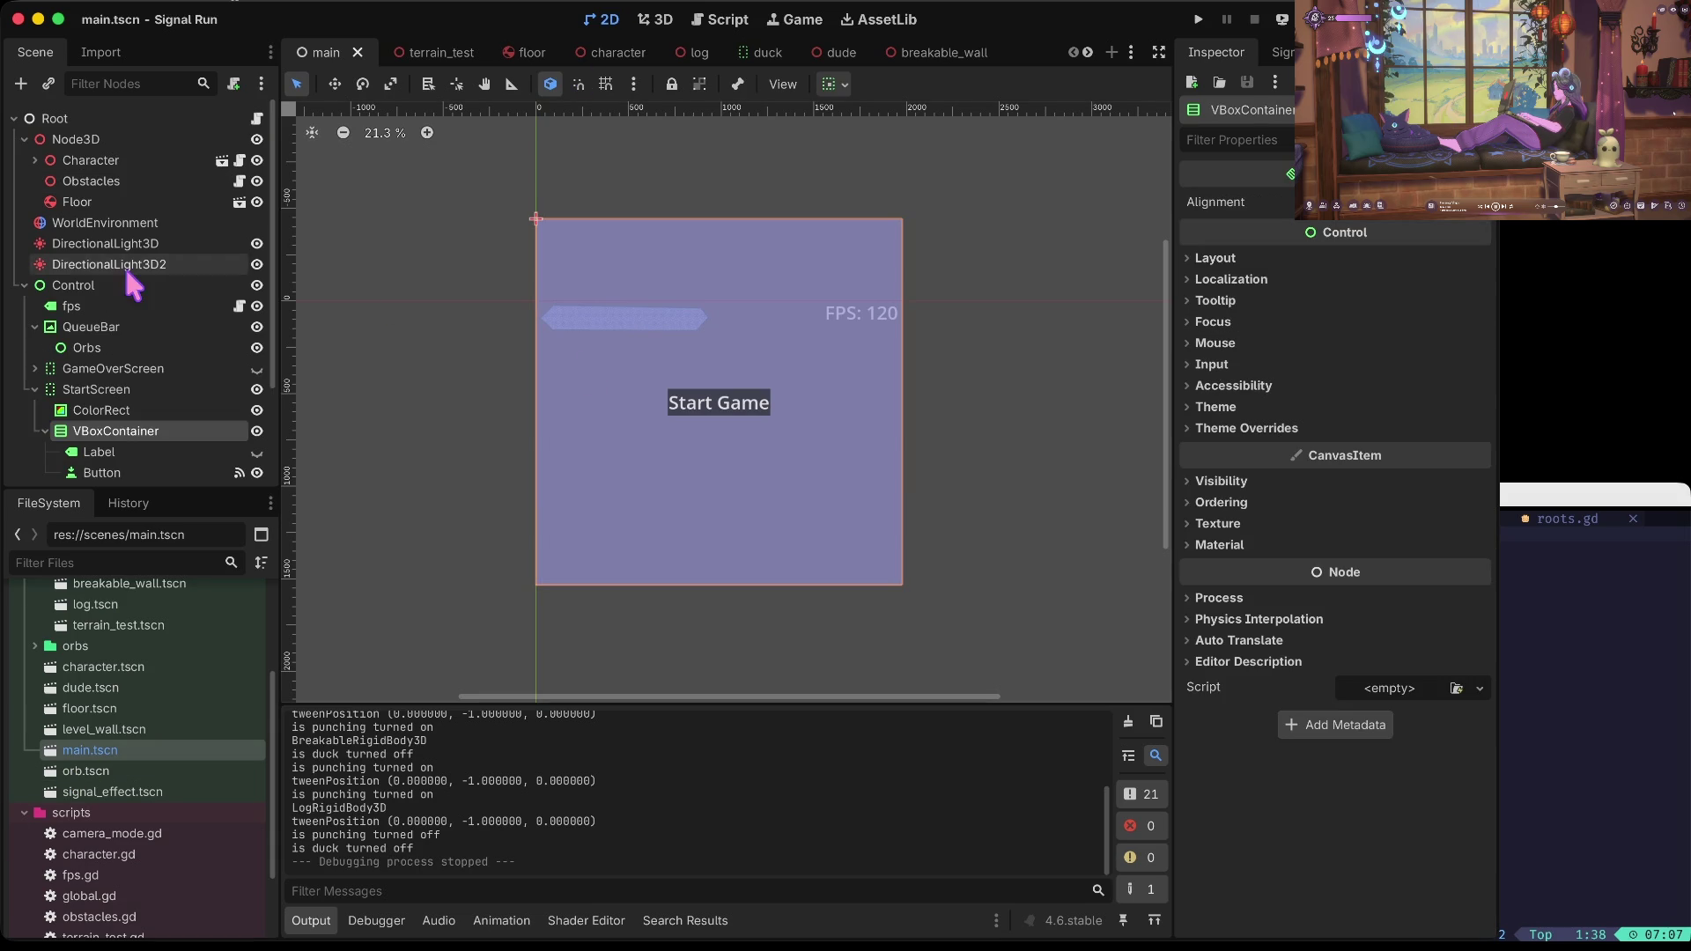
scroll(144, 396, down, 3)
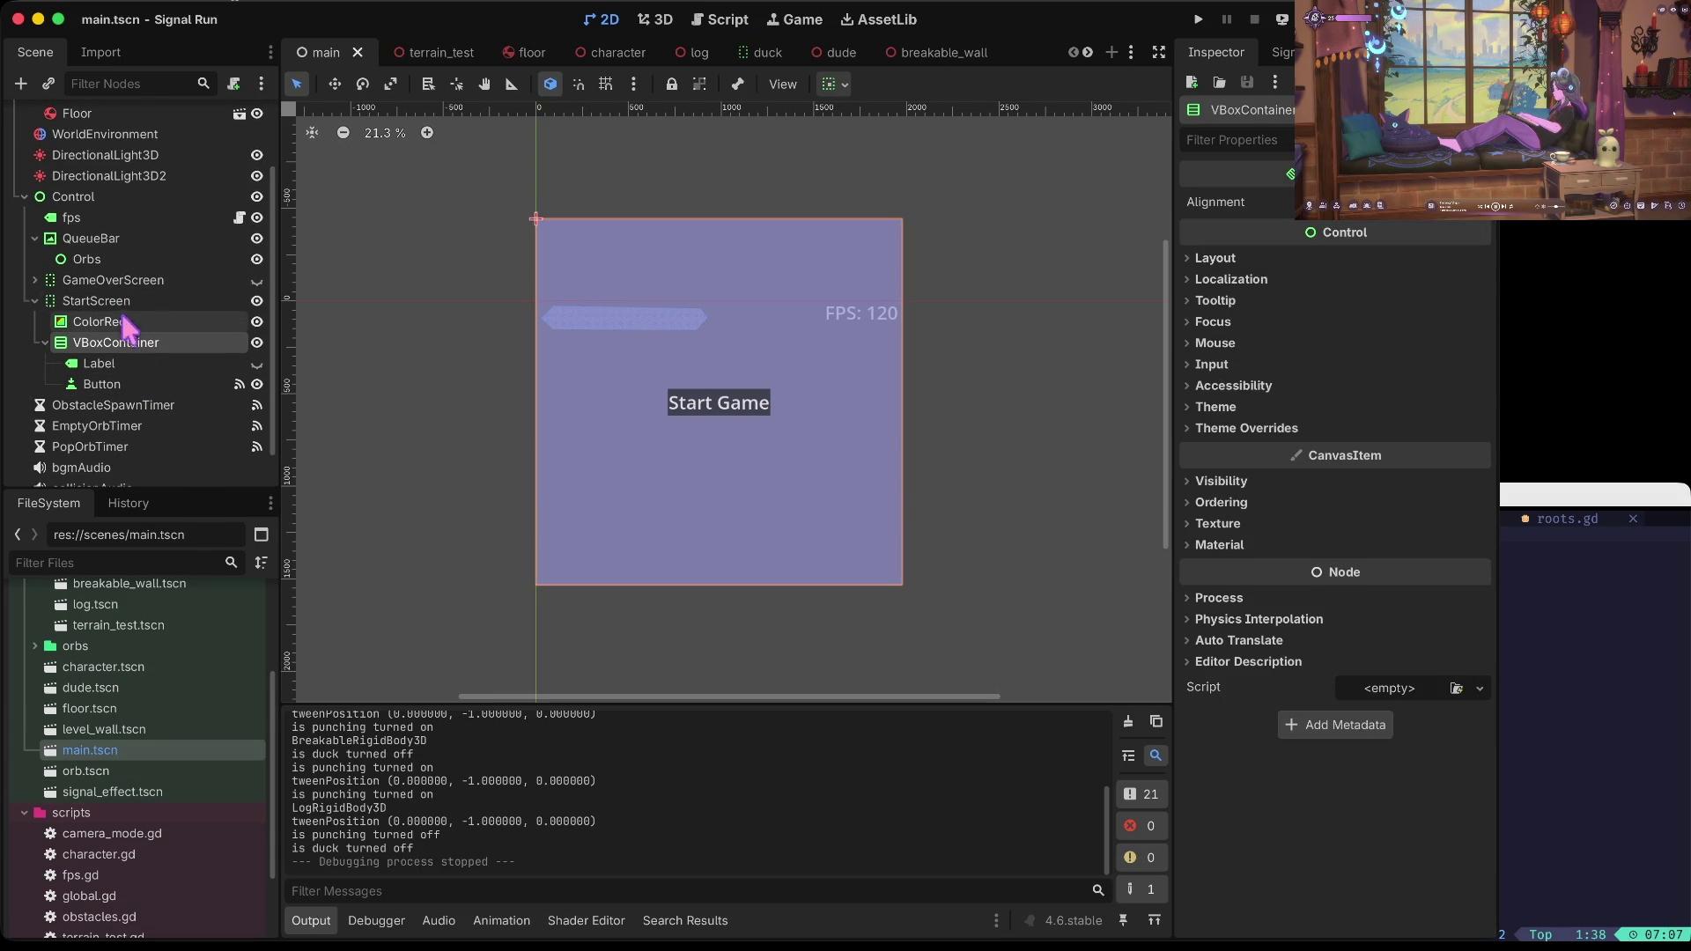
click(130, 387)
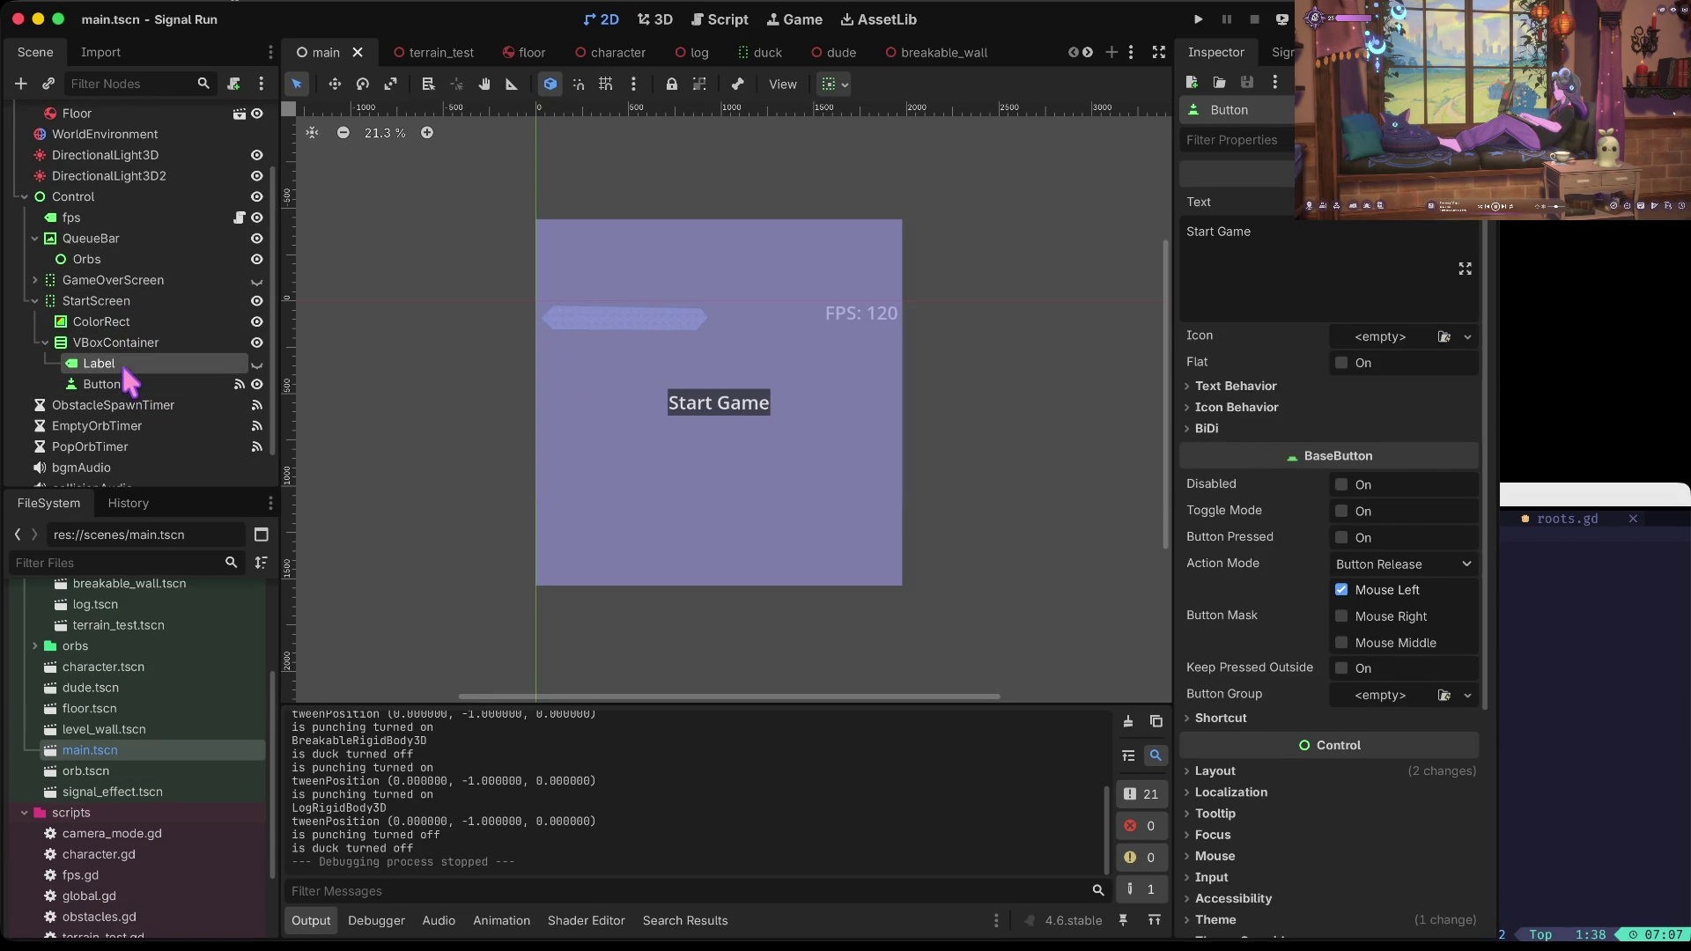
click(124, 365)
click(45, 343)
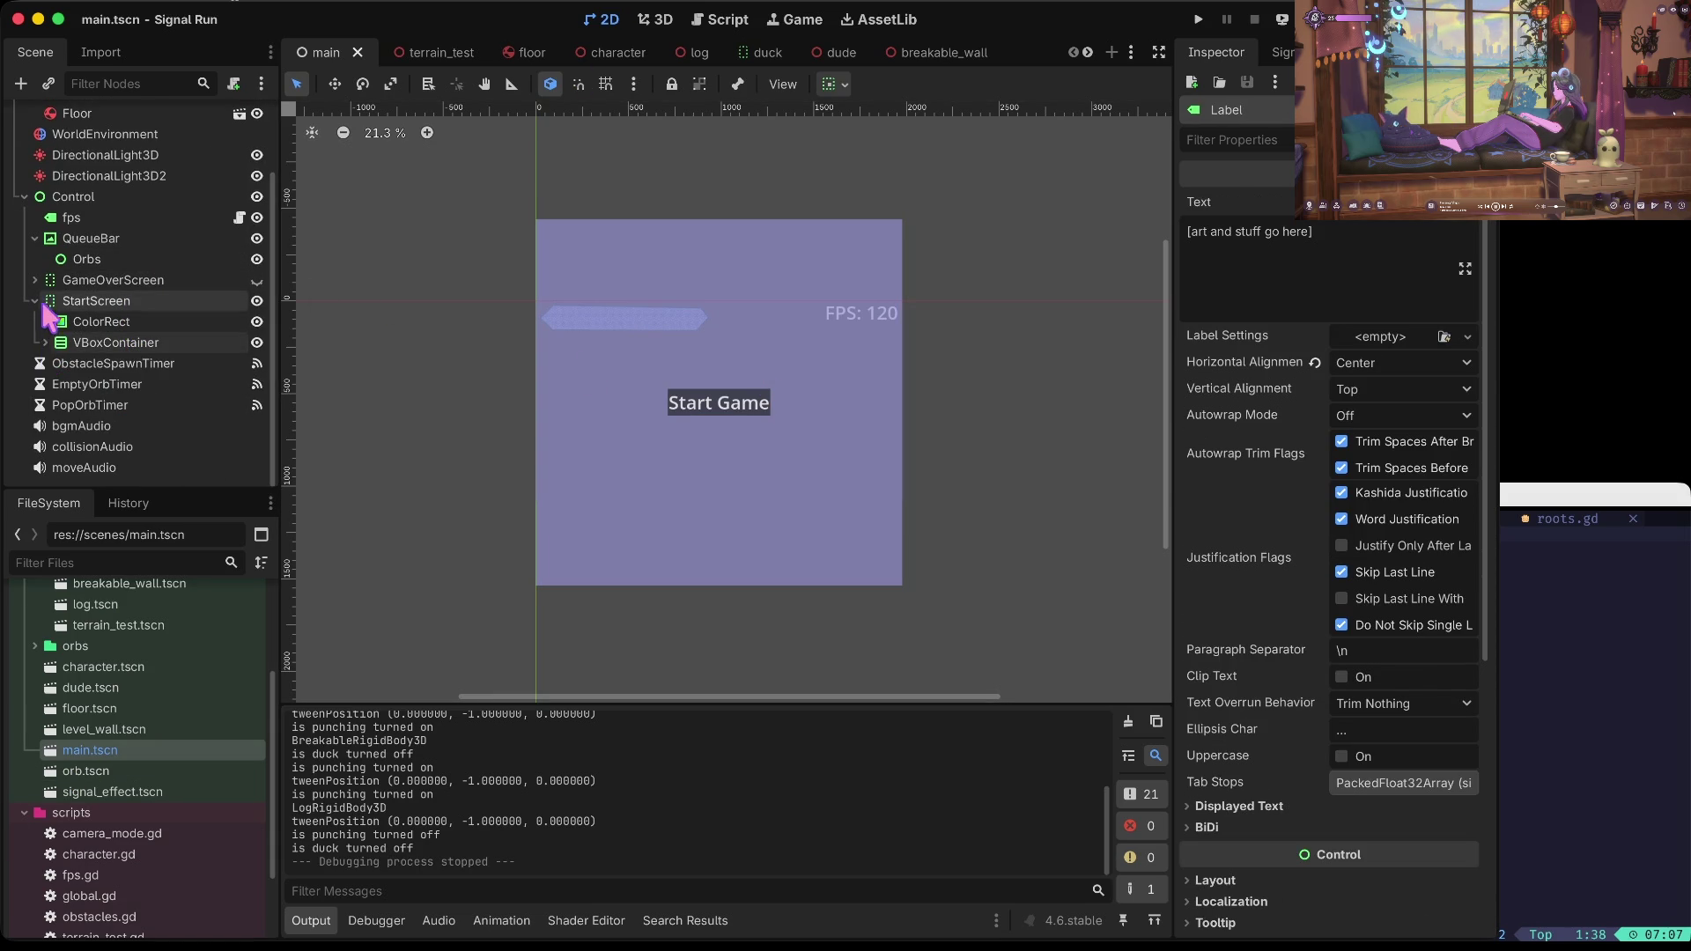
click(97, 300)
click(84, 259)
click(88, 243)
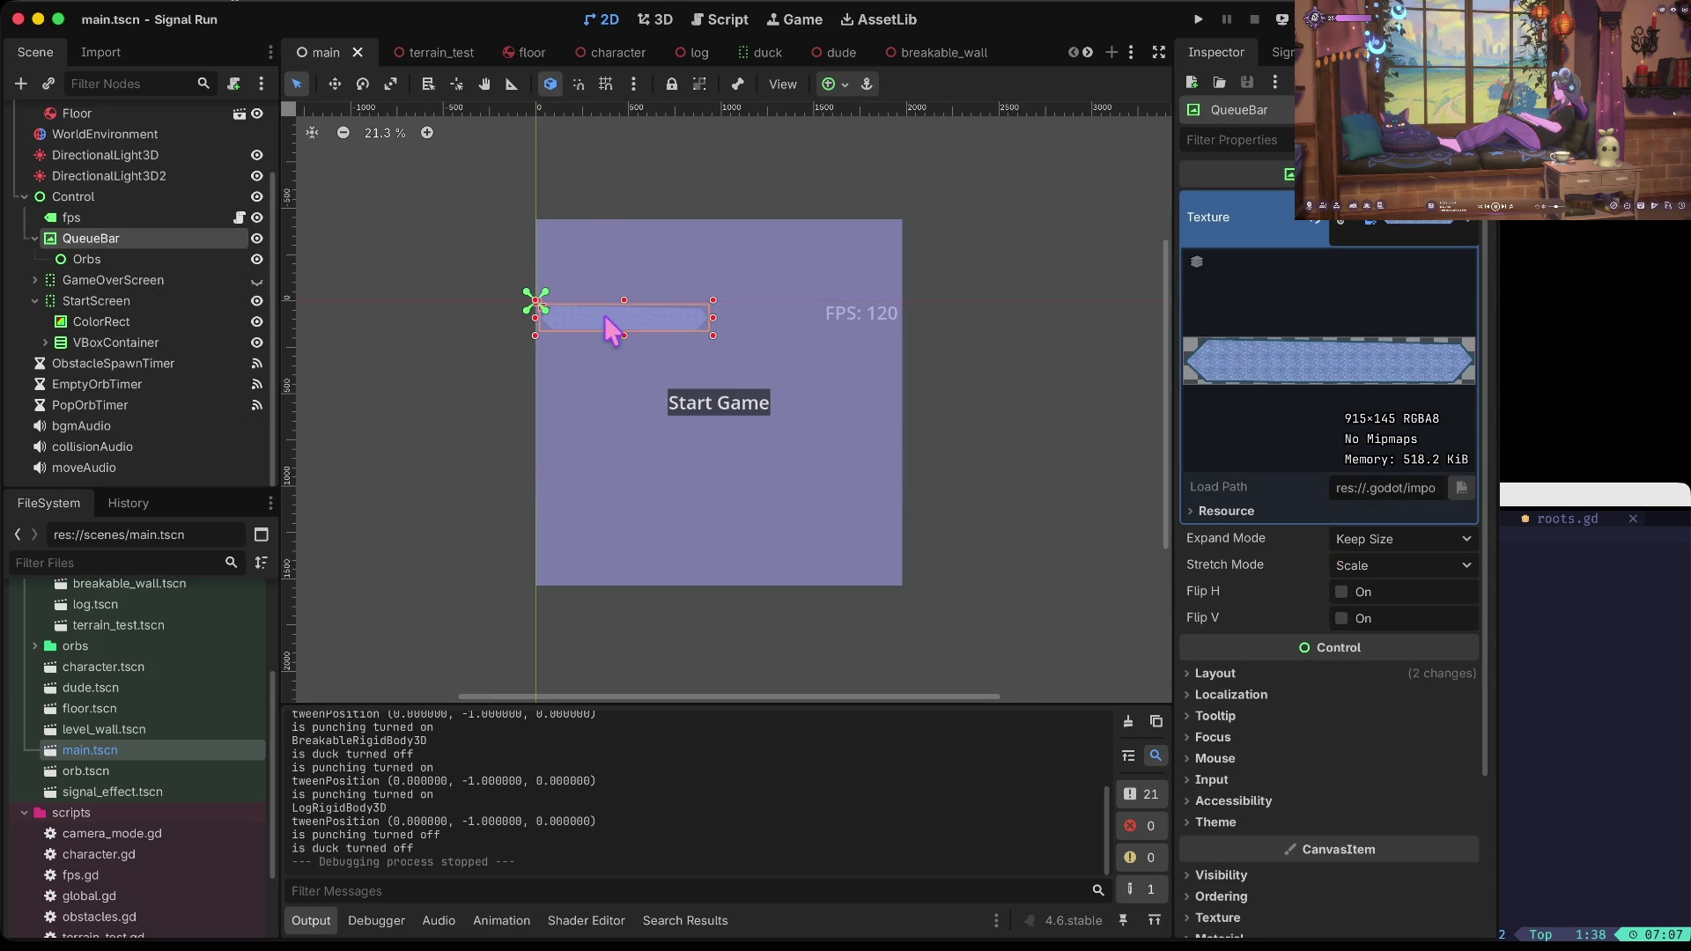
Step: Select the Orbs node and pan around the canvas to view the orb bar
click(157, 253)
scroll(526, 308, up, 4)
scroll(528, 319, right, 3)
scroll(530, 319, up, 1)
scroll(526, 330, down, 1)
scroll(632, 317, right, 3)
scroll(627, 319, down, 2)
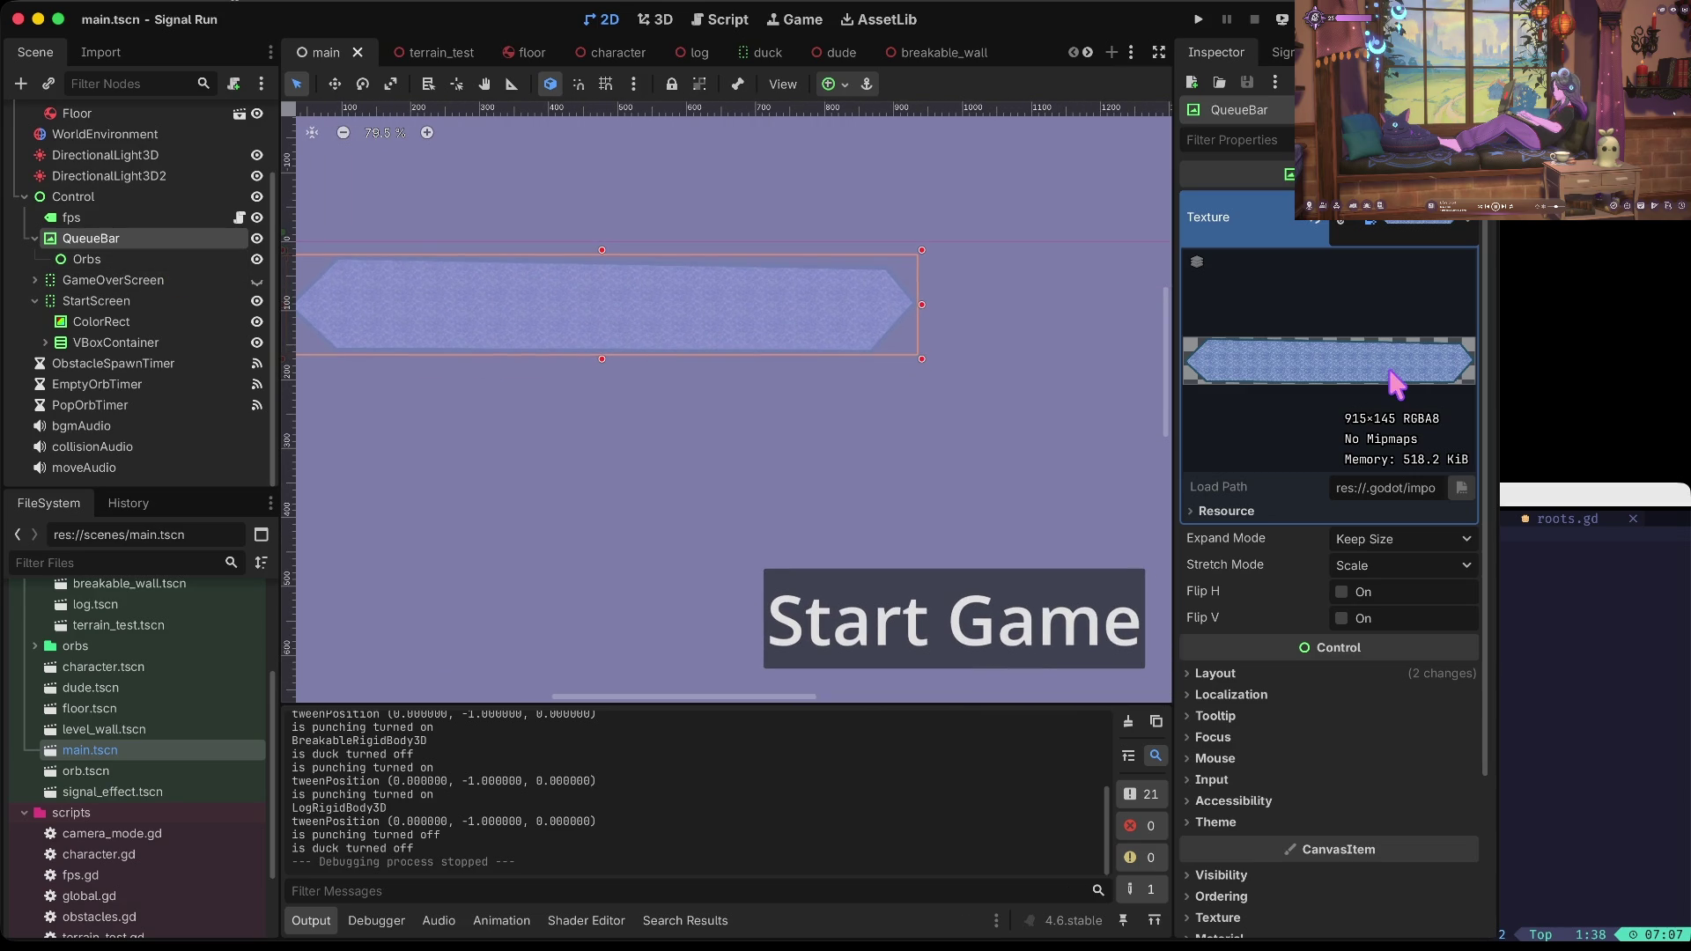
scroll(1392, 379, down, 3)
scroll(1392, 381, up, 1)
Step: Try QueueBar Expand Mode Fit Width with a test narrowing, then switch to Fit Width Proportional
click(1379, 426)
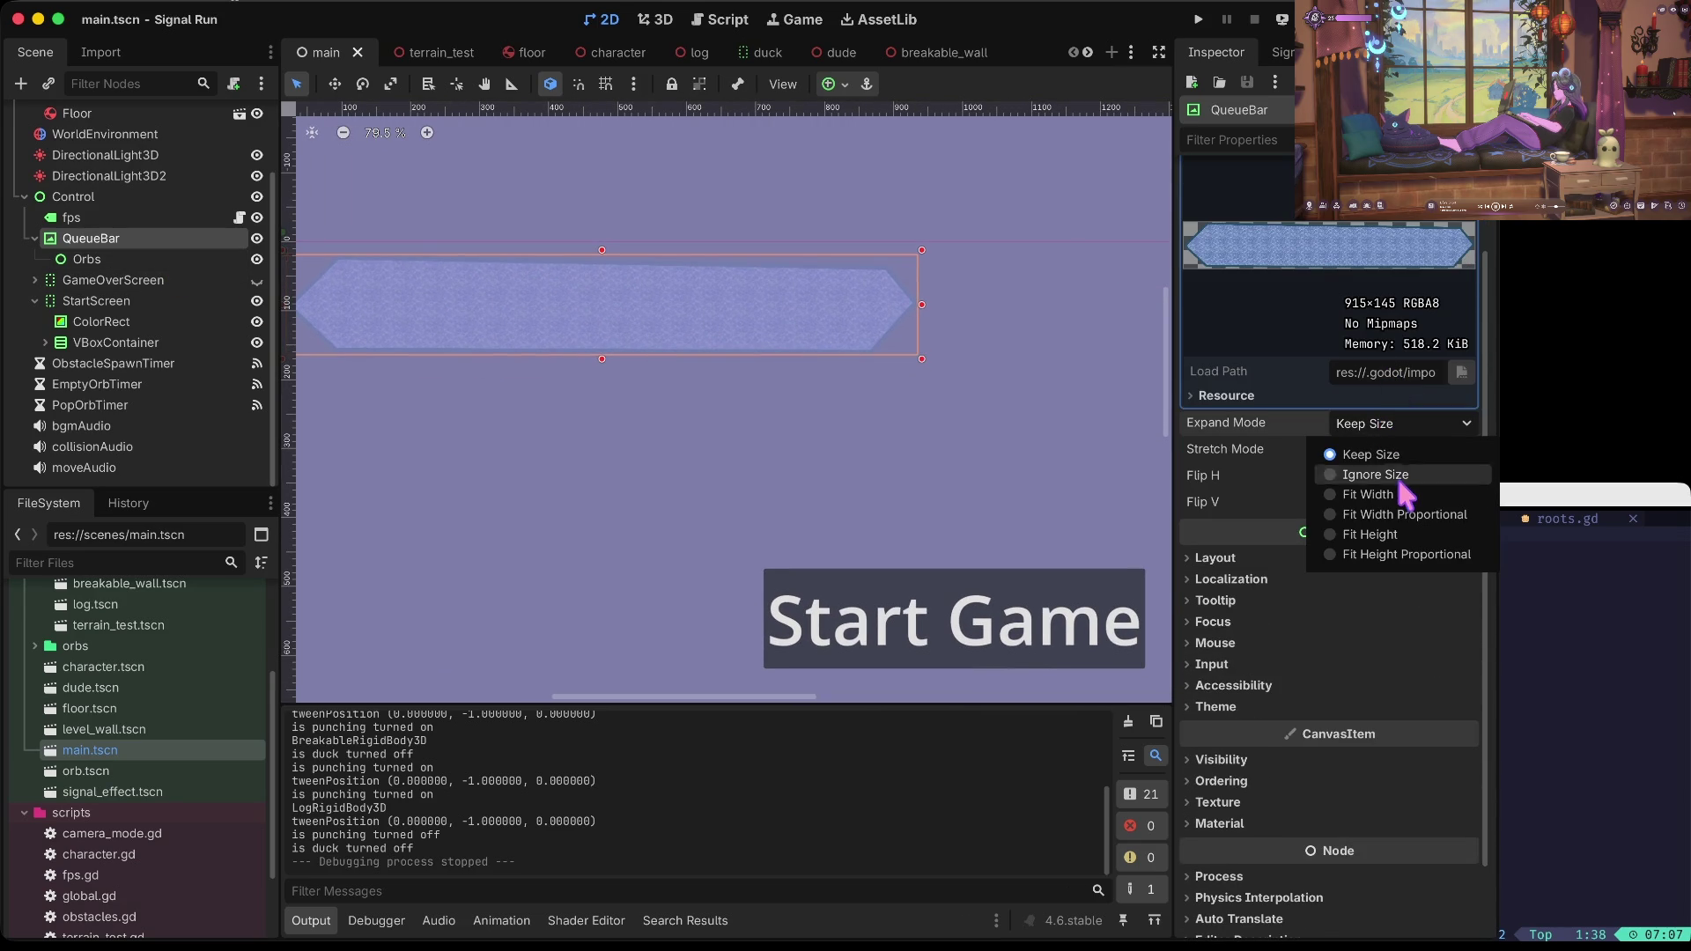
click(1393, 495)
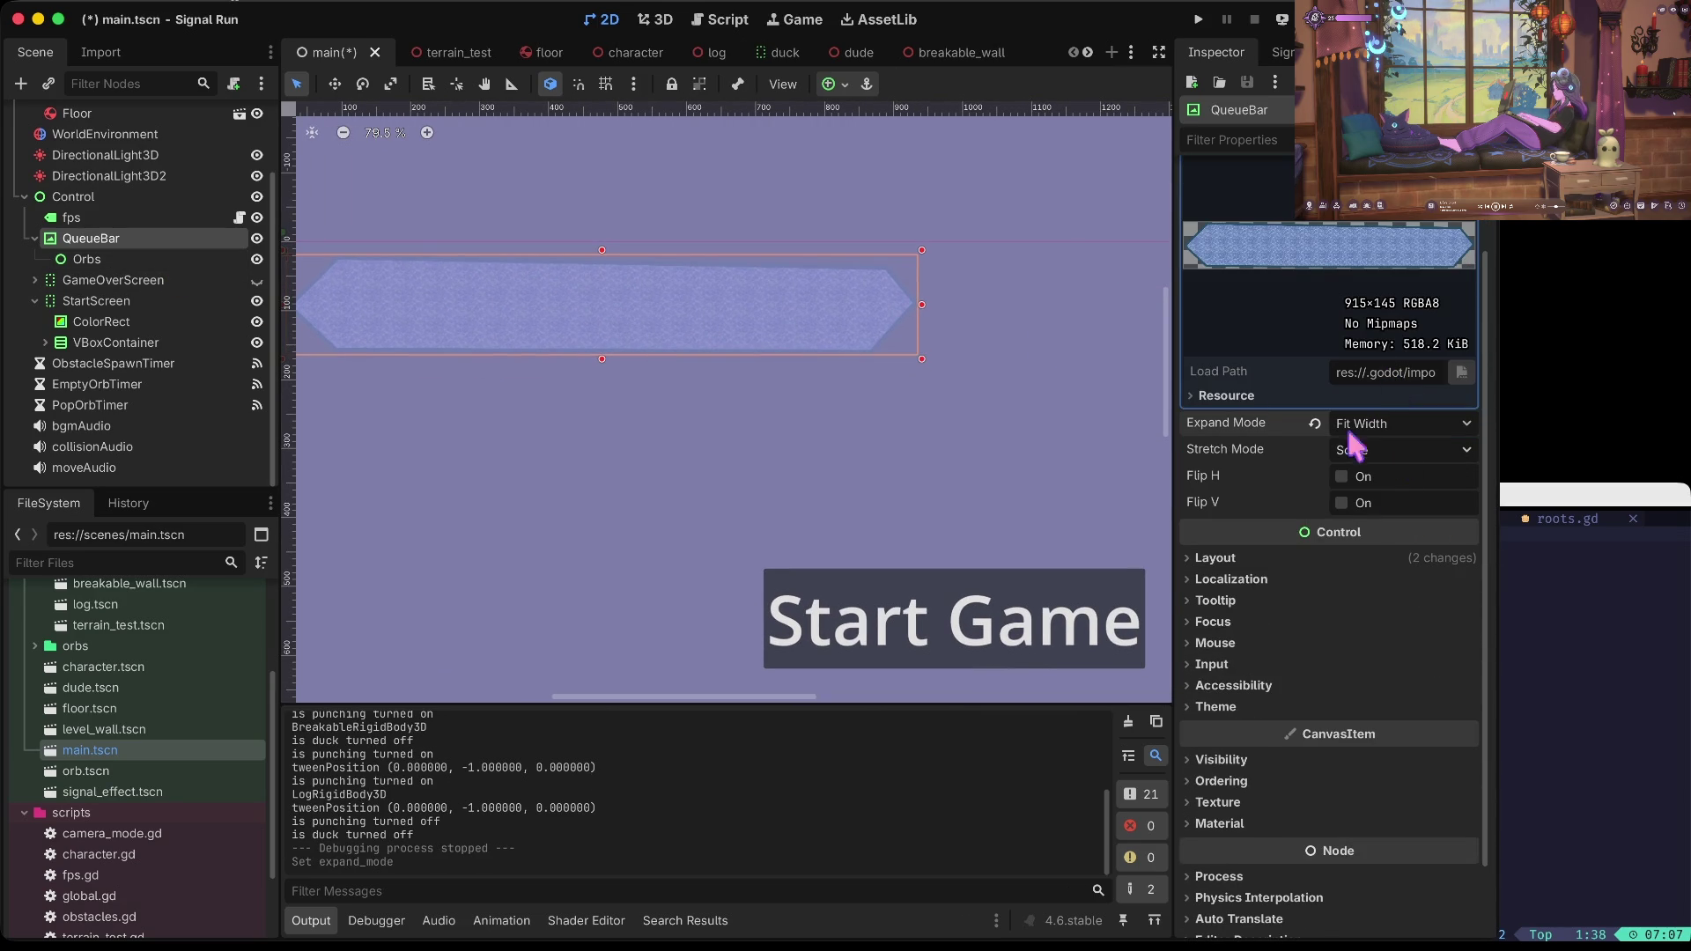
mouse_move(921, 303)
mouse_down()
mouse_move(529, 308)
mouse_move(671, 308)
mouse_up()
key(ctrl+z)
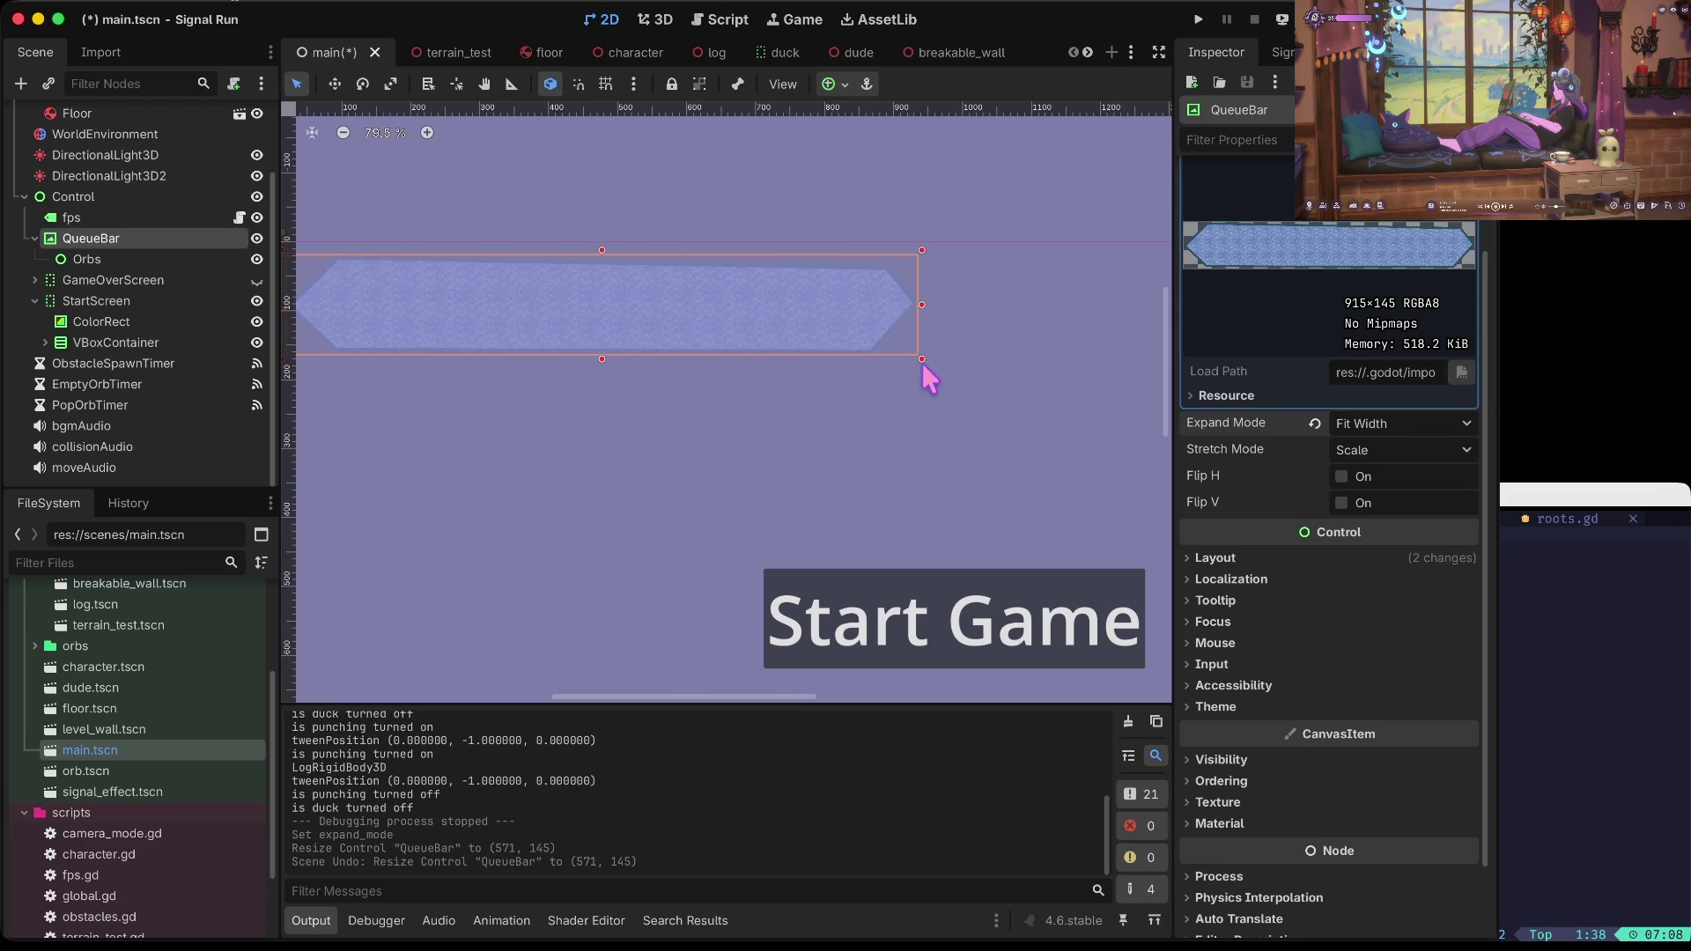
click(1382, 426)
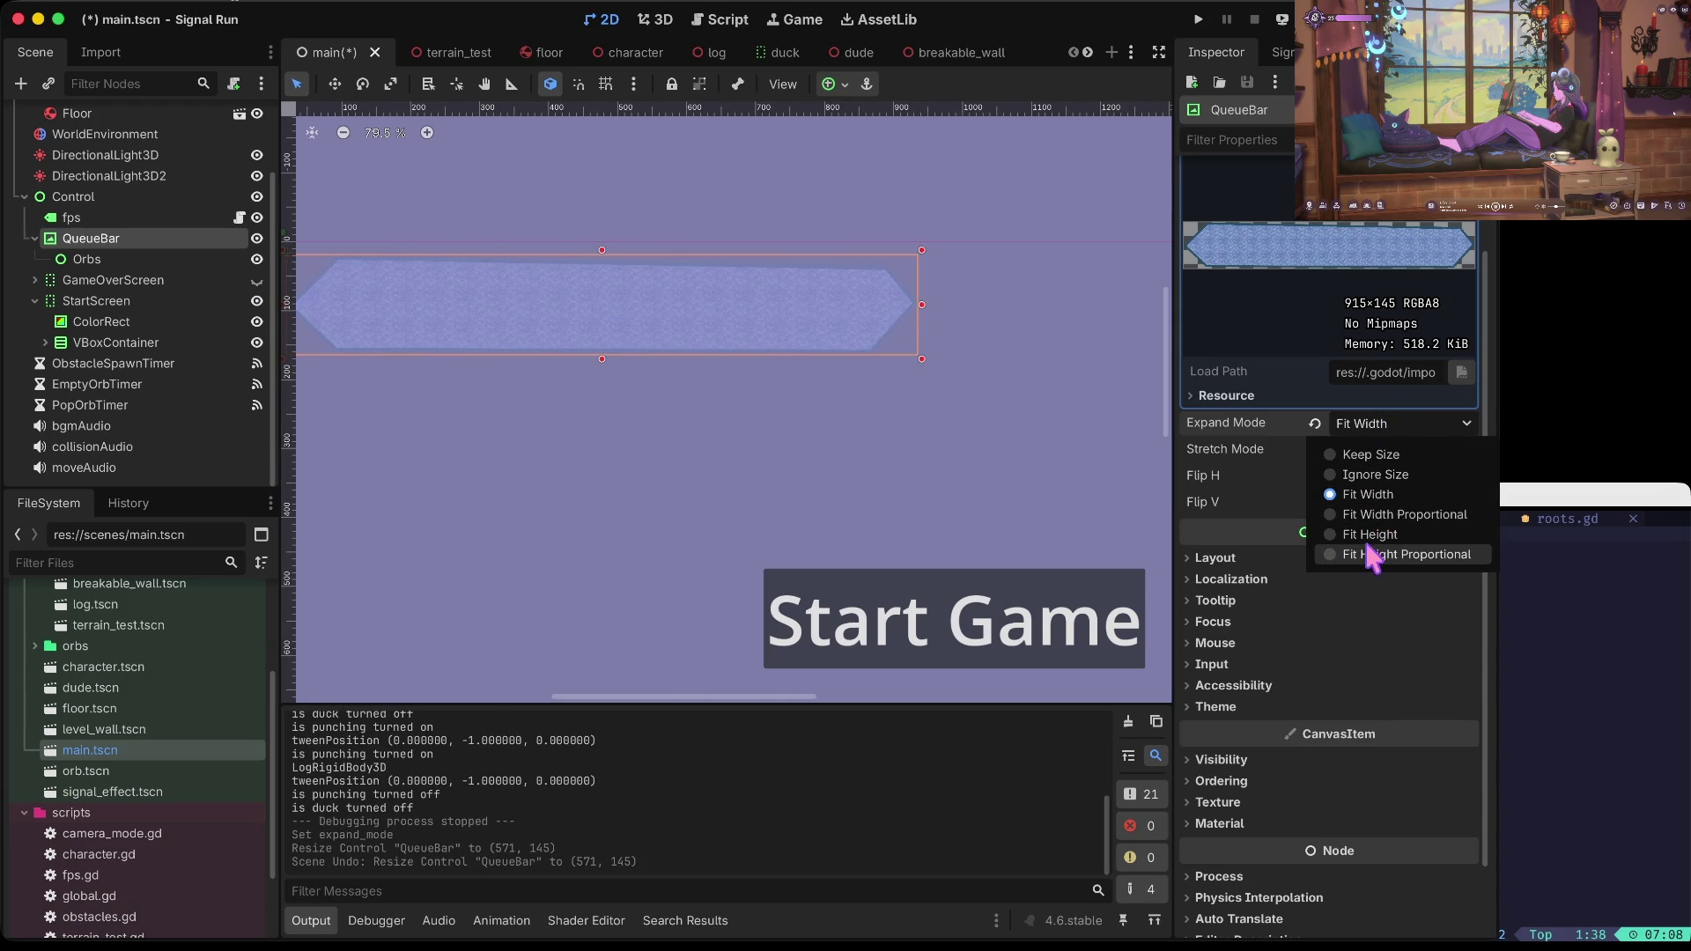
click(1365, 517)
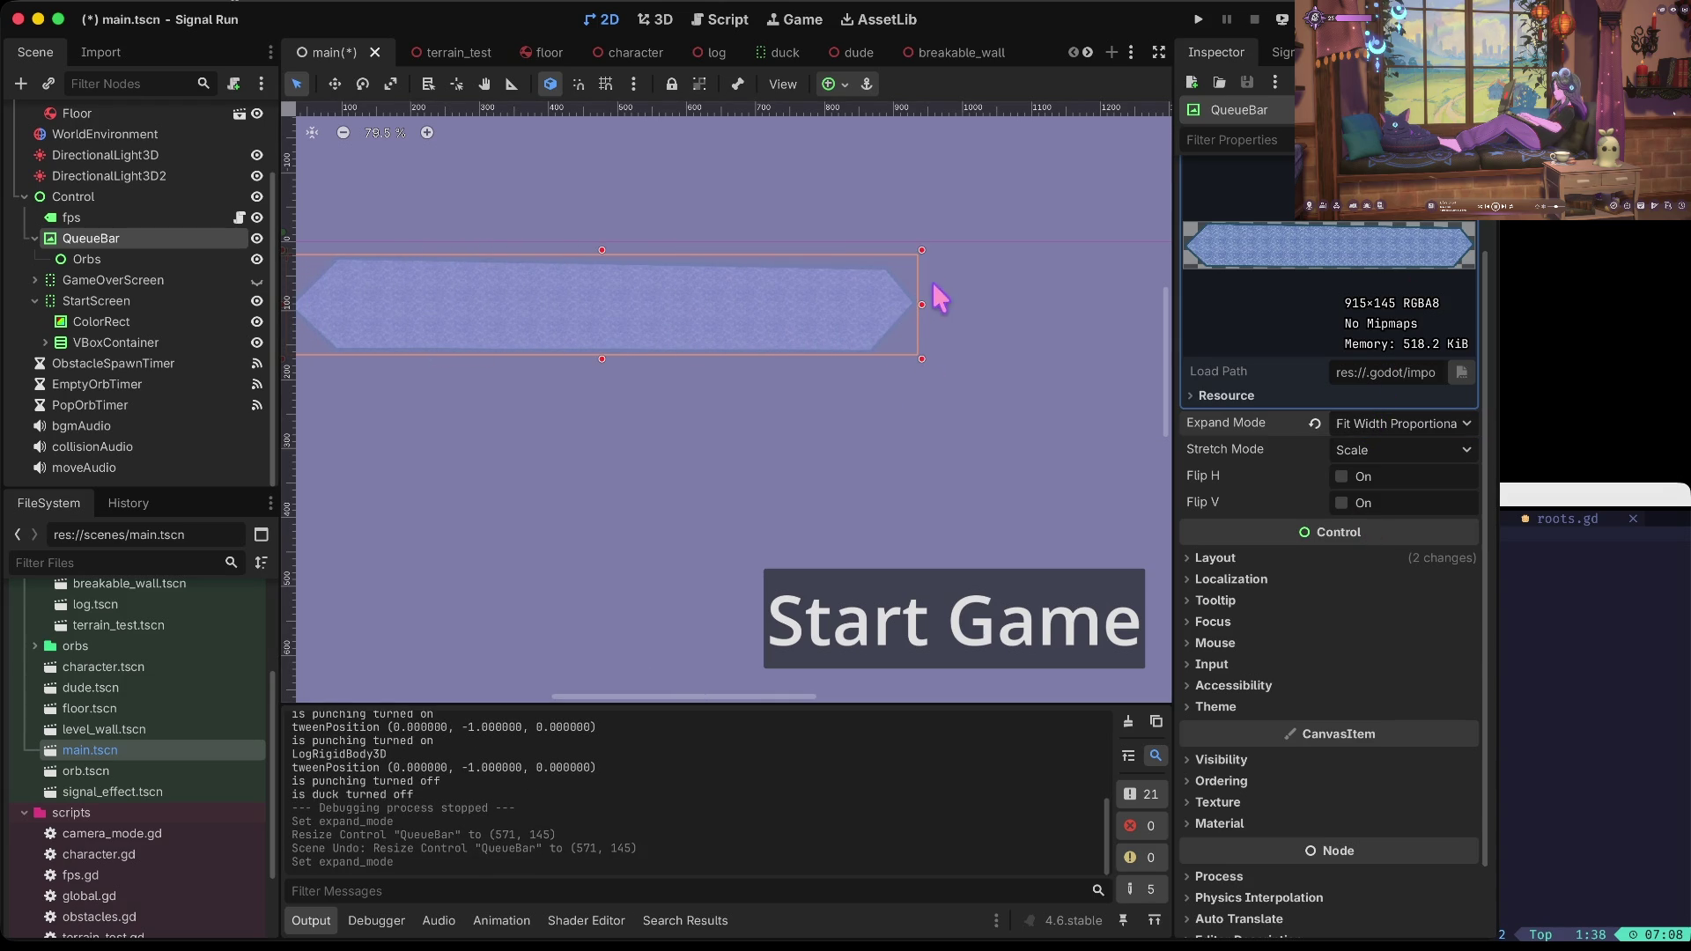
Step: Peek at the VBoxContainer's children, collapse StartScreen, and reselect QueueBar
click(812, 315)
click(44, 341)
click(45, 341)
click(45, 341)
click(34, 301)
click(84, 300)
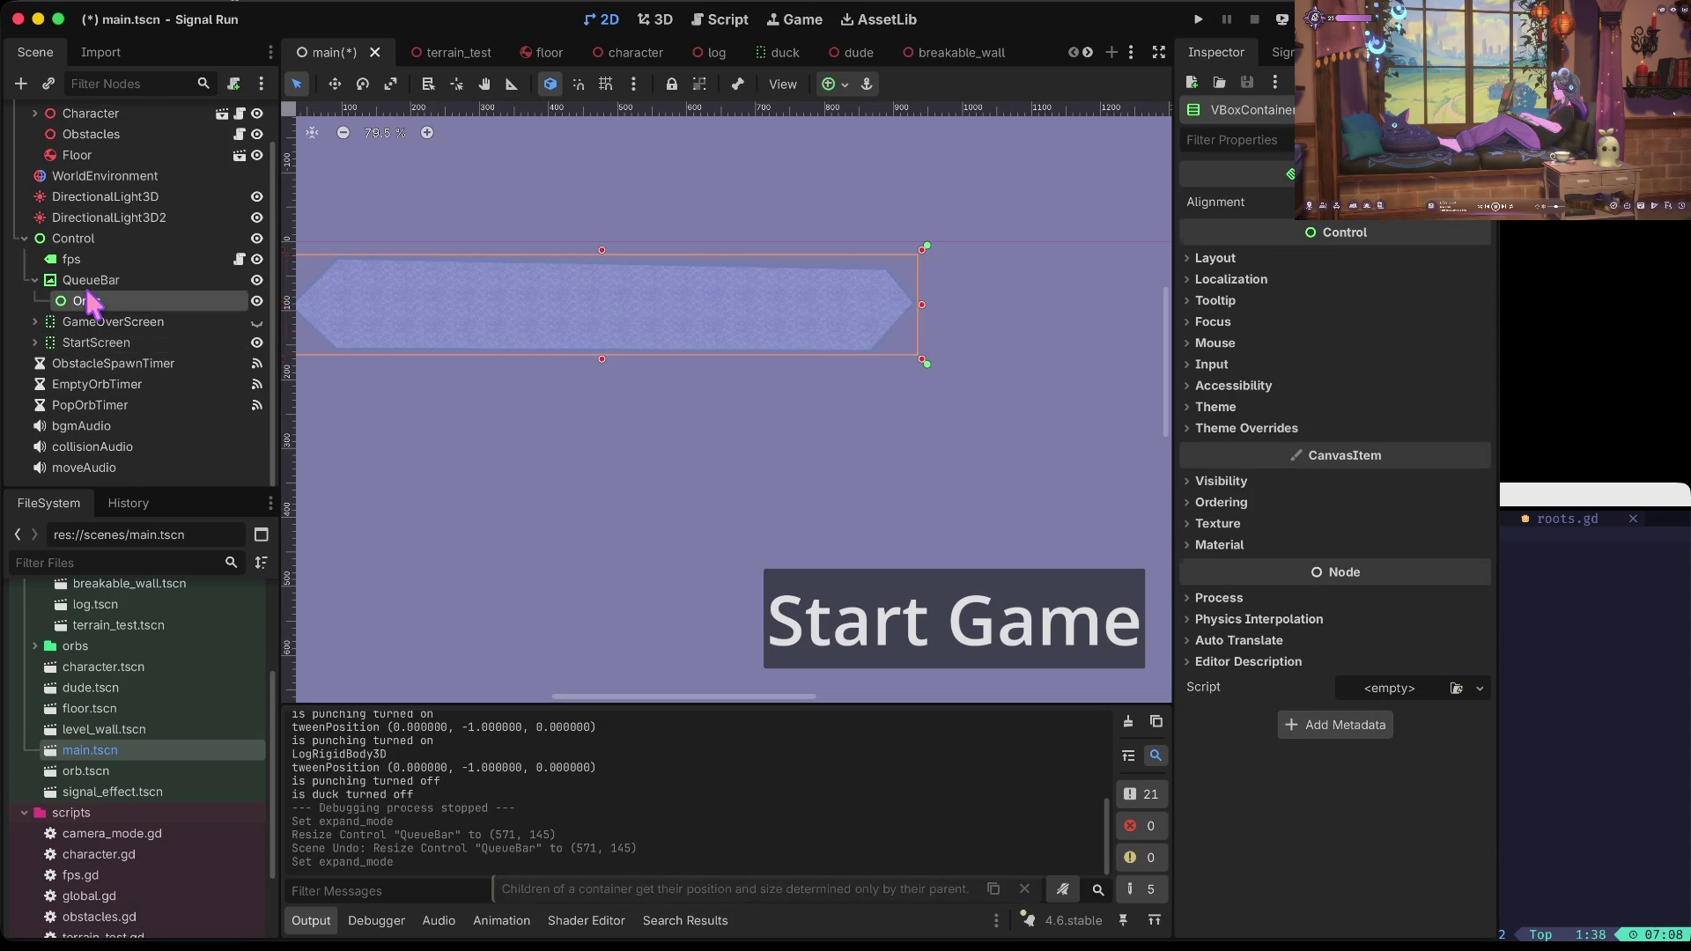
click(91, 280)
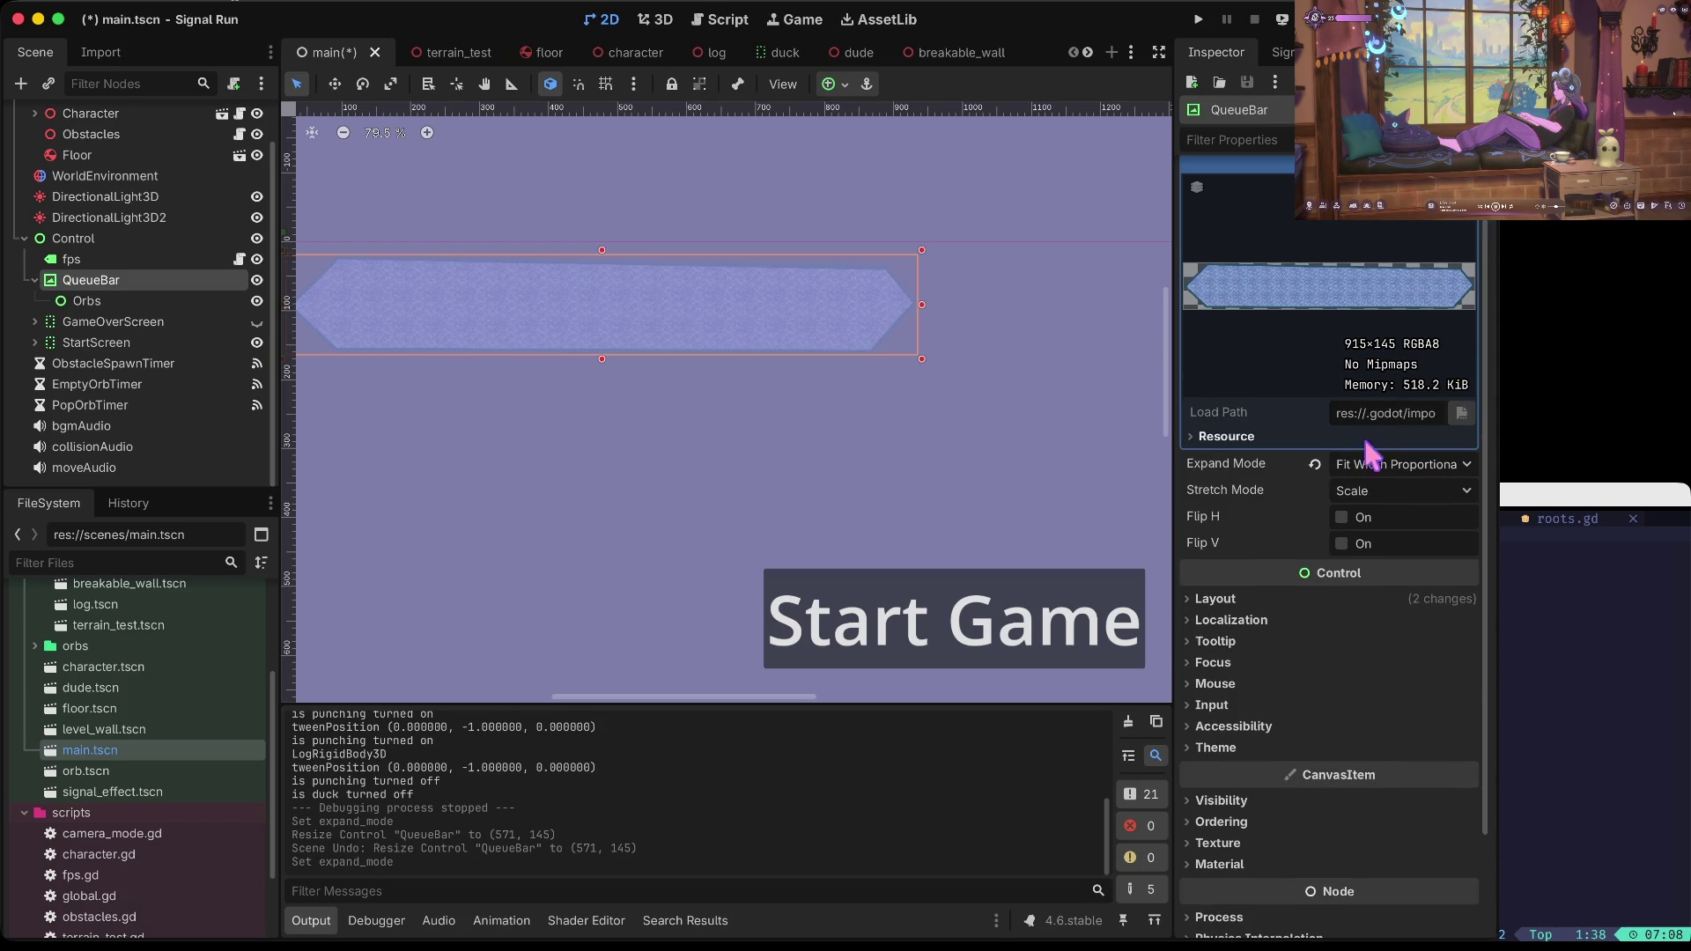
Step: Set QueueBar Expand Mode to Fit Height Proportional and shrink the bar's width
click(1375, 464)
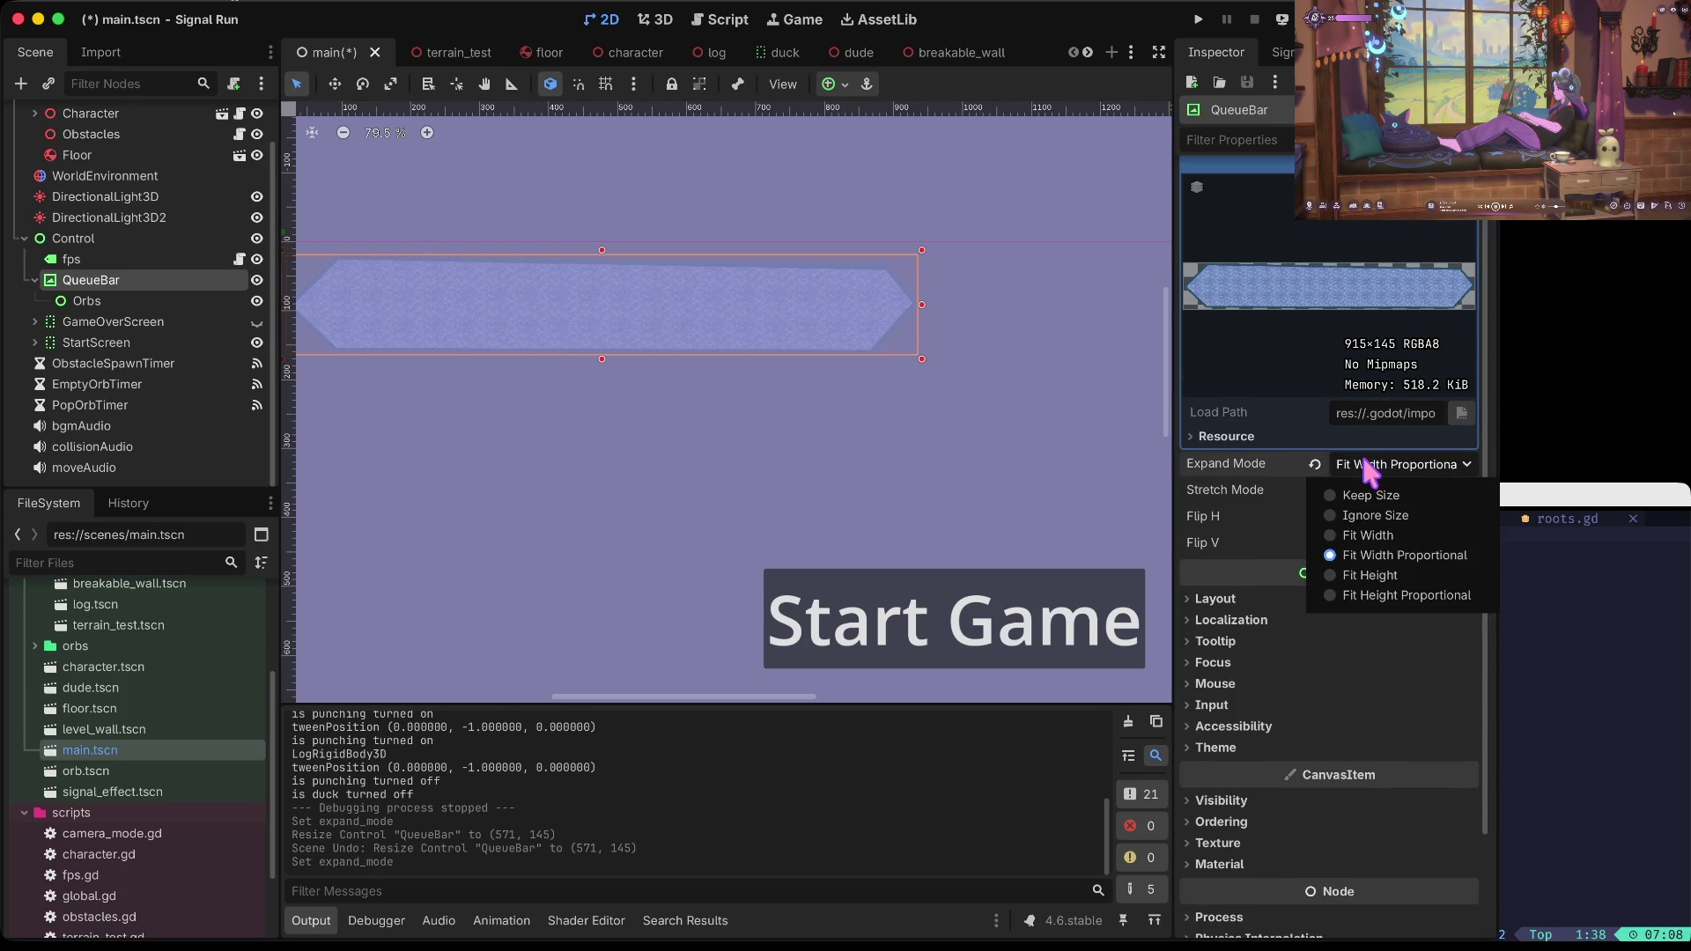
click(1376, 595)
drag(921, 304, 577, 317)
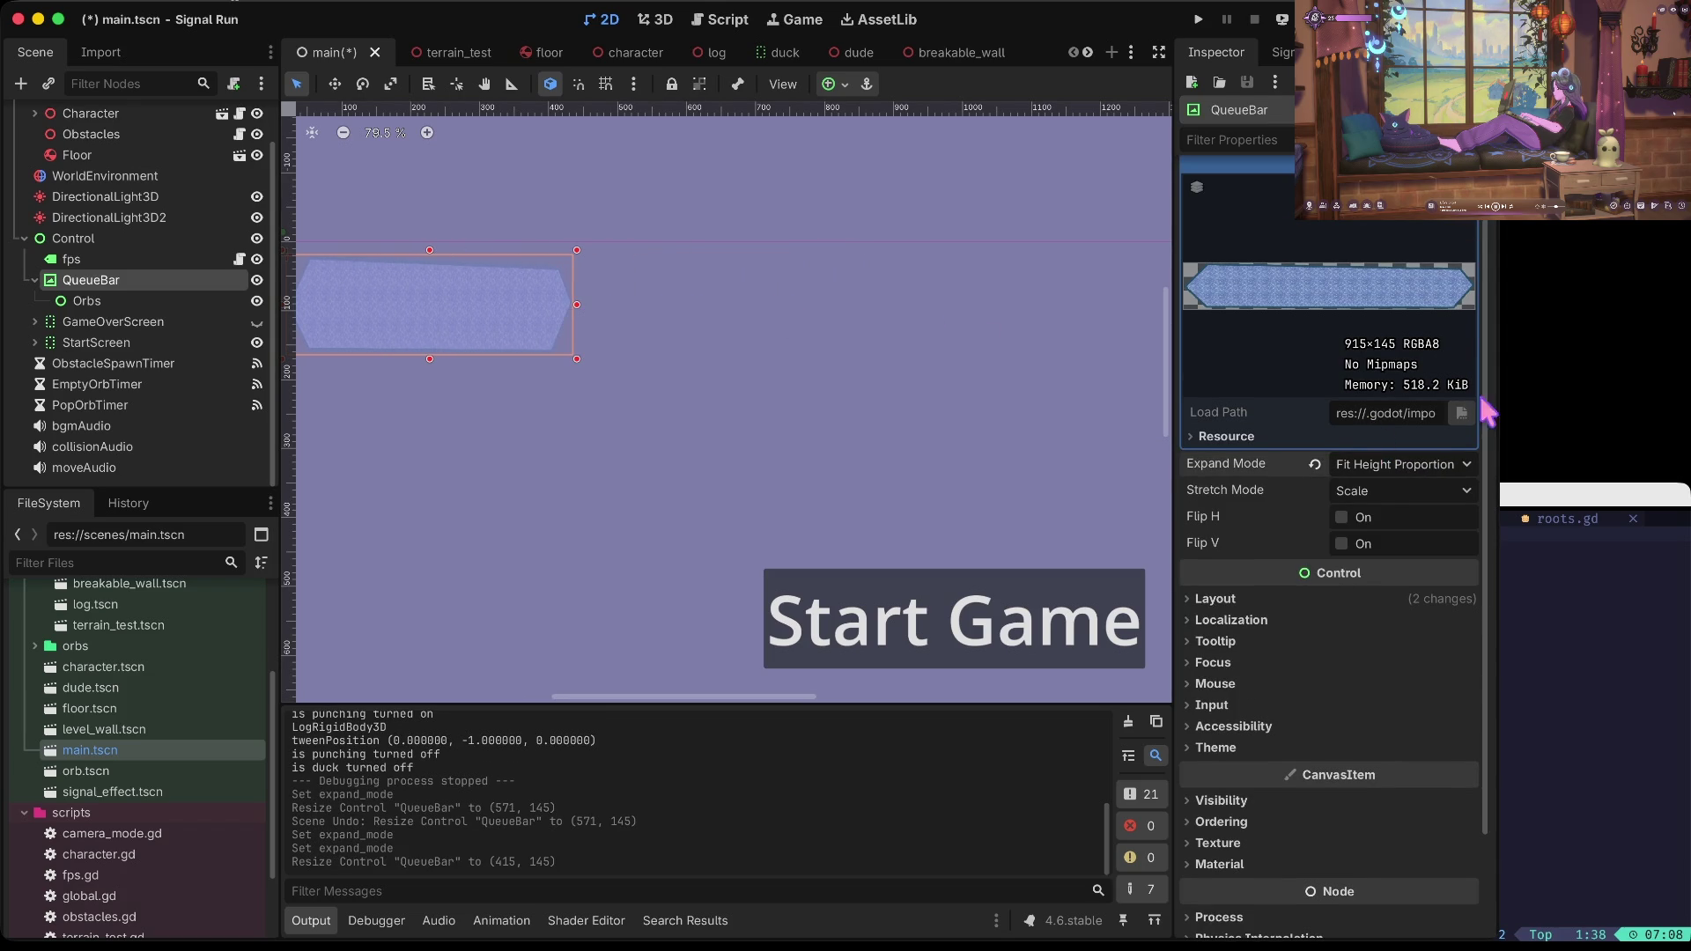
click(1314, 464)
key(ctrl+z)
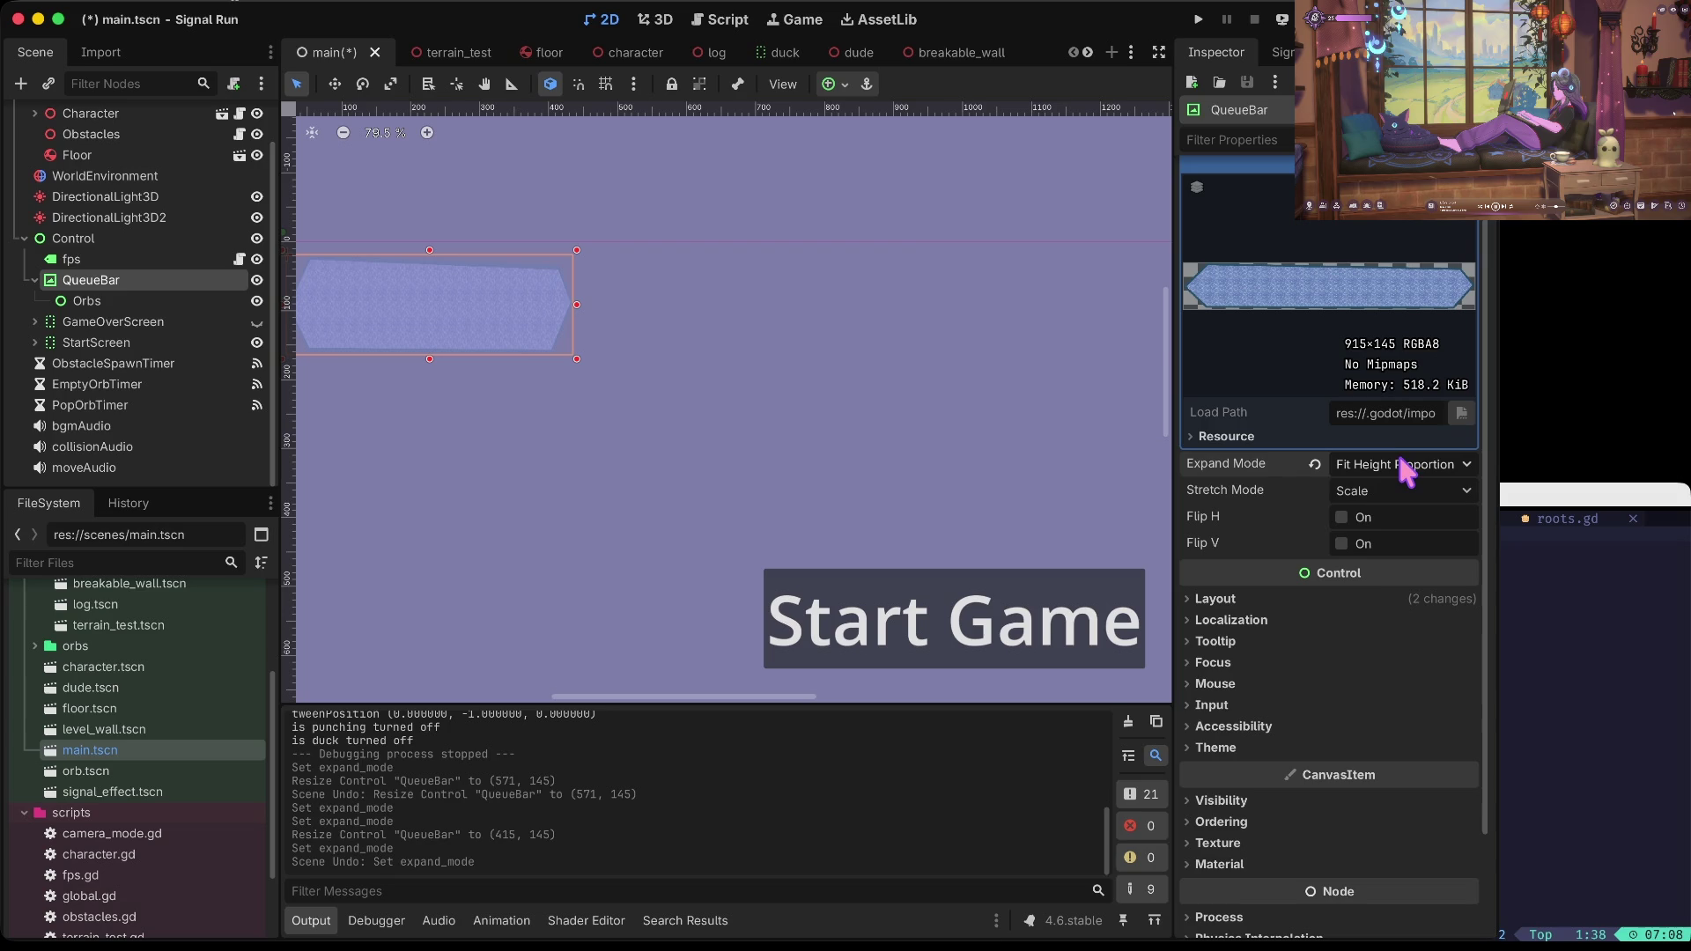
Step: Switch QueueBar Expand Mode to Ignore Size and save main.tscn
click(1400, 464)
click(1405, 513)
key(ctrl+s)
drag(426, 361, 426, 368)
key(ctrl+z)
scroll(742, 287, left, 2)
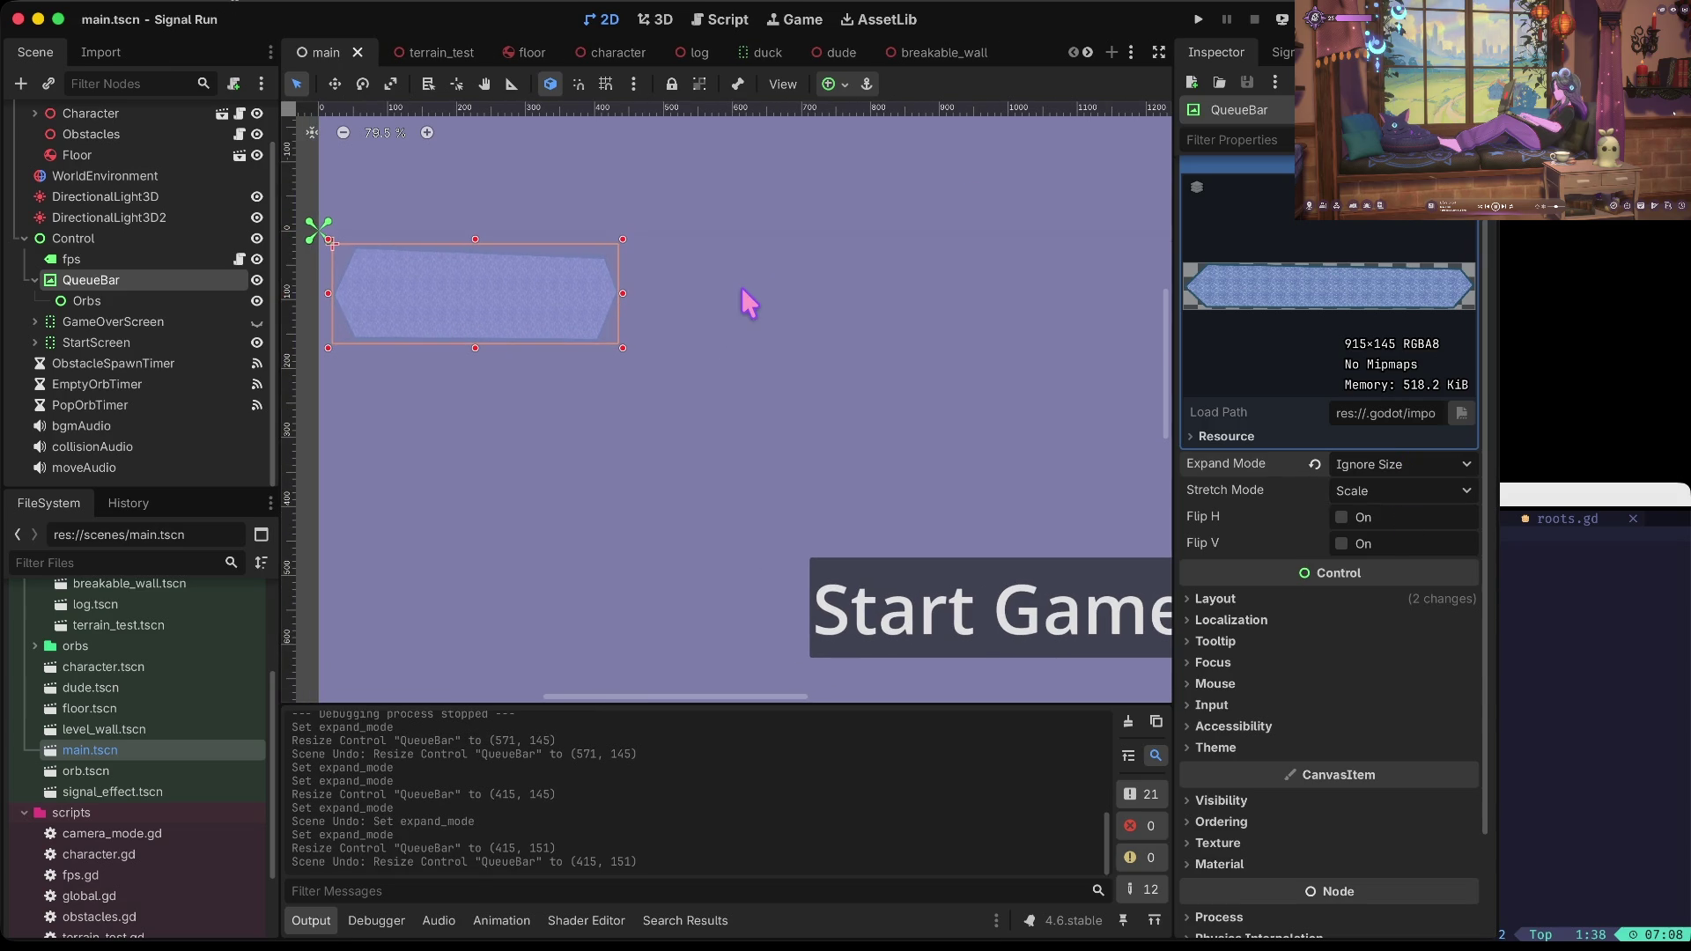
key(super+b)
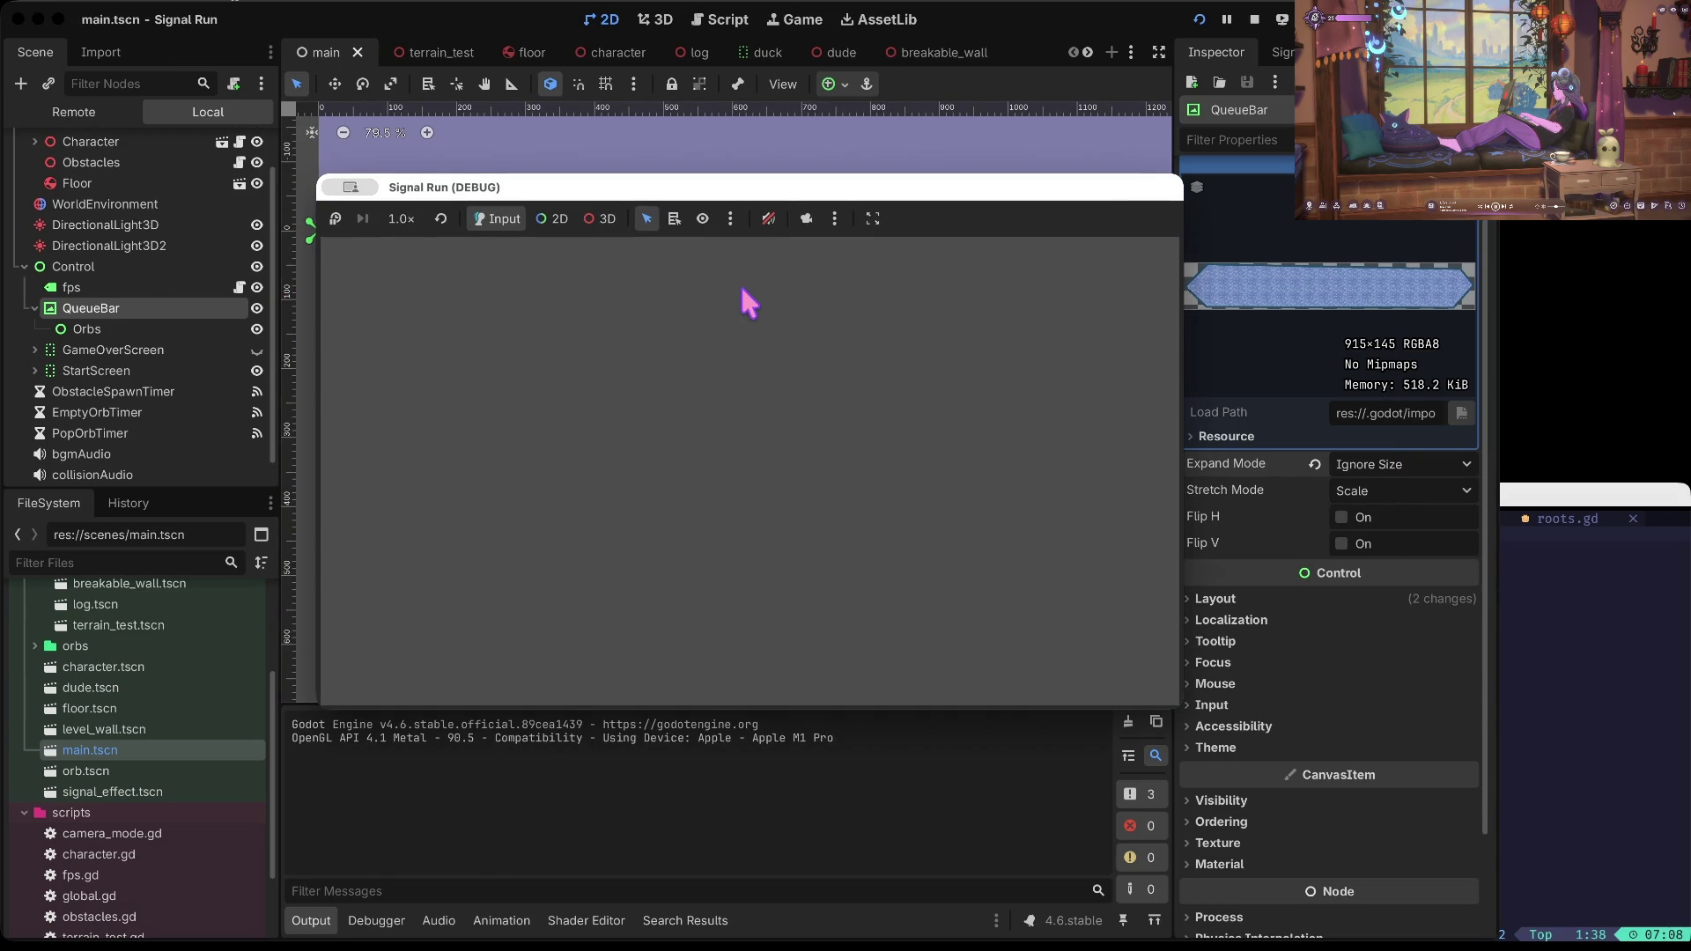
key(space)
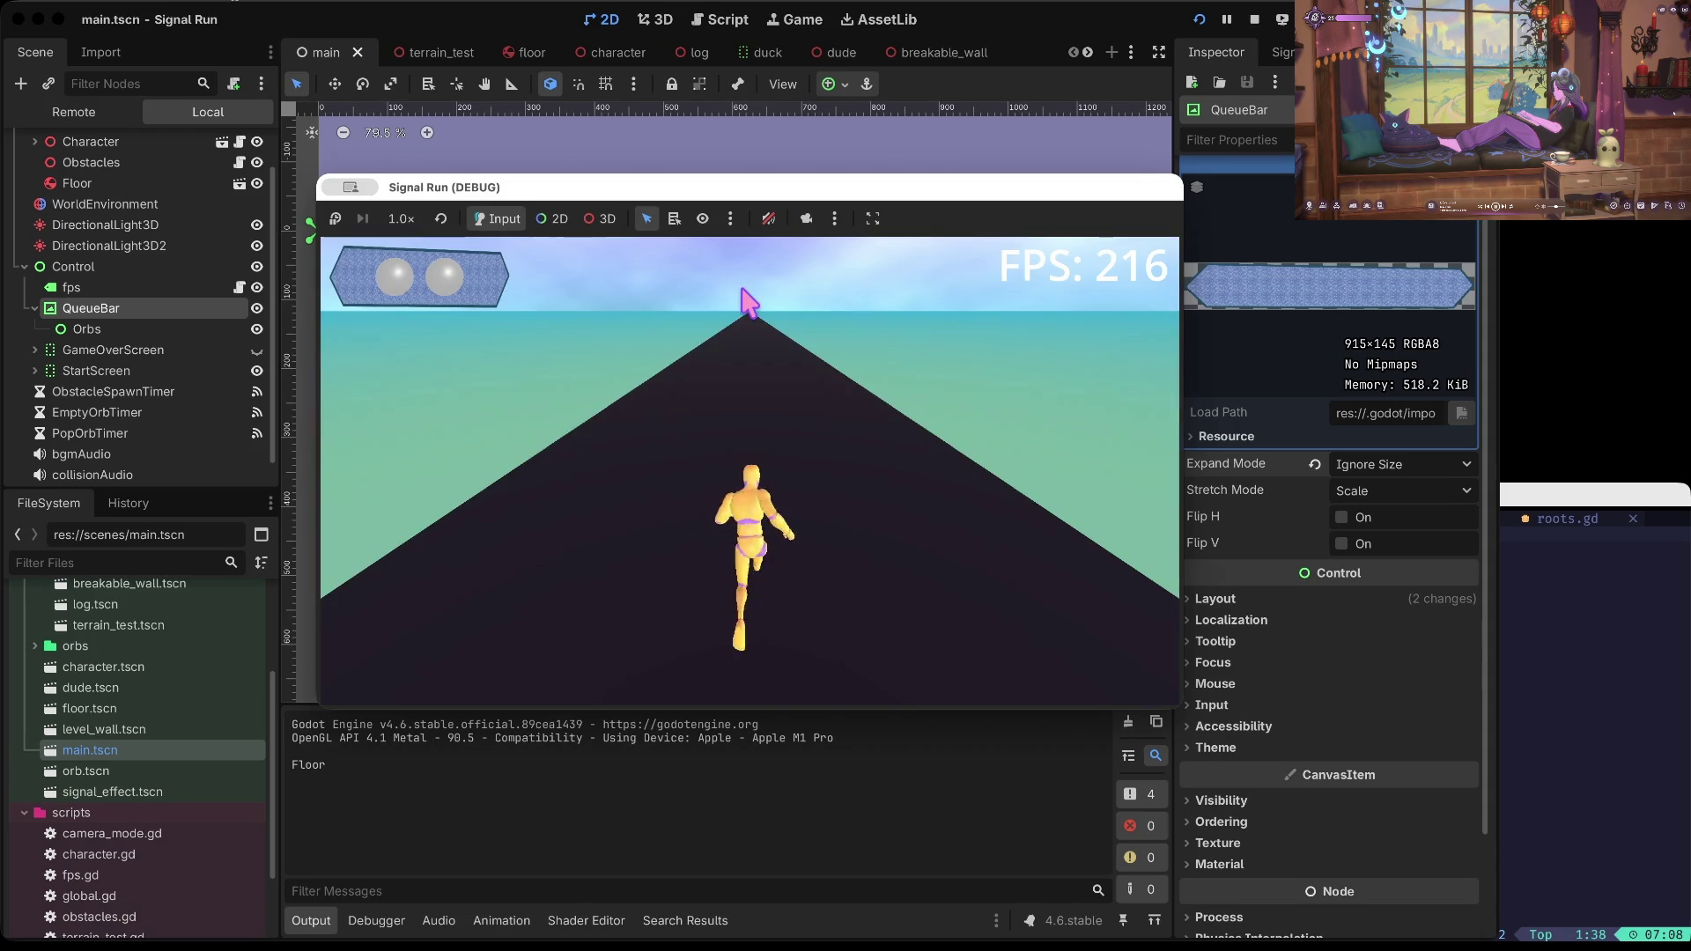
key(Right)
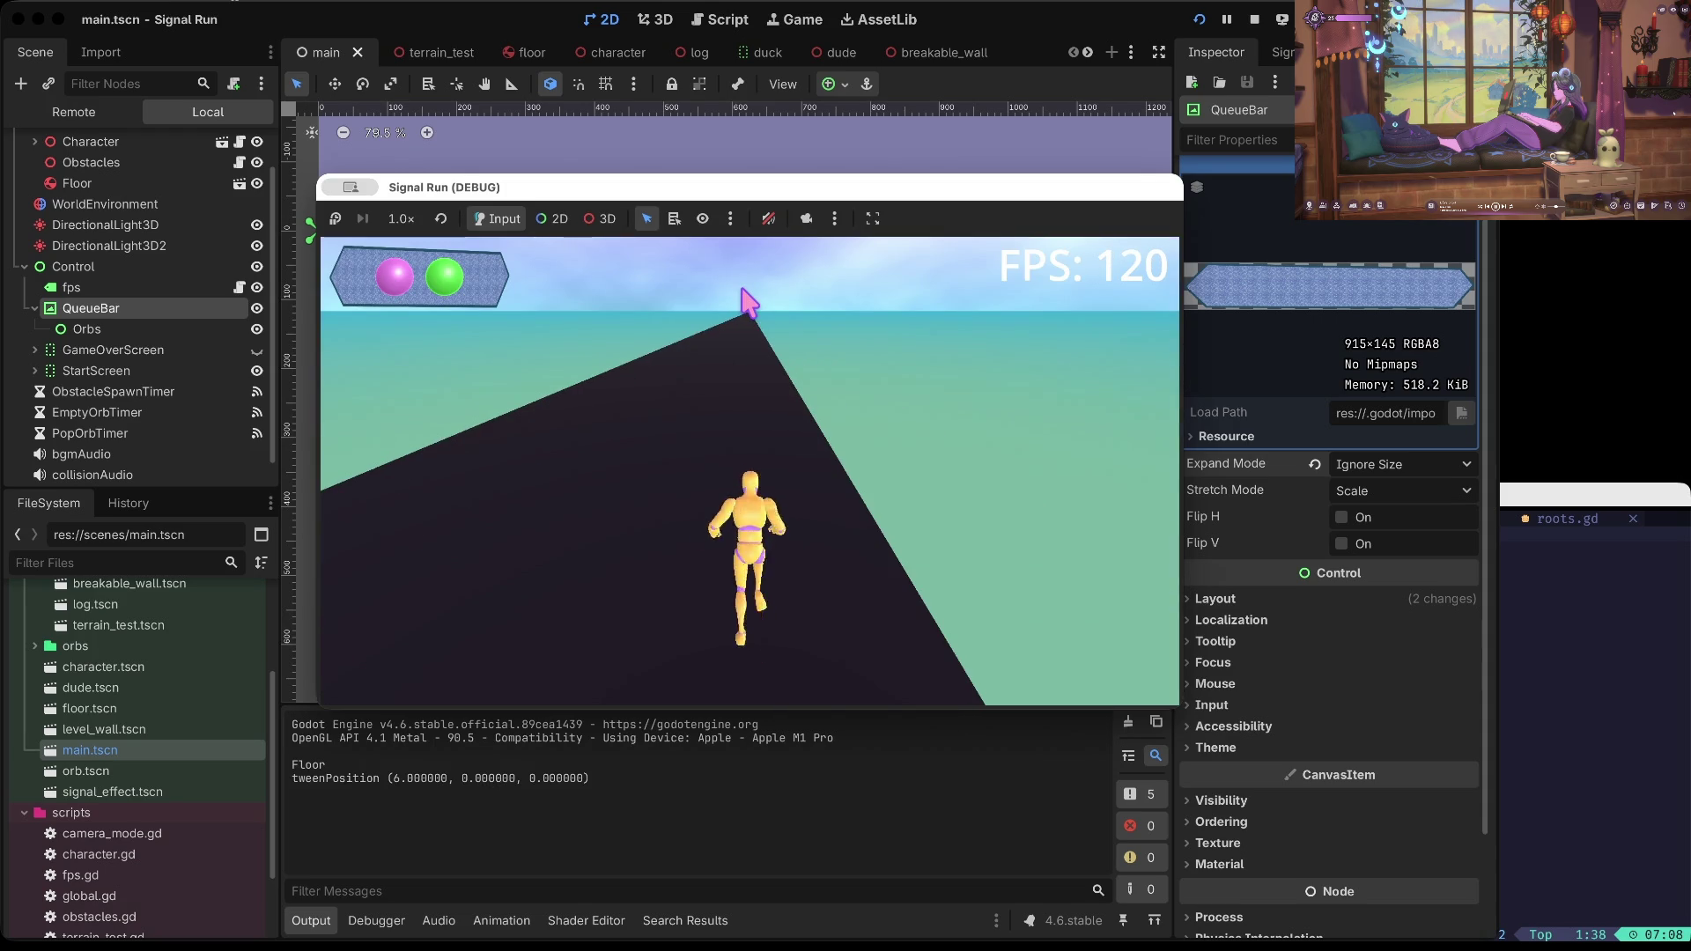
key(Left)
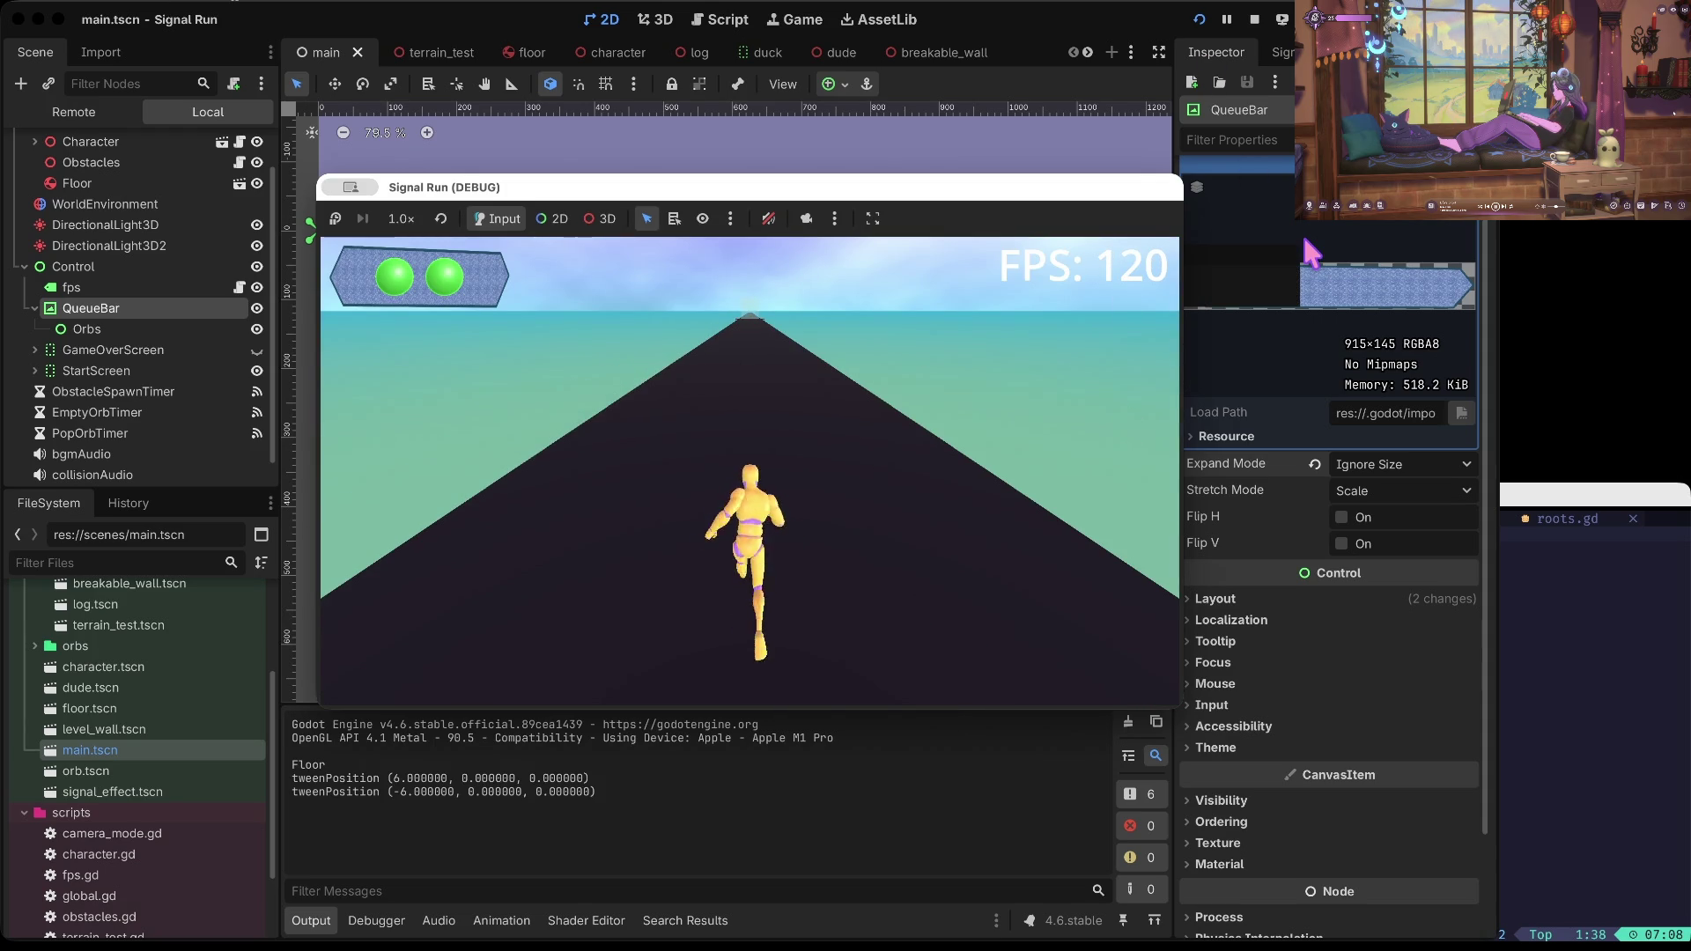
key(Right)
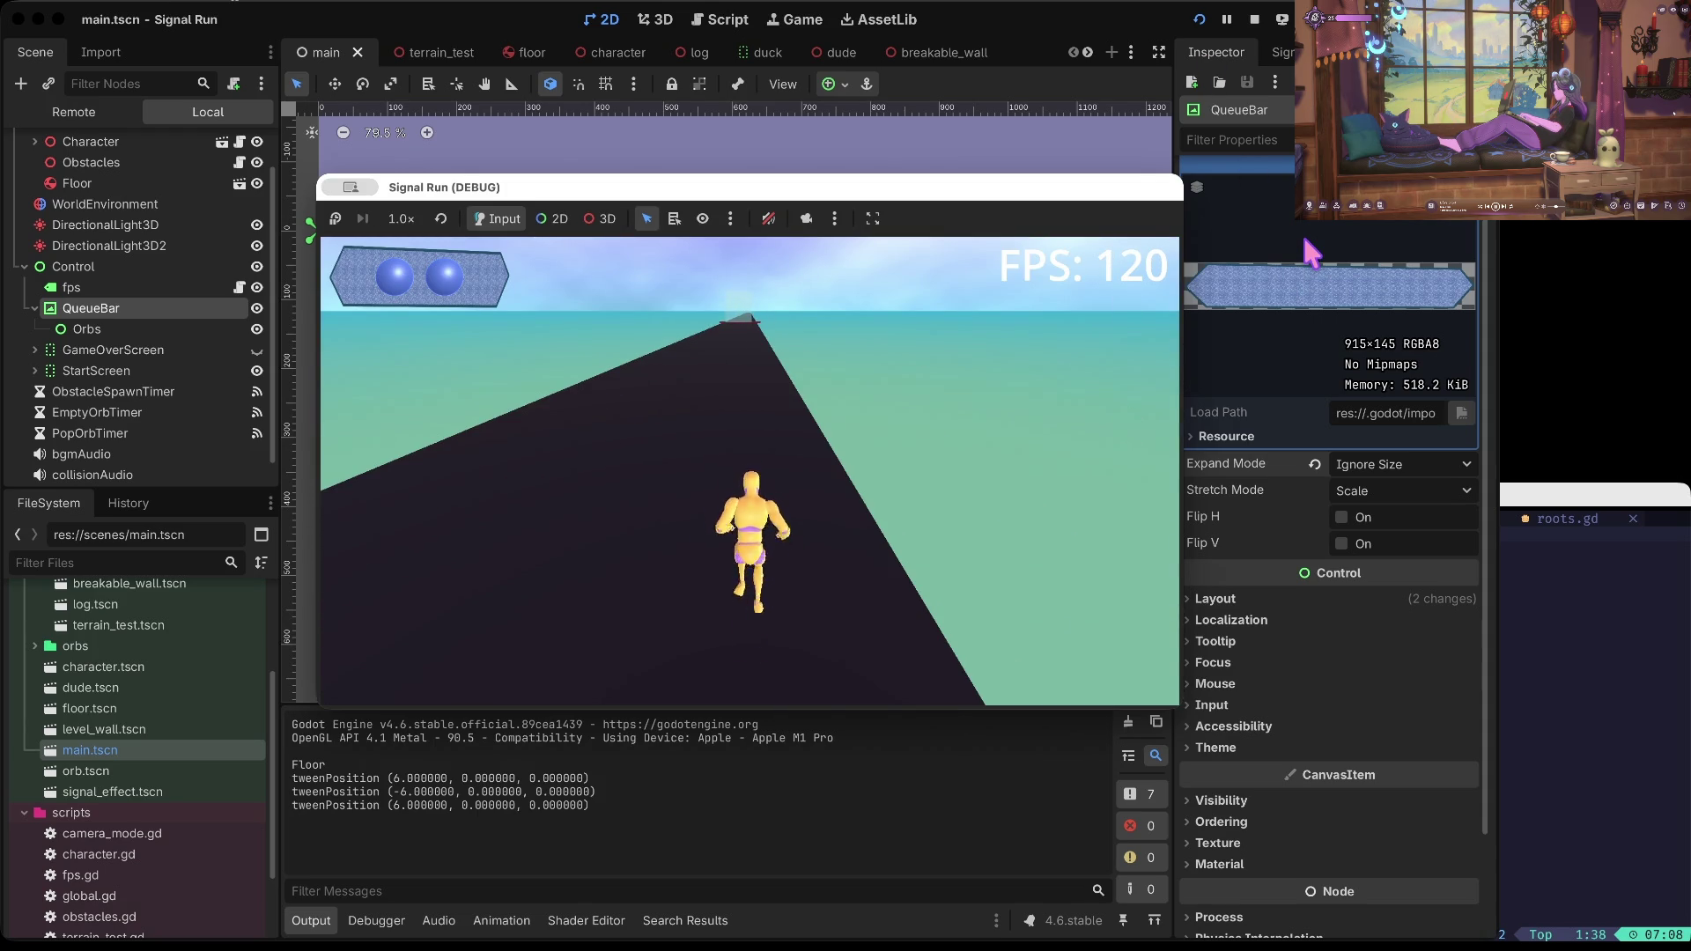
key(Up)
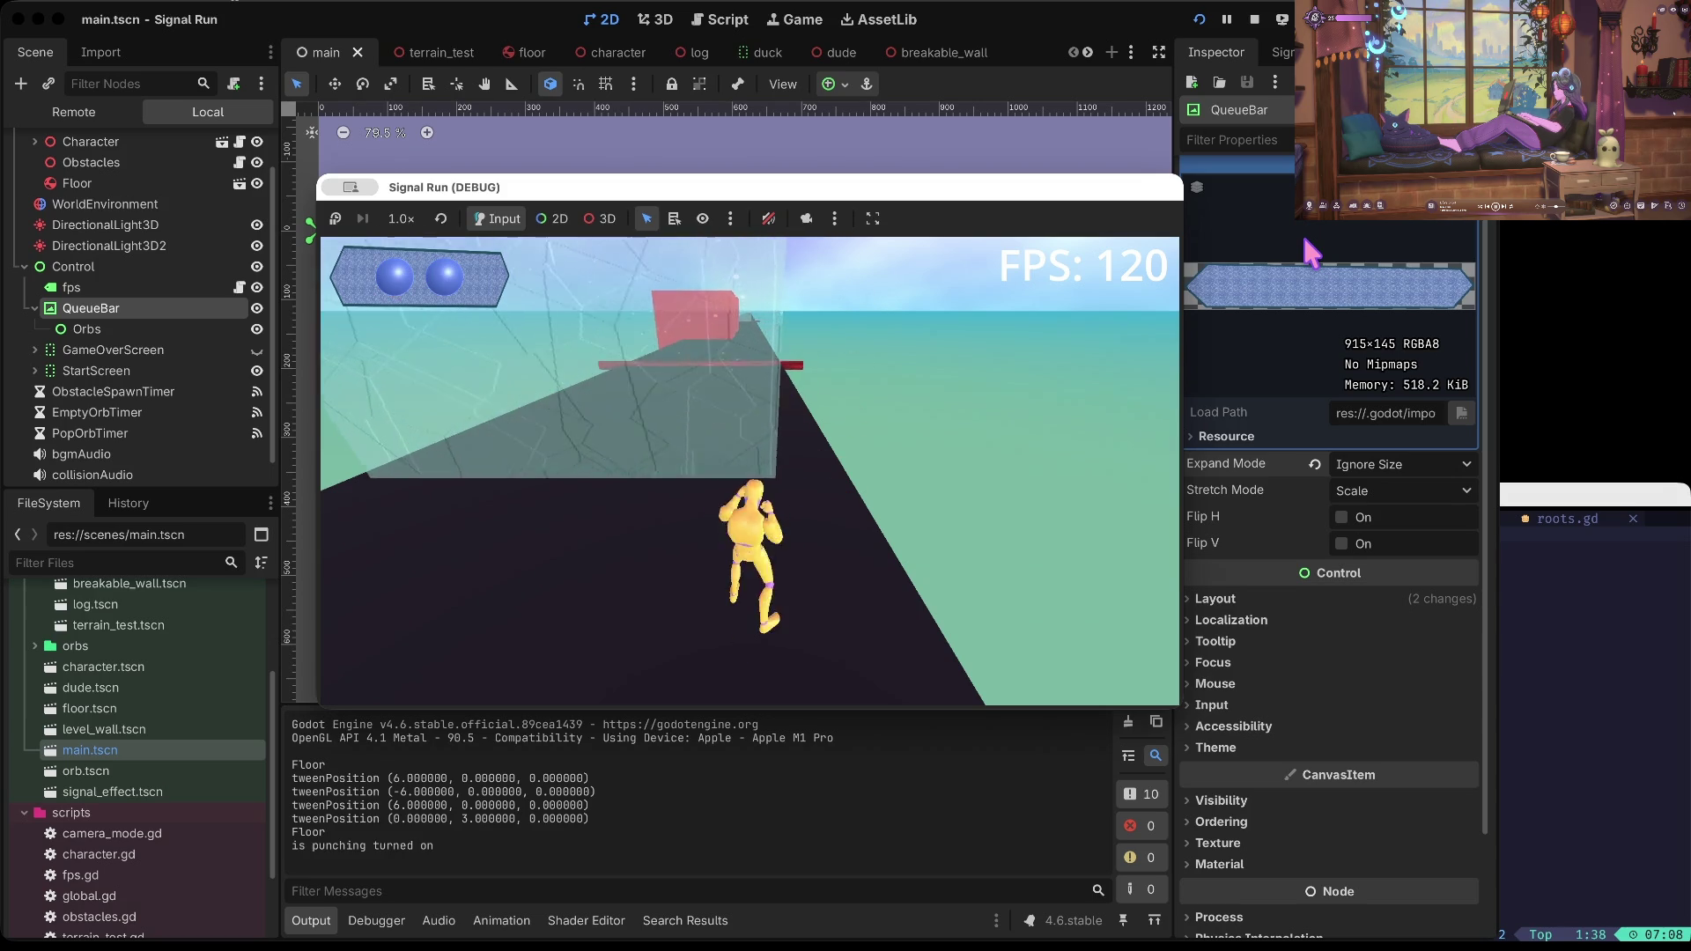
key(space)
key(Up)
key(Up)
key(space)
key(space)
key(Down)
click(1254, 18)
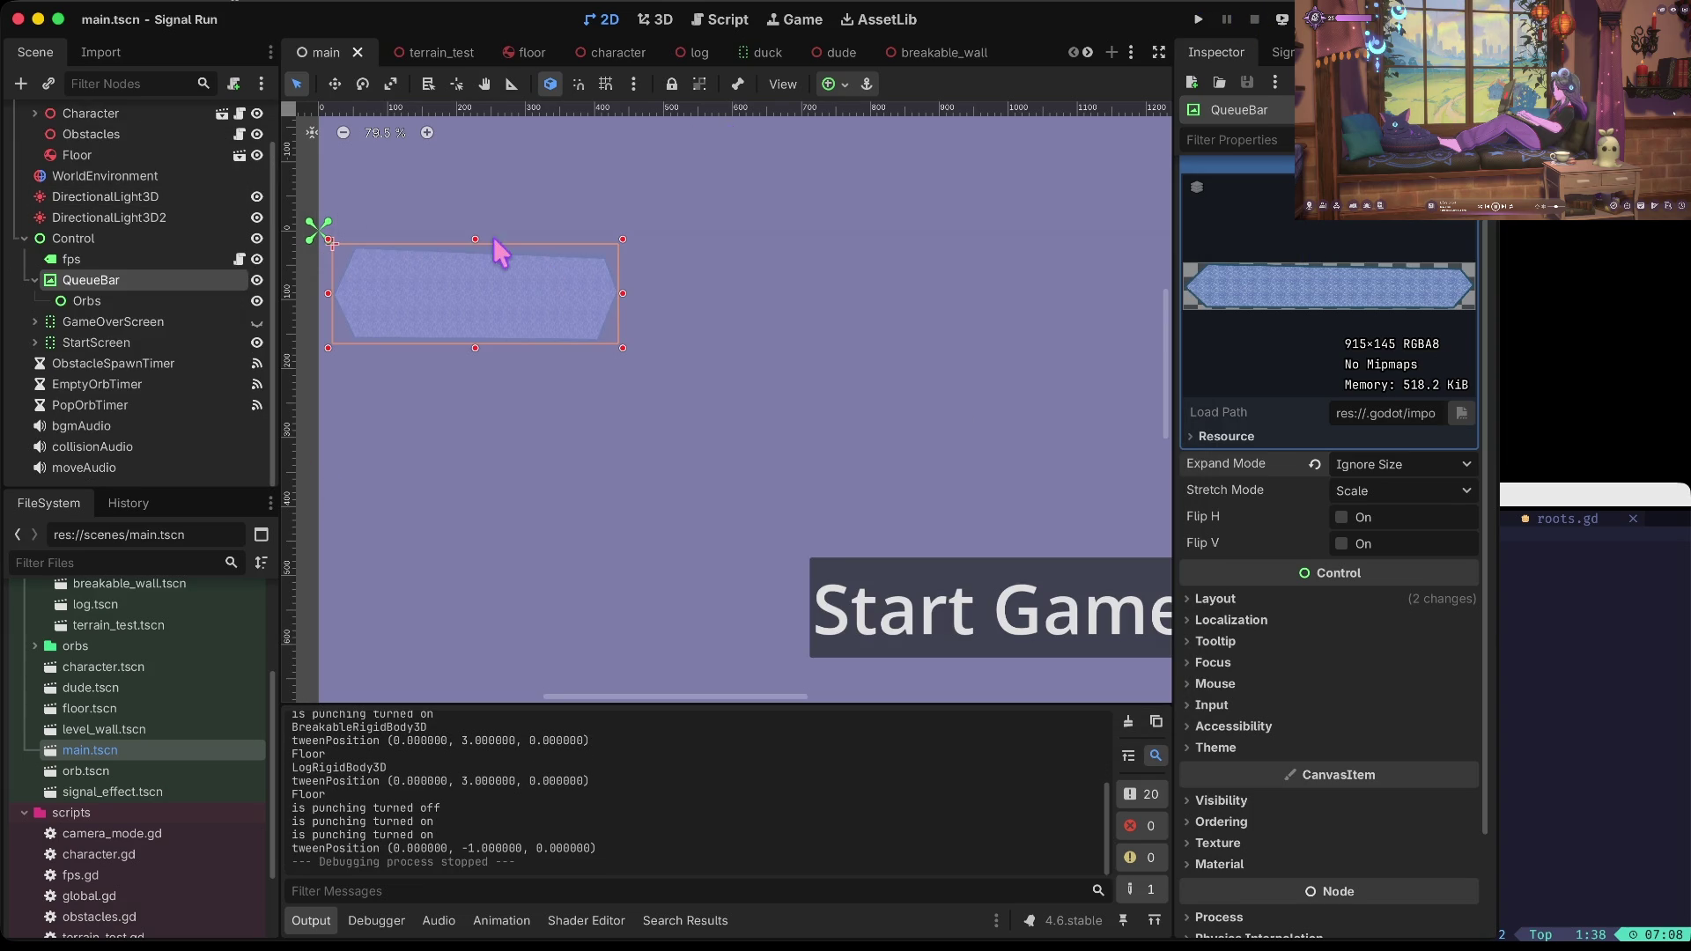
Step: In obstacles.gd, move the var modifier declaration above var leftOrRight
click(726, 19)
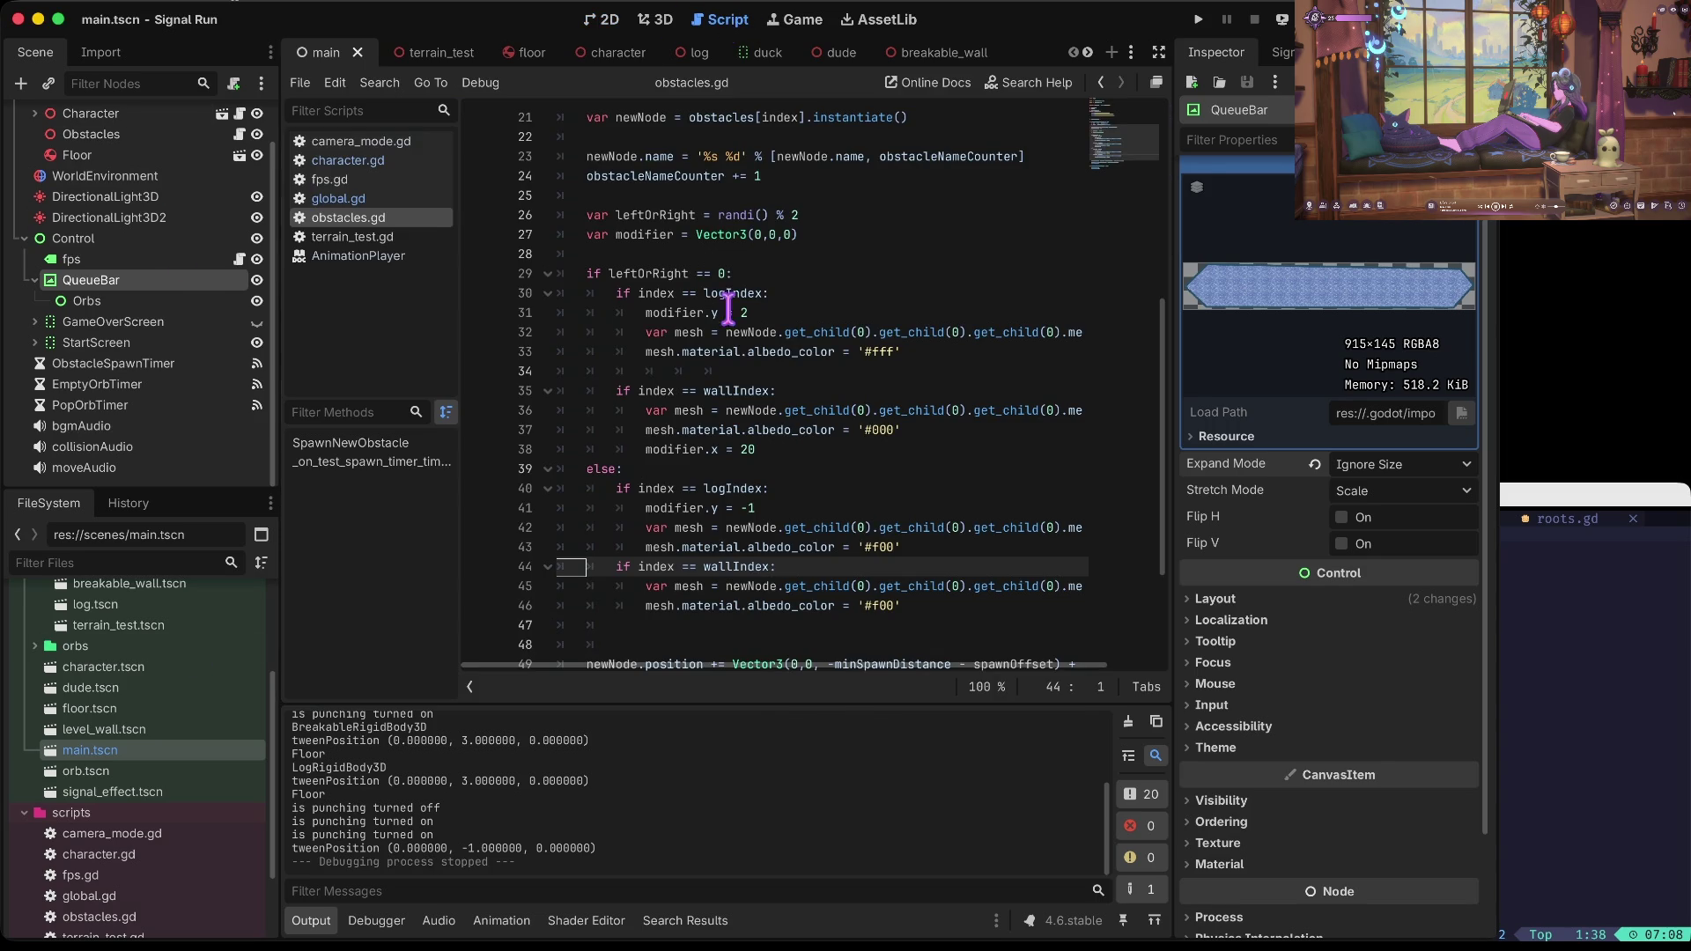
click(787, 257)
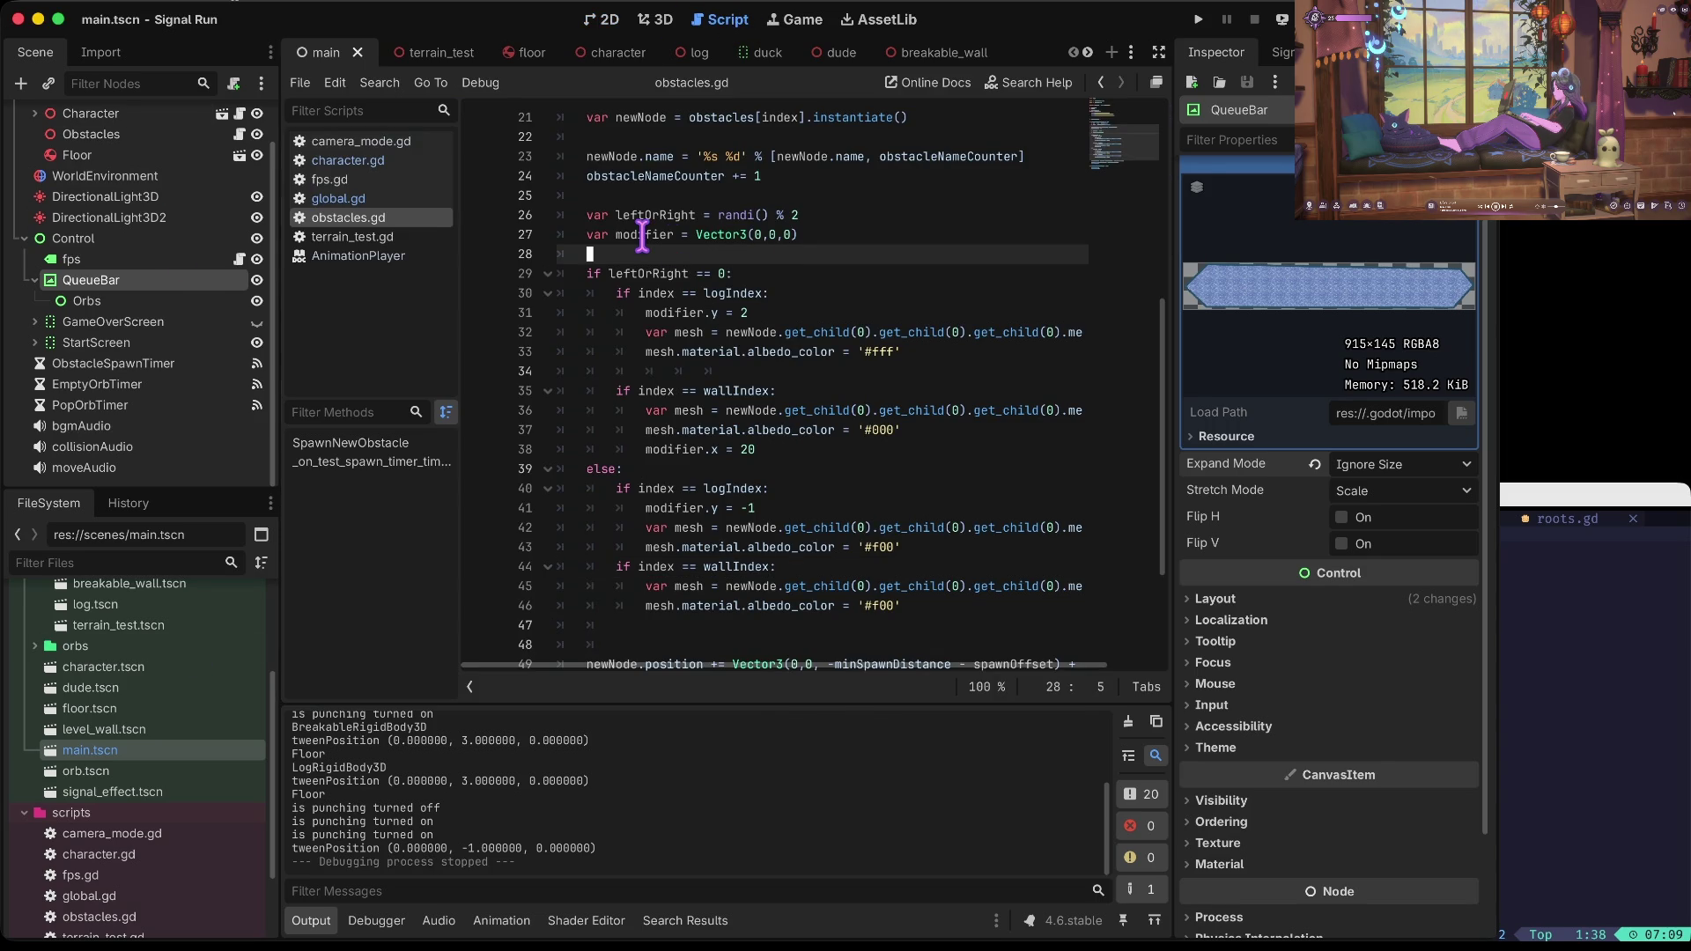
scroll(643, 235, up, 3)
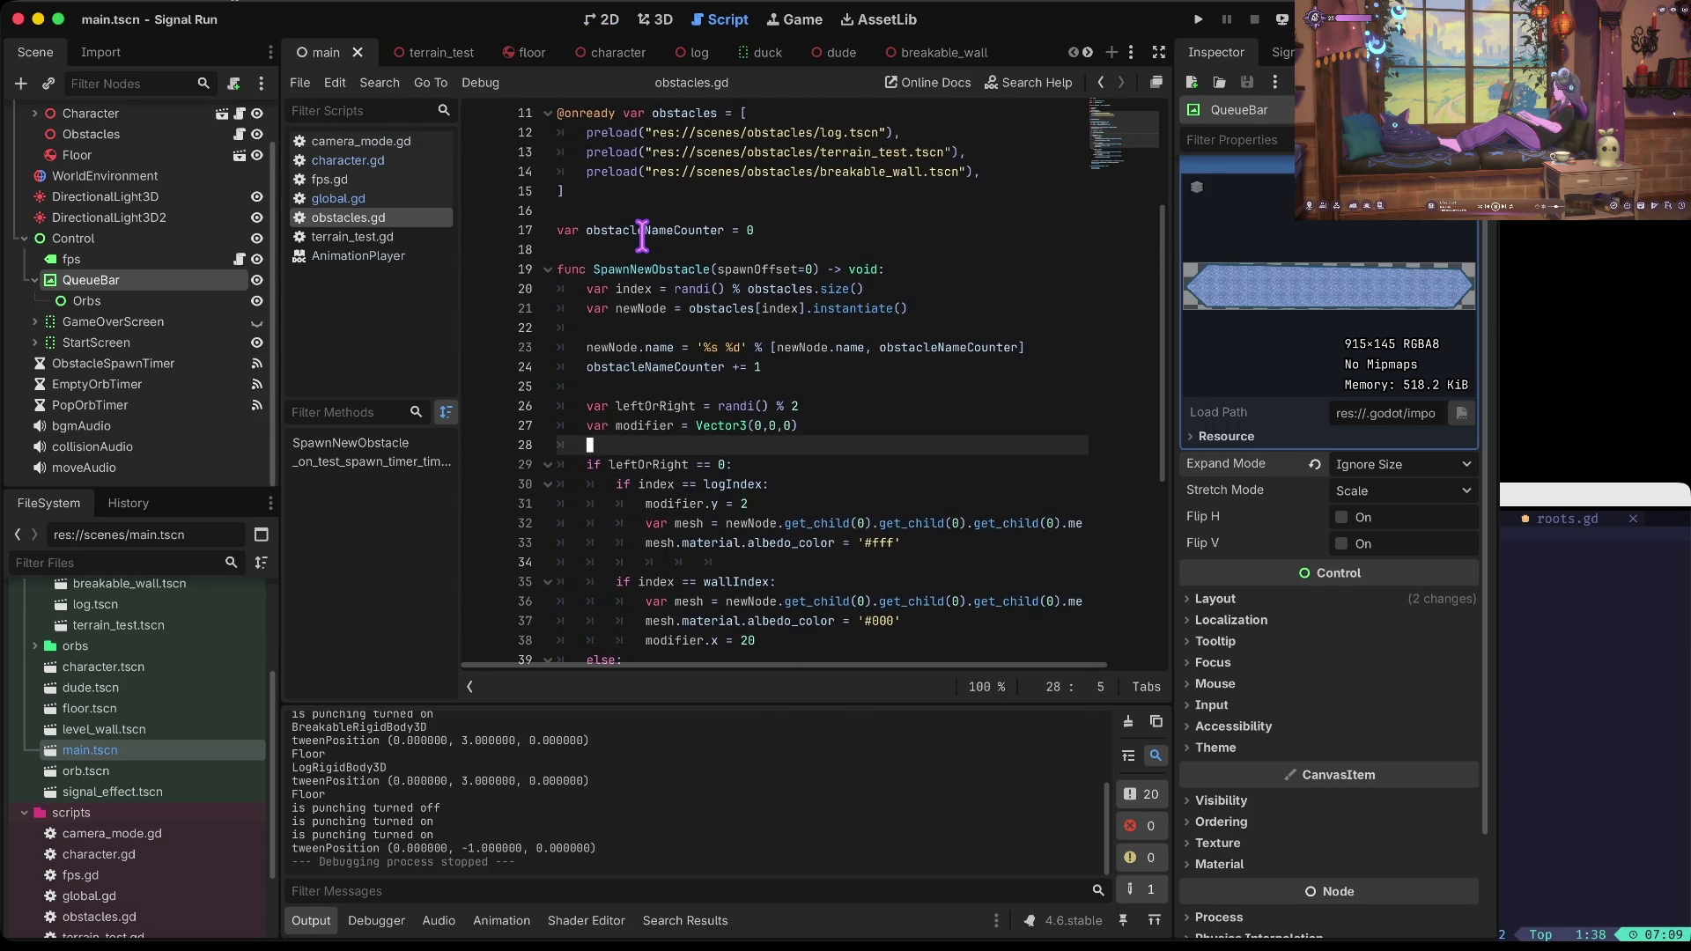
key(Up)
key(ctrl+x)
key(Up)
key(ctrl+v)
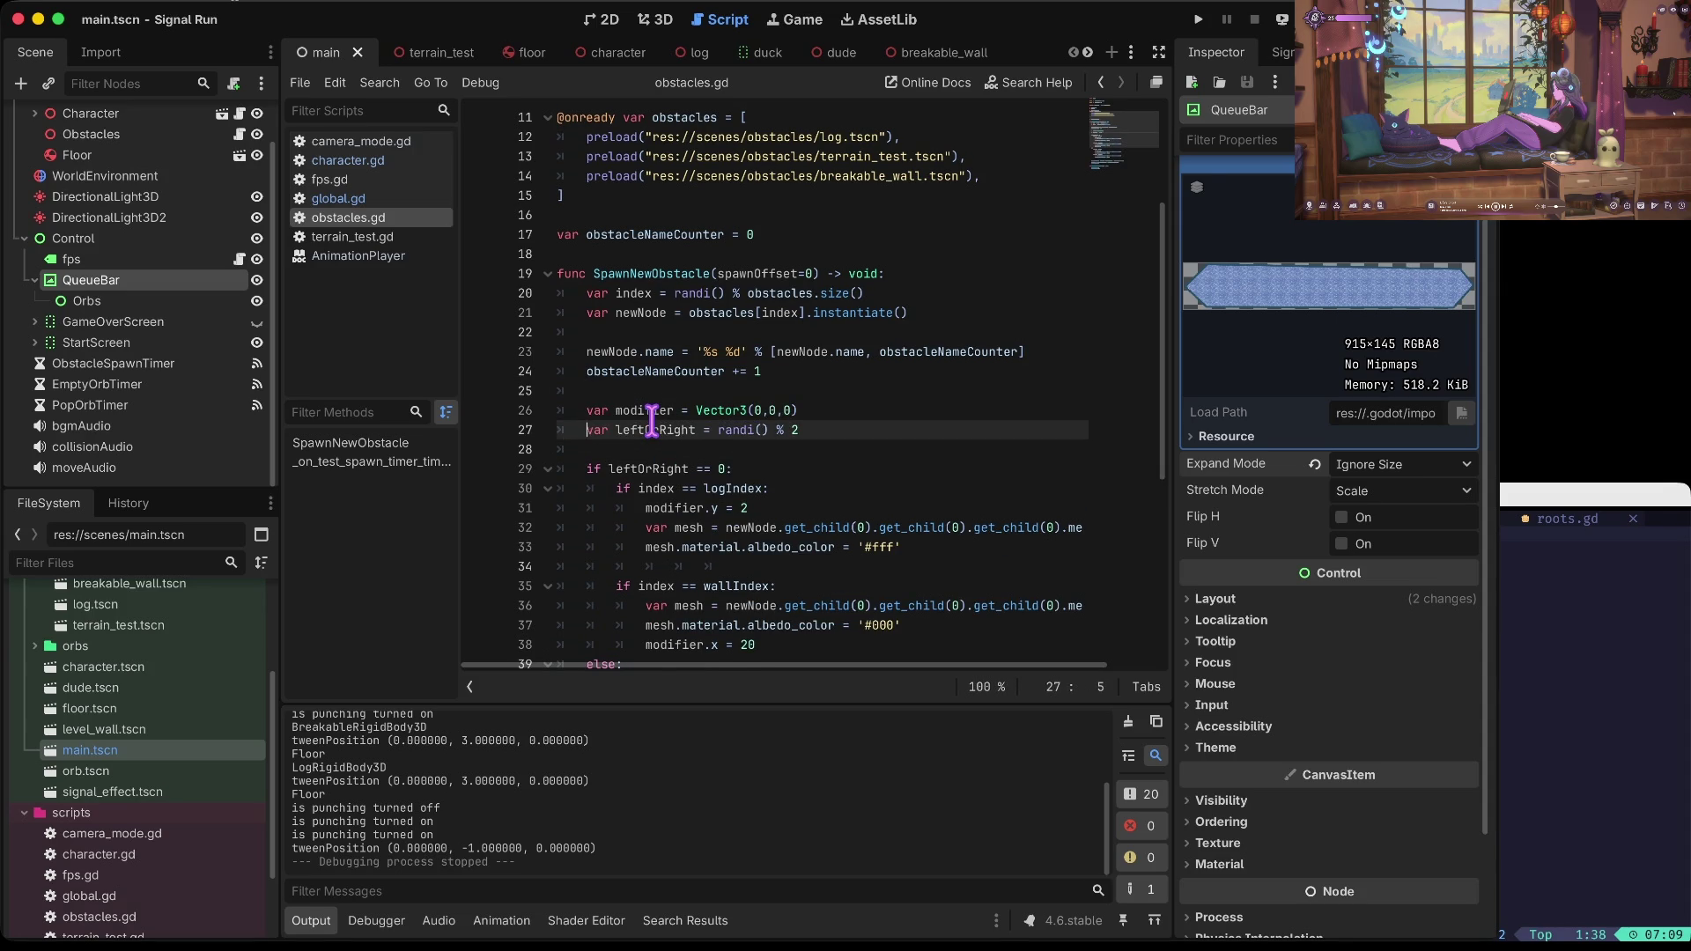
Step: Delete the blank line before the leftOrRight check, then go to the line after newNode's creation
key(Down)
key(ctrl+shift+k)
key(Up)
key(Up)
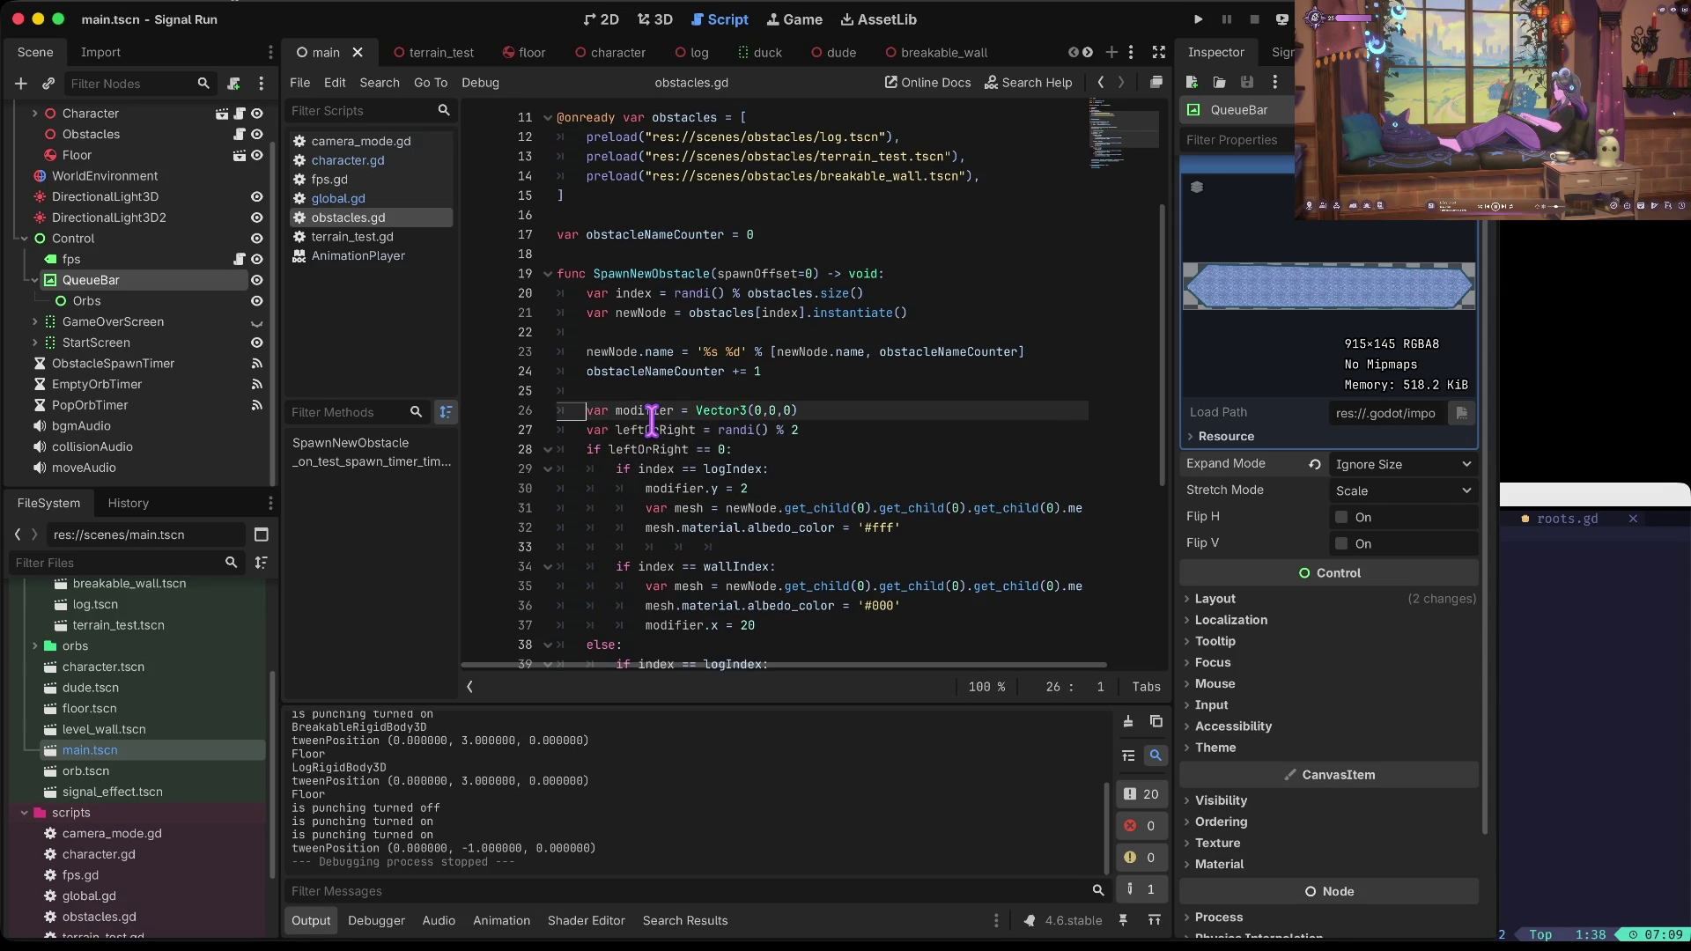
key(Up)
key(Up)
key(Up)
key(Up)
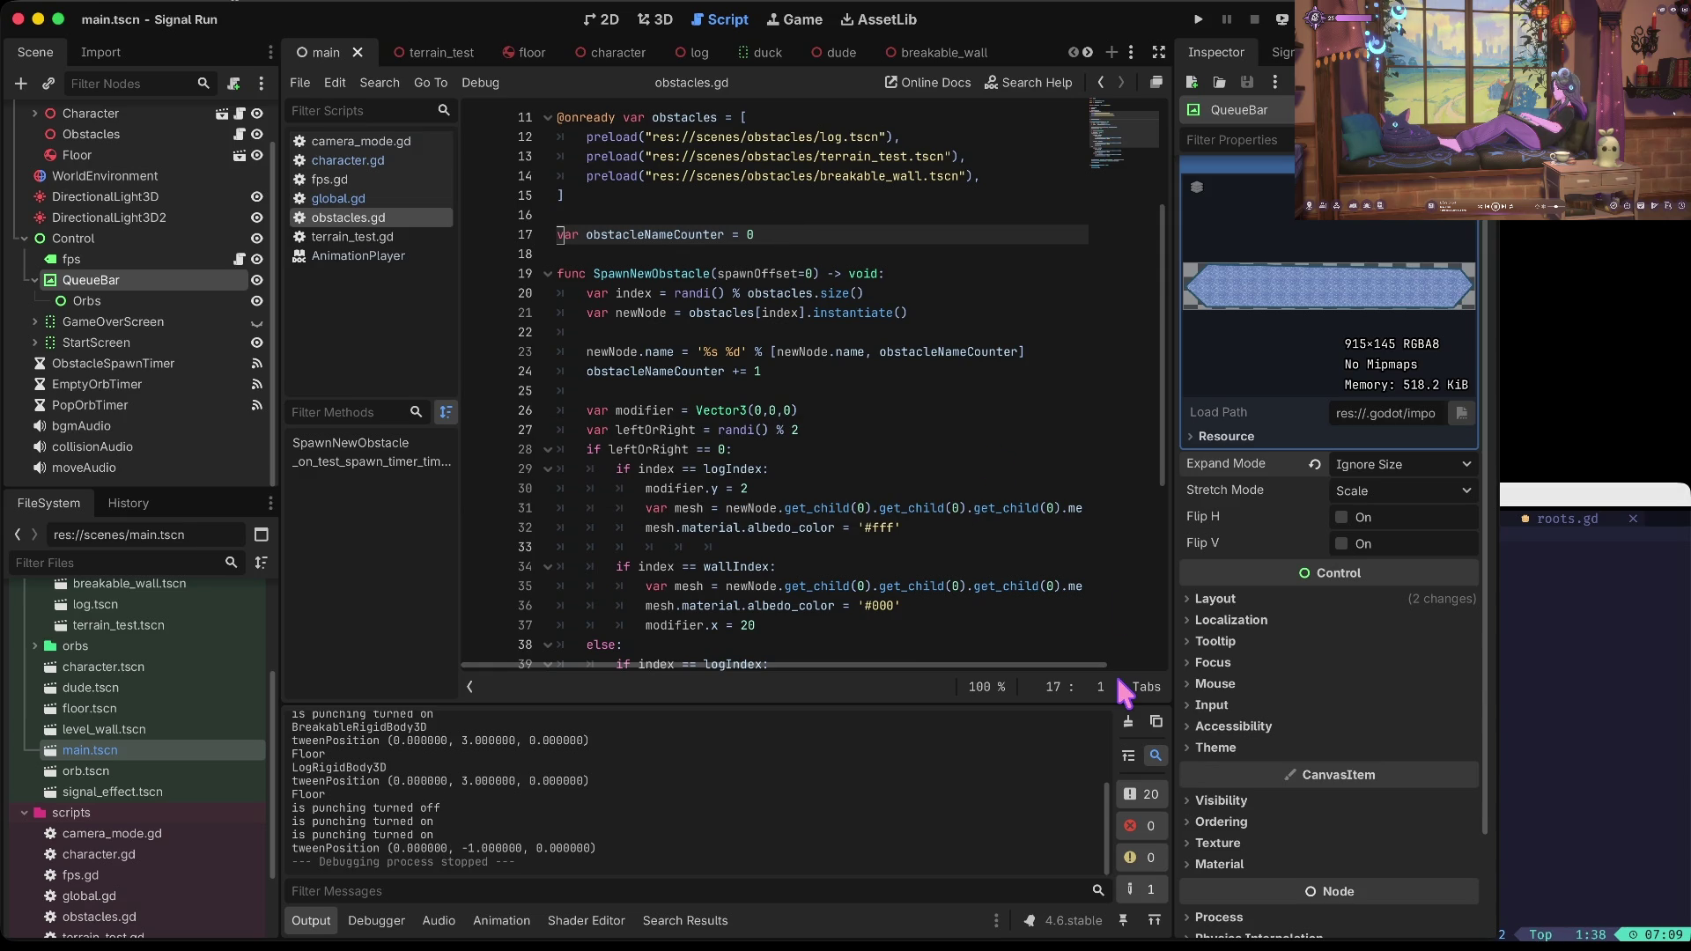
click(699, 332)
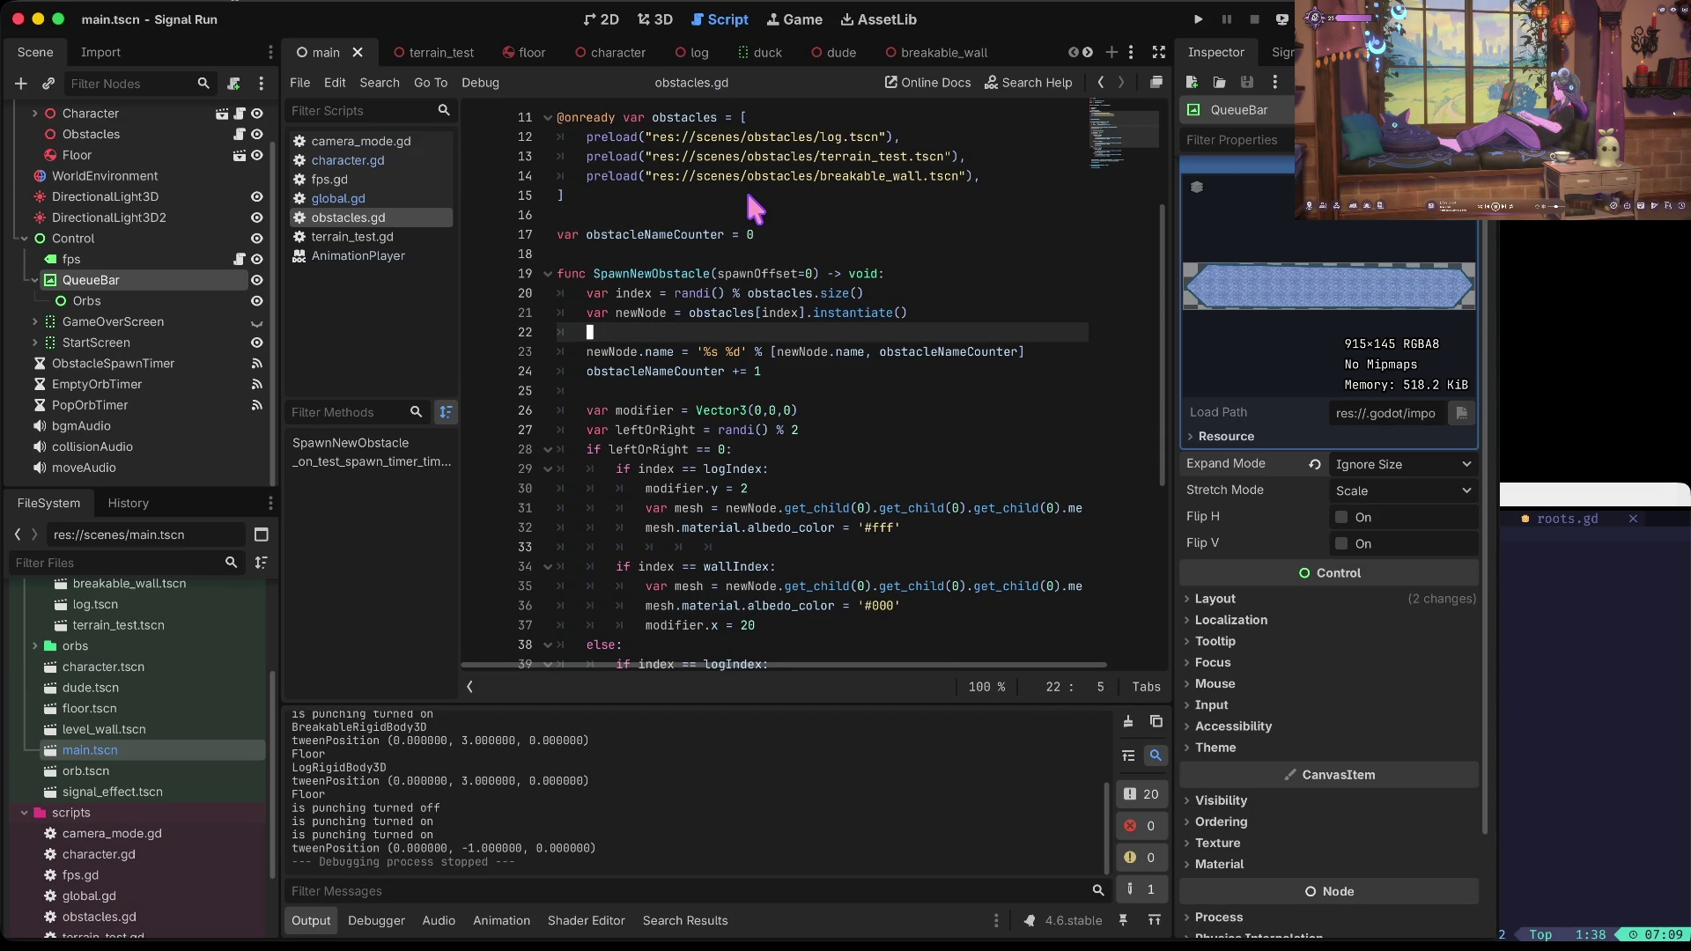
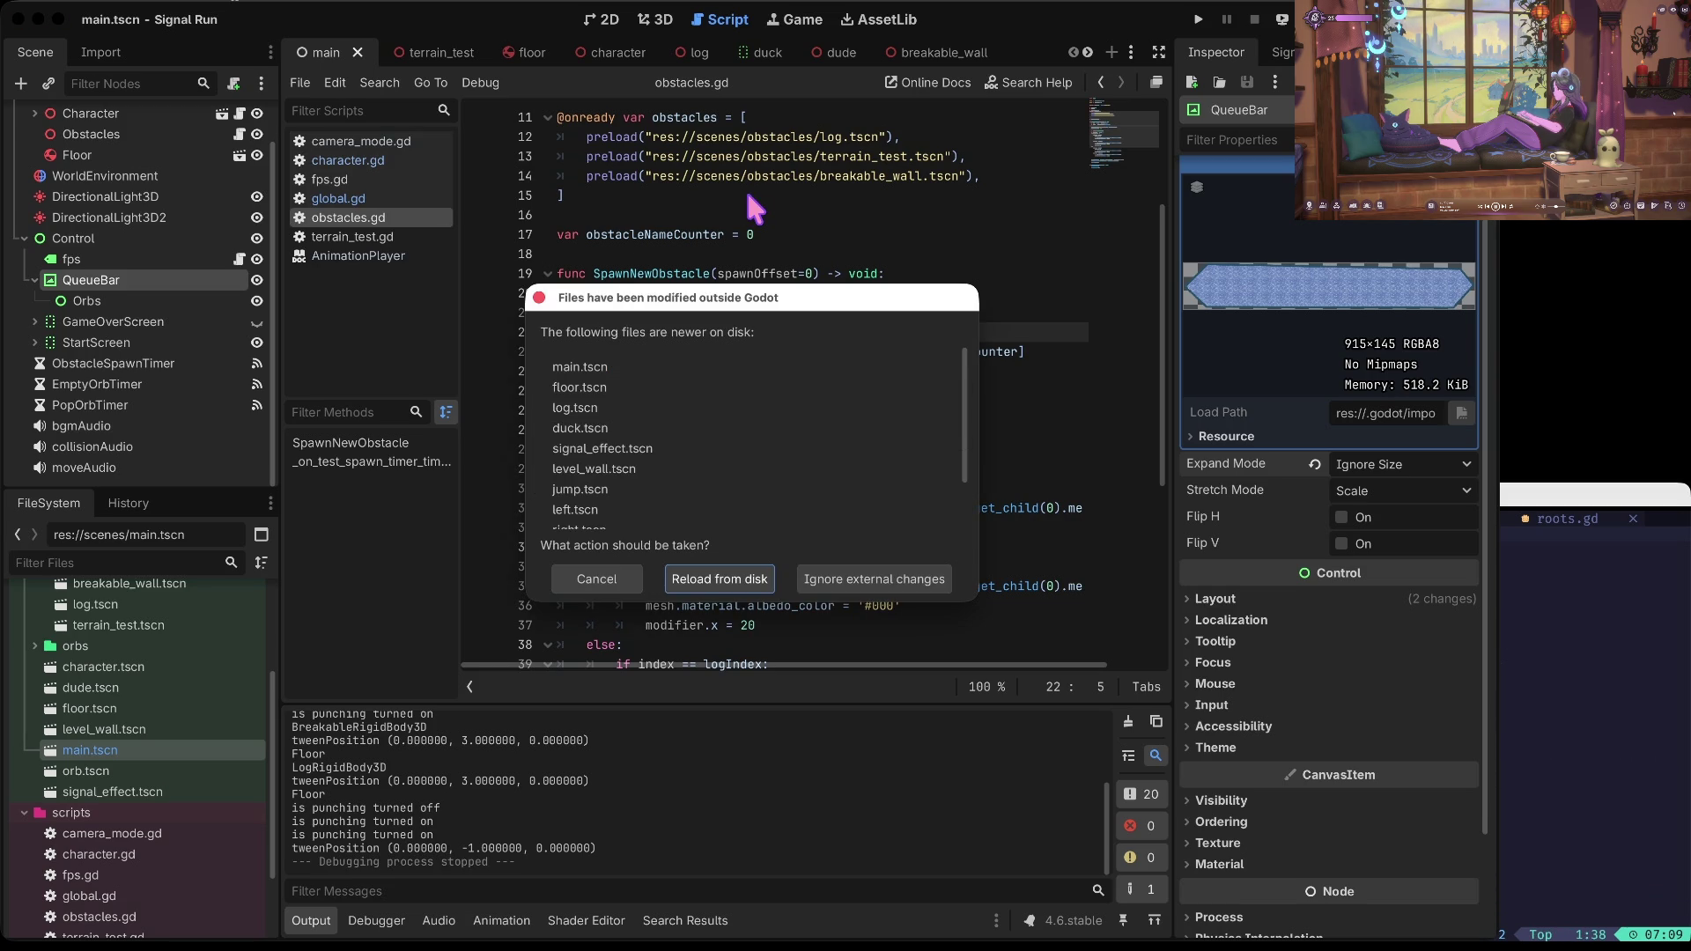
Step: Reload the changed scenes from disk, set orbOffset in global.gd to 50, and reselect QueueBar
click(720, 583)
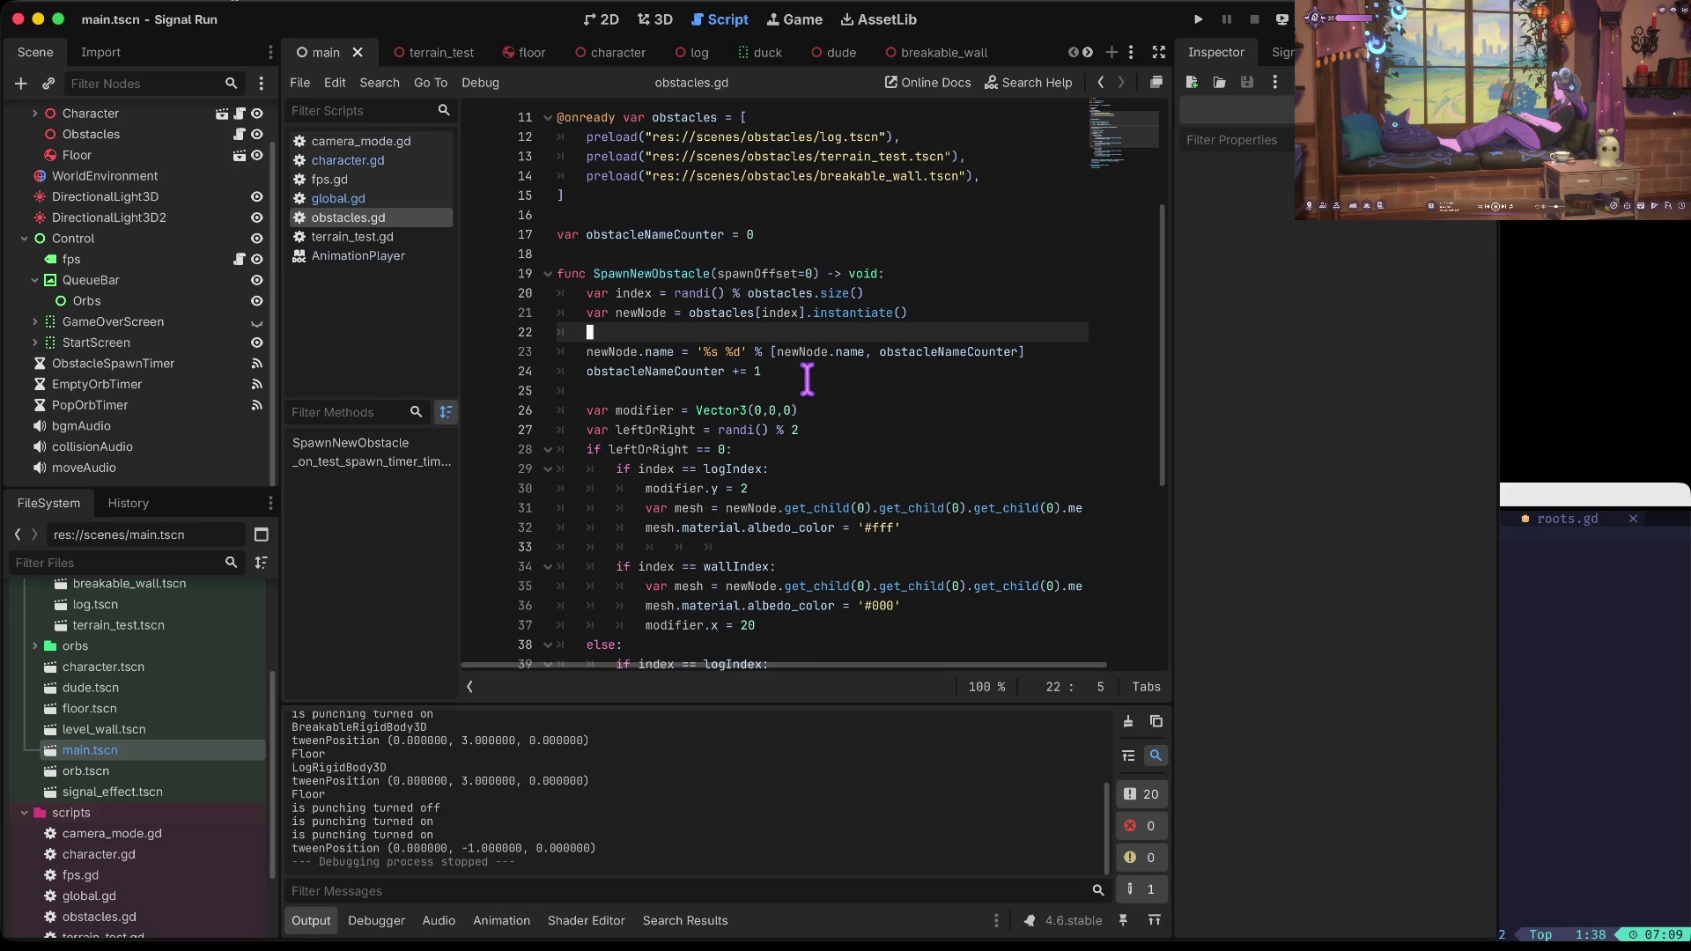
click(366, 199)
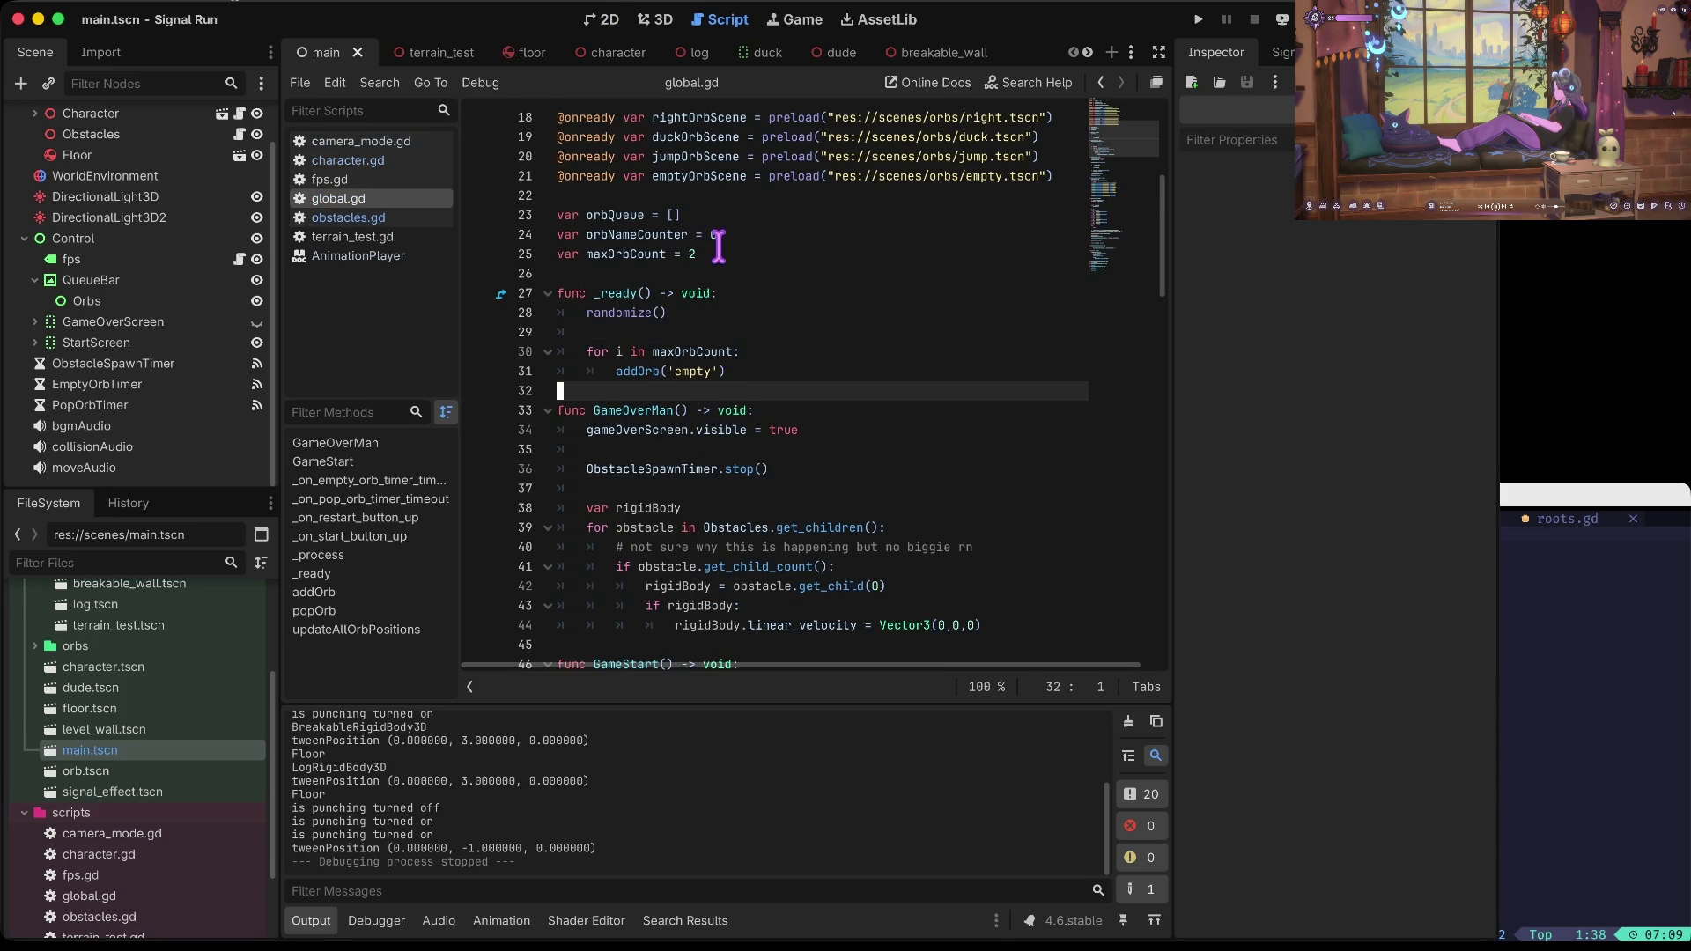
scroll(717, 247, up, 6)
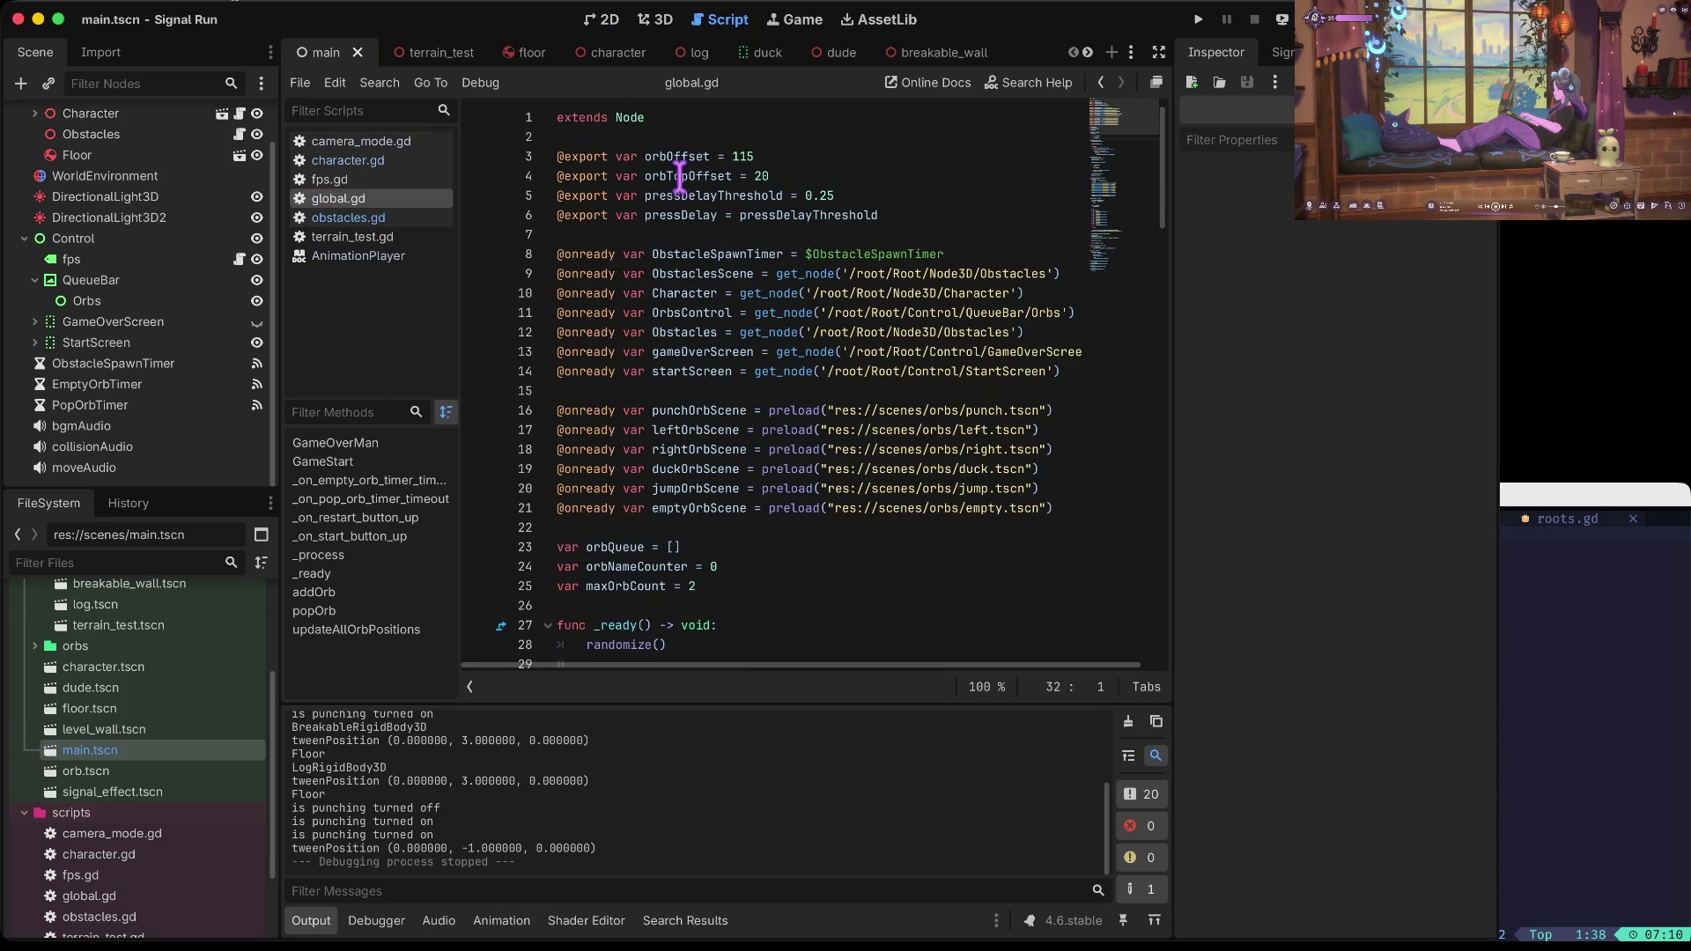
click(778, 164)
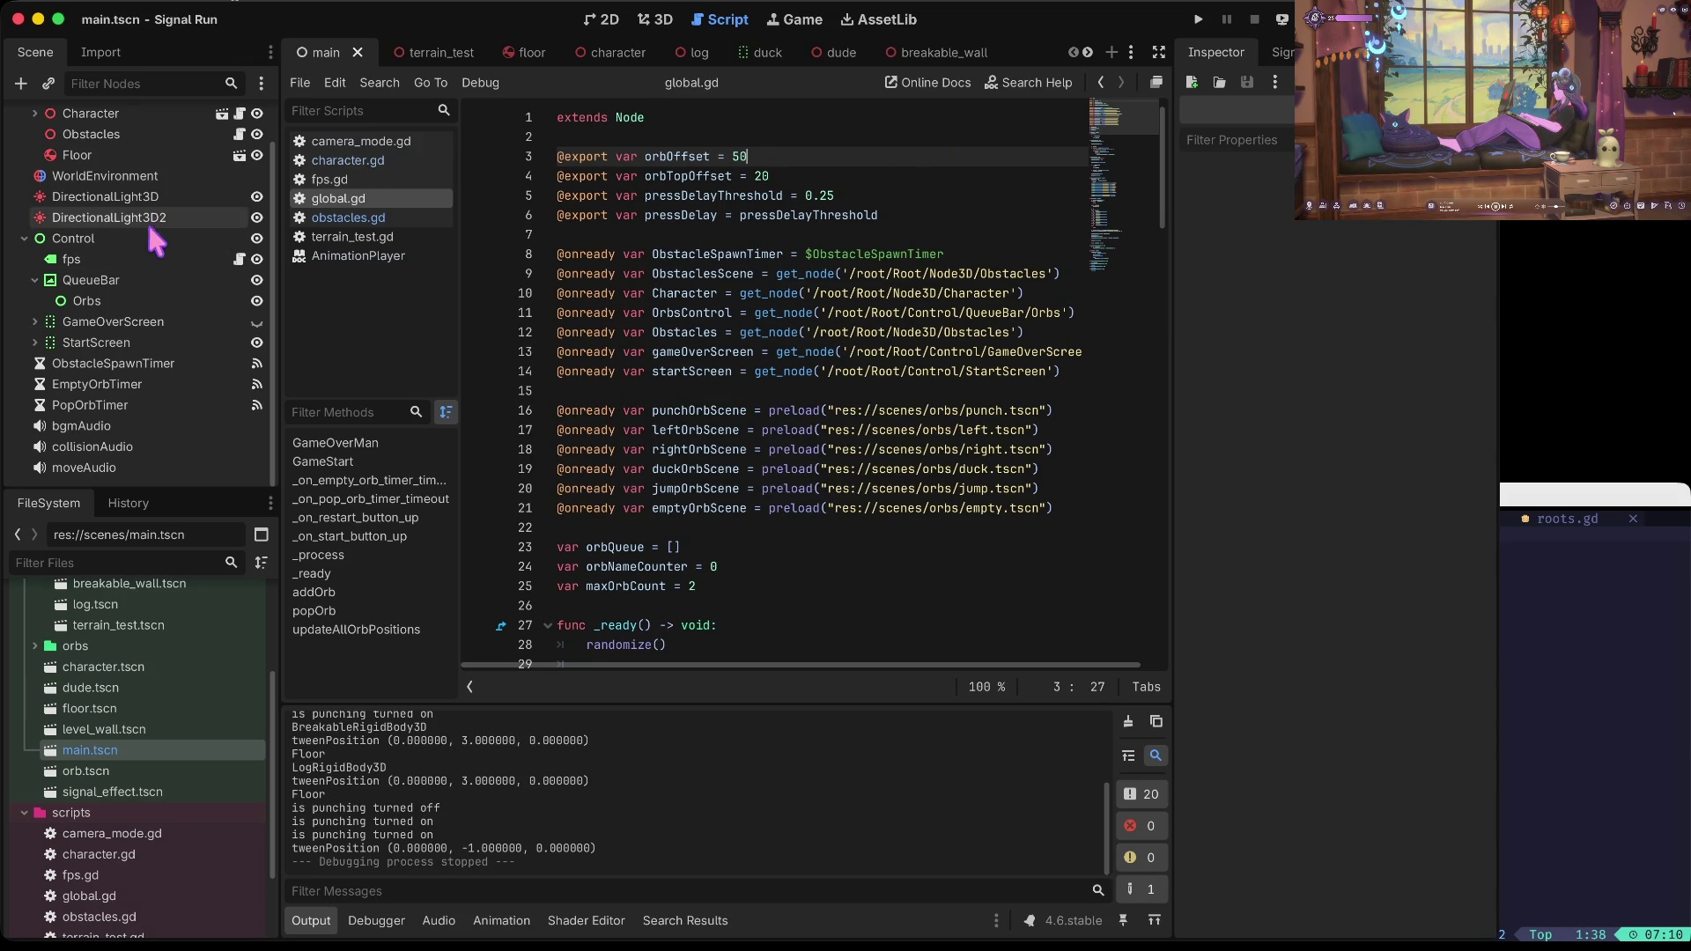
click(114, 279)
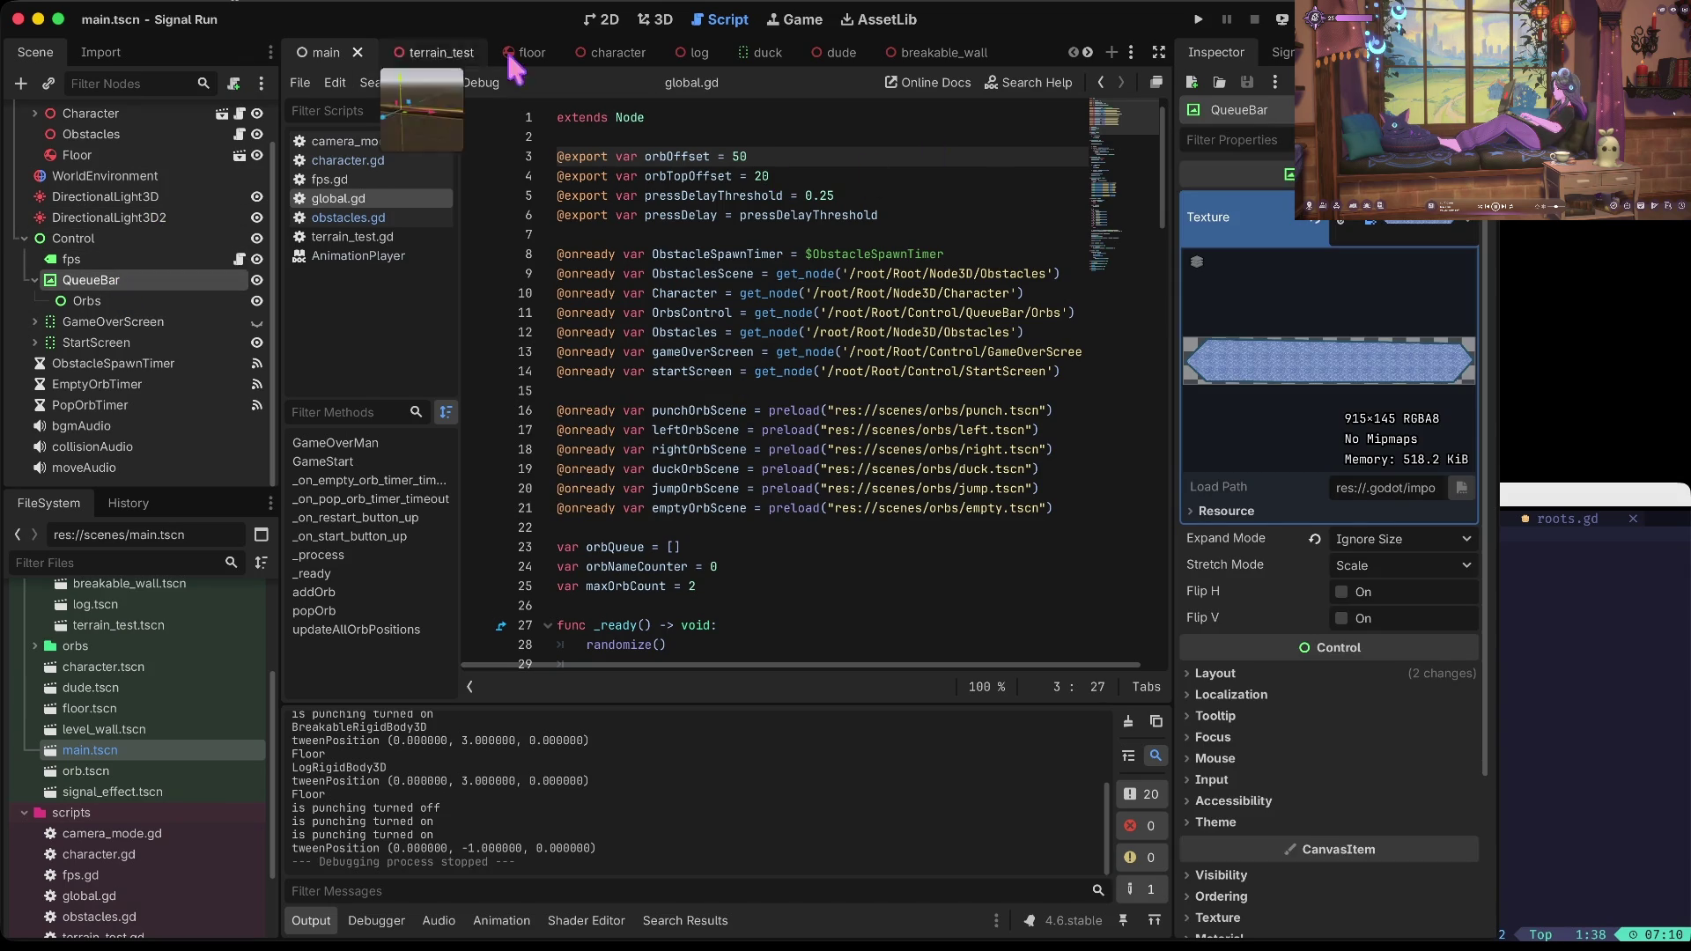
click(598, 26)
Step: Narrow QueueBar to 306 by 145 and test-run the game
scroll(341, 198, up, 5)
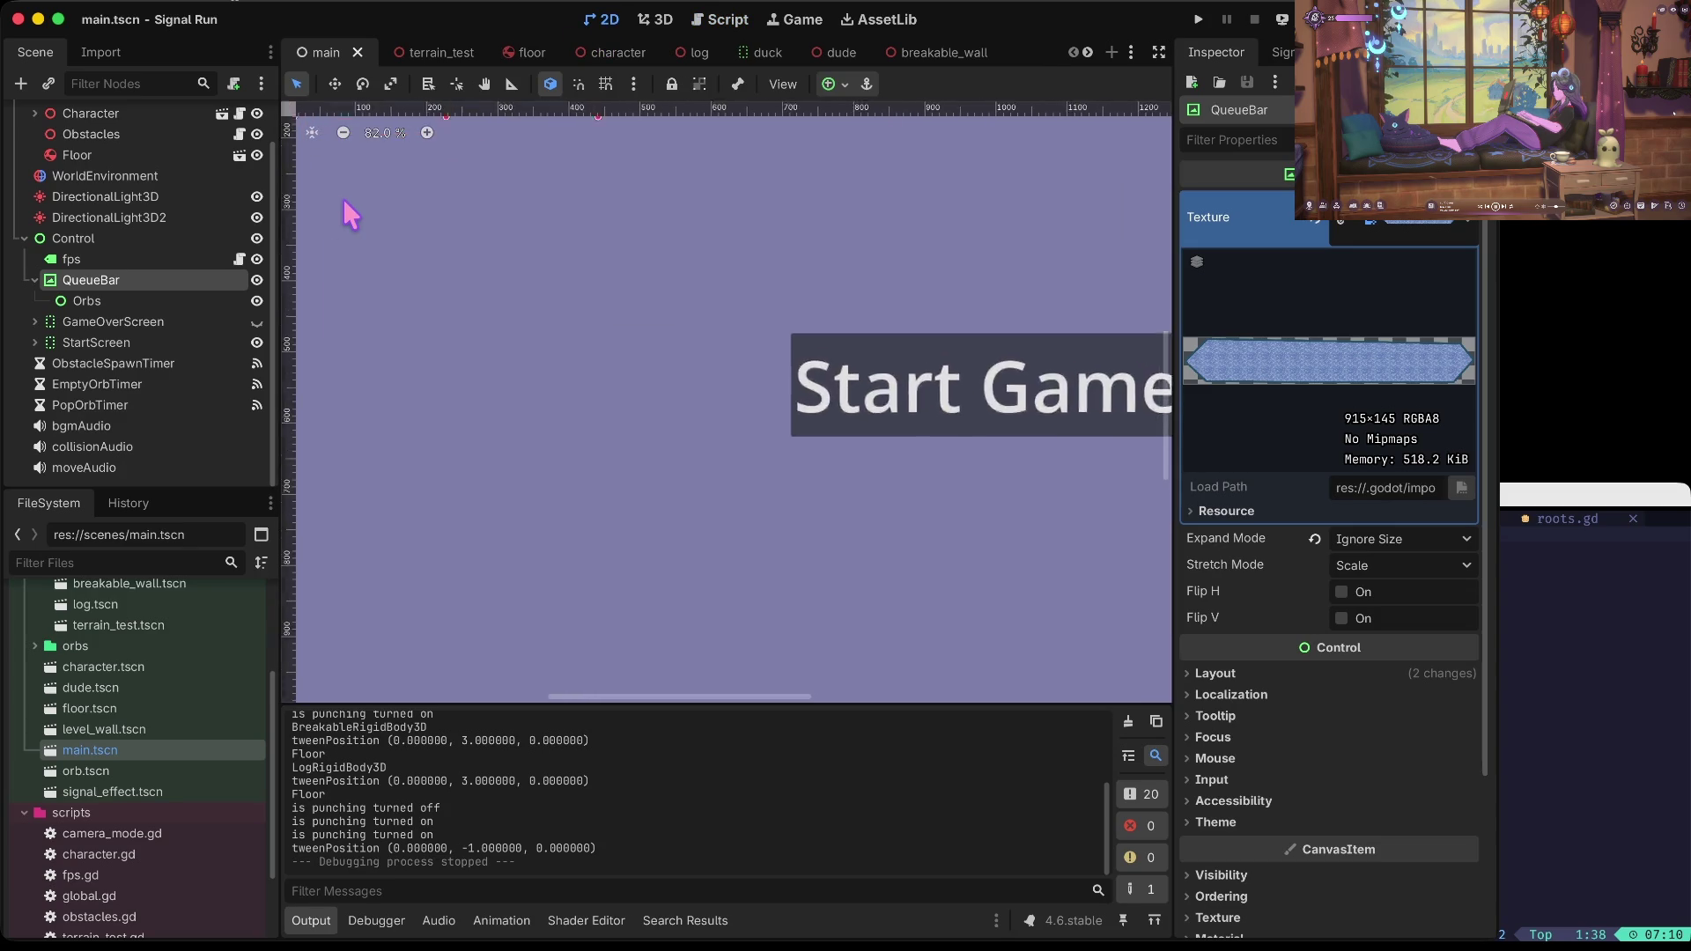
scroll(341, 202, down, 3)
drag(552, 201, 502, 209)
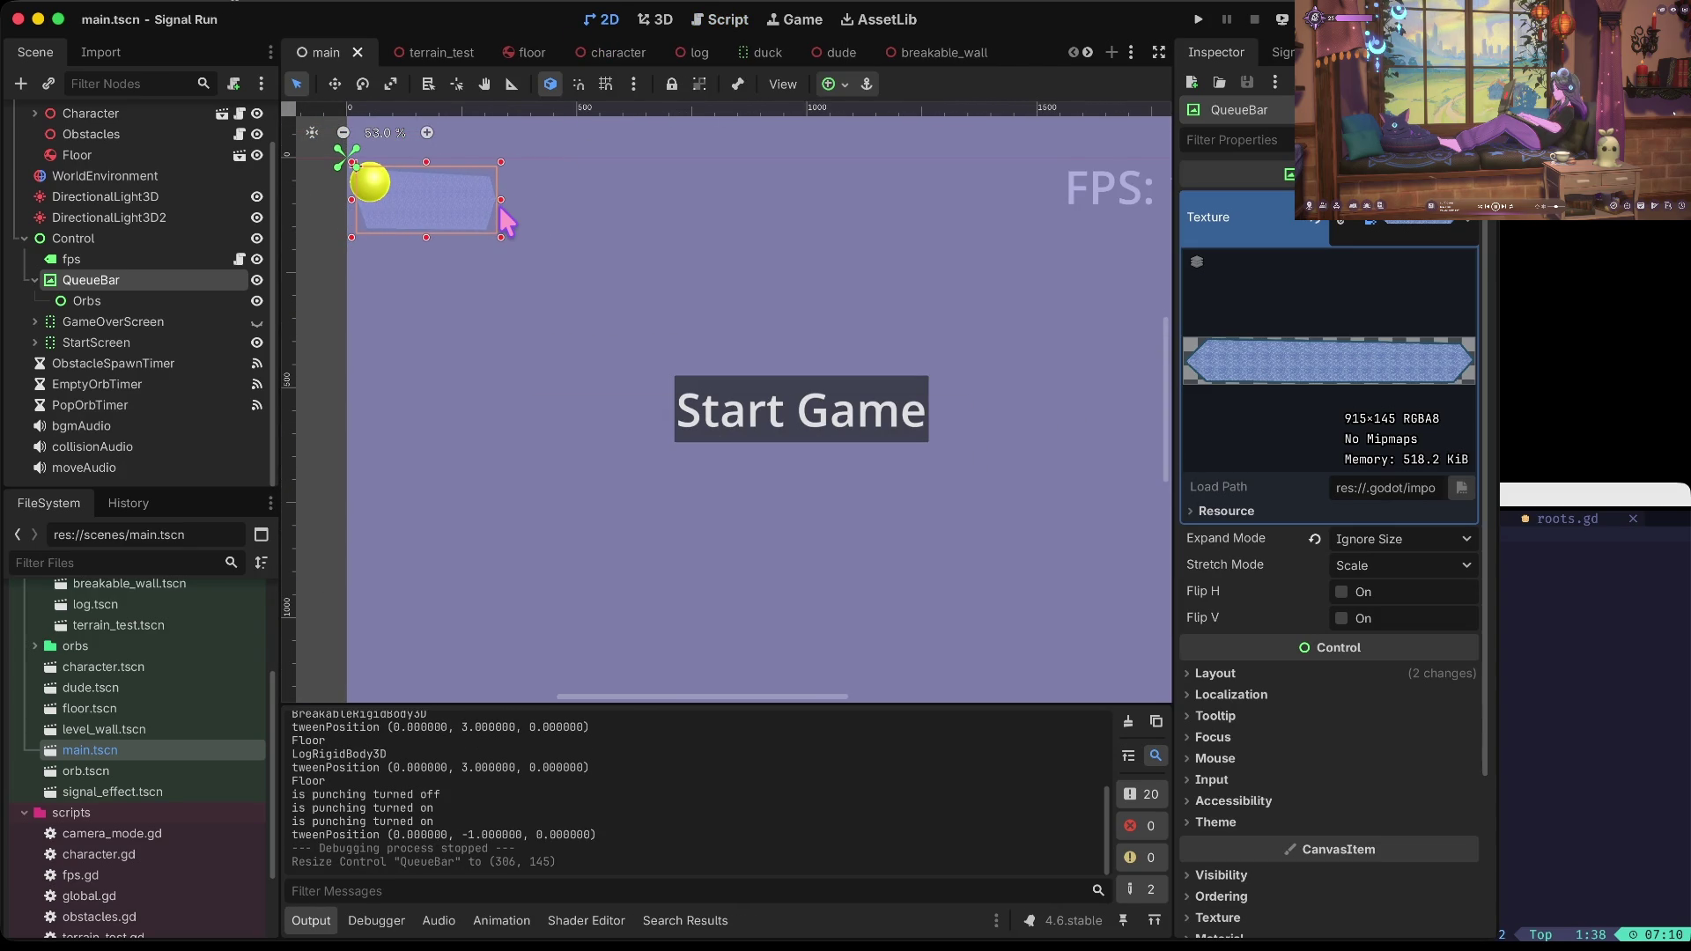
key(super+b)
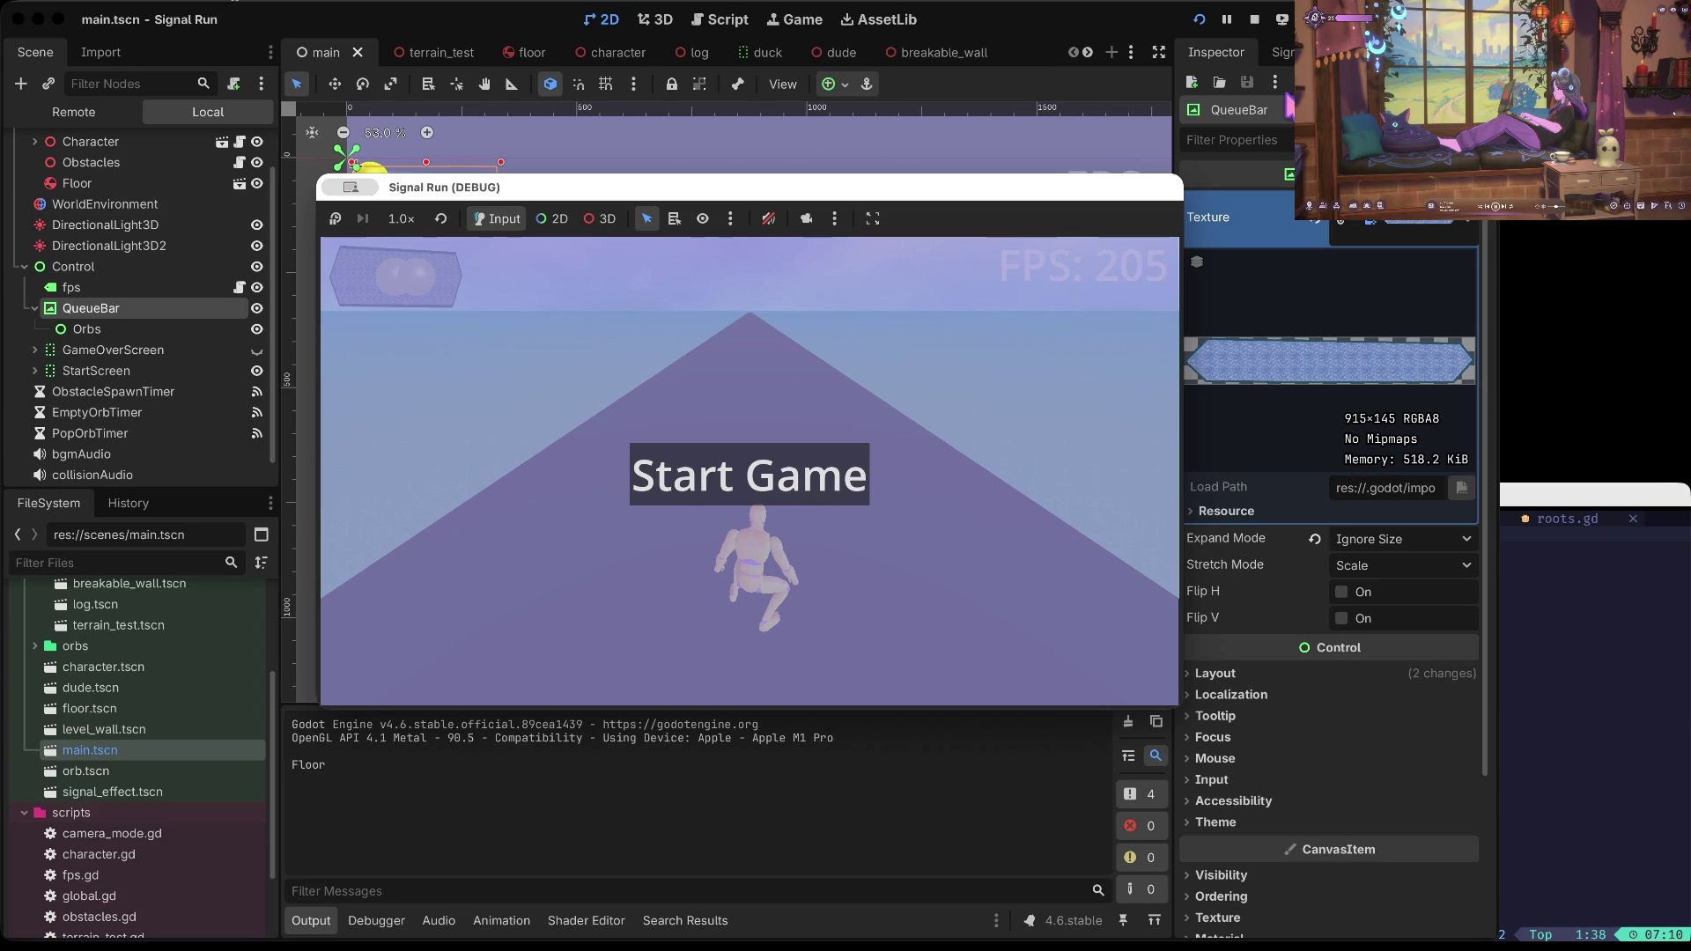
click(1254, 19)
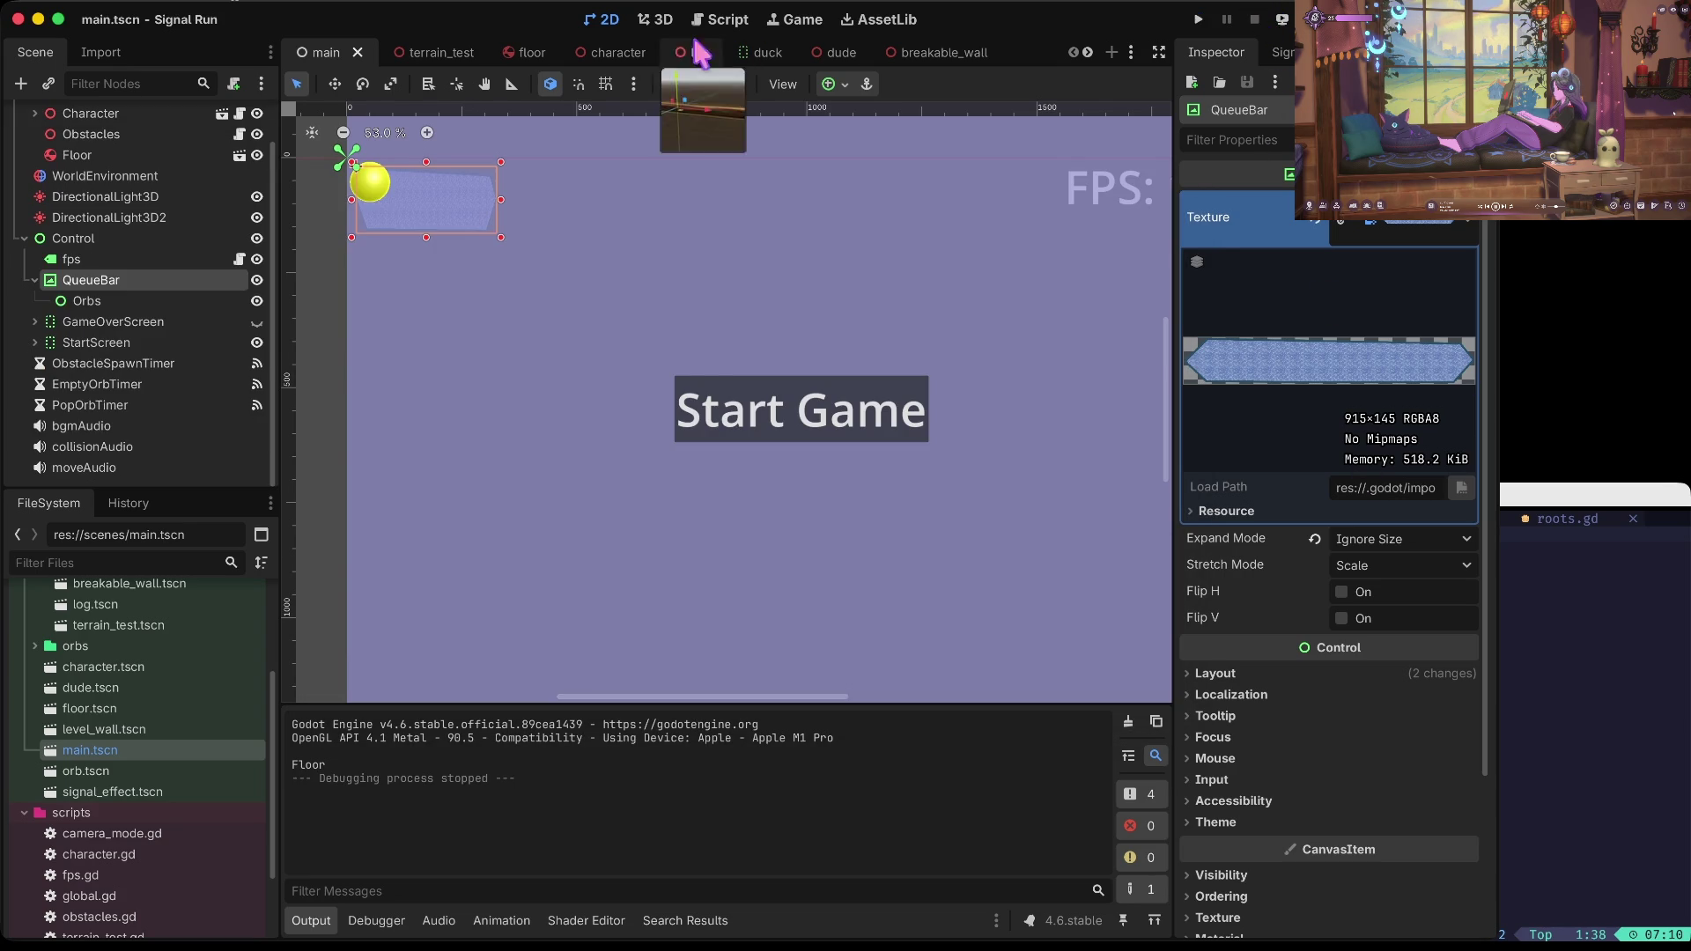
Step: Restore orbOffset to 115 in global.gd and playtest the game again
click(655, 19)
click(719, 18)
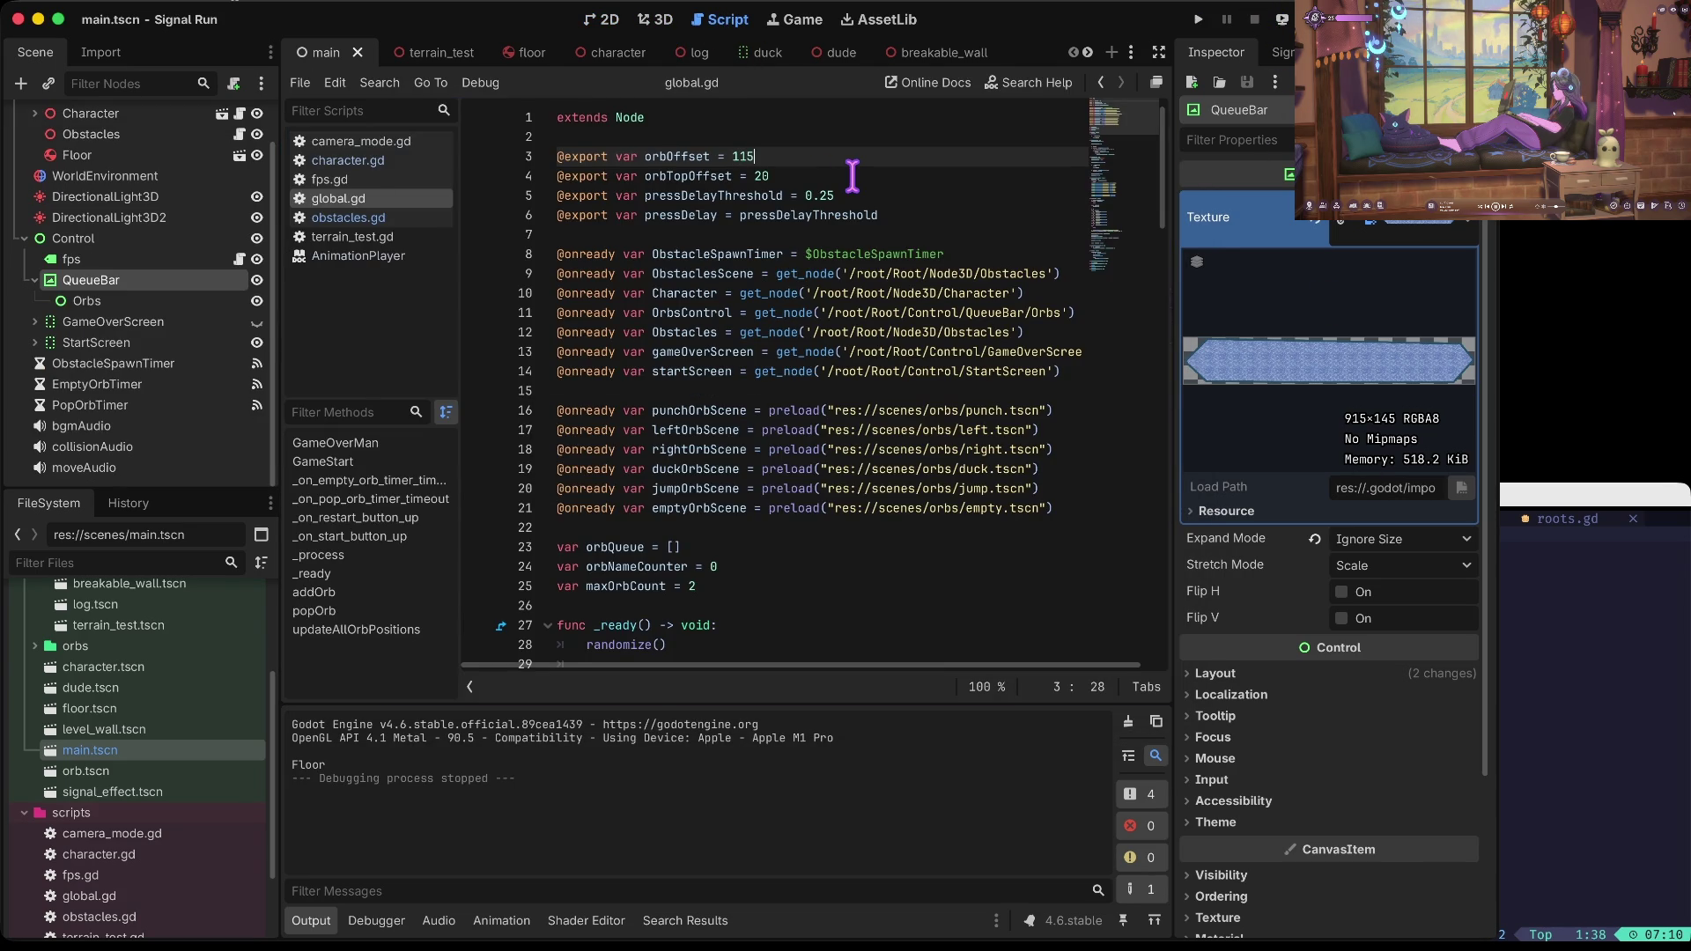
click(596, 17)
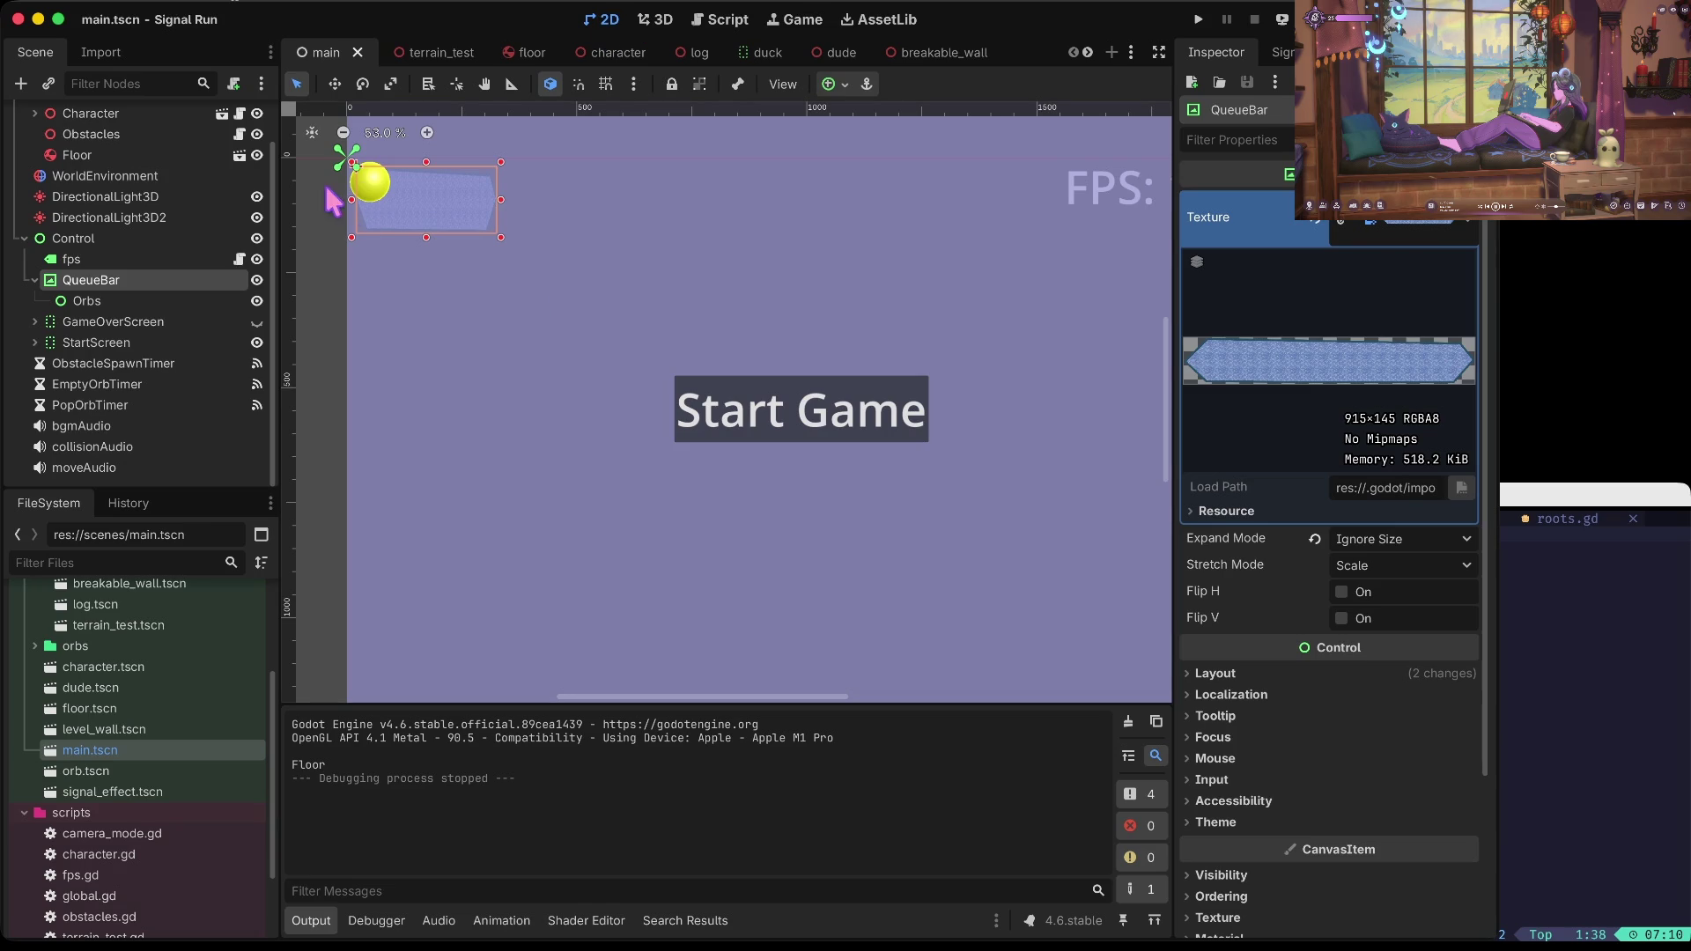
click(87, 301)
click(92, 280)
scroll(397, 177, up, 5)
scroll(396, 177, down, 4)
key(super+b)
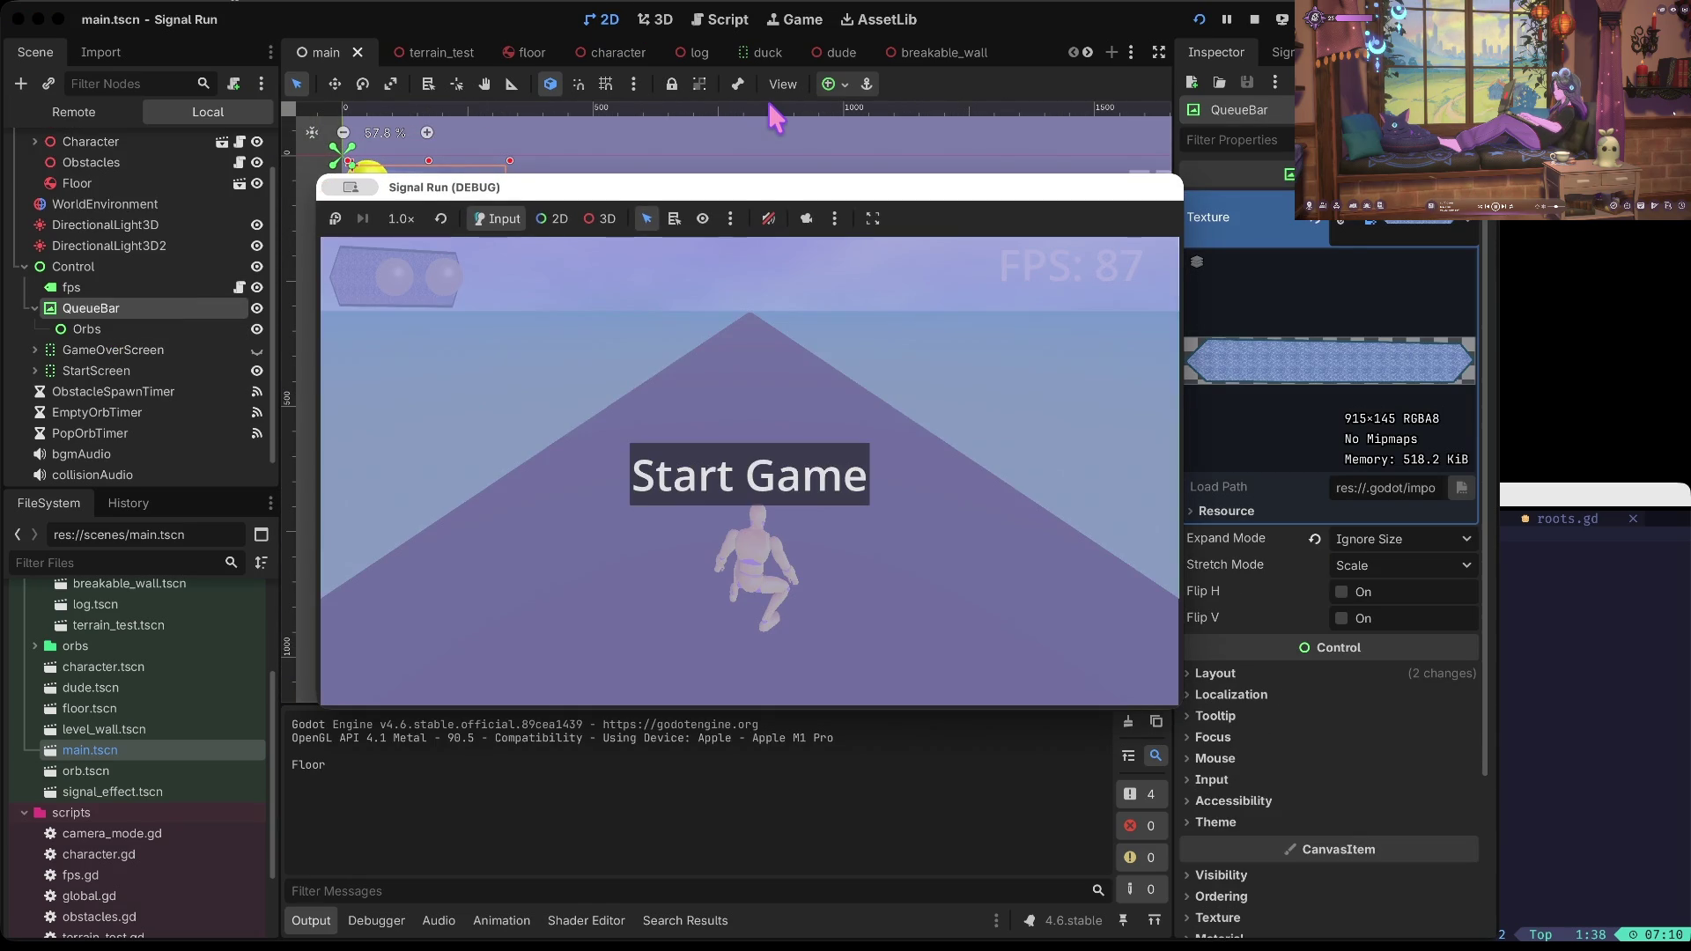
click(1253, 19)
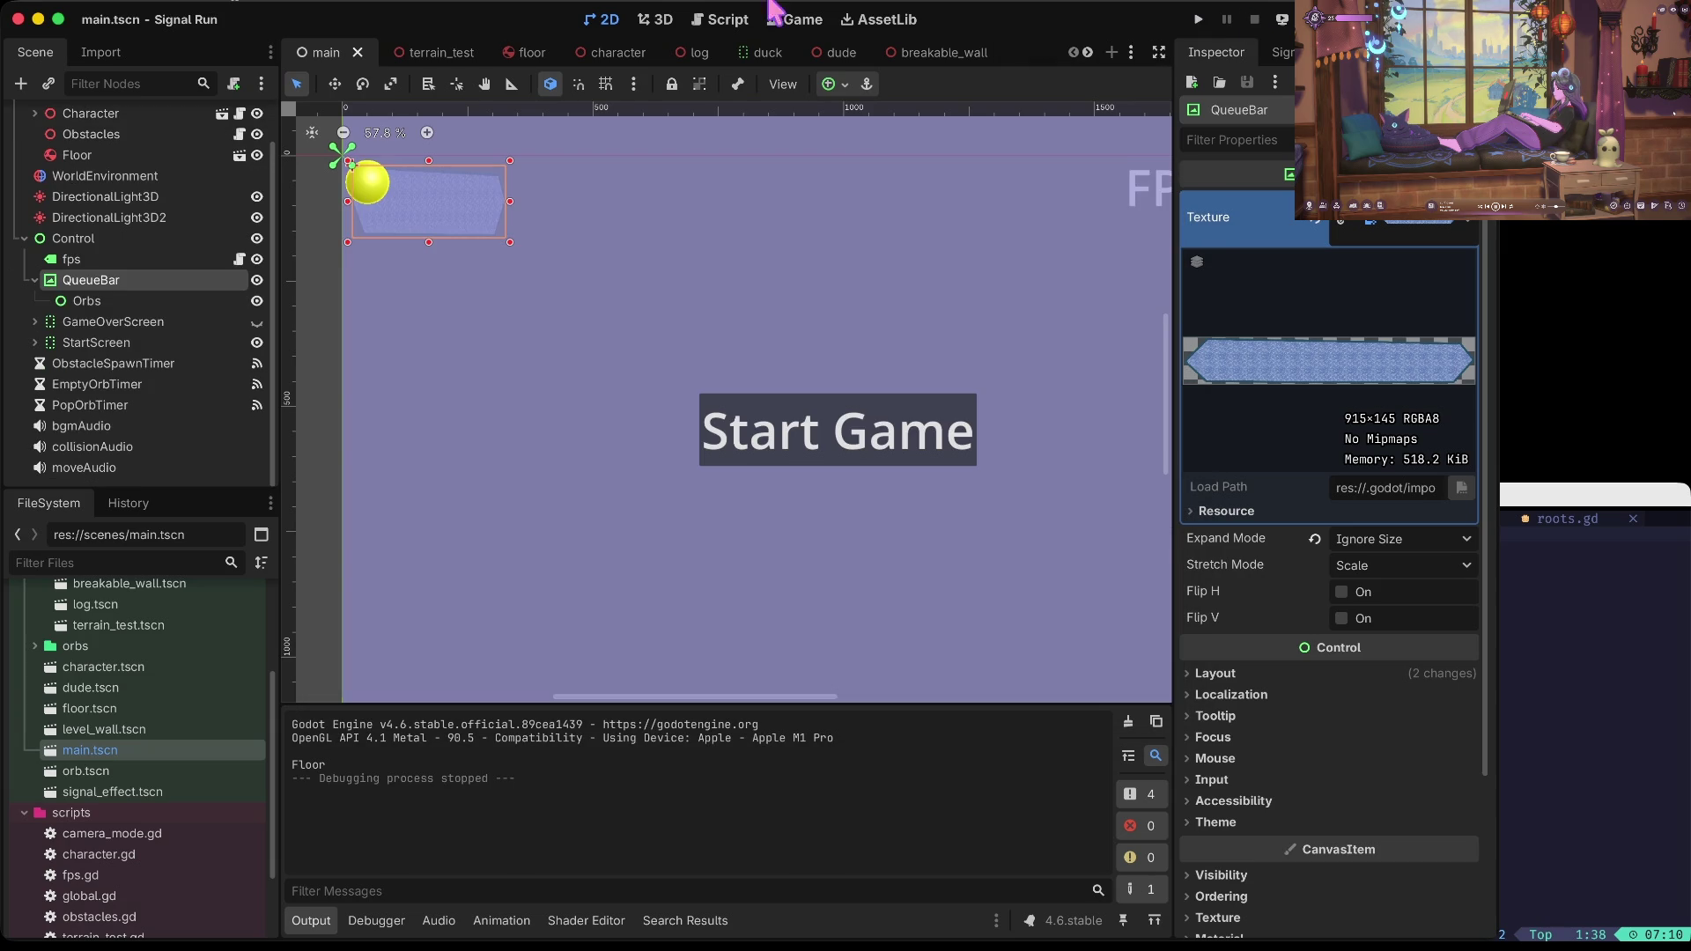
click(738, 19)
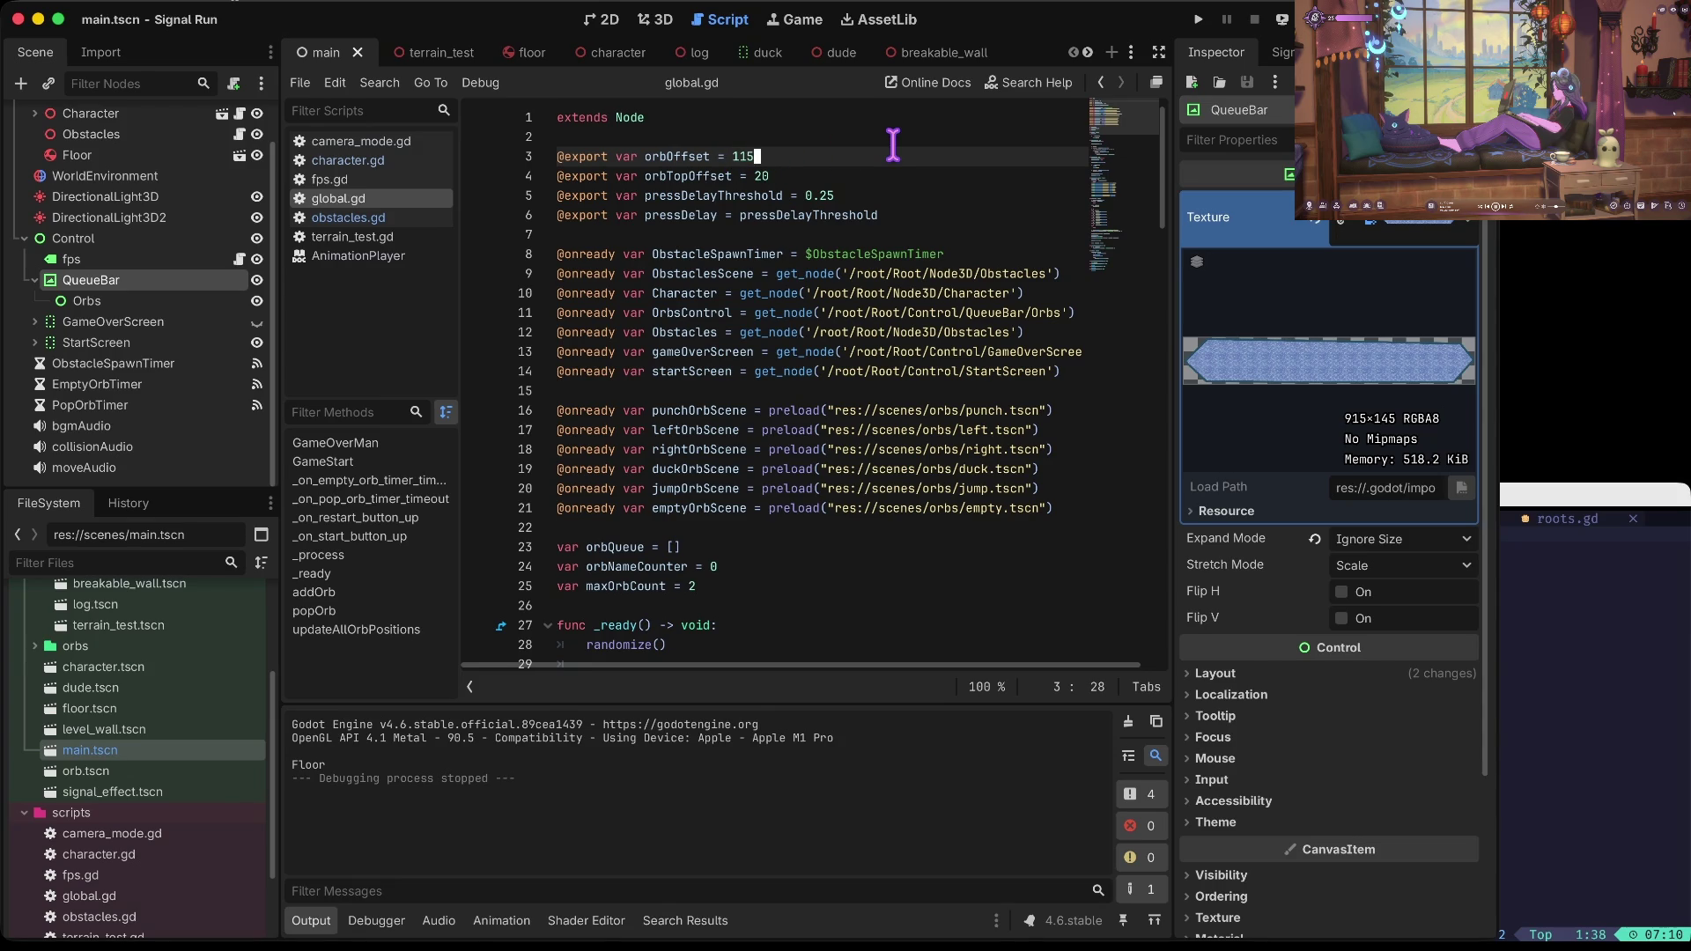
Step: Change the orbOffset starting offset on line 108 to 50 and launch the game
key(super+g)
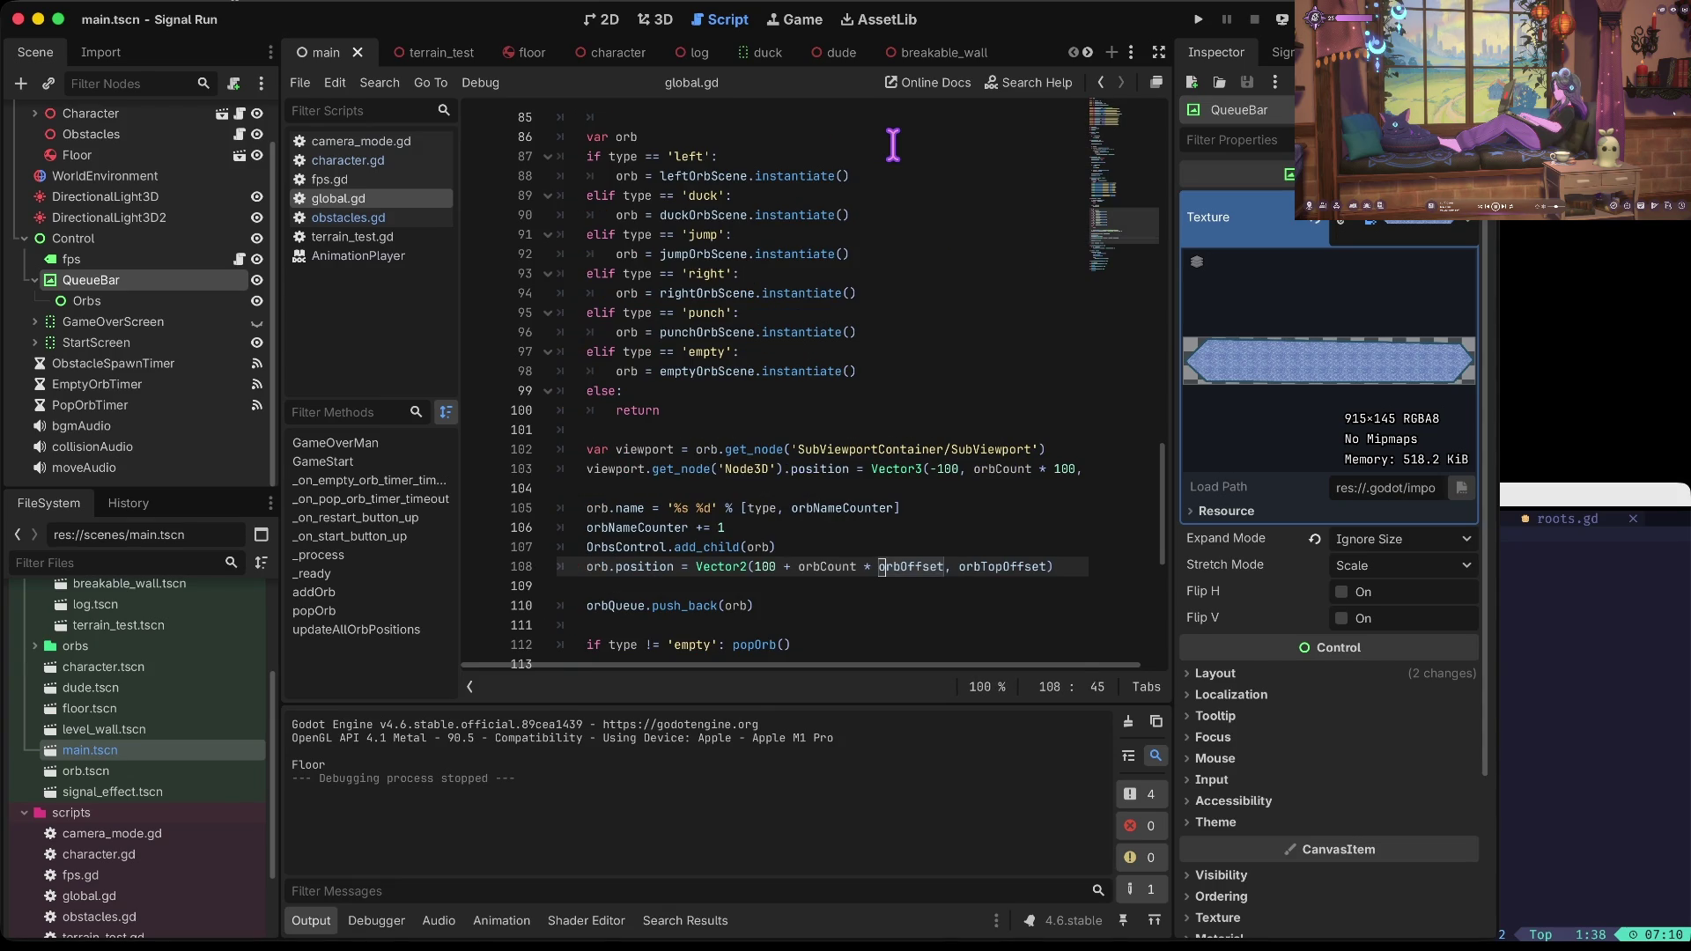
key(BackSpace)
key(BackSpace)
key(BackSpace)
text(50)
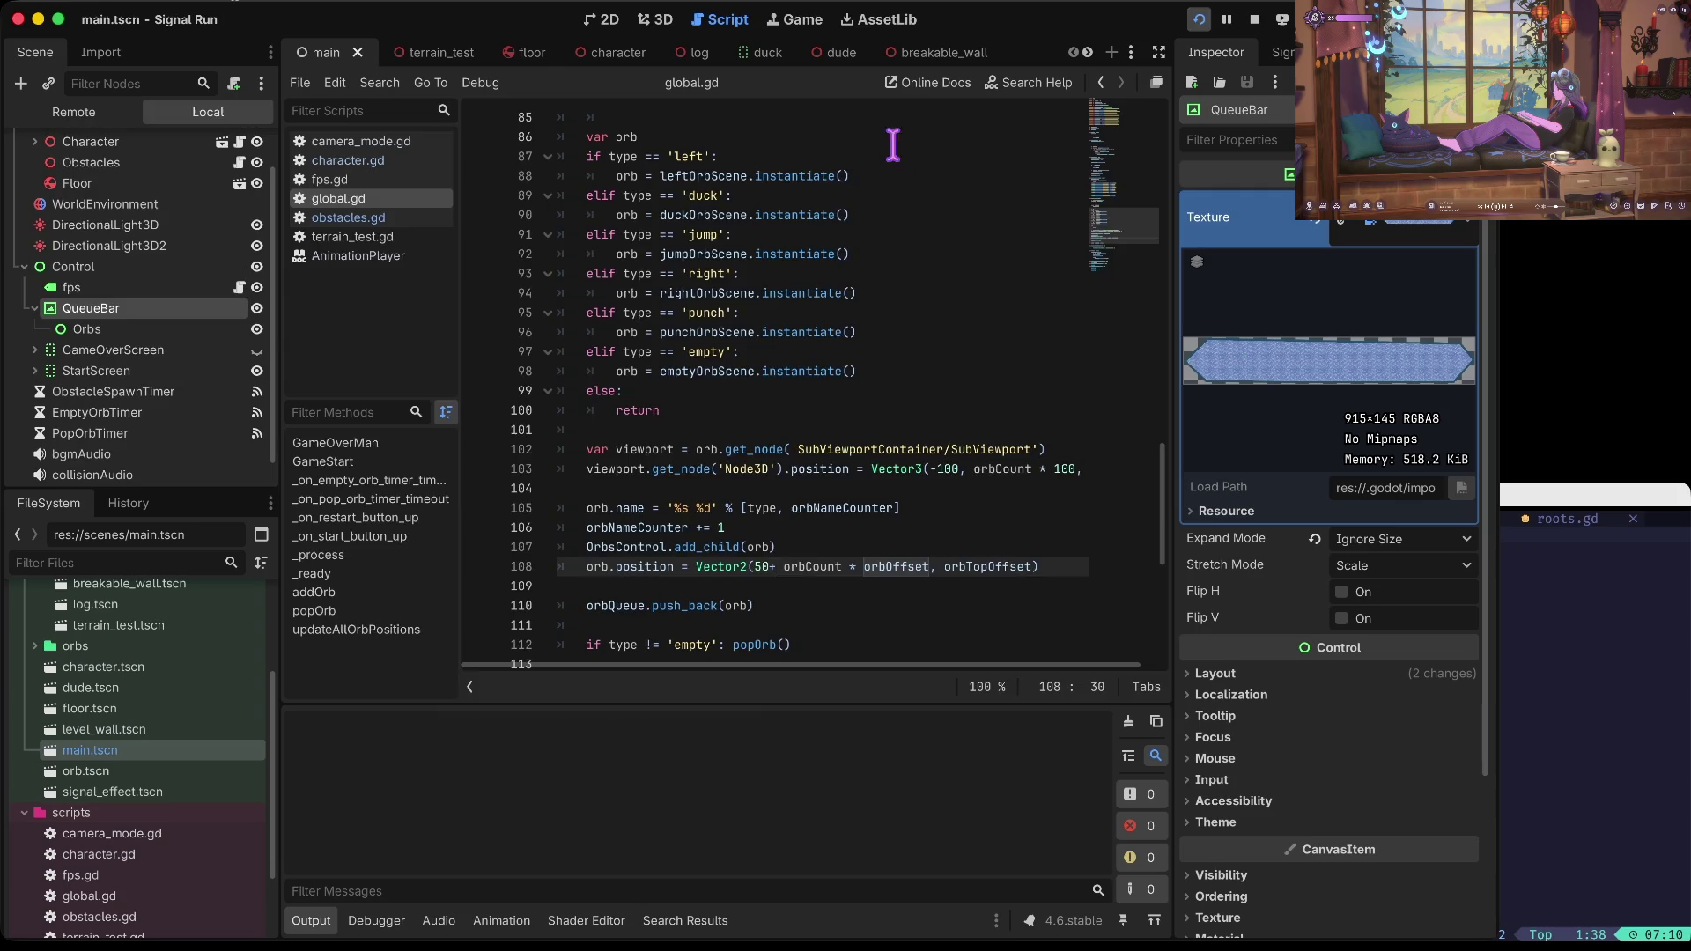
key(super+b)
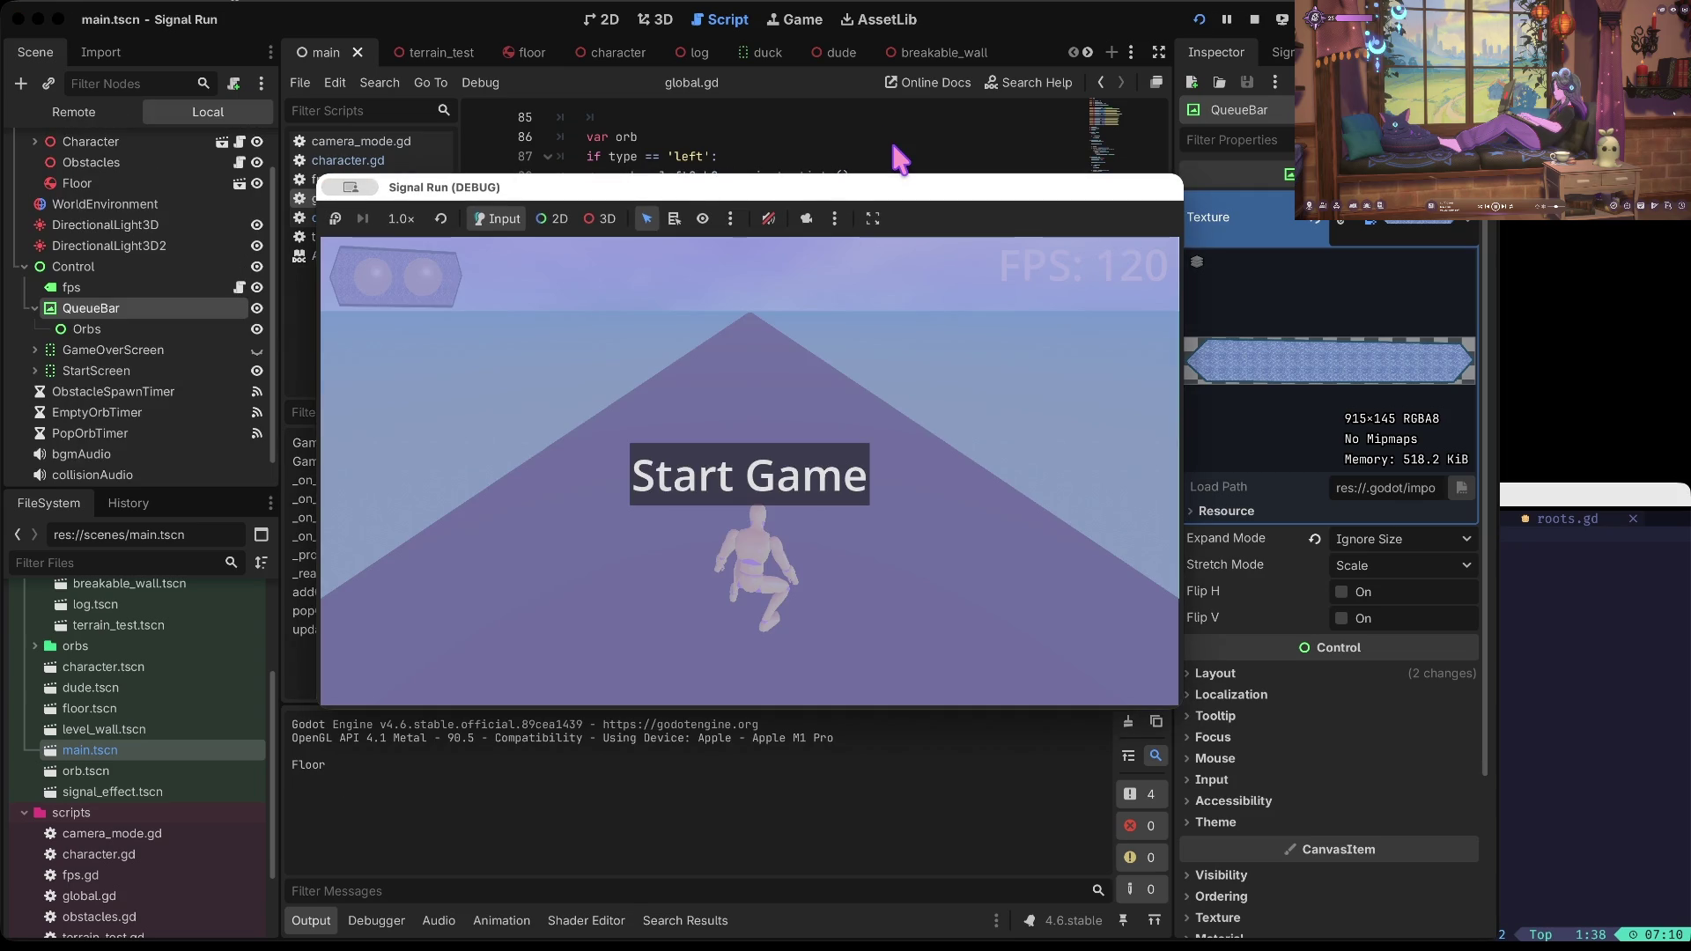
Step: Start the run, punching, ducking, switching lanes and jumping over logs
key(space)
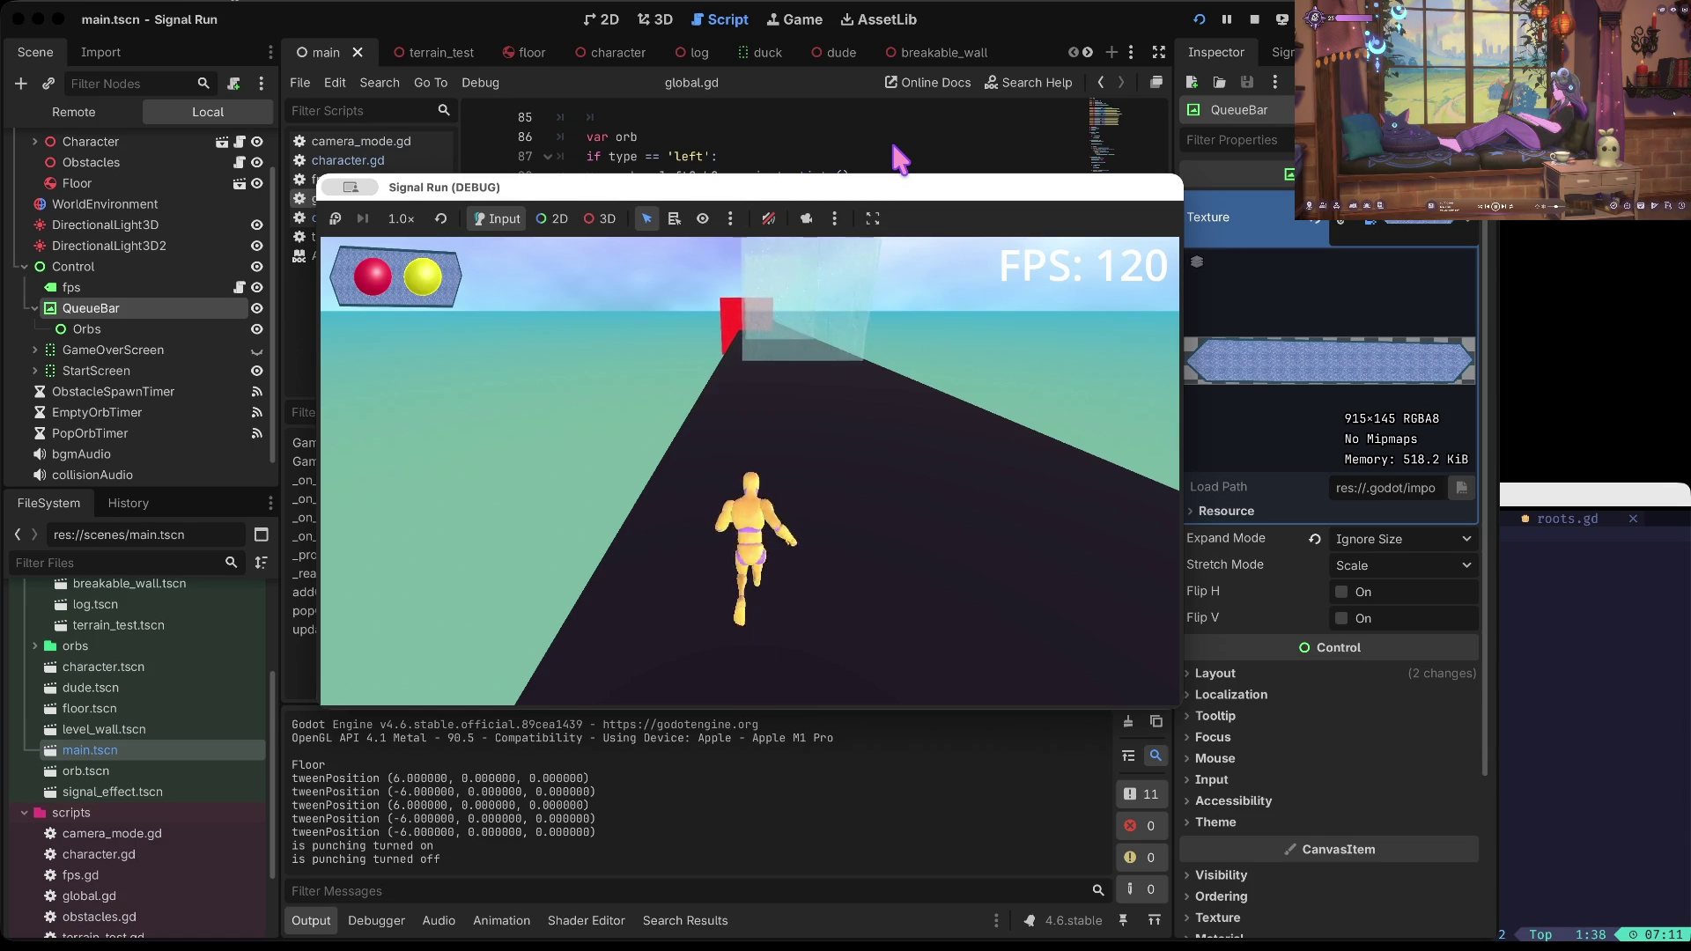
key(space)
key(Down)
key(space)
key(space)
key(Right)
key(Right)
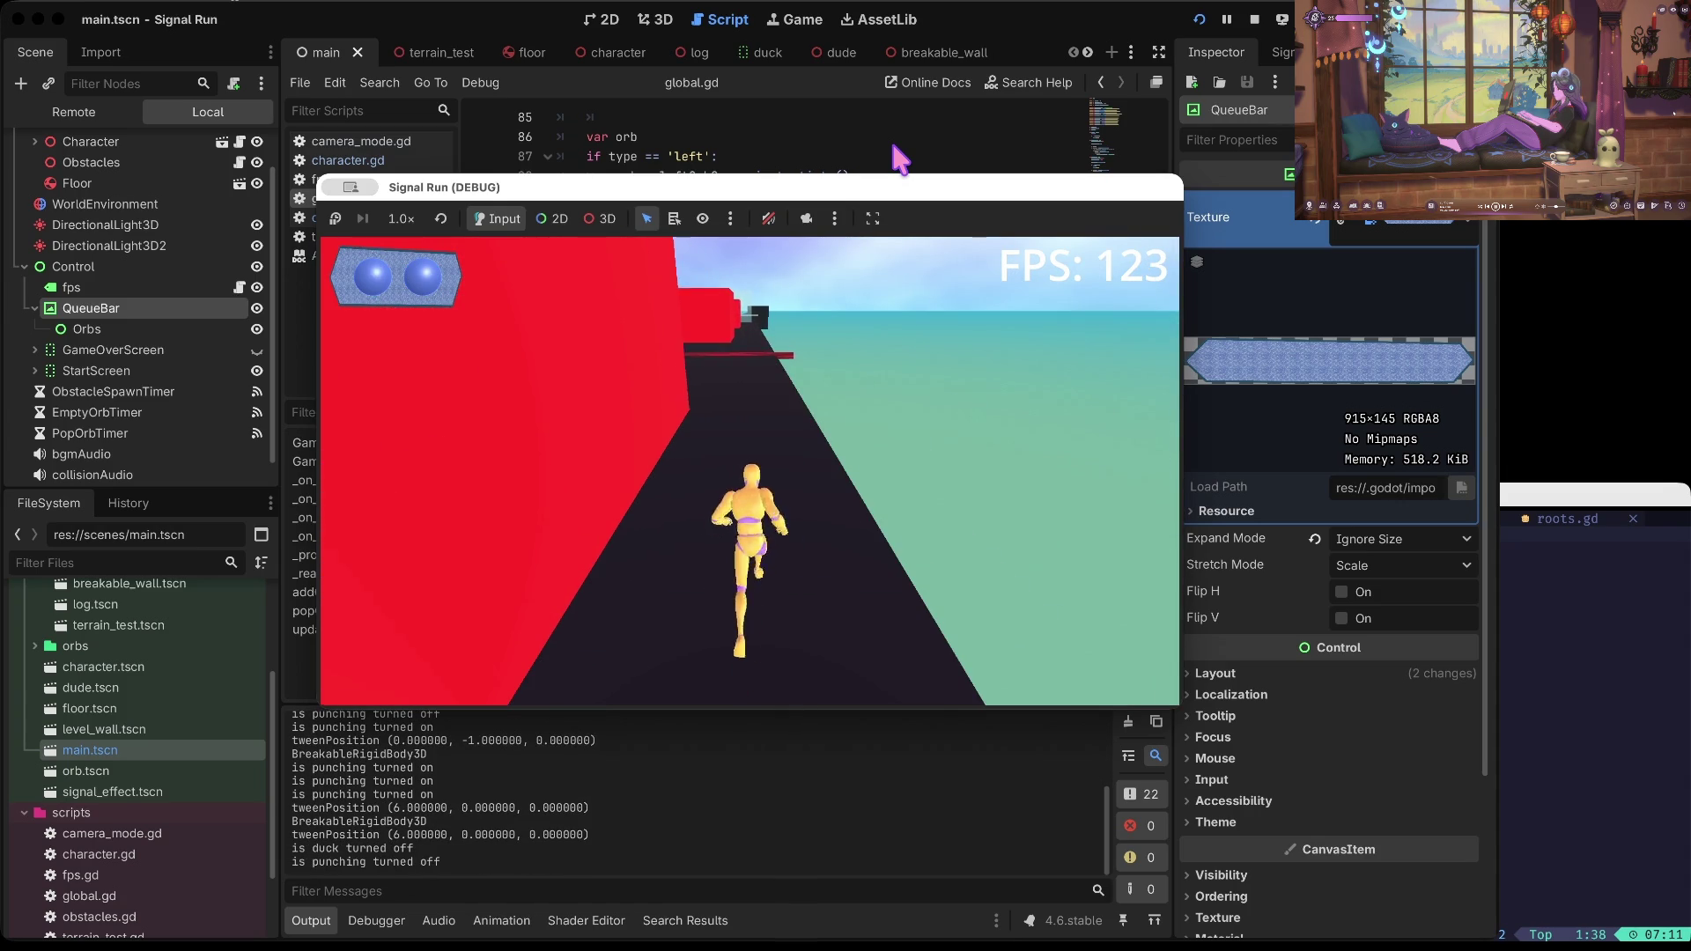
key(Up)
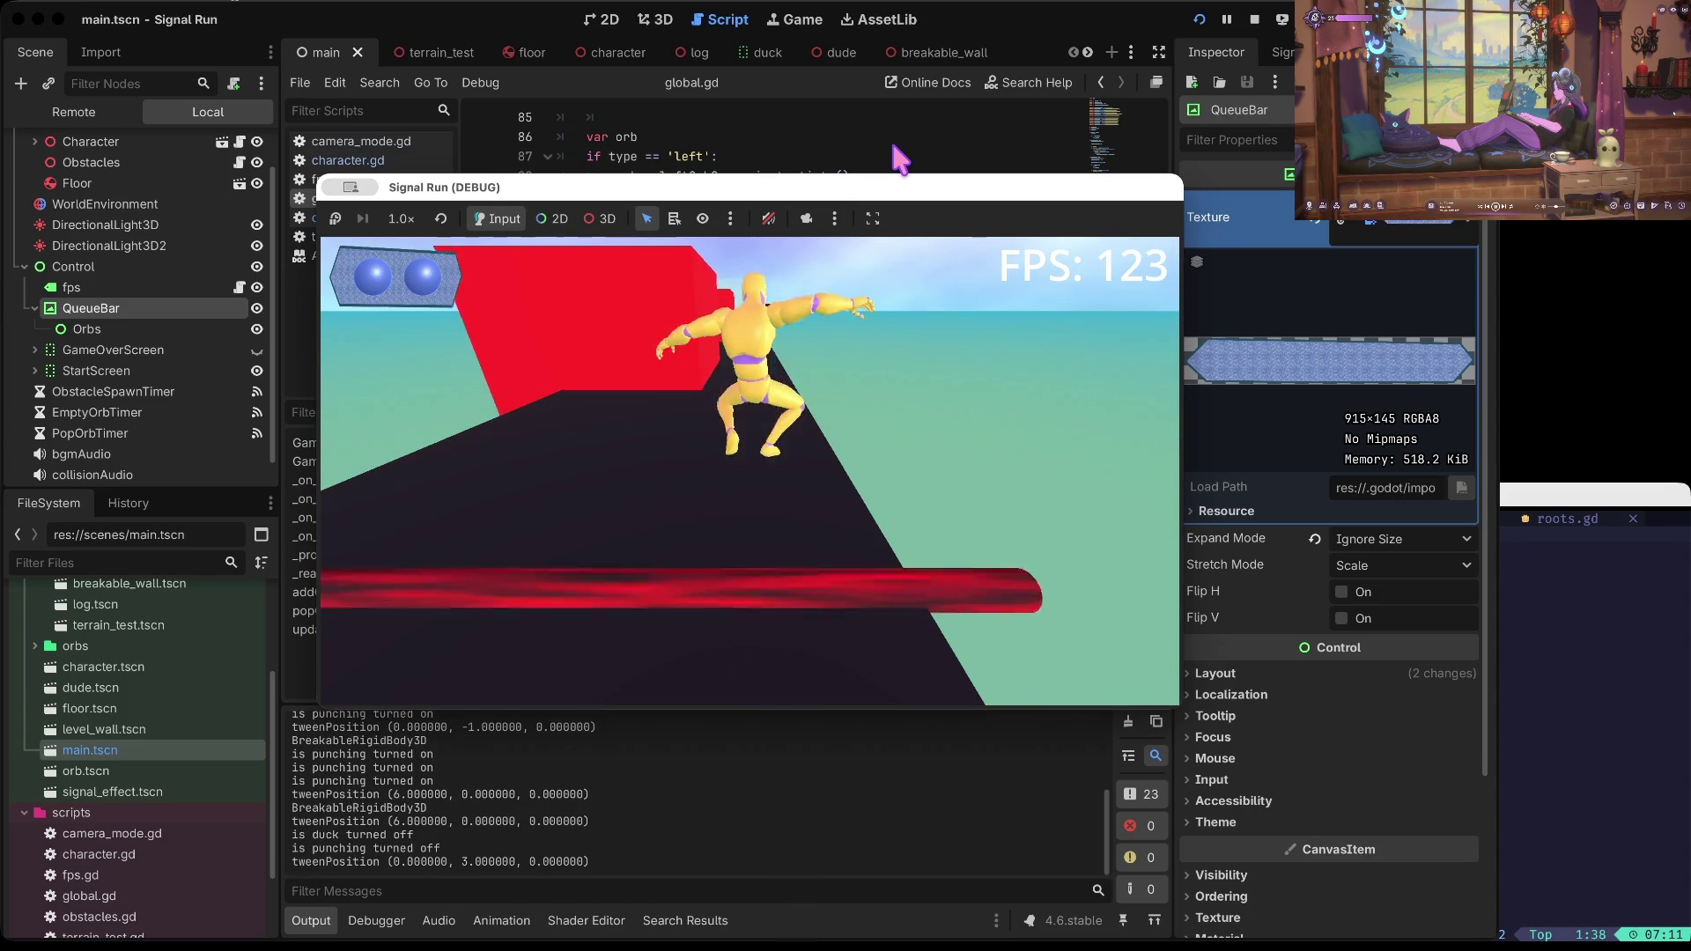
key(Up)
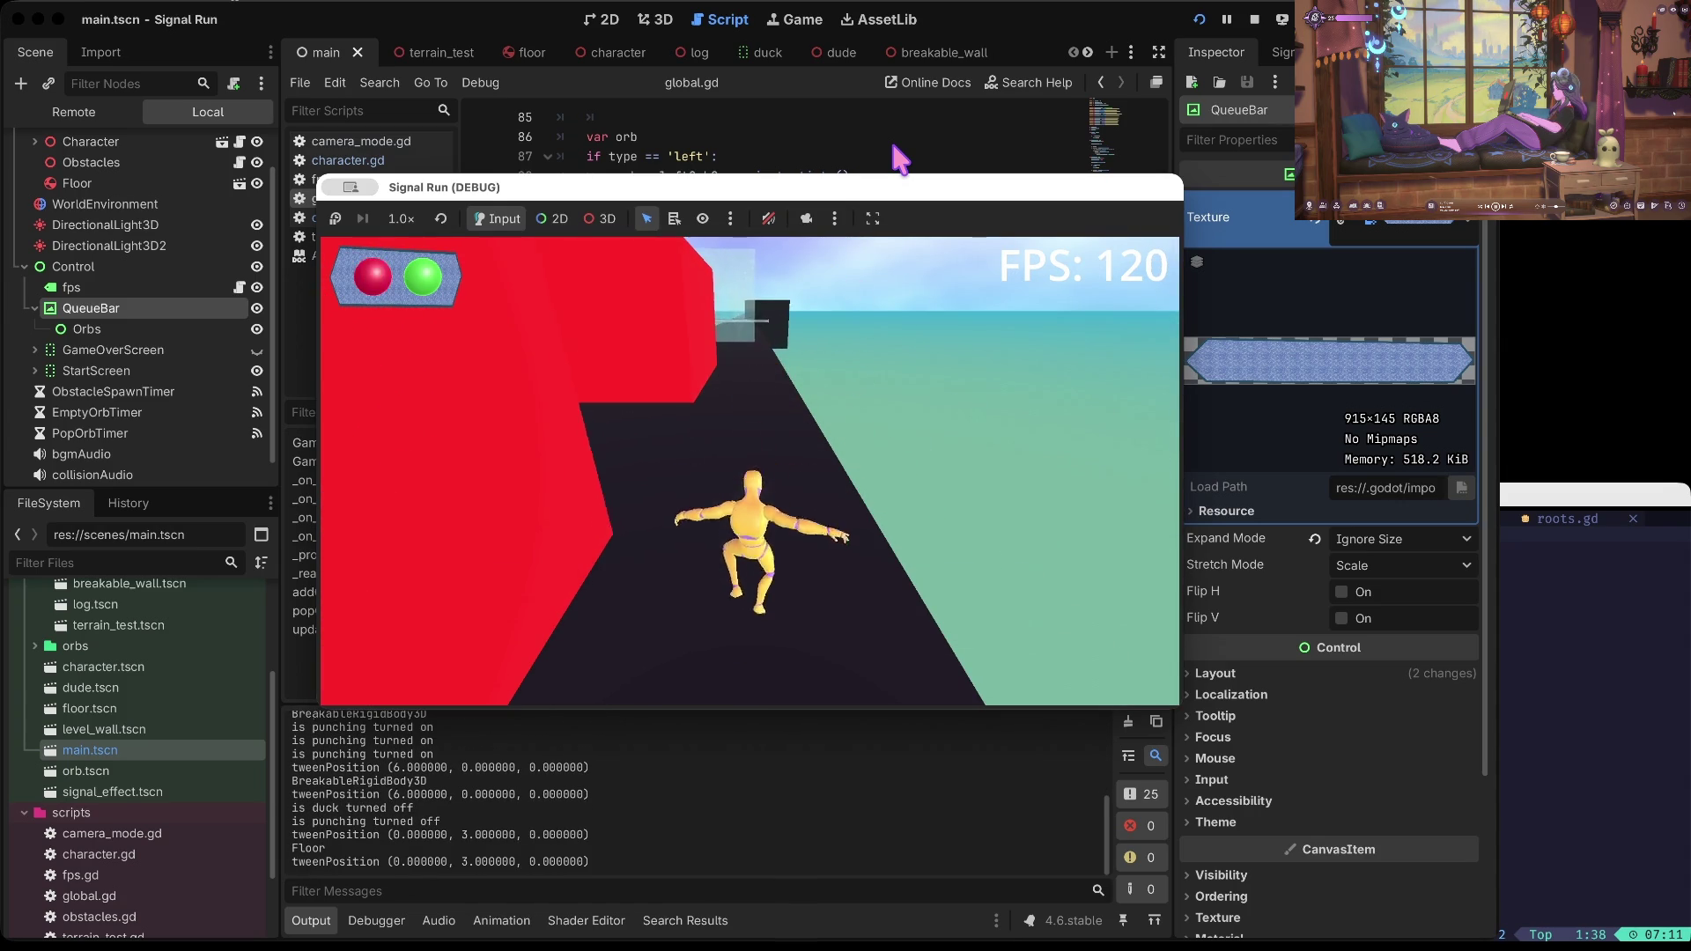
key(Left)
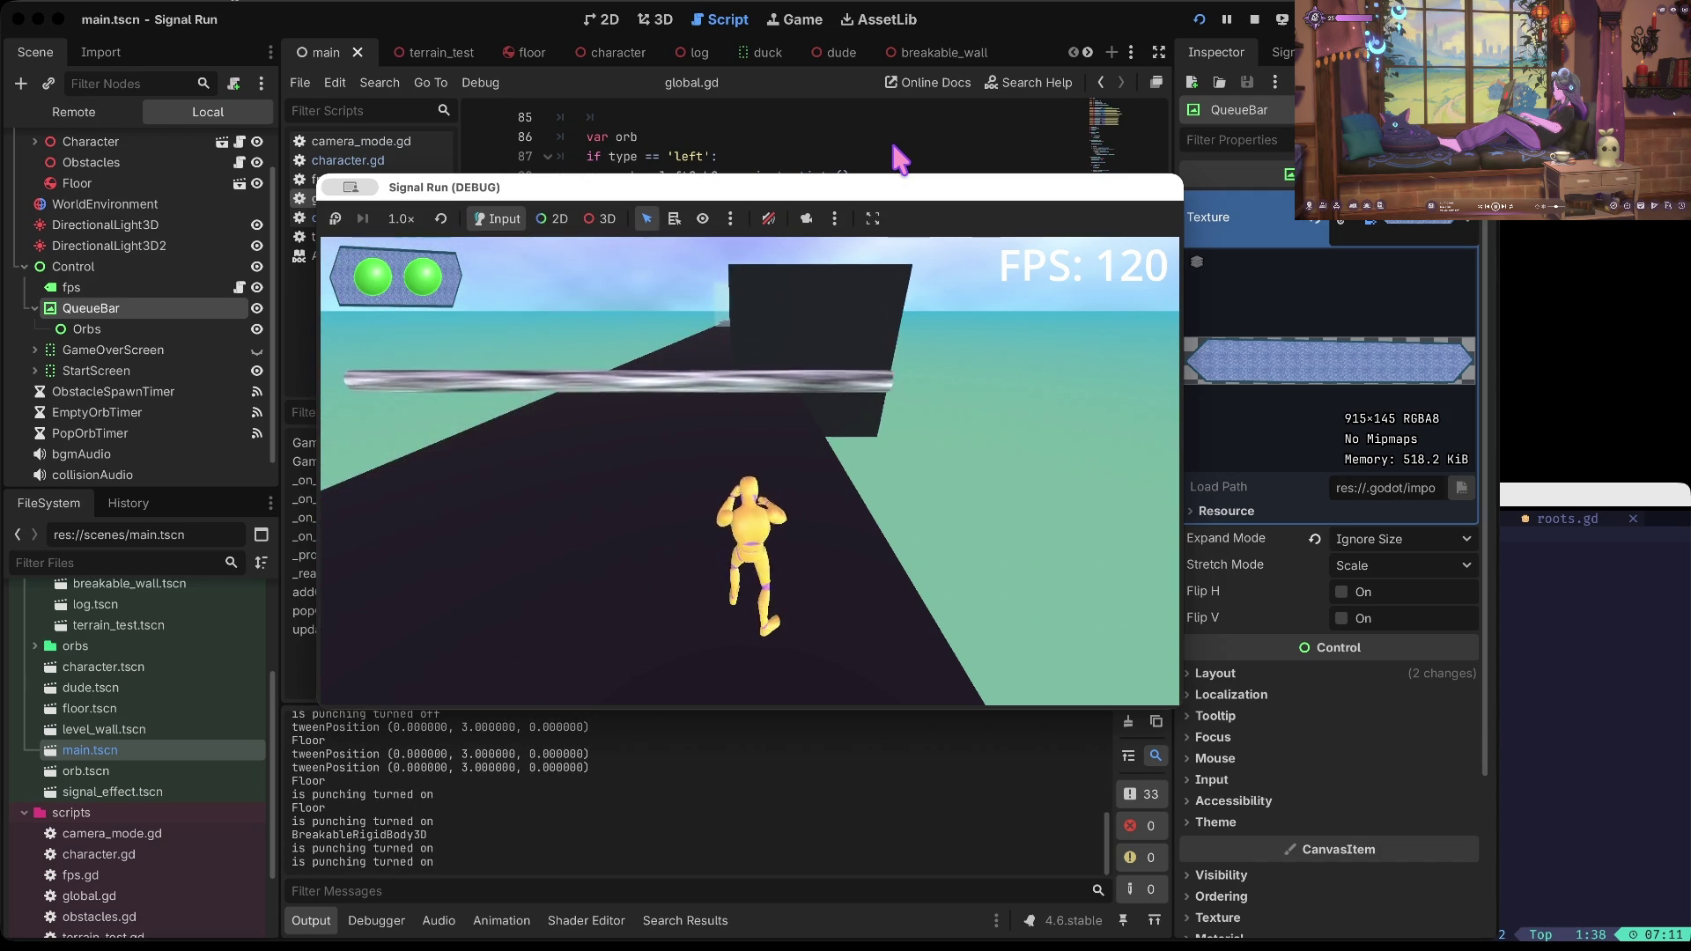
key(Left)
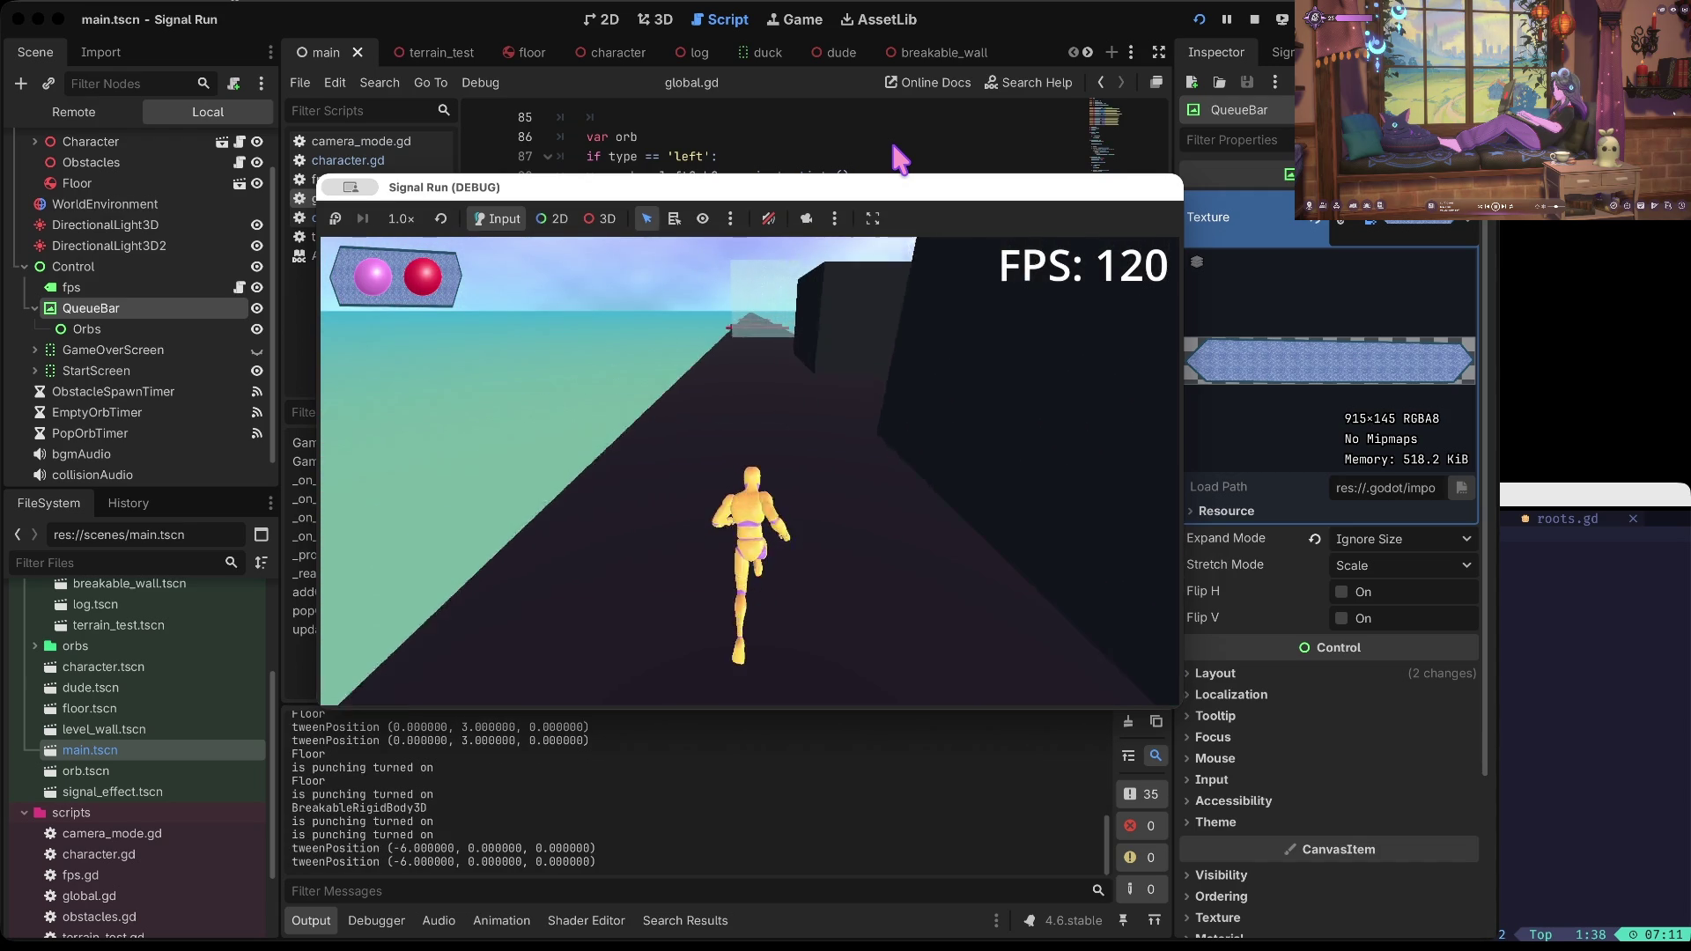
key(Left)
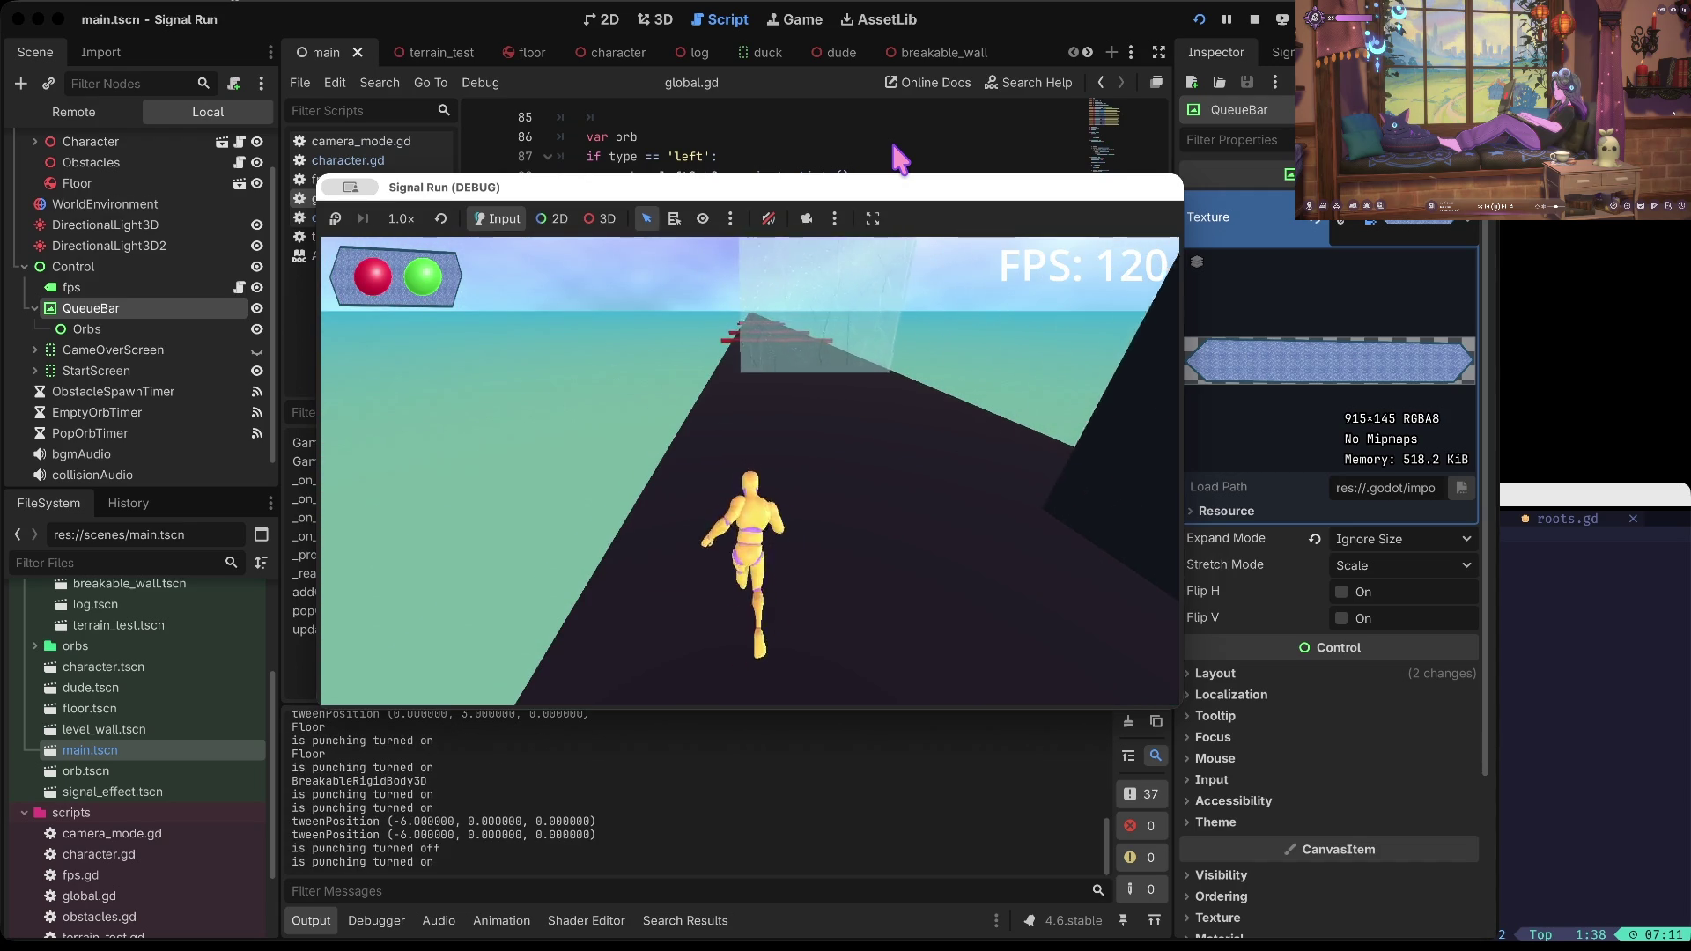
key(Right)
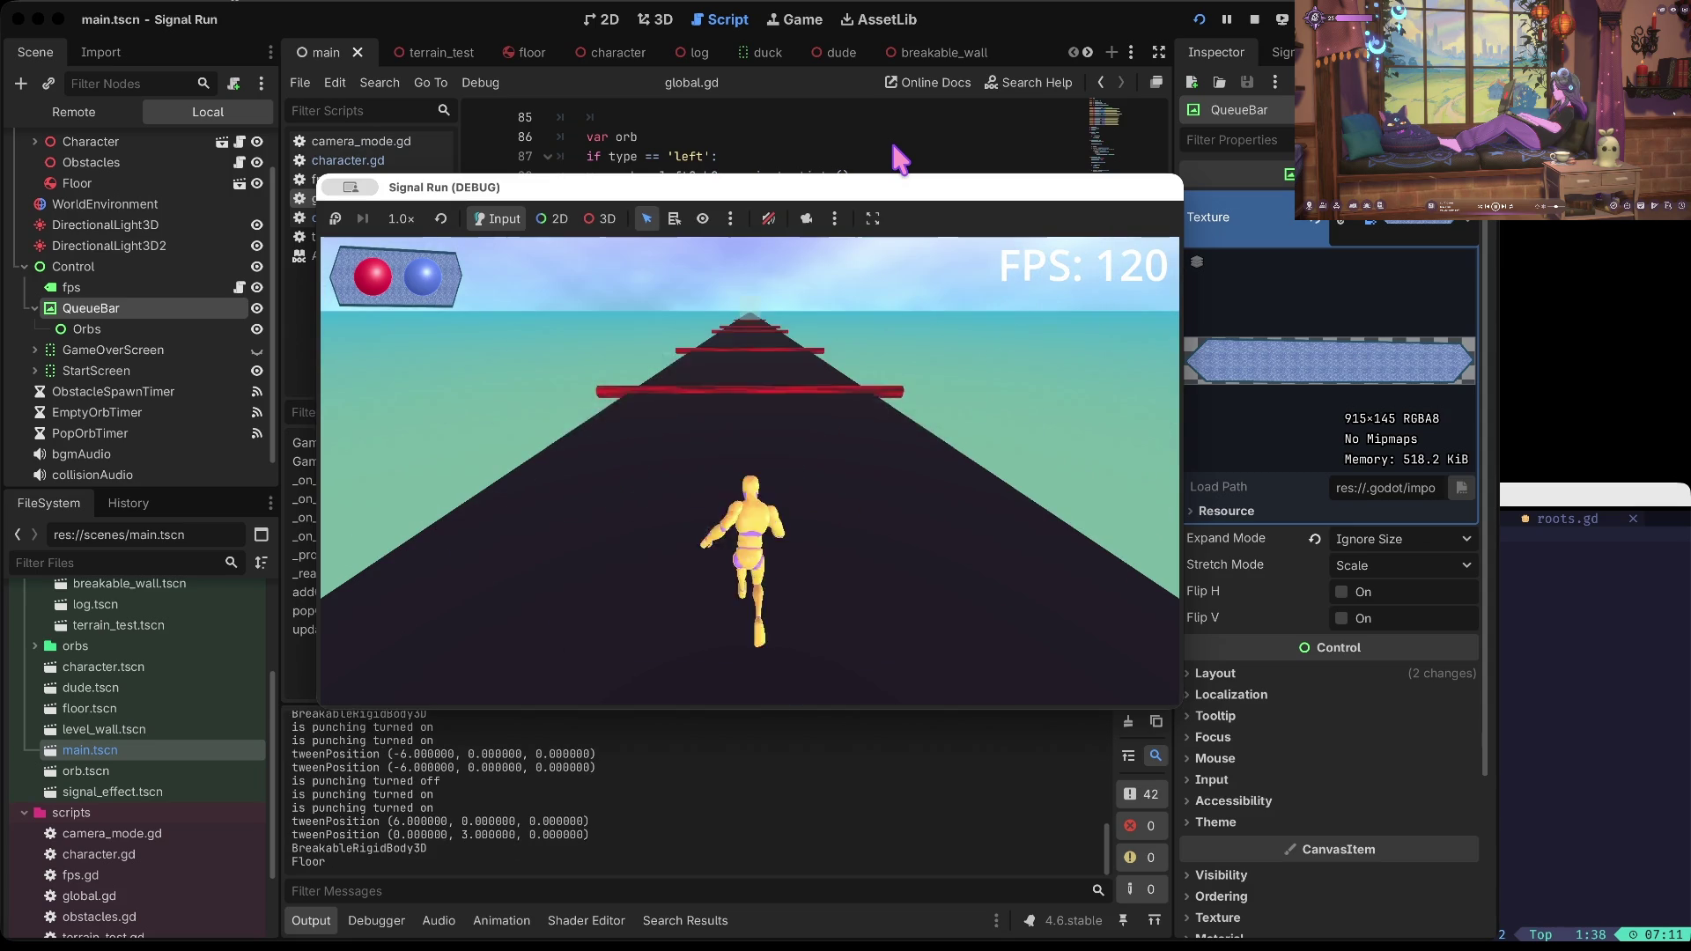
key(Up)
key(Up)
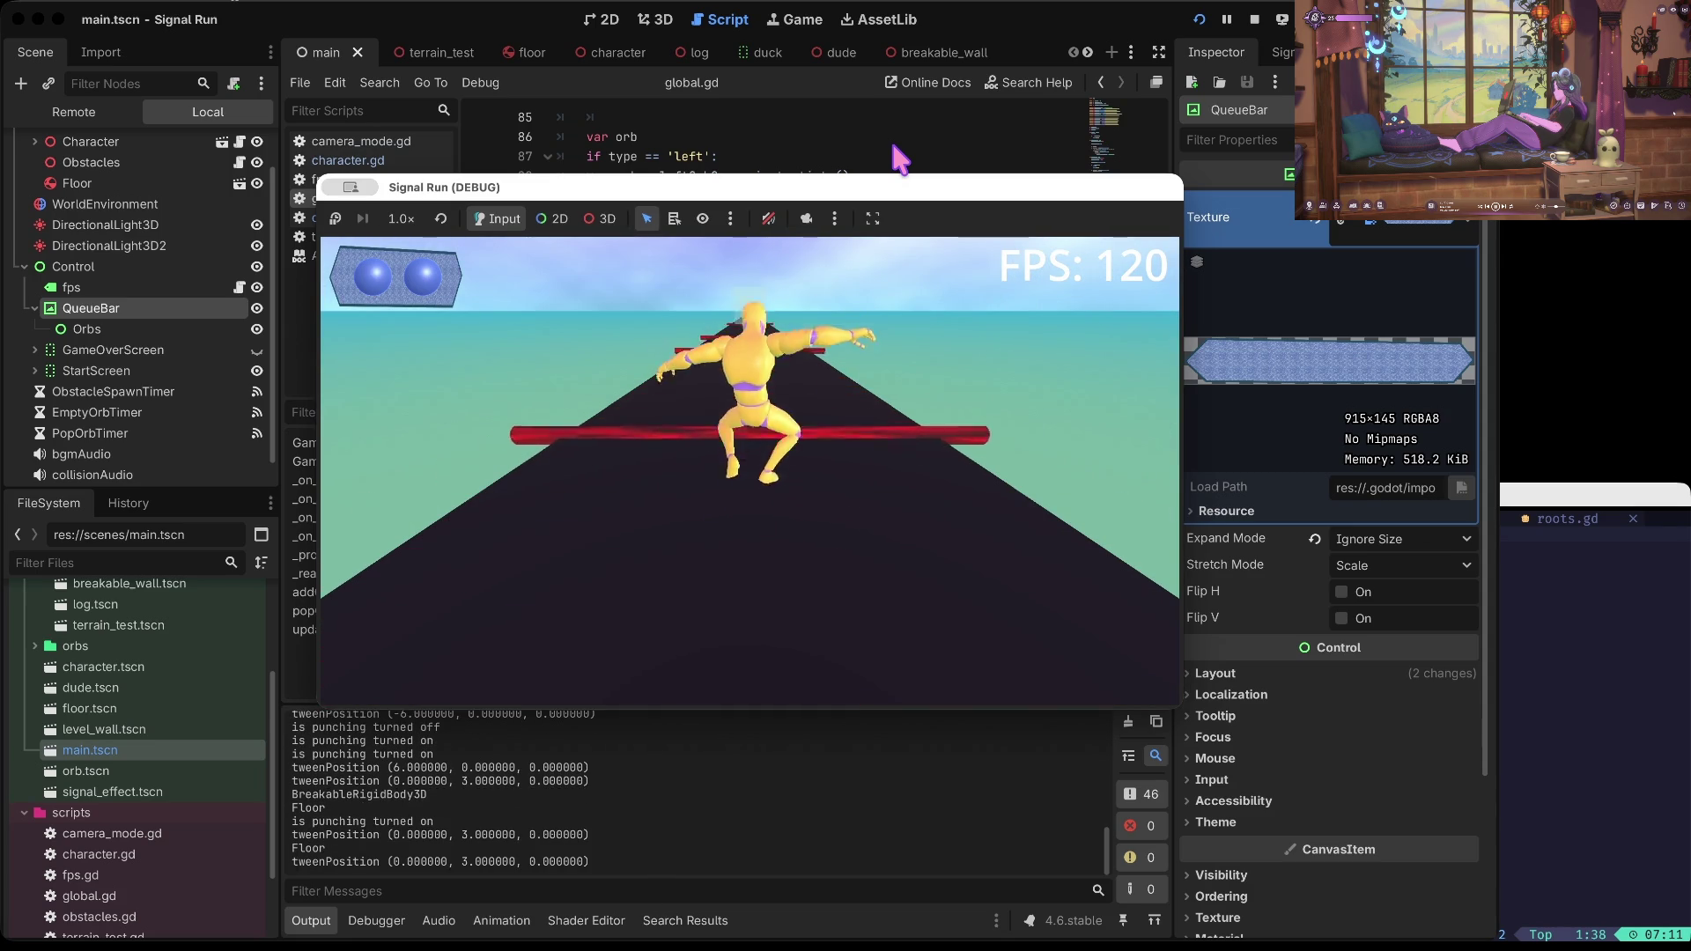
key(Up)
key(Up)
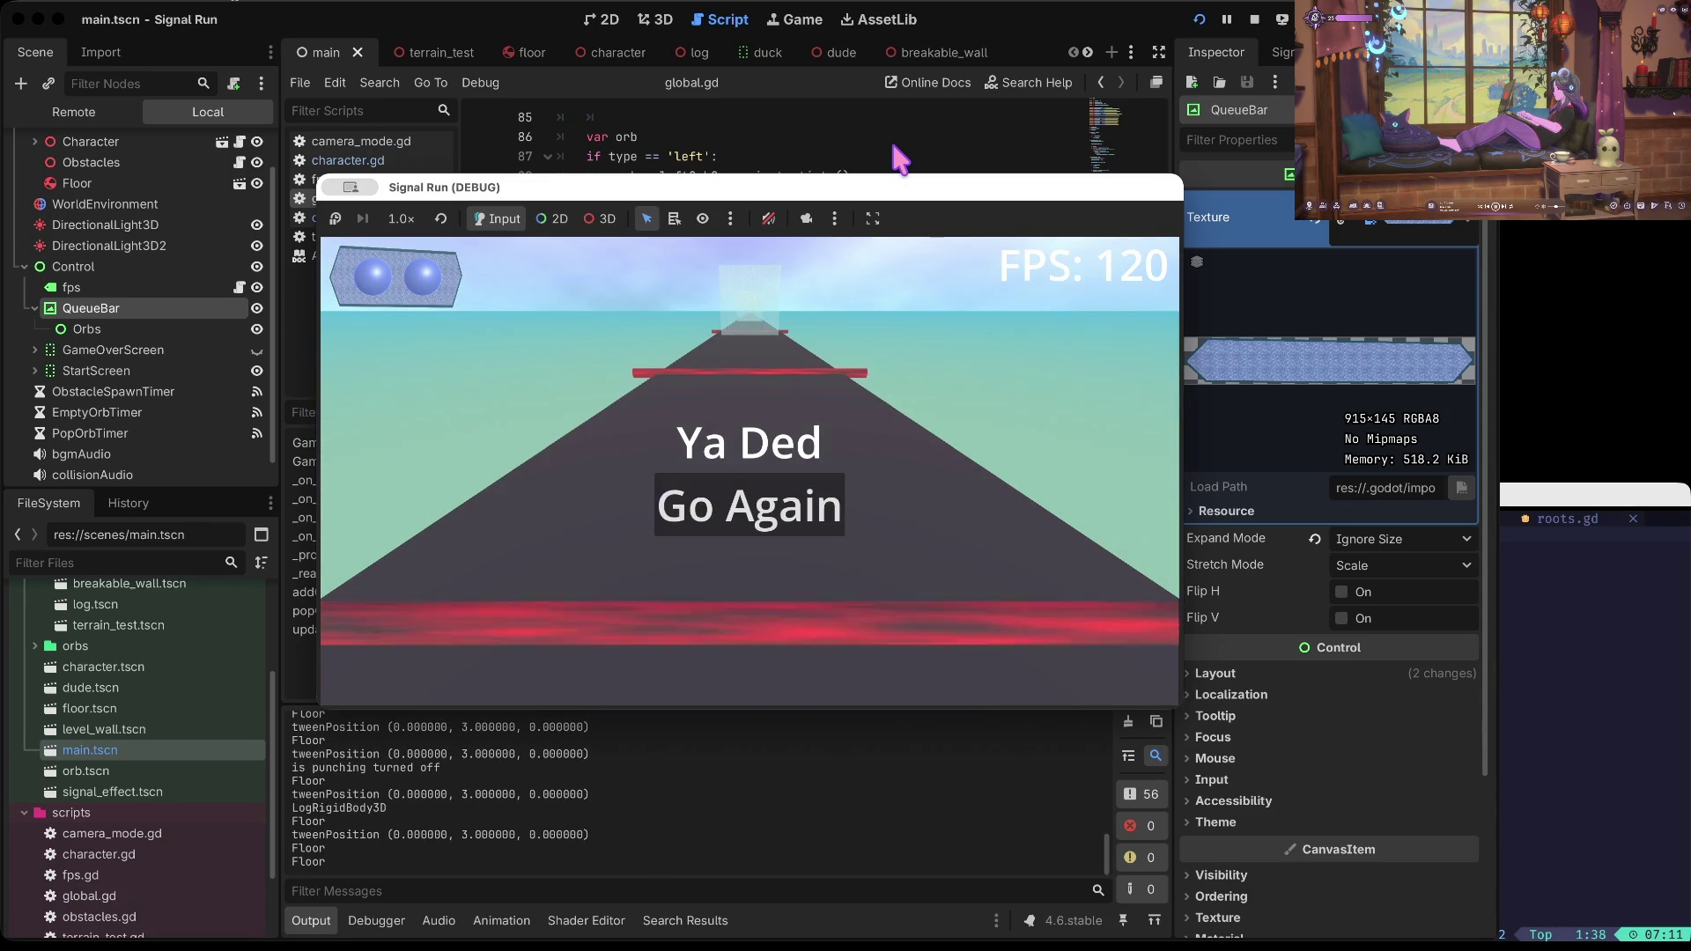
Step: Restart after dying, then jump the pole and duck under the glass wall
key(Return)
key(Up)
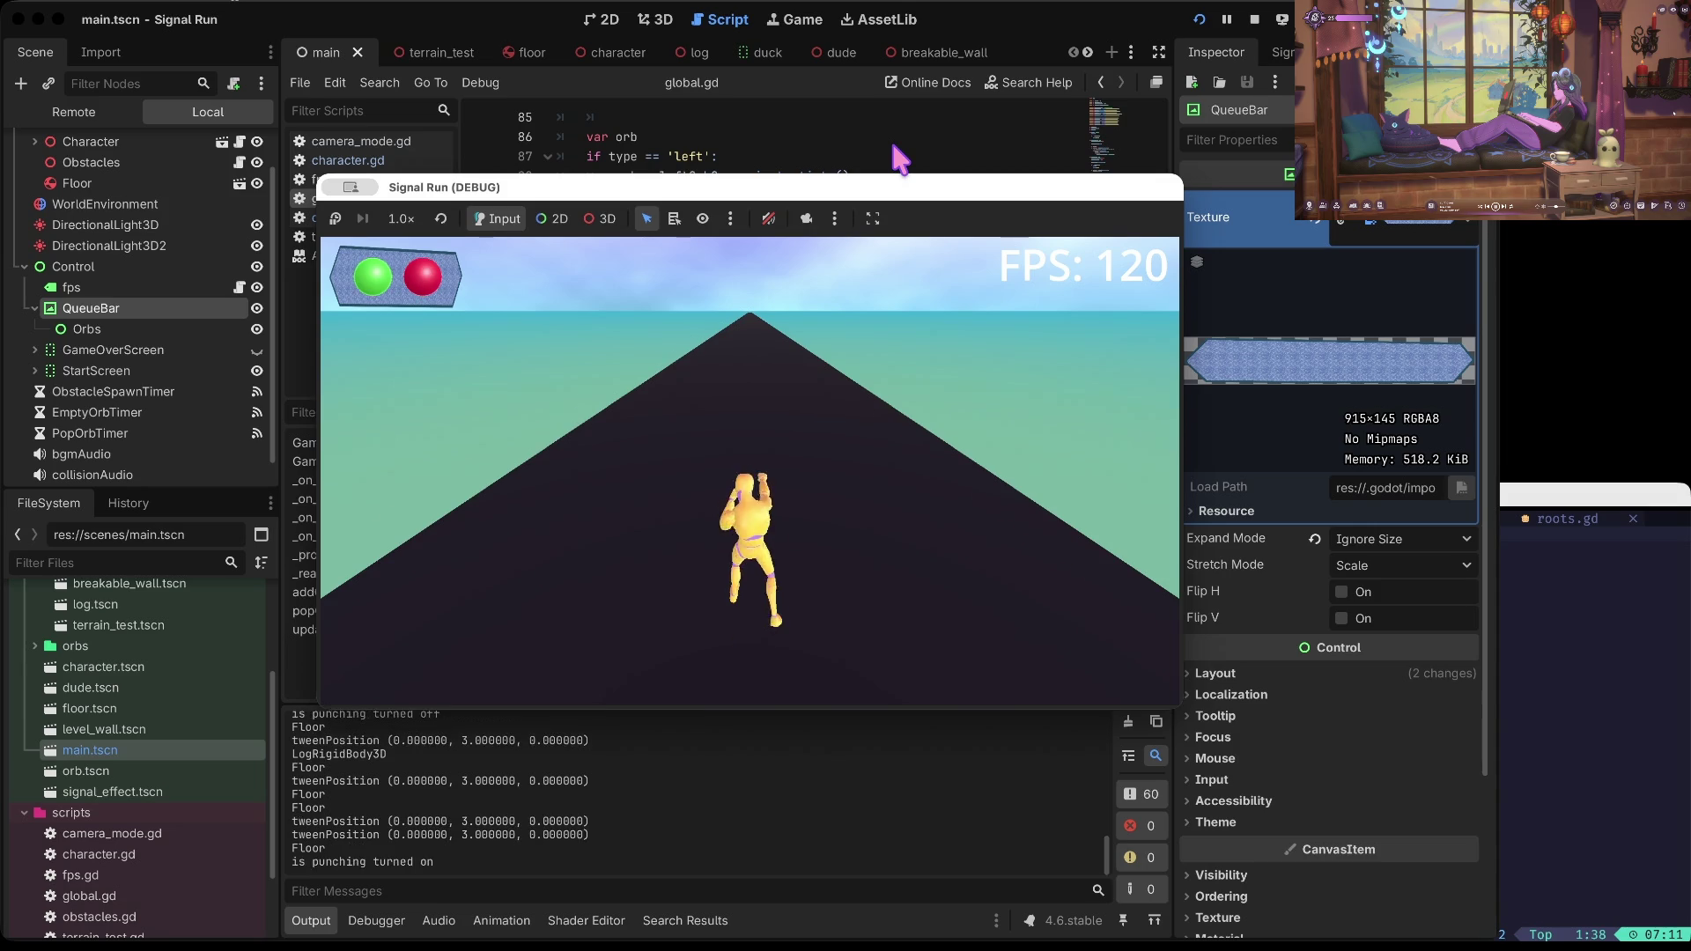
key(Right)
key(Left)
key(Left)
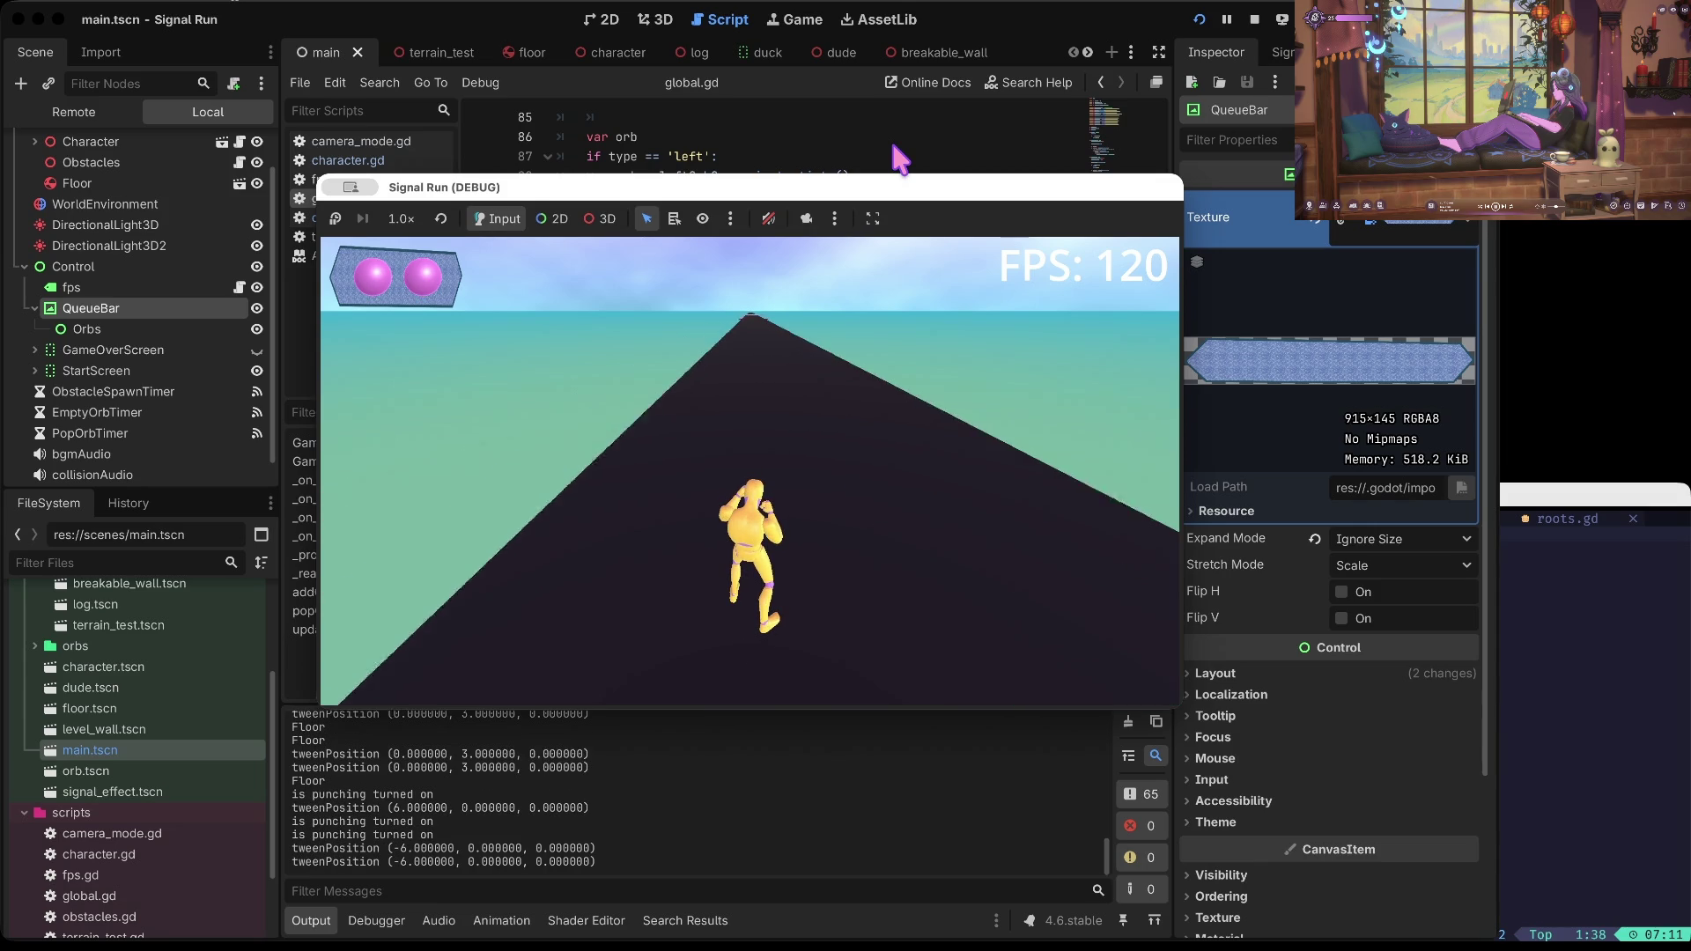
key(Right)
key(Right)
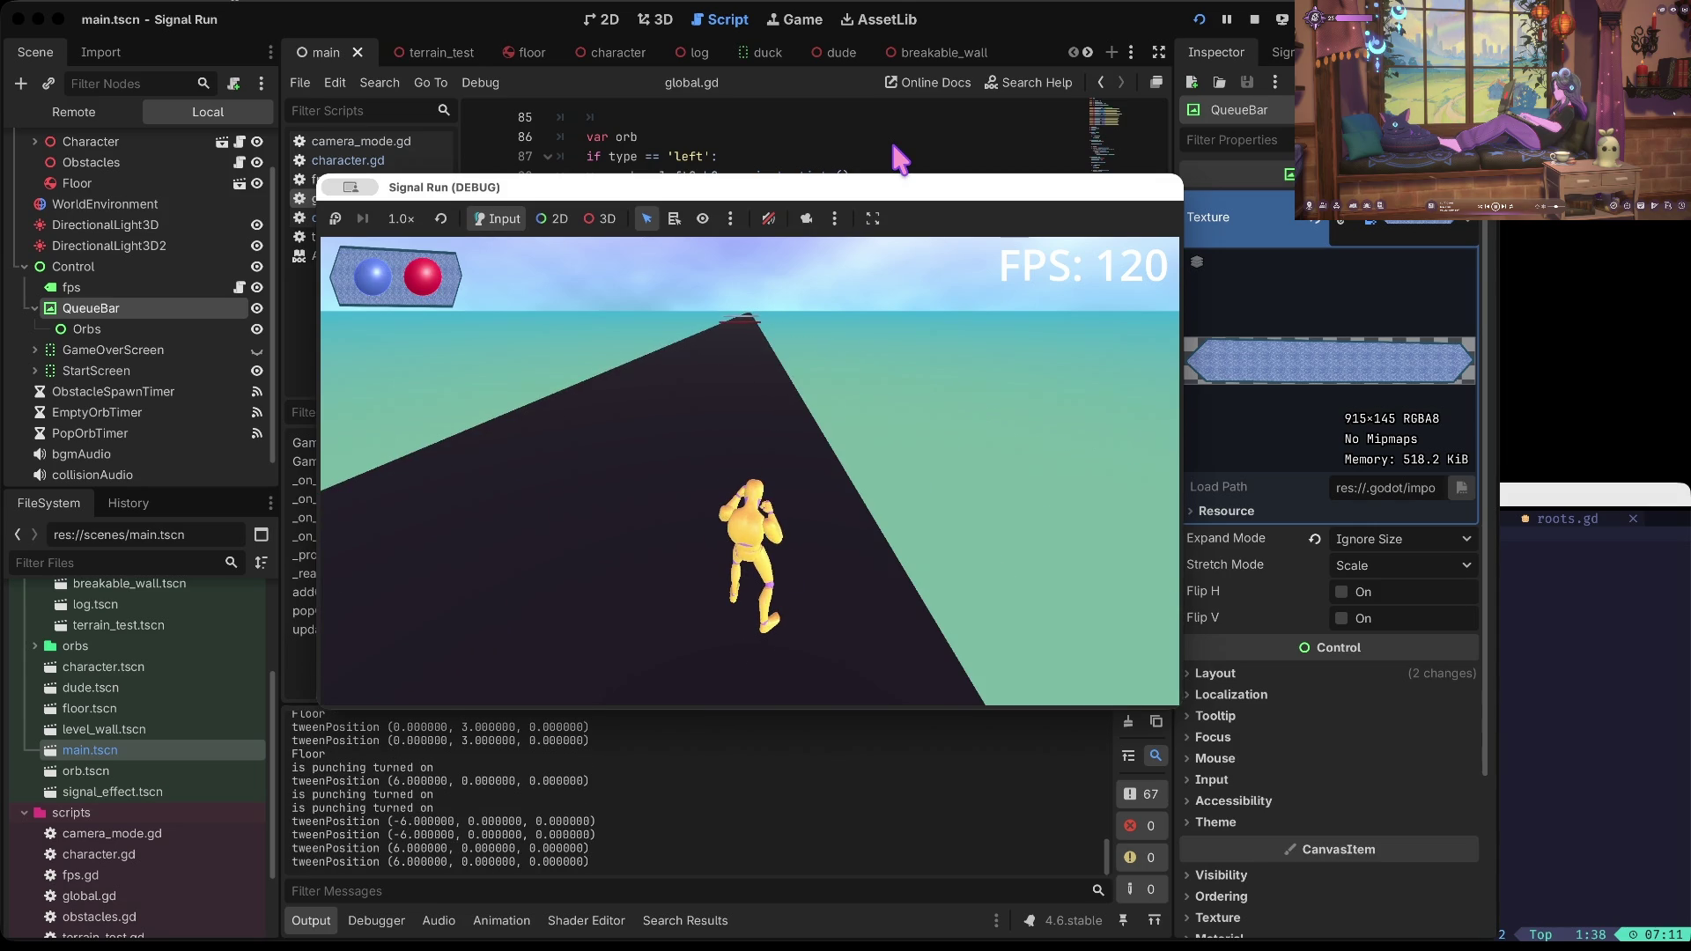
key(Up)
key(space)
key(space)
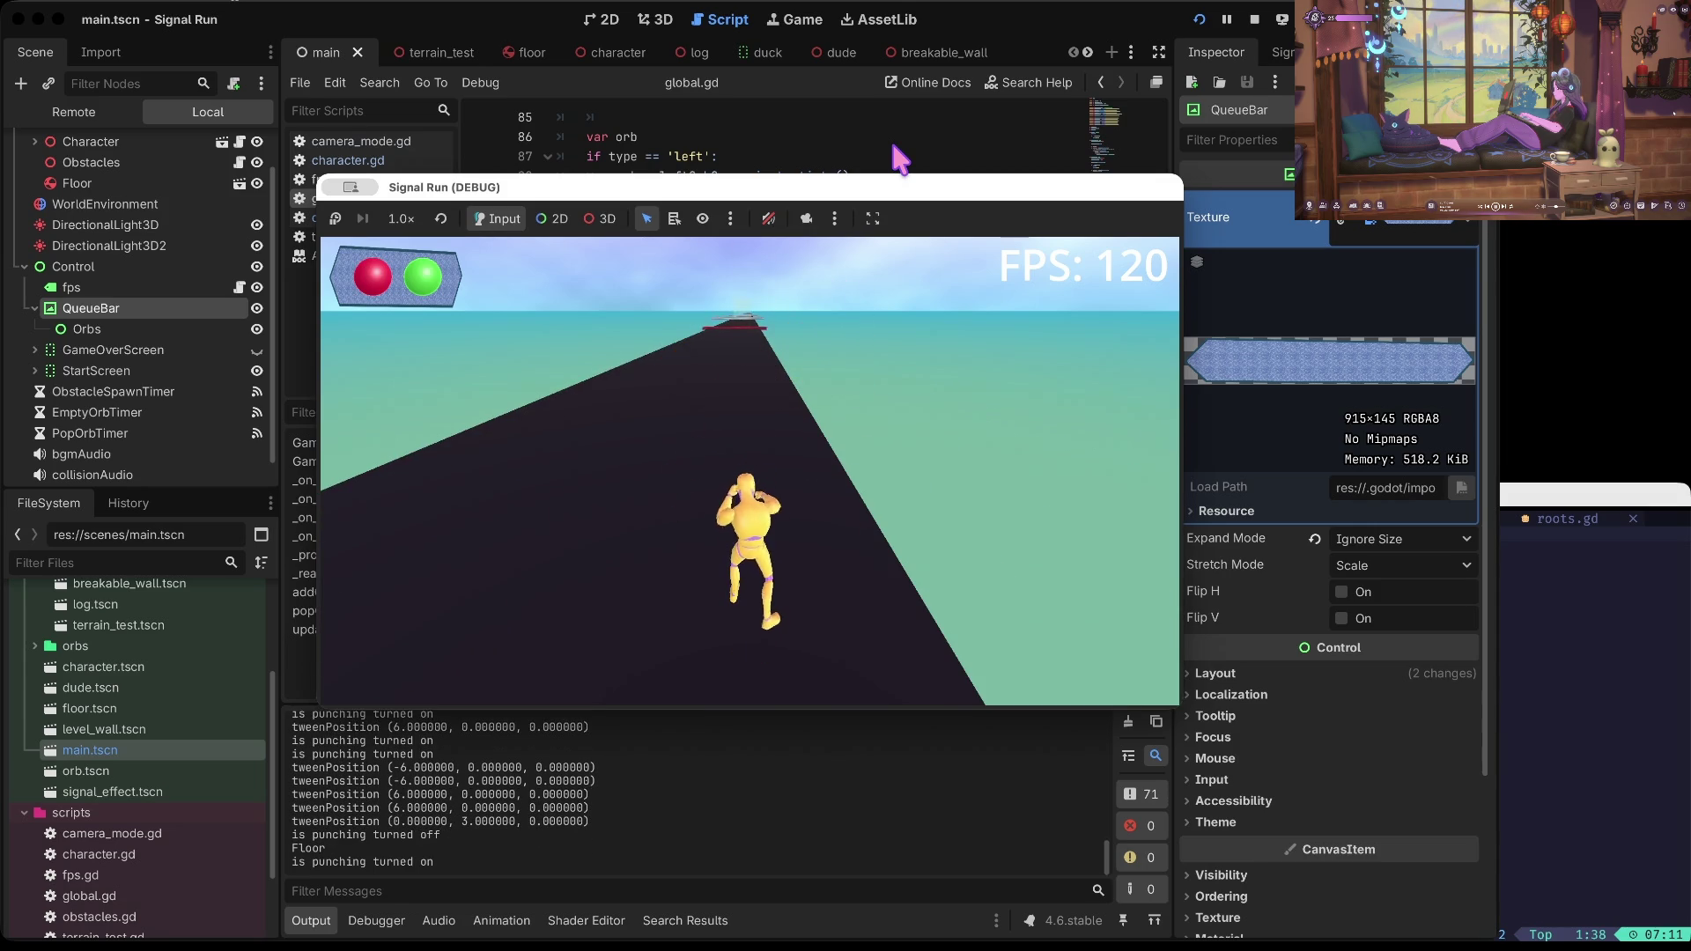
key(Down)
key(Down)
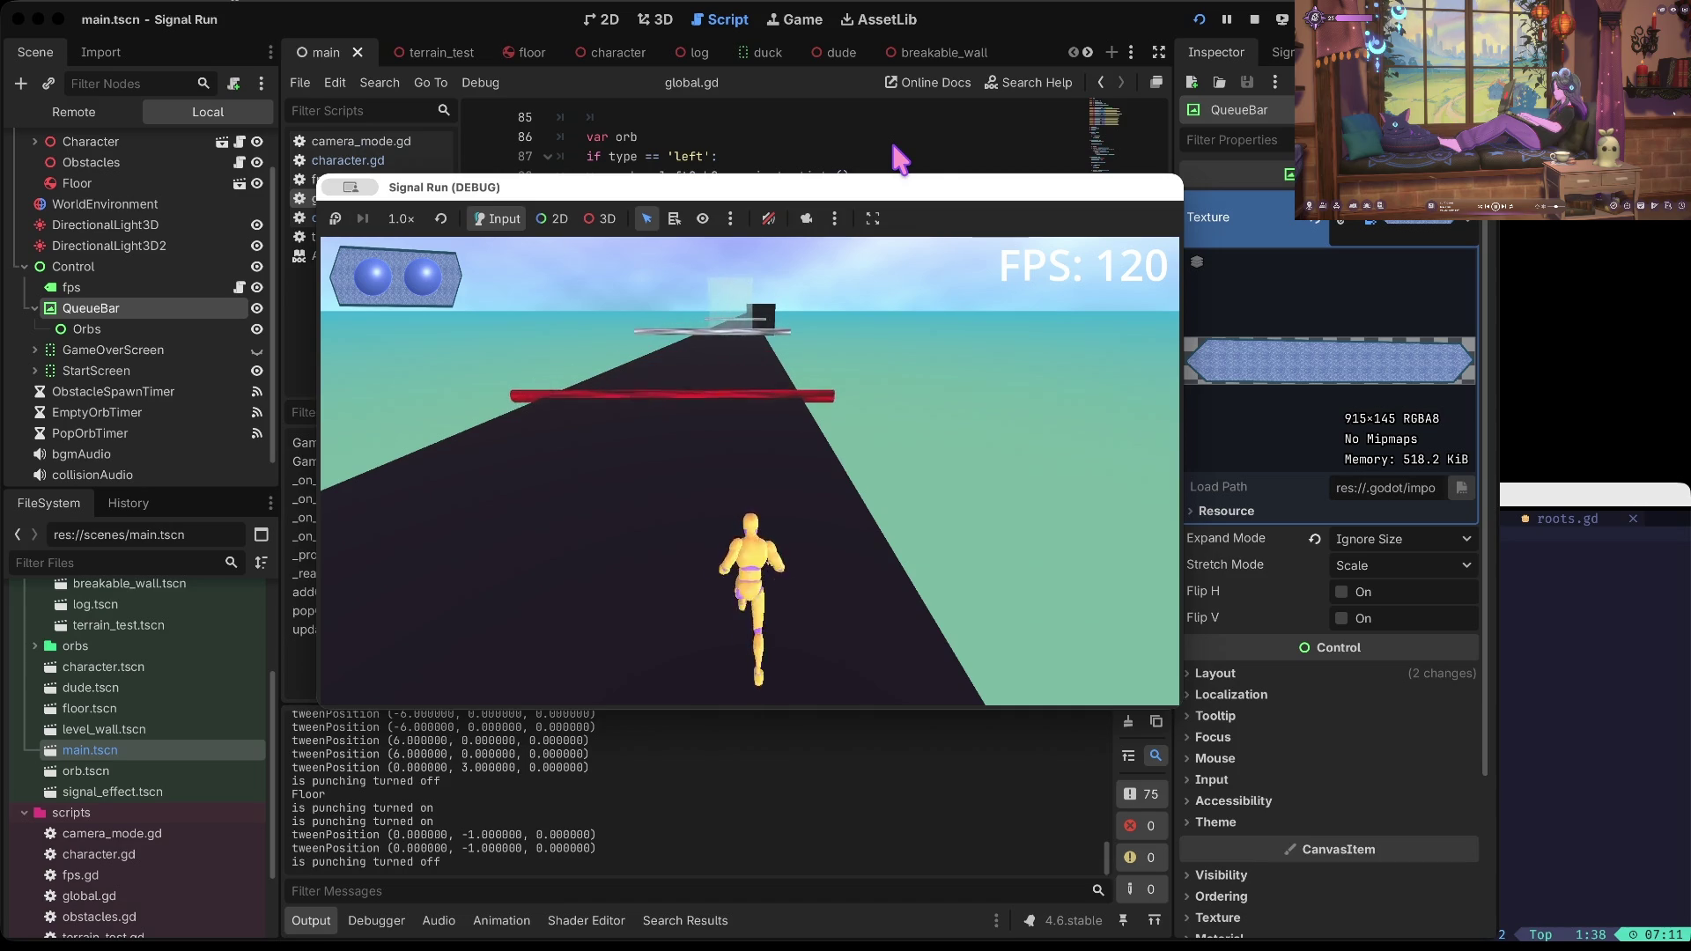
key(Up)
key(Up)
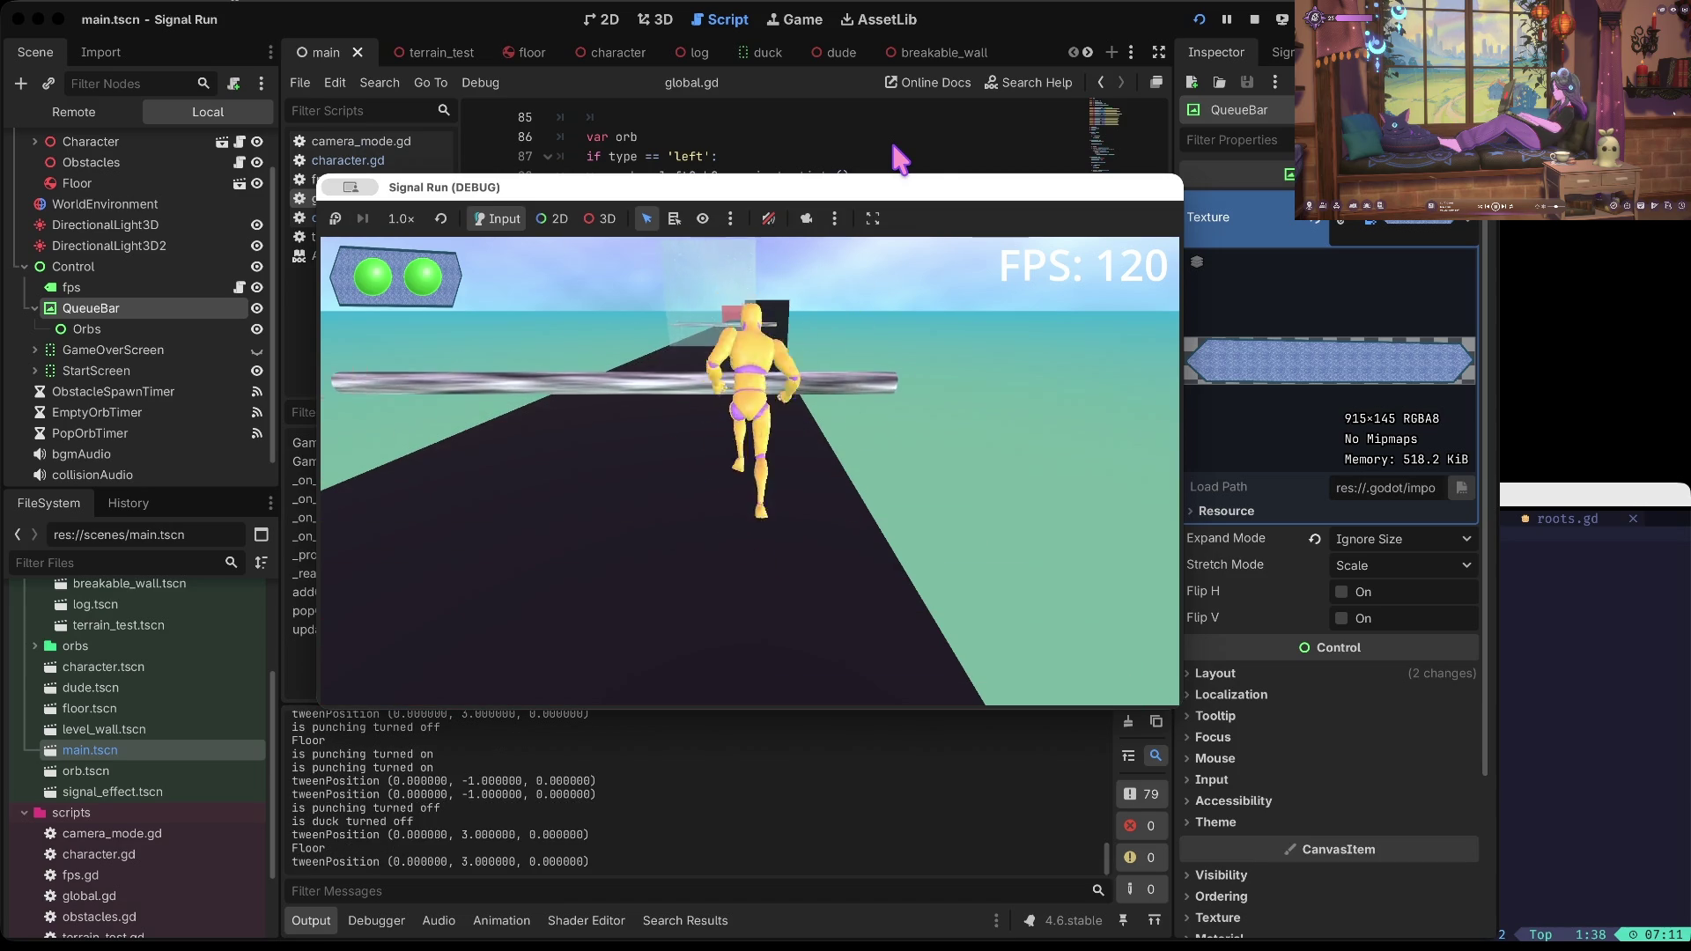
key(Down)
key(Down)
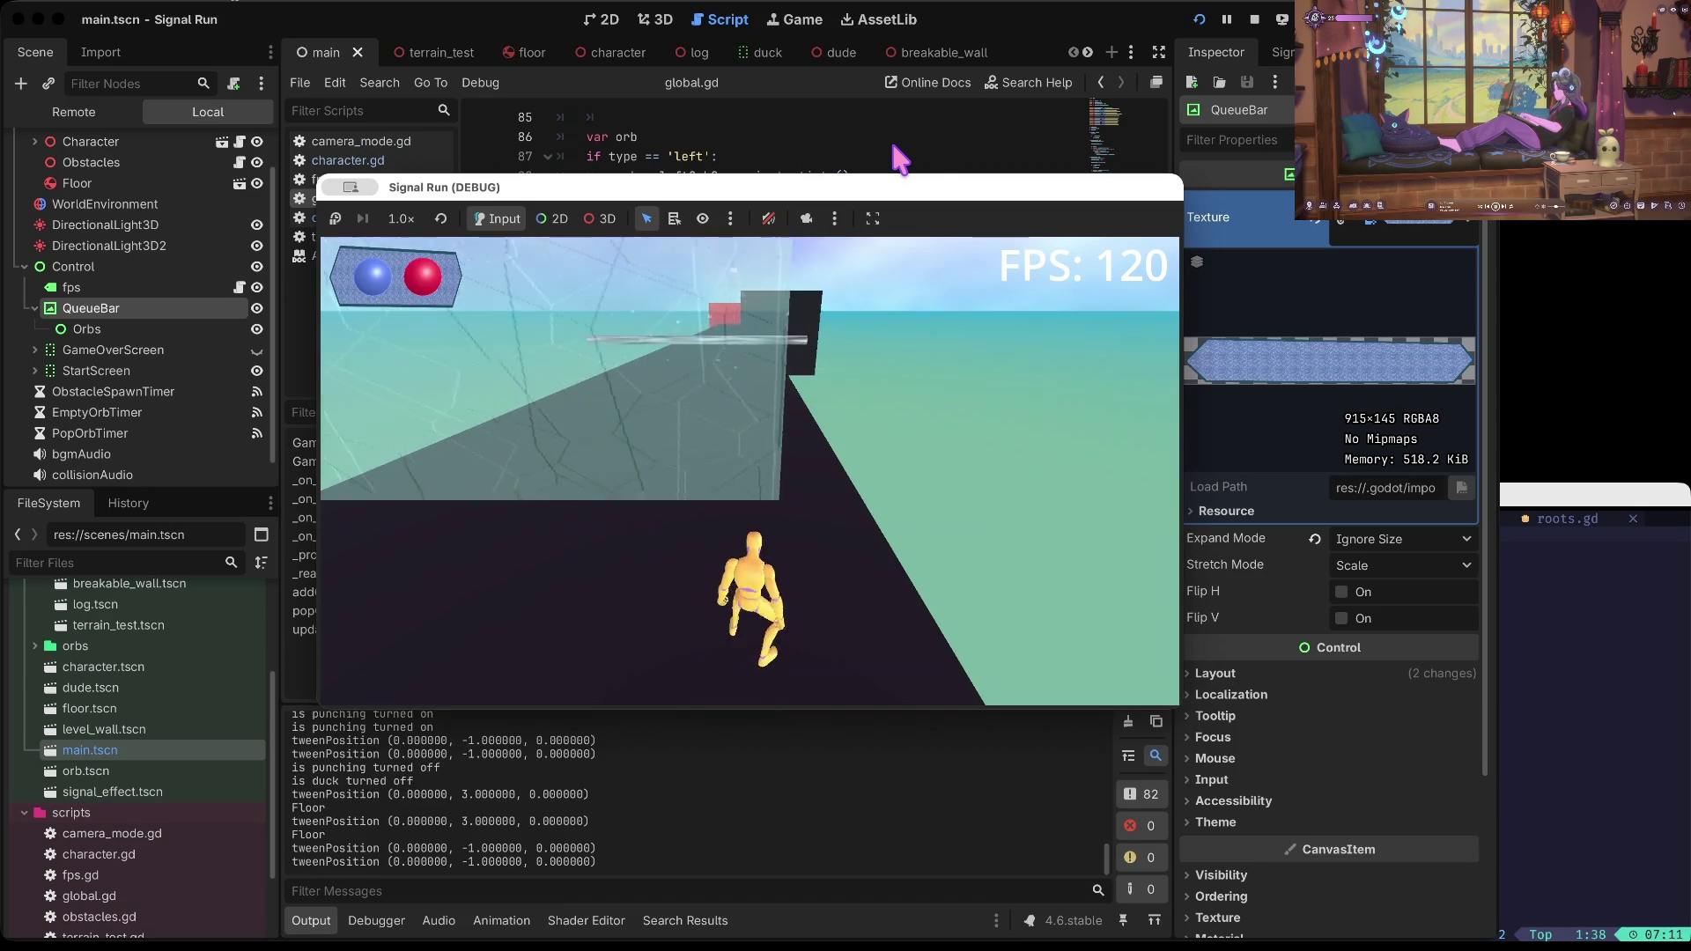
Step: Stop the game and browse the scripts to find the obstacle code
click(1250, 20)
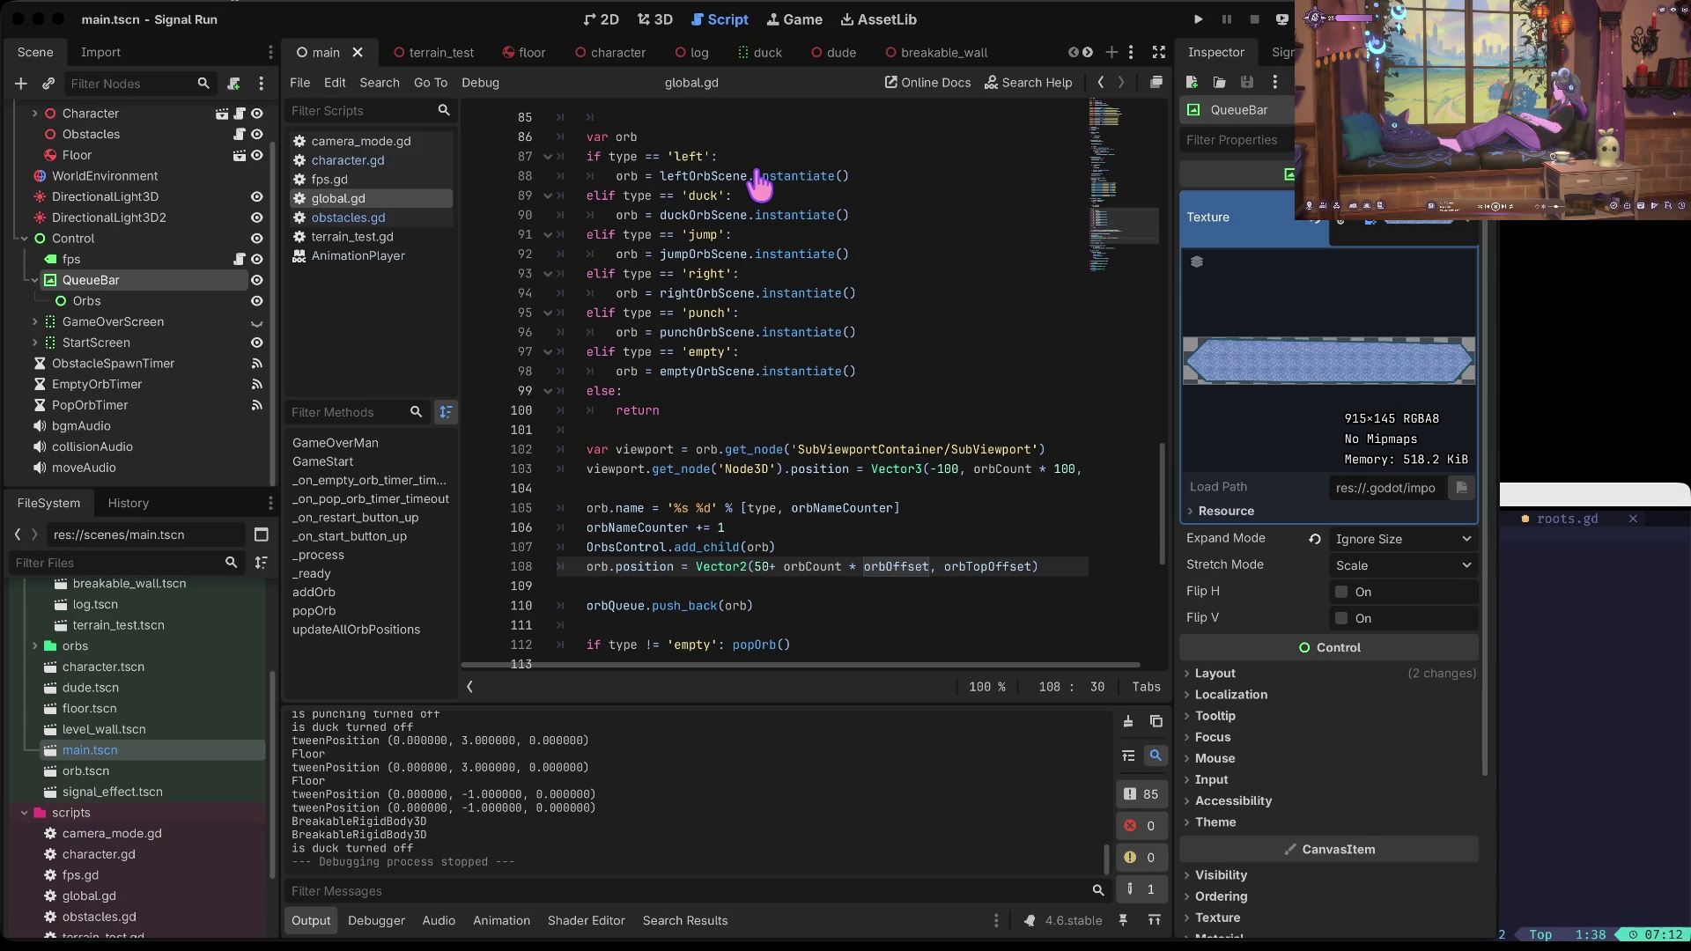
click(674, 195)
scroll(675, 194, up, 20)
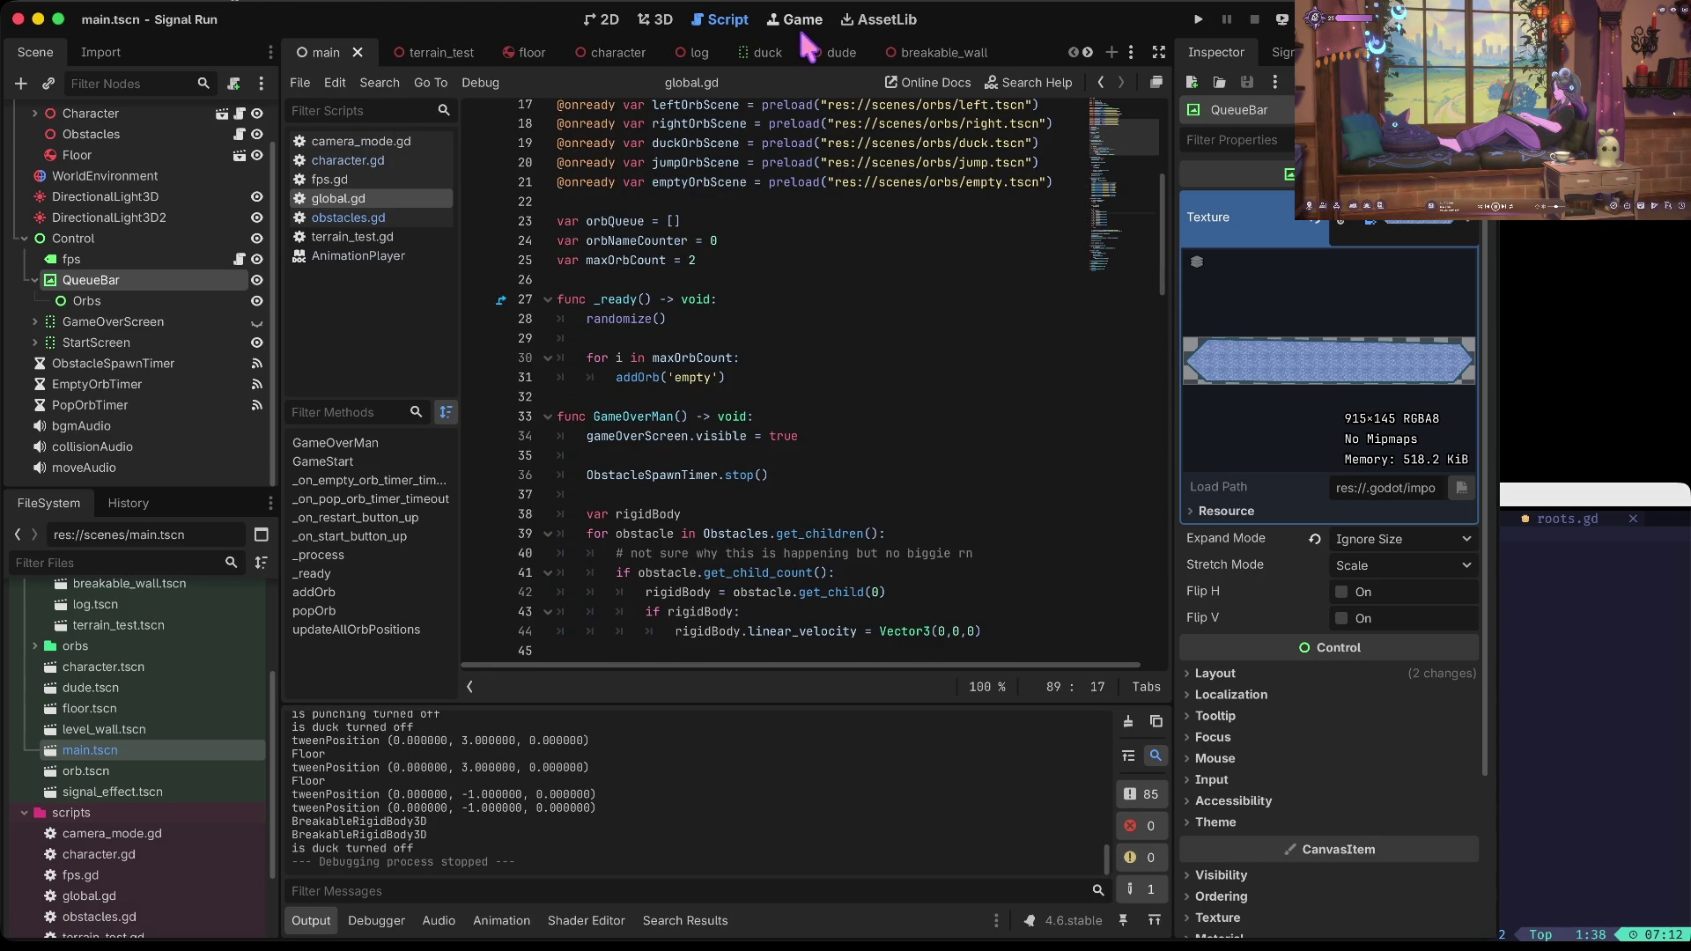
click(346, 216)
key(alt+Left)
scroll(781, 239, up, 5)
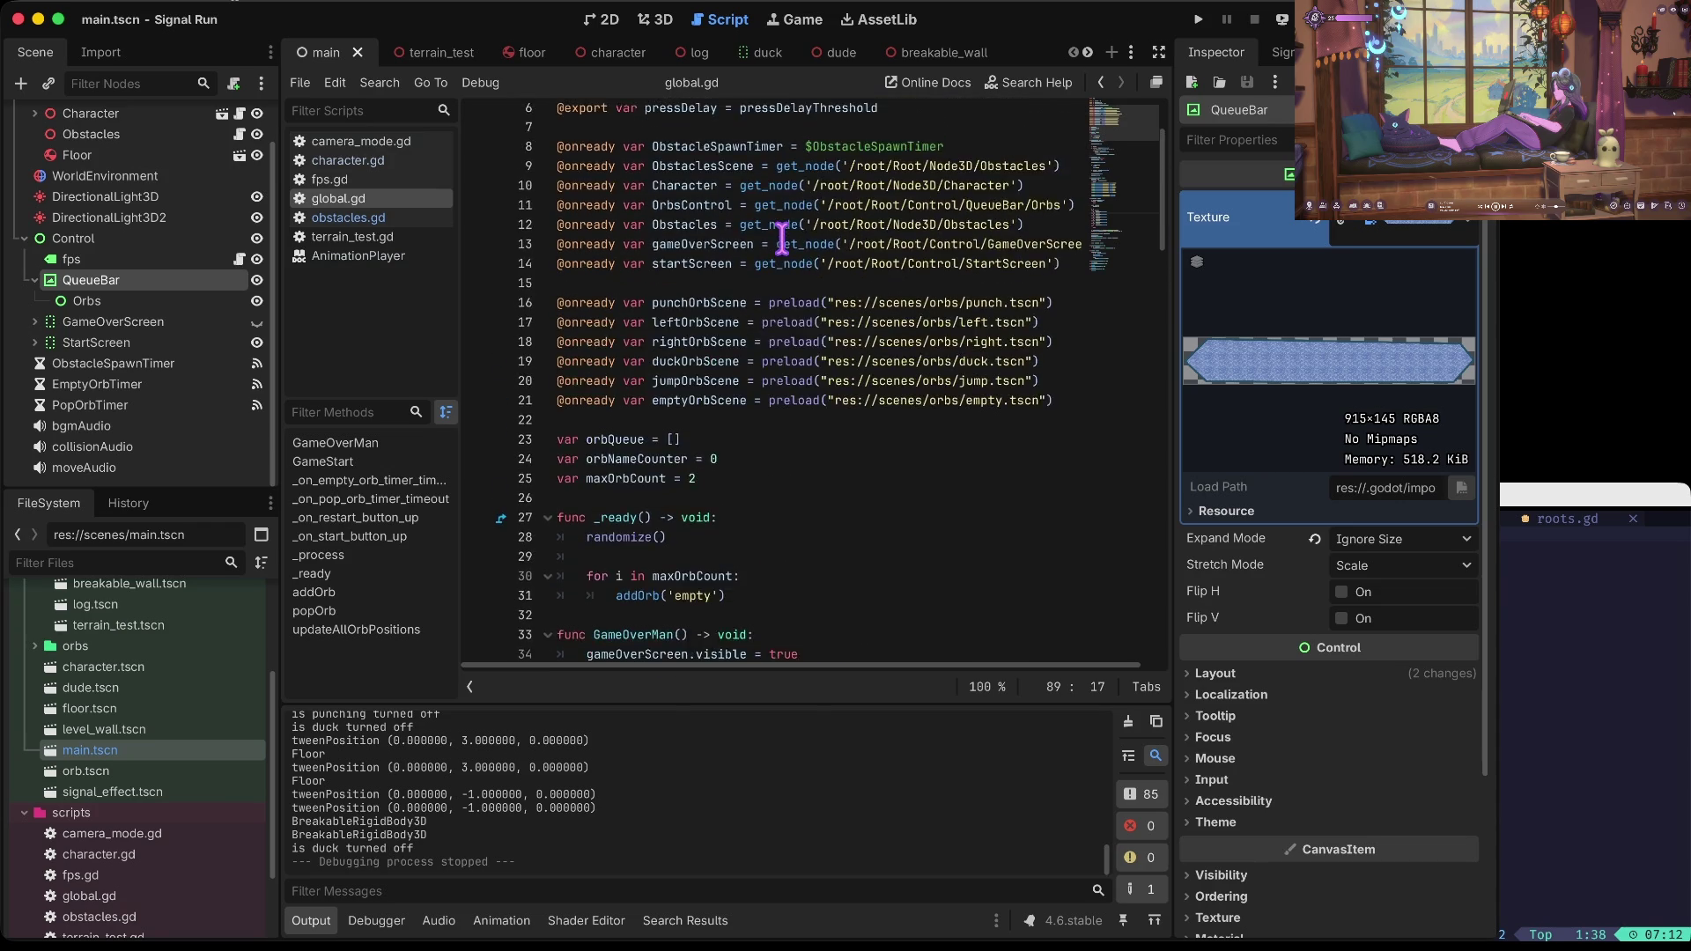
scroll(782, 238, down, 3)
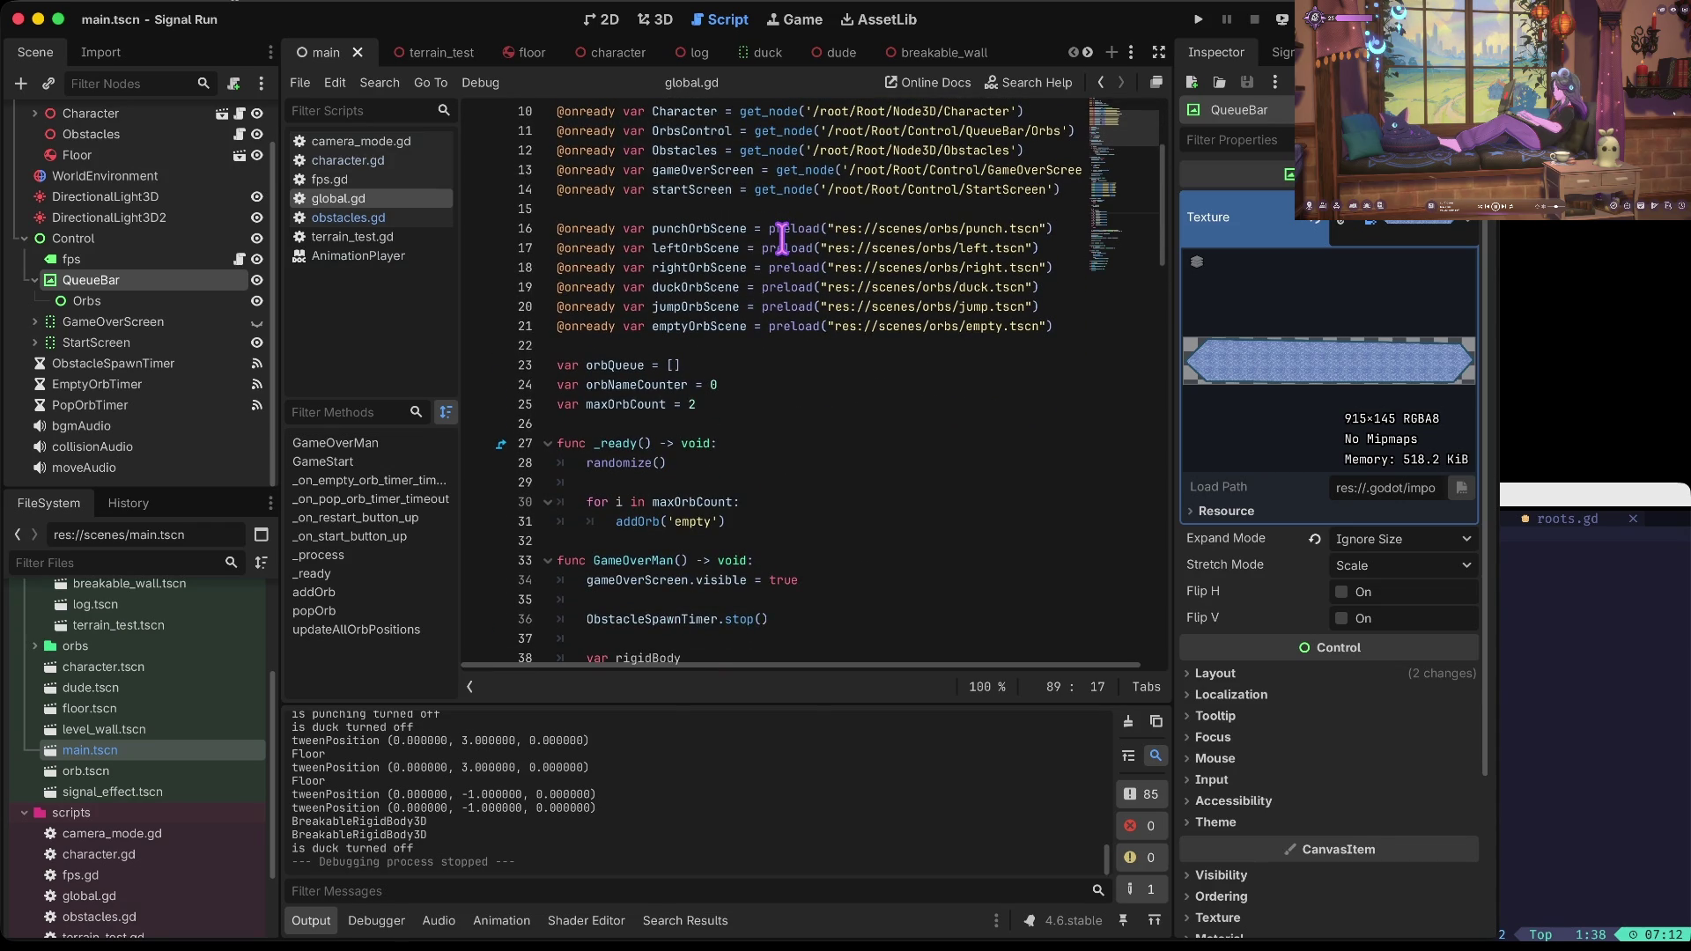
scroll(782, 239, down, 10)
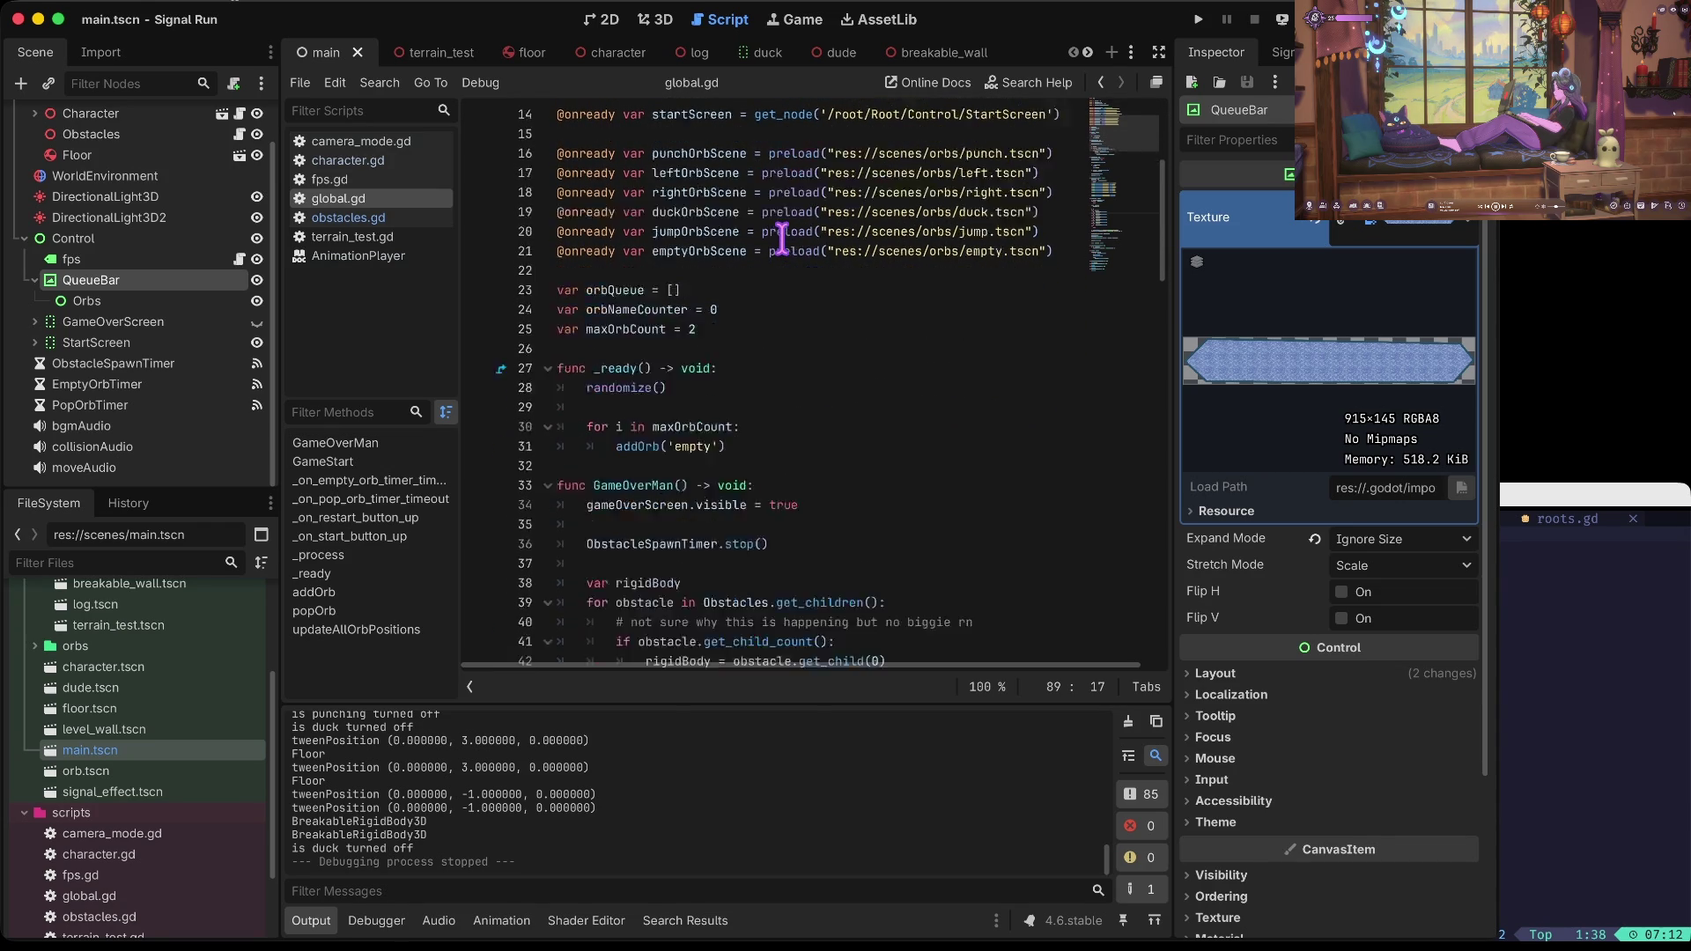
scroll(782, 239, down, 7)
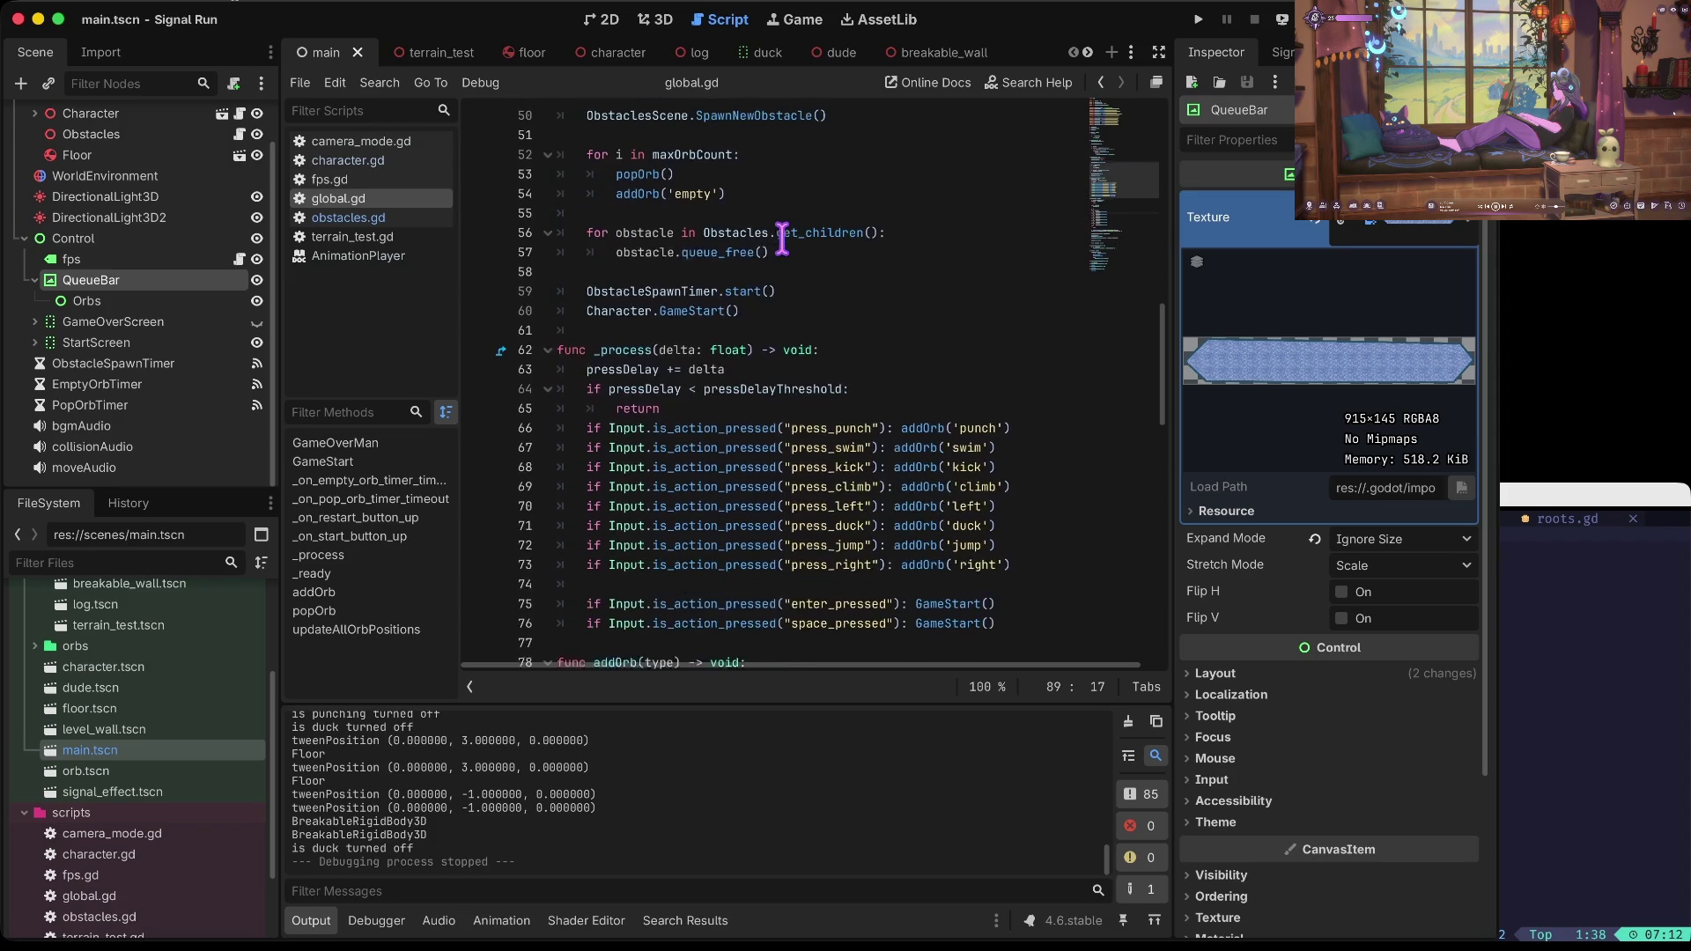
Step: Lower the log's y modifier on line 30 of obstacles.gd to 1.5, save, and test it
click(361, 217)
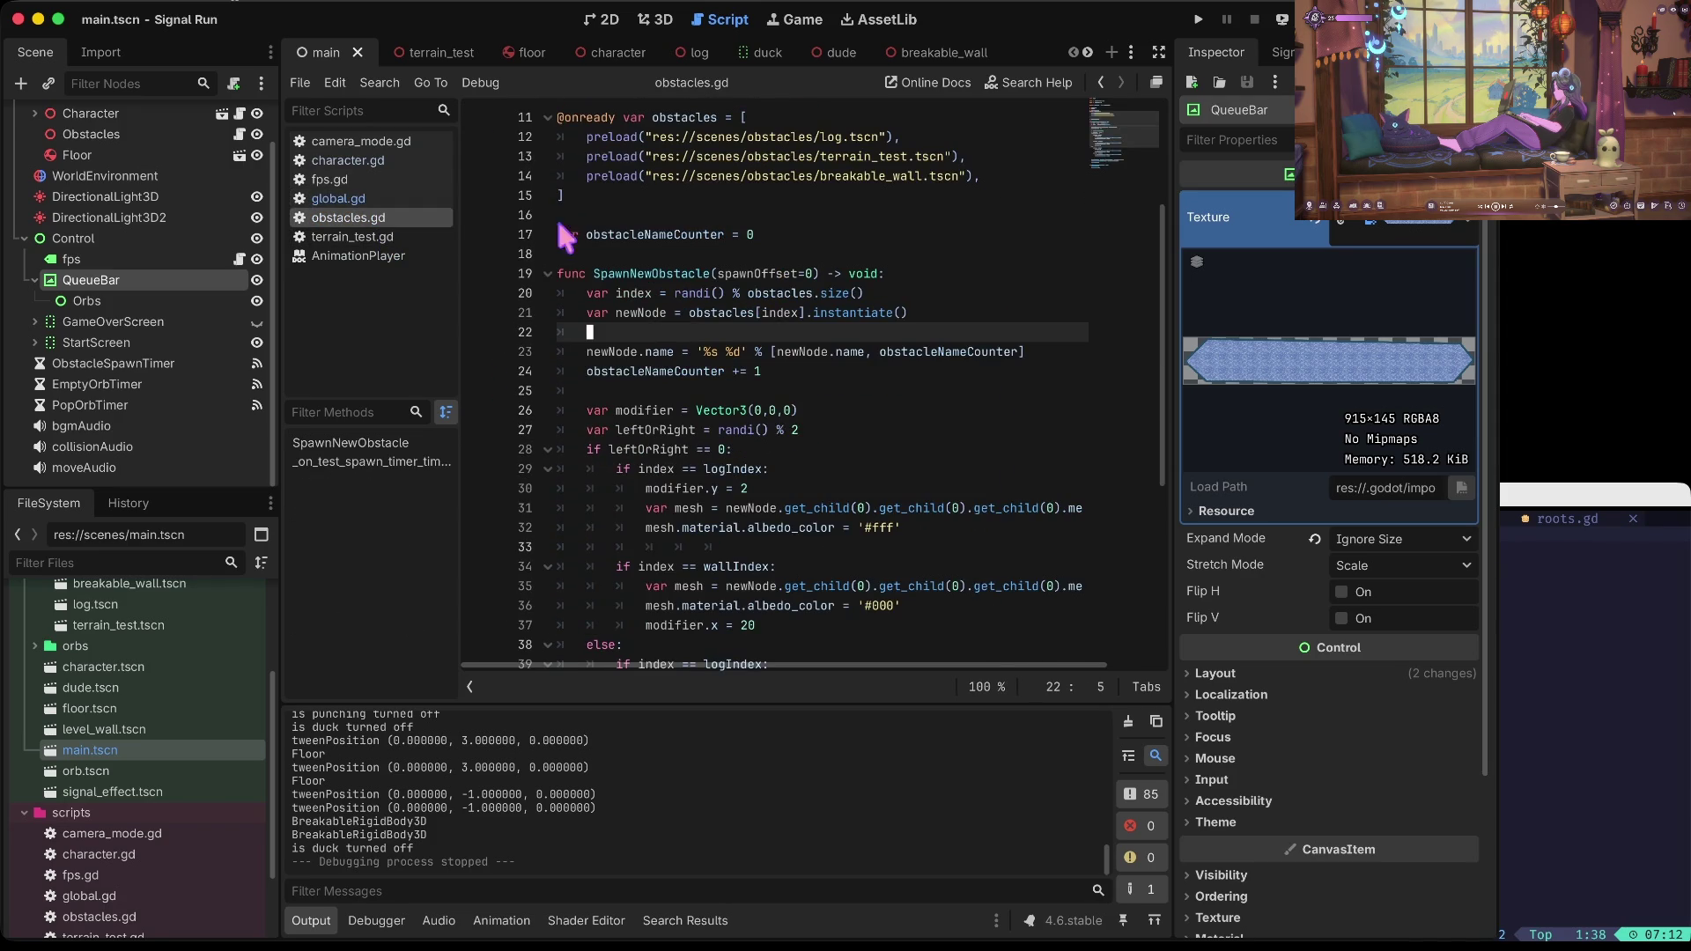
scroll(809, 540, down, 3)
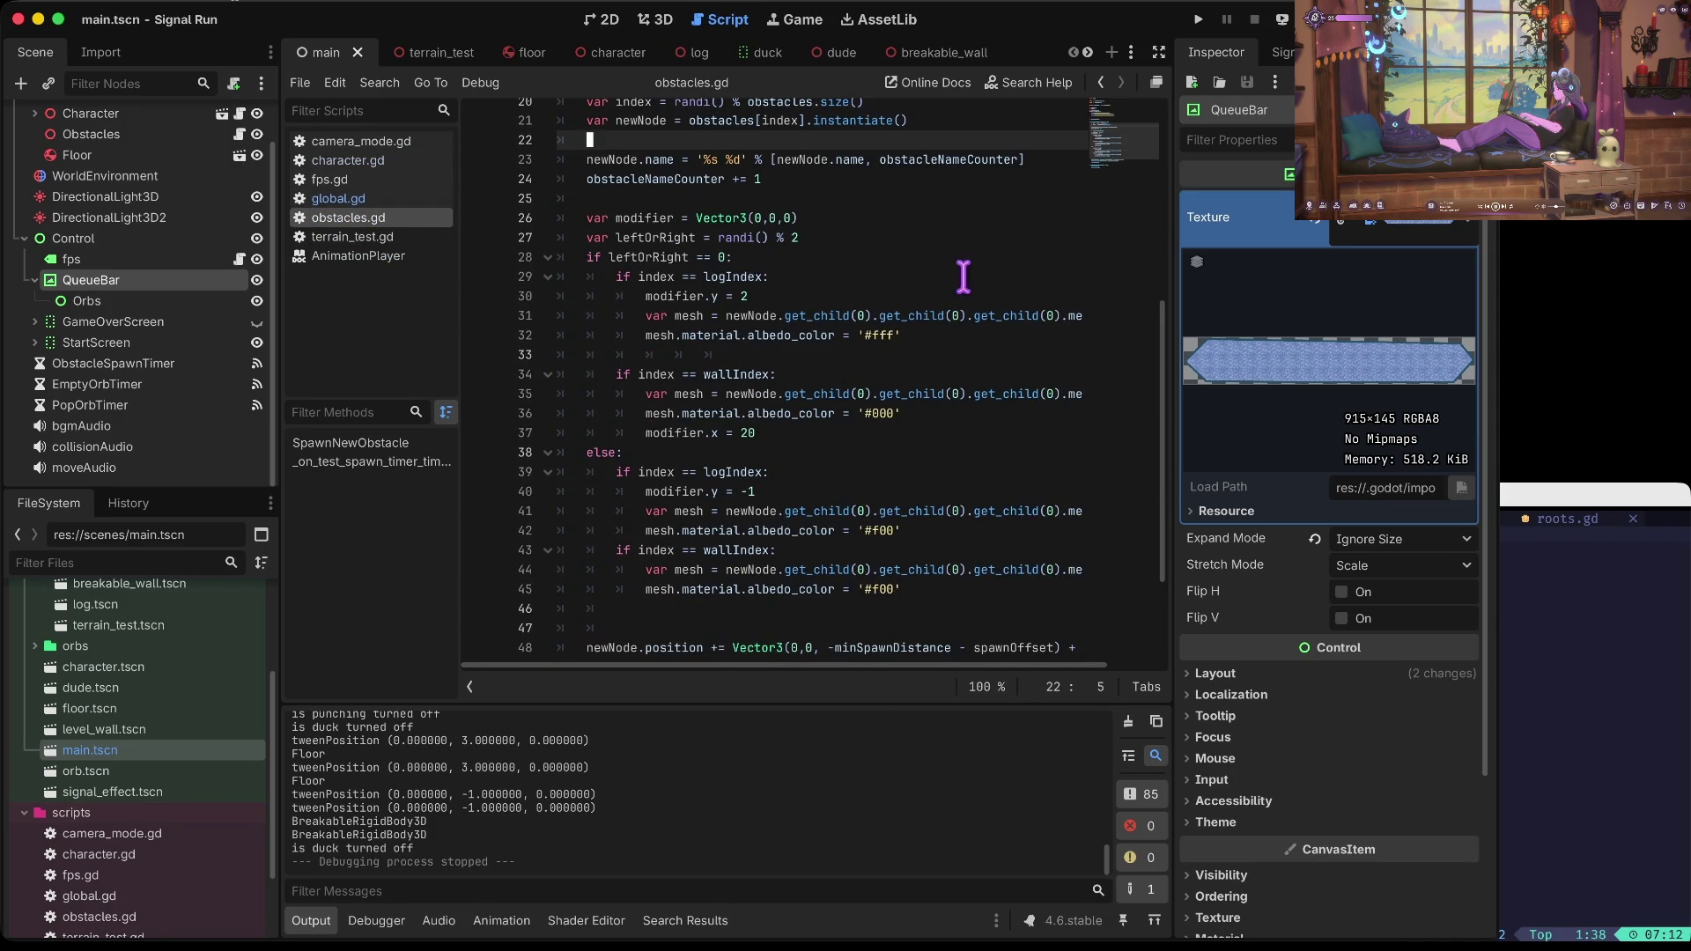
scroll(819, 320, down, 1)
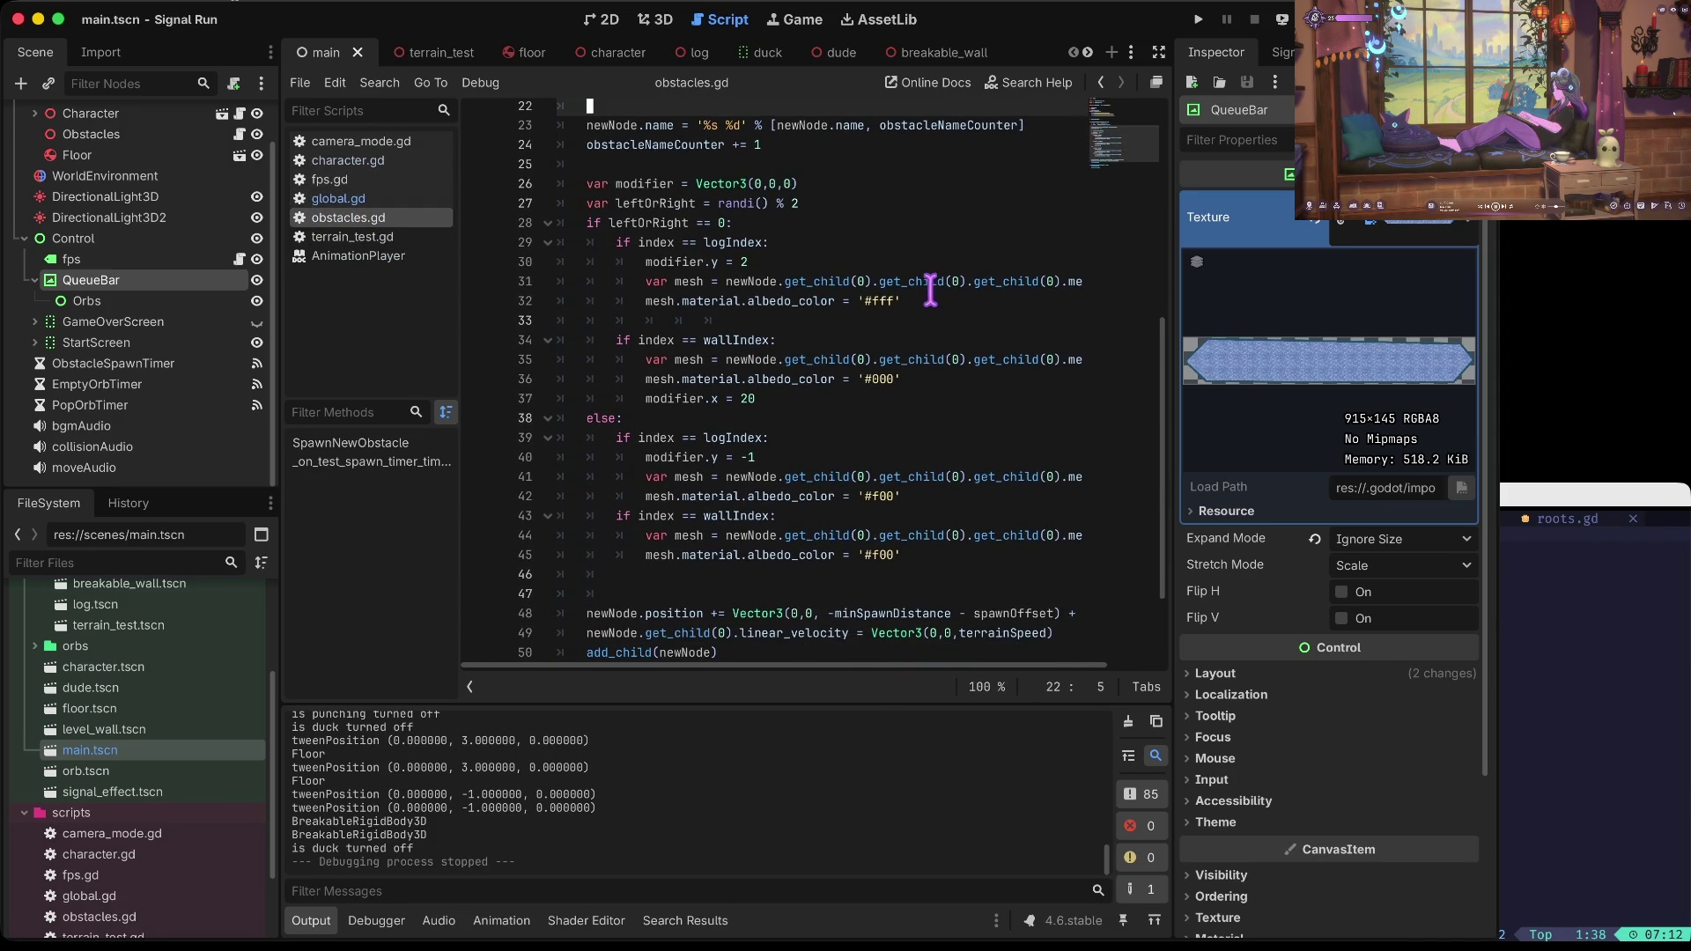
click(857, 266)
key(BackSpace)
text(1)
key(ctrl+s)
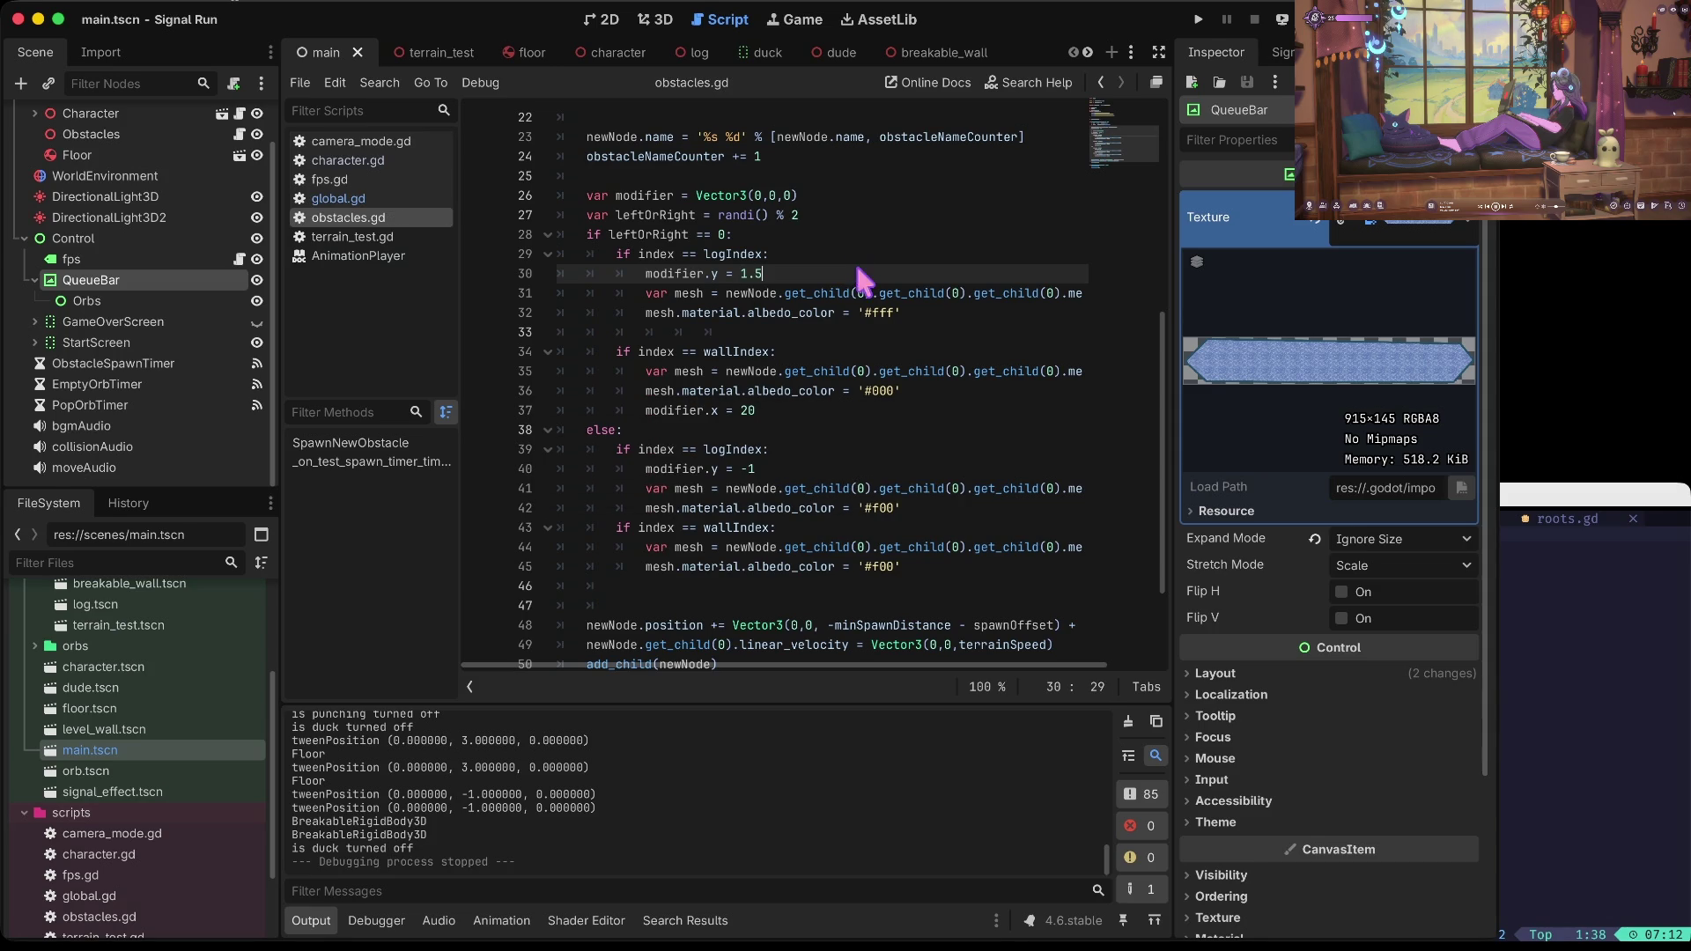
key(super+b)
click(1260, 26)
key(Return)
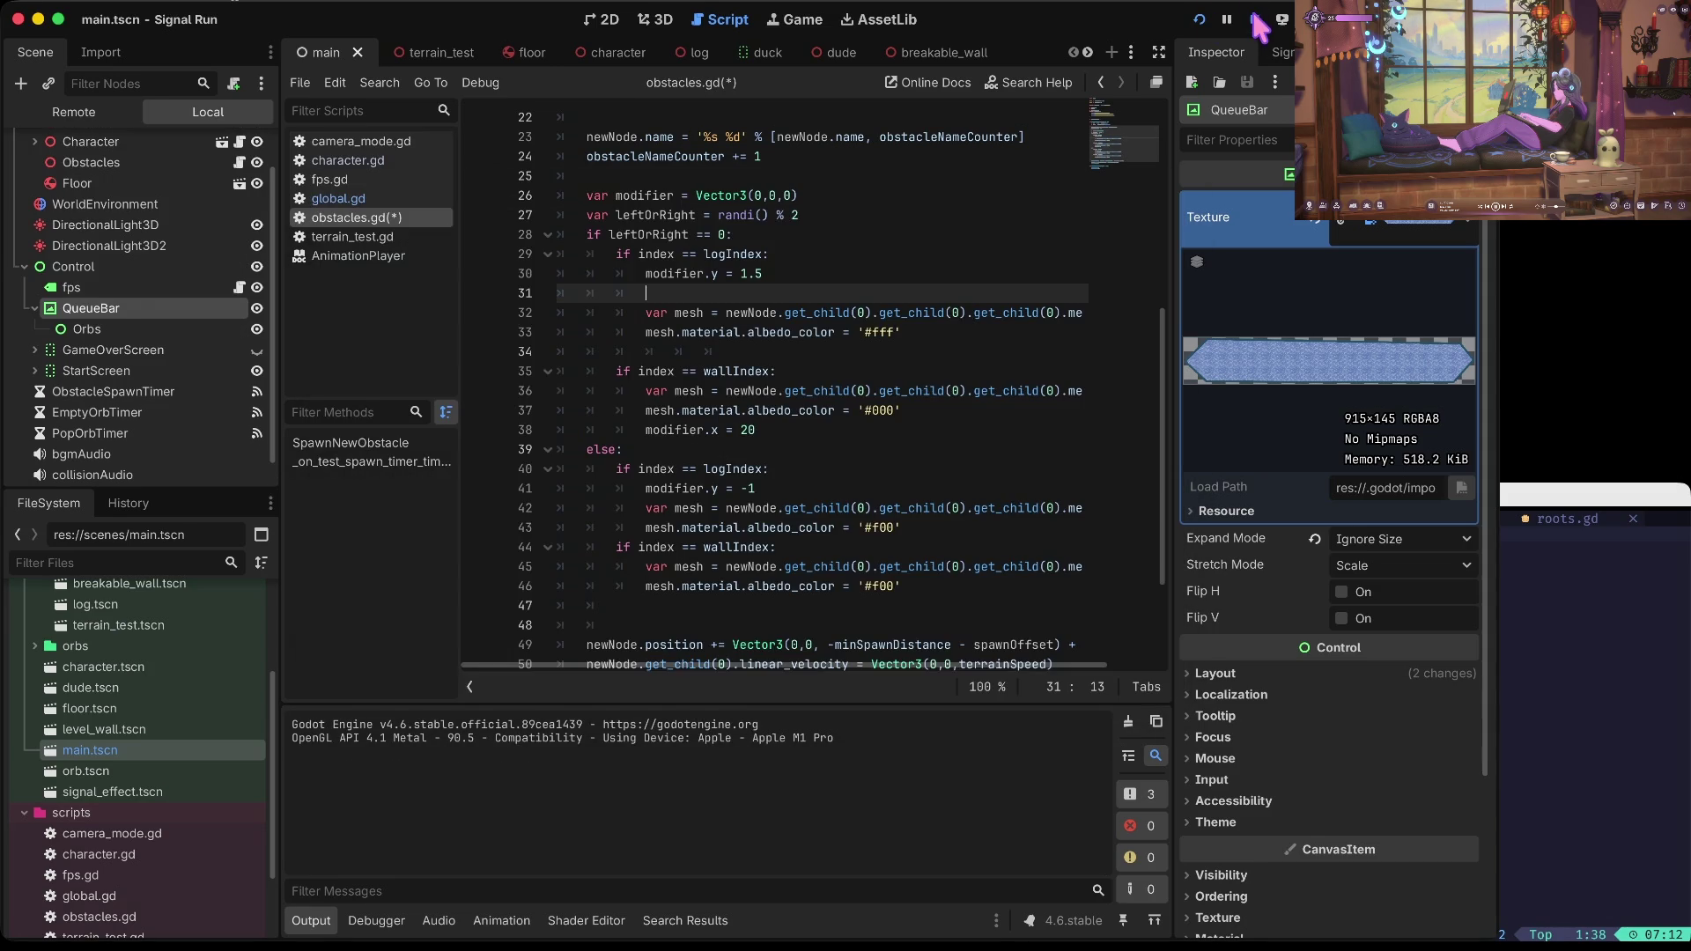
click(1256, 20)
Step: Undo the stray edits so line 30 keeps modifier.y = 1.5
key(Home)
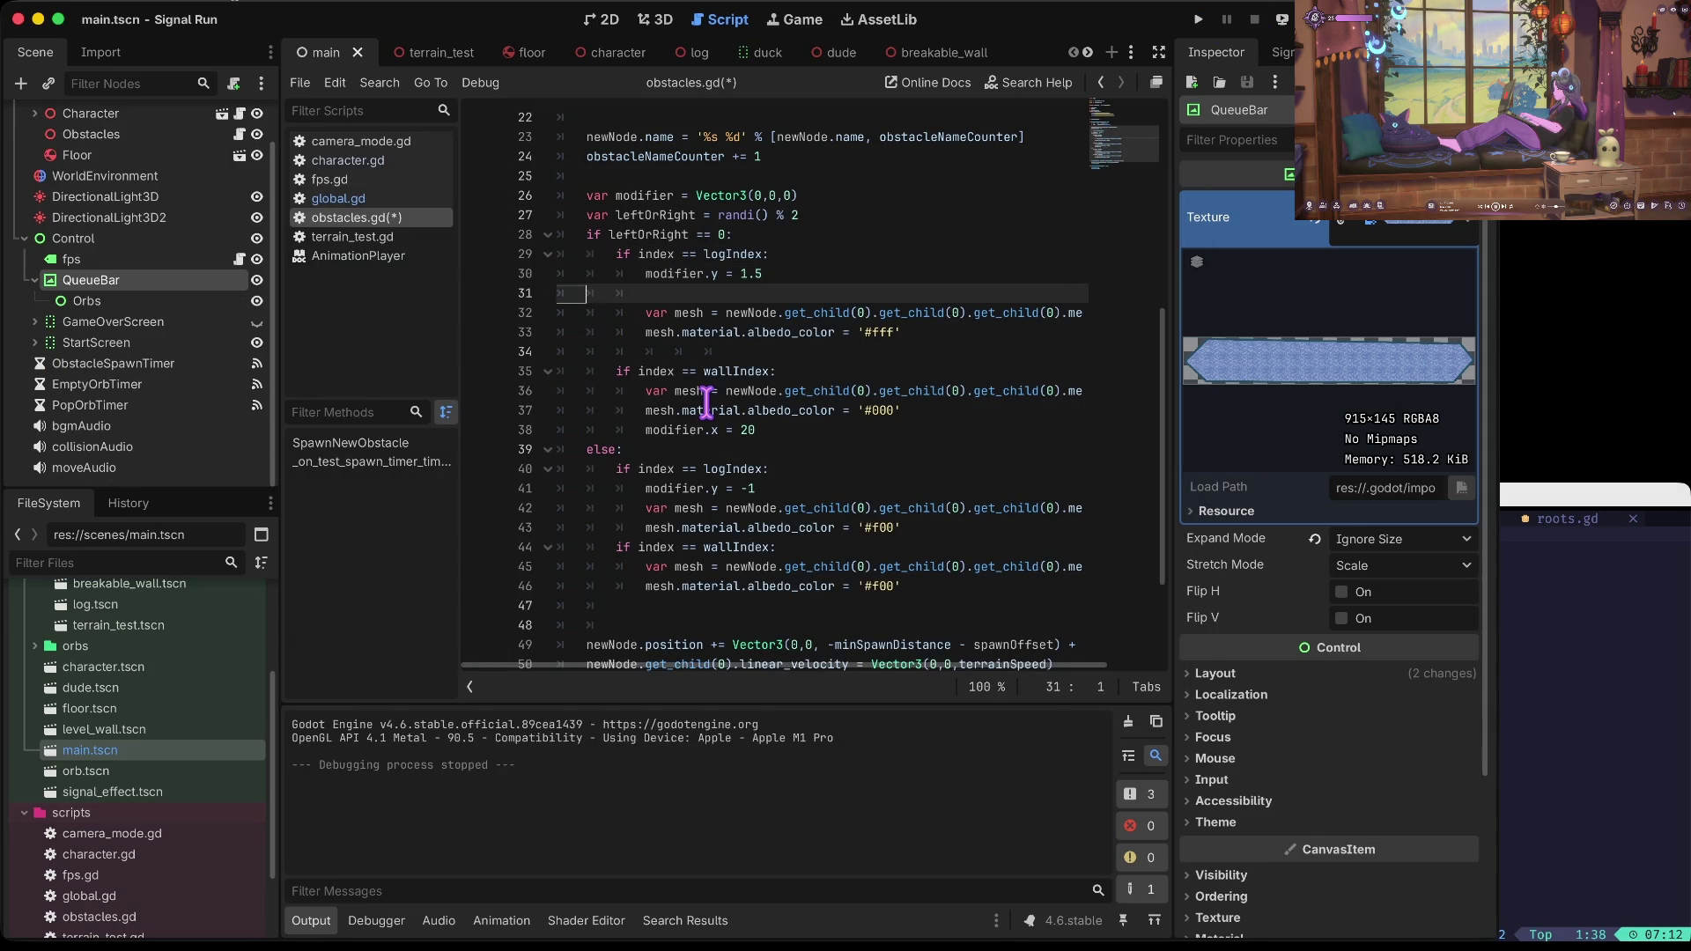
key(BackSpace)
key(BackSpace)
key(BackSpace)
text(2)
key(super+z)
key(super+z)
key(super+z)
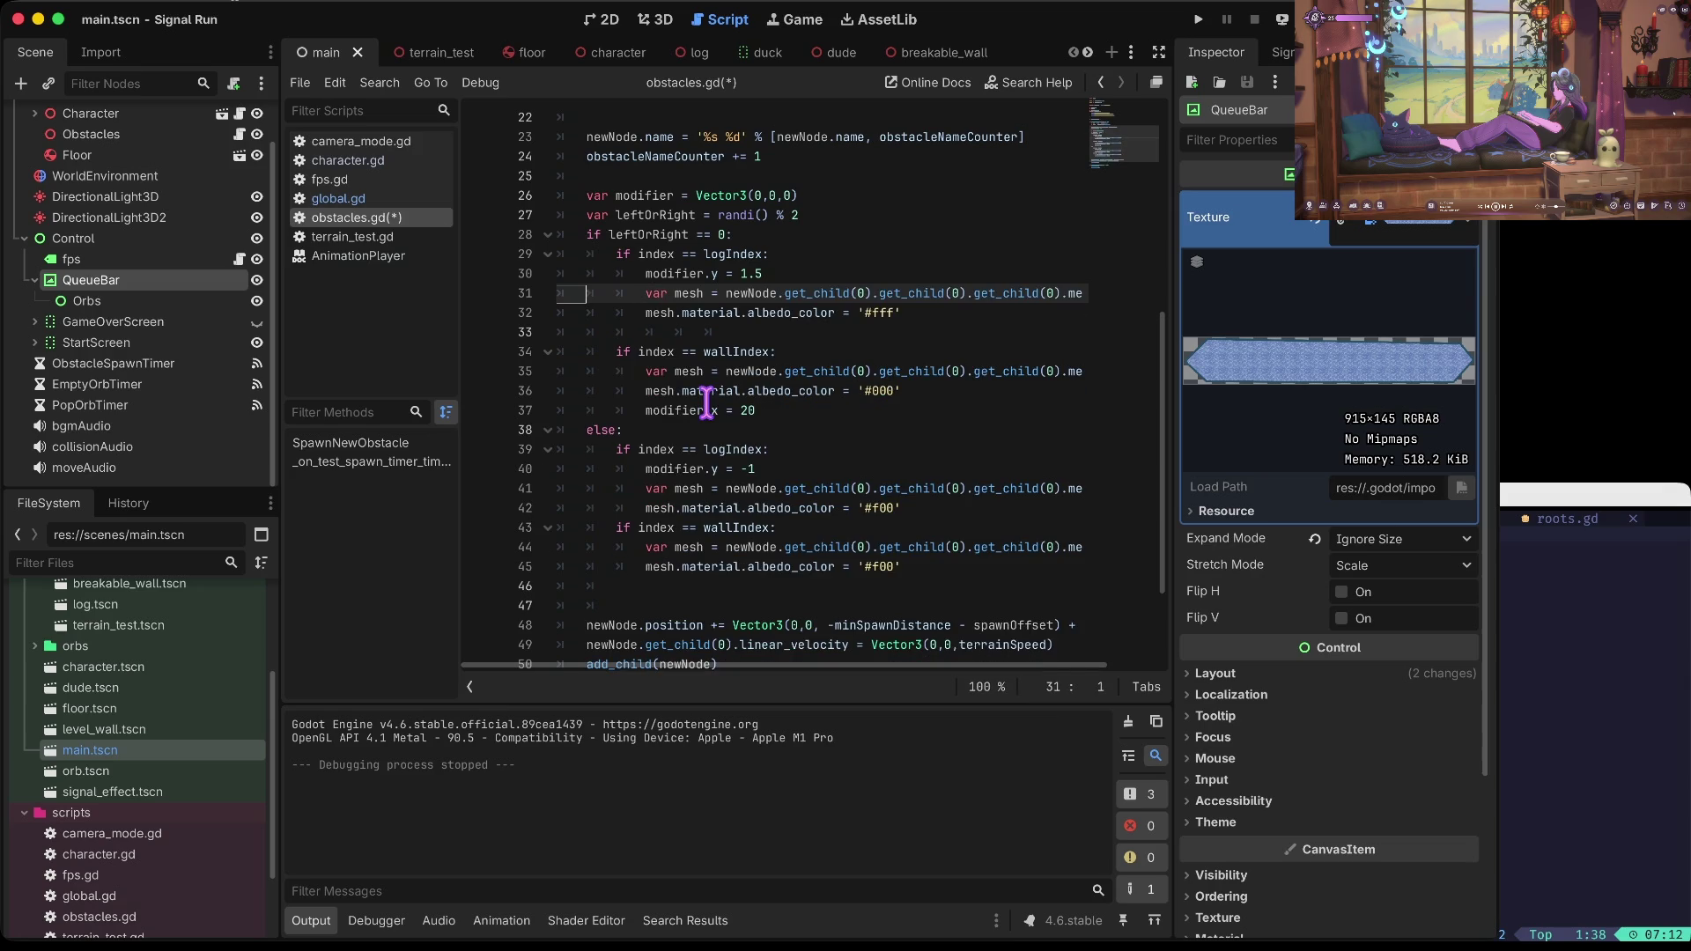
key(super+z)
key(super+z)
key(super+z)
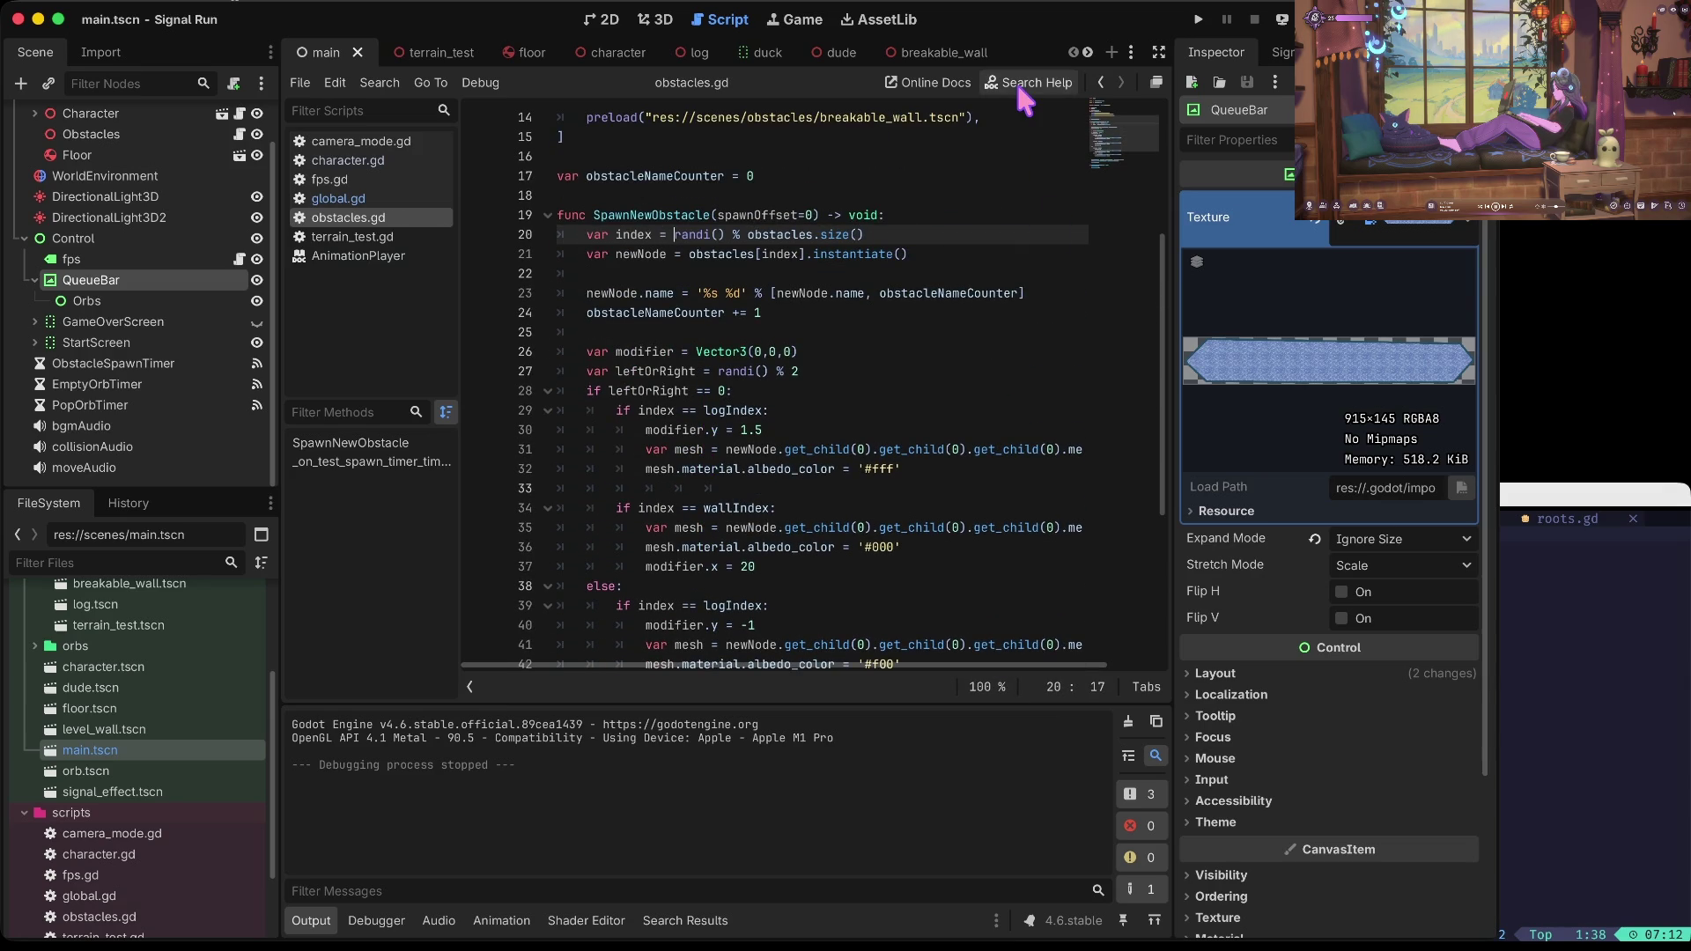
Step: Make line 20 spawn logIndex and relaunch the game to test log-only spawning
text(logind)
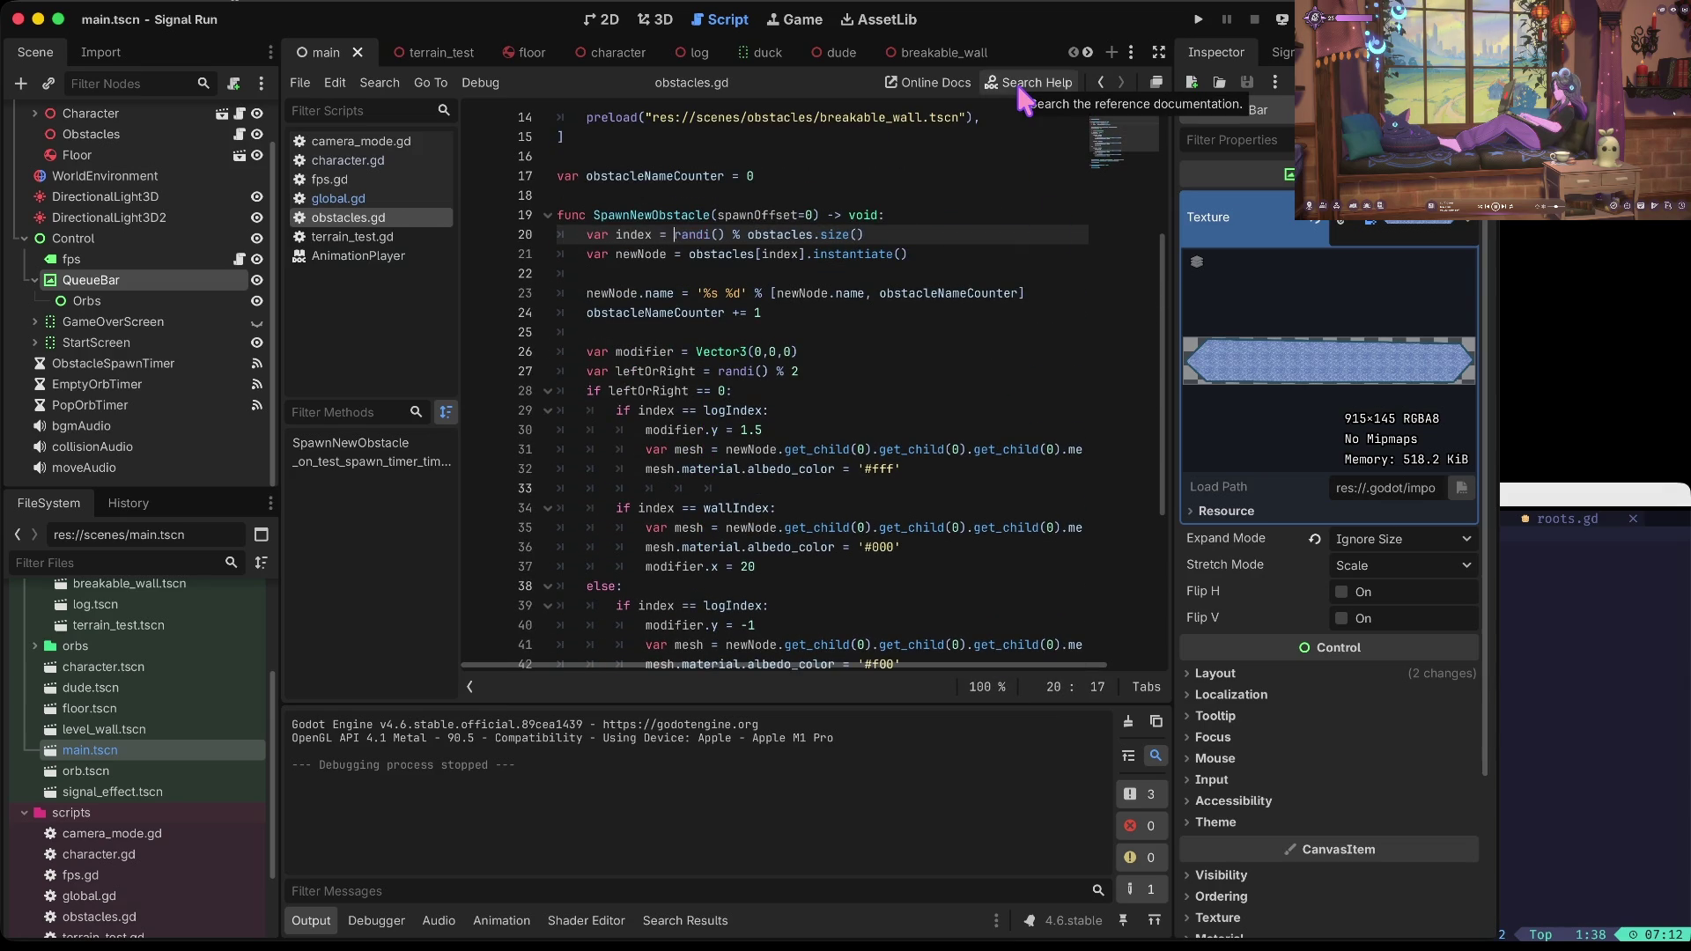
key(alt+BackSpace)
key(alt+Delete)
key(ctrl+z)
key(BackSpace)
key(BackSpace)
key(BackSpace)
key(BackSpace)
key(BackSpace)
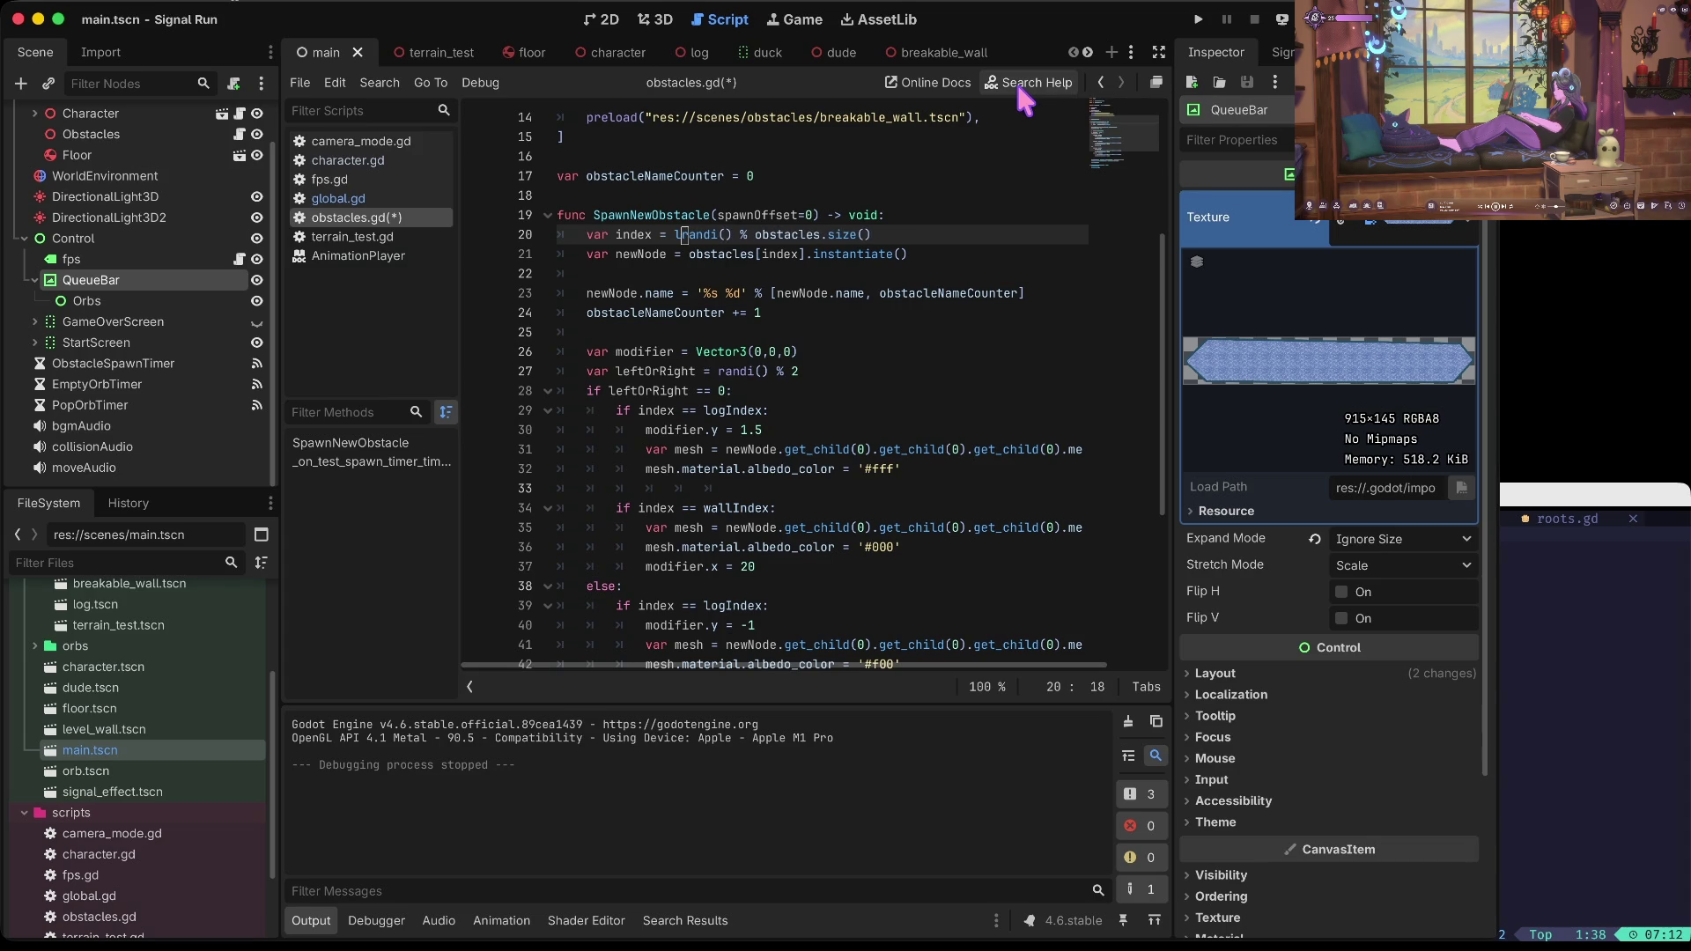
text(logind#)
key(Return)
key(super+b)
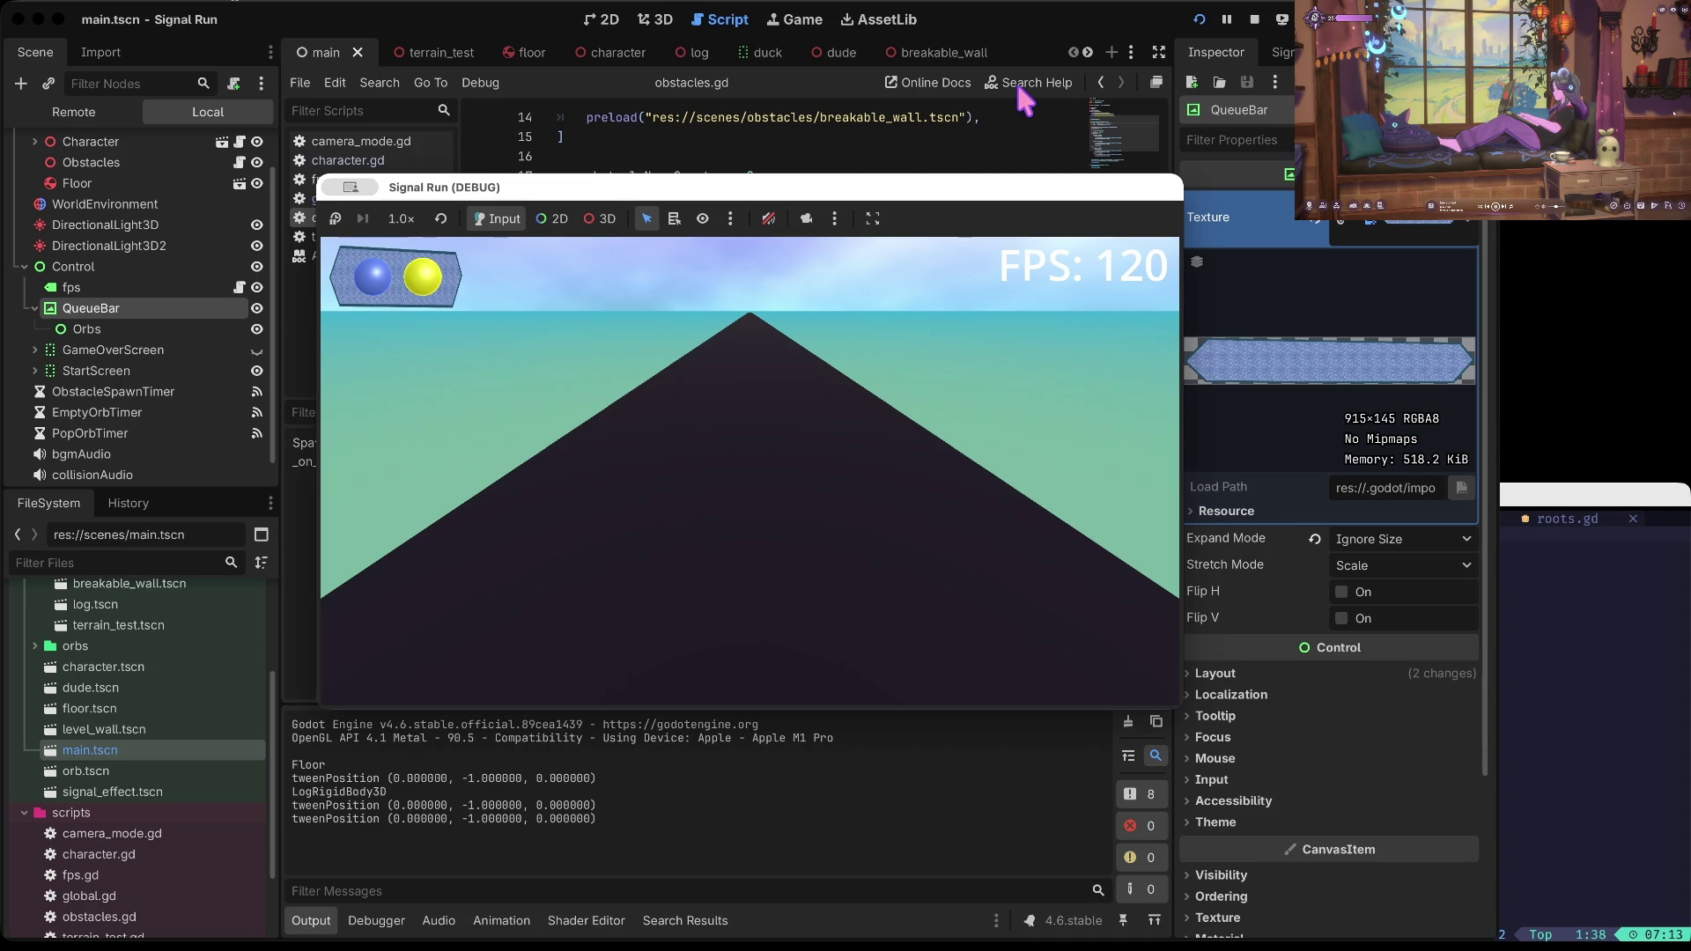
Step: Stop the test run and expand the scenes/orbs folder in the FileSystem dock
click(1254, 19)
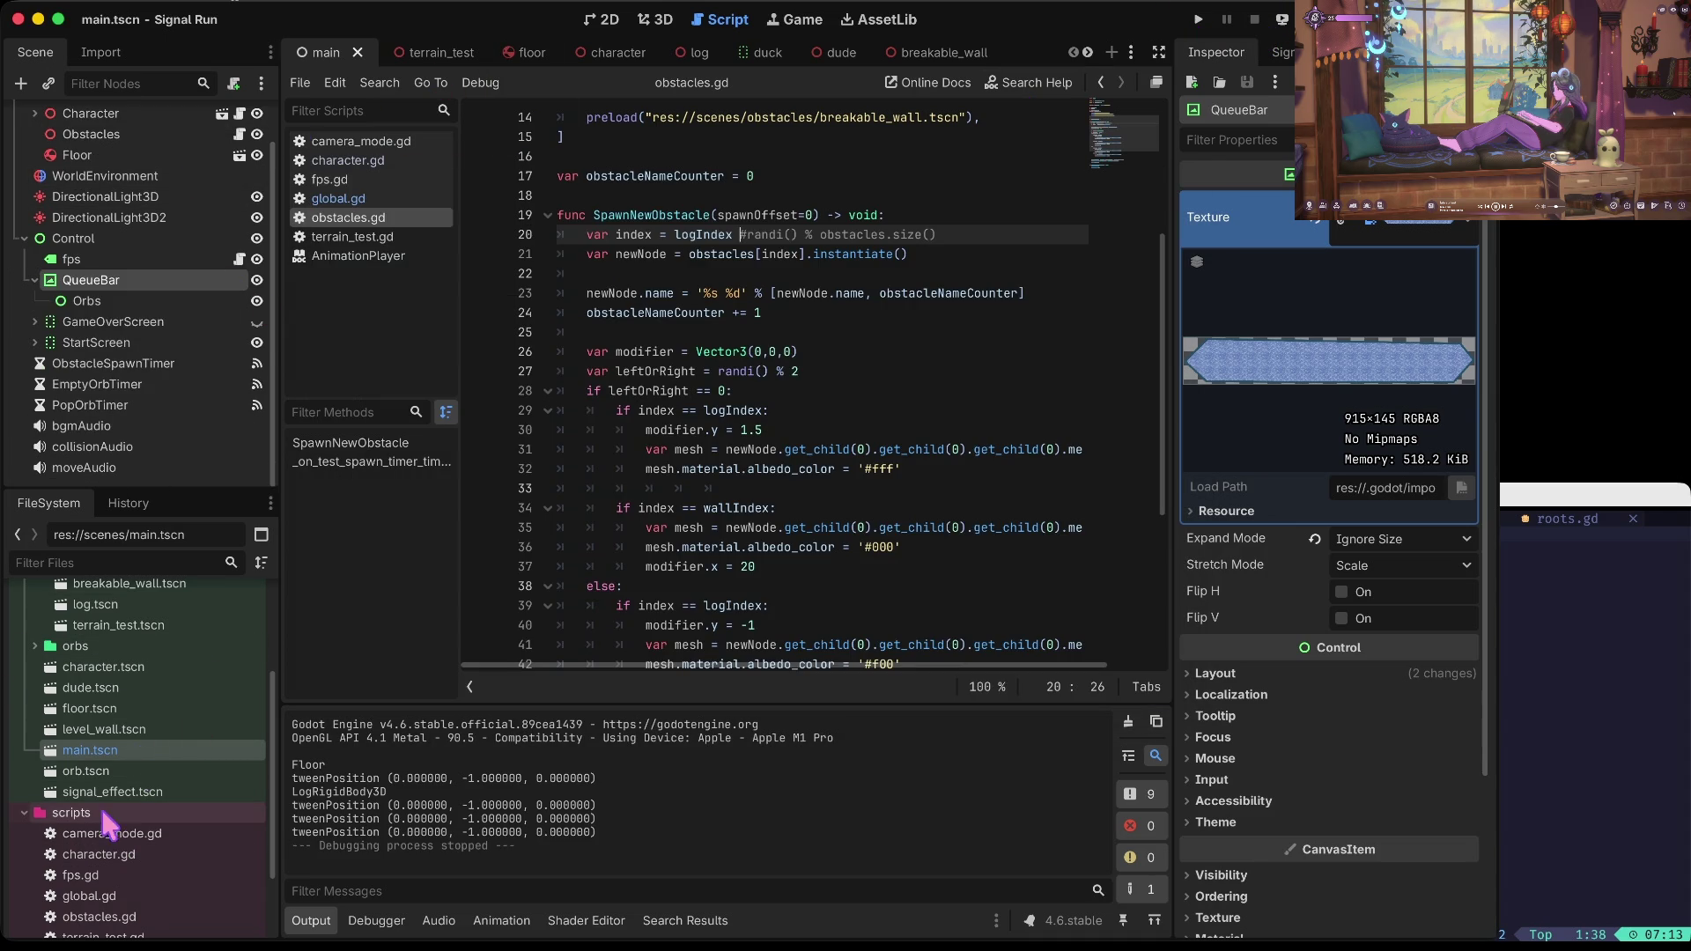
scroll(101, 788, up, 2)
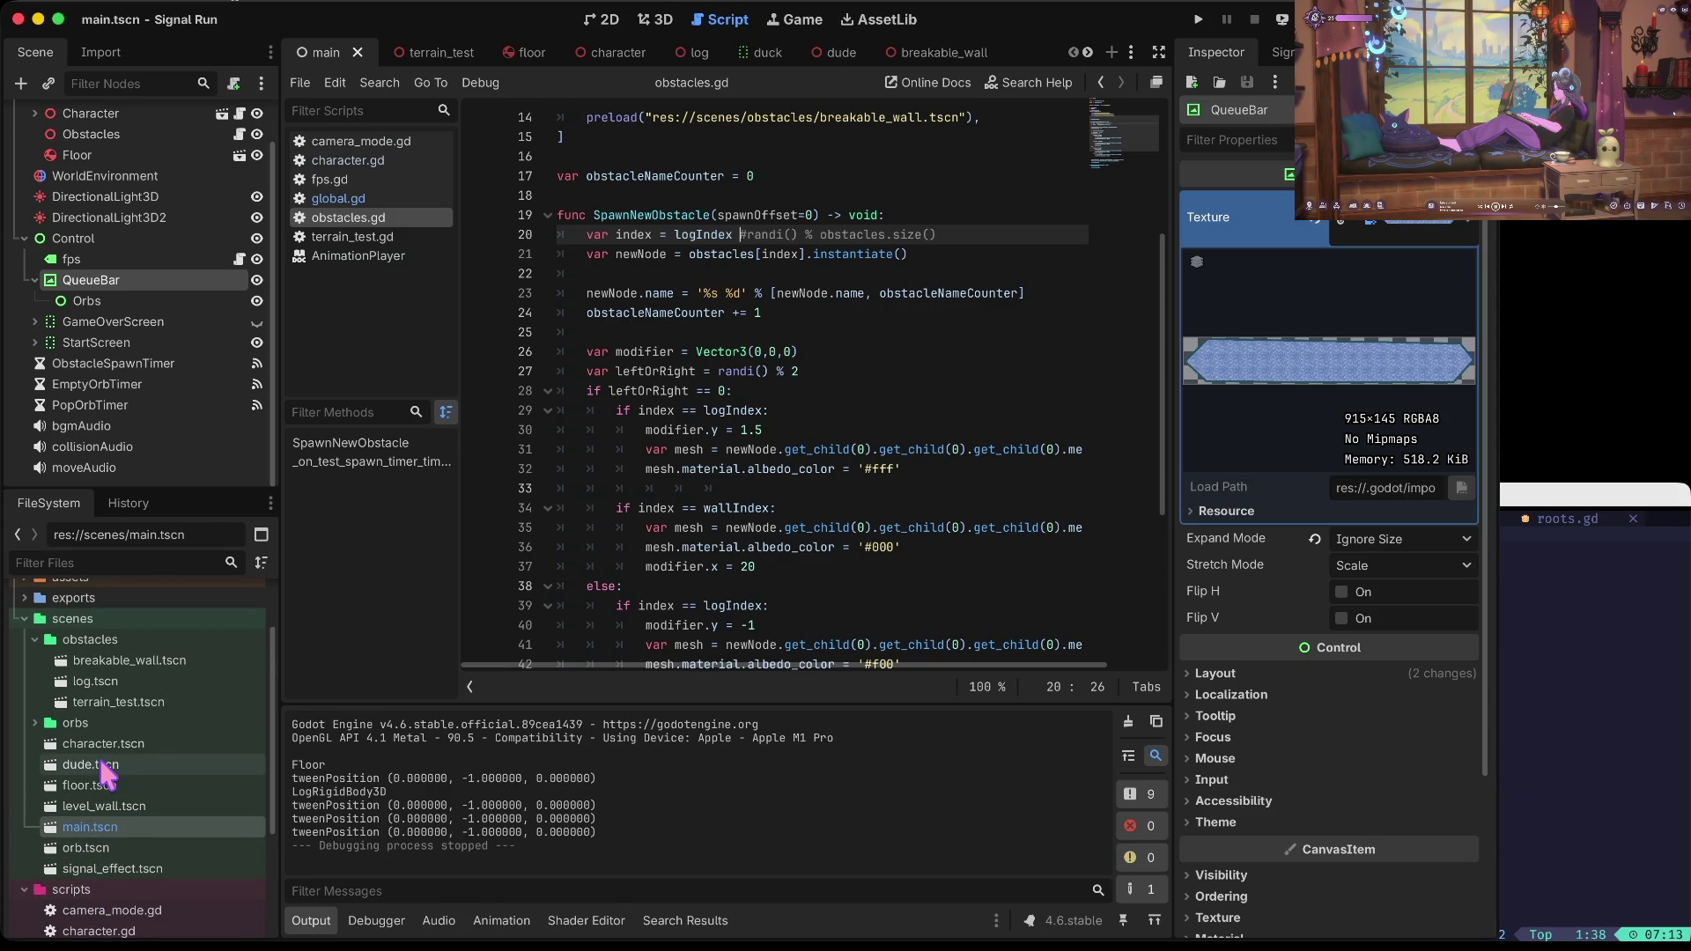
click(34, 724)
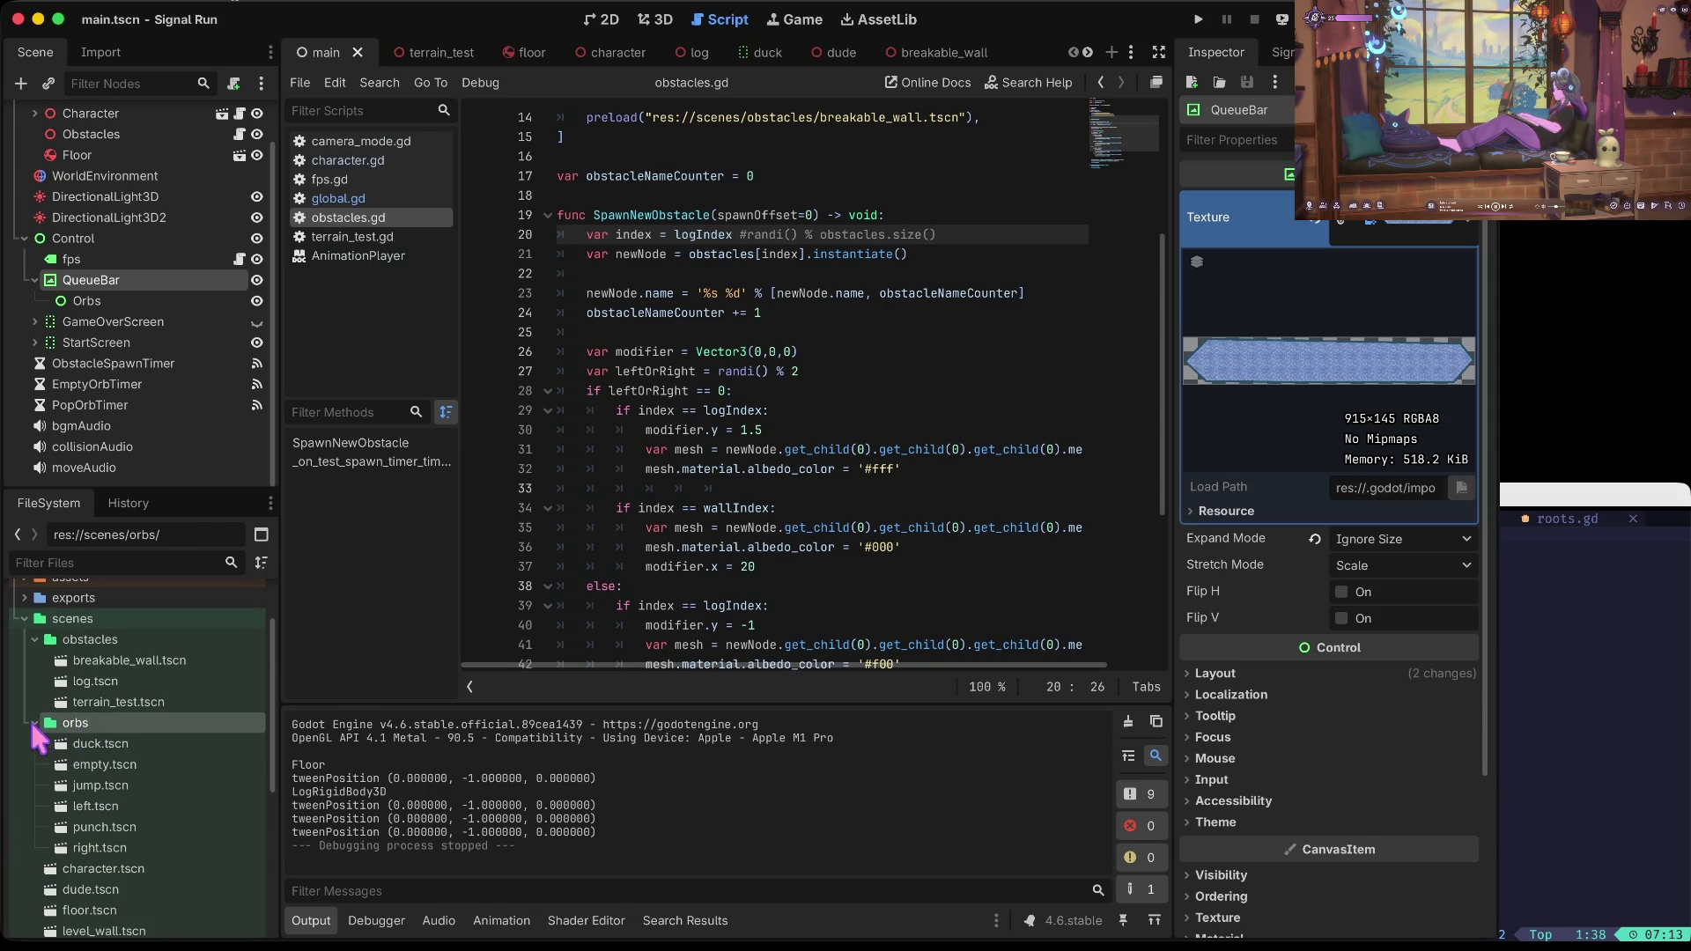
Step: Open duck.tscn in the 2D view and select its AspectRatioContainer root
click(69, 744)
double_click(108, 744)
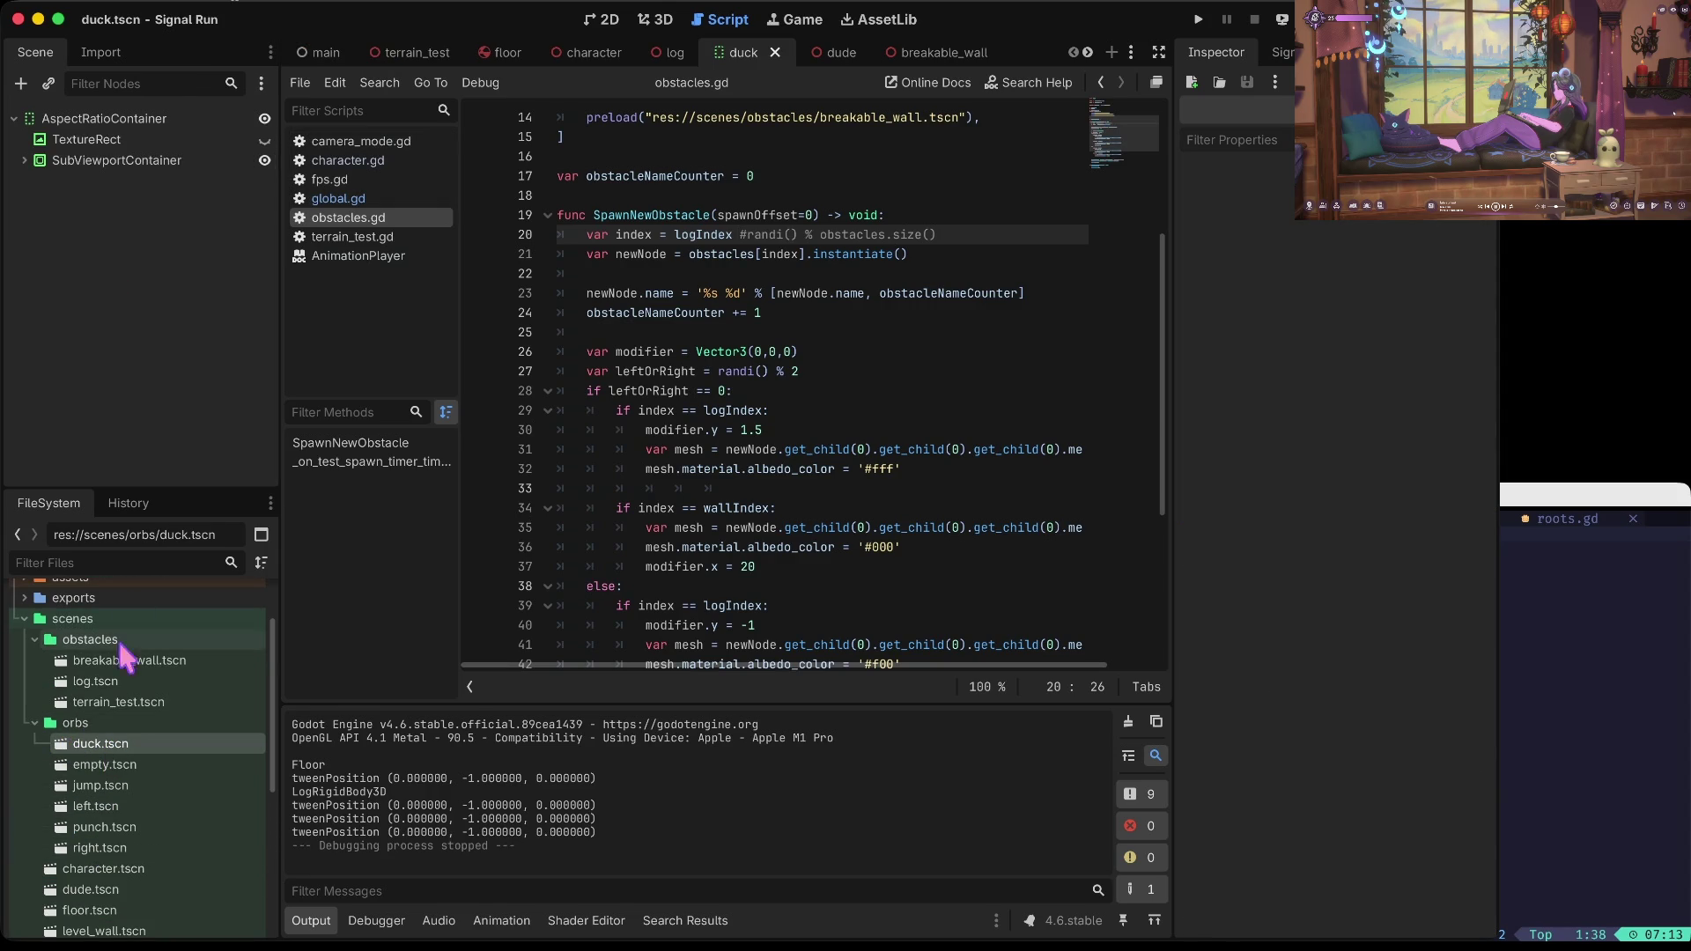
click(24, 160)
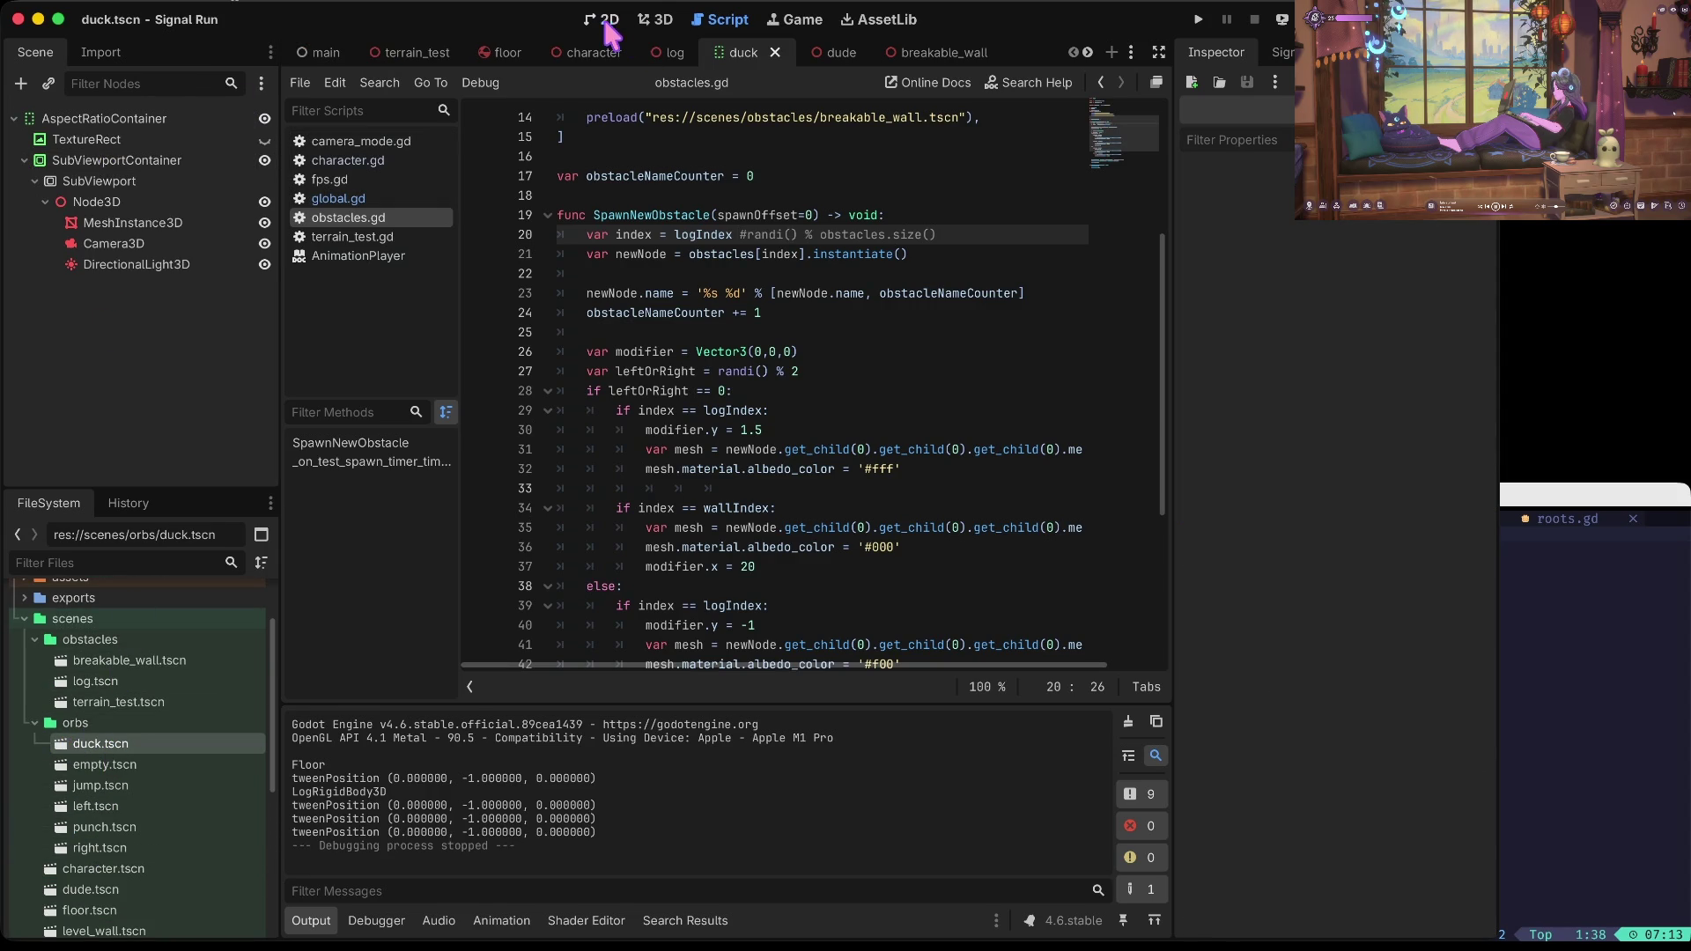
click(602, 19)
scroll(334, 166, up, 9)
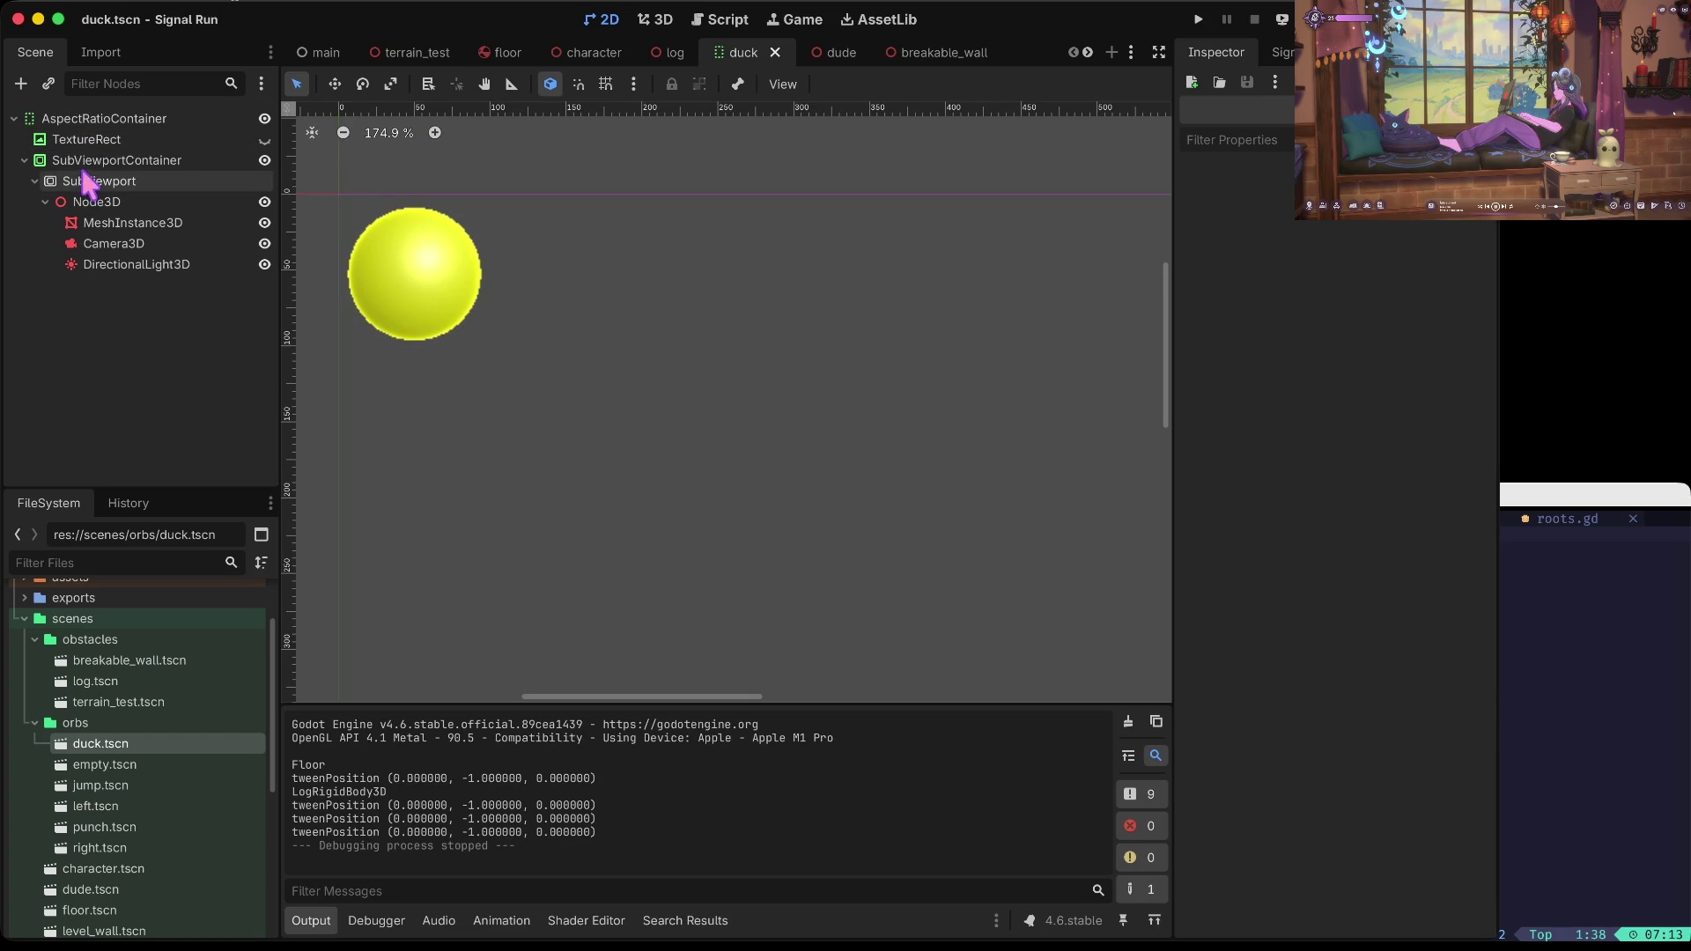
click(88, 141)
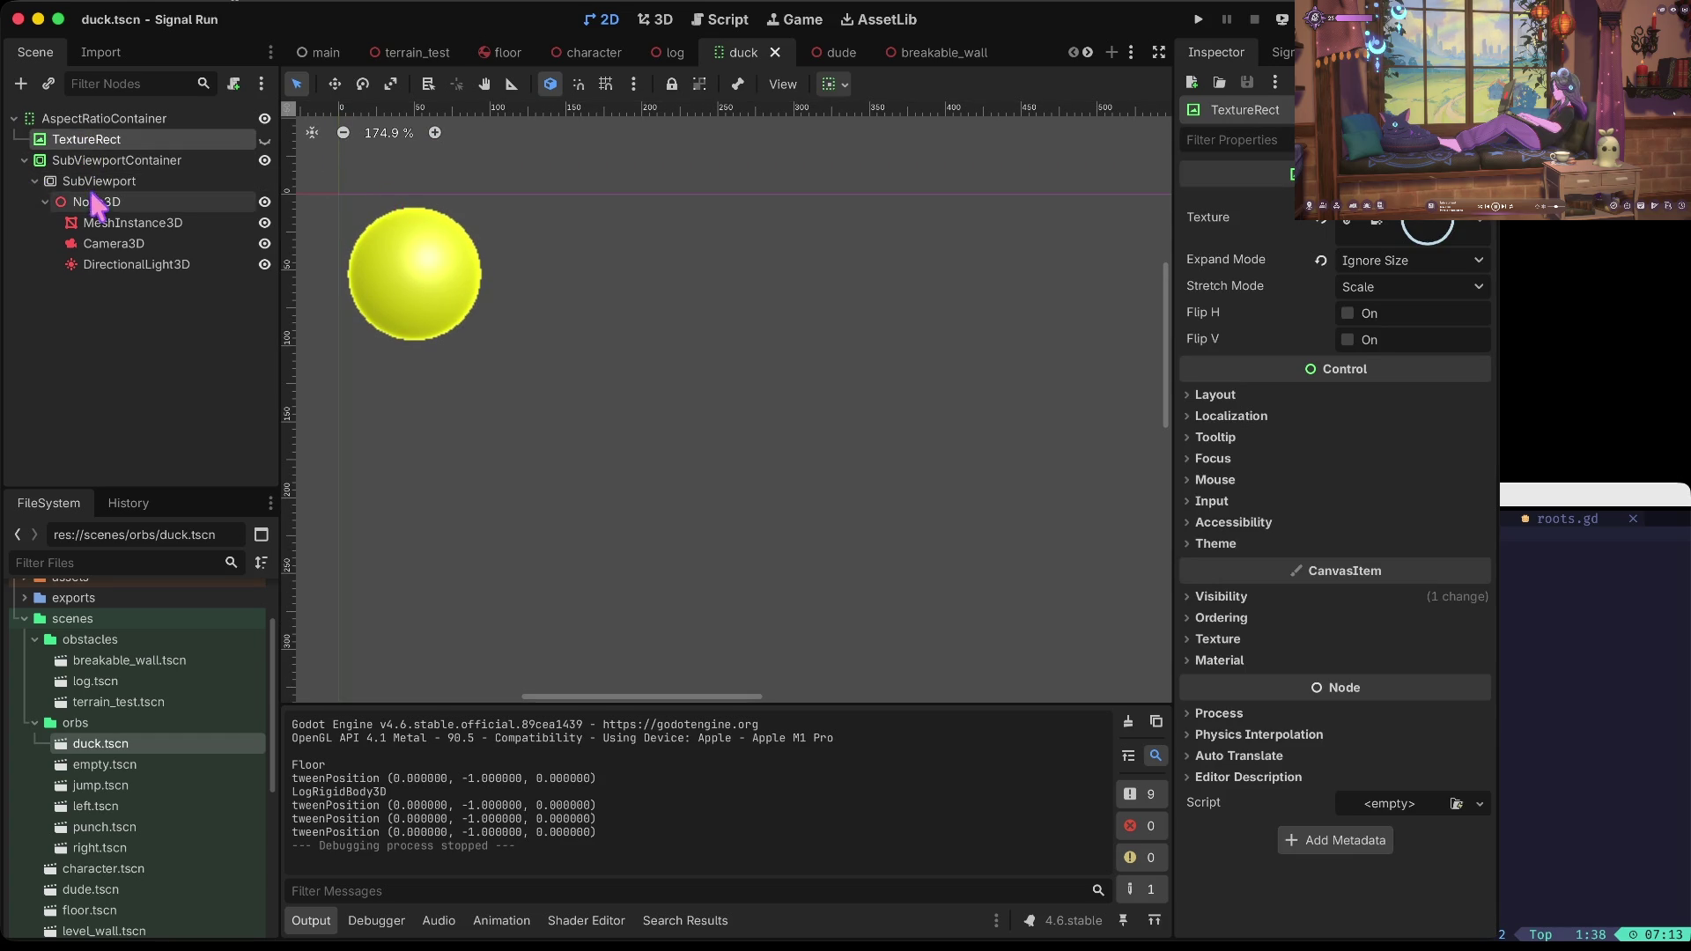
click(34, 180)
click(24, 160)
click(85, 120)
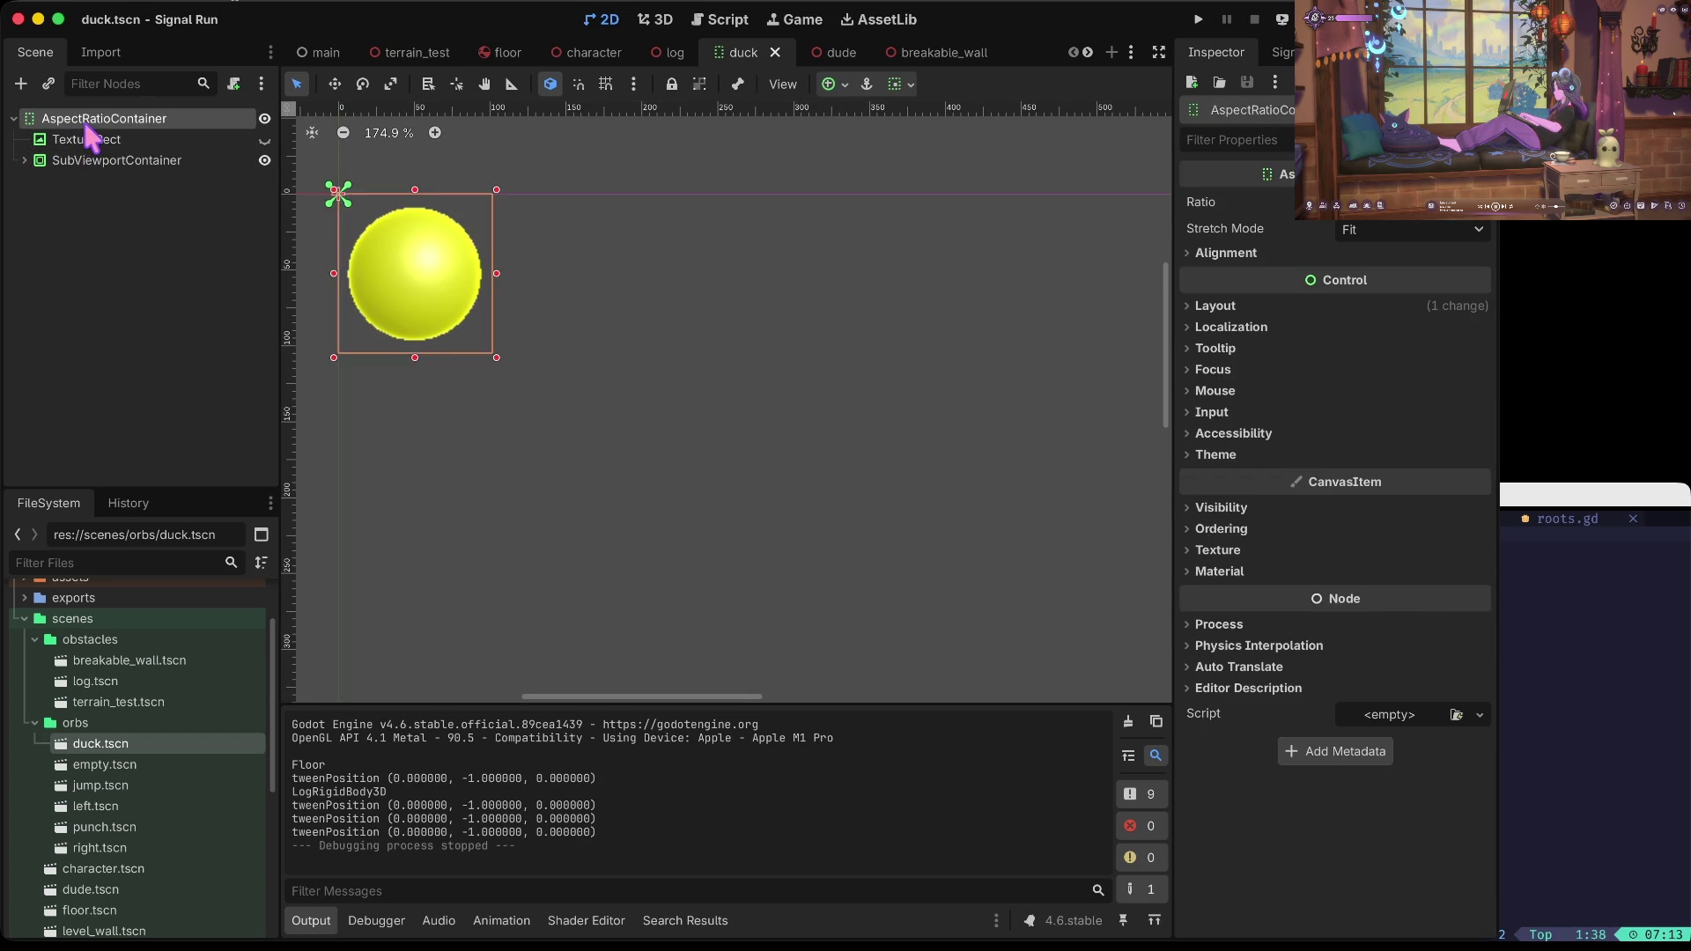
Step: Add a Label child to the root with the text DUCK
right_click(85, 124)
click(167, 142)
text(label)
key(Return)
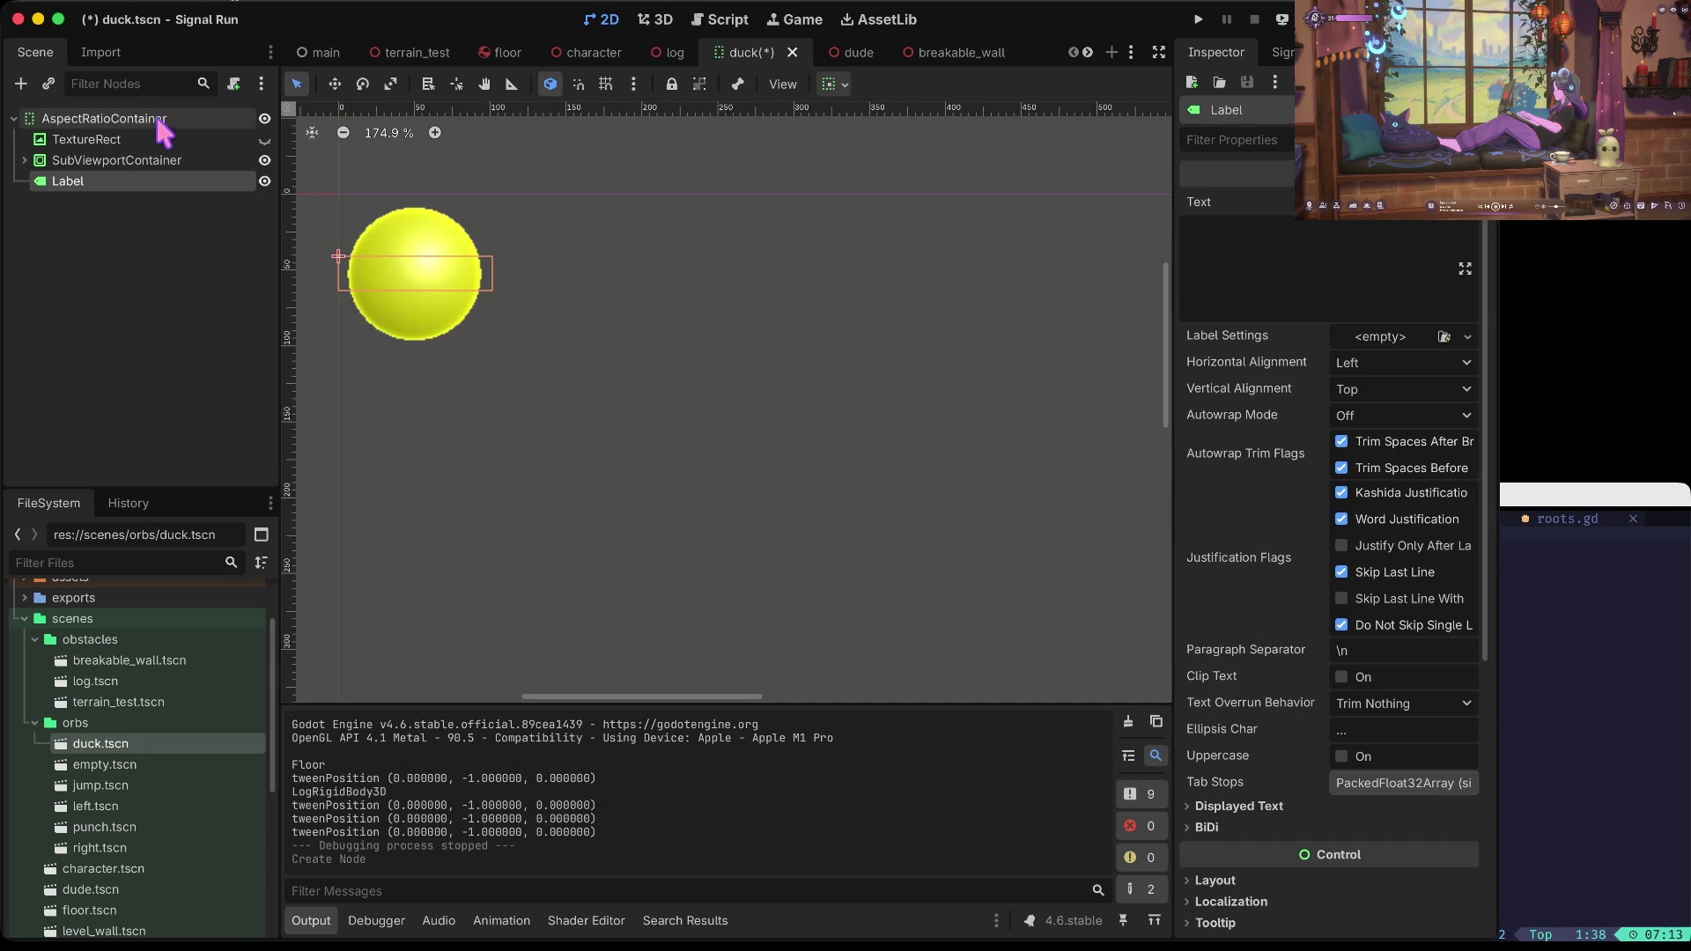
key(s)
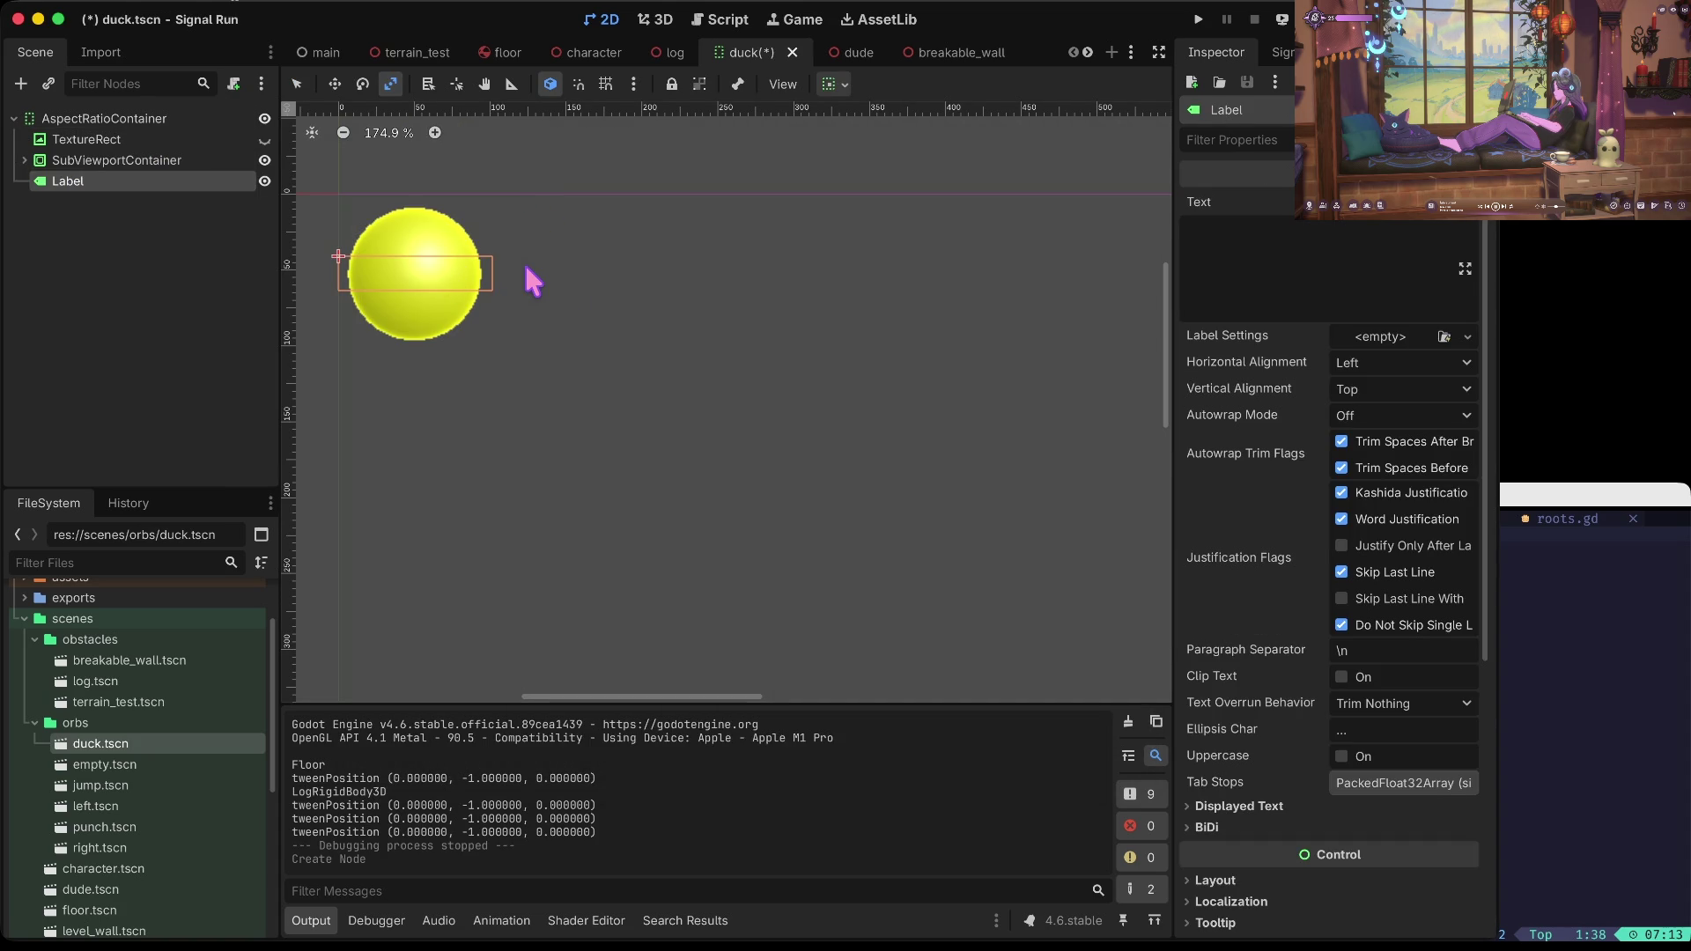
key(e)
click(176, 160)
click(136, 183)
click(1299, 262)
text(DUCK)
key(Return)
key(BackSpace)
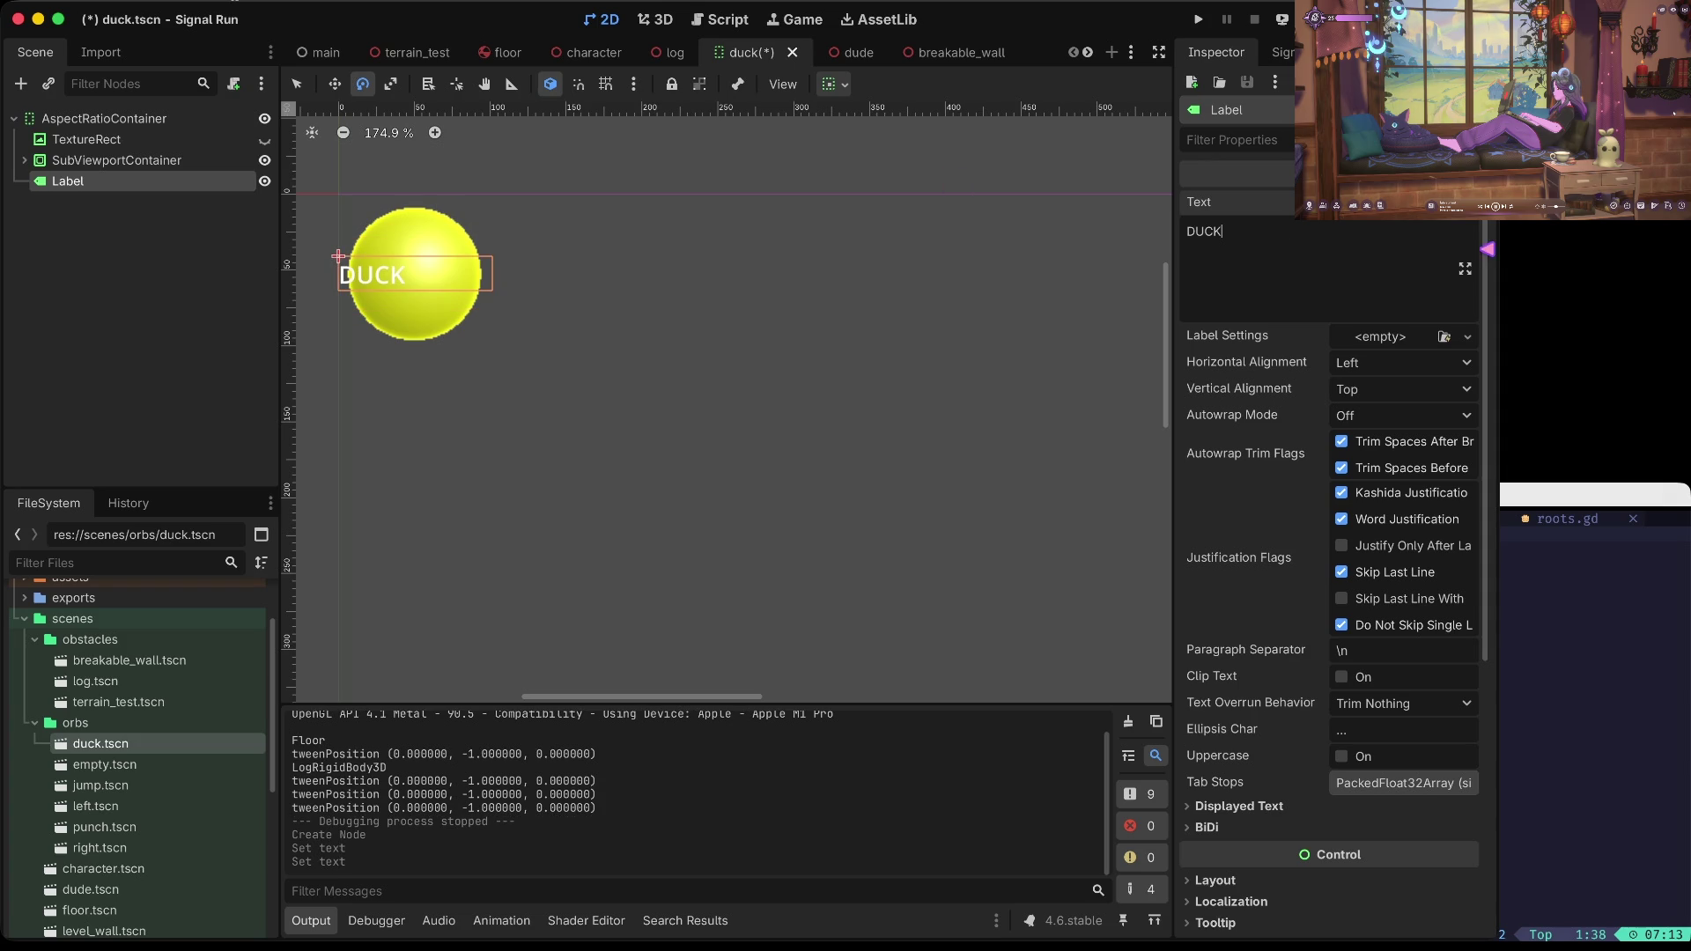
Step: Center the DUCK label's horizontal alignment and save duck.tscn
scroll(1396, 344, down, 5)
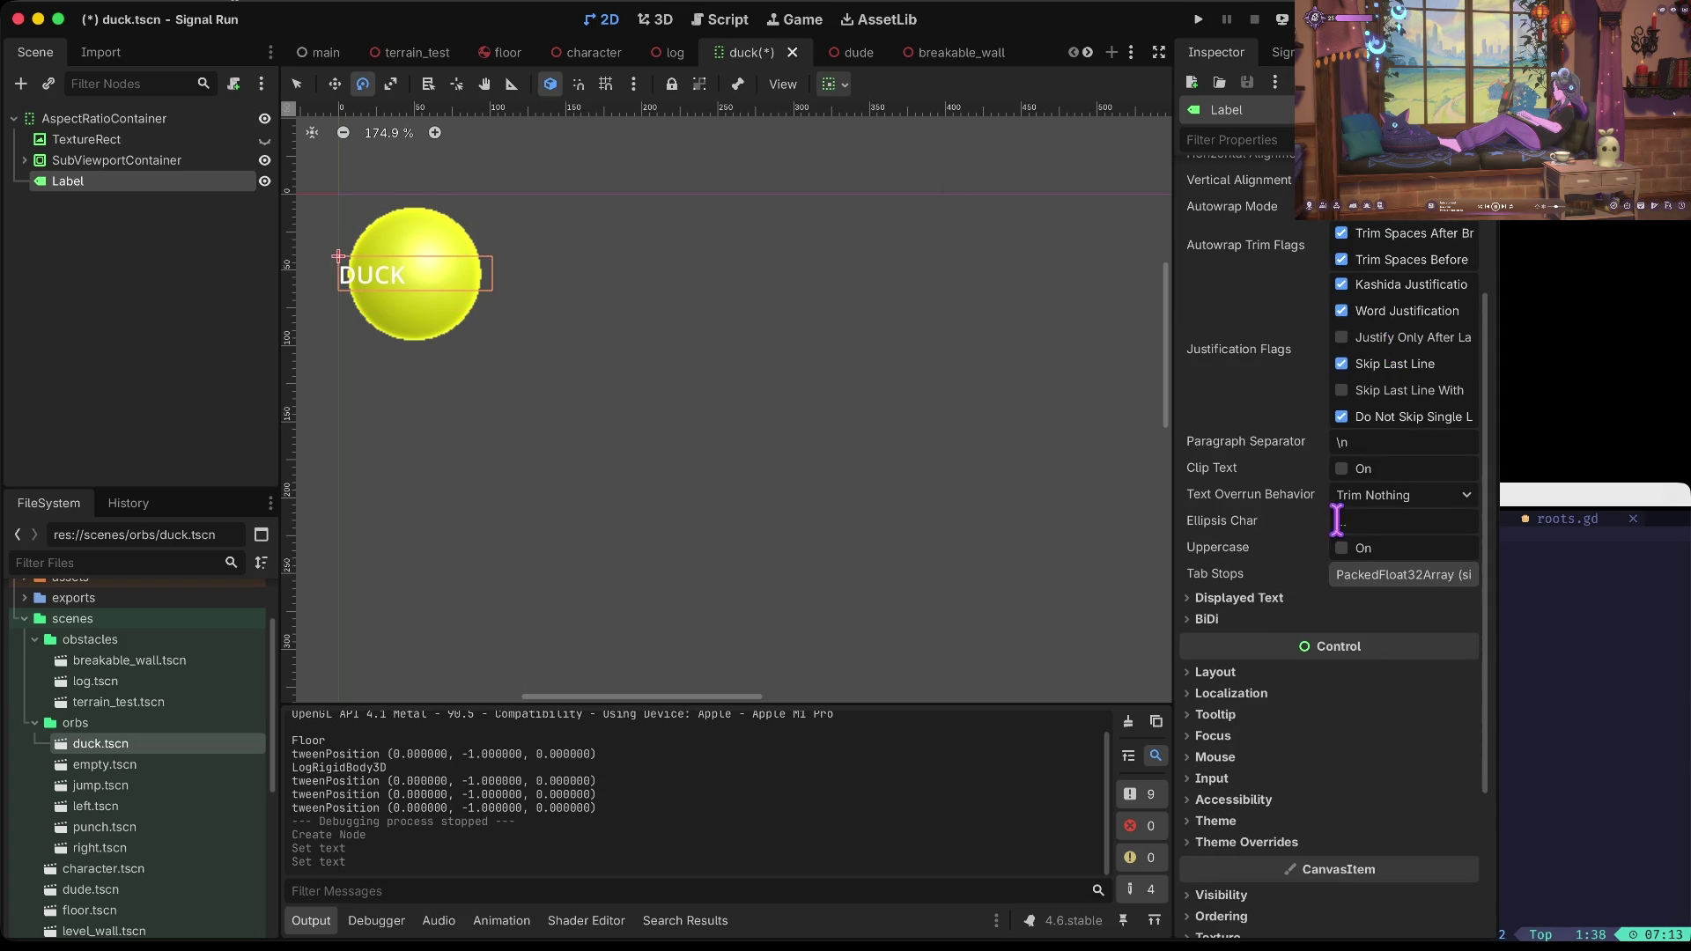
scroll(1393, 431, up, 5)
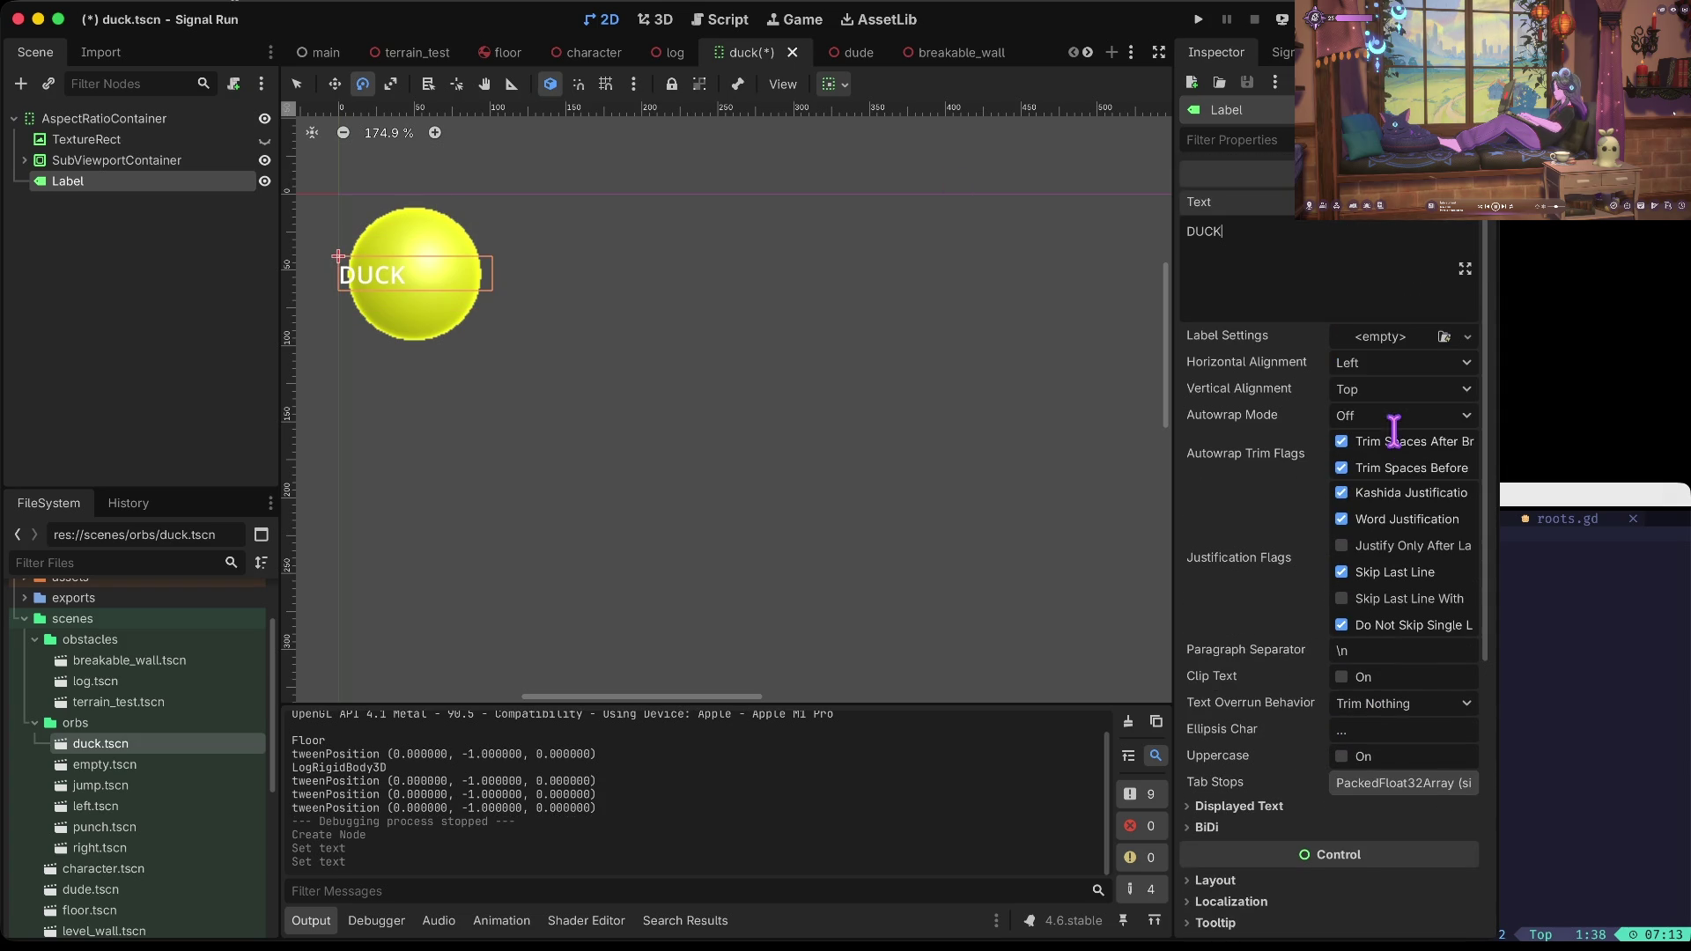
click(1382, 364)
click(1381, 415)
key(ctrl+s)
scroll(1356, 432, down, 10)
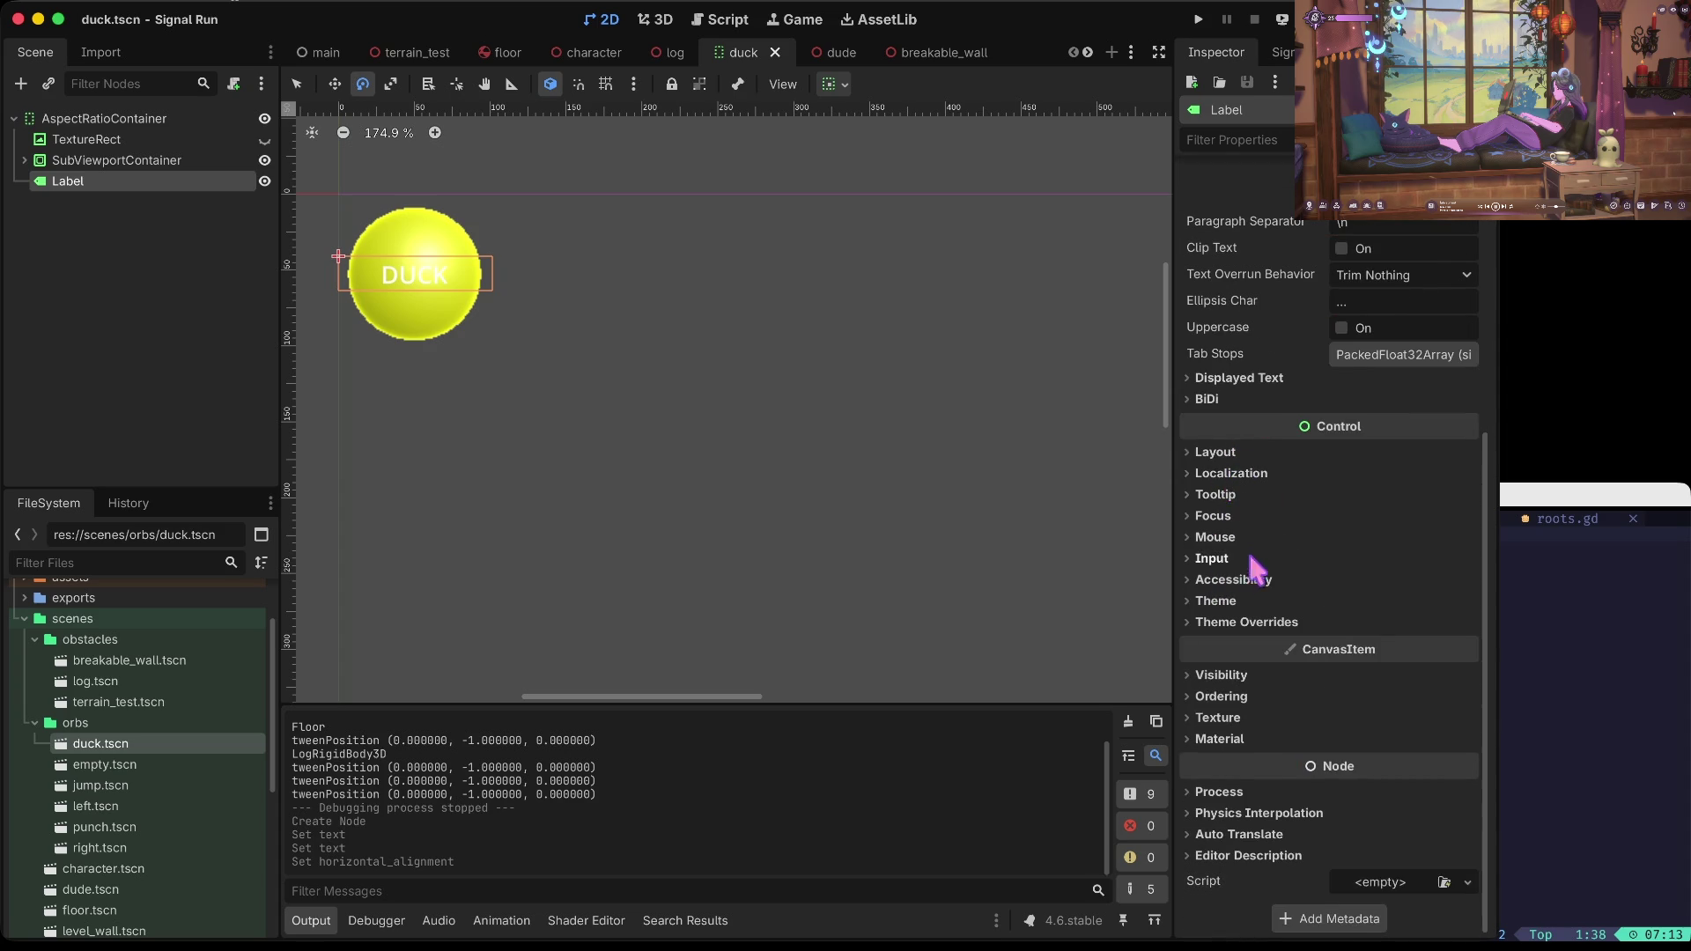
click(1216, 600)
click(1405, 585)
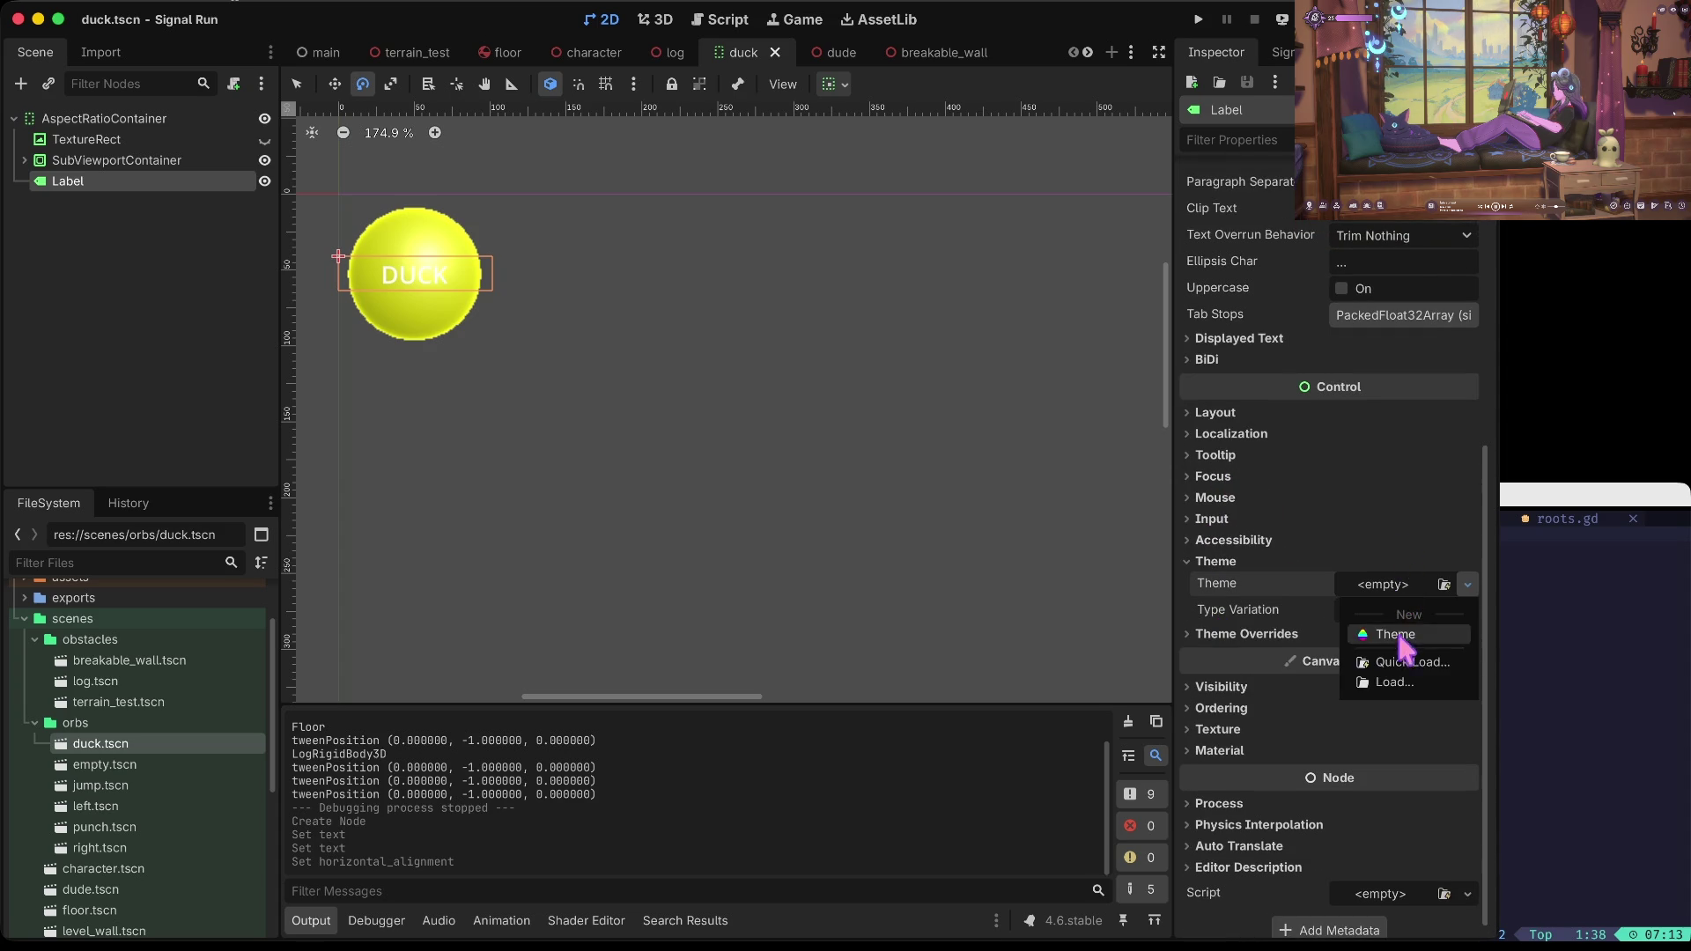
Step: Quick Load default.tres as the DUCK label's theme and save the scene
click(1406, 663)
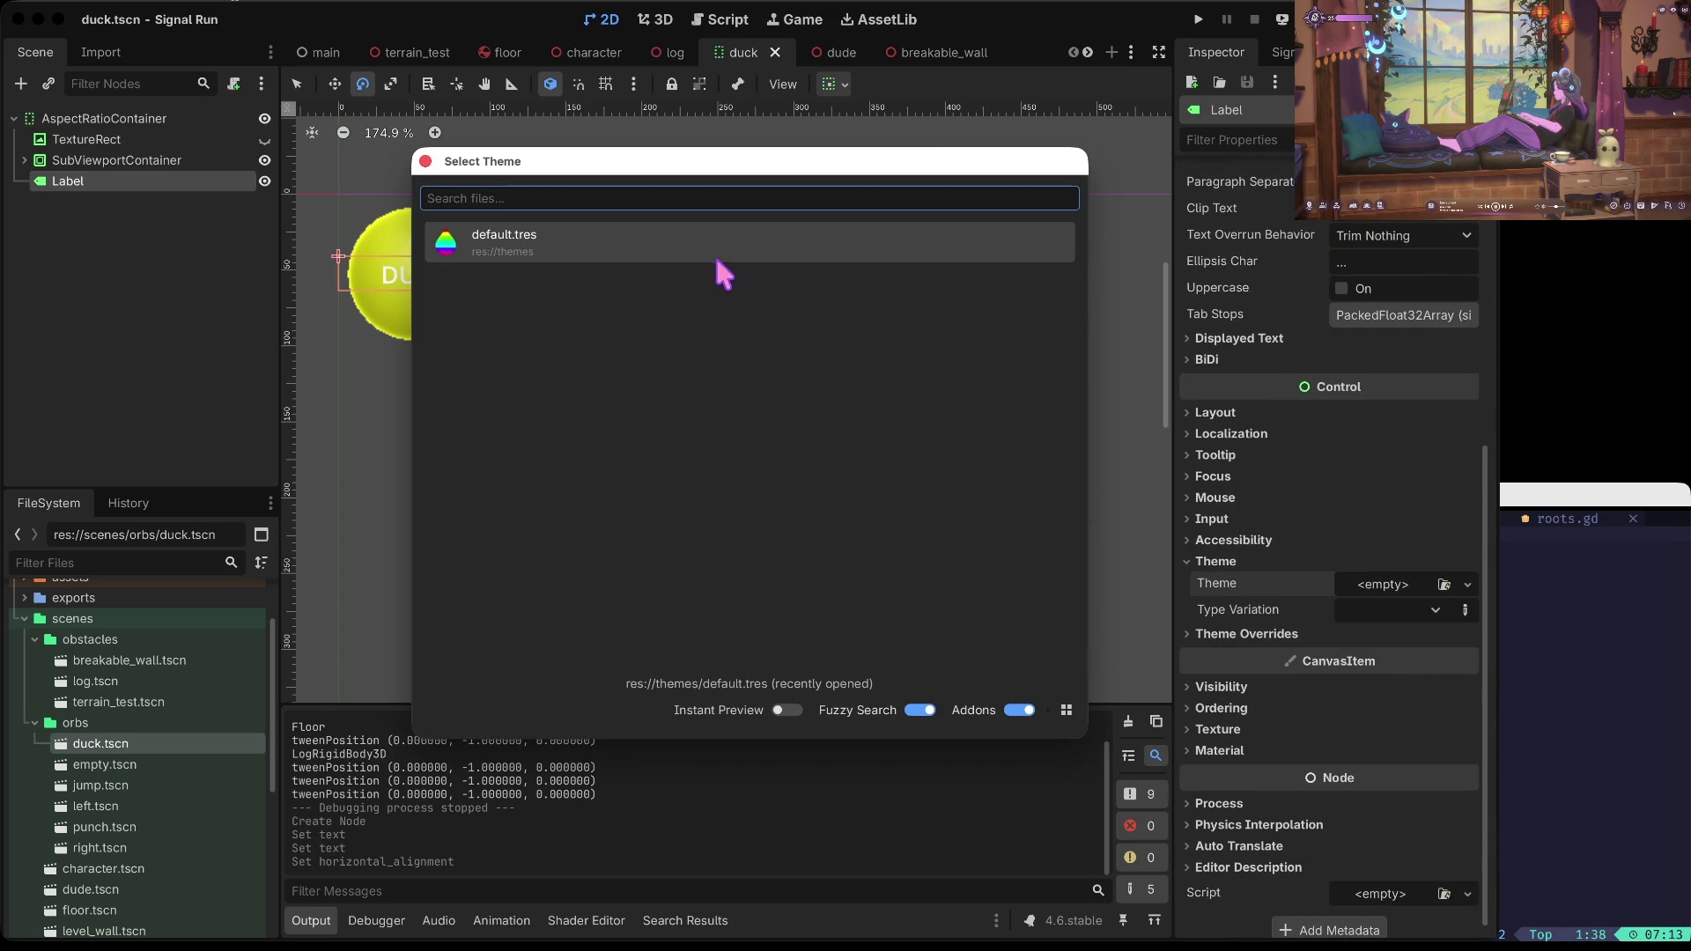
click(718, 257)
key(ctrl+s)
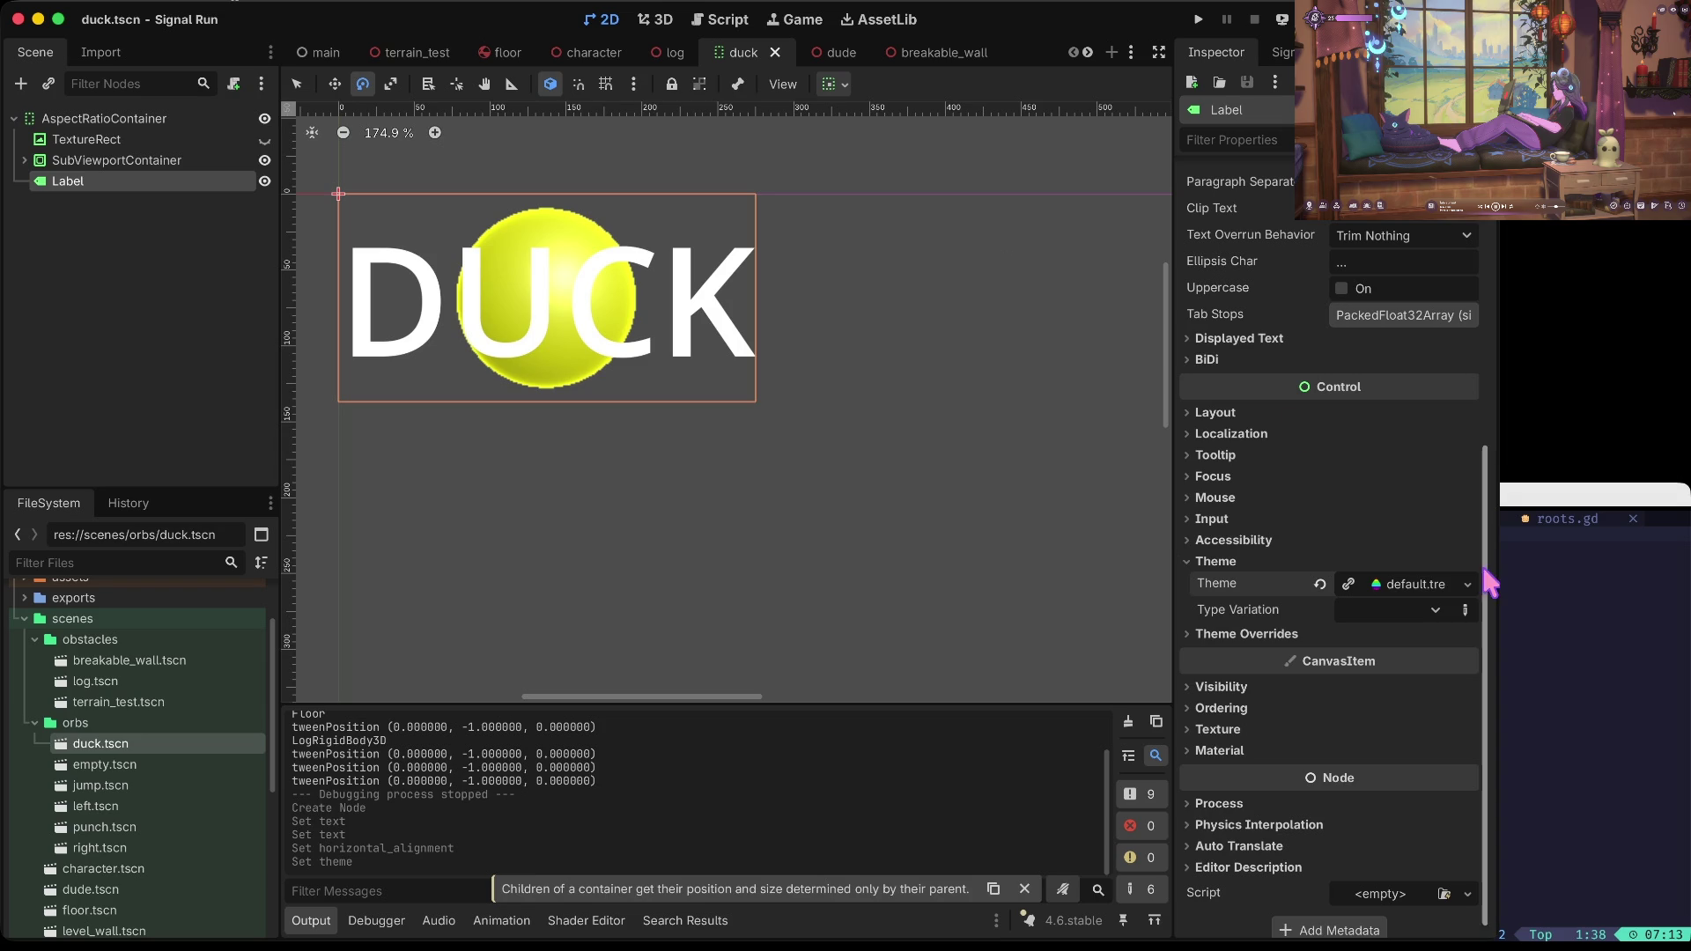
scroll(1390, 593, up, 4)
scroll(1272, 761, down, 2)
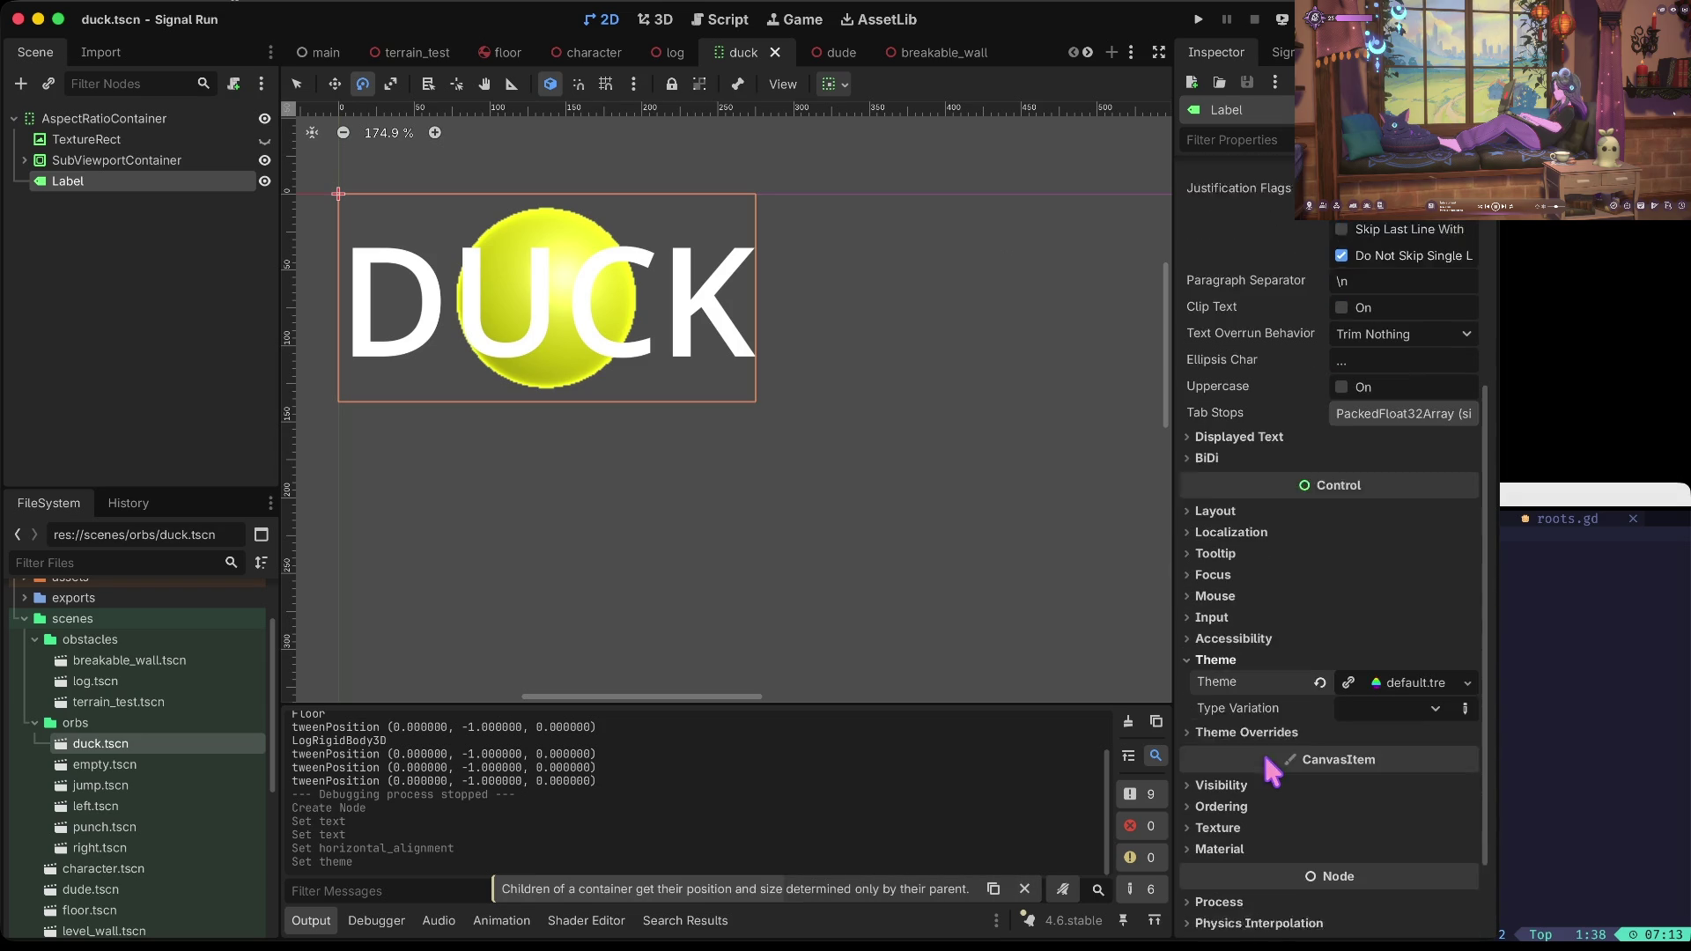
scroll(1265, 758, down, 1)
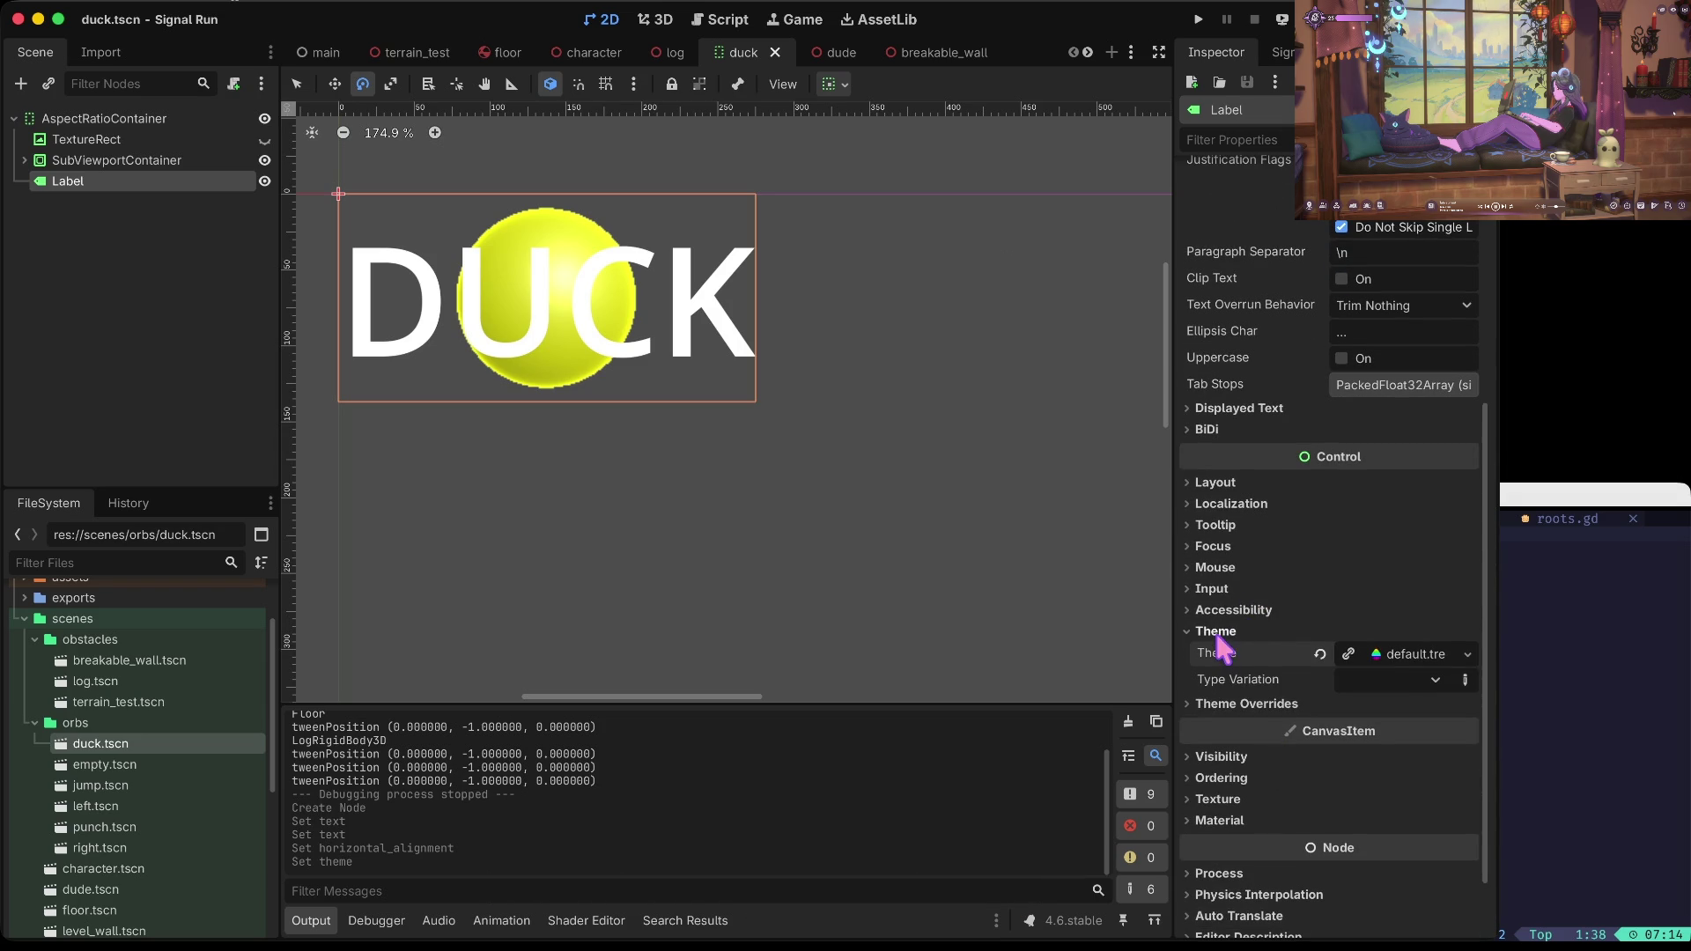
Step: Inspect default.tres in the Theme editor: constants, colors, font sizes, fonts, and Manage Items
click(1409, 655)
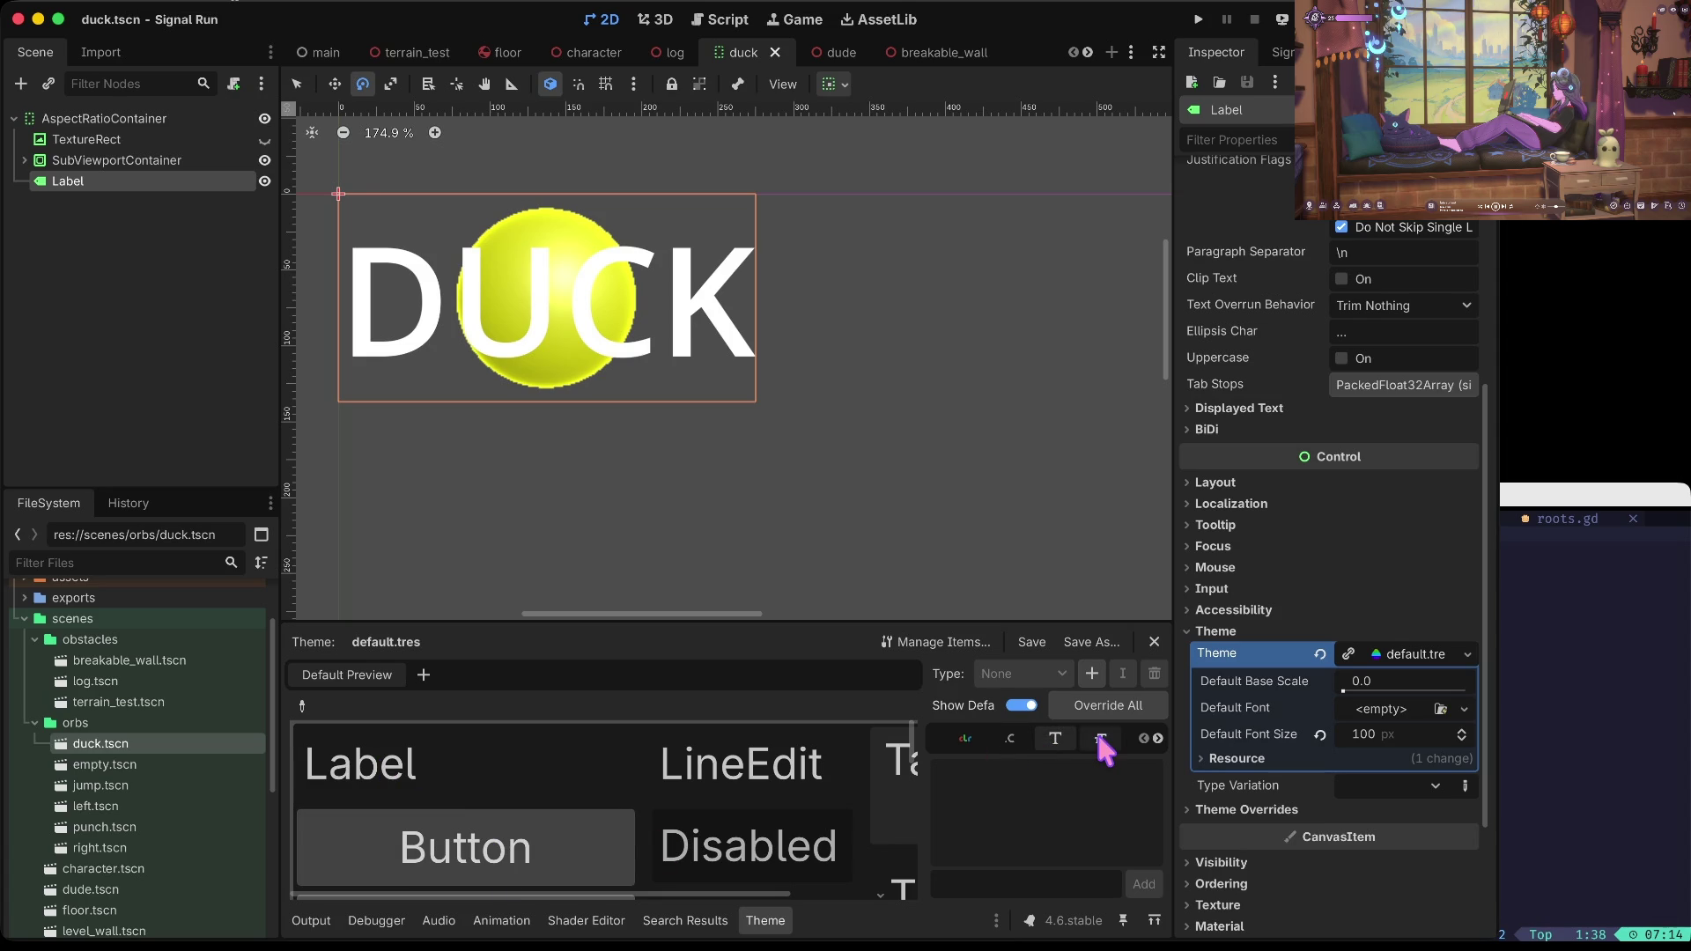
click(1111, 704)
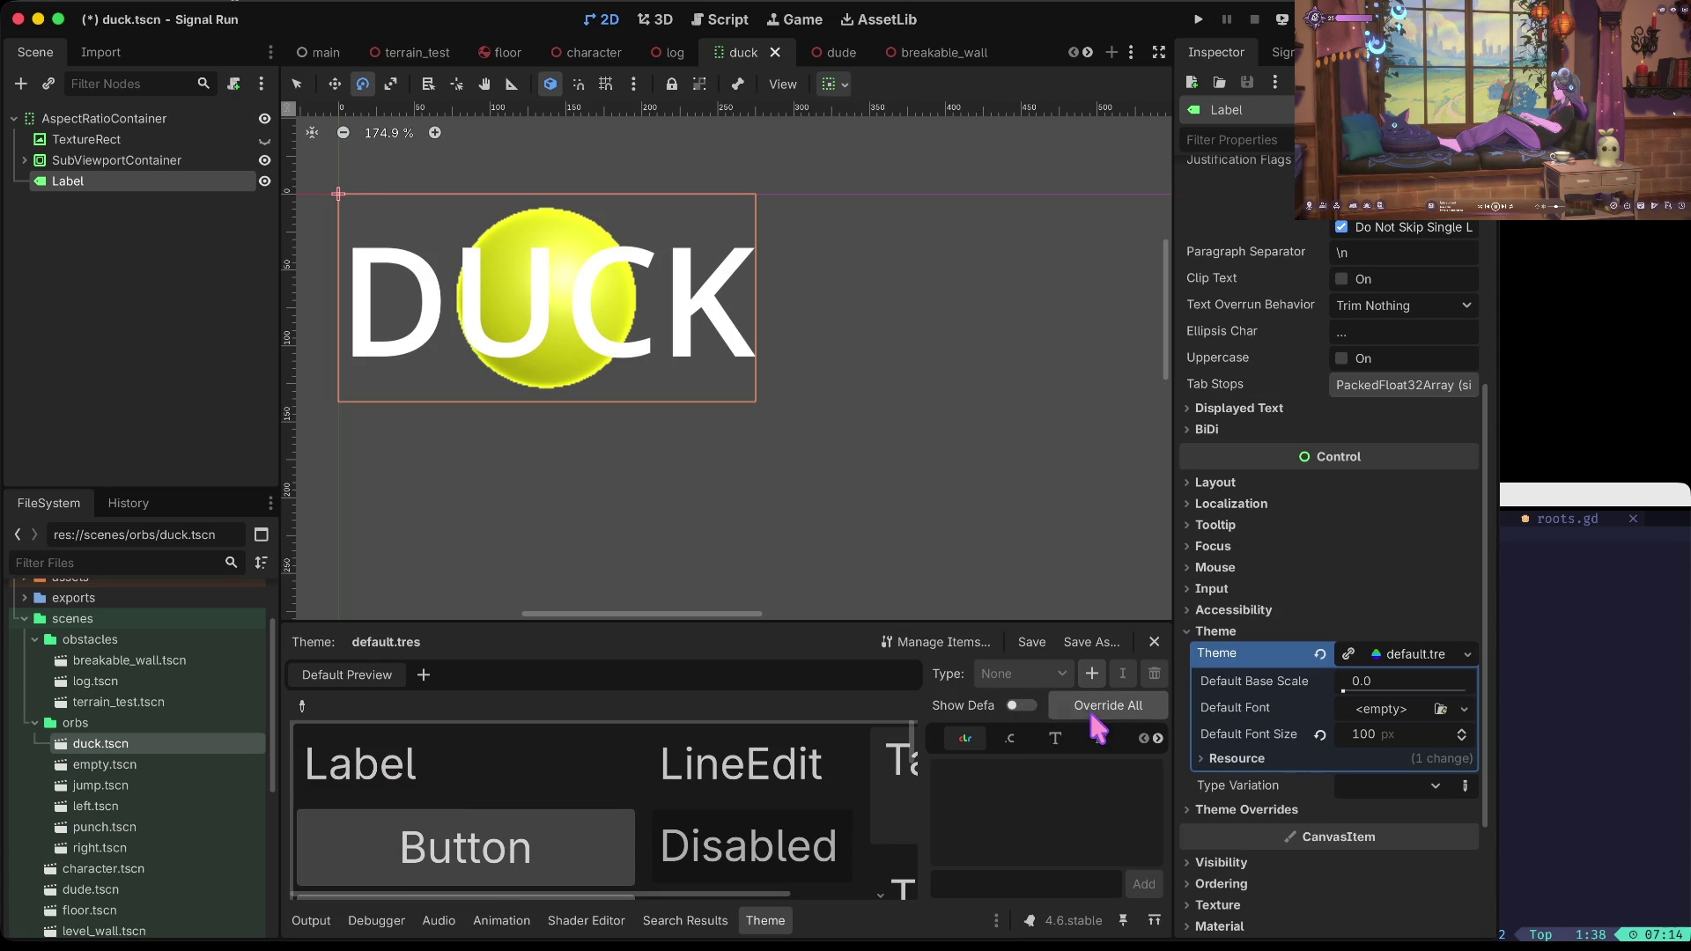
click(1009, 738)
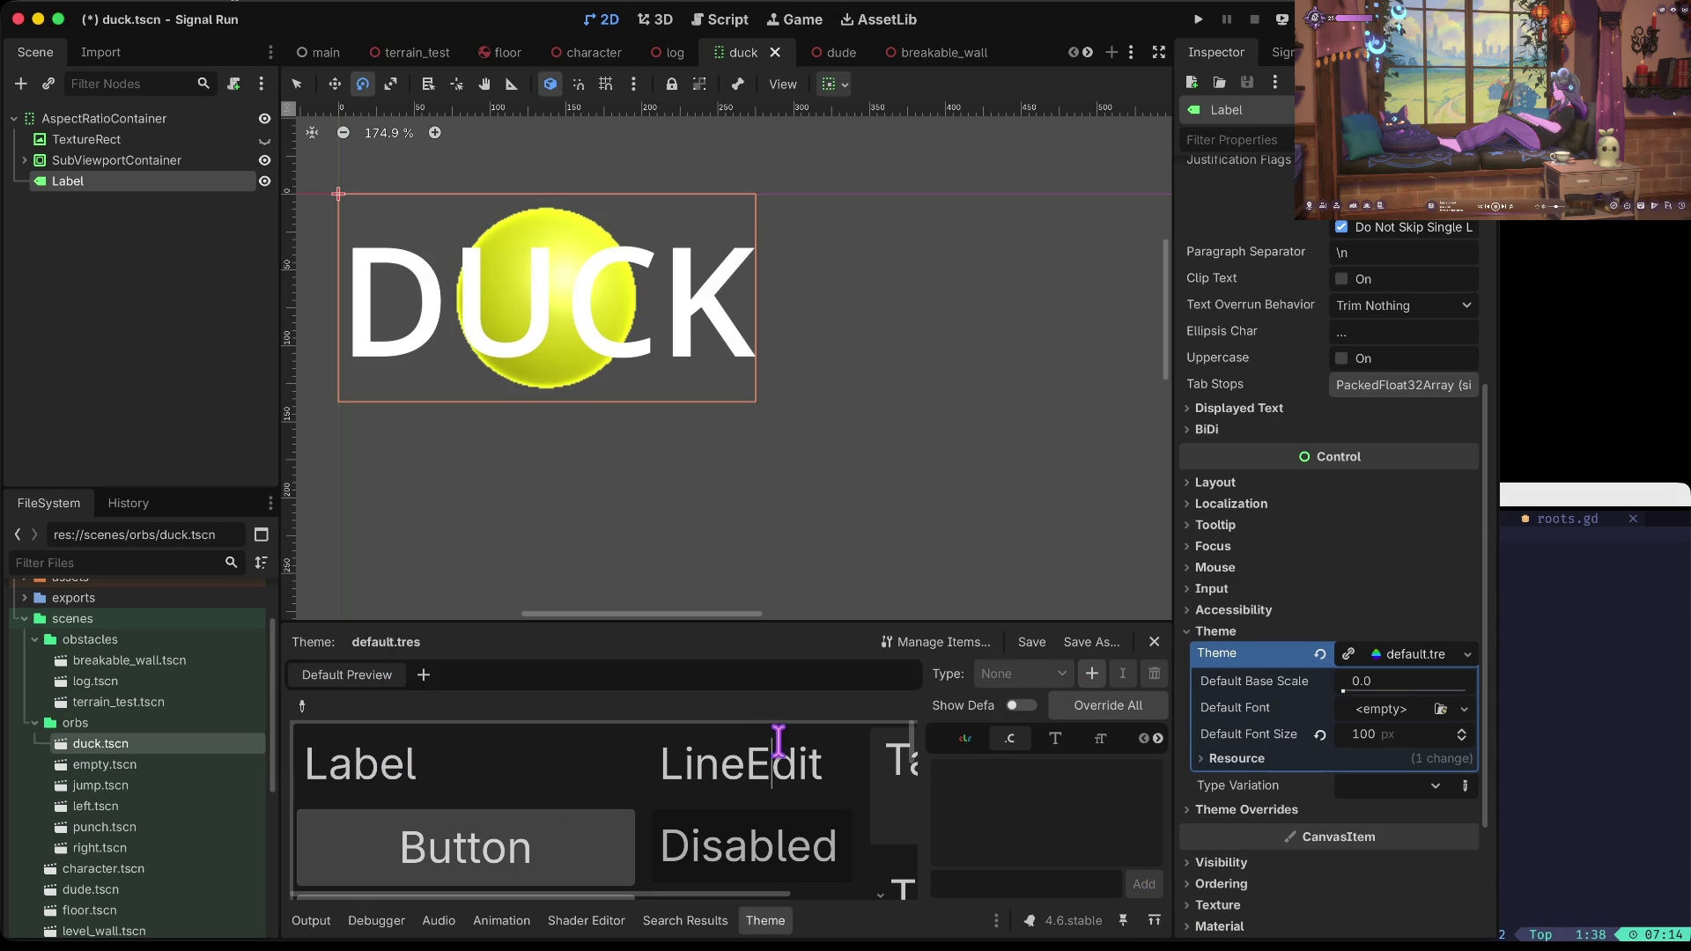
click(965, 738)
click(1100, 737)
click(1050, 744)
click(1006, 740)
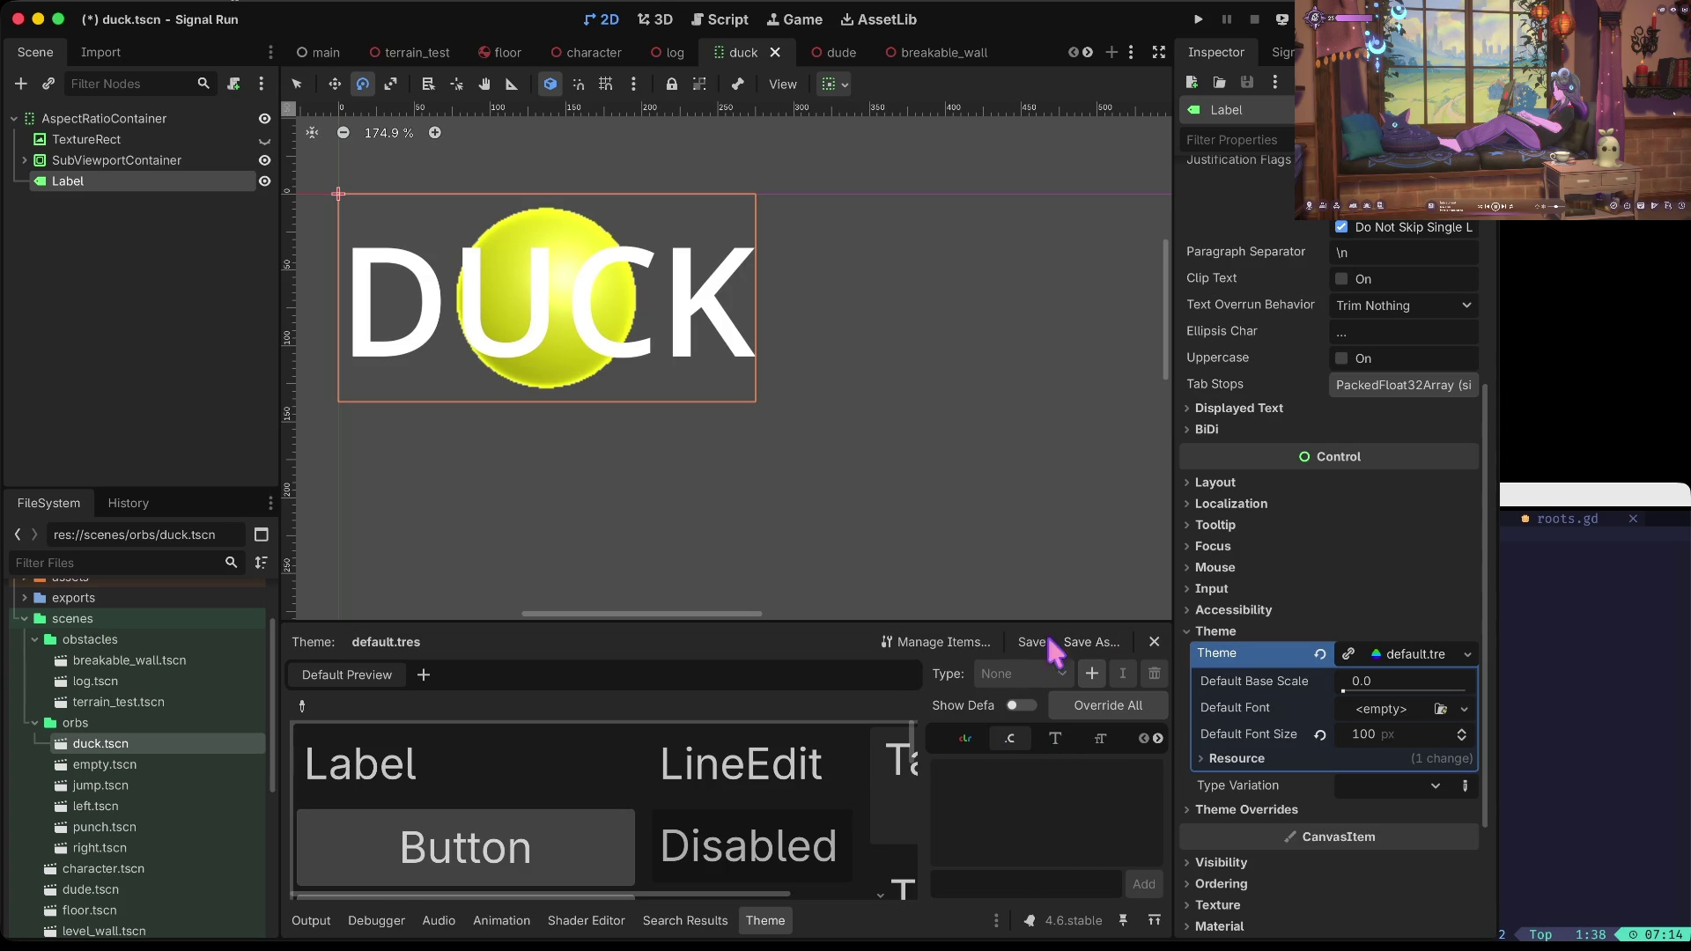
click(897, 647)
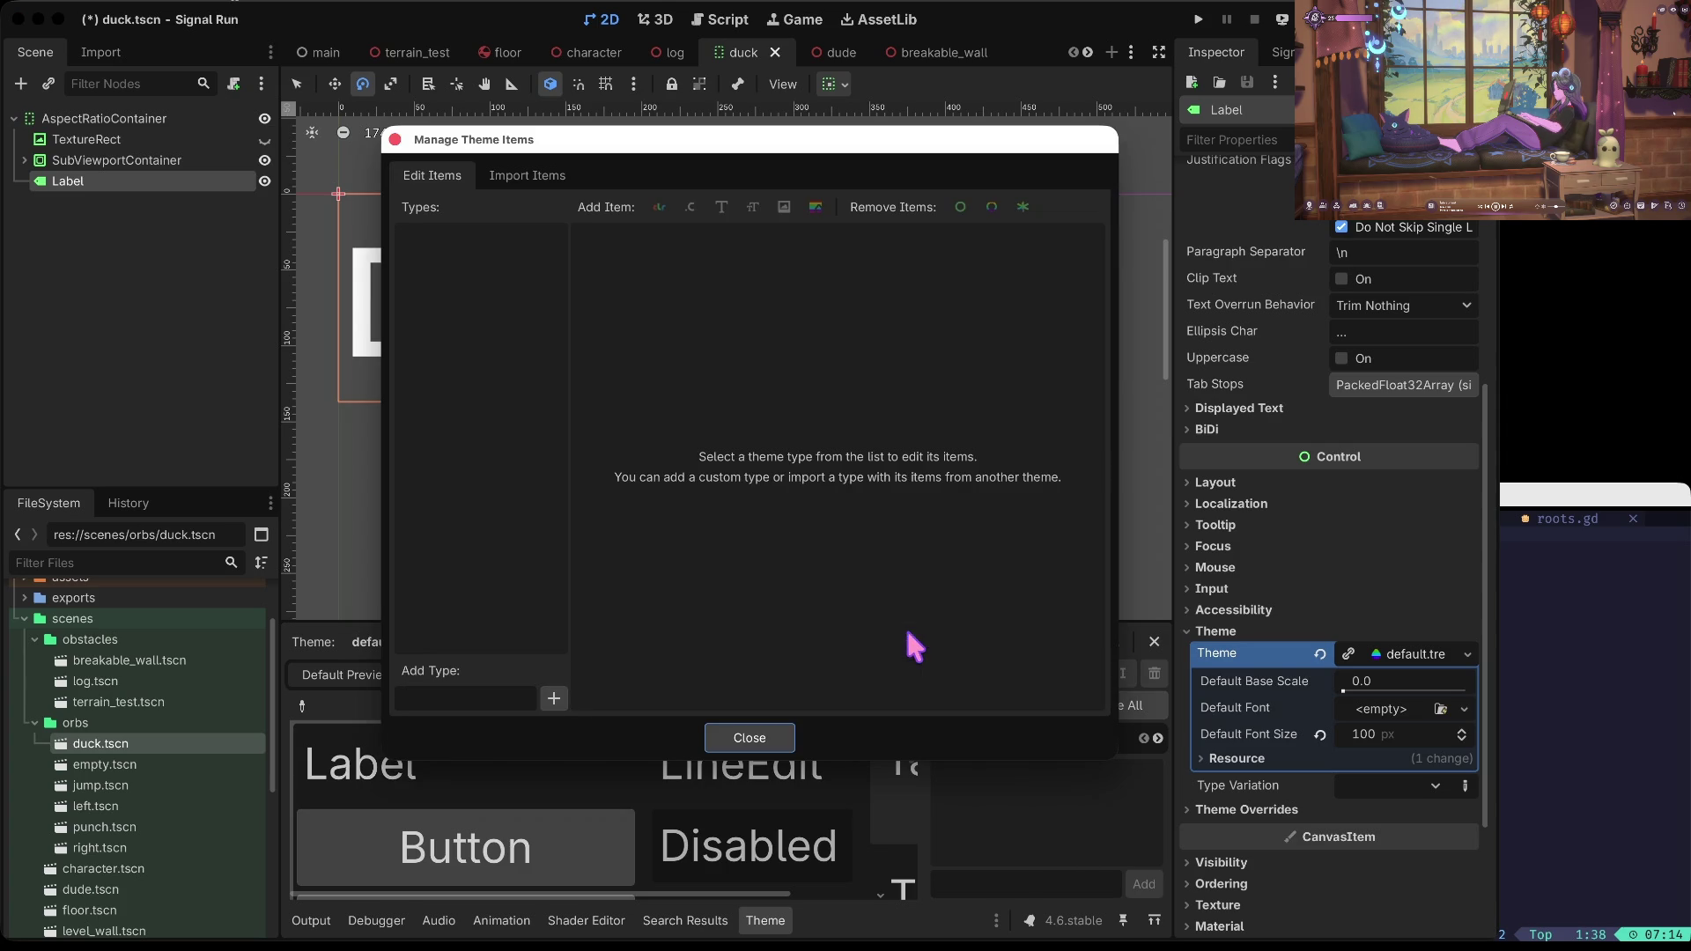
click(746, 736)
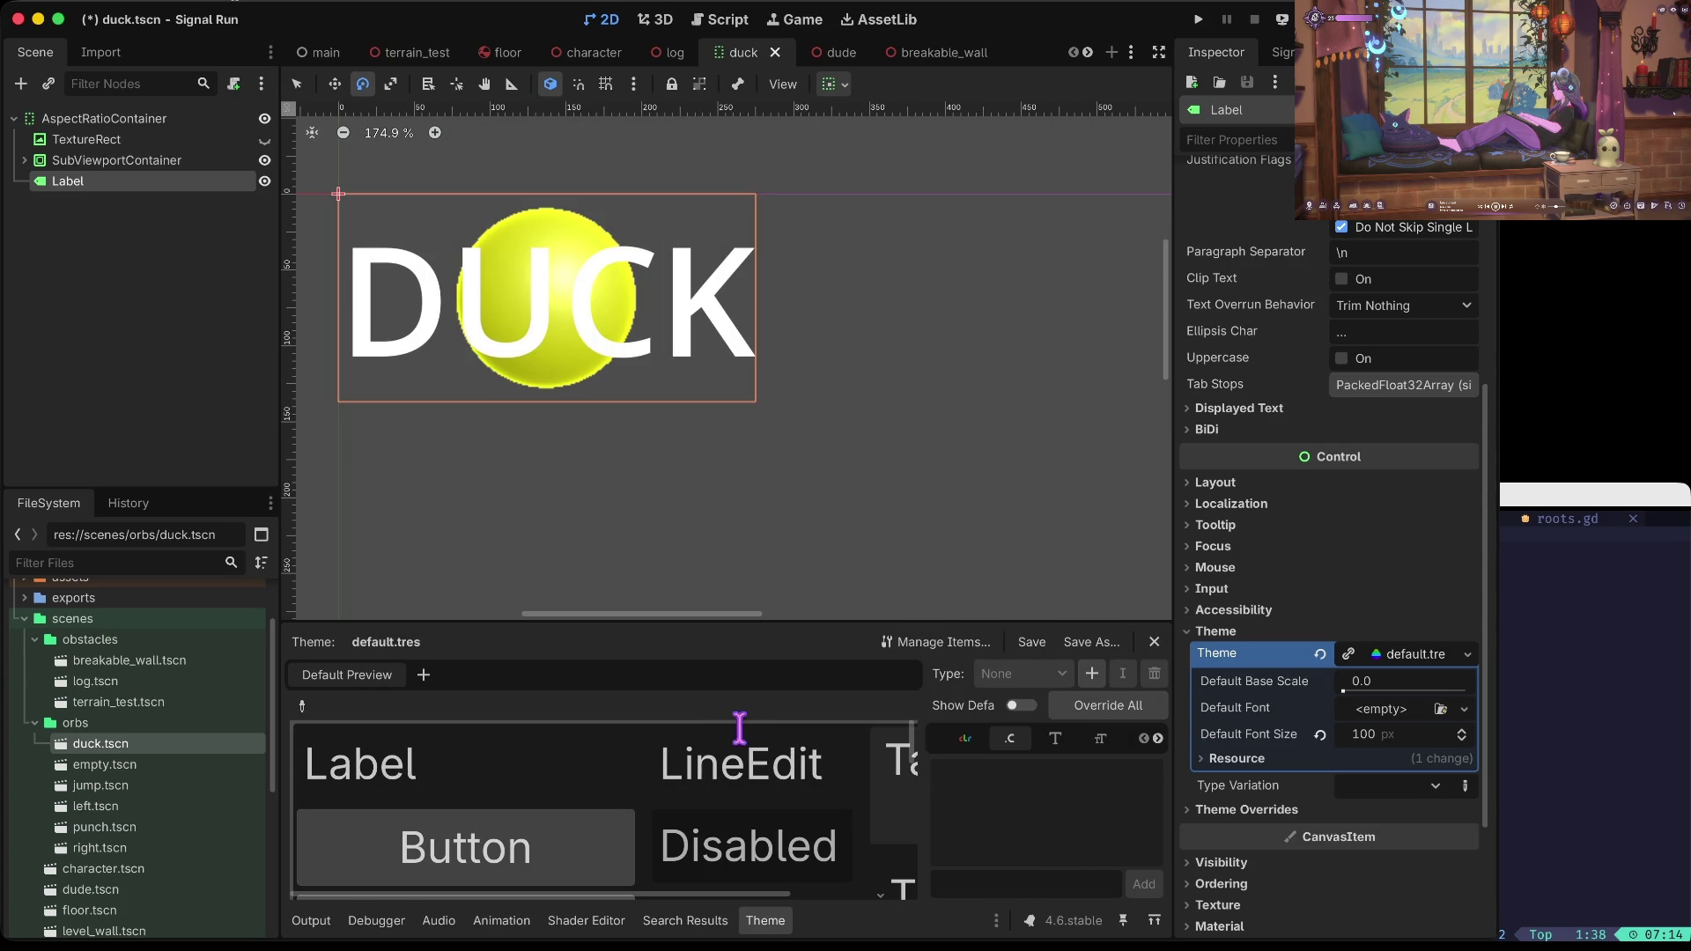
Step: Add a Label type to the default.tres theme and override all its items
drag(649, 623, 671, 392)
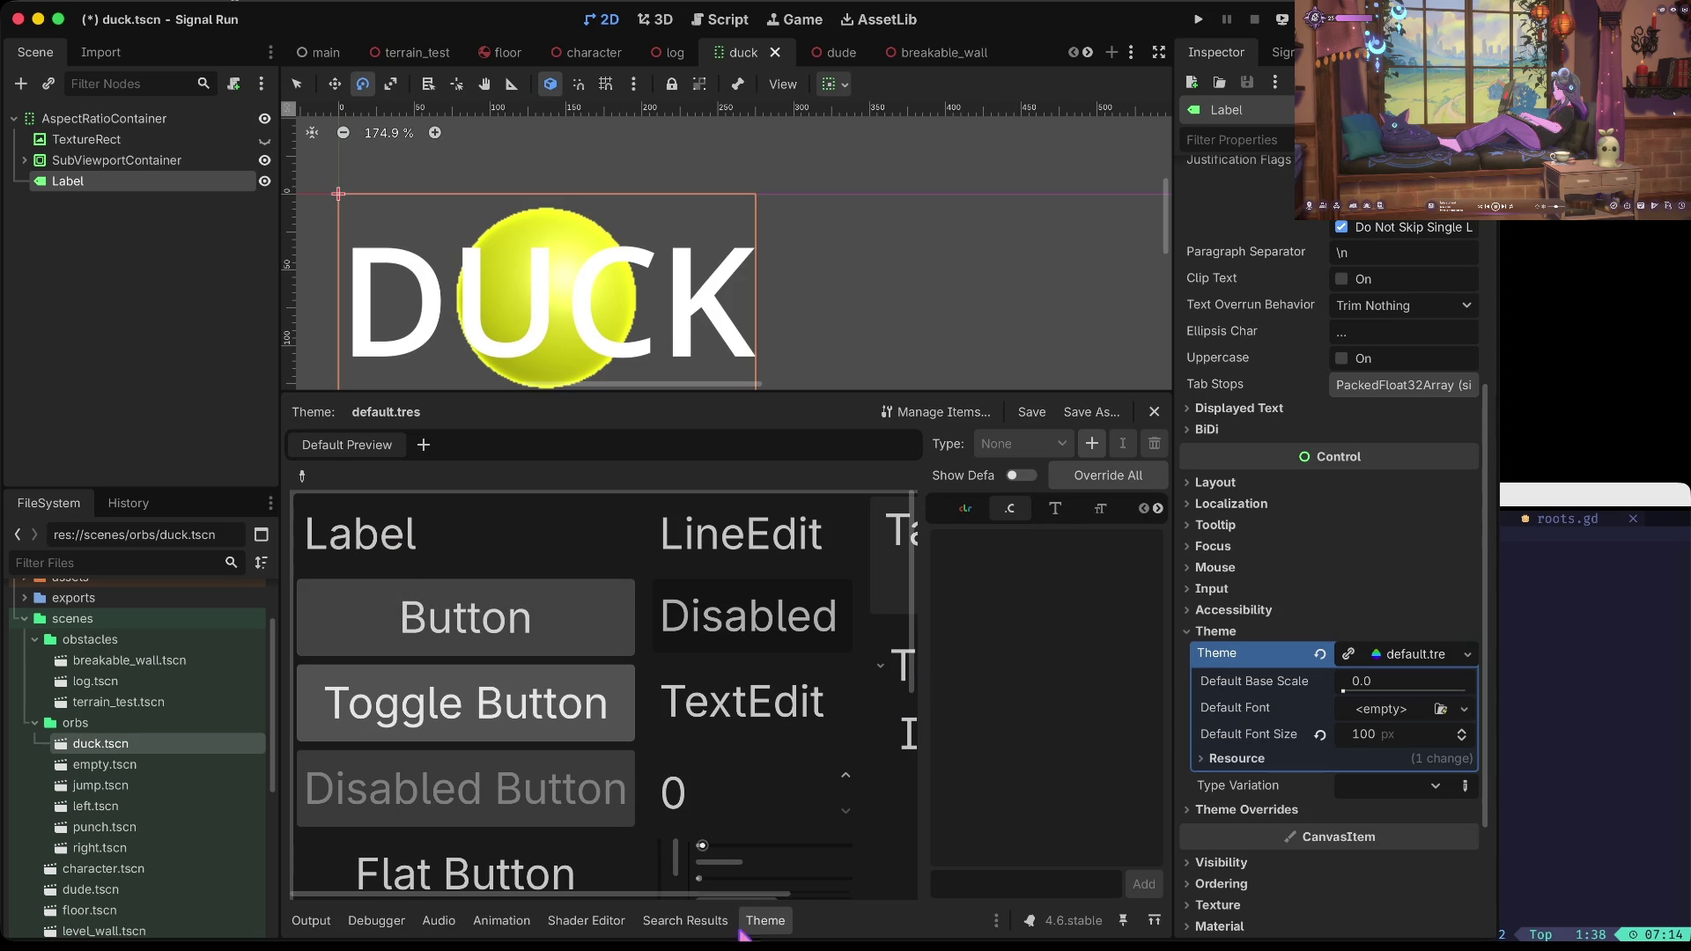
double_click(765, 921)
click(1033, 476)
click(1092, 443)
text(label)
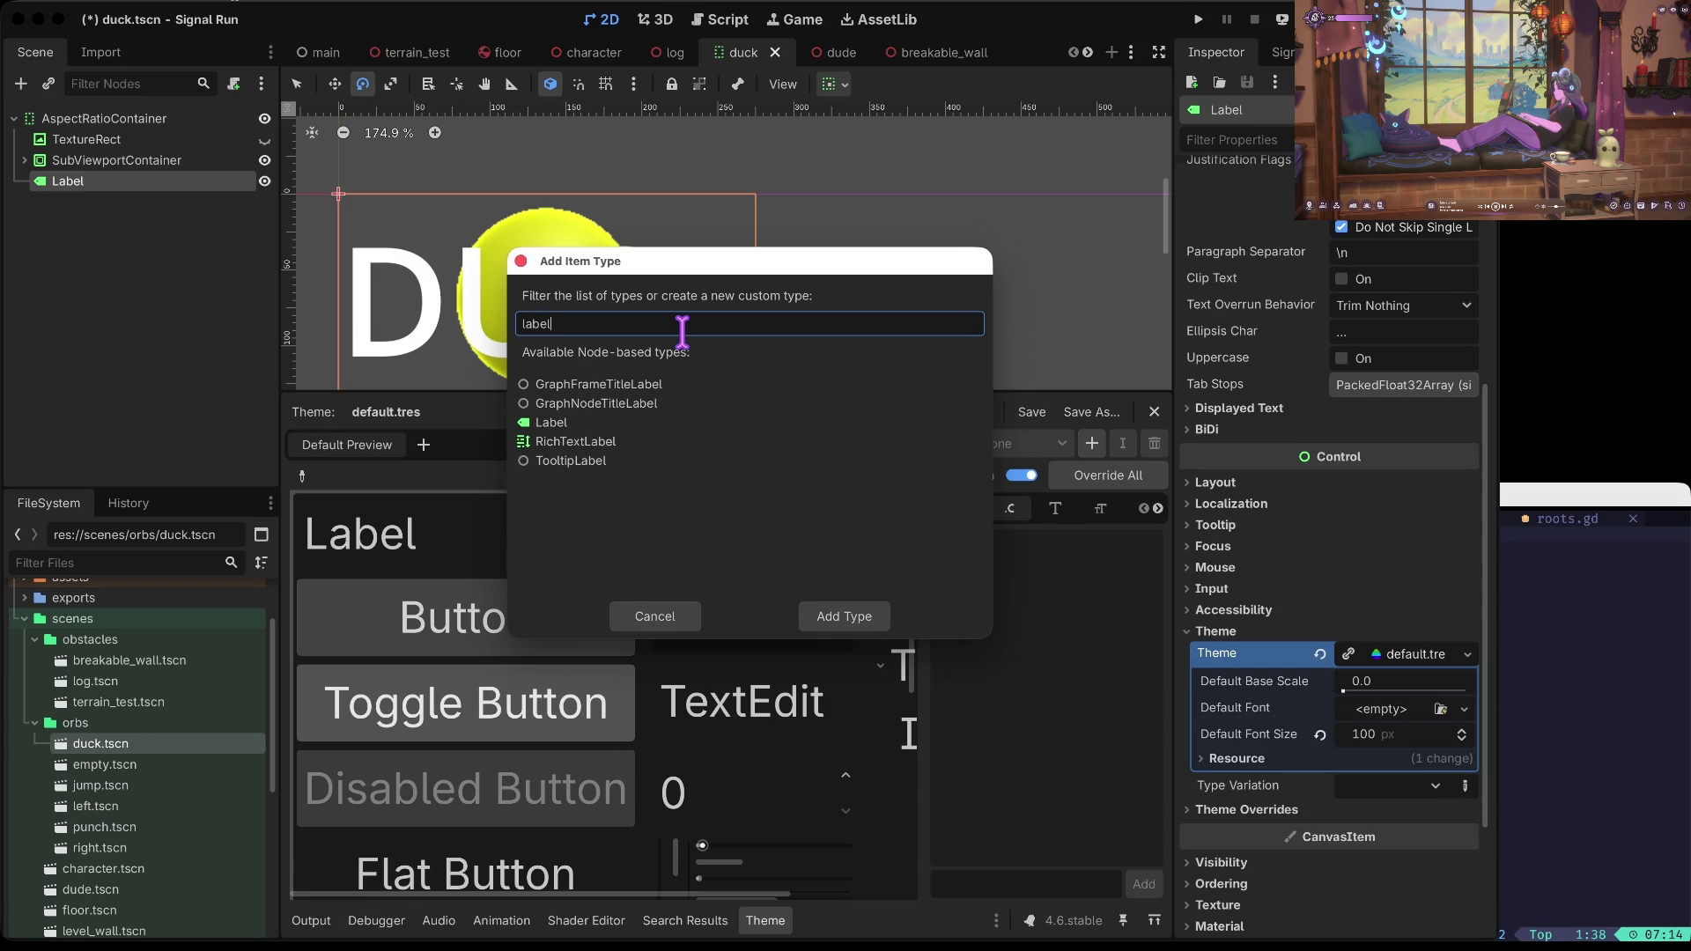
click(568, 422)
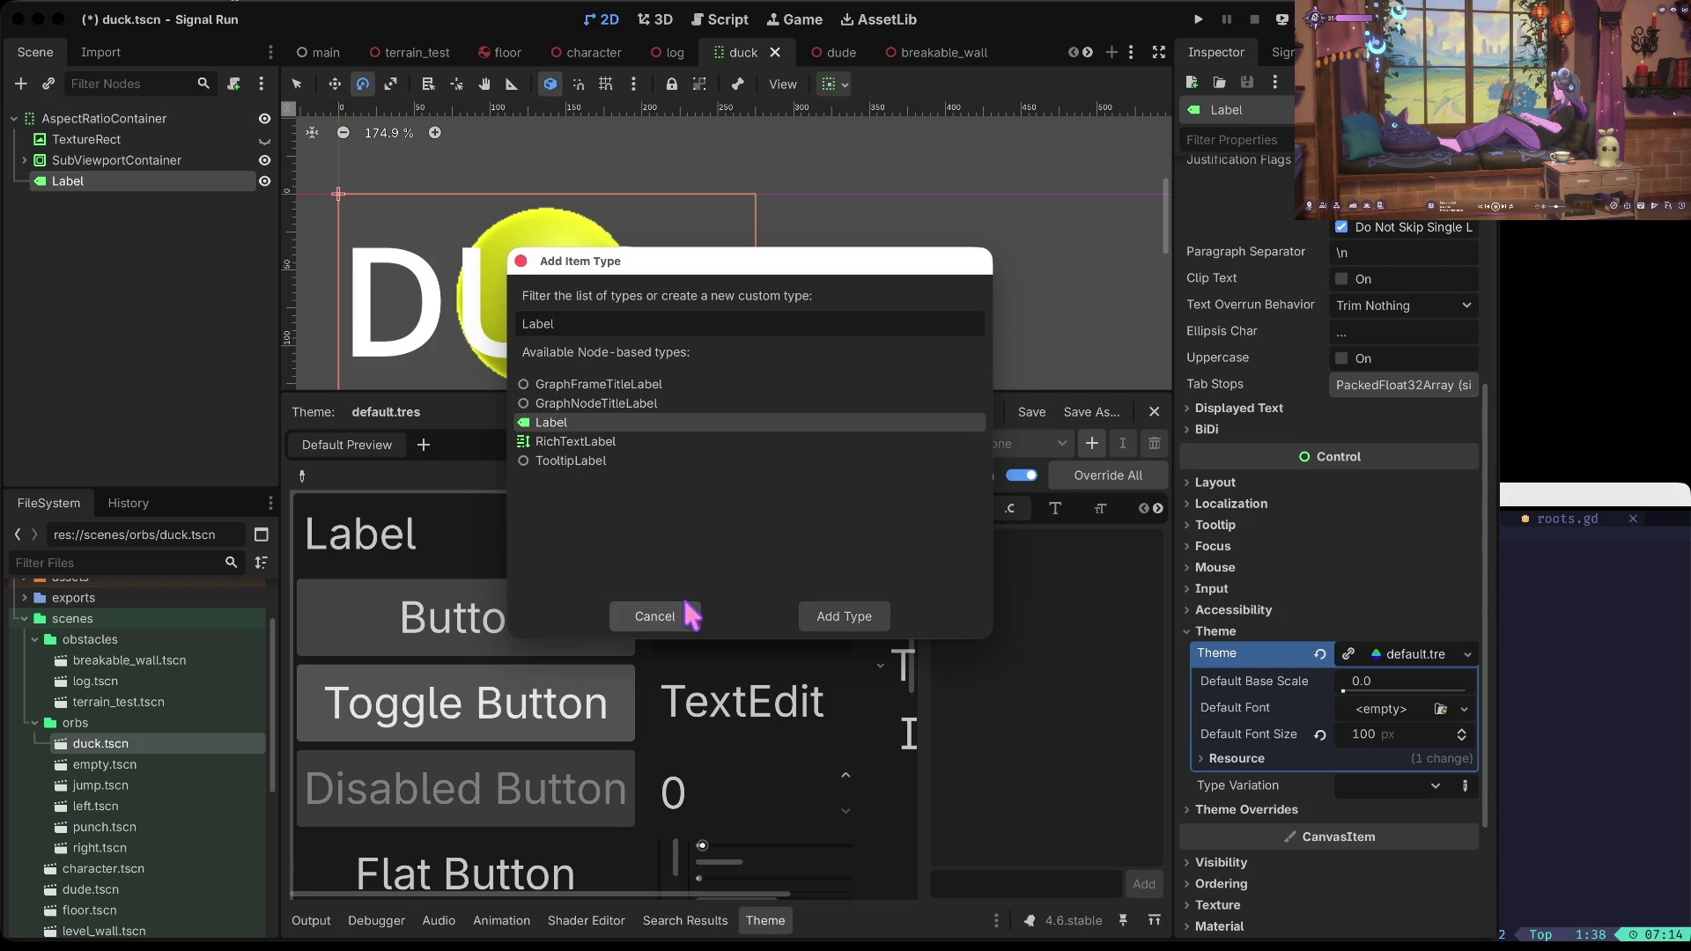
click(808, 619)
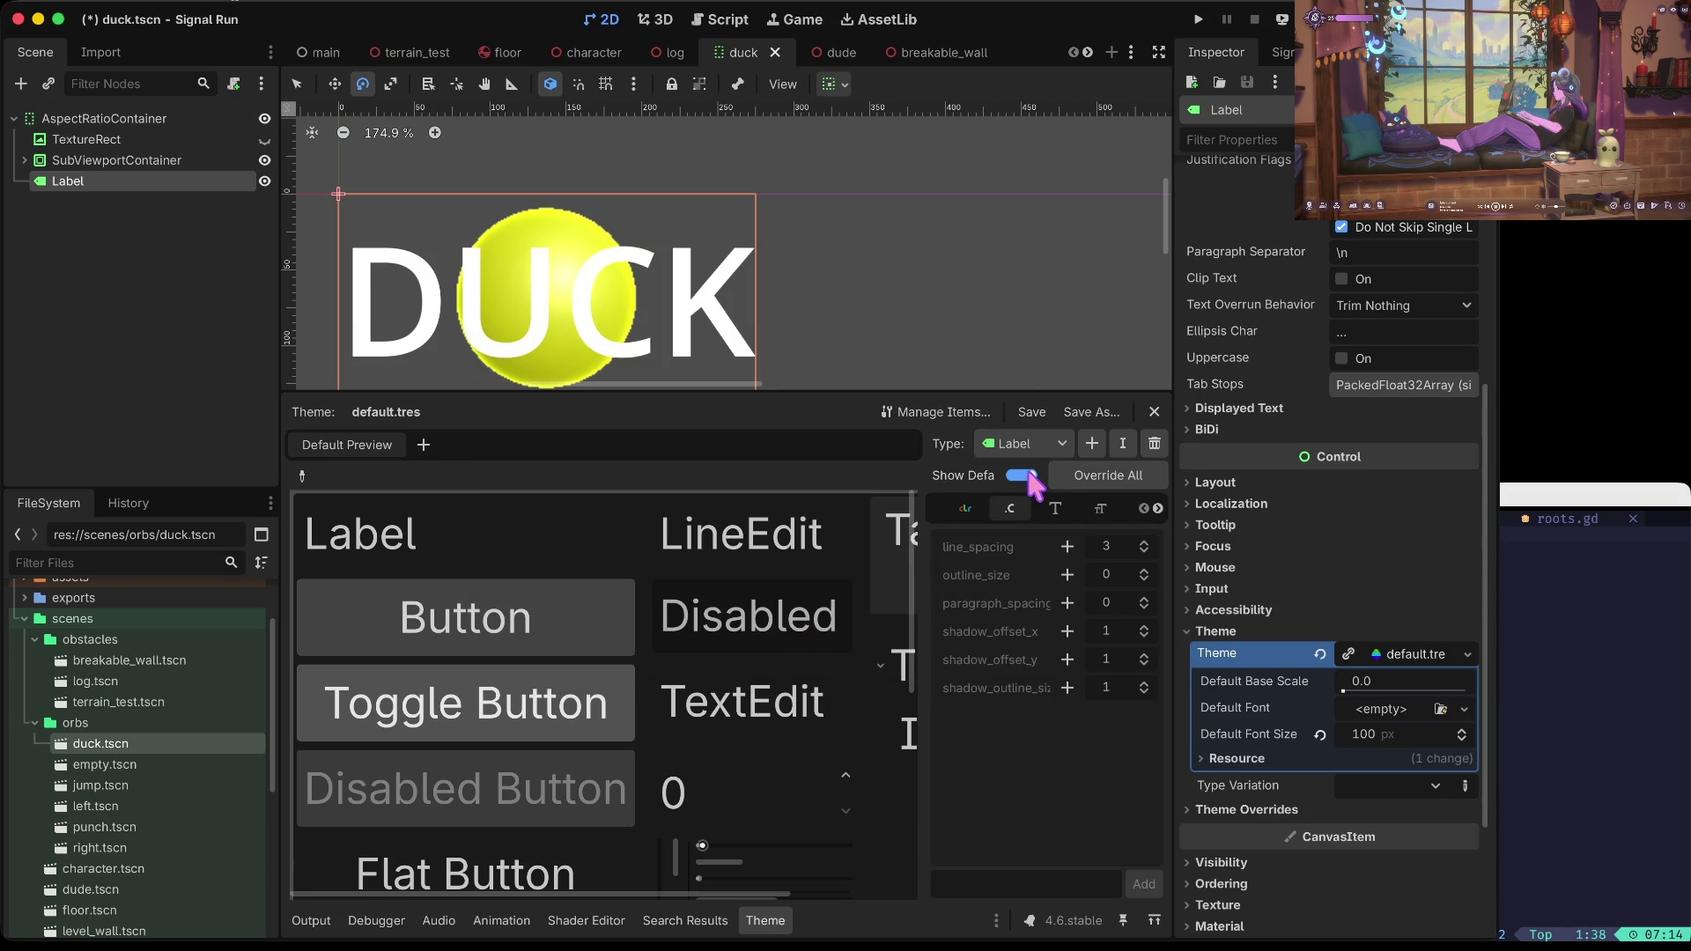
click(1099, 476)
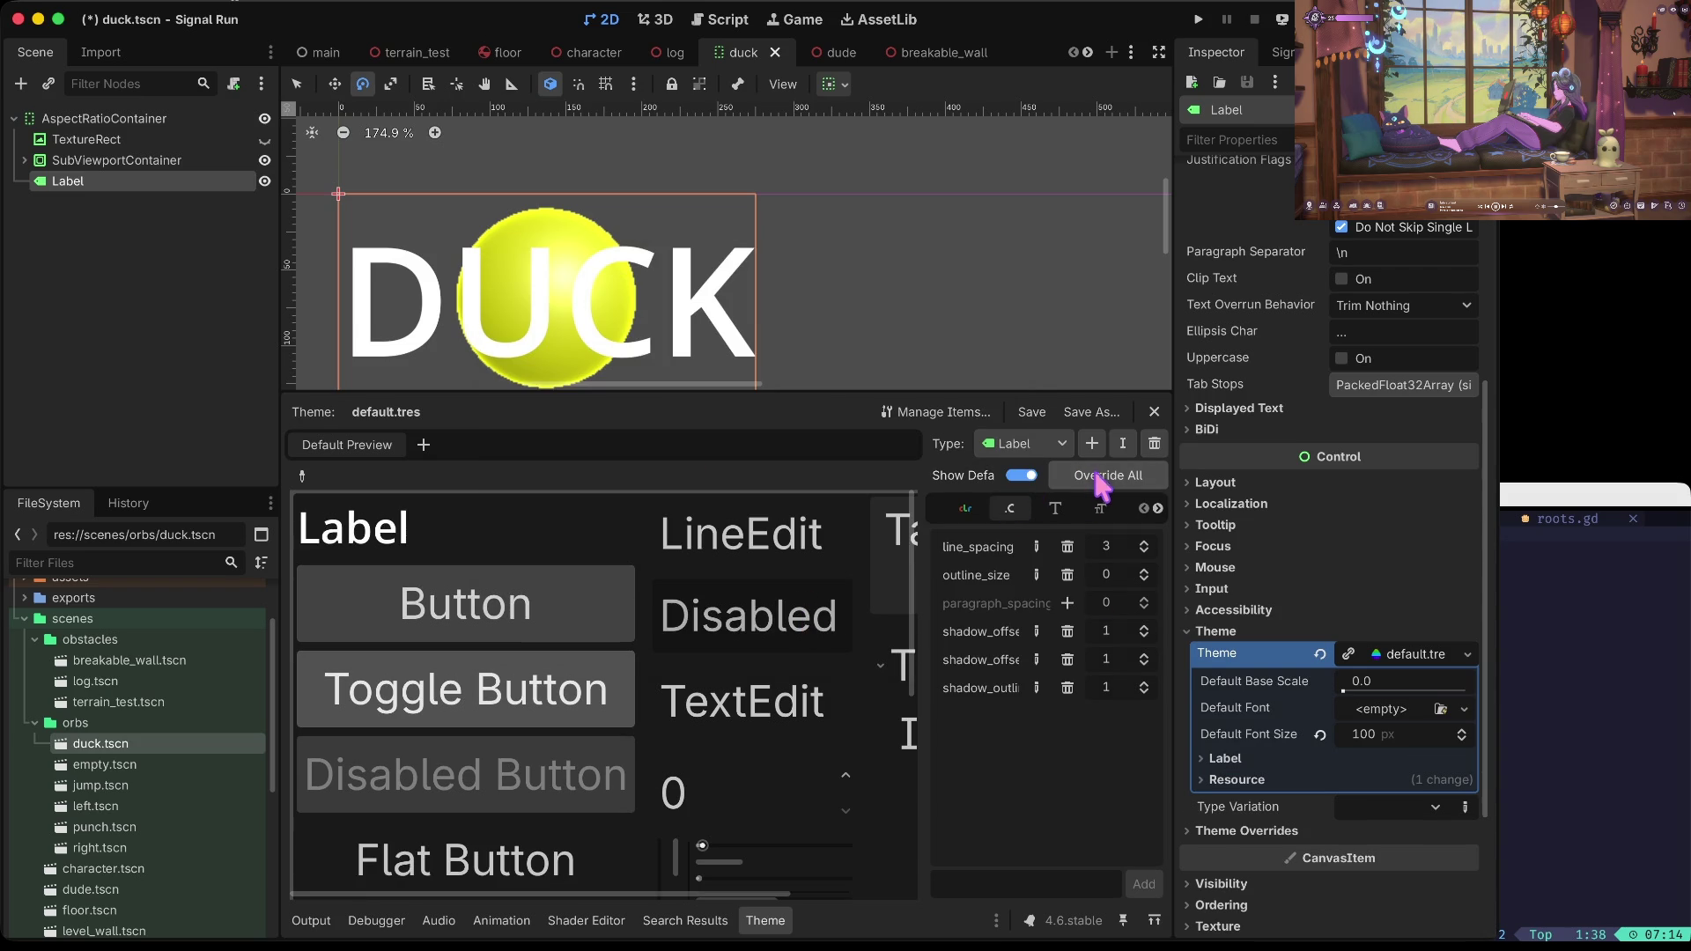
Step: Set the Label font_color to black, save, and run the game
click(965, 509)
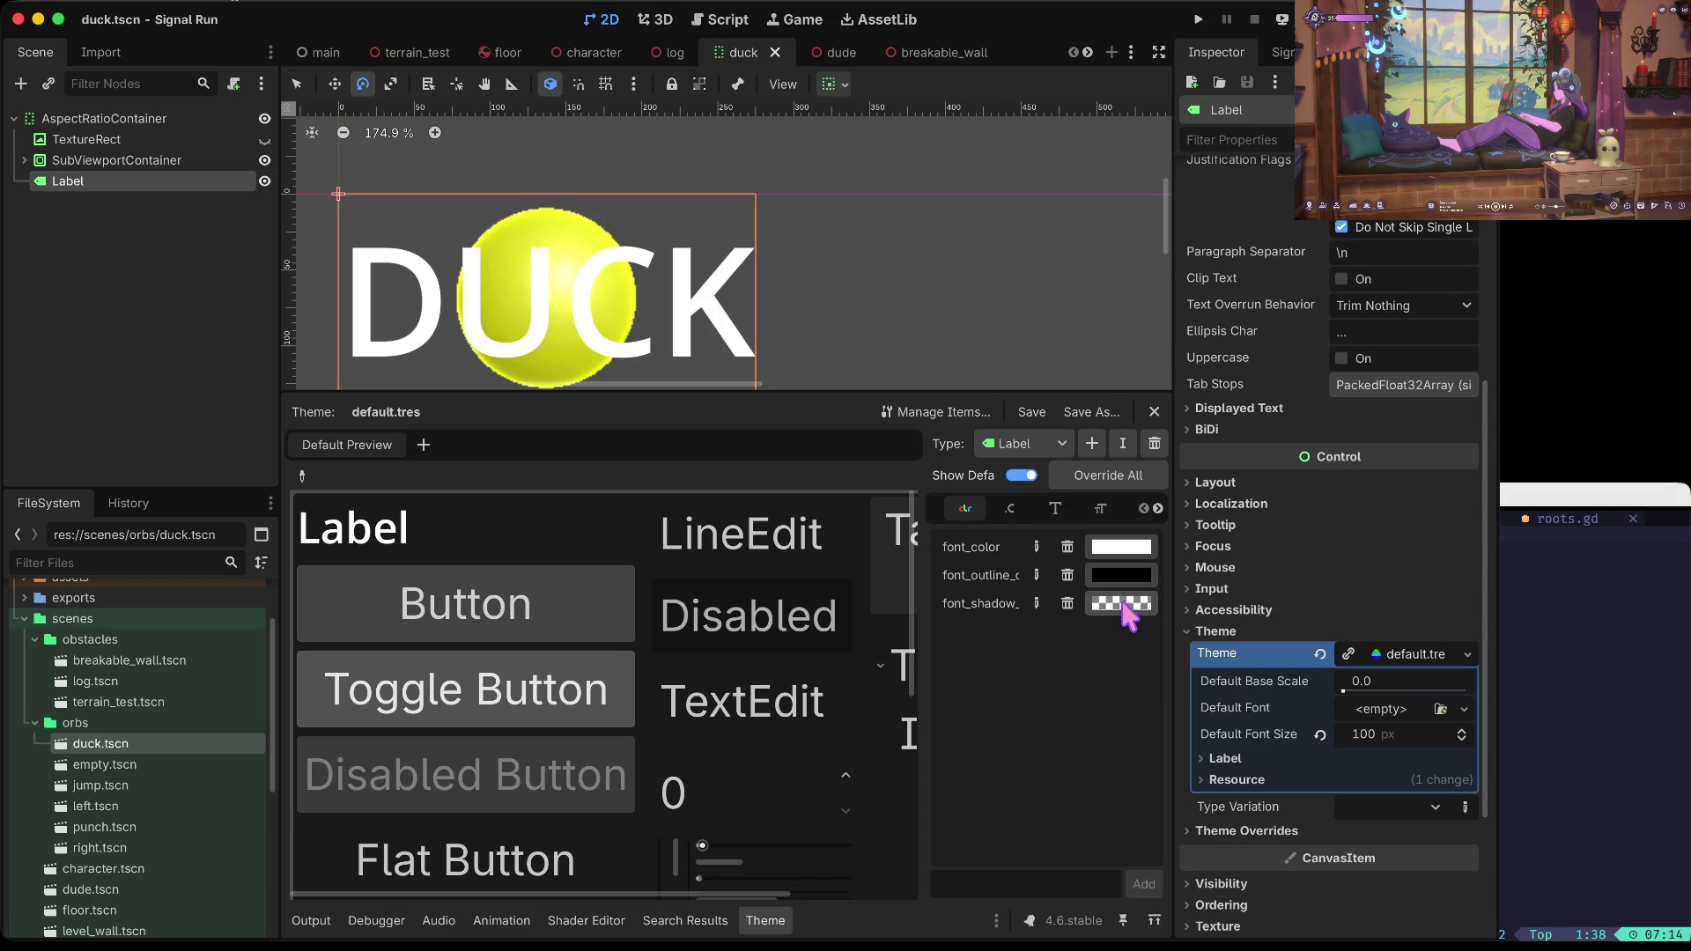
click(1126, 553)
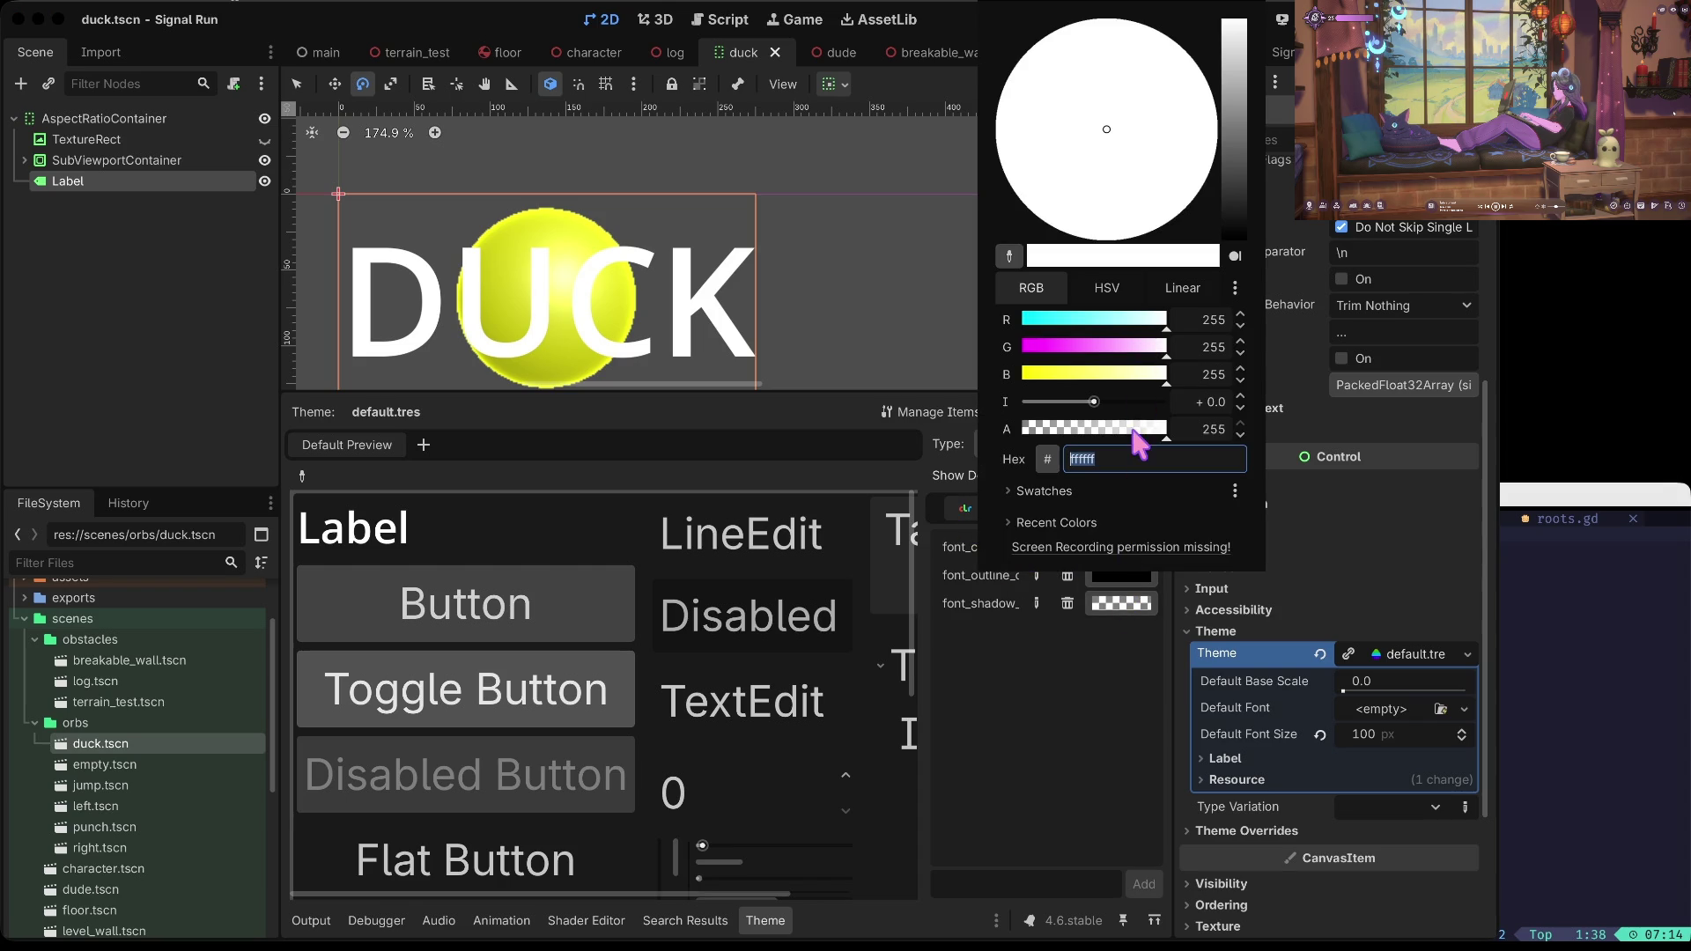
drag(1237, 163, 1220, 748)
click(1102, 715)
key(ctrl+s)
key(F5)
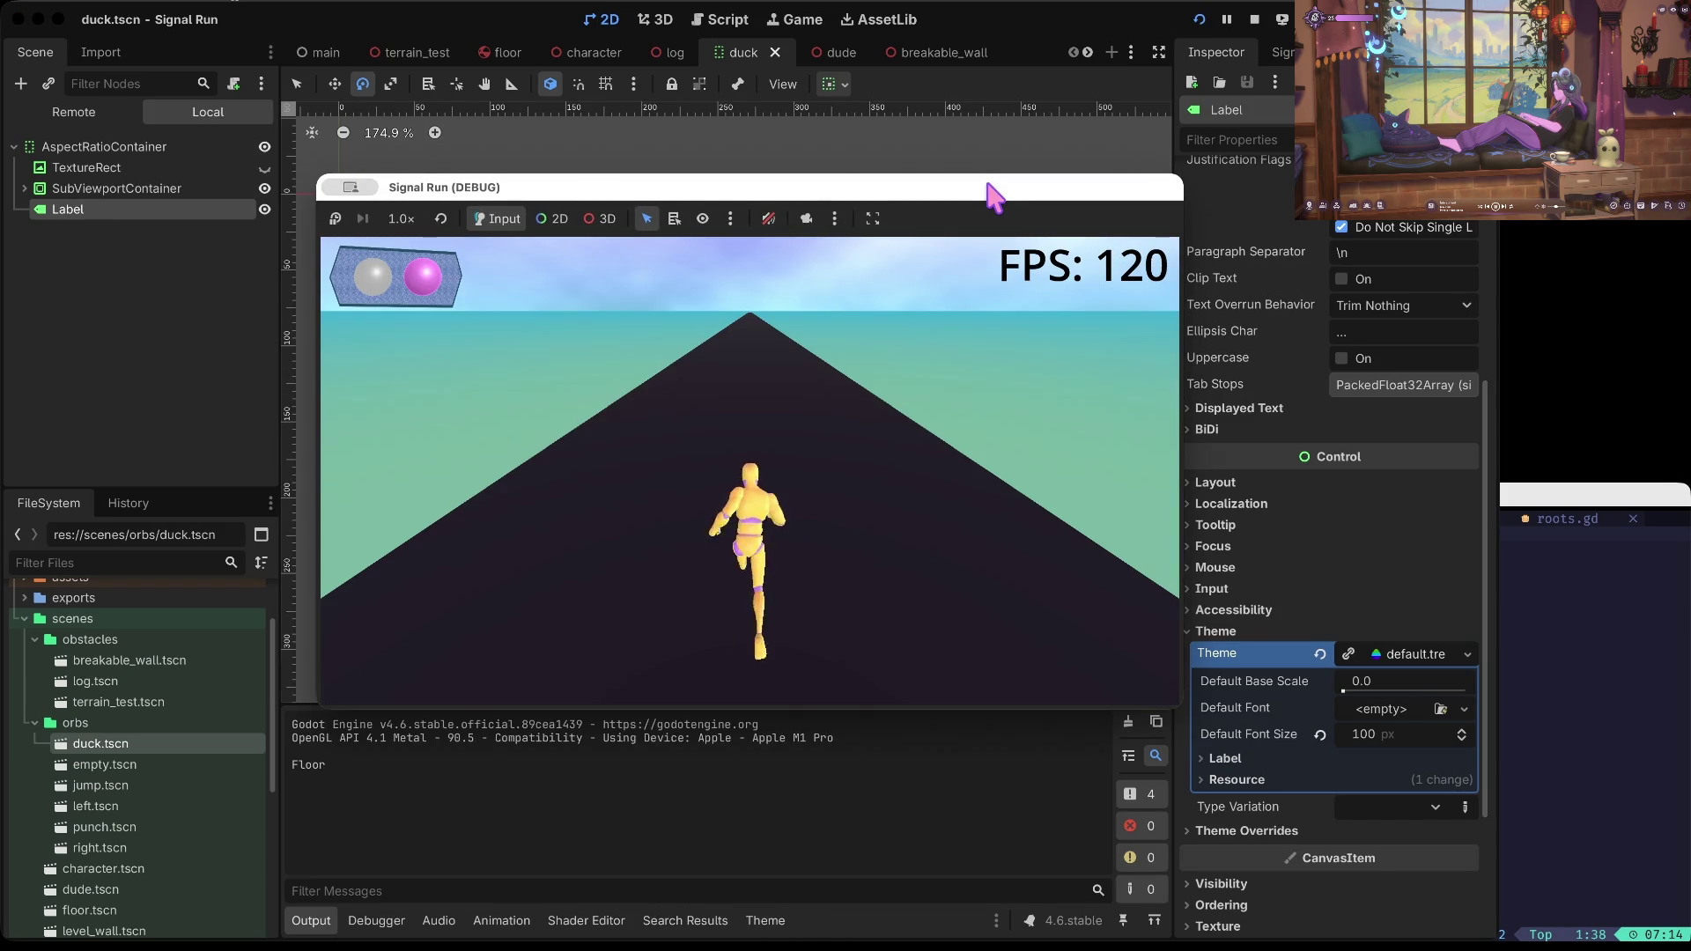
Step: Steer the runner one lane left, duck, then stop the game
key(Left)
key(Up)
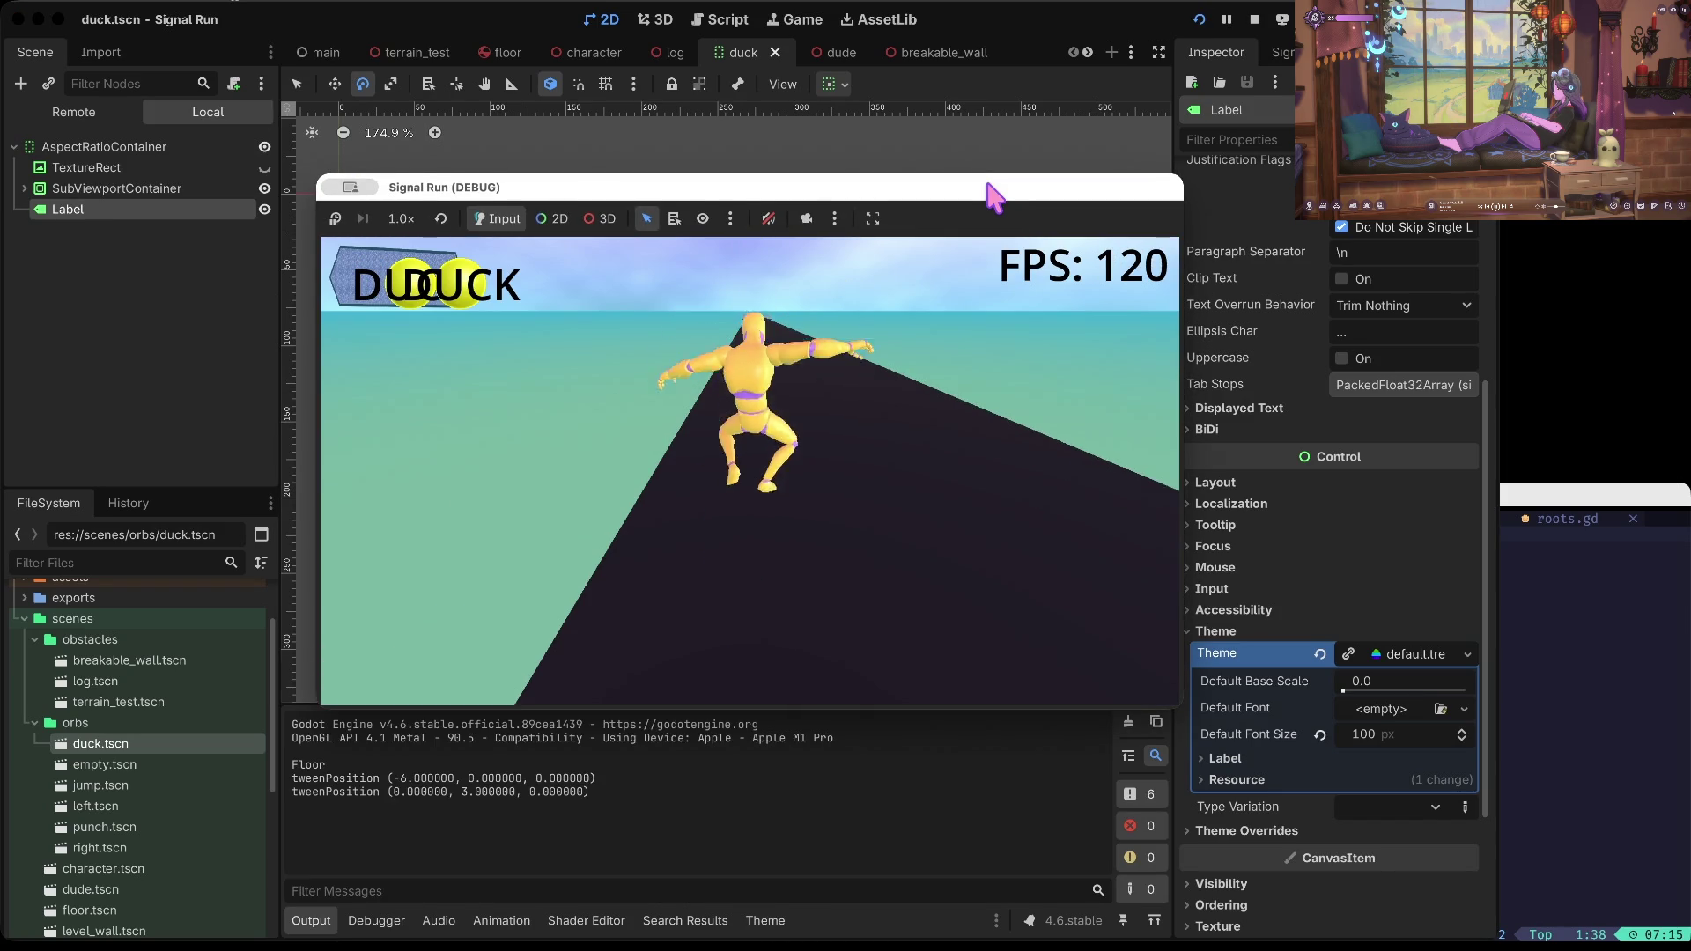
key(F8)
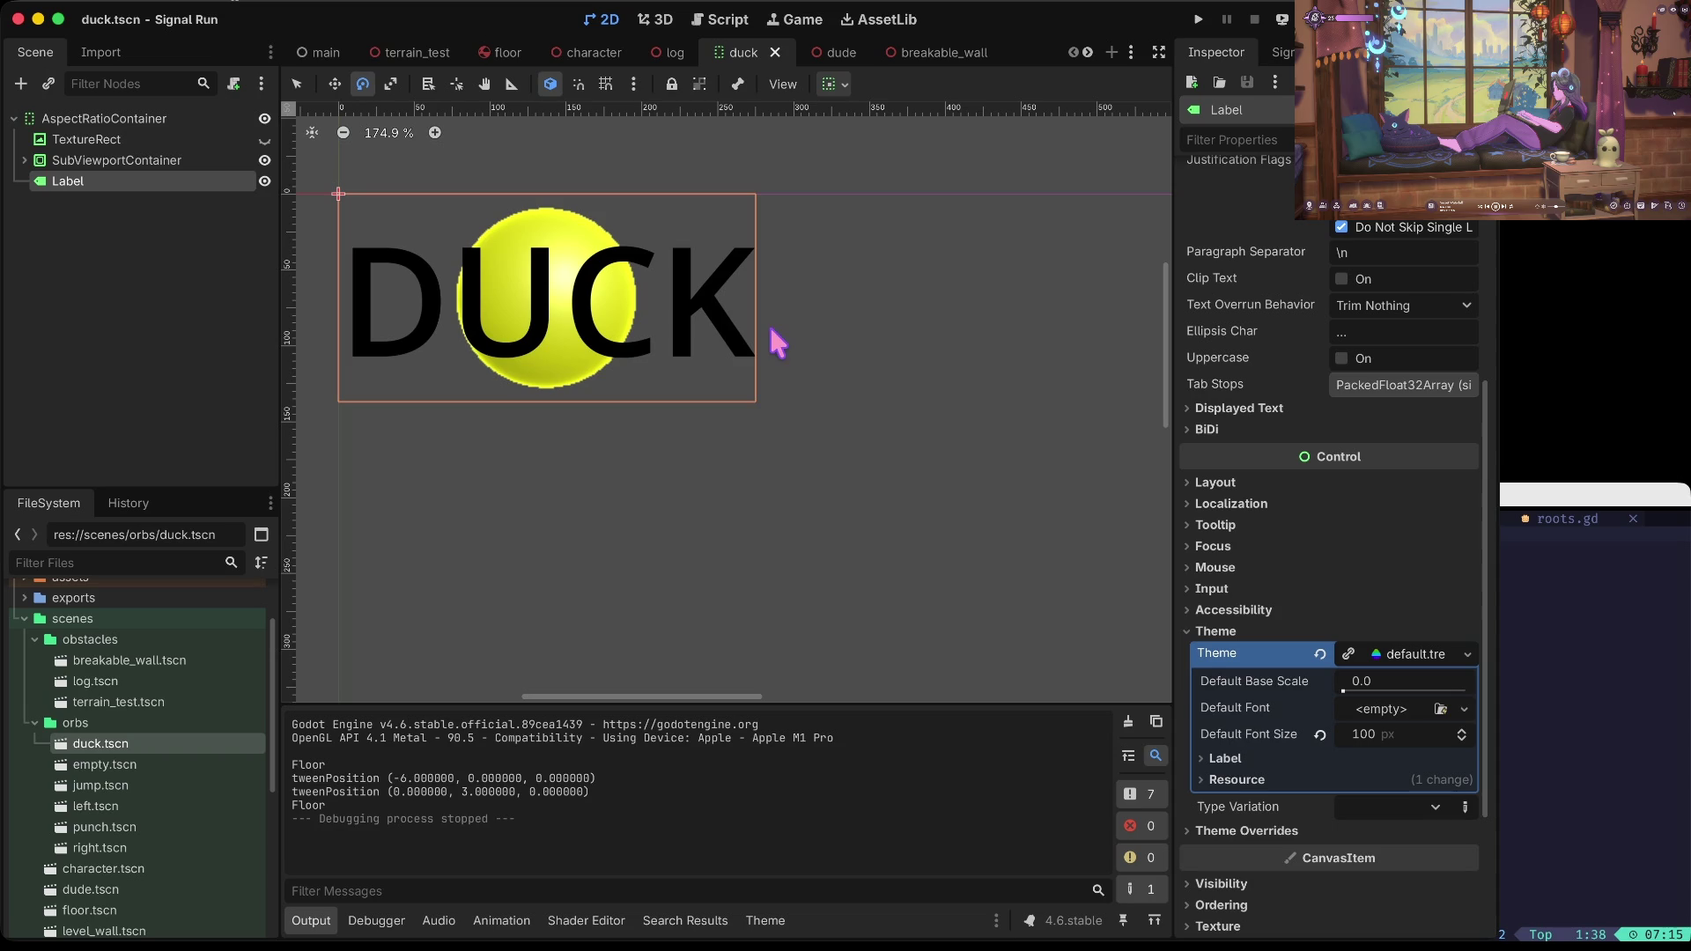
Step: Reselect the DUCK Label node and bring its theme colour settings back into view
click(247, 160)
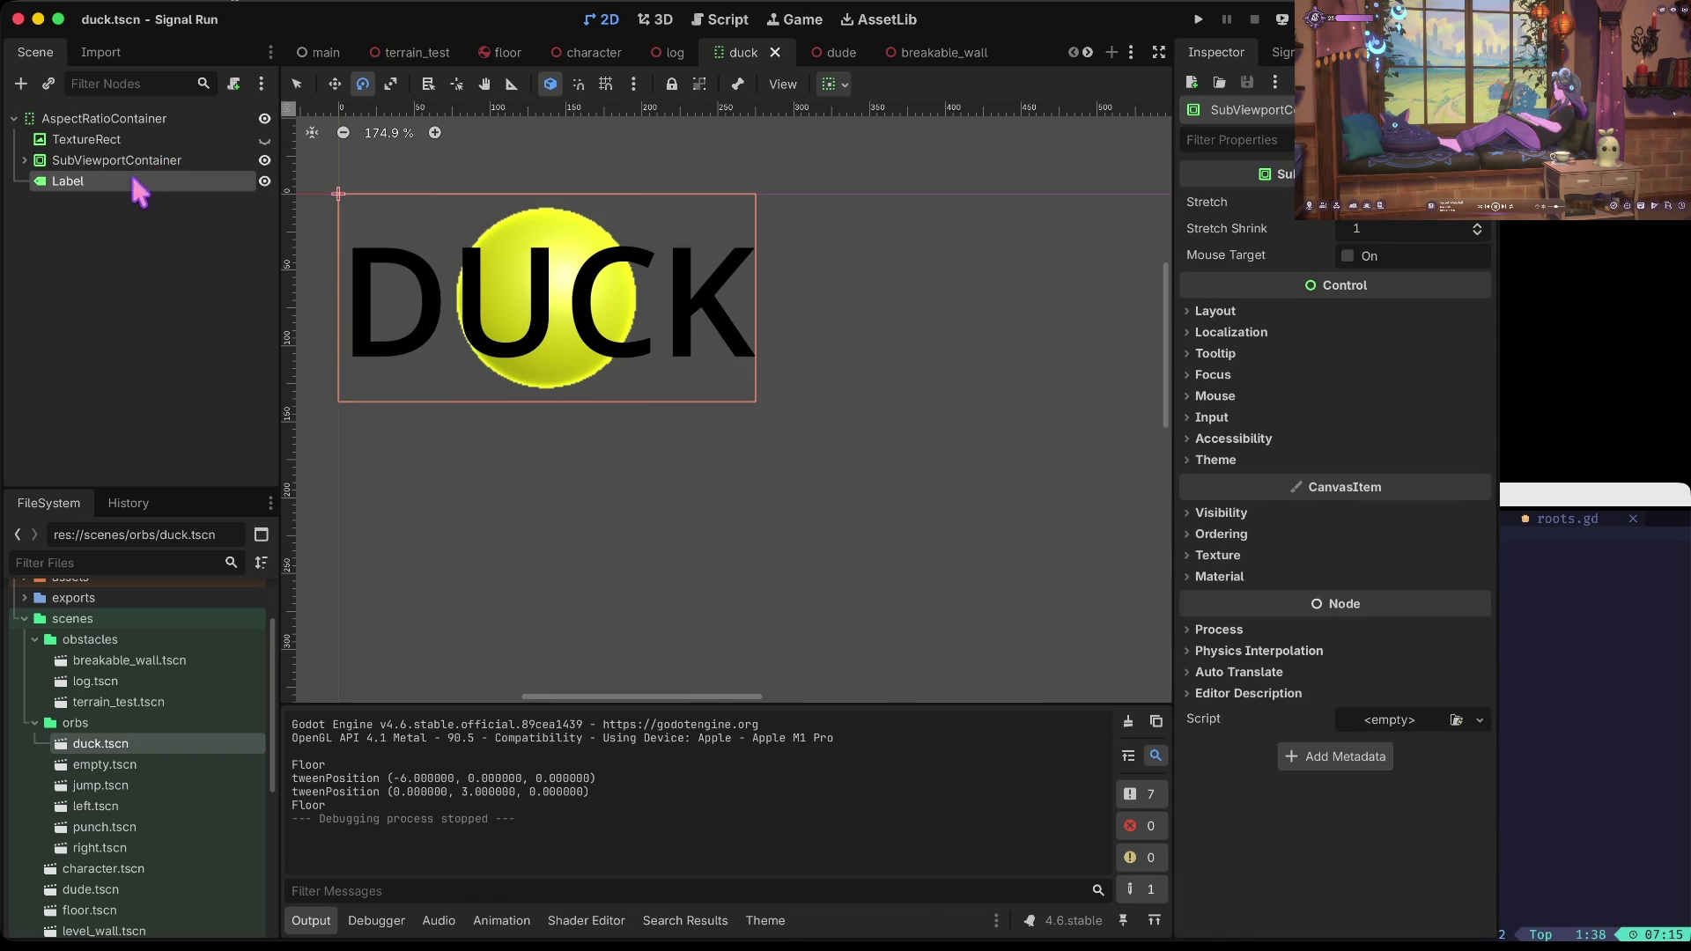
click(136, 180)
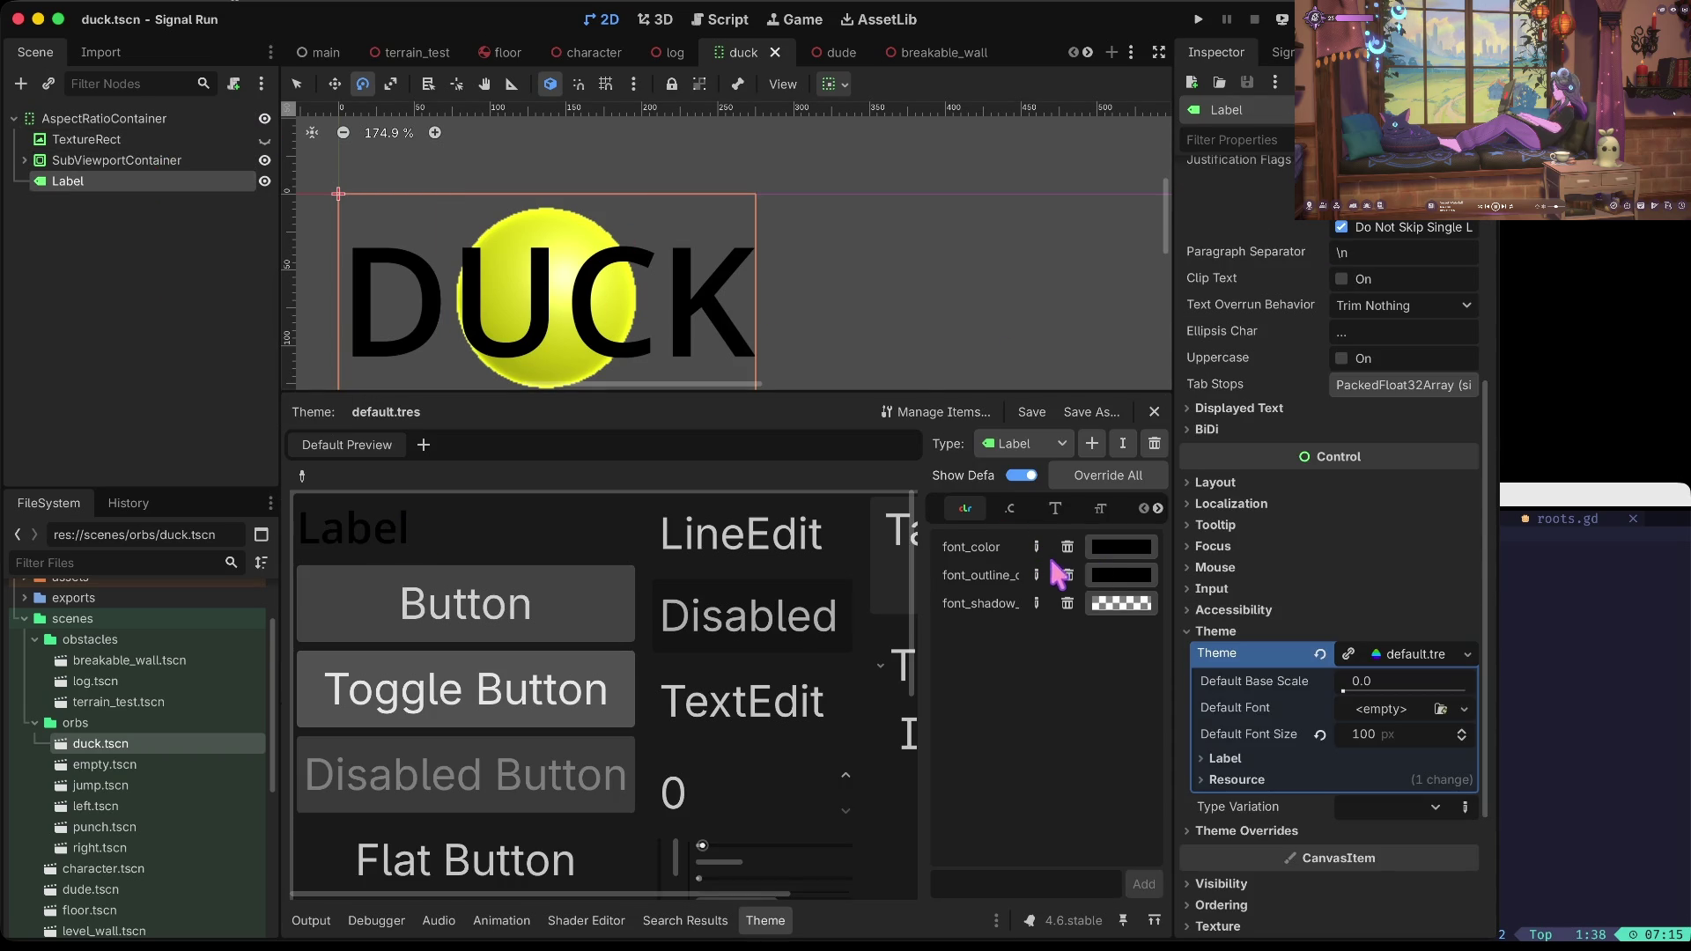
scroll(596, 725, down, 5)
scroll(596, 724, up, 6)
scroll(596, 725, right, 3)
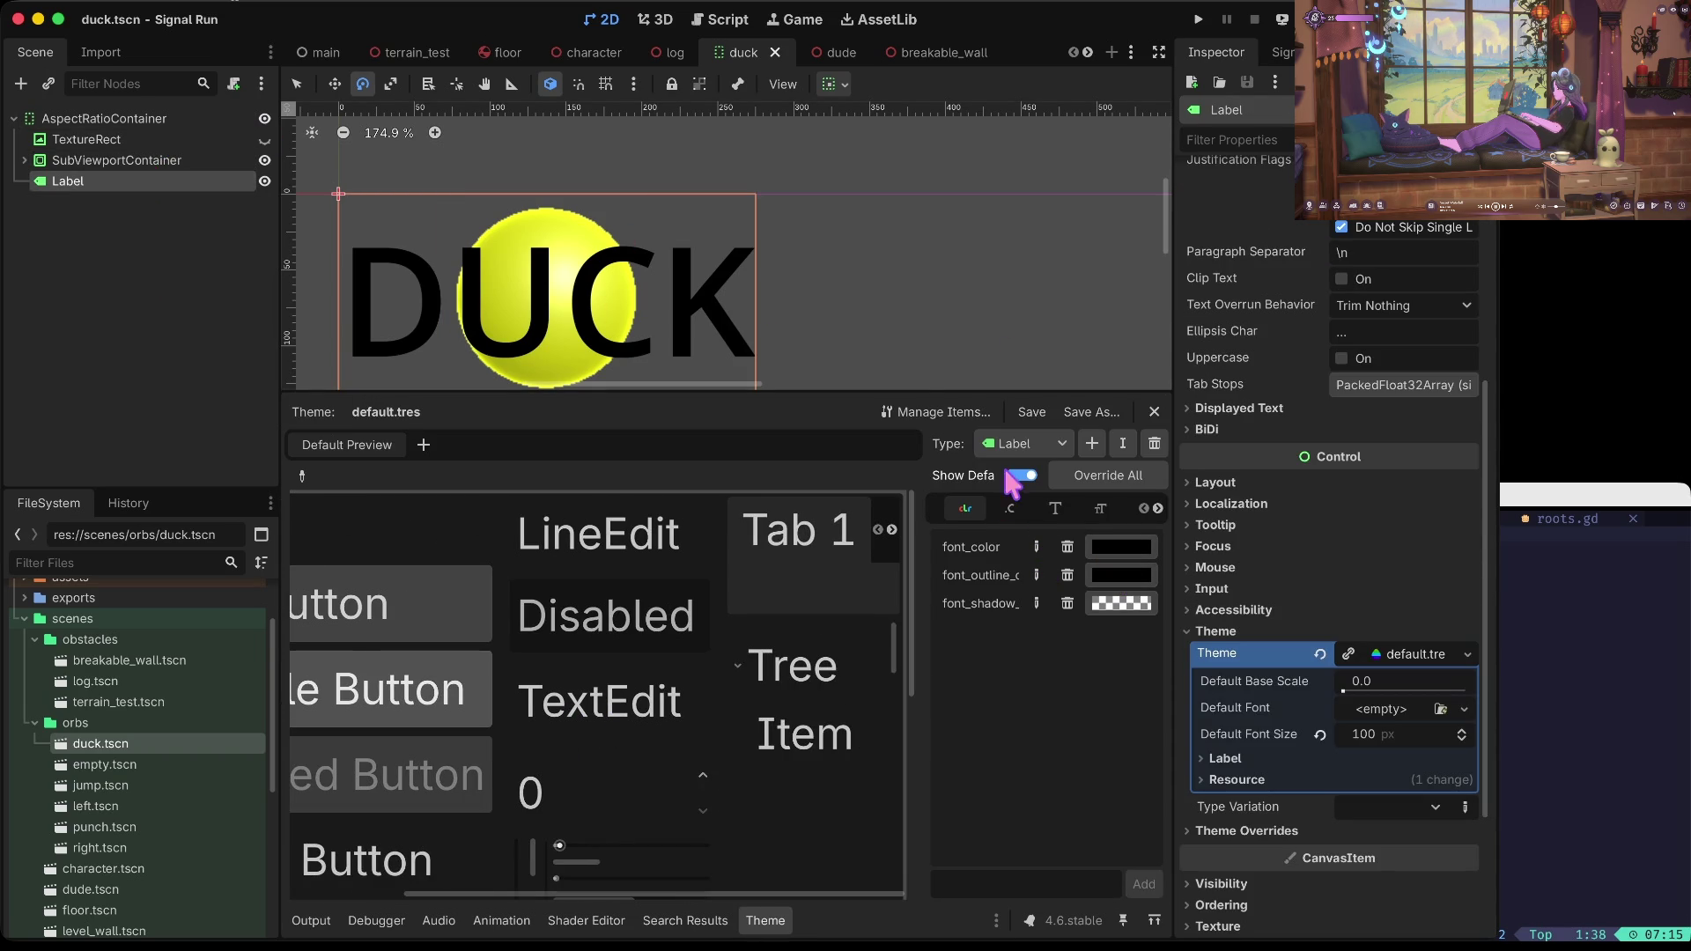
scroll(1312, 366, up, 3)
scroll(1309, 352, up, 3)
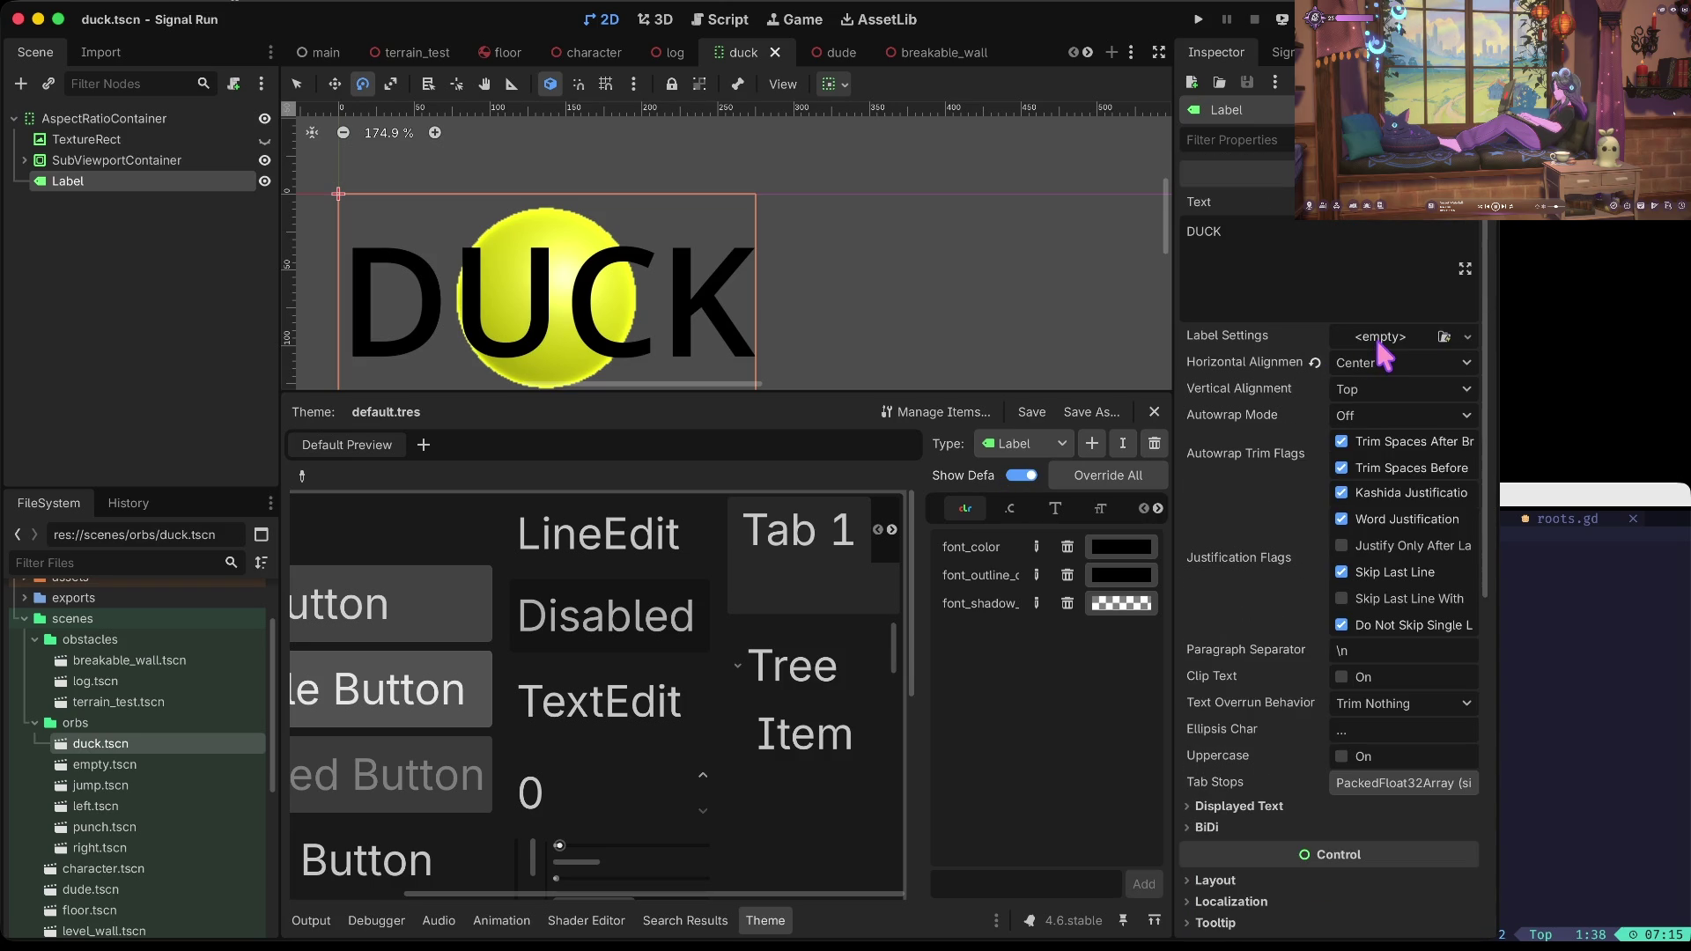
Step: Run the game, play until dying, restart, then stop the playtest
key(super+b)
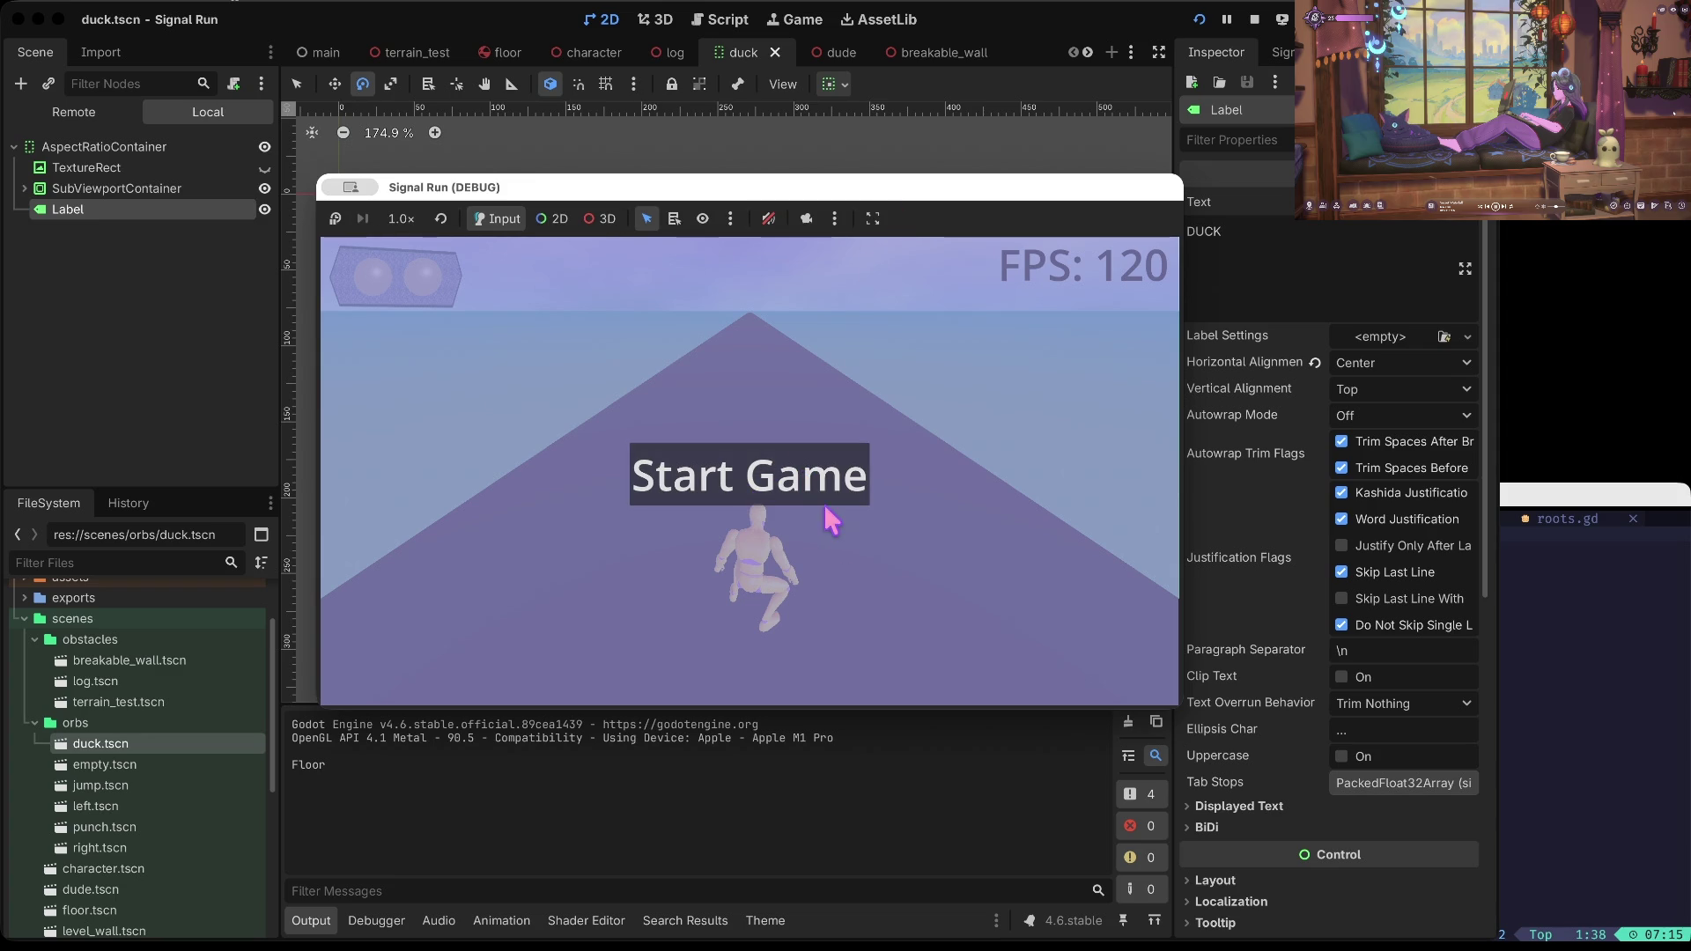
click(847, 478)
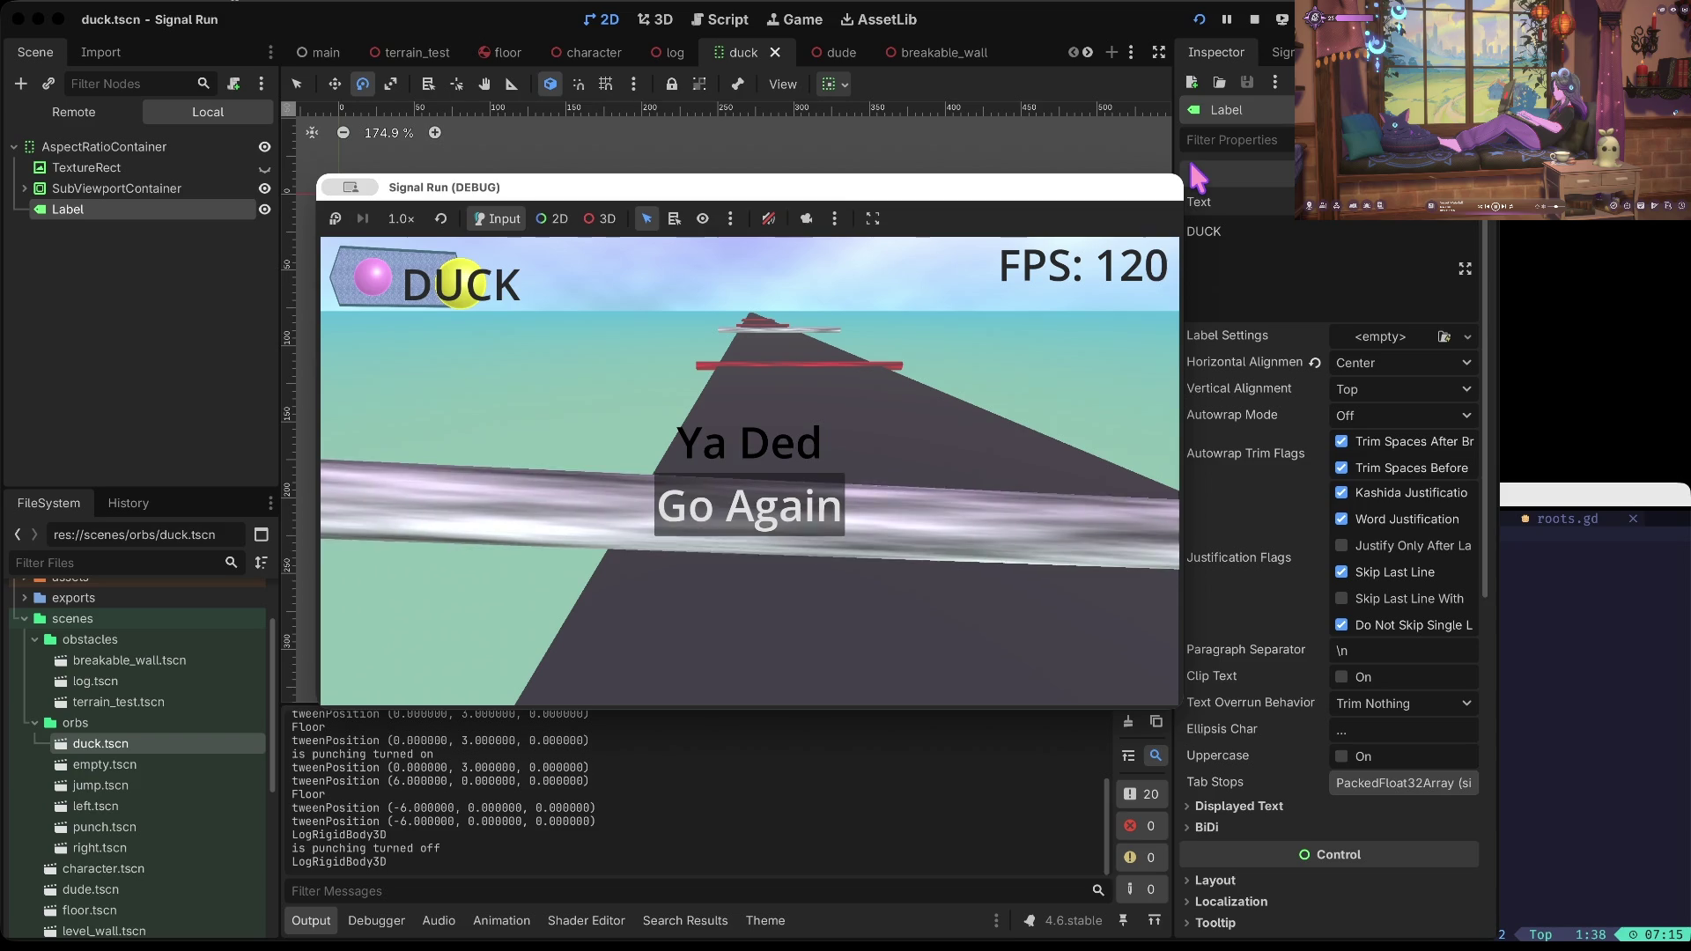
click(1194, 166)
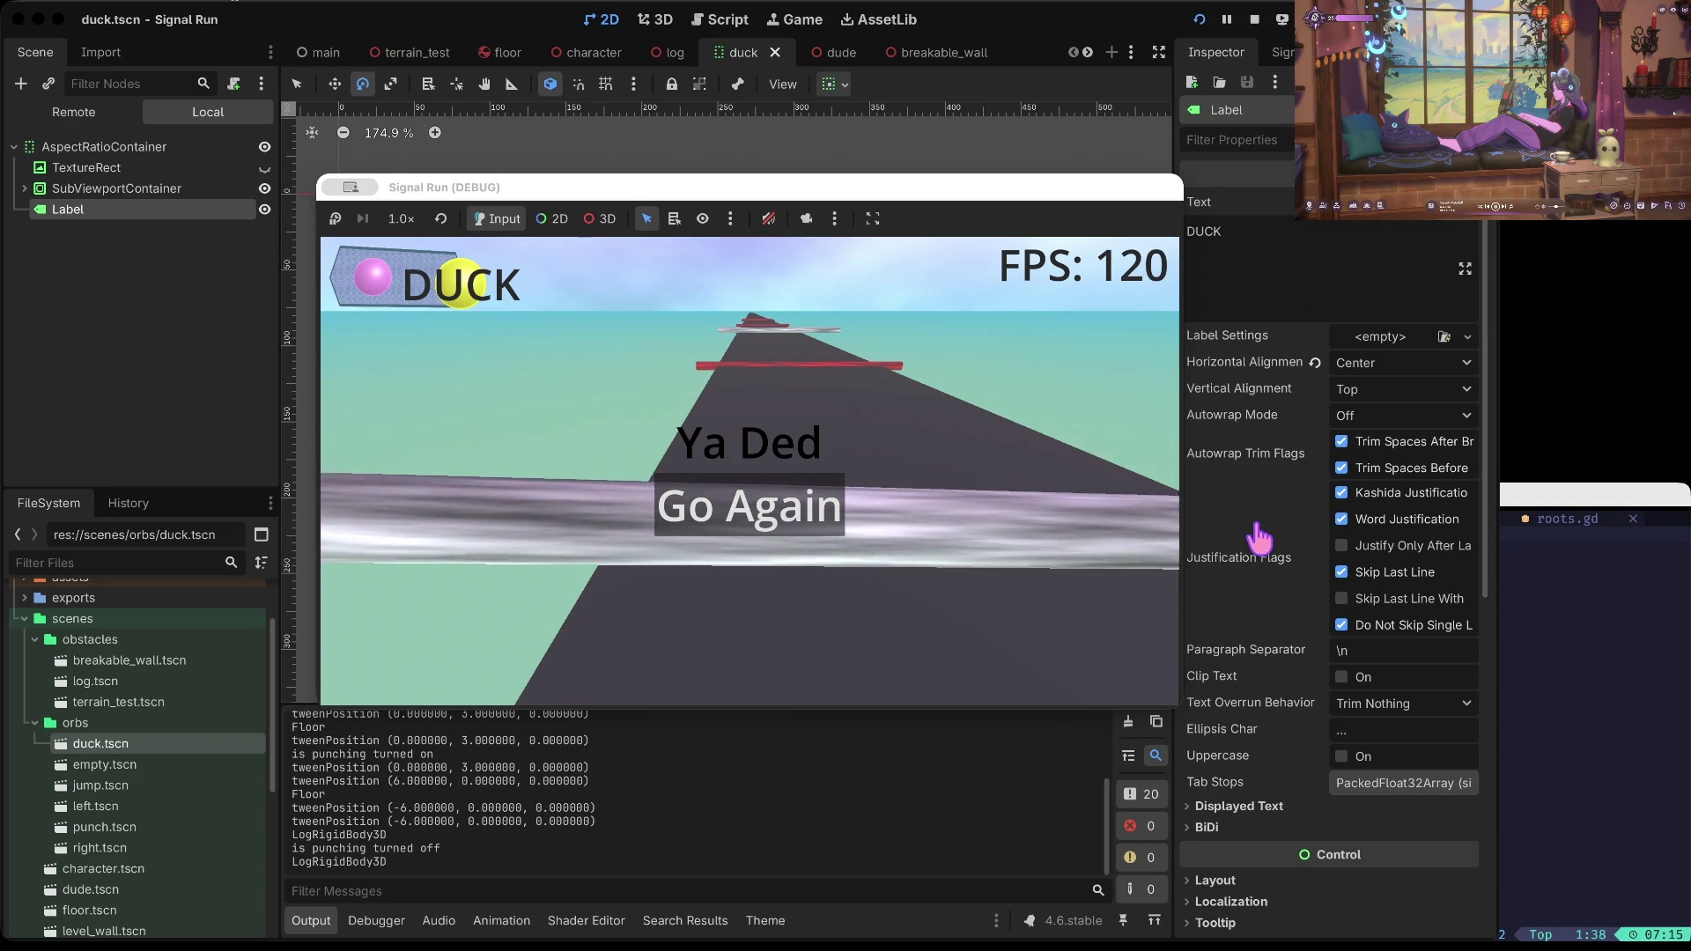
key(Return)
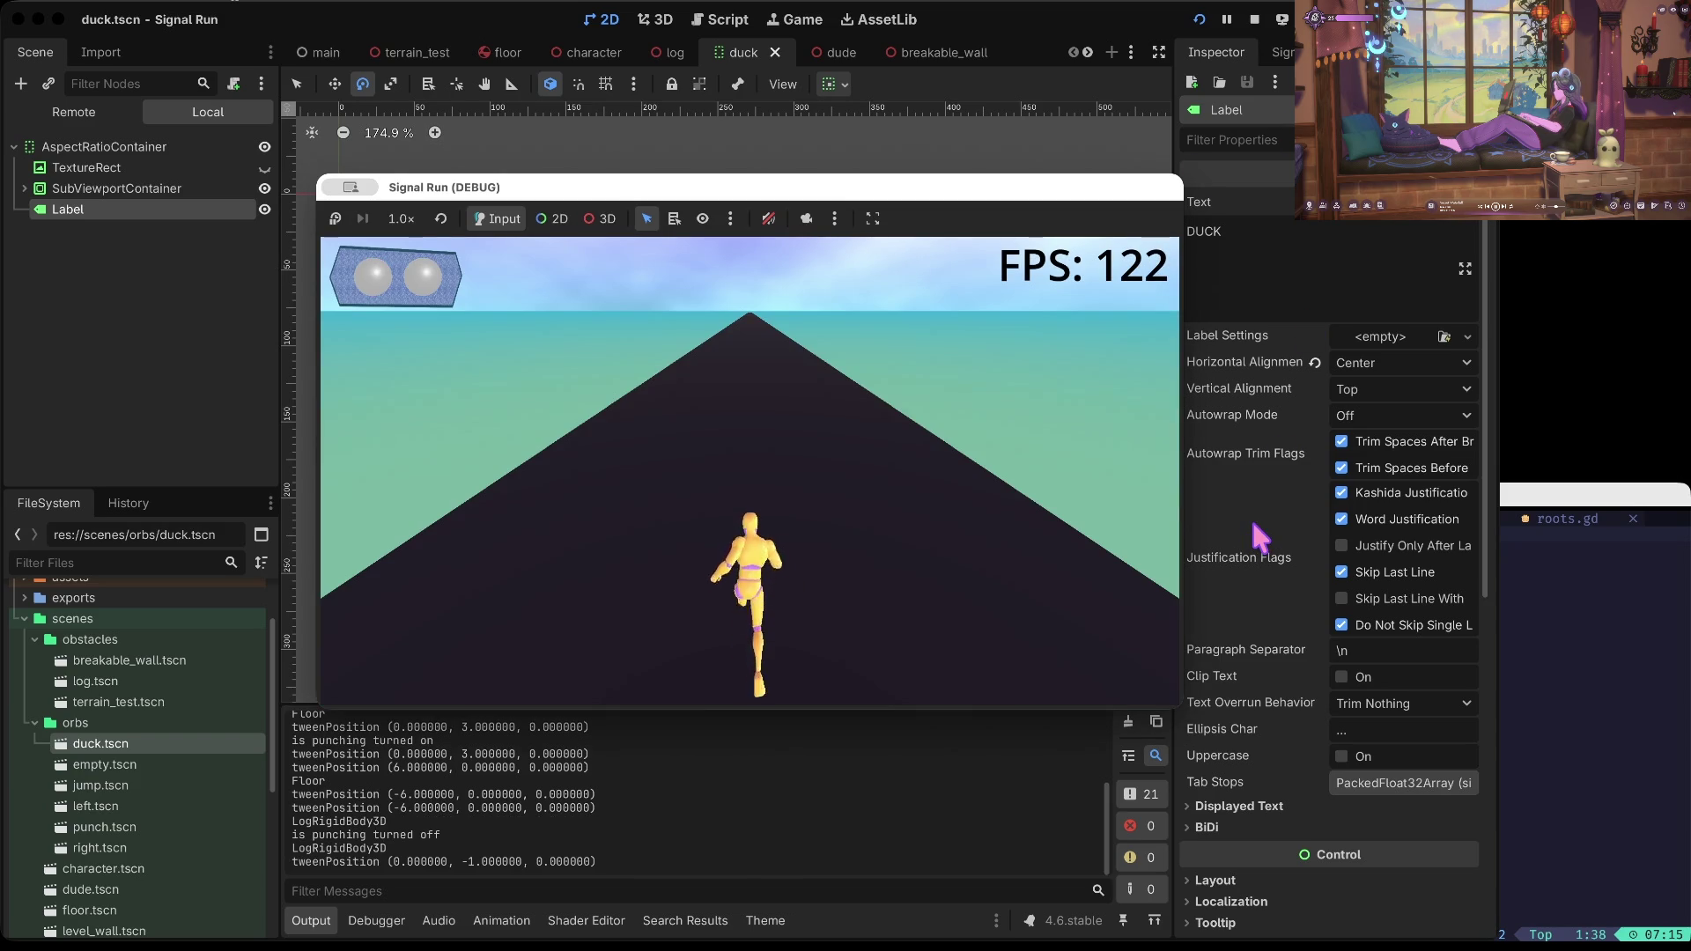
key(Escape)
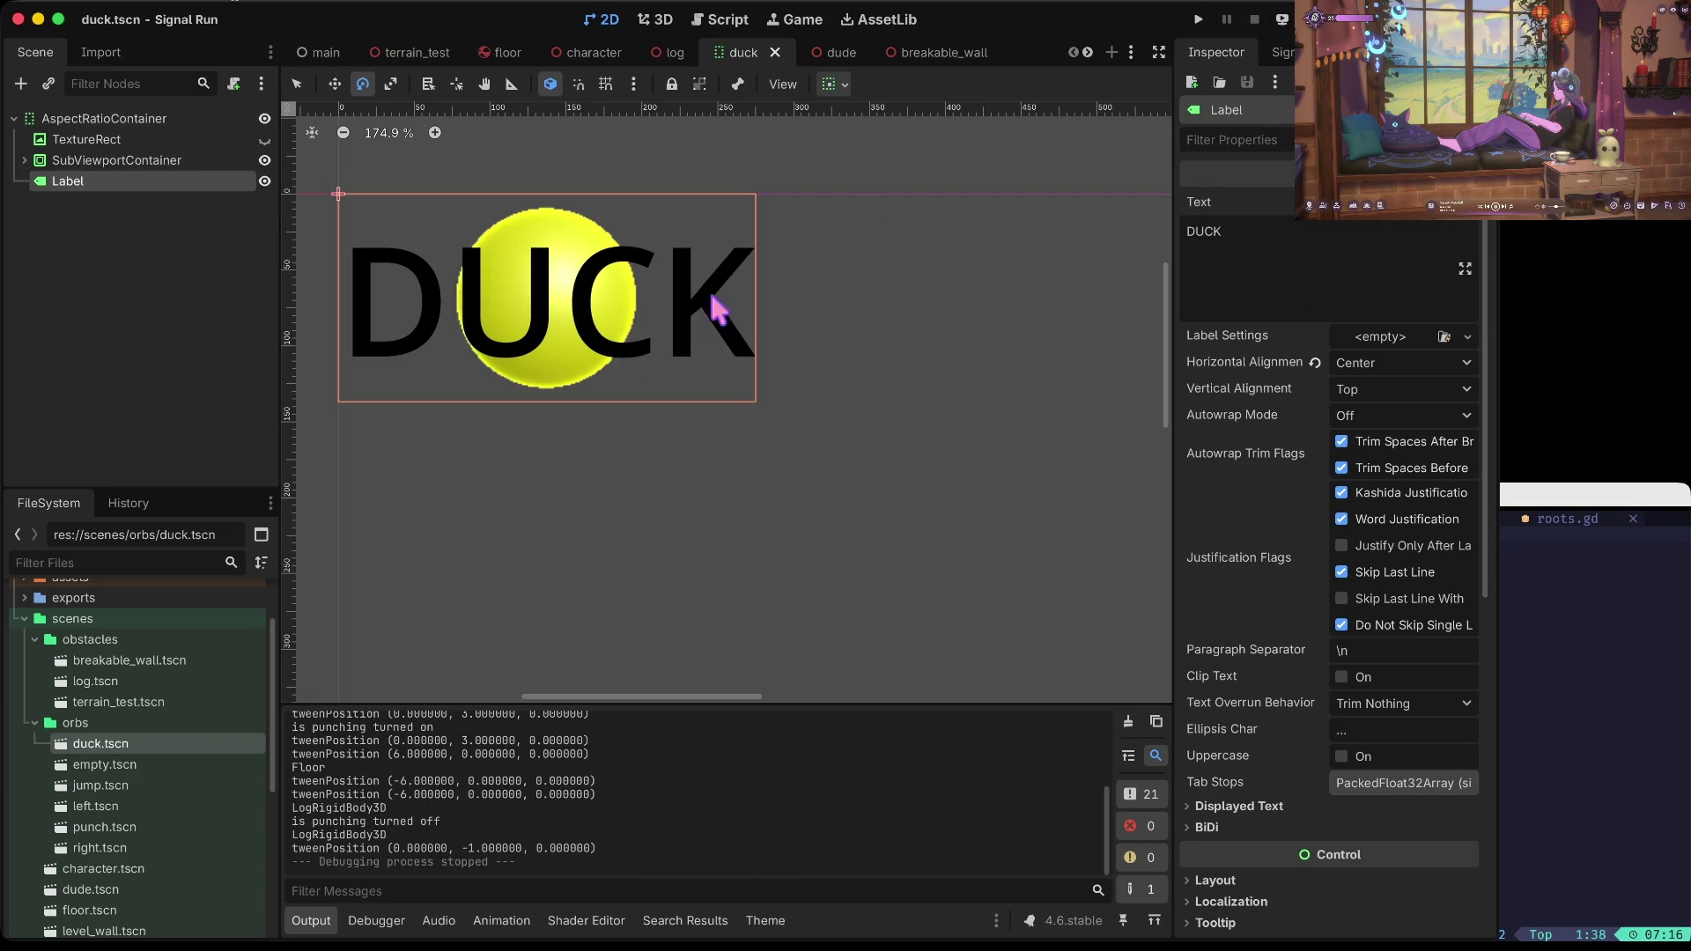
Step: Try theme default font sizes of 50, 20 and 30 px, save, and playtest
scroll(1374, 343, down, 6)
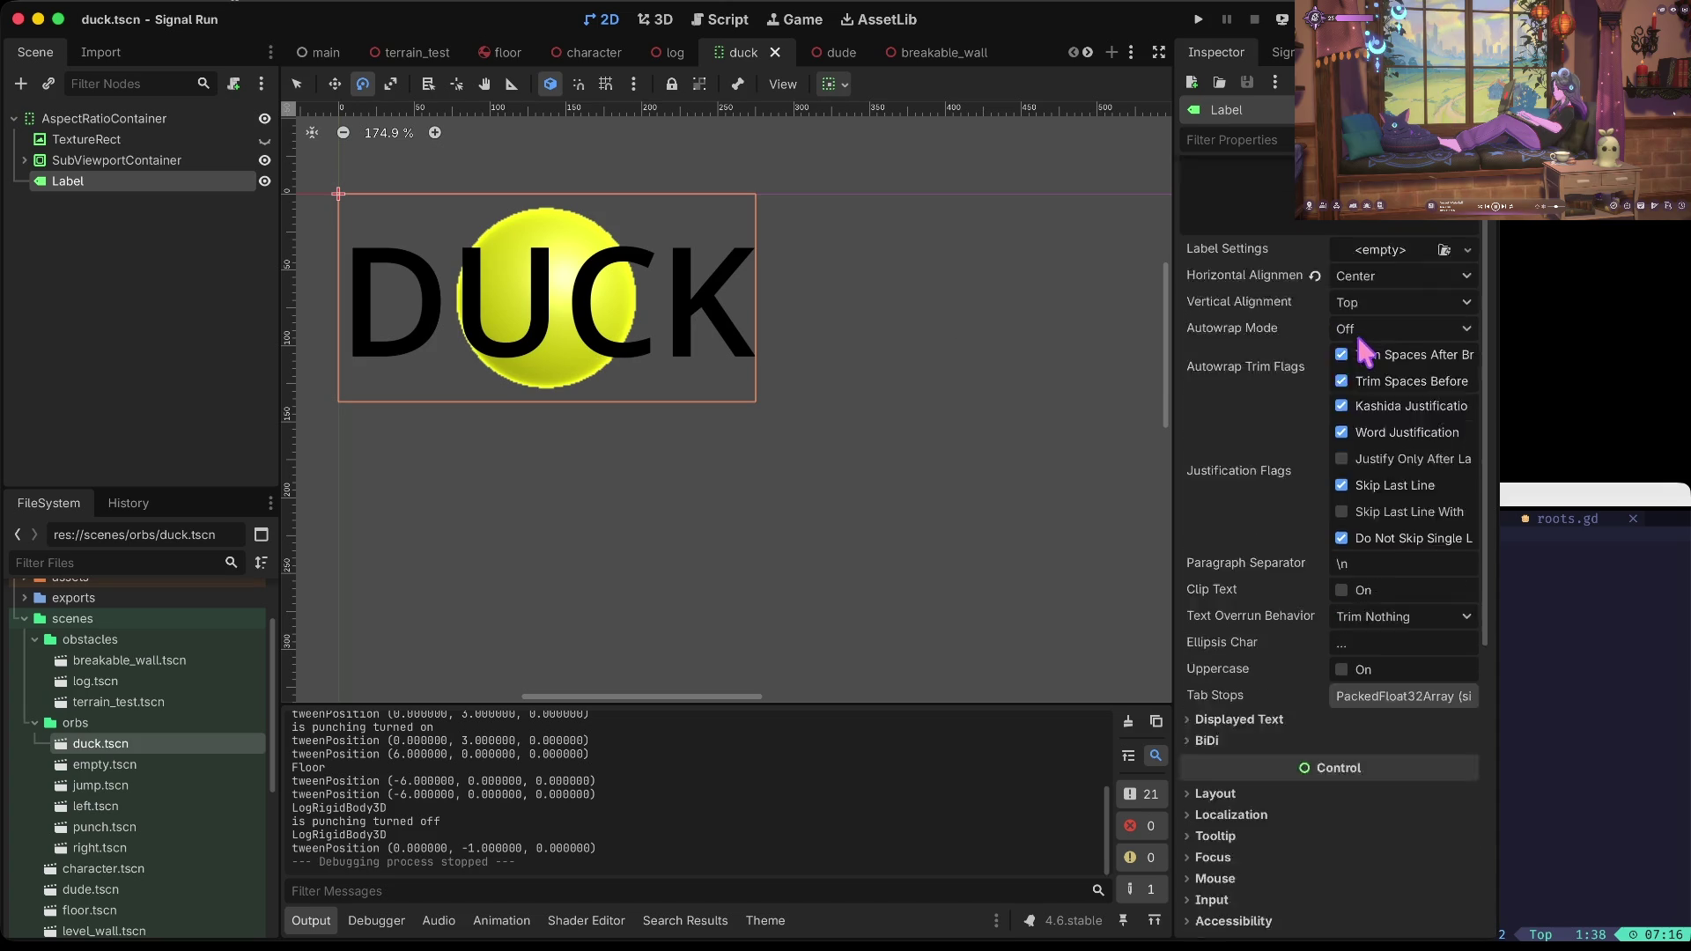
scroll(1251, 493, down, 1)
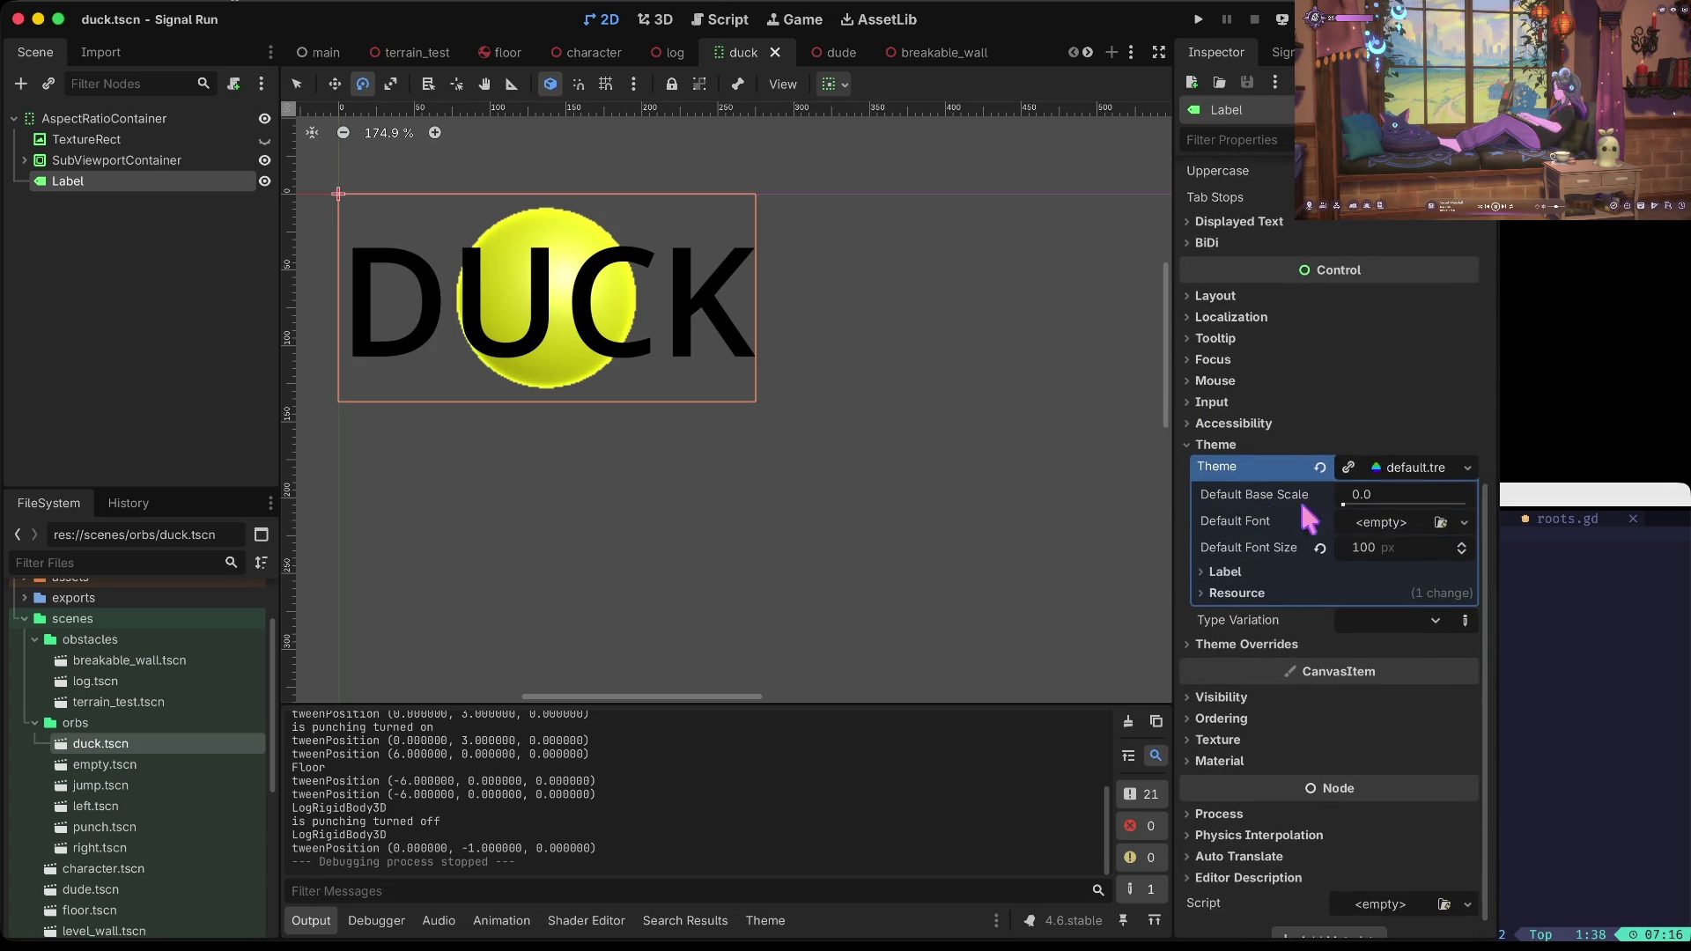
click(1395, 523)
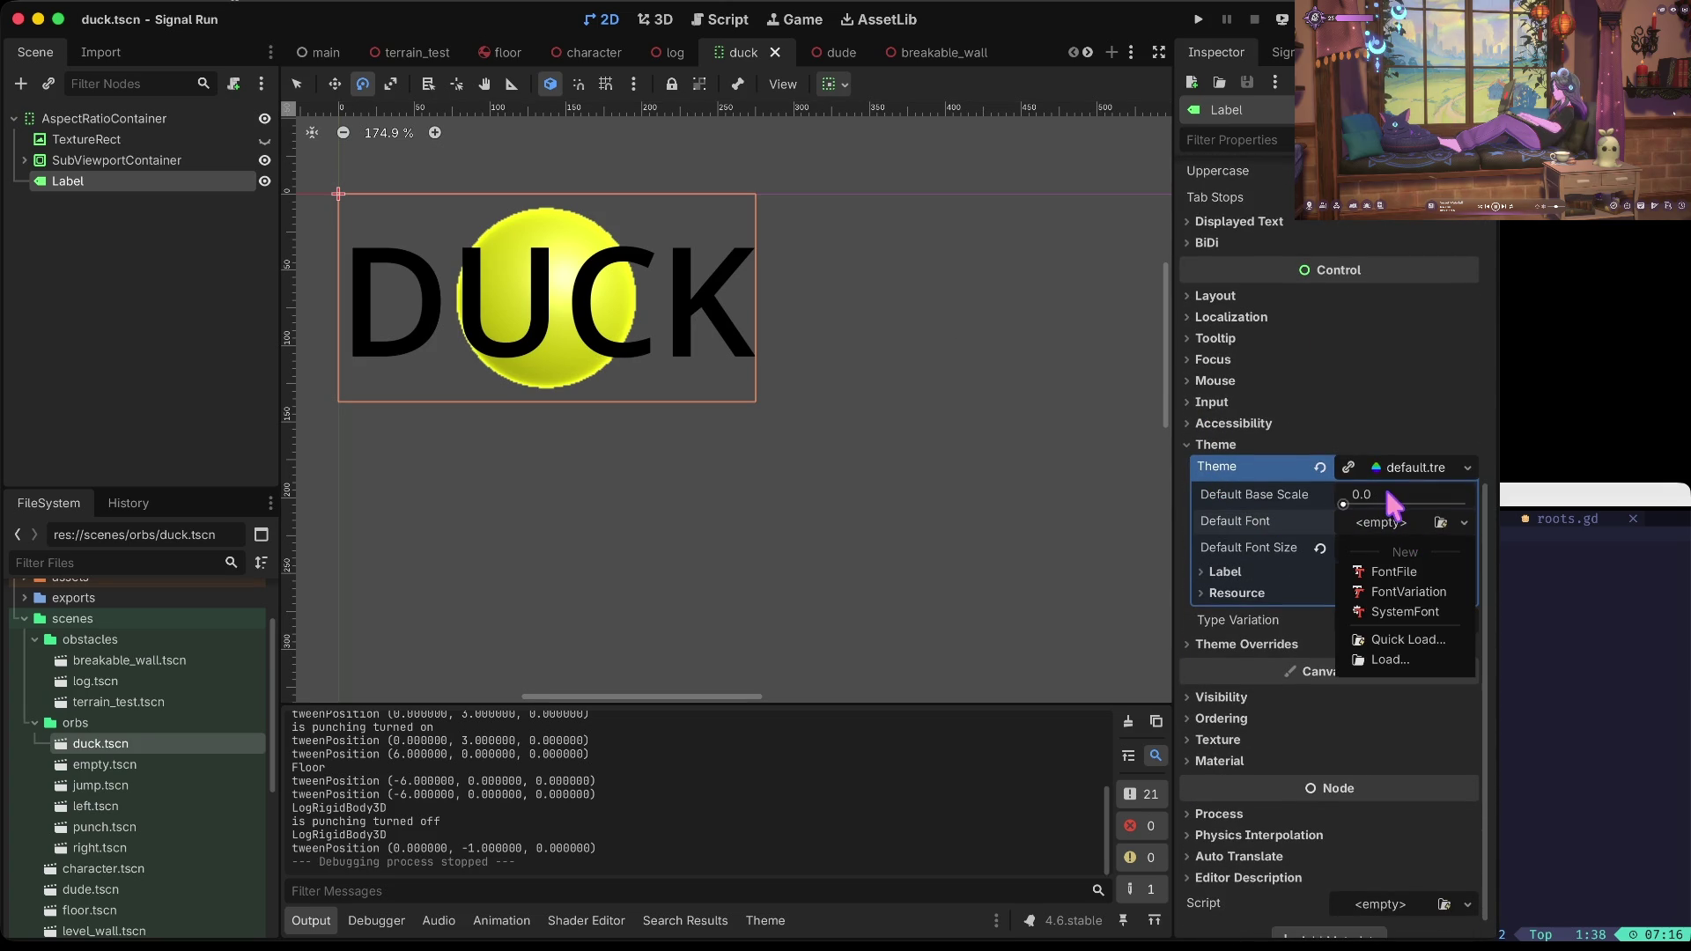
click(1343, 486)
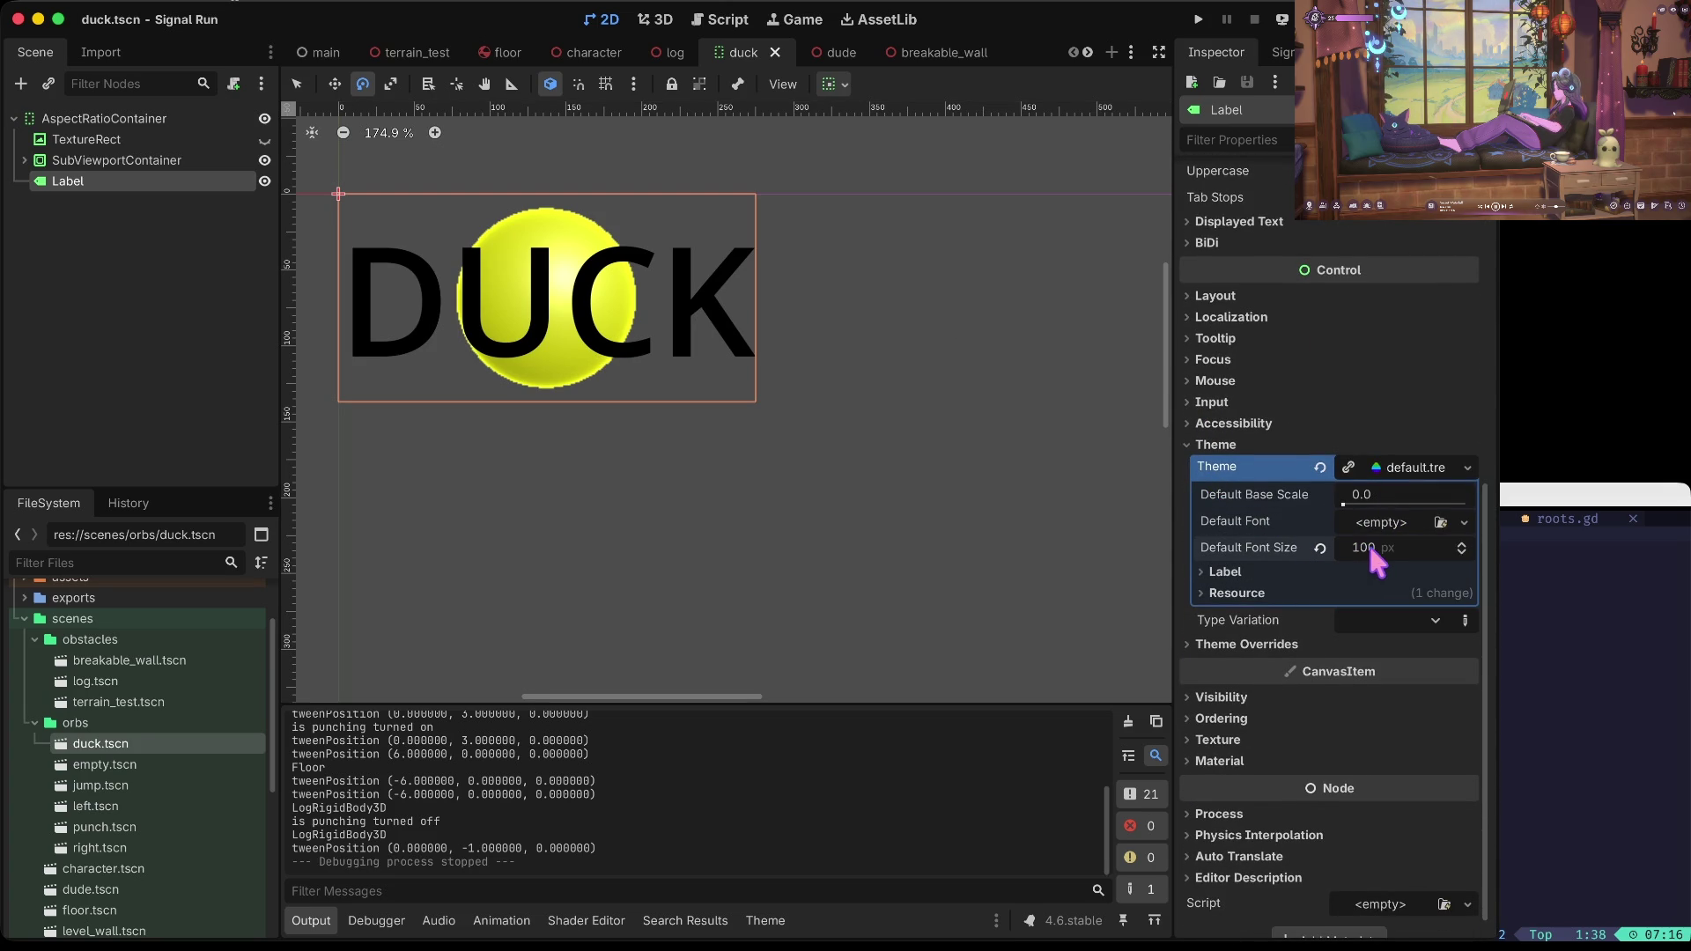
scroll(1367, 547, down, 1)
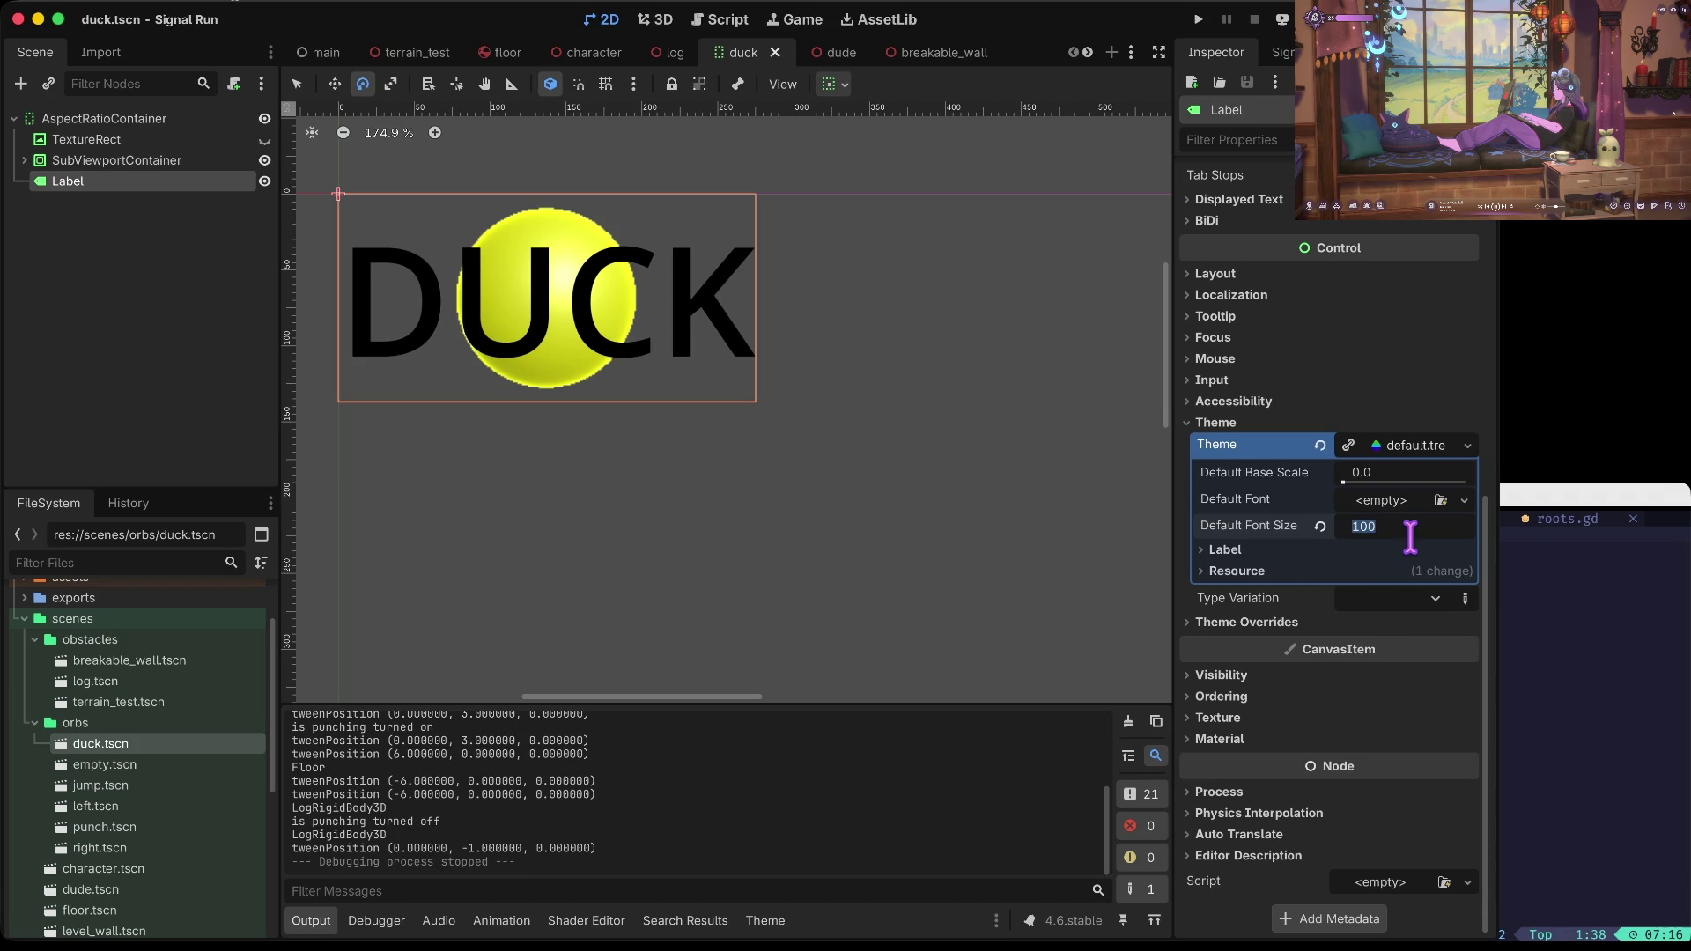
text(50)
key(Tab)
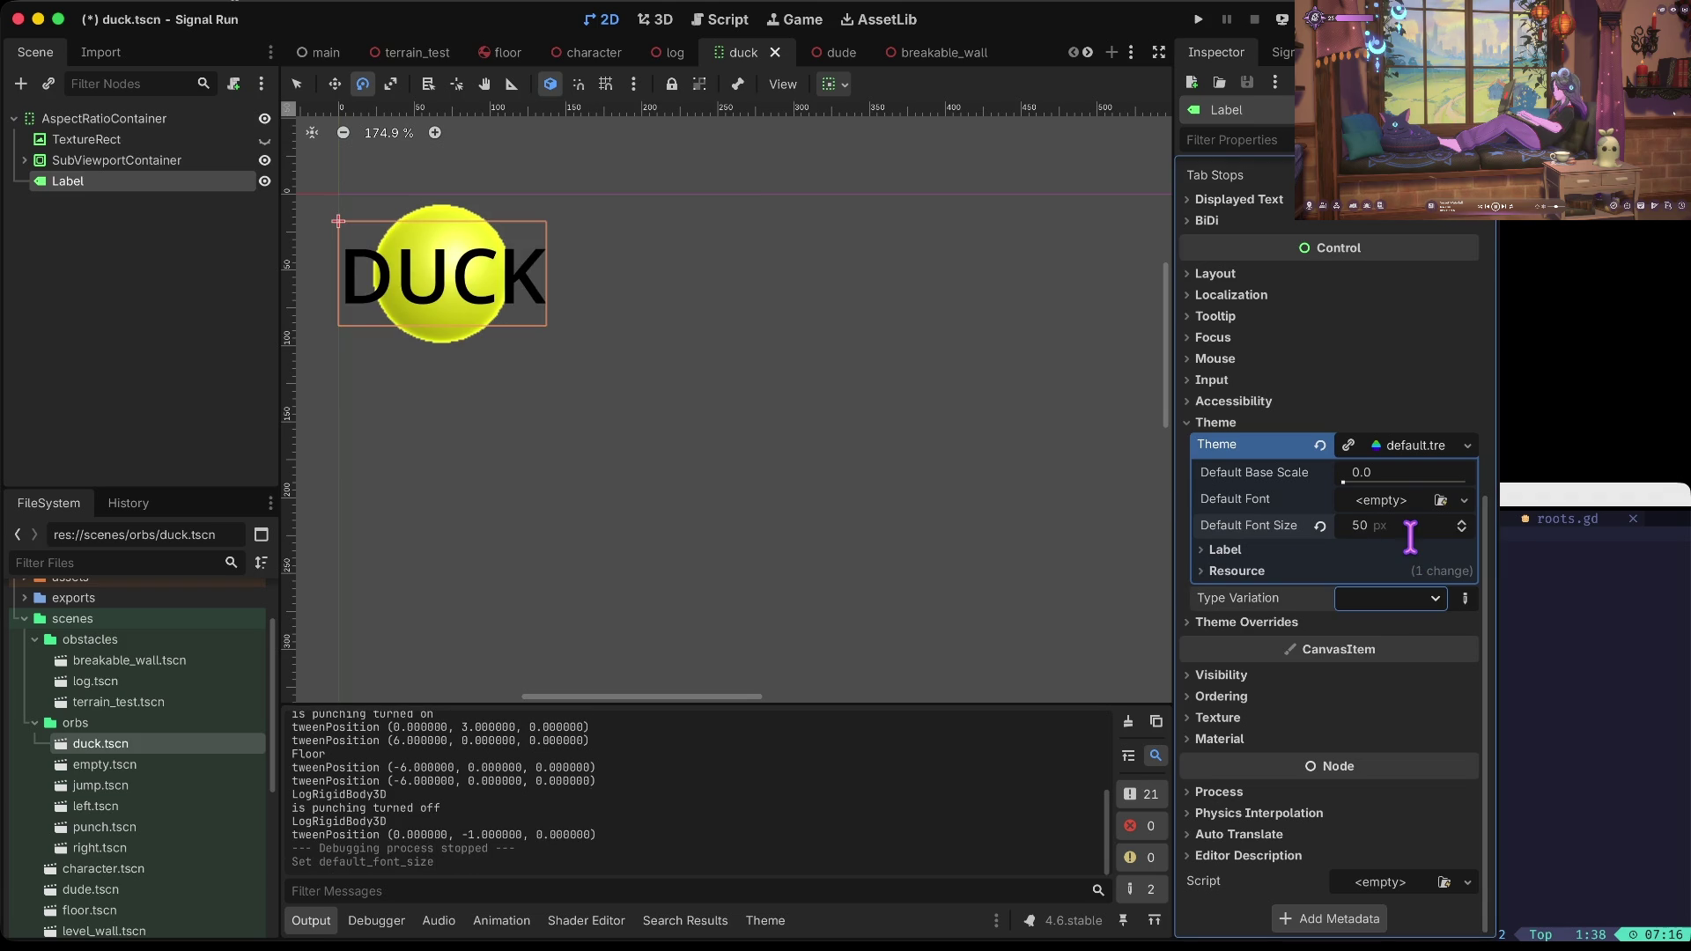
click(1410, 535)
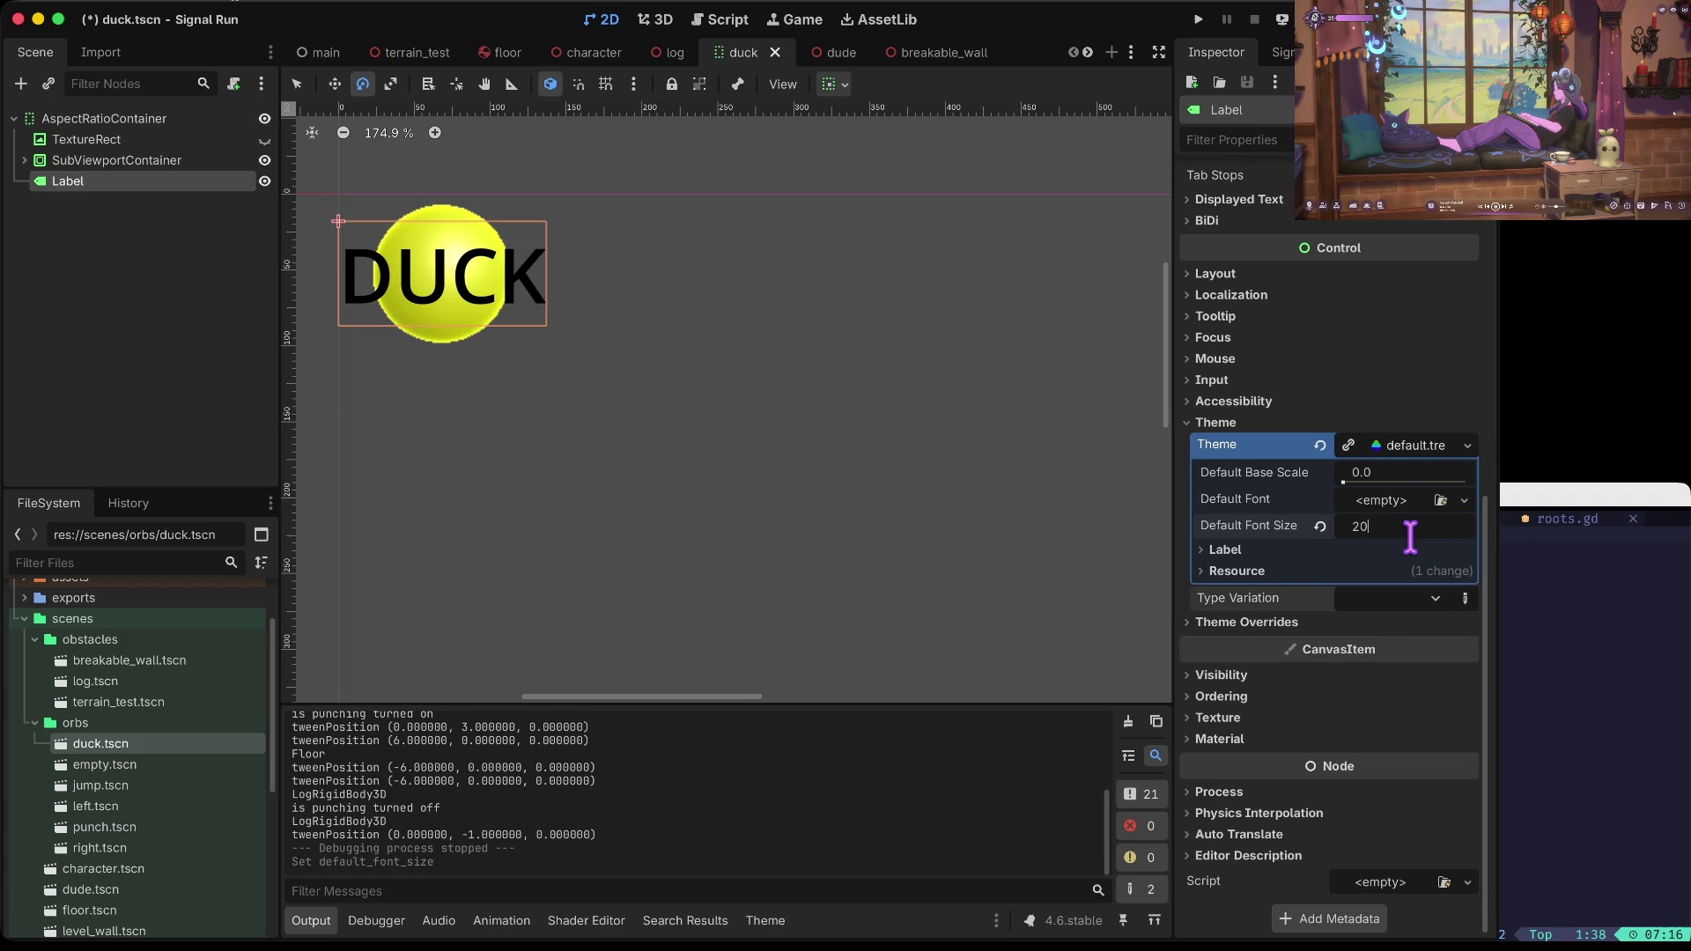
key(Tab)
click(1410, 535)
key(Tab)
key(ctrl+s)
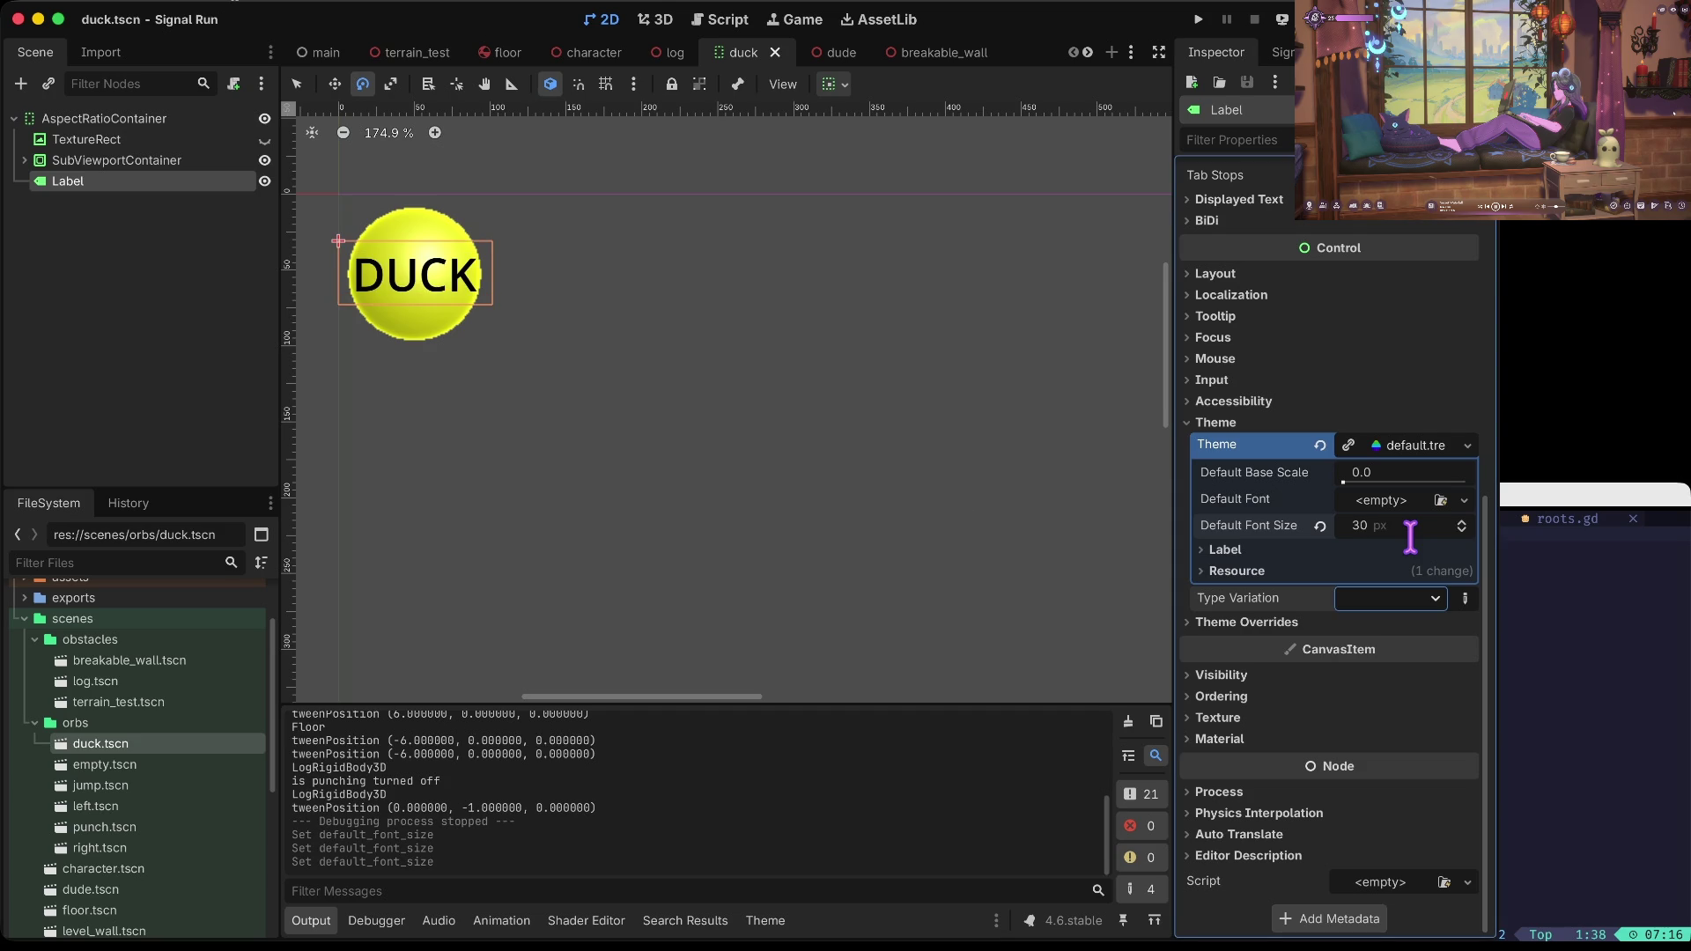
key(super+b)
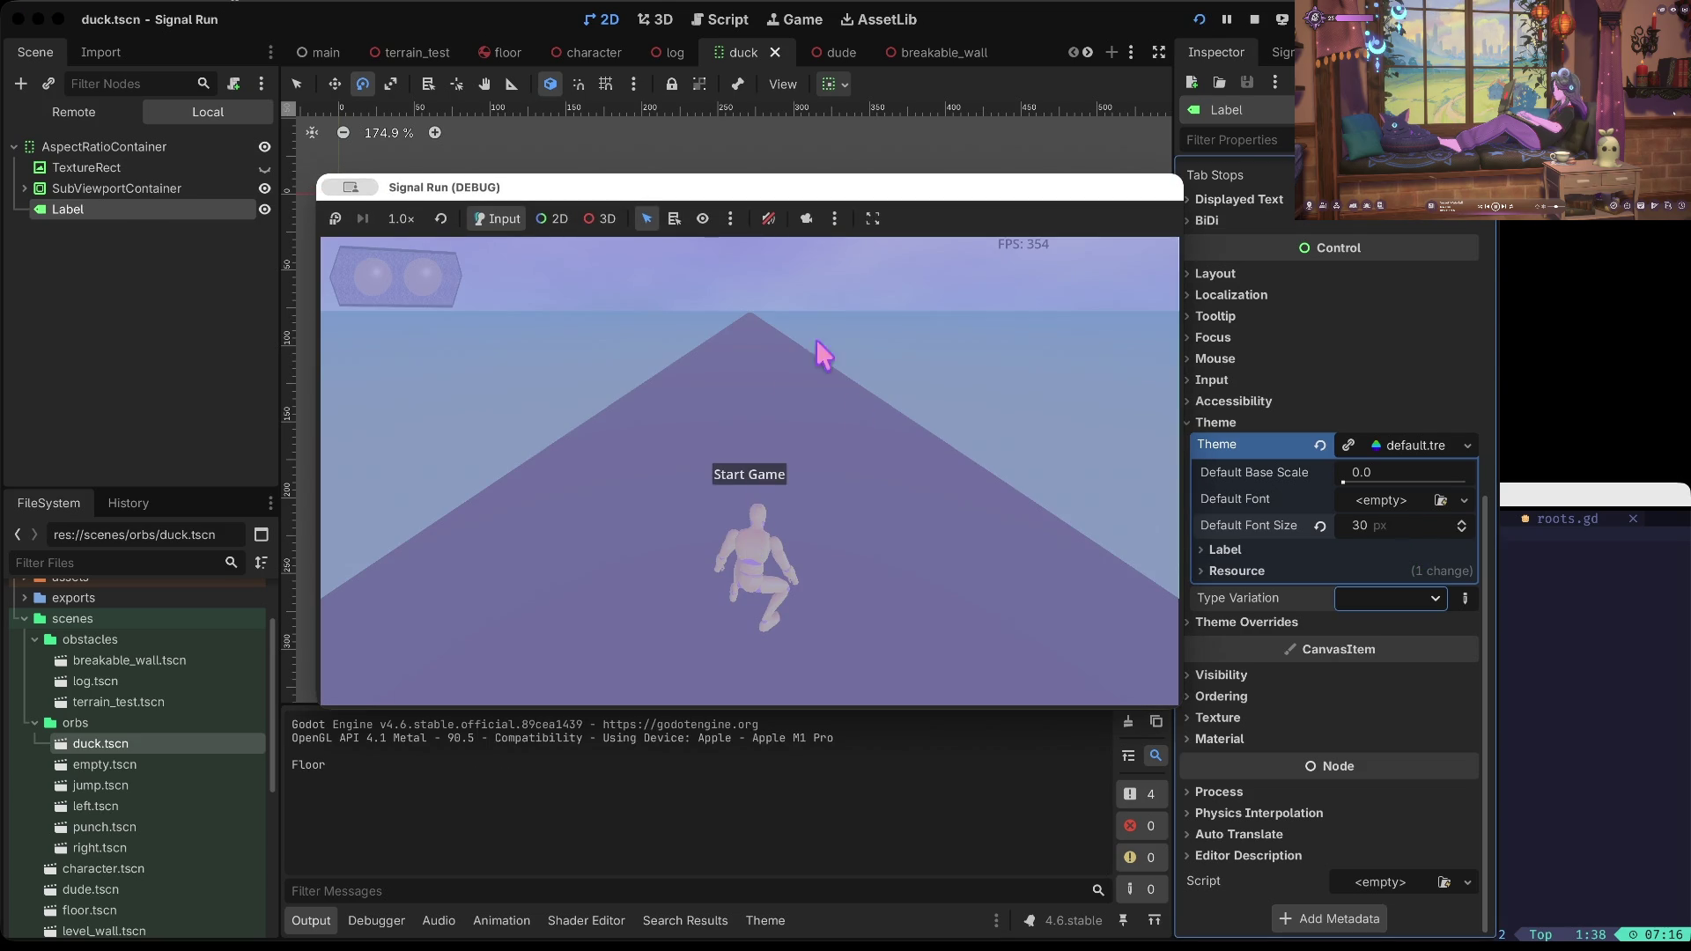
Step: Reset the default font size, set it to 30 px again, and open default.tres in the Theme editor
click(1391, 358)
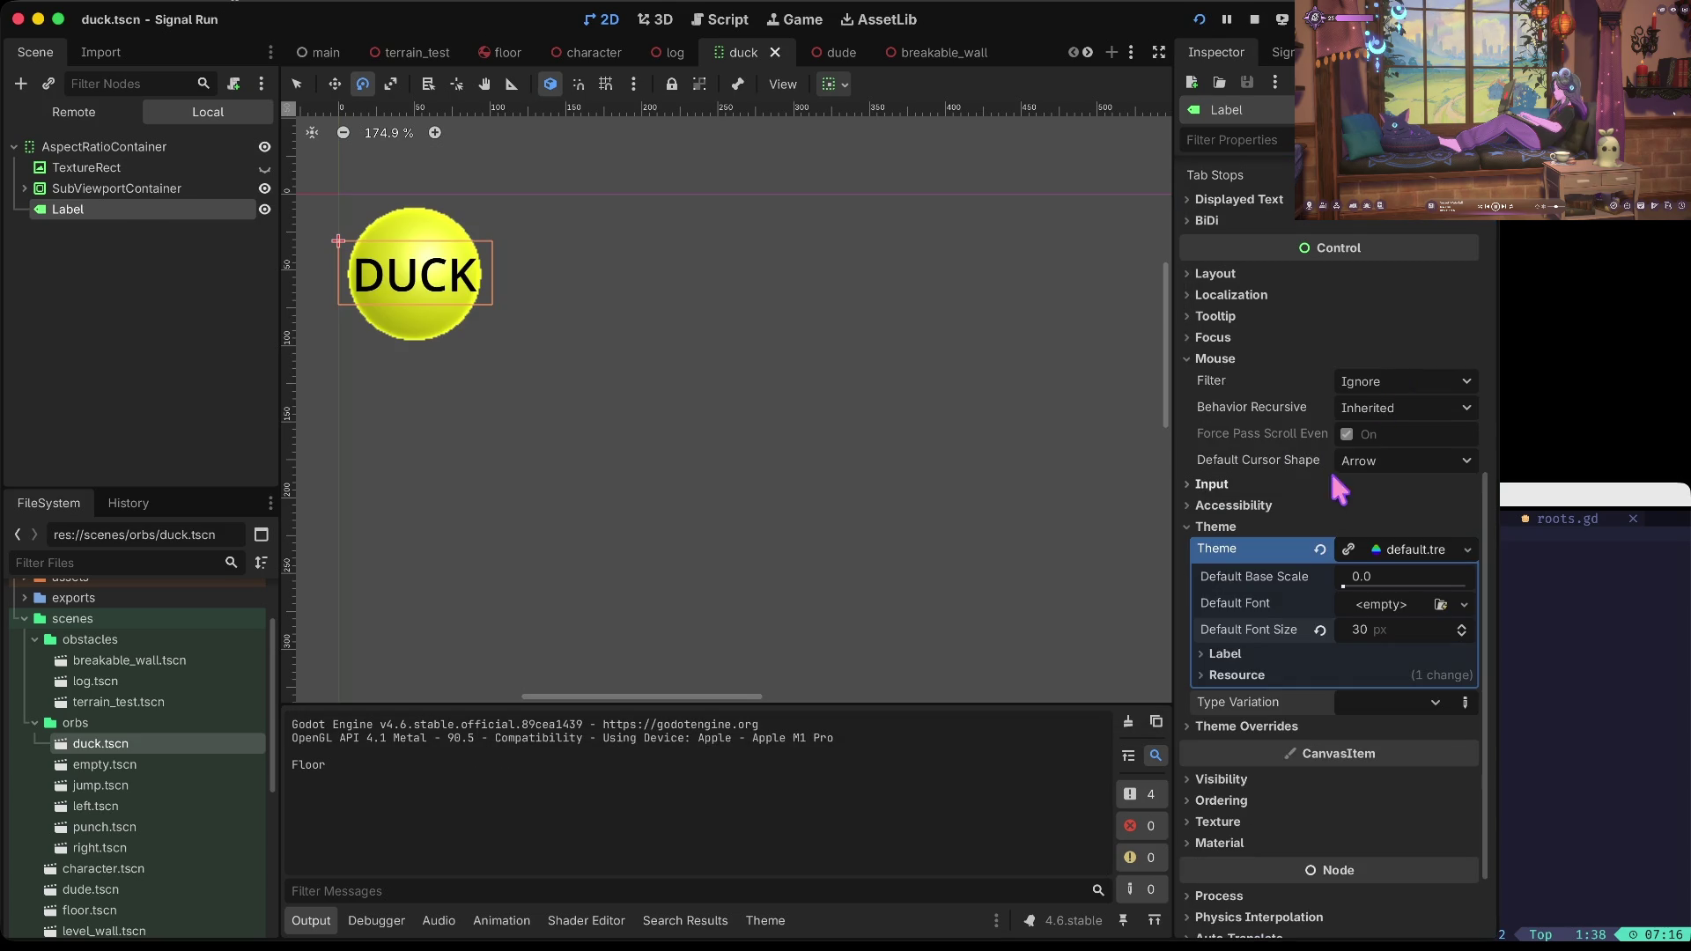
click(1319, 628)
click(1373, 629)
text(100)
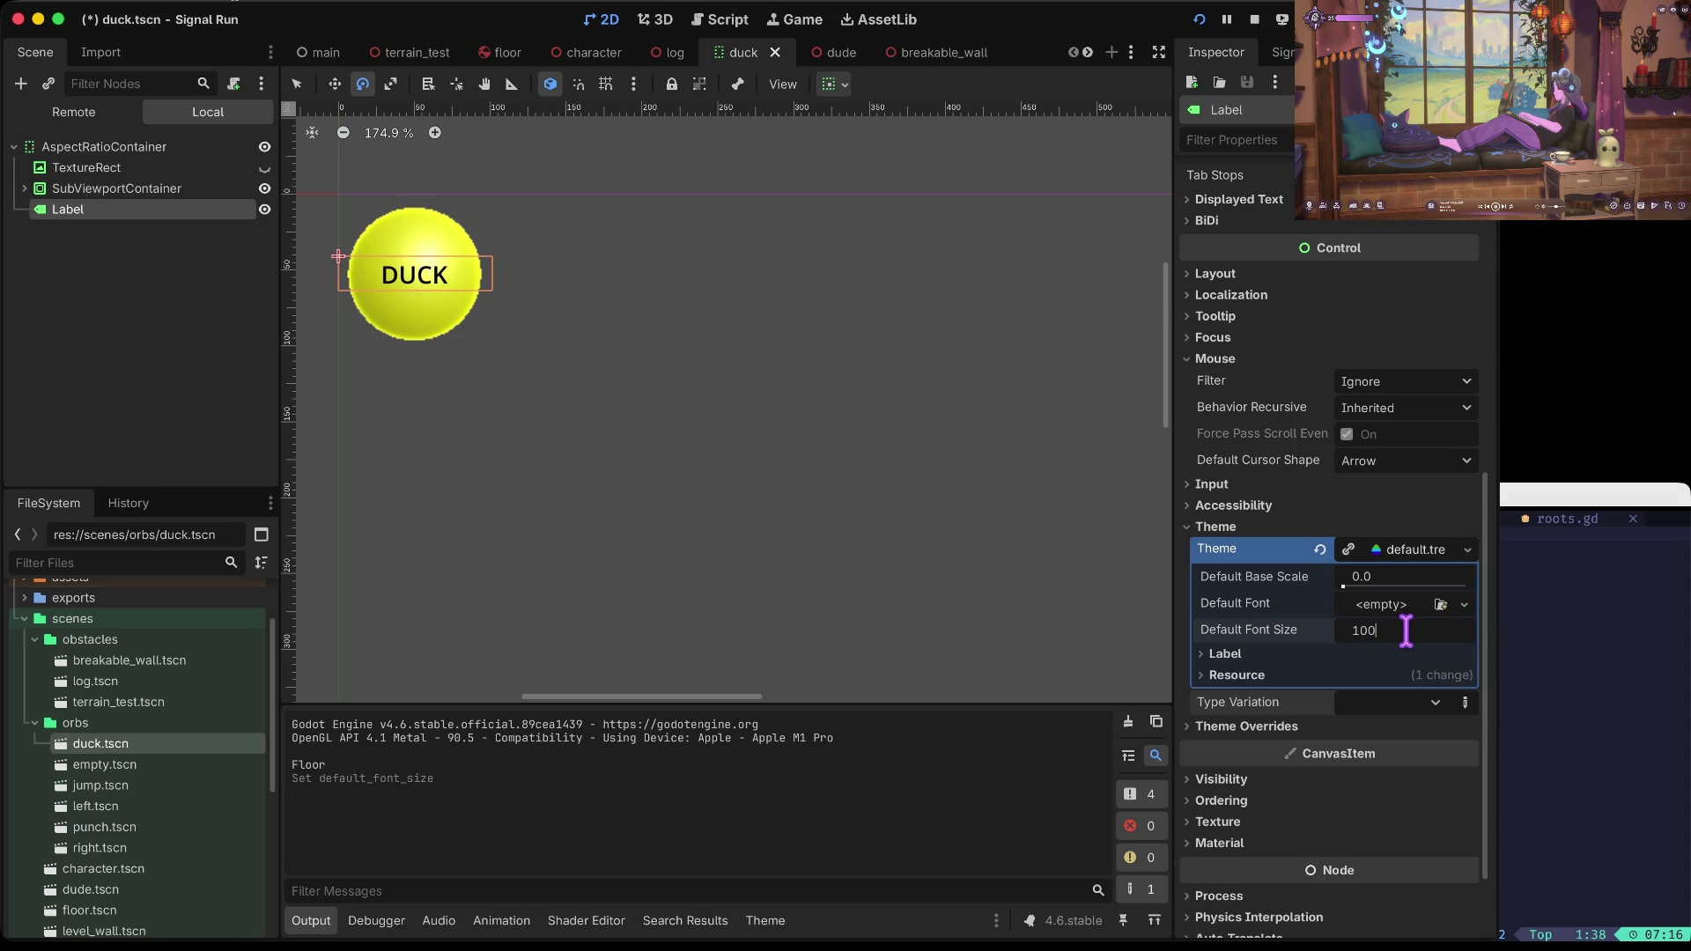
key(Tab)
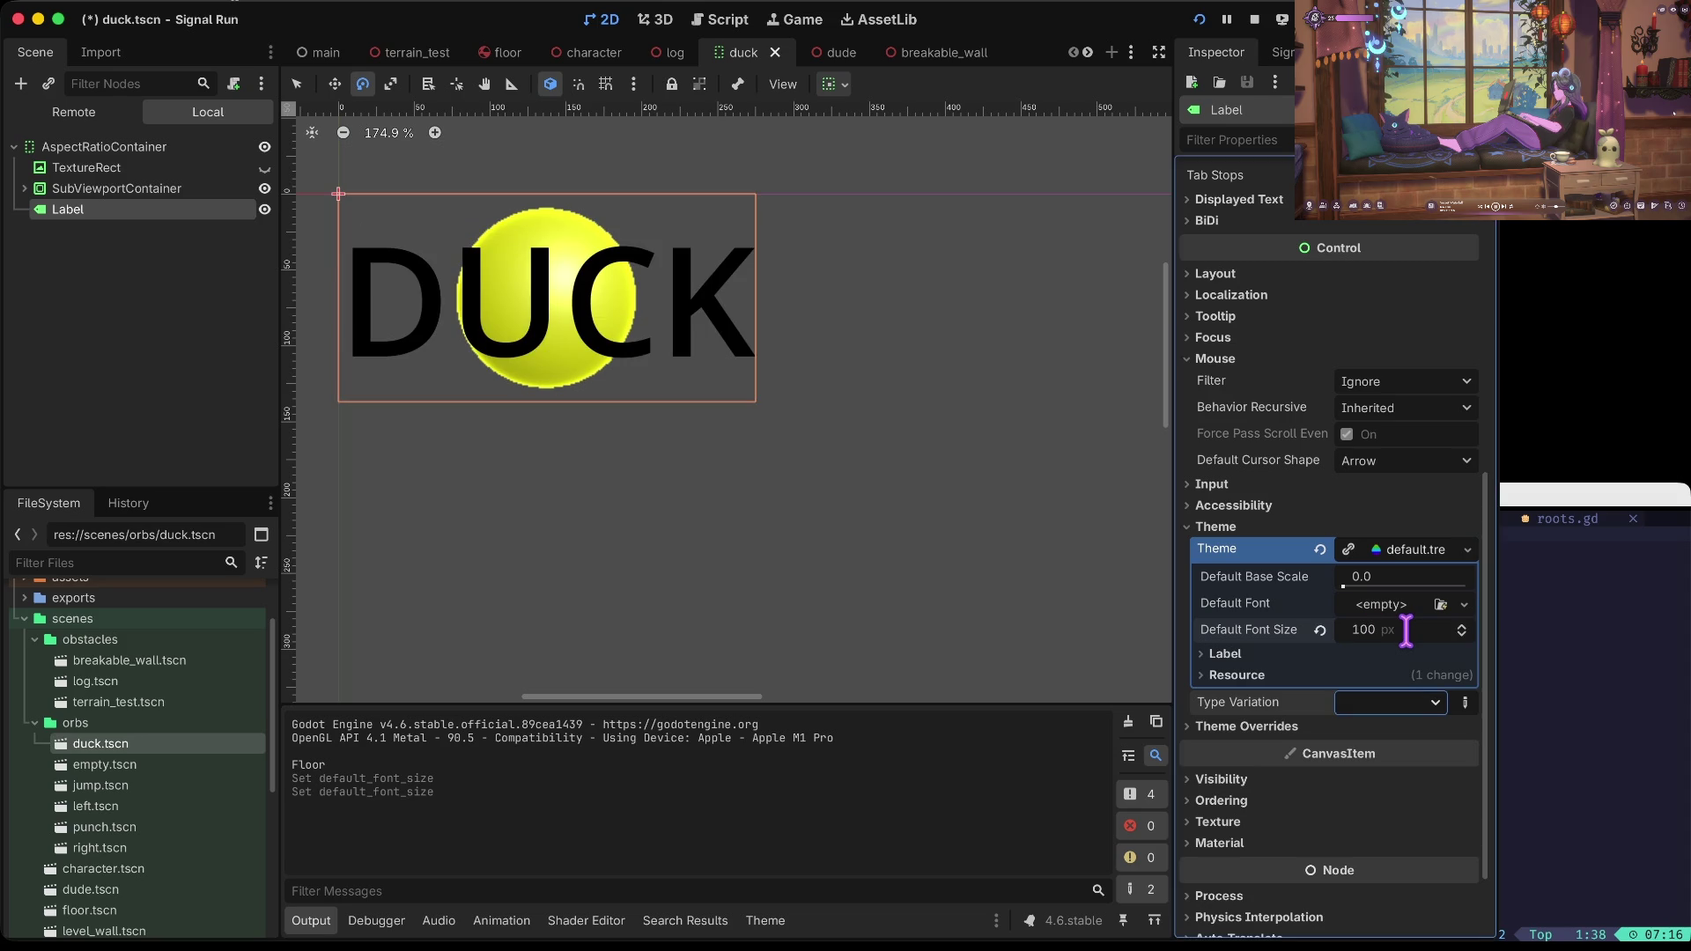
click(1406, 630)
text(30)
key(Tab)
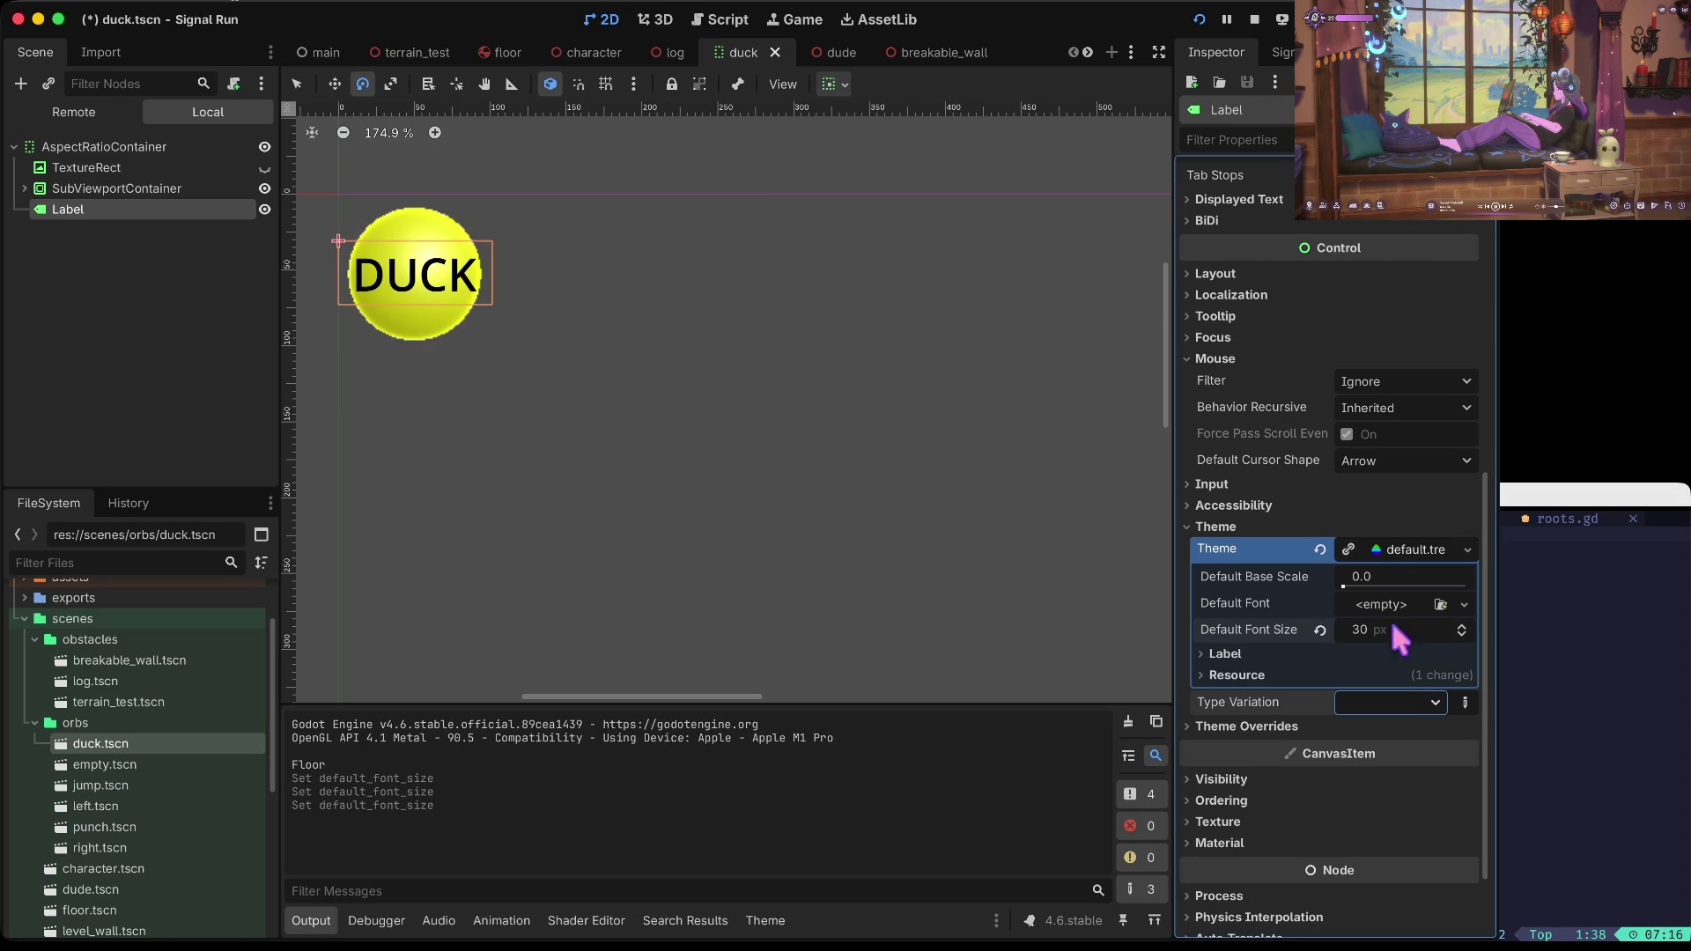
click(1402, 548)
click(1404, 571)
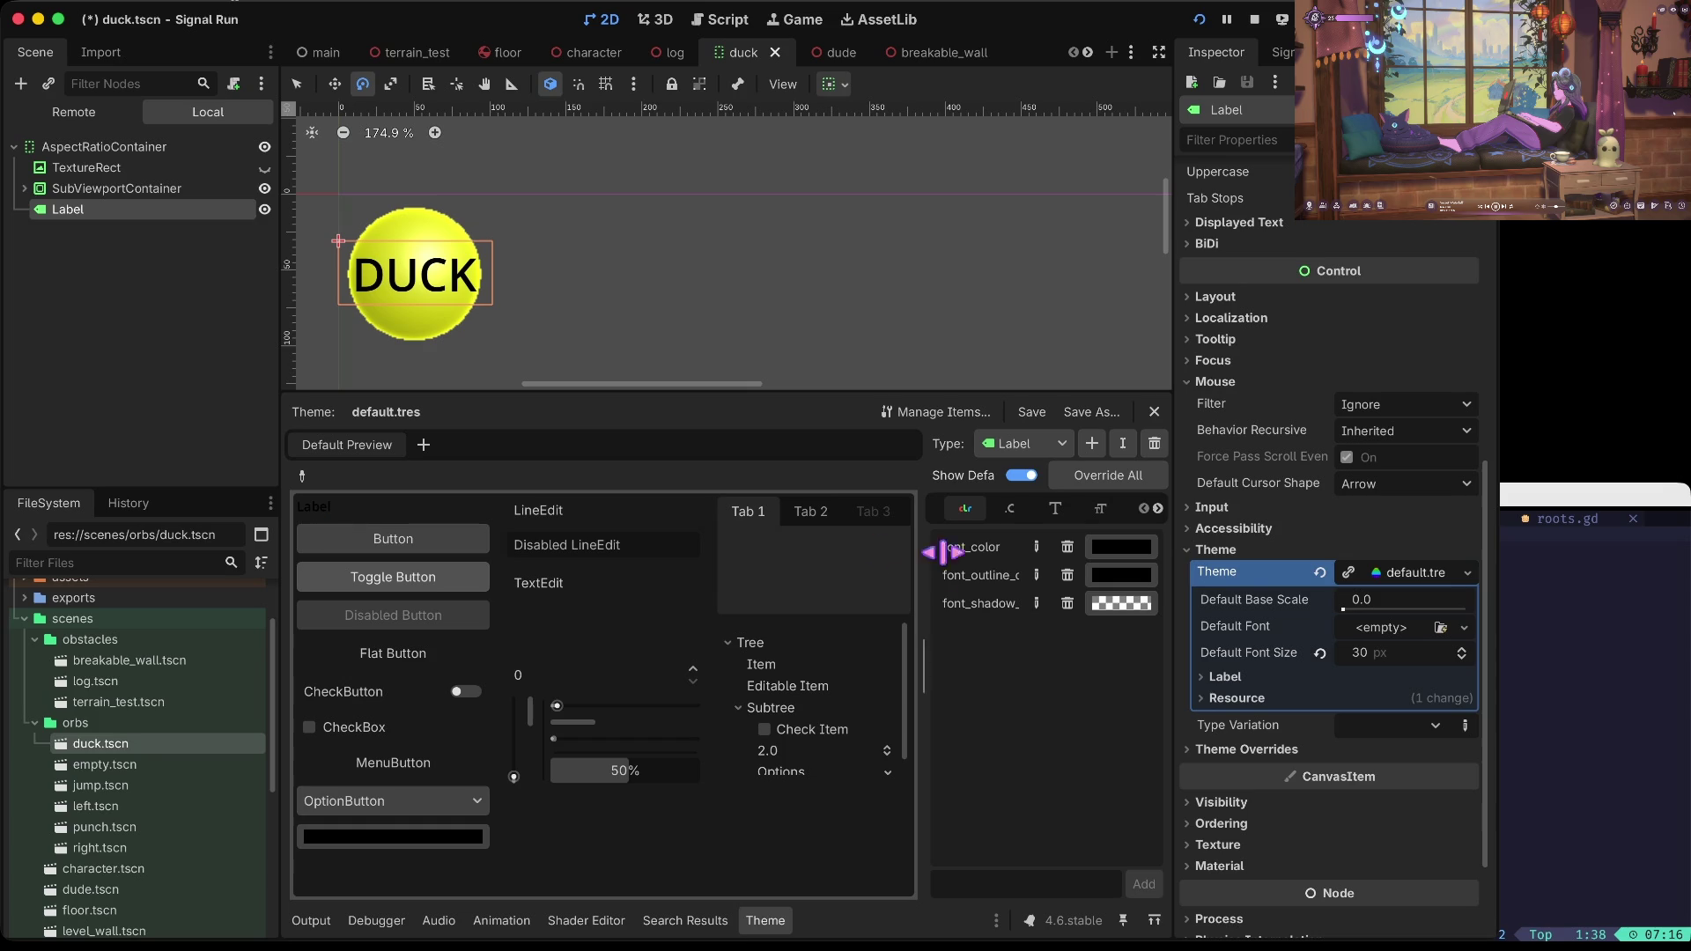
Step: Add a Label font_size override of 64 in the Font Sizes tab and save
click(1055, 508)
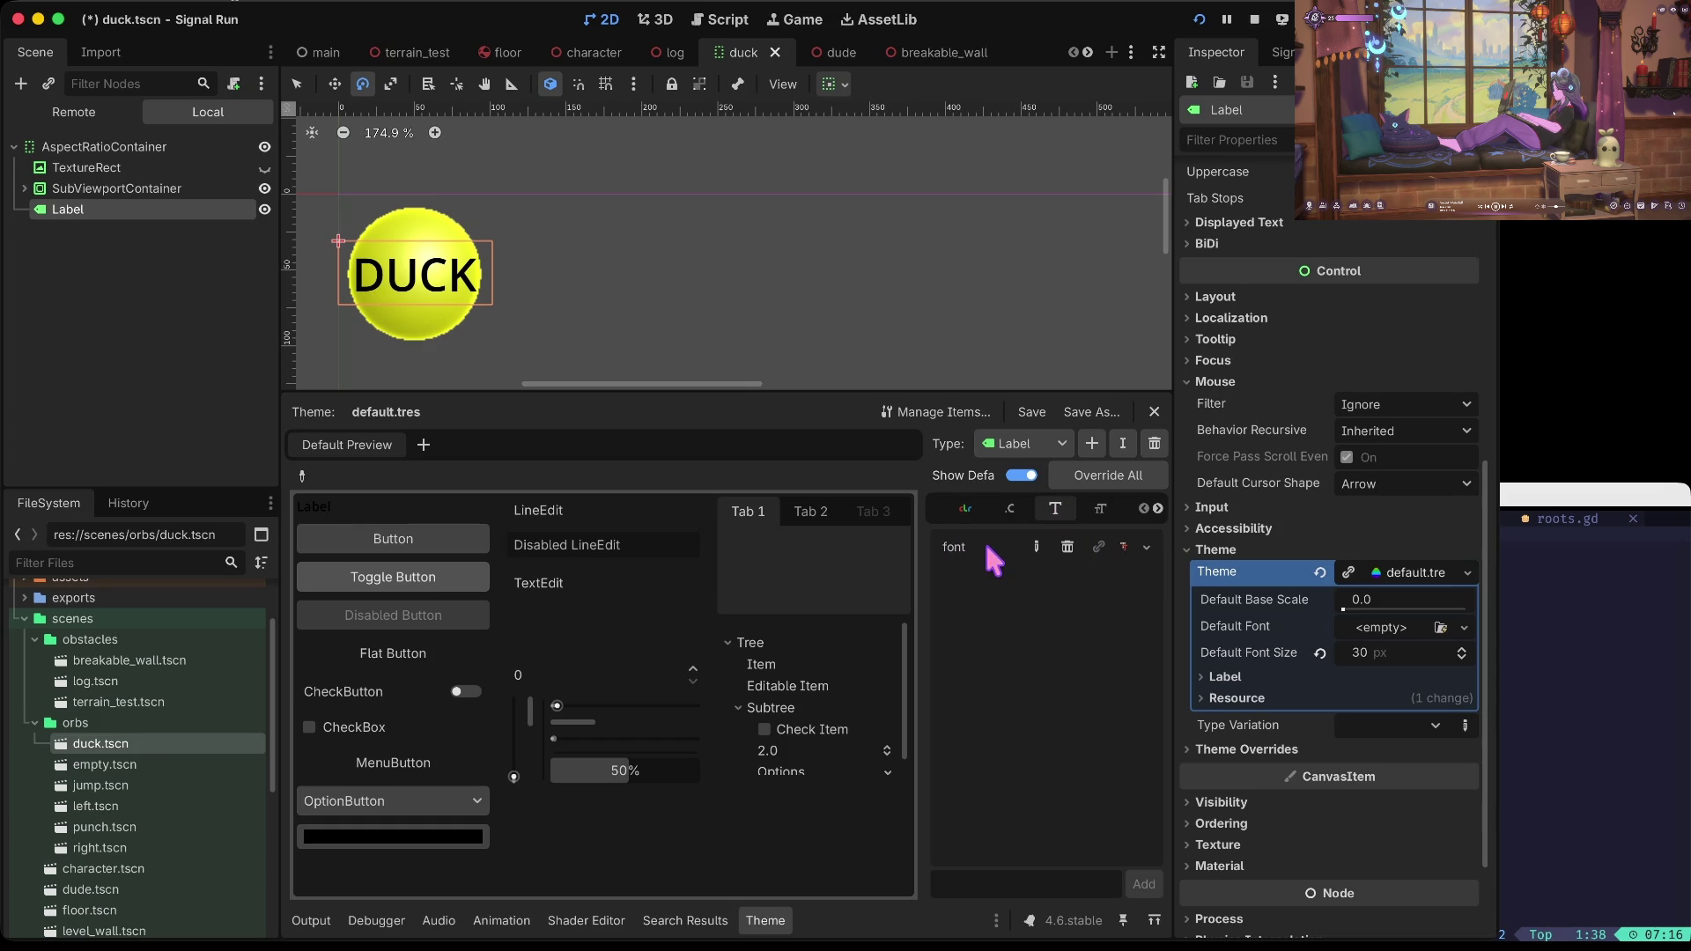
click(1104, 510)
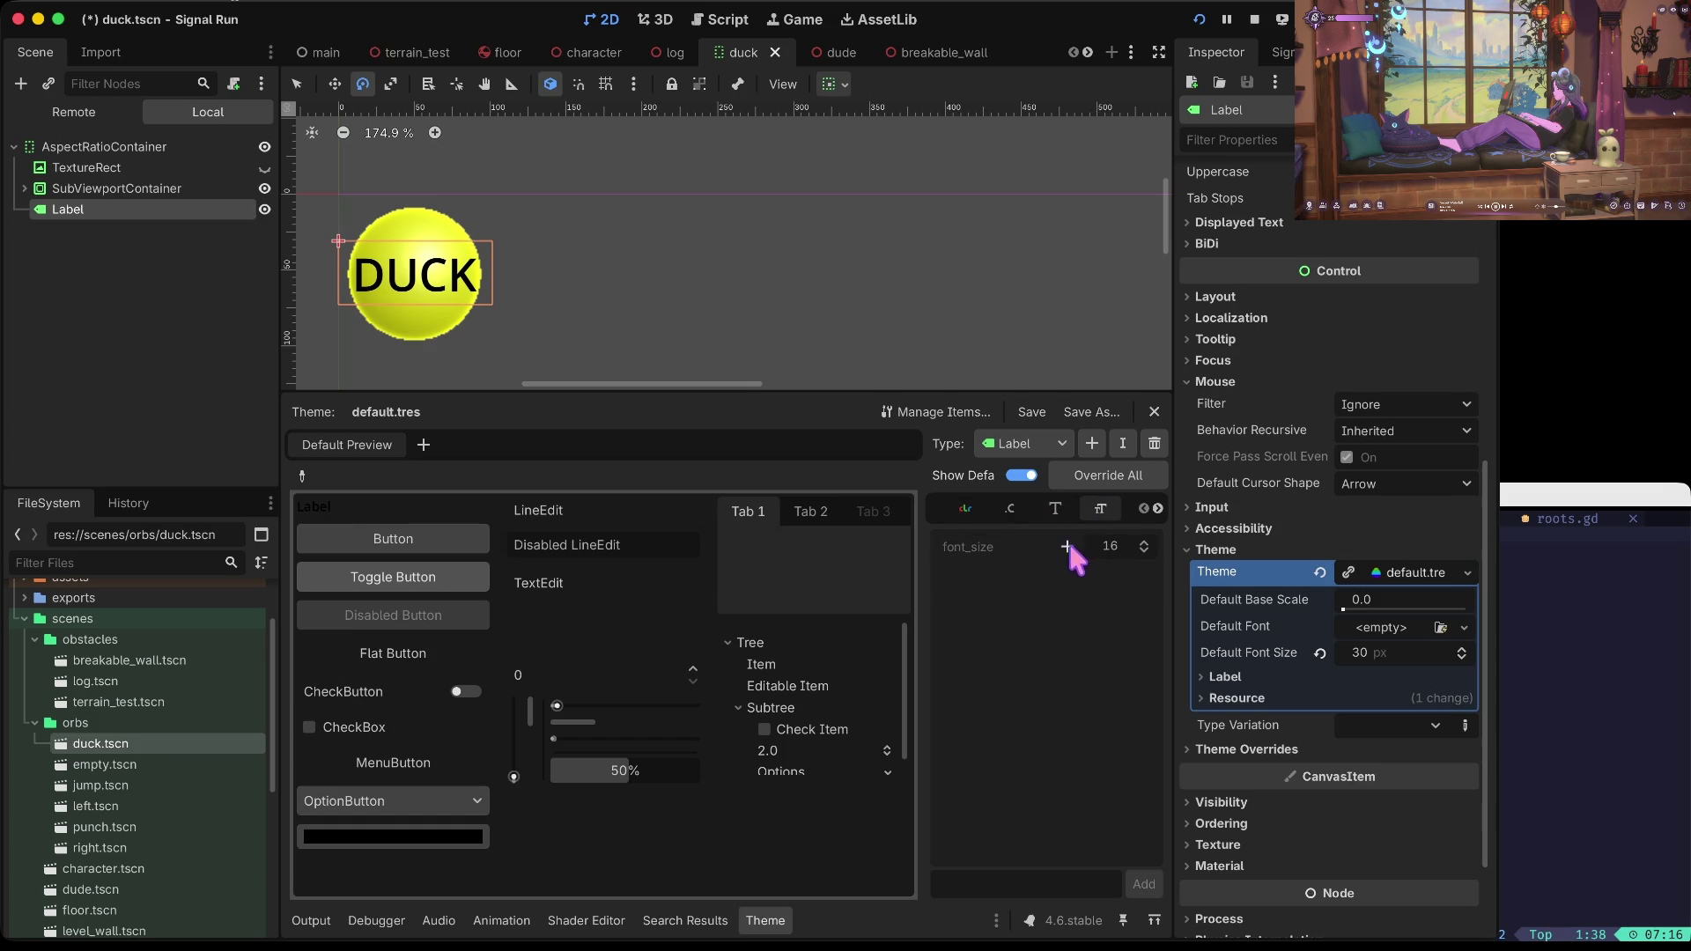
click(1067, 546)
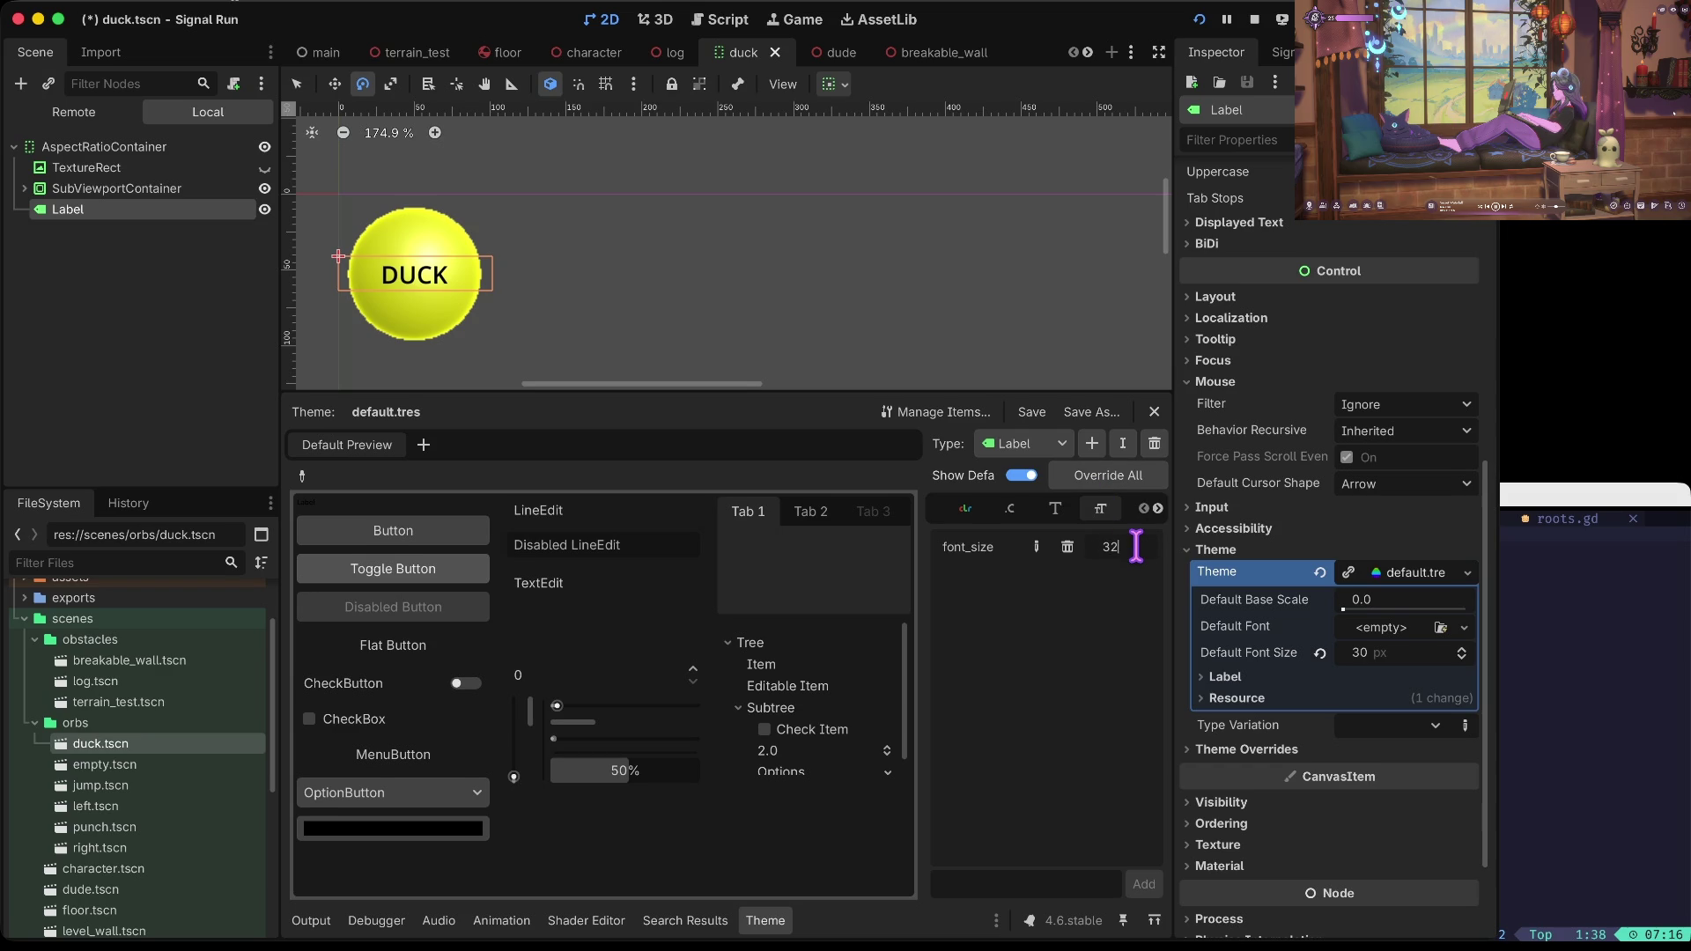
text(2)
key(Tab)
click(1136, 545)
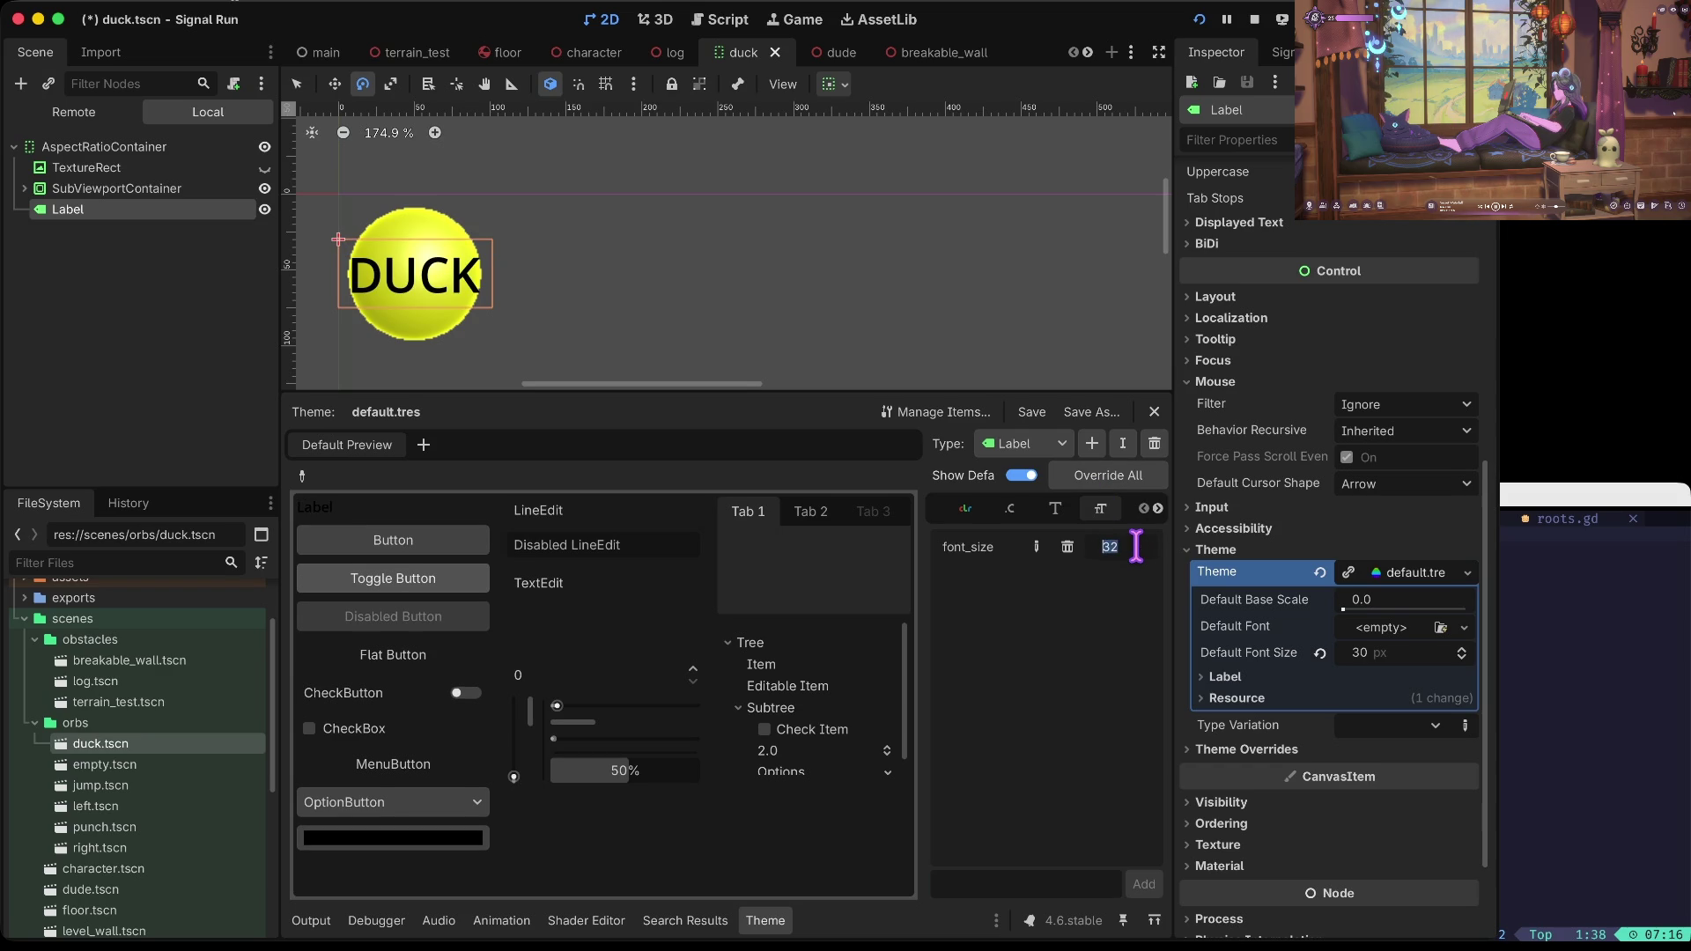
text(64)
key(Tab)
key(ctrl+s)
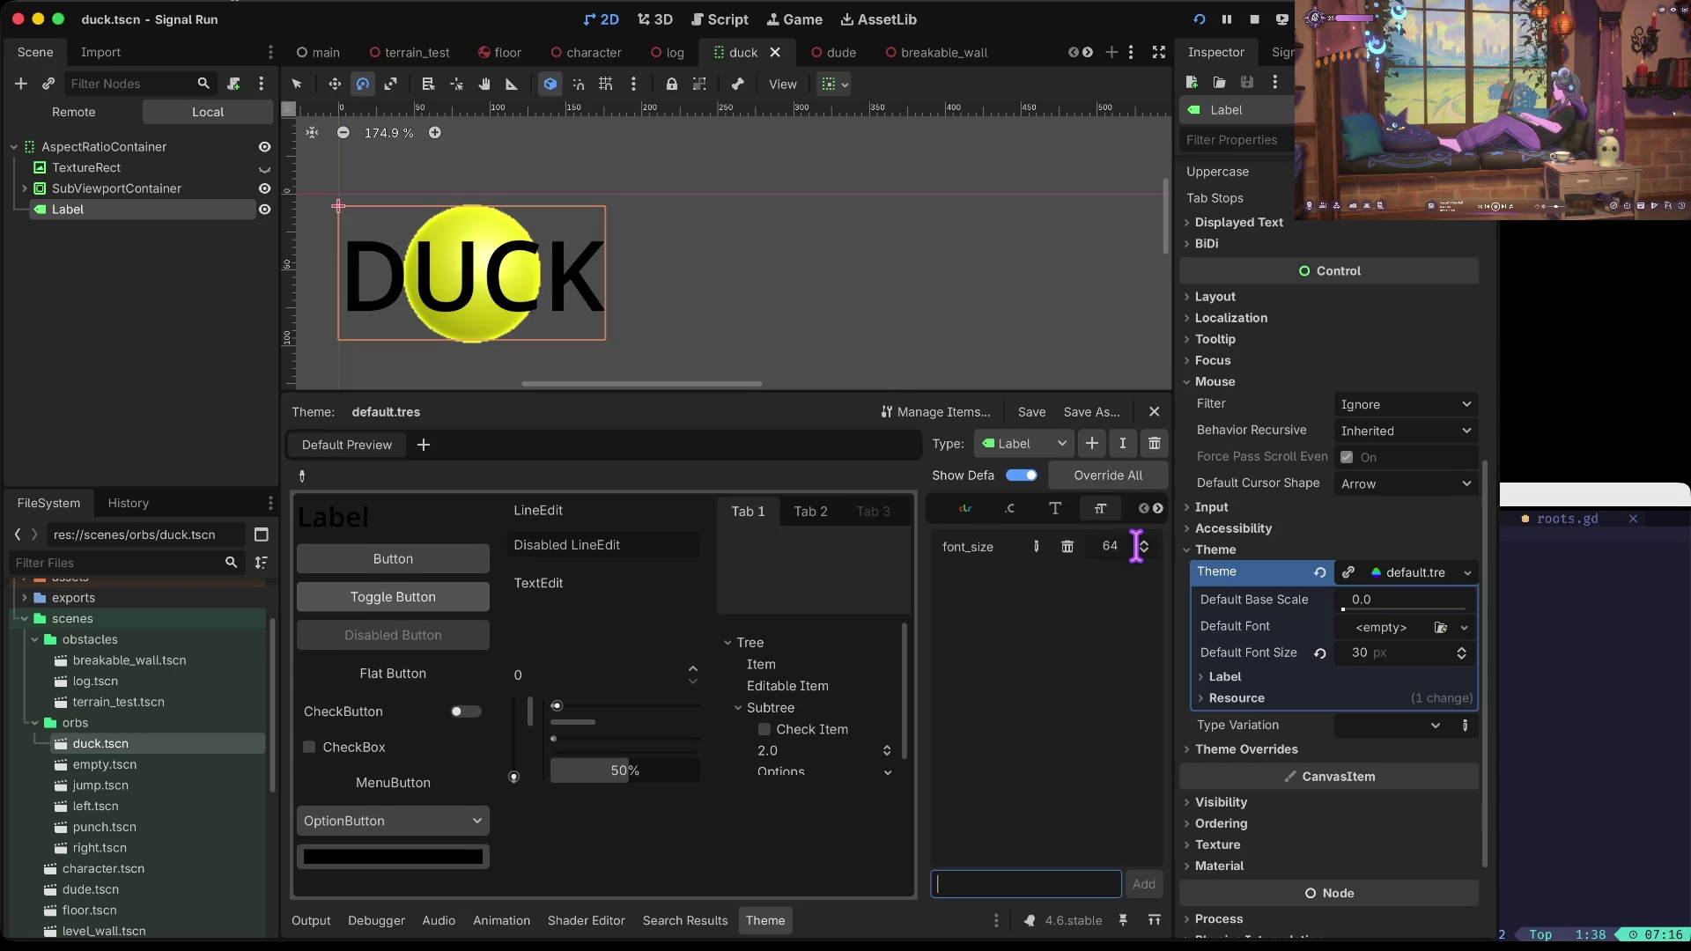
Step: Reset the theme's default font size and default base scale to 0
click(1373, 650)
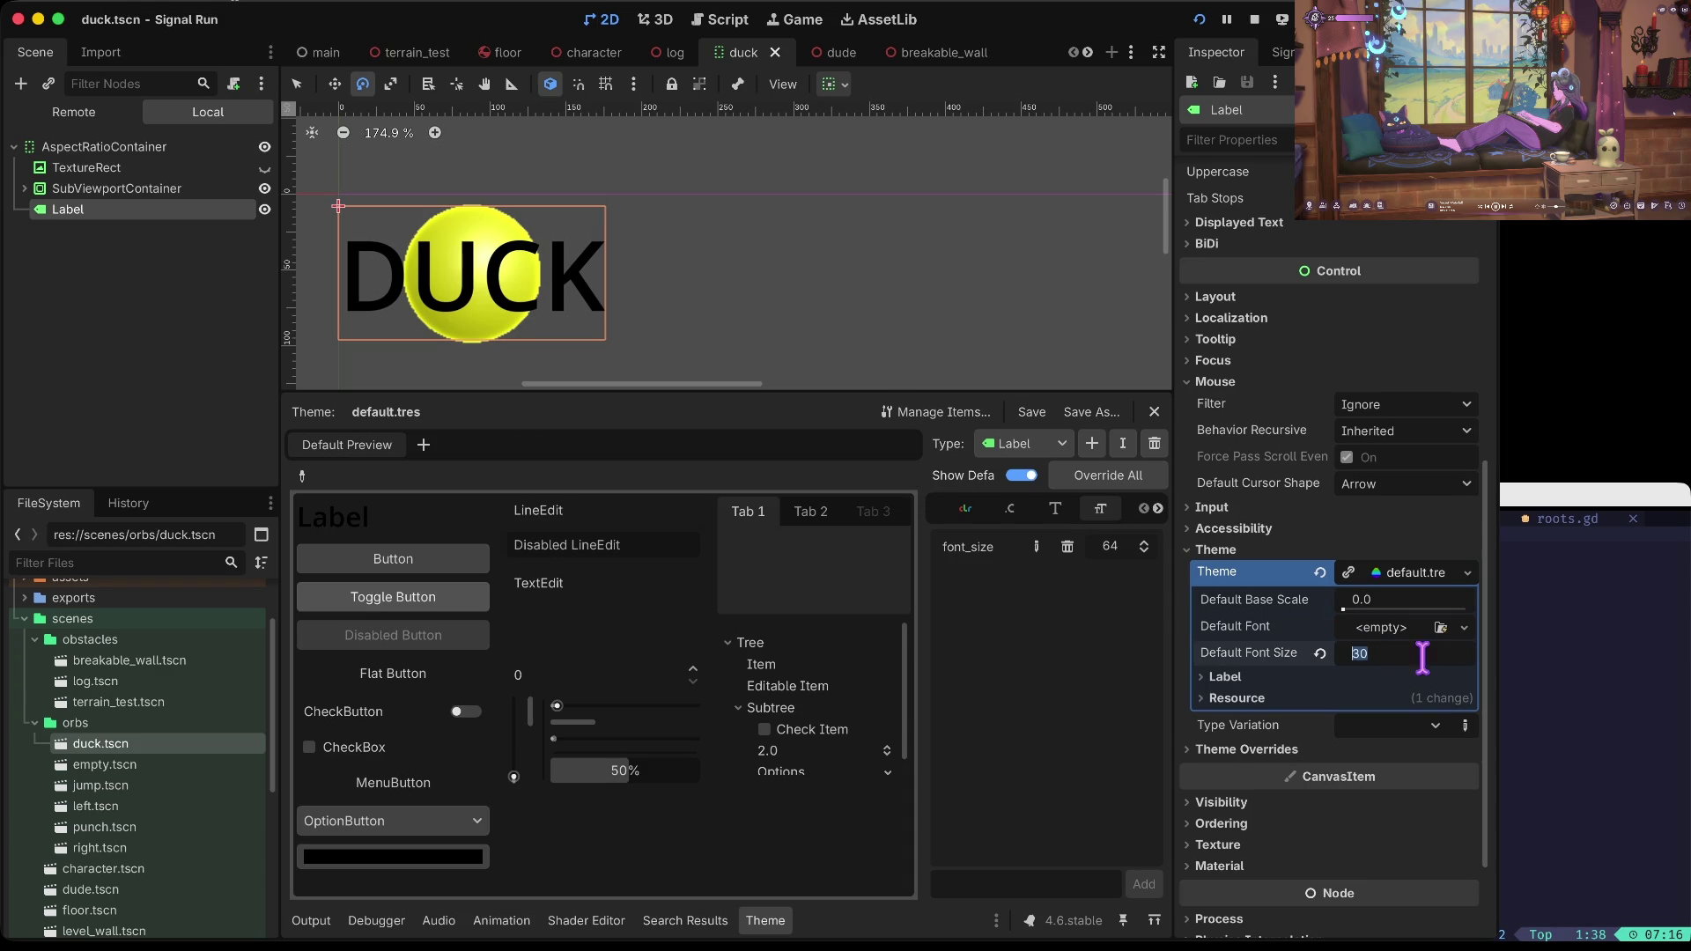
text(30)
key(Tab)
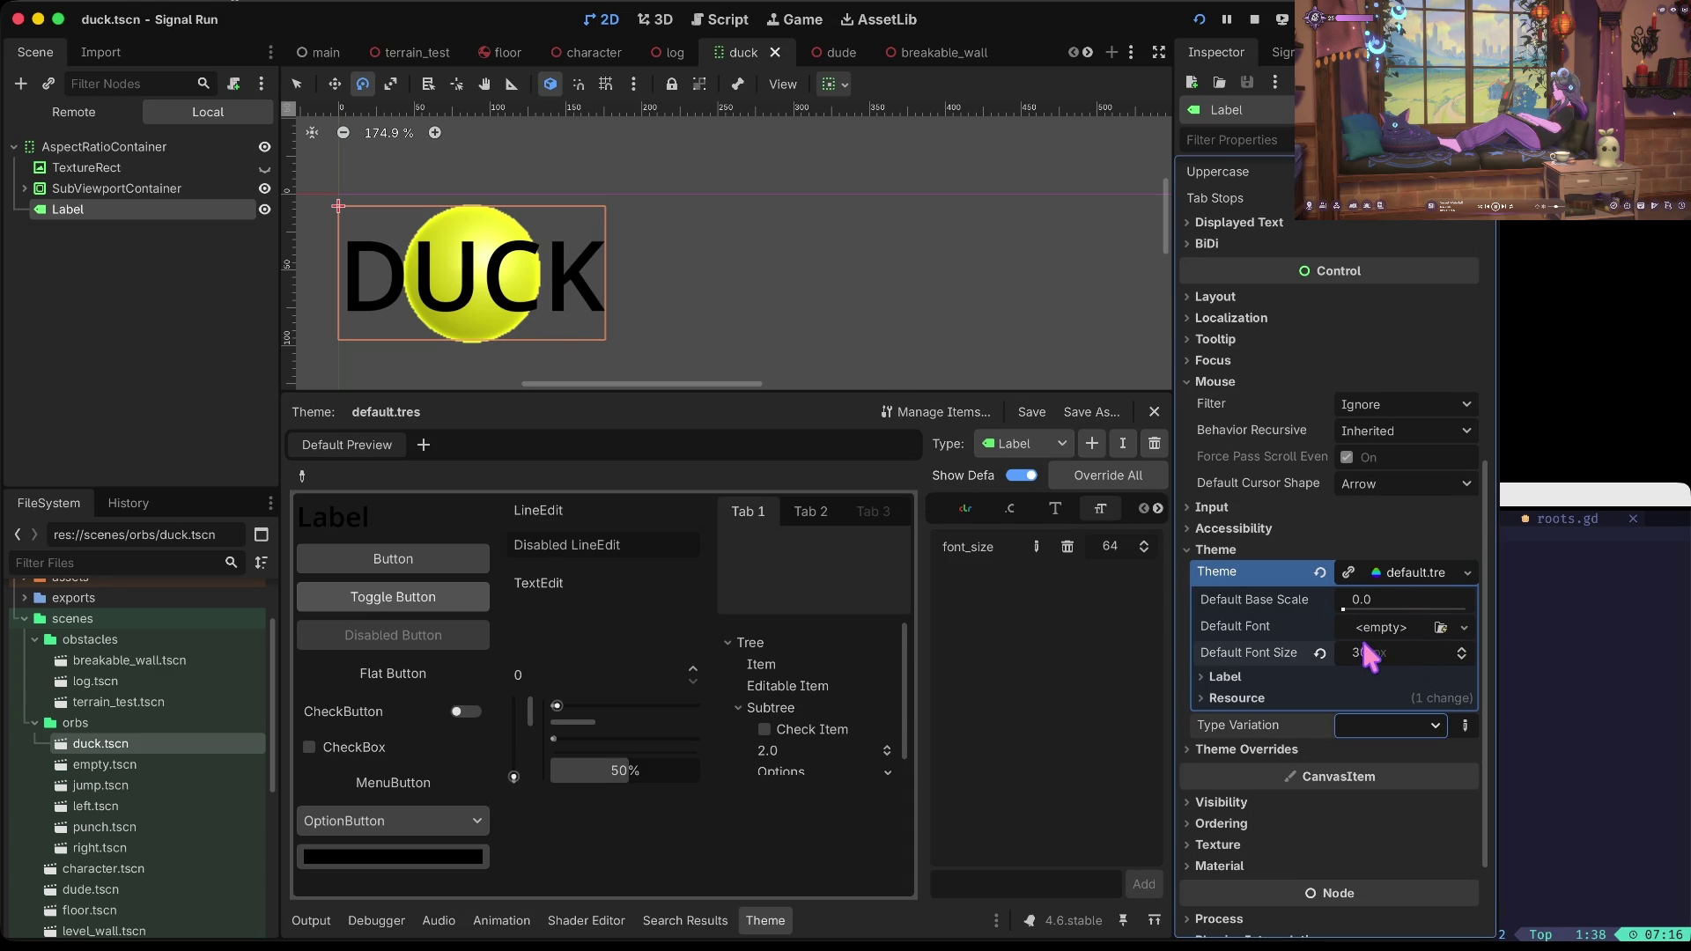
click(1319, 652)
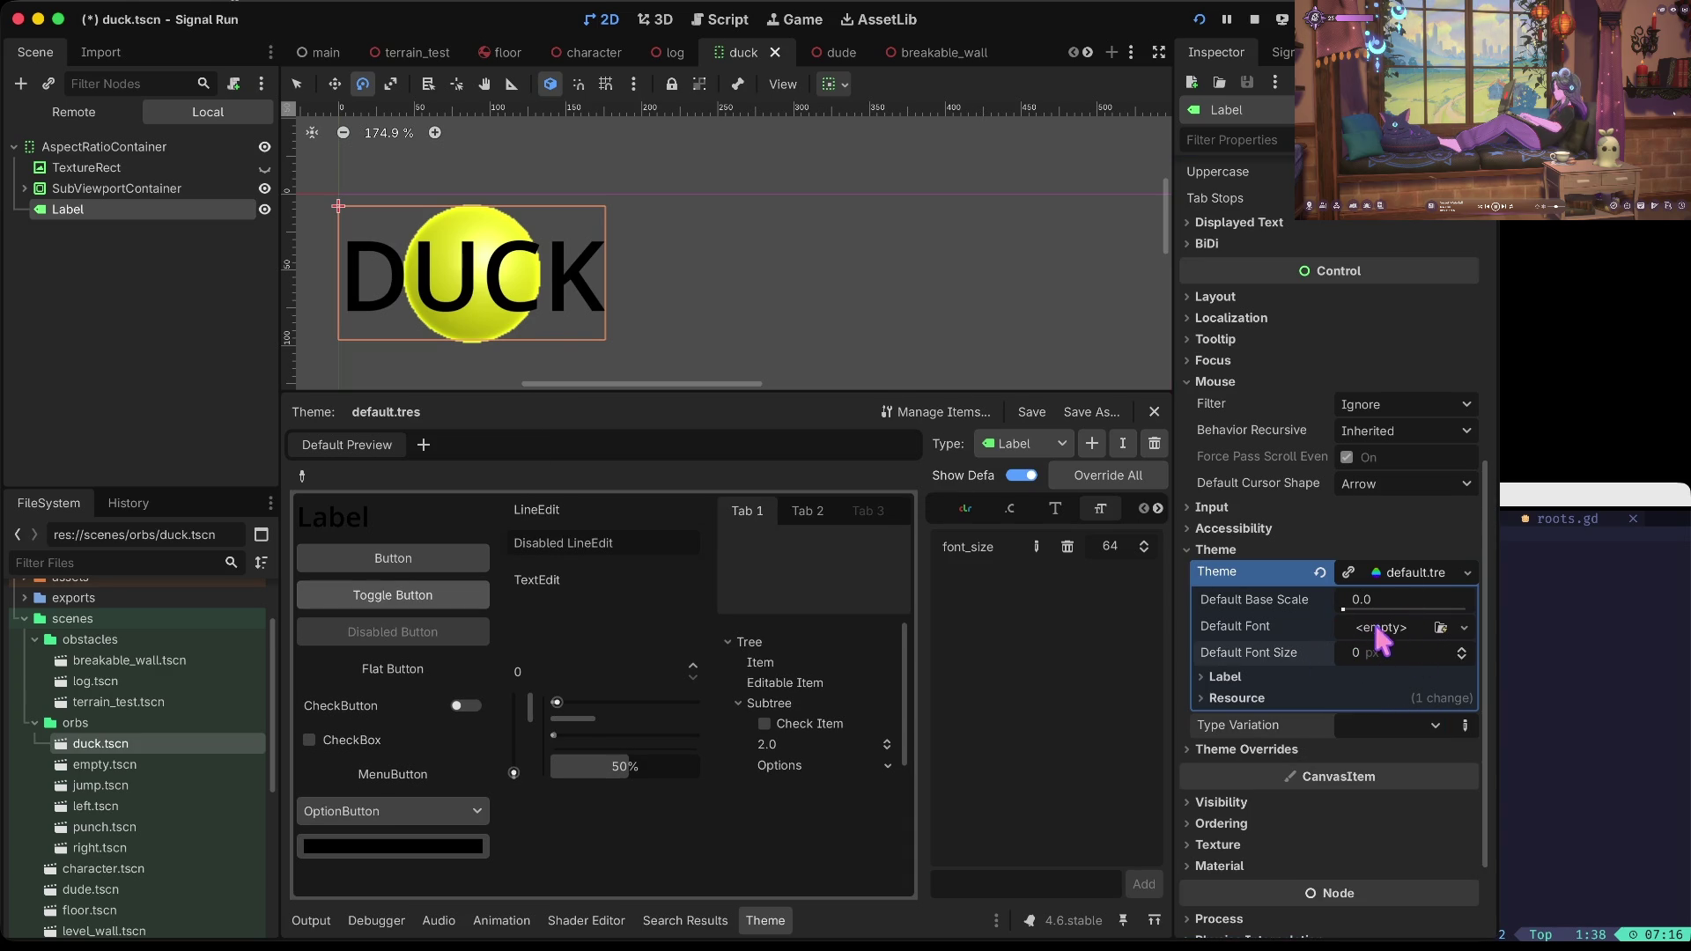
drag(1342, 609, 1412, 610)
click(1319, 600)
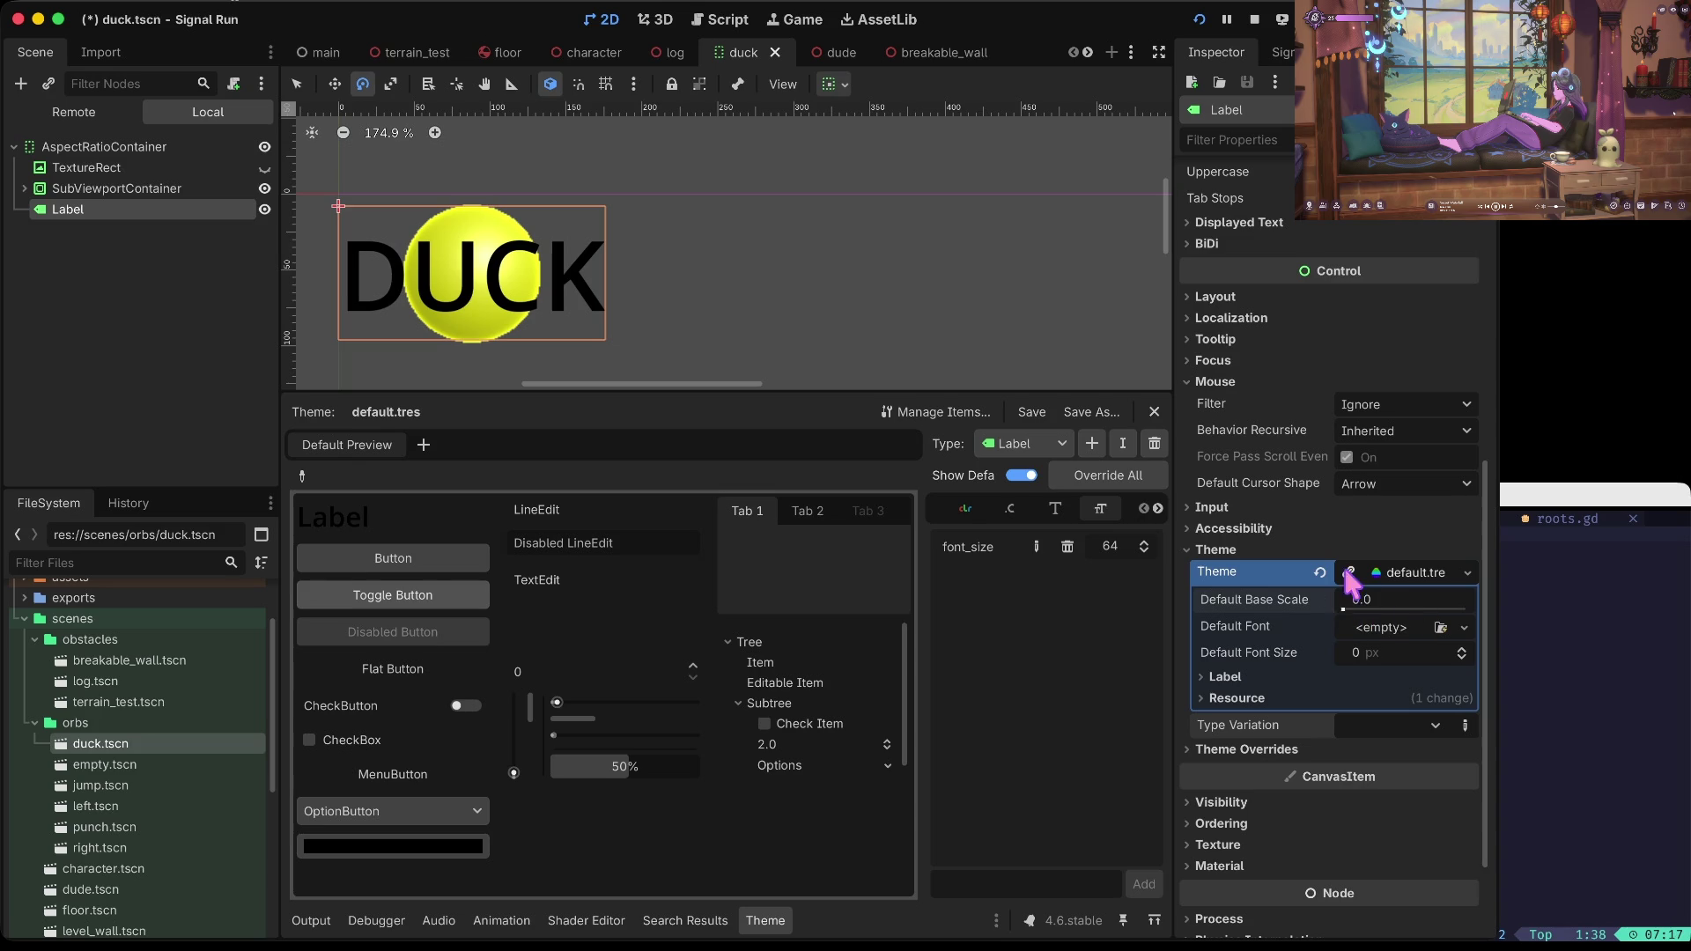
Step: Try a Label font size of 32 in the Inspector, then undo back to 64
click(1293, 676)
scroll(1275, 663, down, 1)
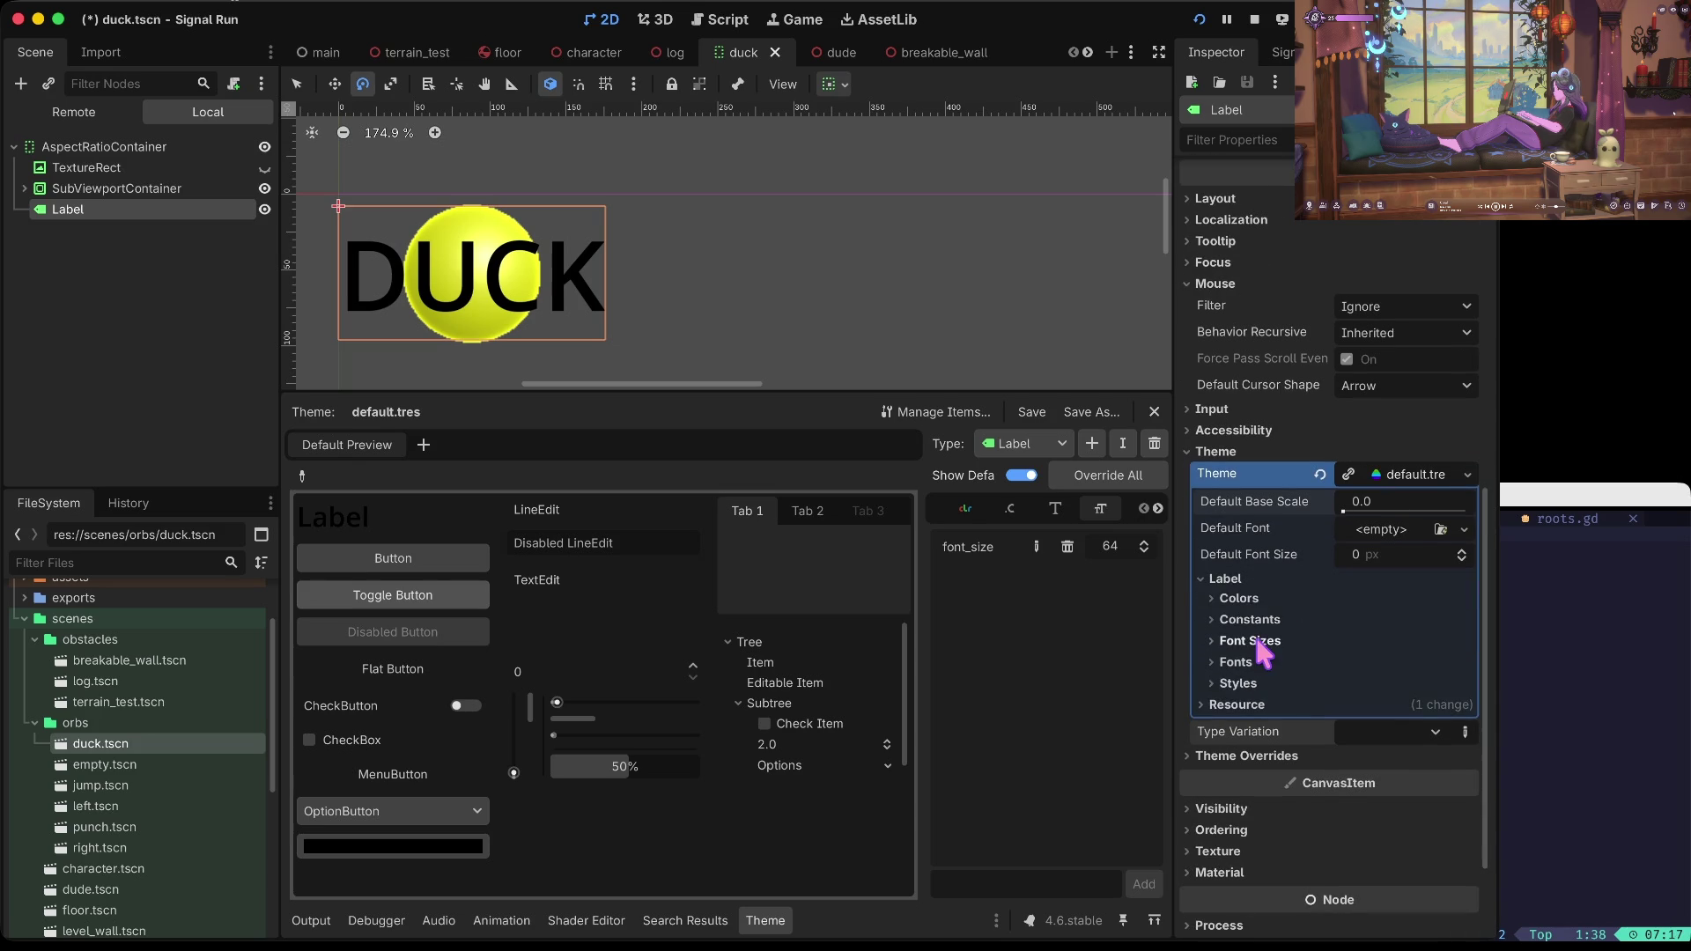
click(1255, 640)
click(1415, 664)
text(32)
key(Return)
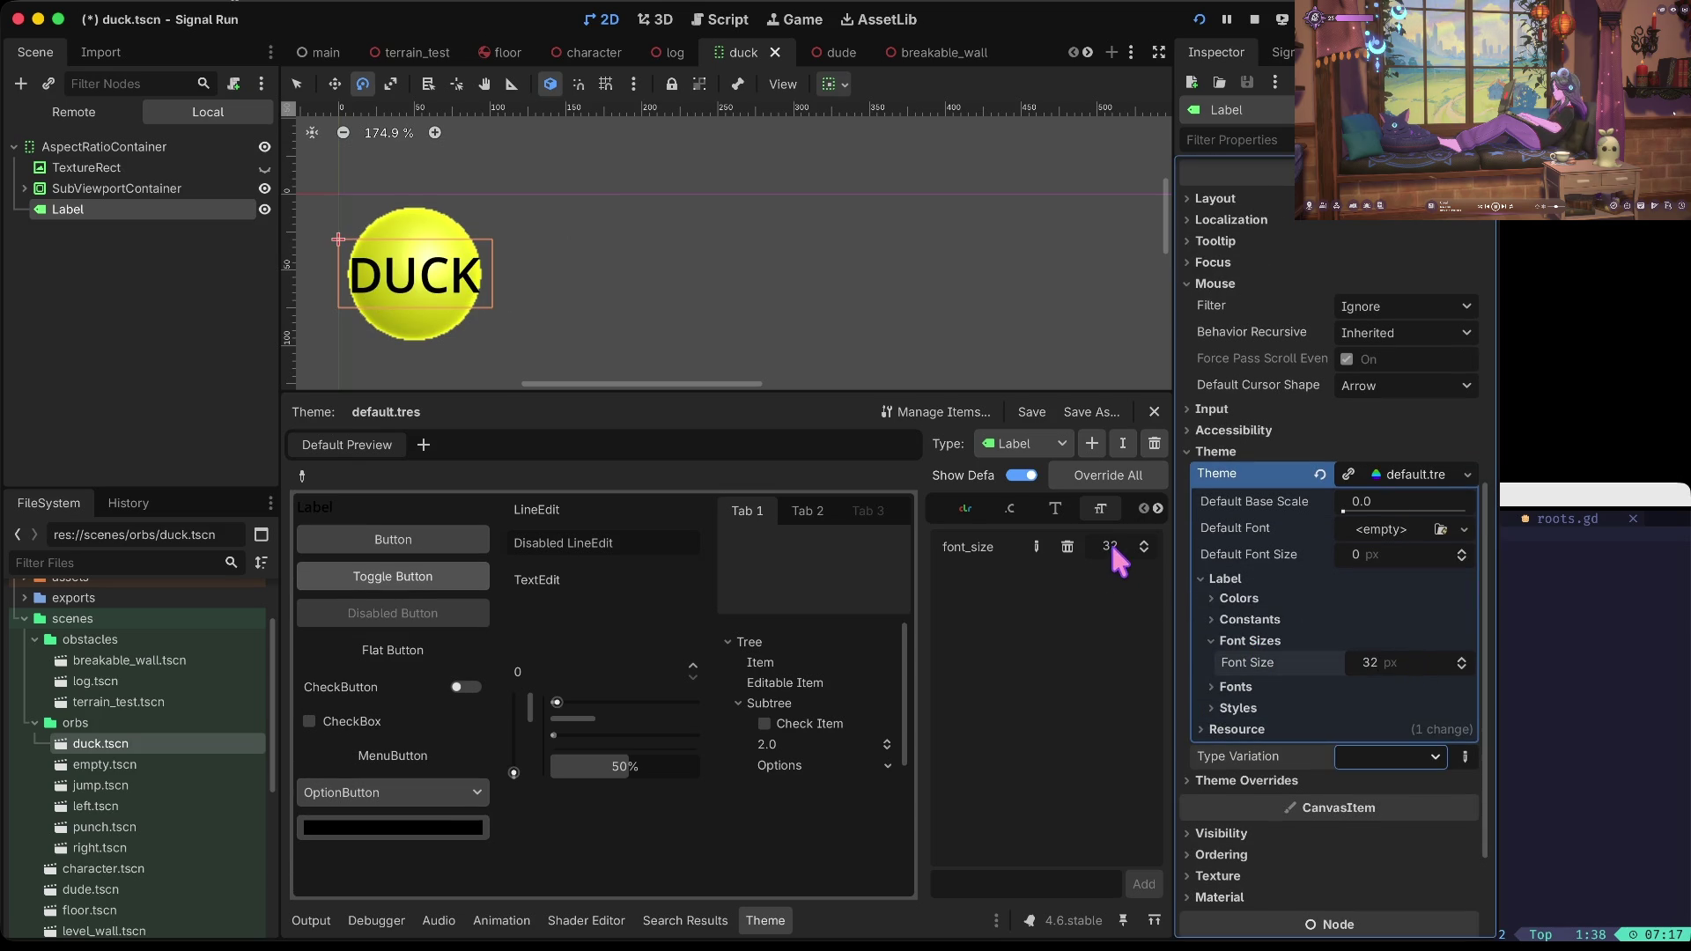
key(ctrl+z)
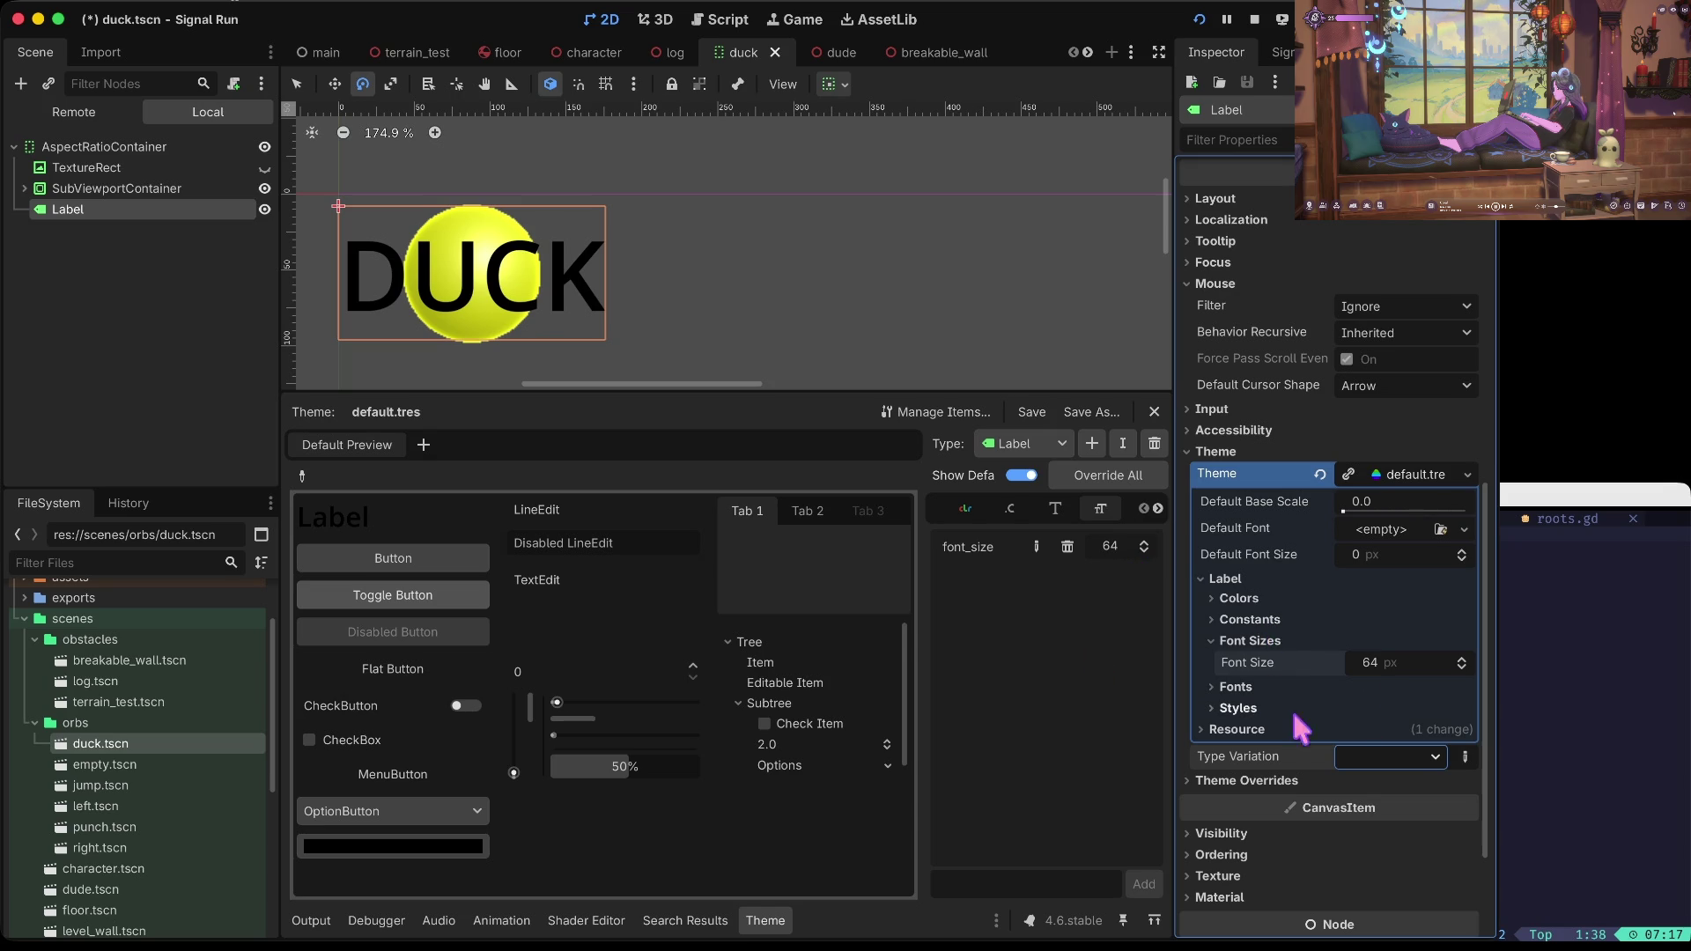
Step: Test Local to Scene with a 32 font size, then undo to 64 and untick Local to Scene
click(1262, 728)
click(1352, 752)
click(1392, 660)
text(32)
key(Return)
key(ctrl+s)
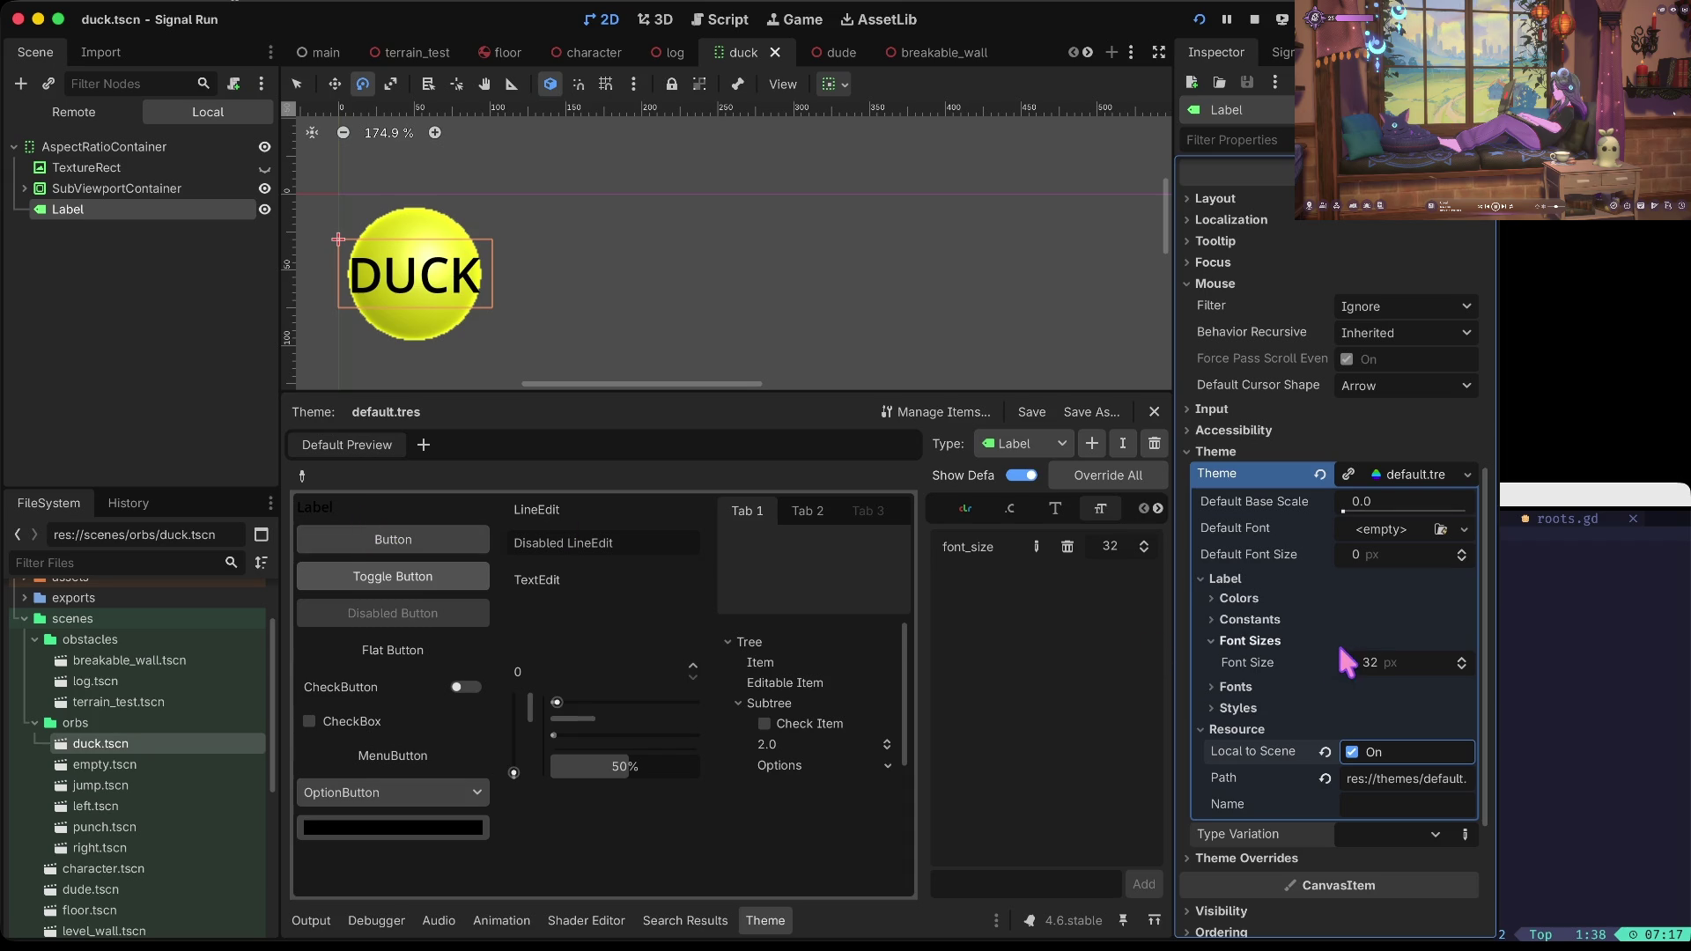
key(ctrl+z)
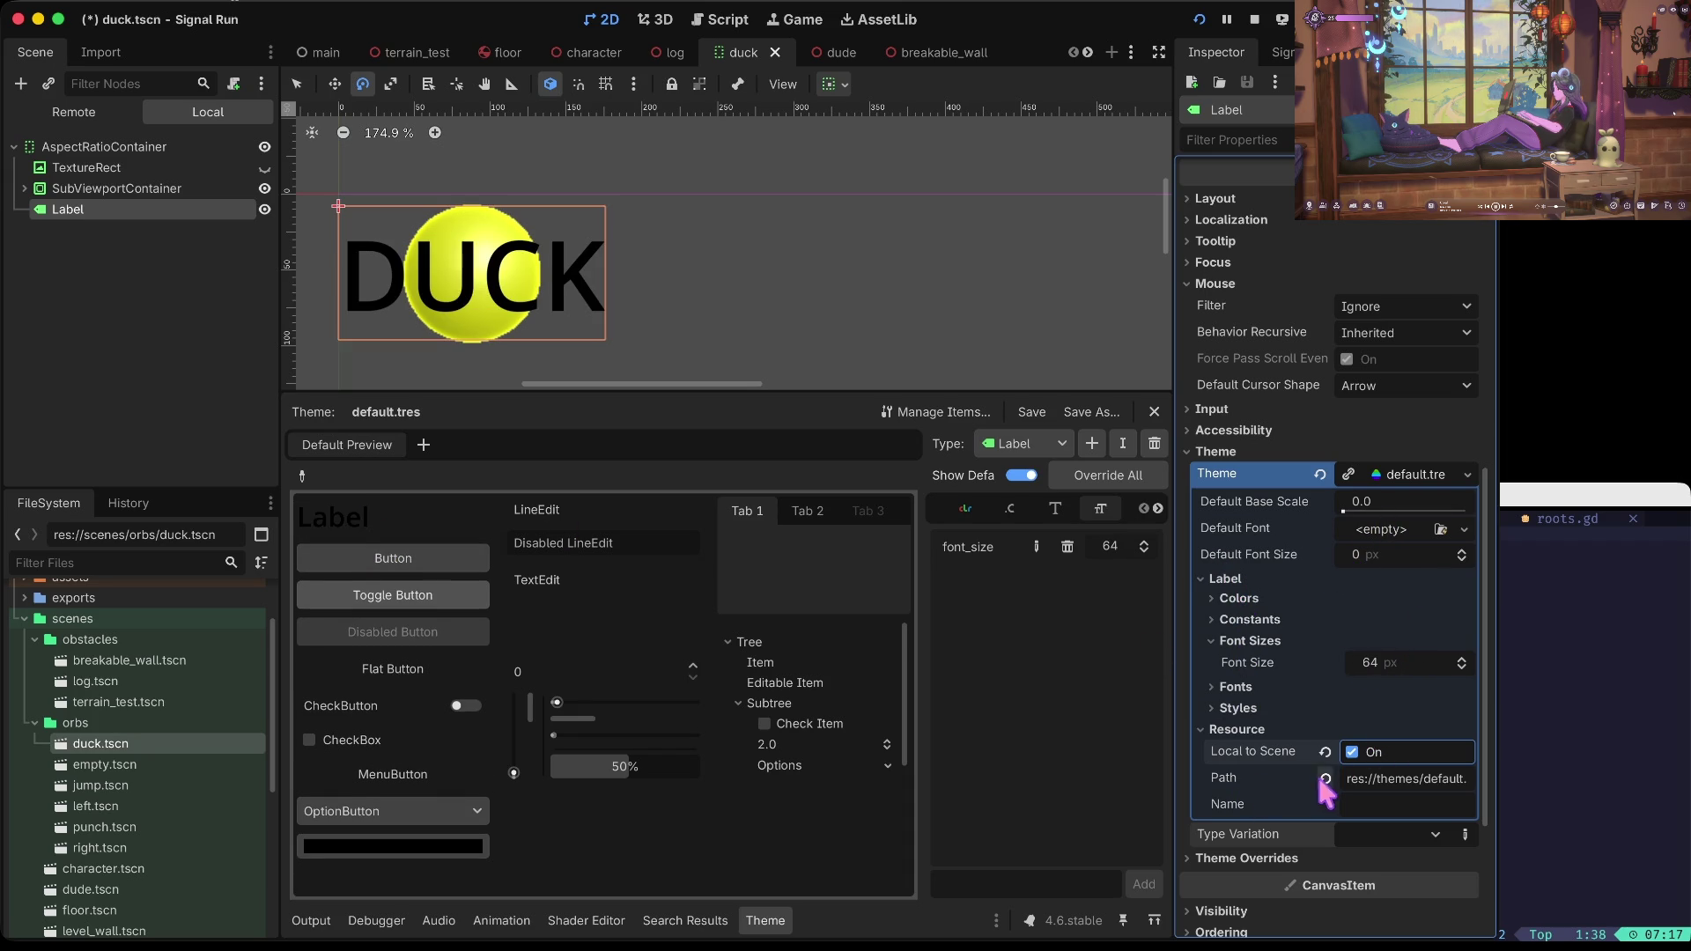
click(1350, 753)
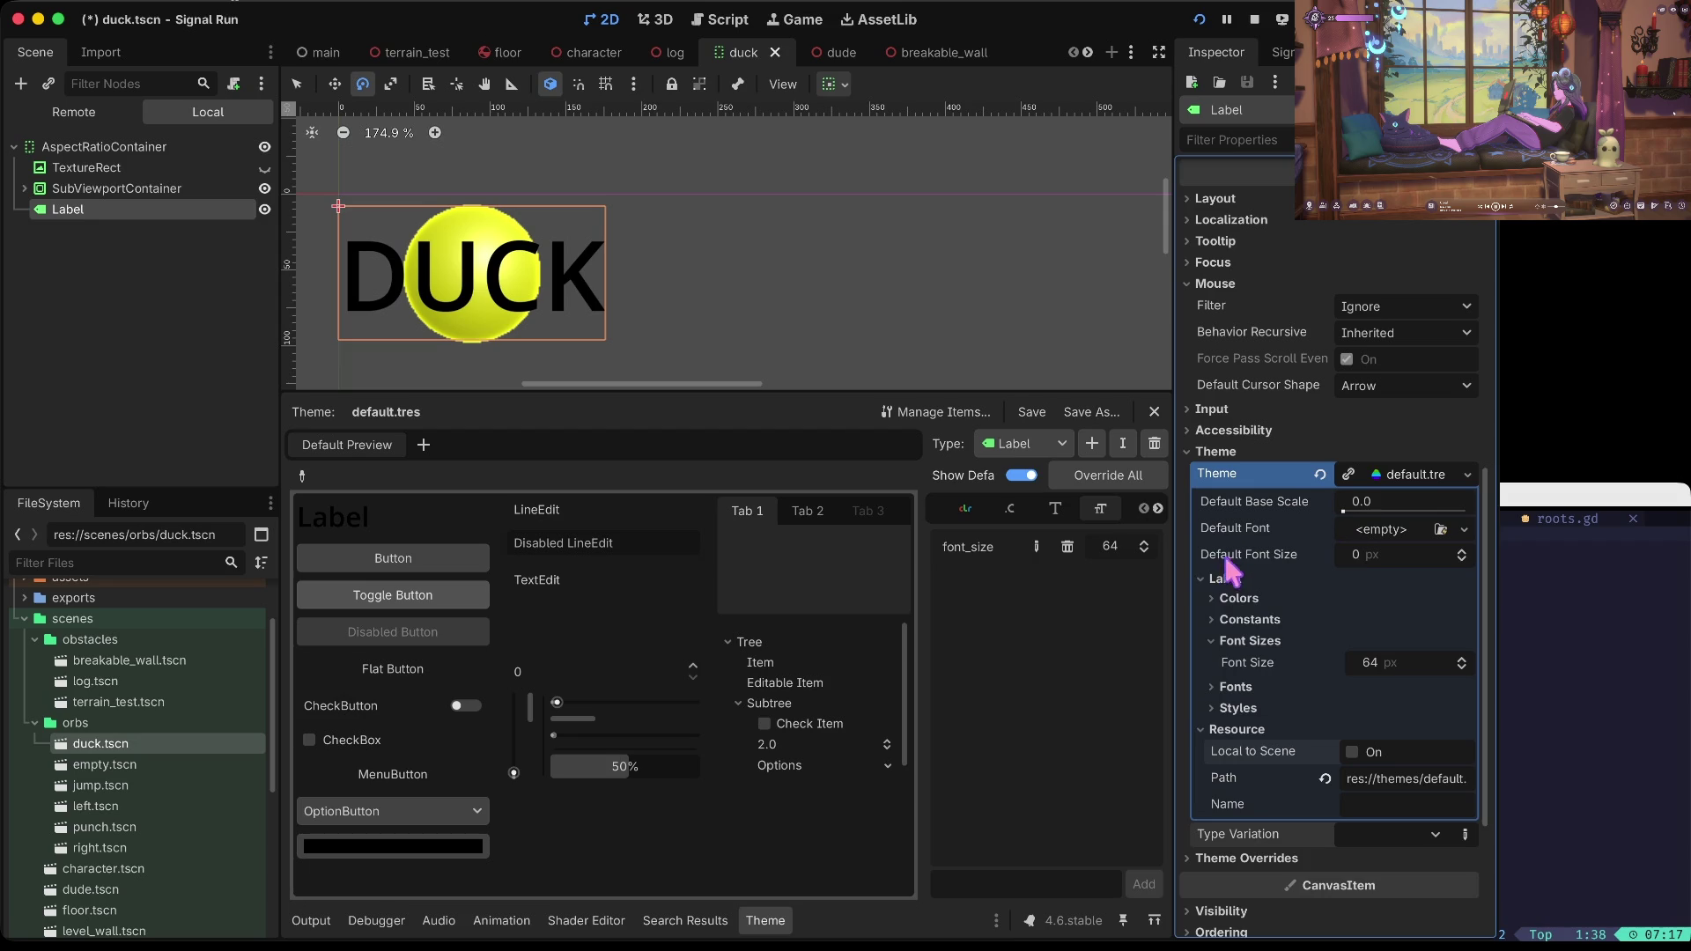
click(1215, 579)
click(1206, 451)
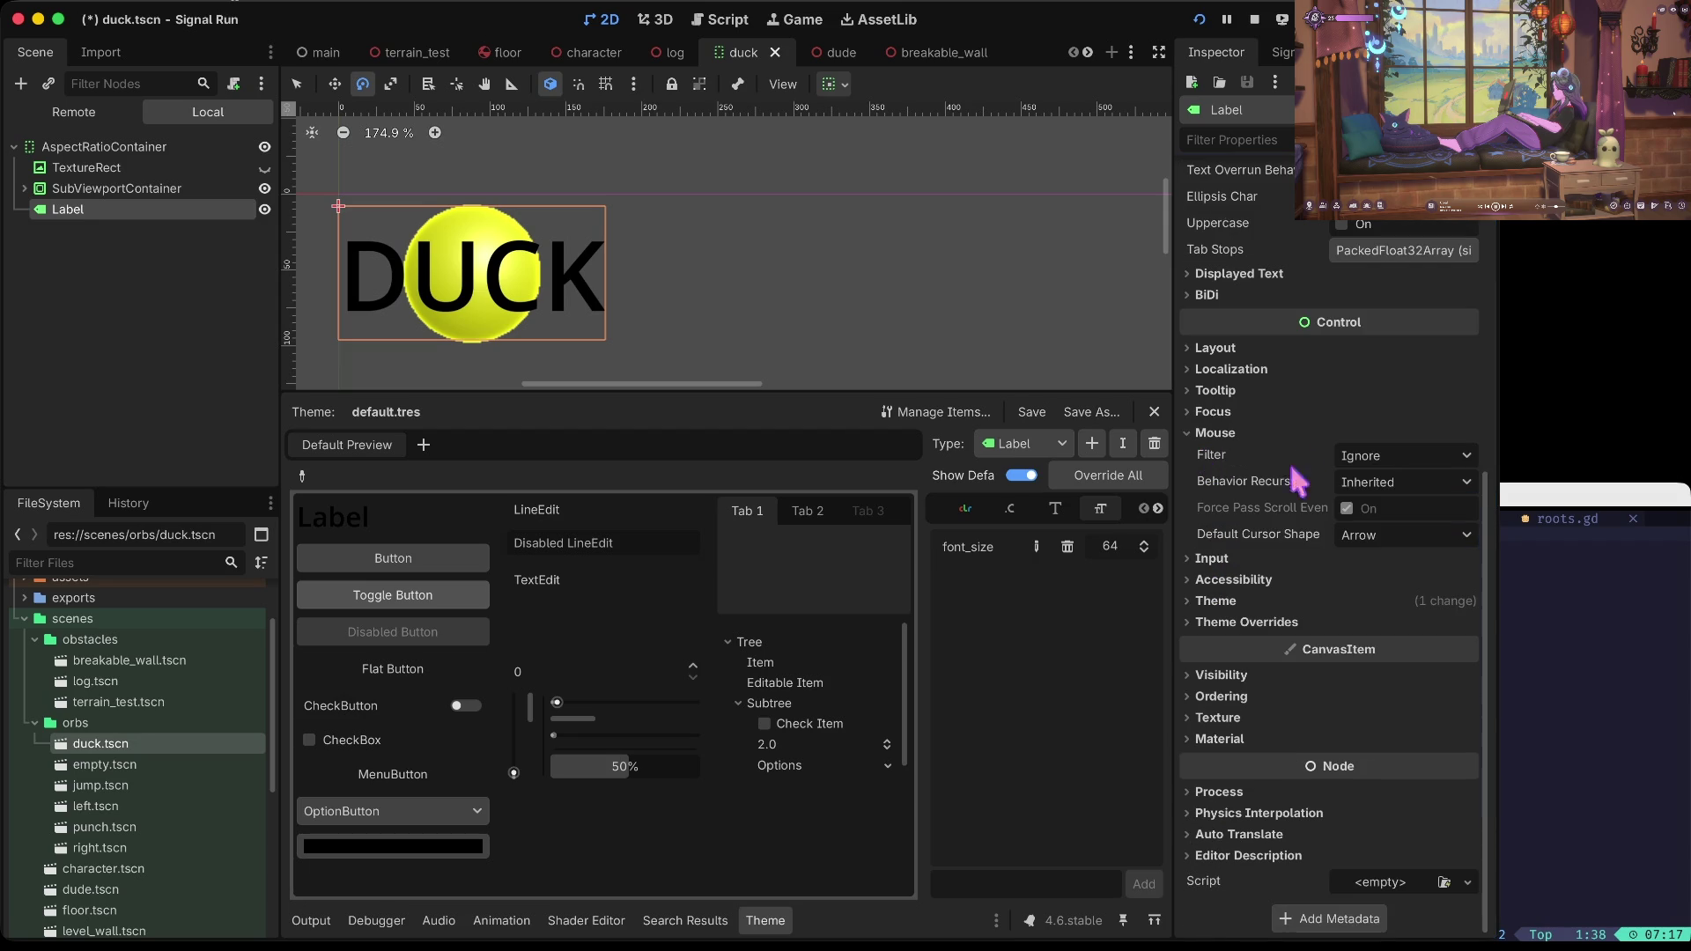
click(1242, 621)
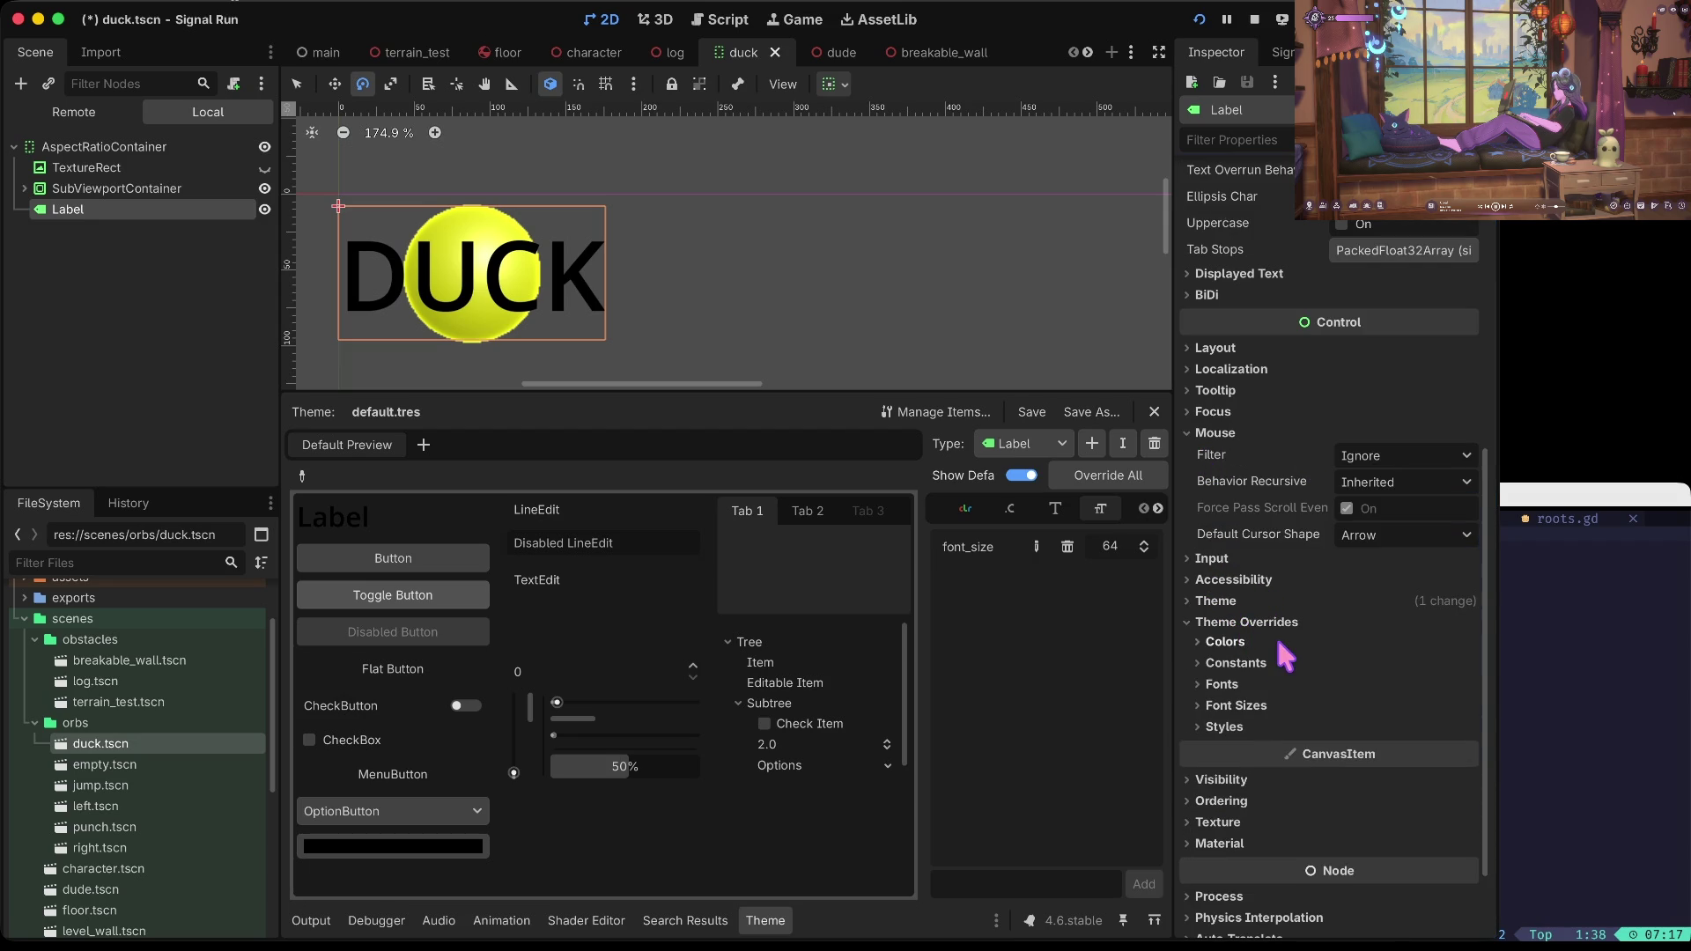
click(1229, 705)
scroll(1223, 698, down, 3)
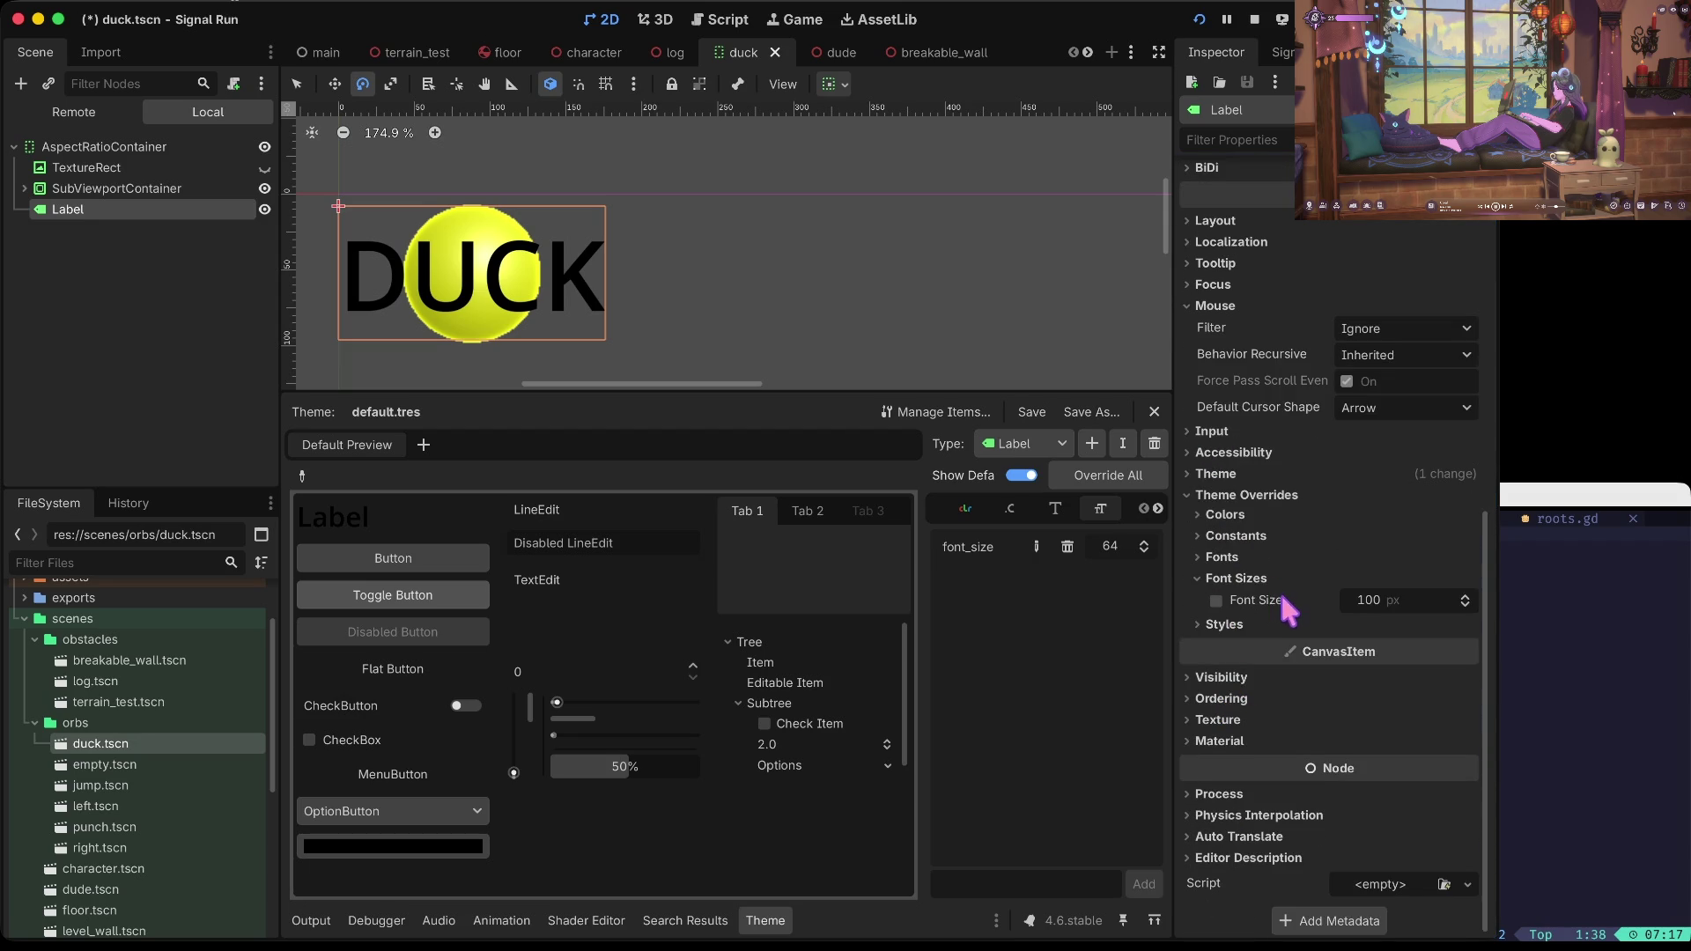
click(1216, 600)
click(1360, 600)
text(32)
key(Return)
key(ctrl+s)
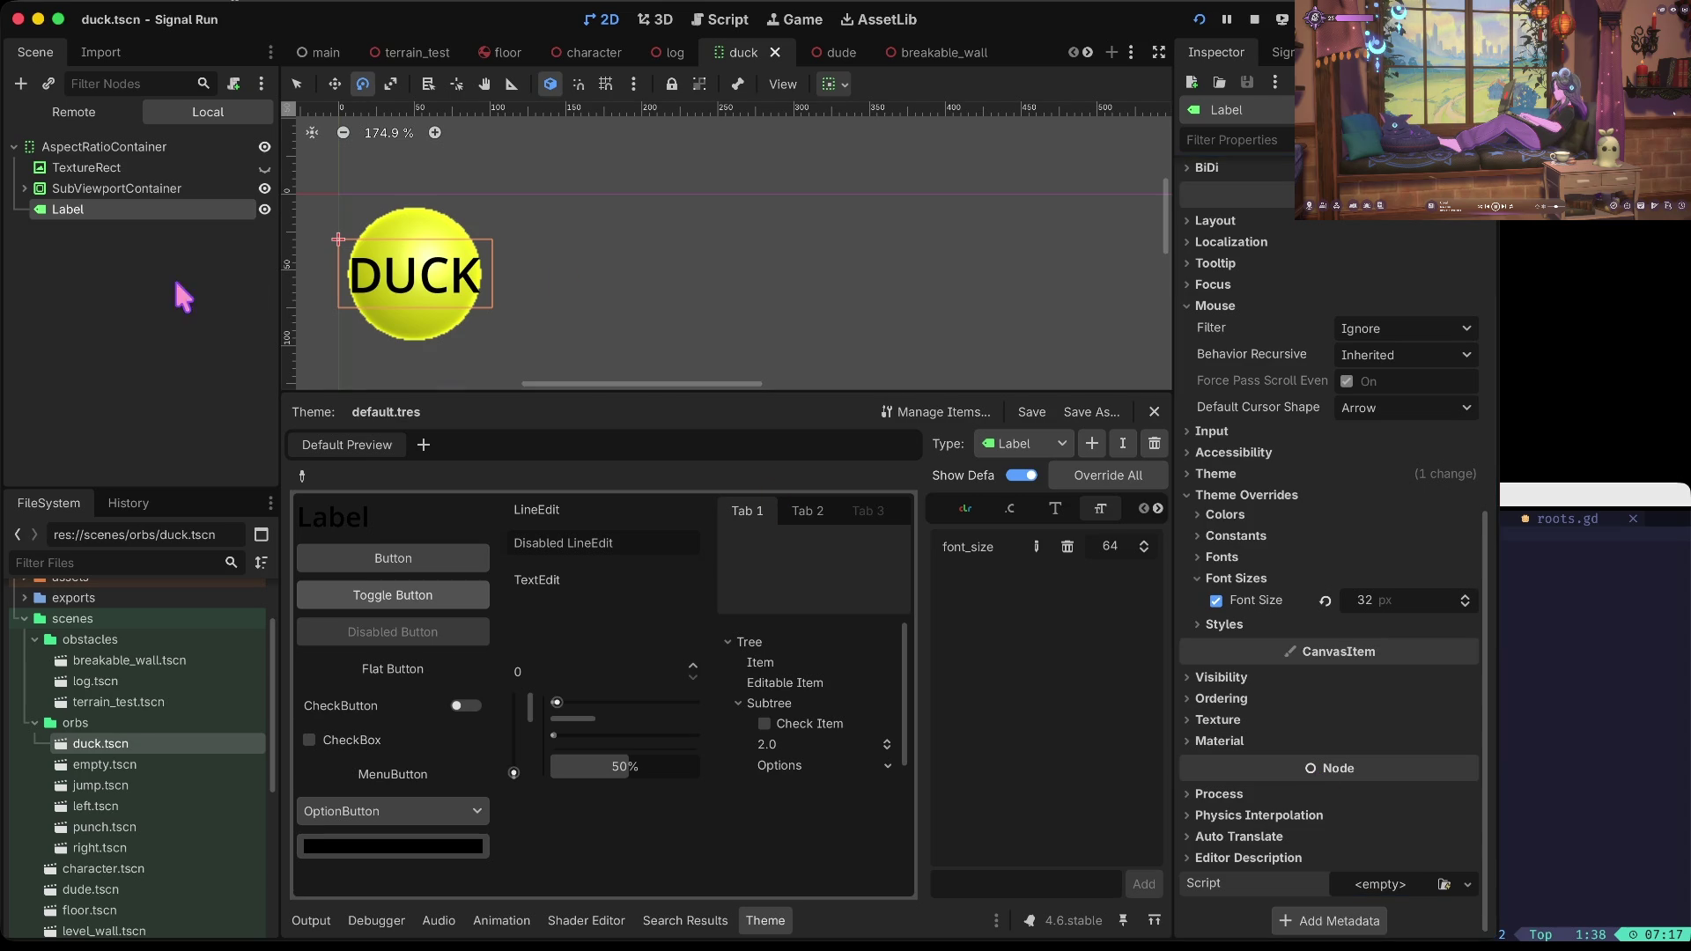
click(124, 786)
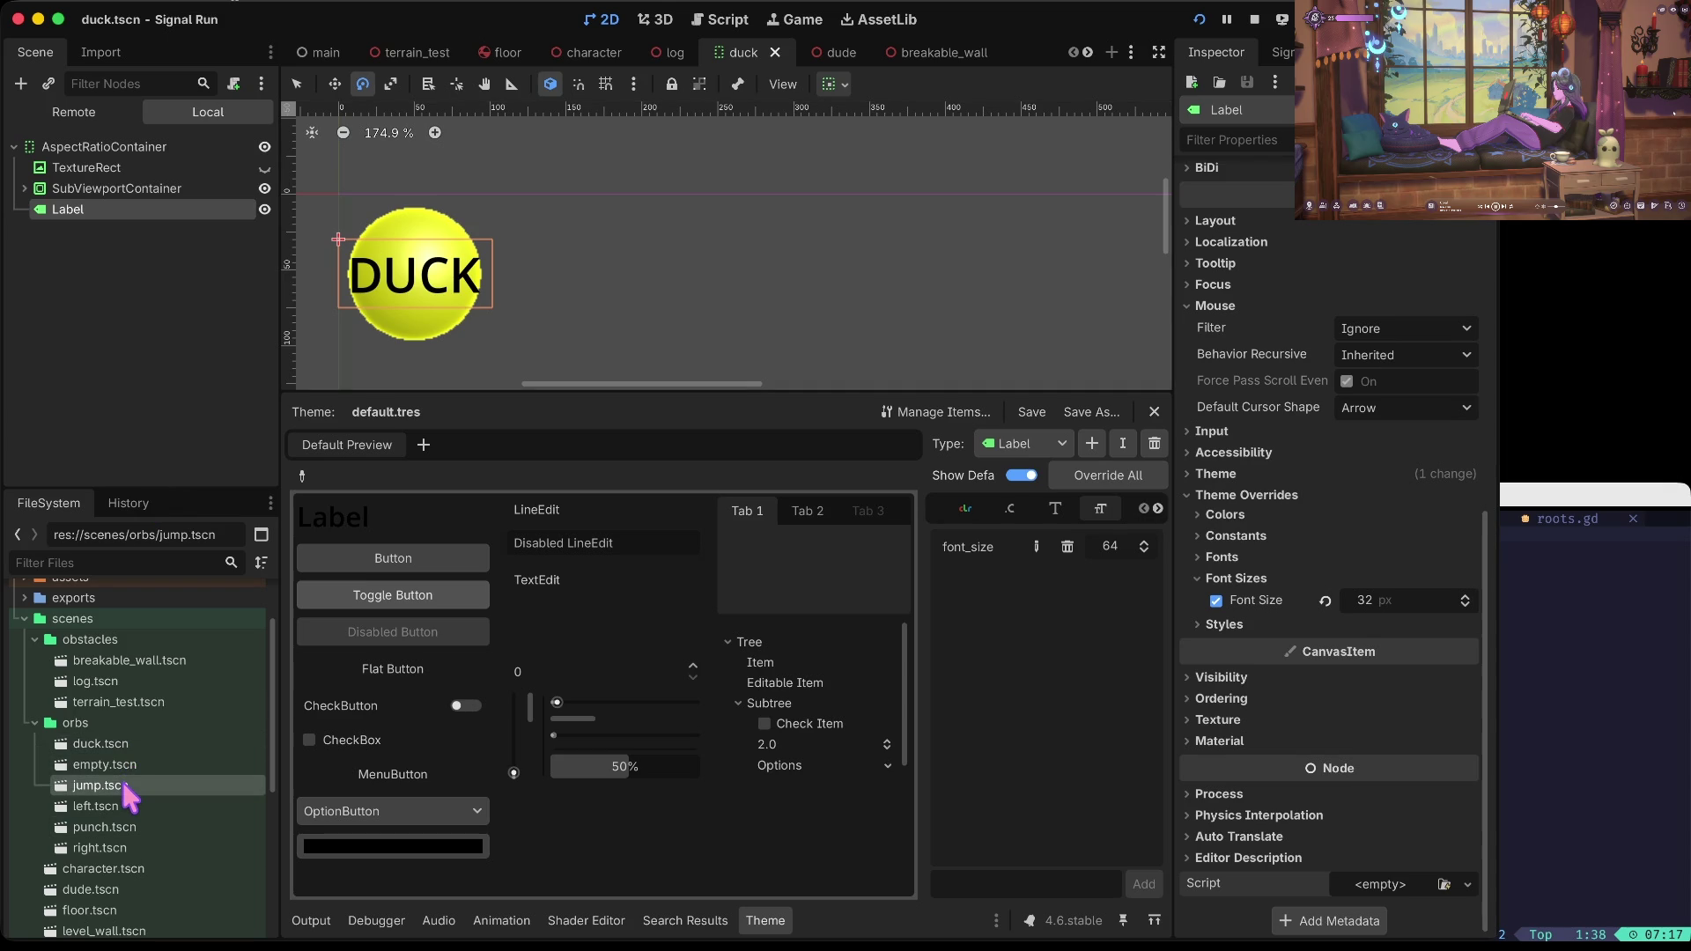
click(88, 168)
click(93, 189)
click(88, 209)
key(s)
scroll(1365, 388, up, 5)
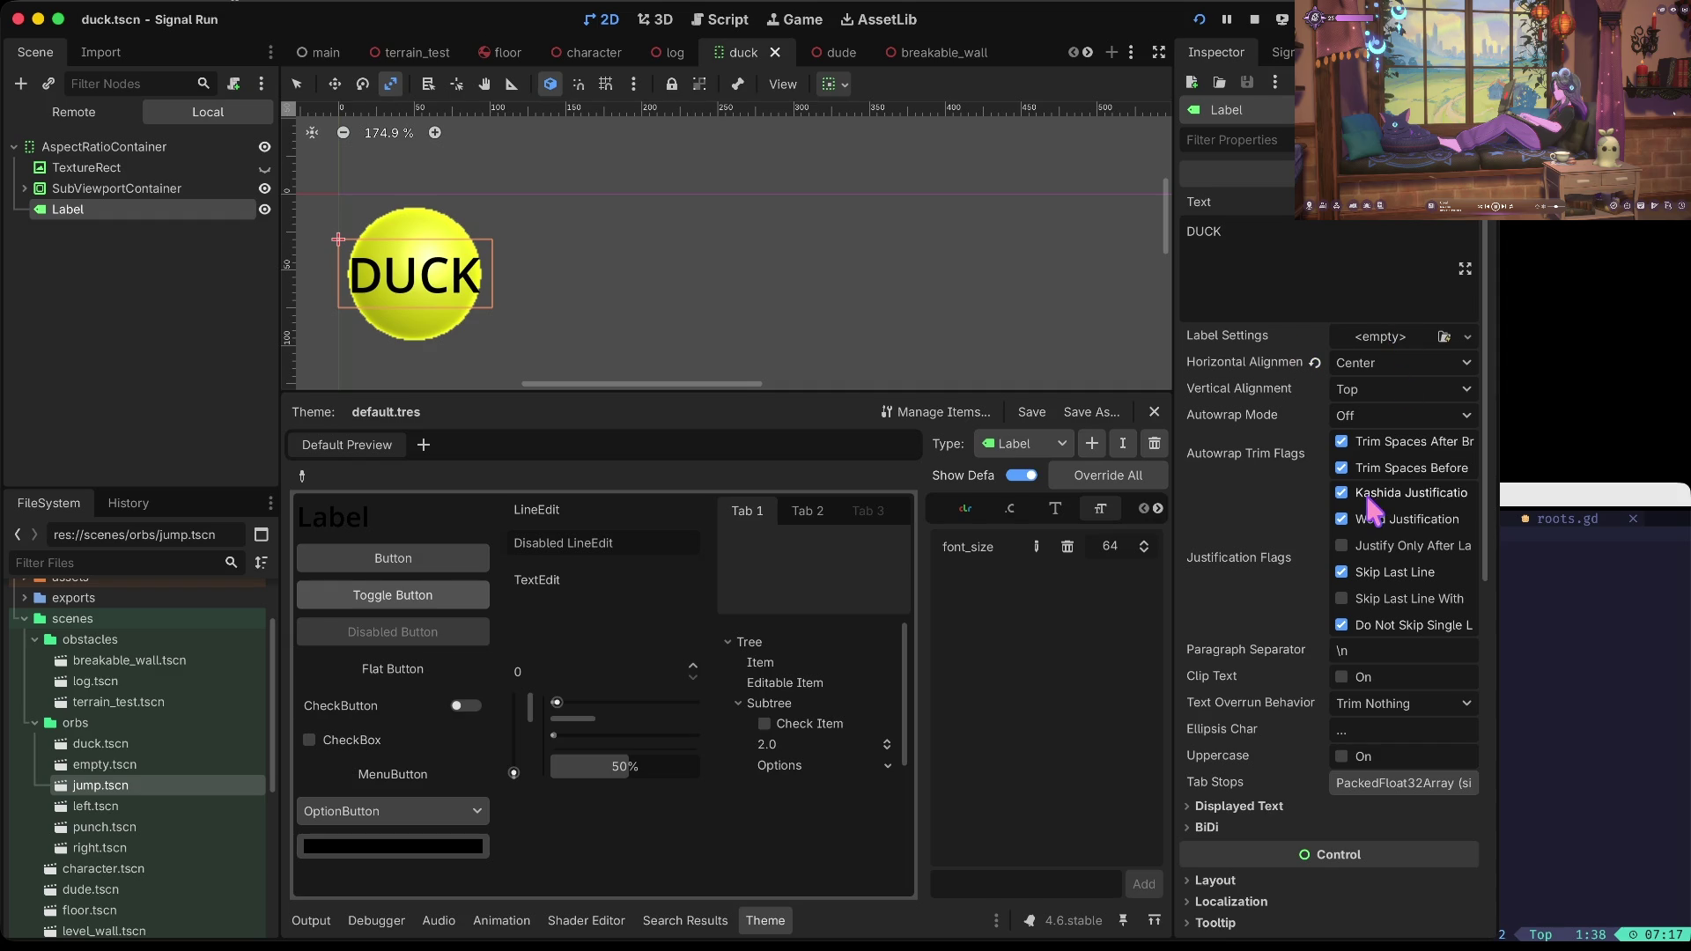
scroll(1369, 511, down, 8)
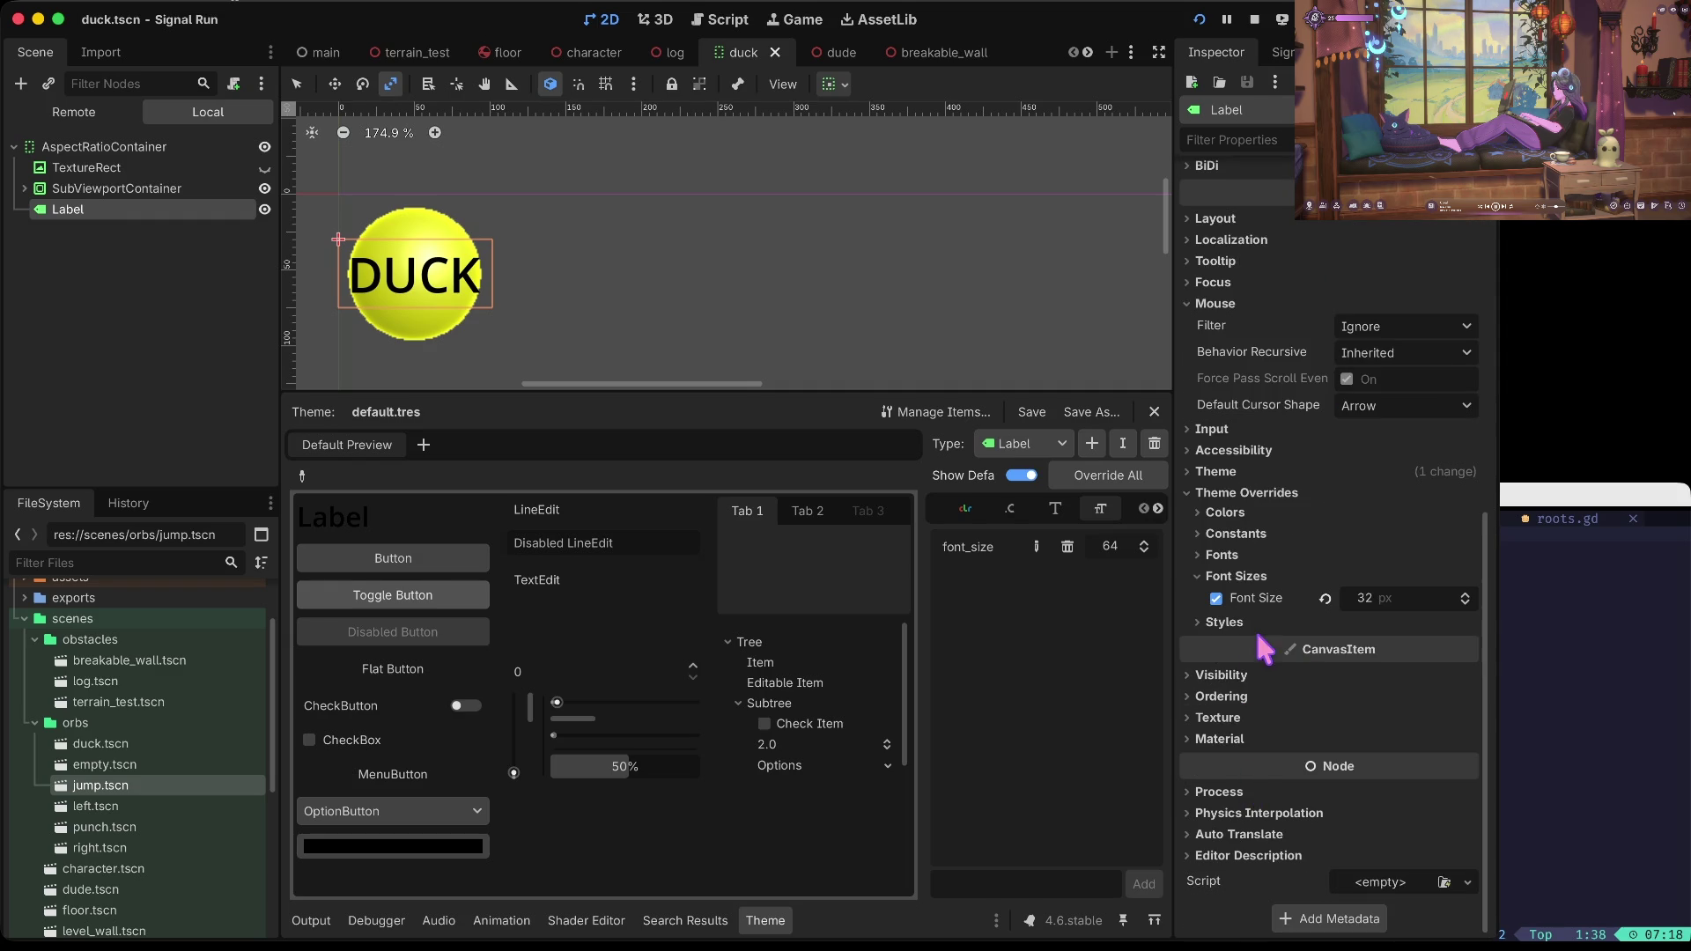
scroll(1271, 589, up, 2)
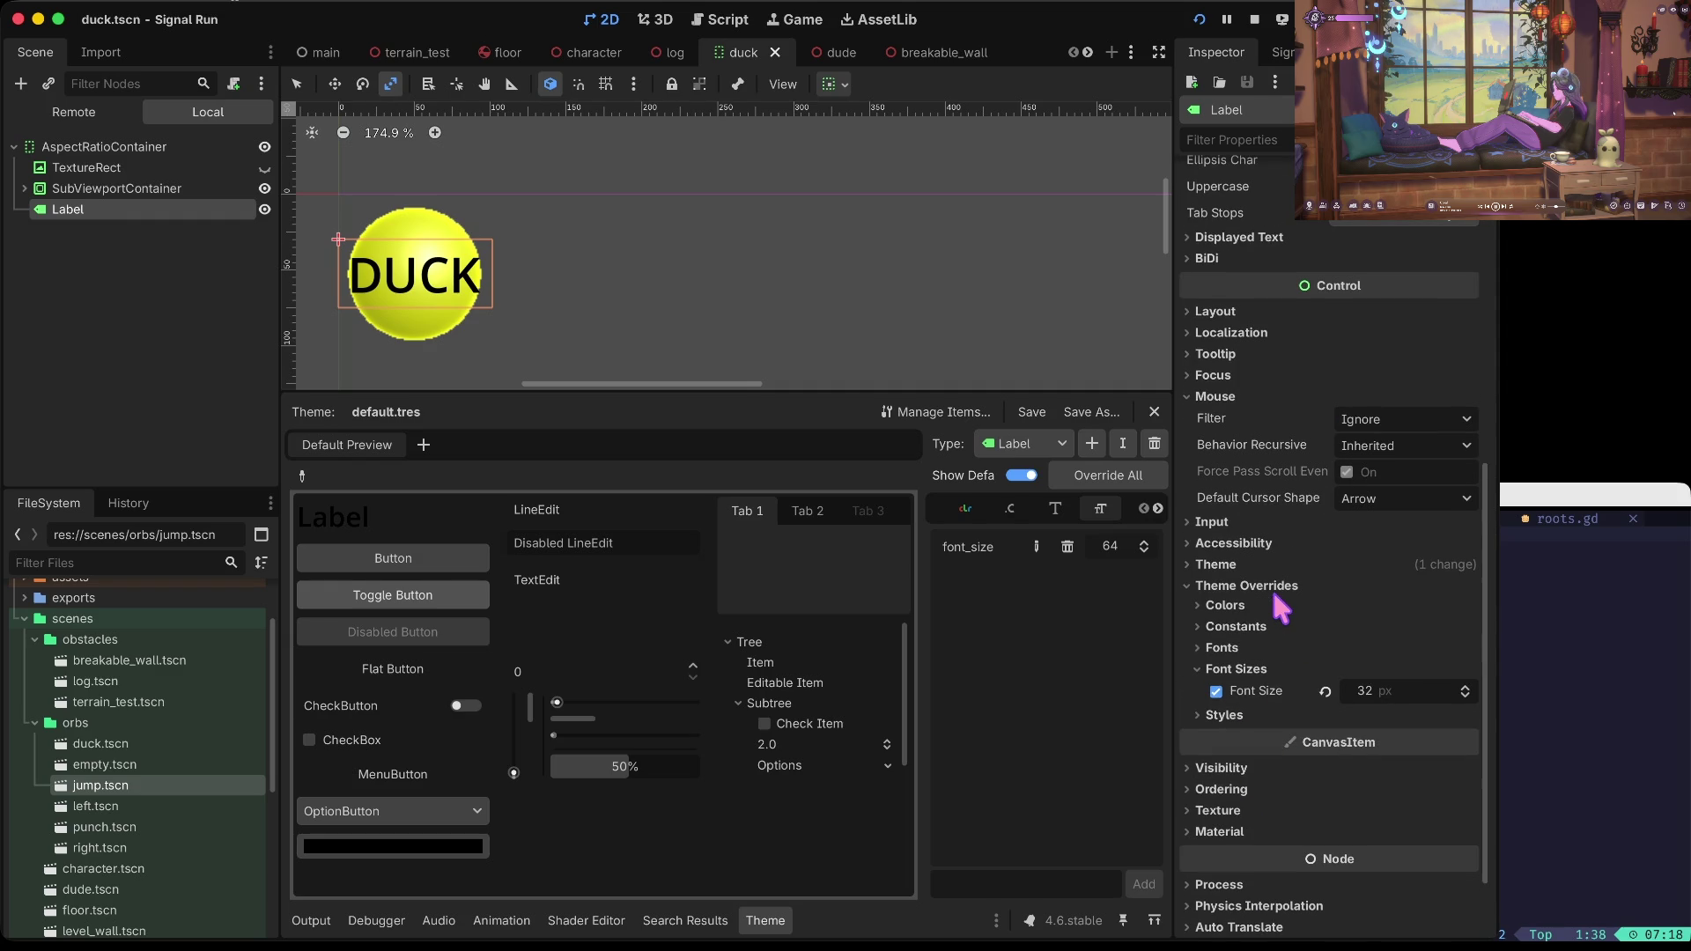
click(1249, 389)
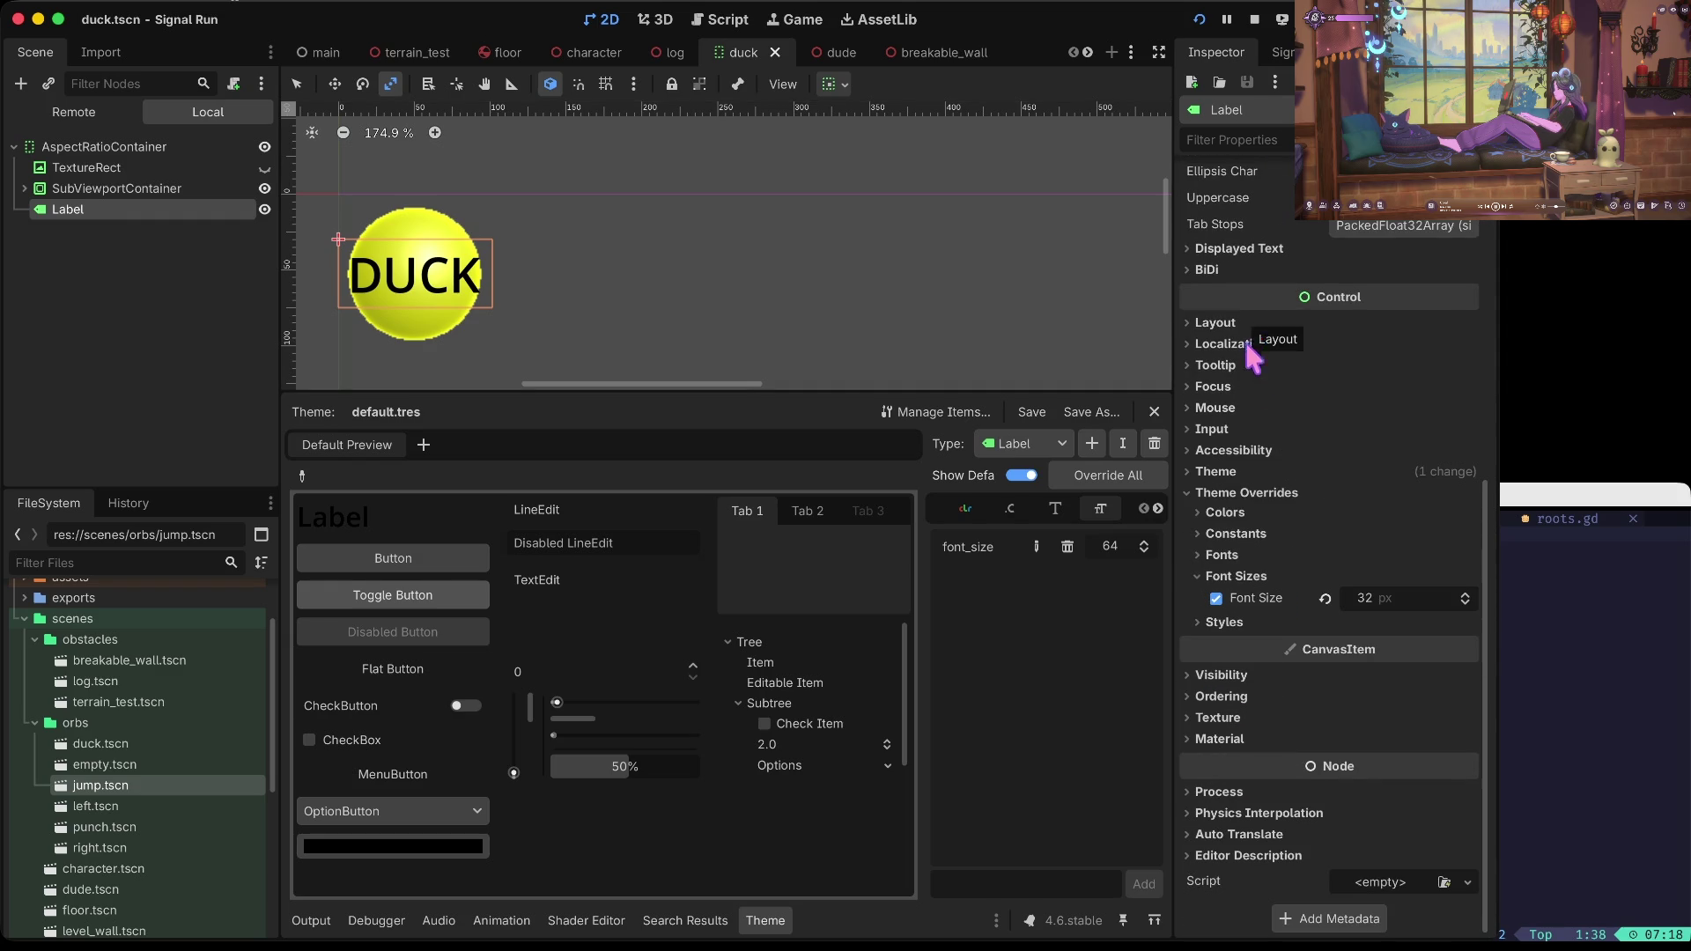
click(1248, 717)
click(1250, 719)
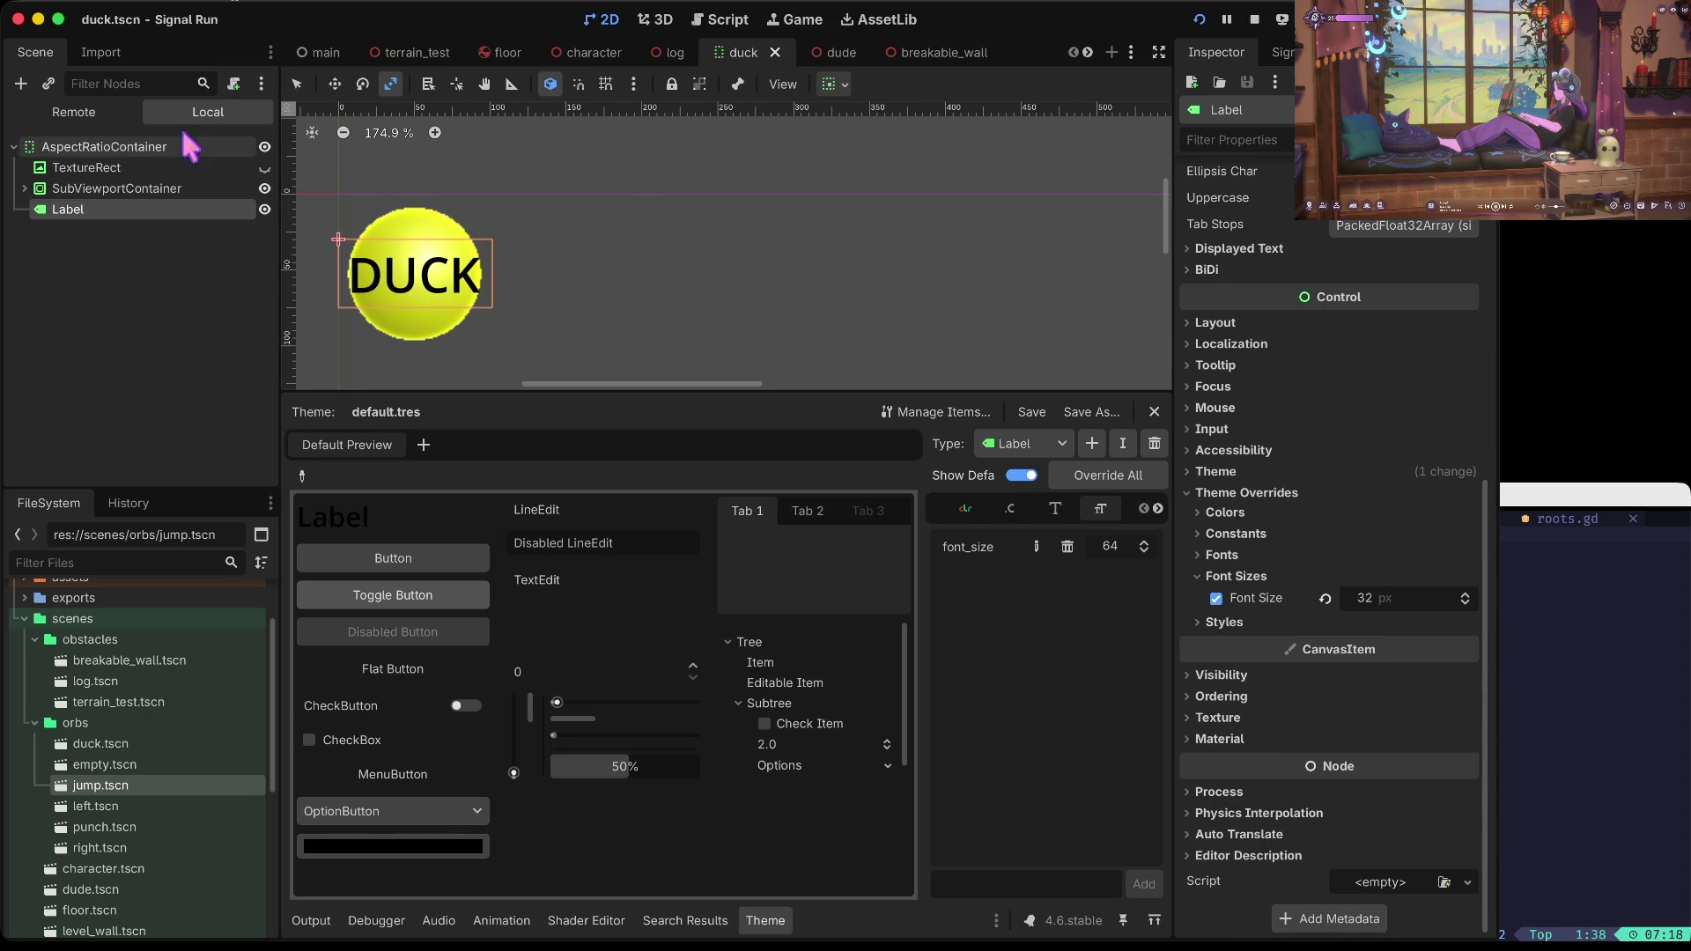
click(134, 188)
key(F2)
click(104, 208)
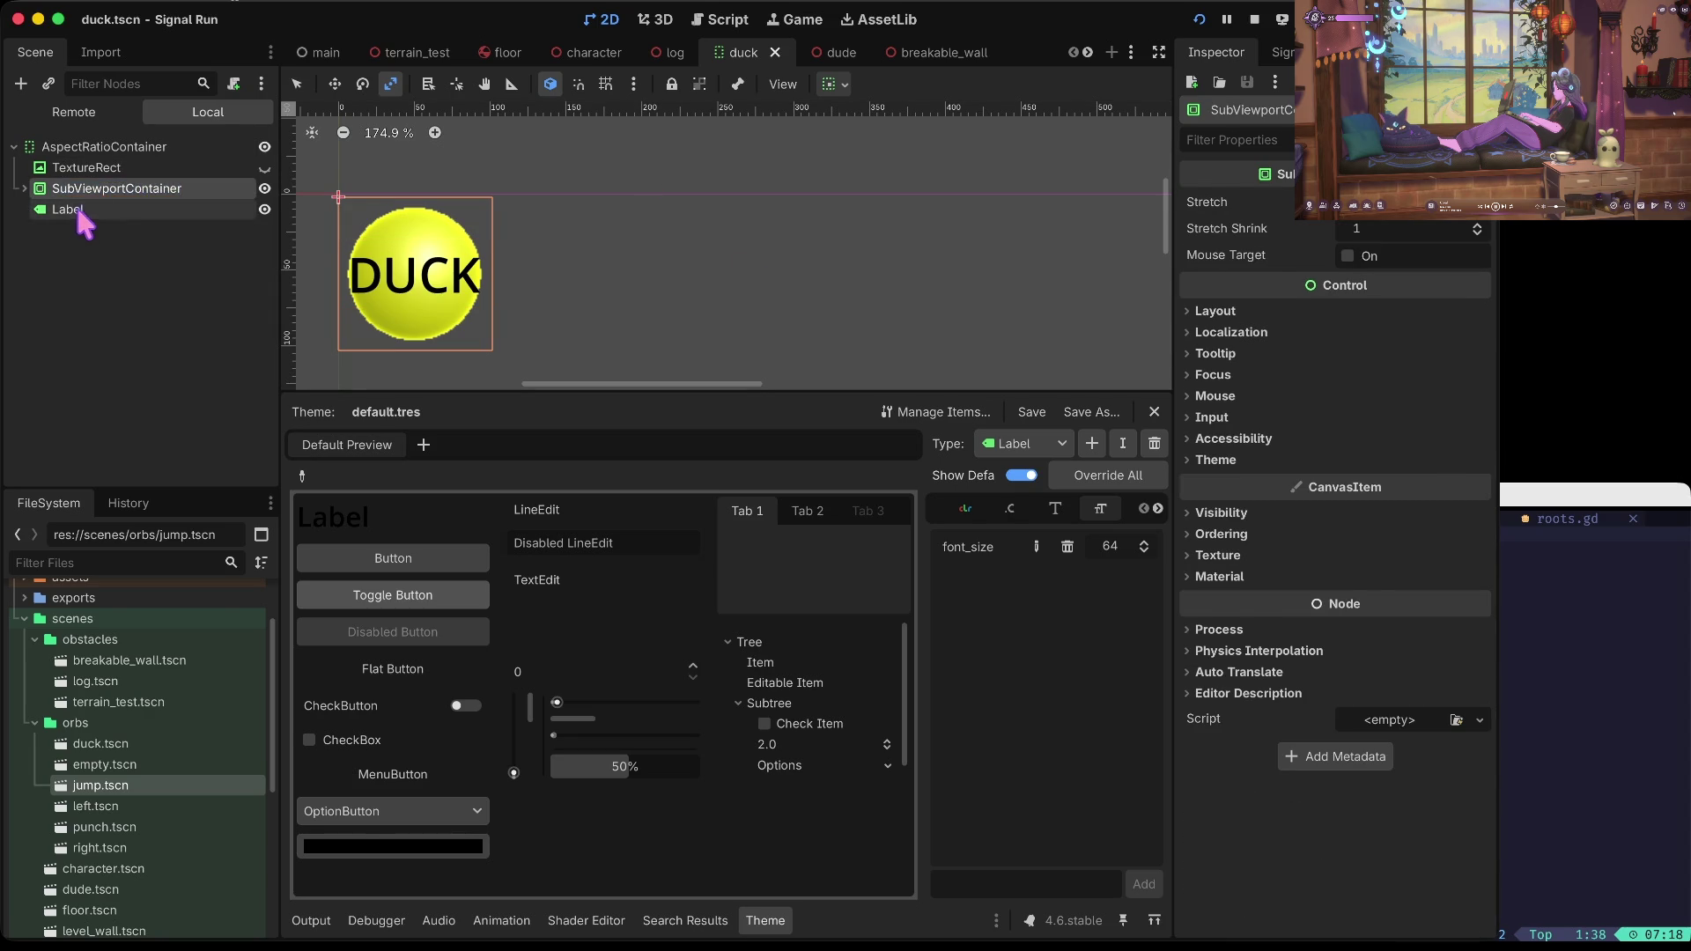
right_click(86, 212)
mouse_move(176, 228)
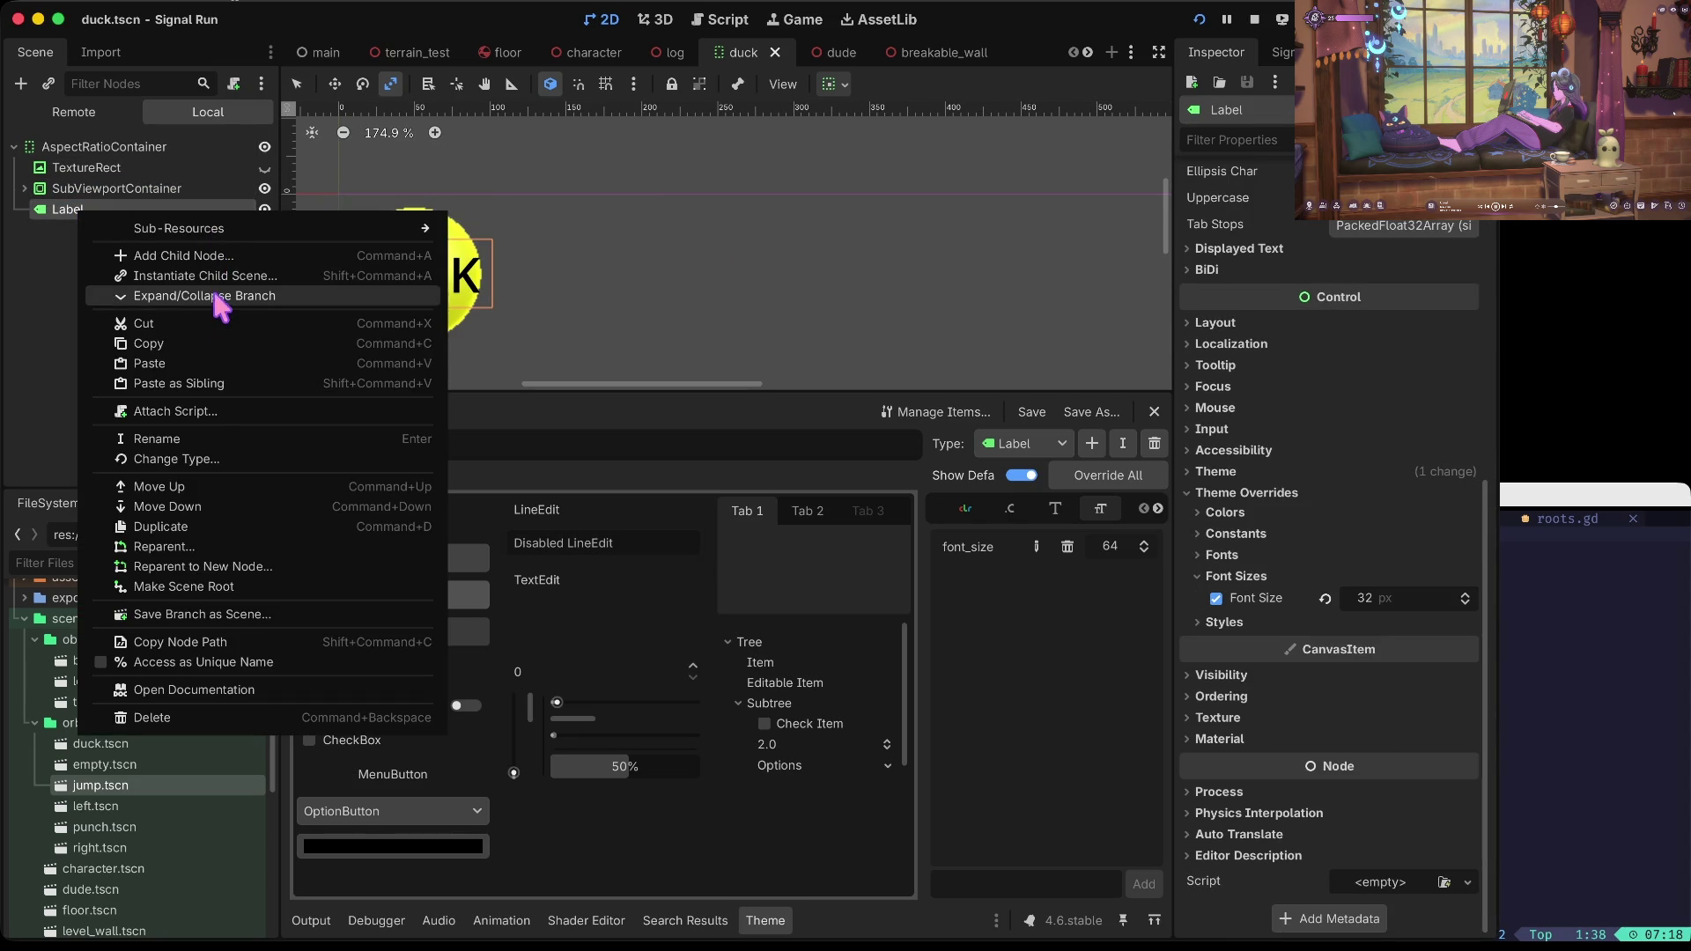
click(219, 457)
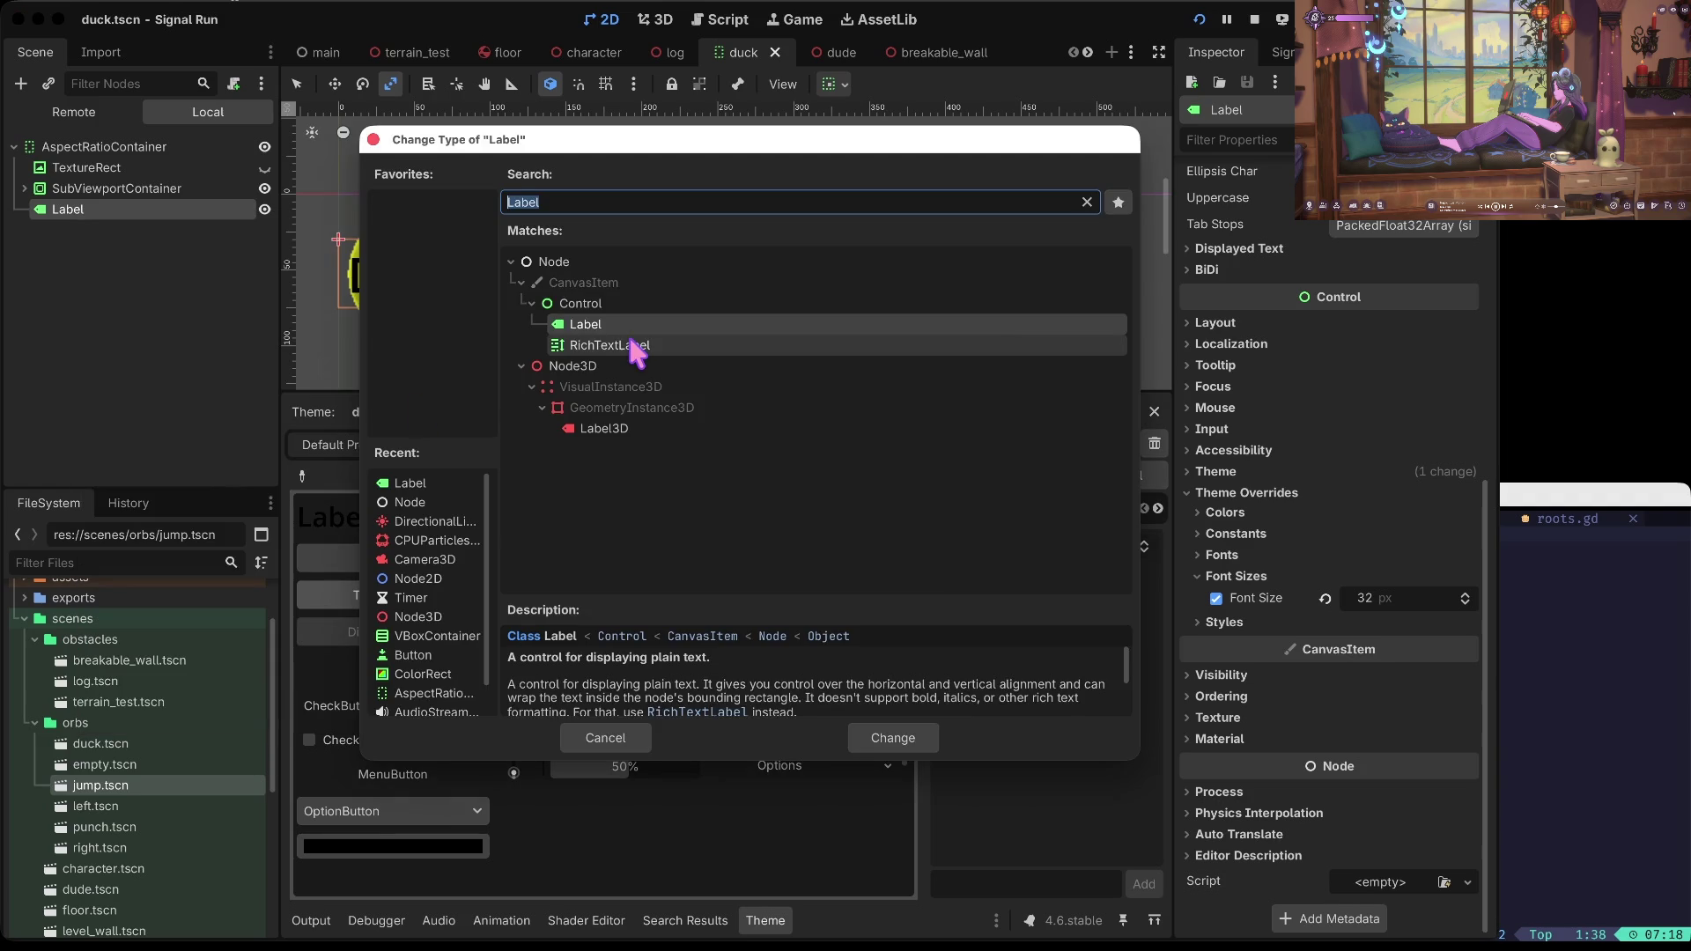
click(621, 344)
click(865, 721)
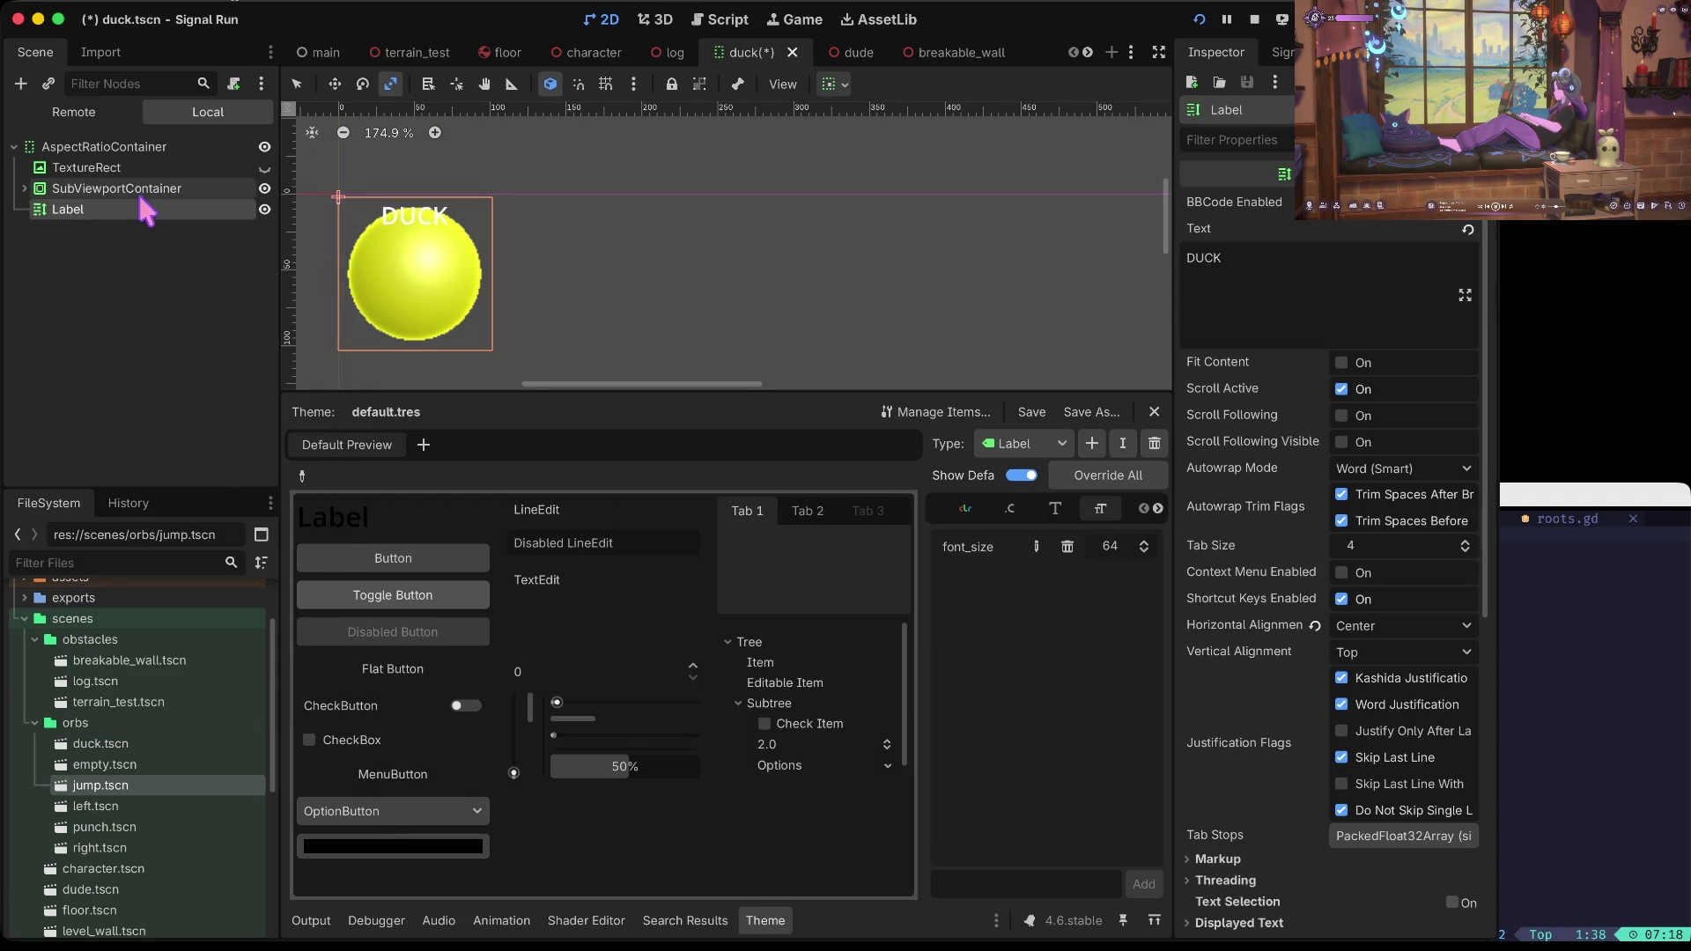
scroll(1296, 631, down, 5)
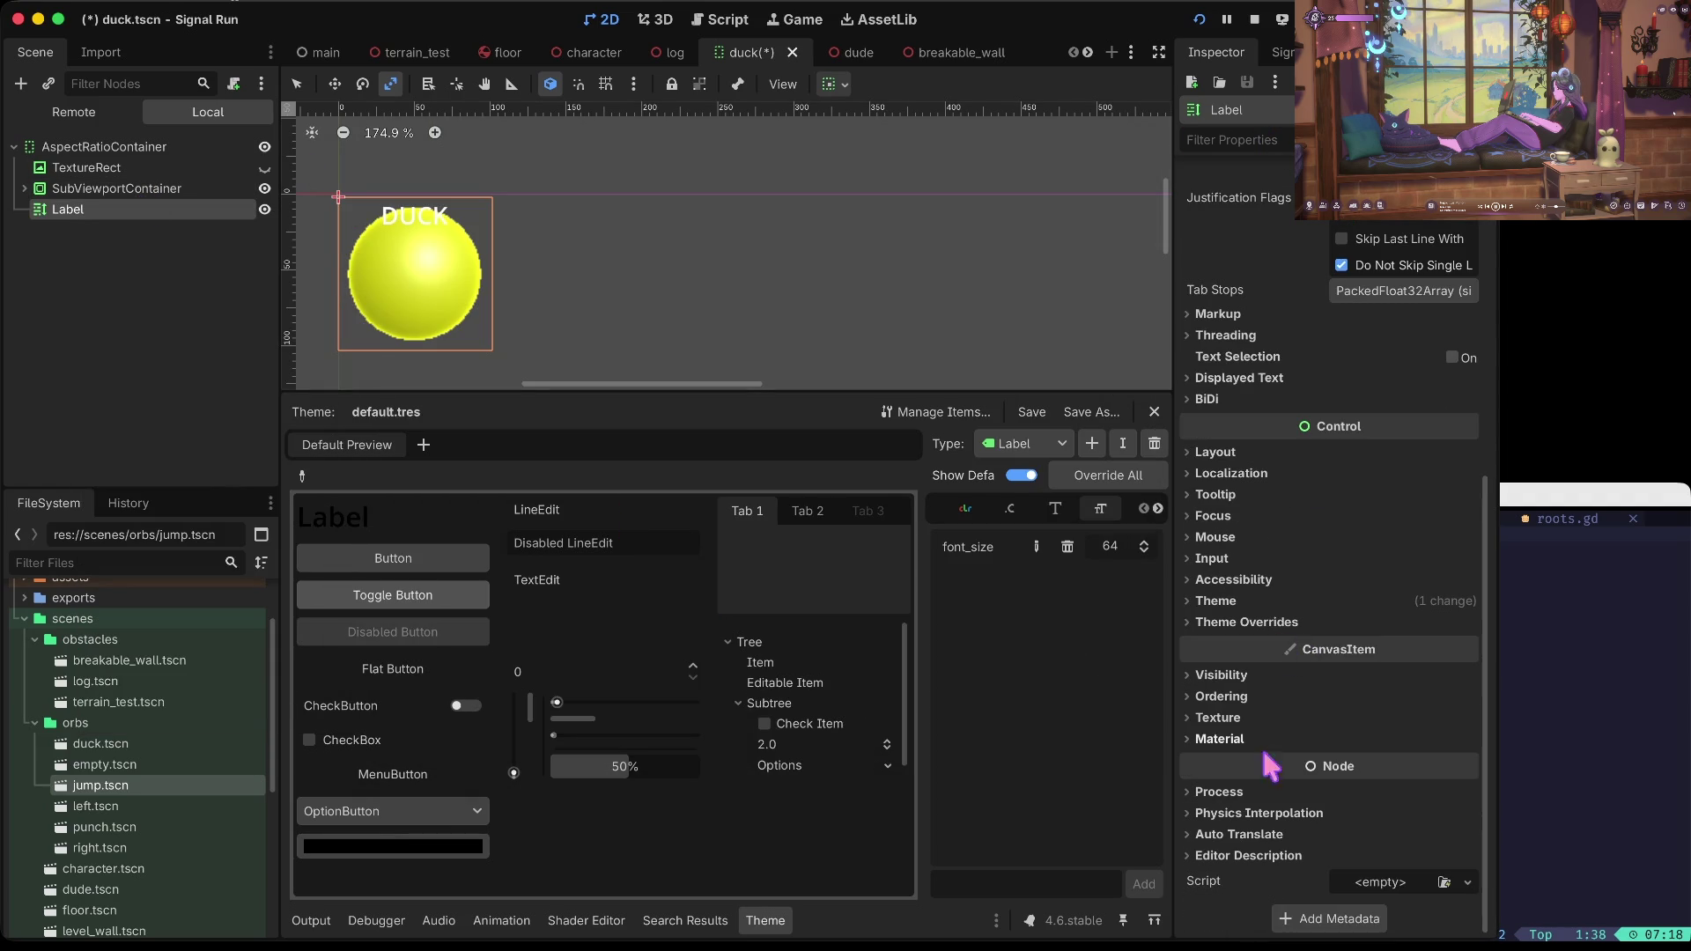
scroll(1297, 577, up, 2)
key(ctrl+z)
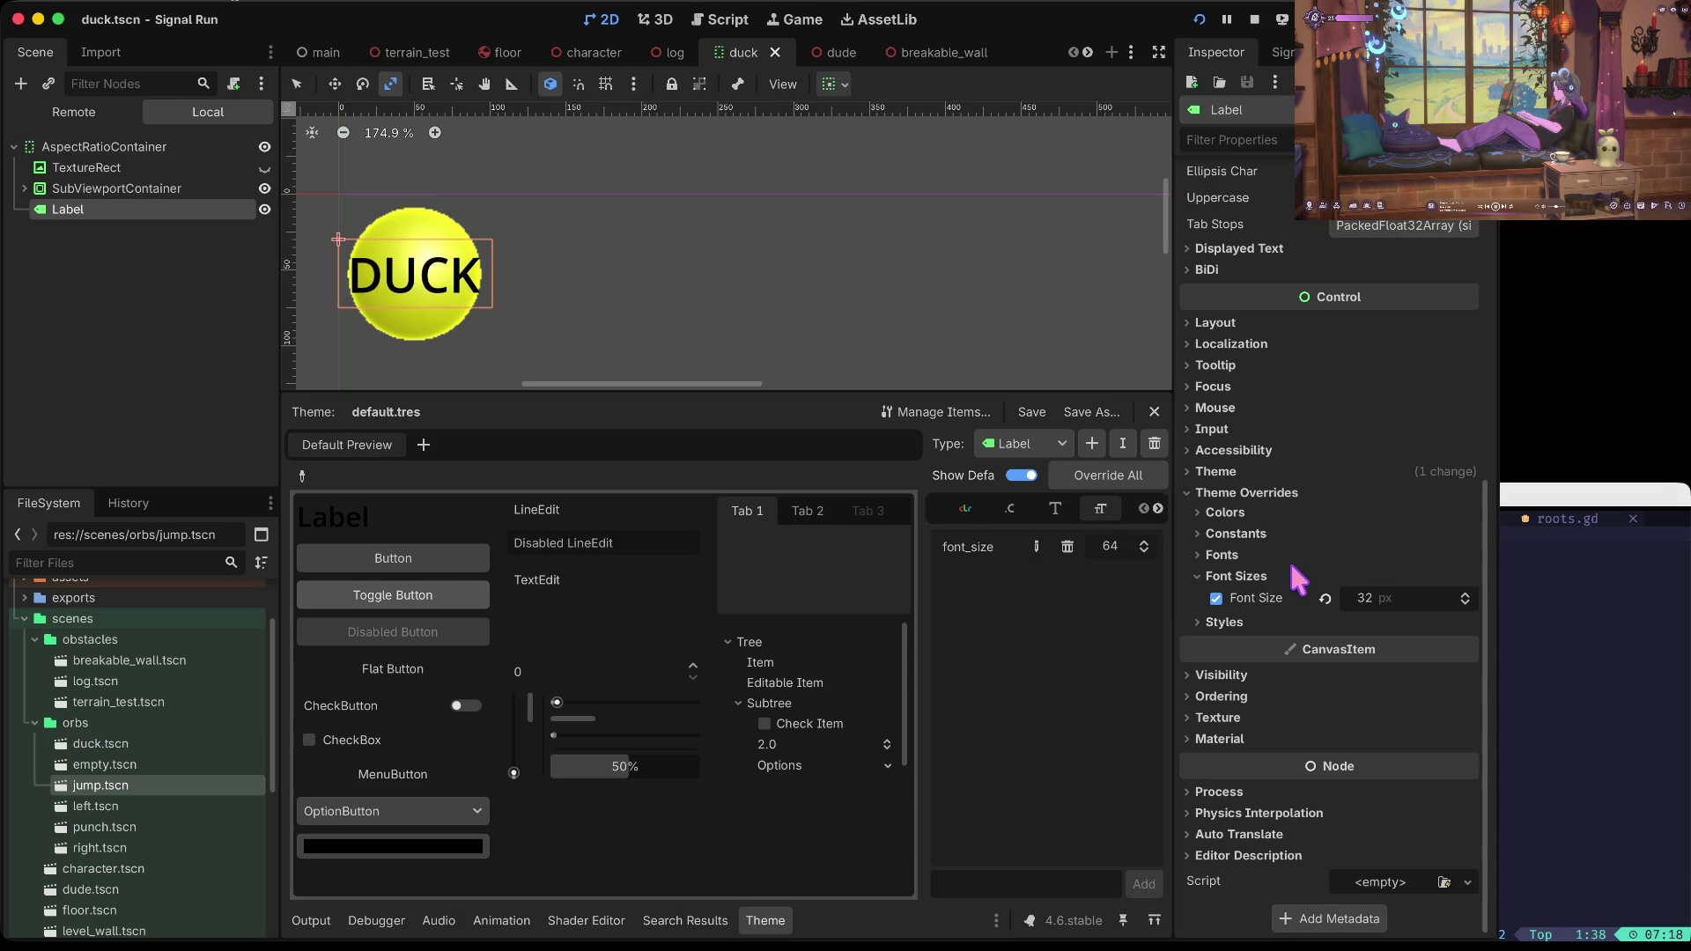
click(98, 189)
click(98, 210)
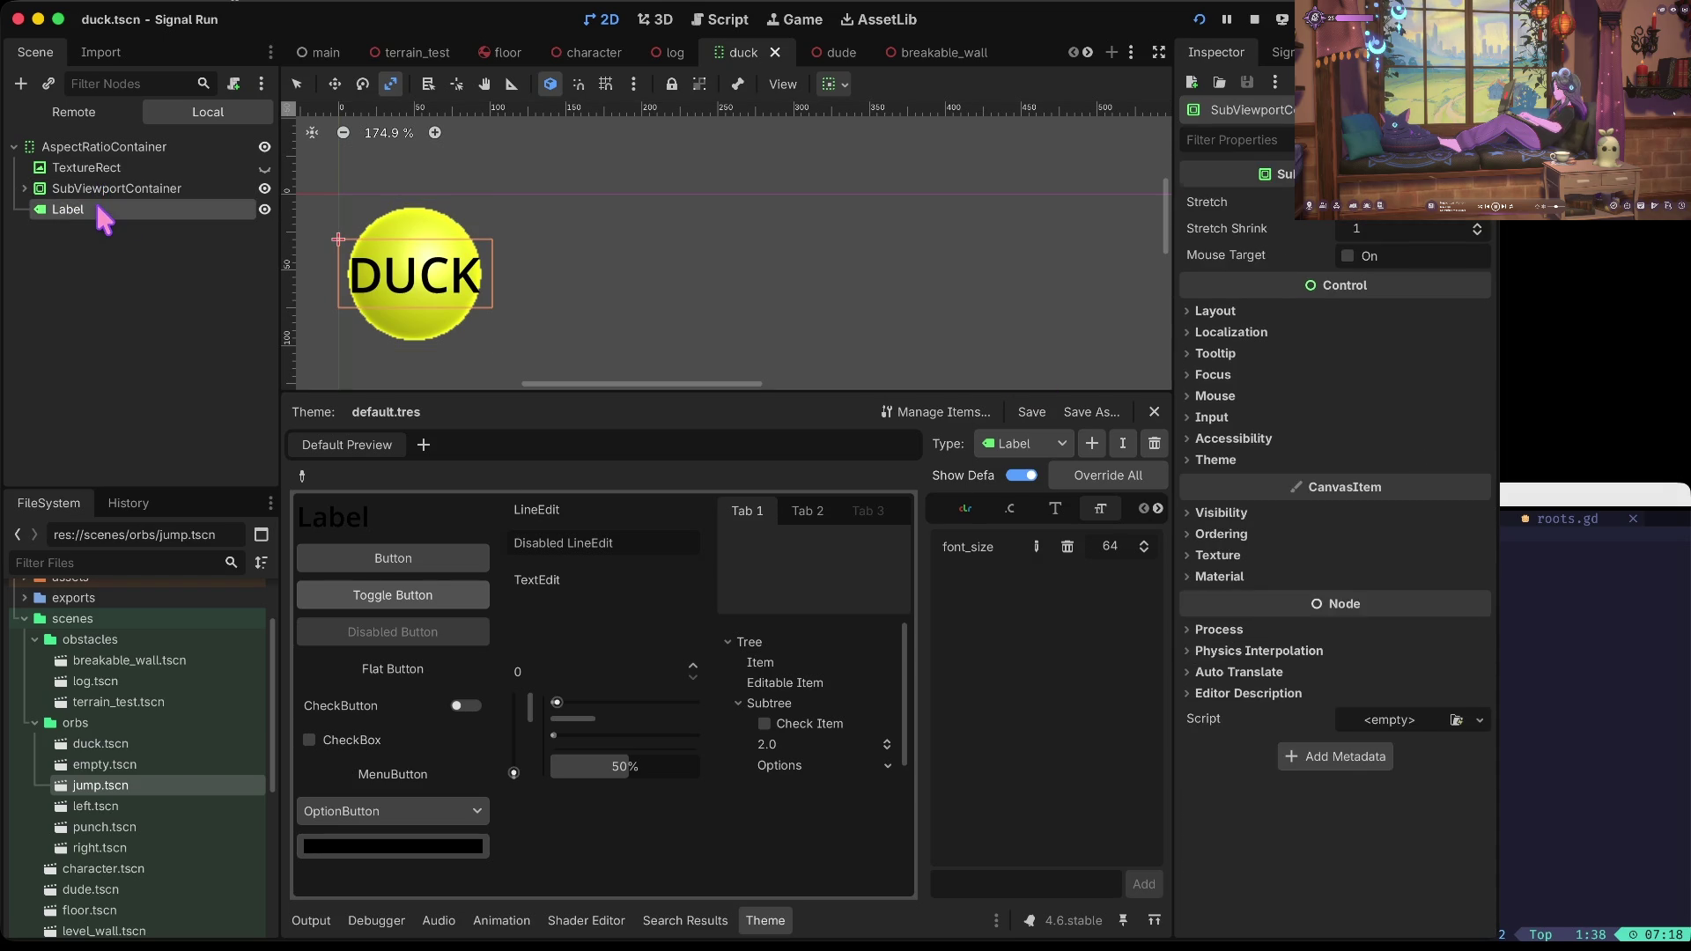
Step: Paste the label into left.tscn, change its text to LEFT, and save
double_click(104, 806)
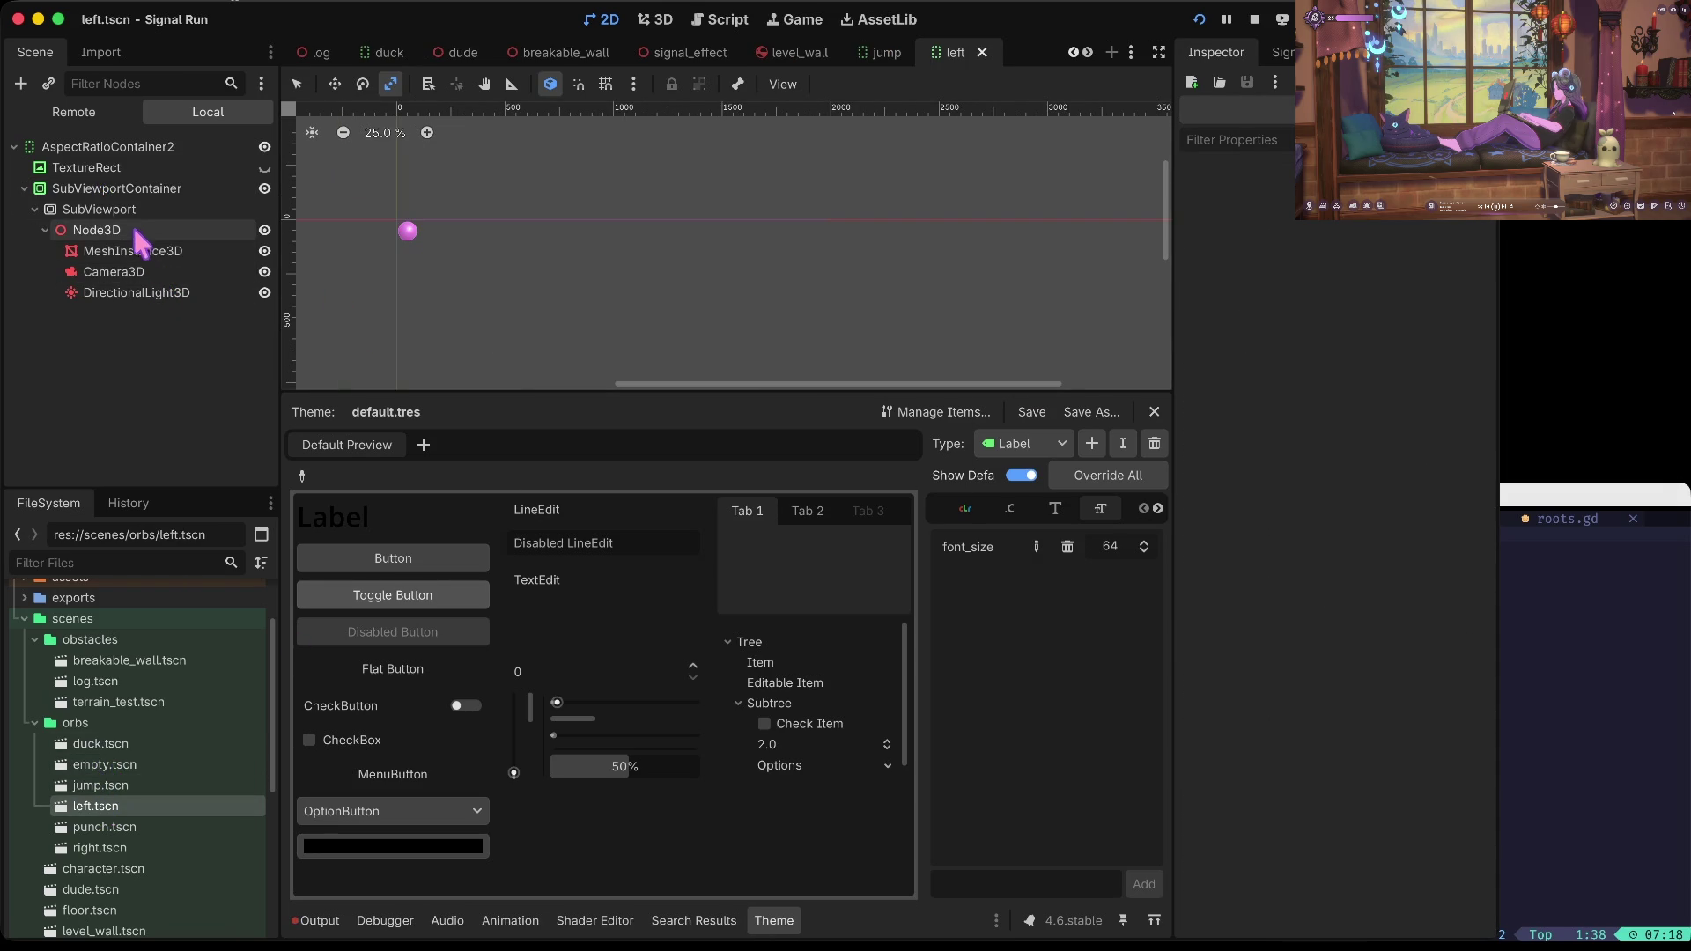
click(68, 148)
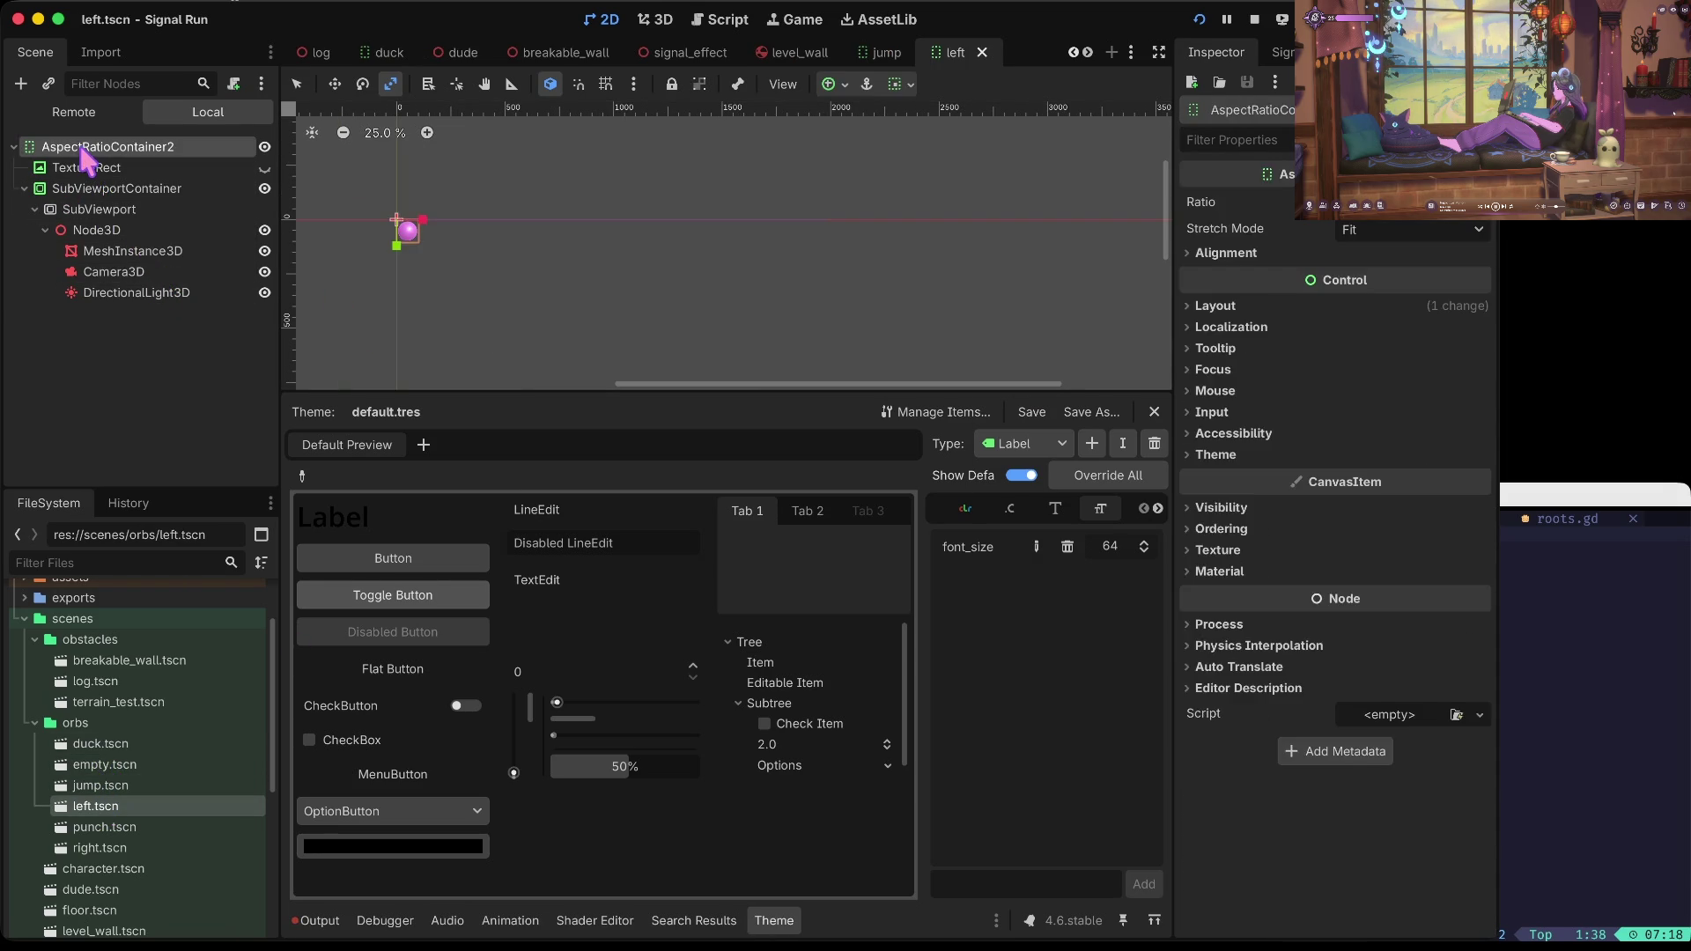
key(ctrl+v)
click(1296, 253)
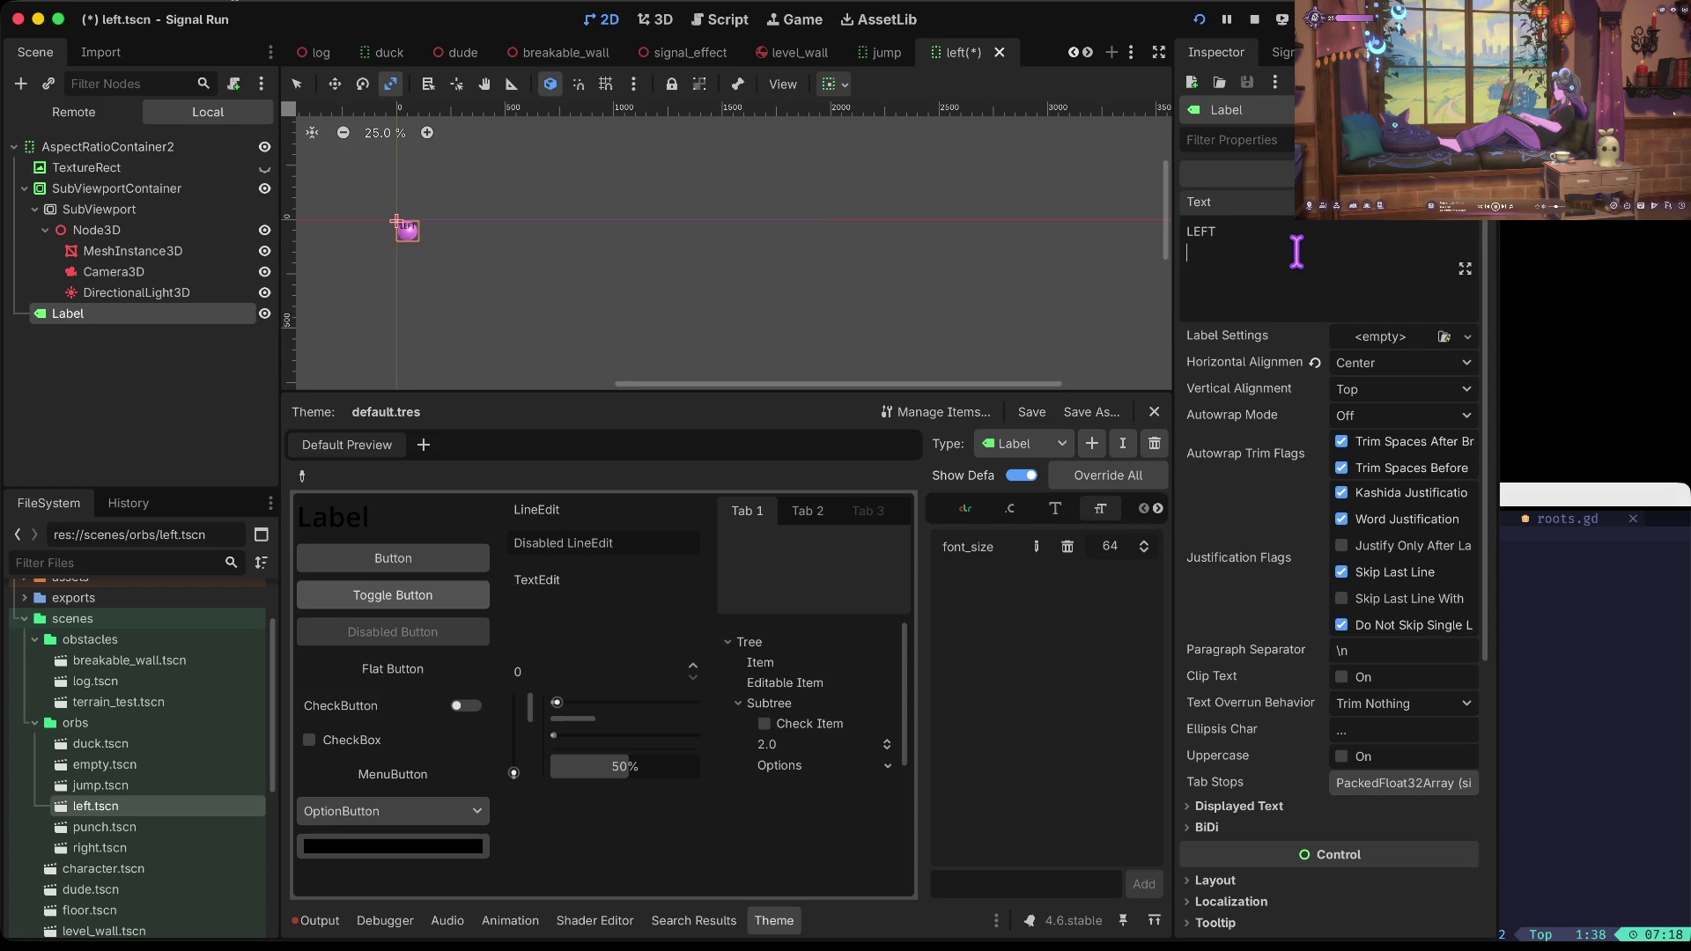
key(ctrl+s)
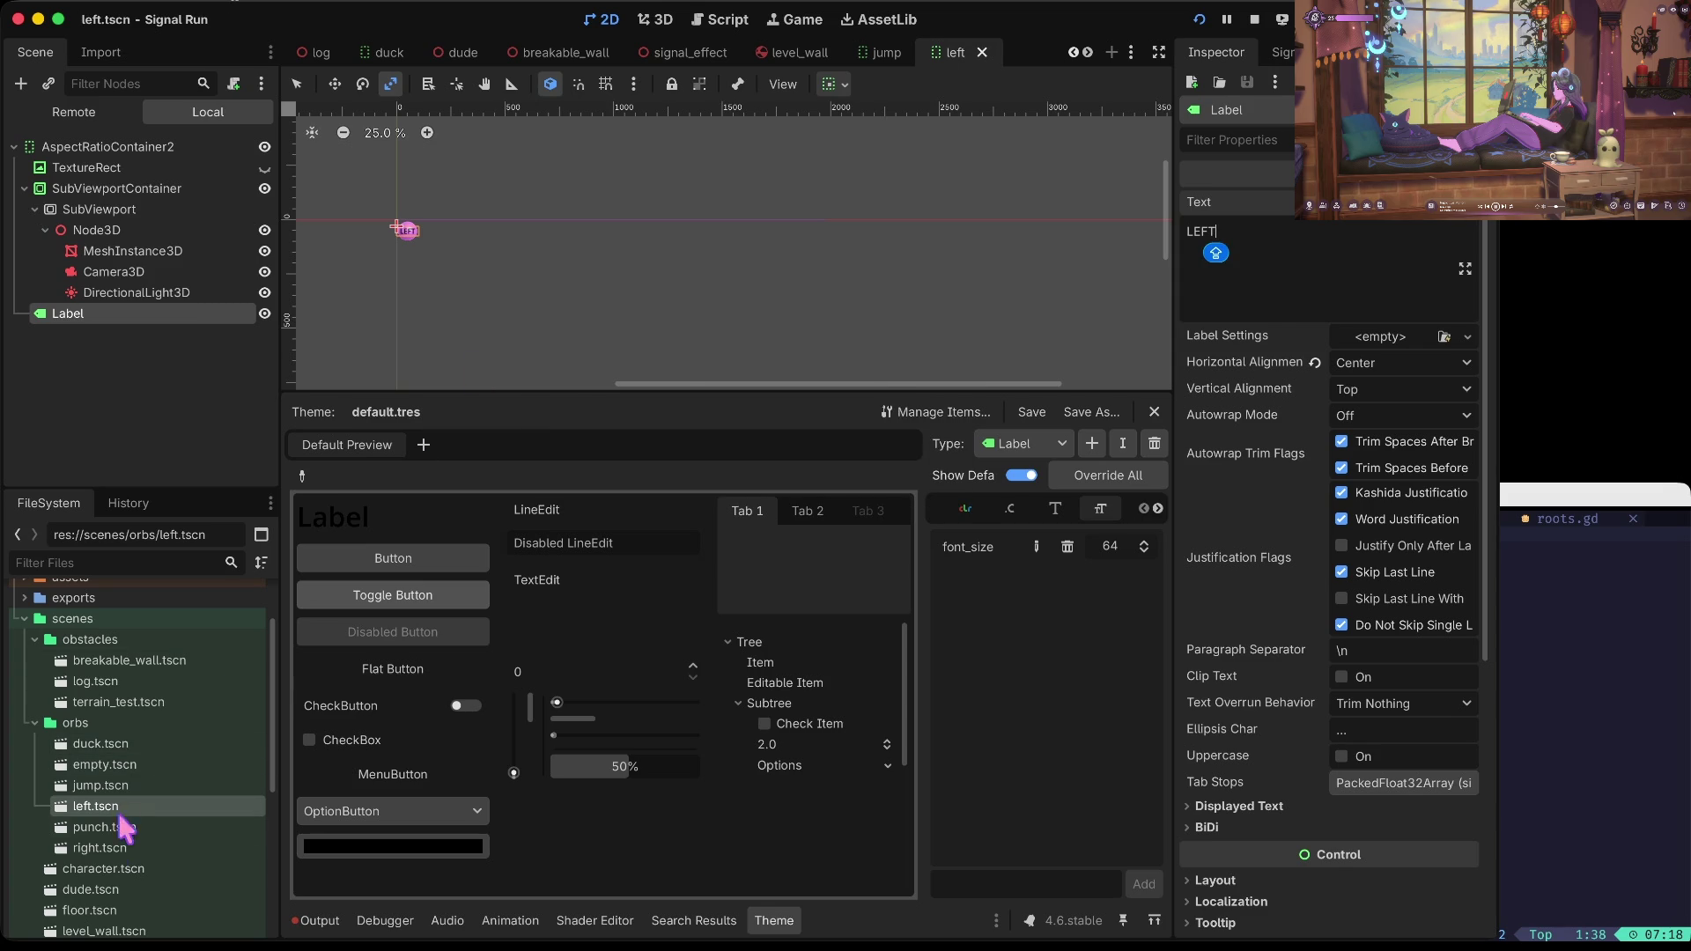
Step: Paste the label into punch.tscn, change its text to PUNCH, and save
click(112, 833)
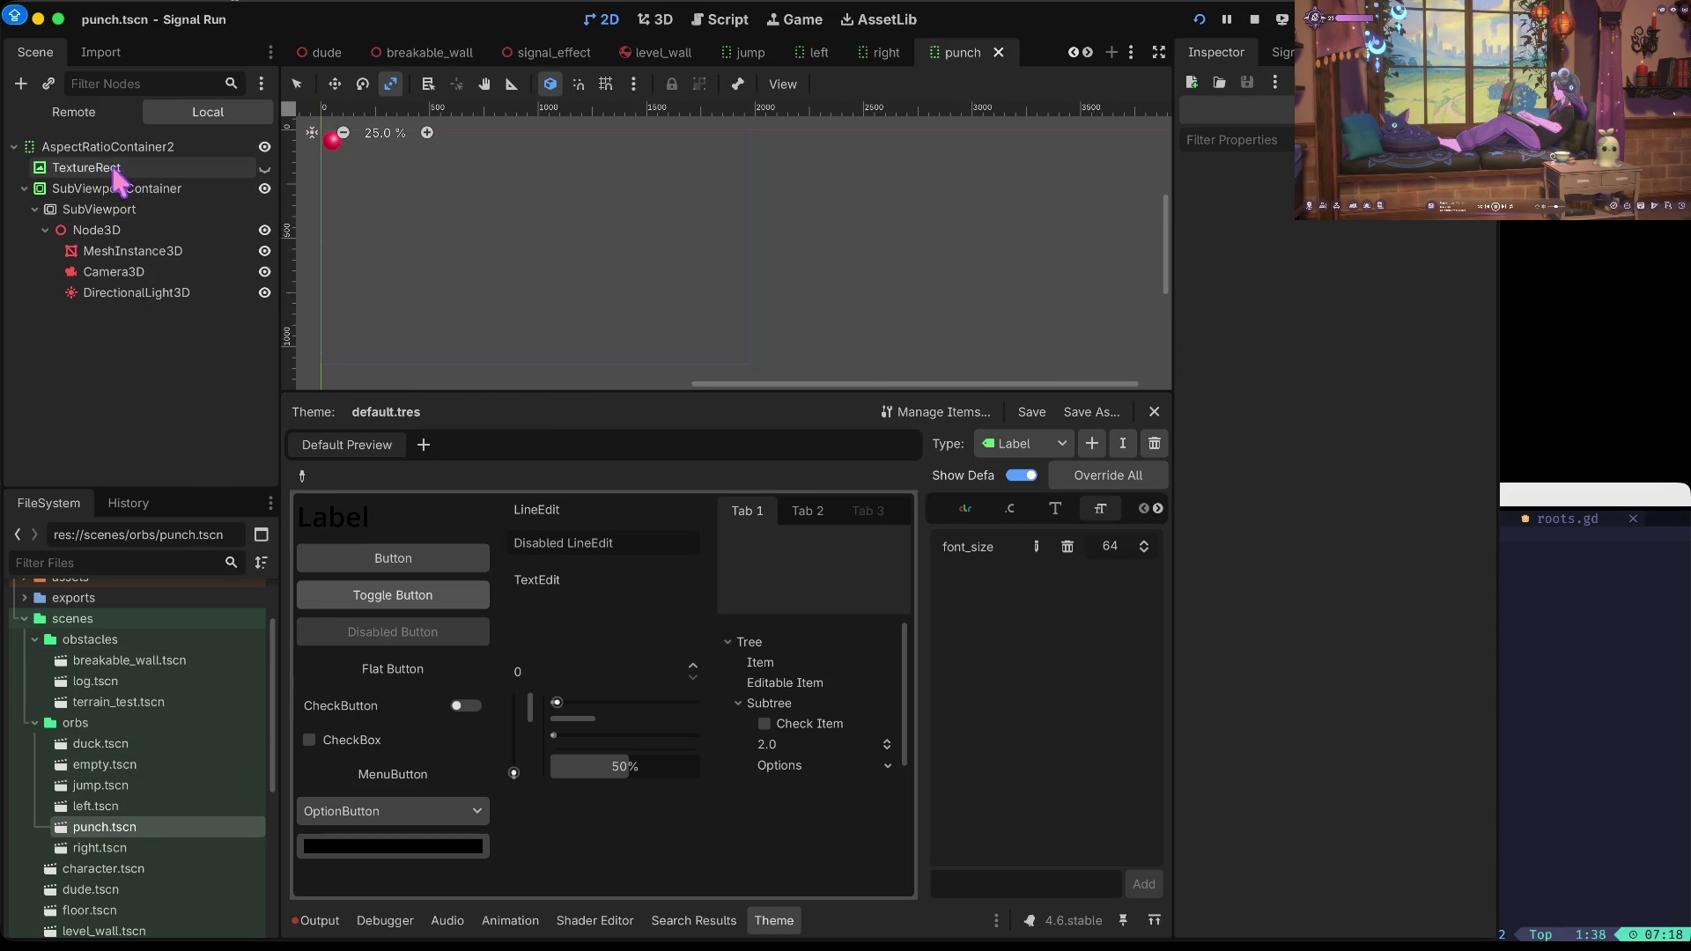
click(109, 147)
key(ctrl+v)
click(1304, 279)
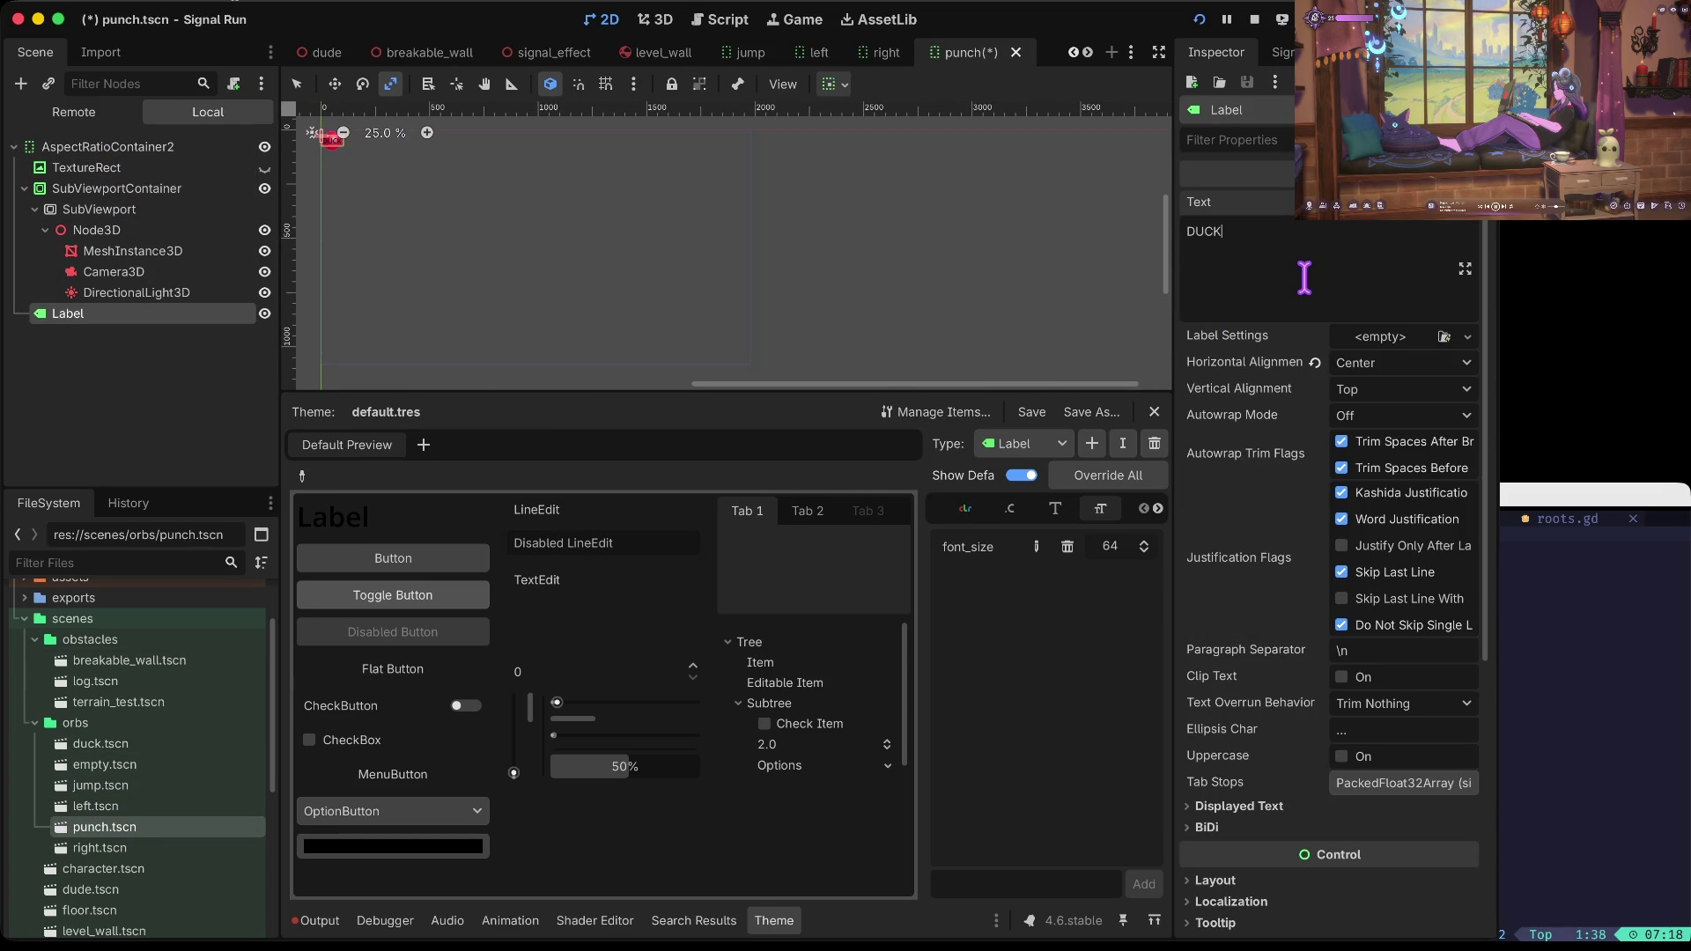
text(PUNCH)
key(ctrl+s)
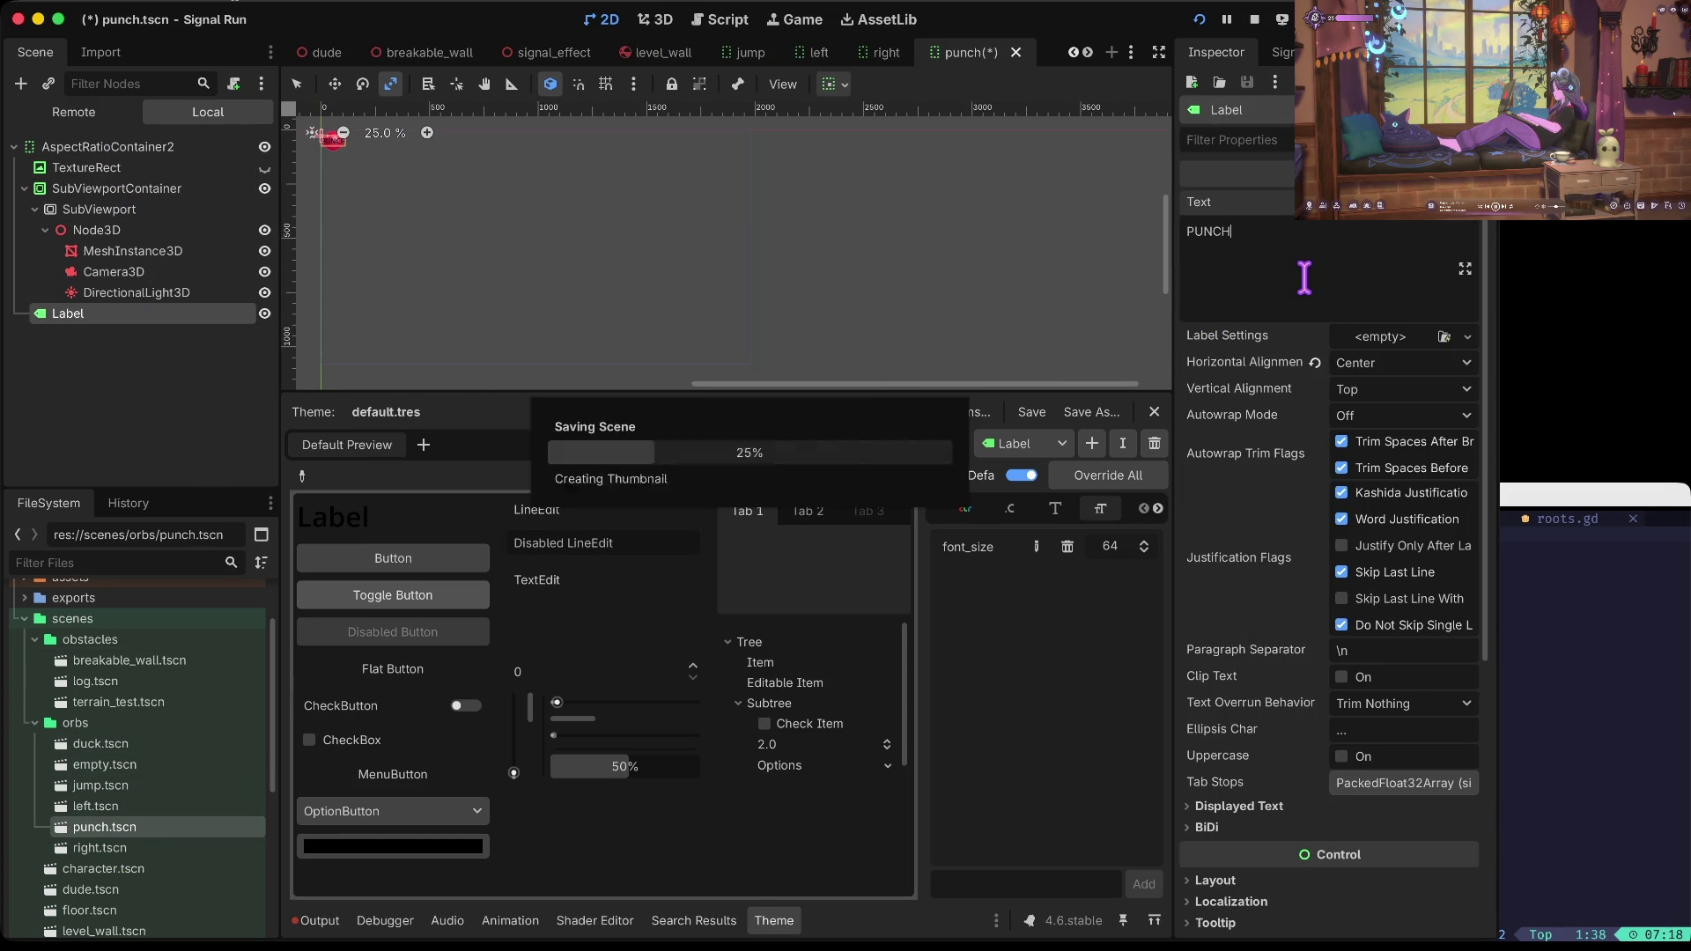
Step: Paste the label into right.tscn, replace its text with RIGHT, and save
click(125, 847)
double_click(126, 847)
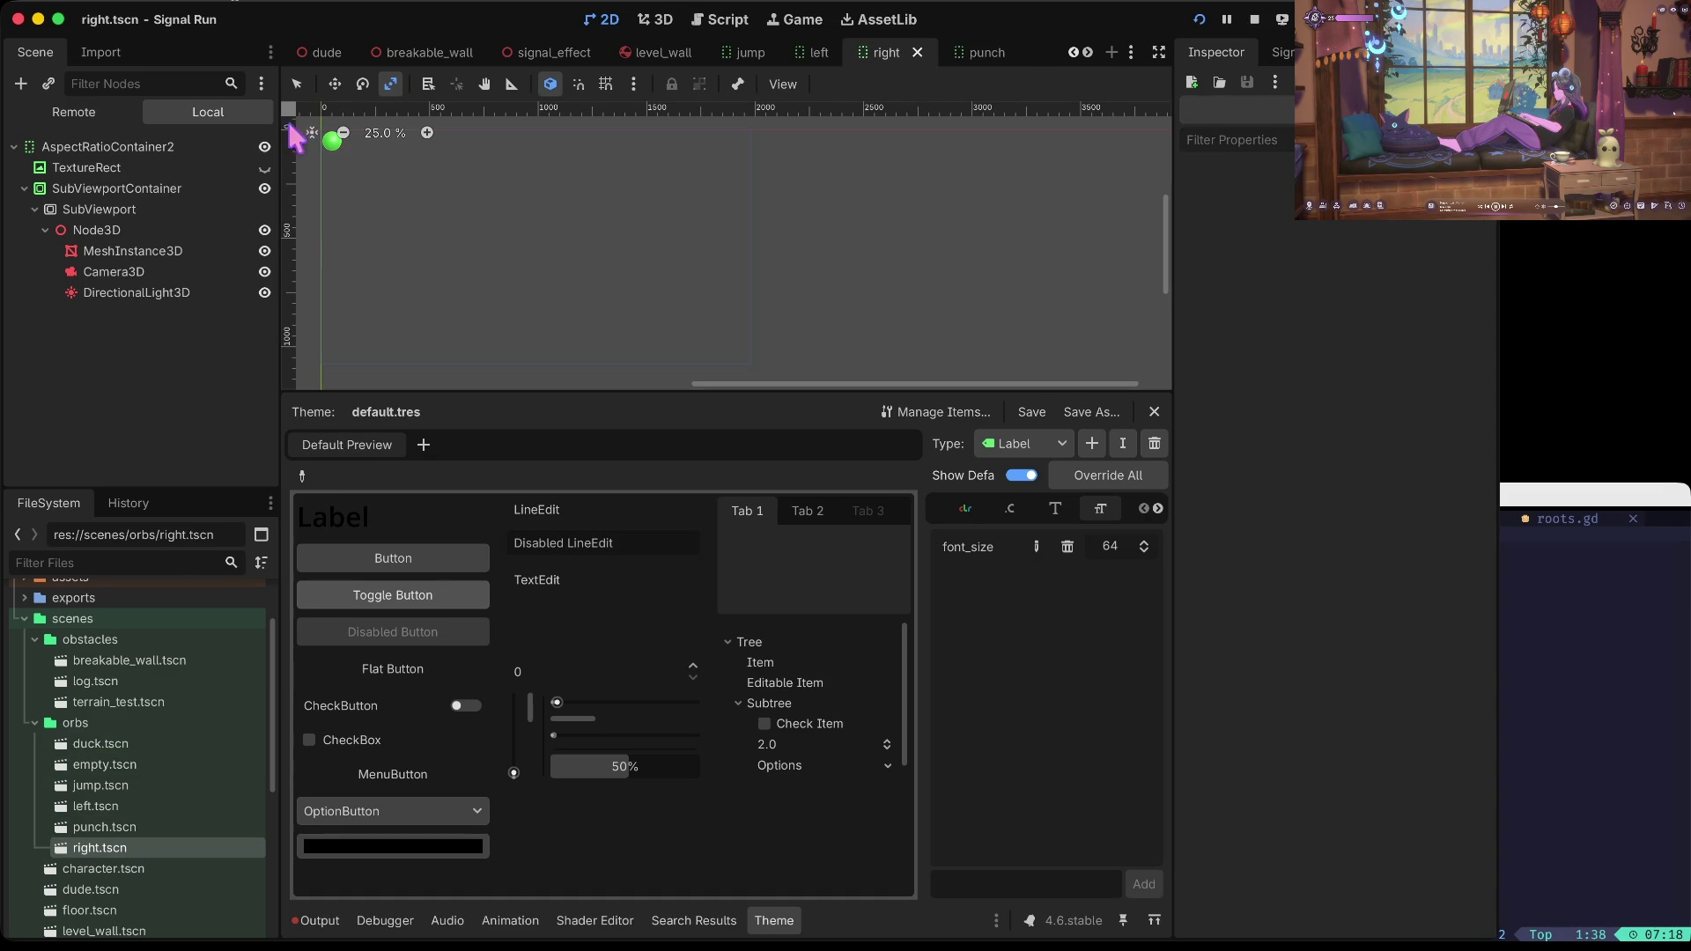
click(163, 148)
key(ctrl+v)
click(1318, 228)
key(ctrl+a)
key(BackSpace)
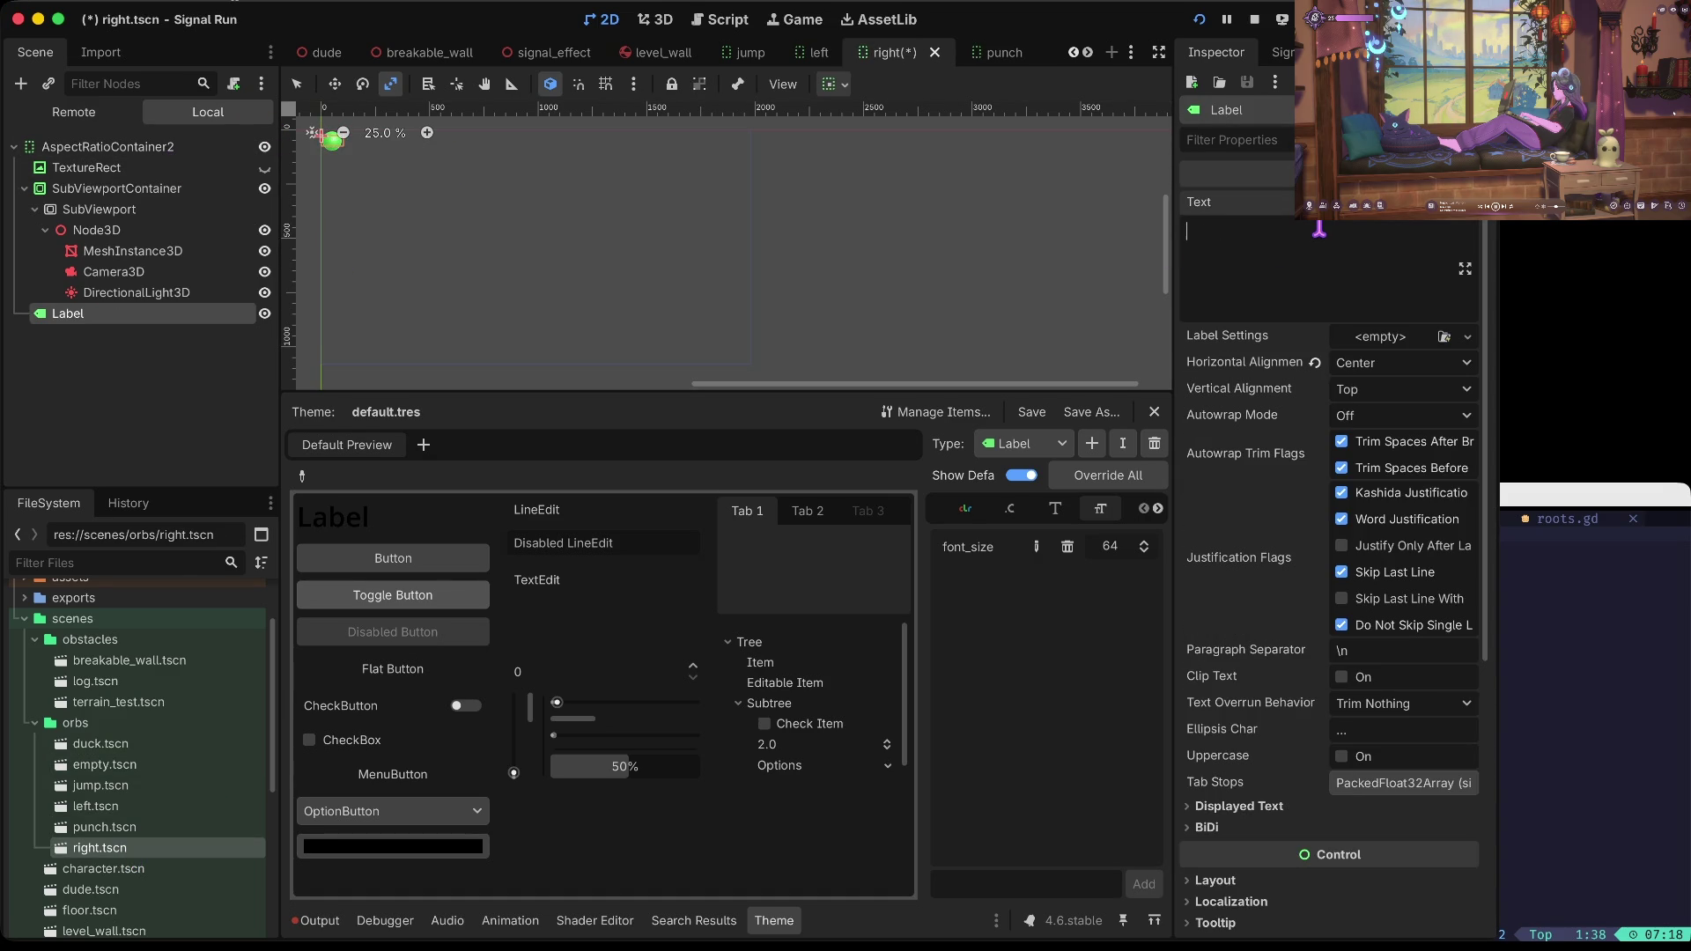
text(RIGHT)
key(ctrl+s)
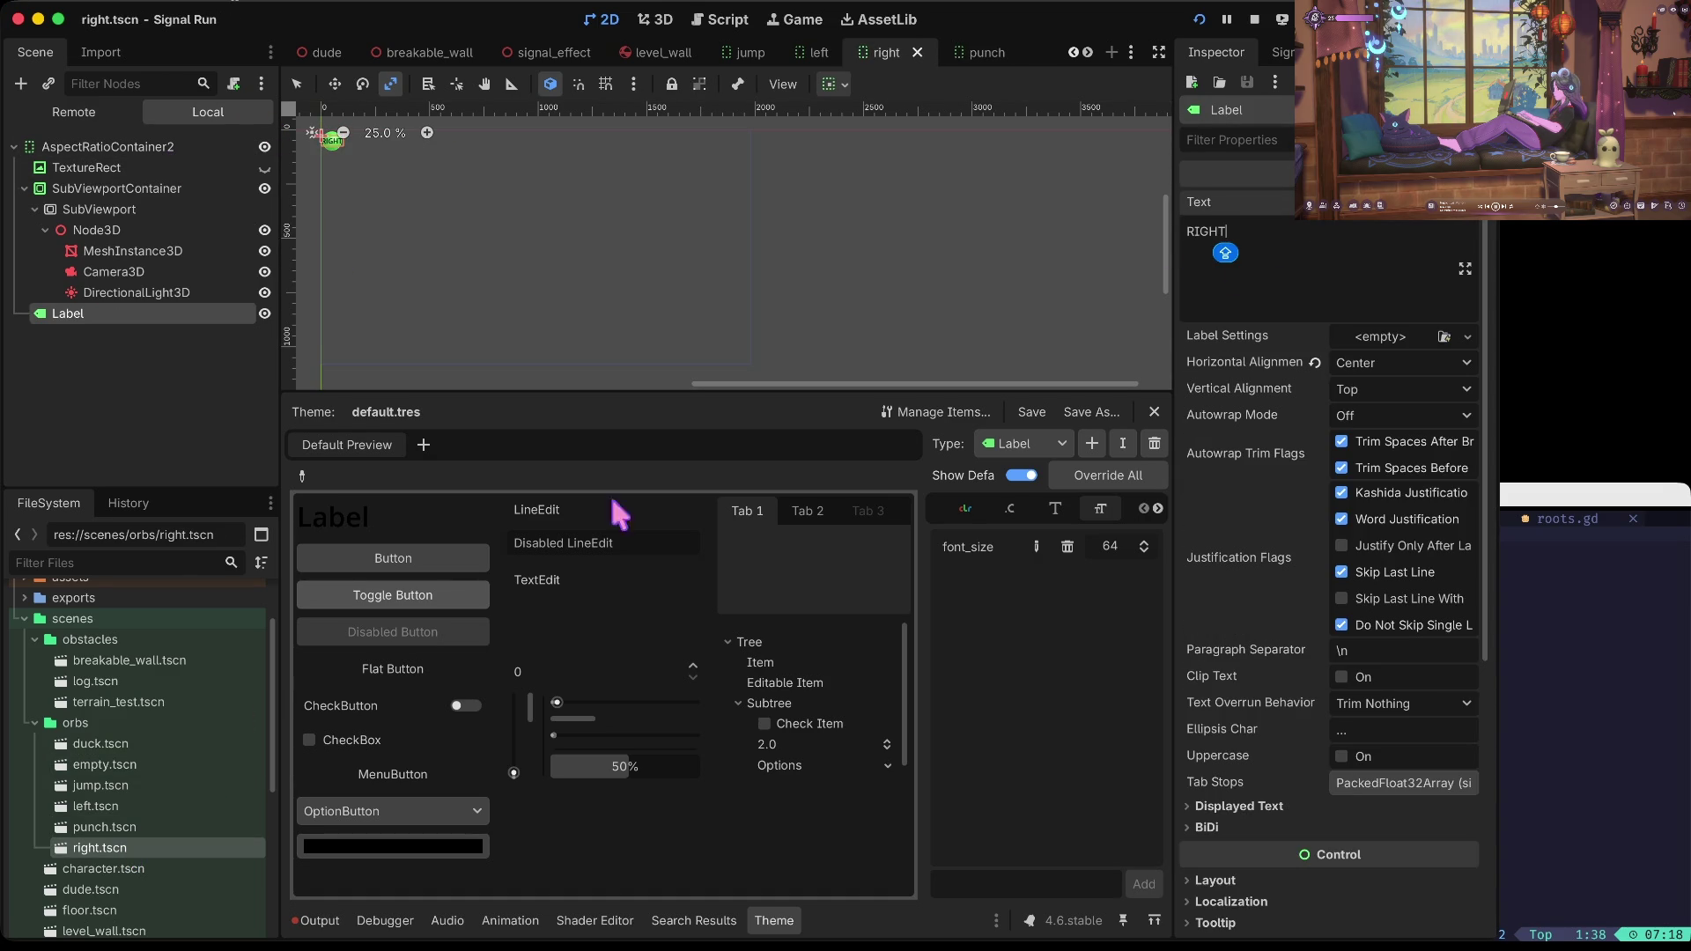
Step: Paste the label into jump.tscn's root, begin editing its text, and launch a playtest
double_click(120, 789)
click(113, 146)
key(ctrl+v)
key(ctrl+z)
click(70, 148)
key(ctrl+v)
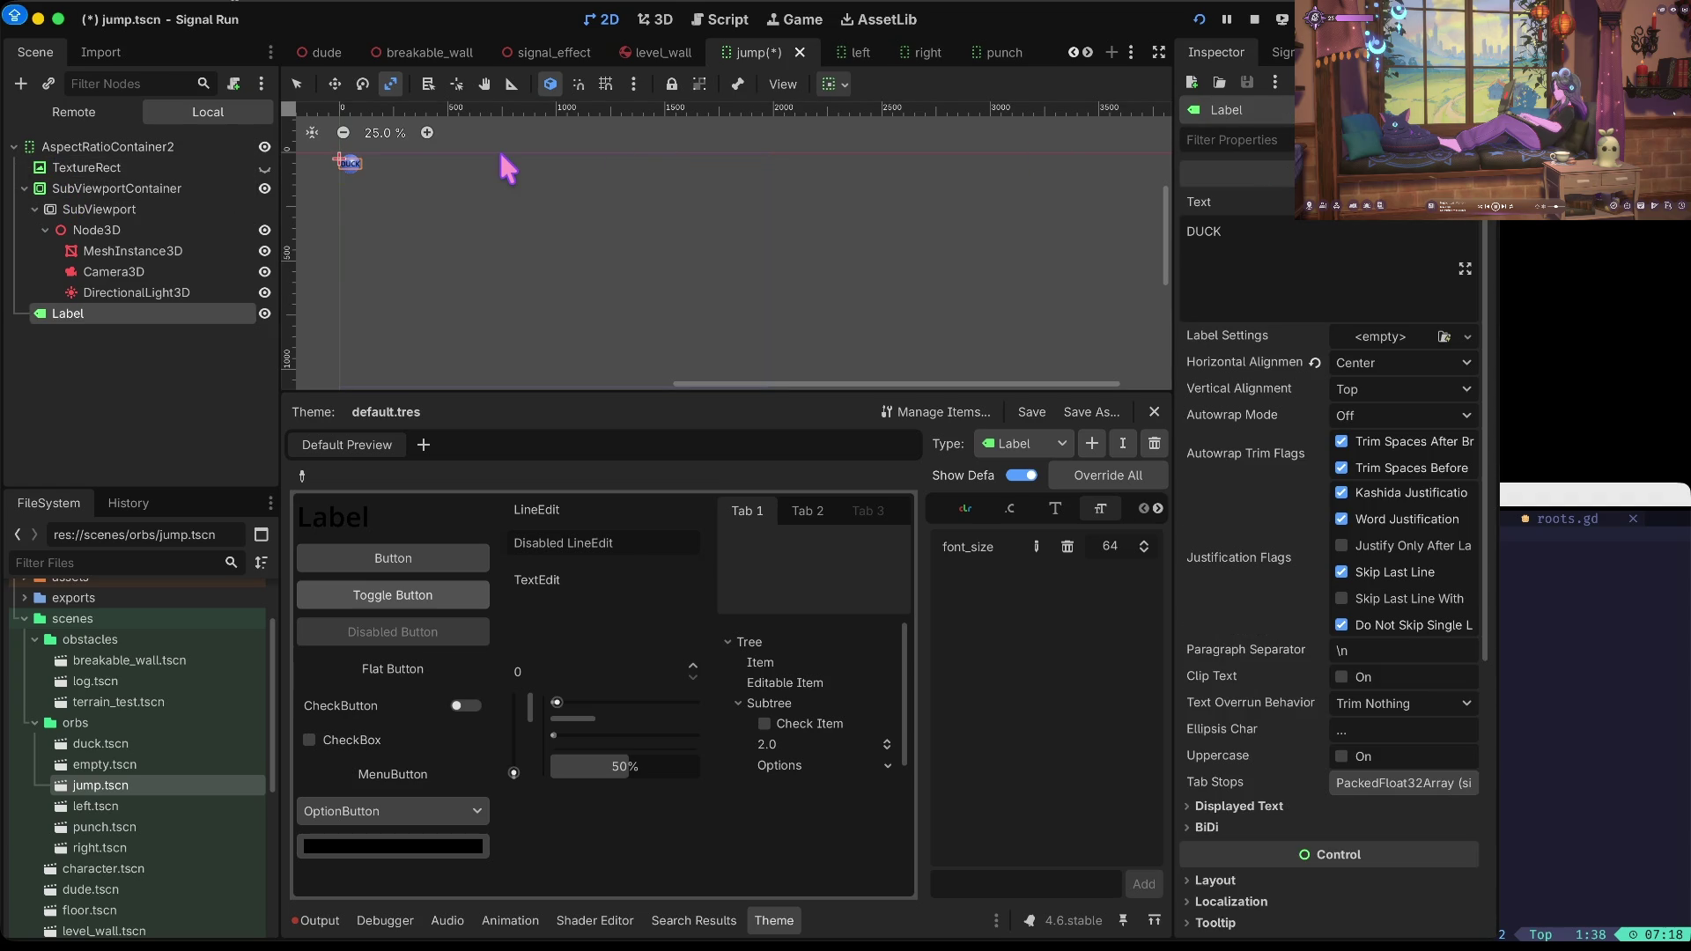
click(1264, 222)
text(JUMP)
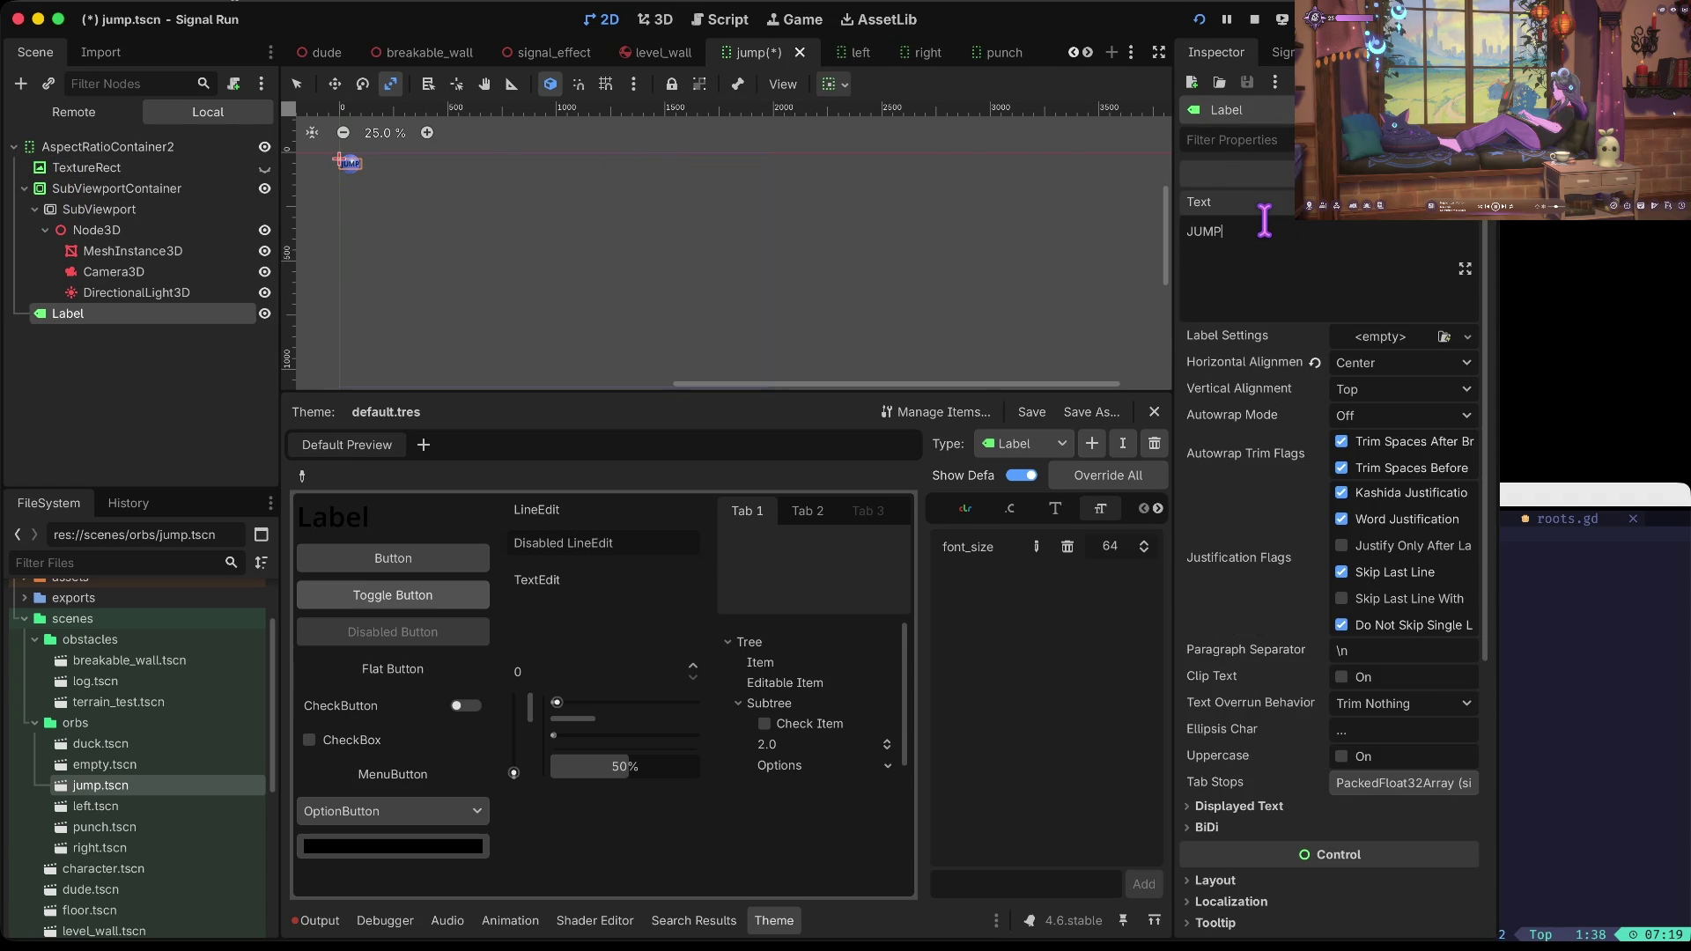
key(super+b)
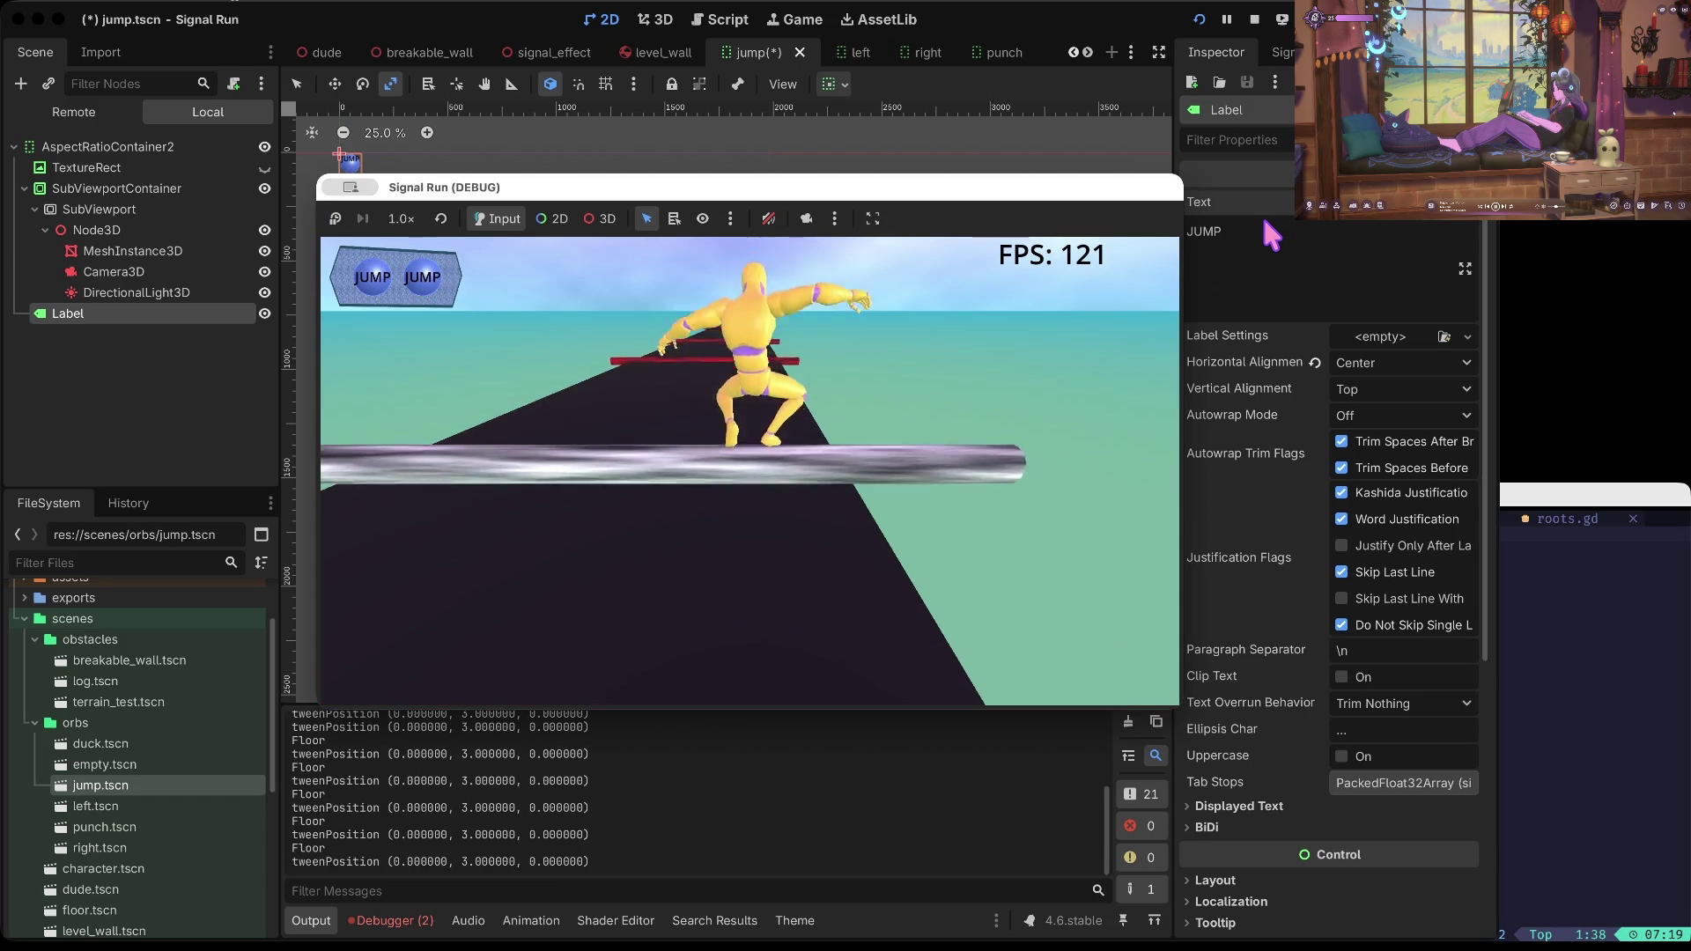
Step: Restart the run after dying, then stop the playtest
key(Return)
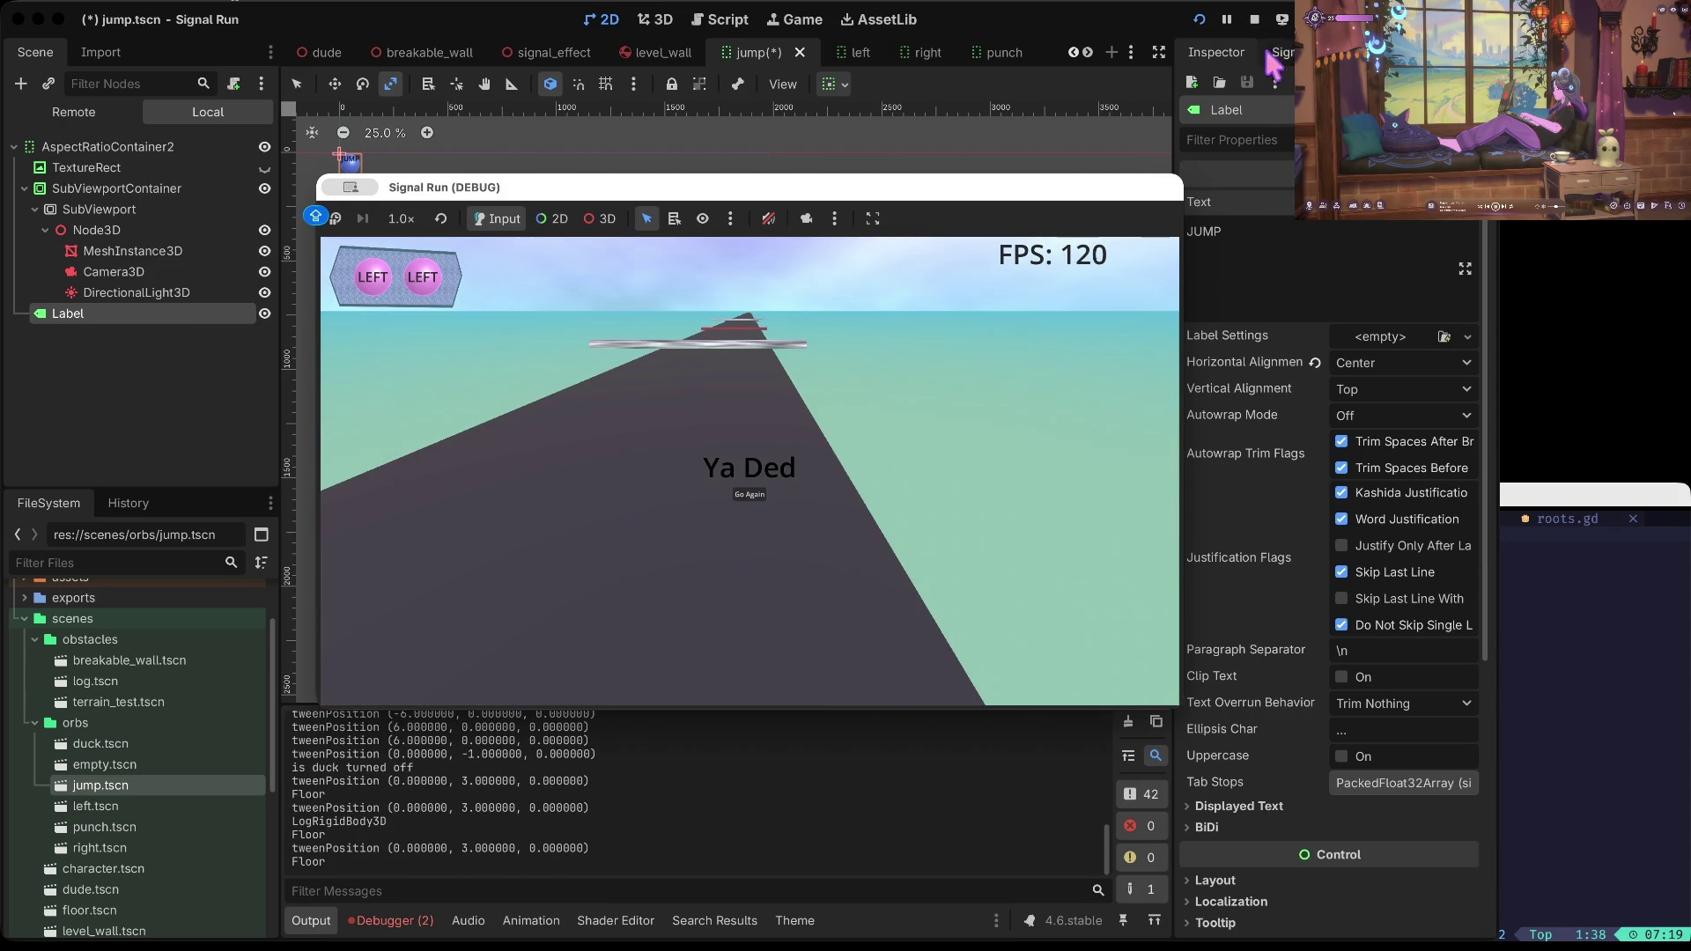
click(1253, 18)
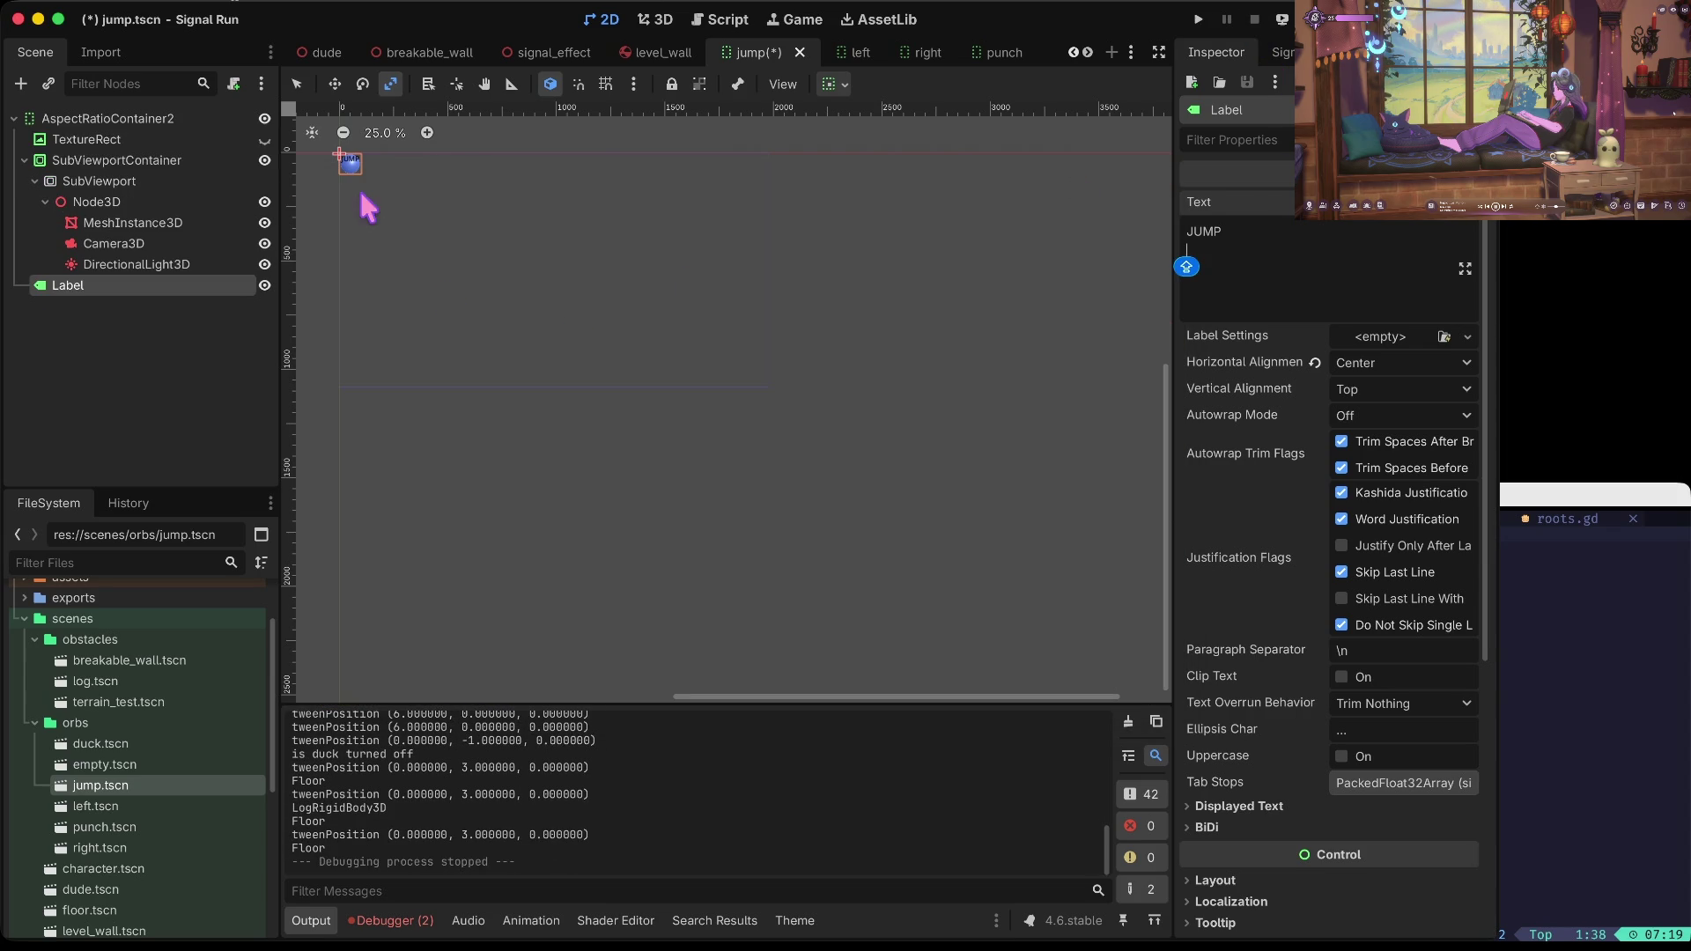
Step: In duck.tscn, set the DUCK Label theme font_color to dark grey and save
double_click(112, 747)
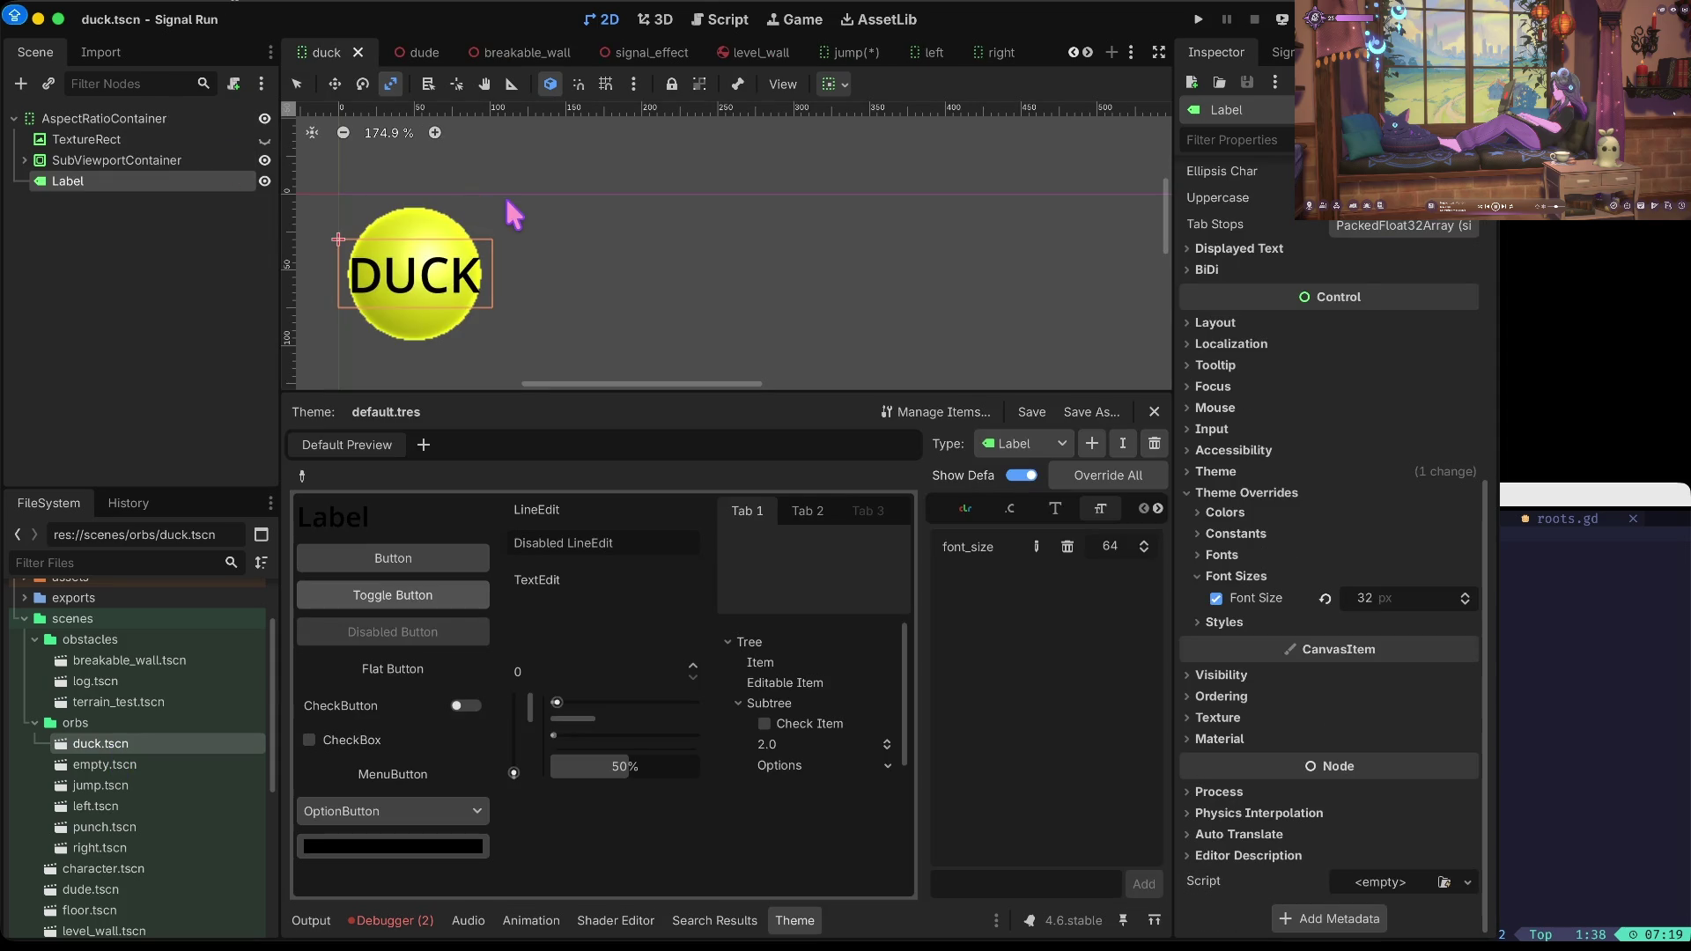
click(177, 159)
click(177, 182)
scroll(1344, 224, up, 3)
scroll(1347, 234, down, 3)
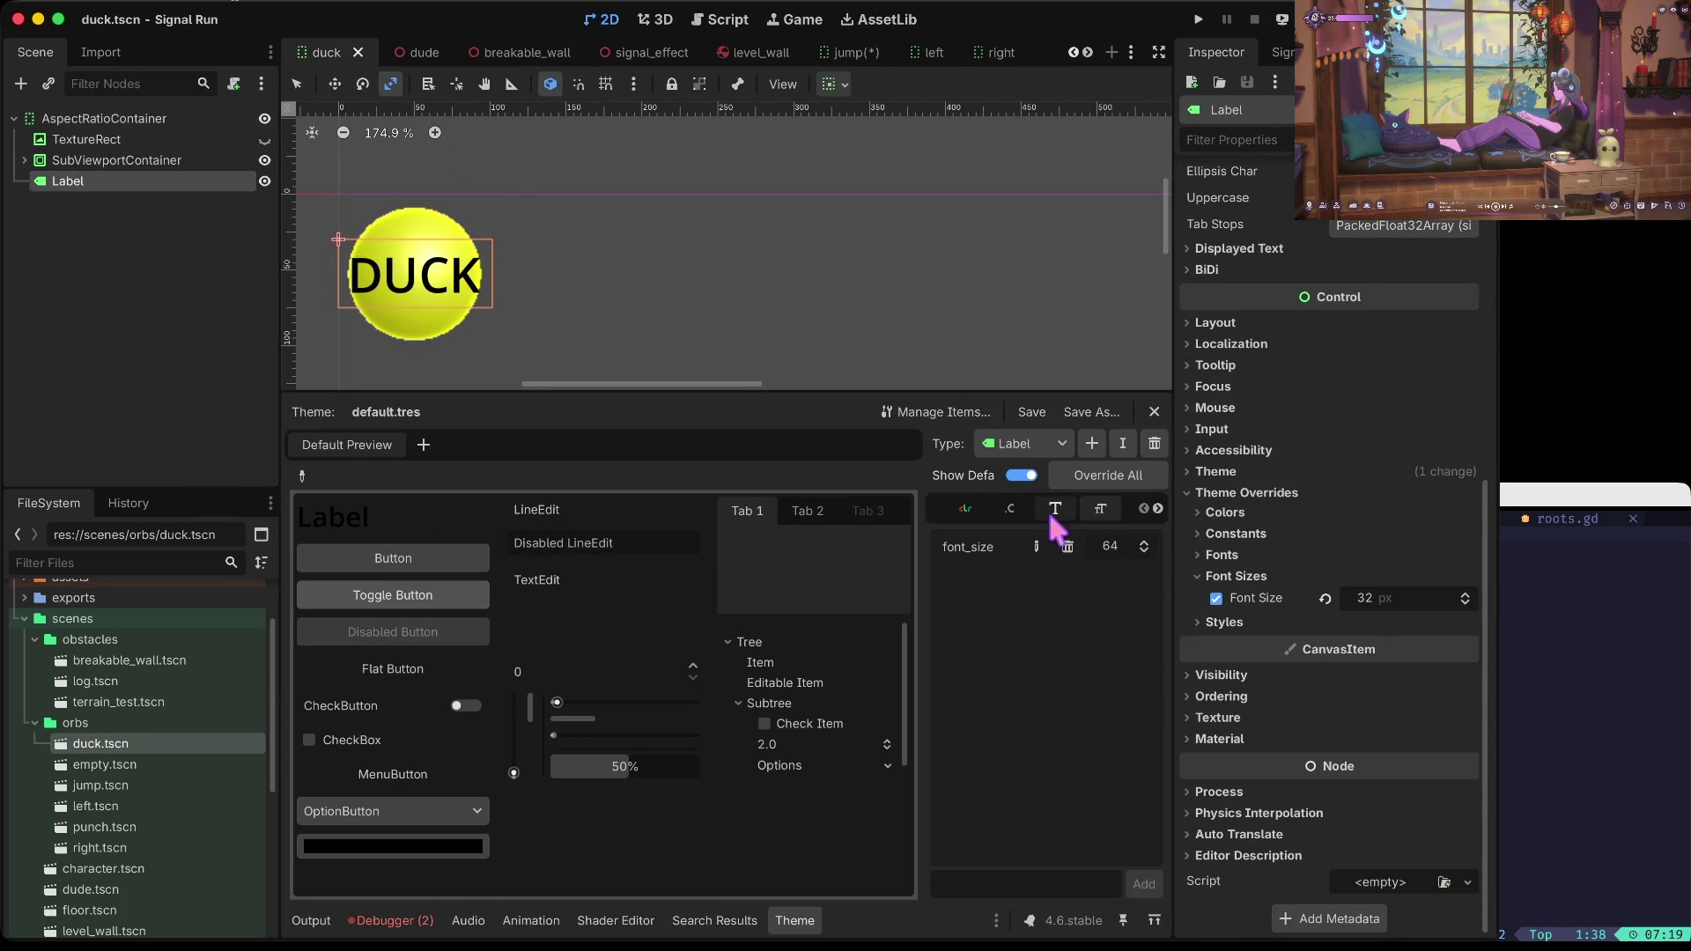
click(963, 510)
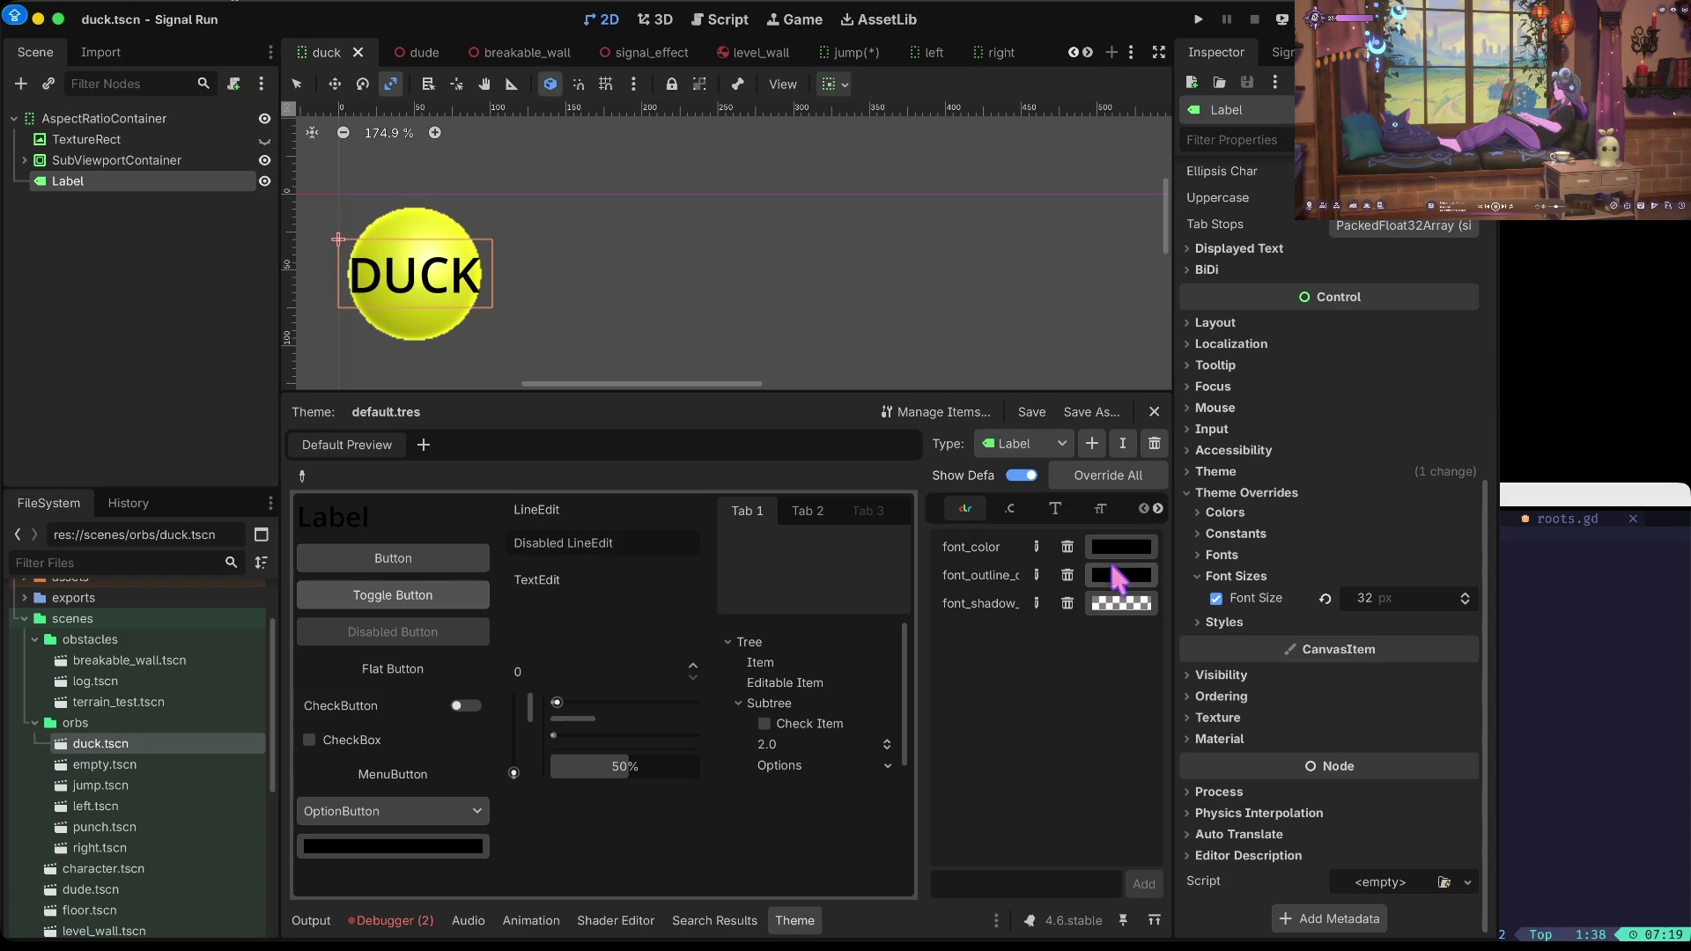
click(1122, 548)
mouse_move(1245, 185)
mouse_down()
mouse_move(1242, 226)
mouse_move(1236, 141)
mouse_move(1233, 192)
mouse_up()
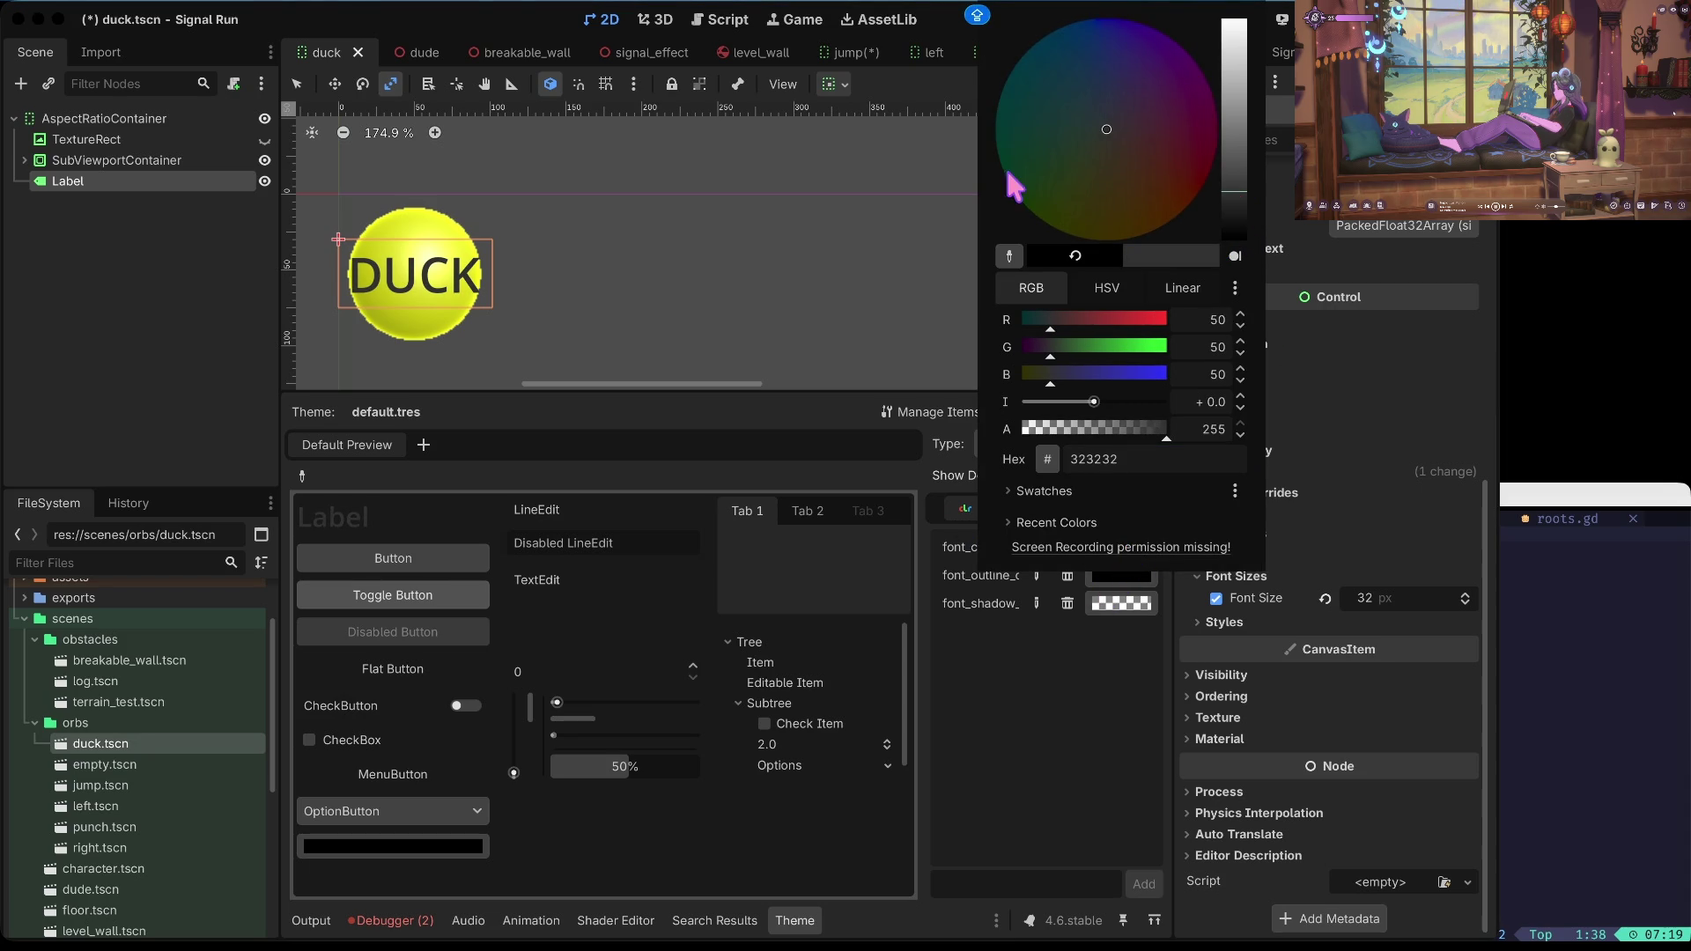
mouse_move(1235, 123)
mouse_down()
mouse_move(1243, 25)
mouse_move(1238, 239)
mouse_move(1222, 203)
mouse_move(1238, 150)
mouse_move(1237, 234)
mouse_move(1232, 176)
mouse_up()
key(ctrl+s)
click(774, 243)
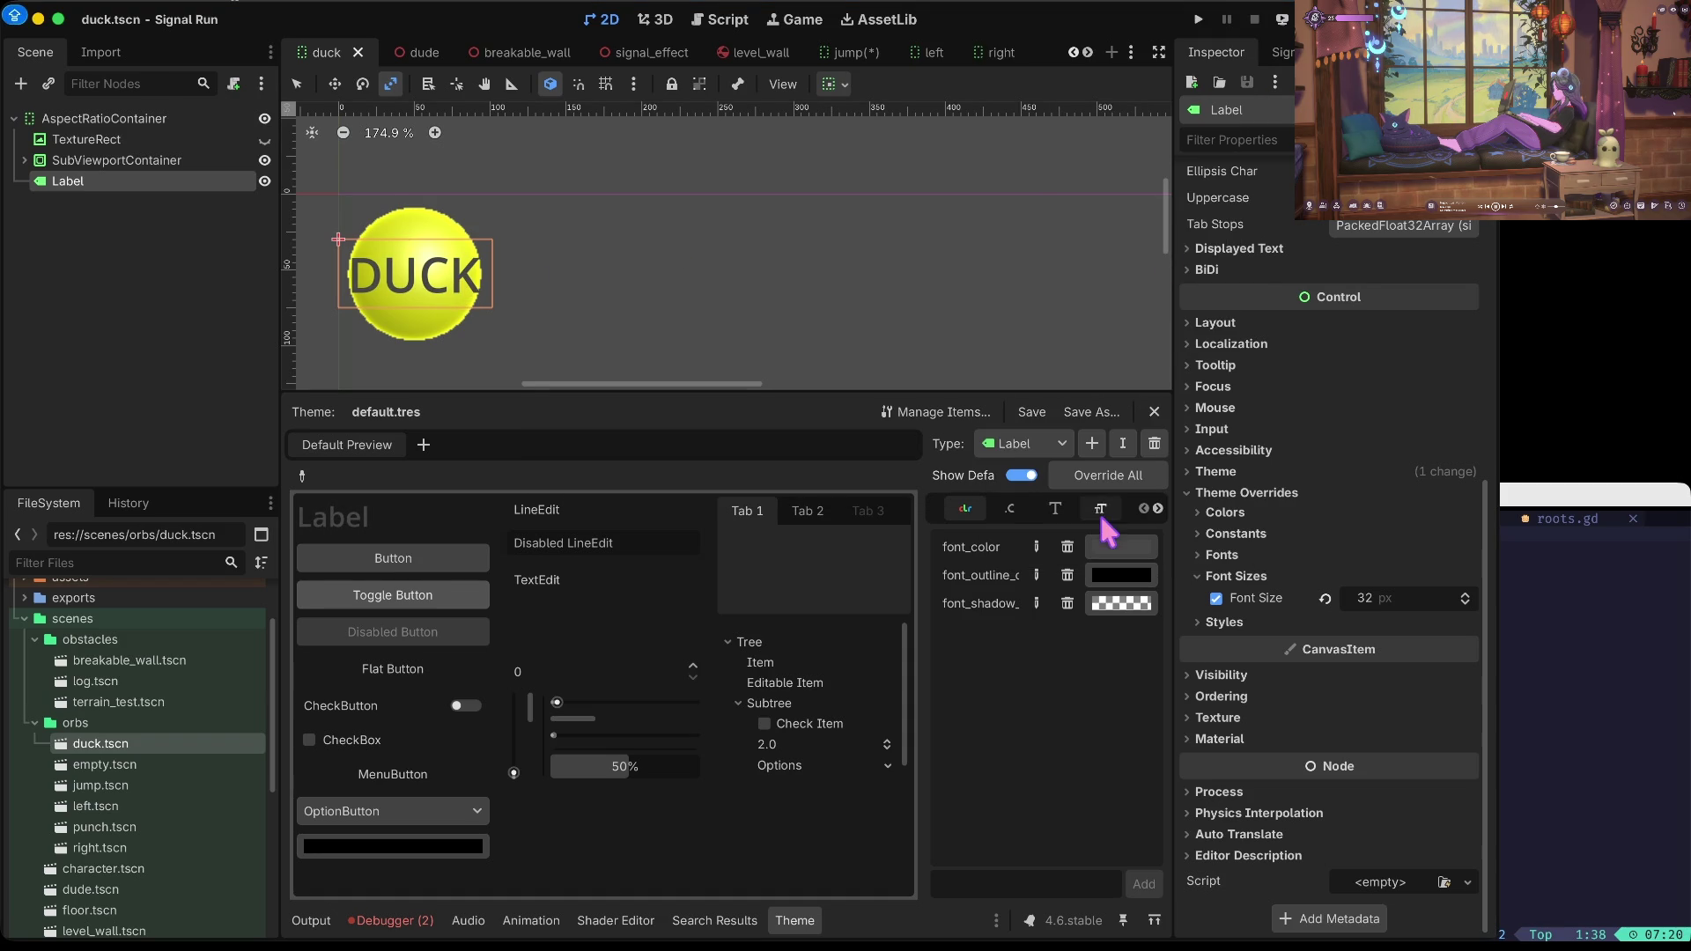
Step: Set the Label font_outline_color to white
click(1120, 575)
drag(1233, 173, 1236, 2)
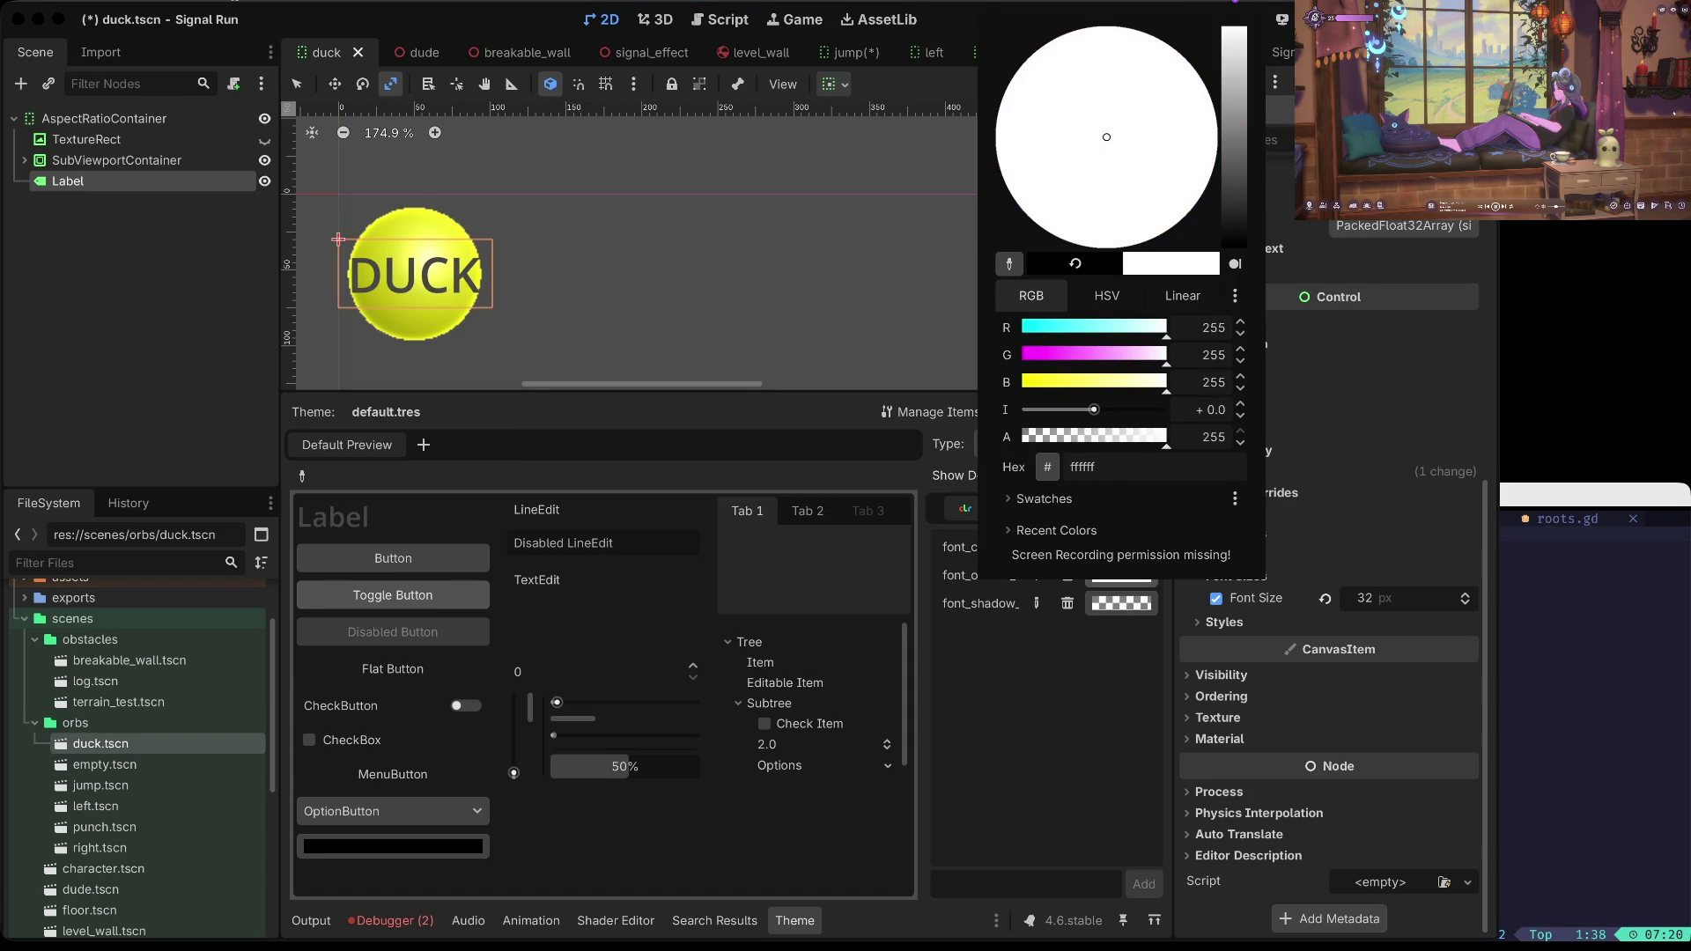
click(1131, 709)
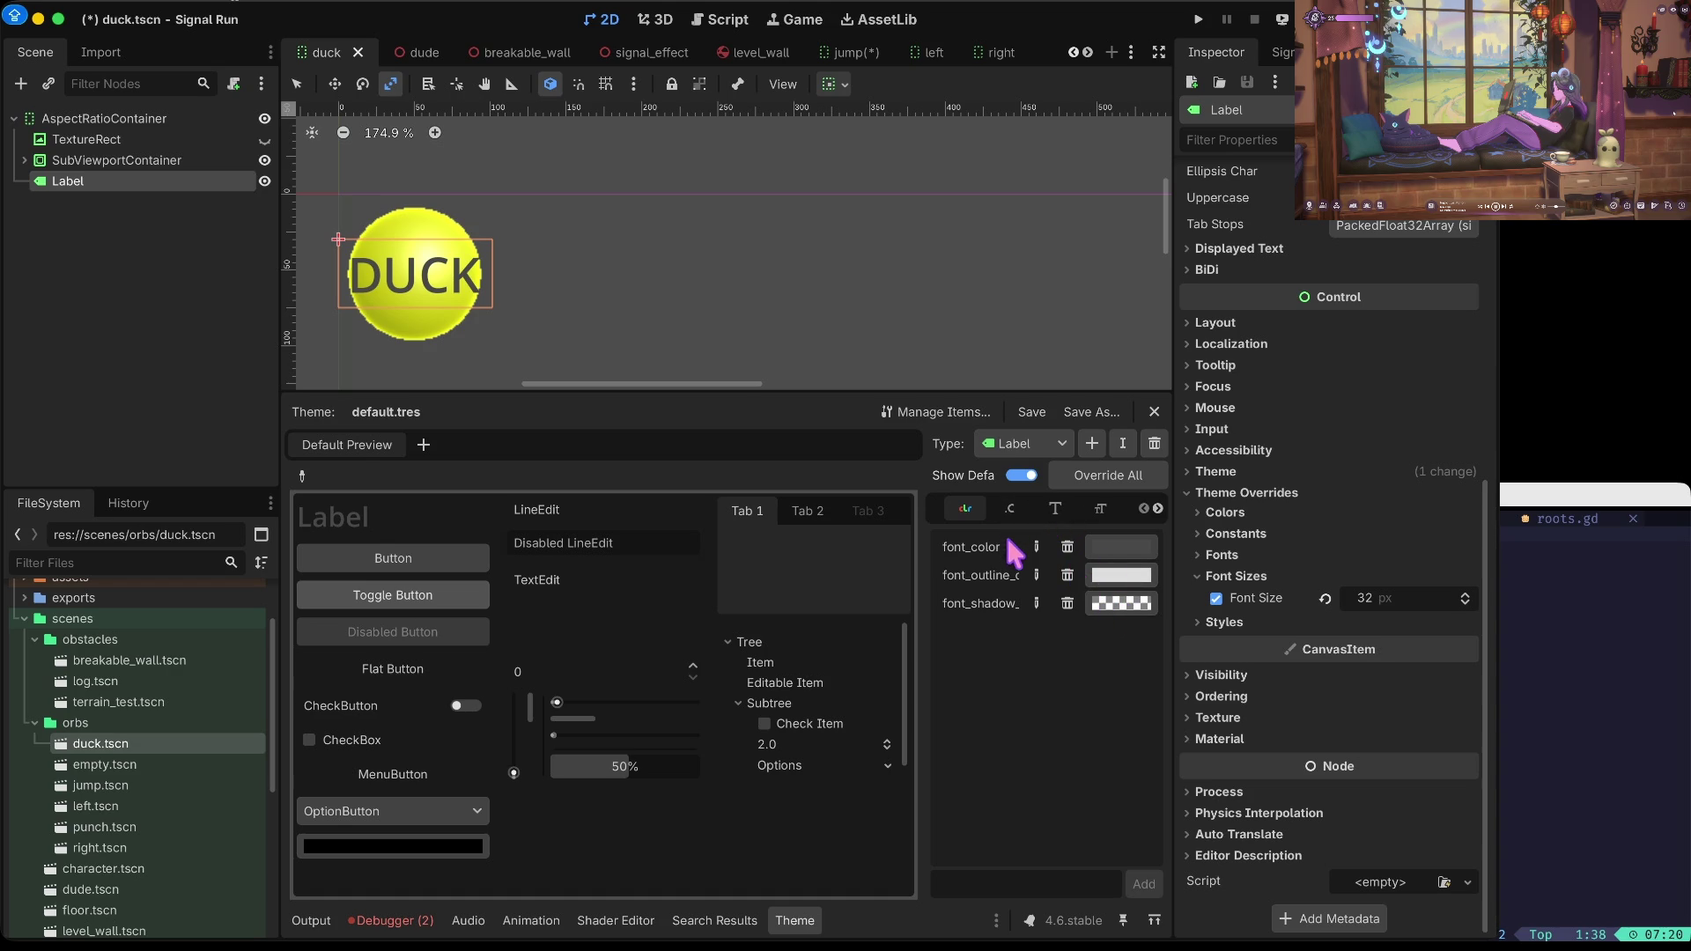
click(1092, 443)
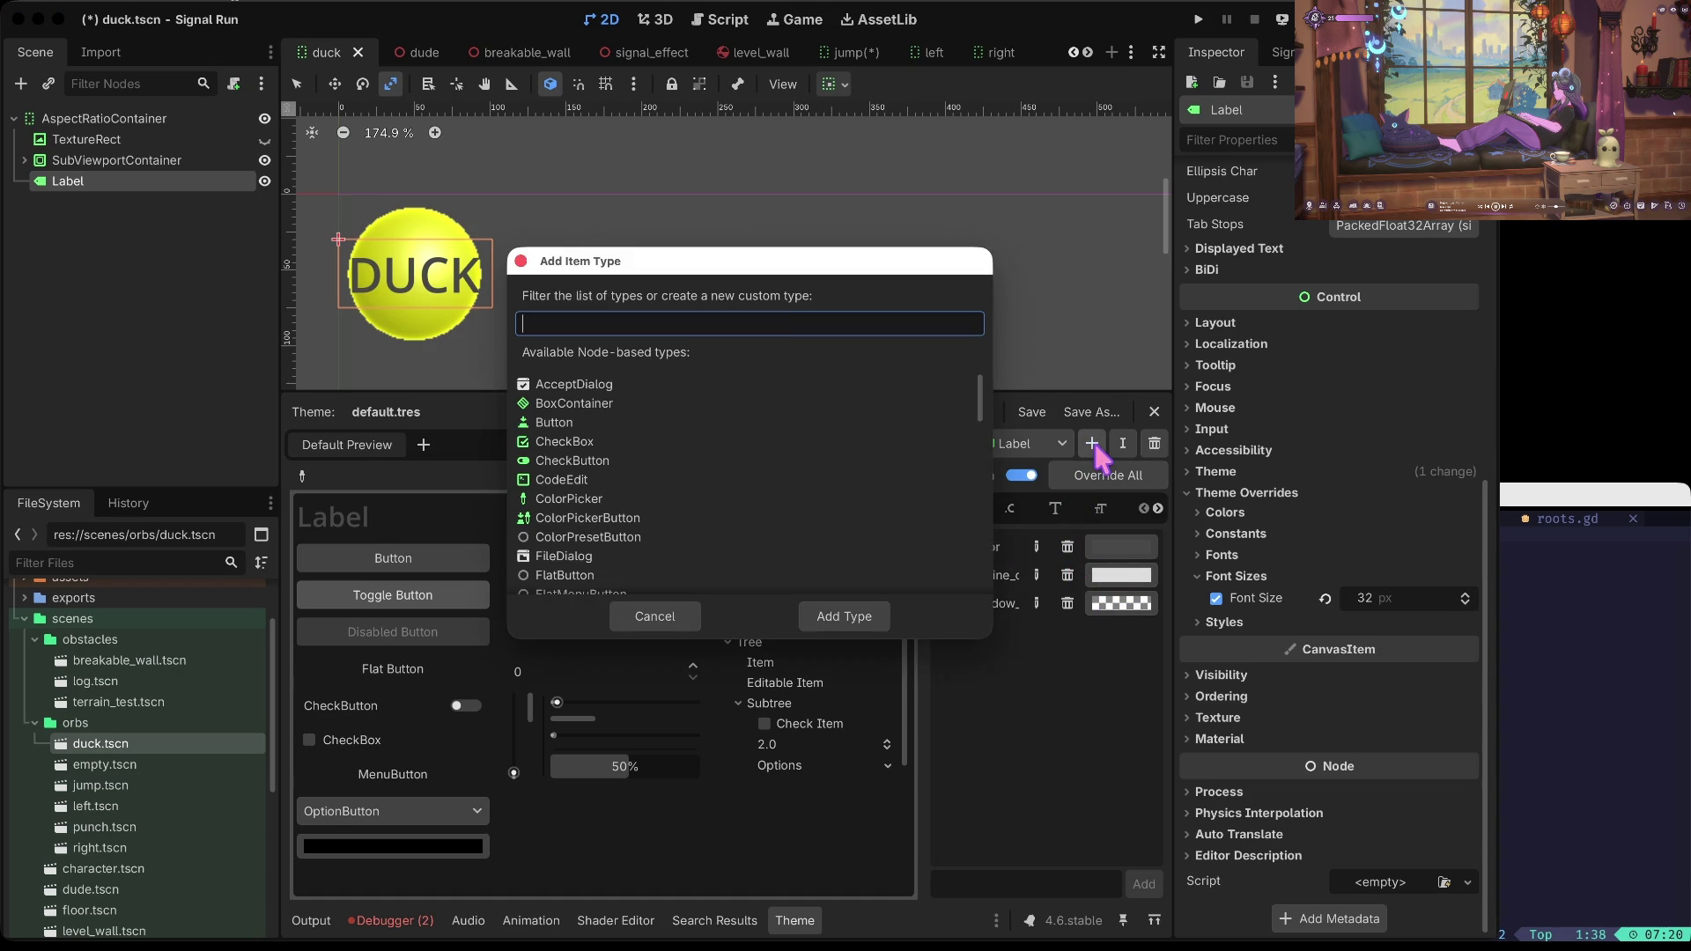
Step: Cancel adding a type and set the Label outline_size constant to 1, then save
click(659, 619)
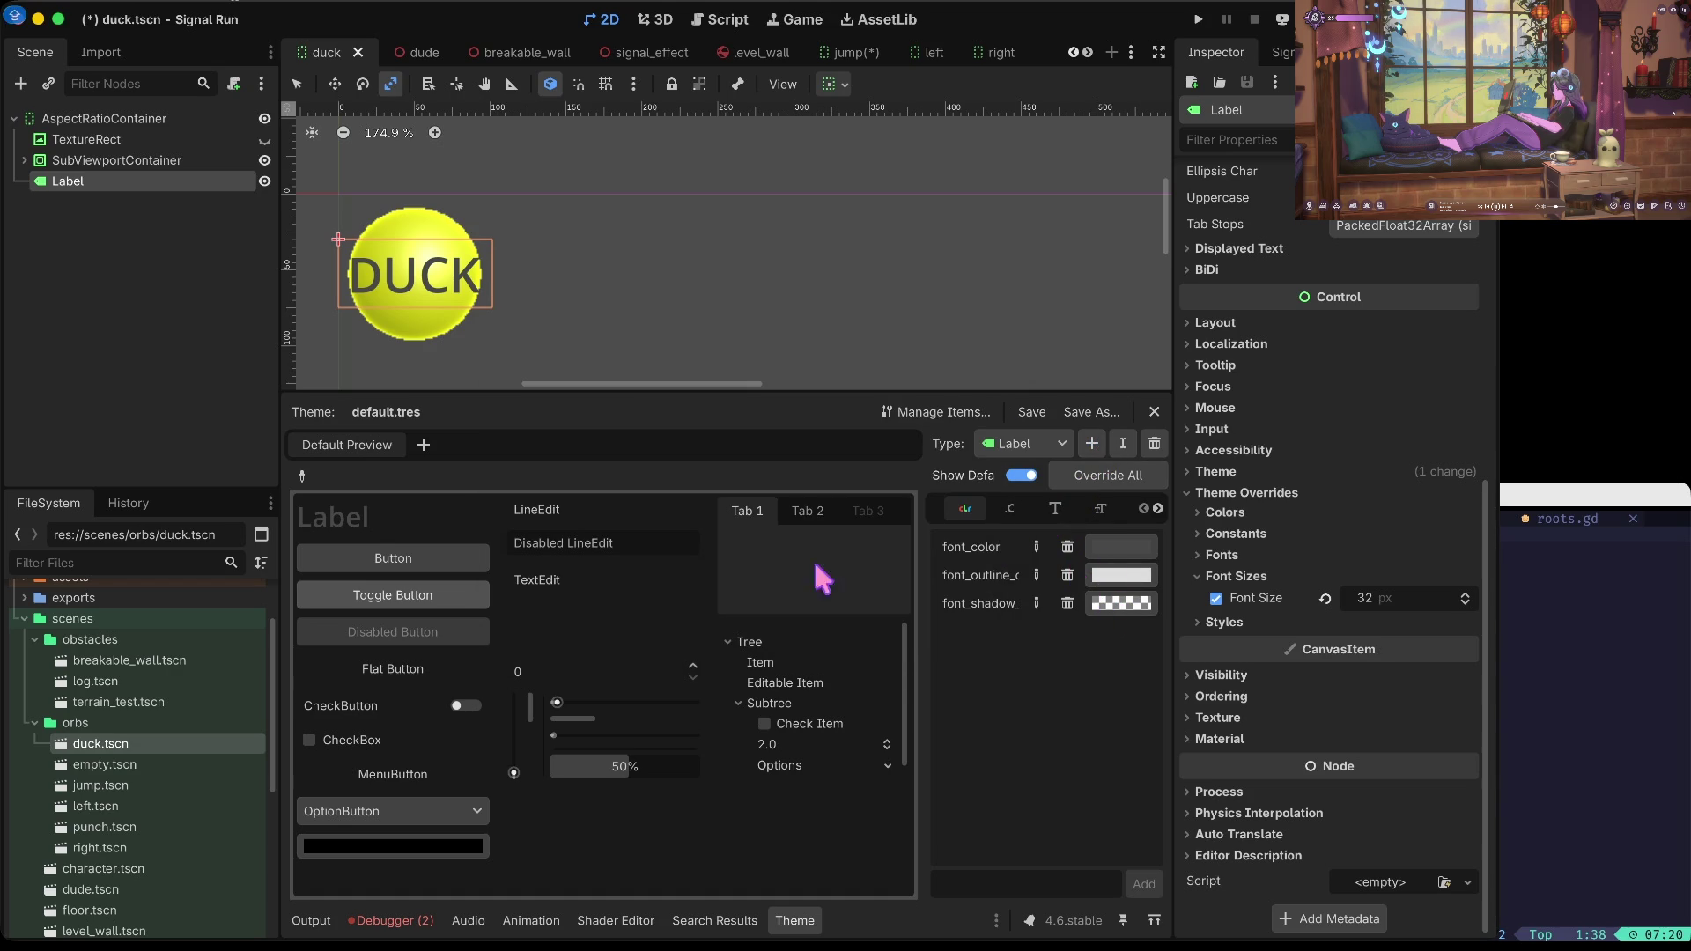
click(1105, 511)
click(1057, 511)
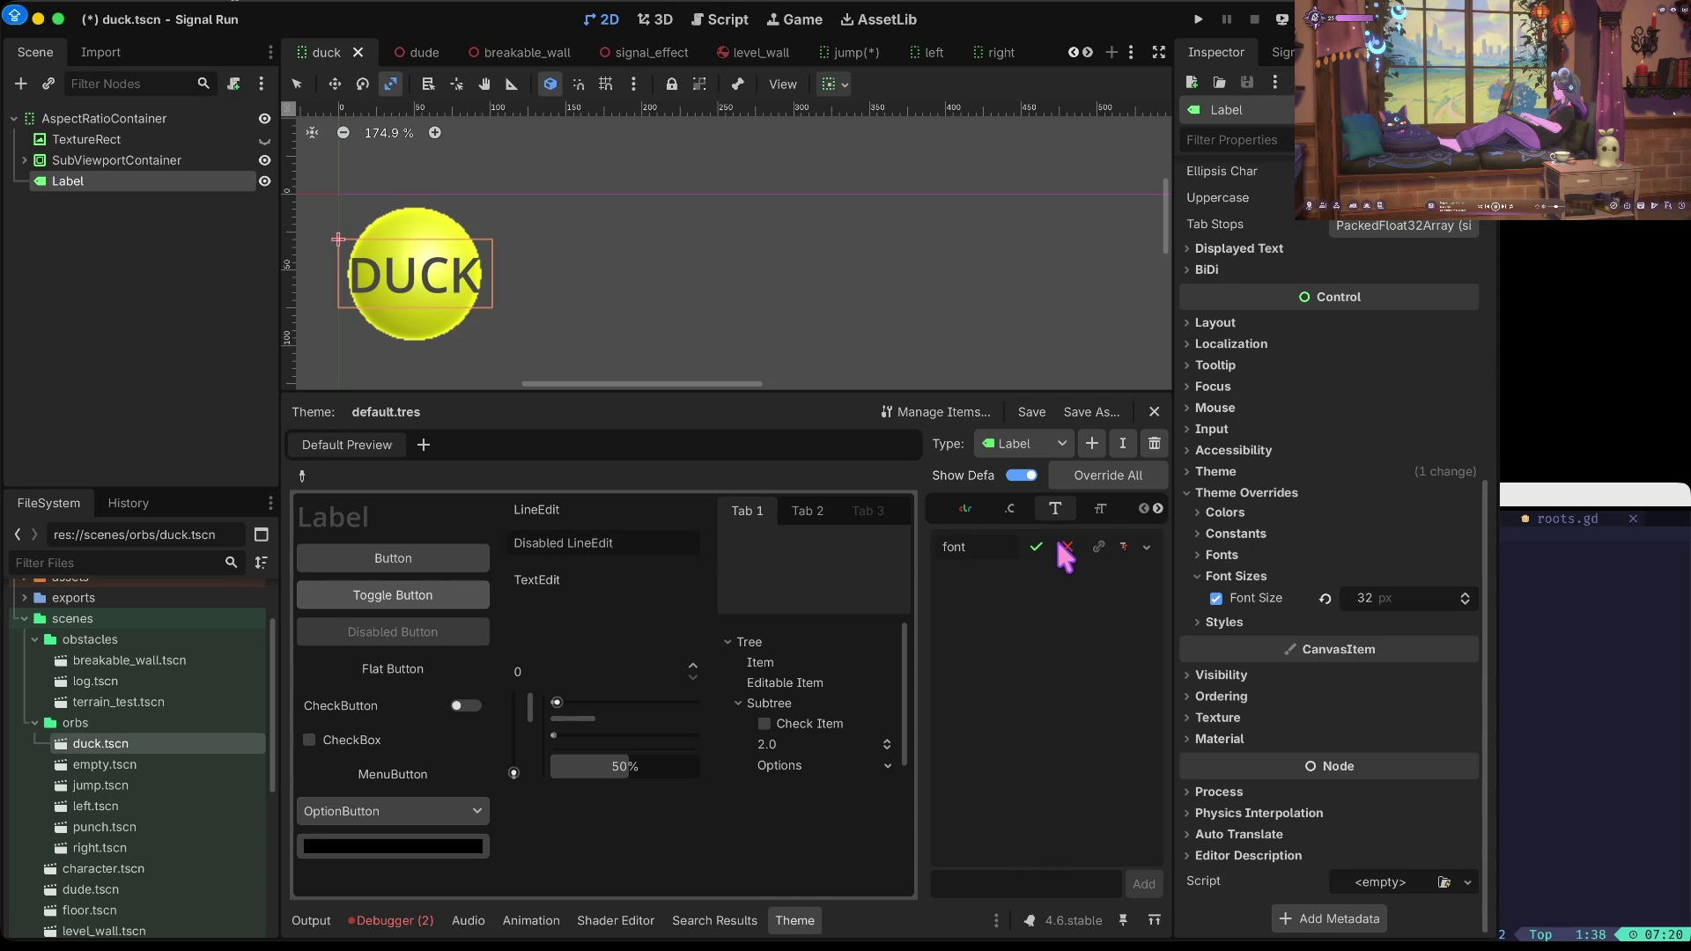
click(1010, 508)
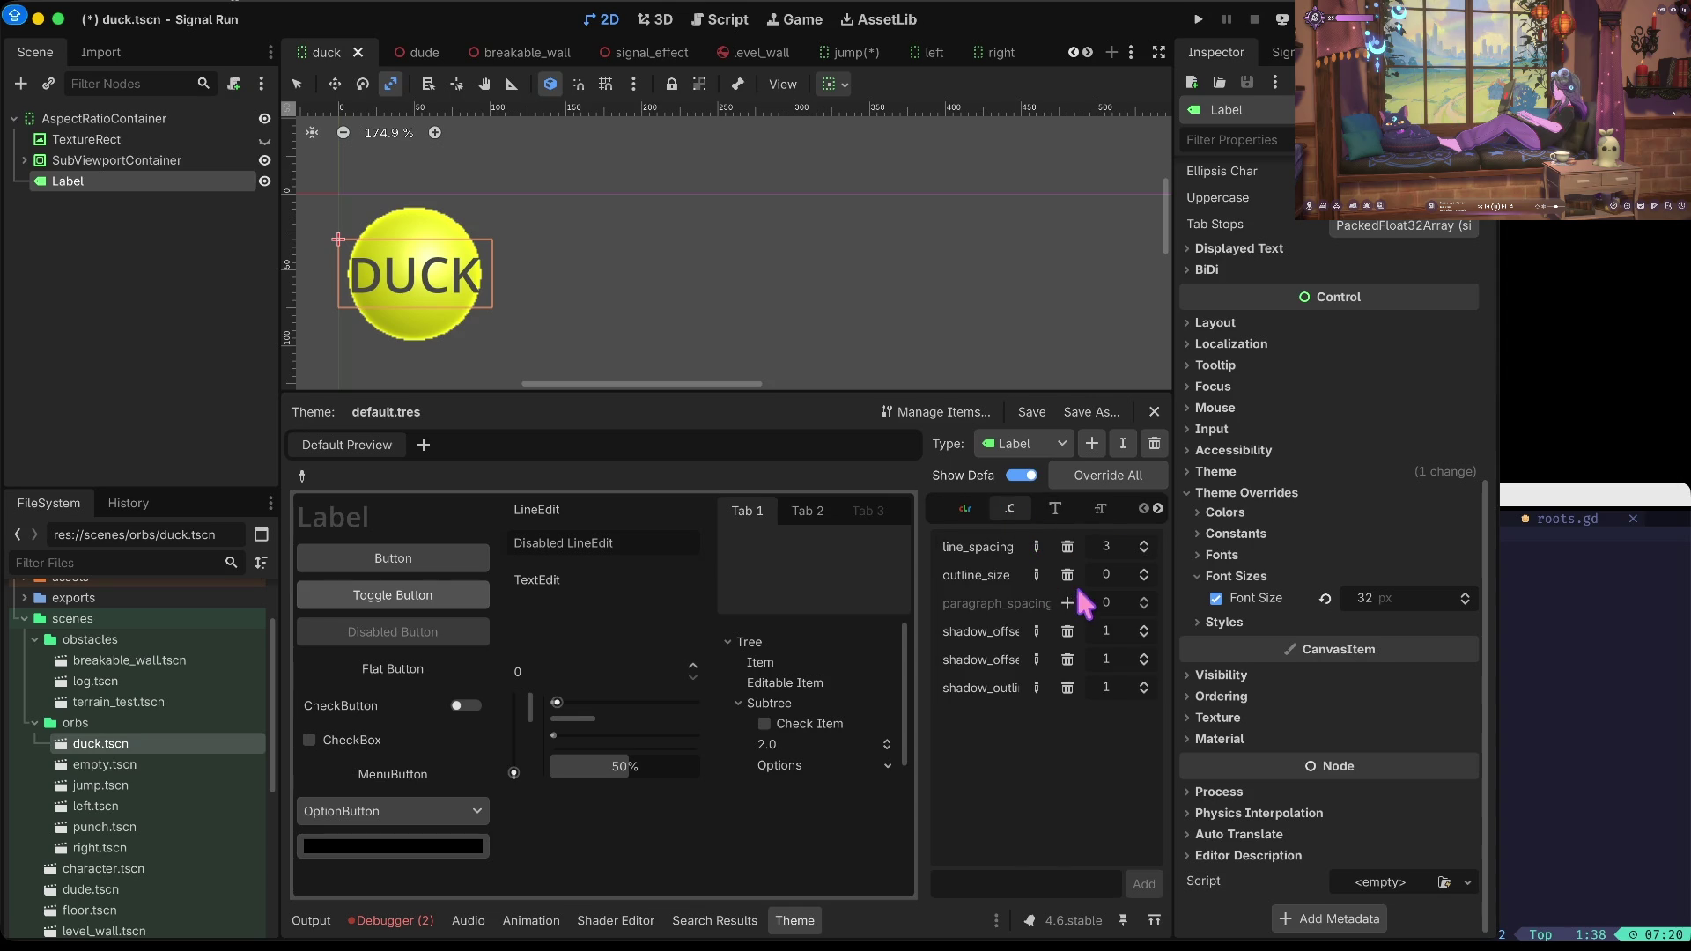
text(1)
key(Tab)
key(Tab)
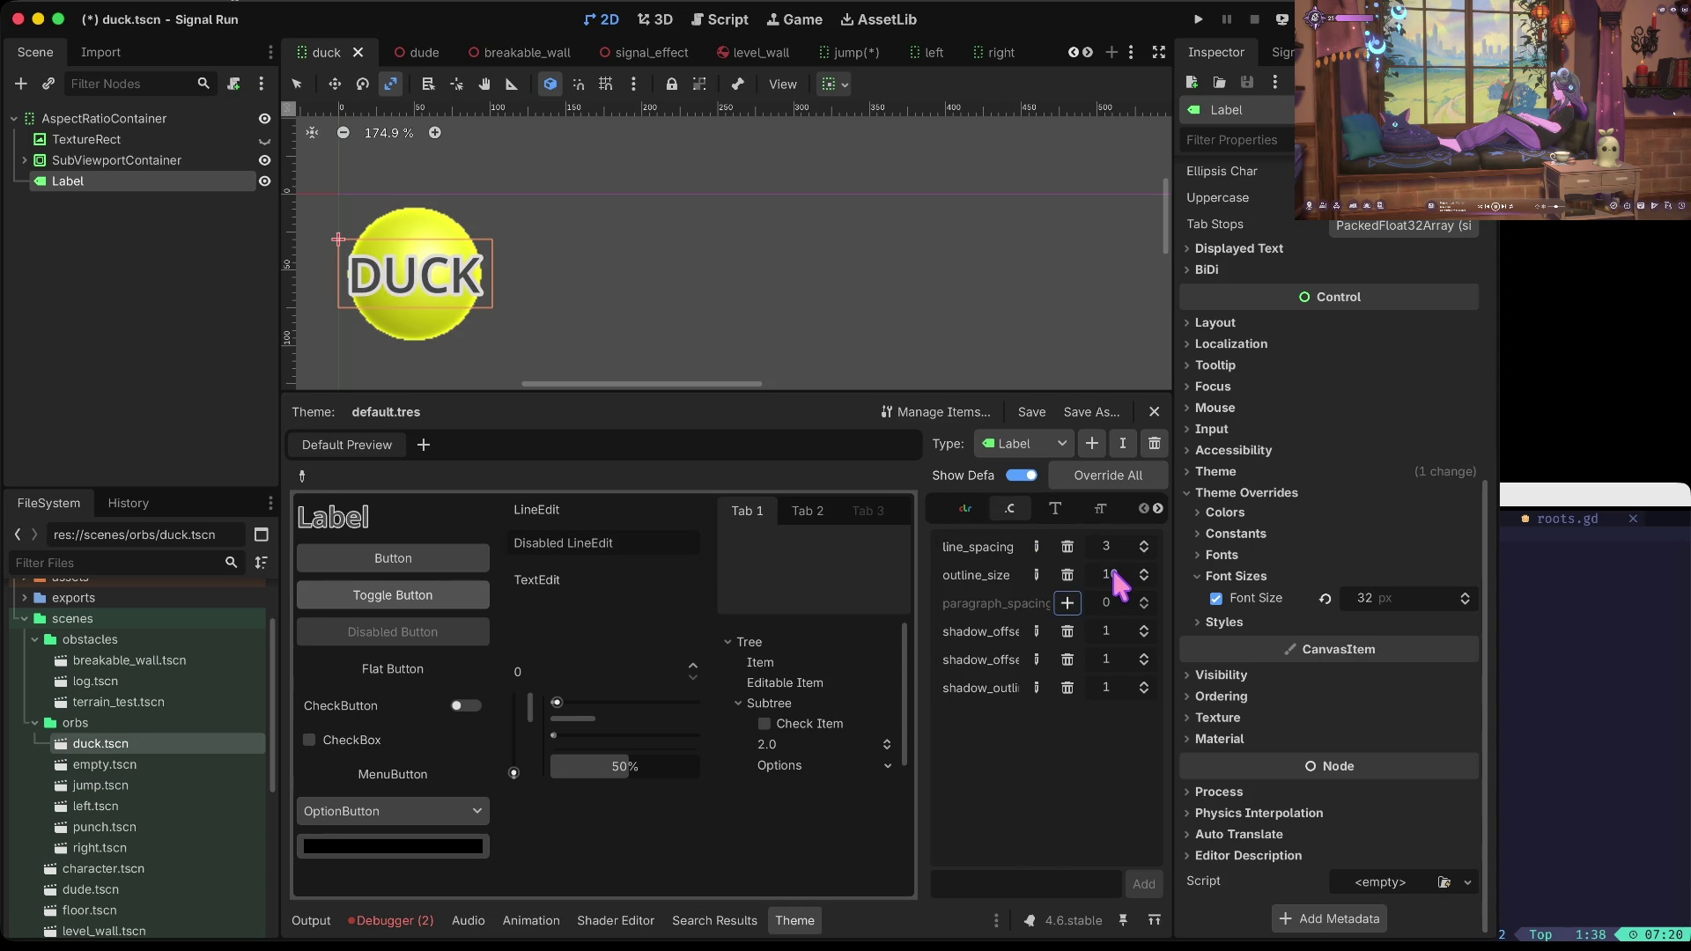
key(ctrl+s)
Step: Raise the Label outline_size to 4 and save duck.tscn
click(1138, 574)
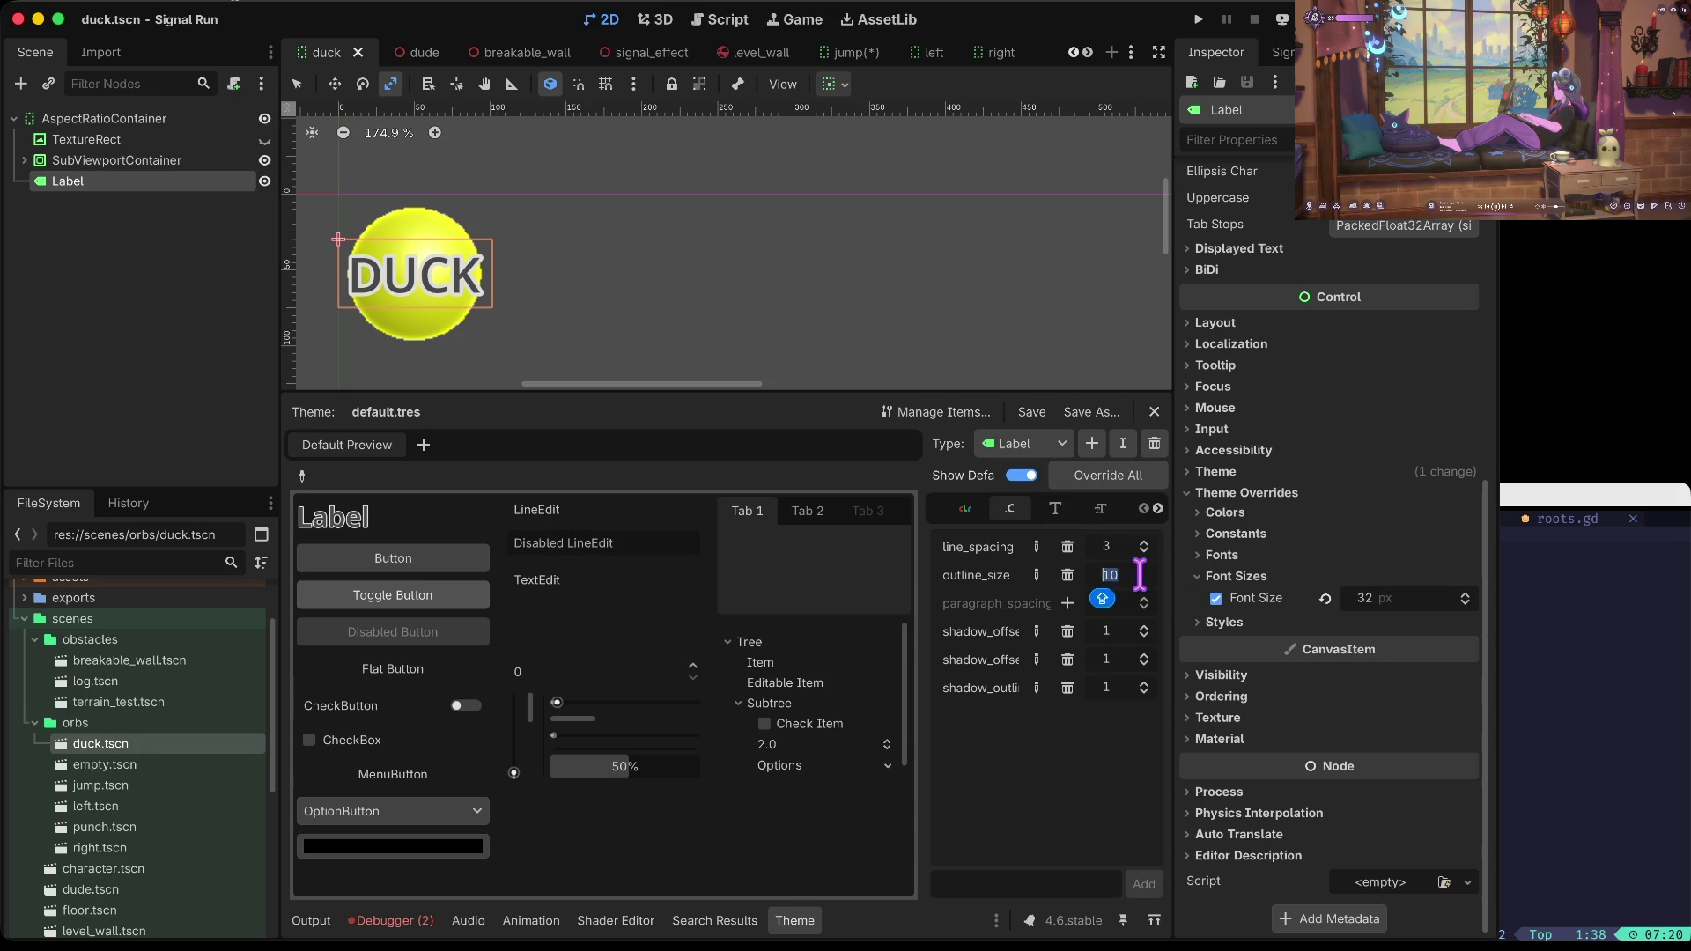
text(2)
key(Tab)
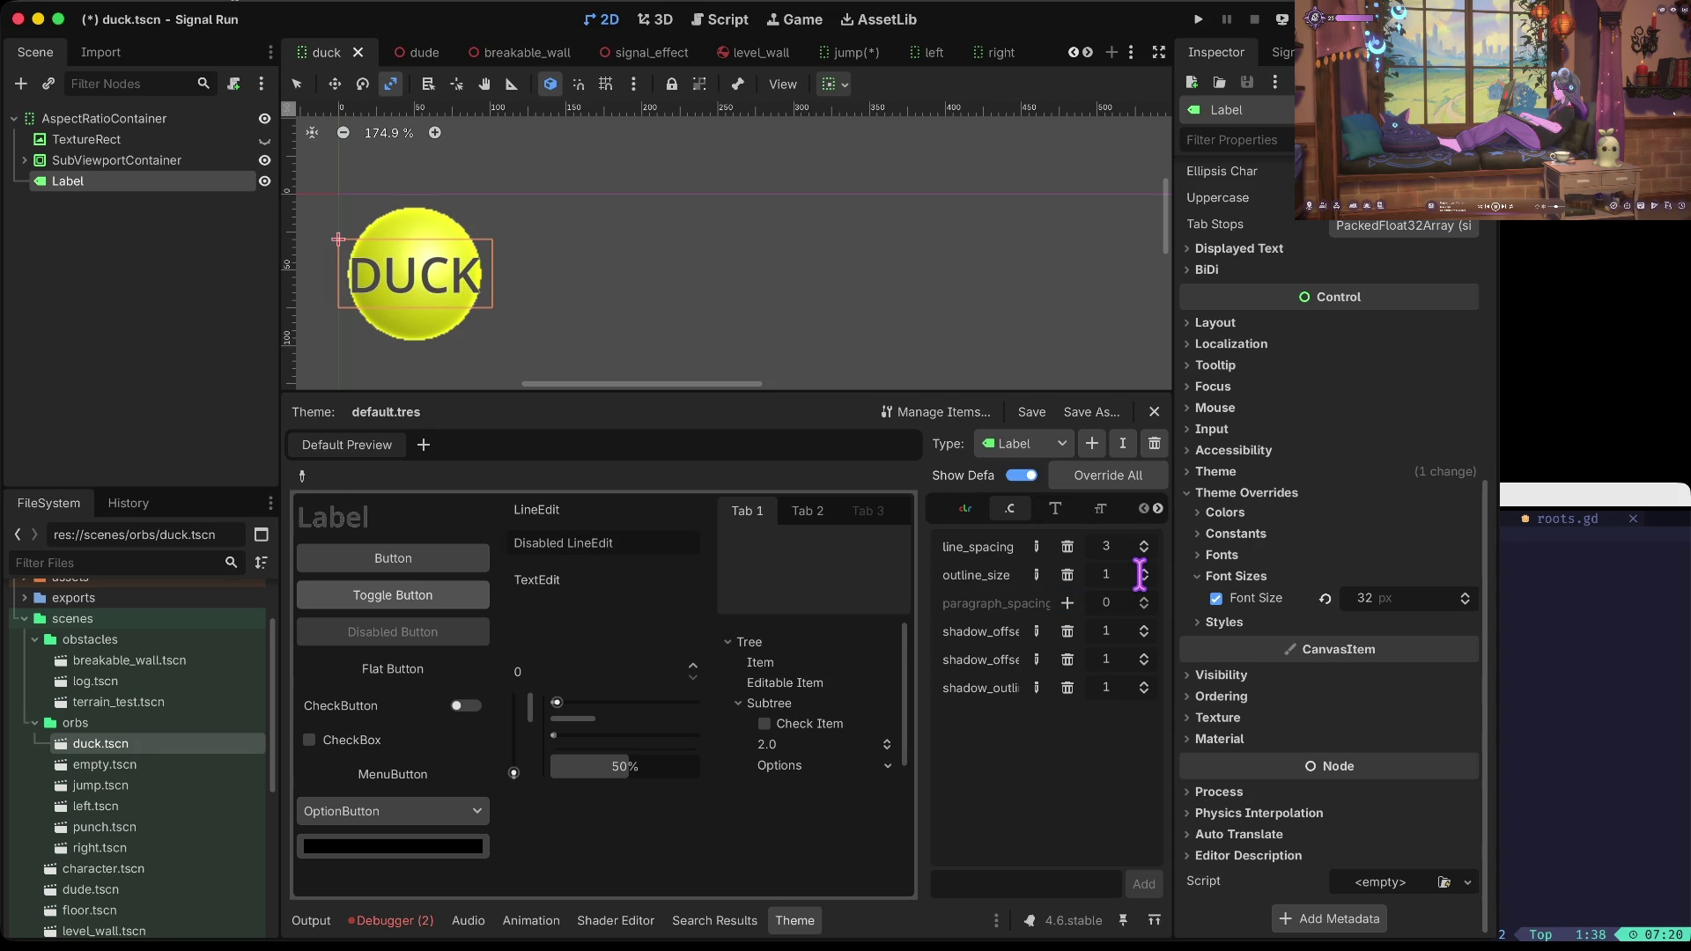
text(4)
key(Return)
key(ctrl+s)
click(951, 499)
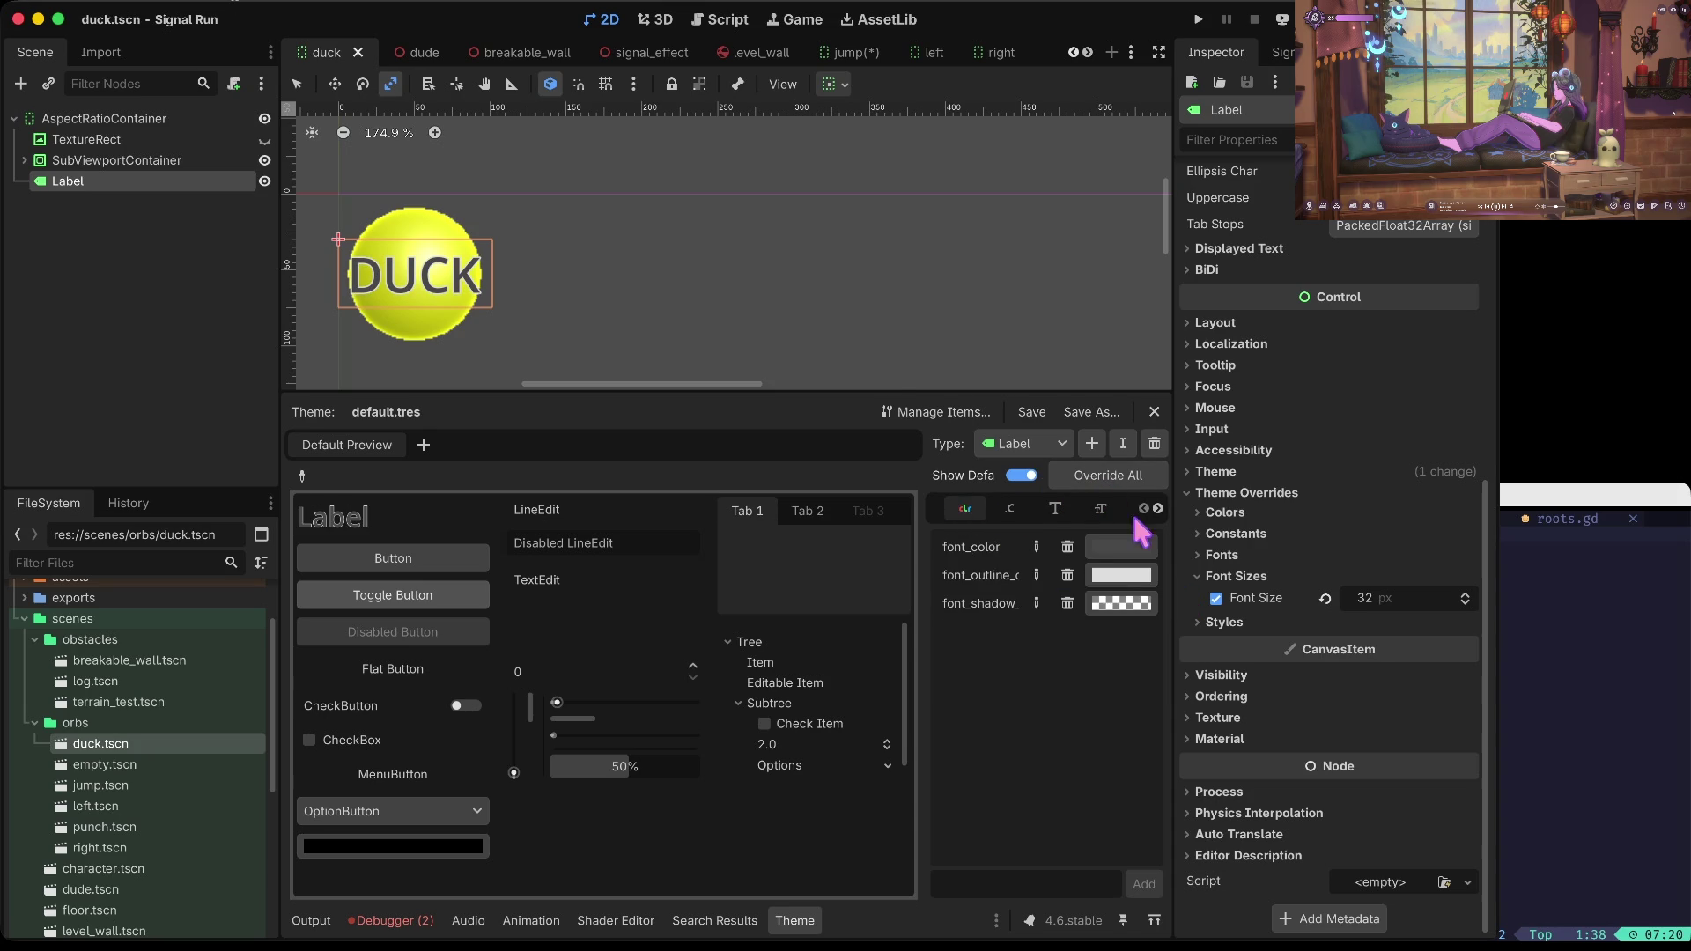
Step: Set DUCK's label font colour to dark grey 303030 and save the scene
click(1121, 575)
drag(1241, 99, 1249, 380)
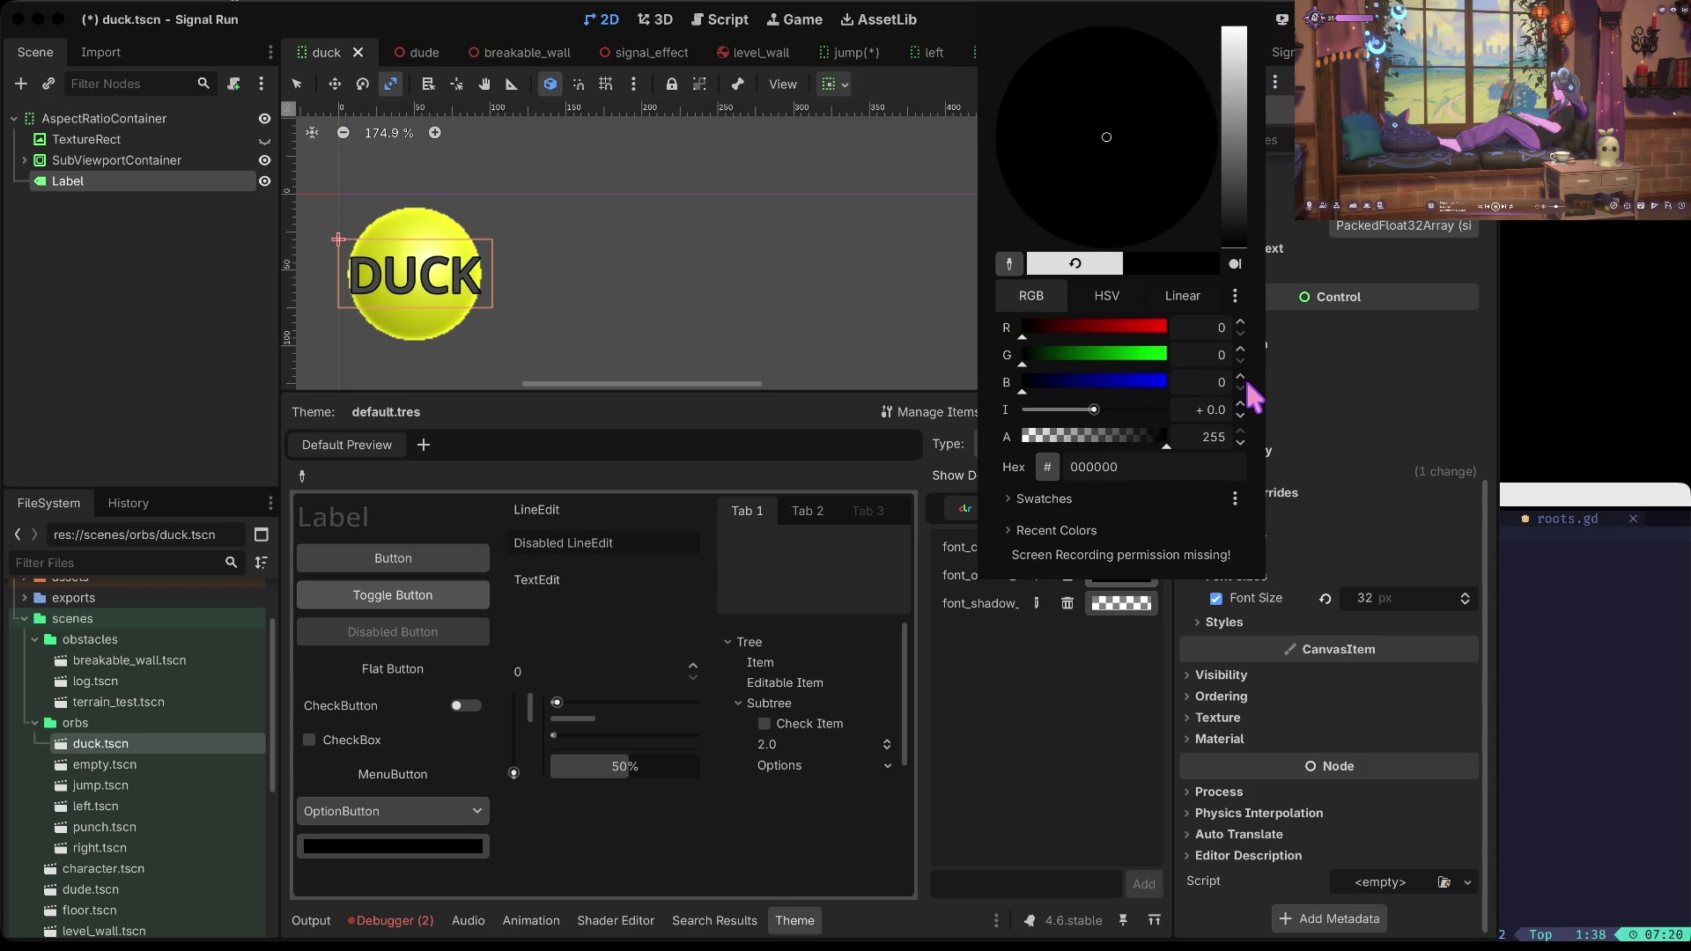
drag(1245, 190, 1229, 34)
click(1071, 652)
key(ctrl+s)
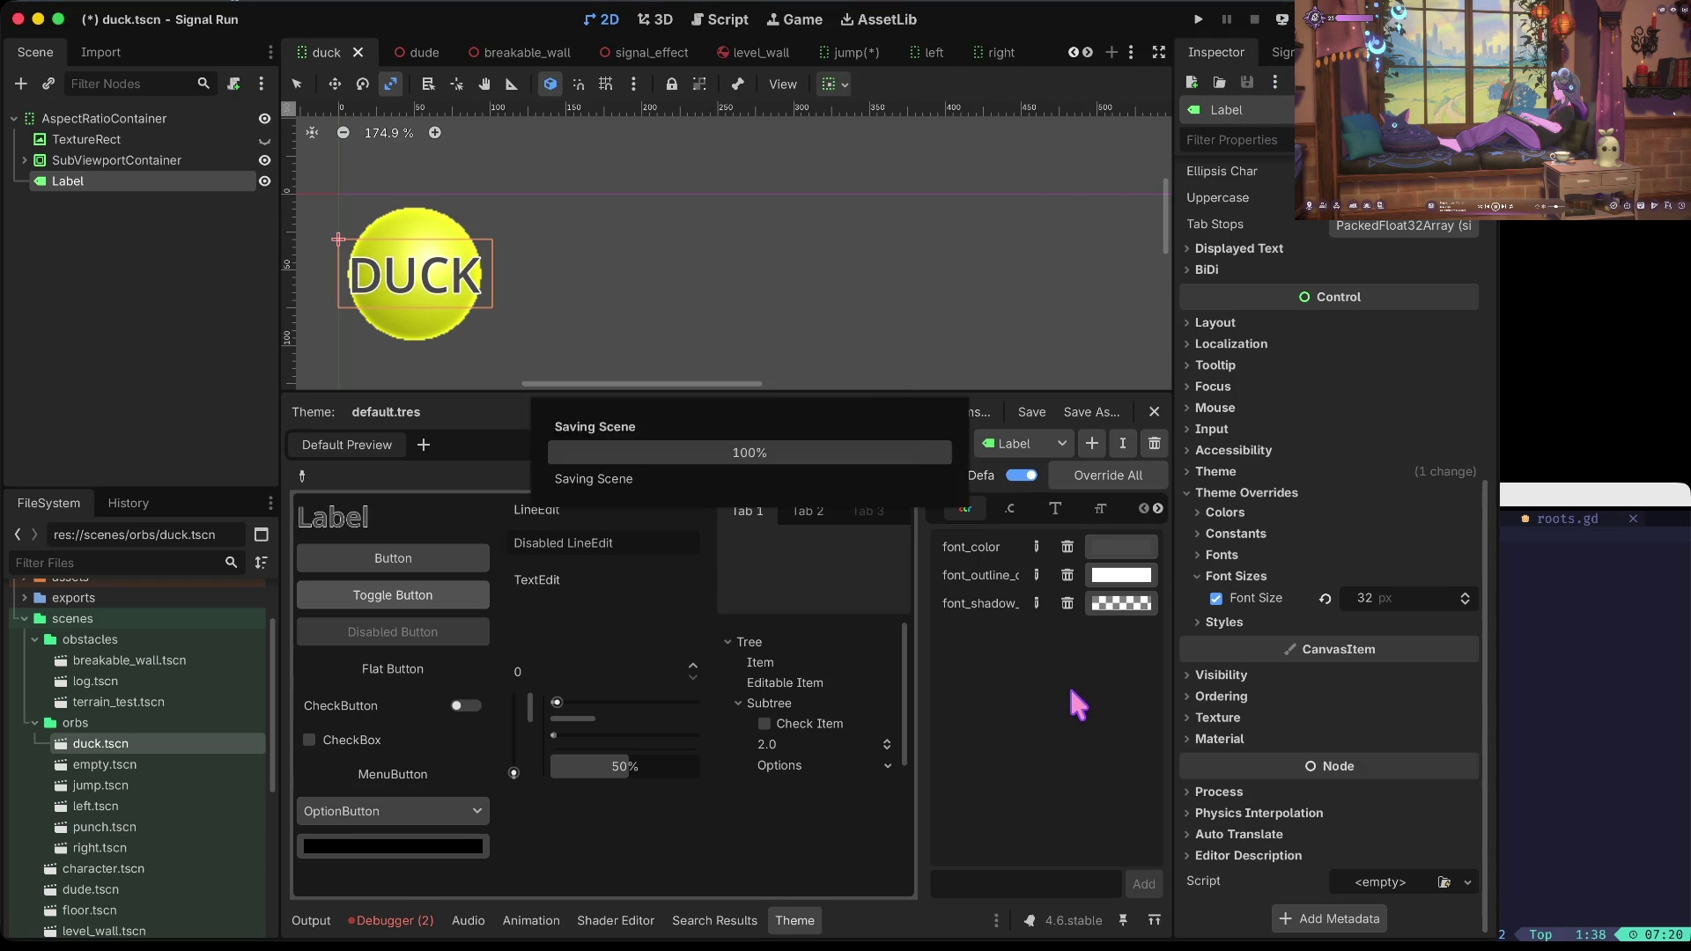
click(1118, 547)
drag(1243, 192, 1235, 209)
key(ctrl+s)
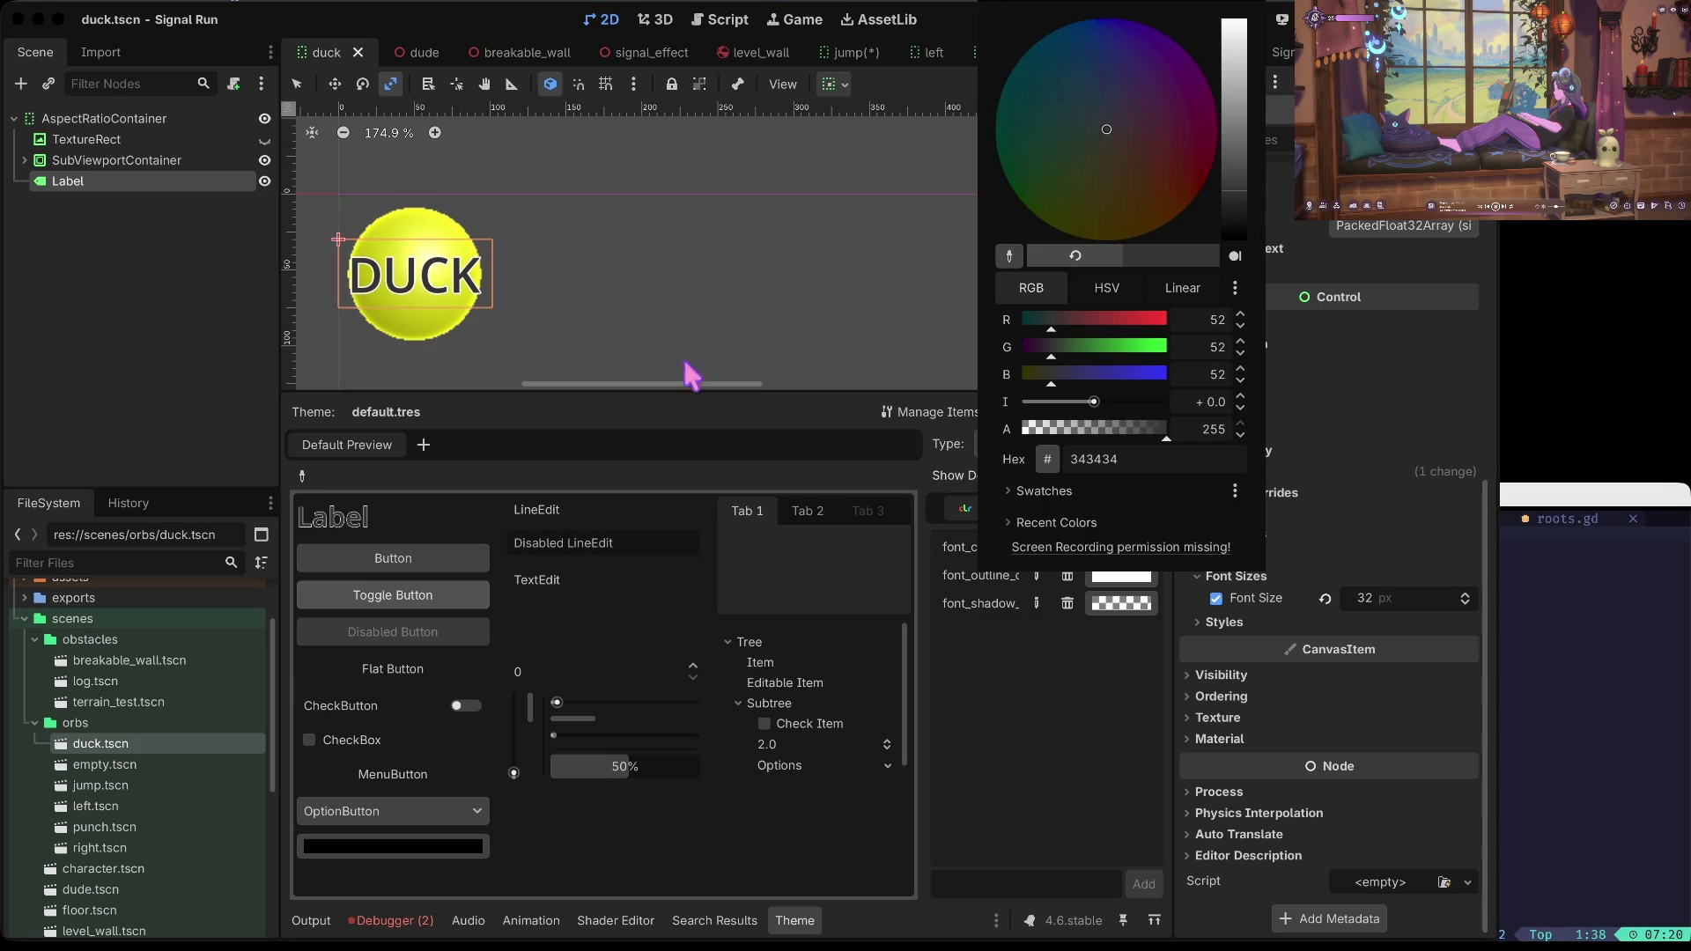
click(1013, 832)
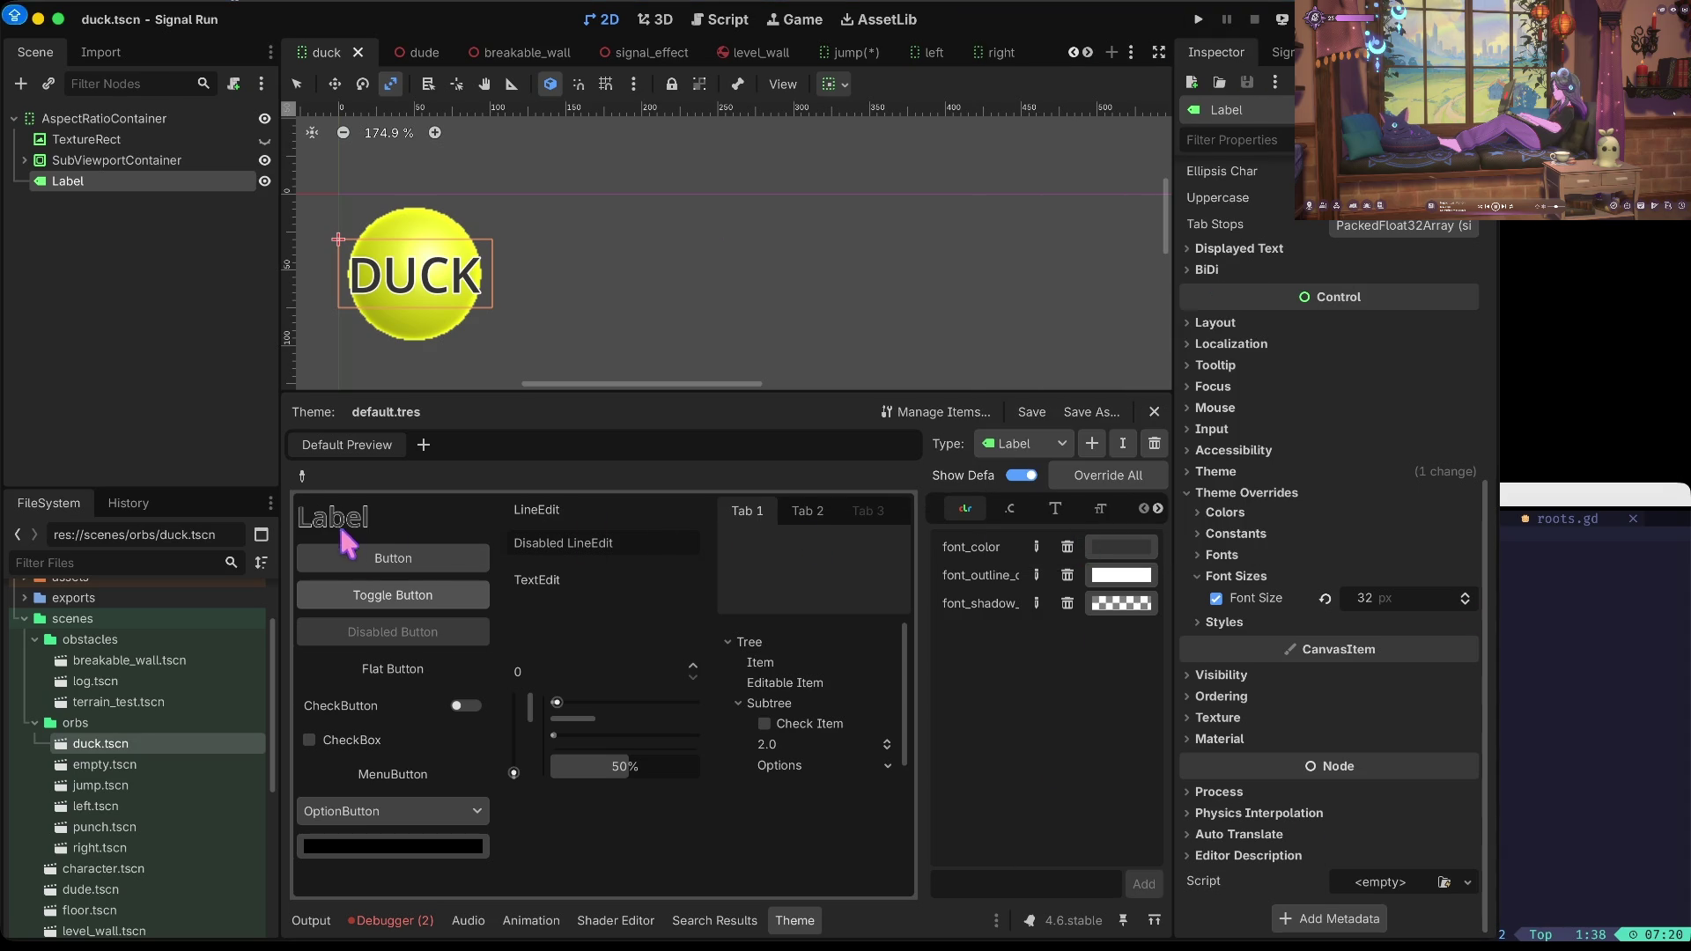
Step: Give DUCK's label a 20 px Font Size theme override
click(1387, 598)
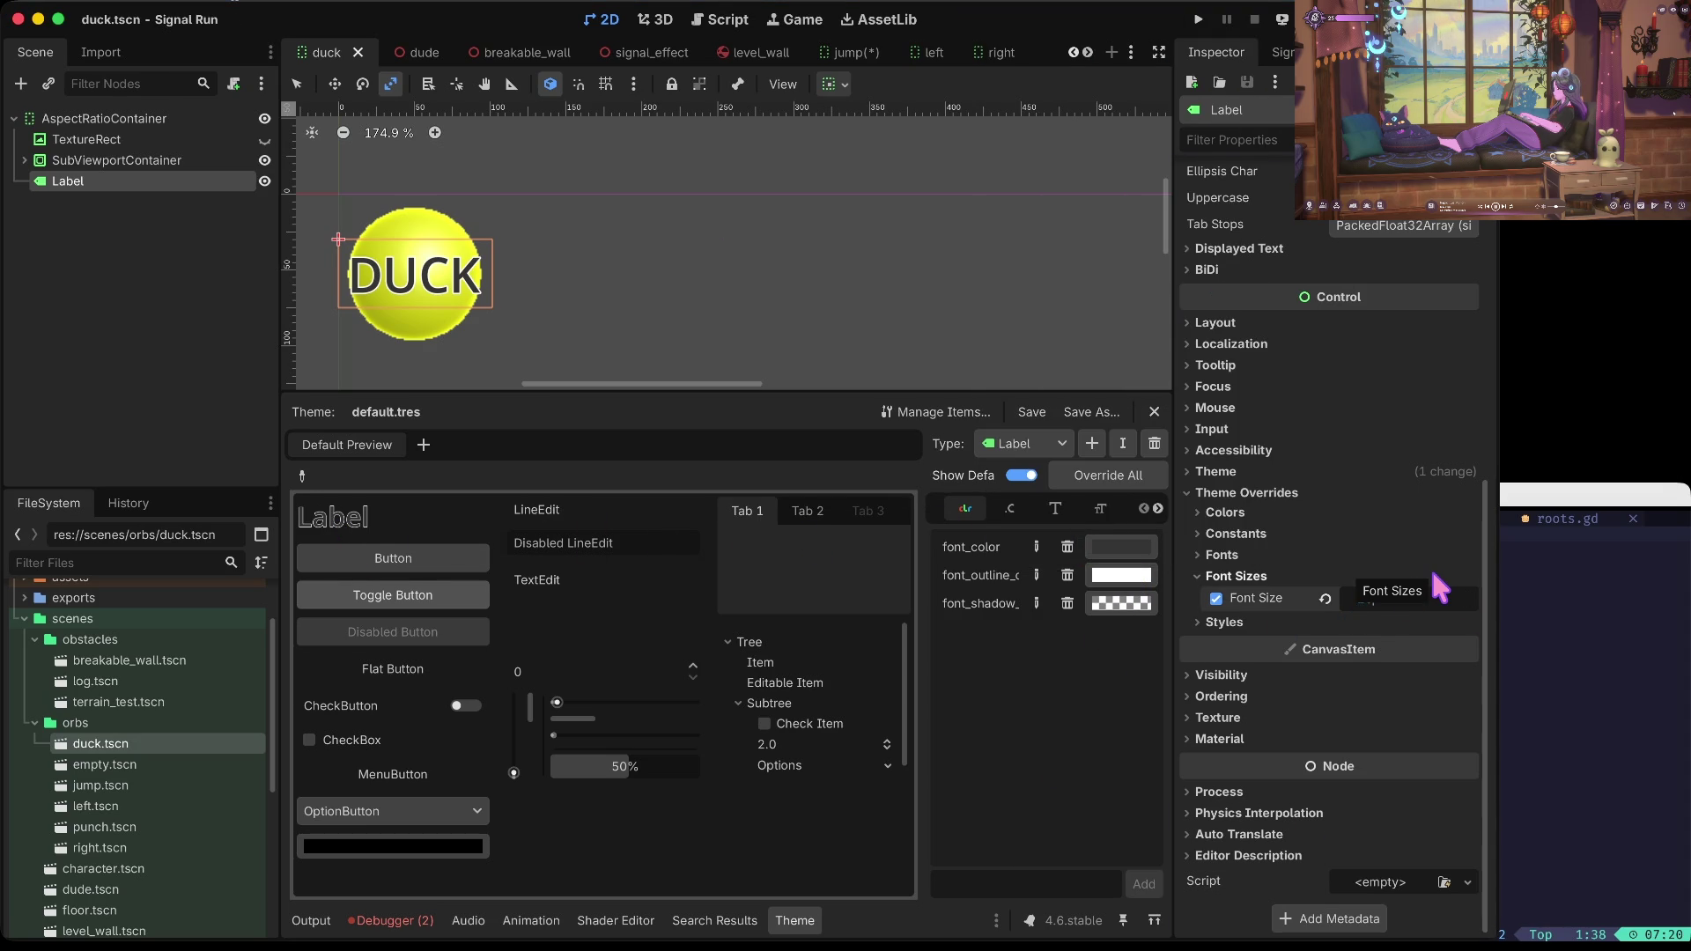
text(20)
key(Return)
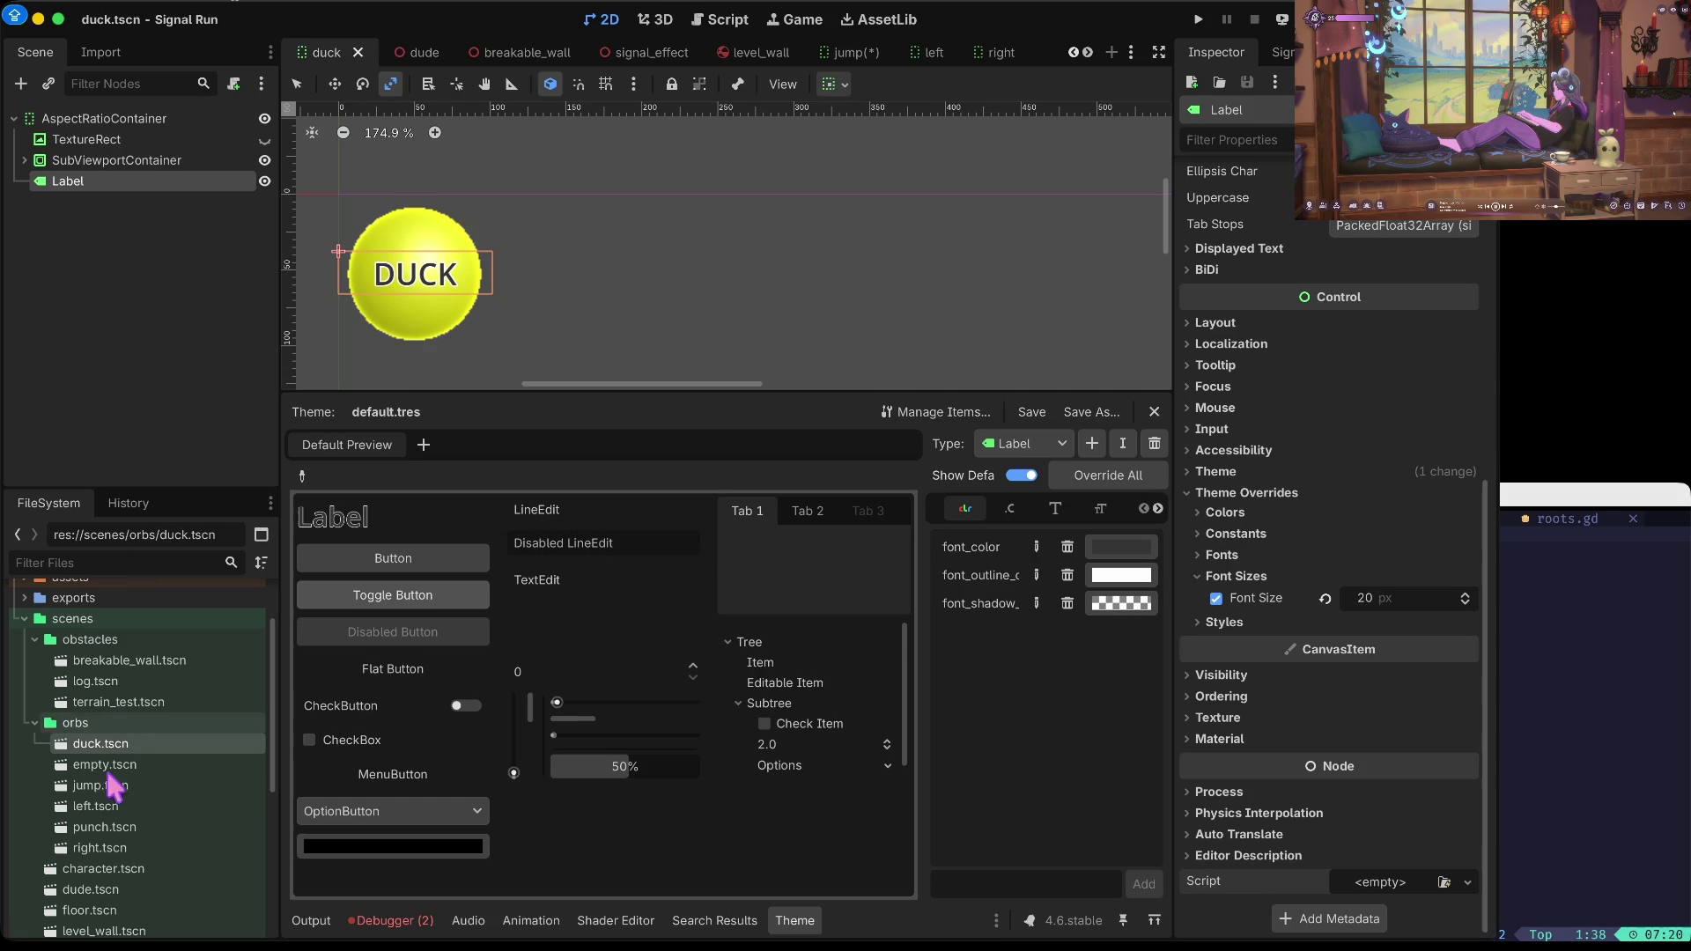
Step: Open jump.tscn and inspect its Camera3D, TextureRect and AspectRatioContainer2 nodes
double_click(100, 784)
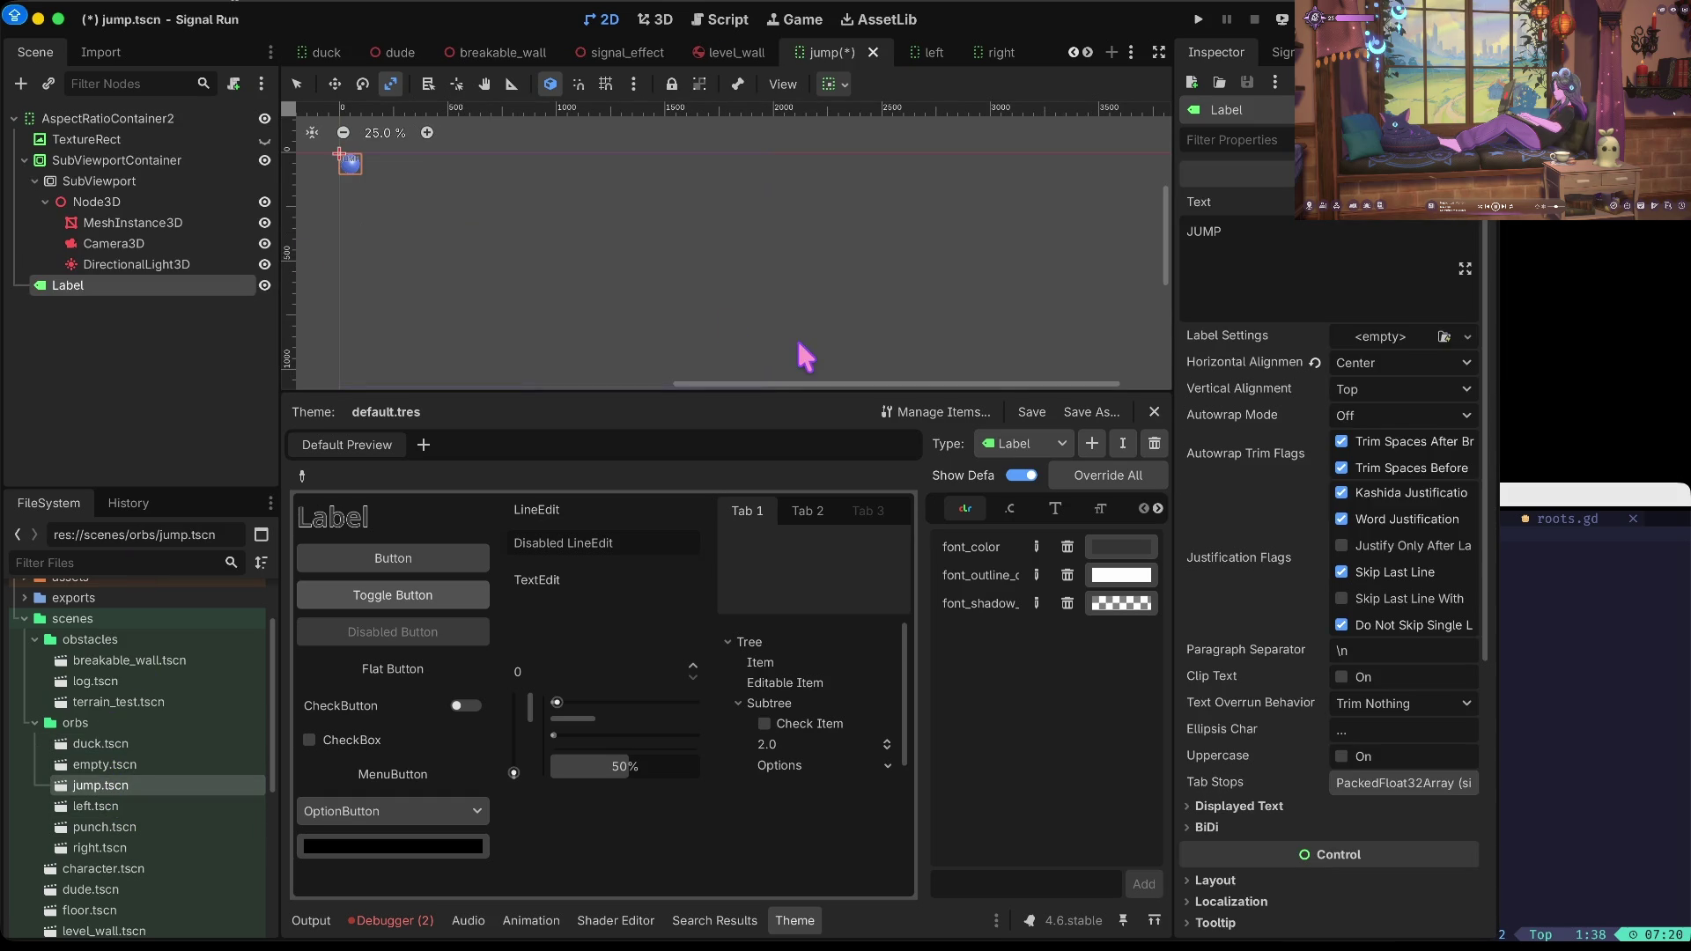
click(106, 243)
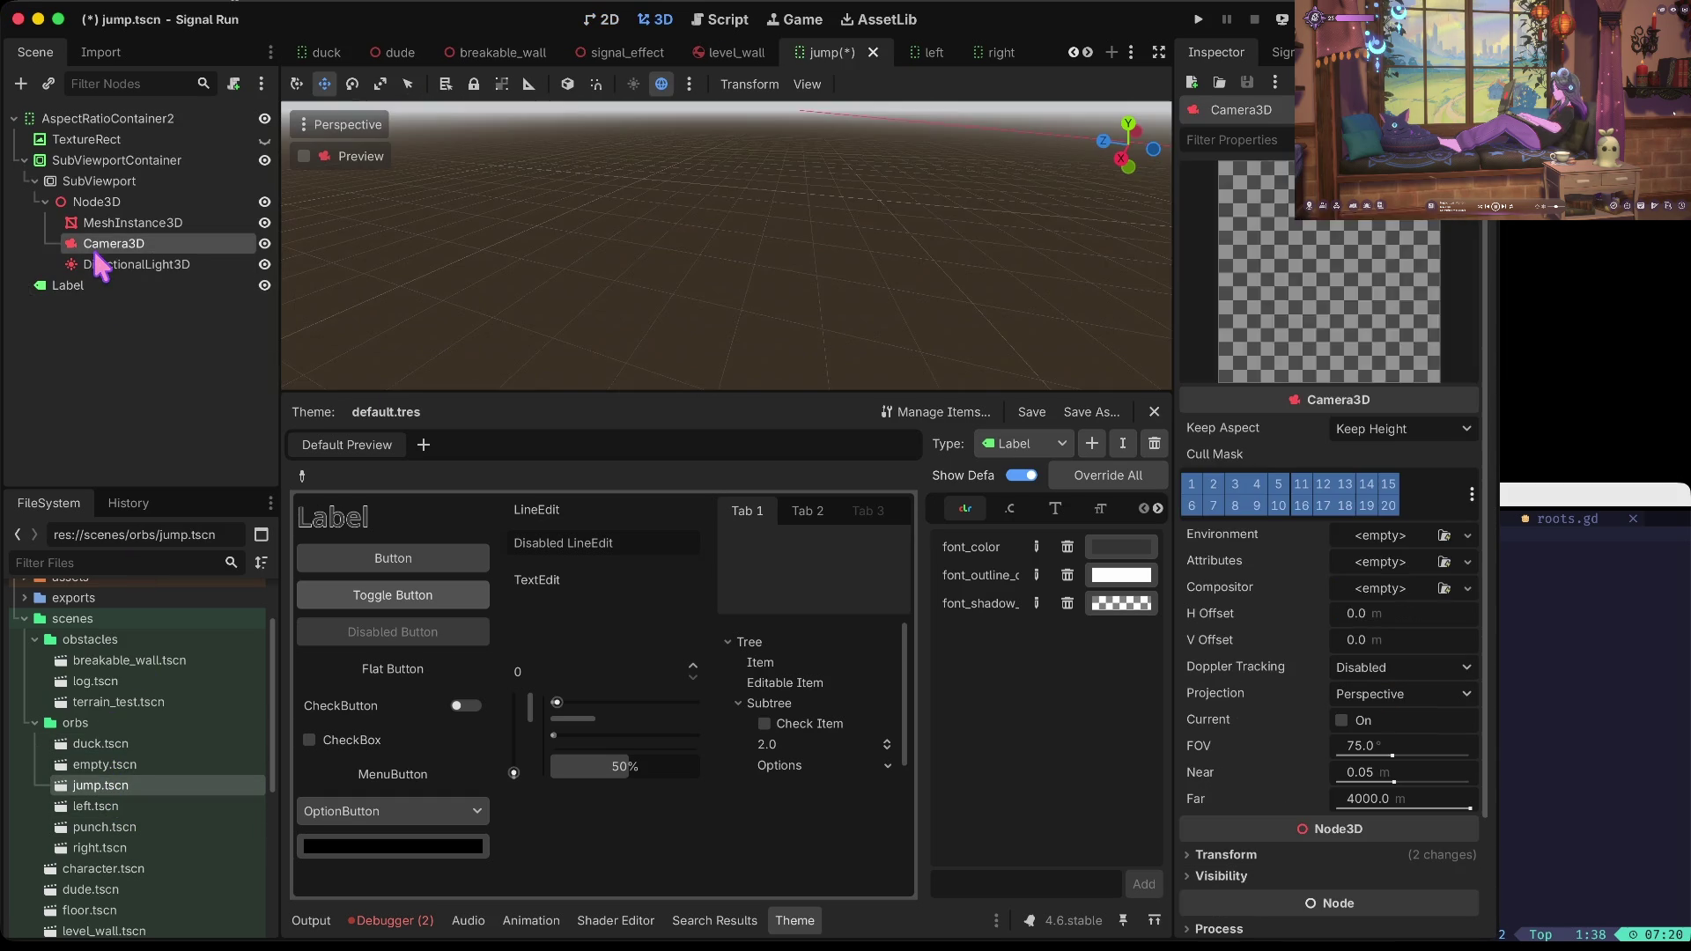
click(89, 139)
click(91, 122)
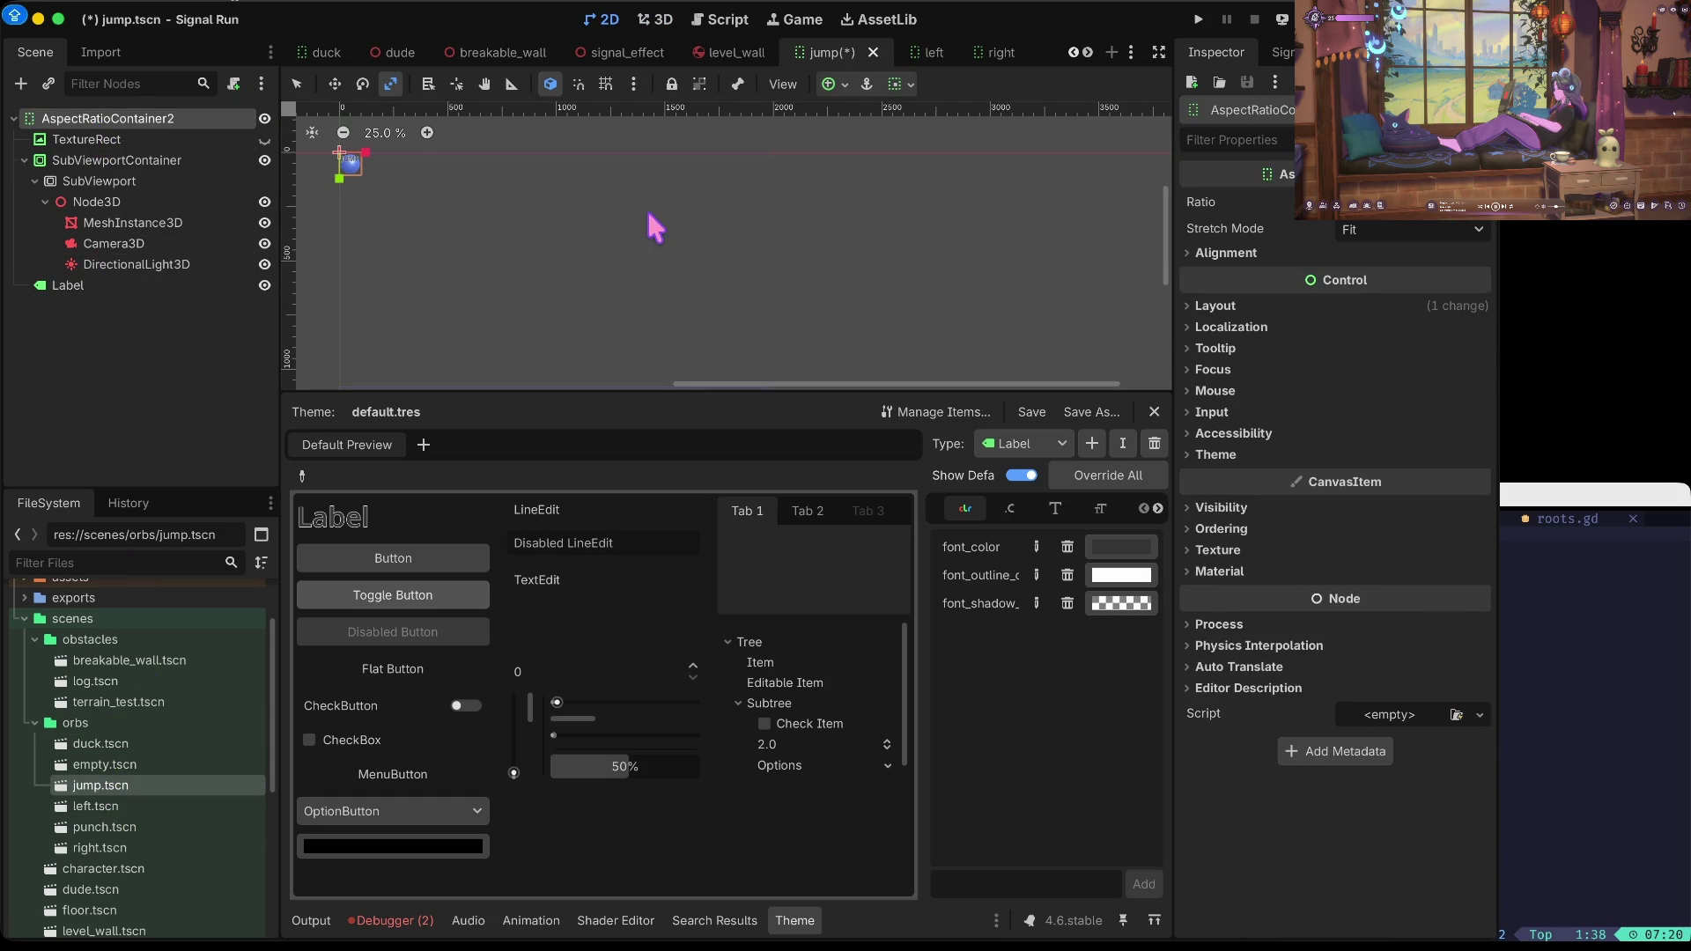
Step: Select the JUMP label, keep Center alignment, and remove the trailing empty line from its text
right_click(519, 214)
scroll(345, 181, up, 5)
scroll(342, 183, up, 5)
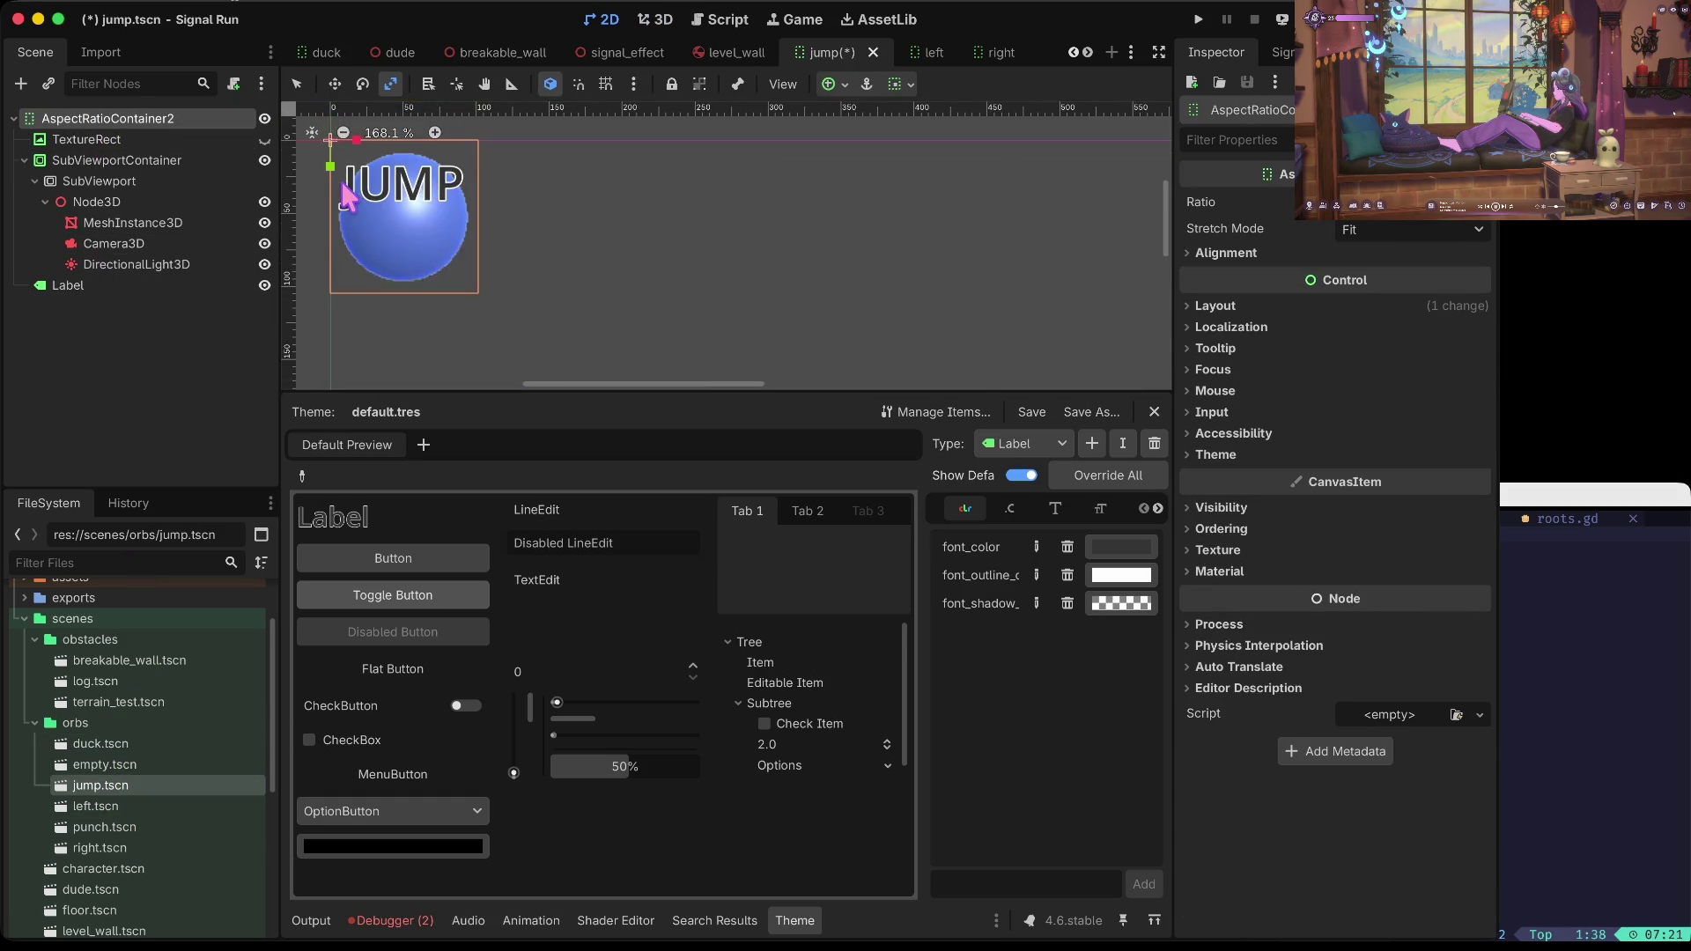
click(64, 285)
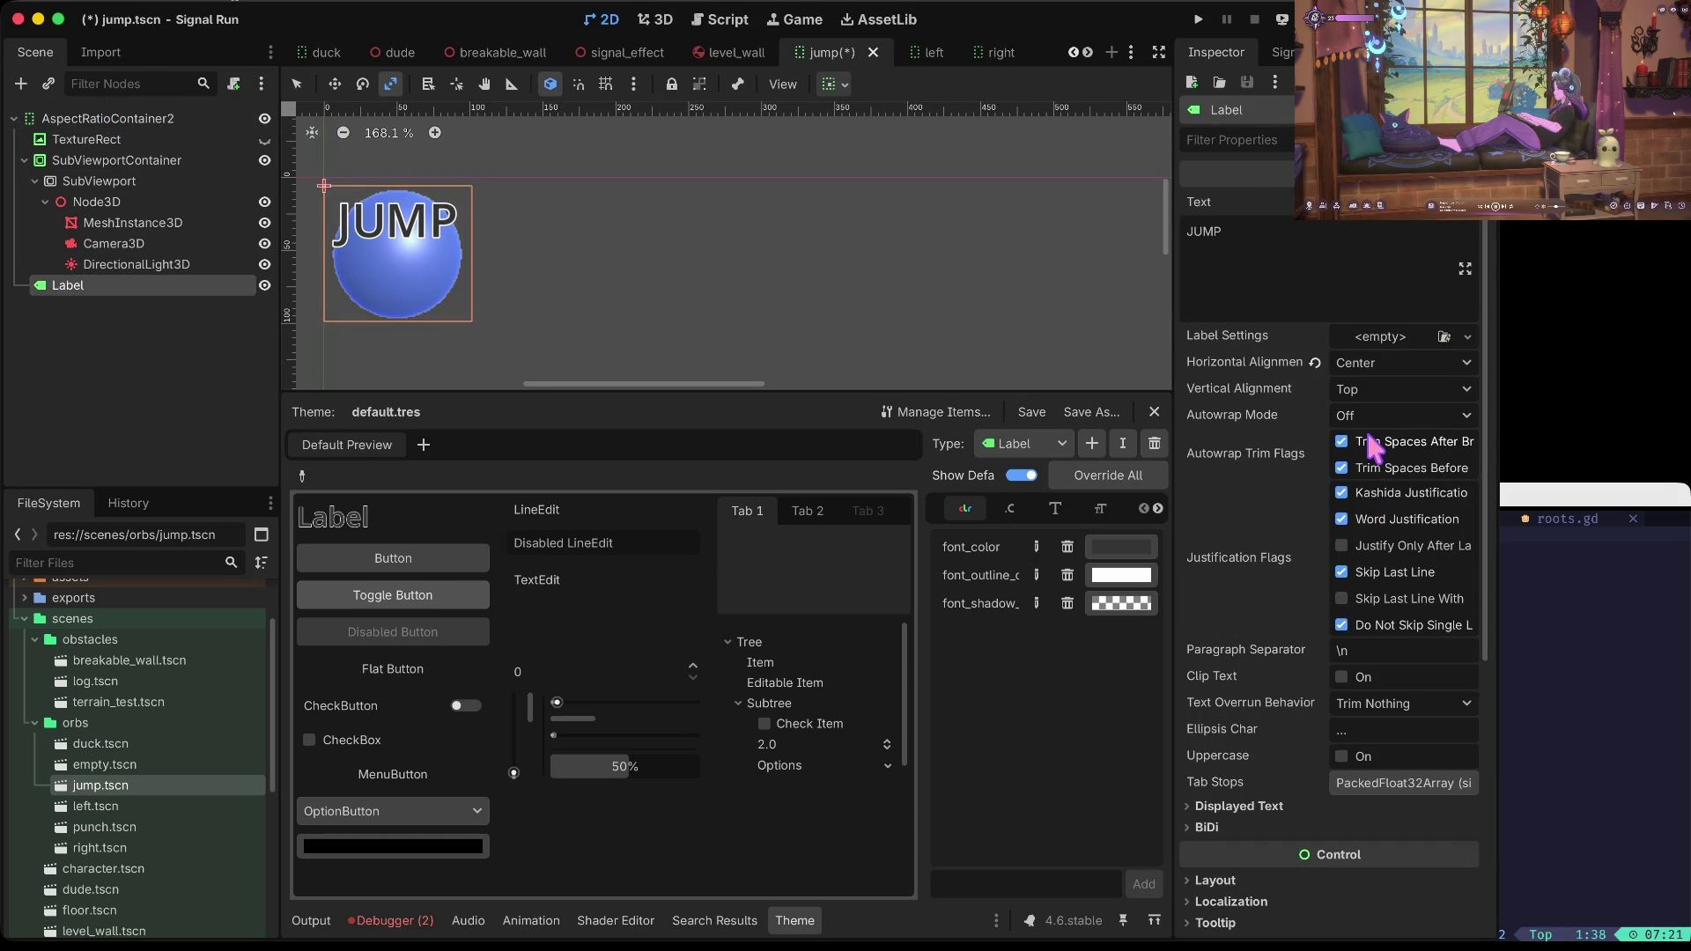
click(1386, 356)
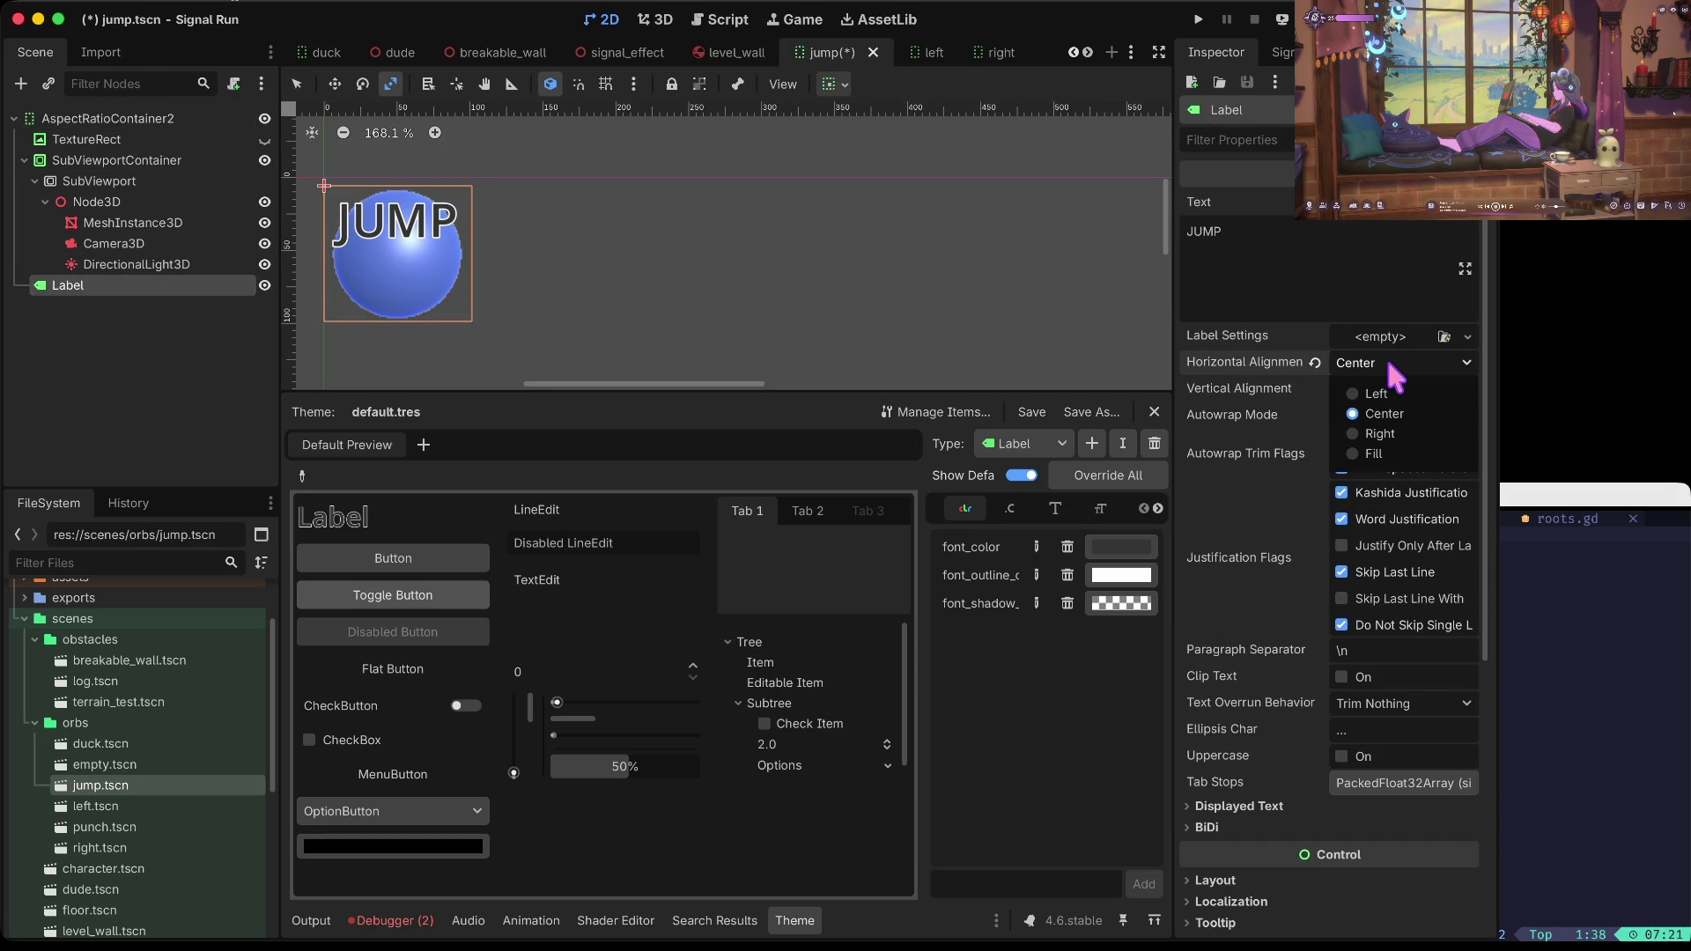
click(1379, 425)
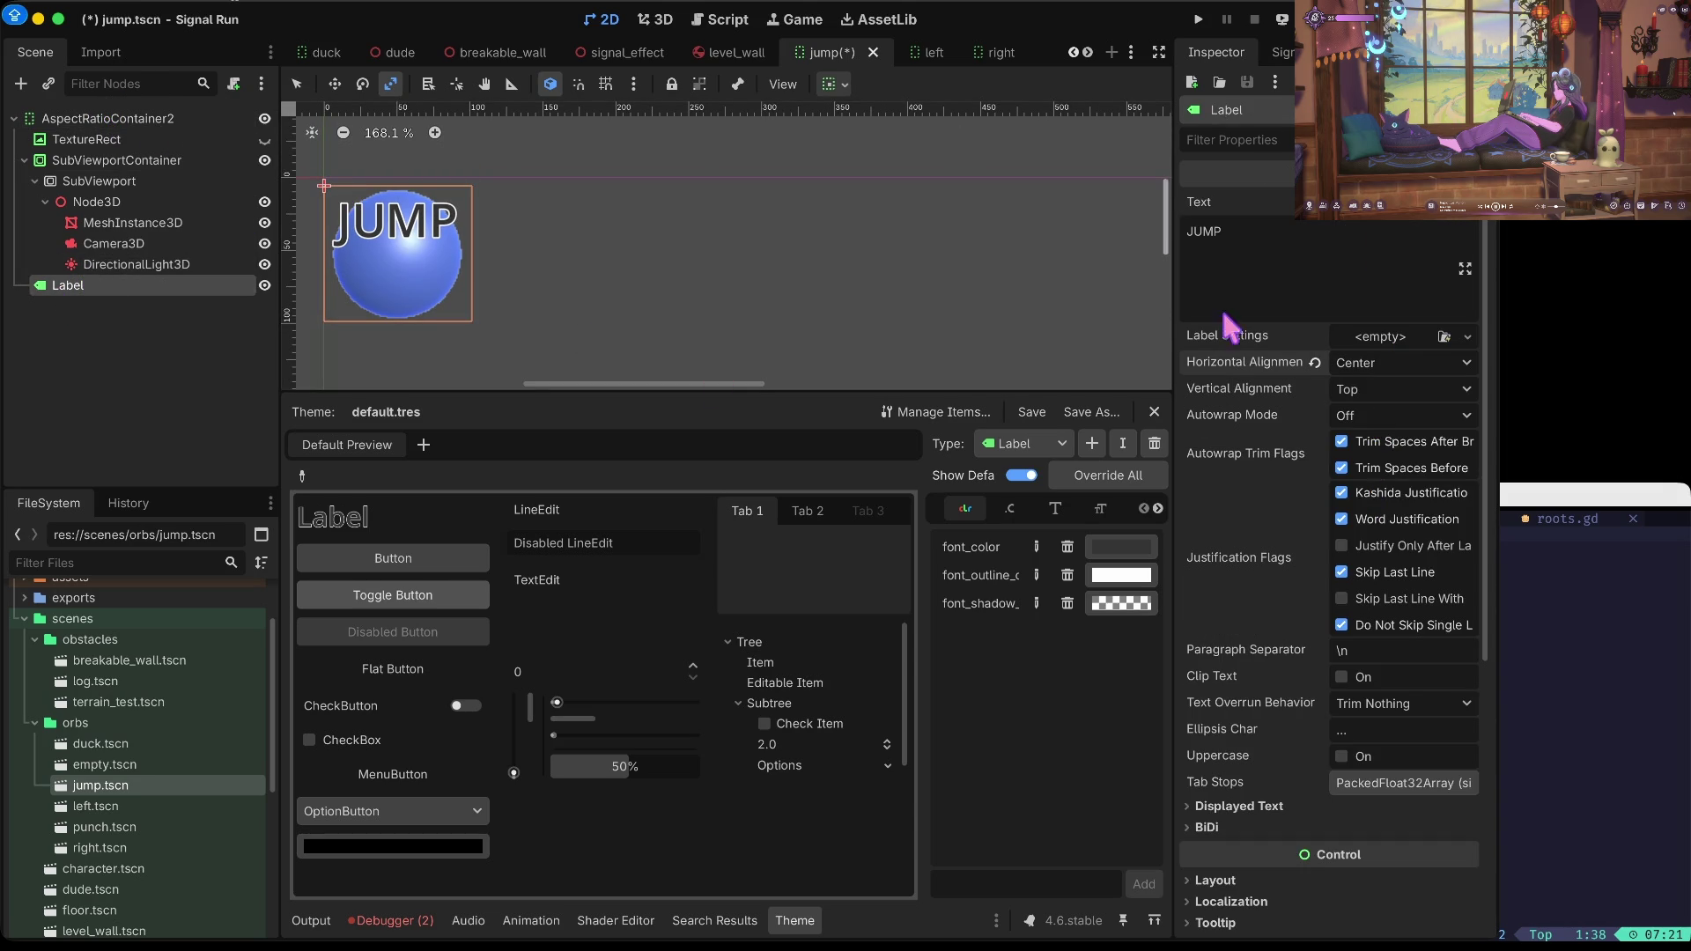
click(1315, 269)
key(BackSpace)
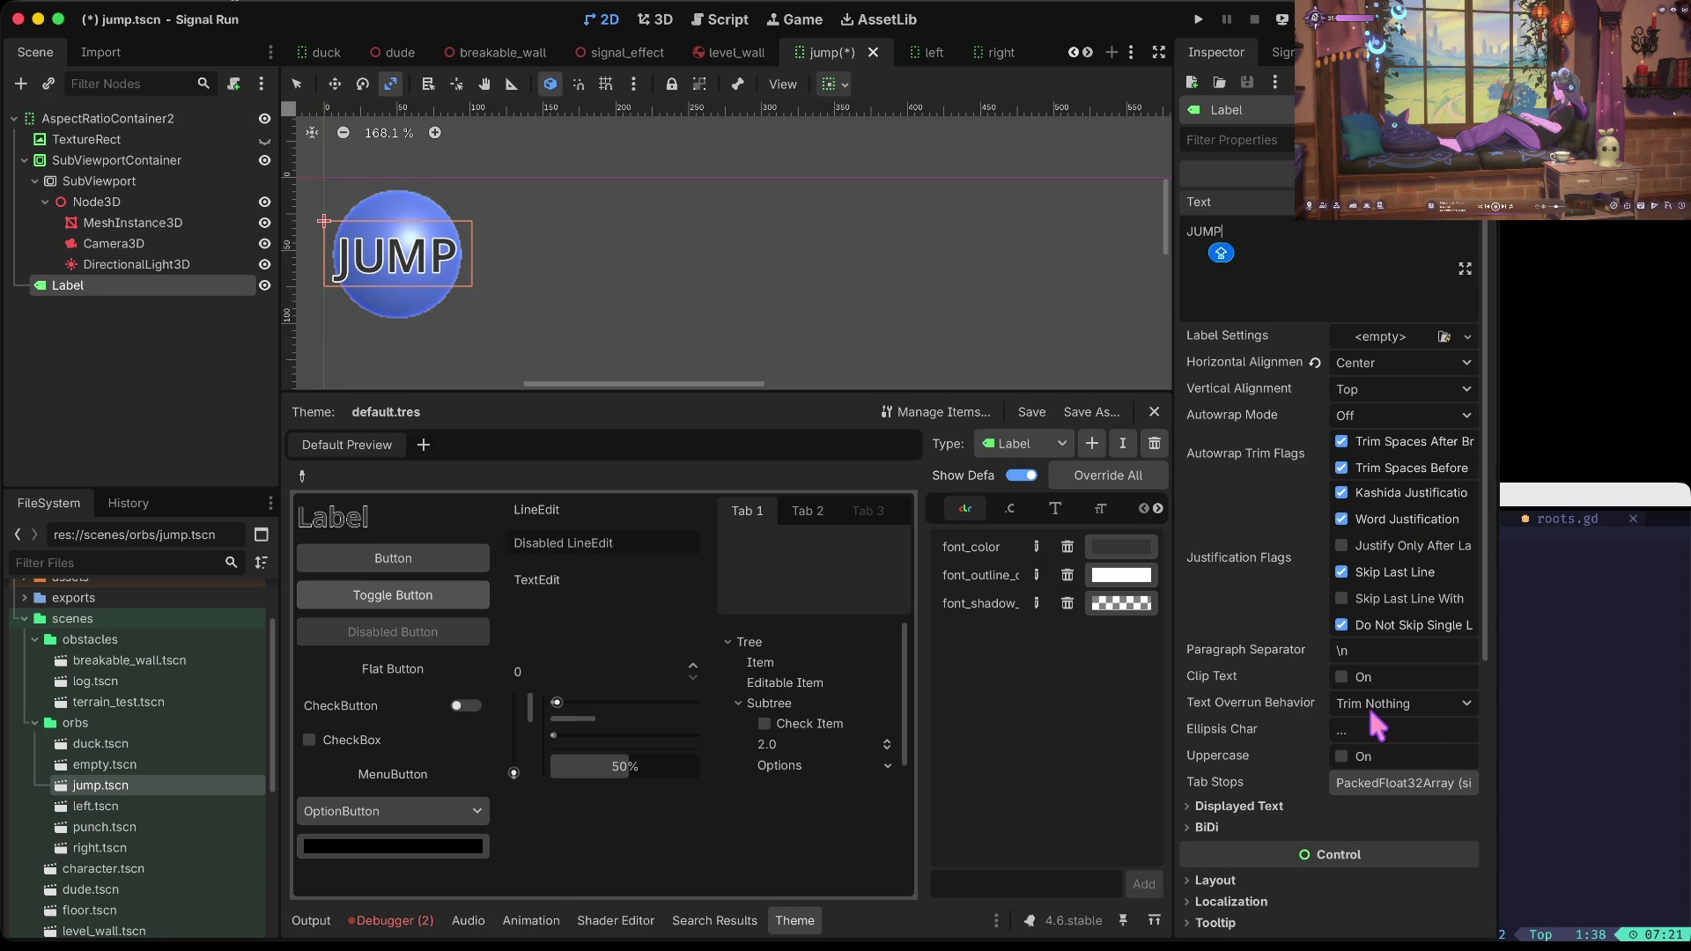
scroll(1360, 730, down, 5)
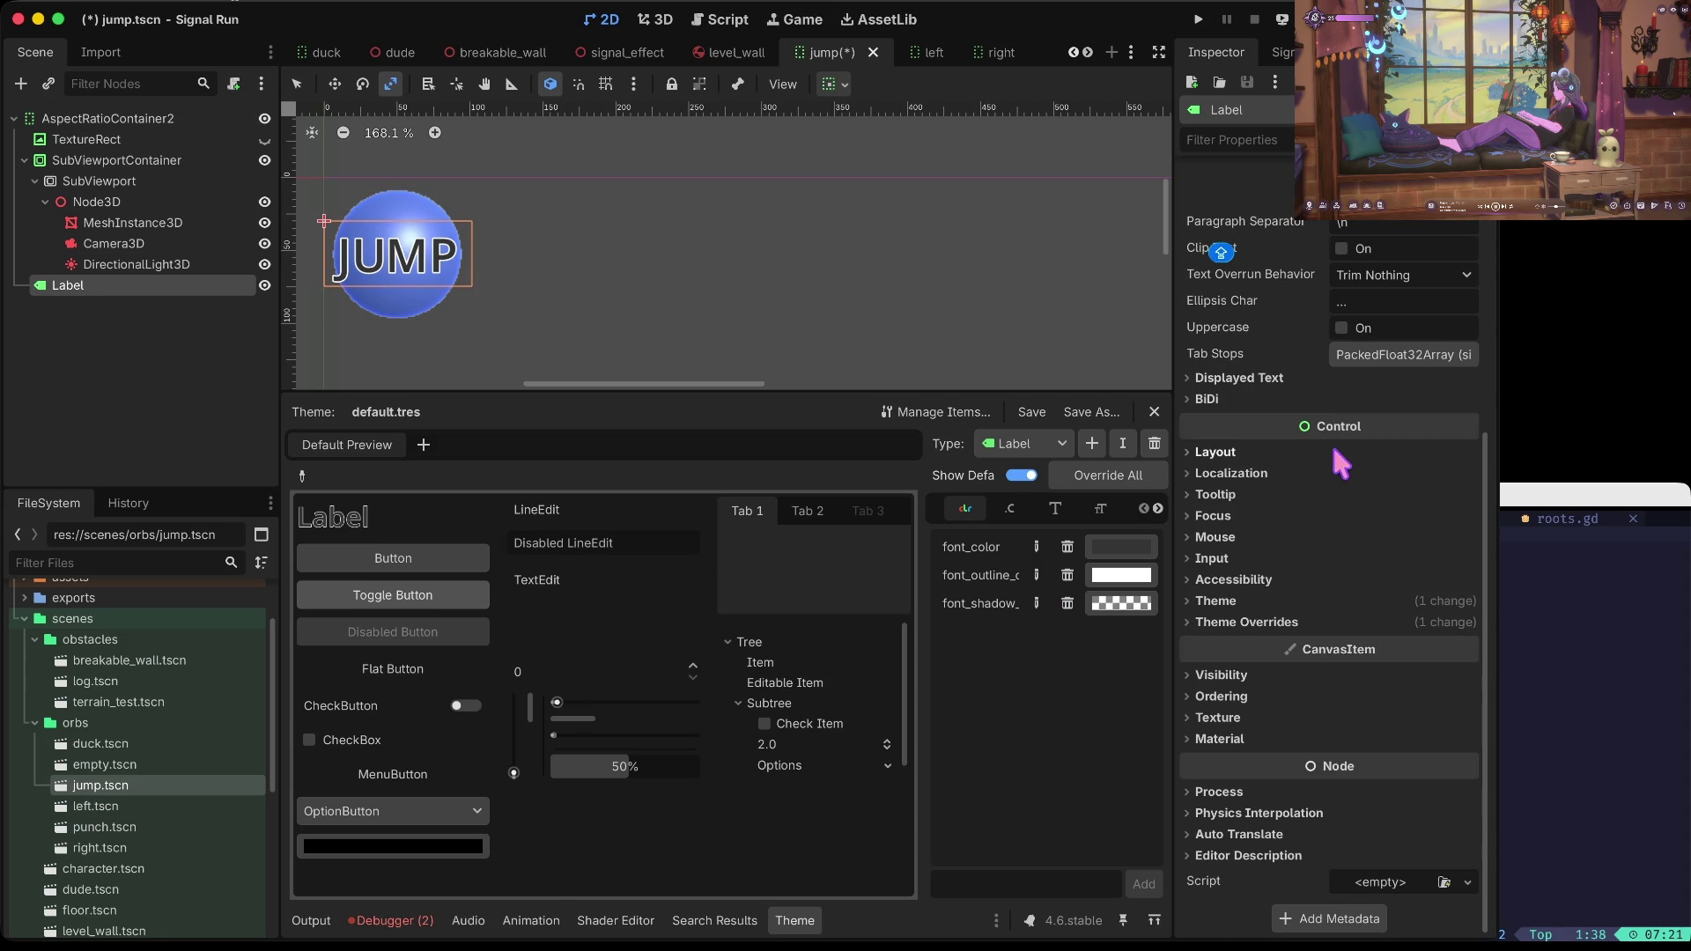
Step: Set the JUMP label's font size override to 20 and save the jump scene
click(1253, 624)
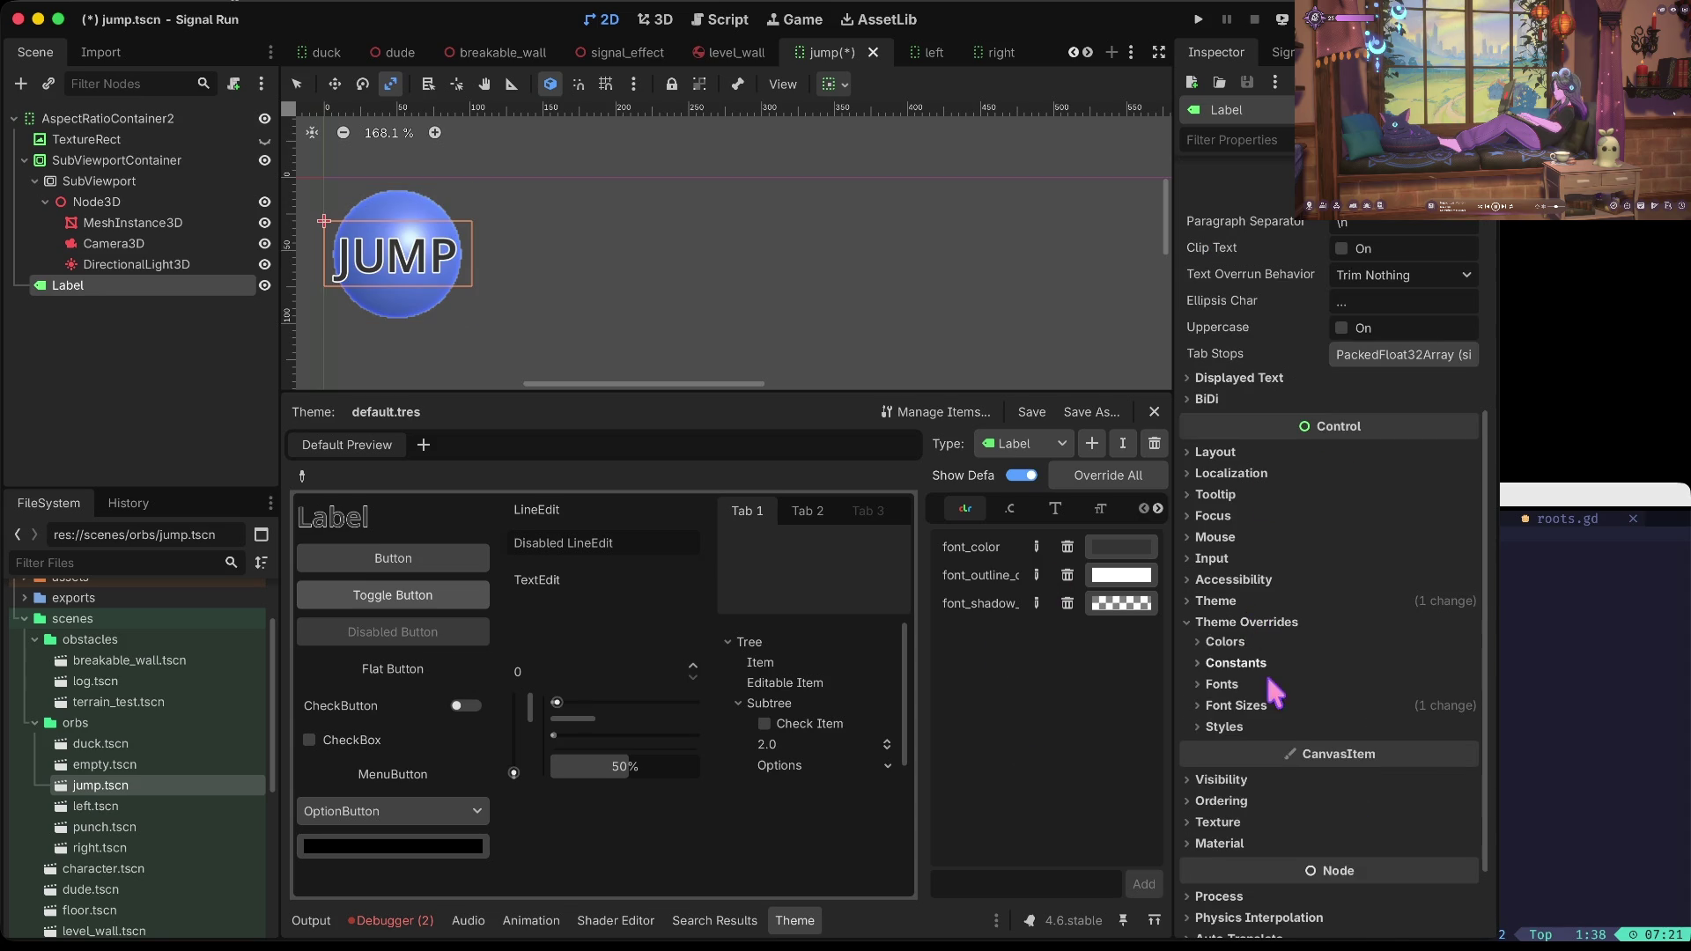
click(1237, 706)
text(20)
key(Return)
key(ctrl+s)
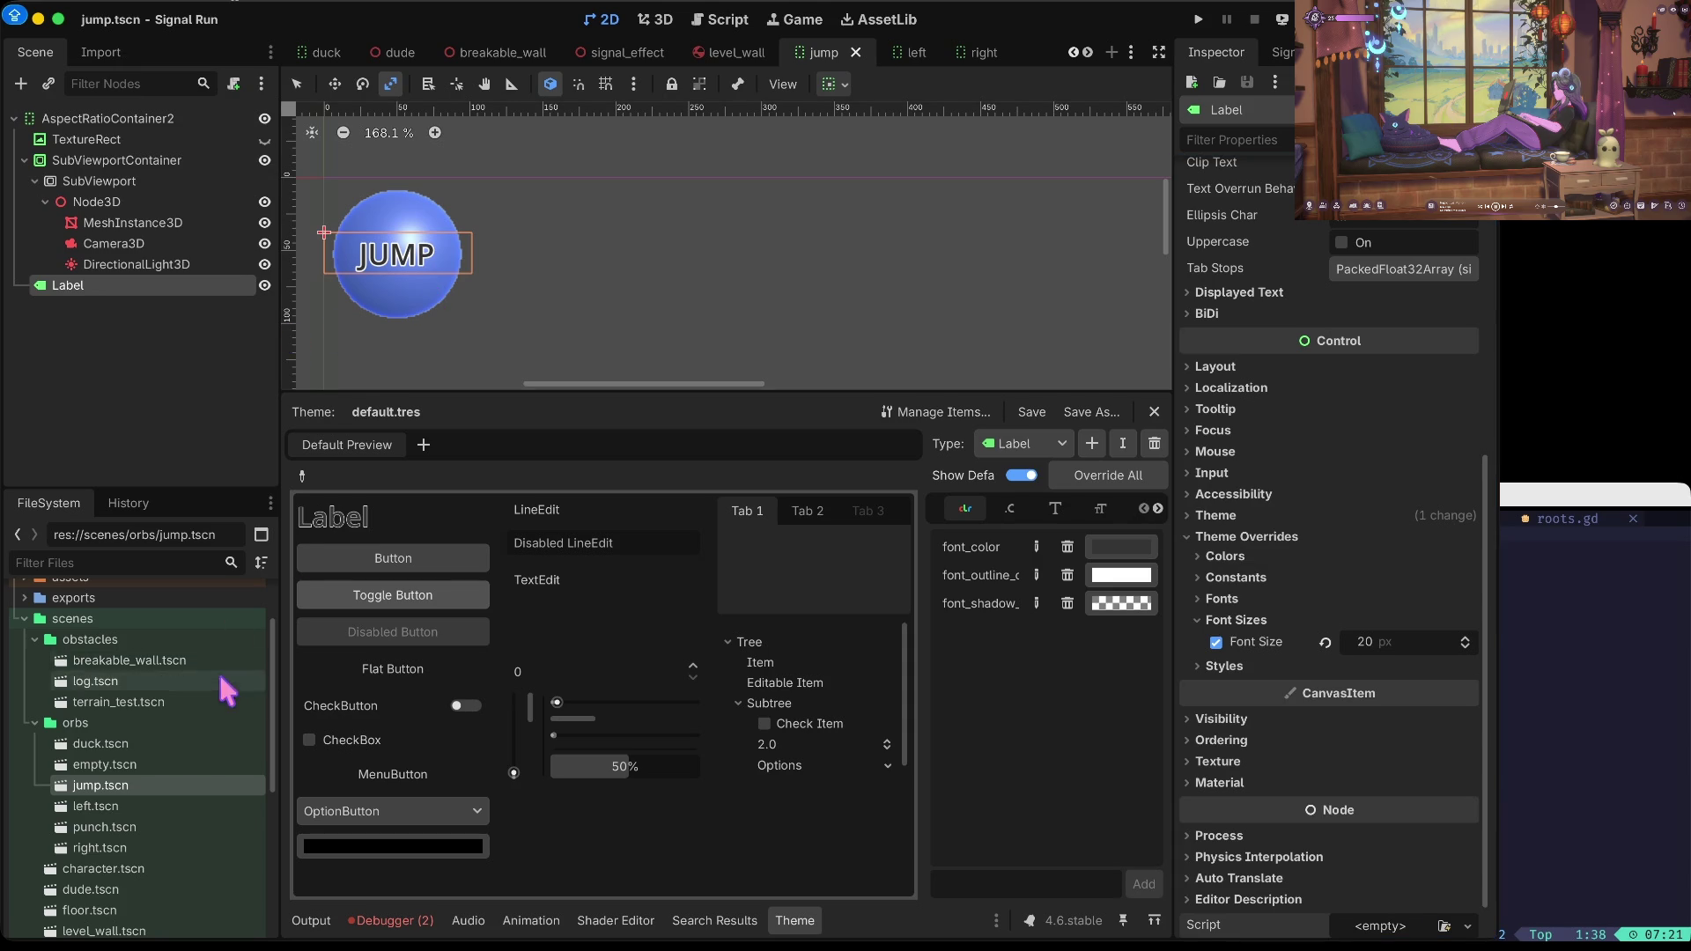
Step: Open the left orb scene and bring up its label's font size override
double_click(139, 804)
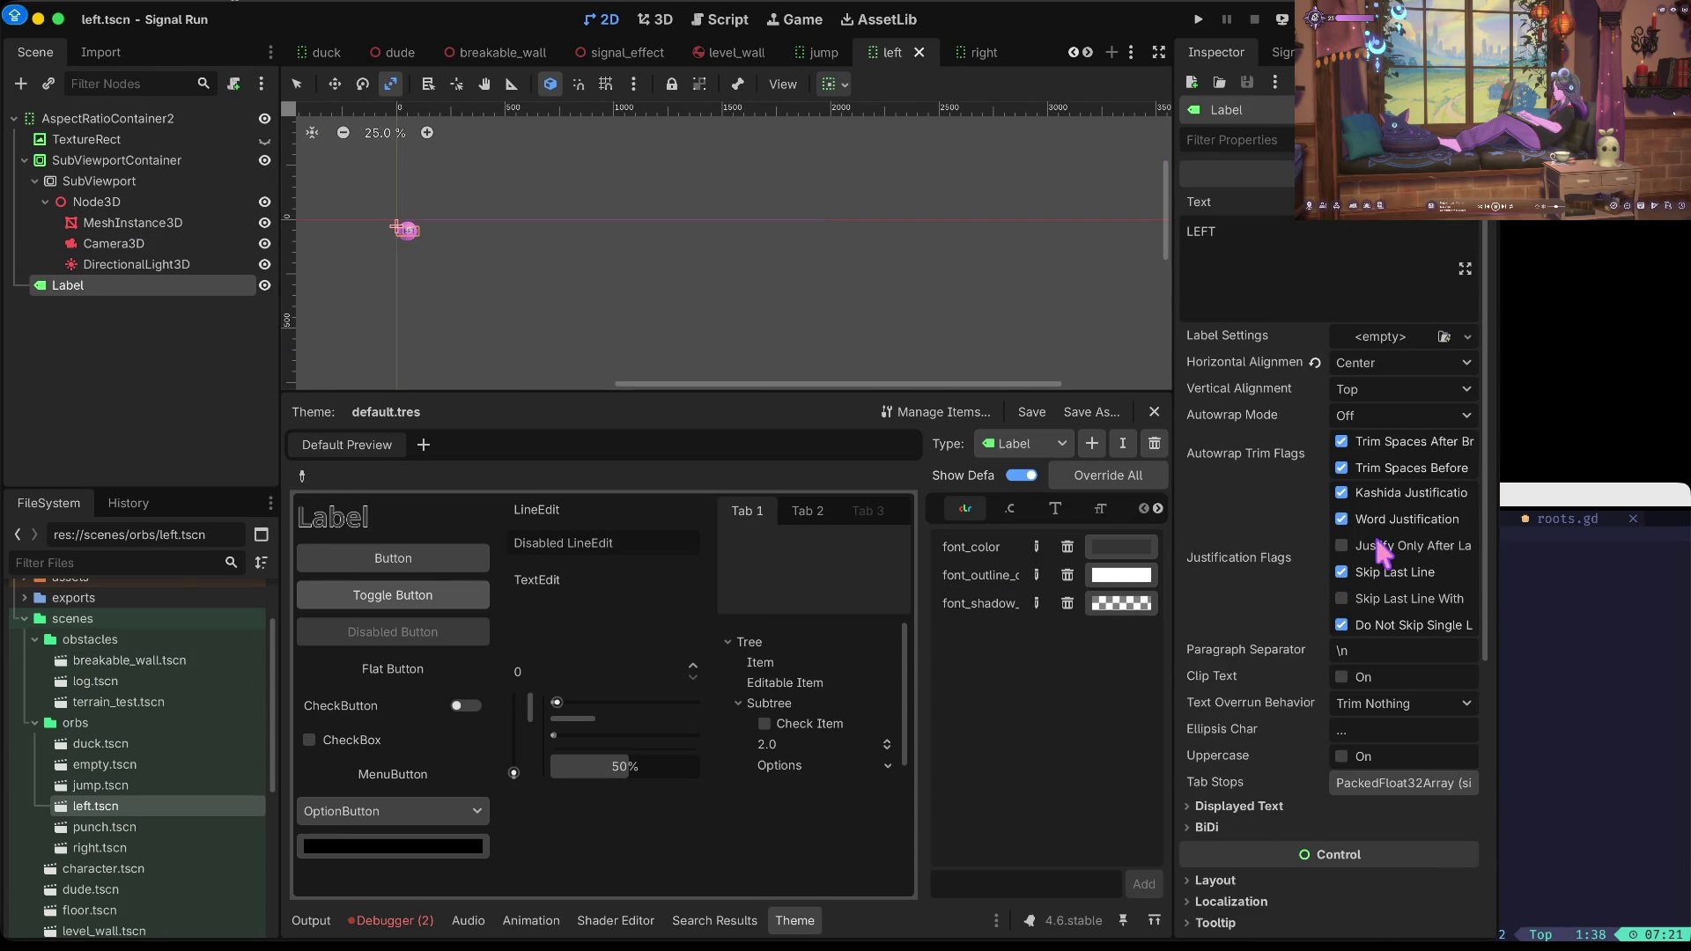
scroll(1372, 531, down, 5)
click(1248, 621)
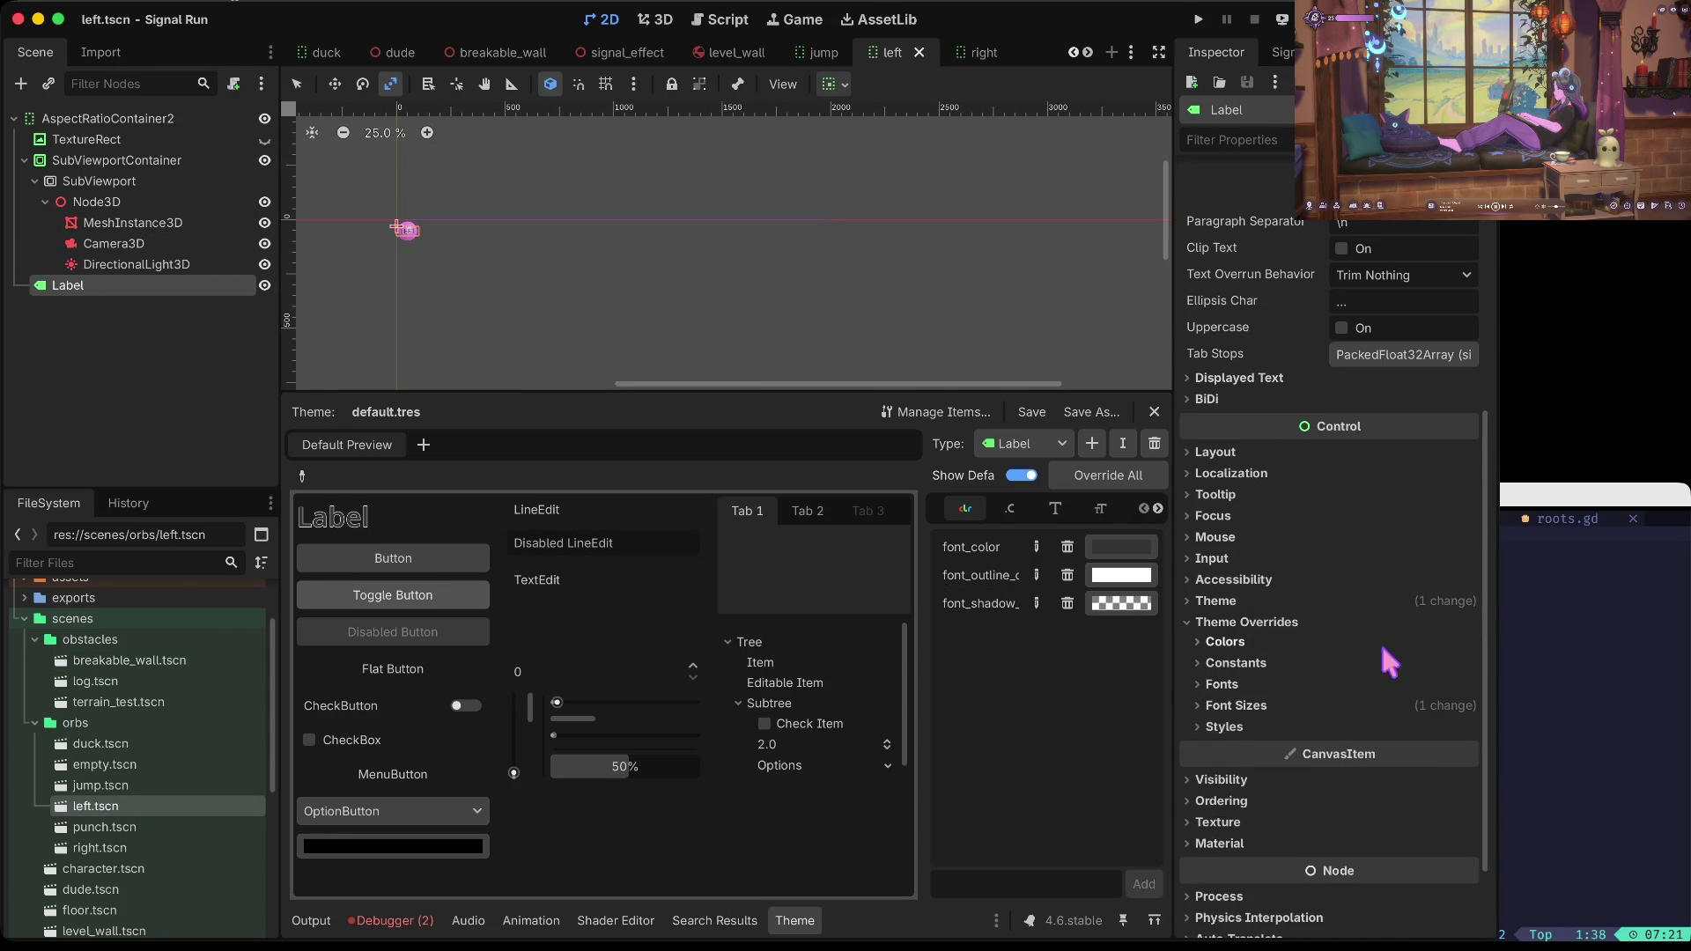
click(1409, 705)
click(1418, 727)
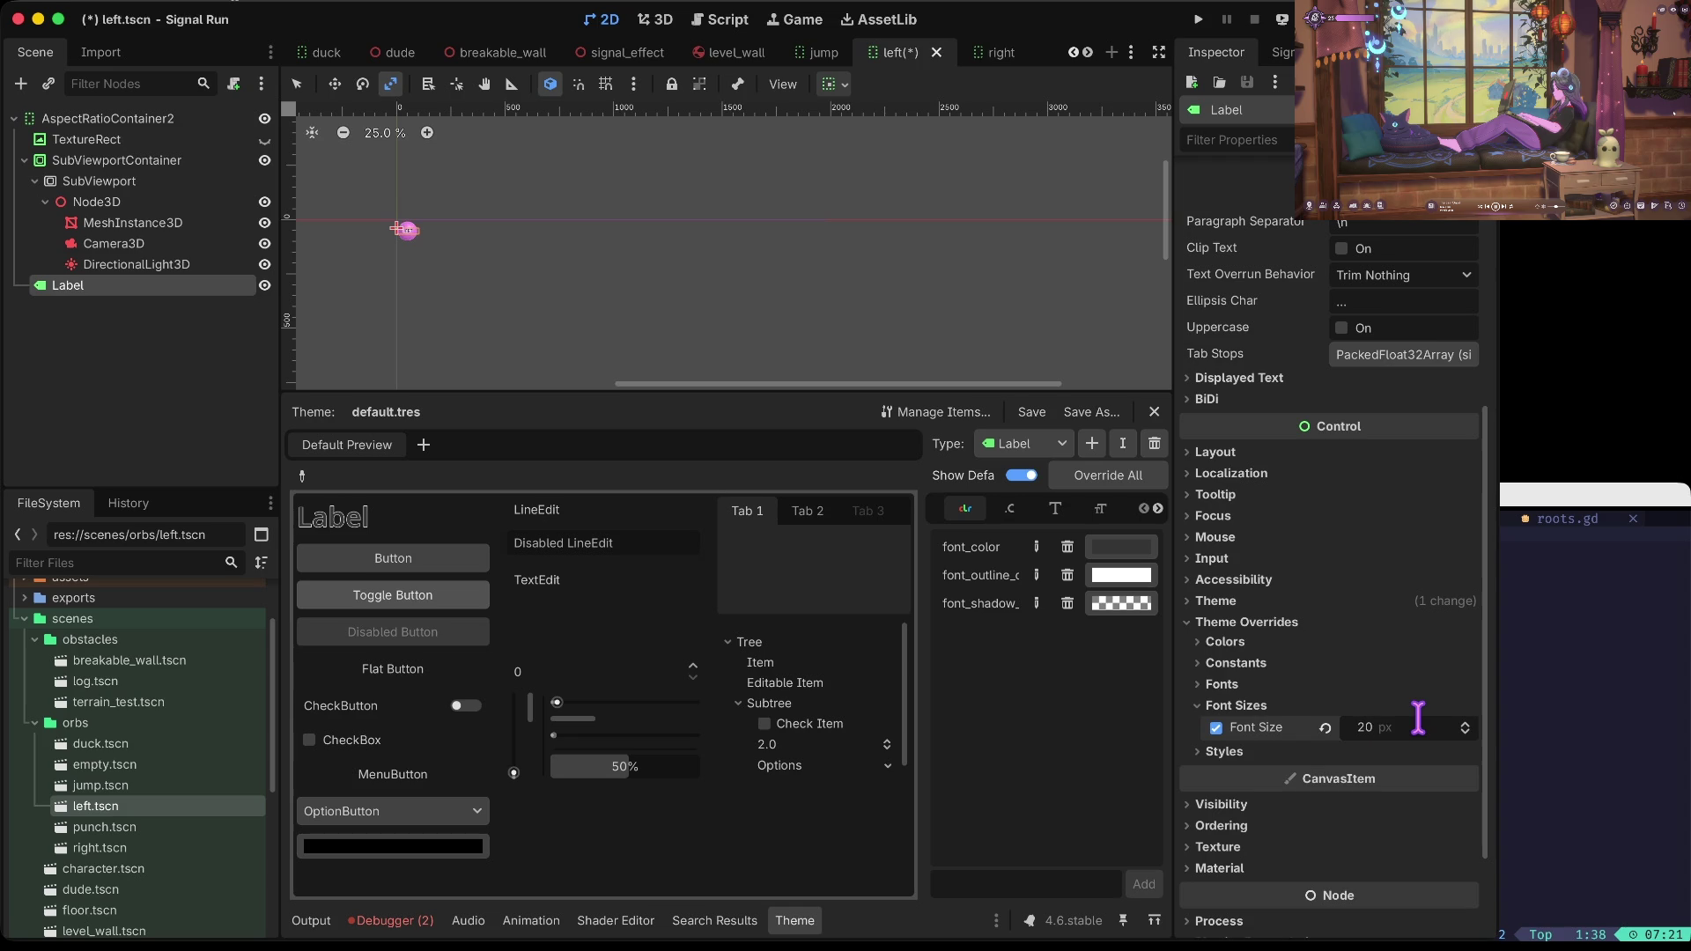
Step: Open punch.tscn, select its Label, and set the font size override to 29
double_click(130, 826)
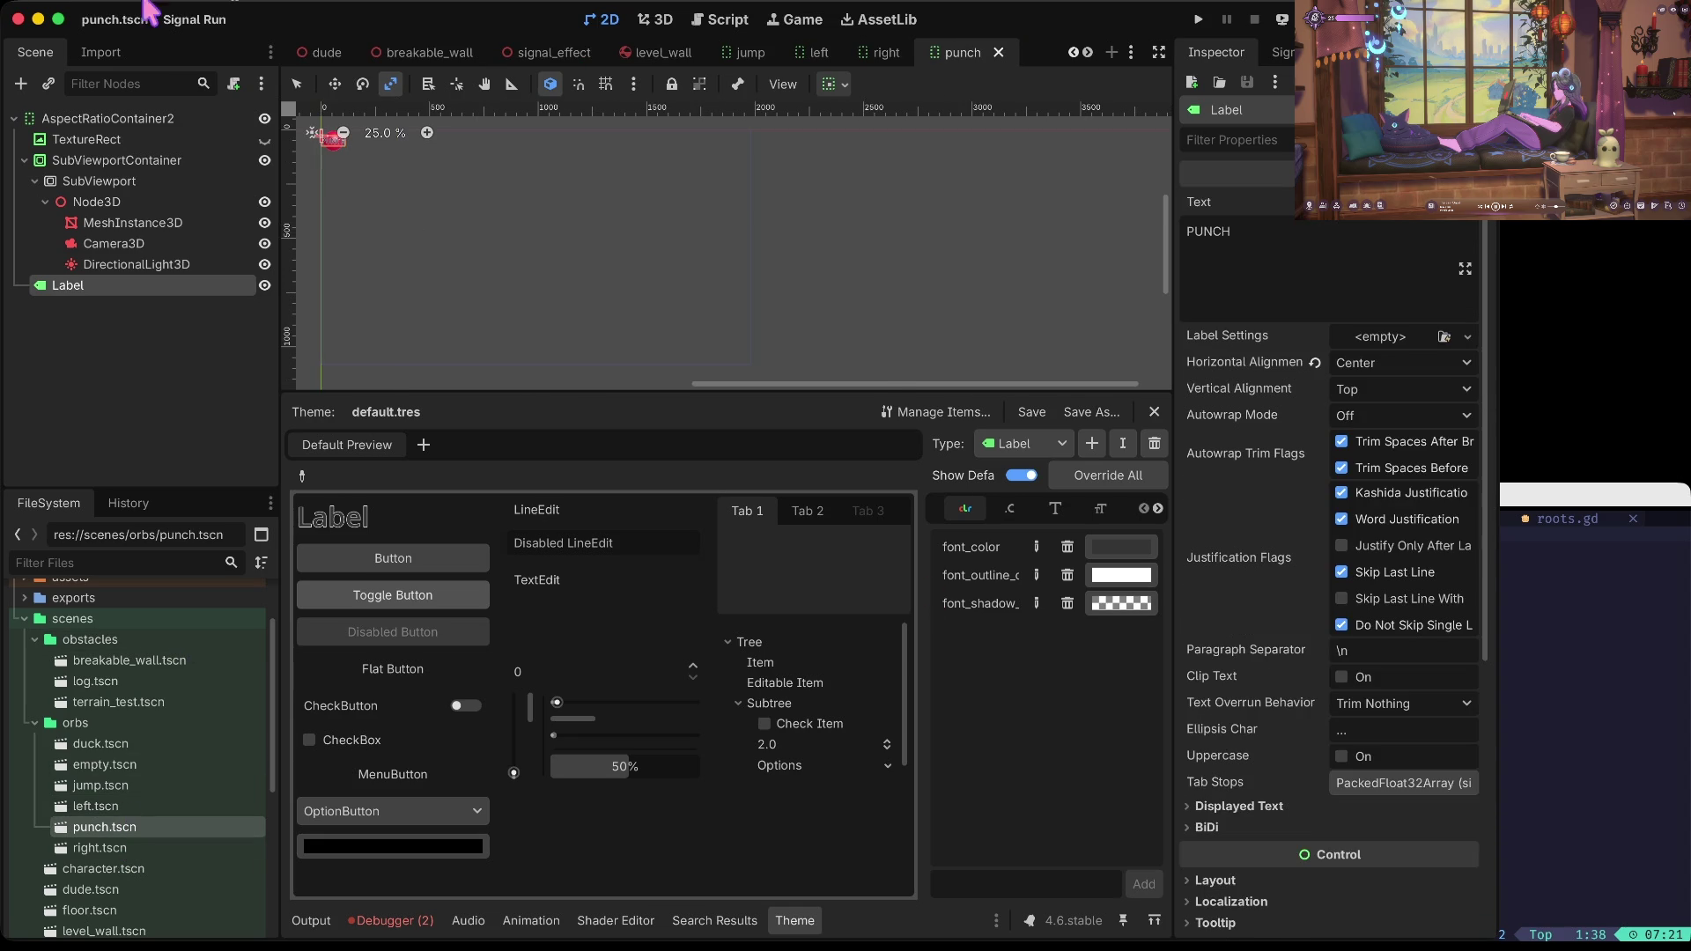
click(143, 264)
click(126, 287)
scroll(1392, 583, down, 5)
click(1303, 619)
click(1340, 705)
click(1360, 726)
text(29)
key(Return)
Step: Correct the PUNCH label's font size to 20 and save the punch scene
scroll(1380, 724, down, 2)
click(1405, 642)
text(20)
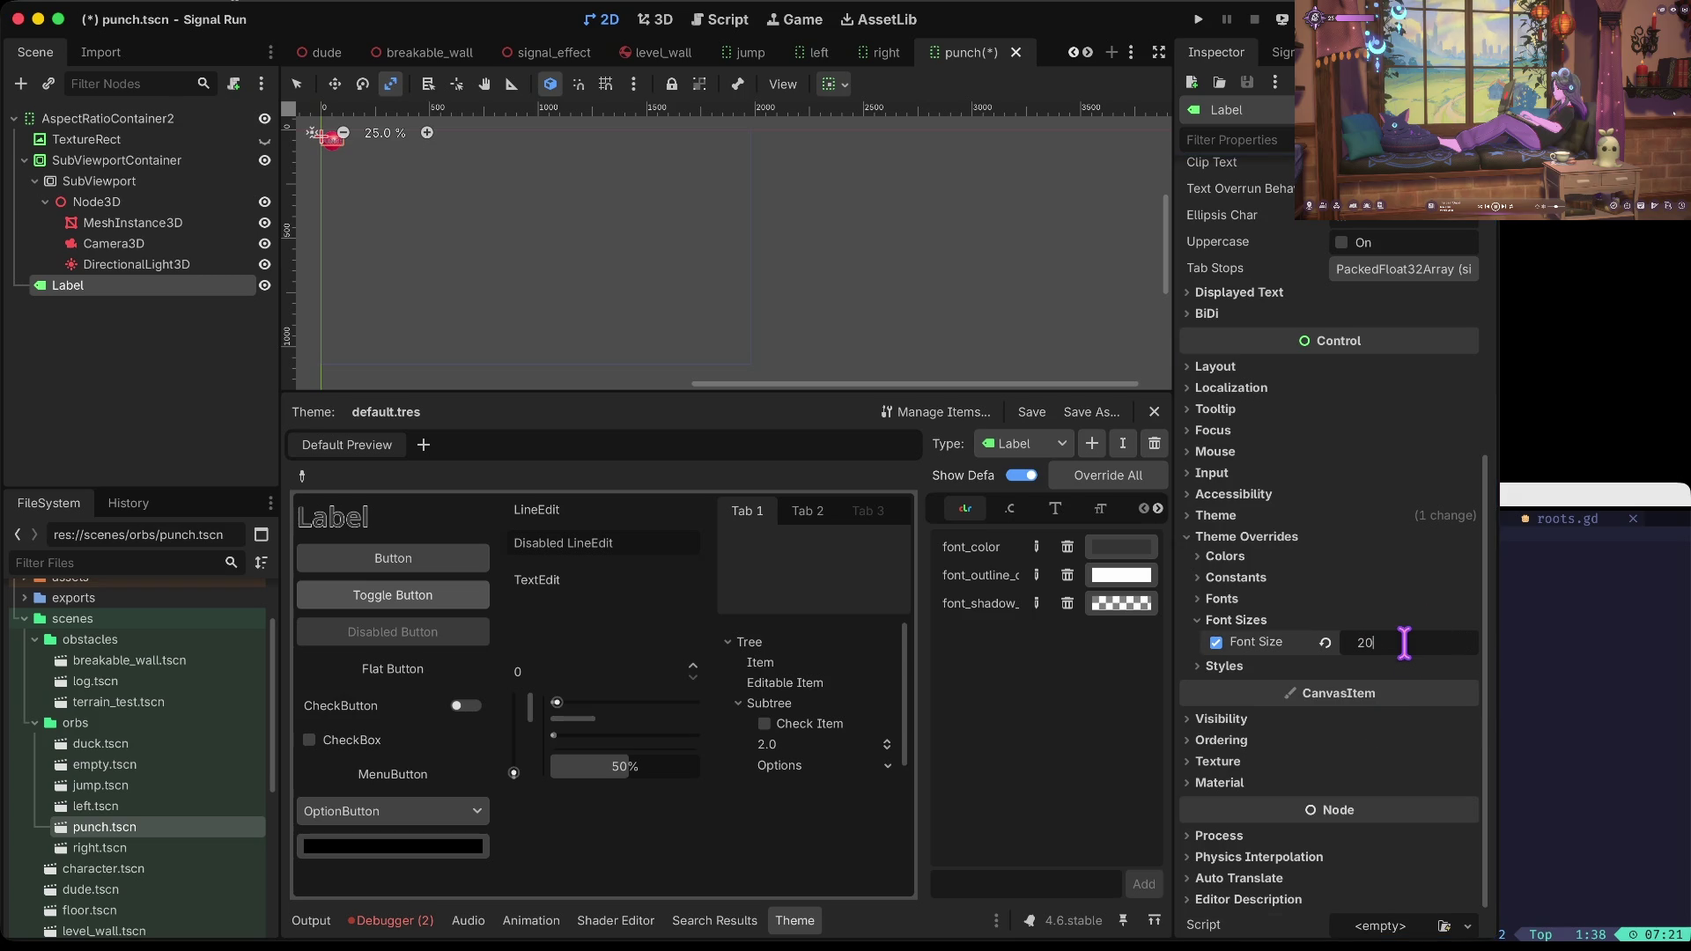
key(Return)
key(ctrl+s)
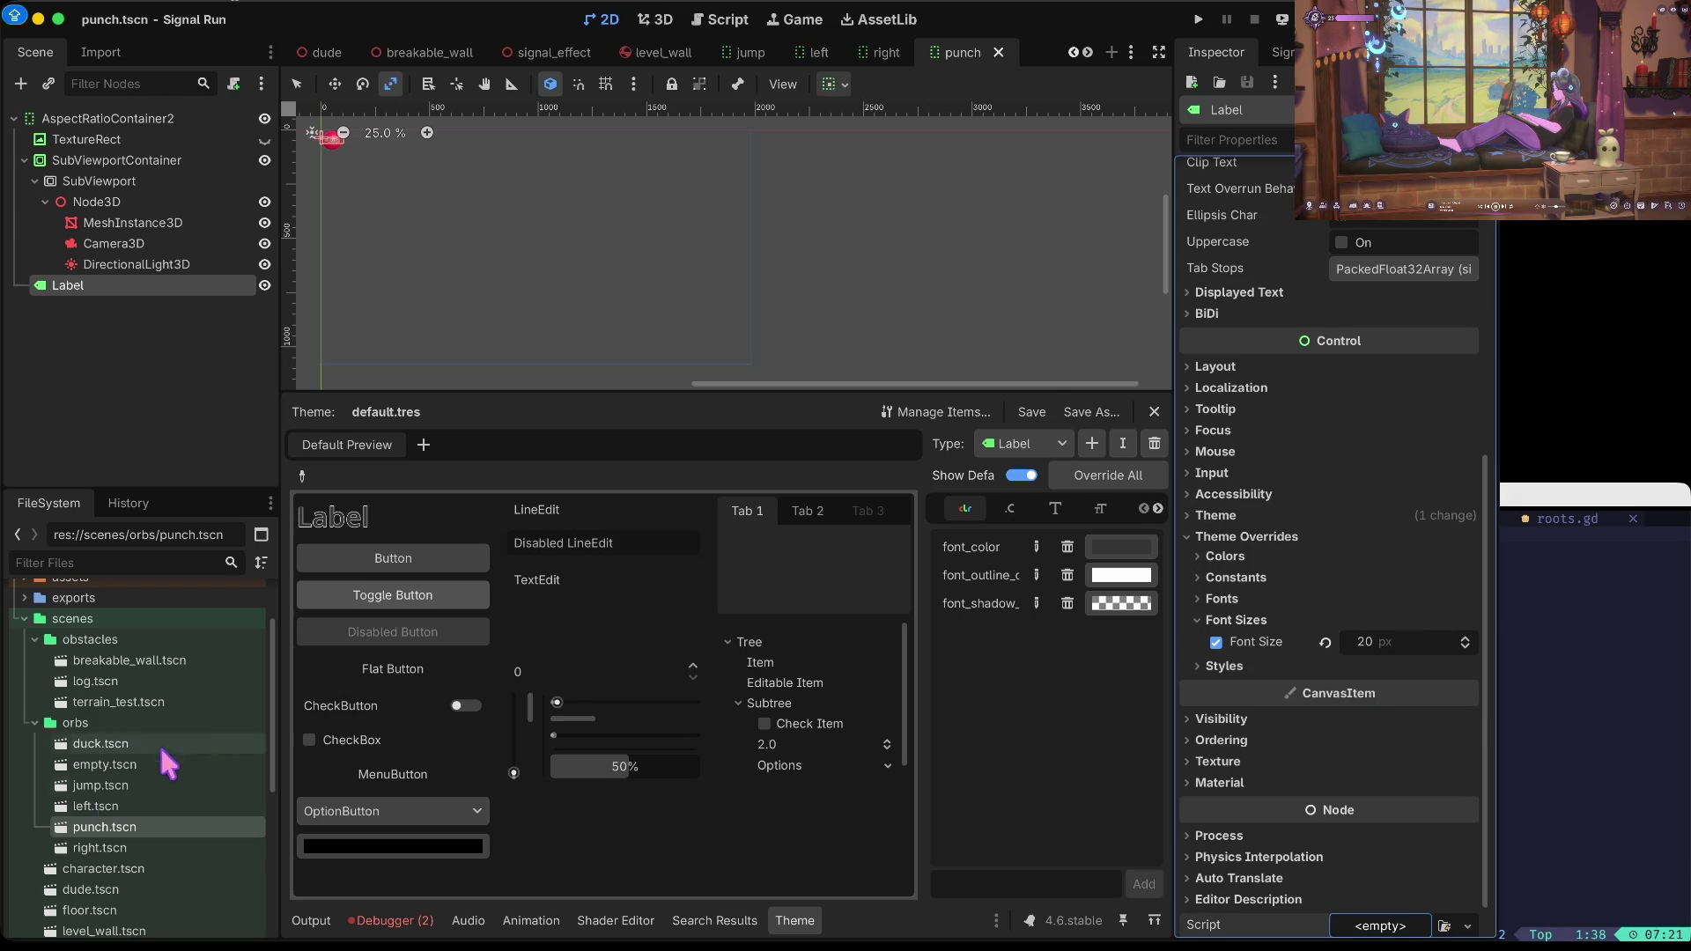
Step: Set the right orb scene's Label font size to 20 and run the game
double_click(99, 847)
click(139, 264)
click(142, 284)
scroll(1334, 562, down, 5)
click(1241, 622)
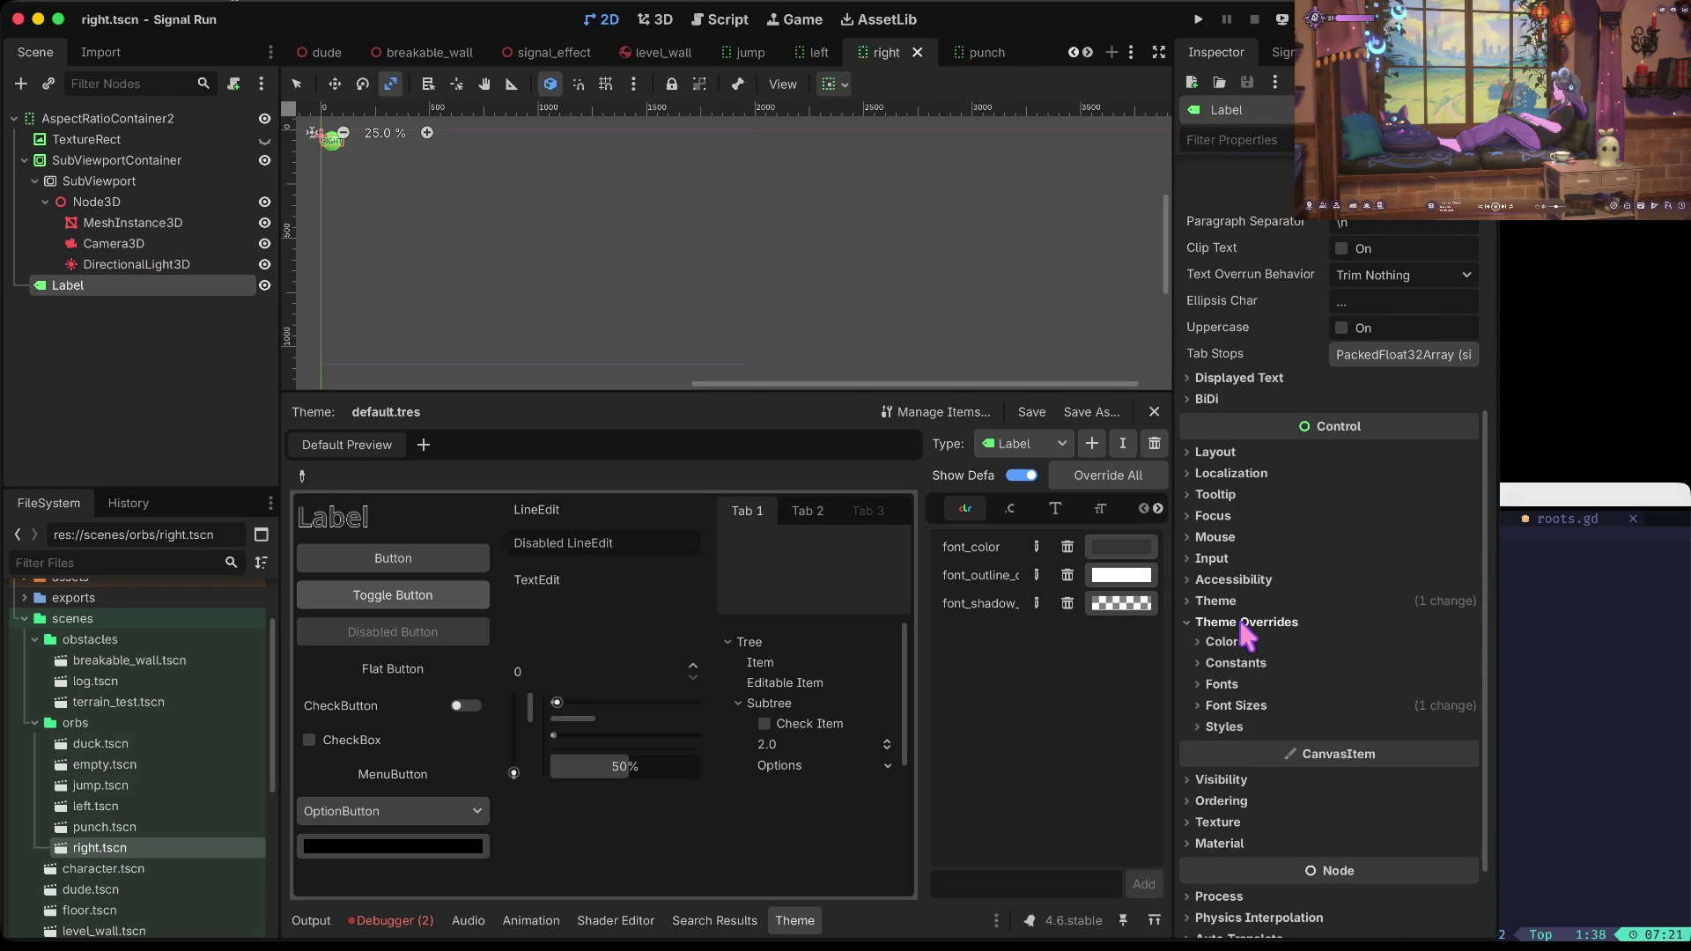
click(1235, 704)
click(1396, 727)
text(20)
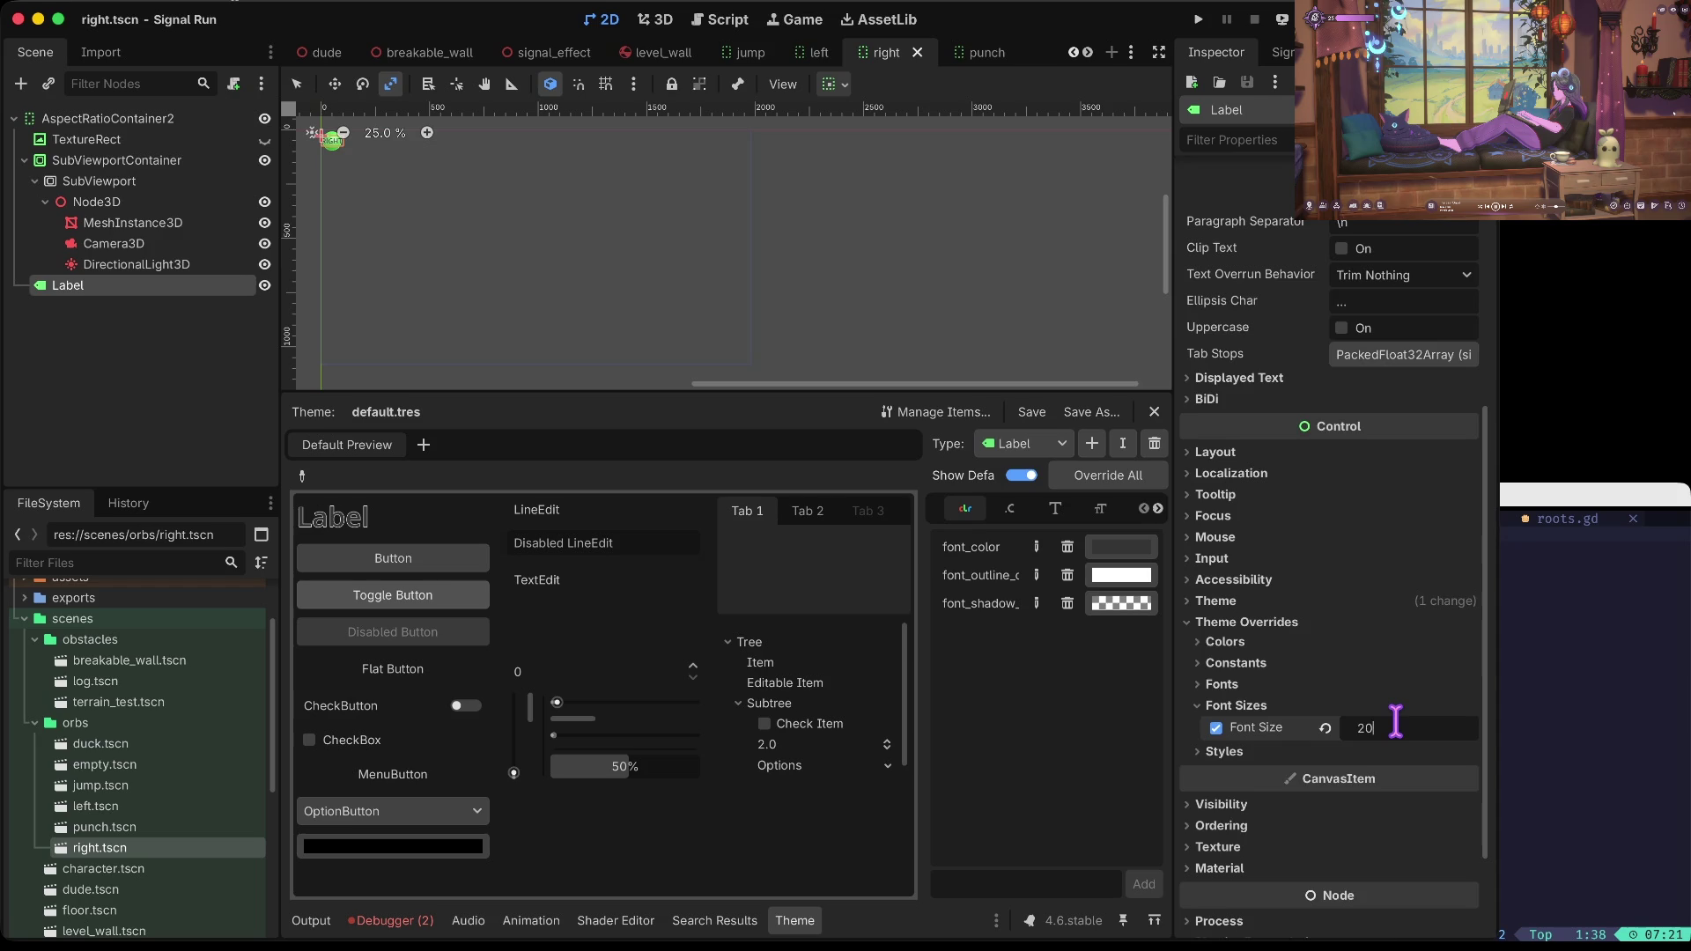
key(Return)
scroll(1396, 722, down, 2)
key(super+b)
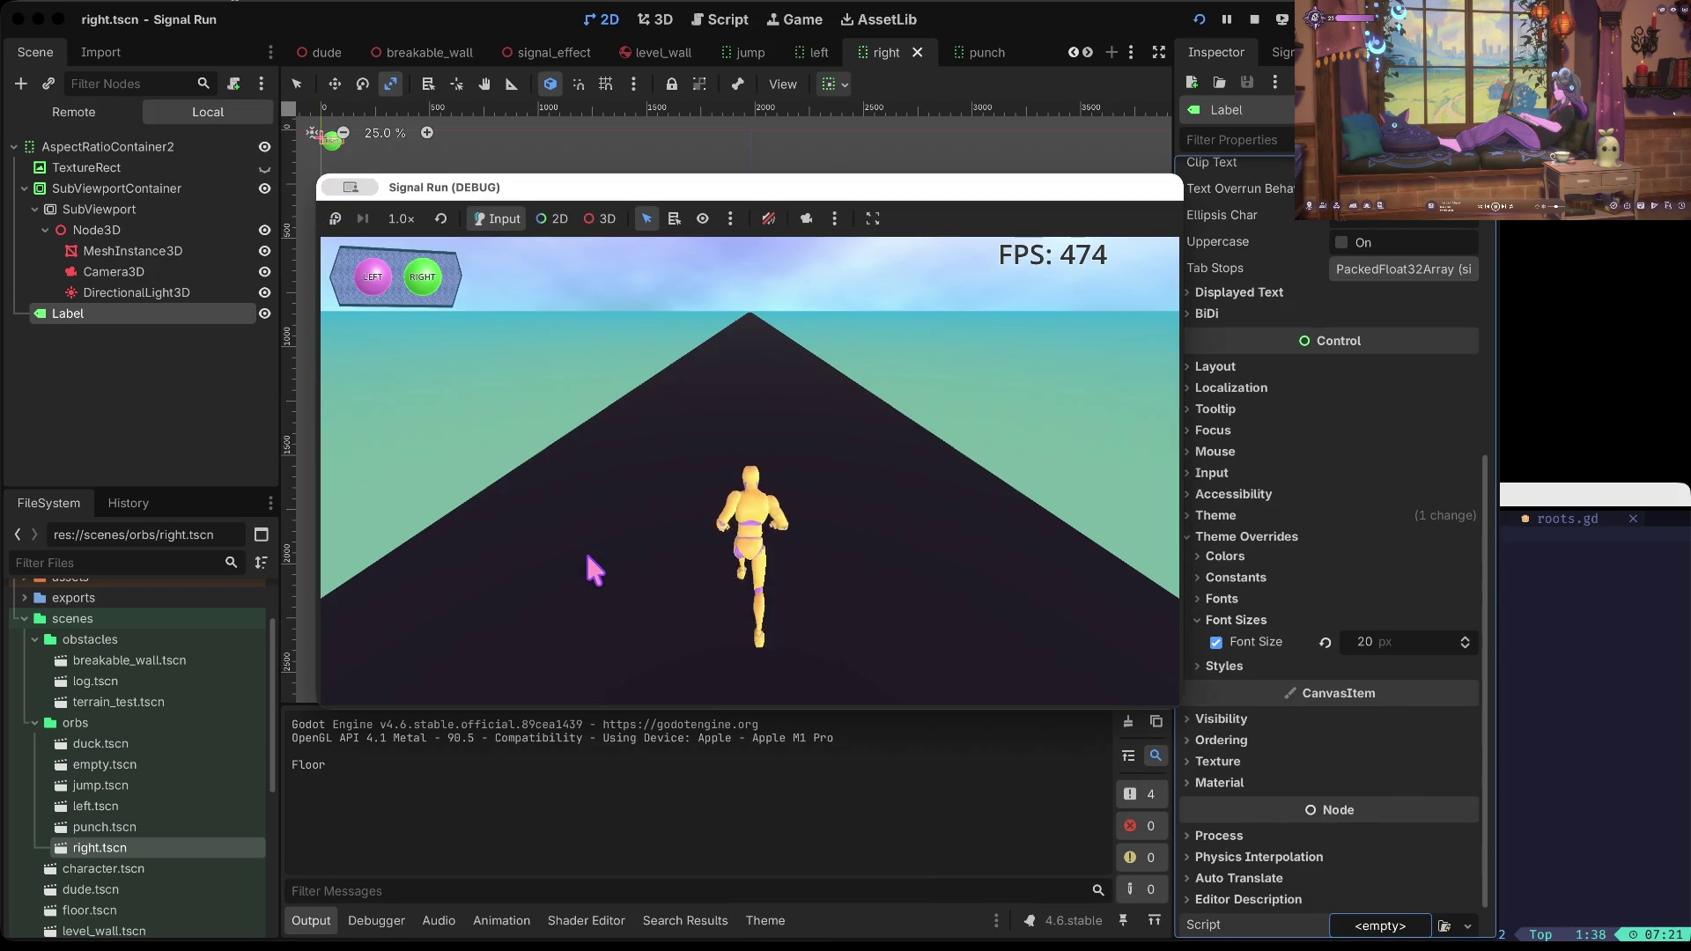
Step: Play a run dodging left and right, jumping, ducking and punching until the runner dies
key(Left)
key(Right)
key(Left)
key(Up)
key(Right)
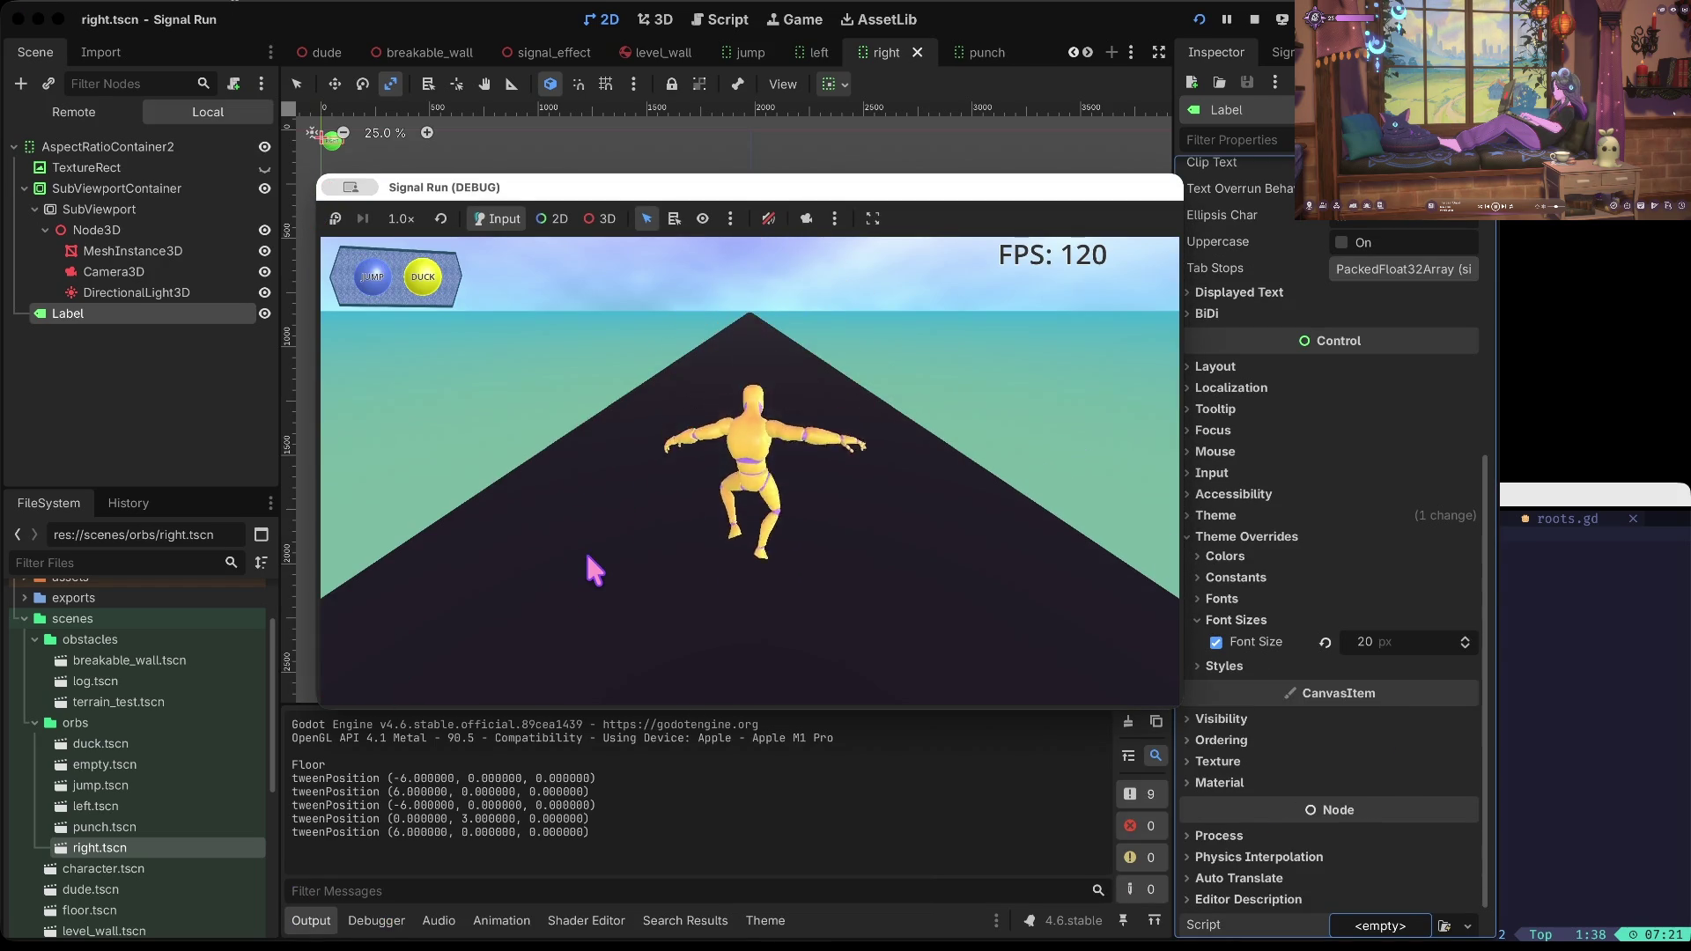
key(Up)
key(Down)
key(Right)
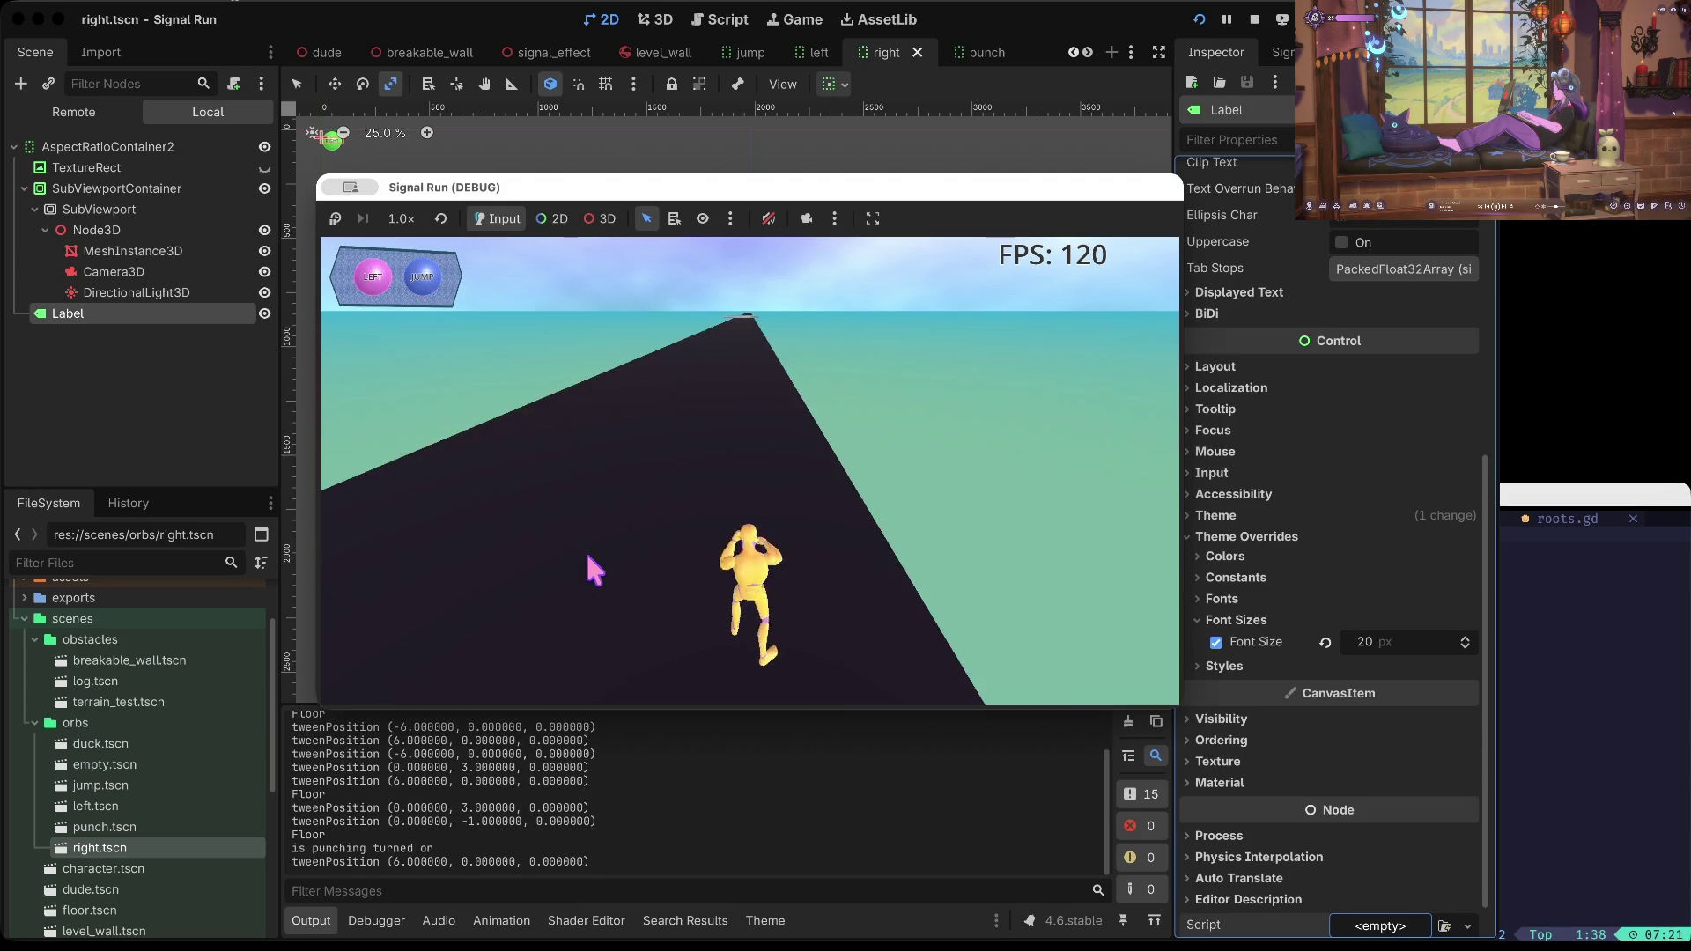
key(Left)
key(Right)
key(space)
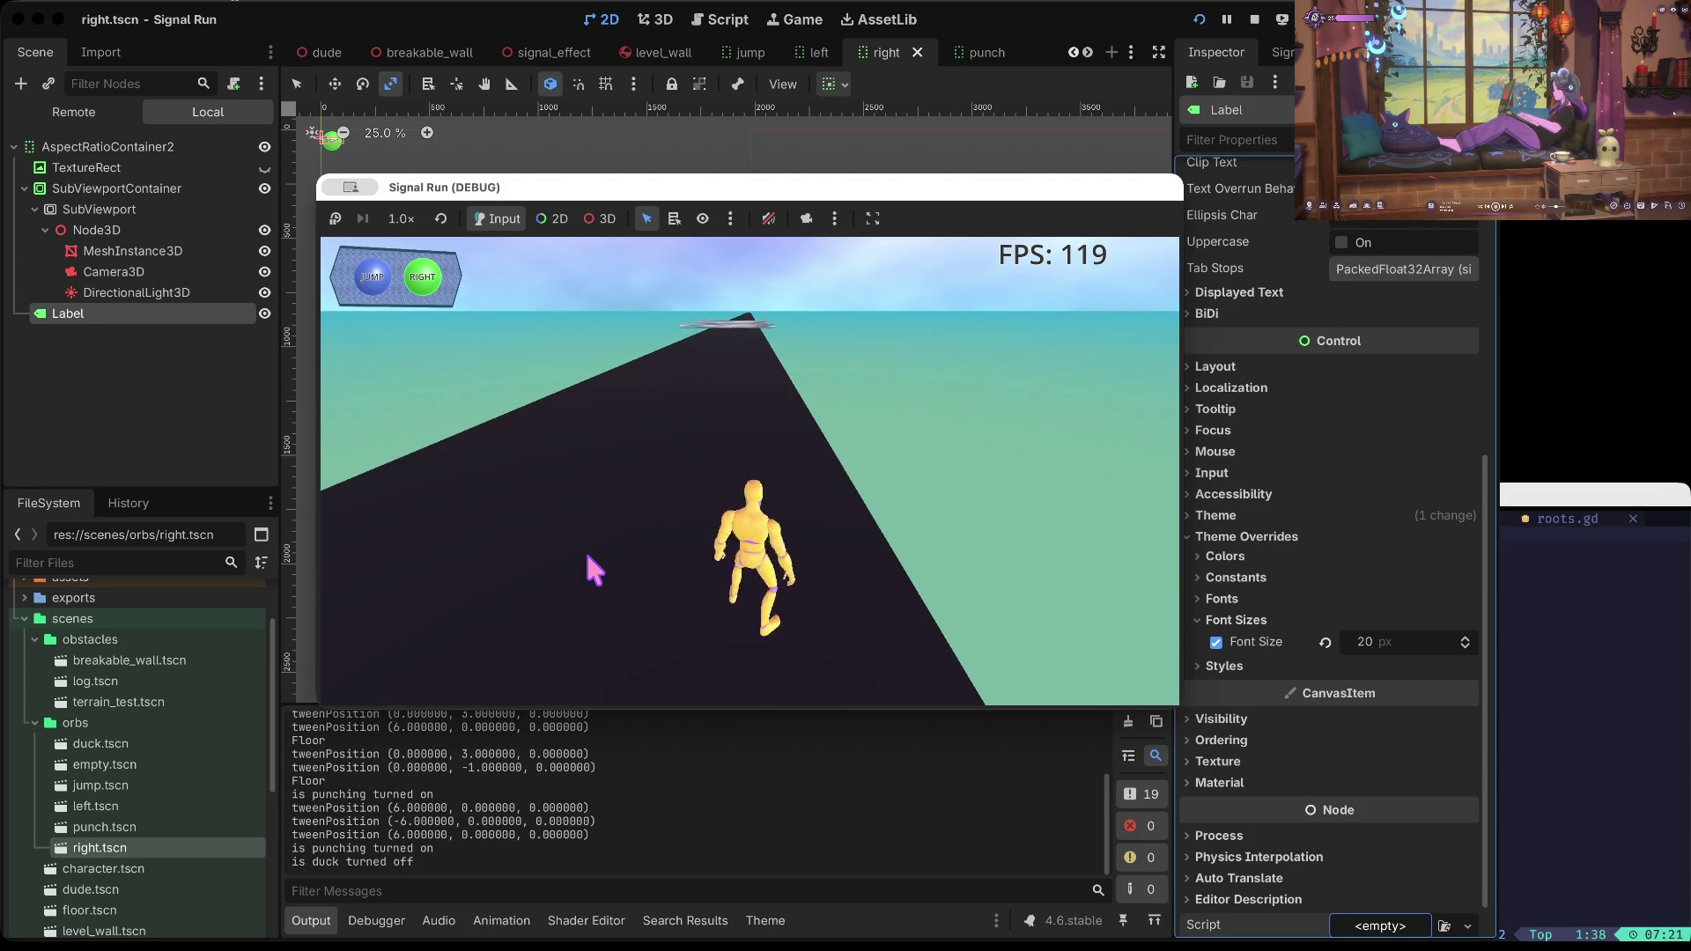
key(Up)
key(Up)
key(Left)
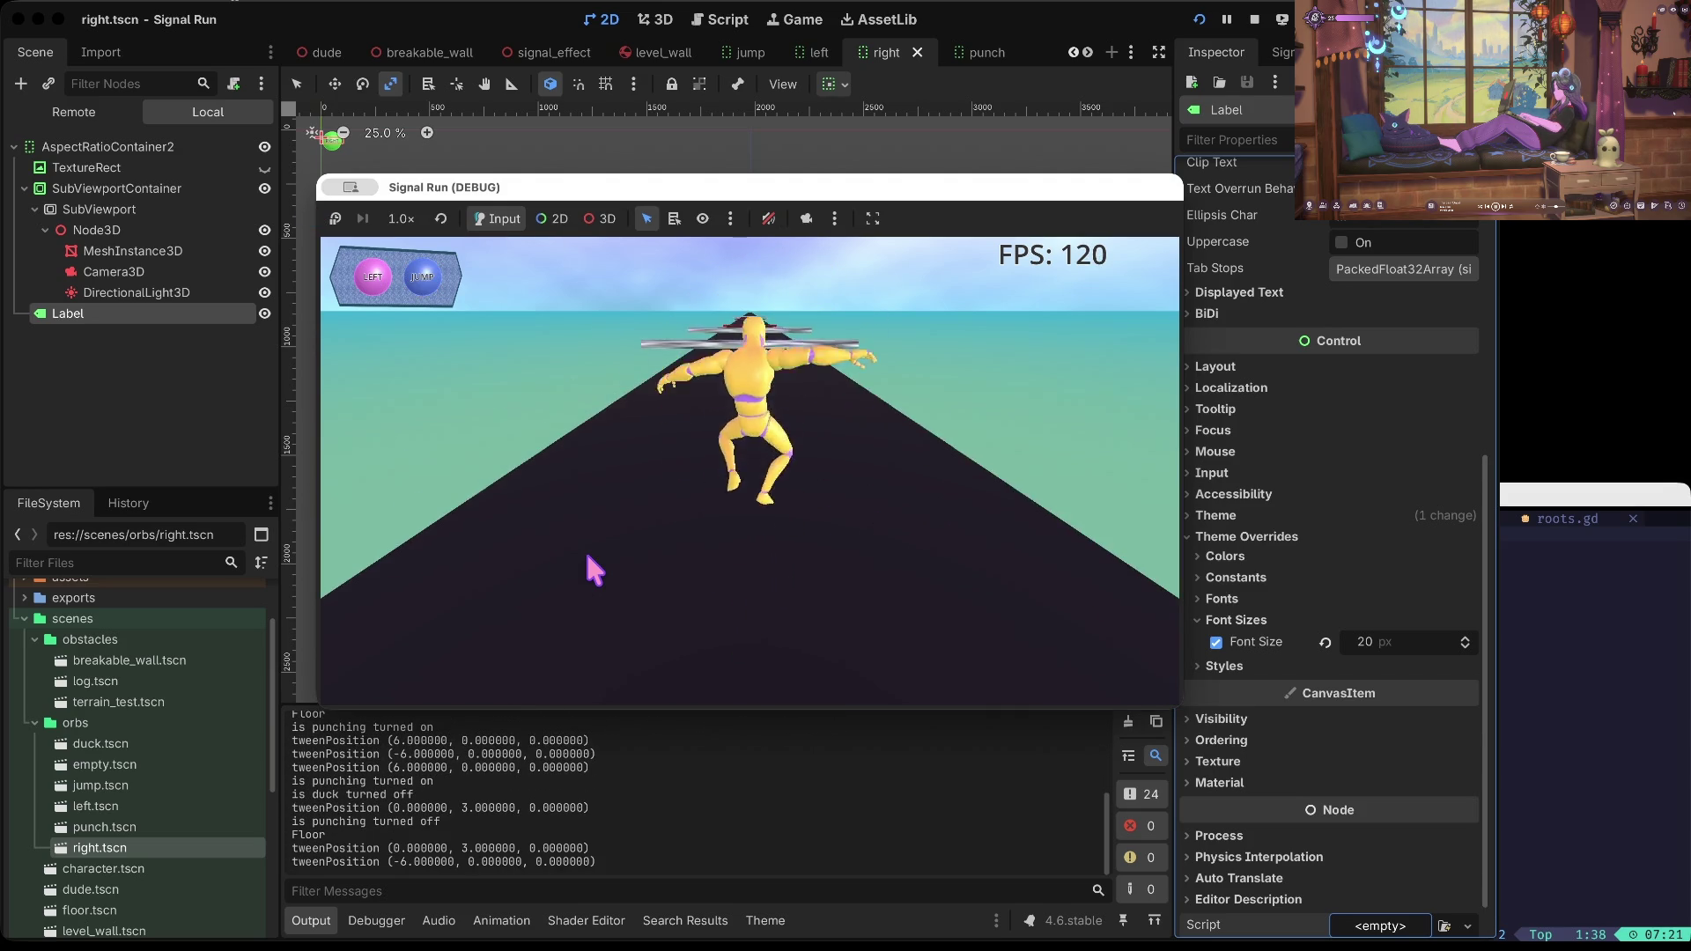
key(Left)
key(Up)
key(Right)
key(Up)
key(Up)
key(Up)
key(Right)
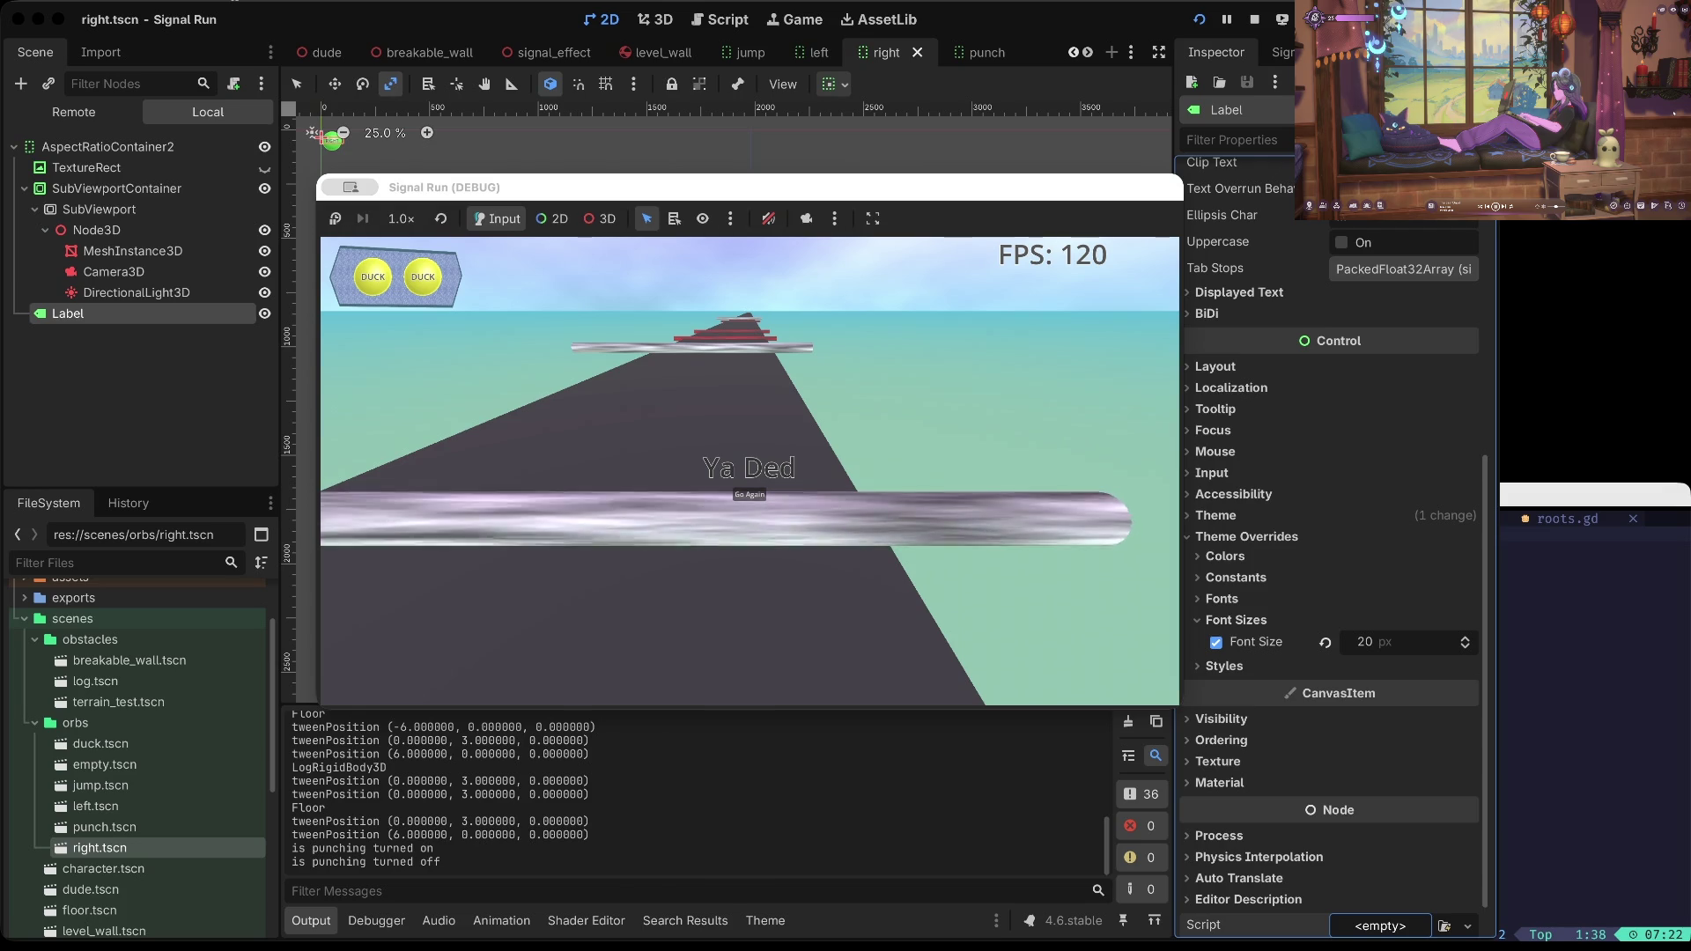
Step: Restart, jump and try ducking under the oncoming log, then stop the running game
key(Return)
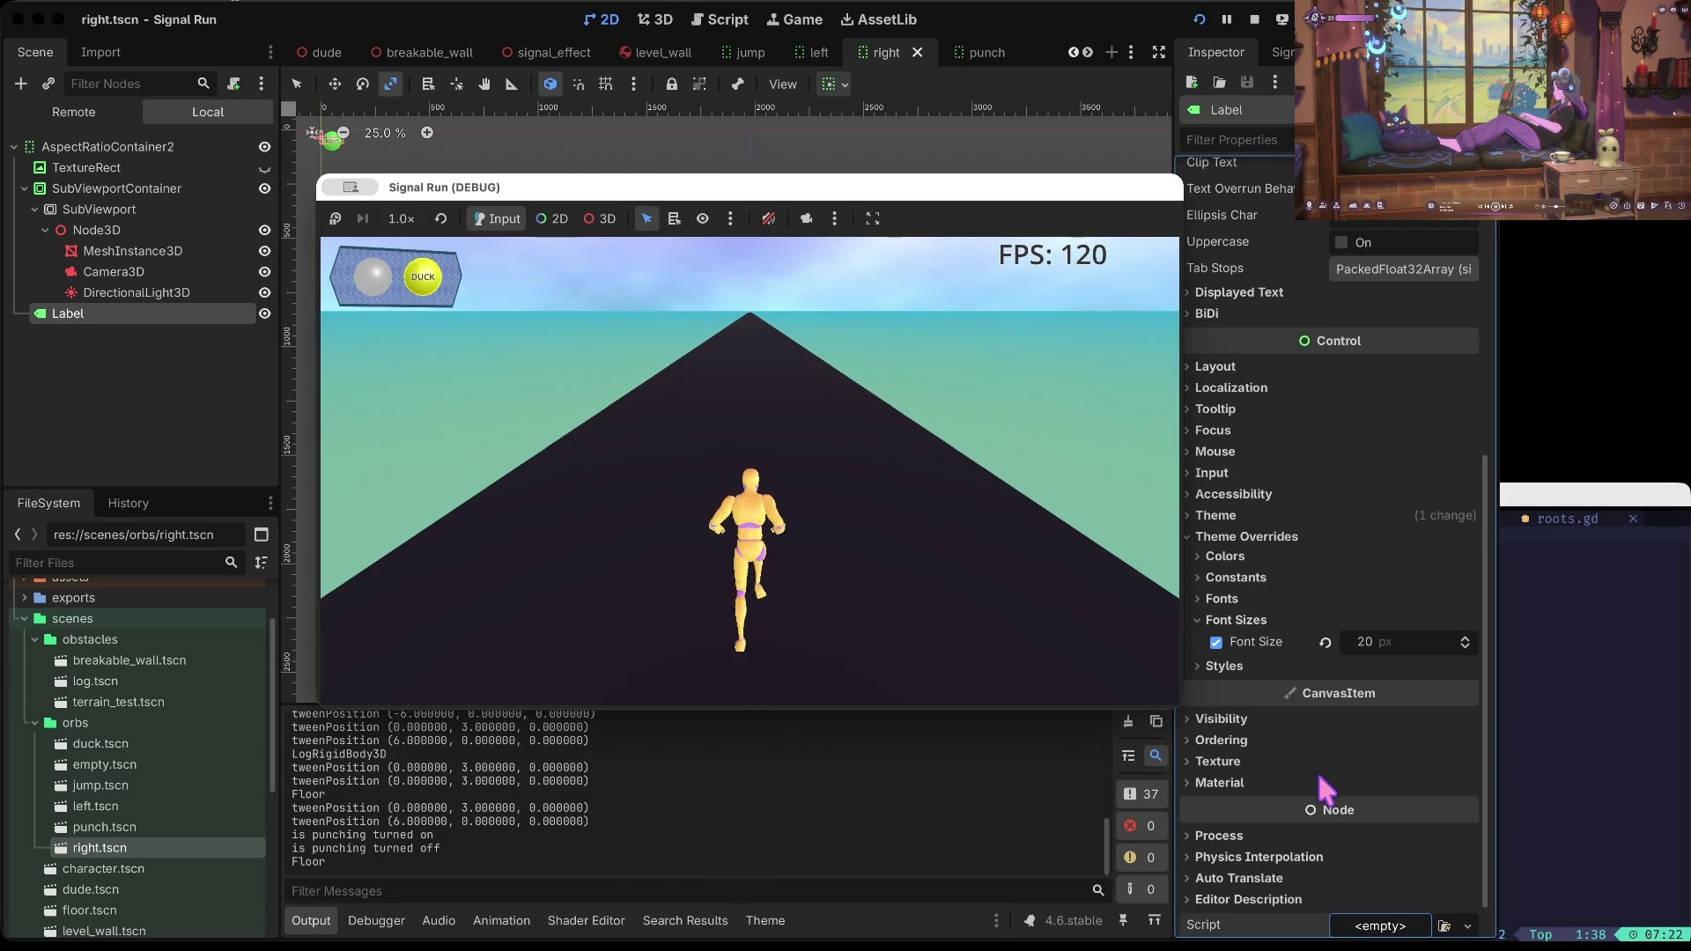
key(Up)
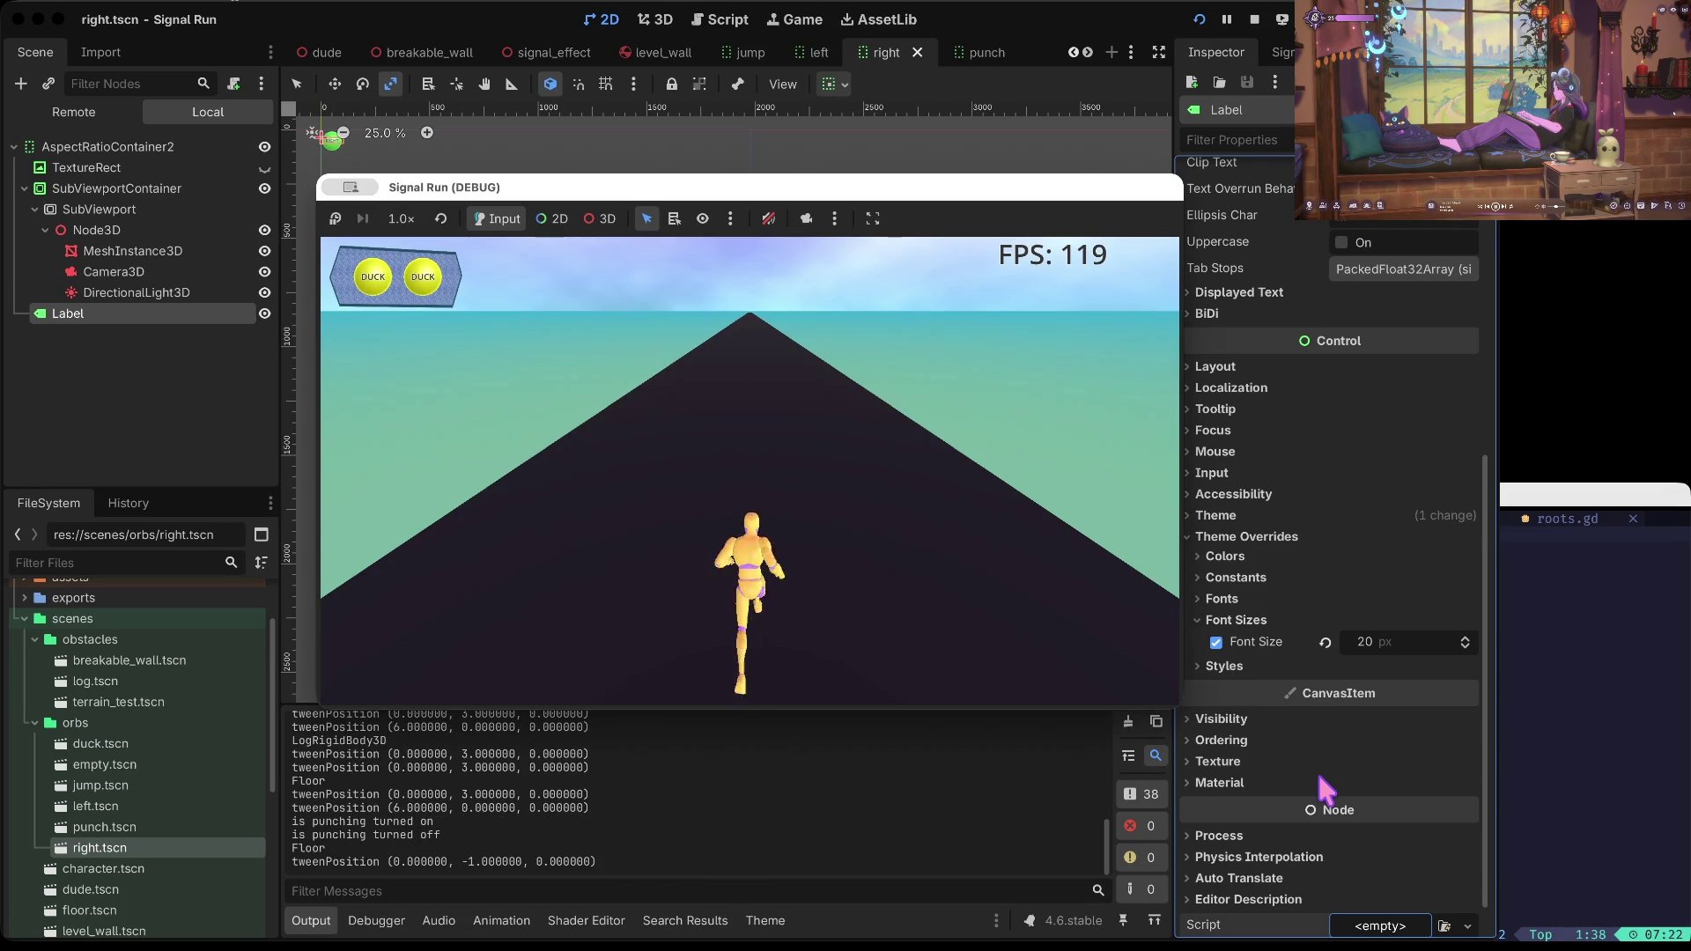
key(Down)
key(Down)
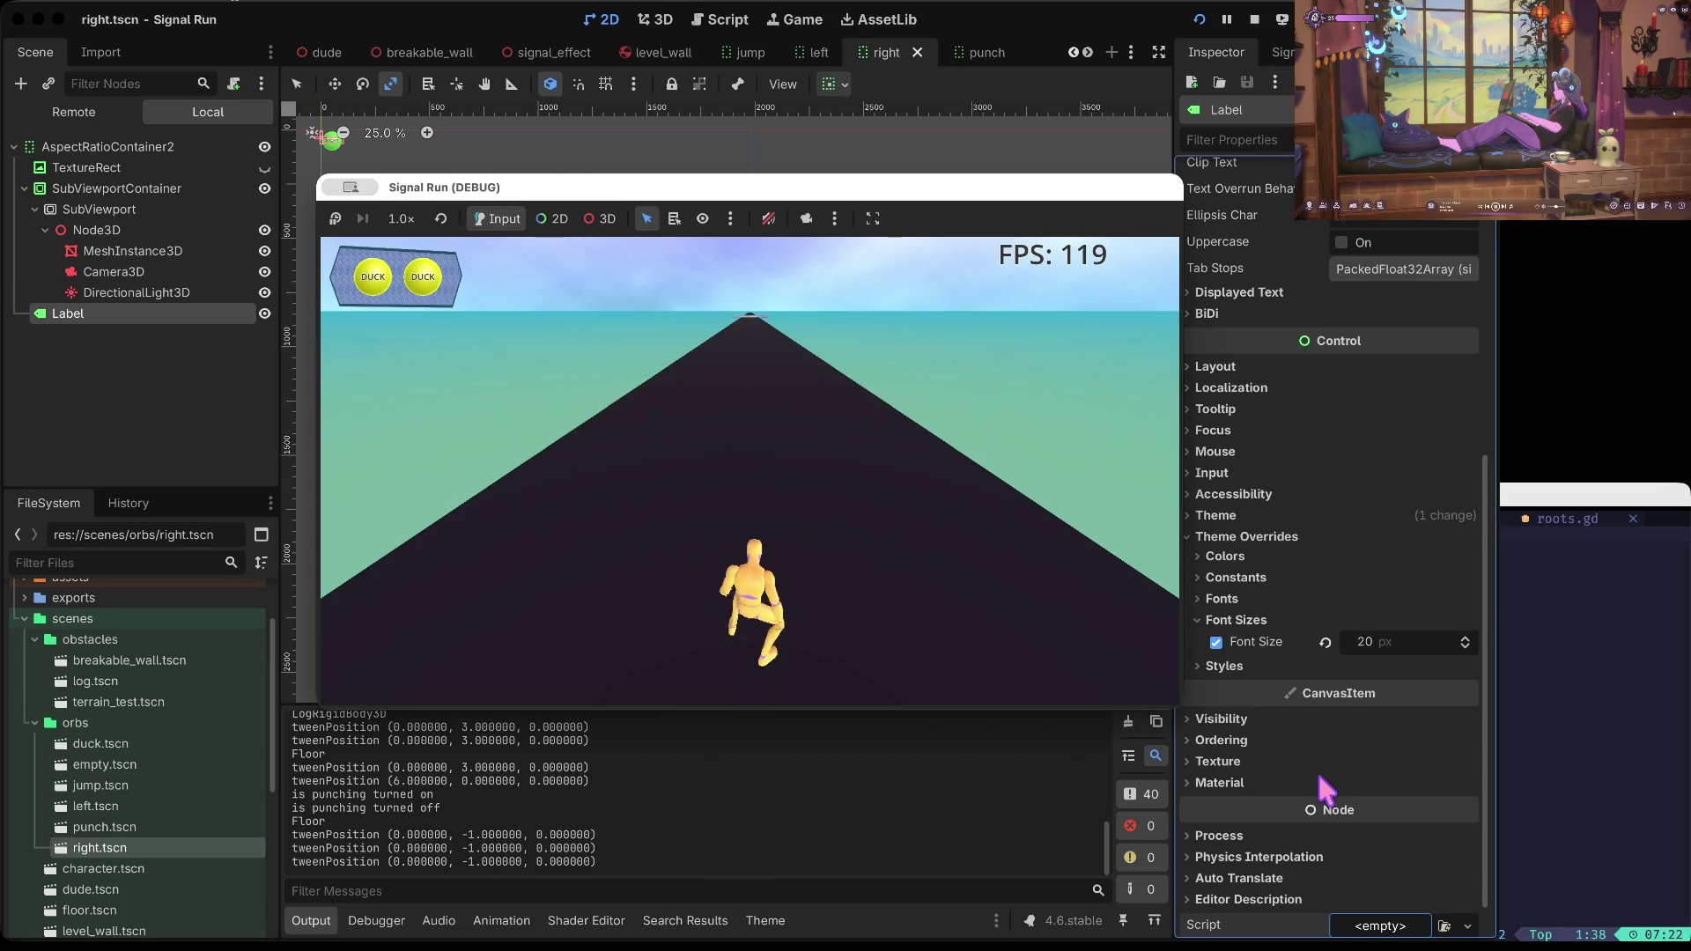
key(Down)
key(Down)
key(Right)
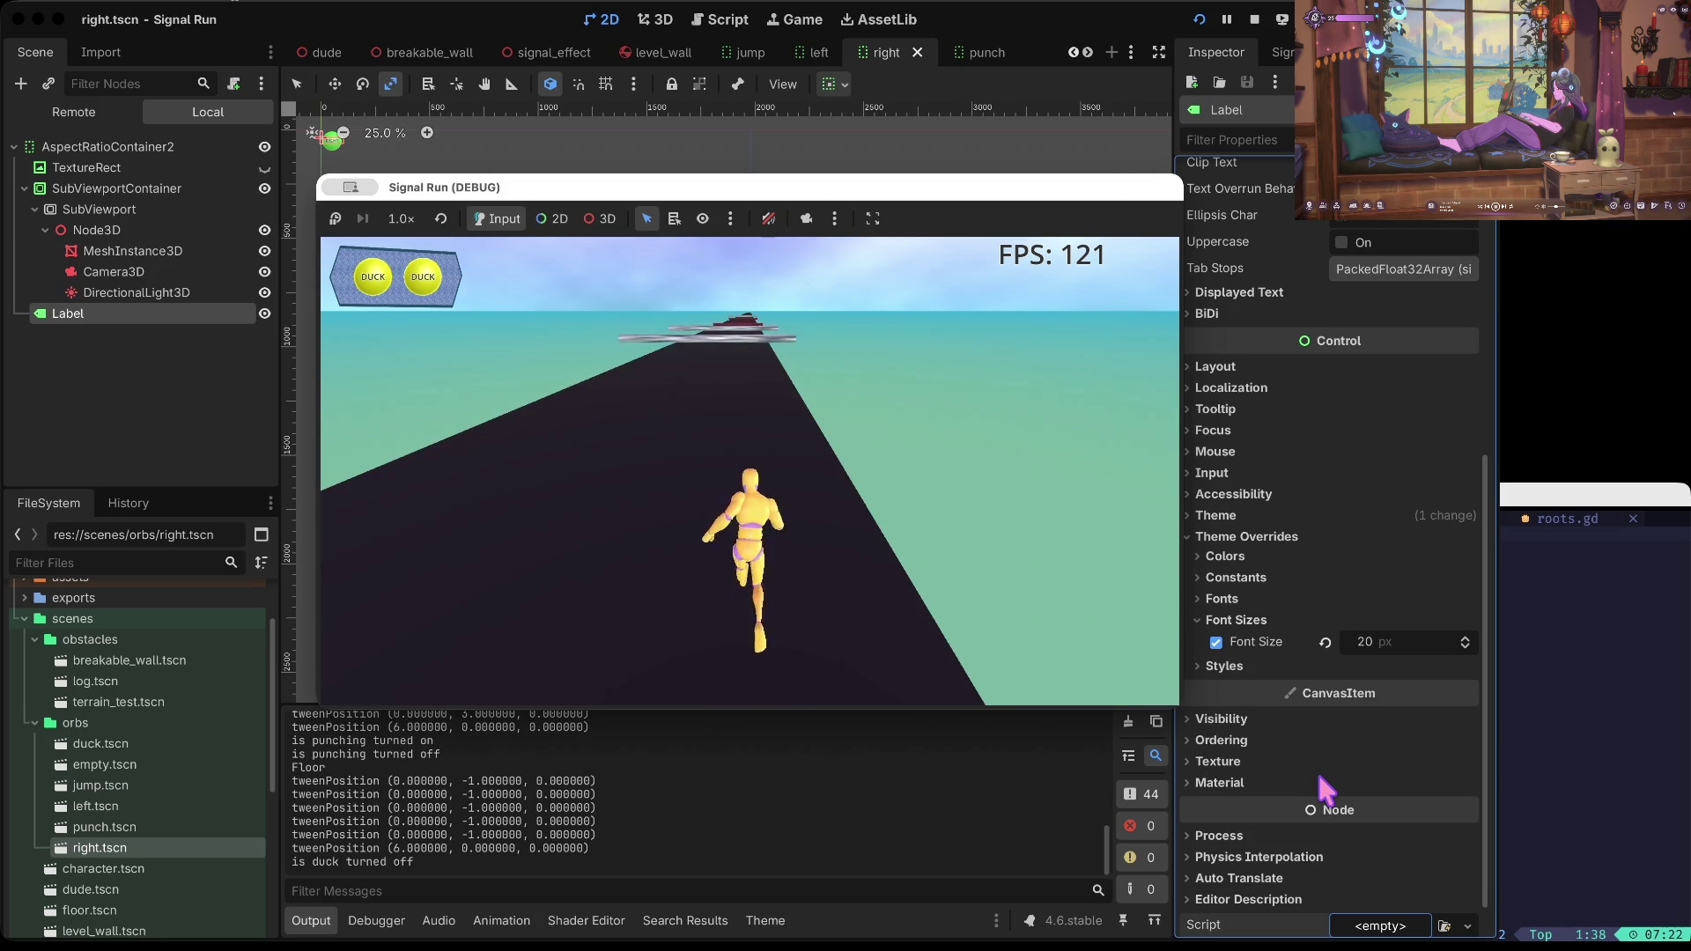
key(Down)
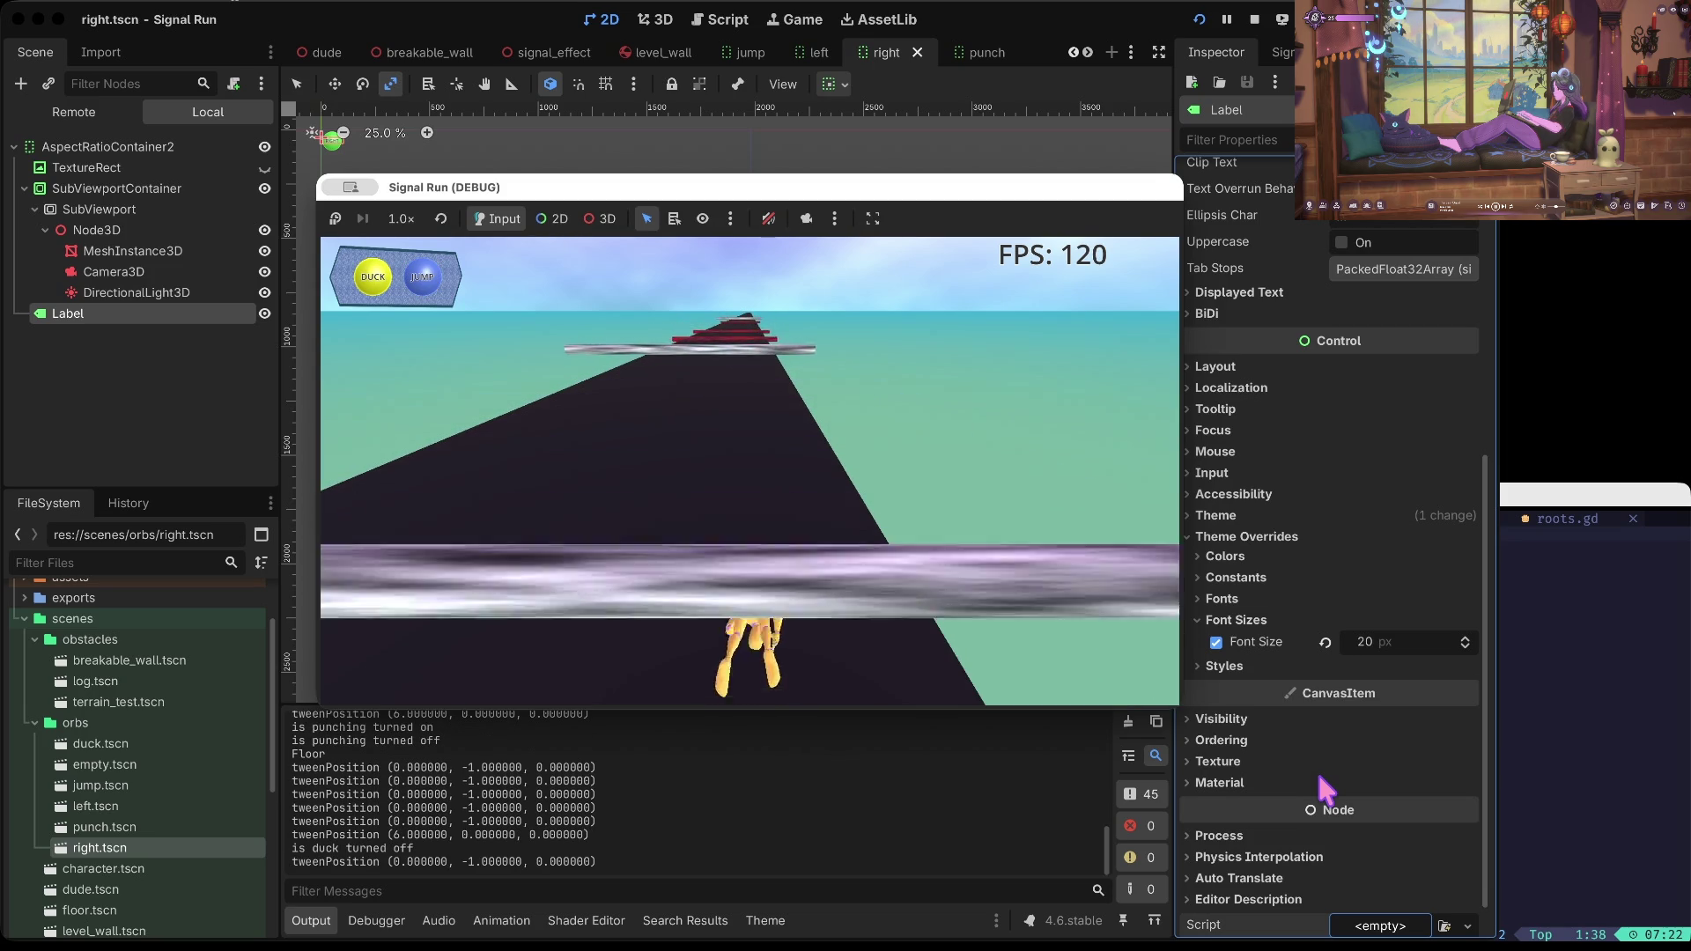
key(Down)
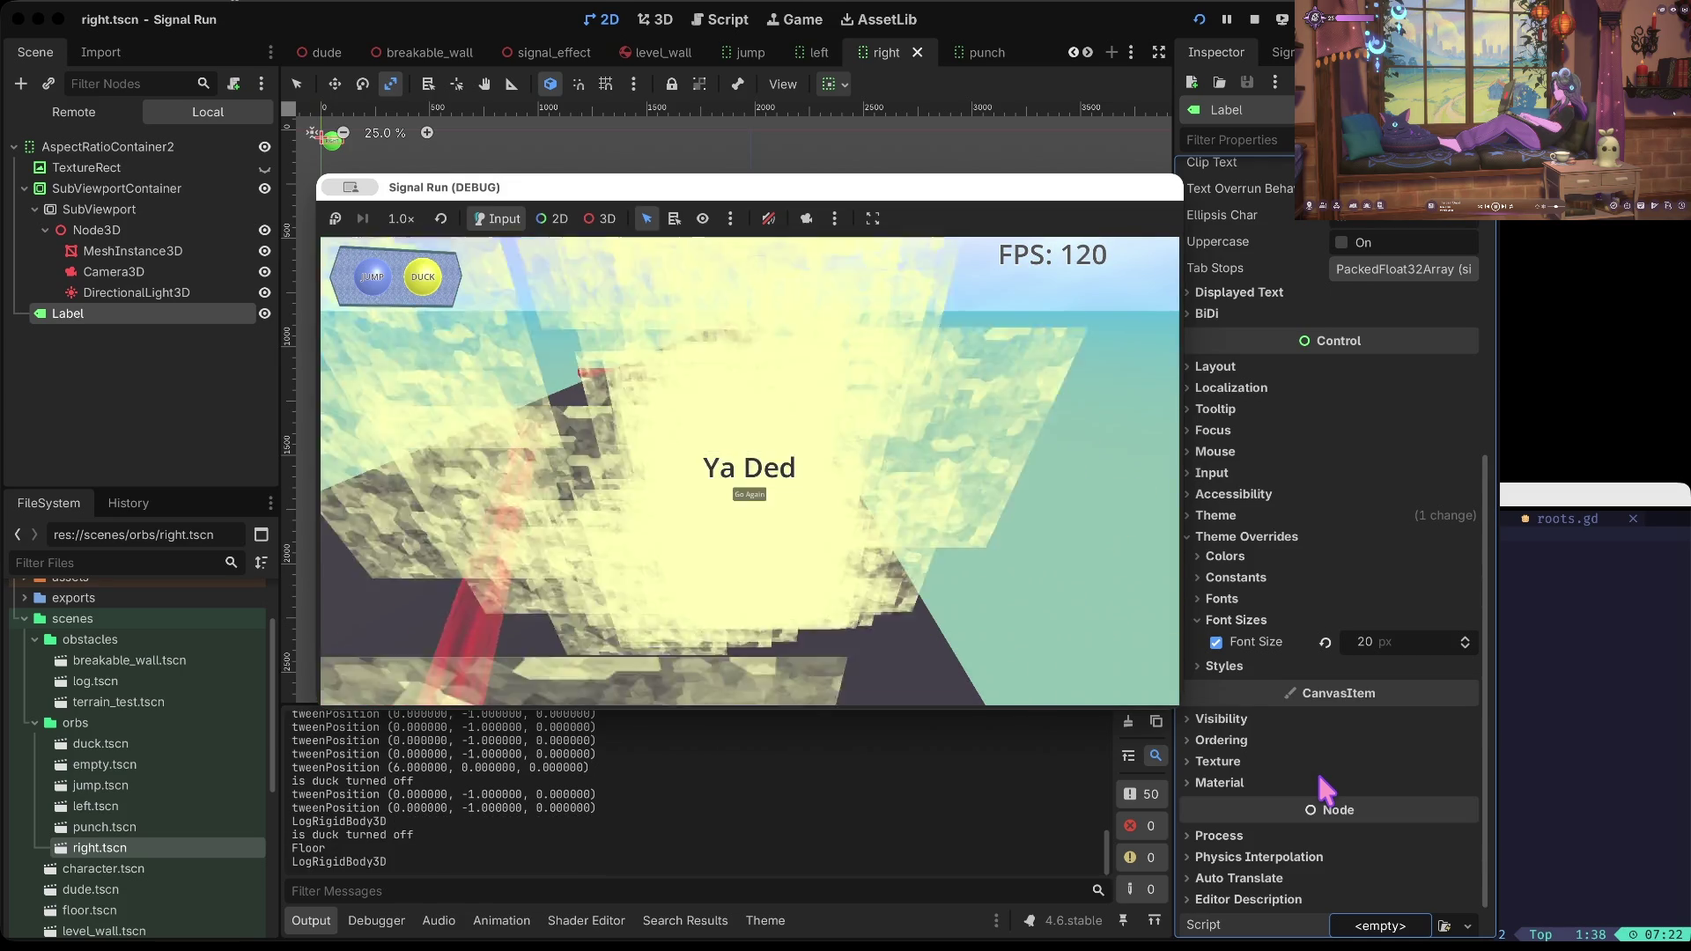
click(1255, 19)
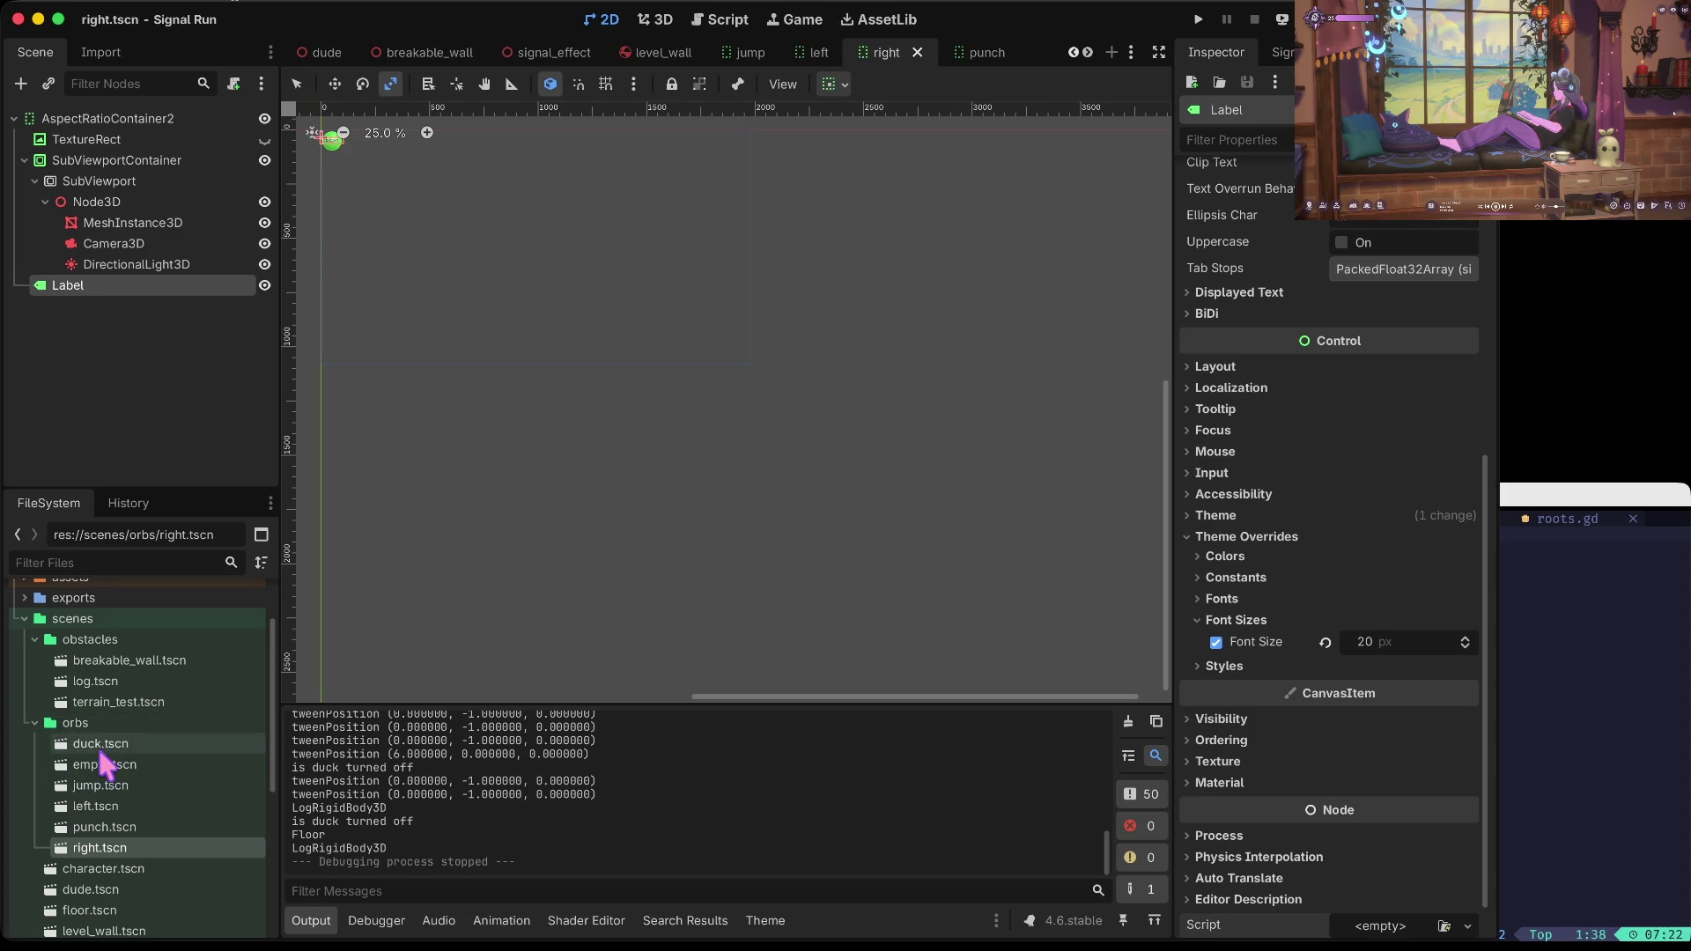
Step: Open global.gd and search within it for the duck-related code
scroll(84, 766, down, 3)
scroll(104, 775, down, 4)
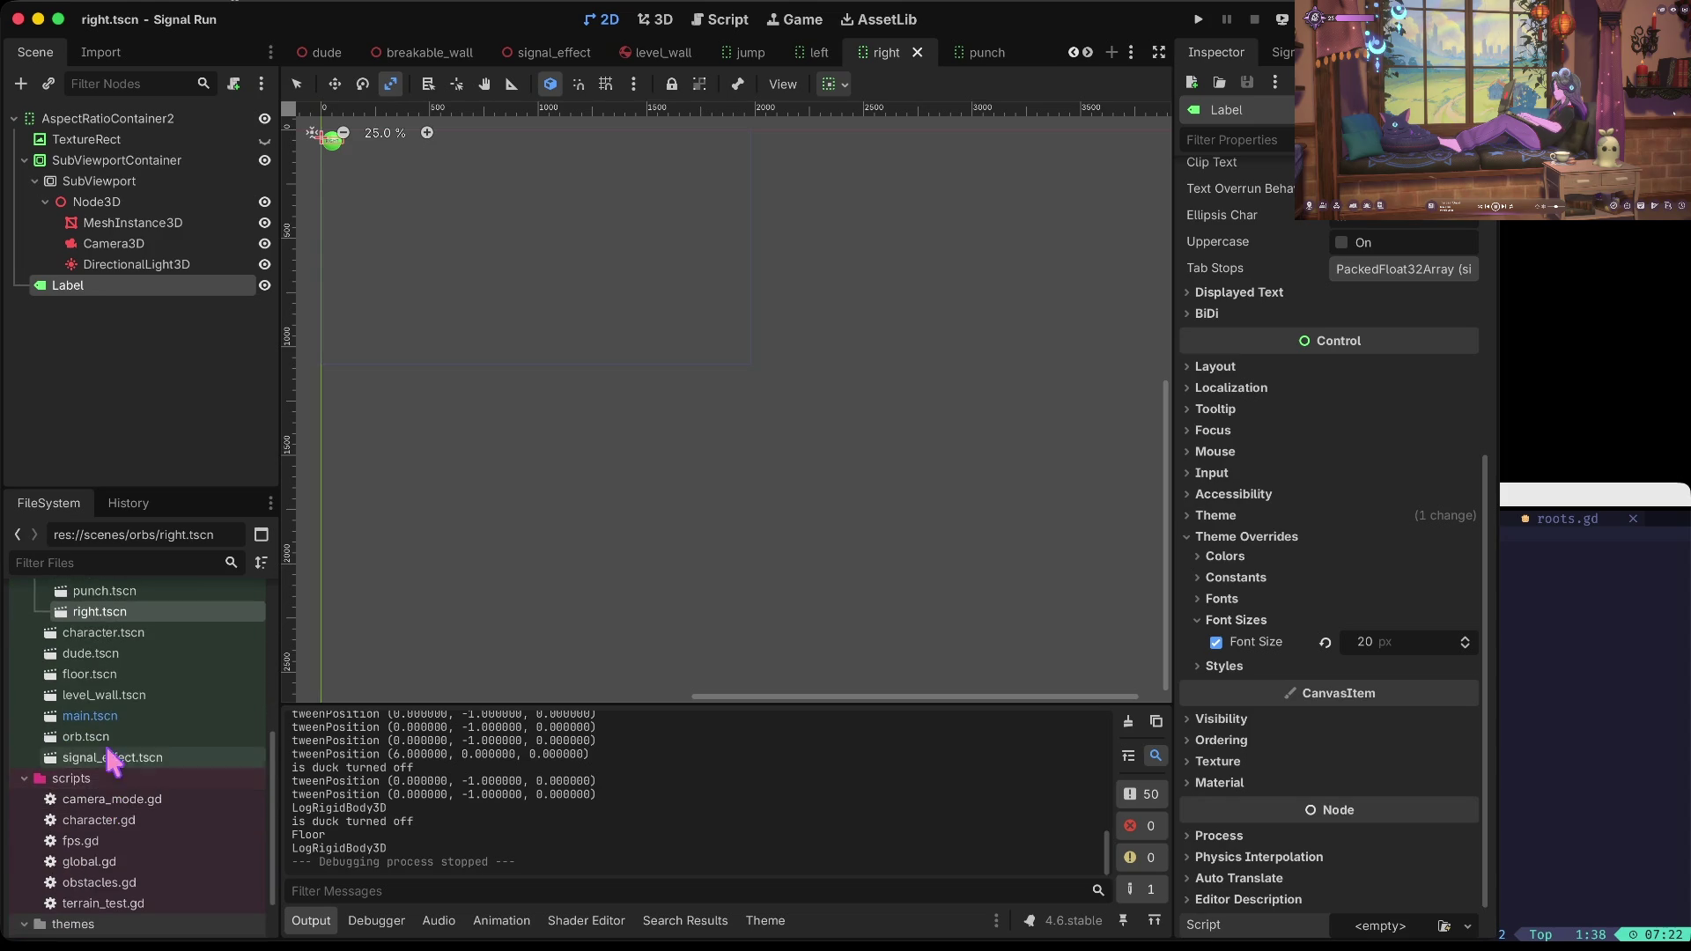
double_click(113, 792)
click(773, 430)
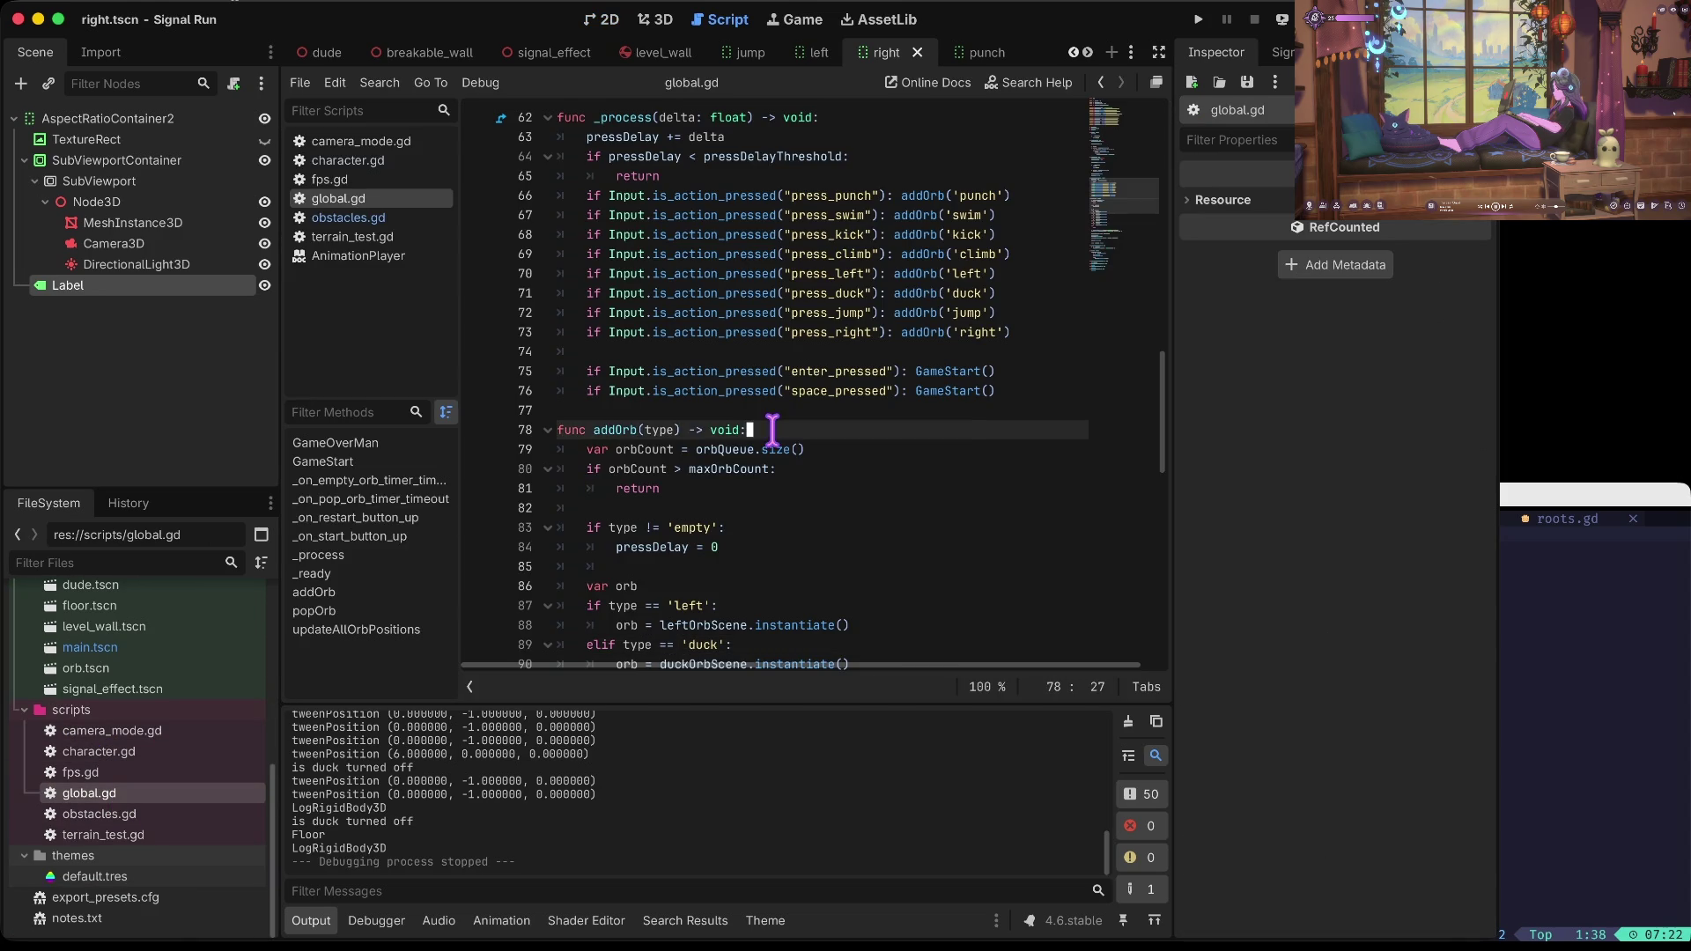
key(ctrl+f)
text(isducking)
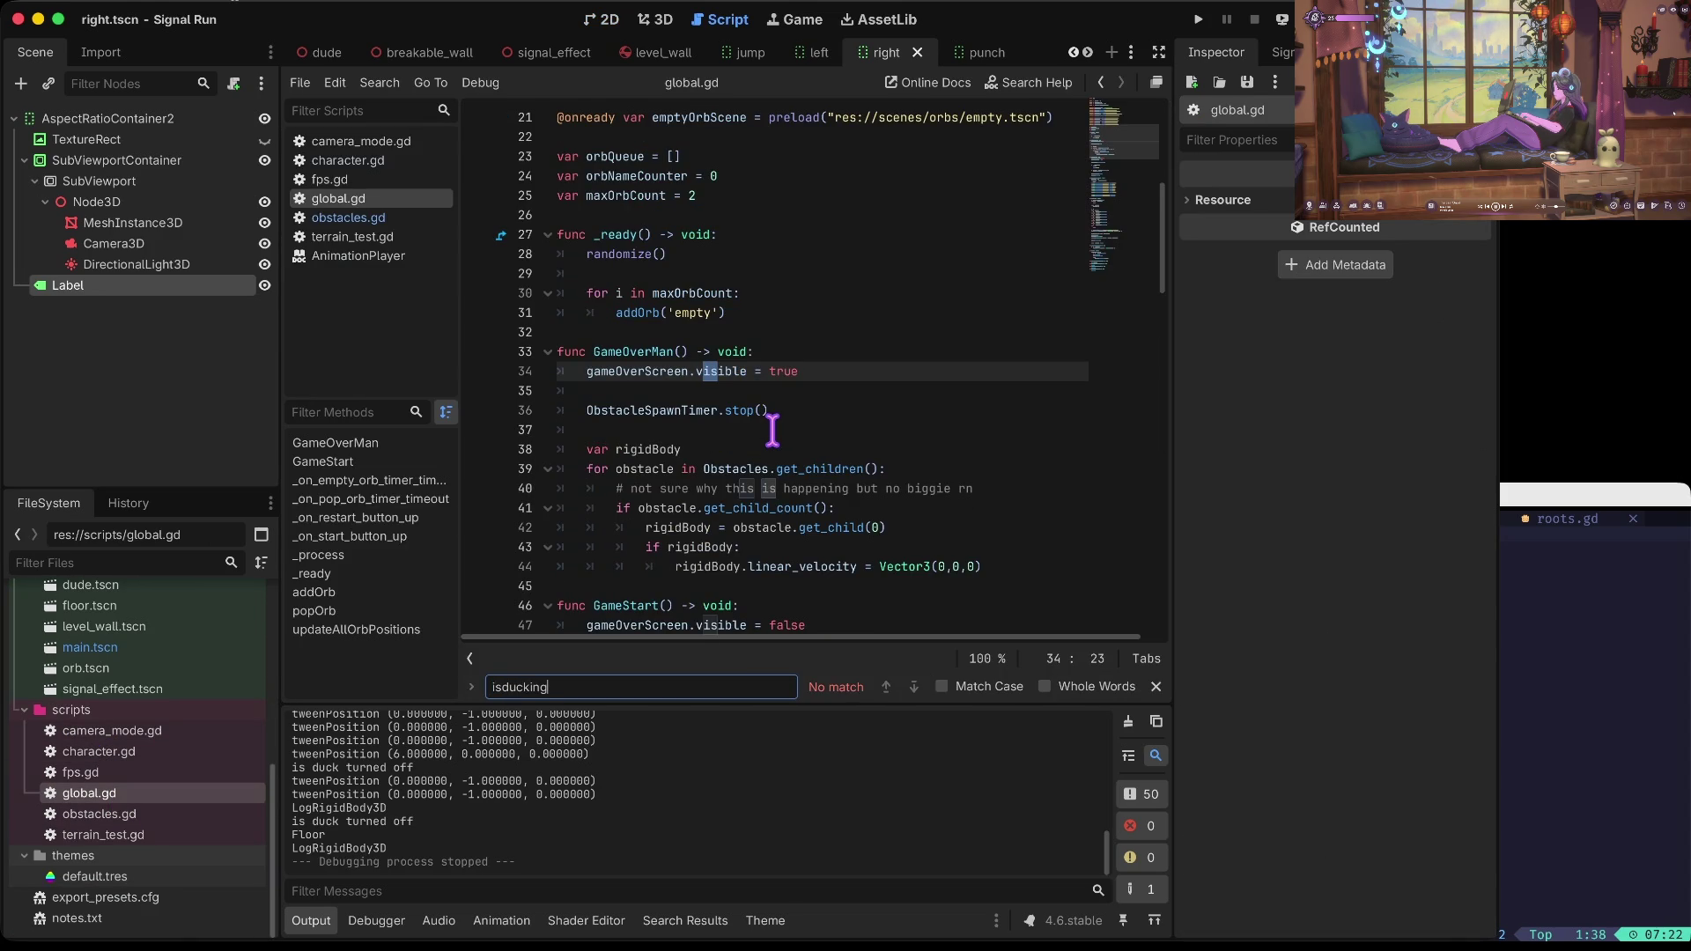
key(ctrl+a)
text(du)
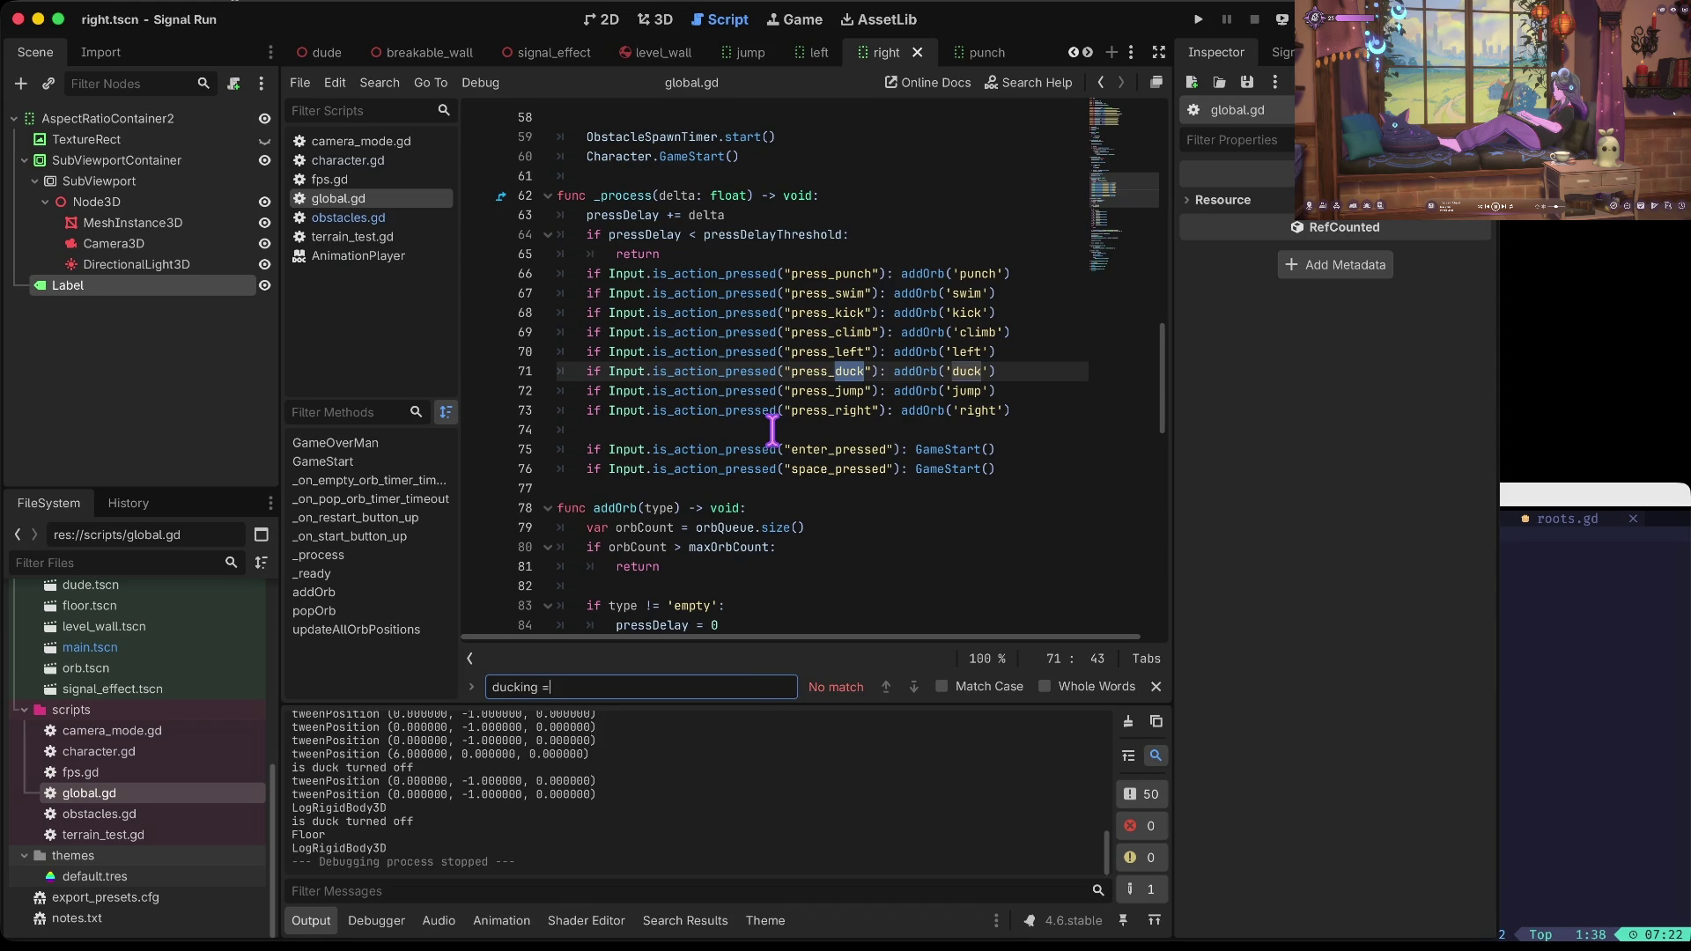
key(Escape)
Step: Search all project files for 'ducking =' and locate the jump orb code
key(ctrl+shift+f)
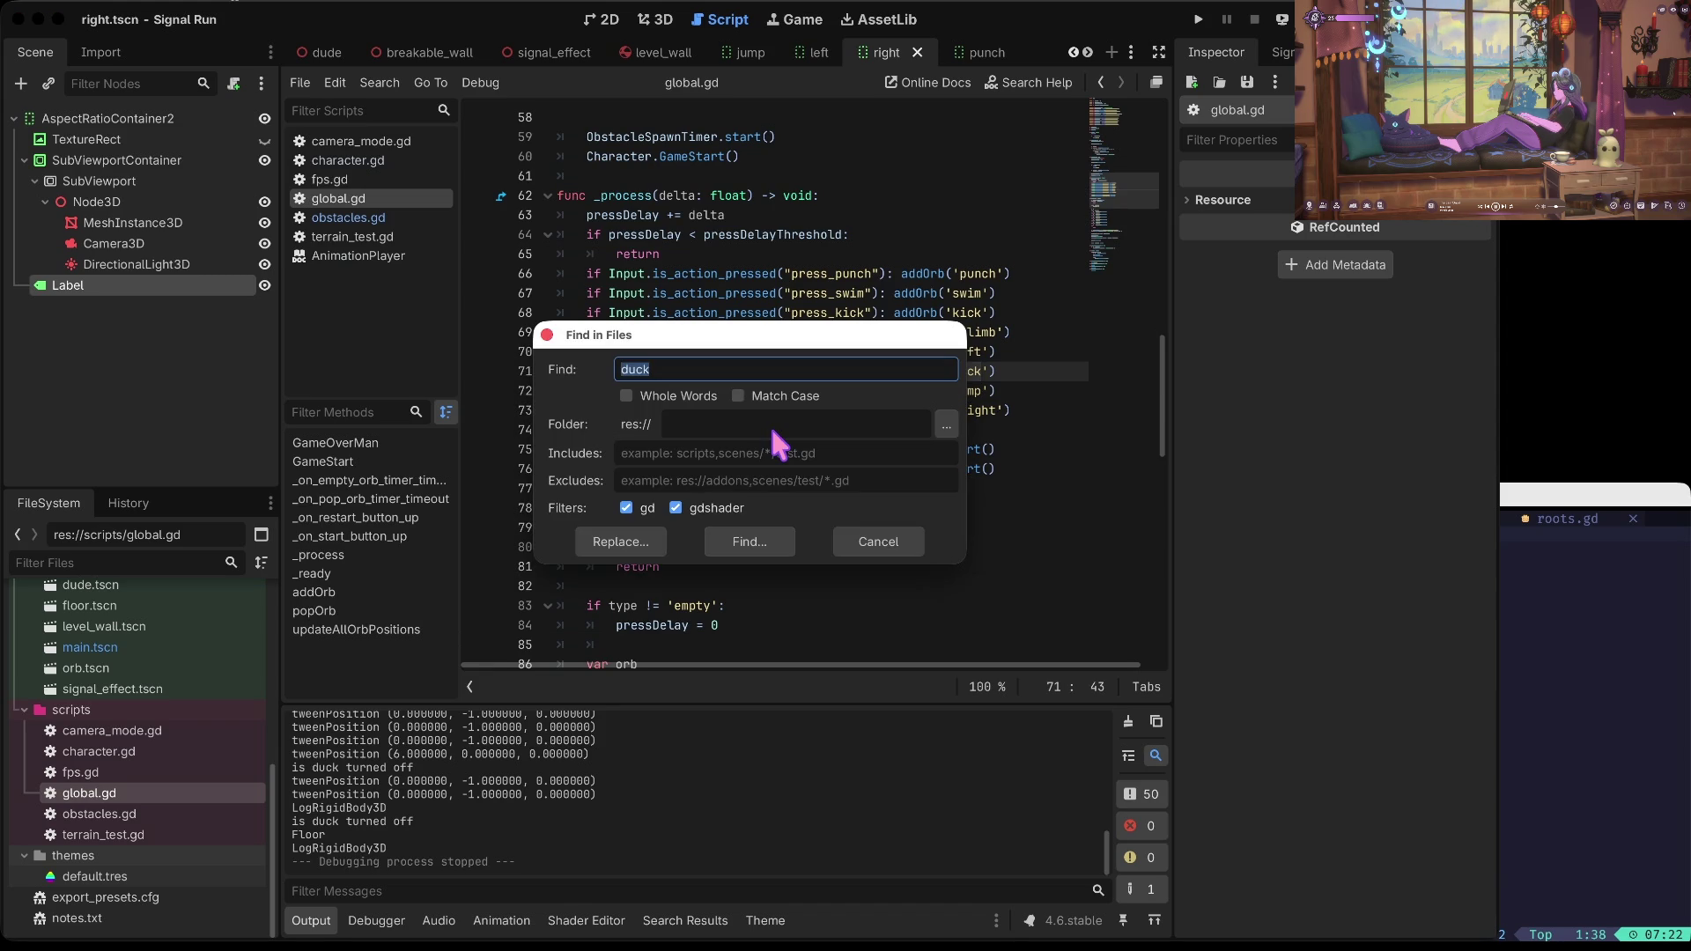
text(ing =)
key(Return)
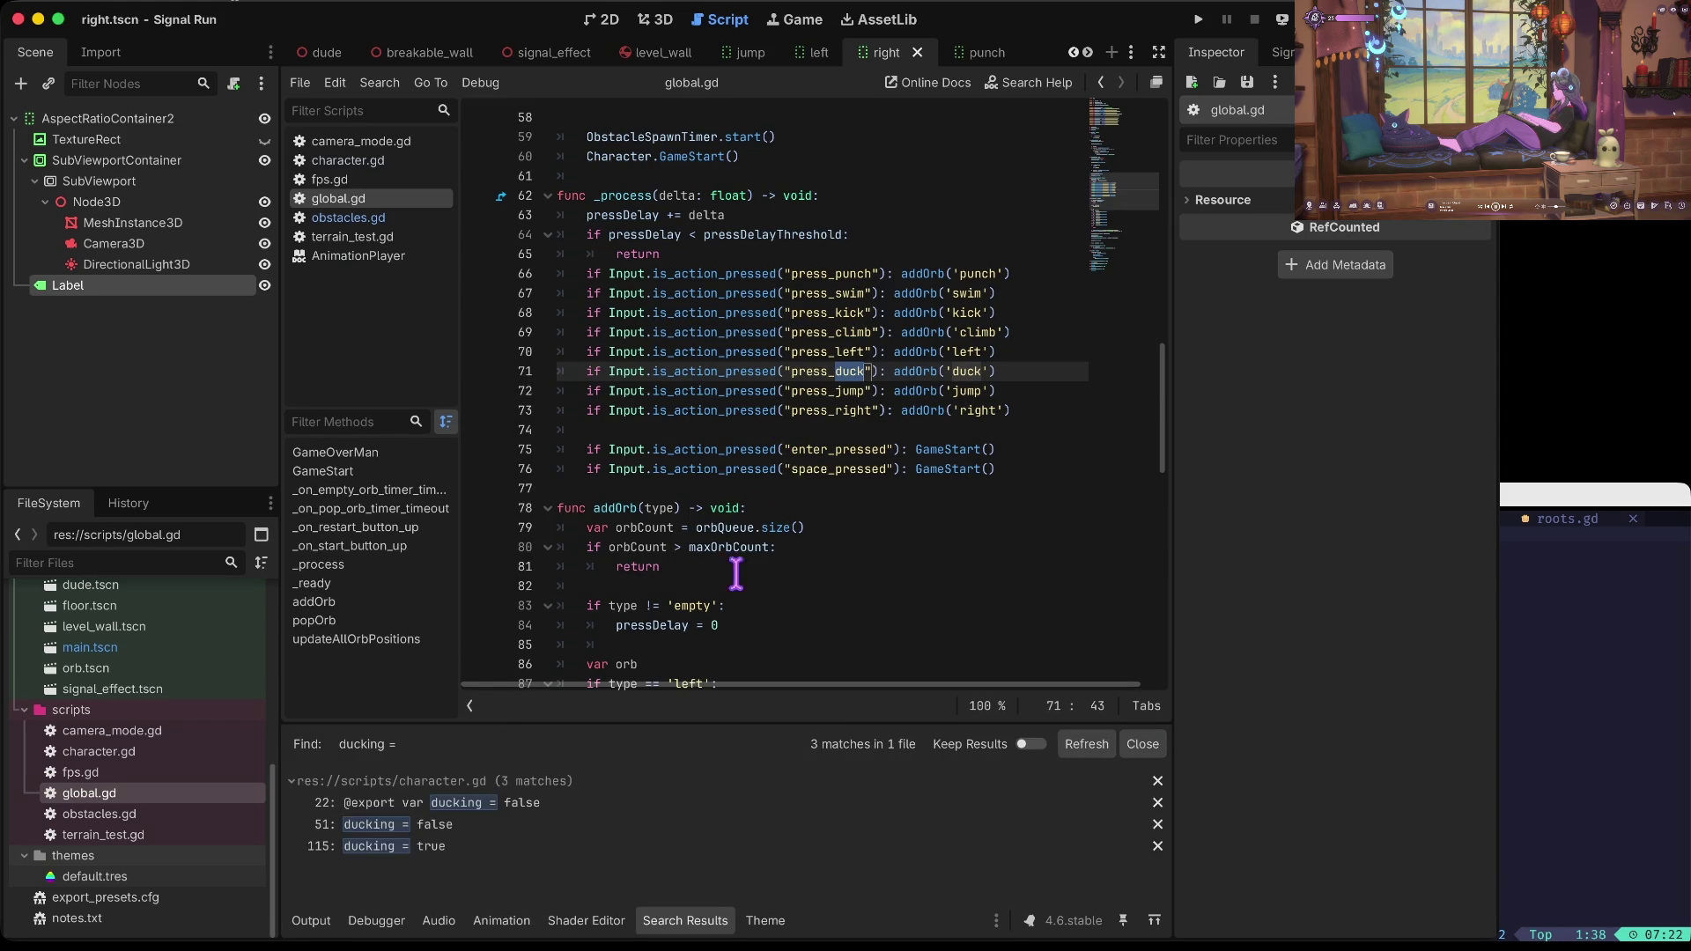
click(721, 410)
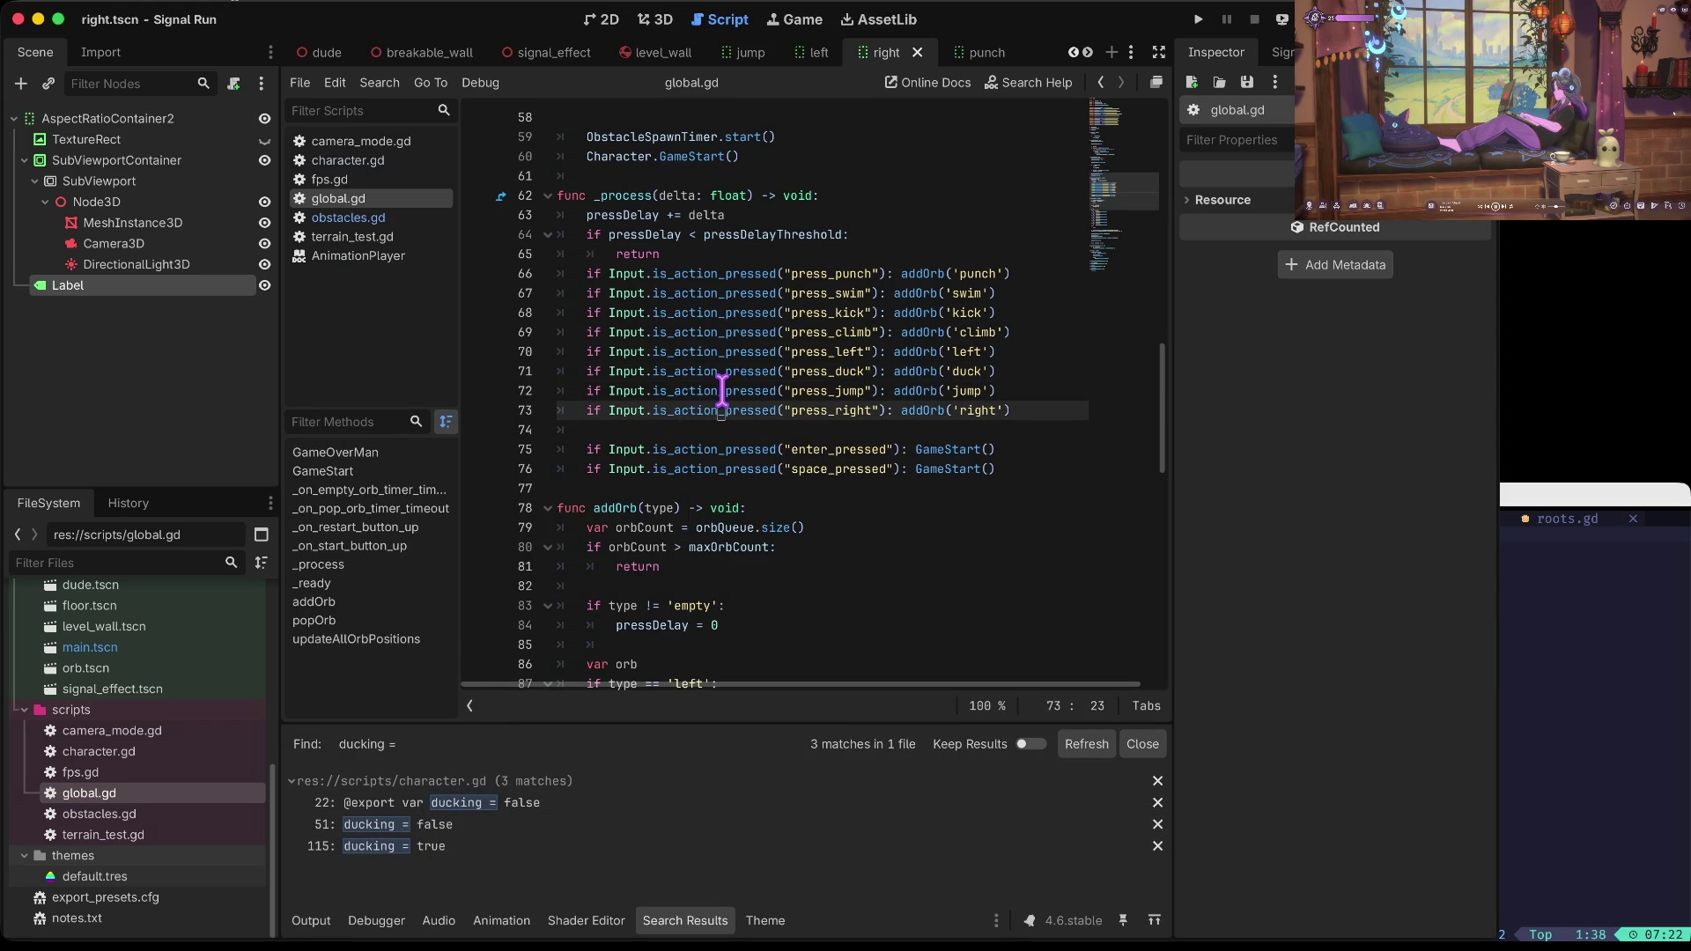
key(ctrl+f)
text(jump)
key(Return)
key(Escape)
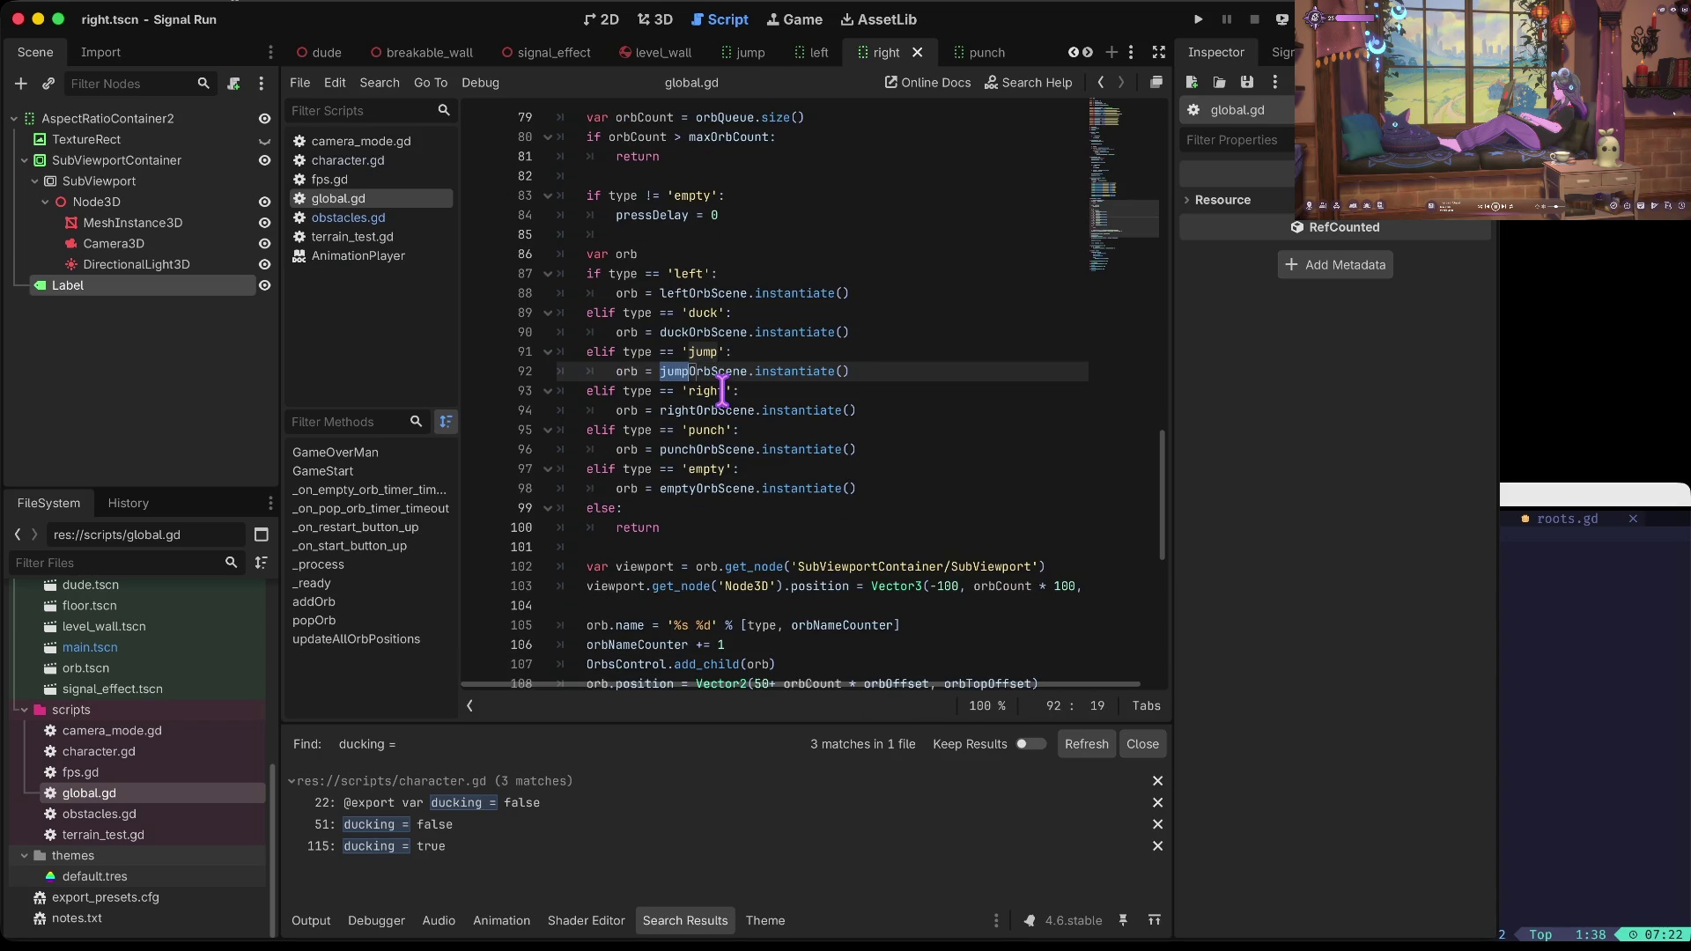
key(Right)
key(Right)
key(Right)
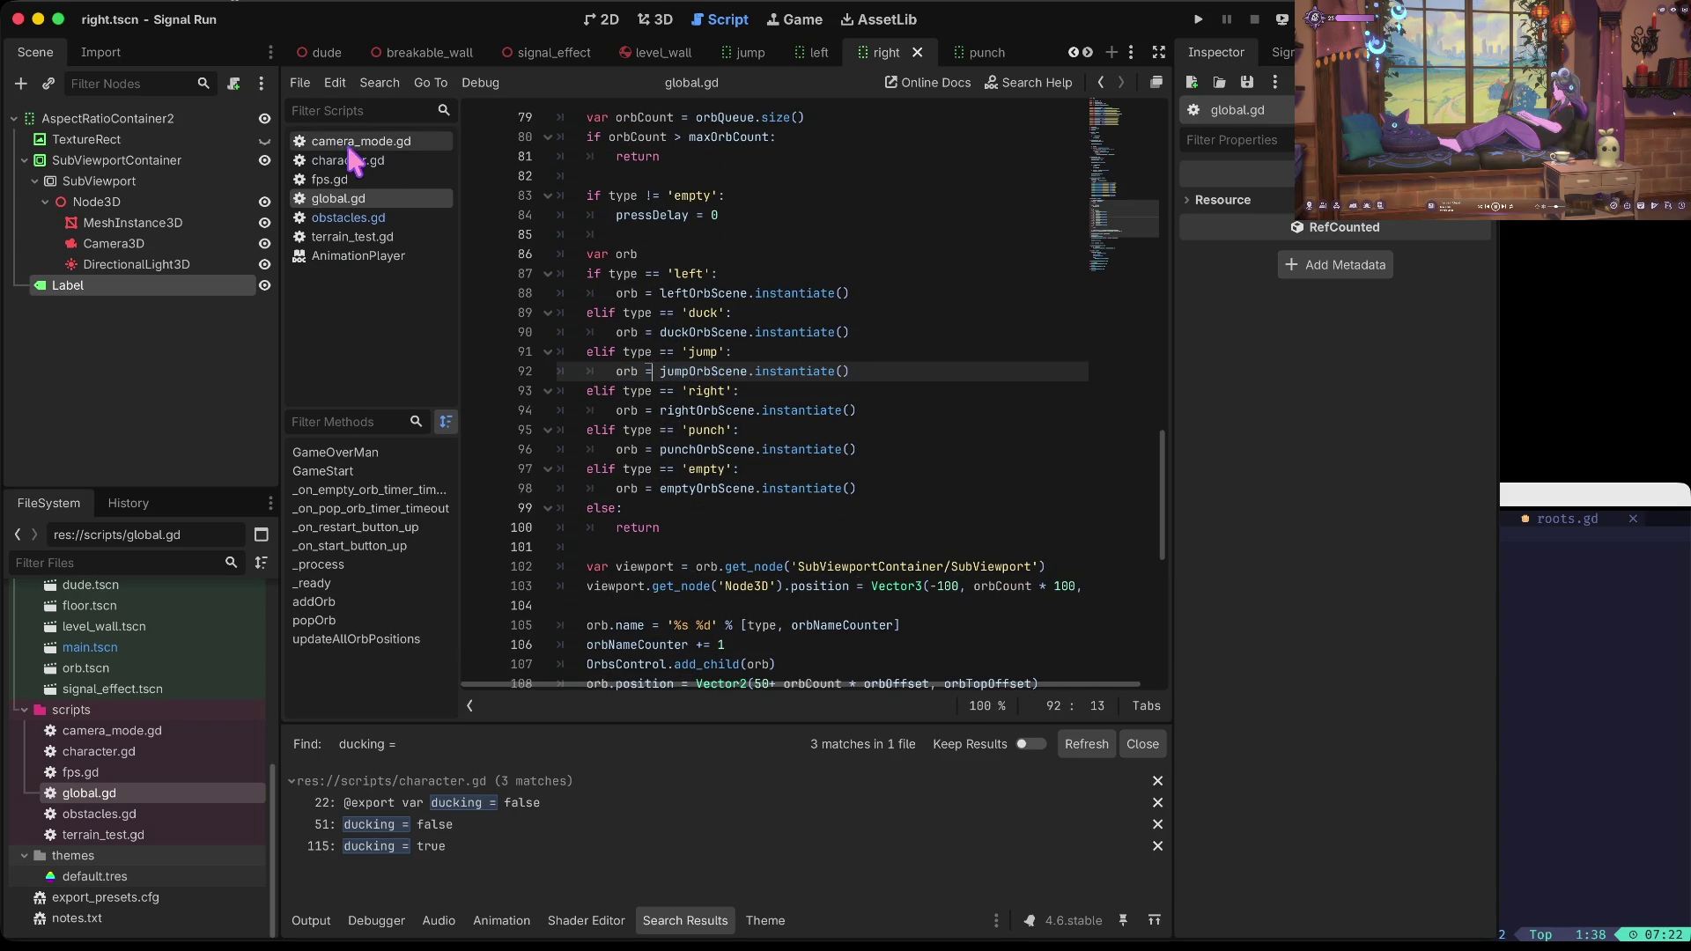
Step: Open character.gd, go to the jump condition on line 101, and launch the game
click(354, 160)
scroll(789, 372, down, 3)
scroll(790, 372, down, 3)
click(632, 370)
scroll(632, 385, up, 1)
scroll(898, 426, down, 9)
scroll(898, 425, down, 4)
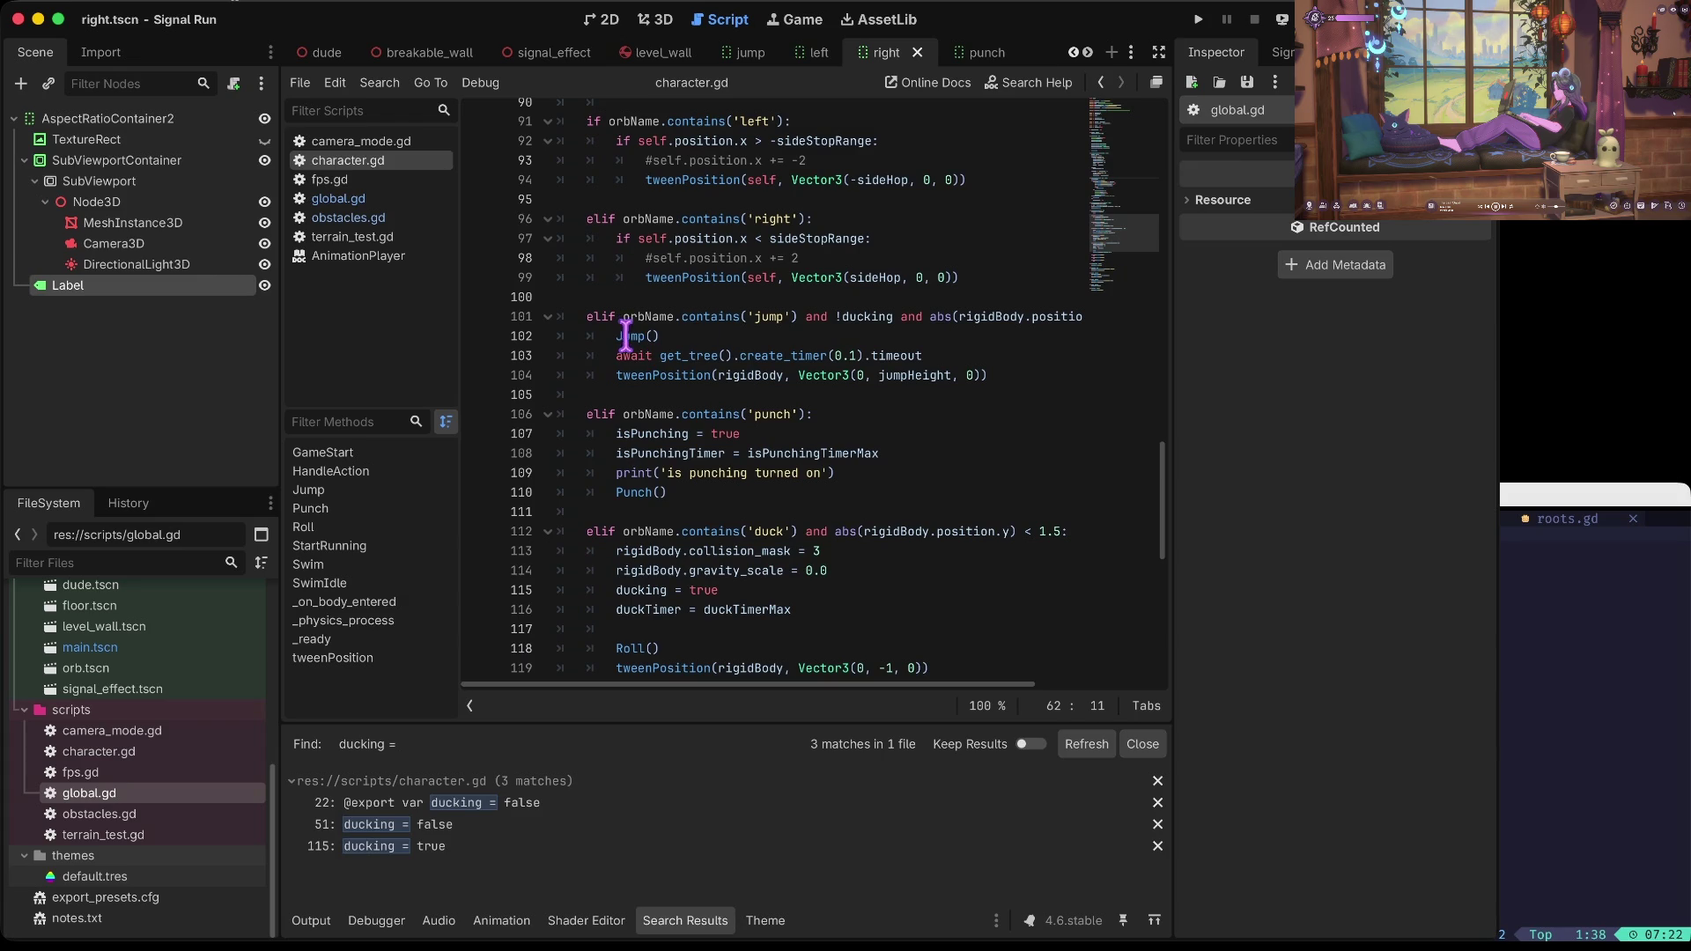
click(782, 323)
scroll(782, 325, right, 5)
scroll(745, 328, up, 1)
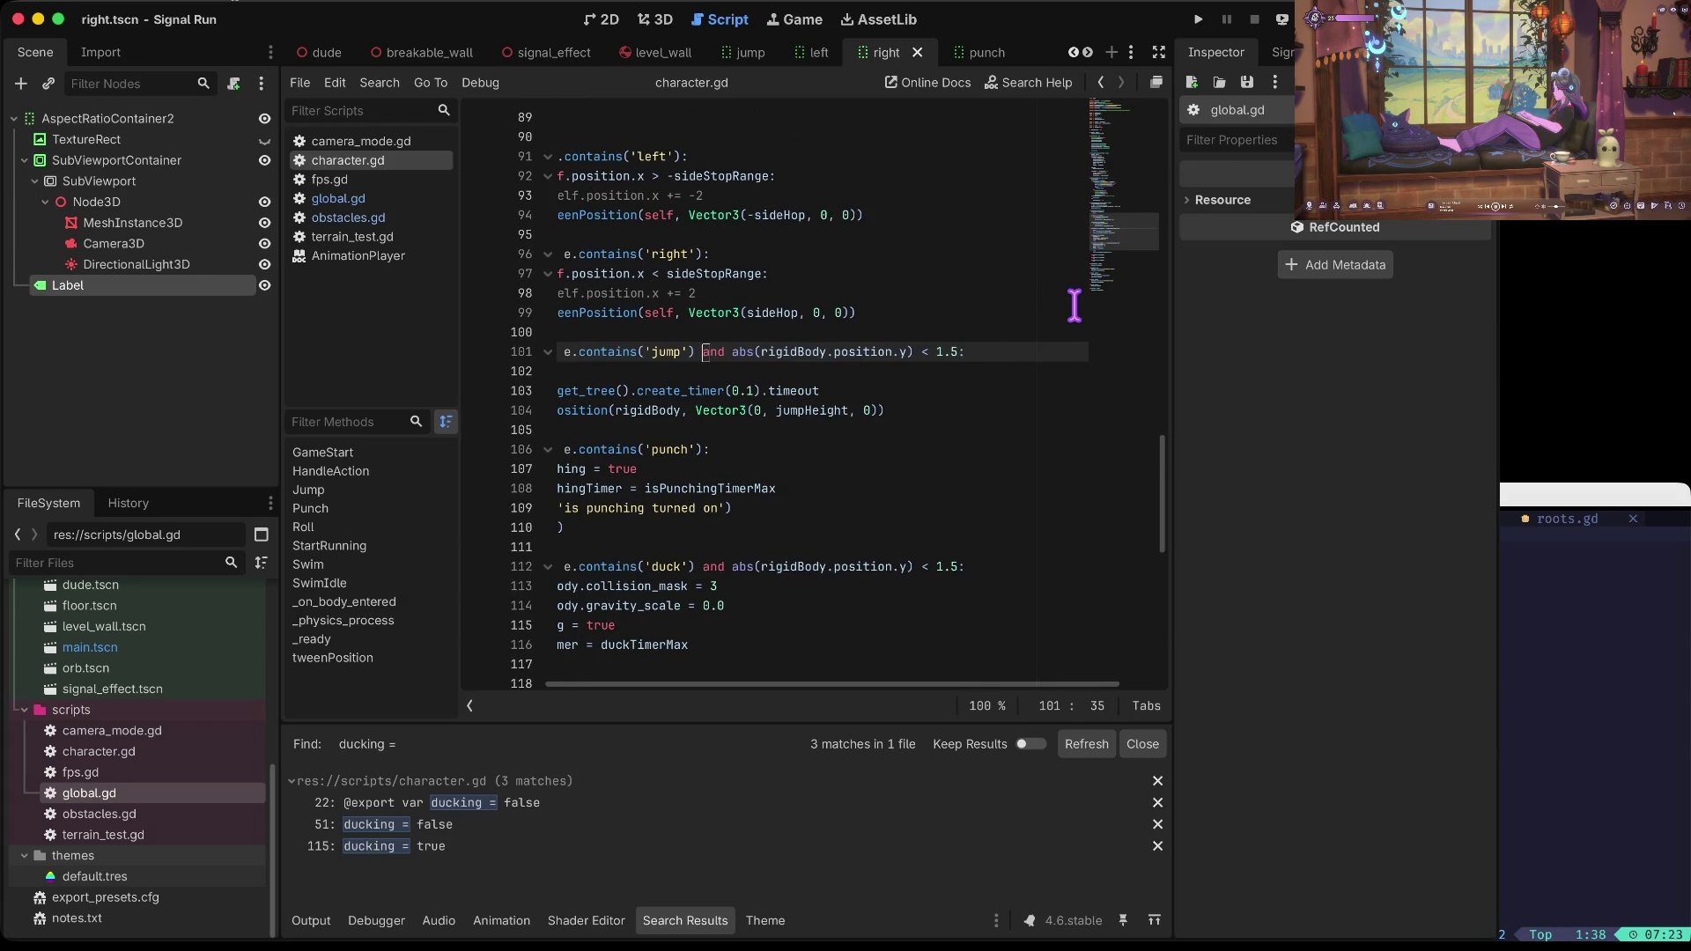
key(Home)
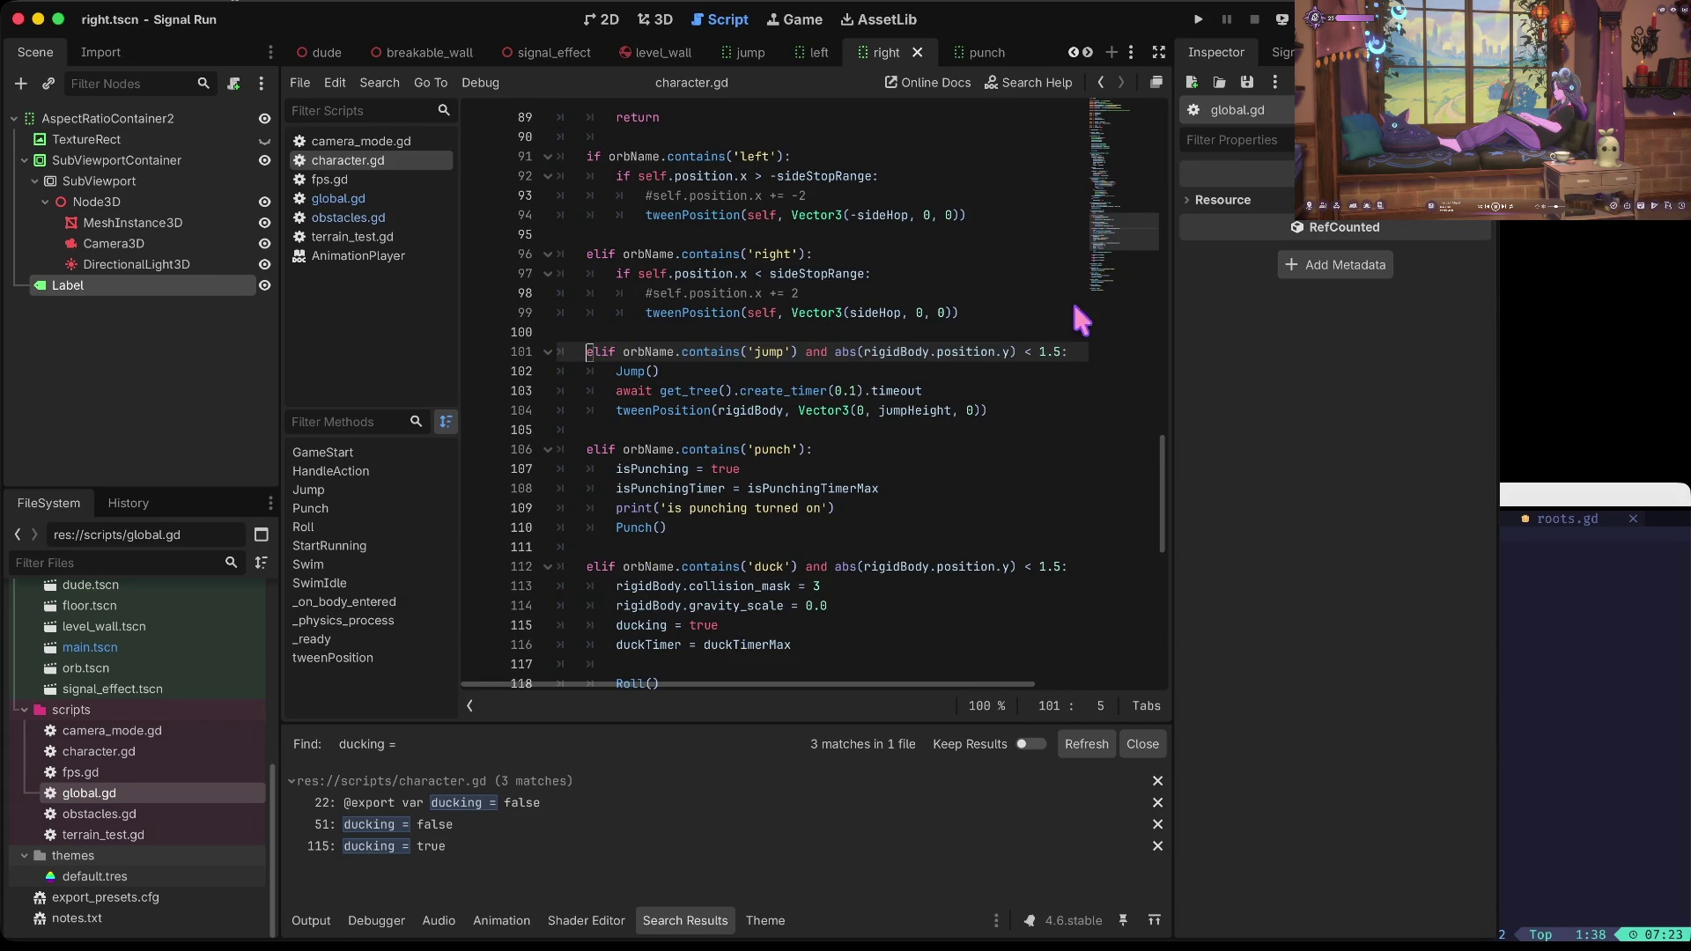
key(super+b)
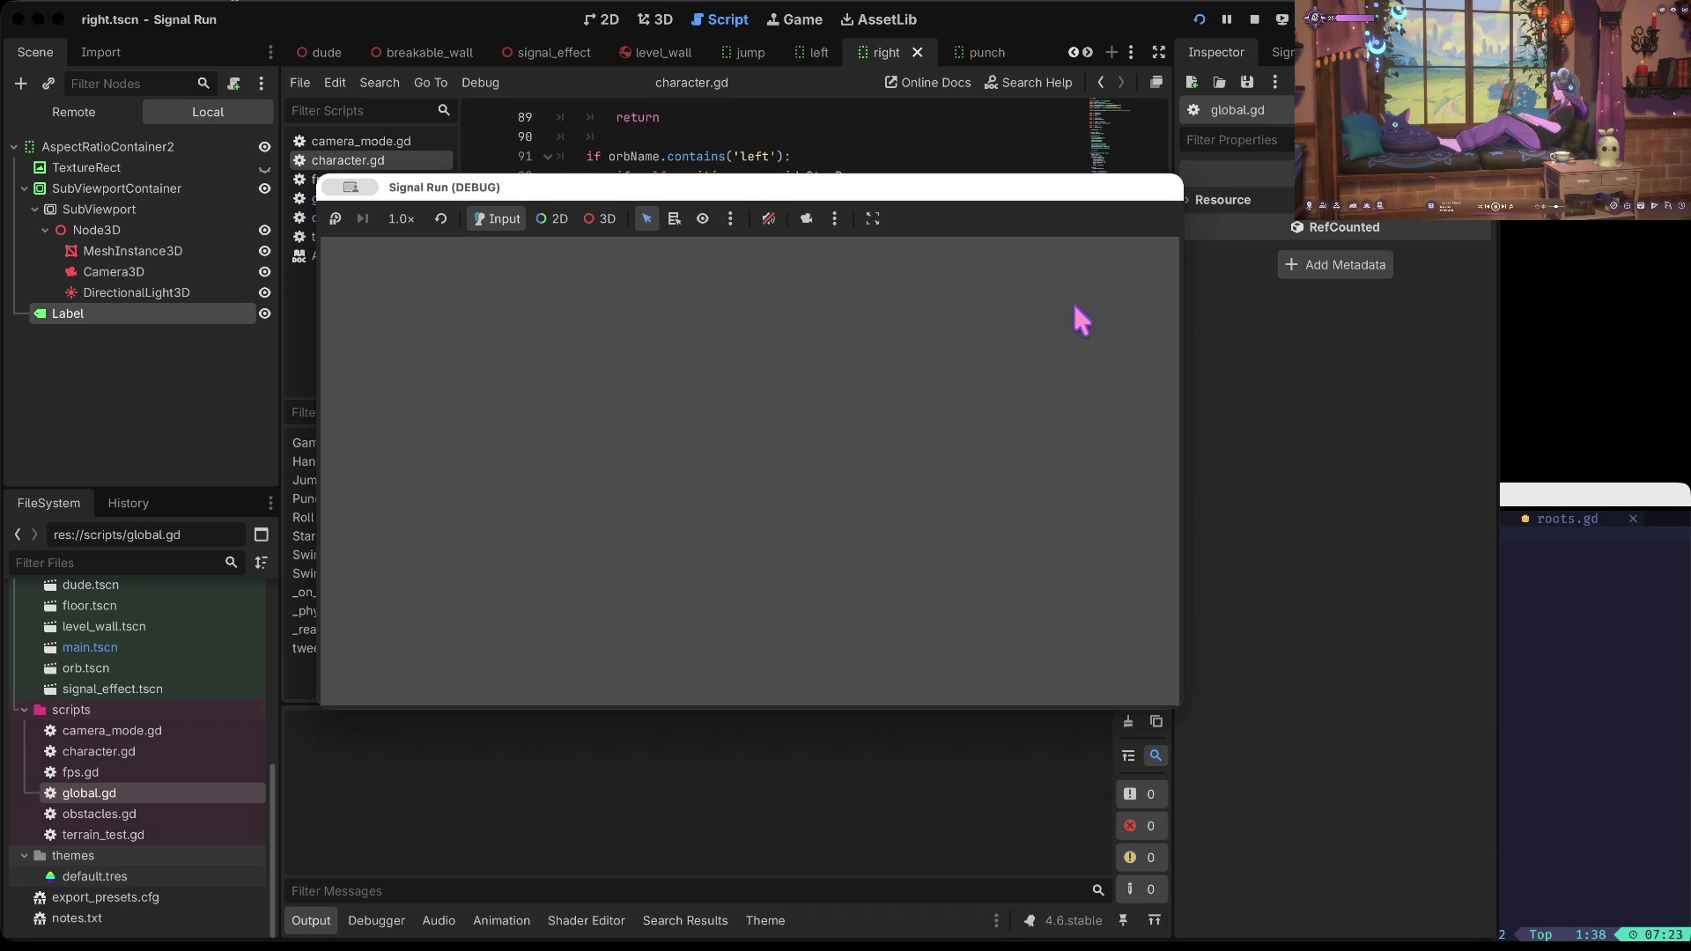
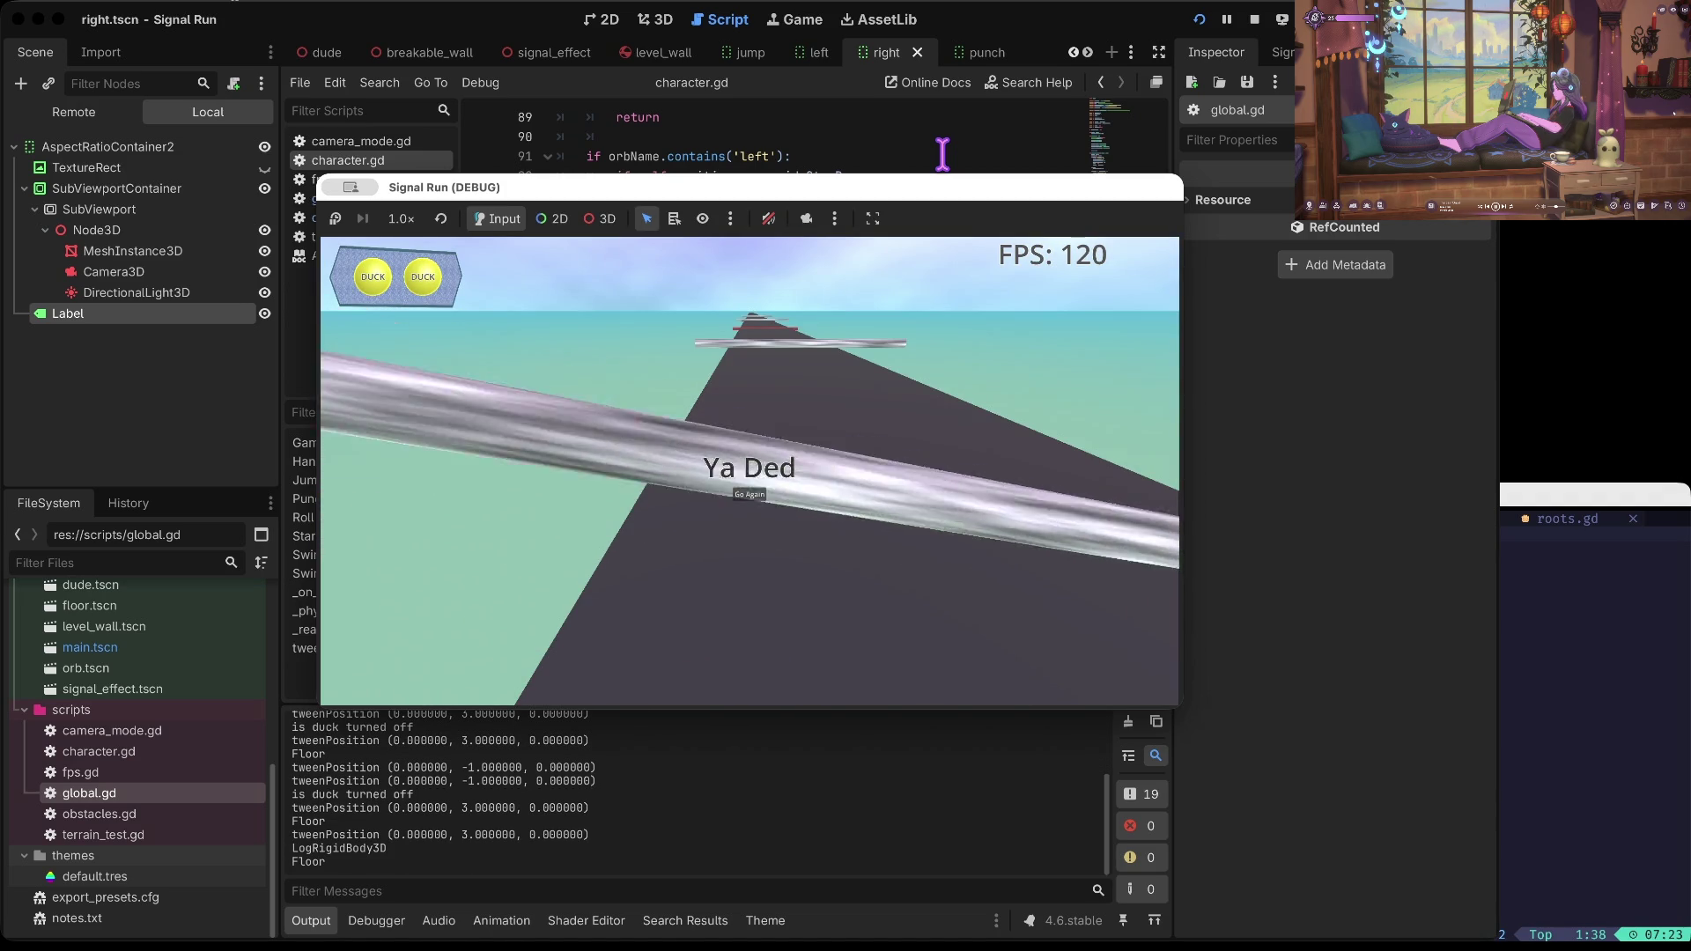
Step: Stop the running game and open main.tscn in the 2D view
click(1254, 19)
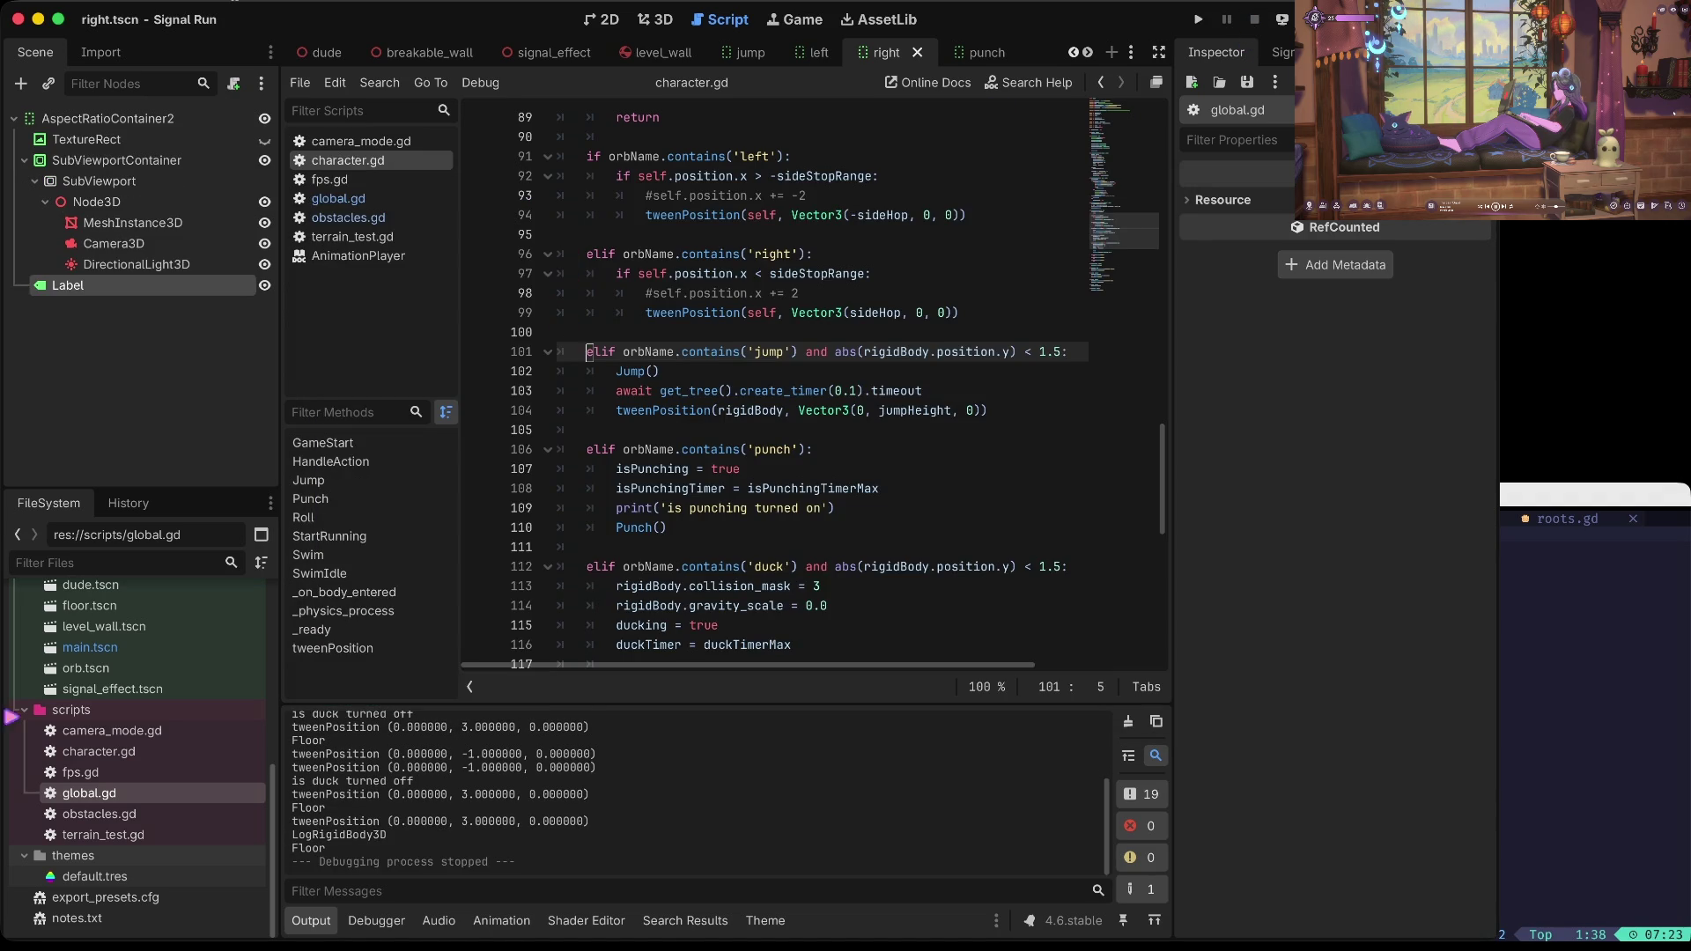
click(107, 648)
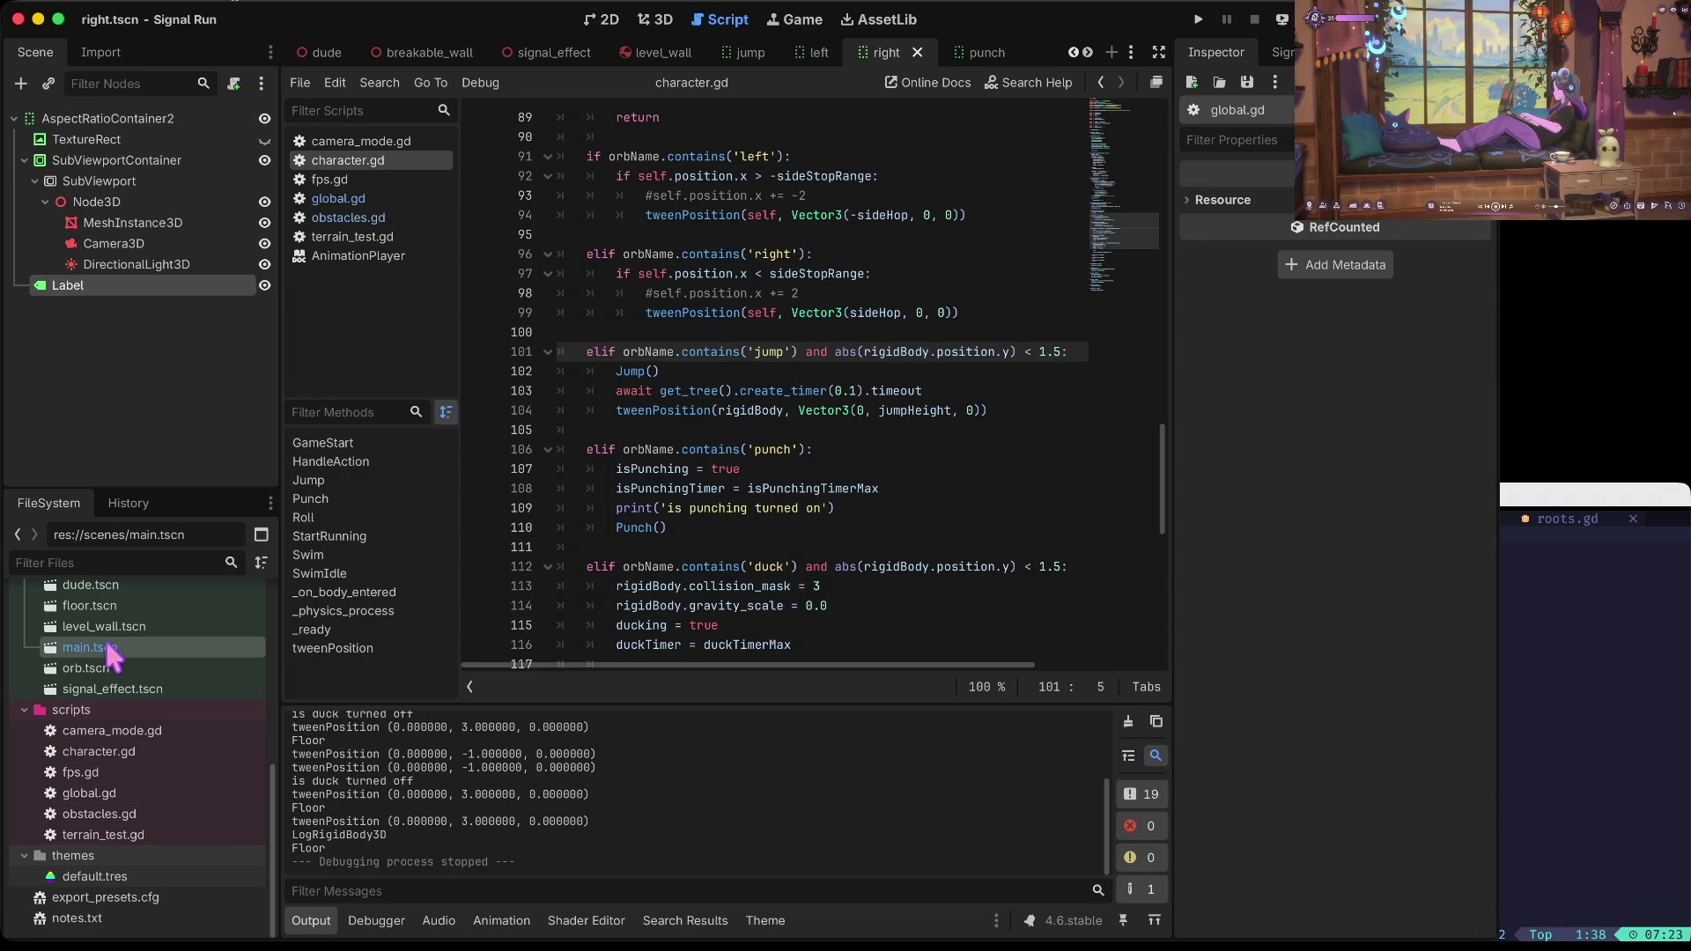
click(97, 668)
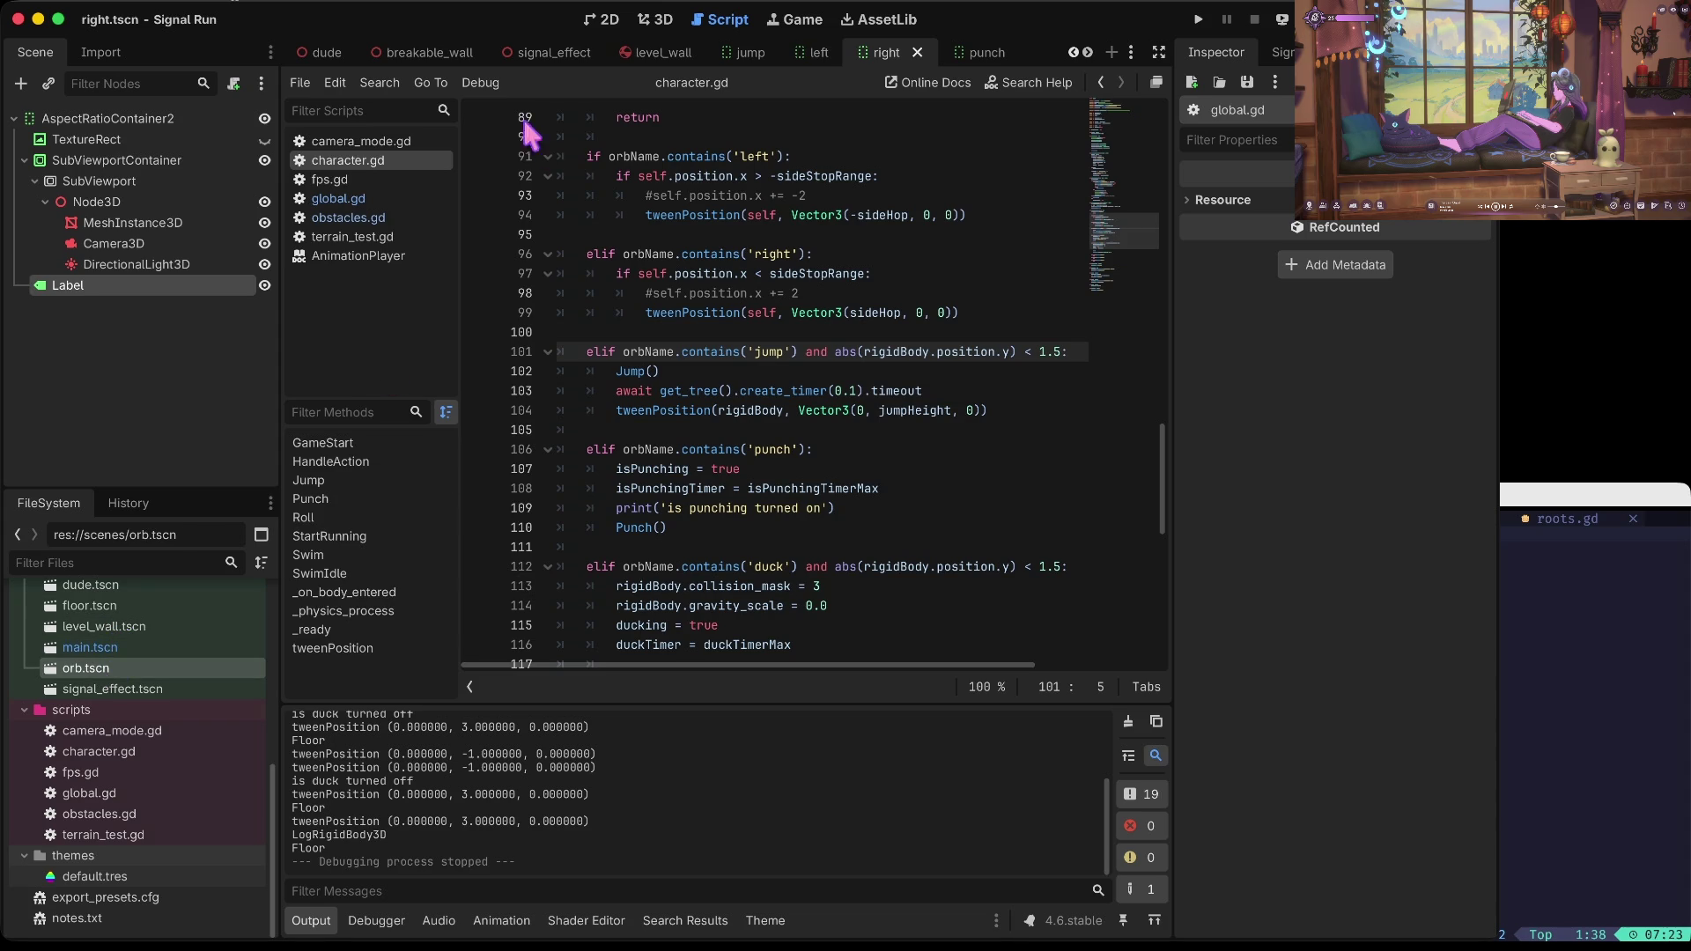
click(604, 26)
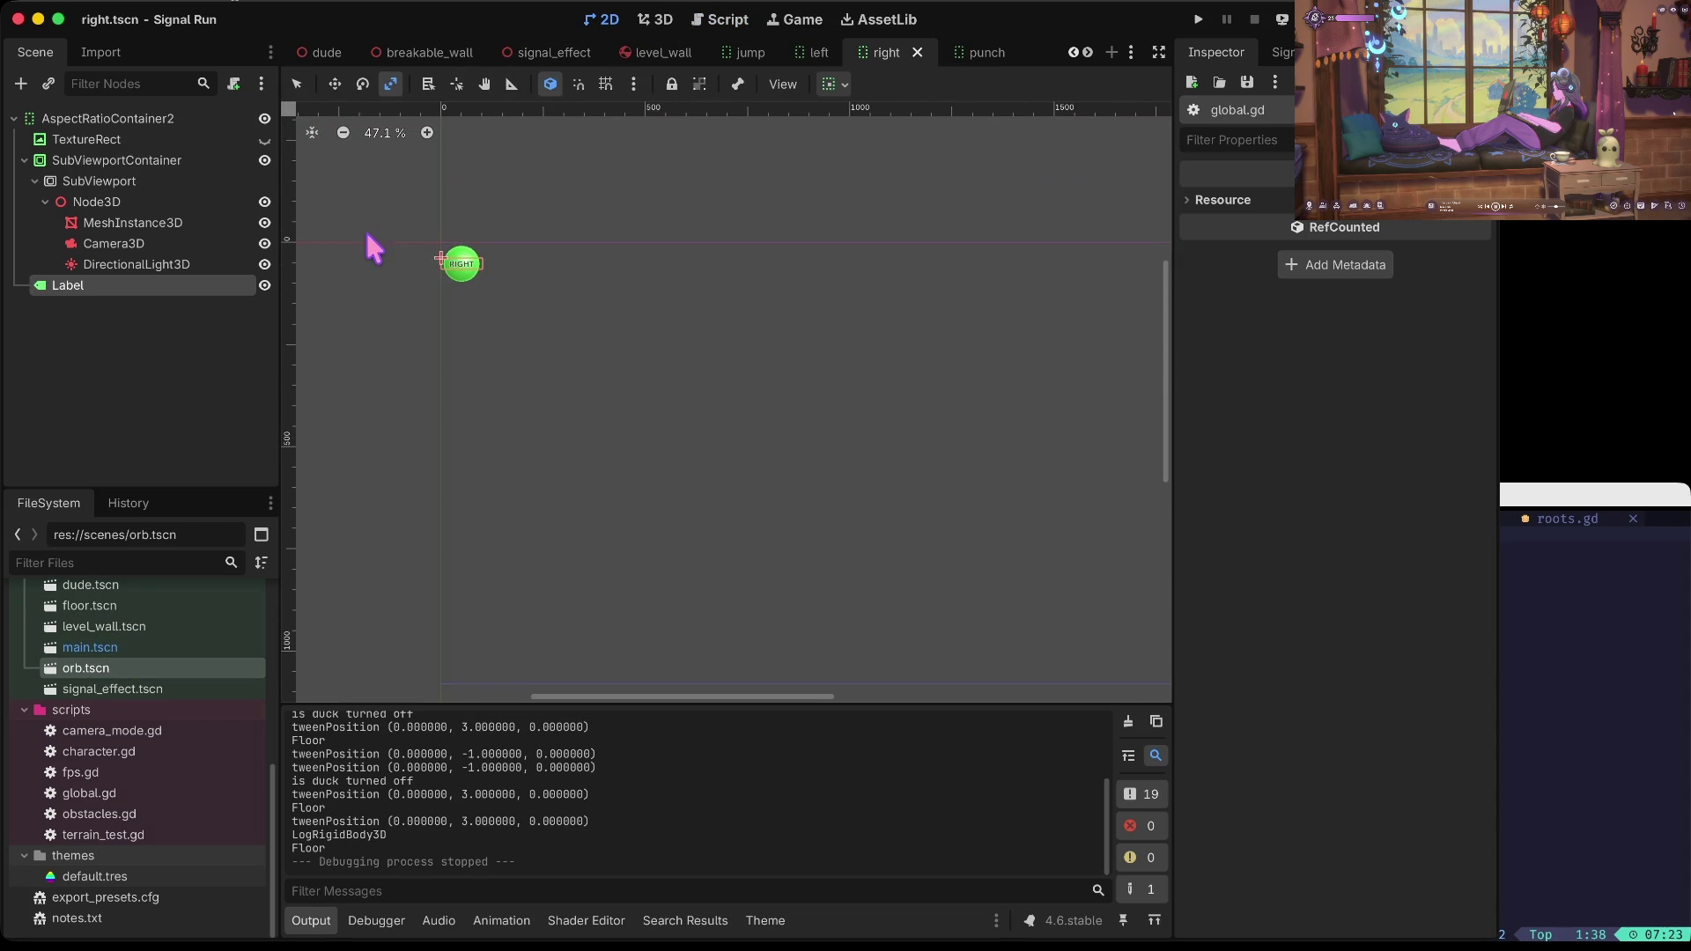
scroll(112, 744, up, 5)
scroll(114, 753, down, 3)
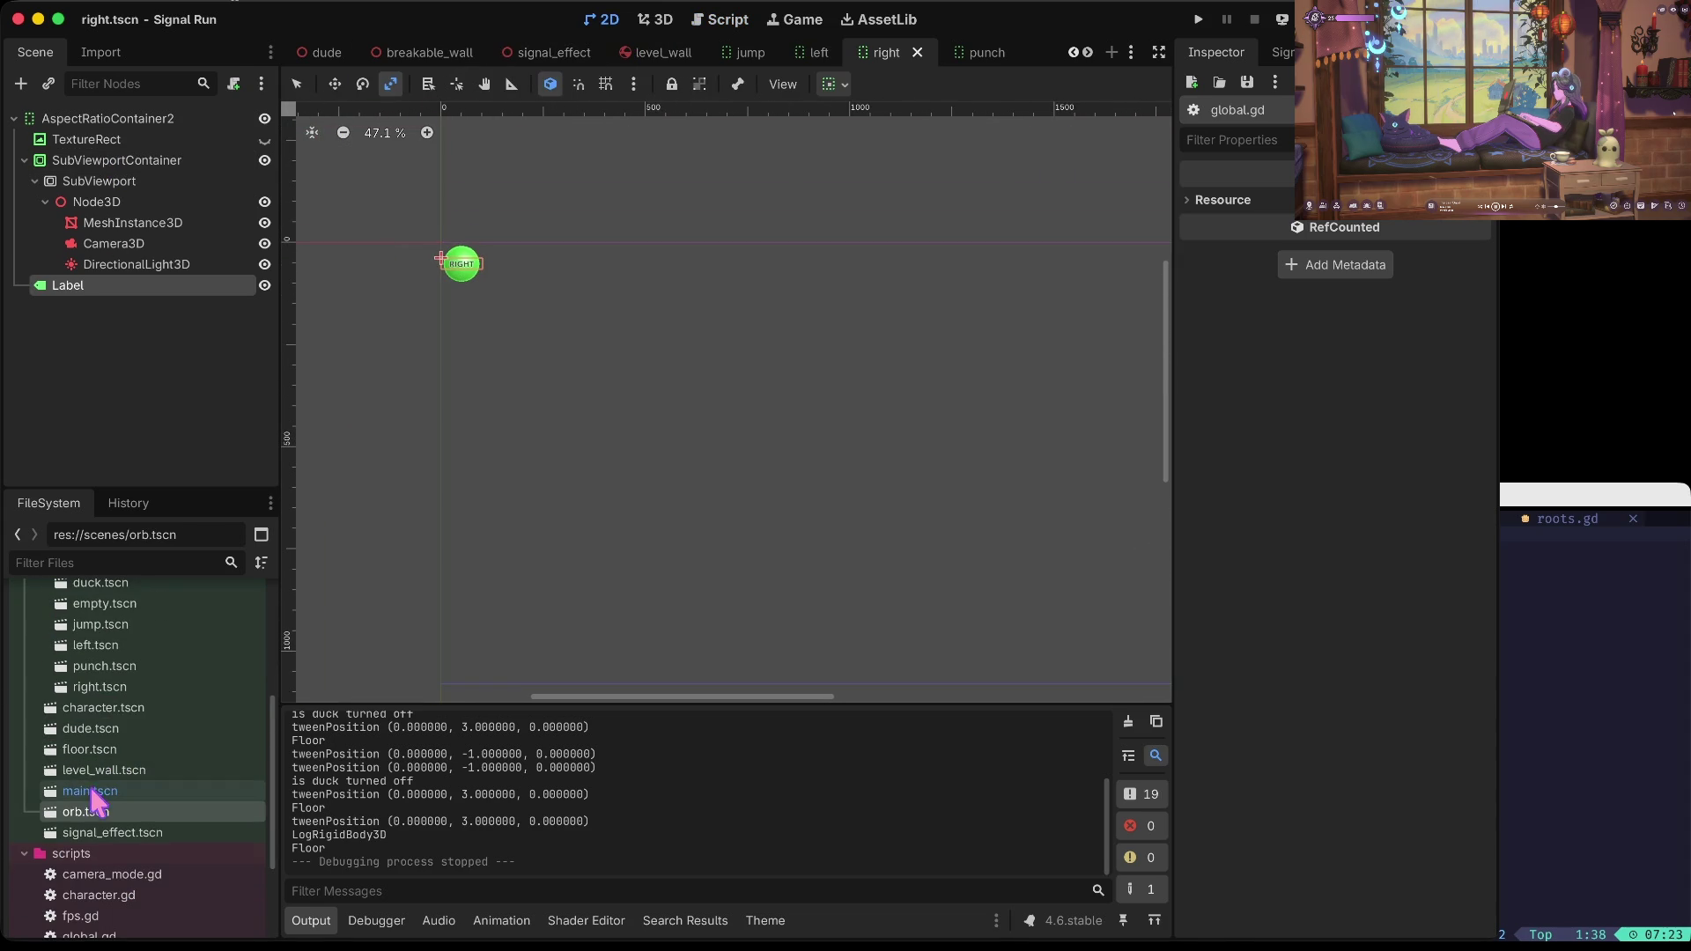
double_click(90, 791)
scroll(442, 312, up, 2)
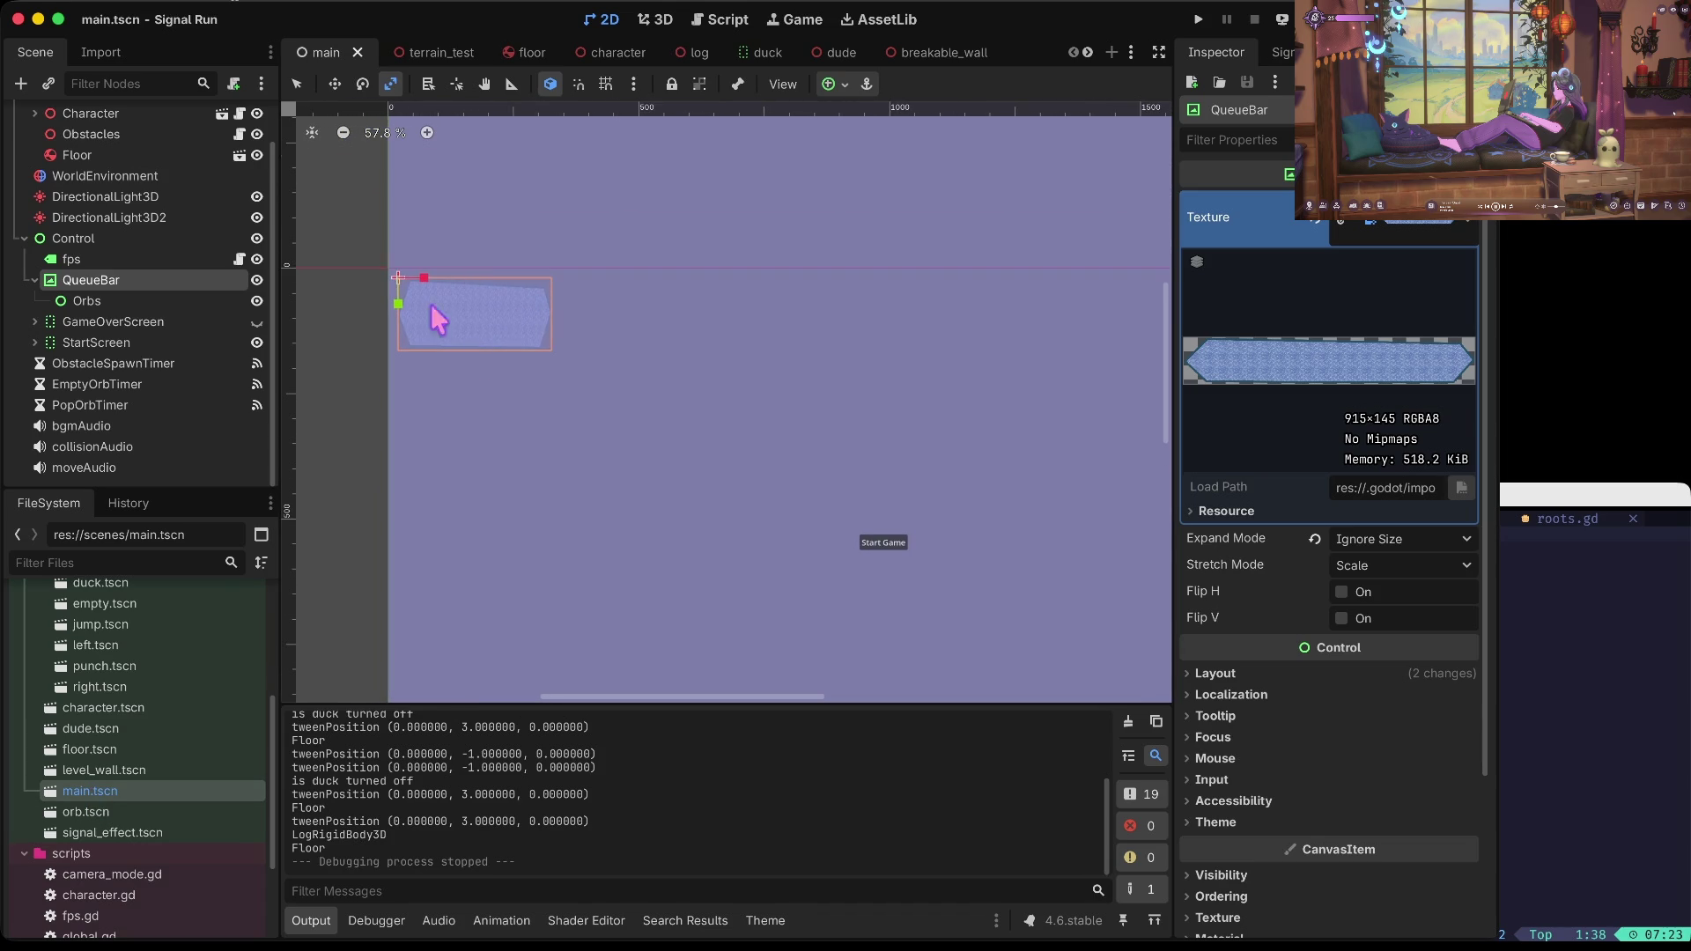
Step: Select QueueBar, start adding a child node and cancel it, then select duck.tscn
click(105, 259)
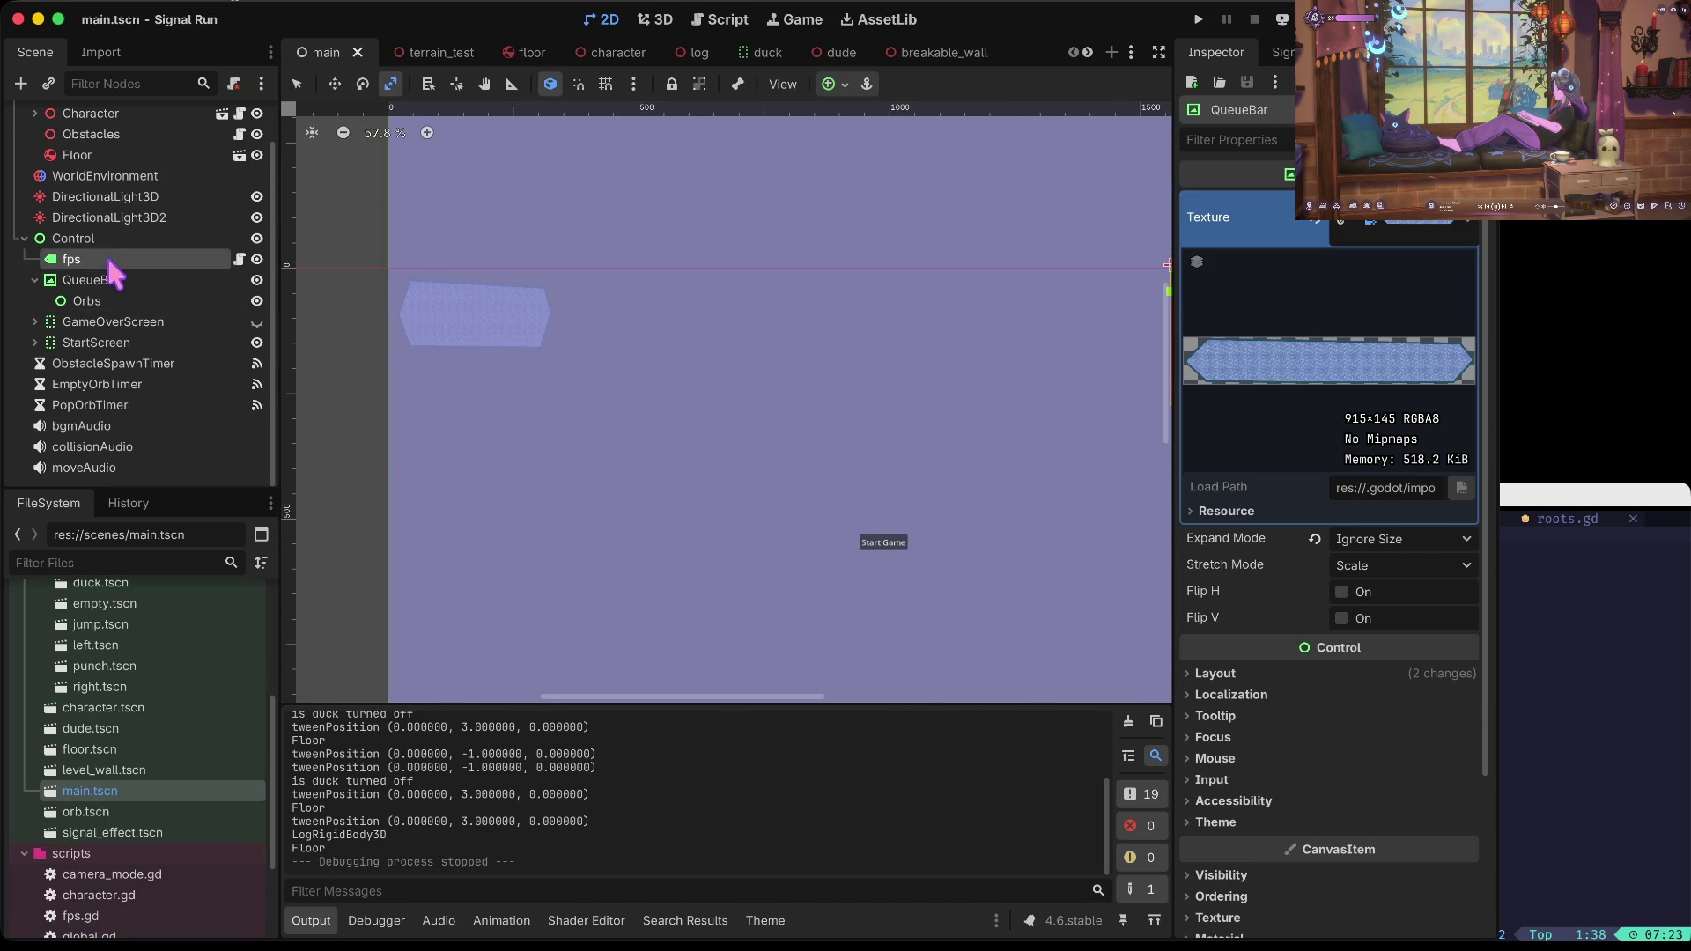
click(98, 280)
right_click(99, 281)
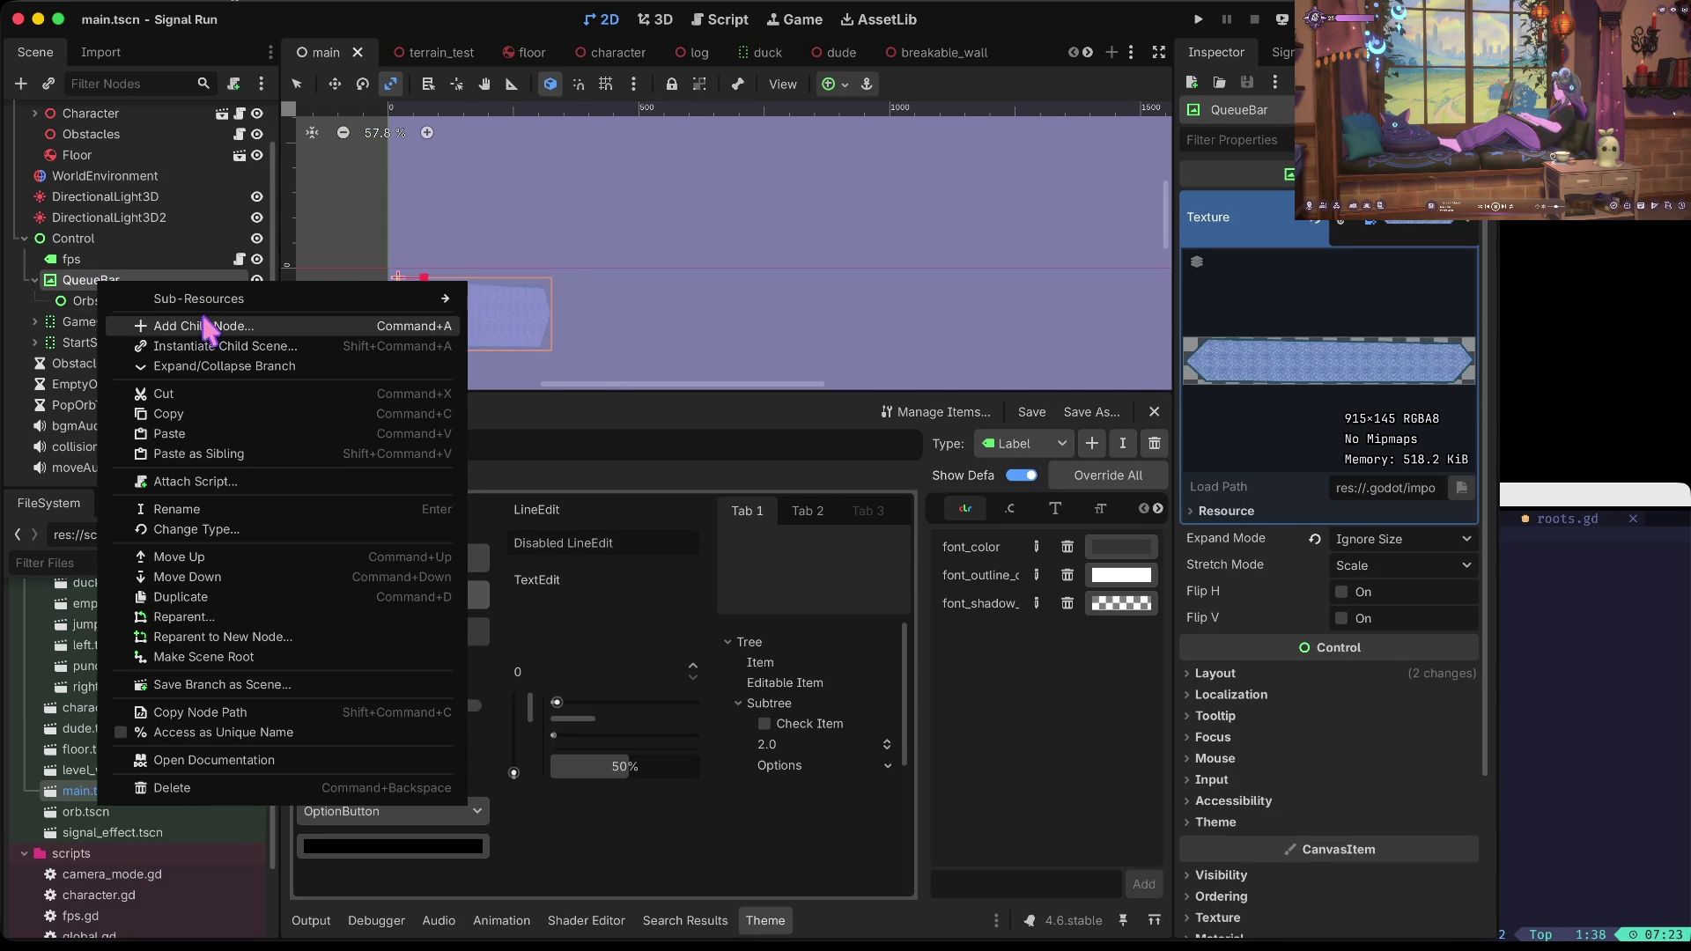
click(209, 325)
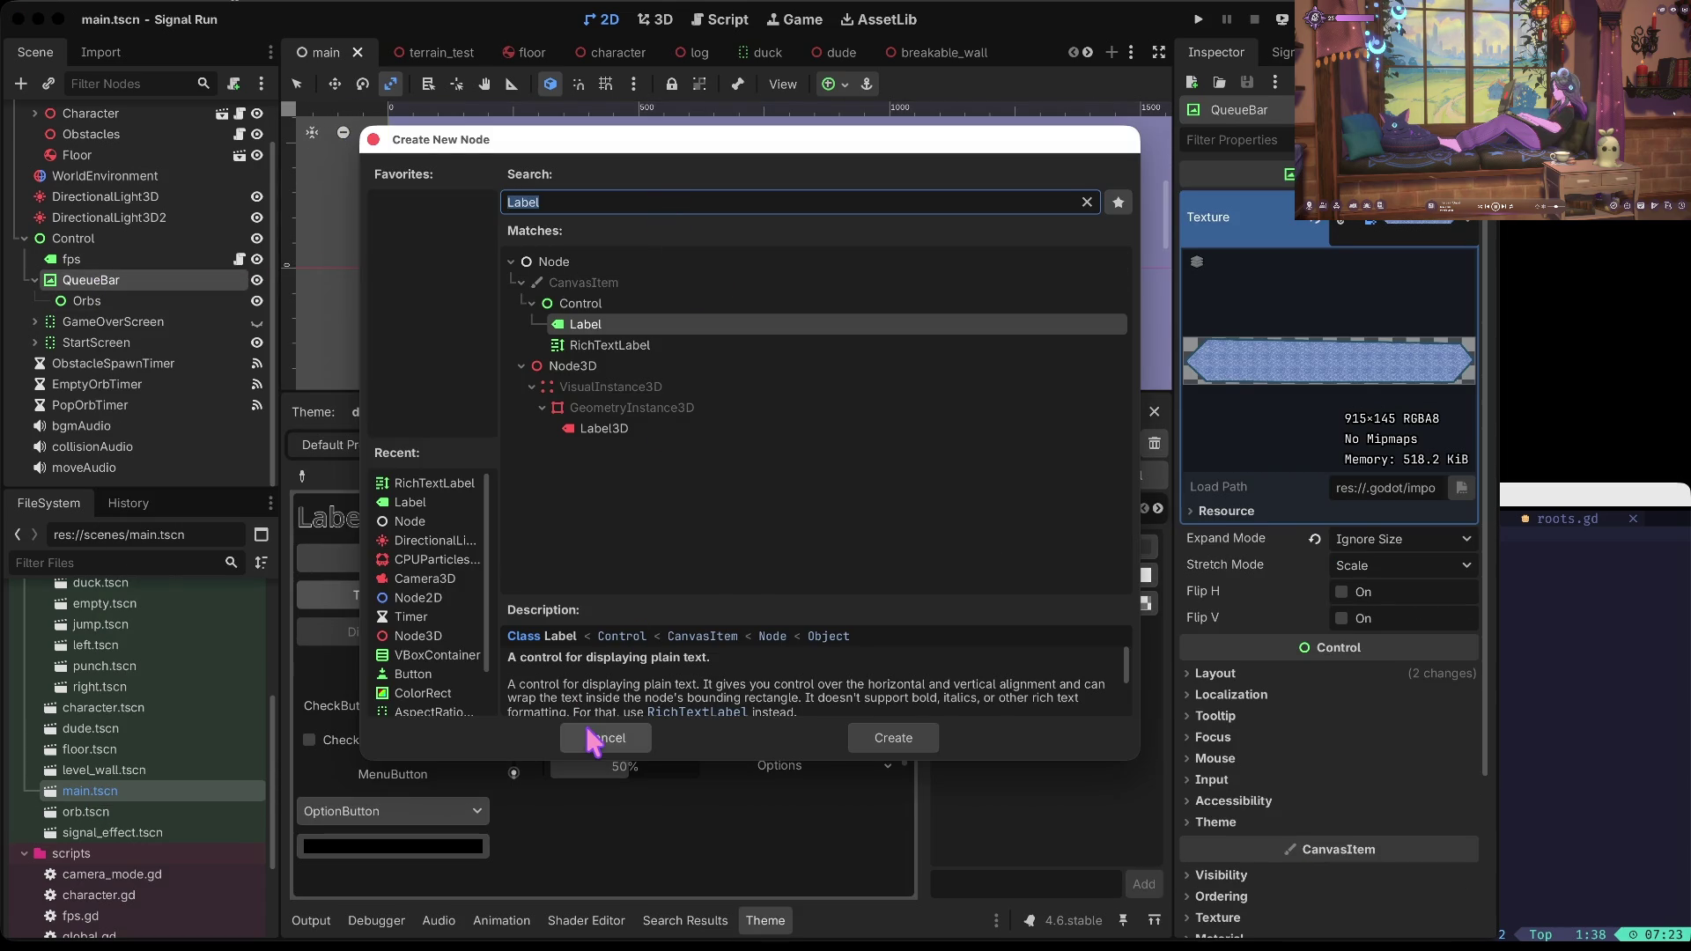
click(594, 738)
scroll(124, 811, up, 5)
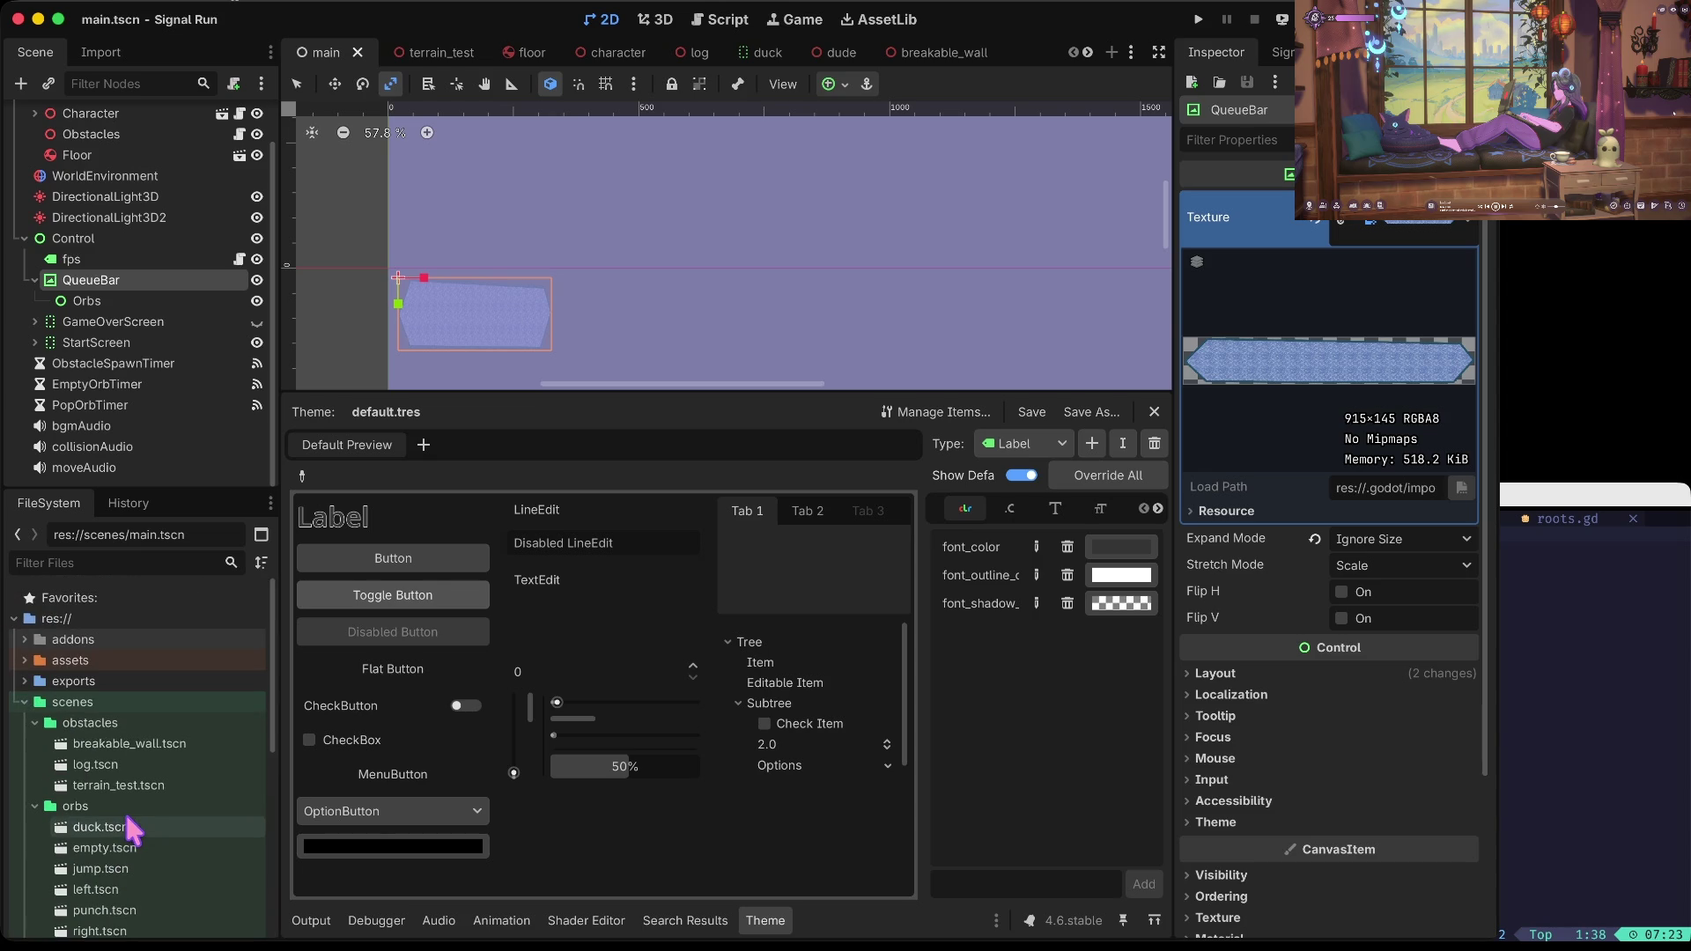
click(121, 821)
Step: Open duck.tscn, make its TextureRect ring visible, and save the scene
double_click(120, 821)
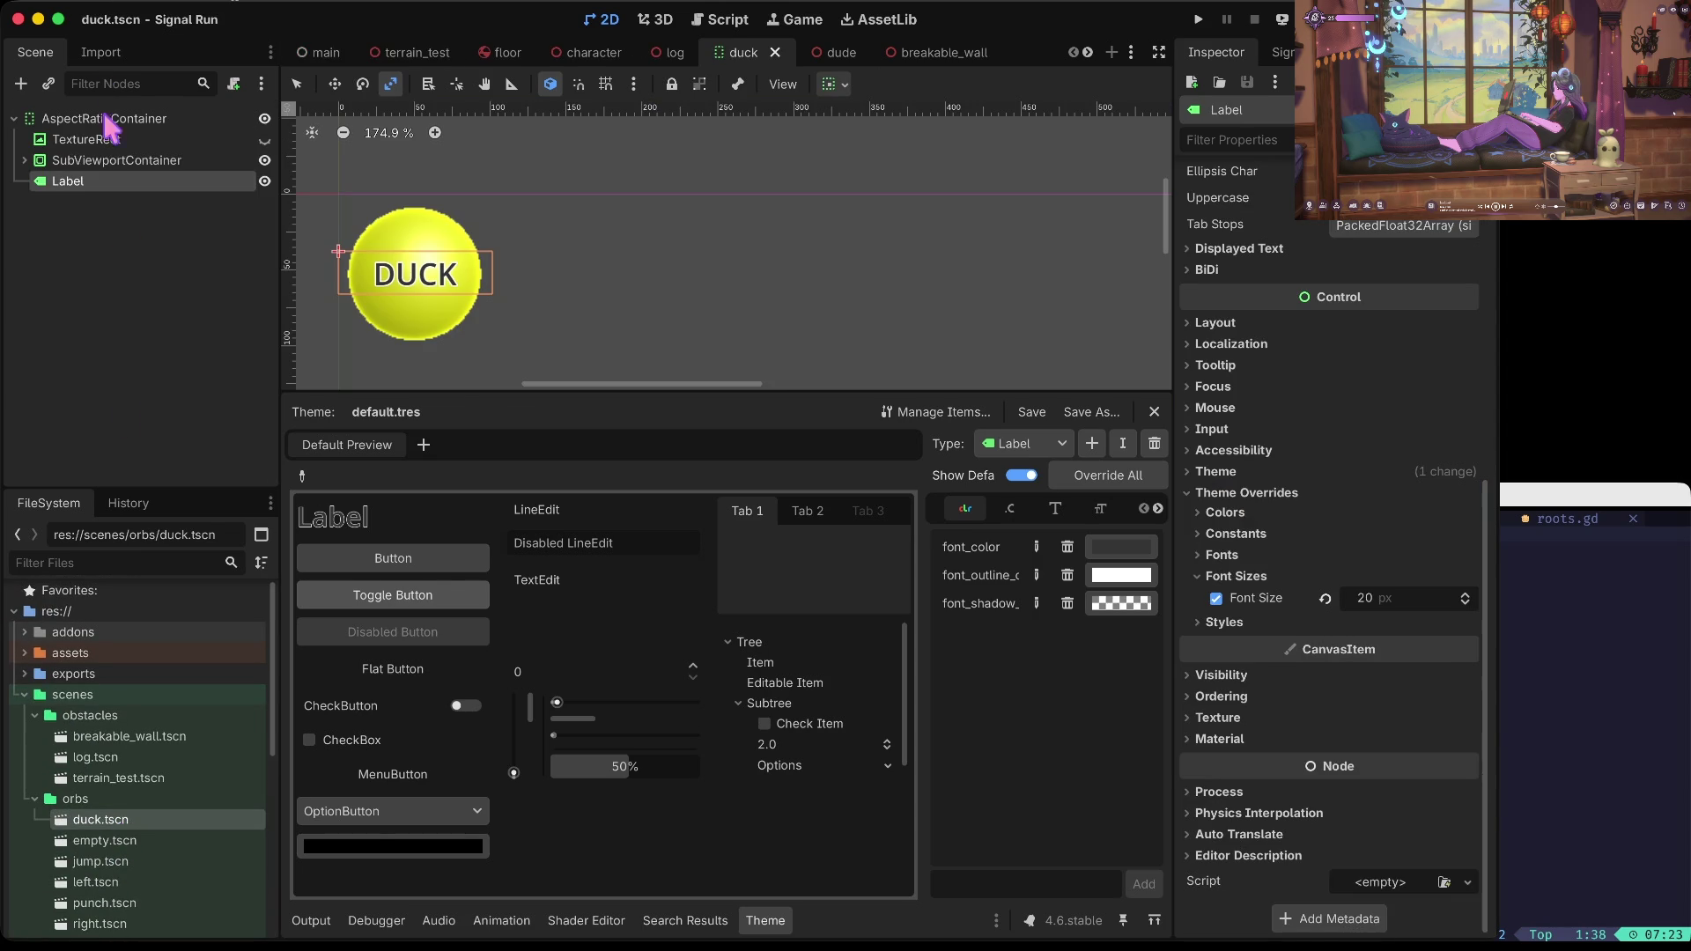
click(24, 159)
click(79, 141)
click(262, 139)
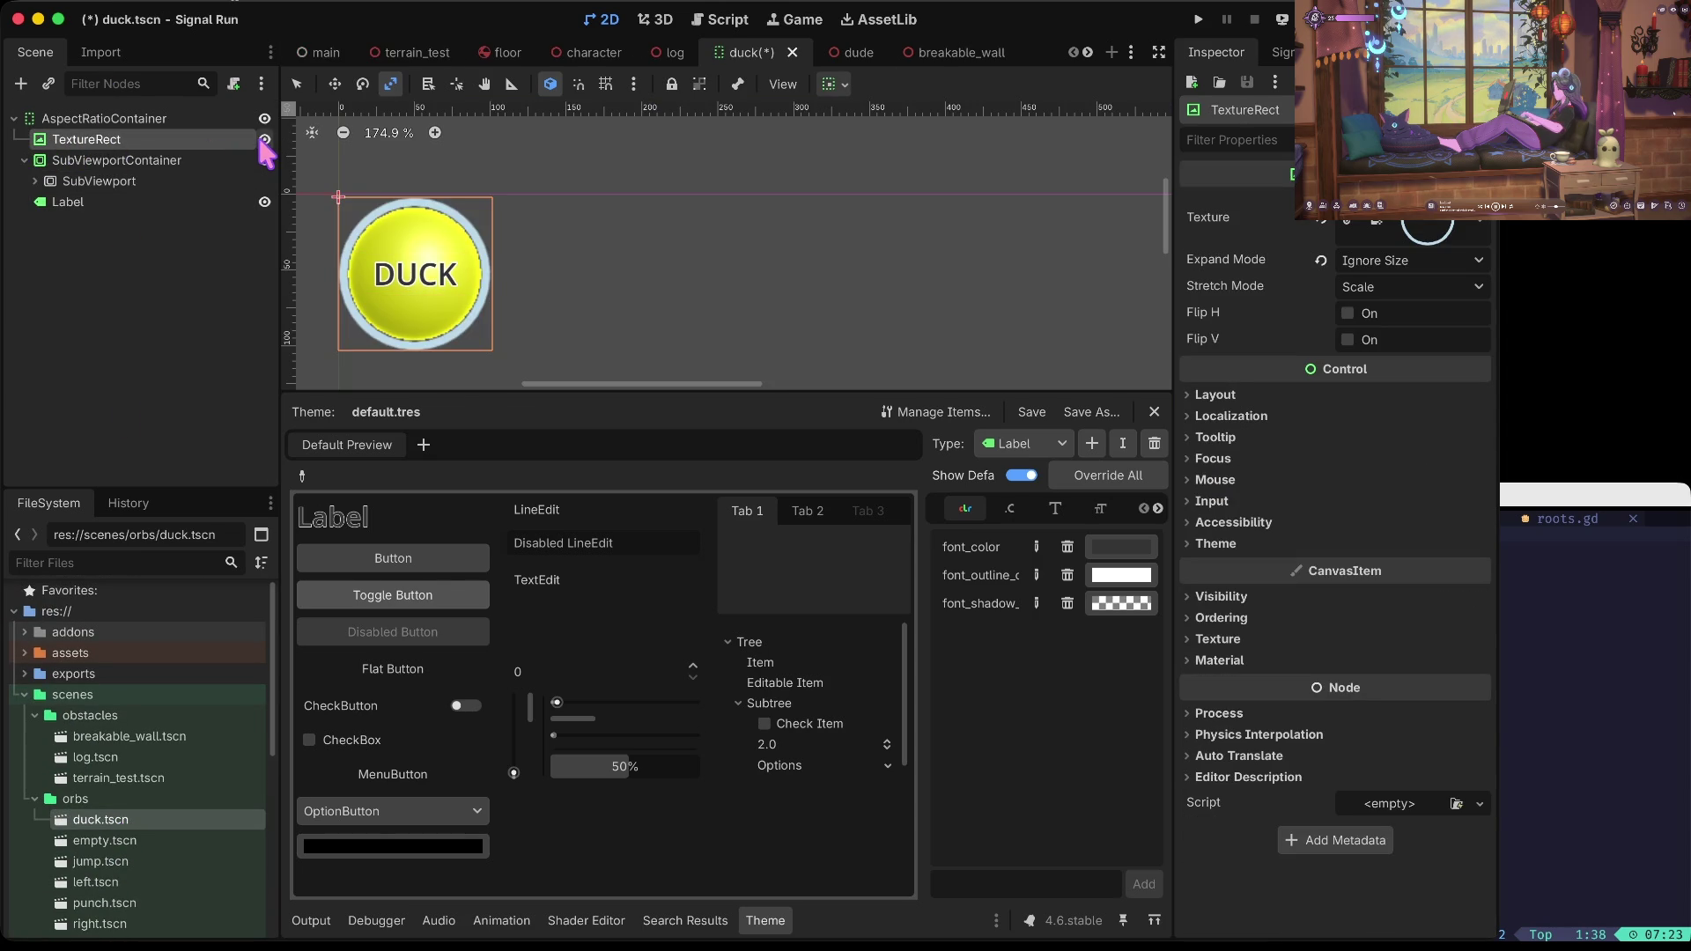
double_click(139, 145)
key(Escape)
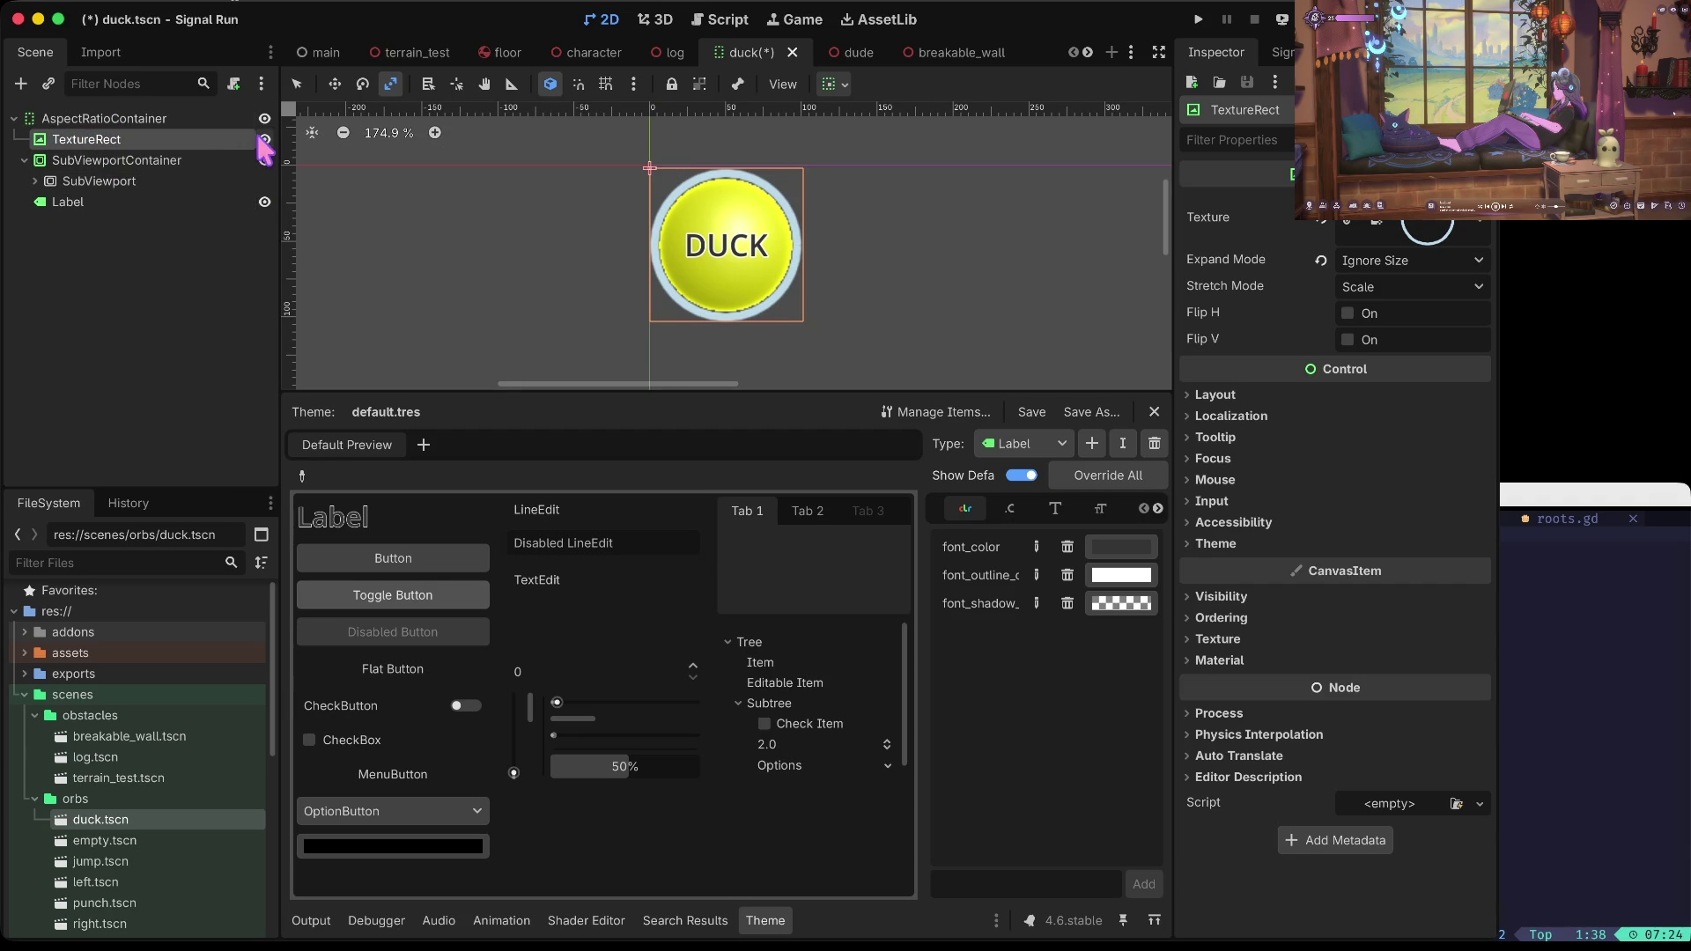
key(ctrl+s)
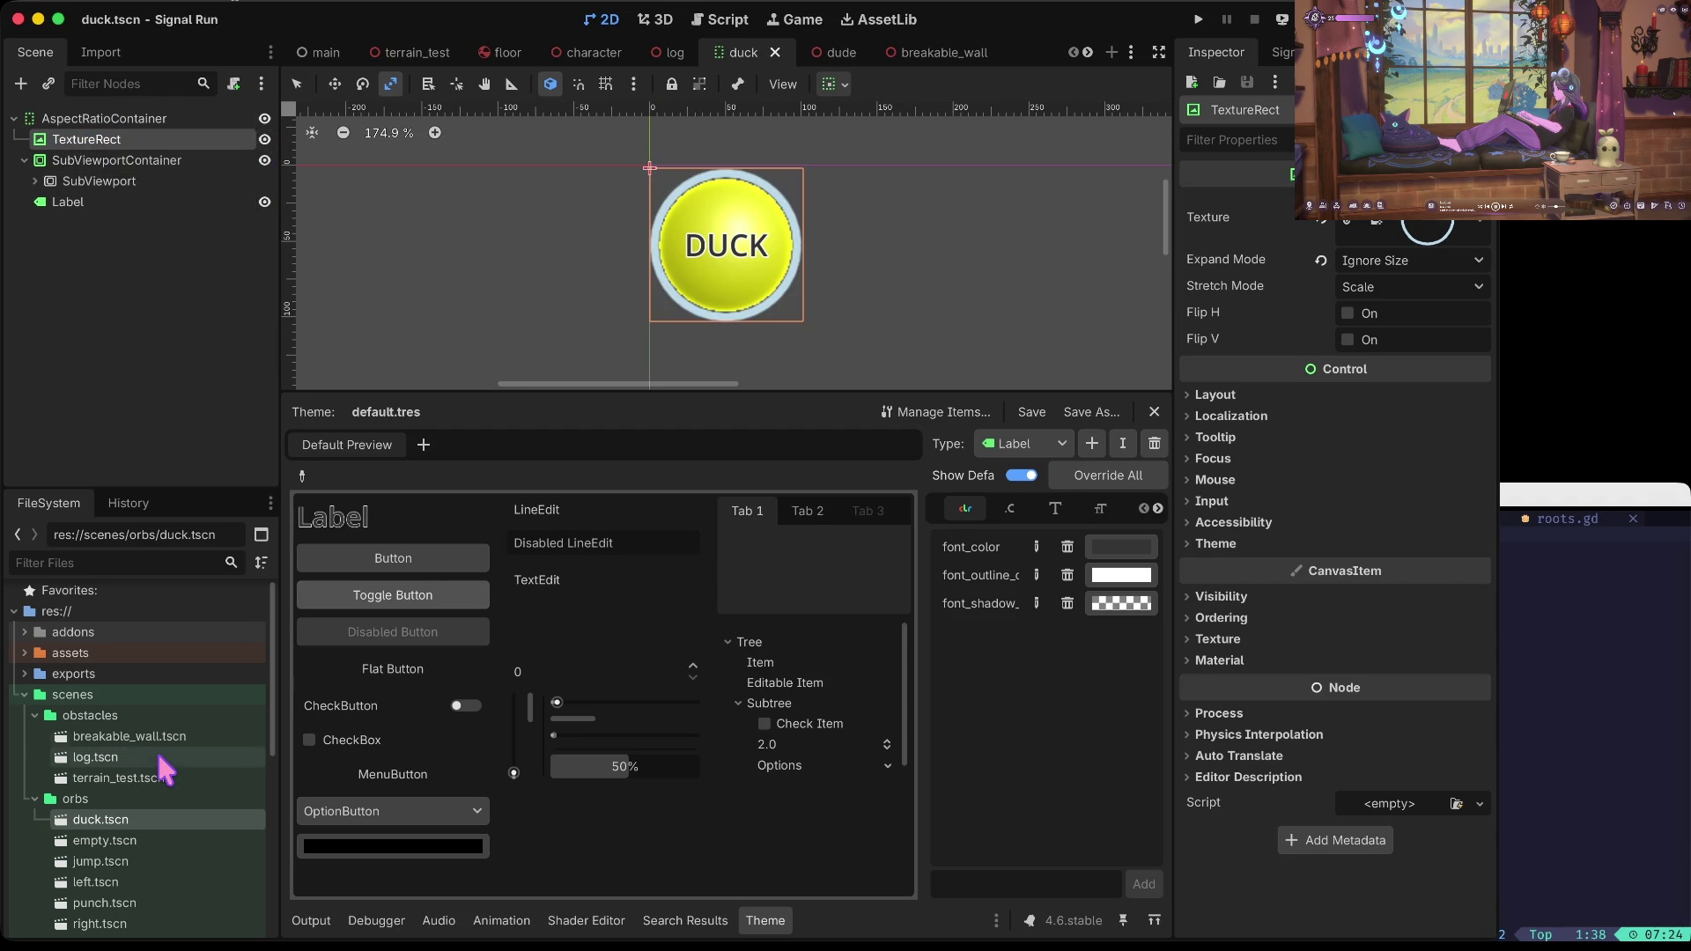
Step: Hide the TextureRect ring again and reopen main.tscn
scroll(156, 750, down, 3)
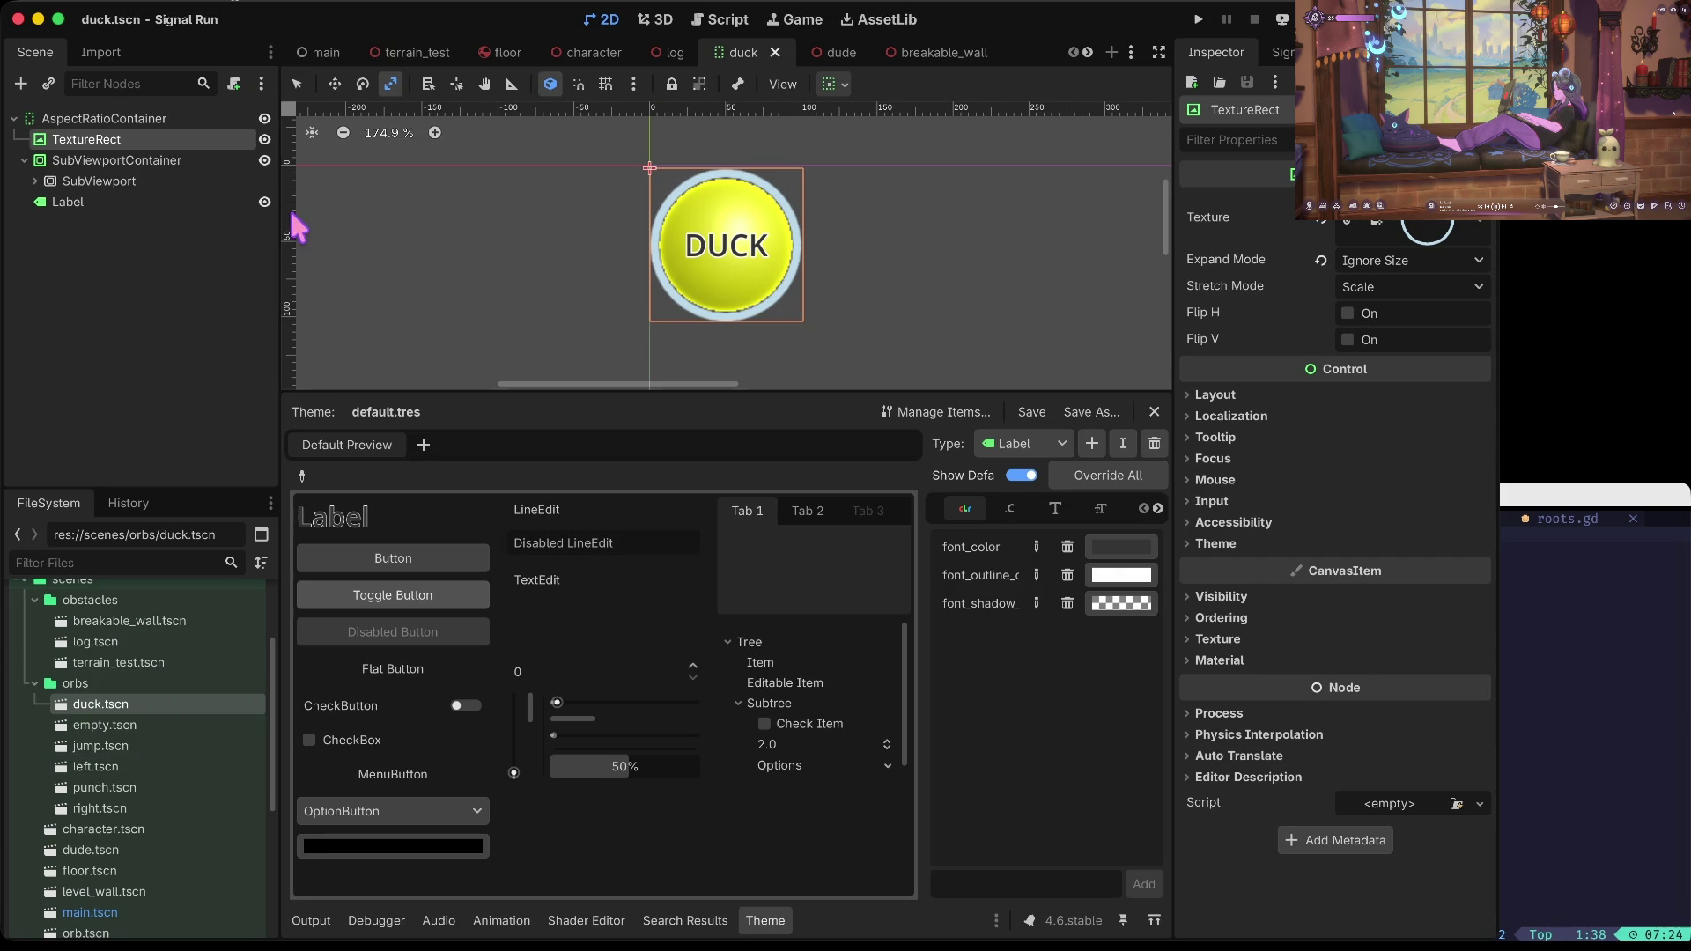
click(262, 141)
scroll(112, 841, down, 2)
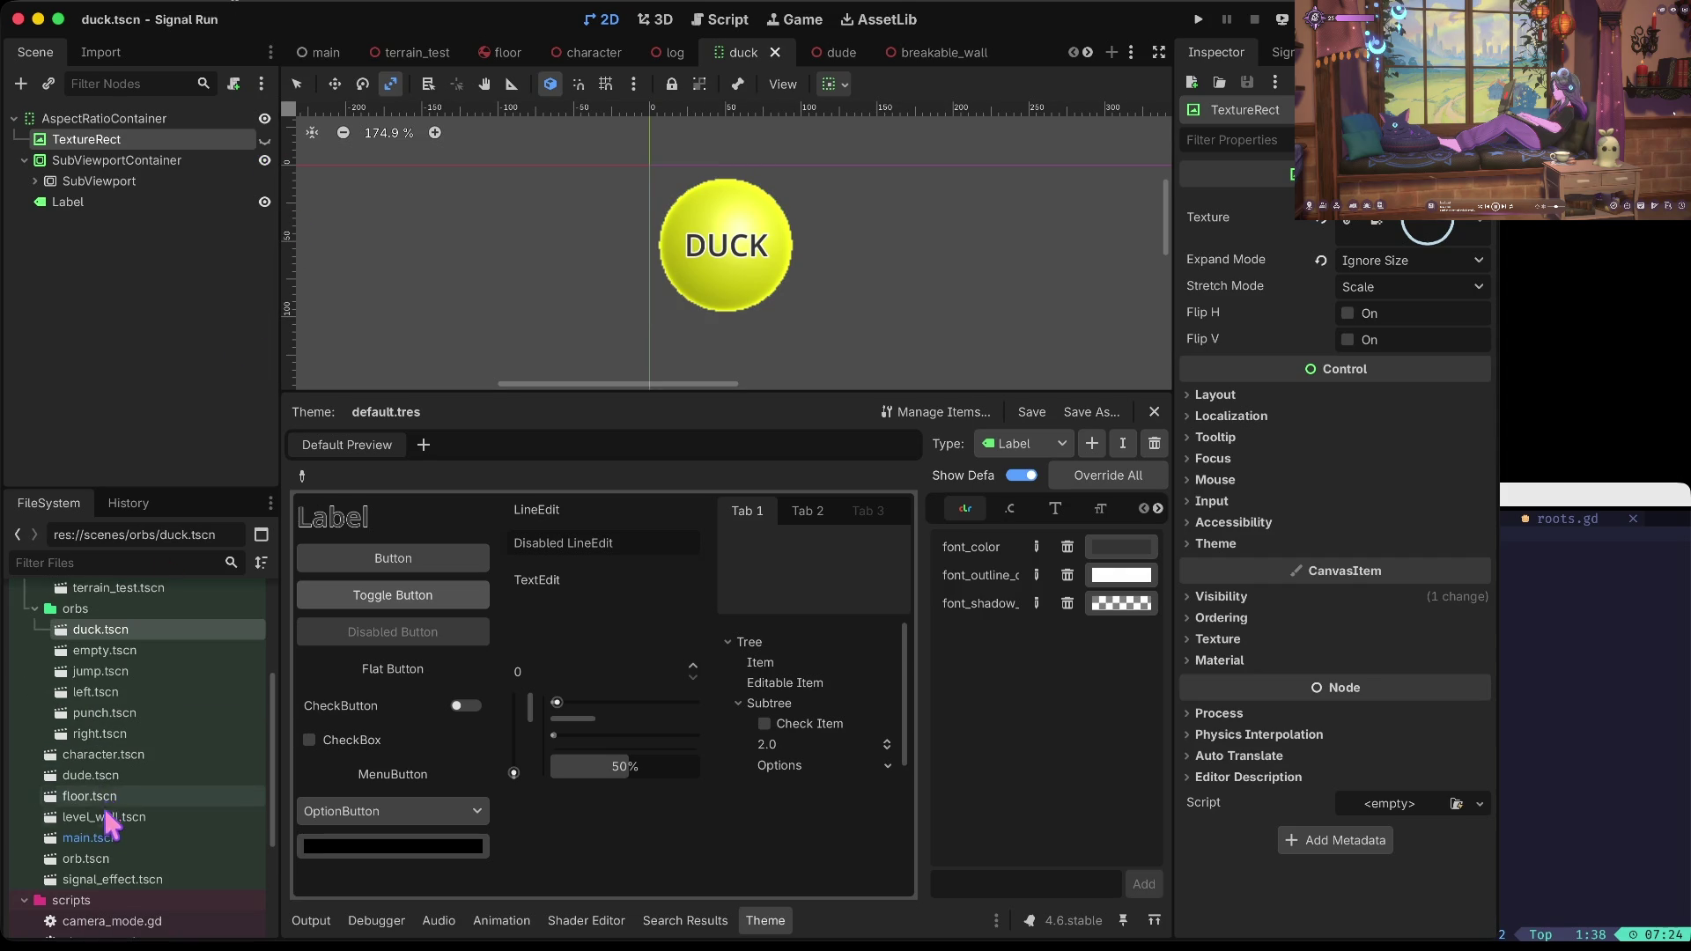
scroll(113, 845, down, 2)
scroll(113, 846, up, 4)
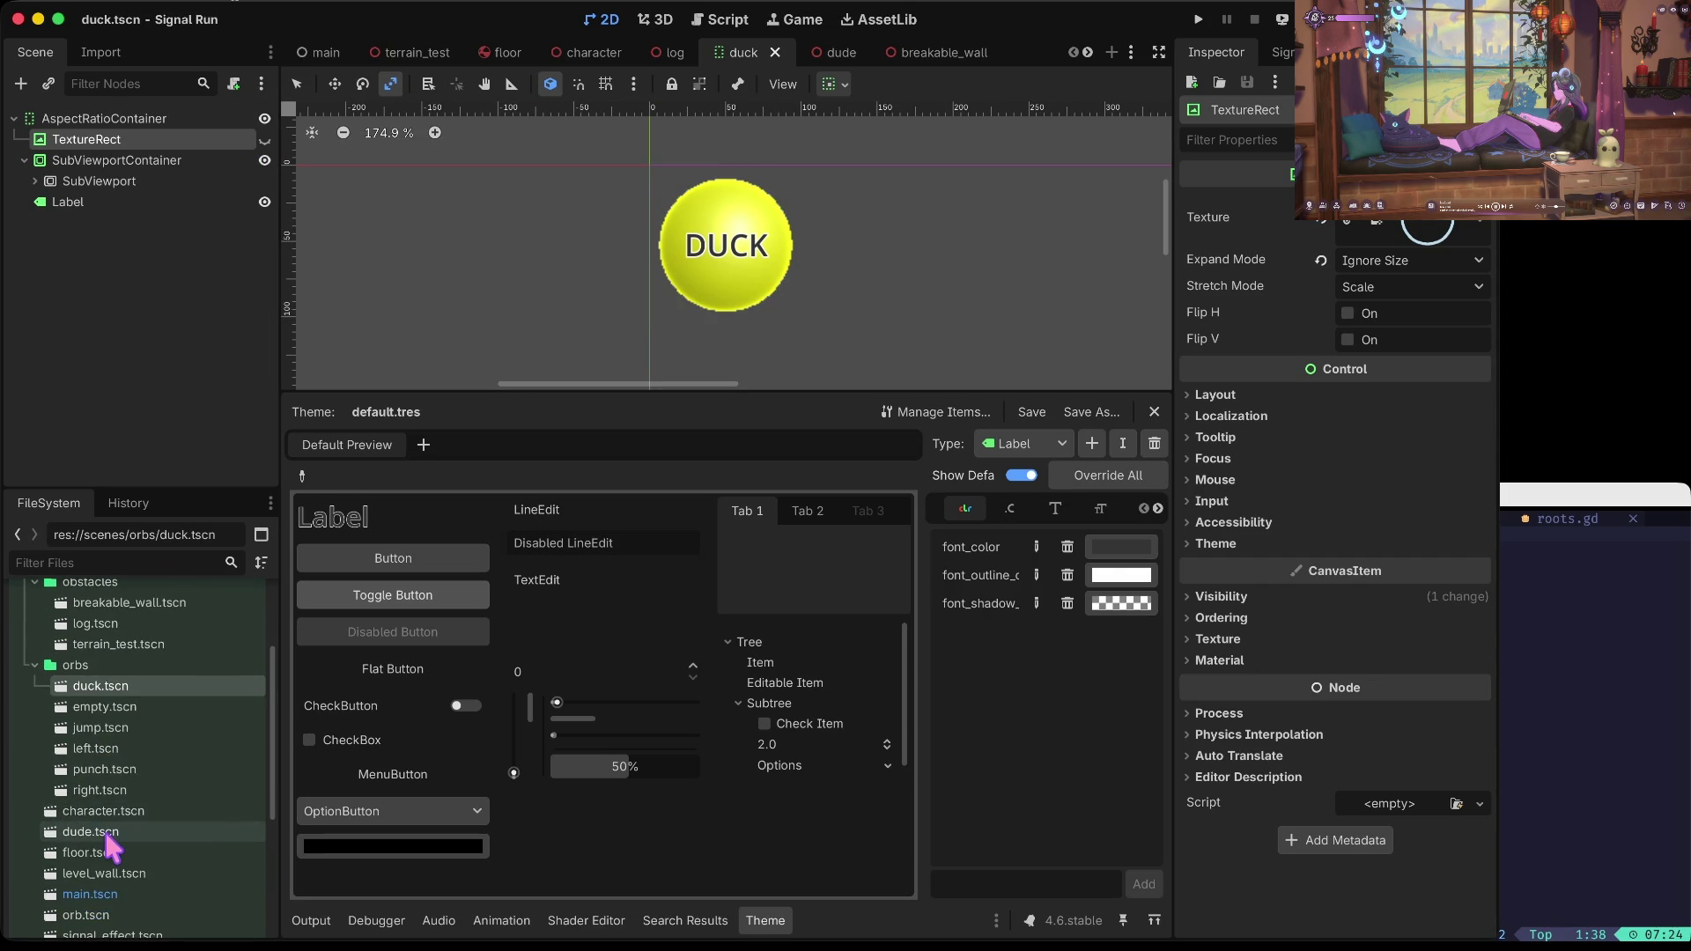
scroll(110, 845, down, 2)
double_click(99, 818)
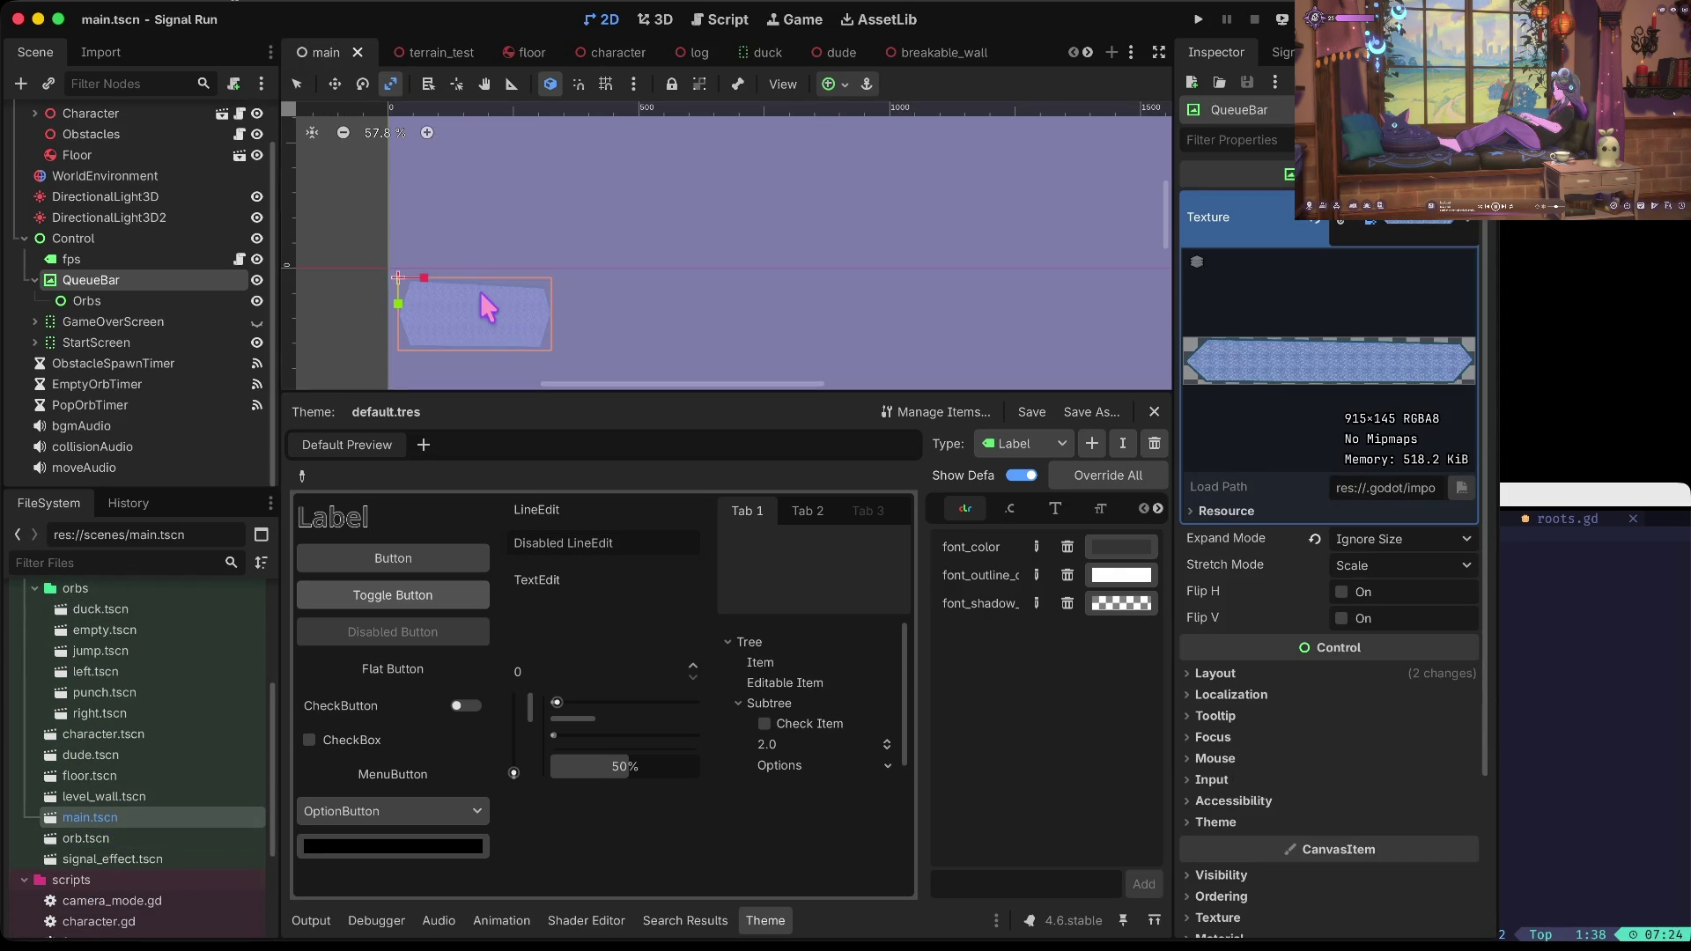
Step: Paste the ring TextureRect under QueueBar and frame it in the viewport
key(ctrl+v)
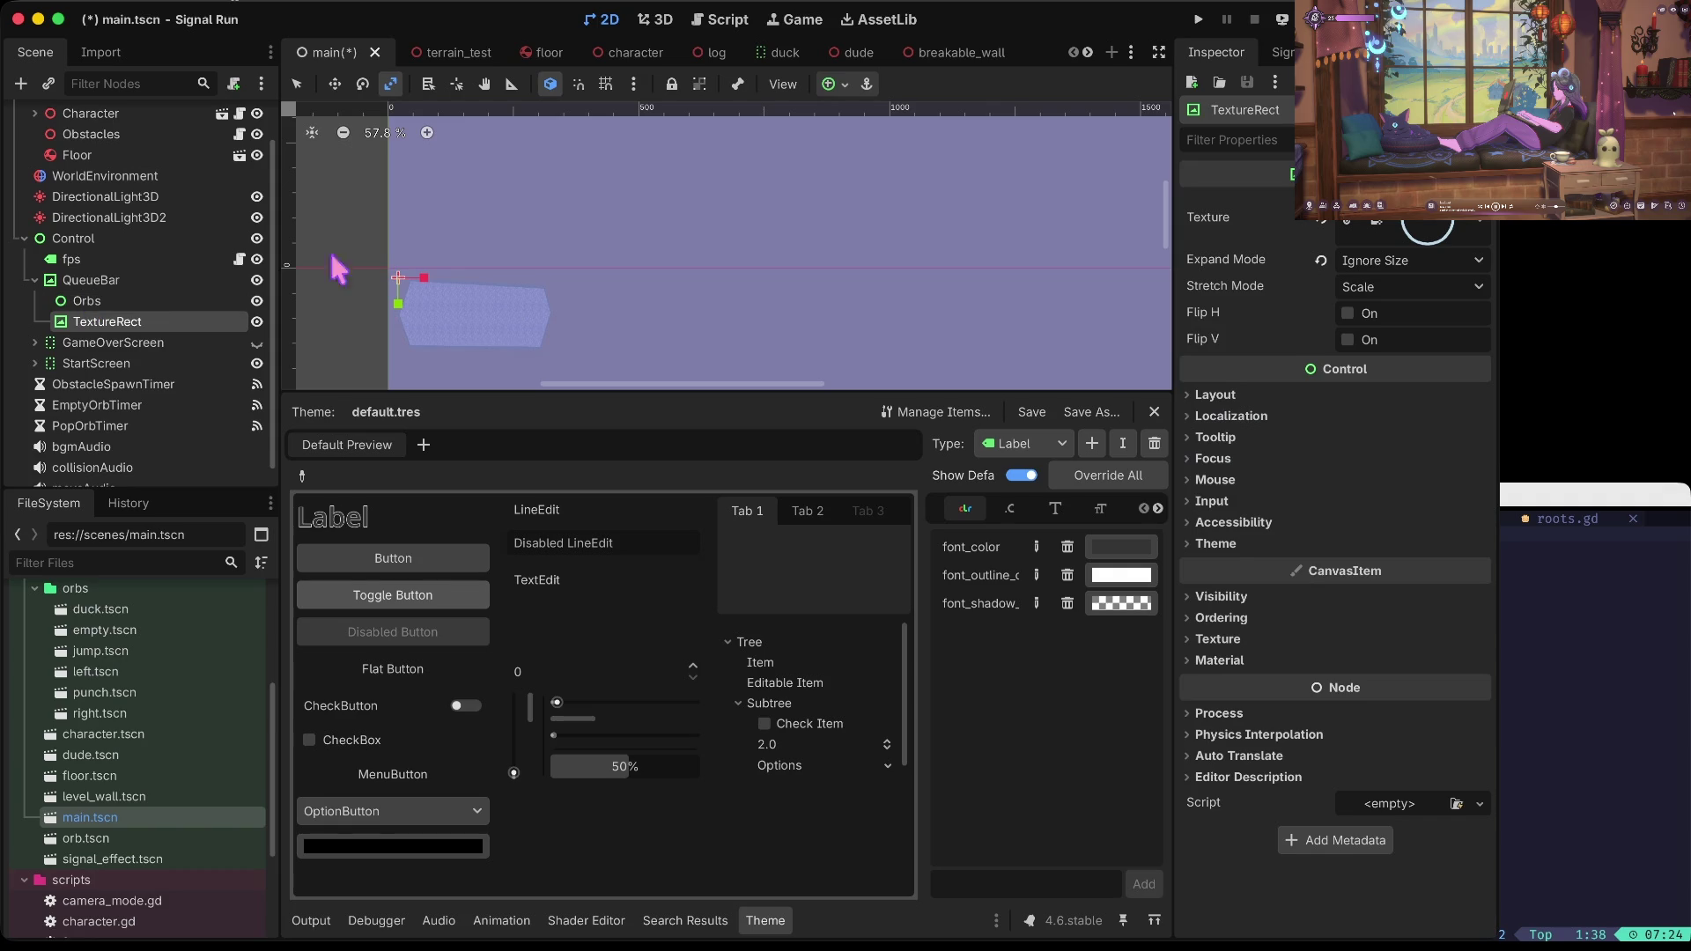
click(124, 301)
click(106, 324)
key(f)
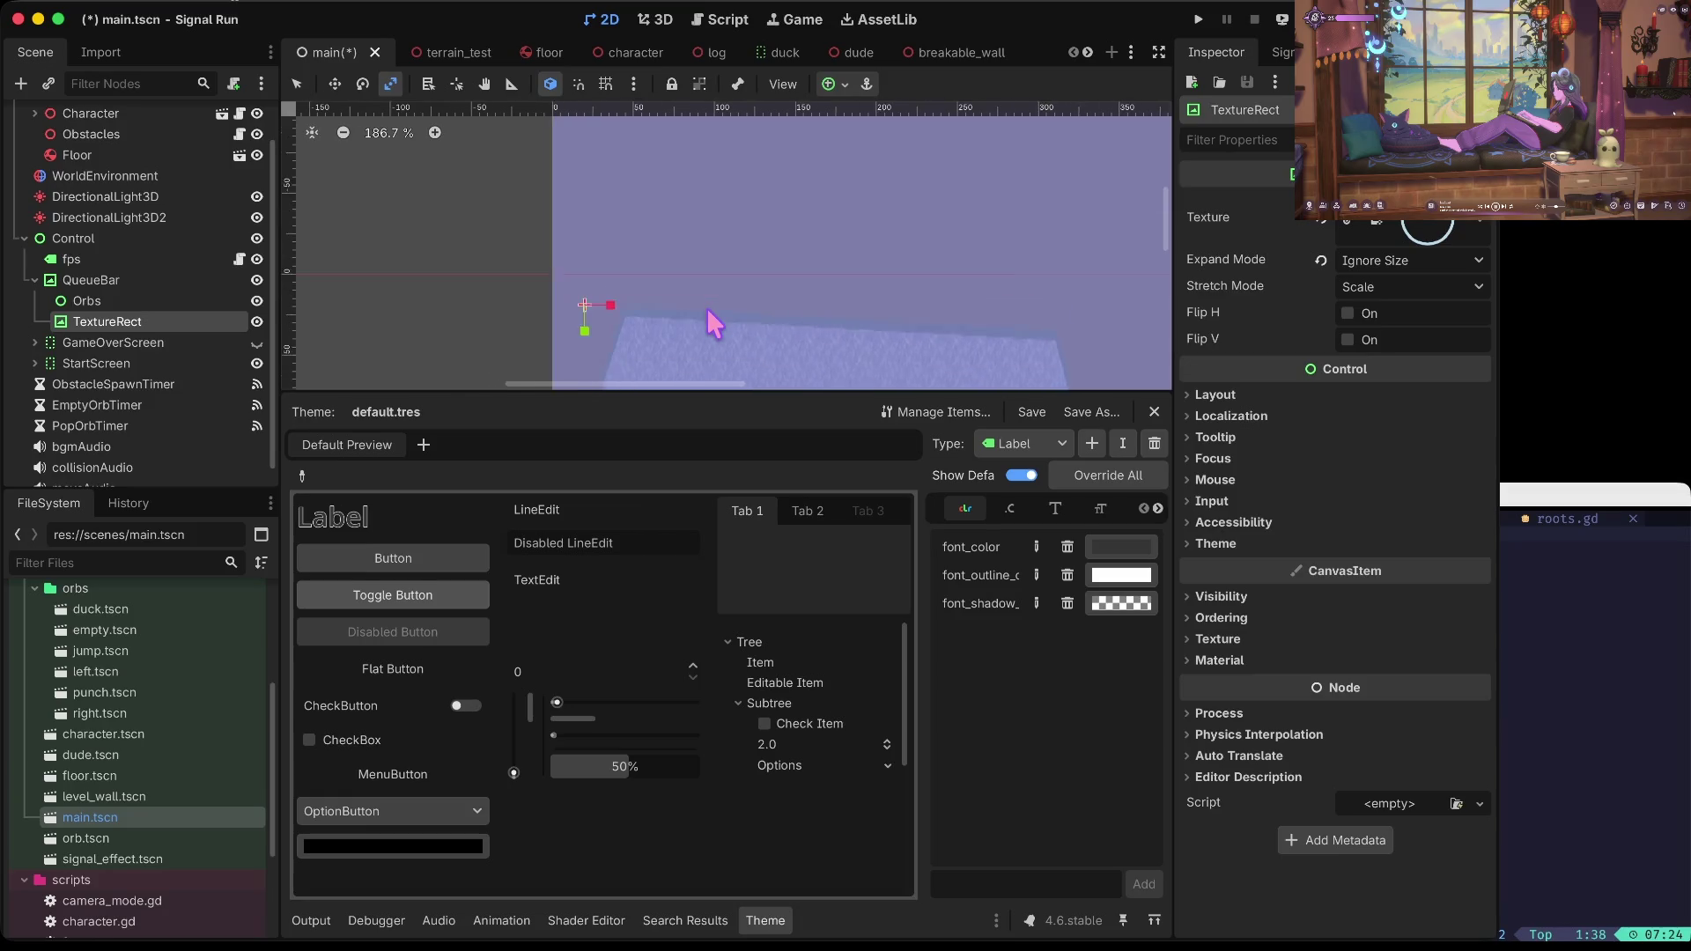
click(87, 300)
click(106, 322)
key(f)
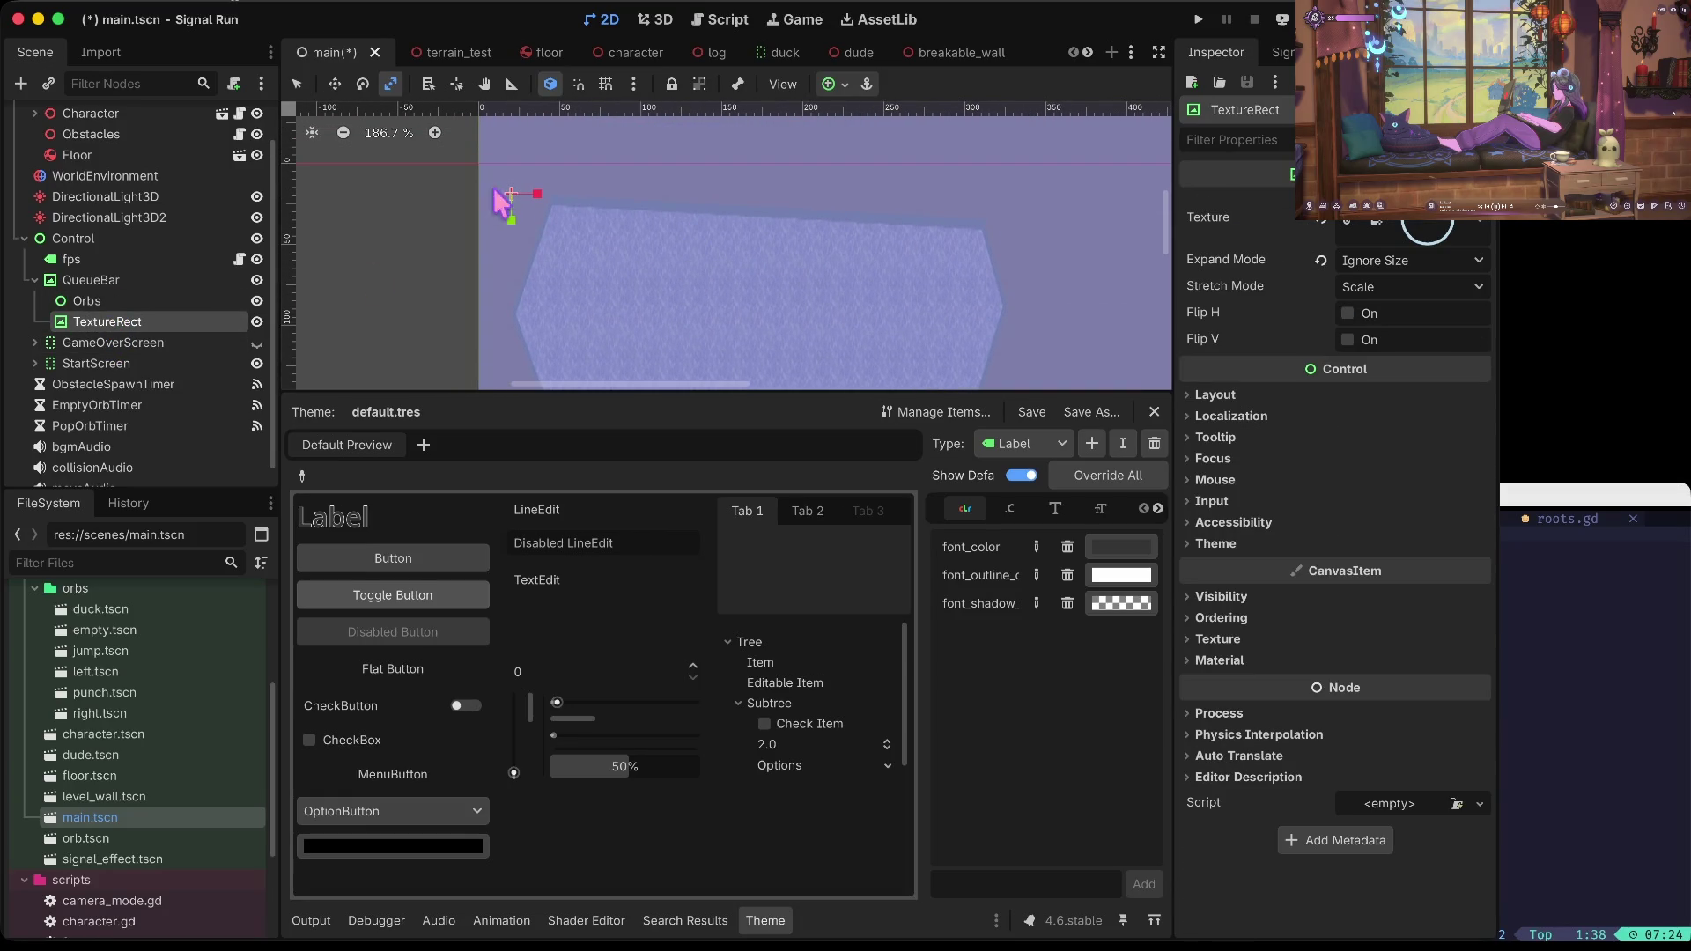
Step: Toggle the pasted TextureRect's visibility and set its Expand Mode to Keep Size
key(e)
key(w)
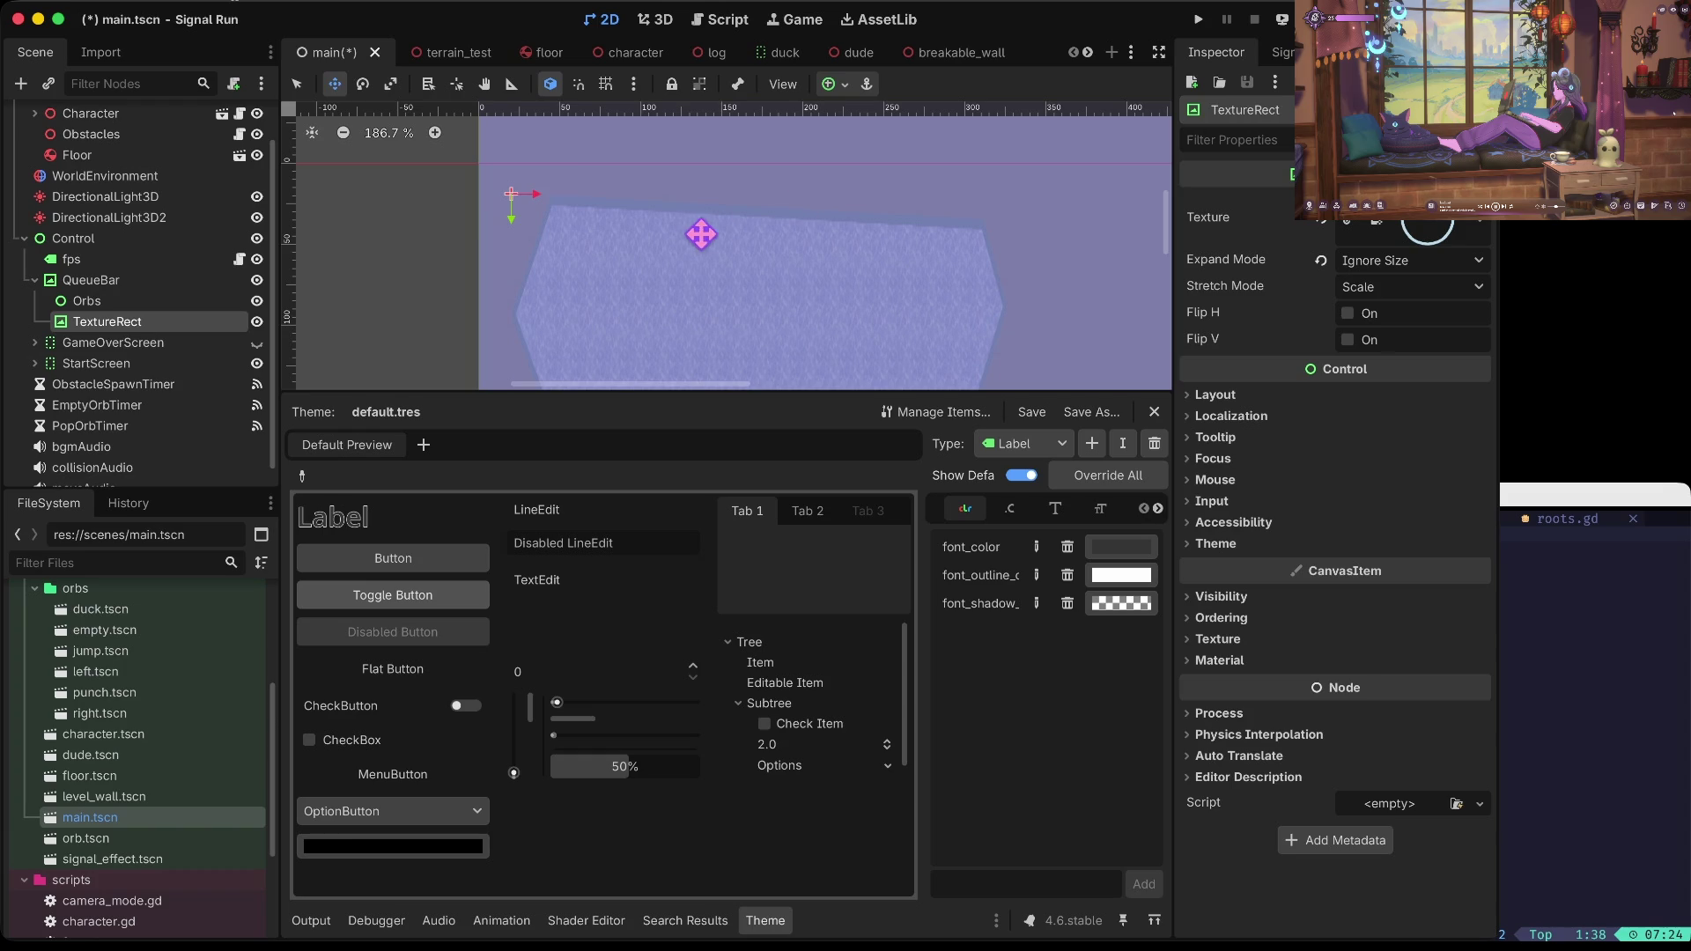
scroll(497, 215, up, 10)
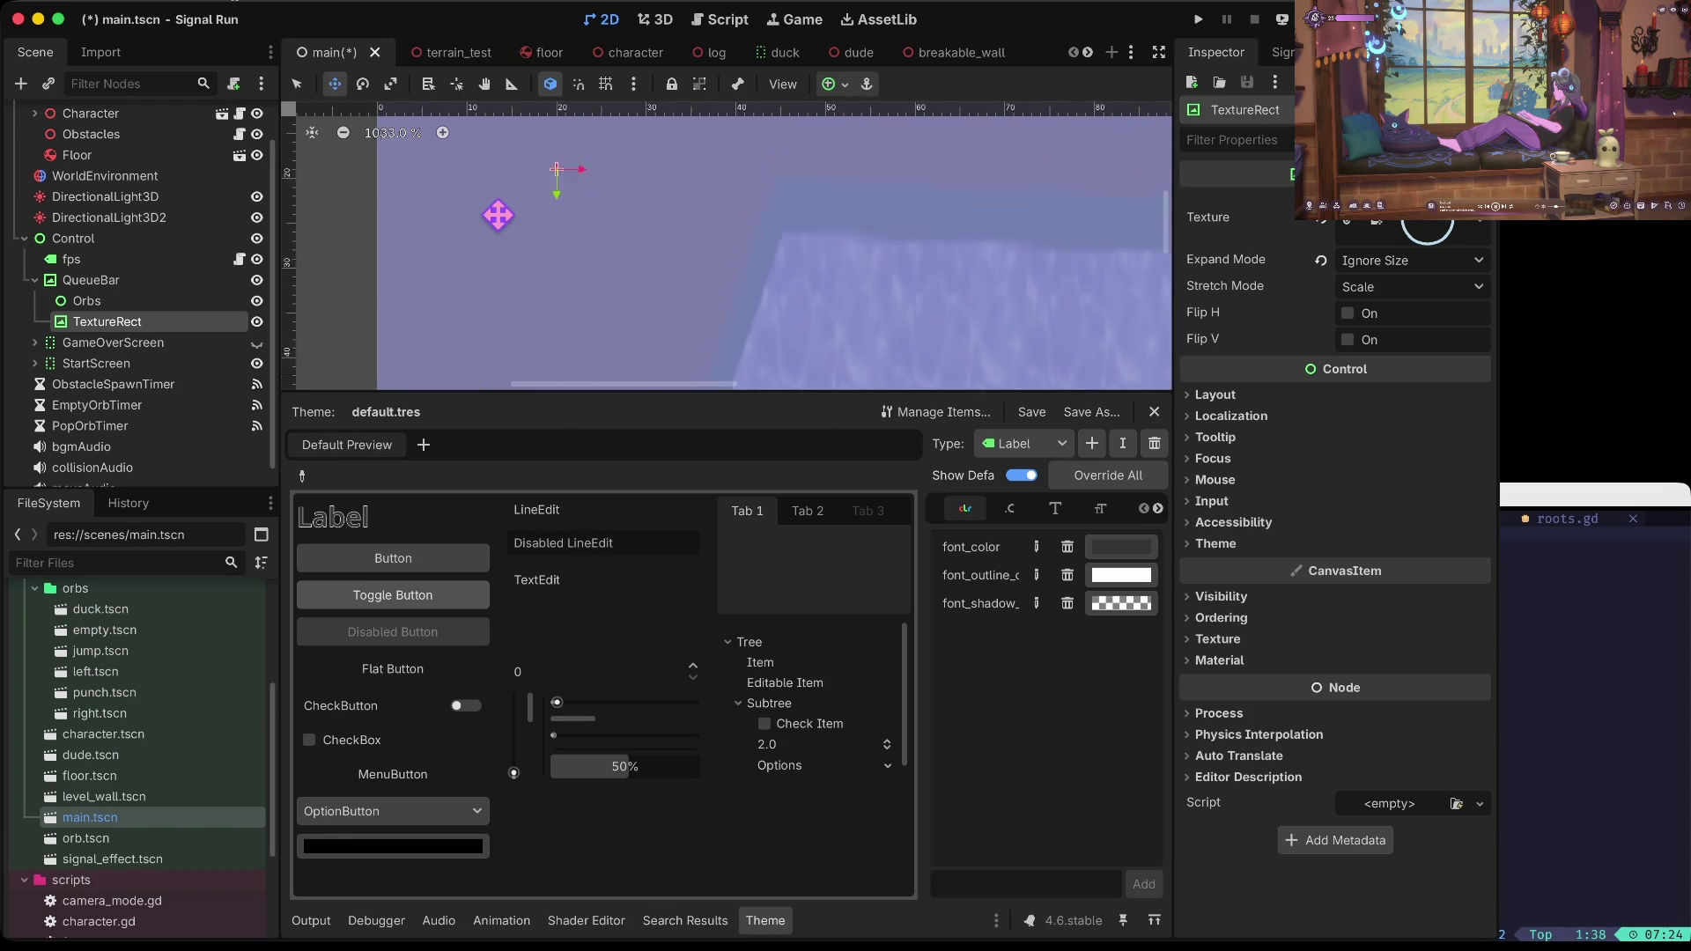
scroll(561, 272, up, 1)
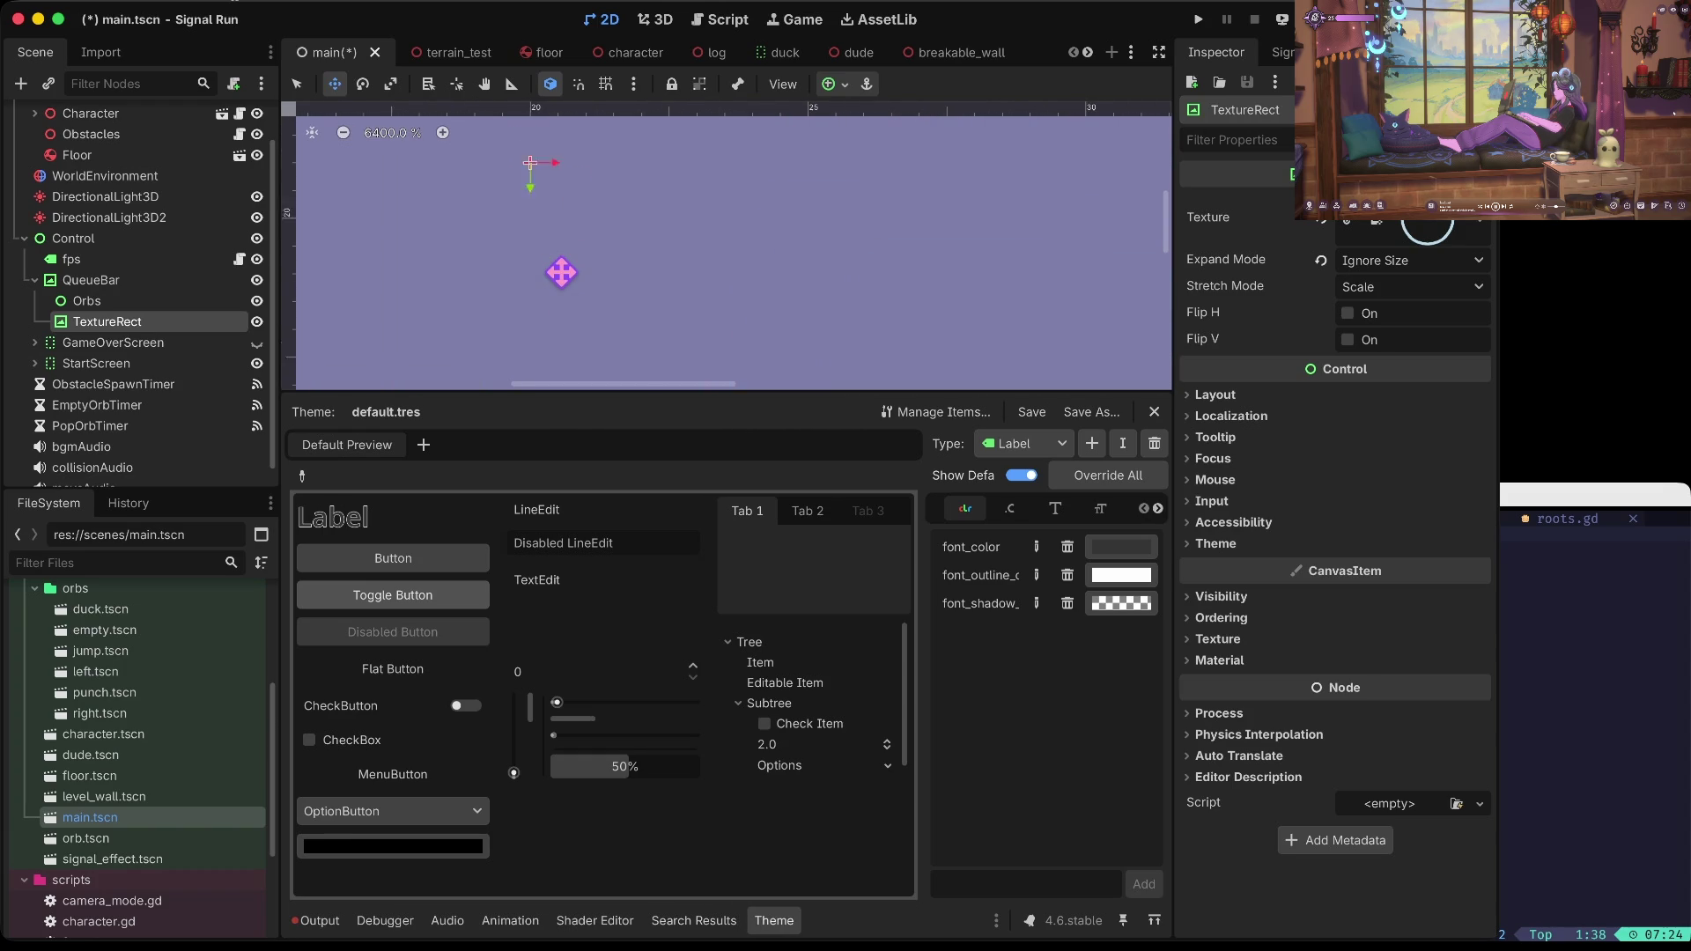
scroll(561, 272, down, 20)
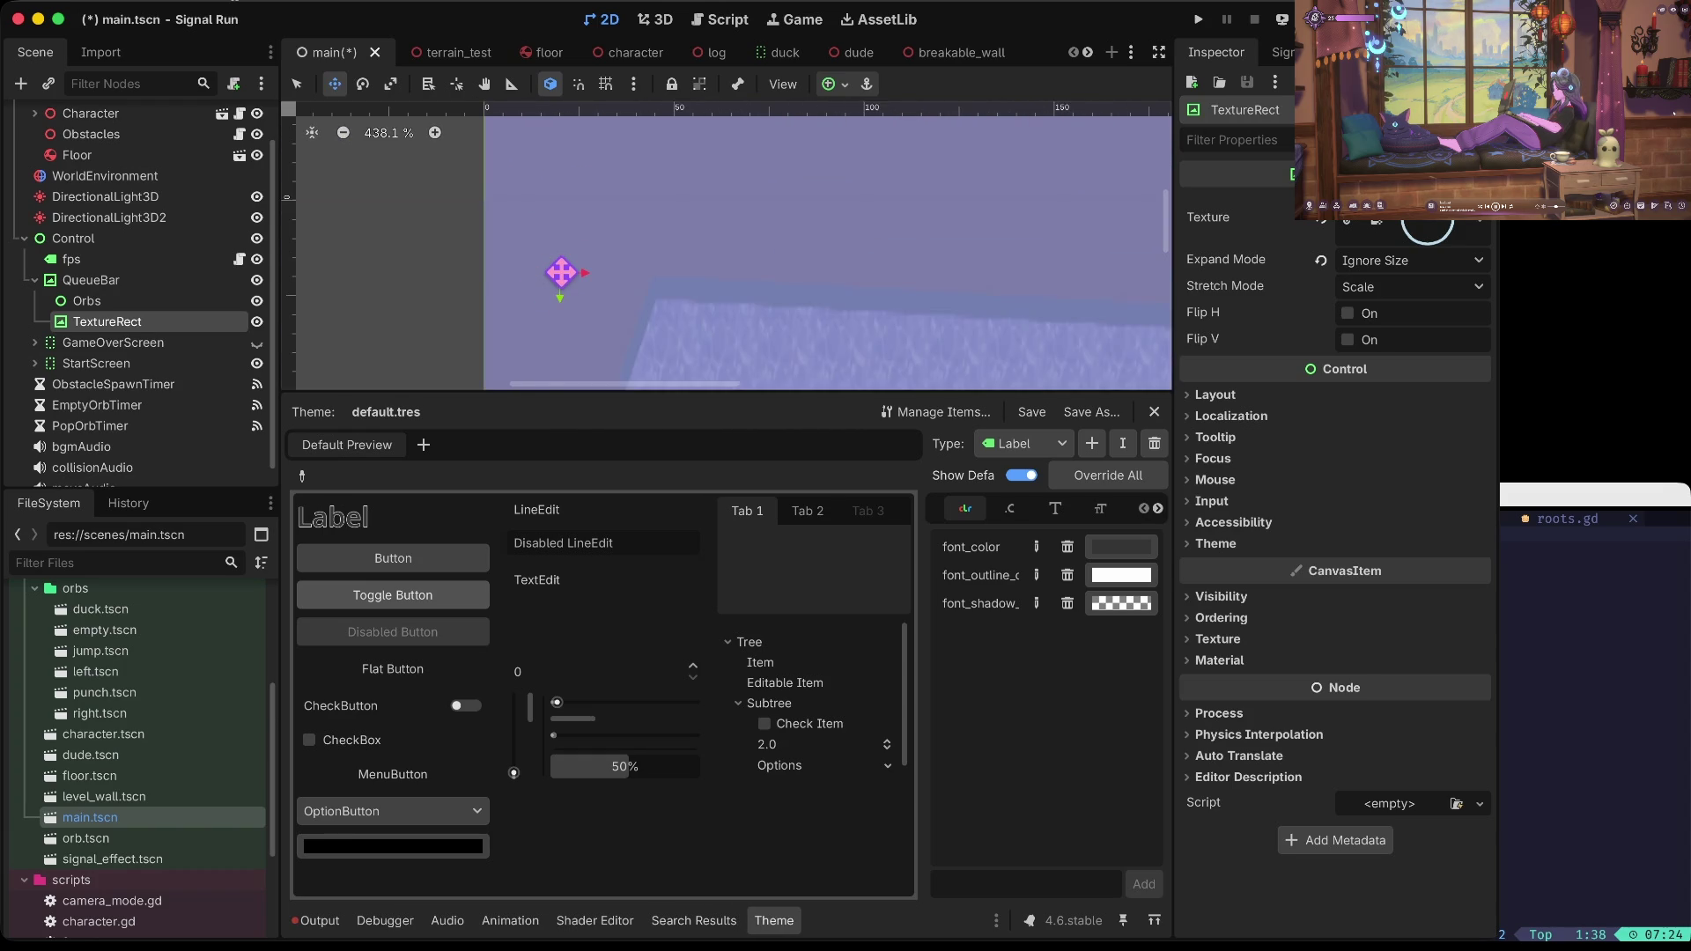
scroll(683, 268, up, 8)
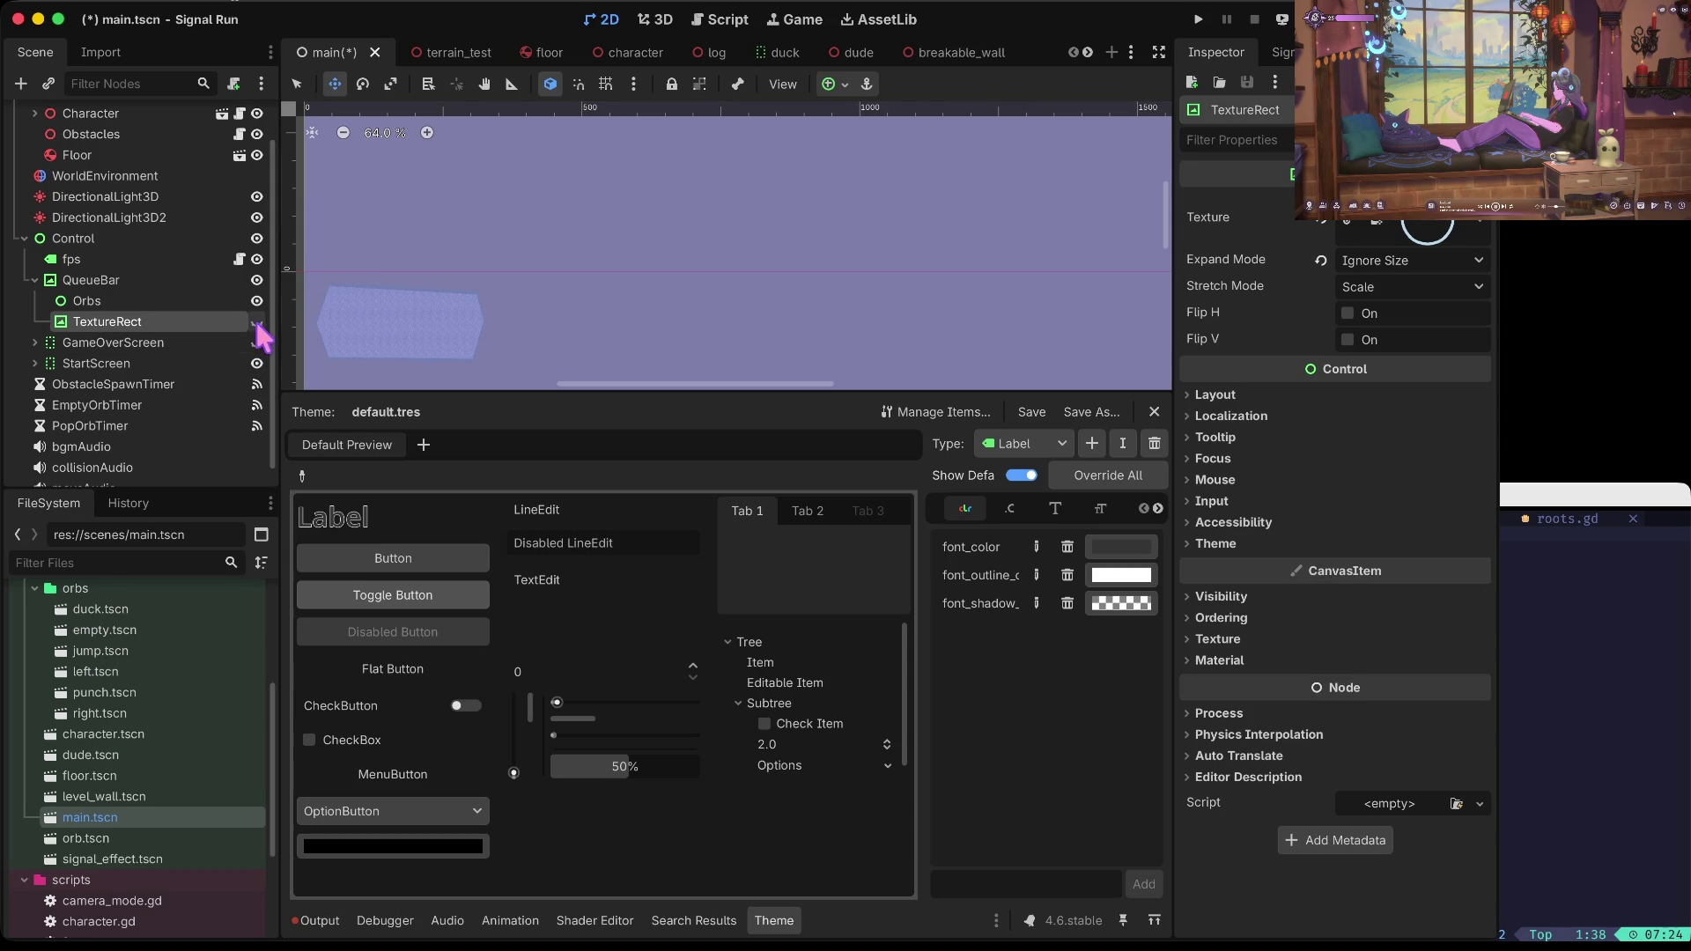
click(258, 322)
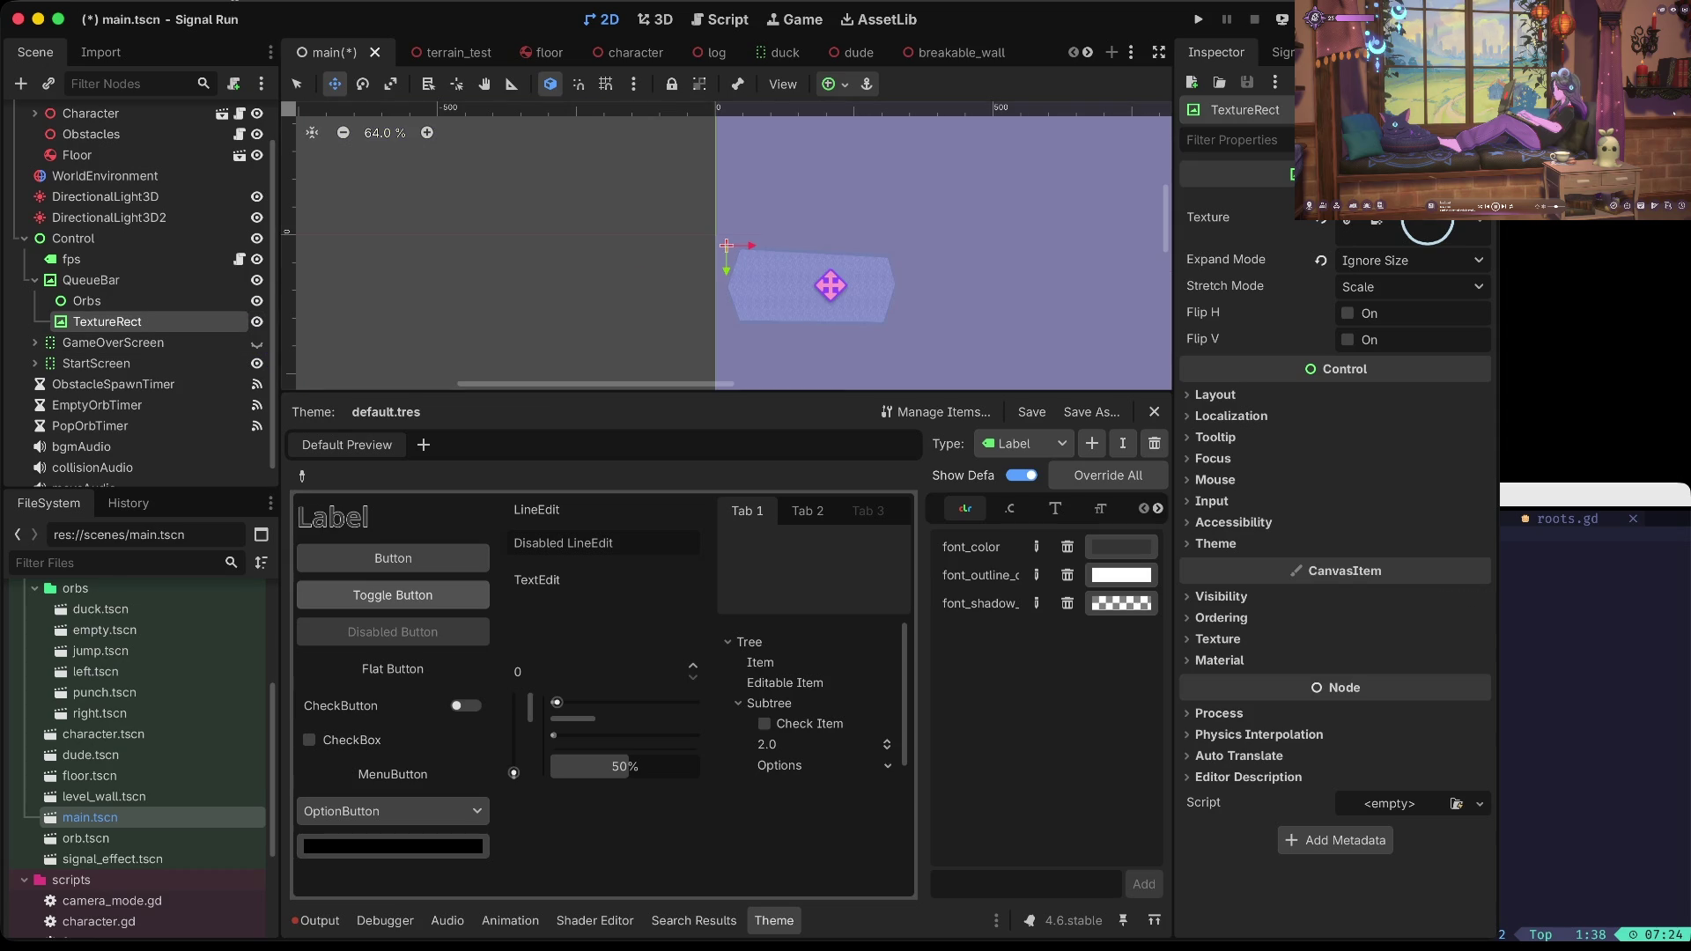
click(1320, 259)
Step: Move the ring to the queue bar's left end, save, and run the game
key(super+s)
drag(773, 274, 806, 283)
key(super+s)
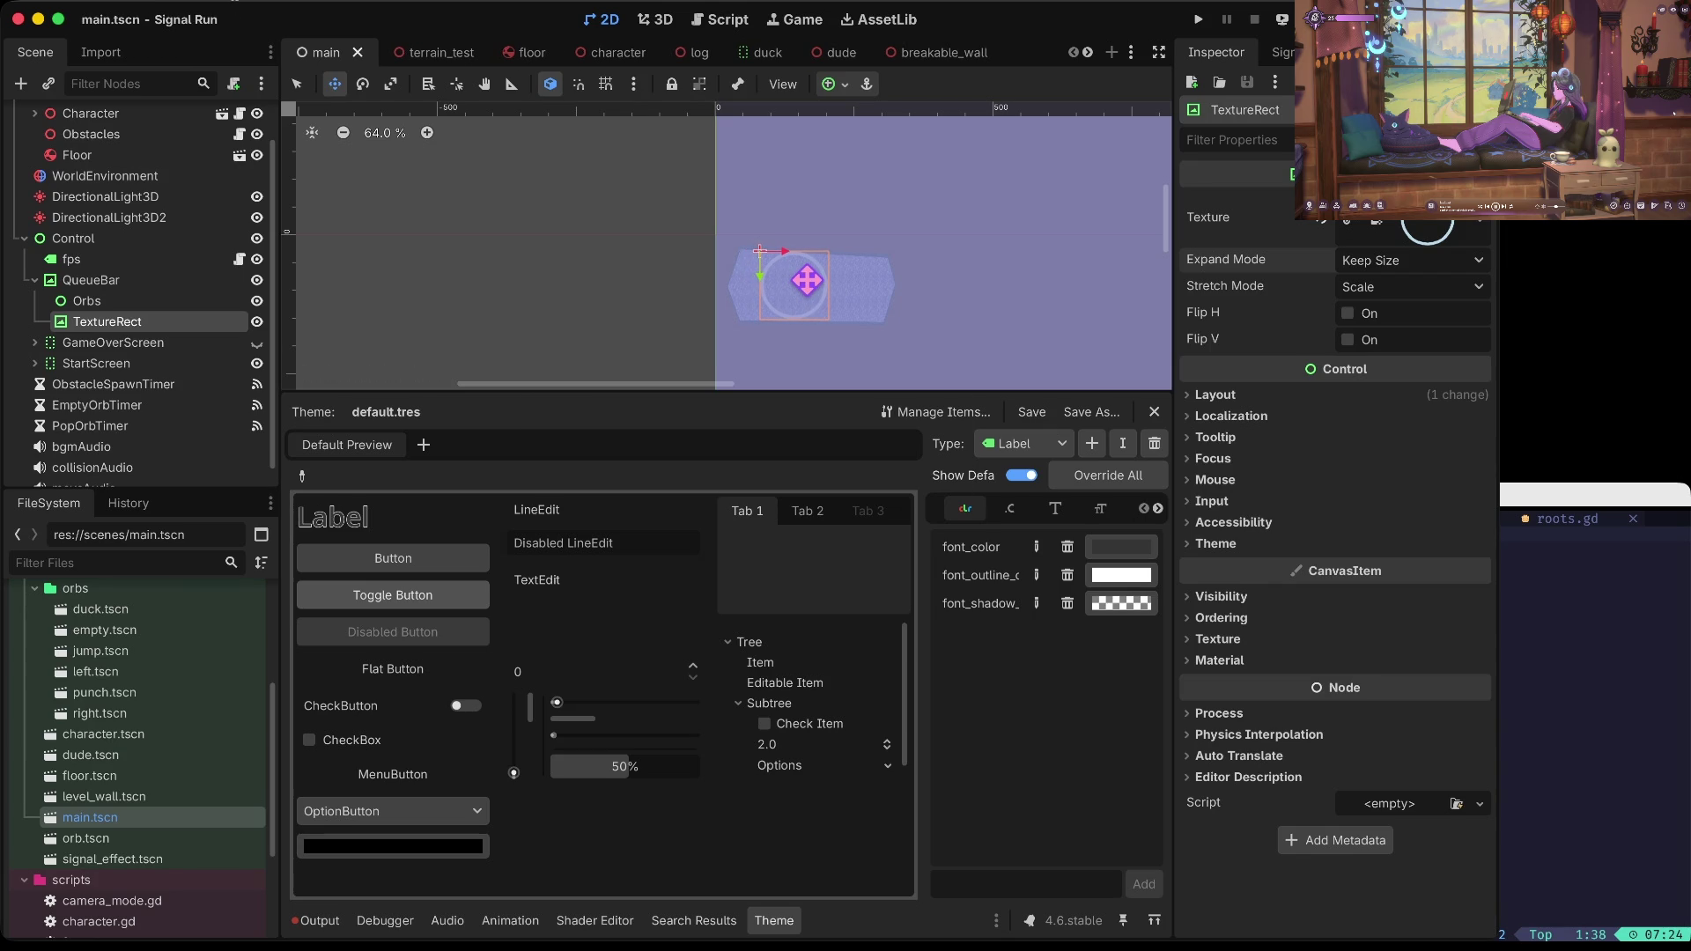
key(super+b)
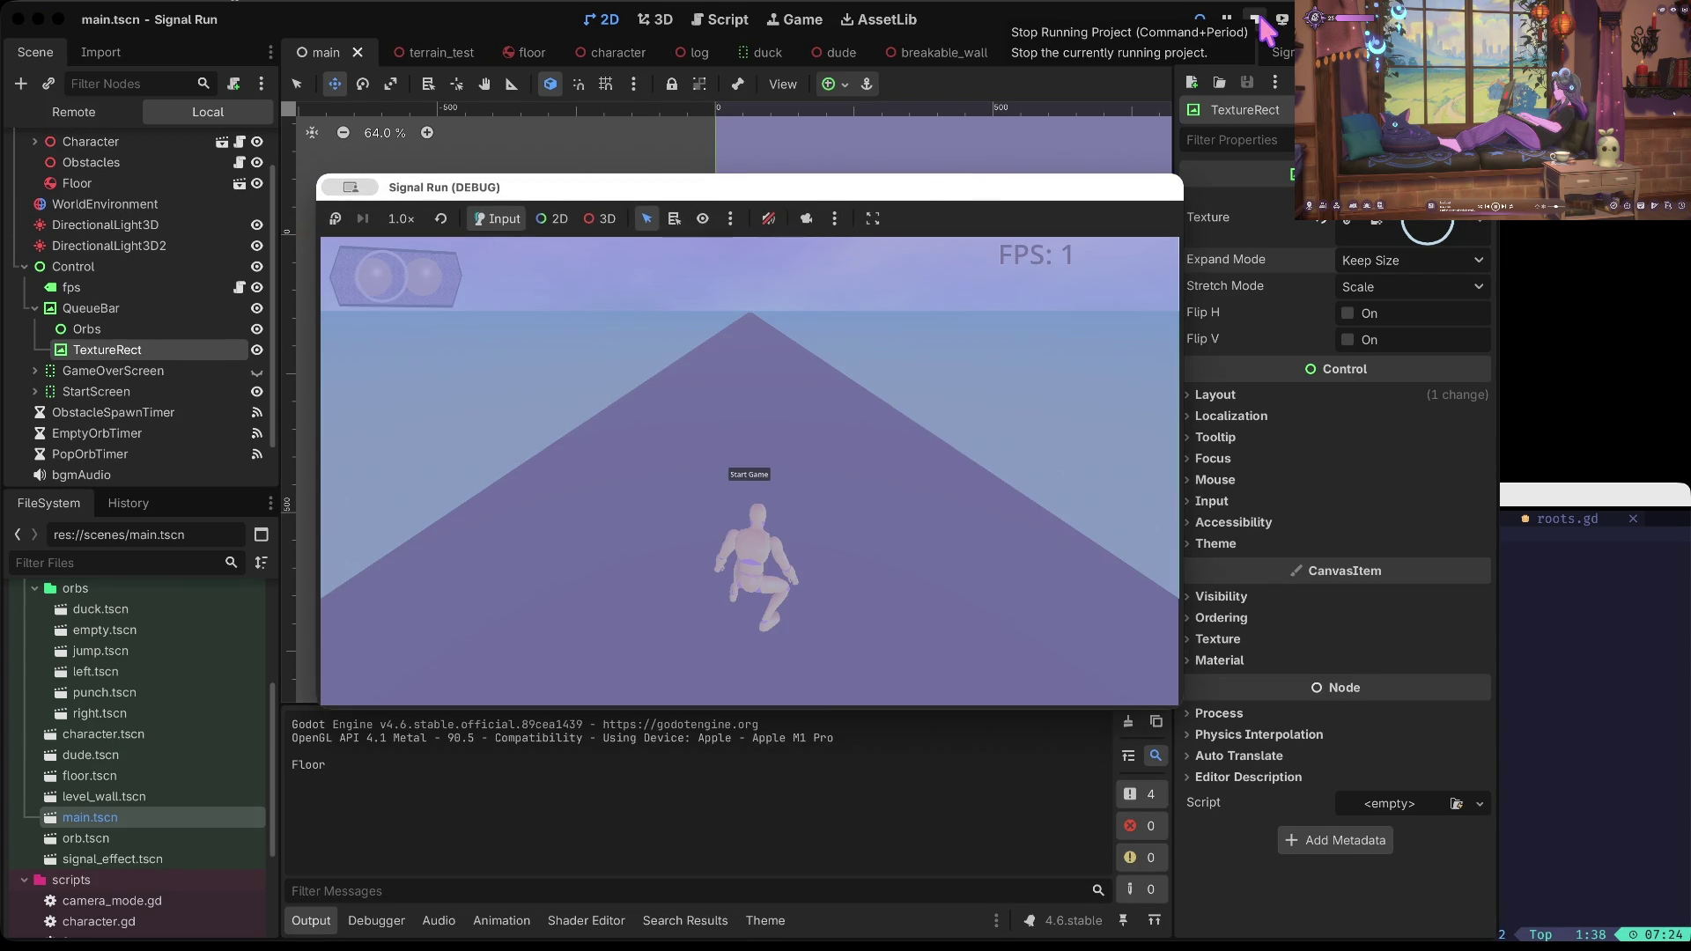
Step: Nudge the ring left and down, undoing a trial 70% shrink, then rerun the game
click(1255, 19)
drag(796, 291, 786, 288)
key(s)
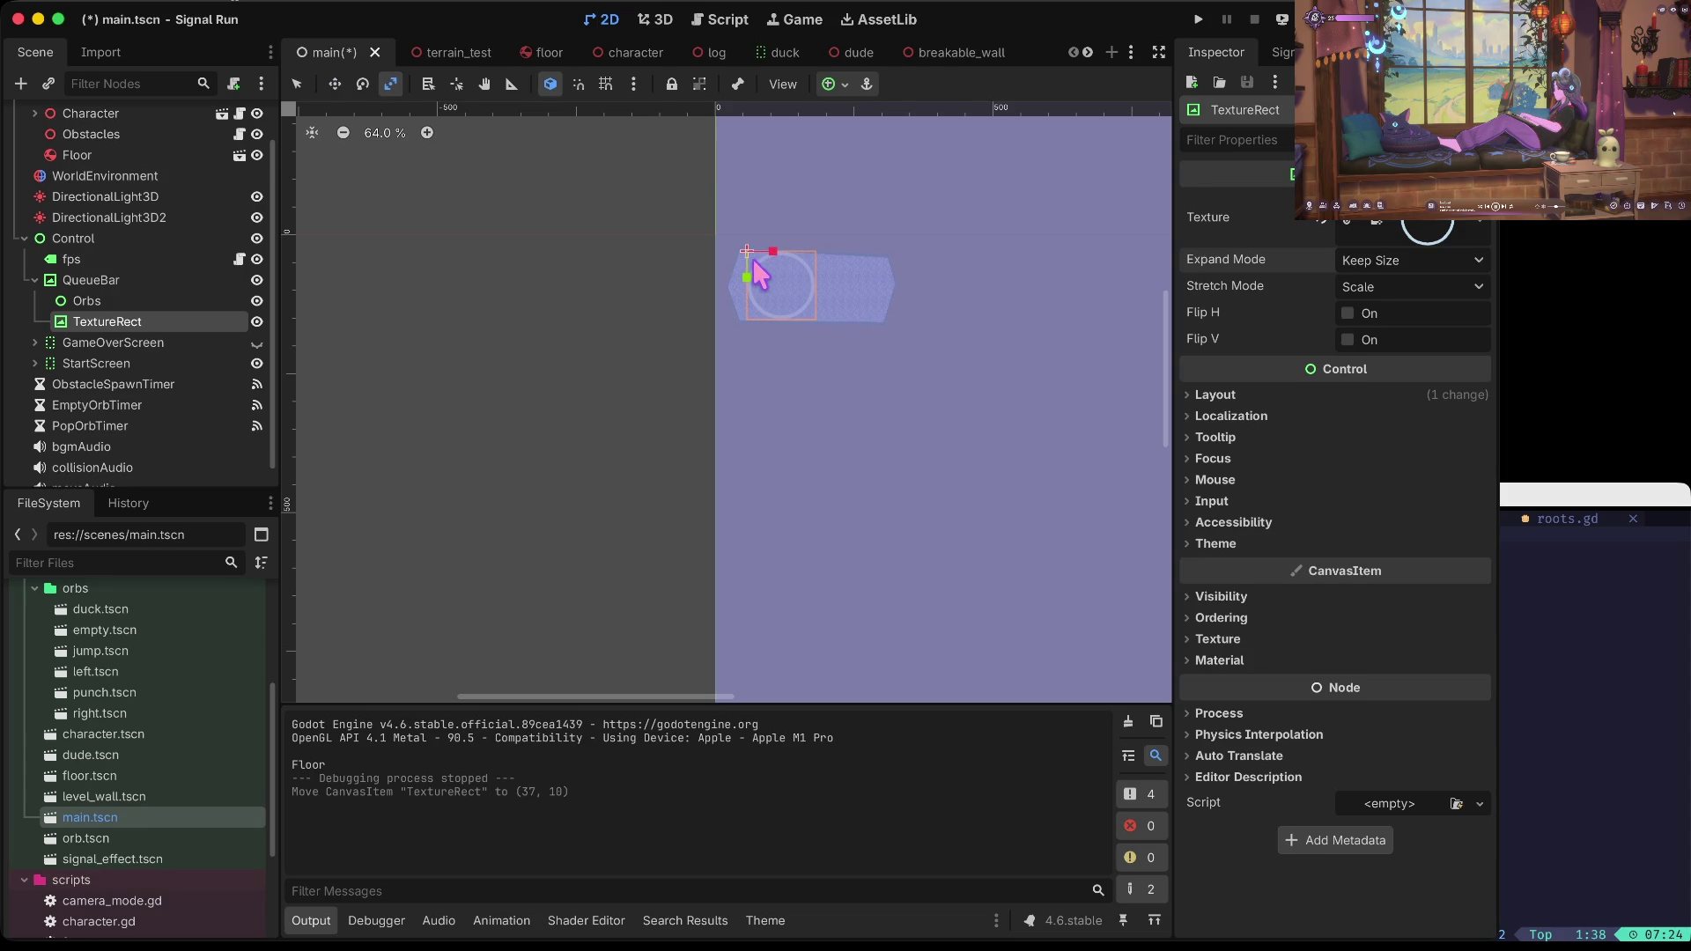
drag(798, 302, 775, 283)
key(ctrl+z)
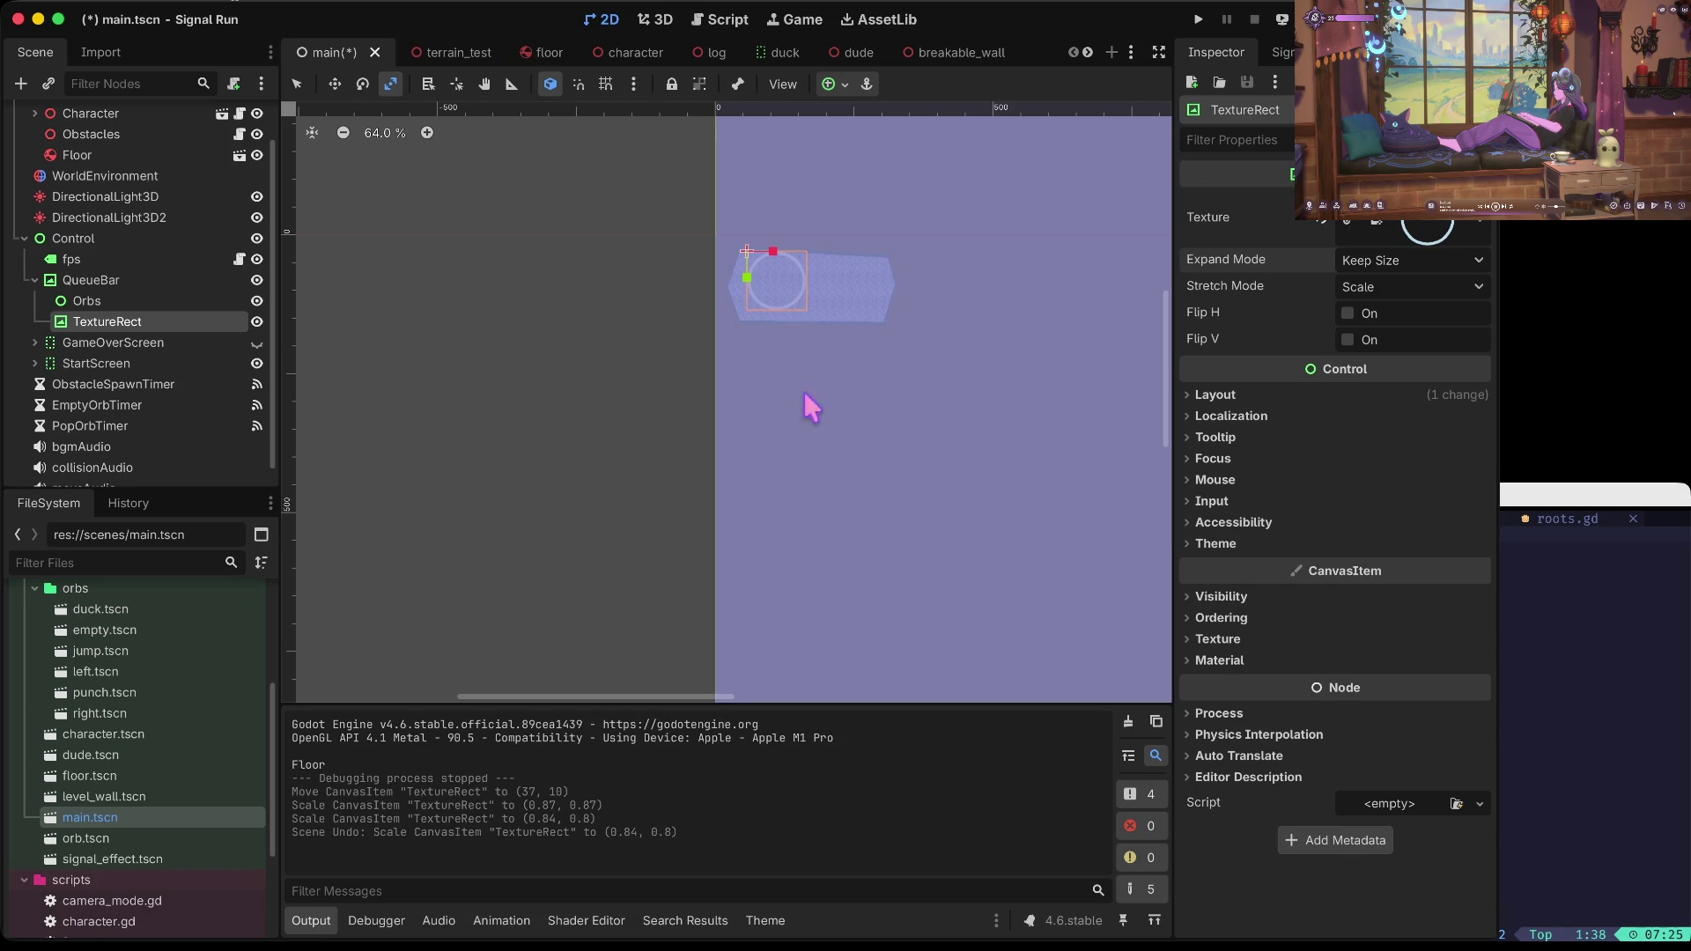
key(w)
drag(775, 274, 778, 281)
key(super+b)
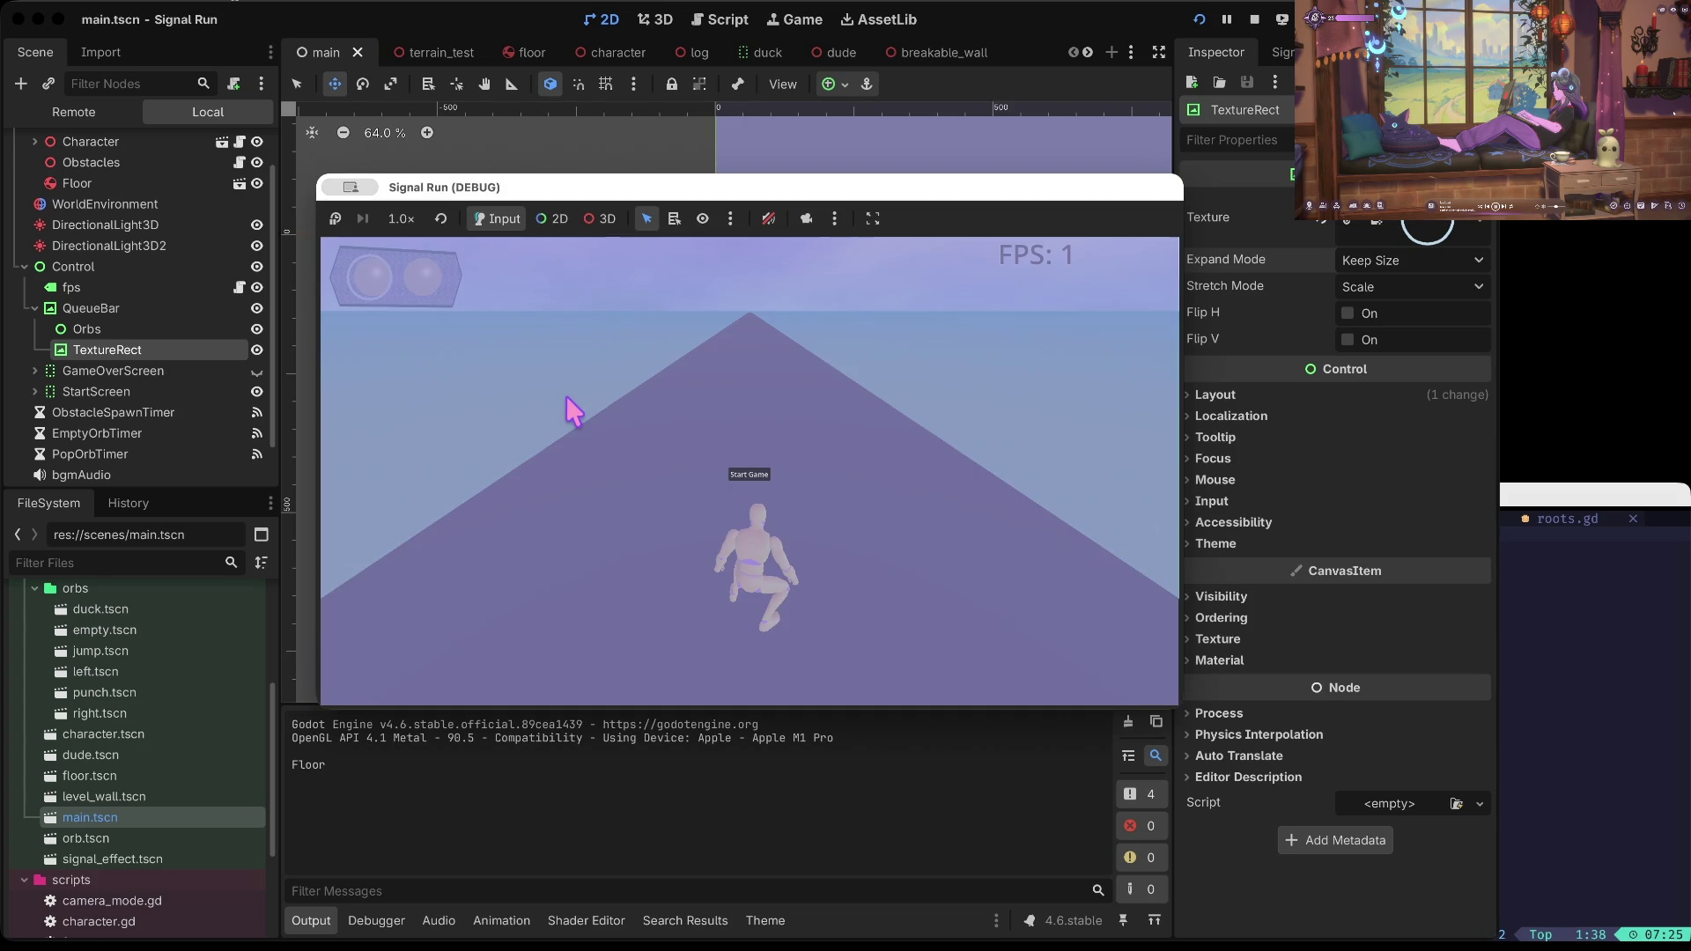
Step: Nudge the ring a few pixels right, then play from Start Game to game over and stop
click(1254, 19)
drag(785, 289, 795, 288)
key(super+b)
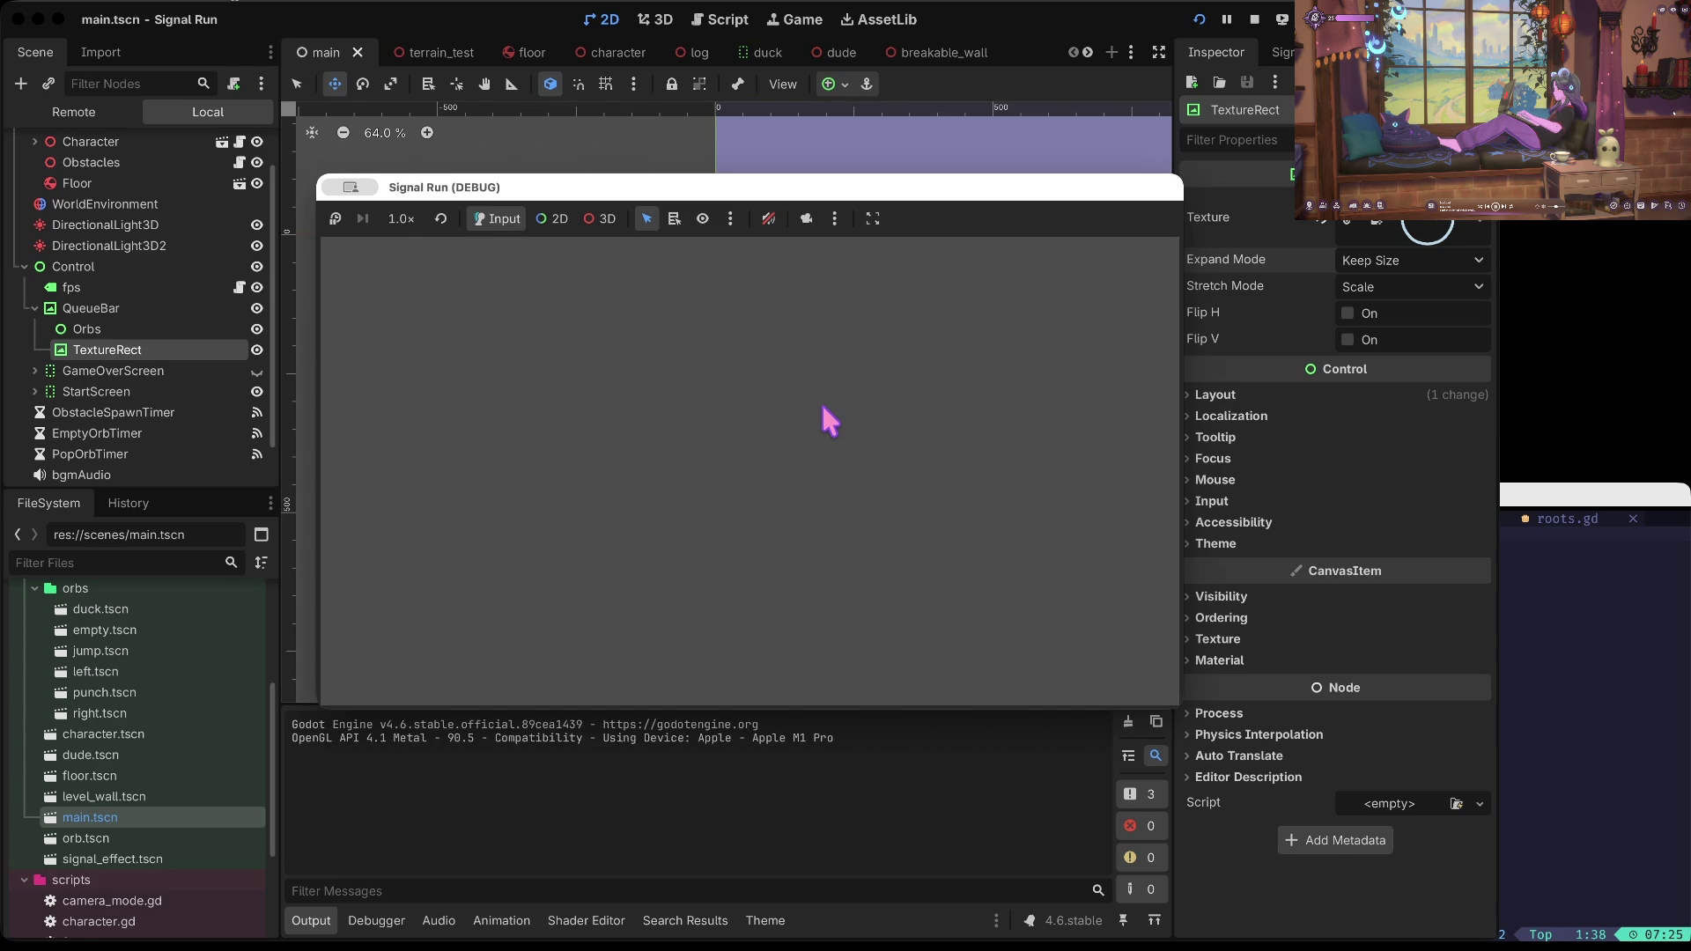
click(819, 398)
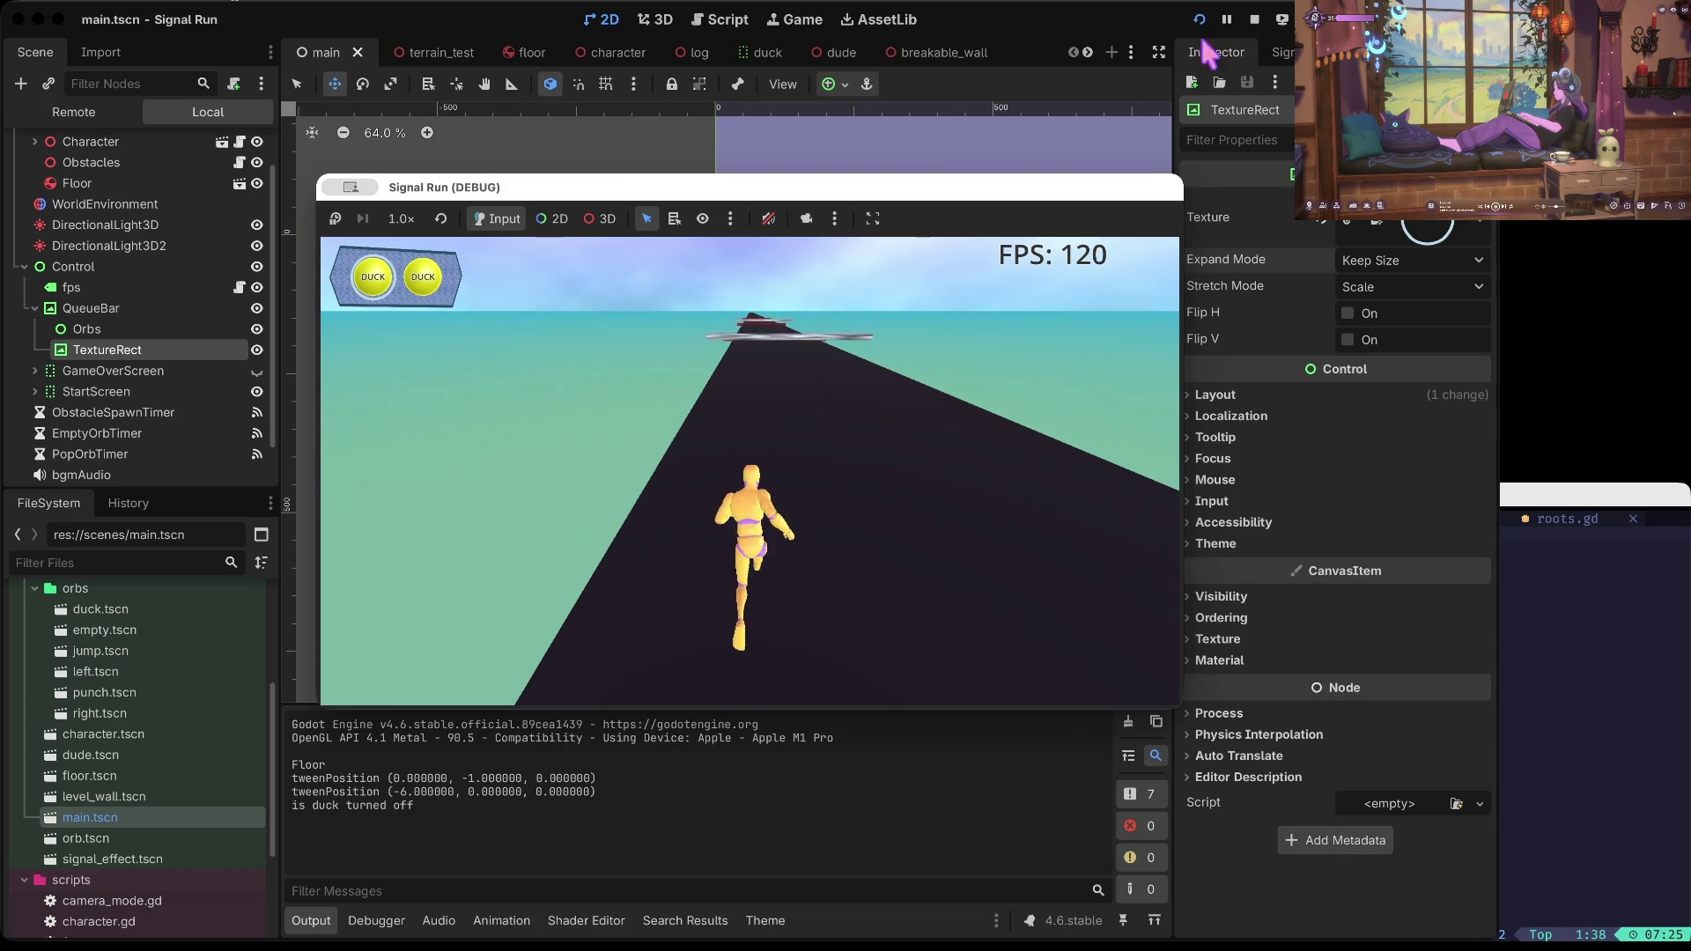
click(1255, 18)
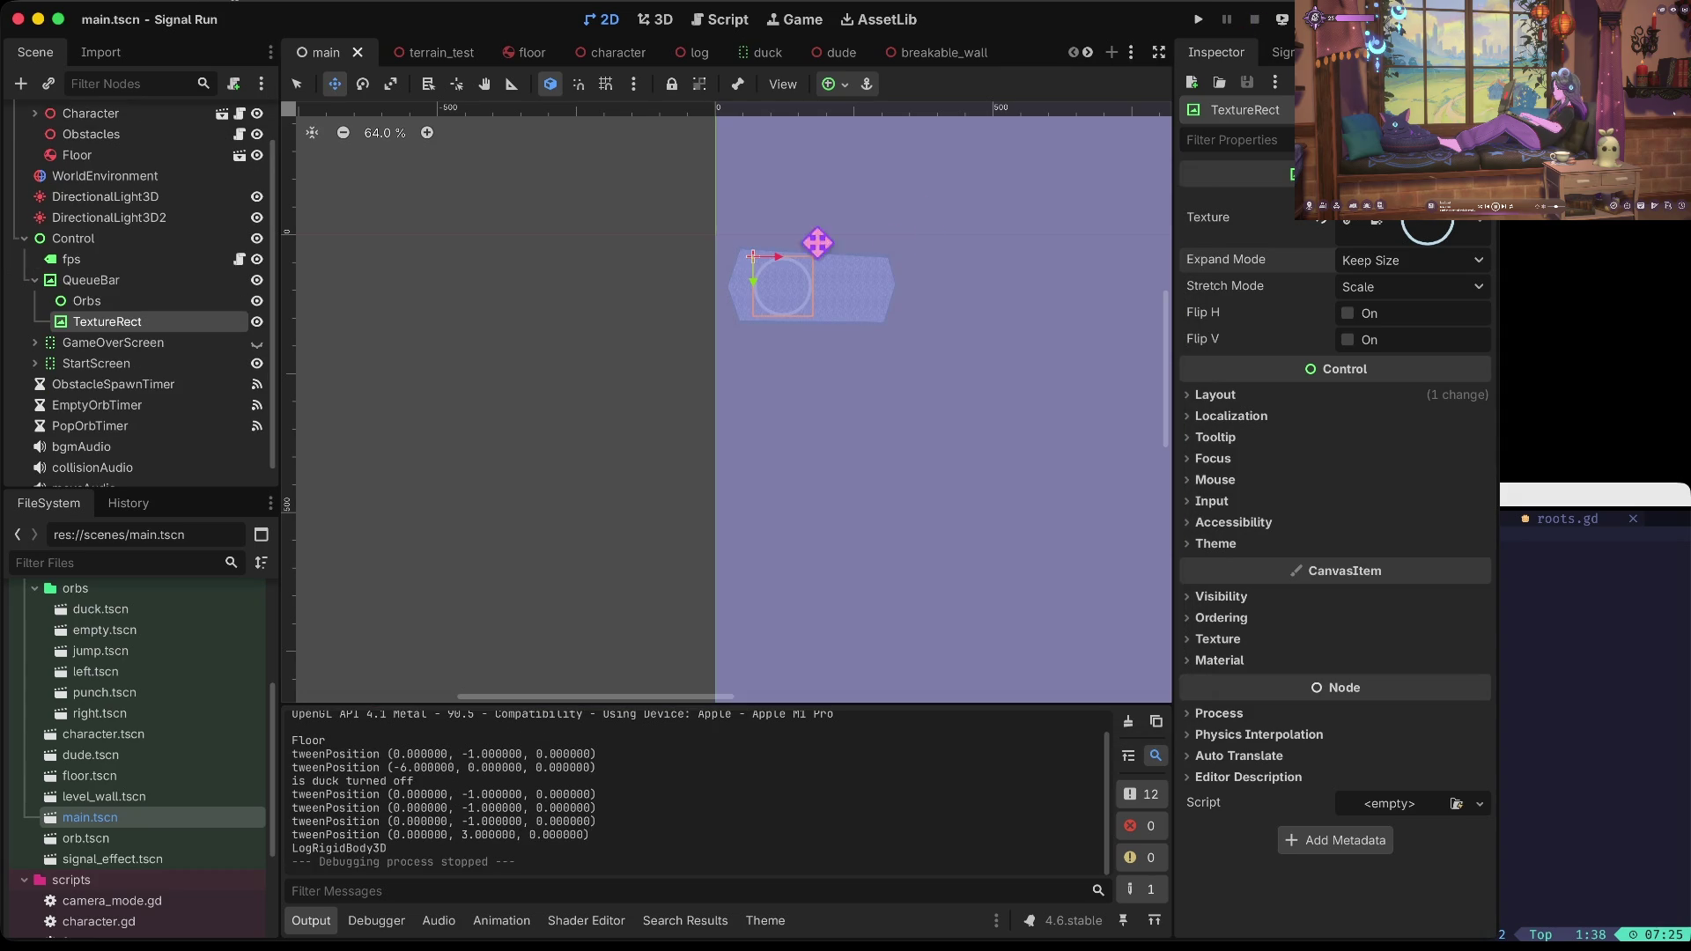
Step: Scale the queue bar's TextureRect to 0.82 × 0.83 and test-run the game
click(165, 301)
click(112, 343)
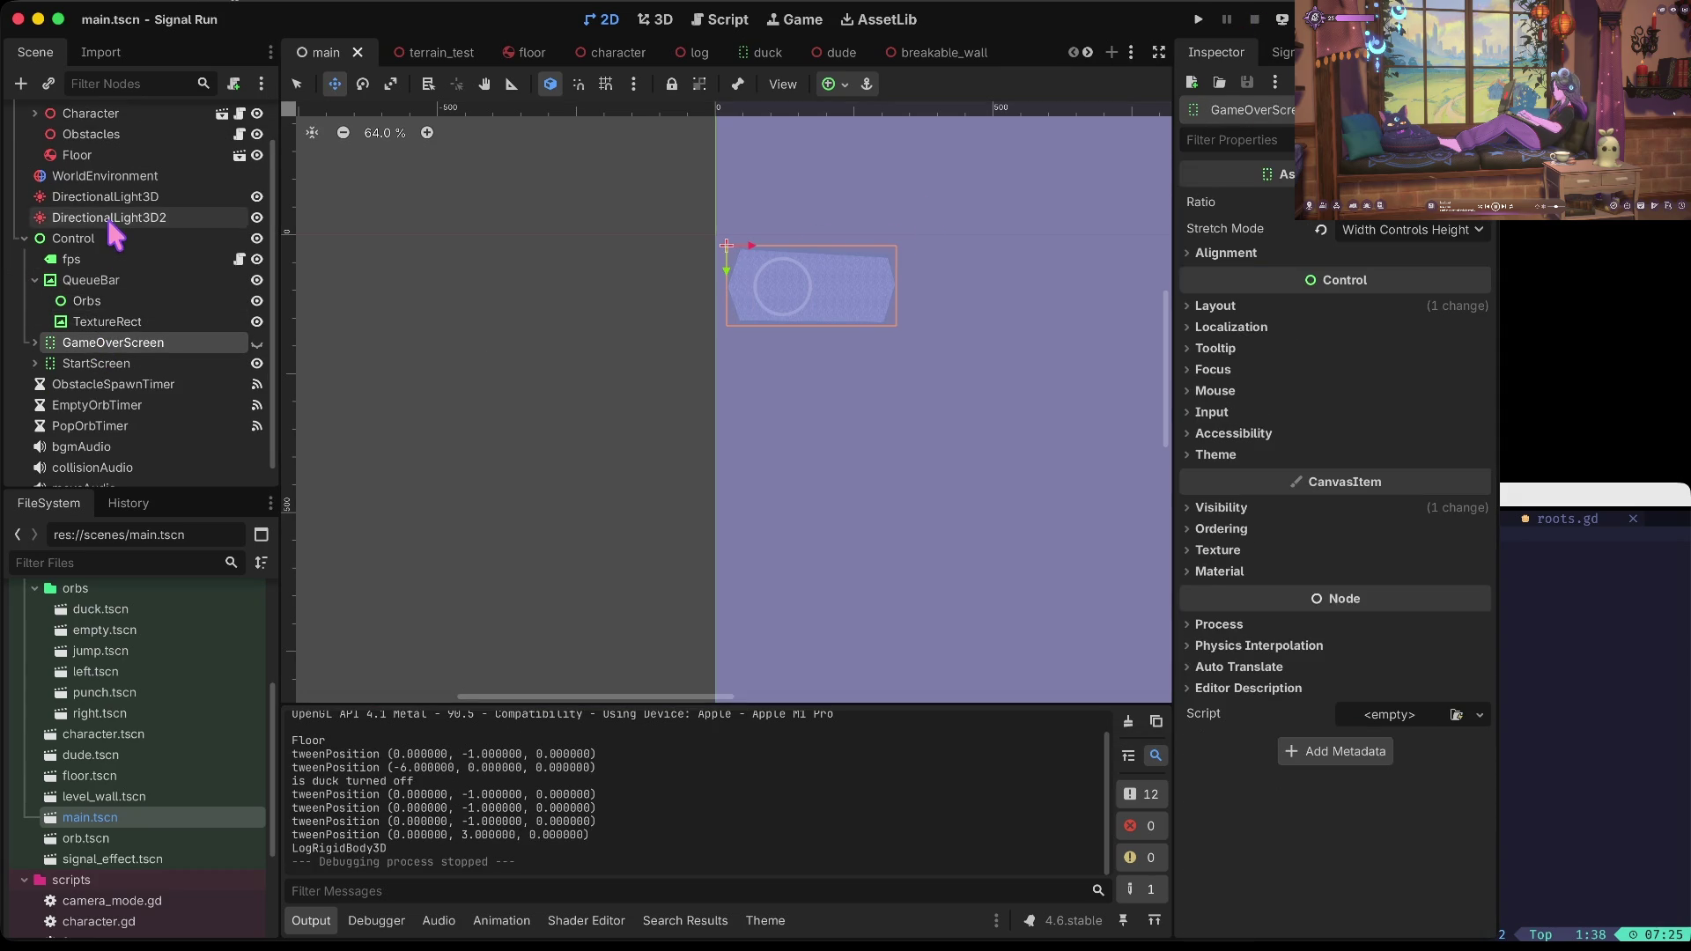
scroll(111, 220, down, 1)
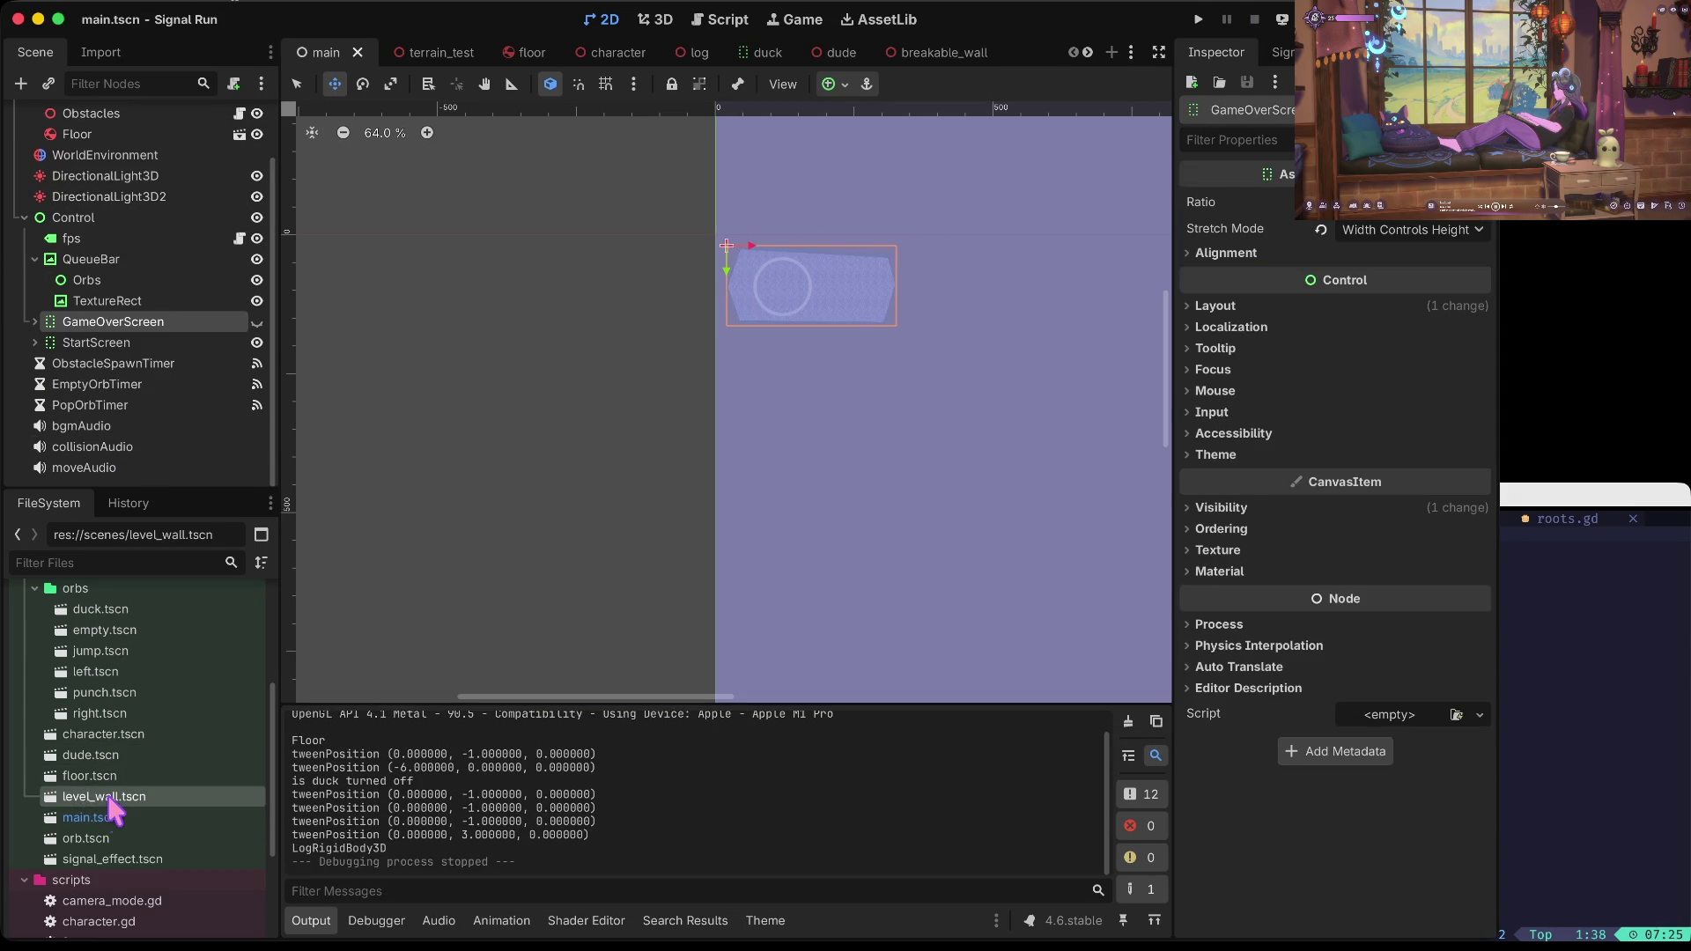
scroll(97, 810, up, 5)
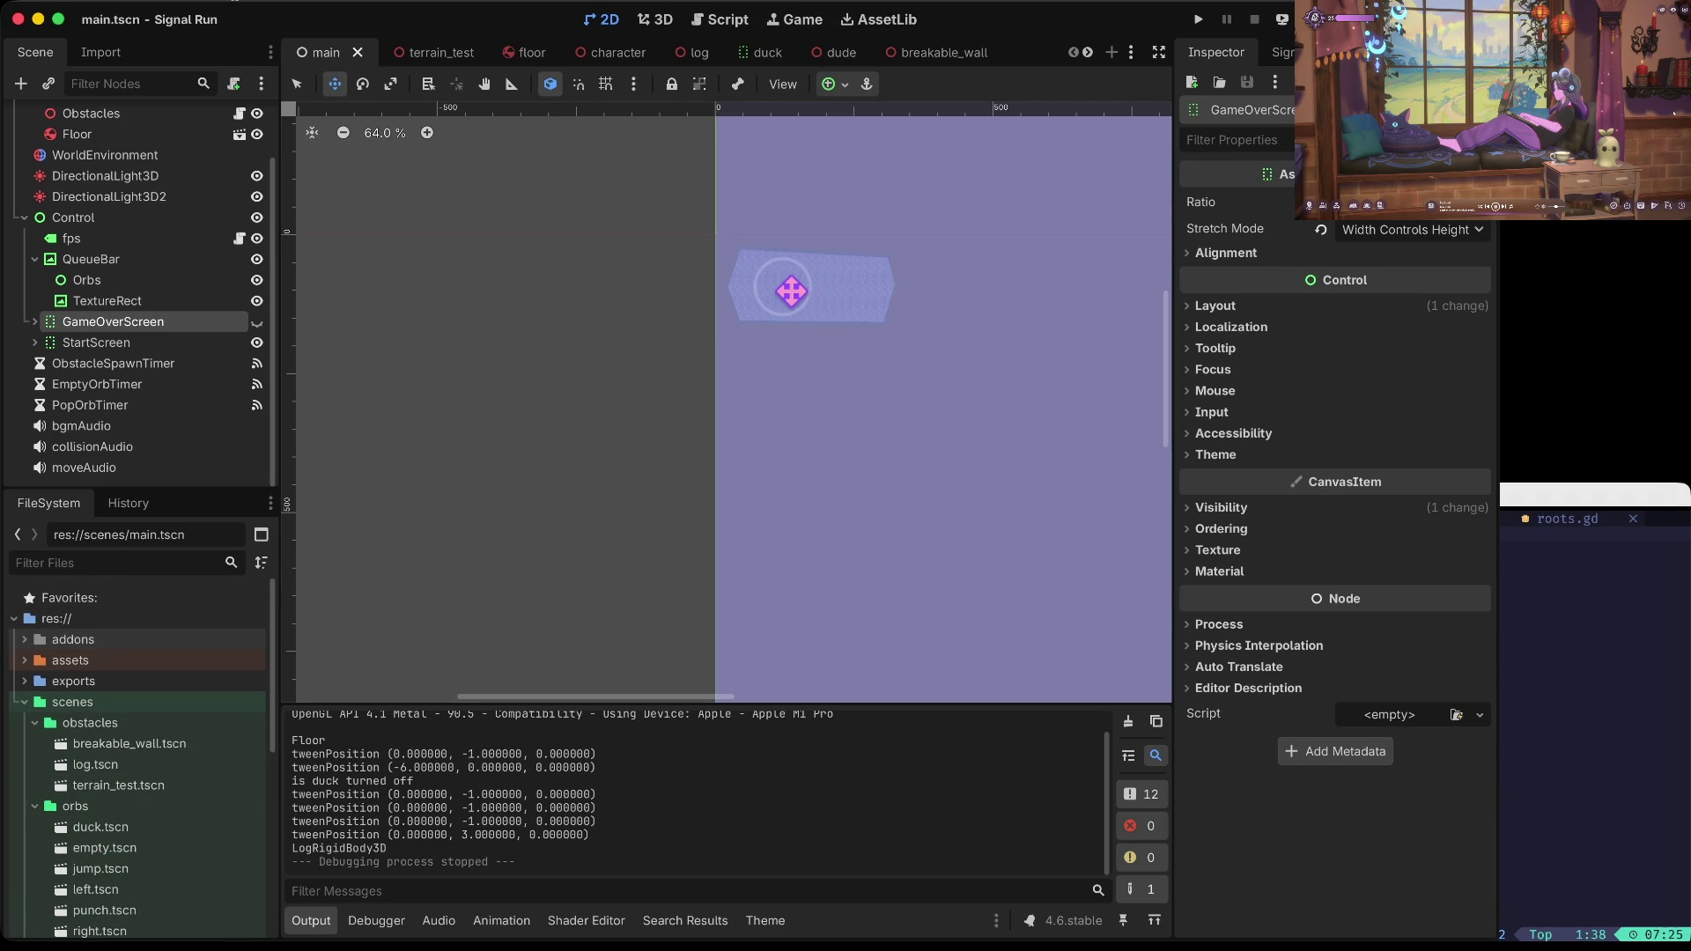
click(792, 291)
click(108, 301)
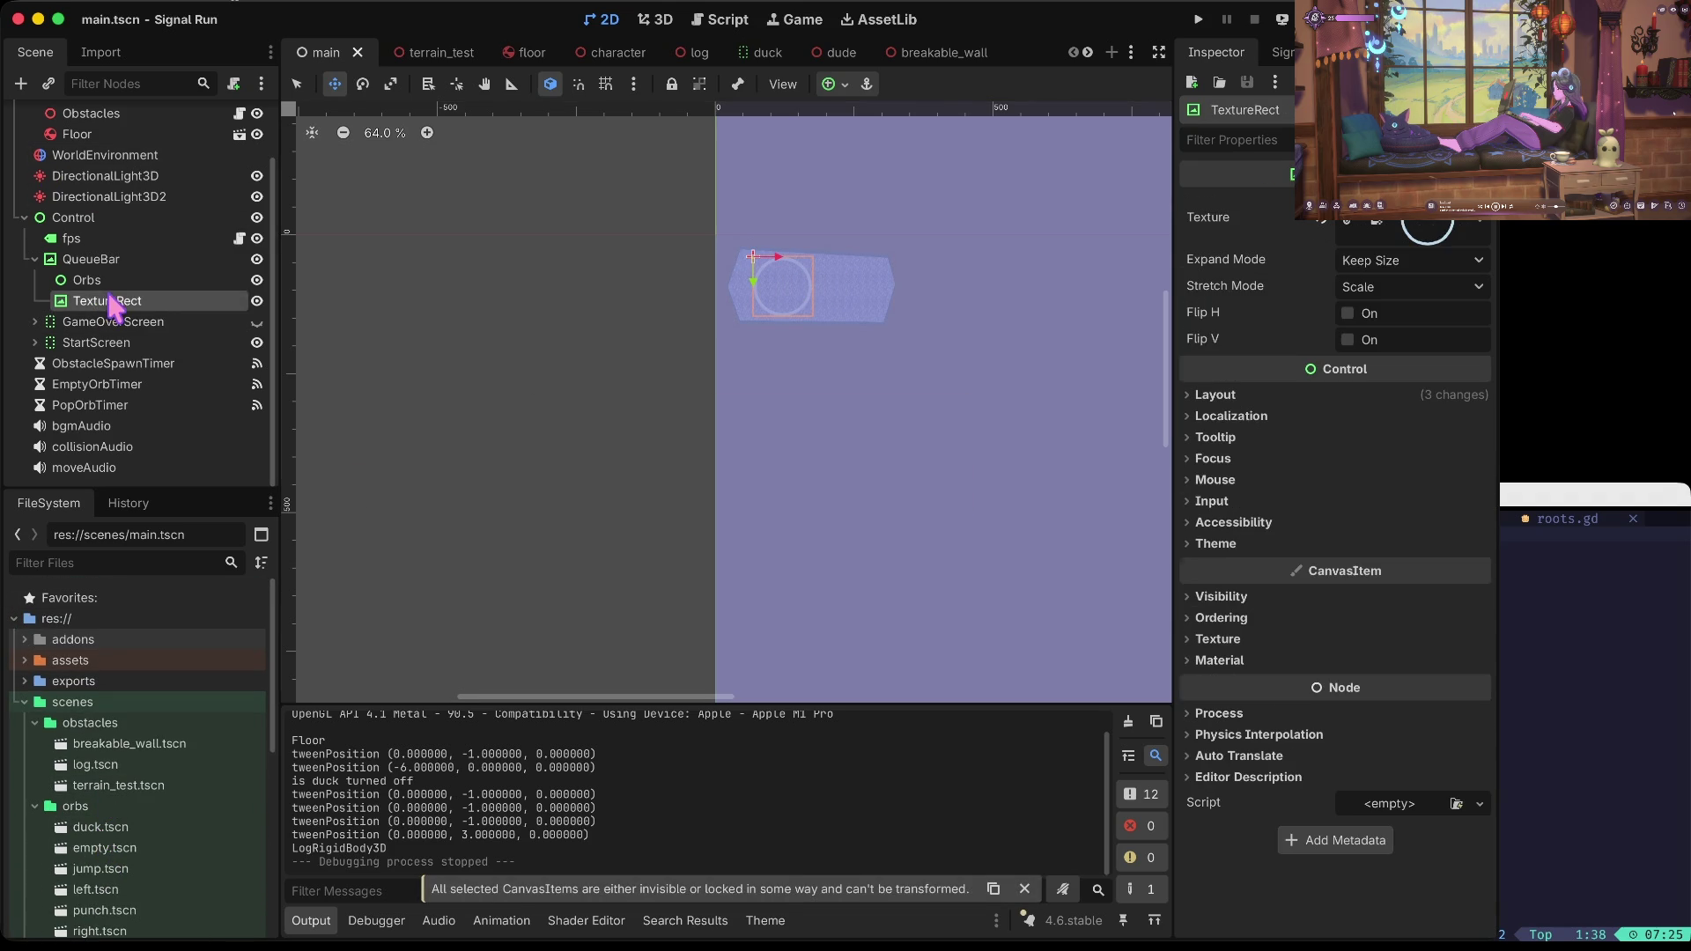
key(s)
click(803, 303)
drag(801, 301, 799, 298)
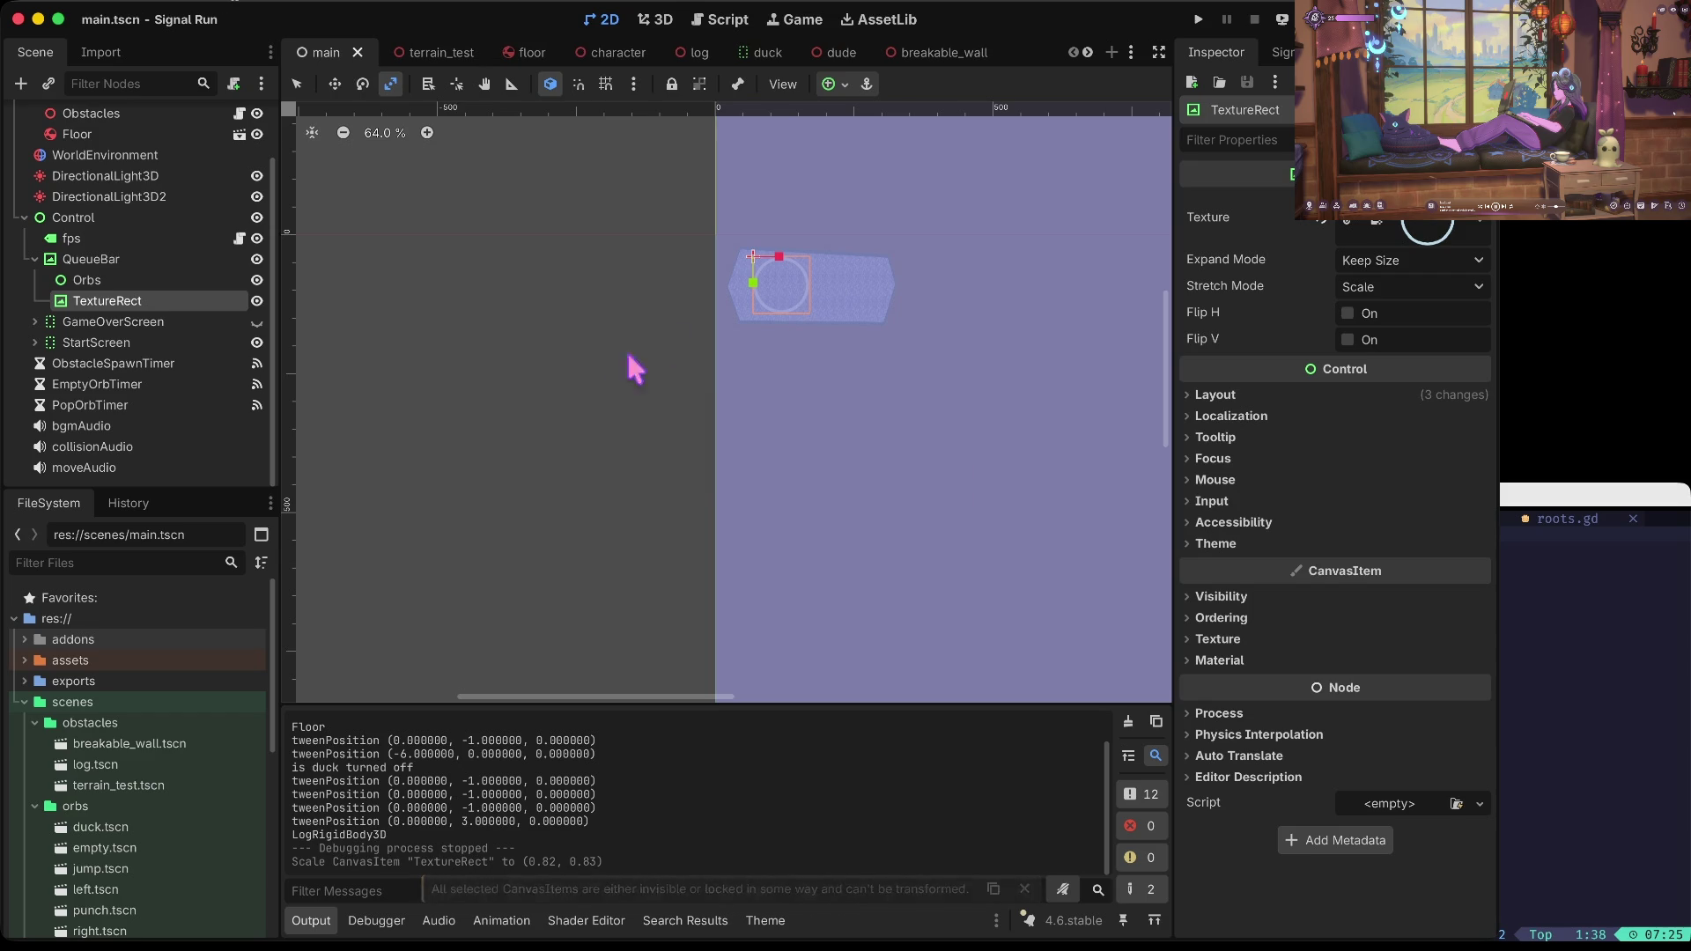
key(super+b)
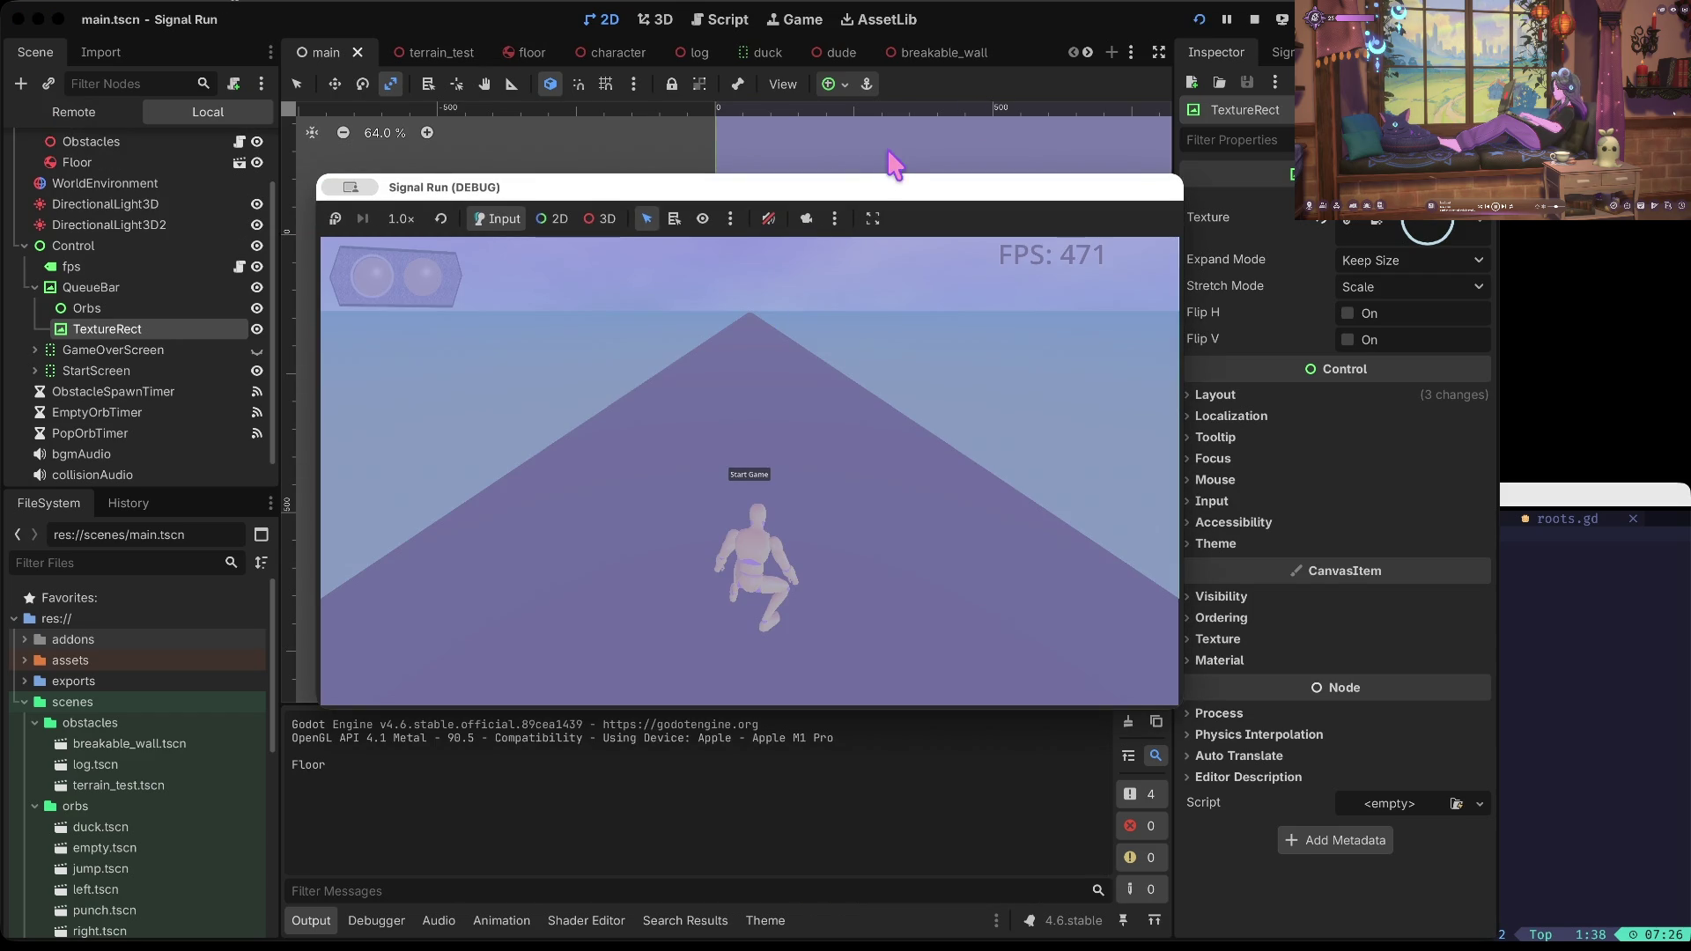
click(1259, 26)
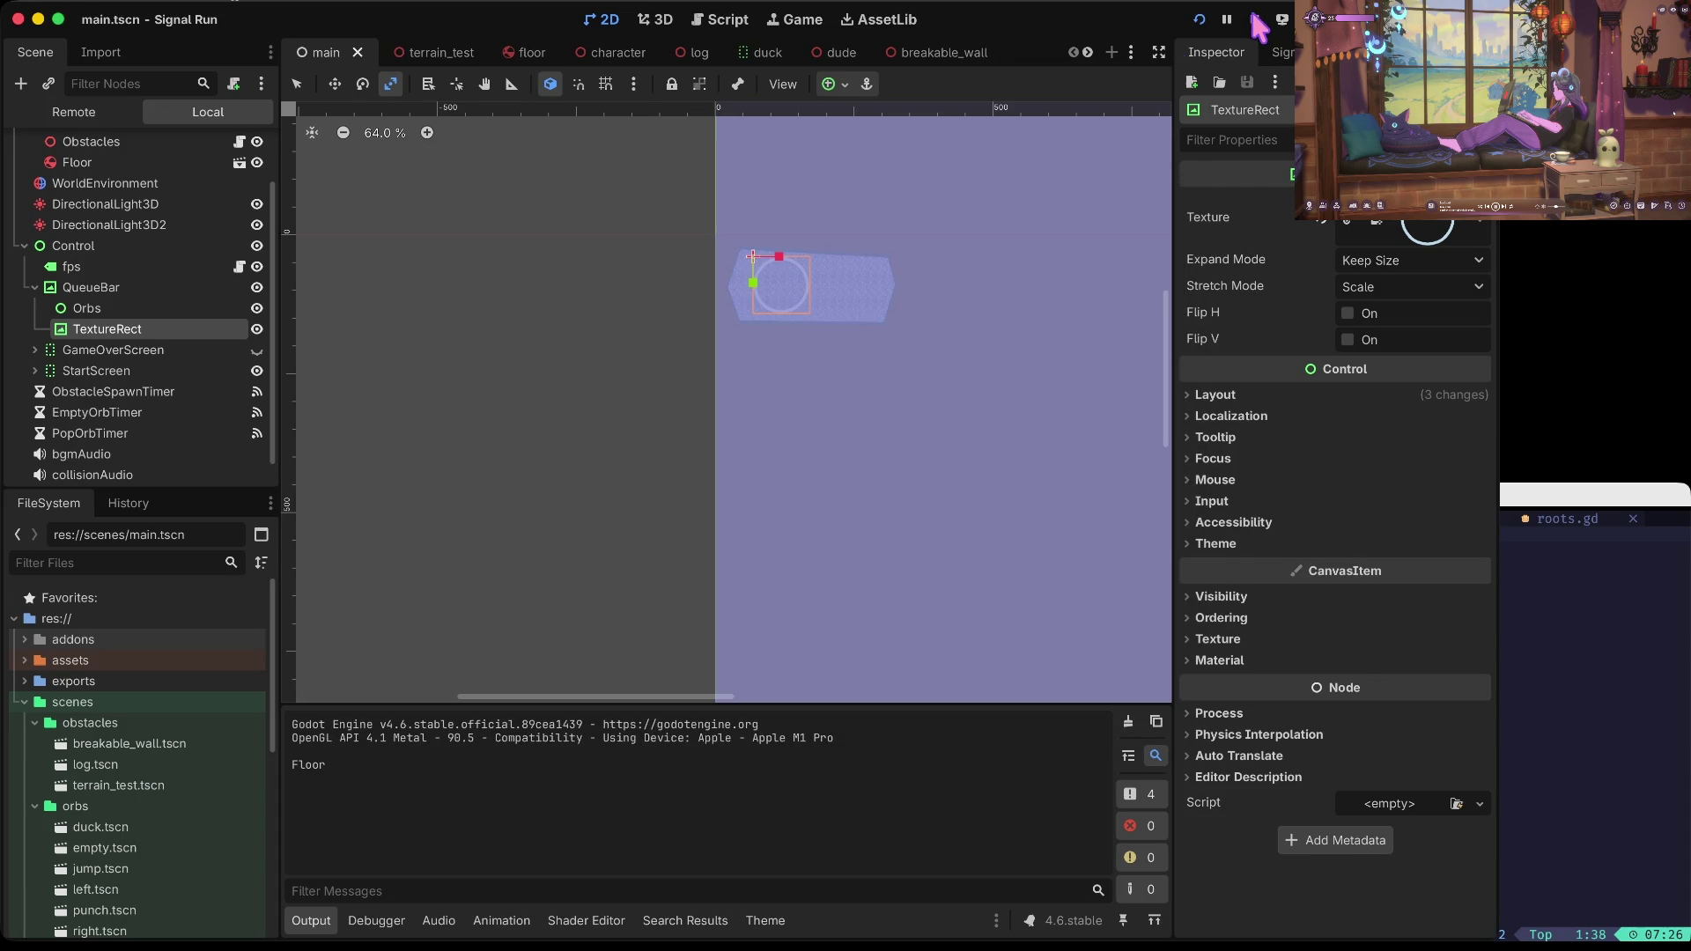
Step: Fine-tune the ring's position with two small moves, test-running the game after each
key(w)
drag(752, 257, 788, 283)
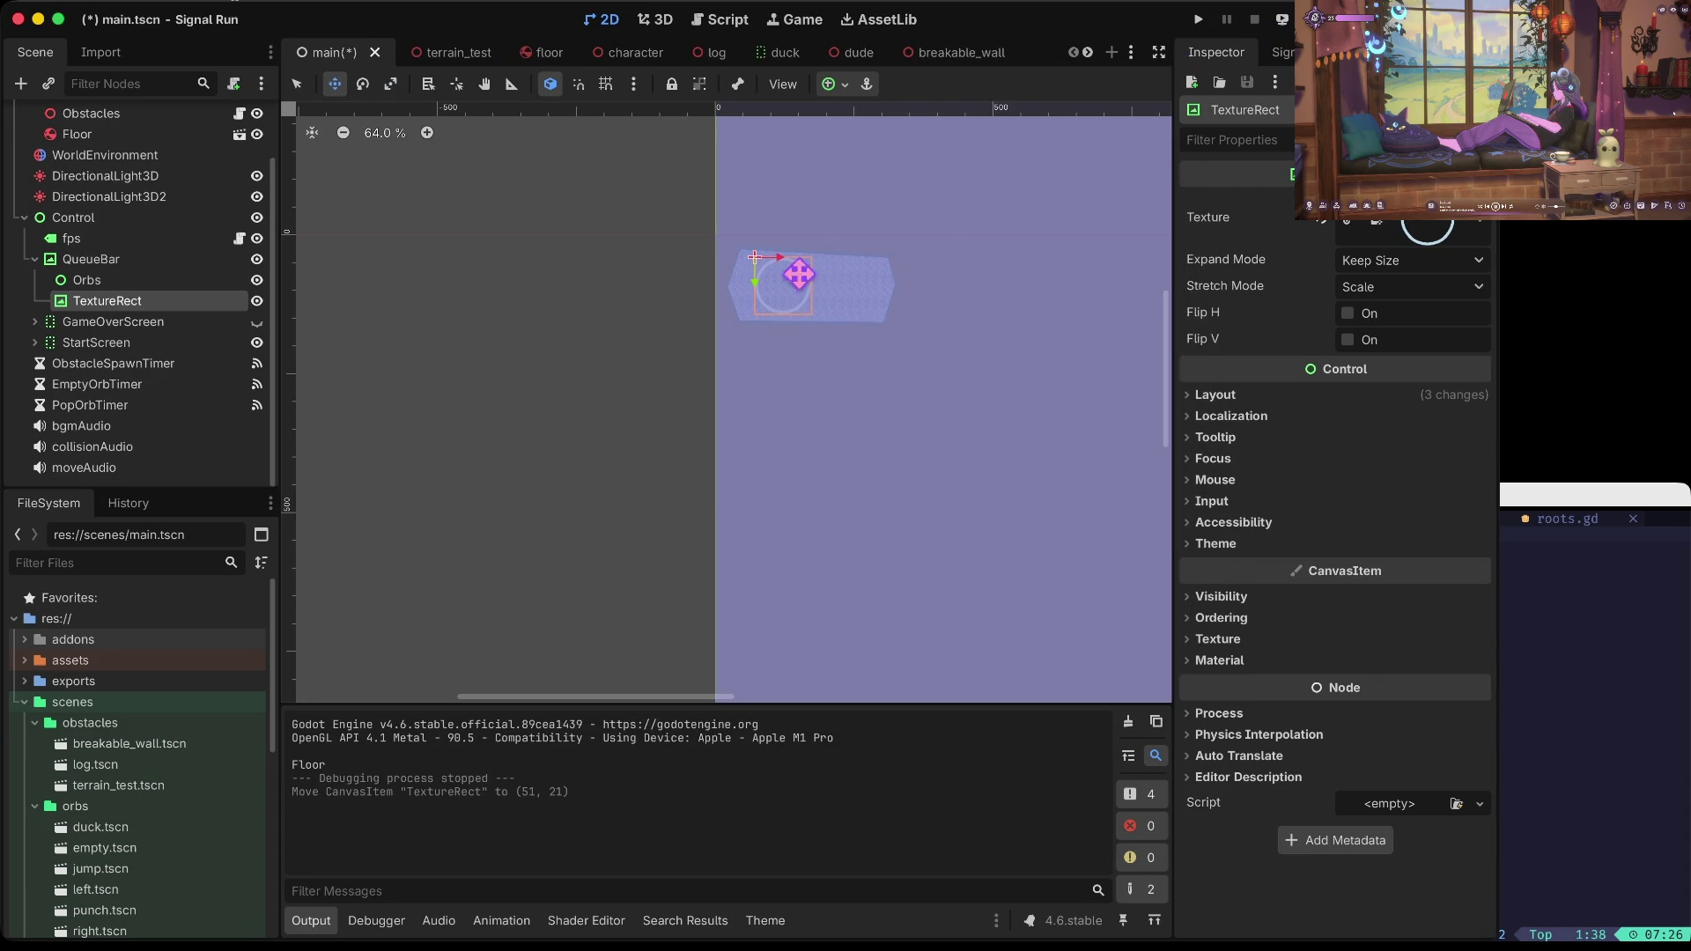
key(super+b)
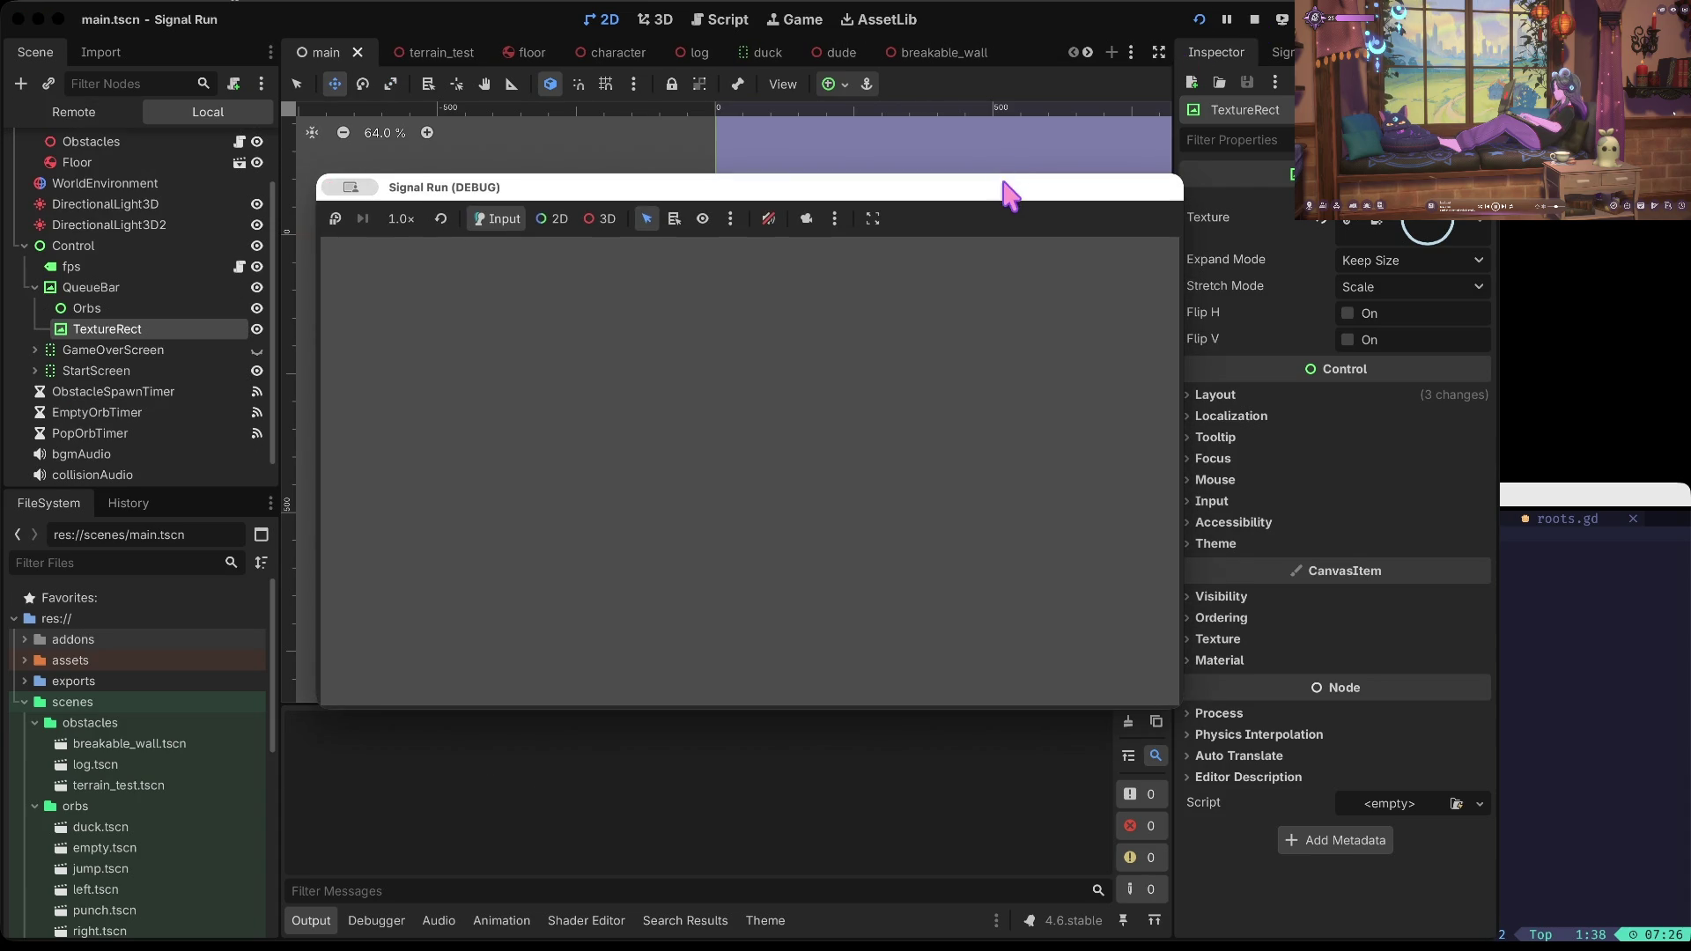
click(1263, 17)
drag(793, 283, 789, 286)
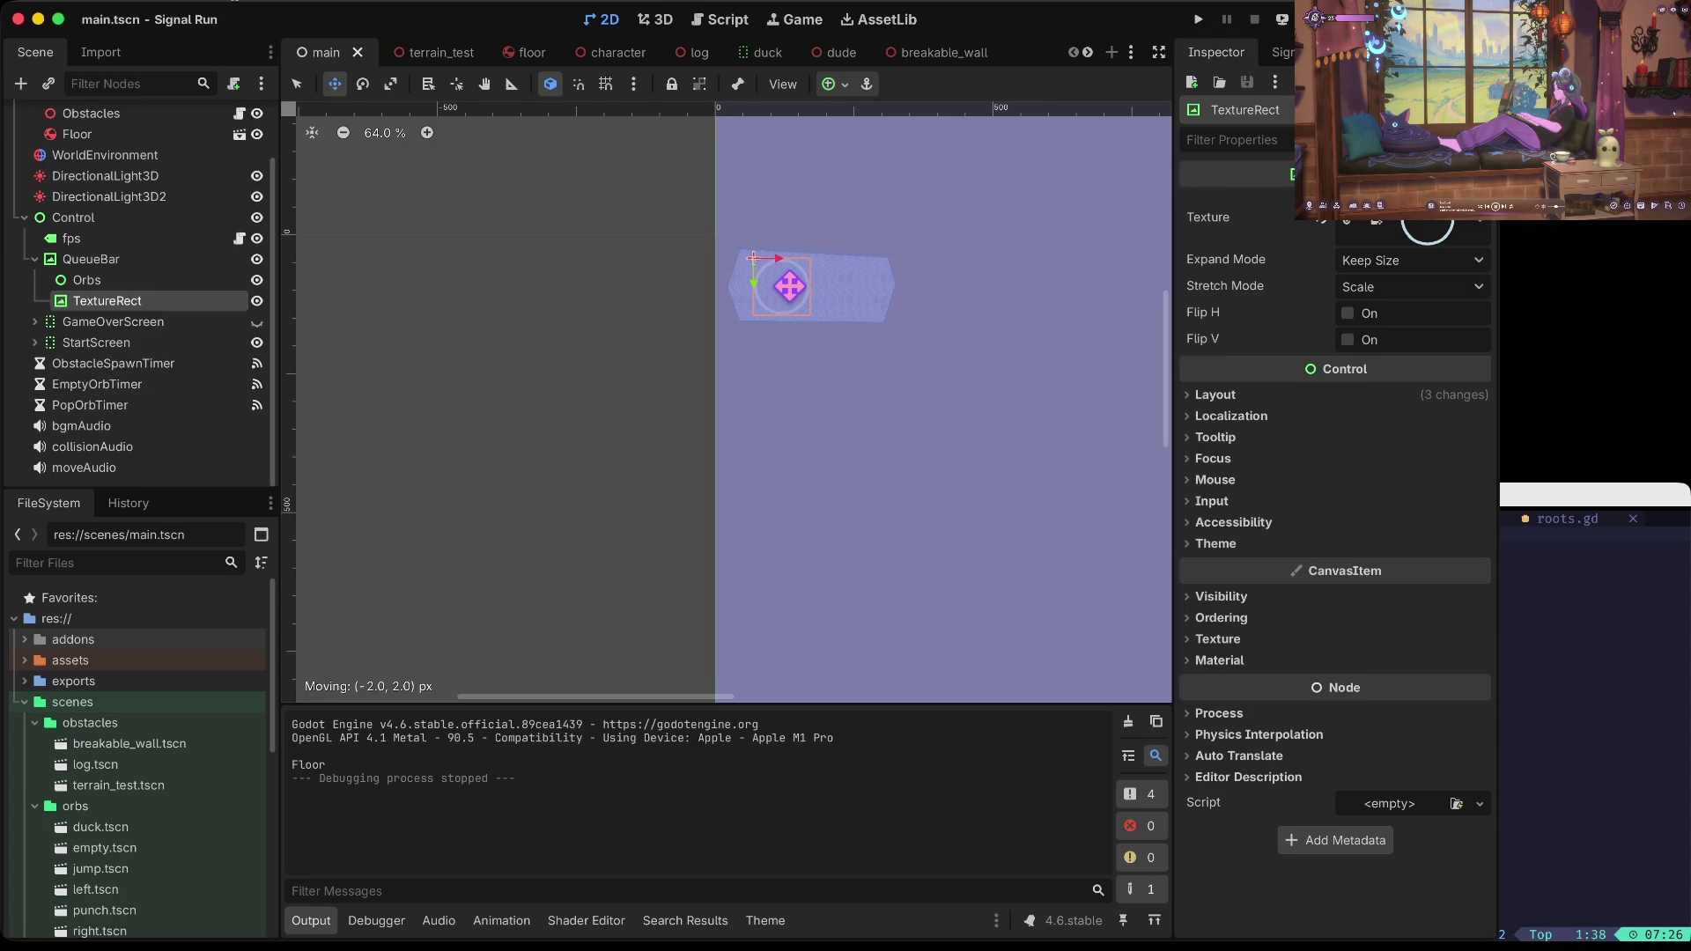
key(super+b)
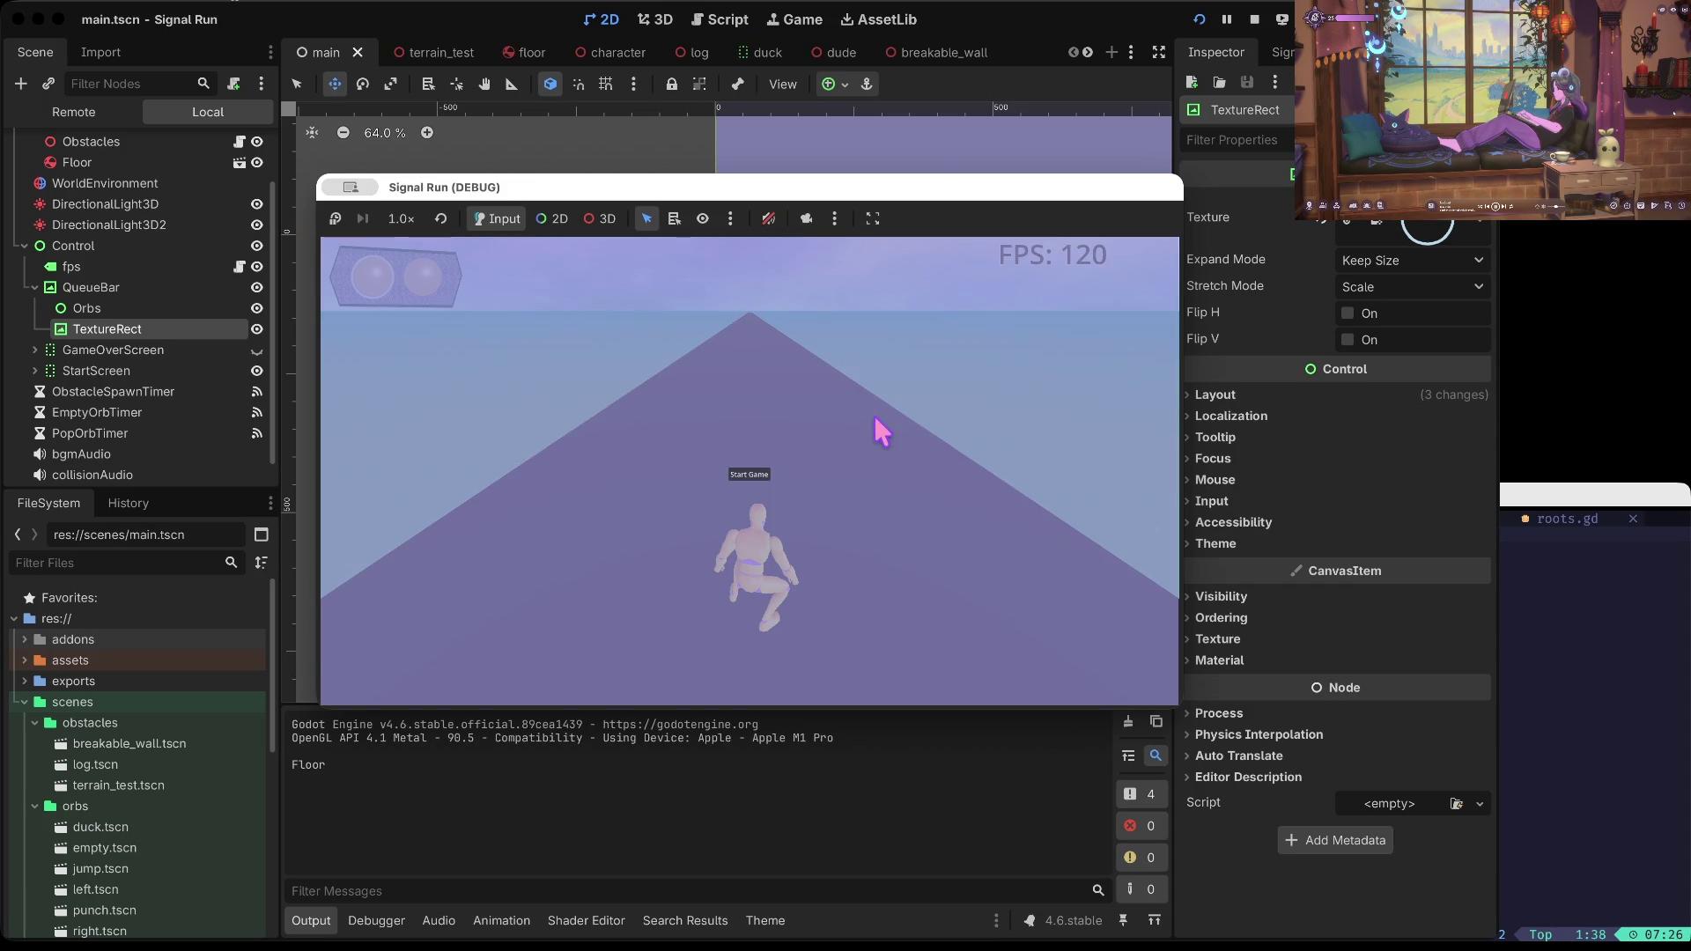
click(1254, 20)
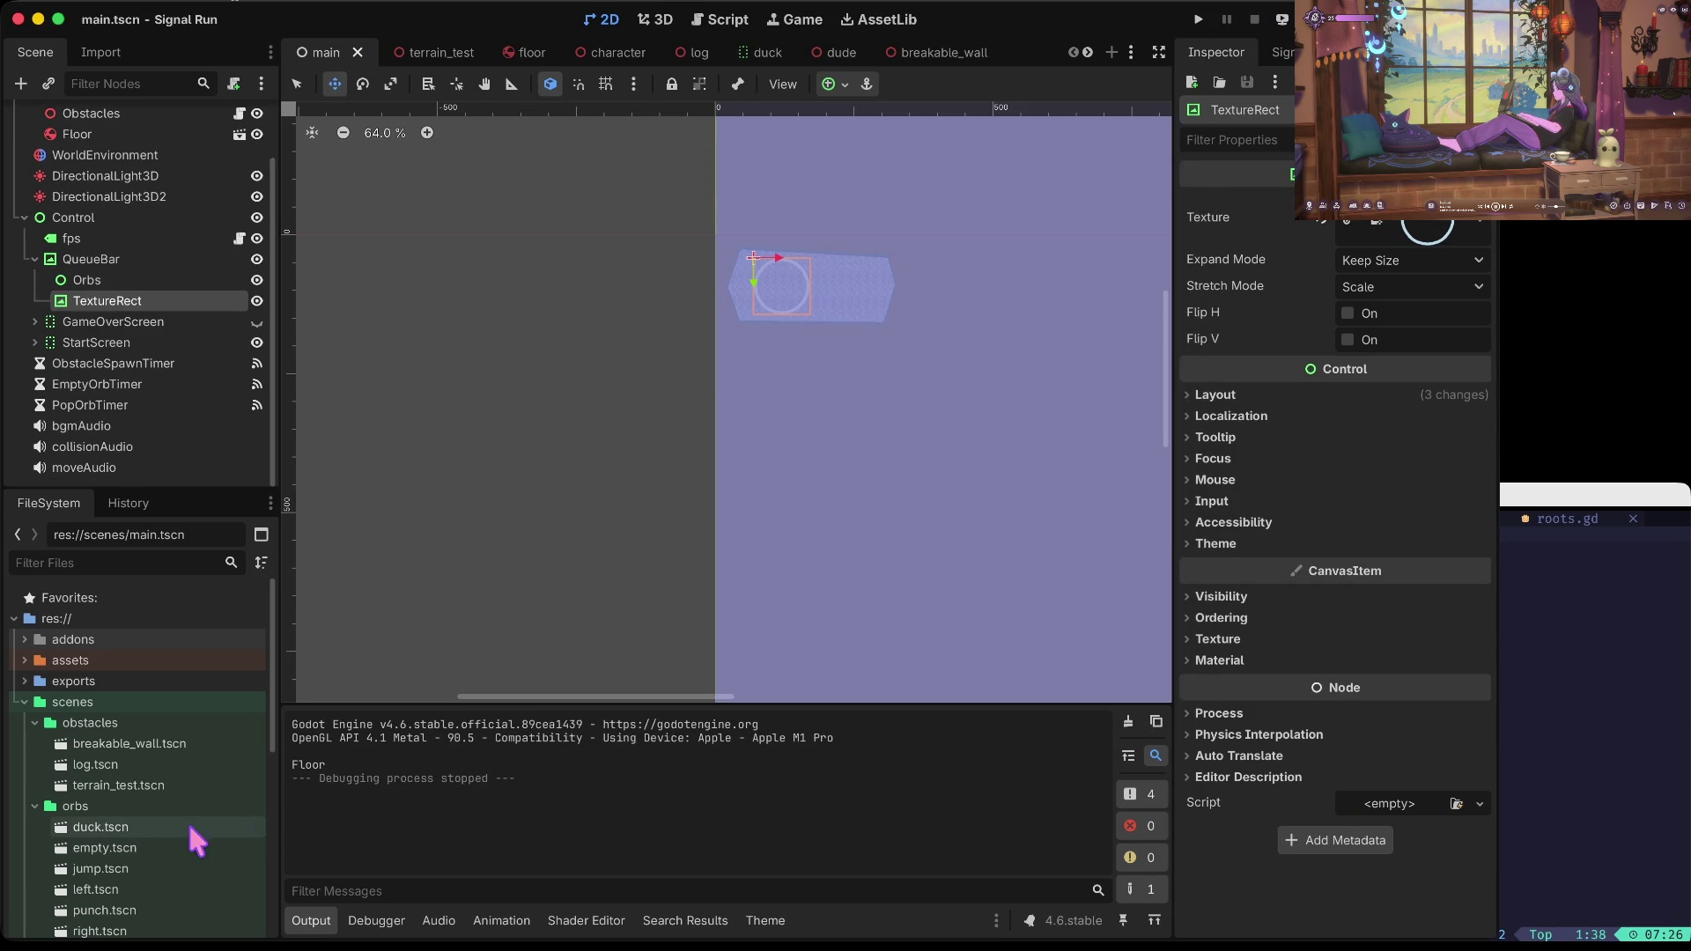
Step: Set the default.tres theme's Label font_size to 256 and save
scroll(139, 770, down, 10)
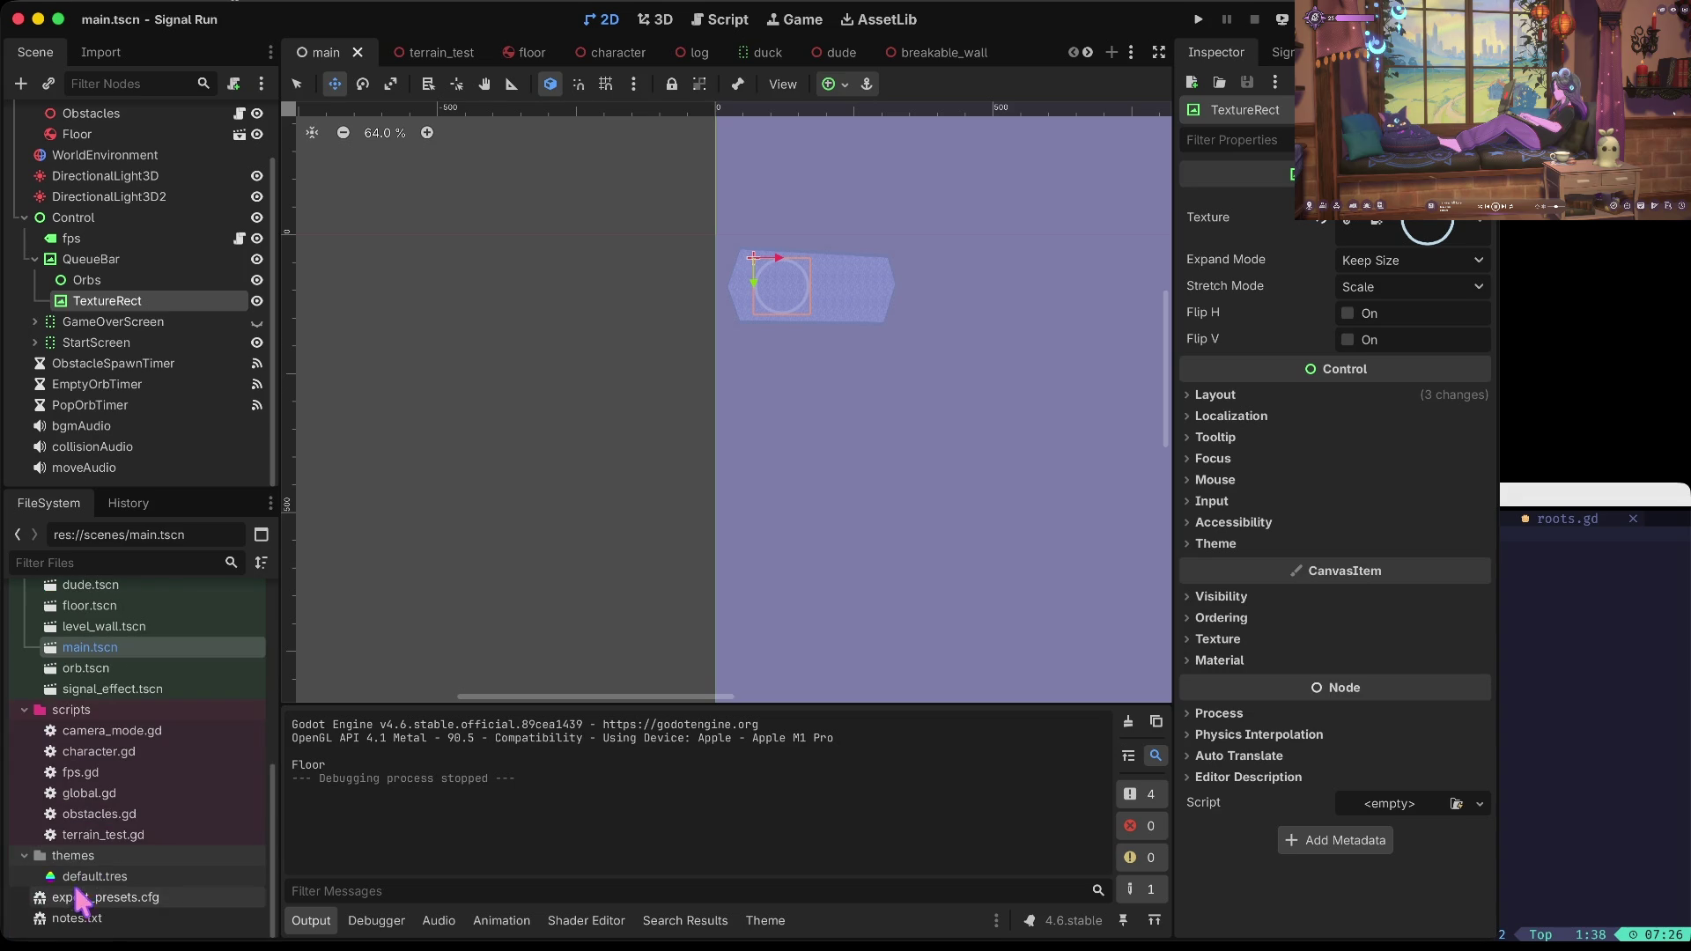
double_click(88, 876)
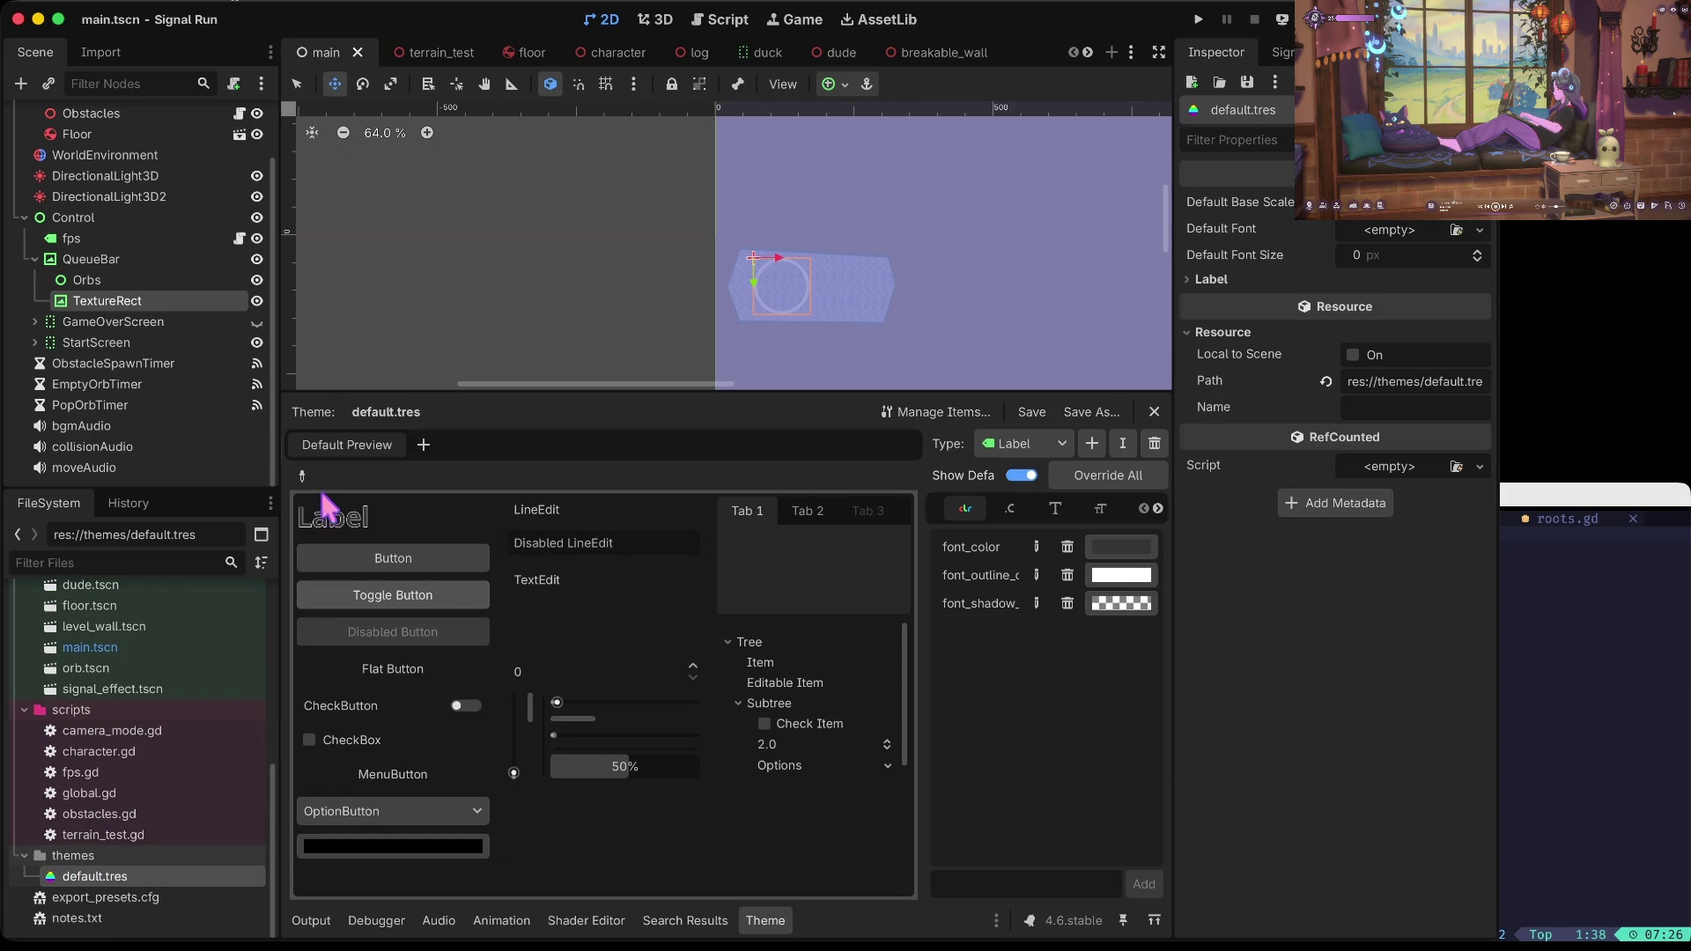
click(1055, 508)
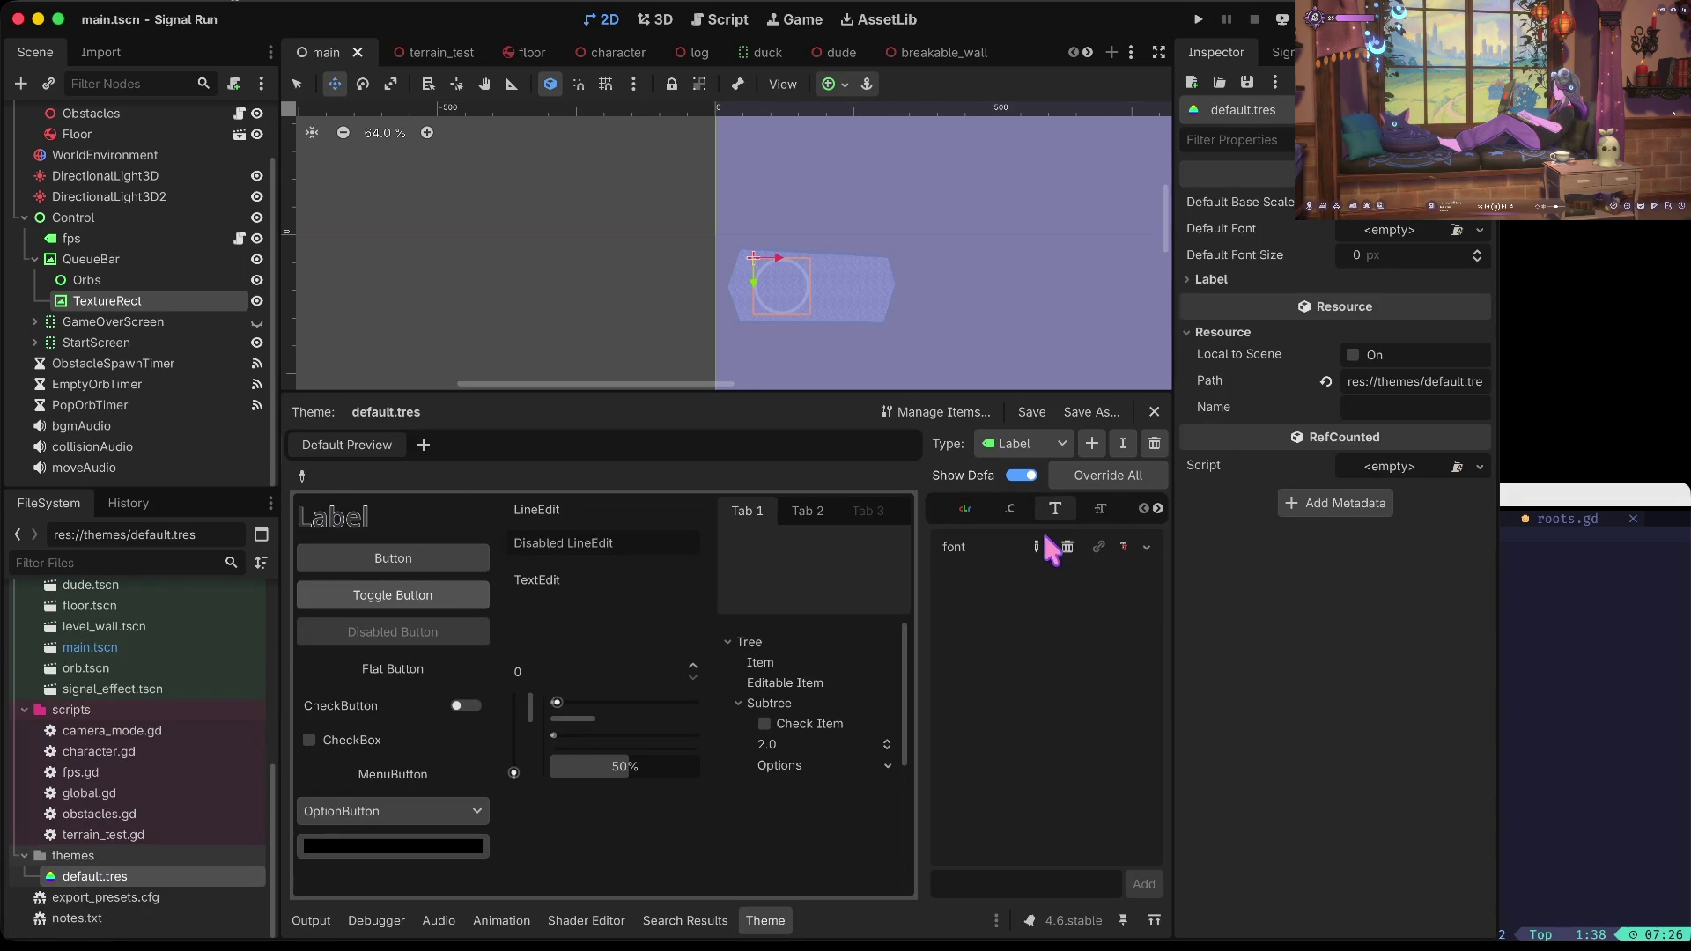
click(1100, 509)
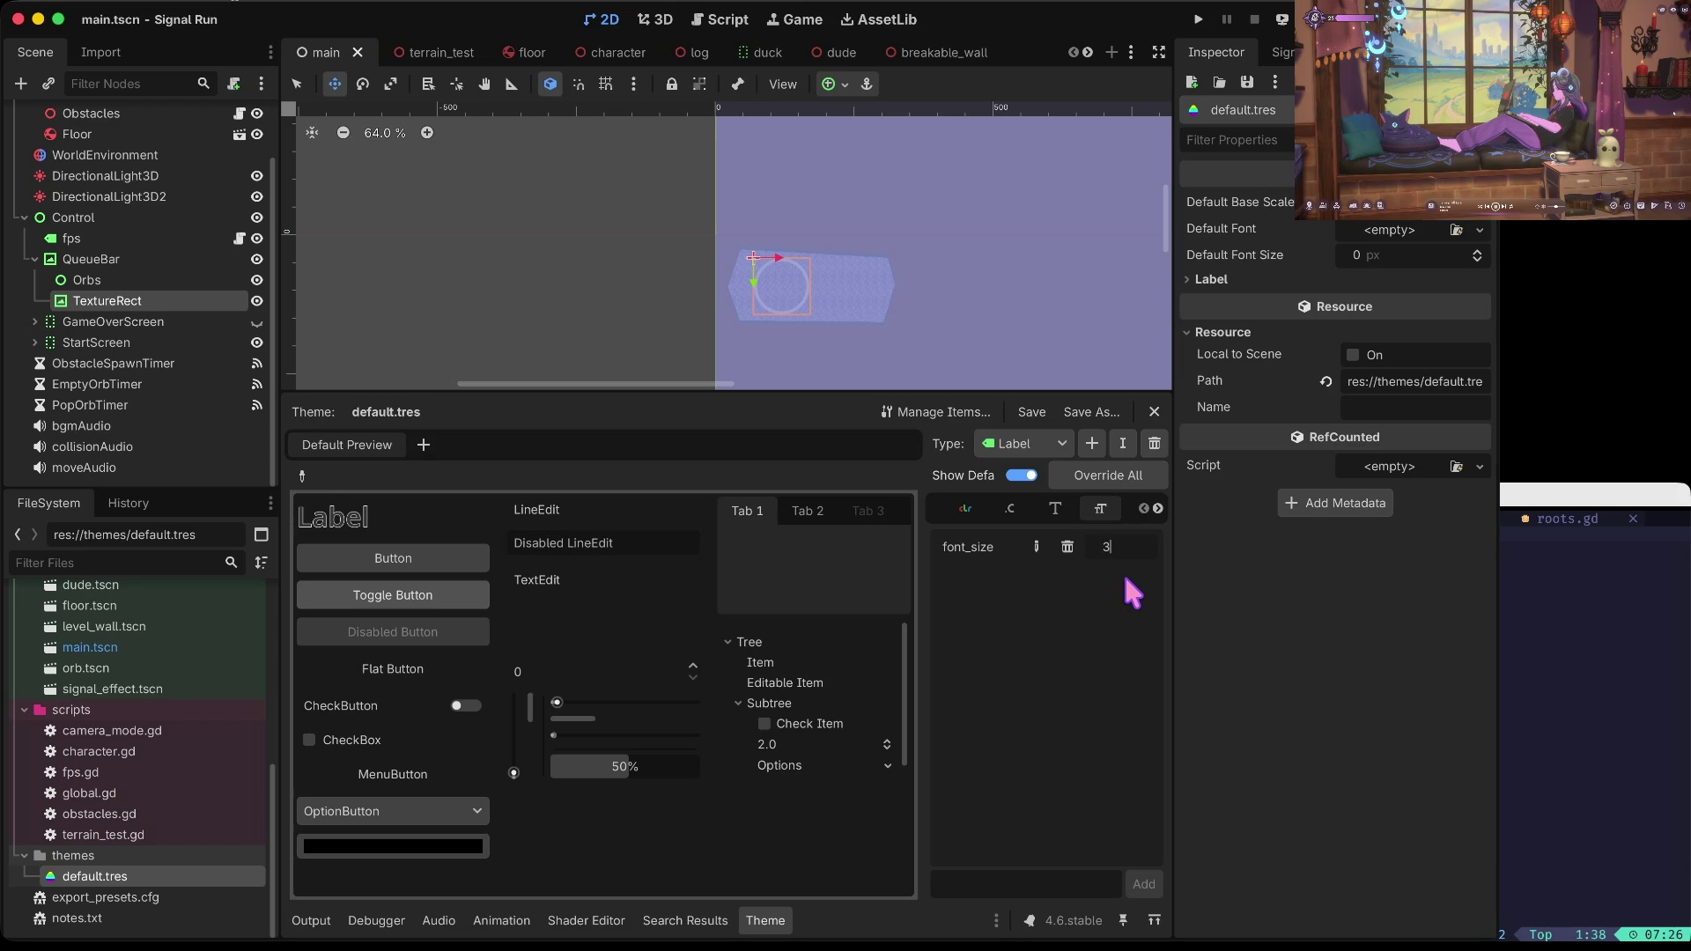
text(56)
key(Return)
key(ctrl+s)
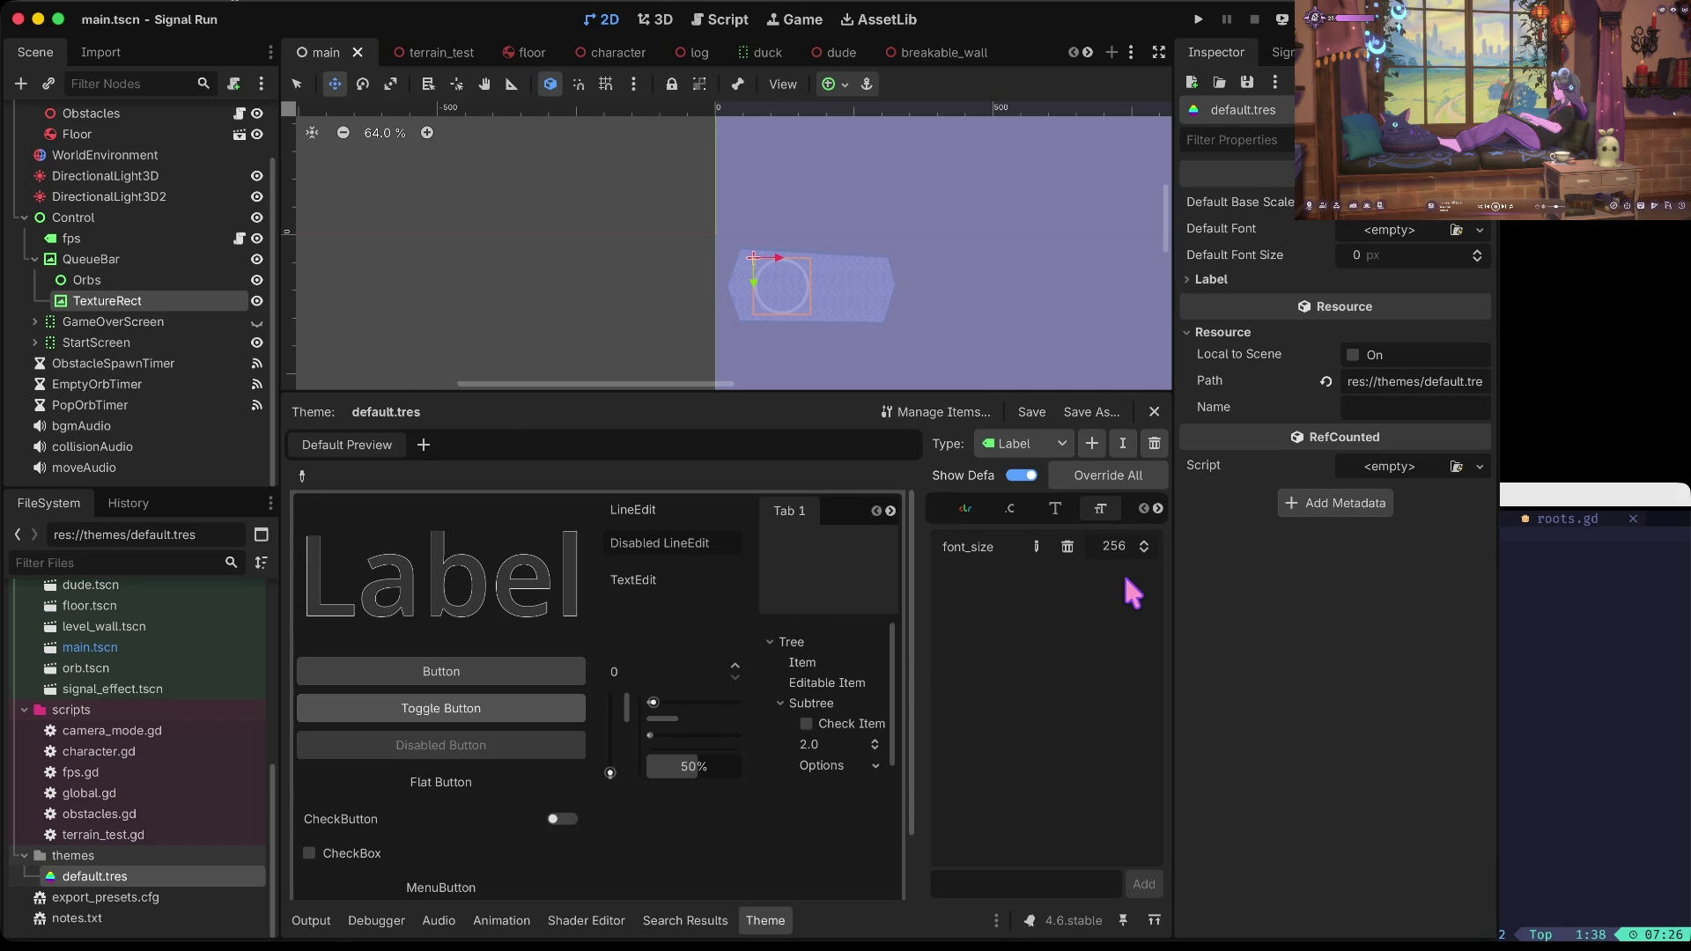
Step: Test-run the game to see the enlarged text, then reopen default.tres
key(super+b)
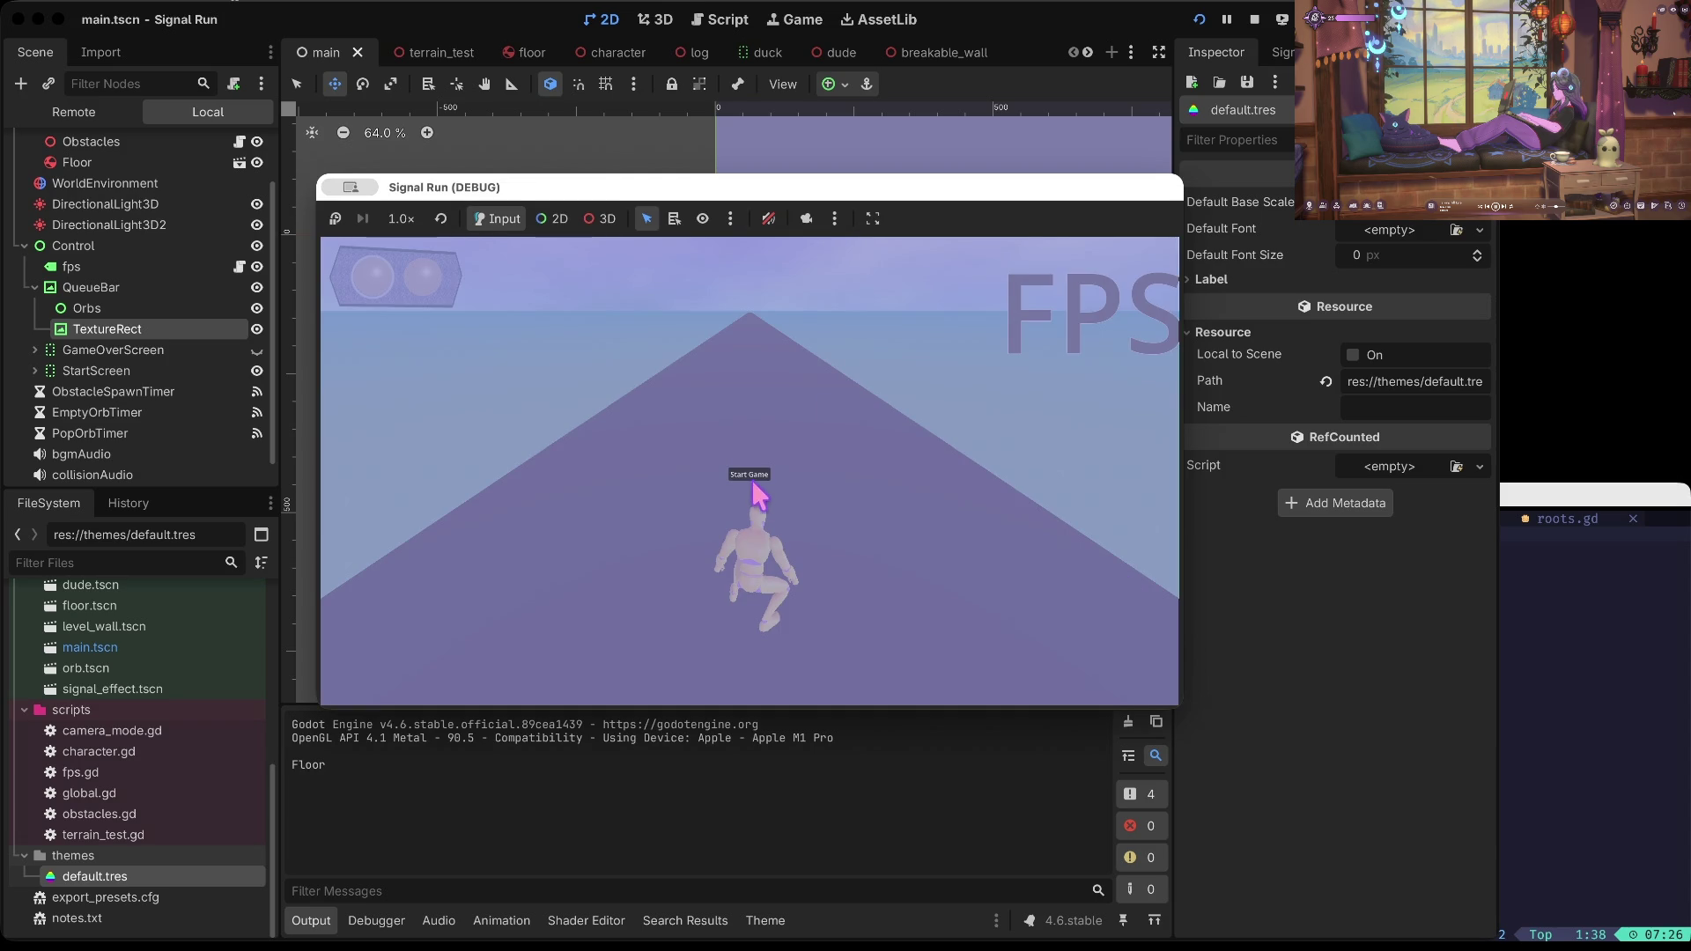
click(1253, 19)
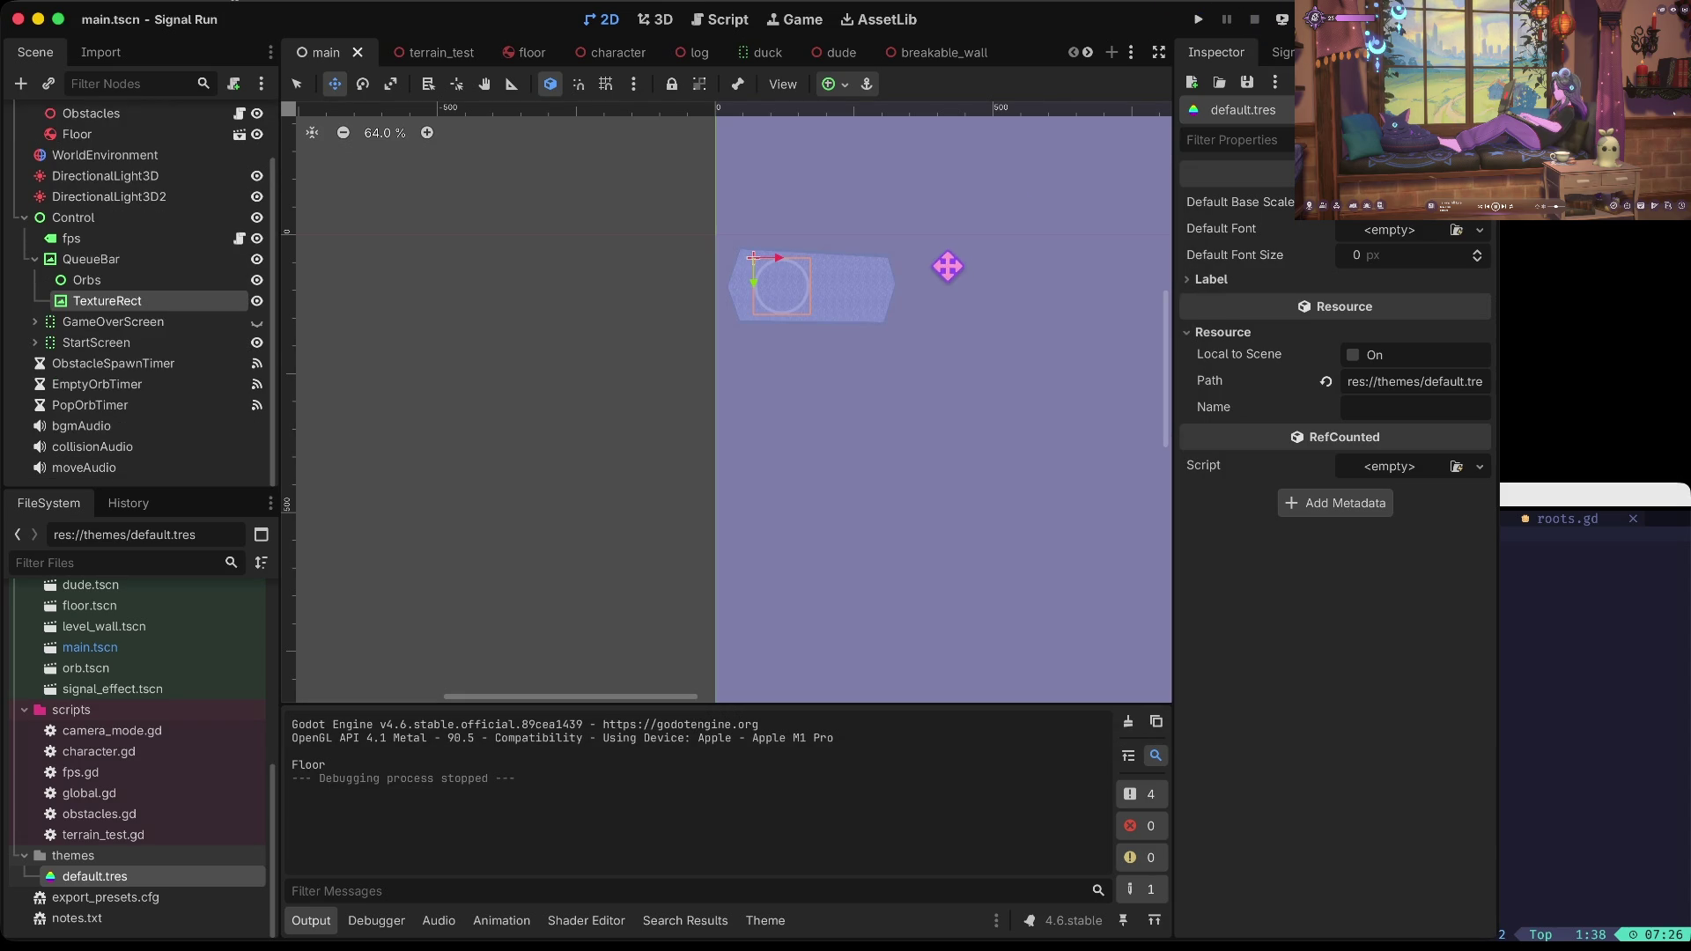
double_click(84, 876)
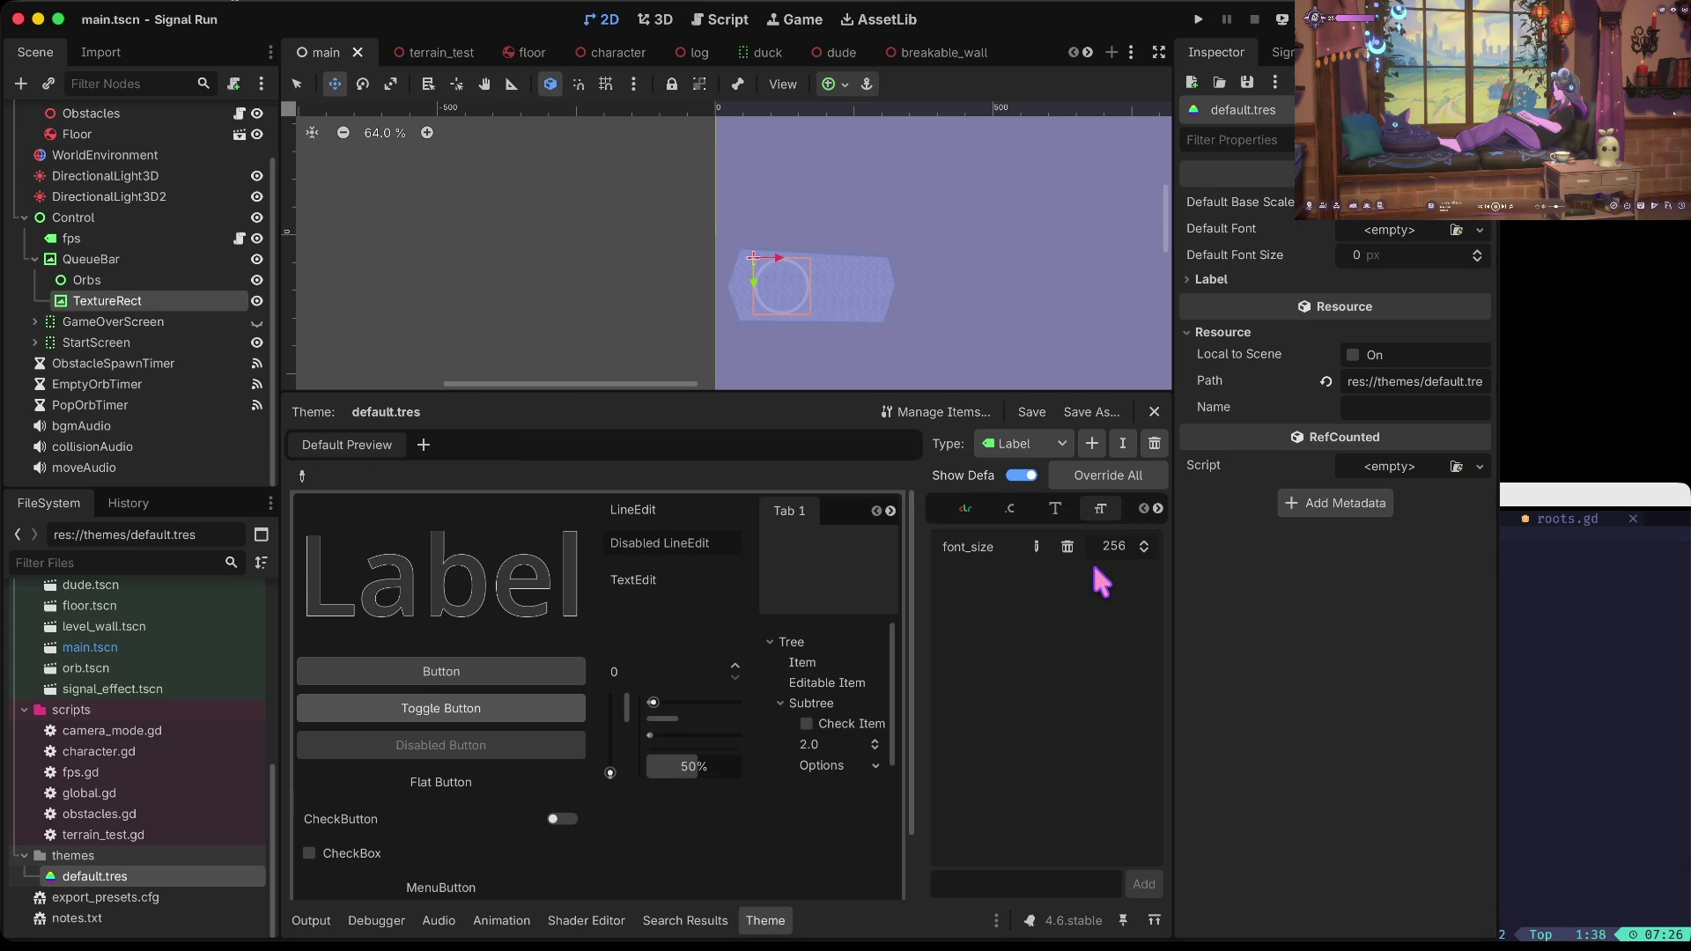
Step: Inspect the StartScreen's Label and Button nodes and add Button as a theme type
click(103, 342)
click(34, 342)
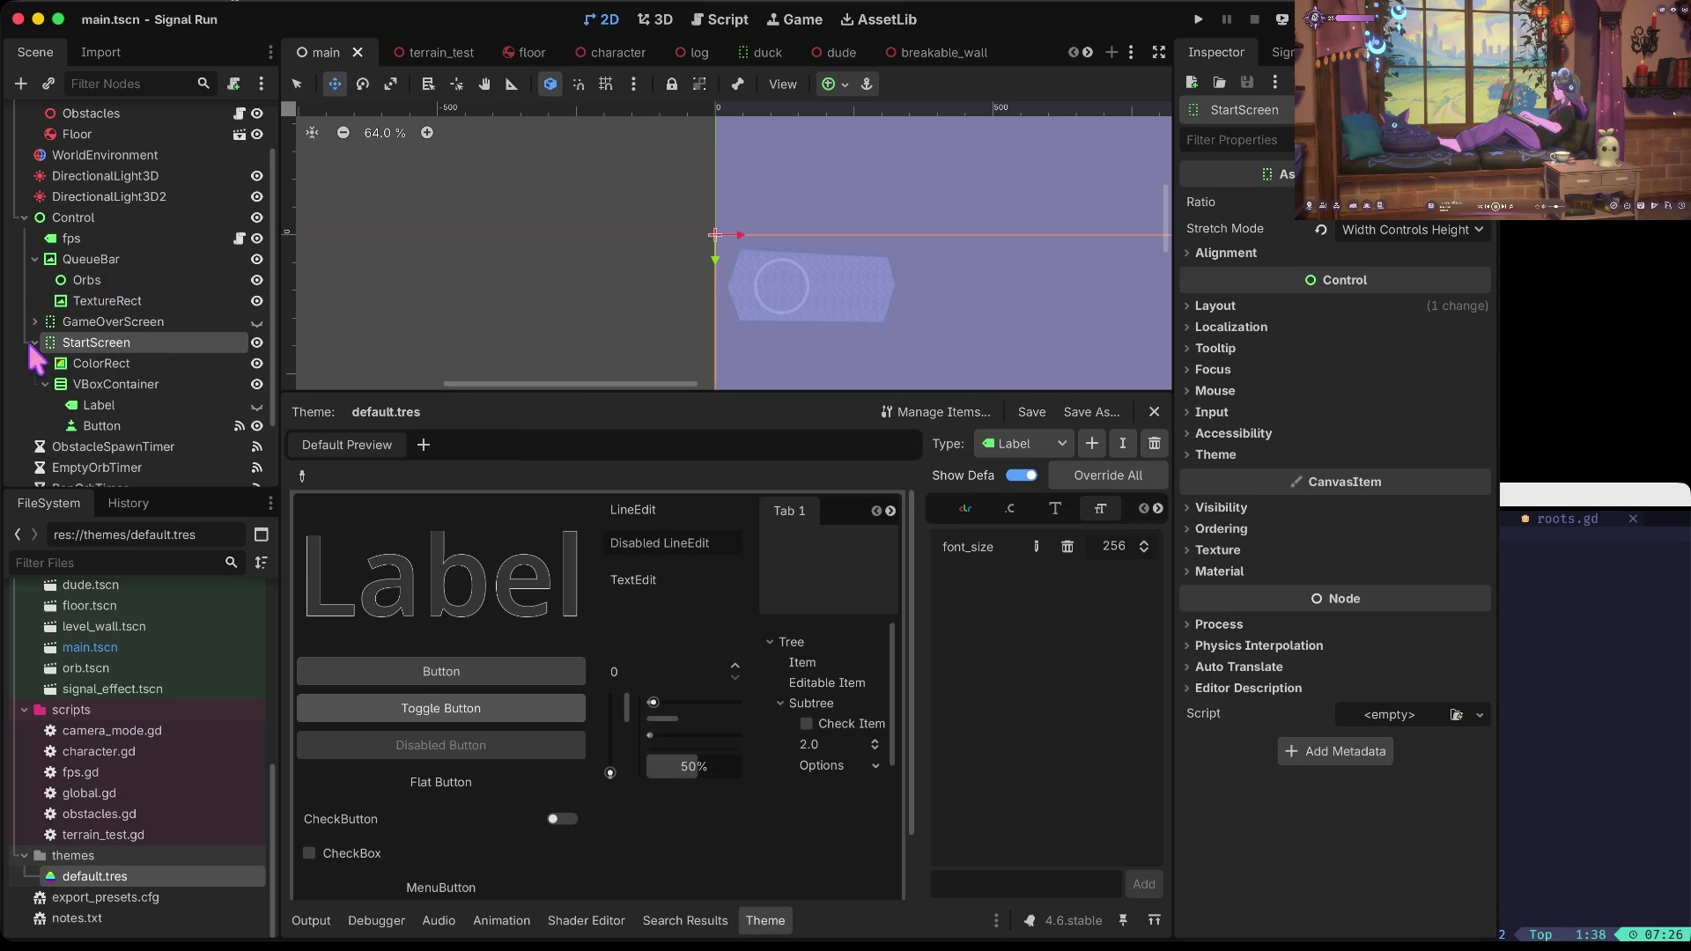
click(99, 406)
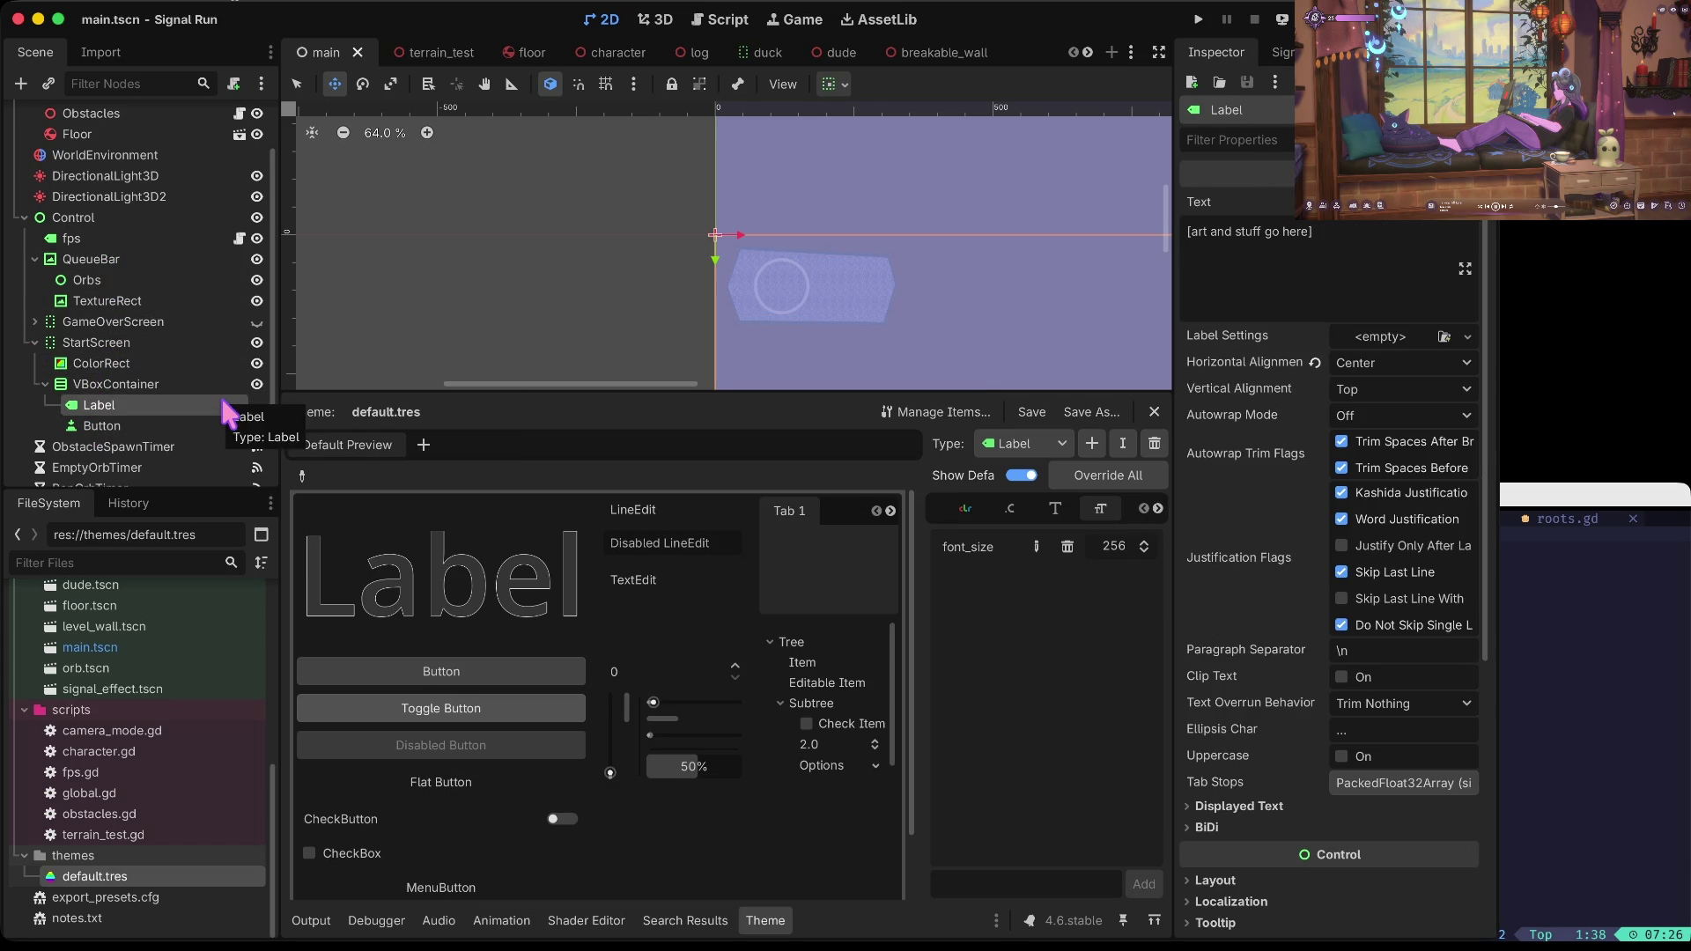
click(151, 427)
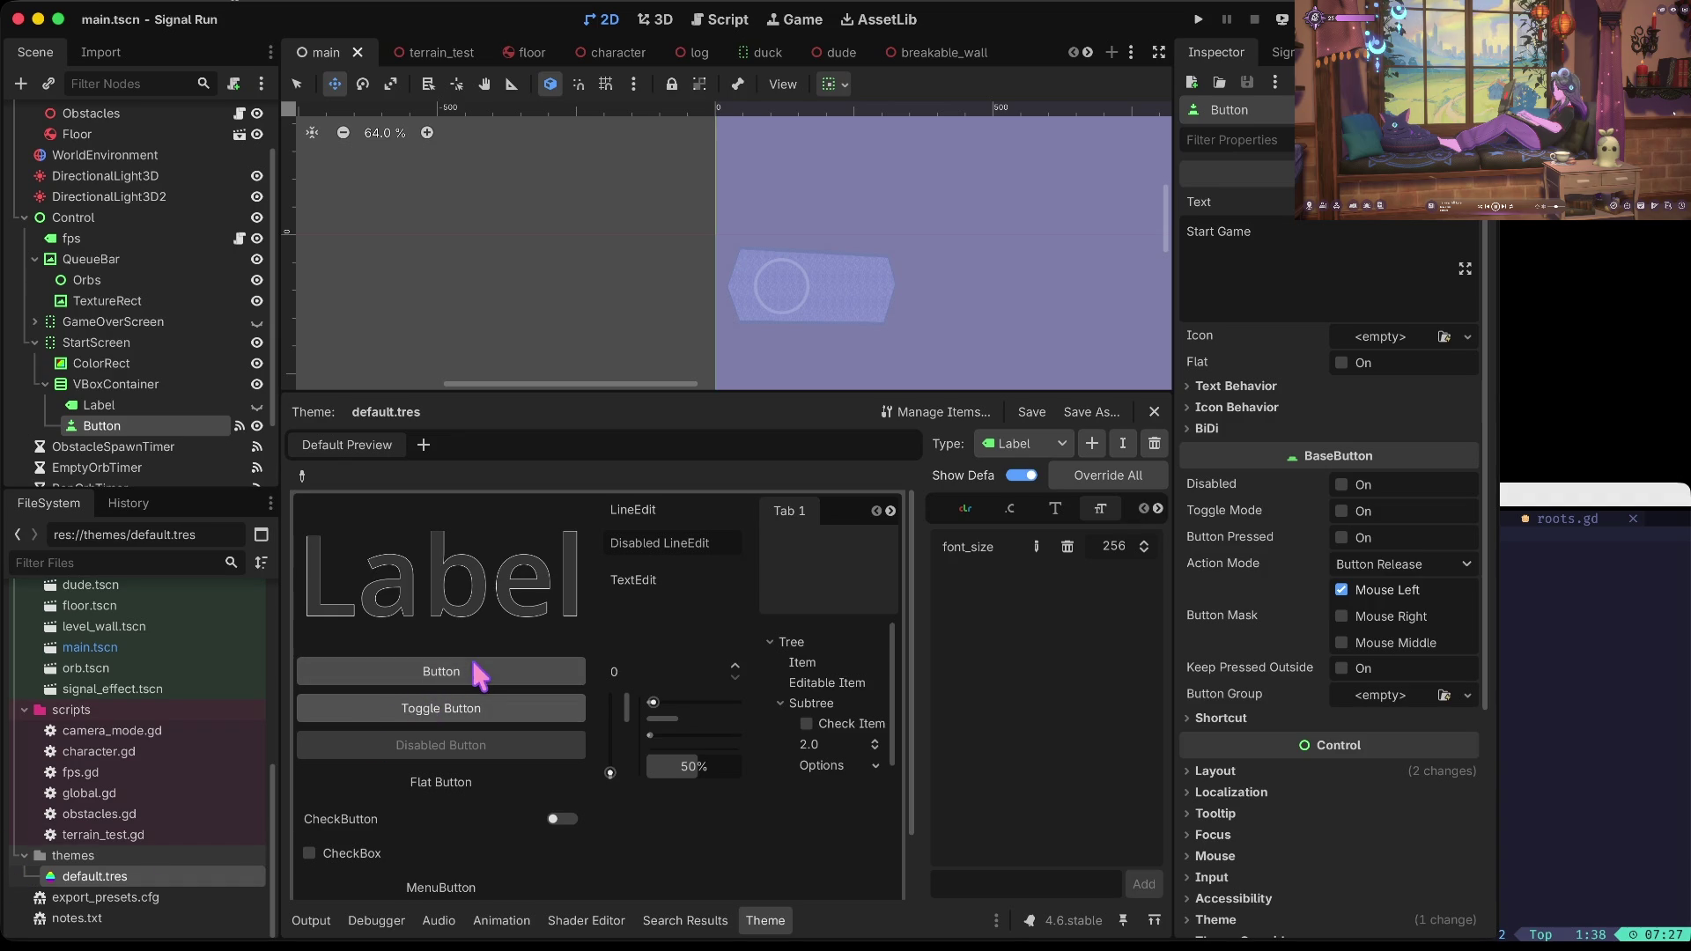
click(1026, 443)
click(1061, 443)
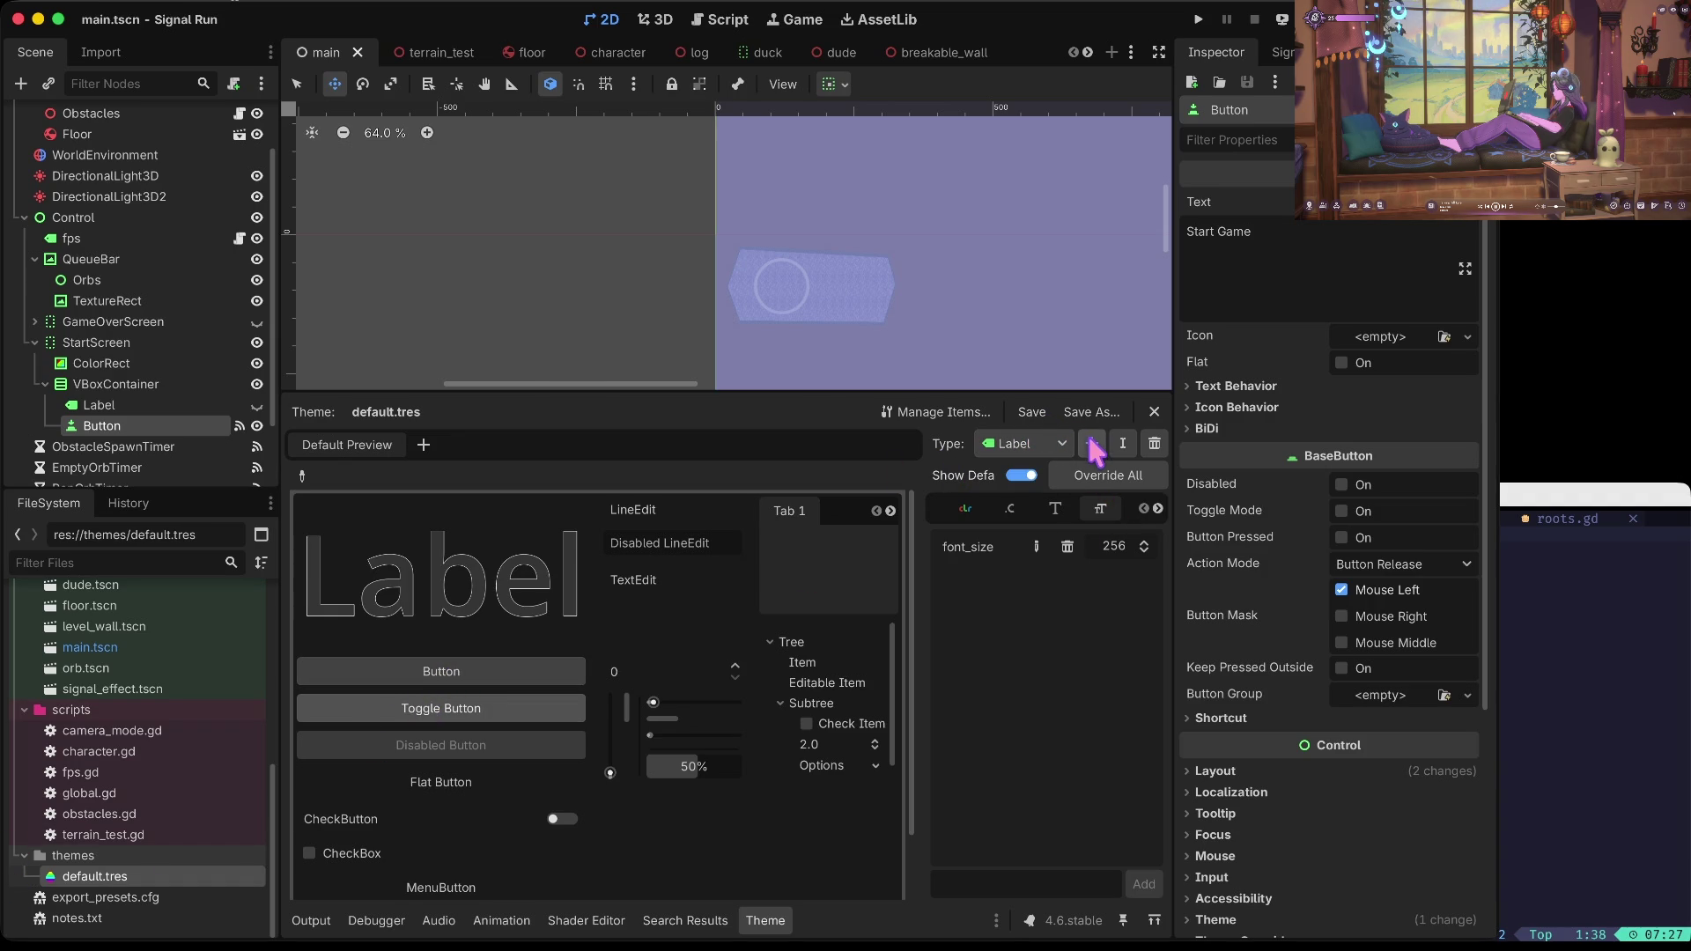
click(1091, 443)
text(button)
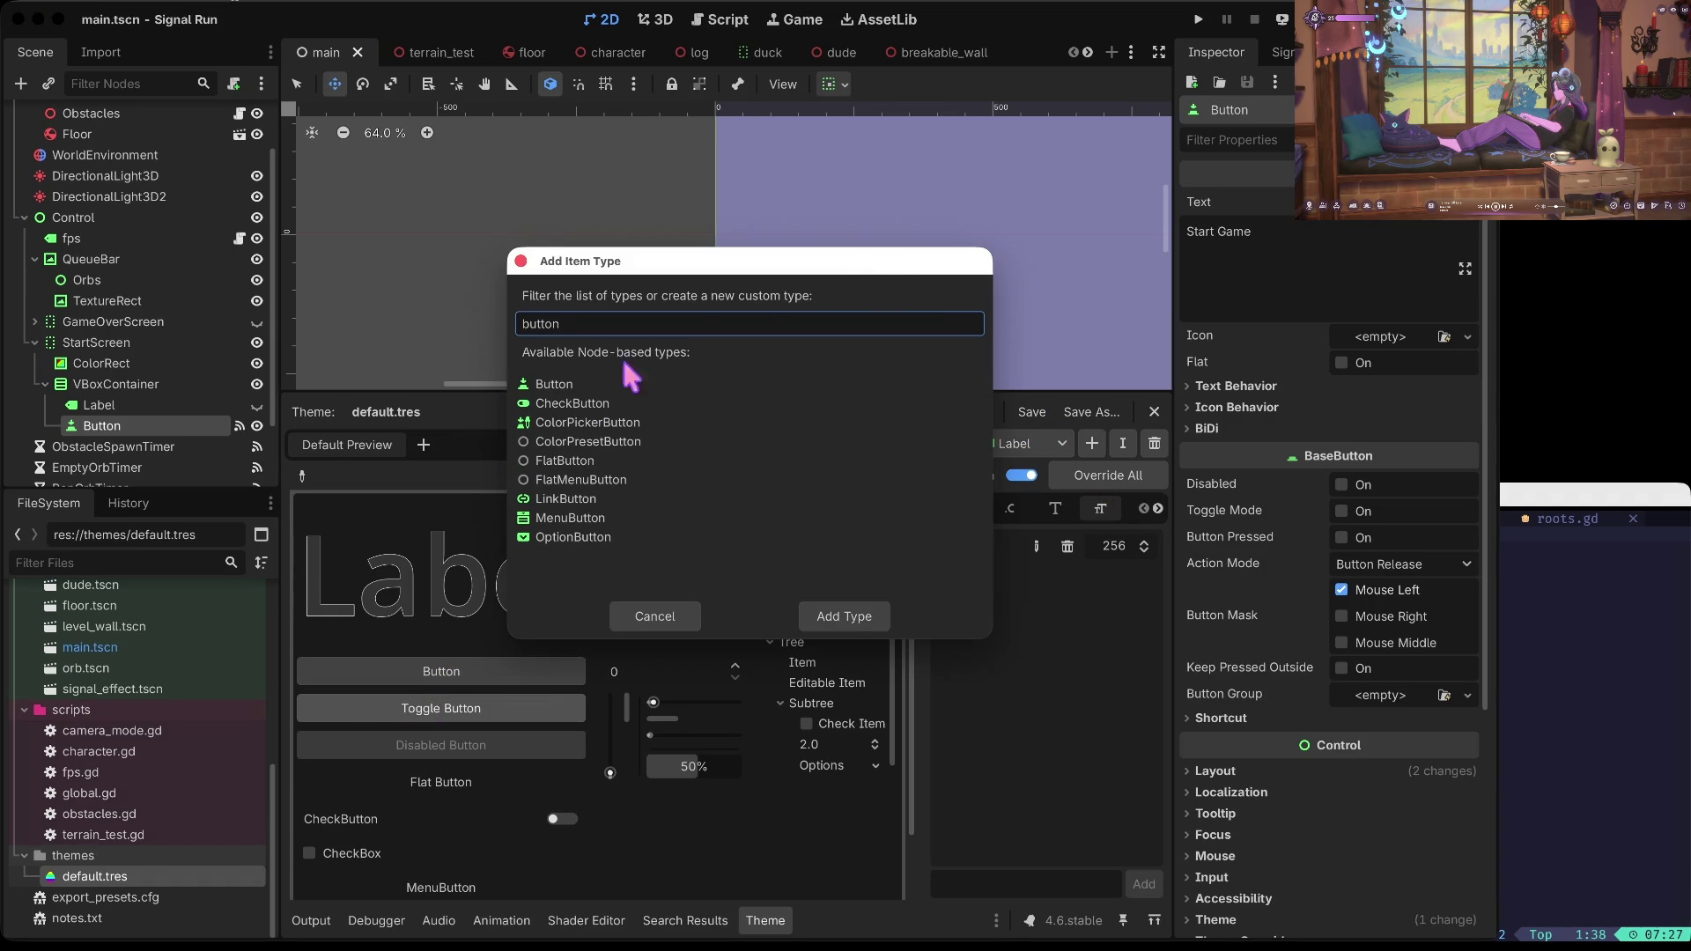
click(588, 385)
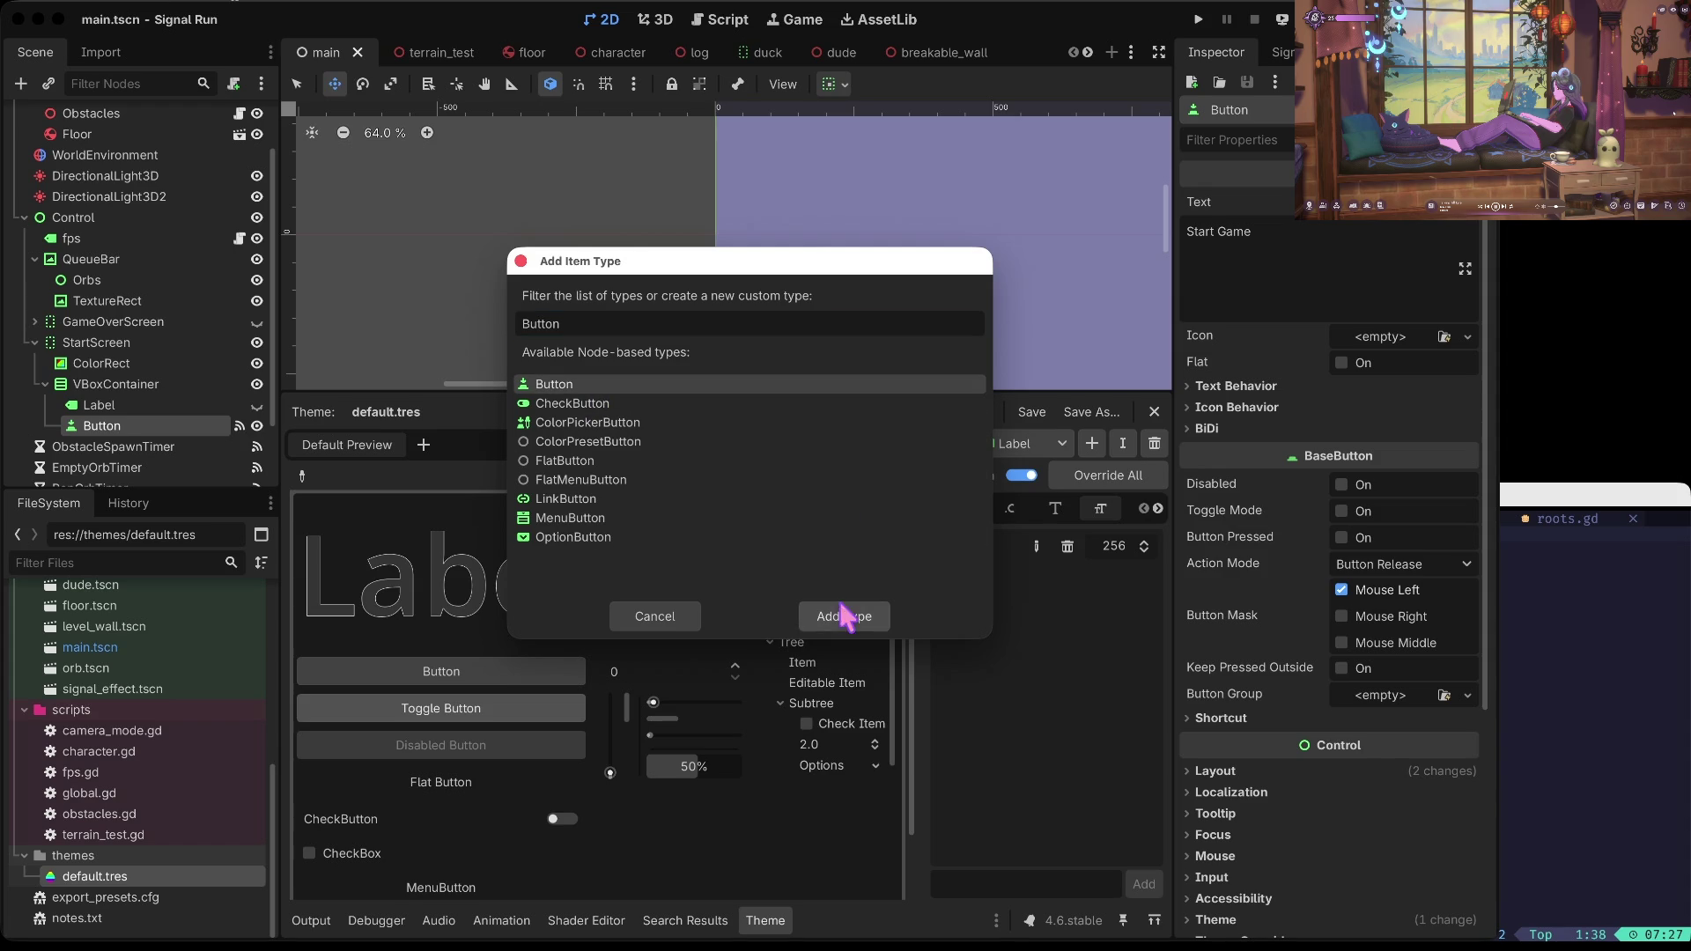
click(817, 616)
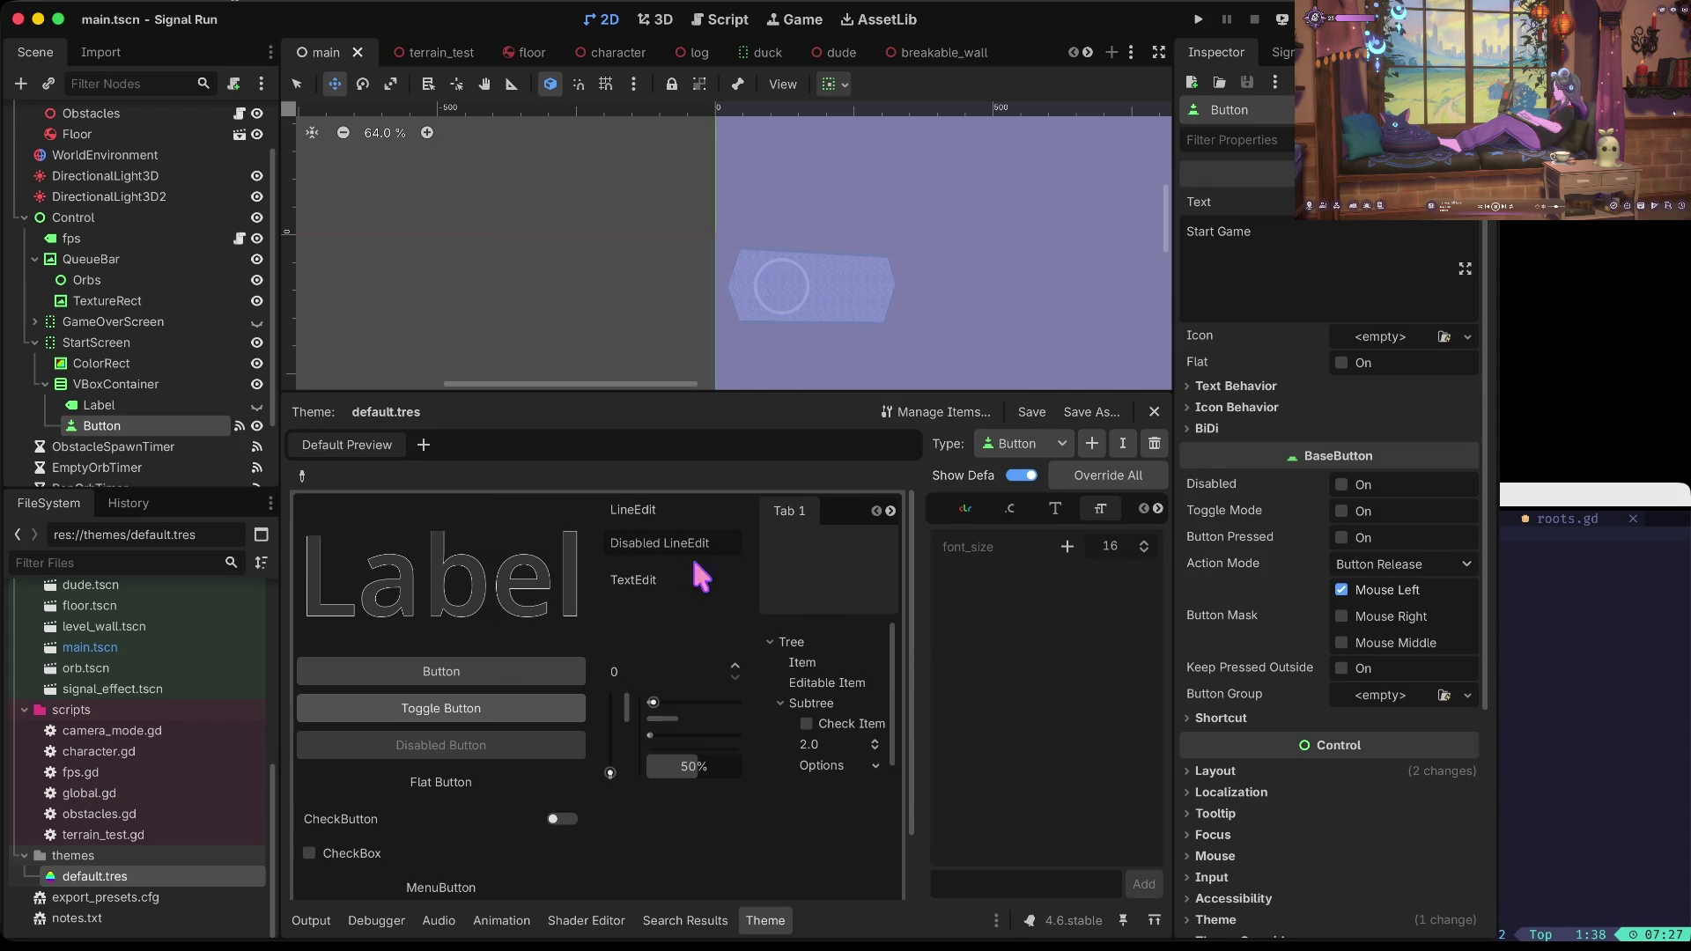
Step: Override the Button font_size to 128, save, and launch the game
click(1067, 547)
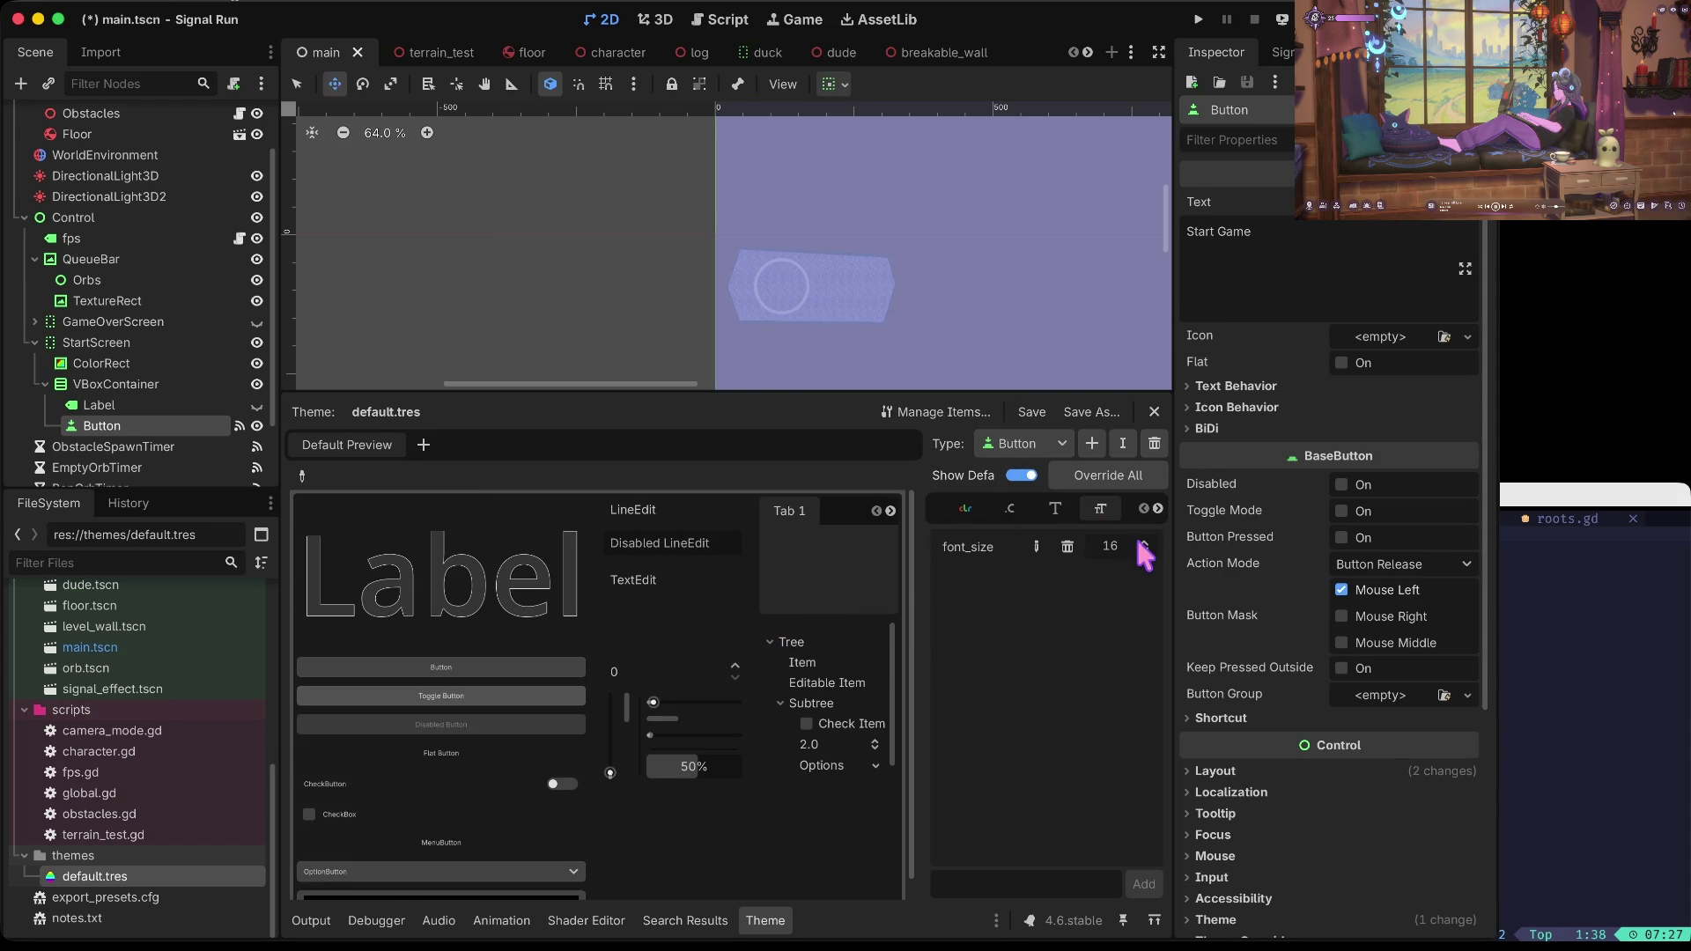
click(1127, 480)
double_click(1112, 547)
text(25)
key(Return)
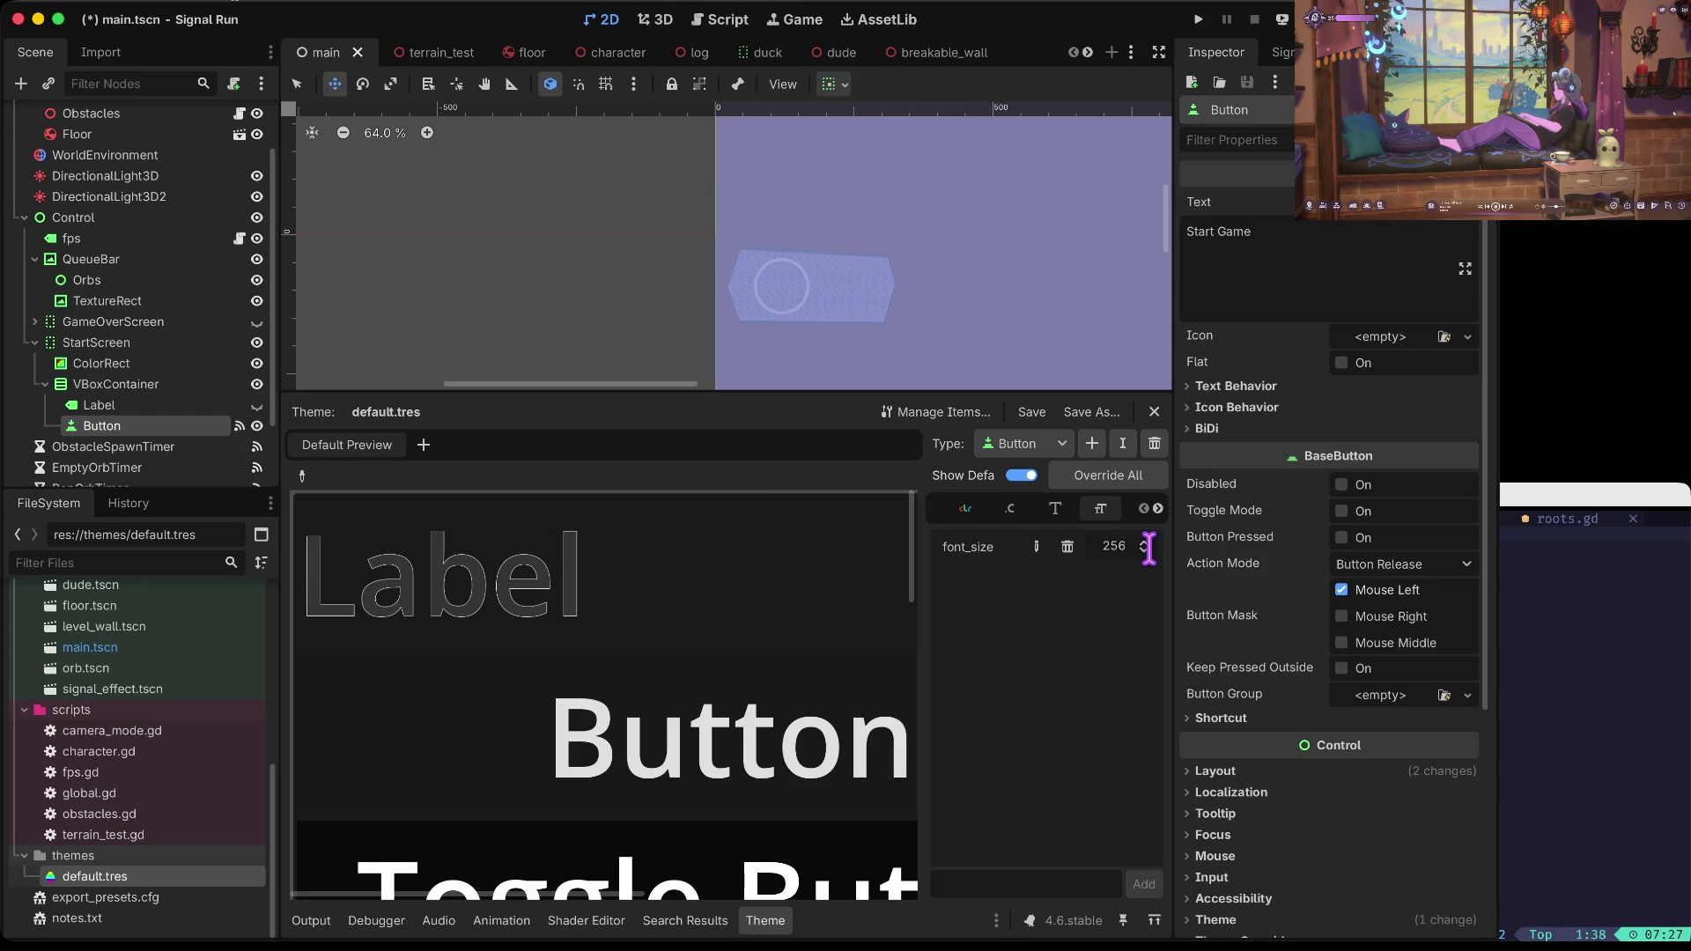
text(8)
key(Return)
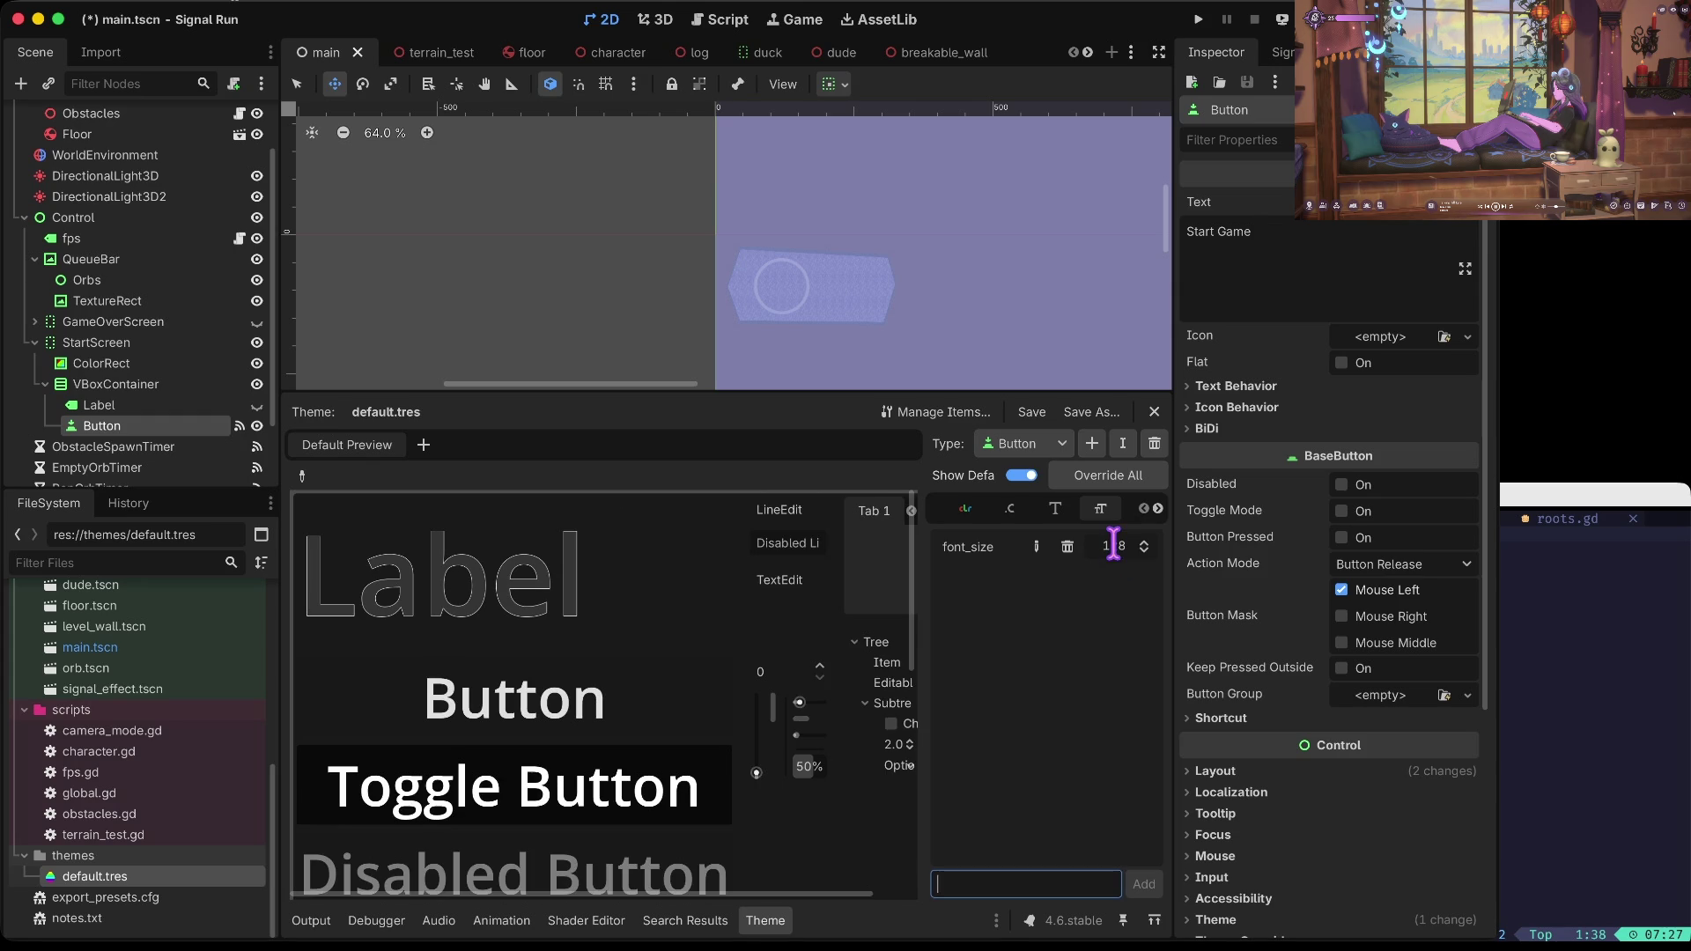
key(ctrl+s)
key(F5)
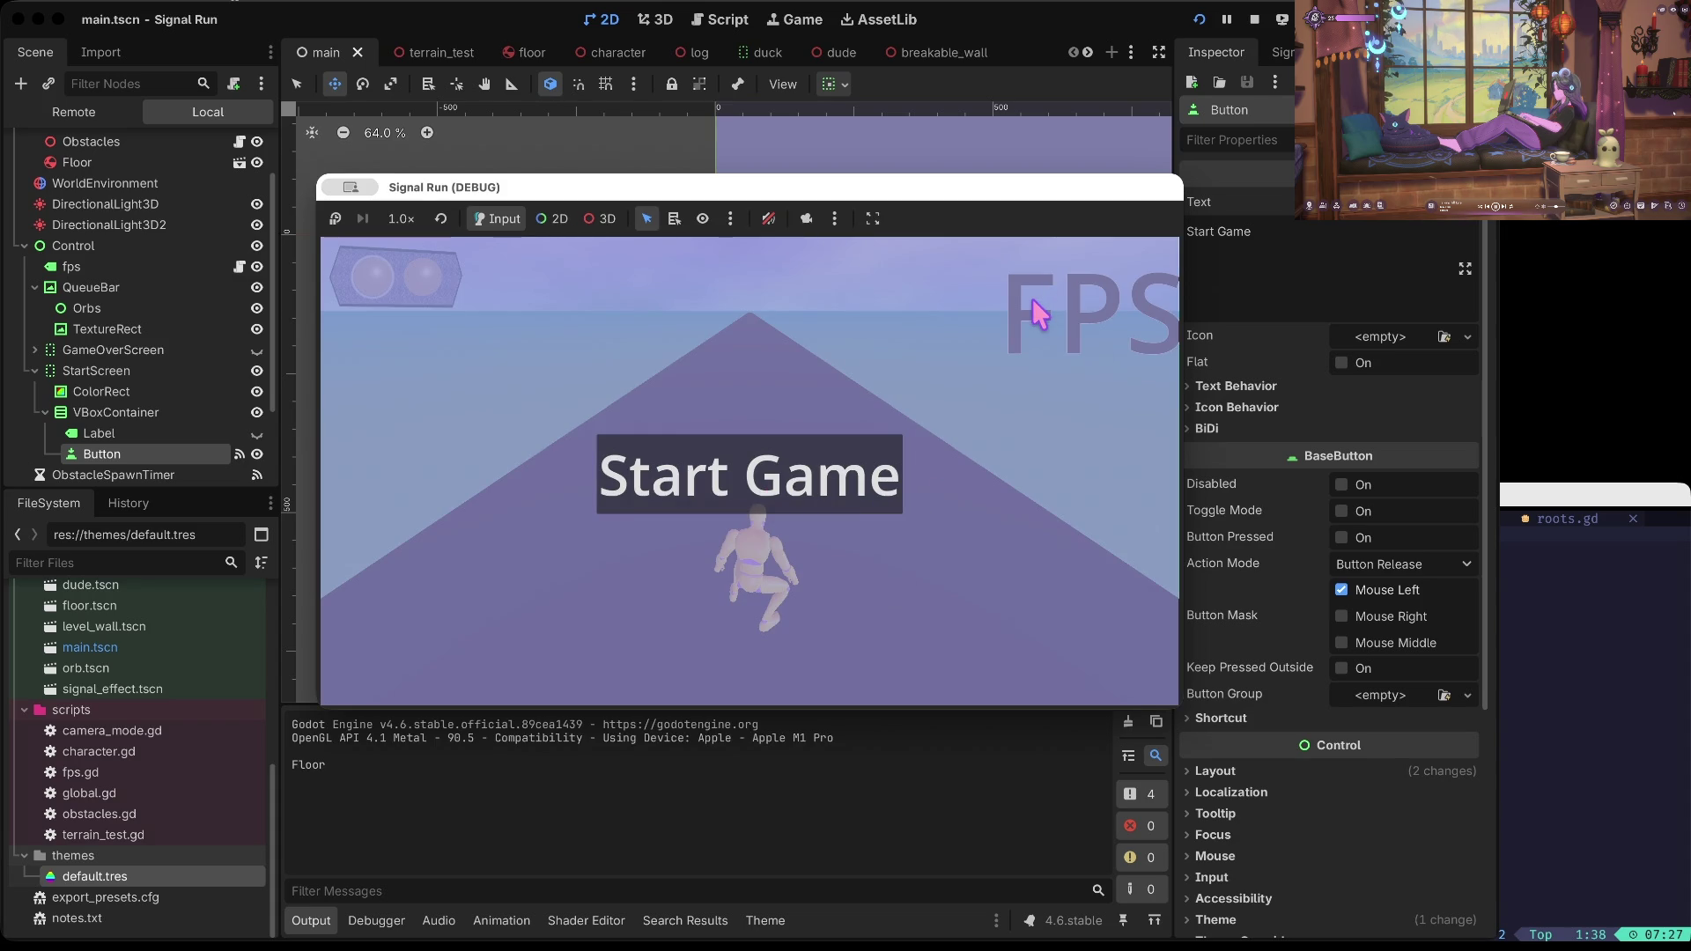
Step: Stop the game and change the theme's Label font_size to 128
click(1254, 19)
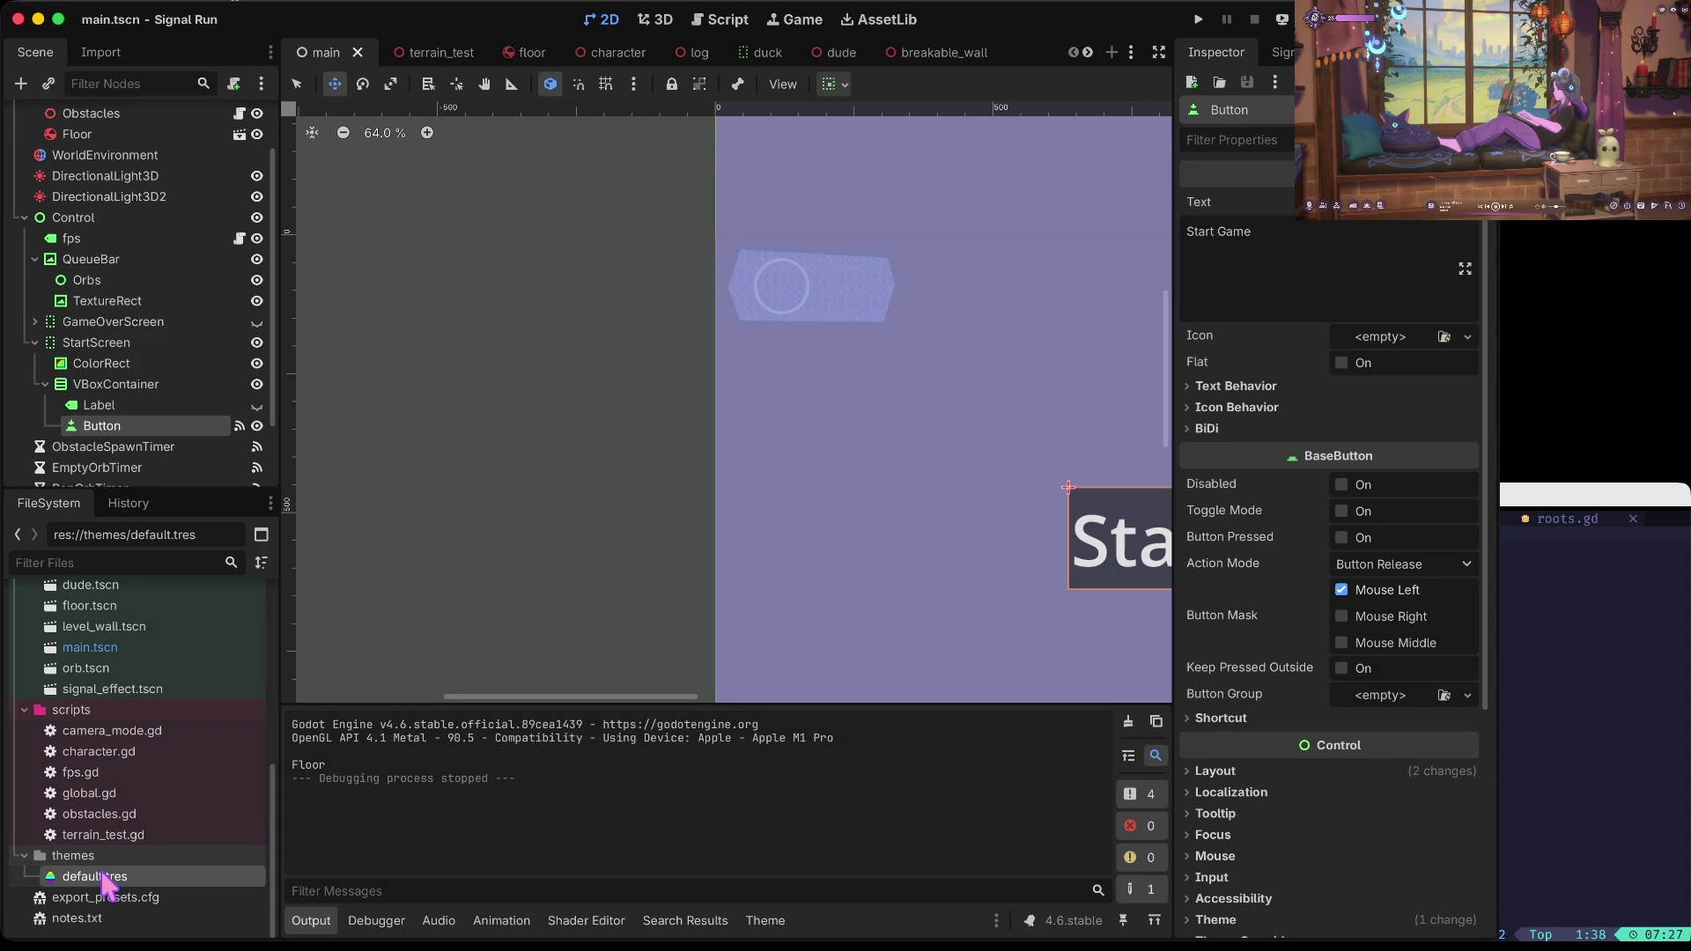
click(764, 920)
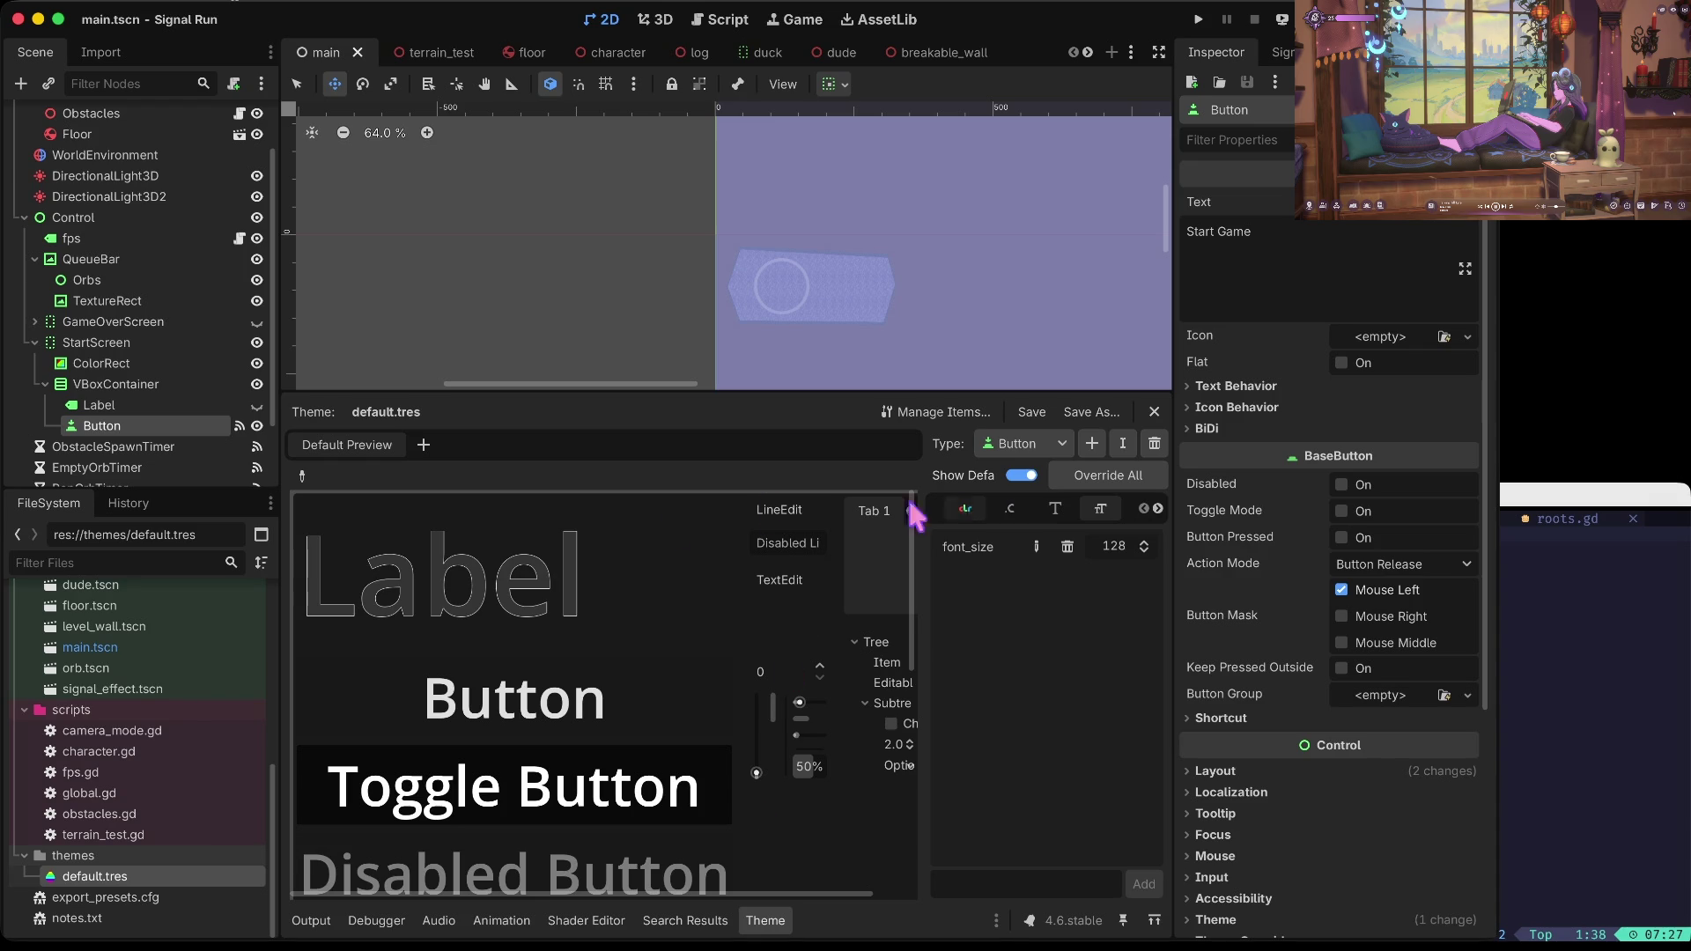
click(1034, 443)
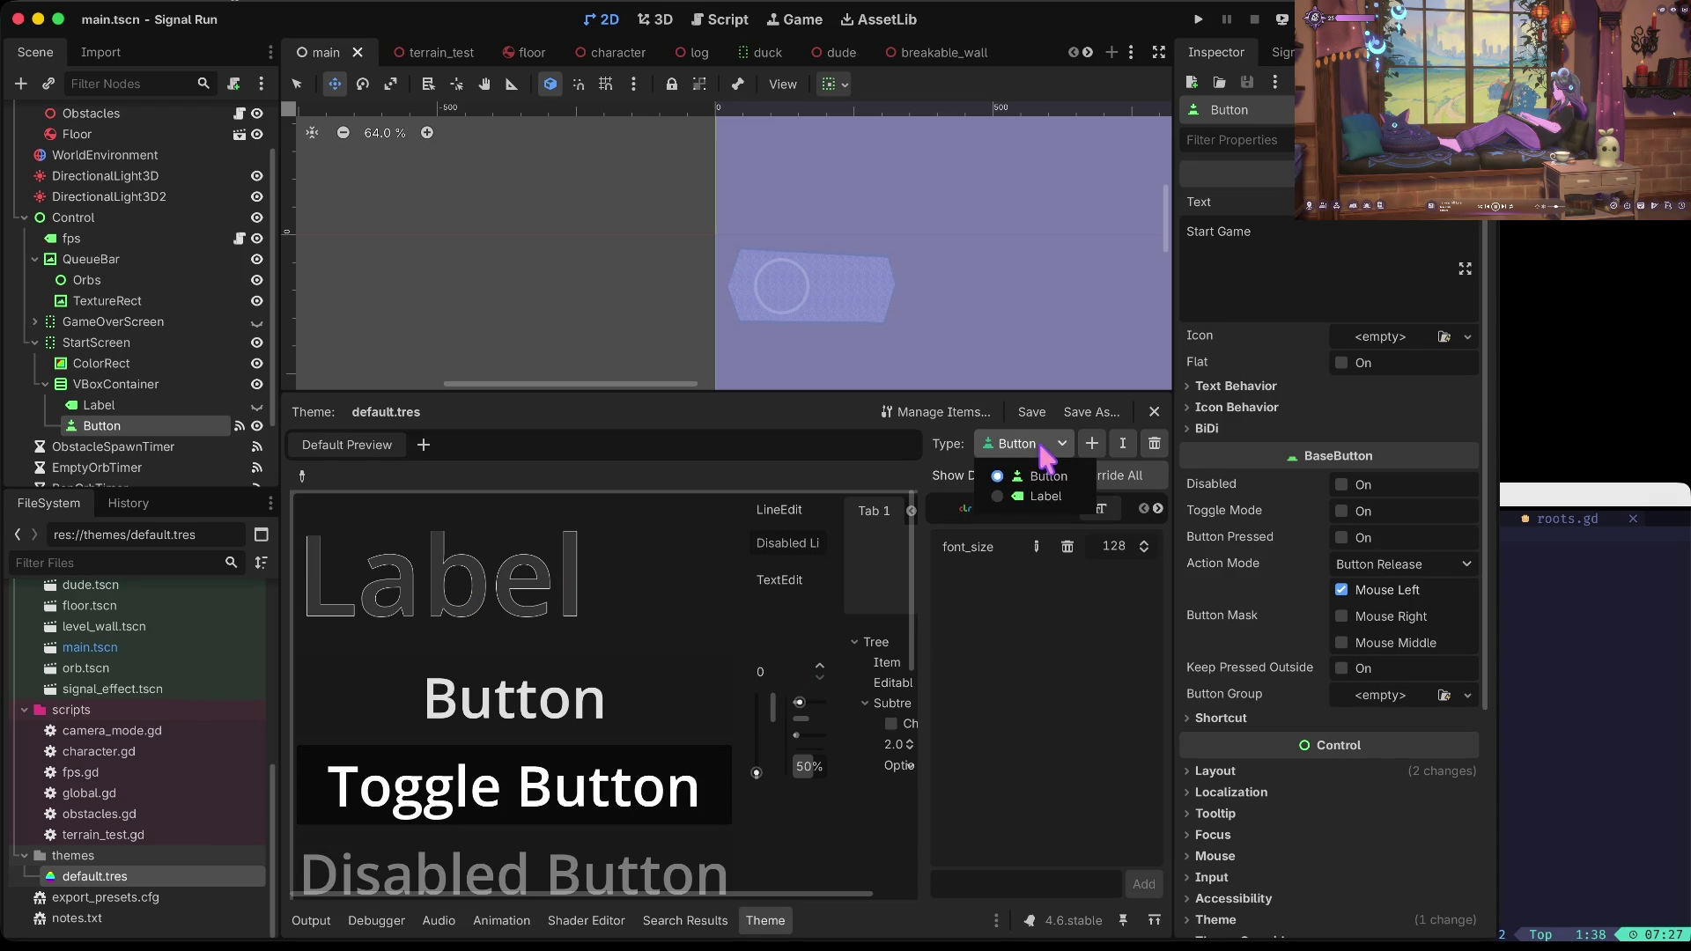
click(1042, 501)
double_click(1115, 546)
text(1)
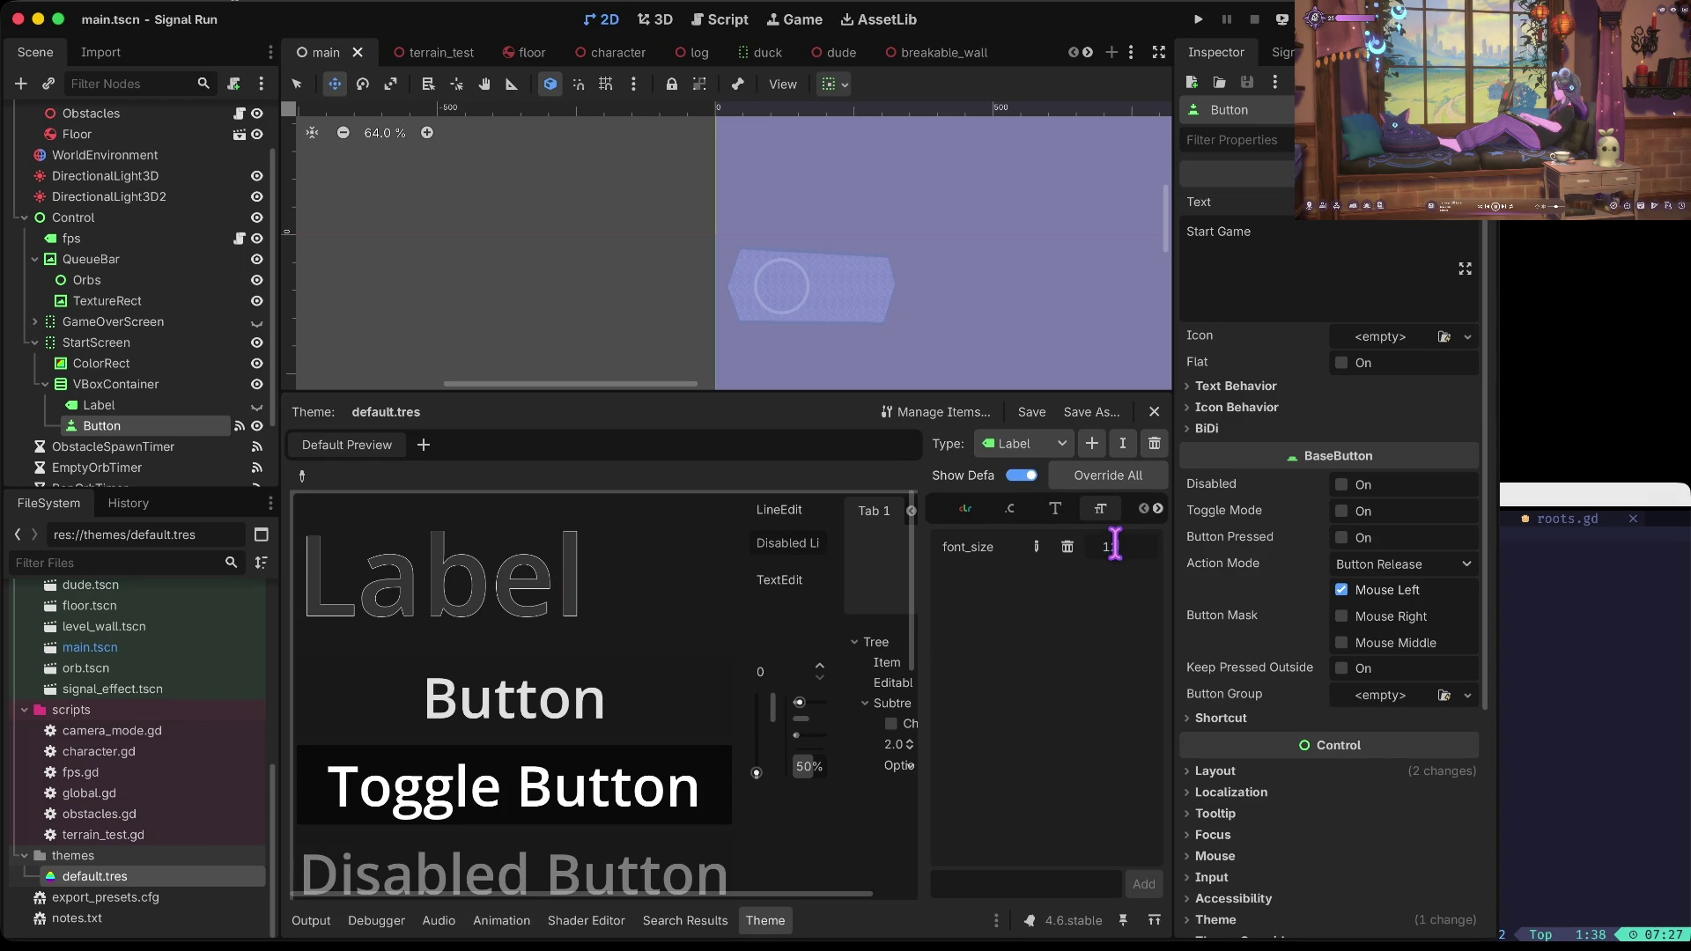
text(28)
key(Tab)
Step: Play-test the game, ducking once, then stop it
key(F5)
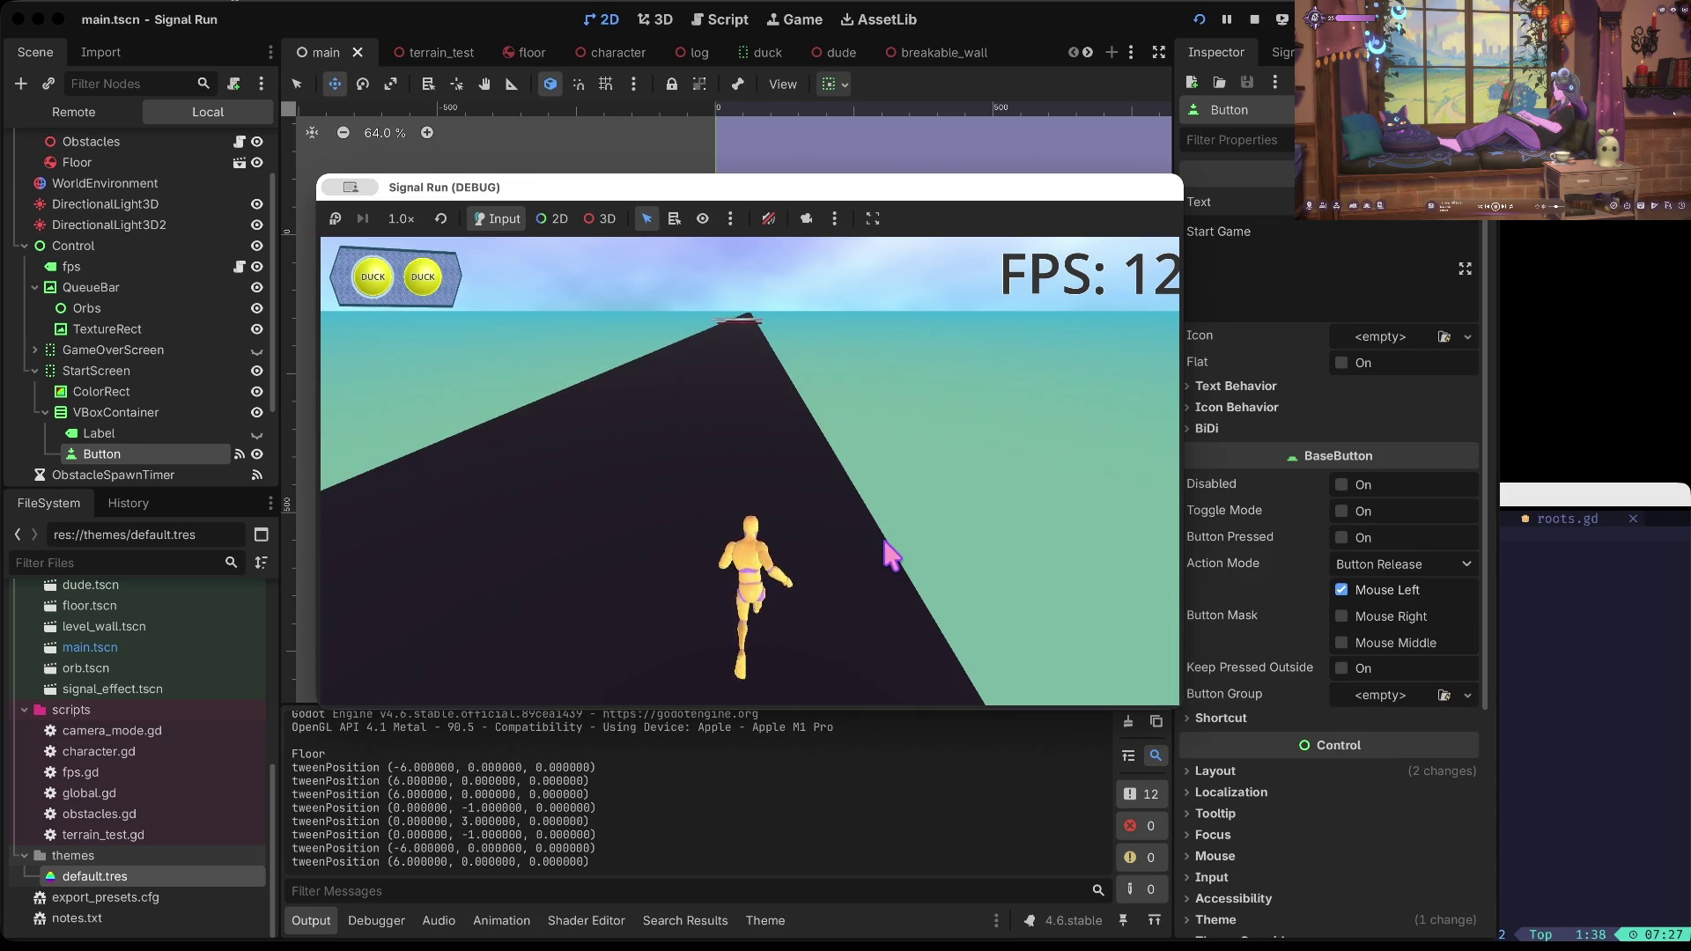
key(space)
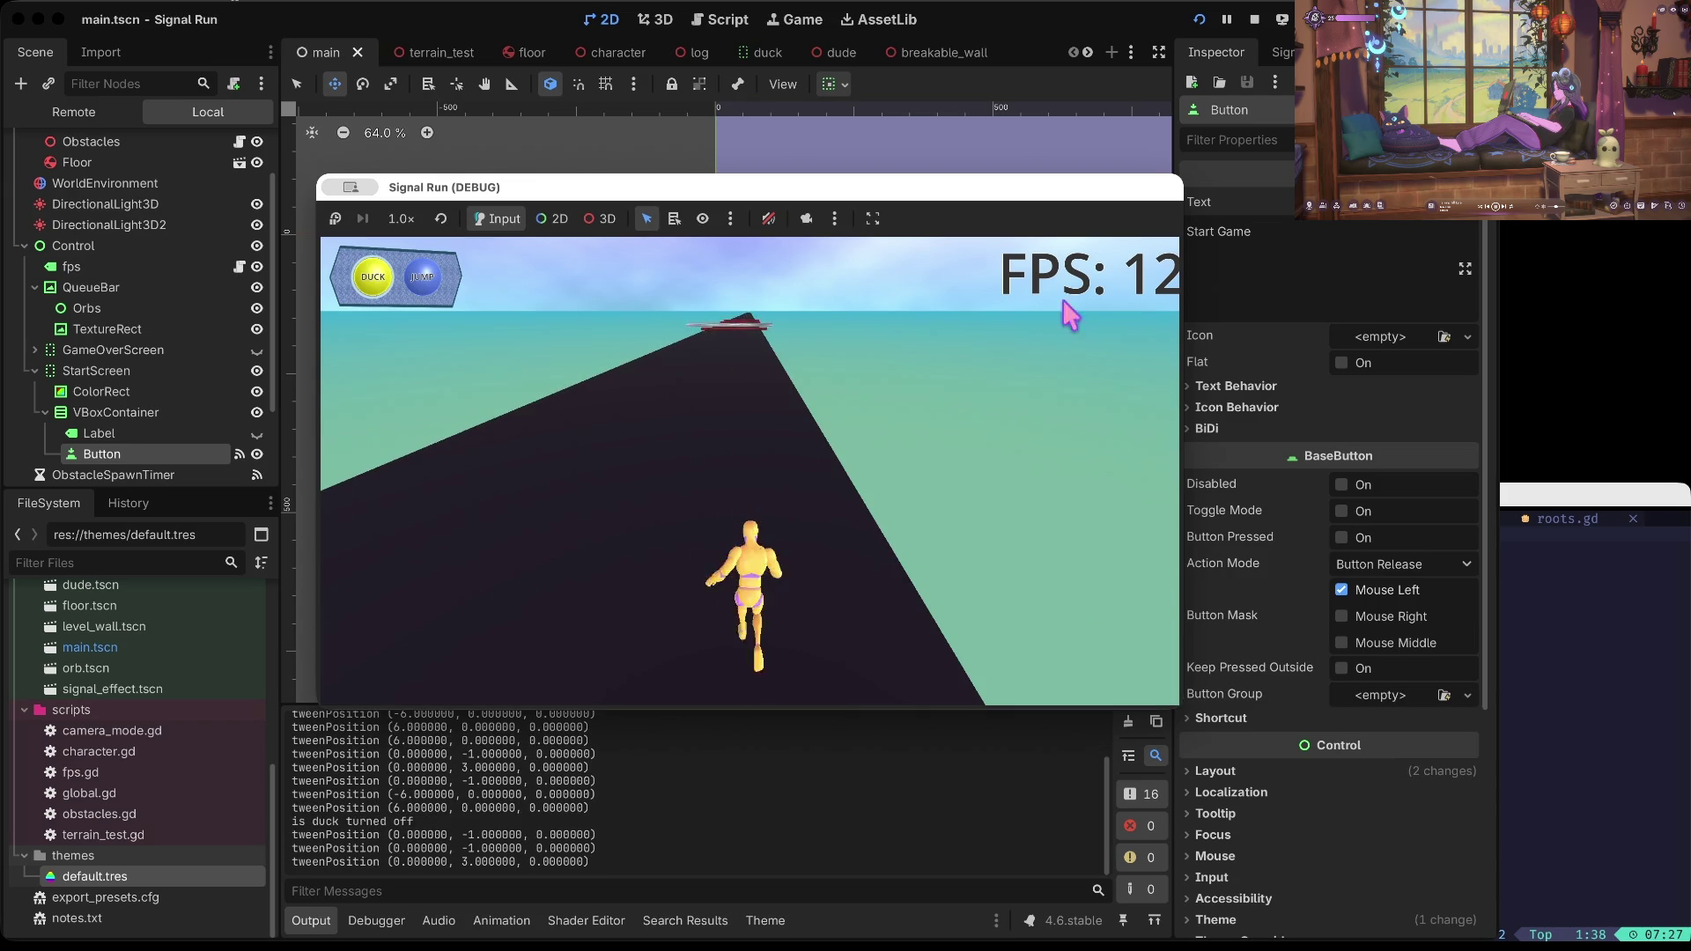
click(1255, 20)
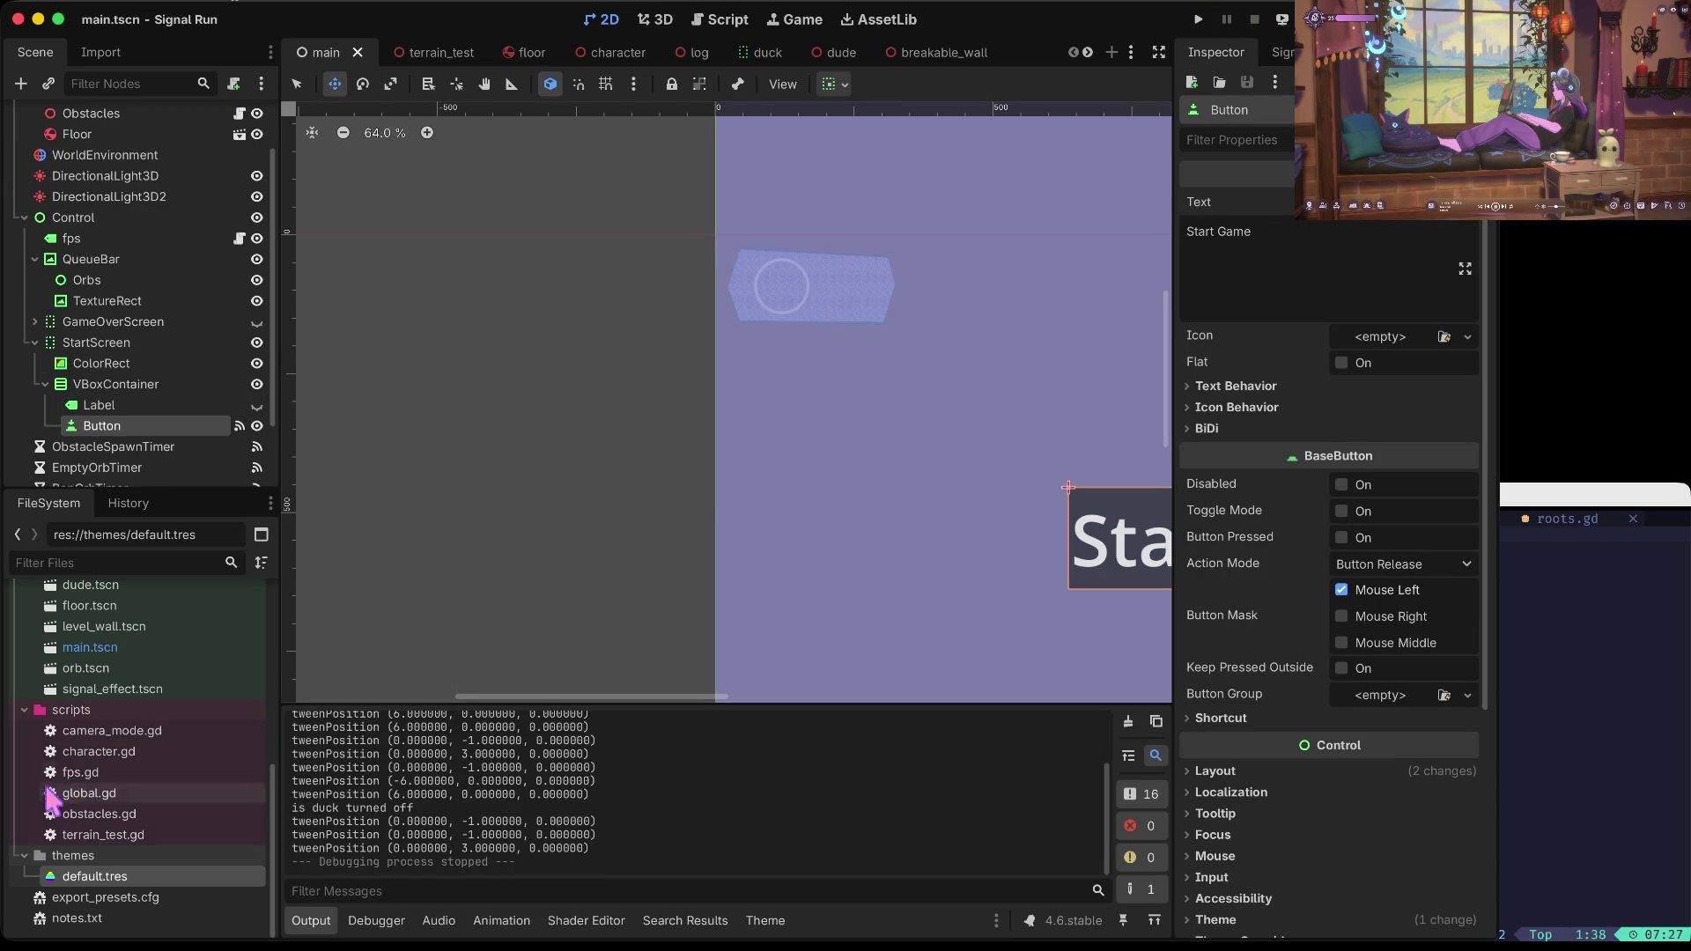
Step: View main.tscn in the 3D workspace, orbit around the purple sky, and collapse Control
click(119, 648)
click(676, 19)
scroll(744, 255, down, 10)
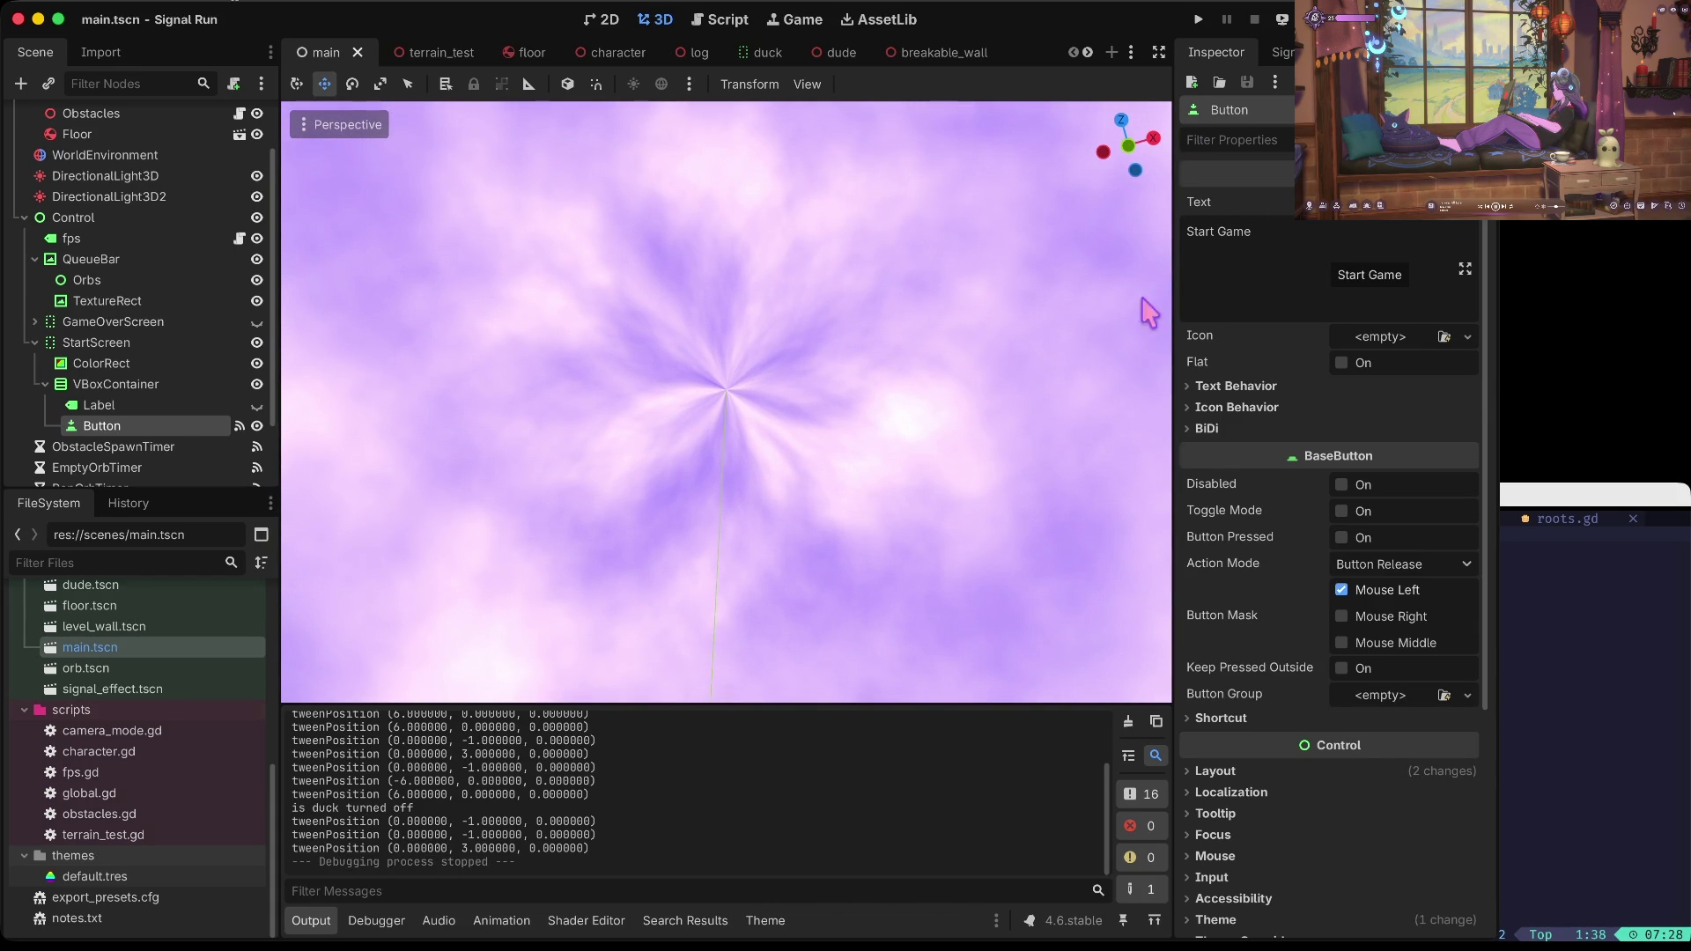
mouse_move(1083, 340)
mouse_down()
mouse_move(1083, 264)
mouse_move(1109, 317)
mouse_move(1110, 264)
mouse_move(1114, 326)
mouse_up()
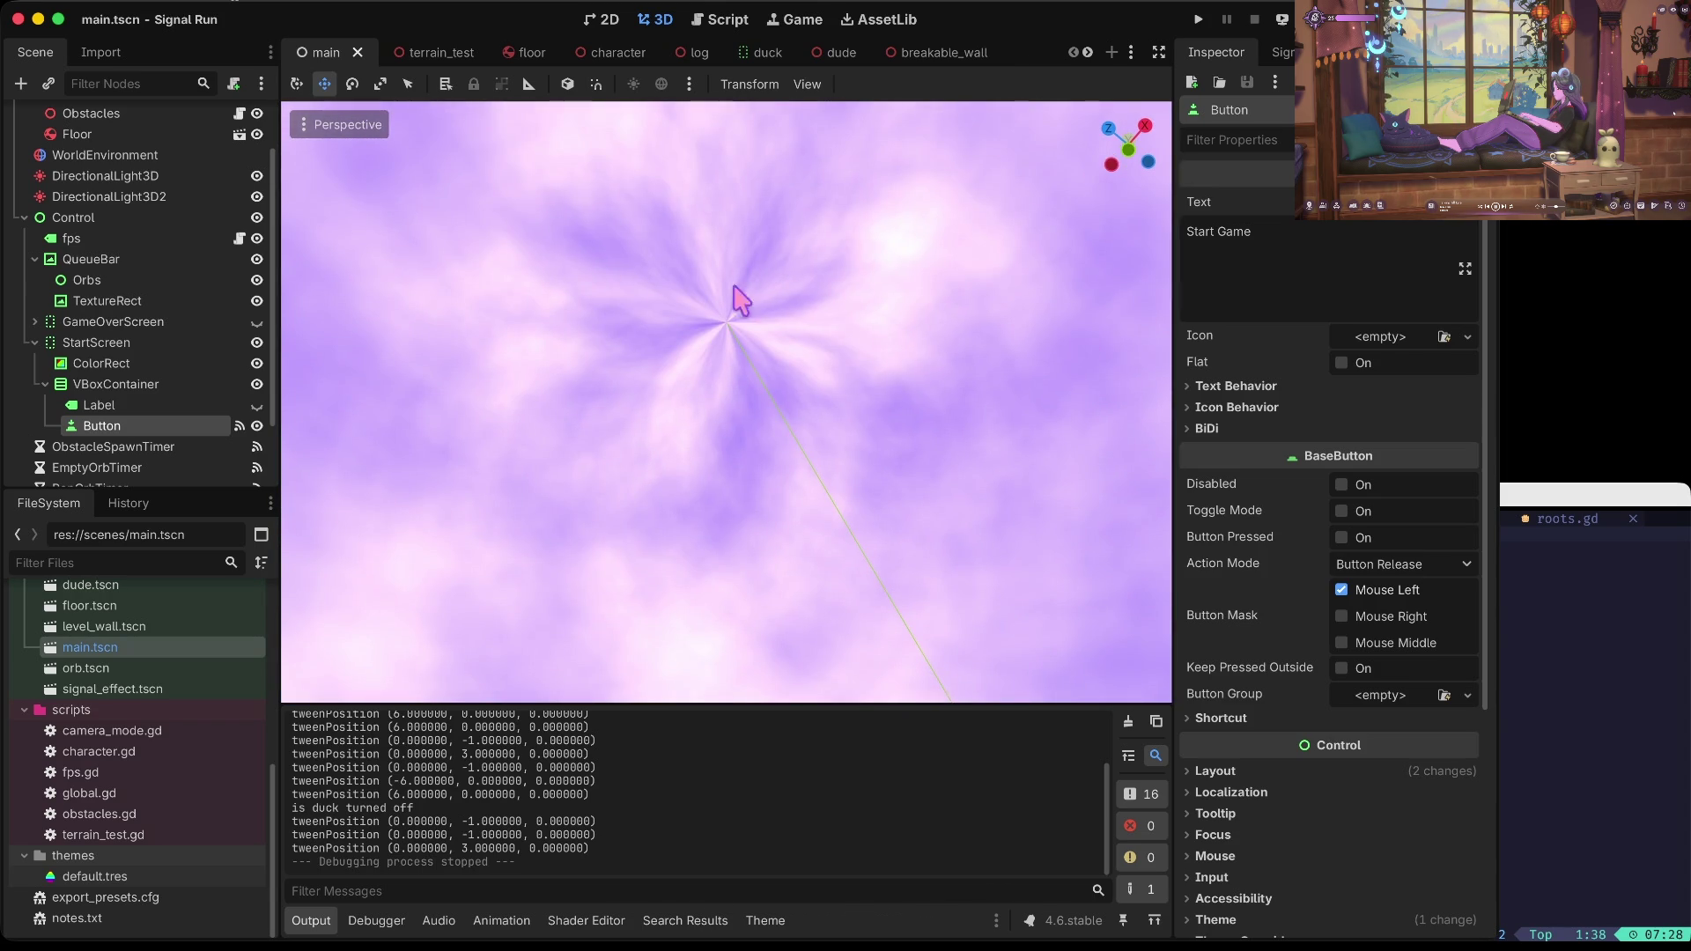
click(113, 736)
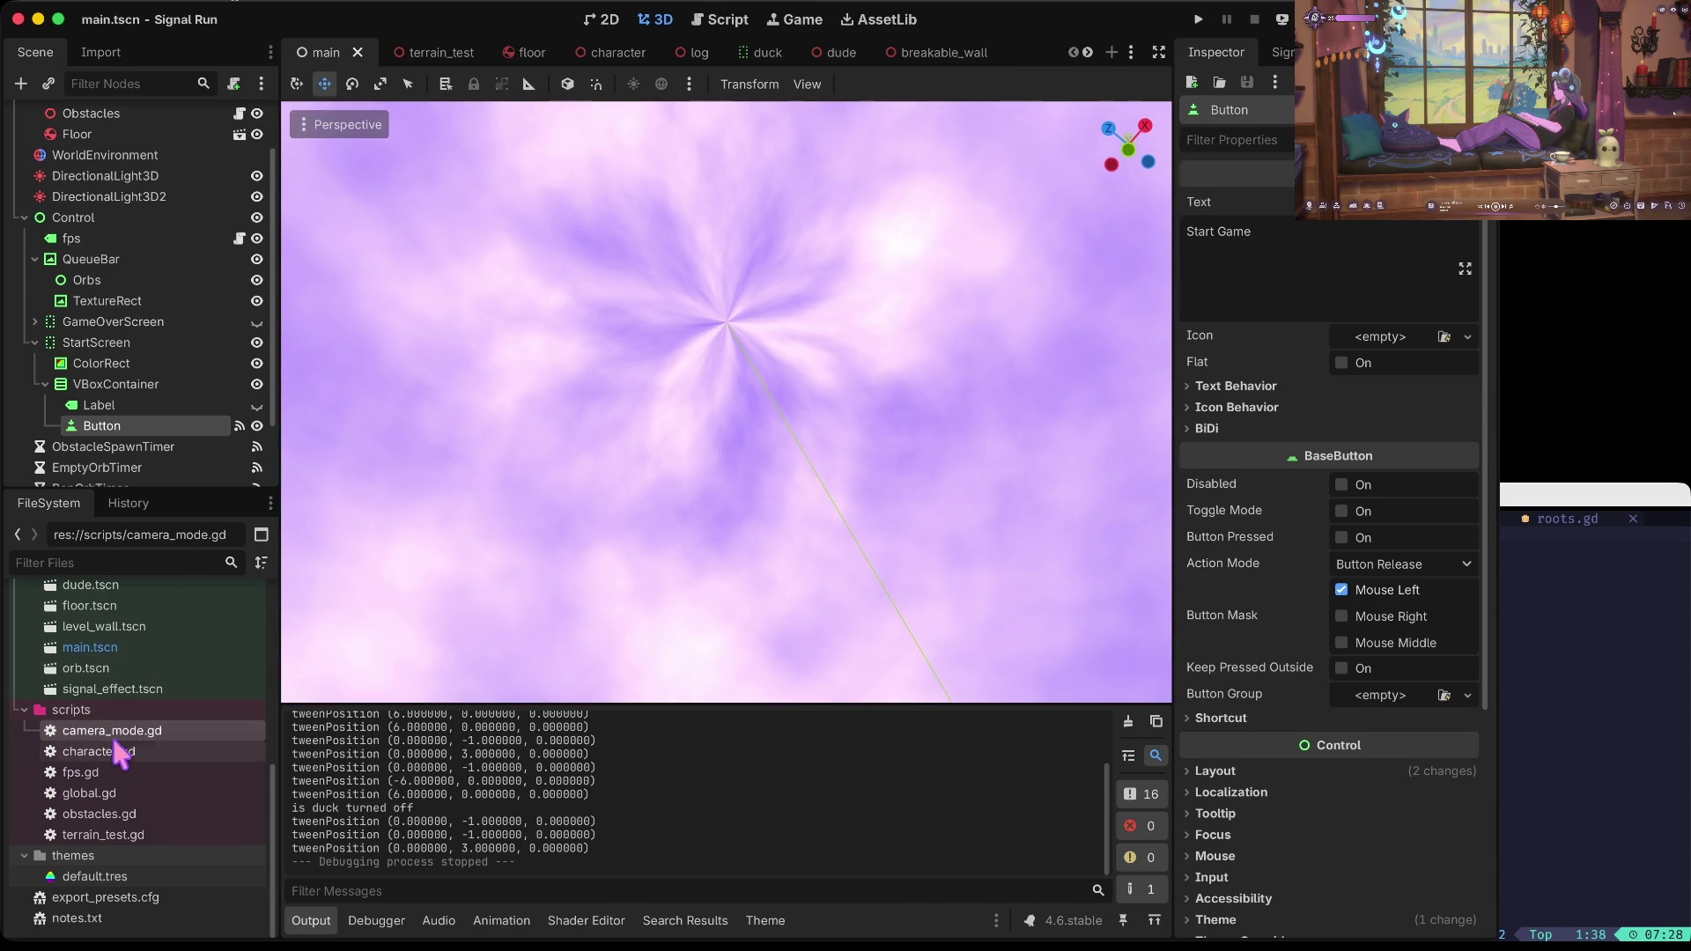
click(24, 218)
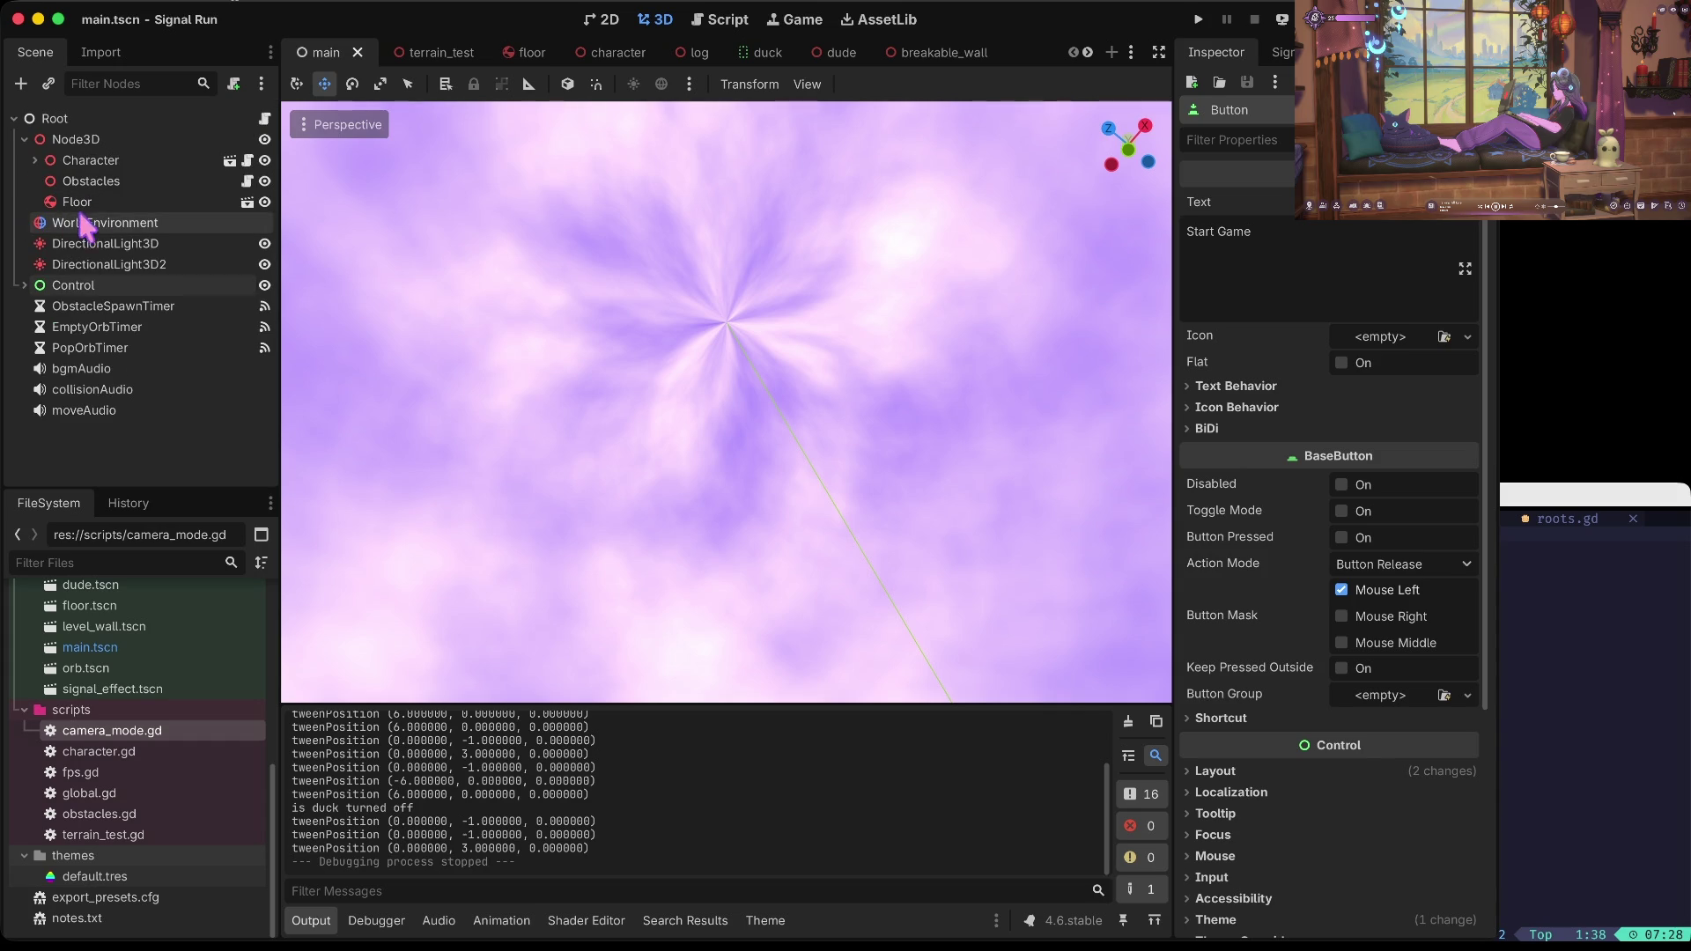
Step: Select WorldEnvironment and expand its procedural sky material's Sky and Ground sections
click(144, 229)
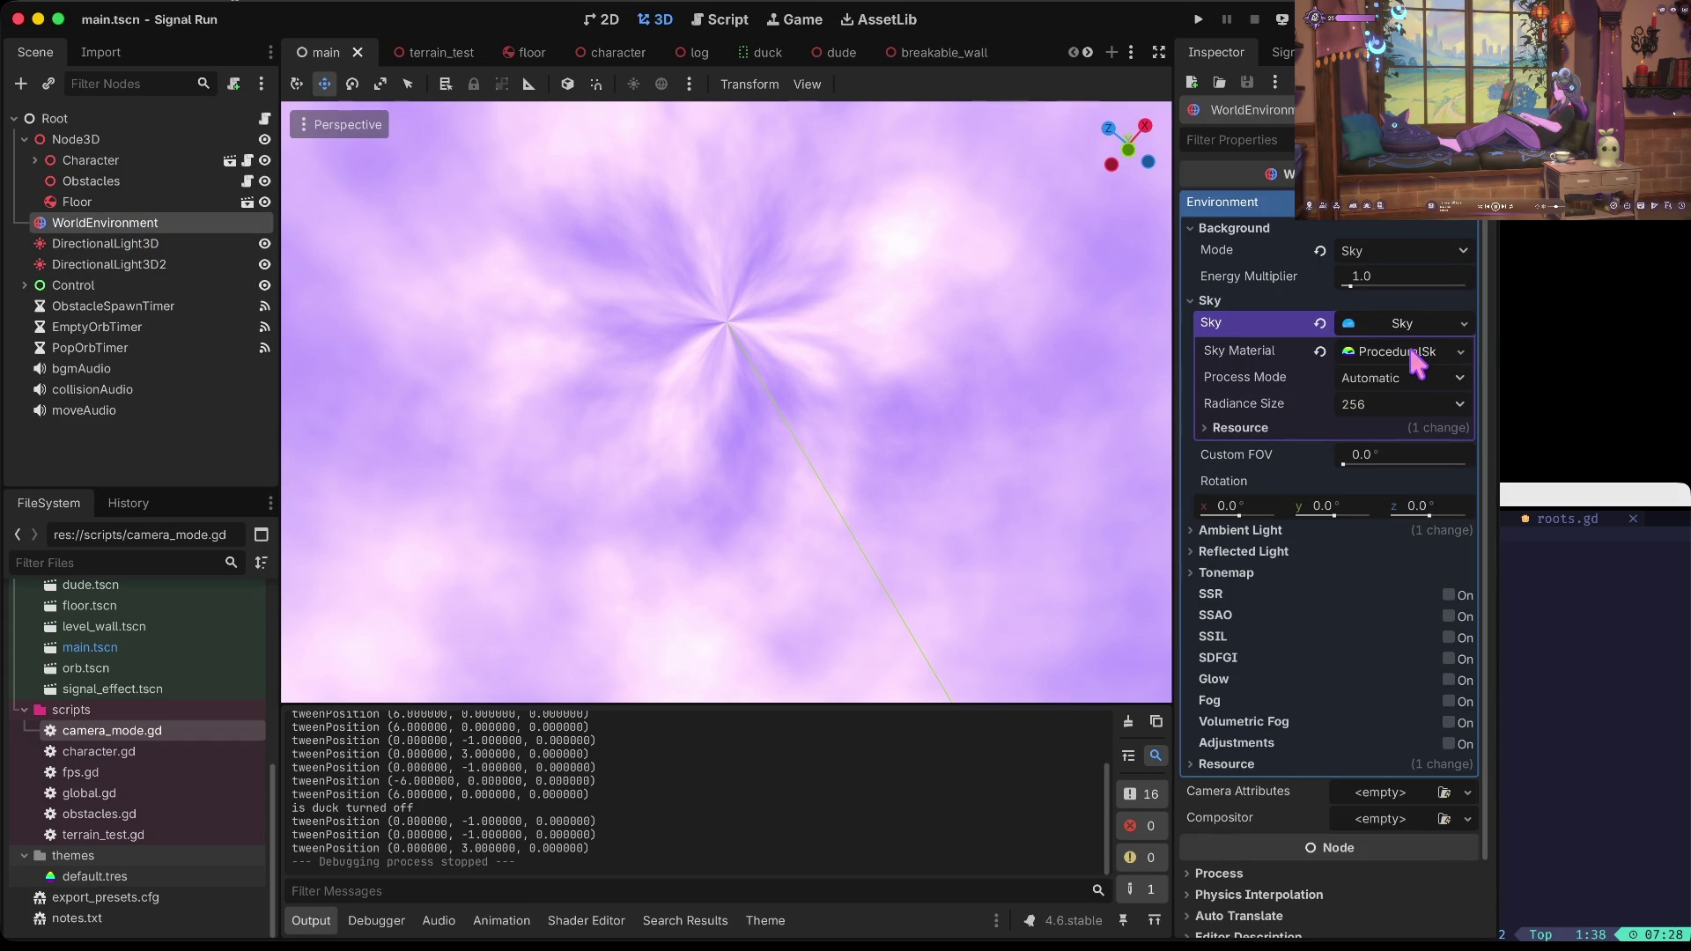
click(1407, 352)
click(1342, 379)
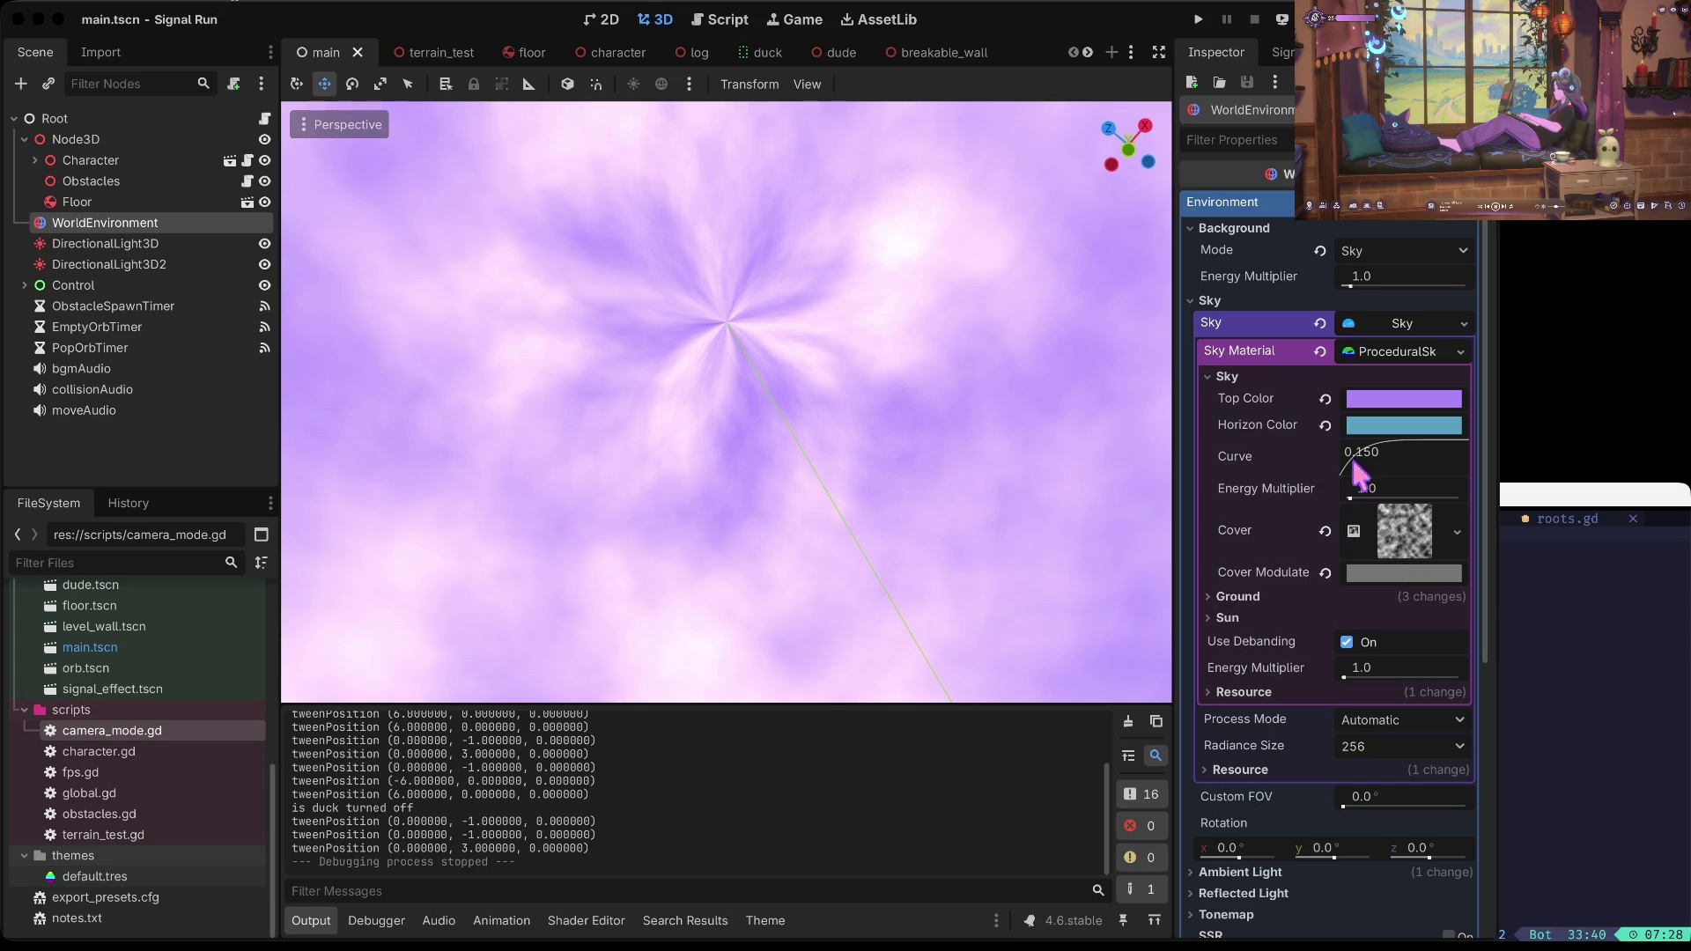
click(1277, 295)
click(1277, 295)
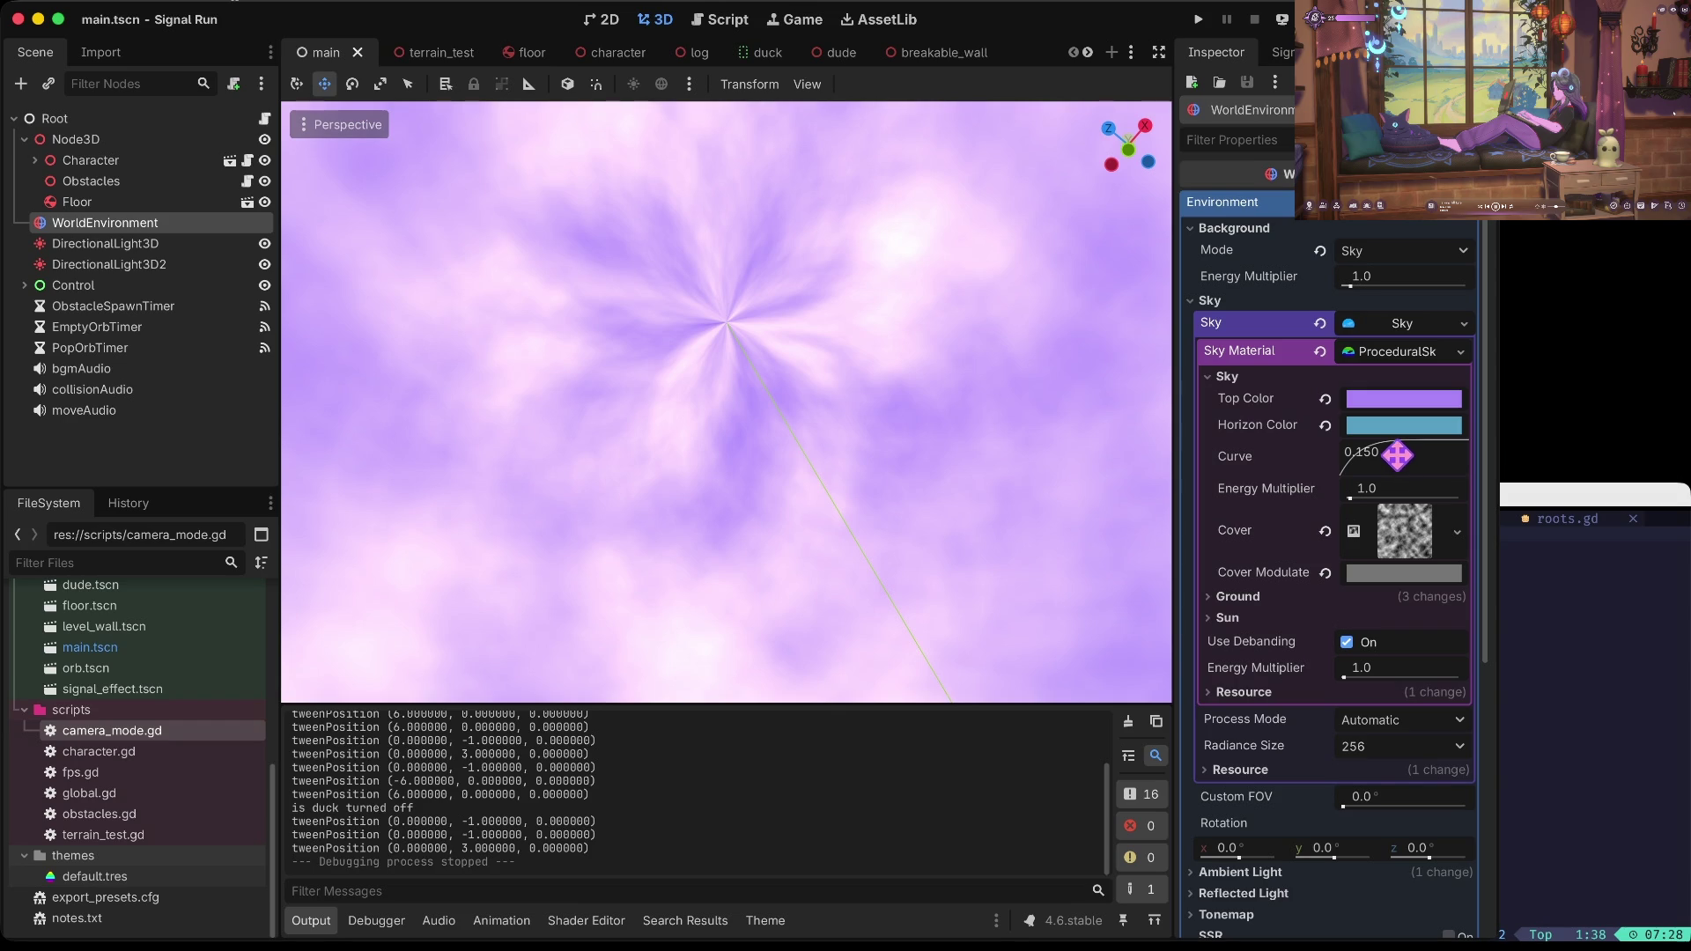
scroll(1407, 519, down, 3)
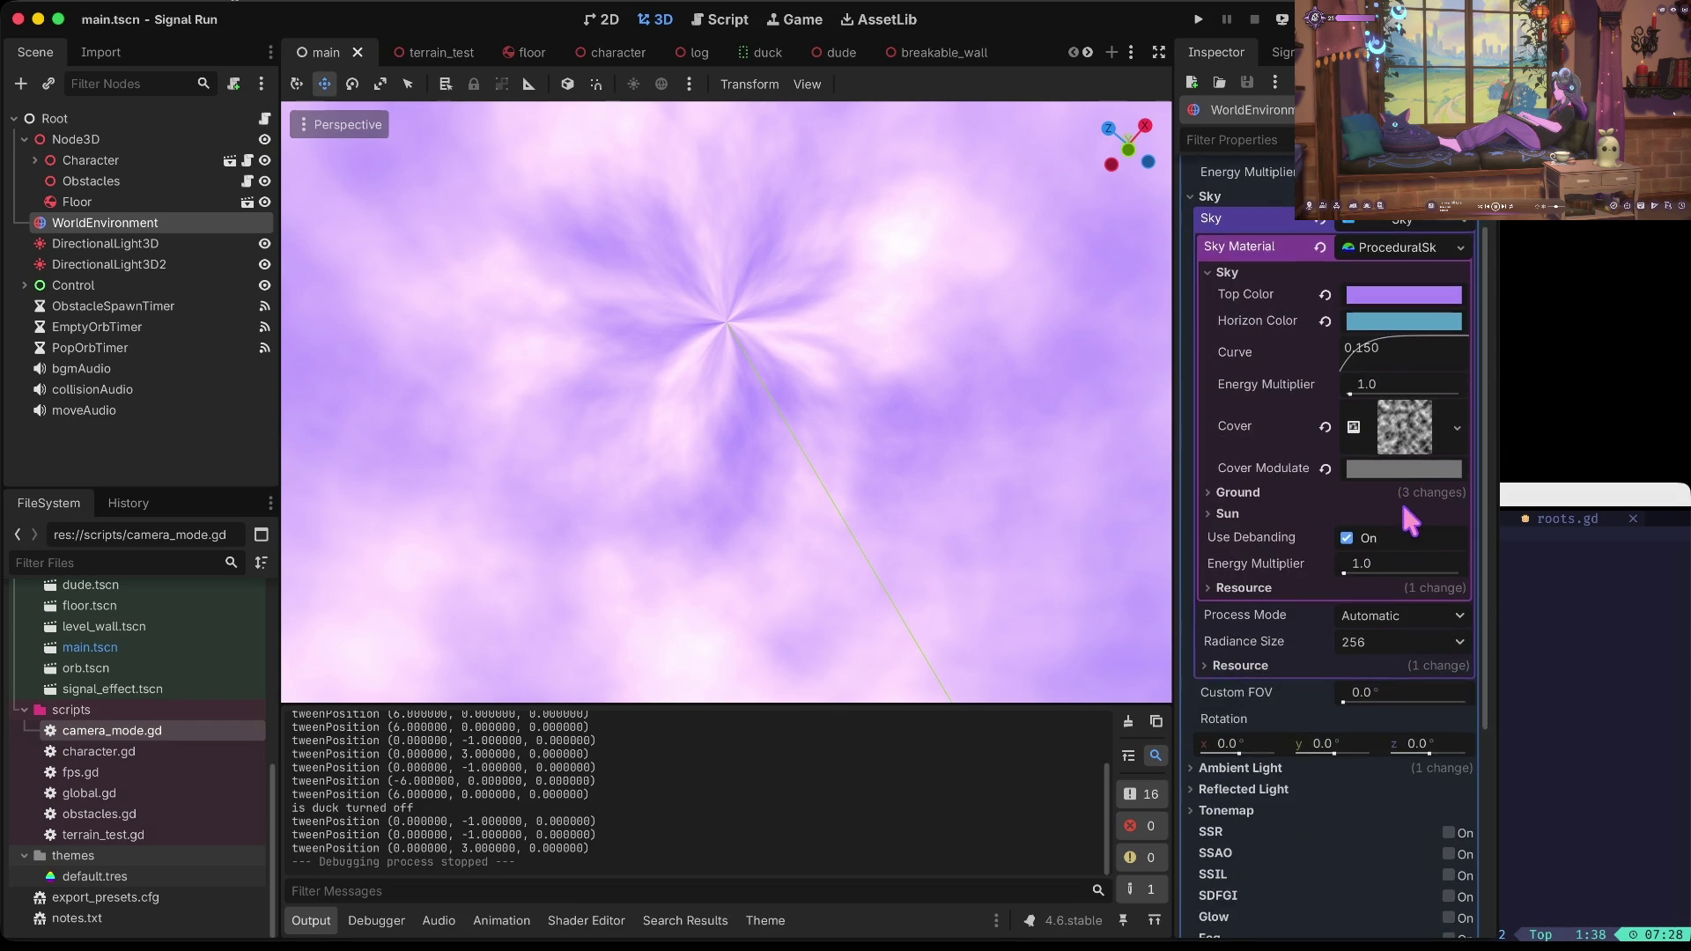
click(1238, 495)
scroll(1371, 521, down, 5)
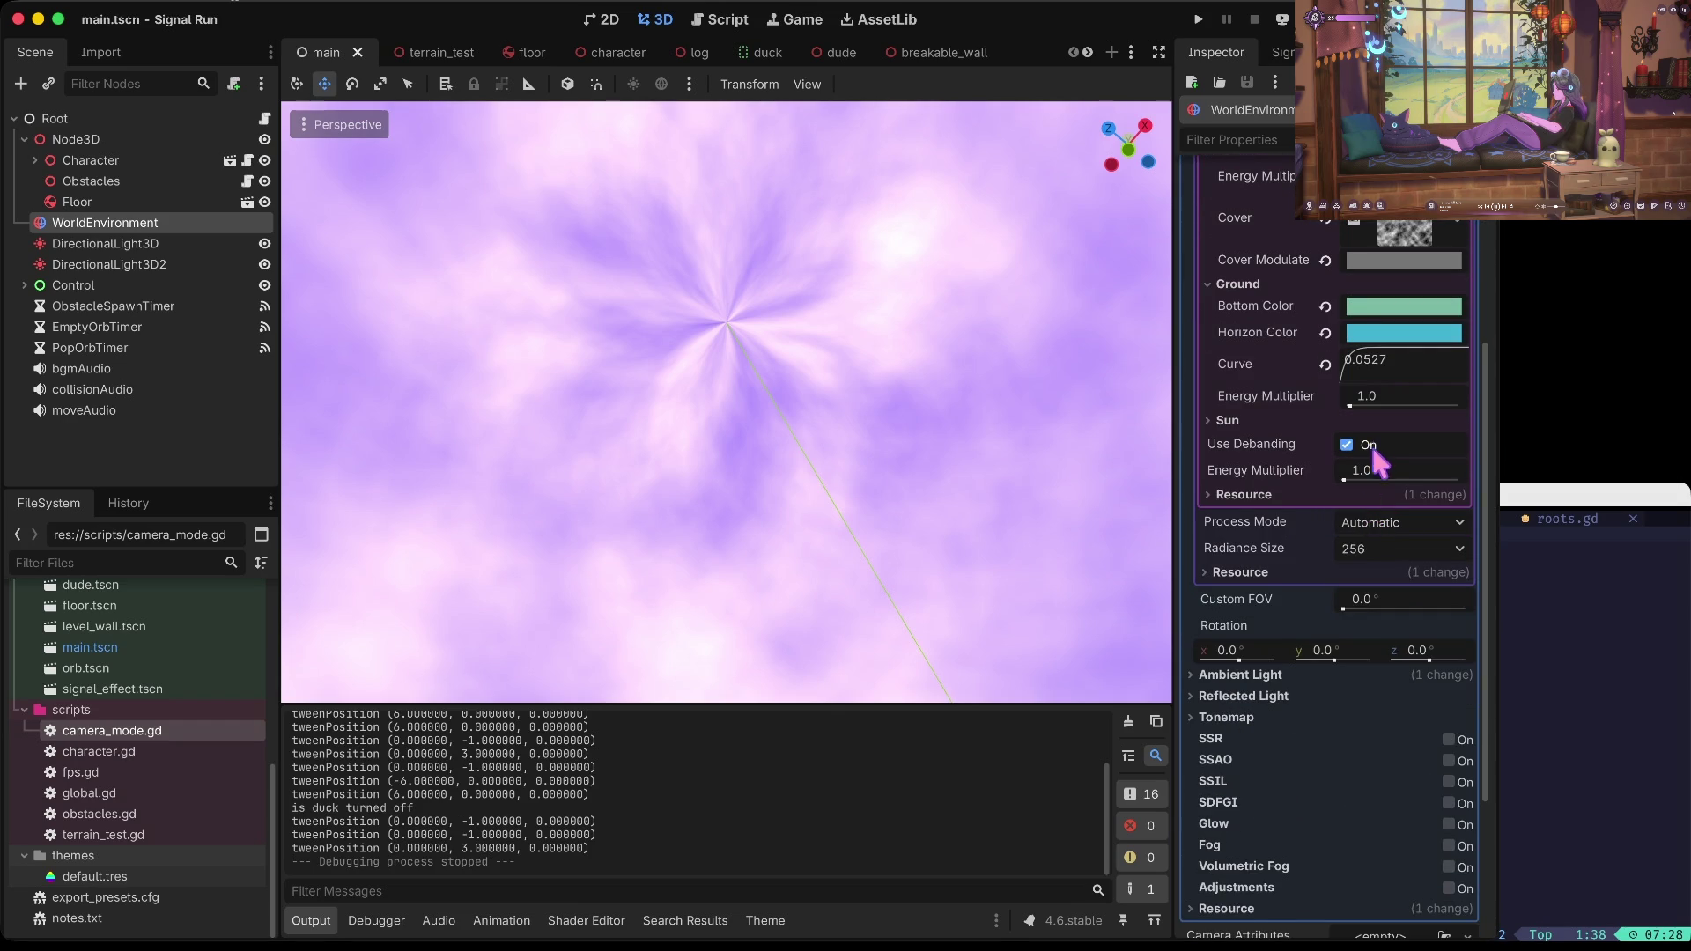
scroll(1286, 486, down, 4)
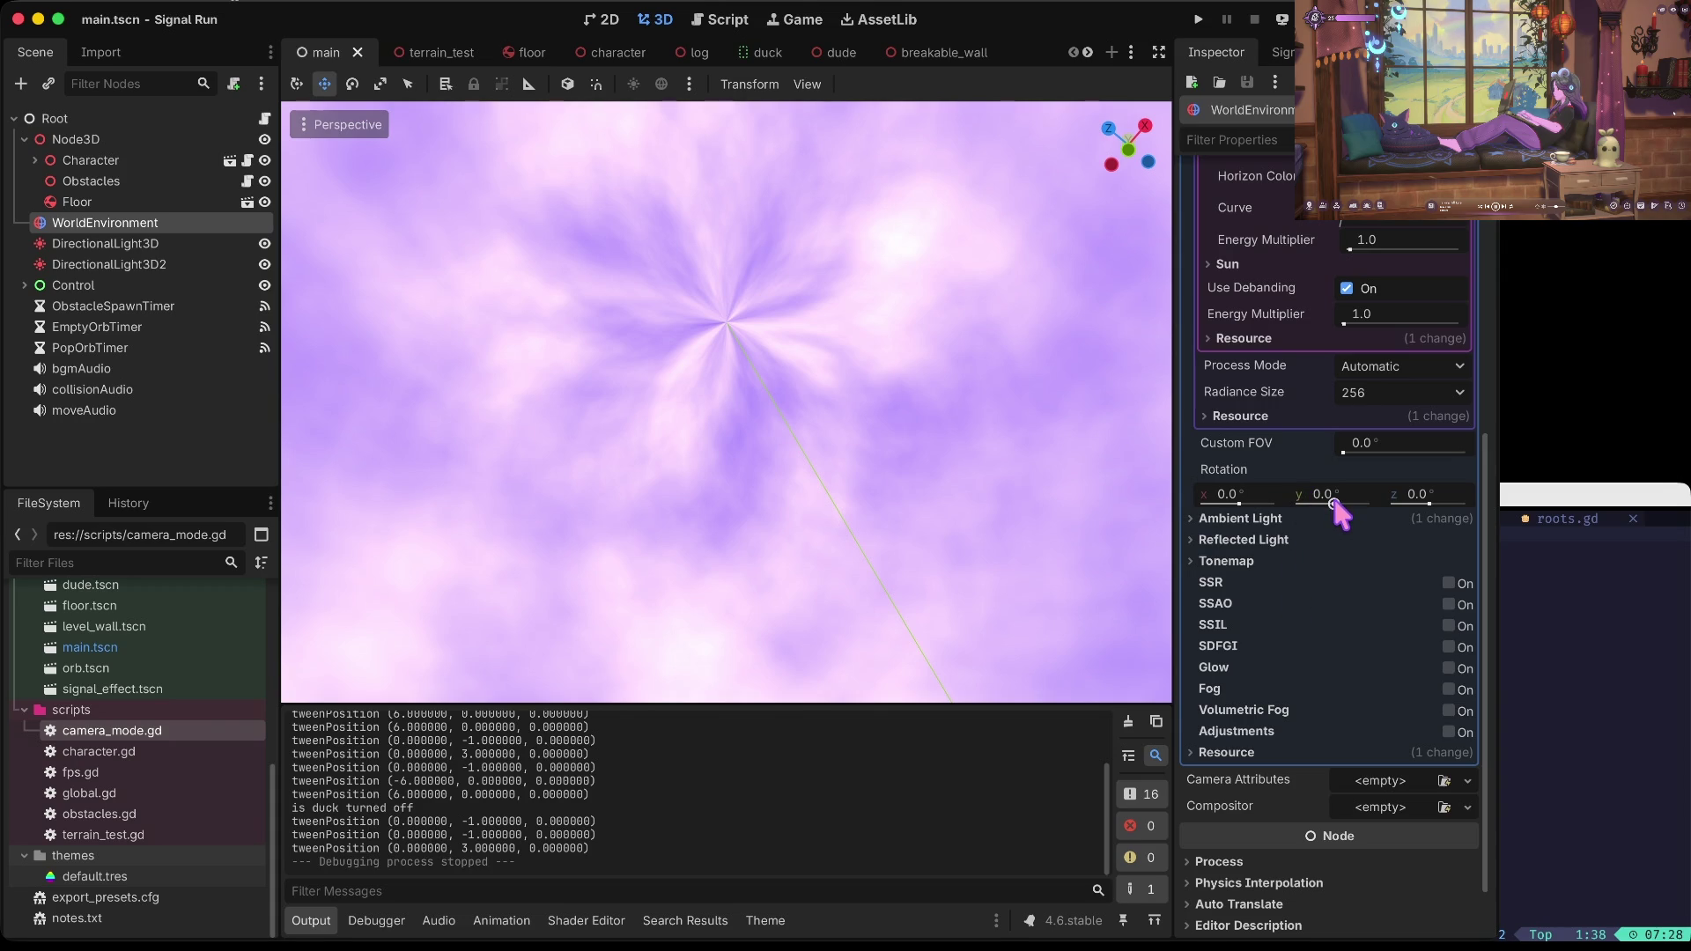
Step: Try a Y rotation on the sky, revert it to 0°, then tilt X to −130.5°
drag(1334, 504, 1329, 505)
click(1462, 471)
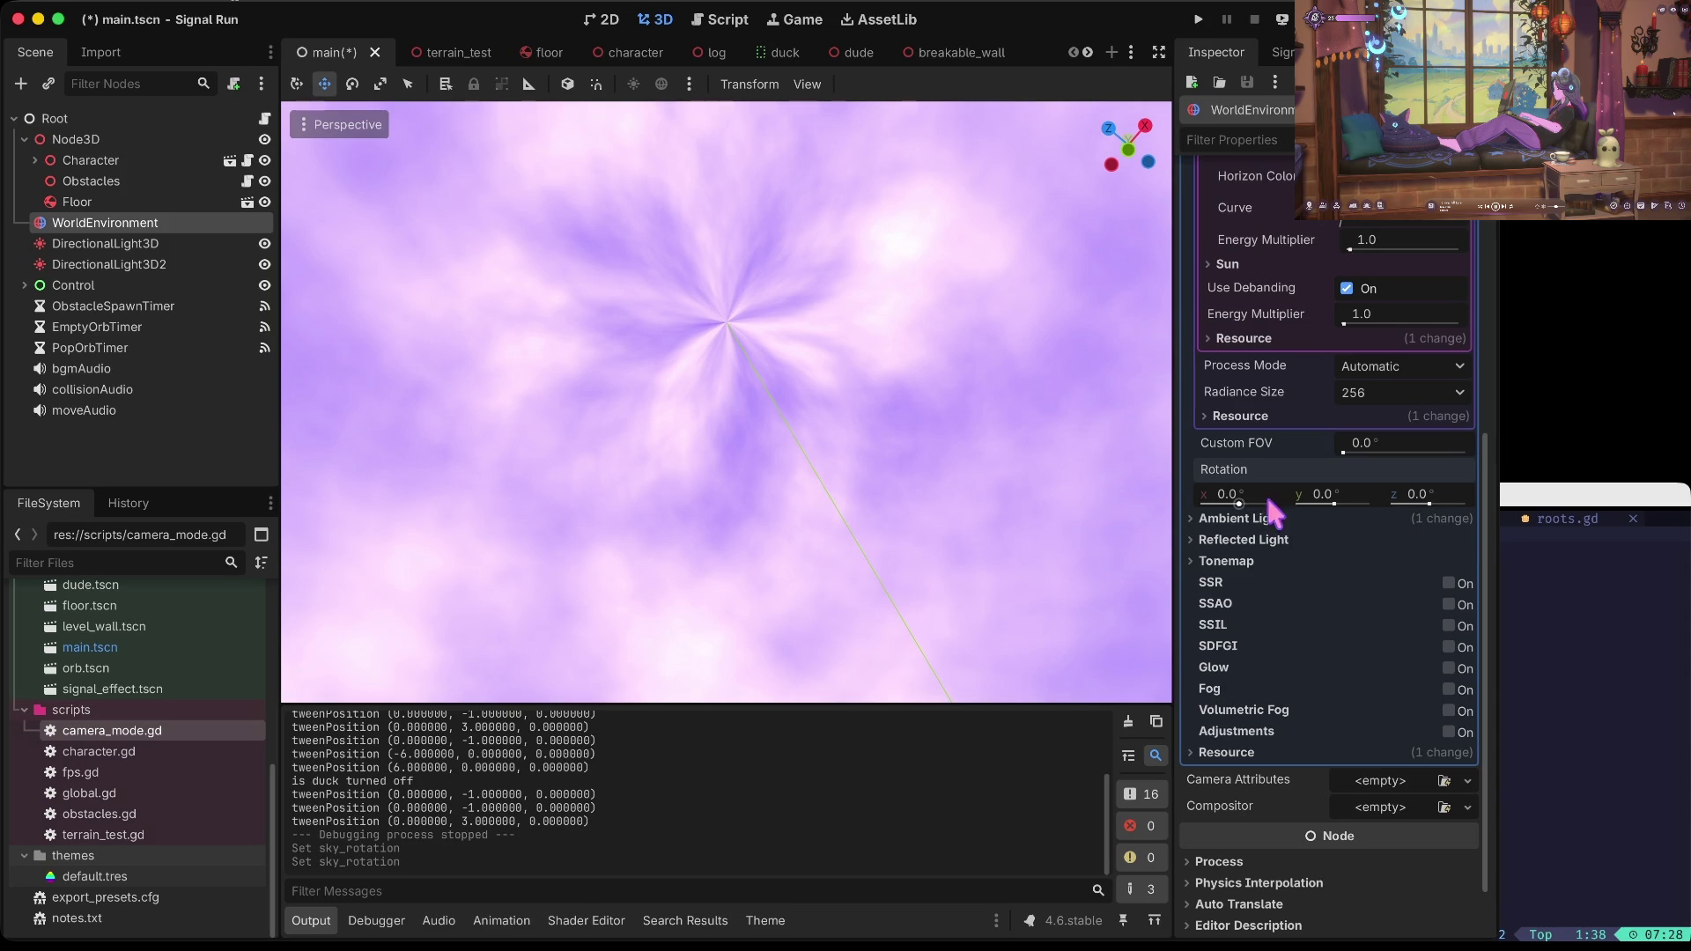
drag(1241, 501, 1230, 504)
Step: Frame the pyramid from a front view tilted downward, save the main scene, and run the game
key(KP_1)
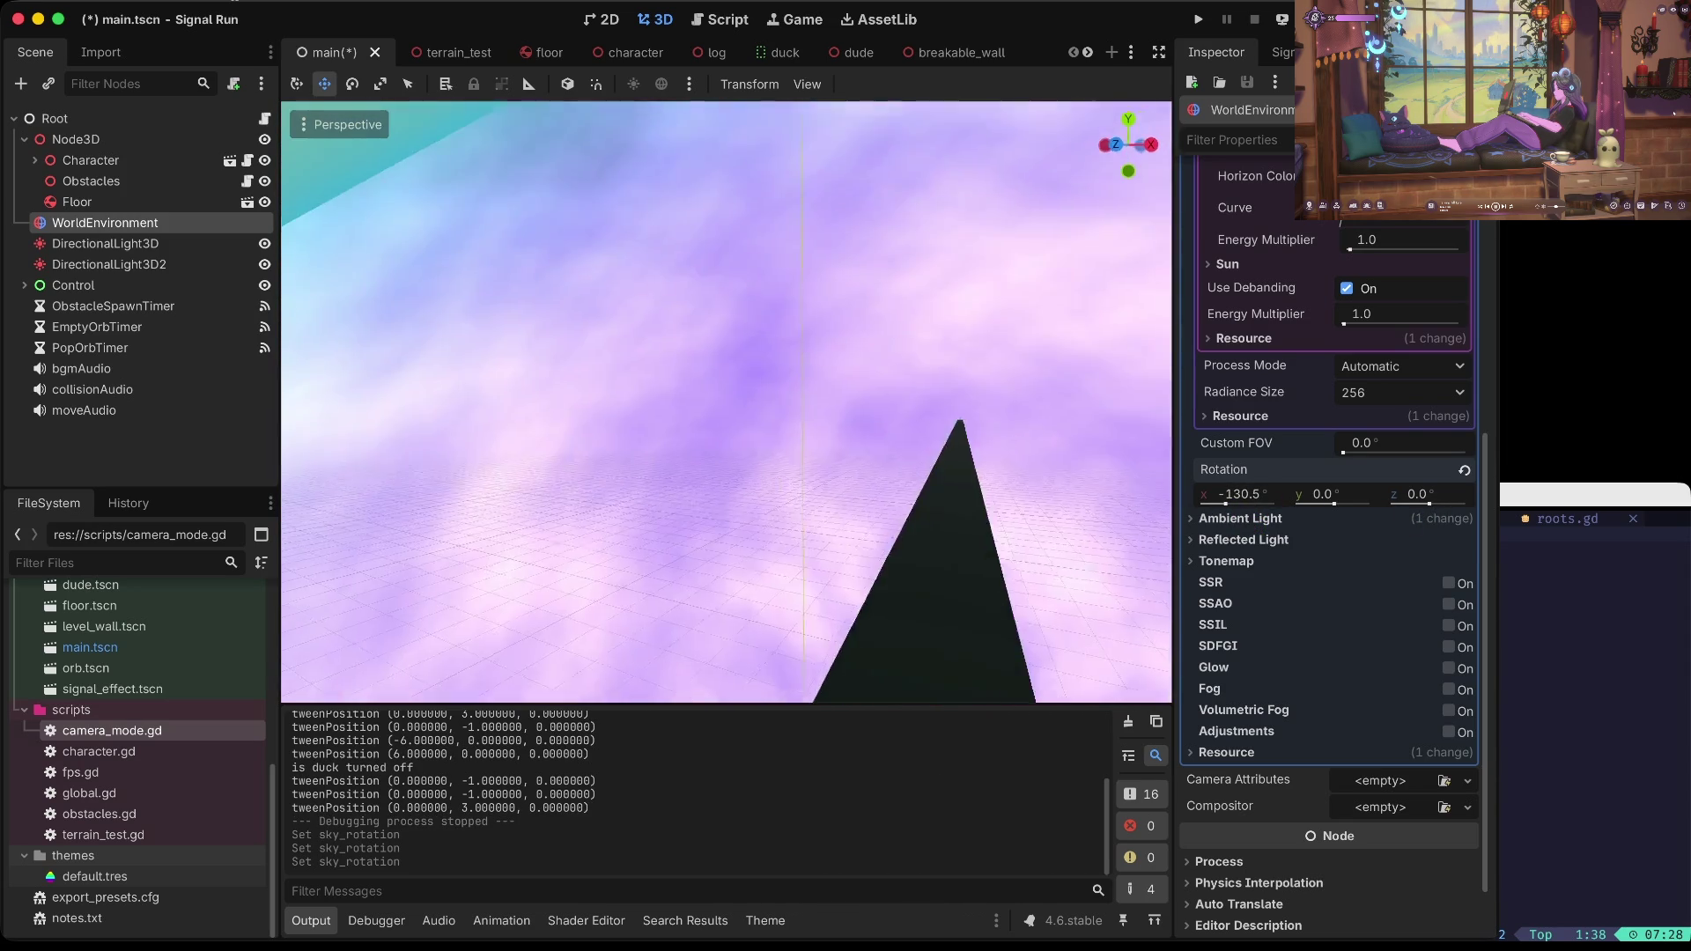
mouse_move(881, 440)
mouse_down()
mouse_move(881, 388)
mouse_move(845, 352)
mouse_move(845, 413)
mouse_move(880, 370)
mouse_move(793, 452)
mouse_up()
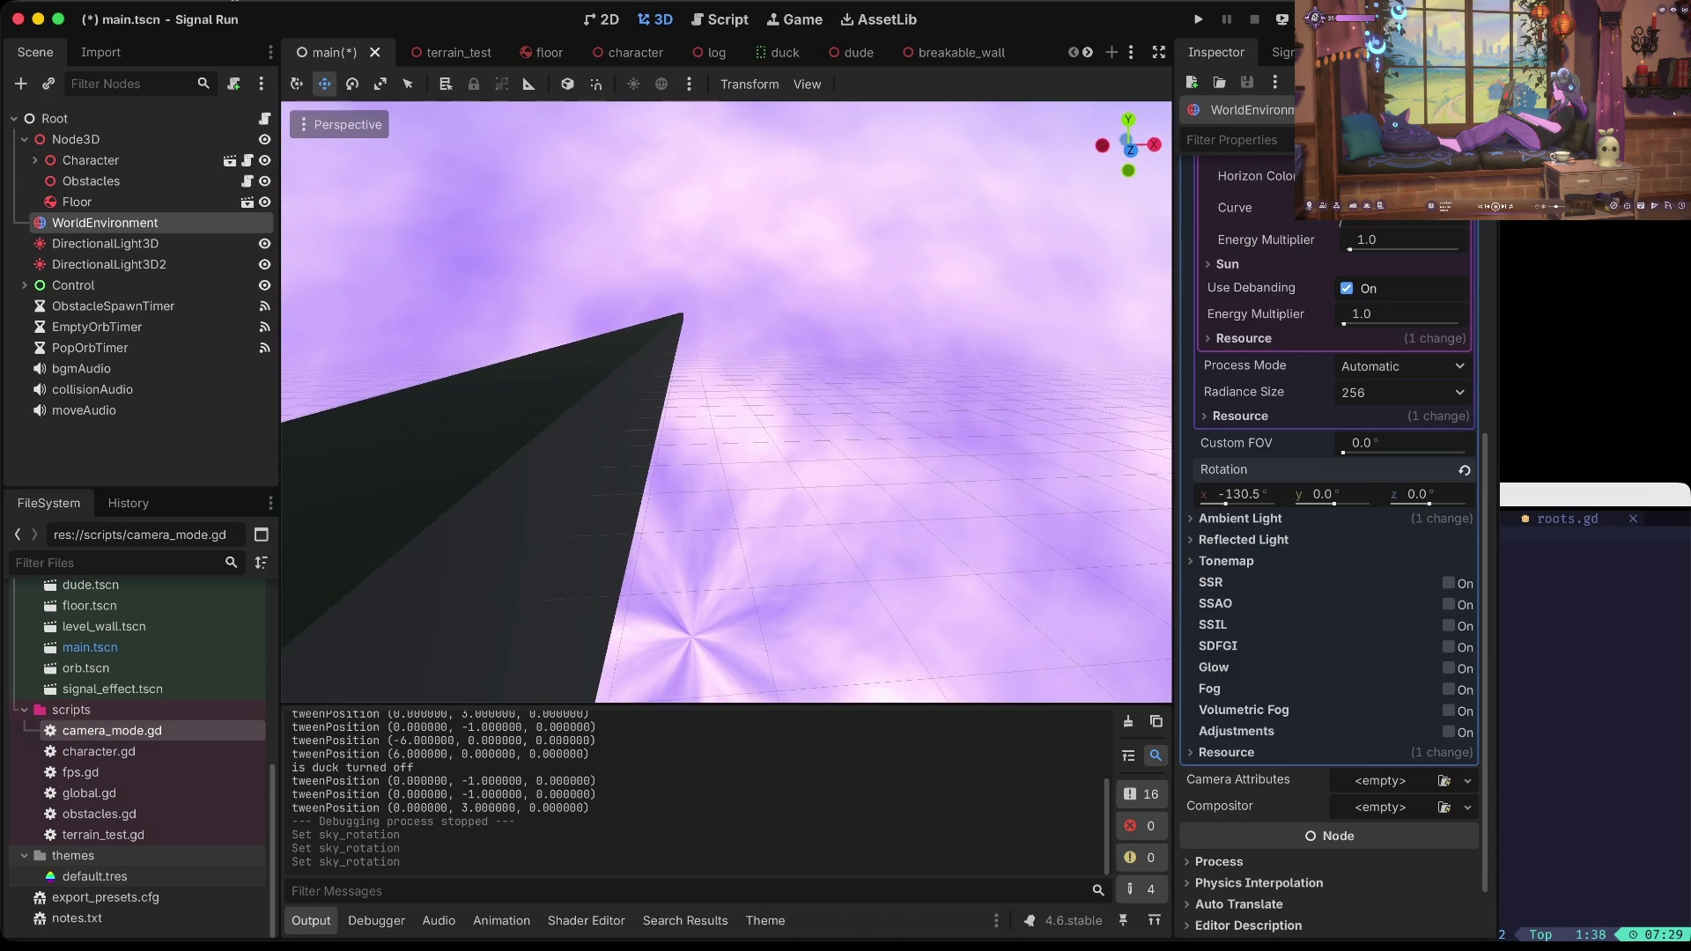
key(ctrl+s)
key(super+b)
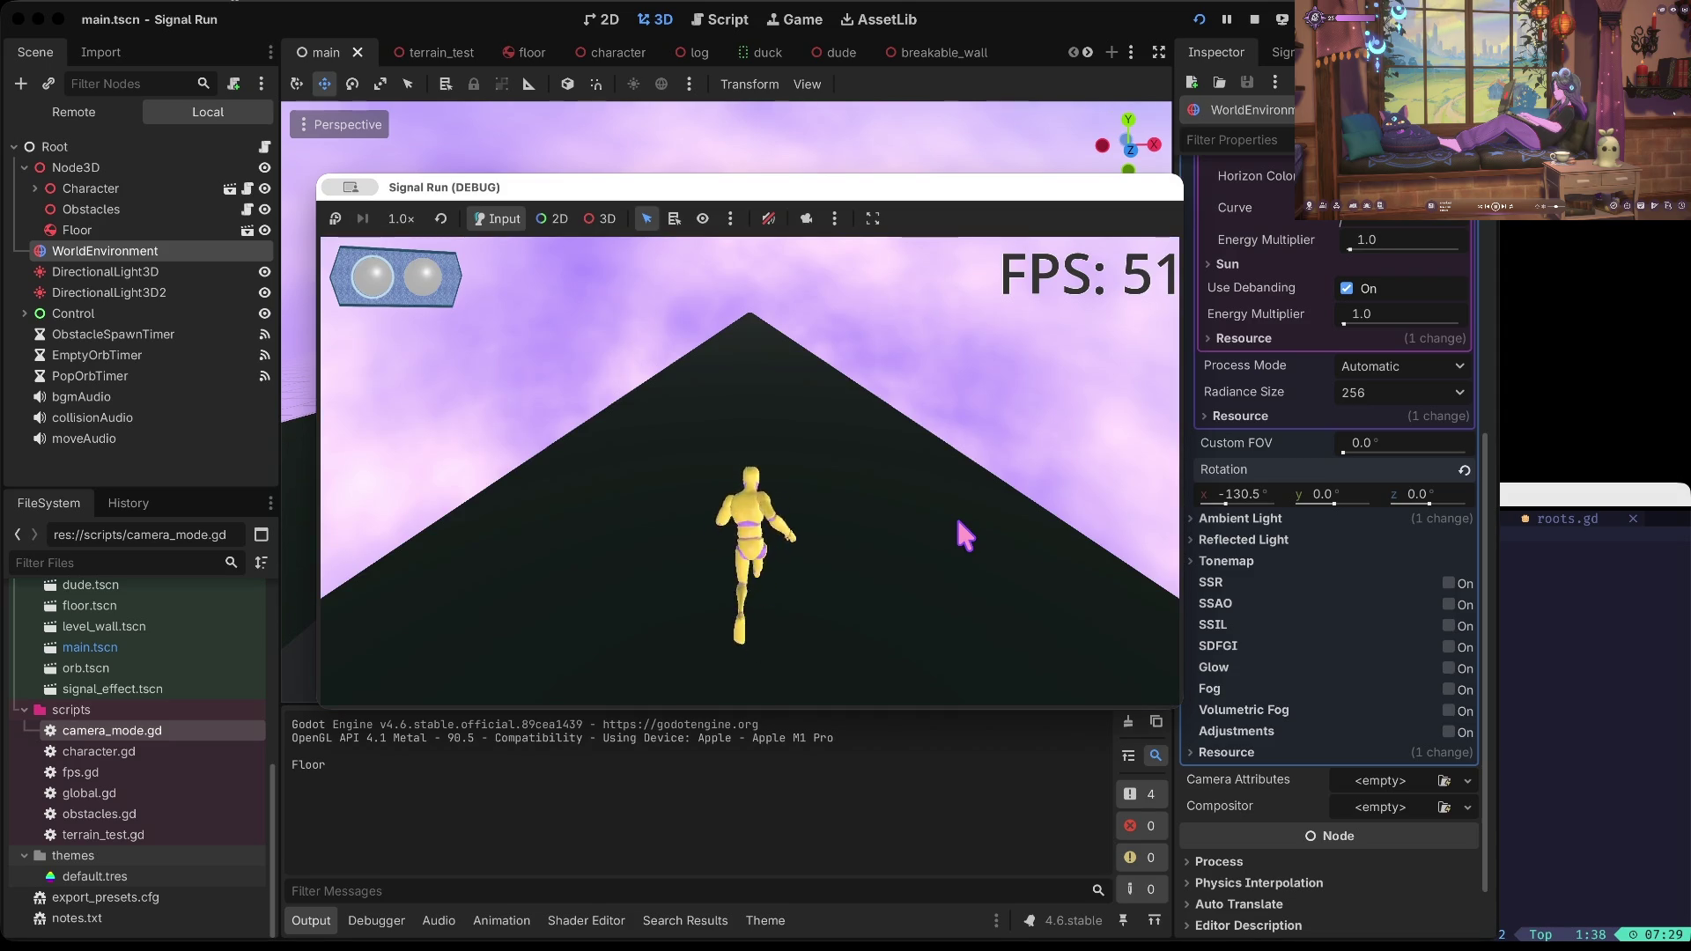
Step: Stop the test run, select the Character node in the Scene dock, and switch to the terminal
click(1255, 21)
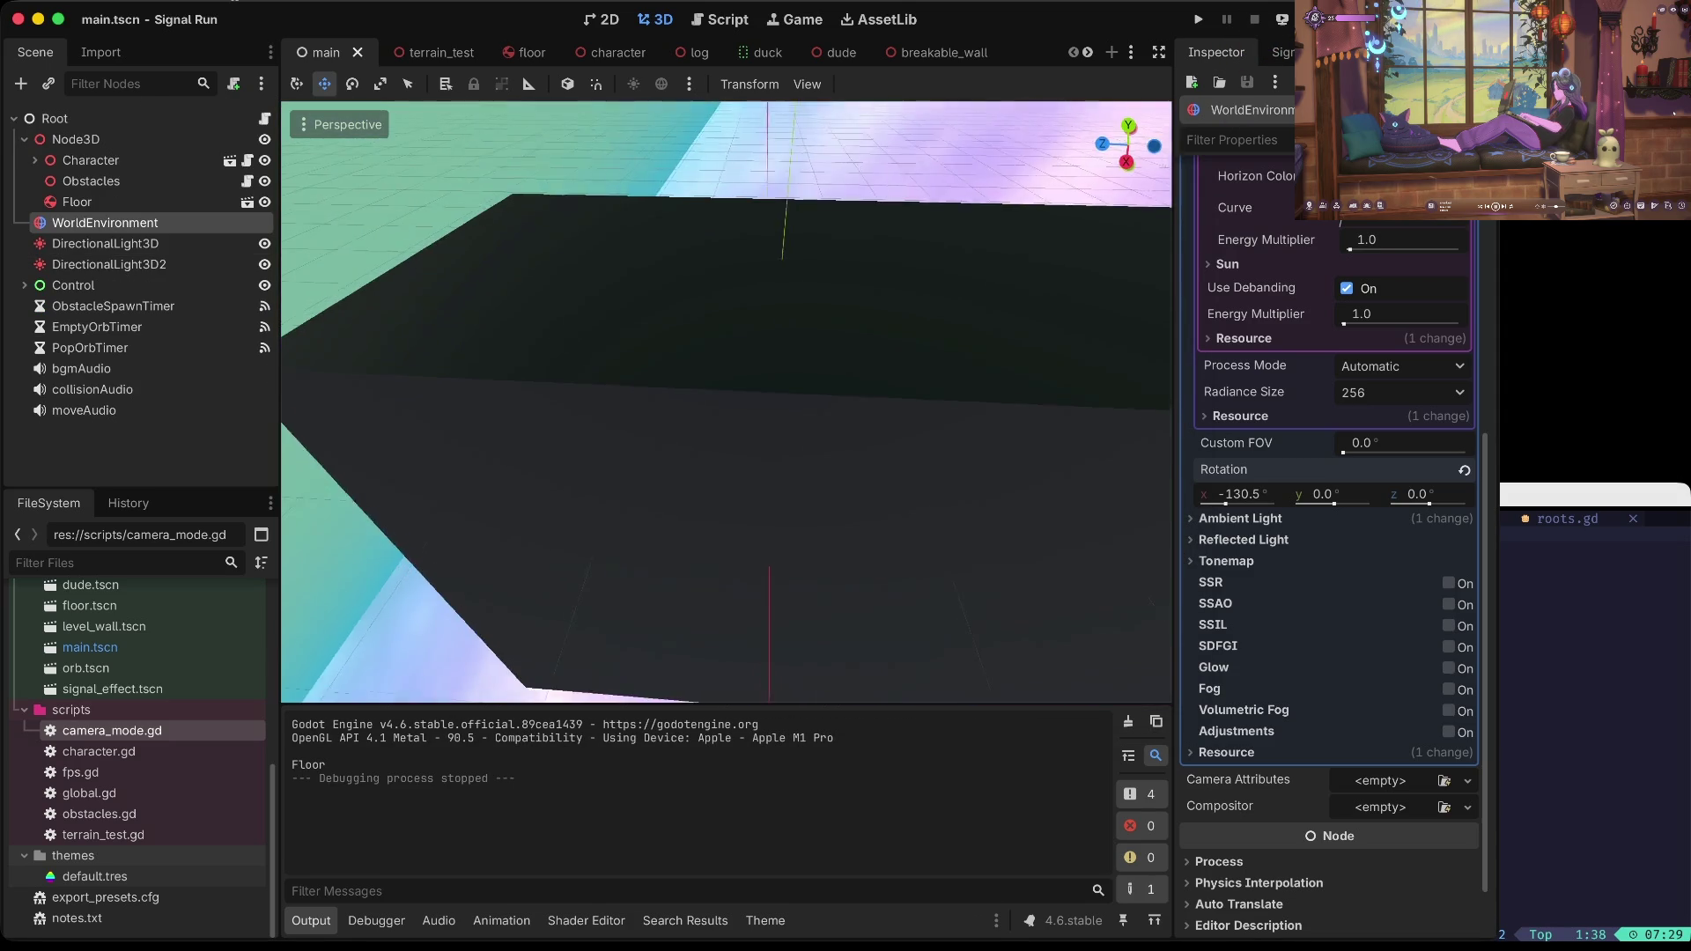
click(139, 152)
mouse_move(727, 402)
mouse_down()
mouse_move(440, 114)
mouse_move(750, 388)
mouse_up()
click(138, 180)
click(137, 161)
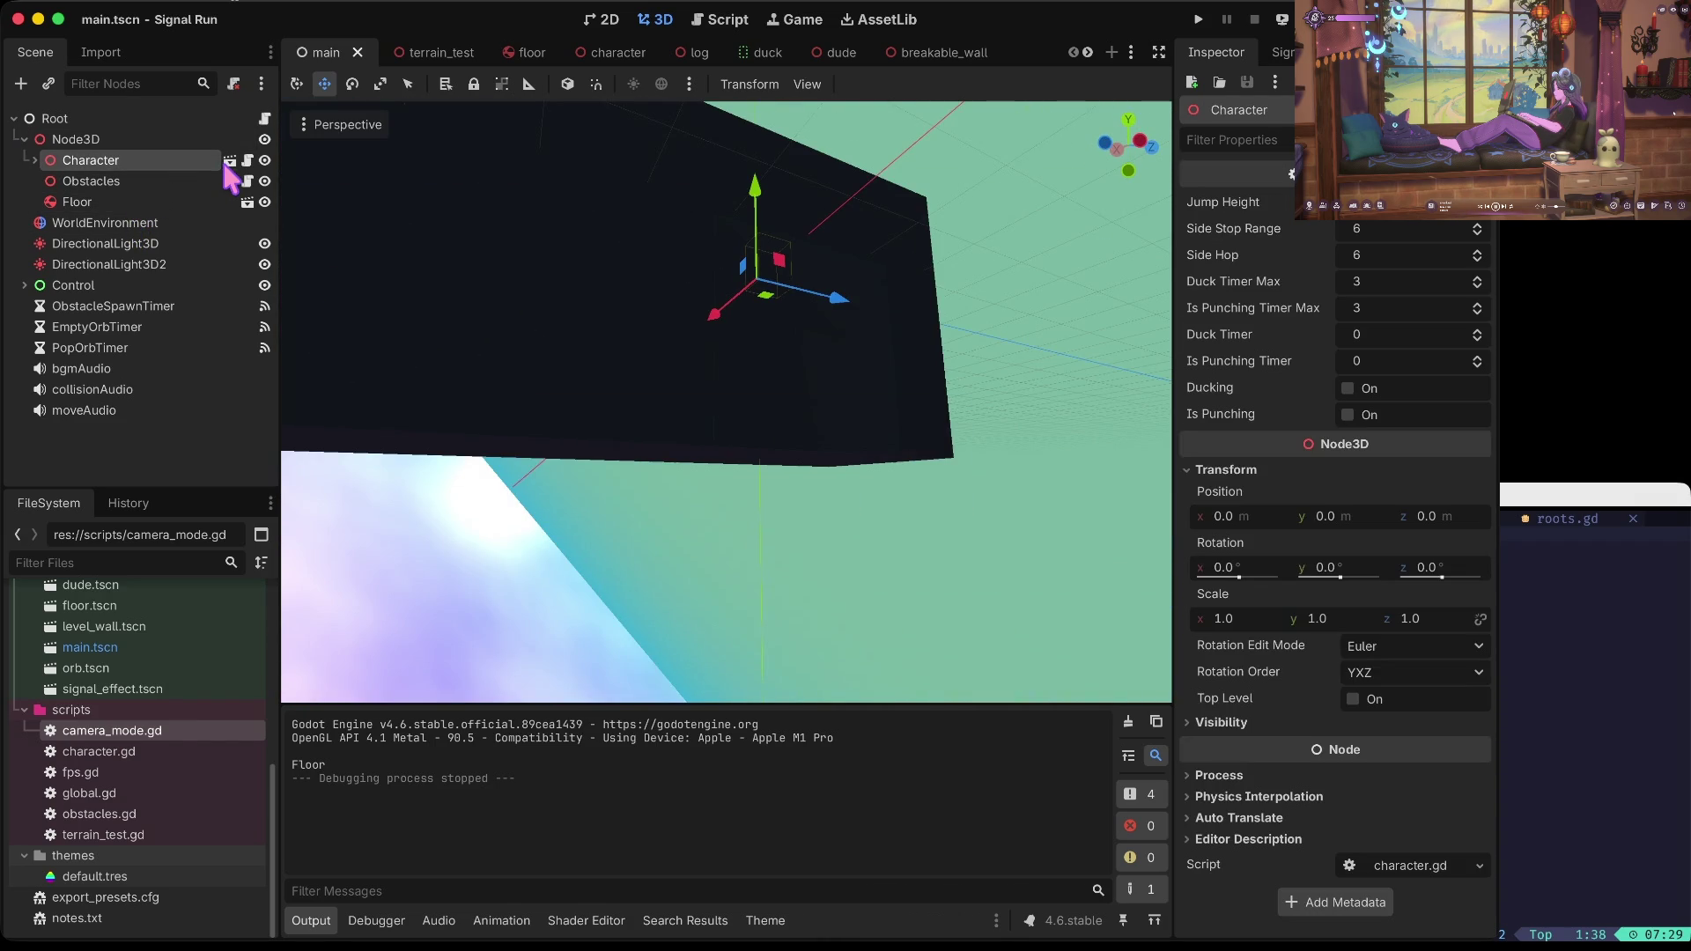
key(ctrl+a)
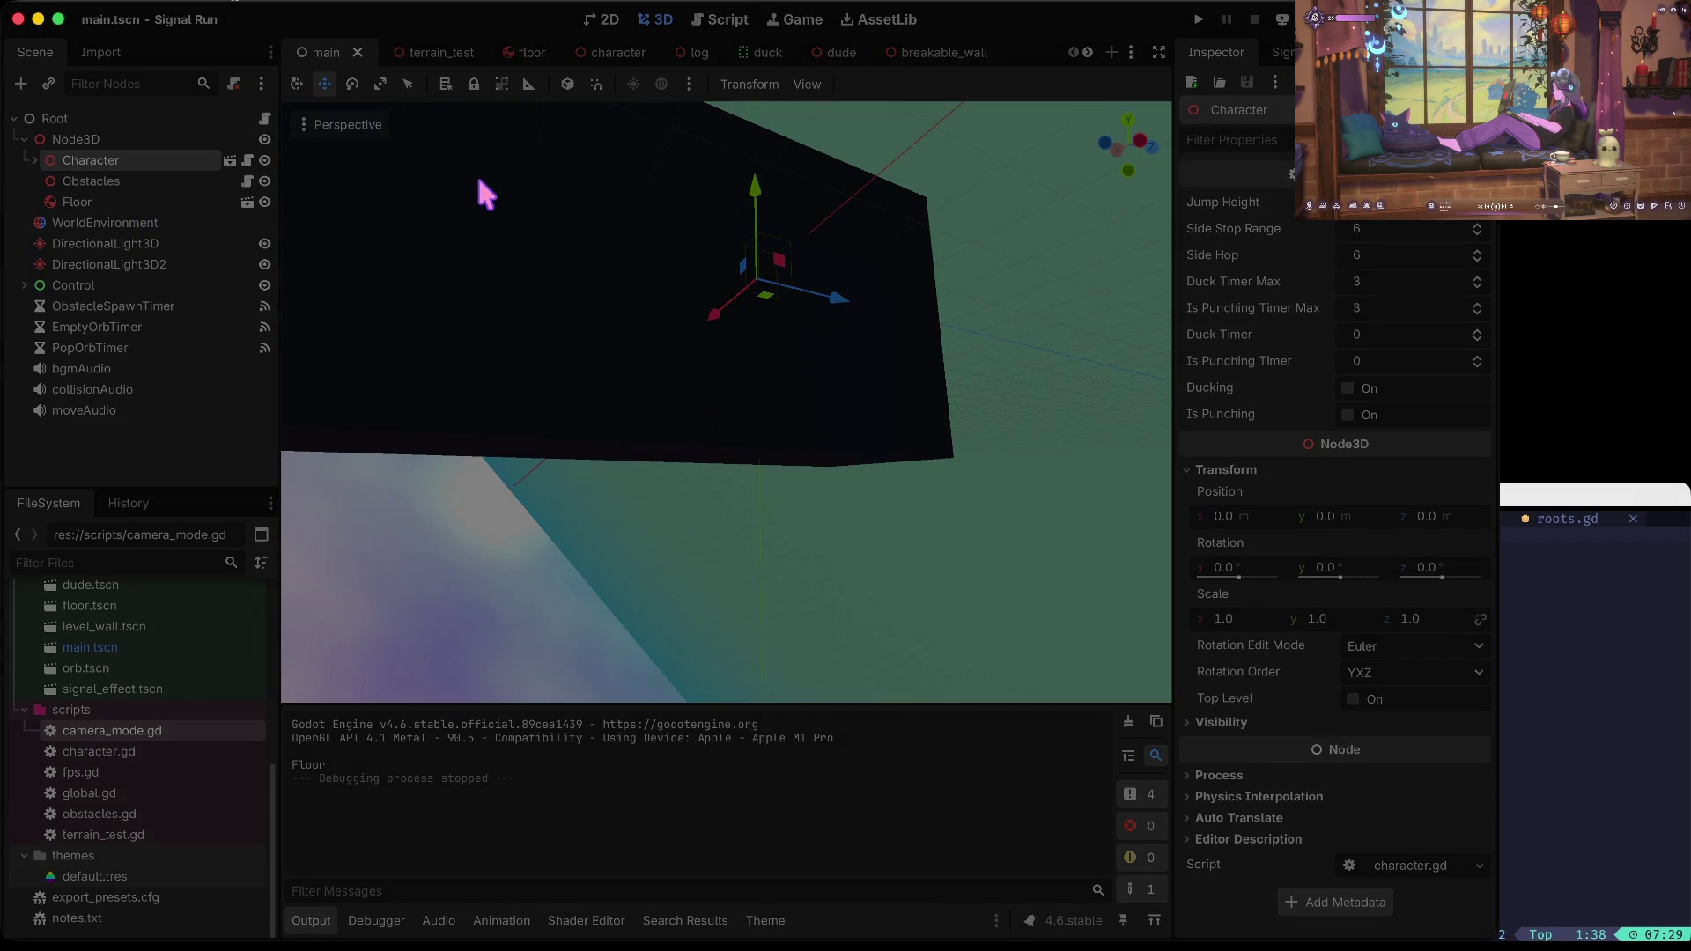
key(super+h)
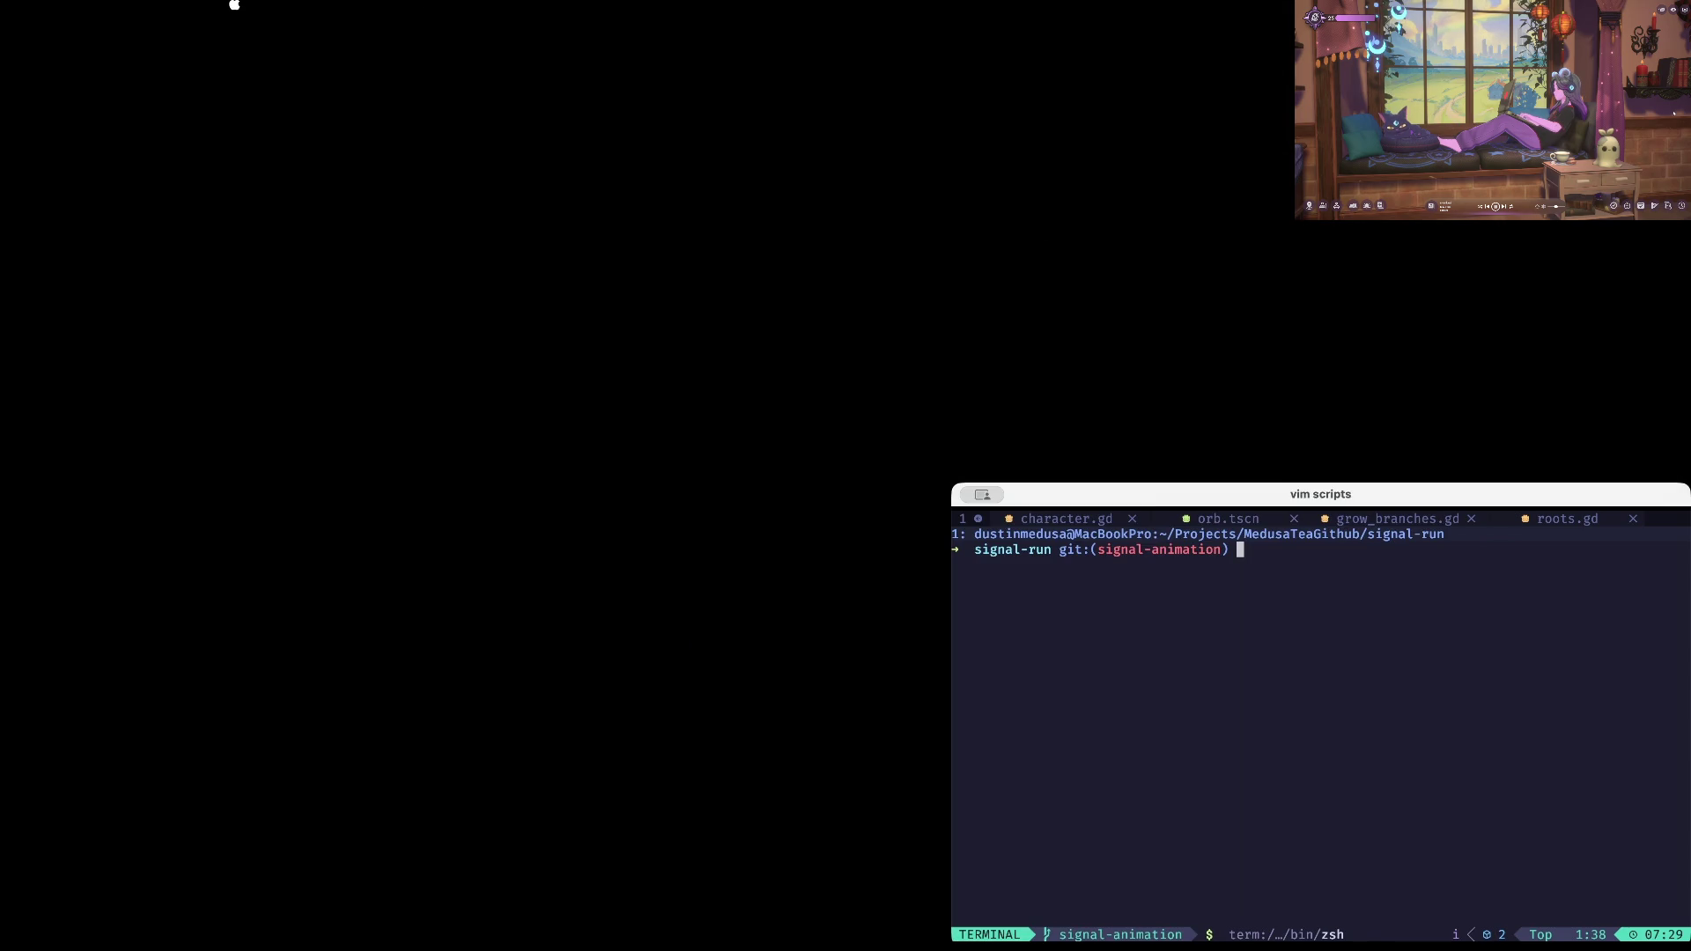
Step: Leave the terminal and reopen the Signal Run project from the Godot Project Manager
click(858, 620)
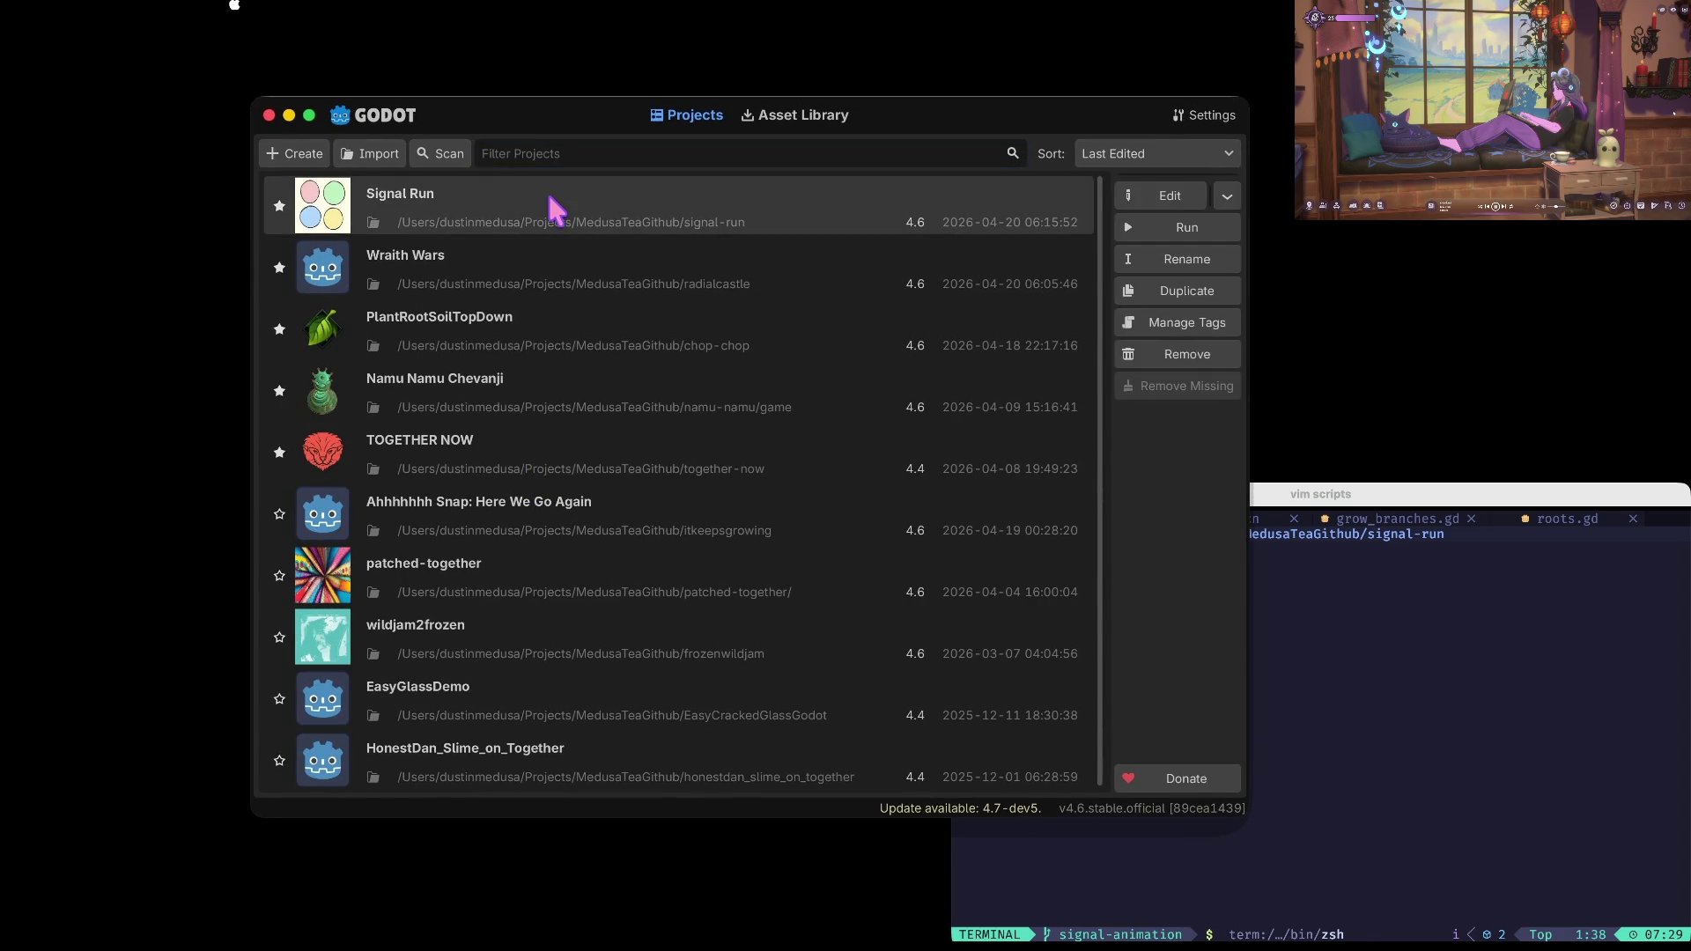
double_click(553, 208)
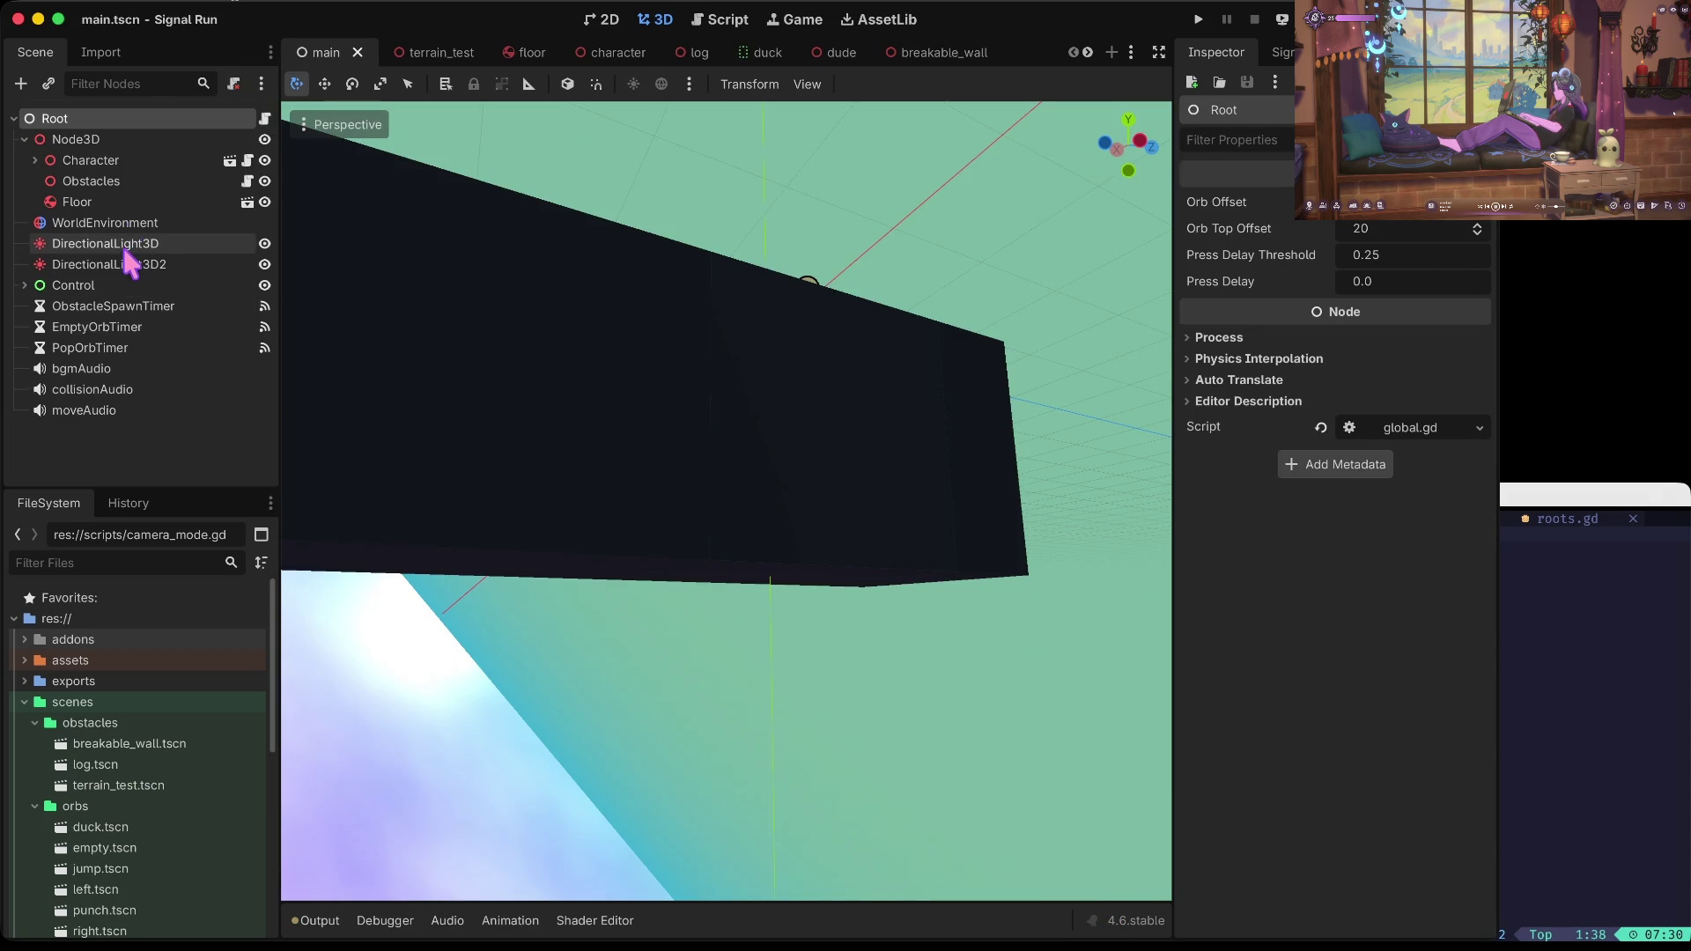
Step: Inspect the Character node, then select WorldEnvironment and expand its Sky Material settings
click(144, 159)
click(34, 159)
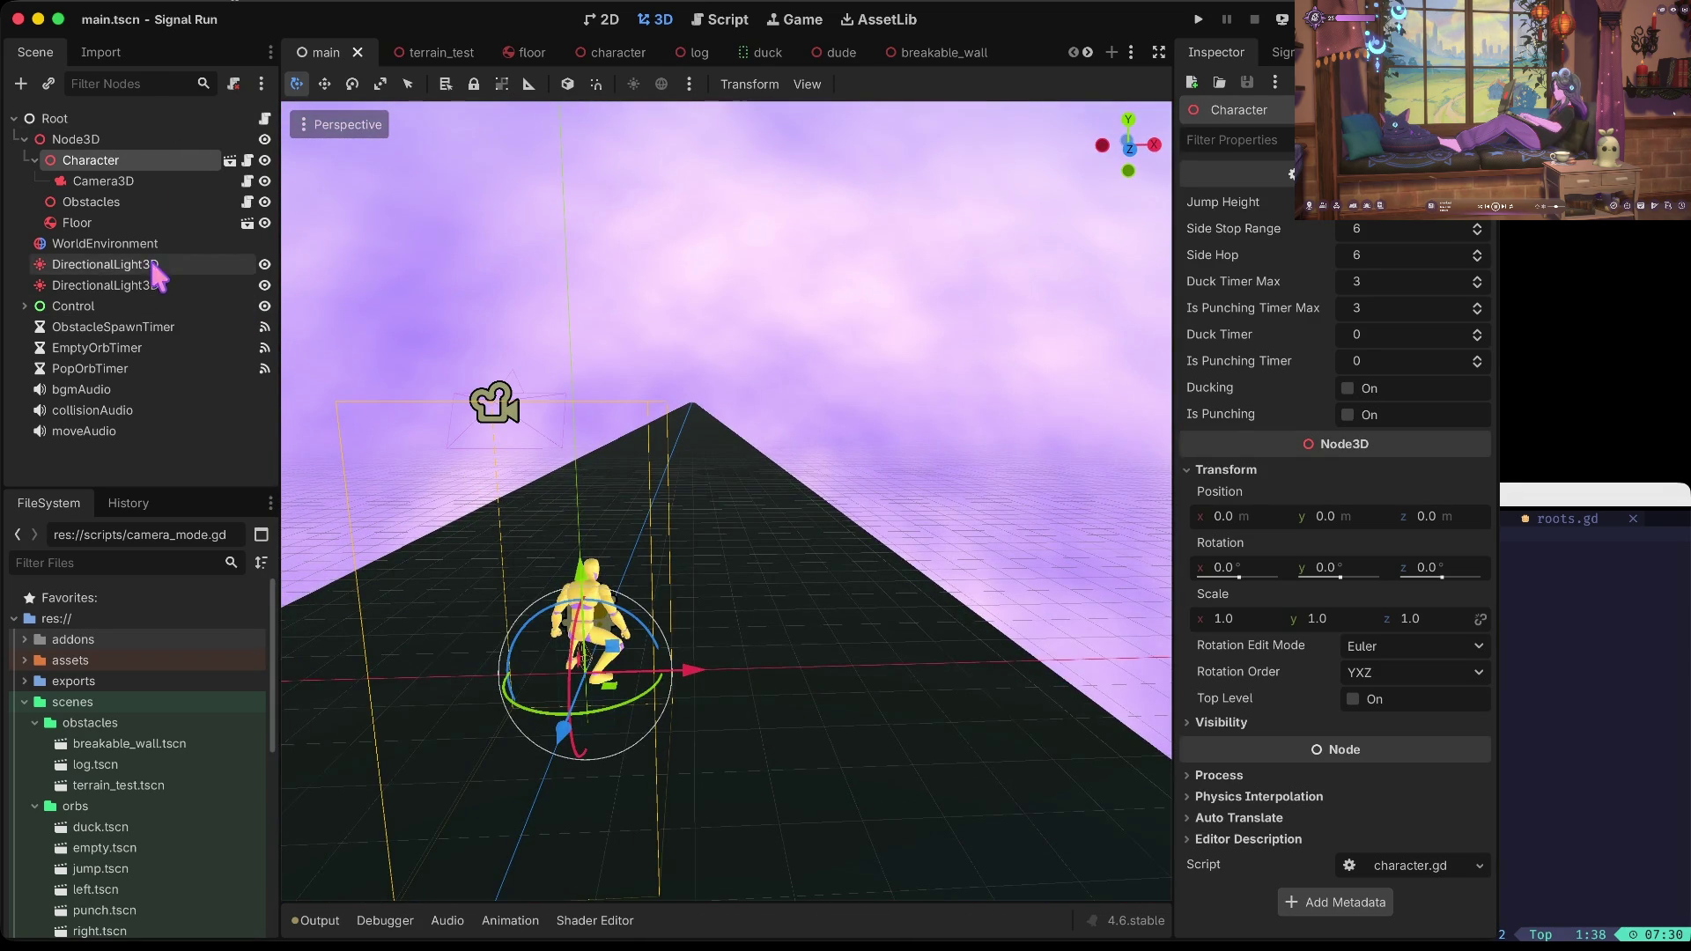
click(145, 244)
click(1402, 352)
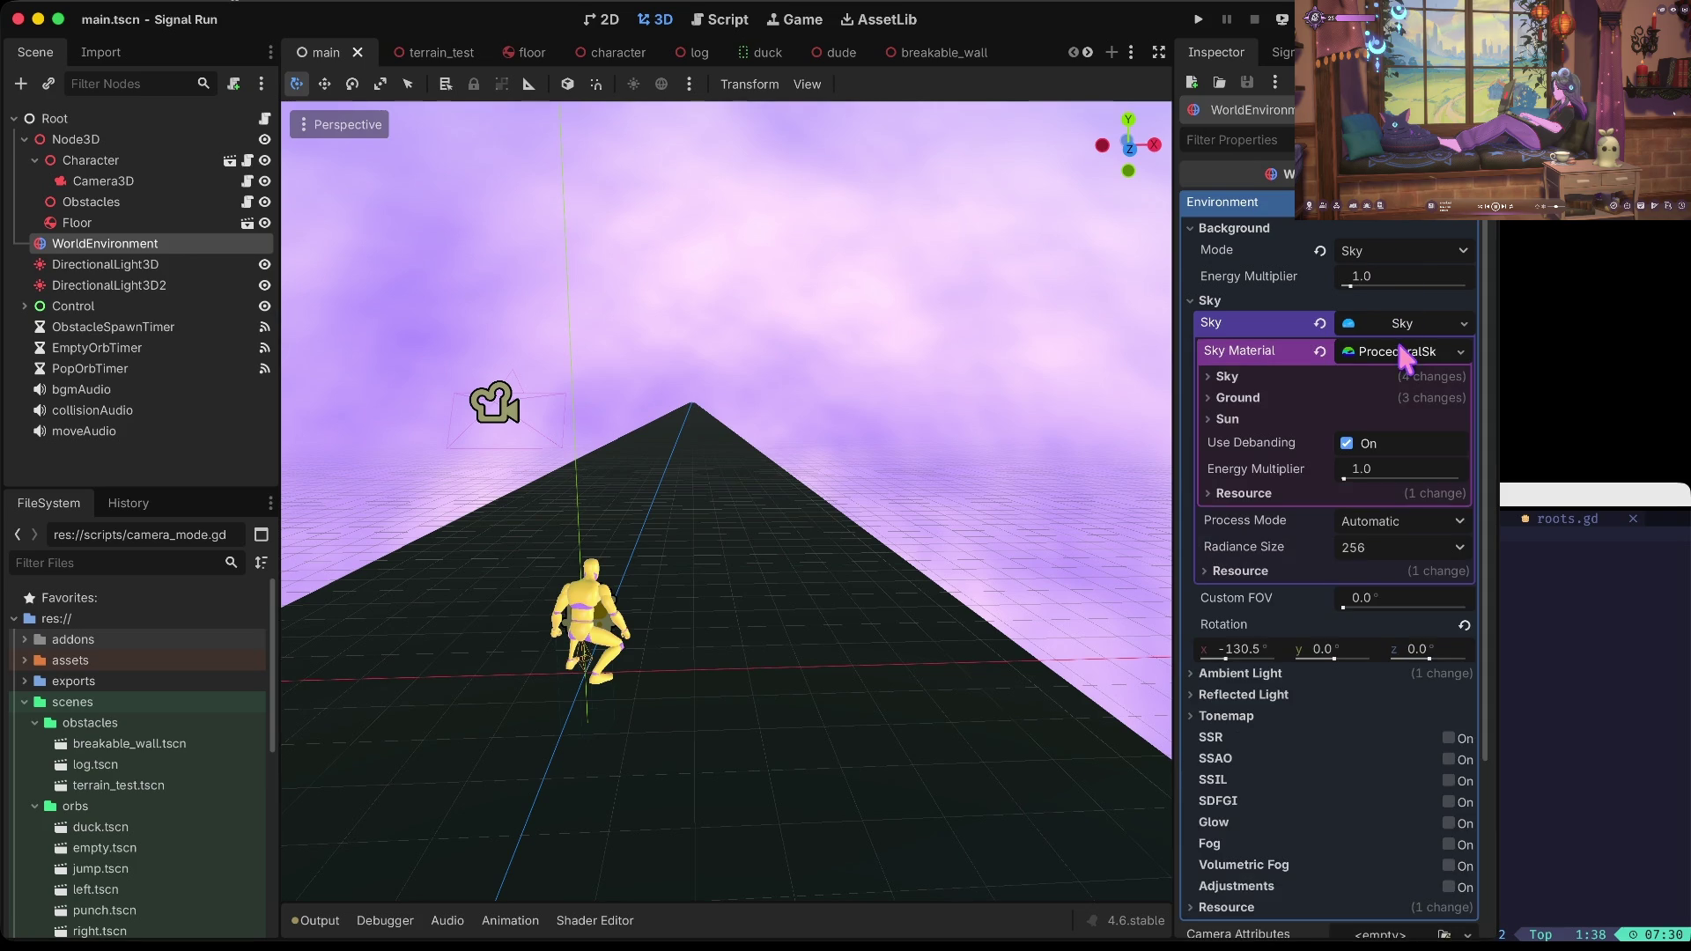
Step: Set the sky's X rotation to -83.9°, save the scene, and run the game
drag(1265, 653, 1334, 653)
drag(1231, 662, 1233, 666)
key(ctrl+s)
key(F5)
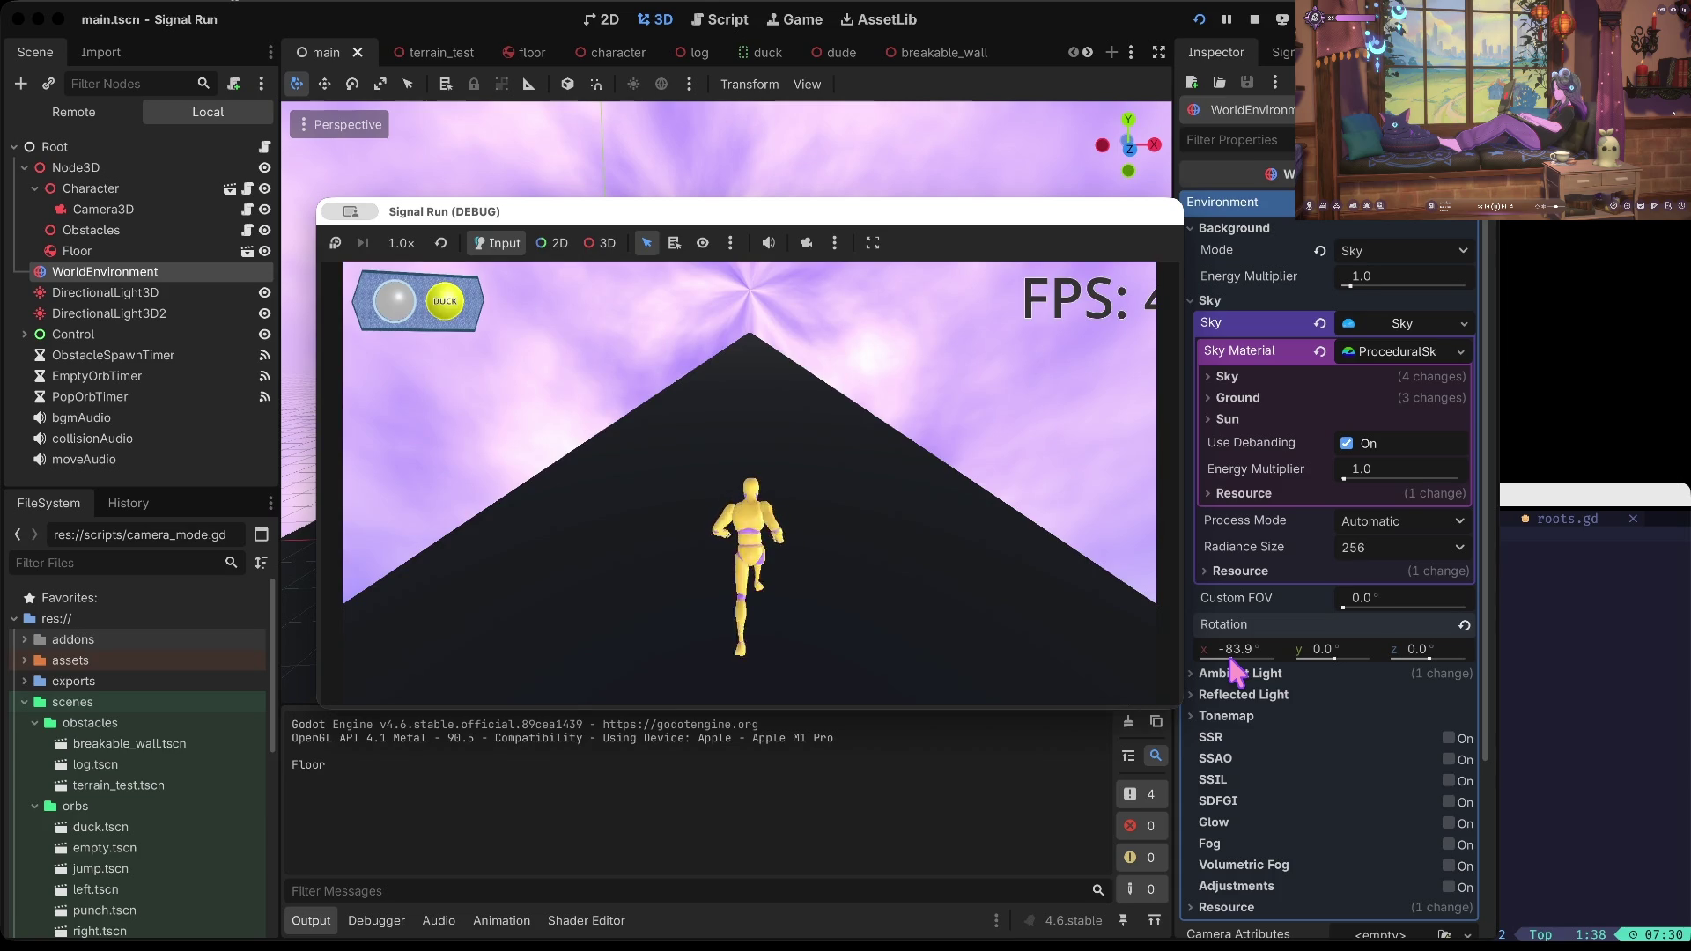
Step: Play the run with the arrow keys until the 'Ya Ded' game-over screen, then restart
key(Down)
key(Left)
key(Left)
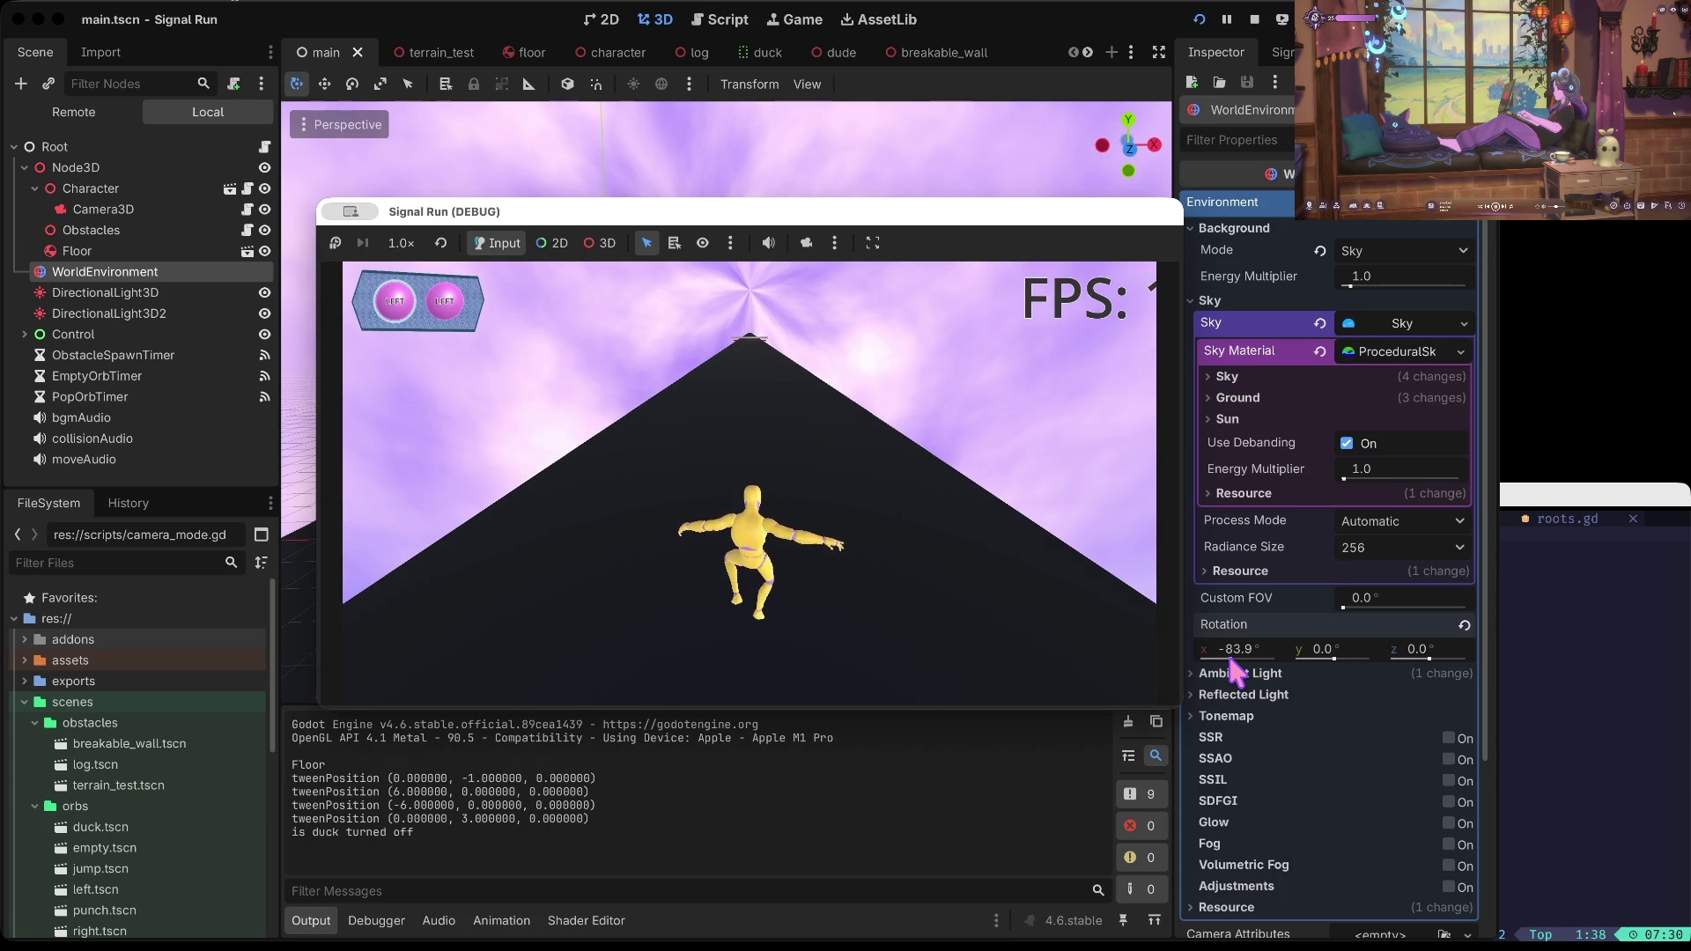
key(Left)
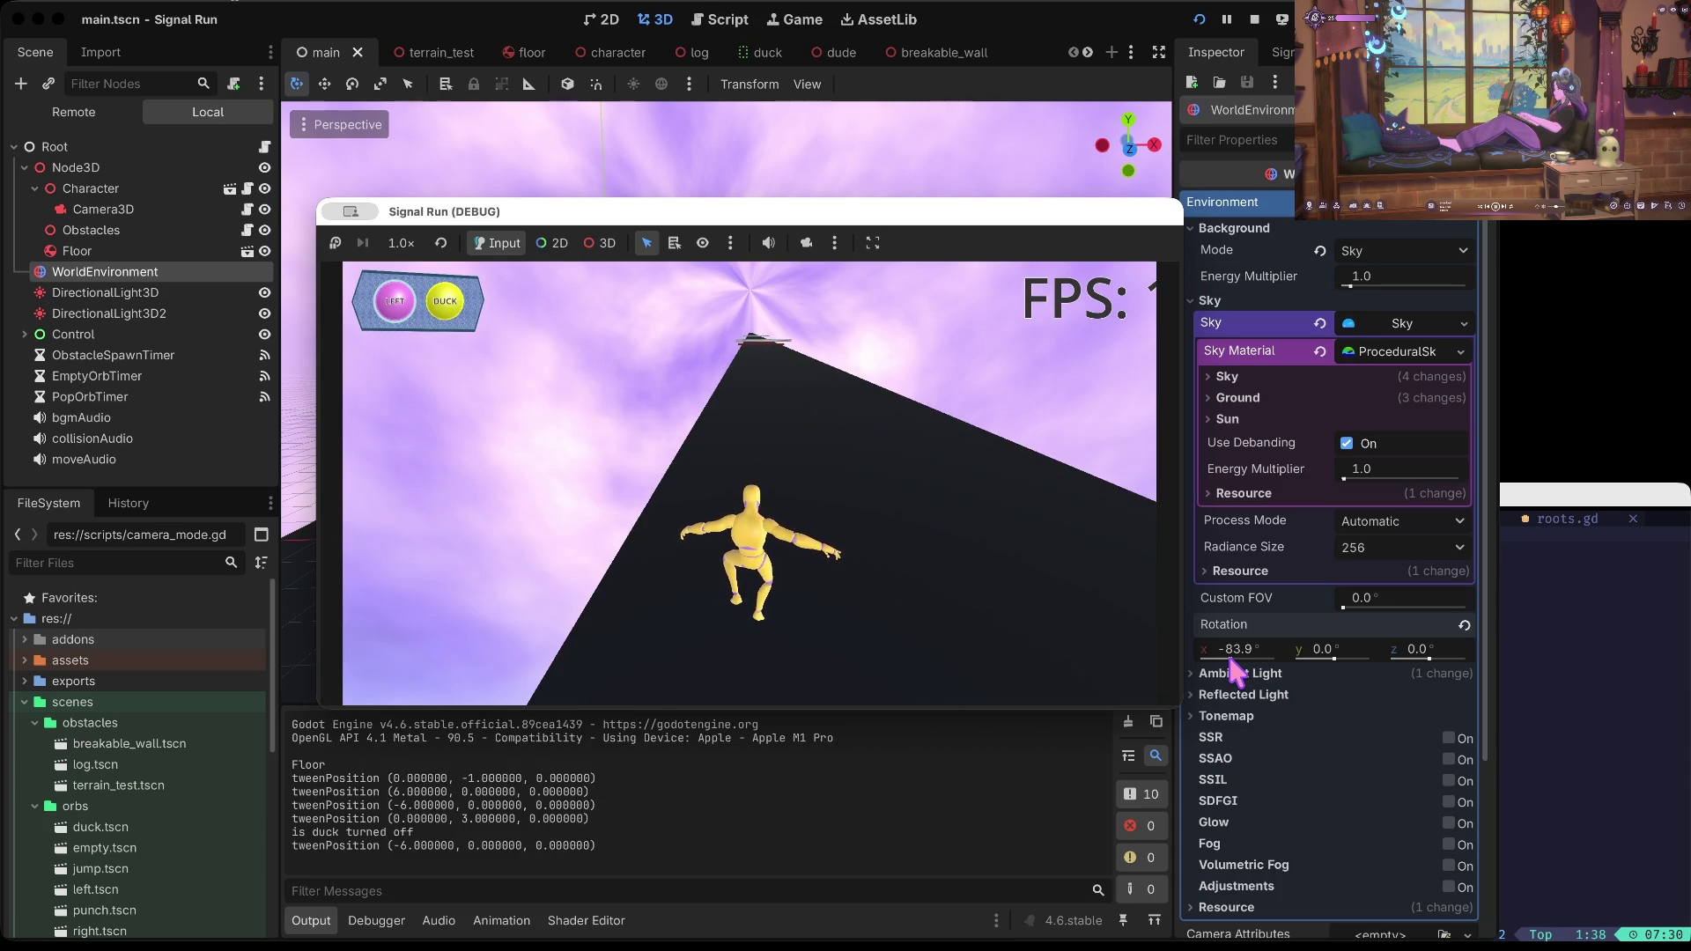
key(Down)
key(Right)
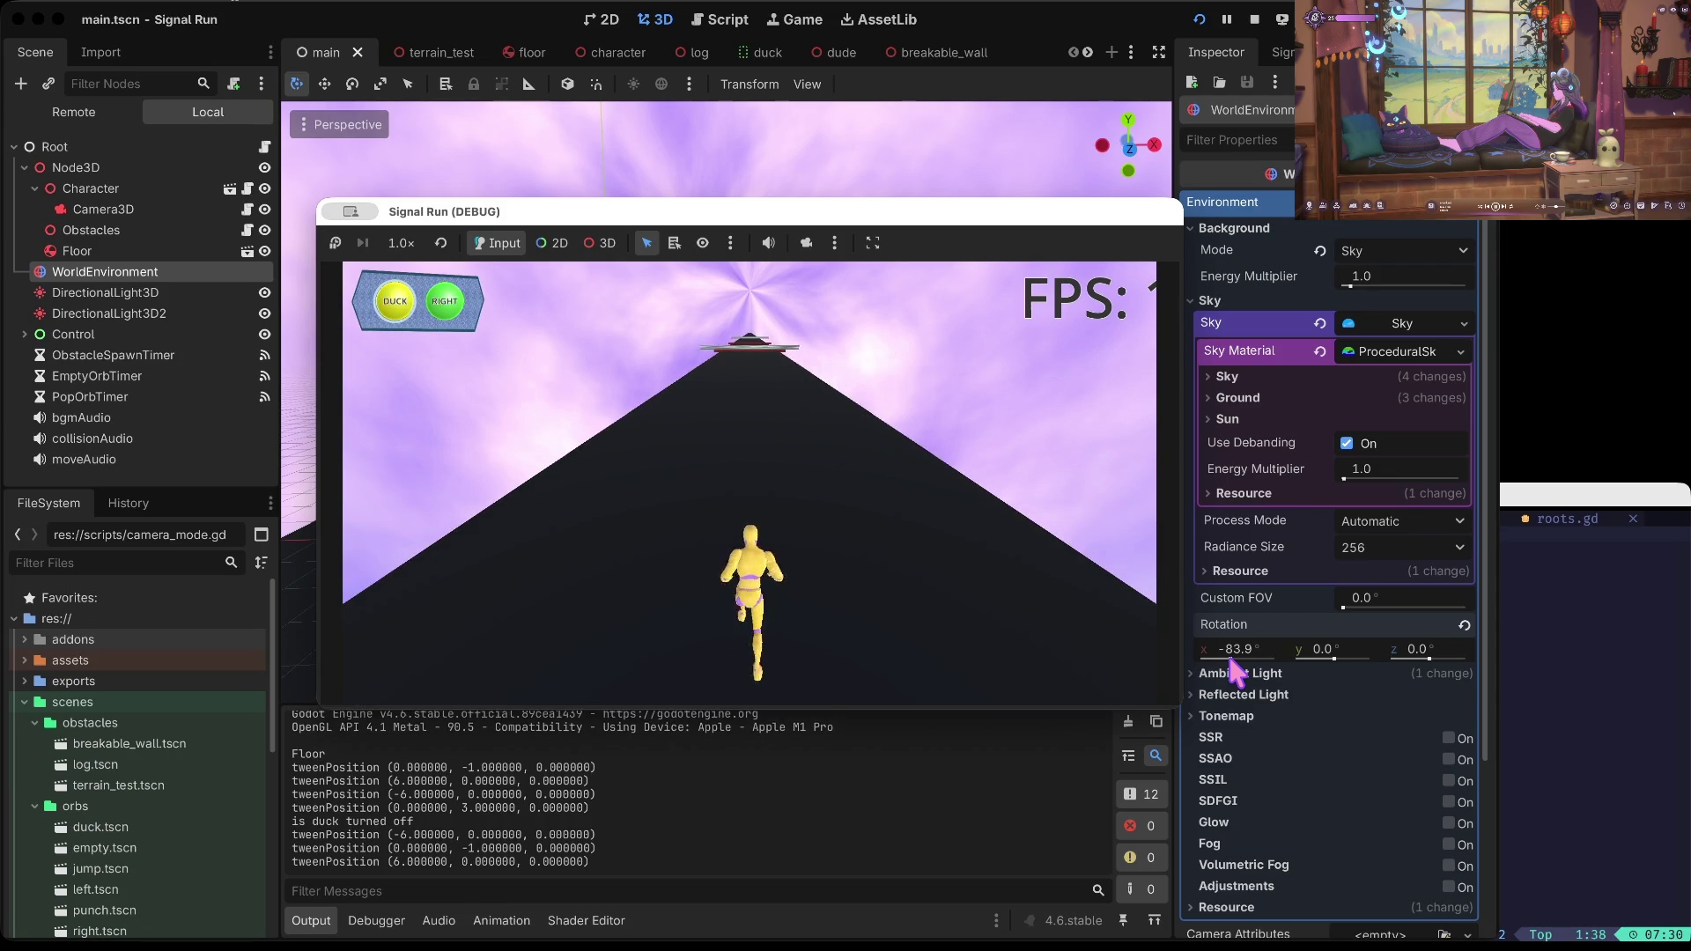
key(Down)
key(Right)
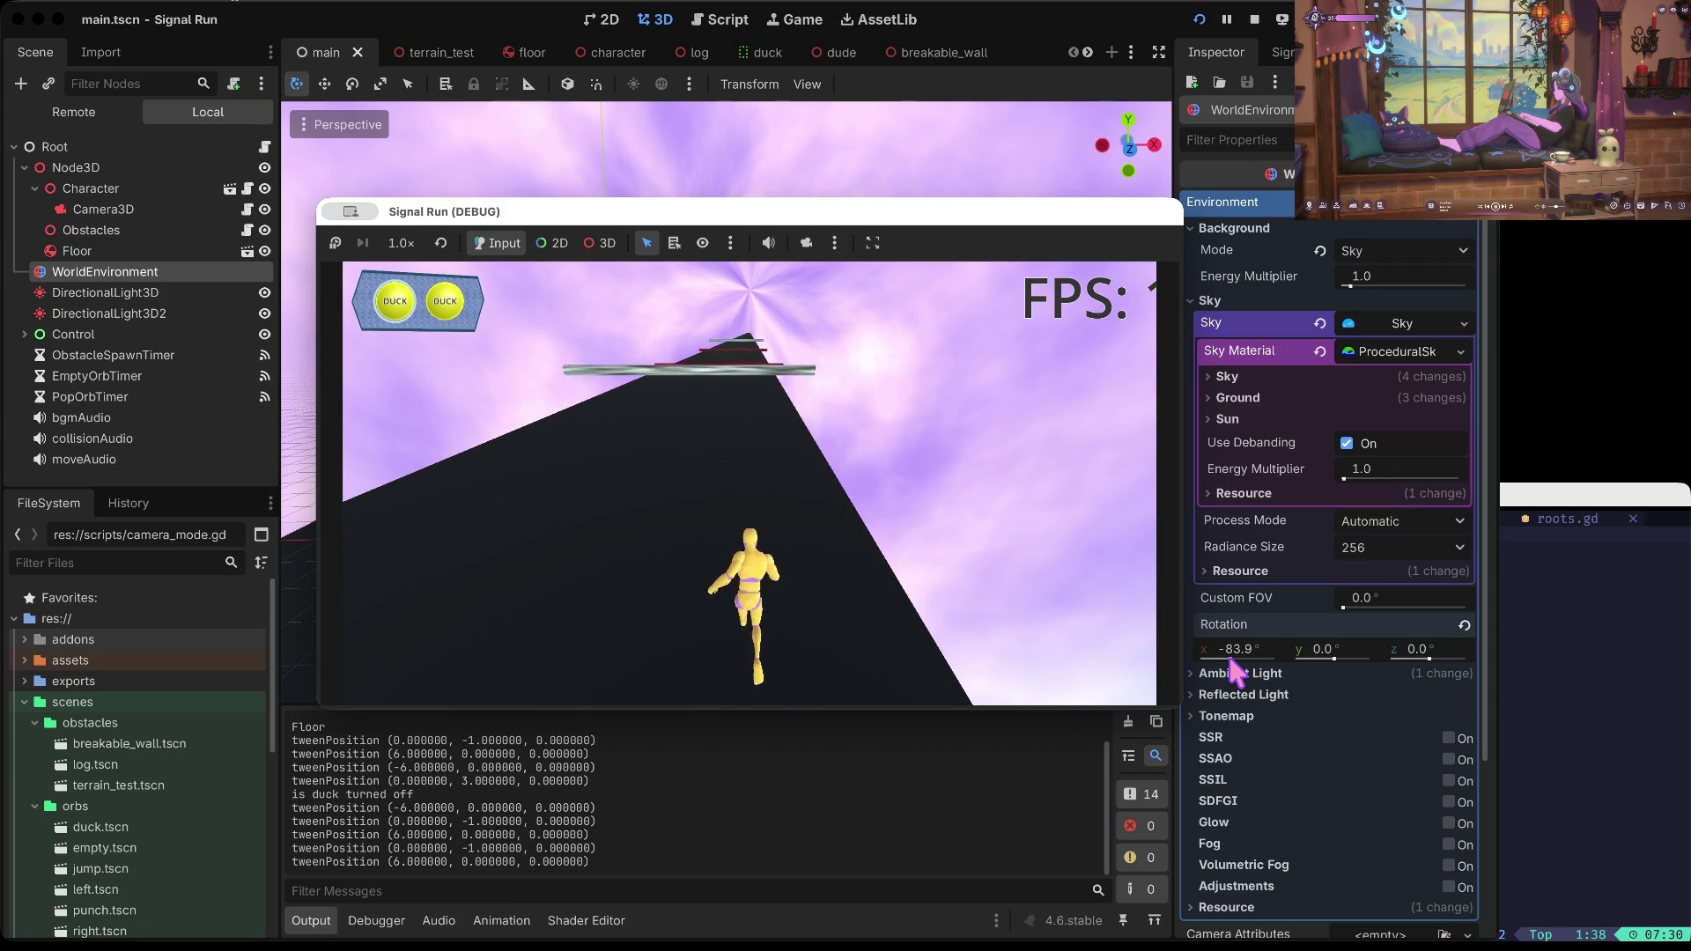
key(Down)
key(Down)
key(Down)
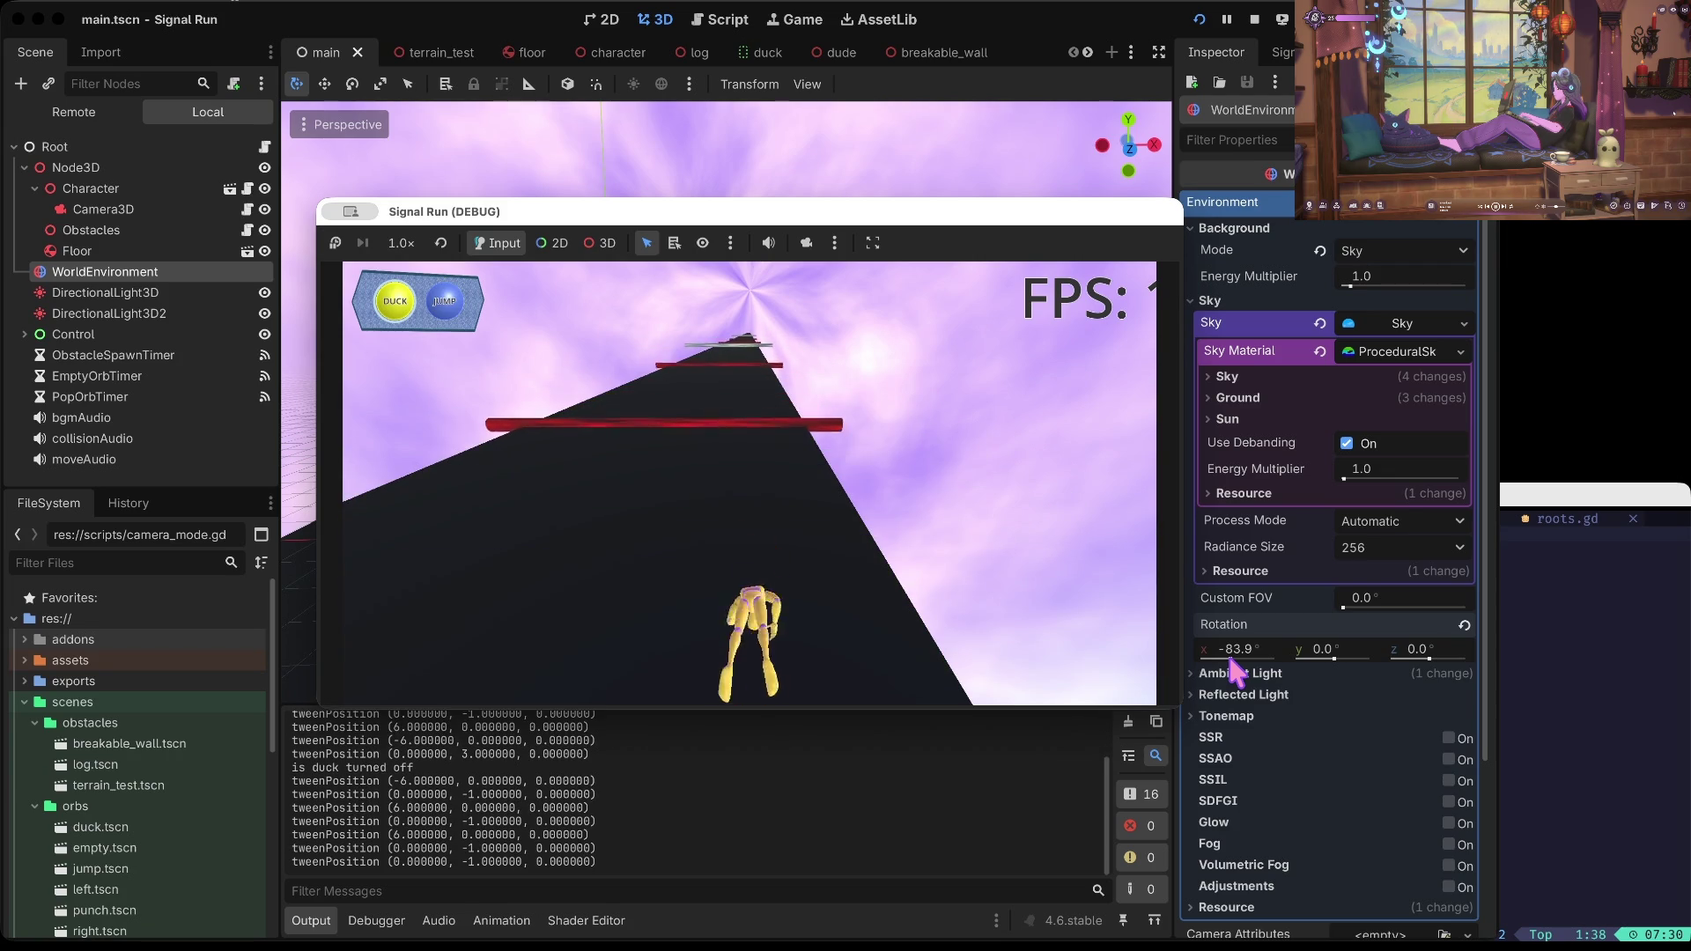
key(Up)
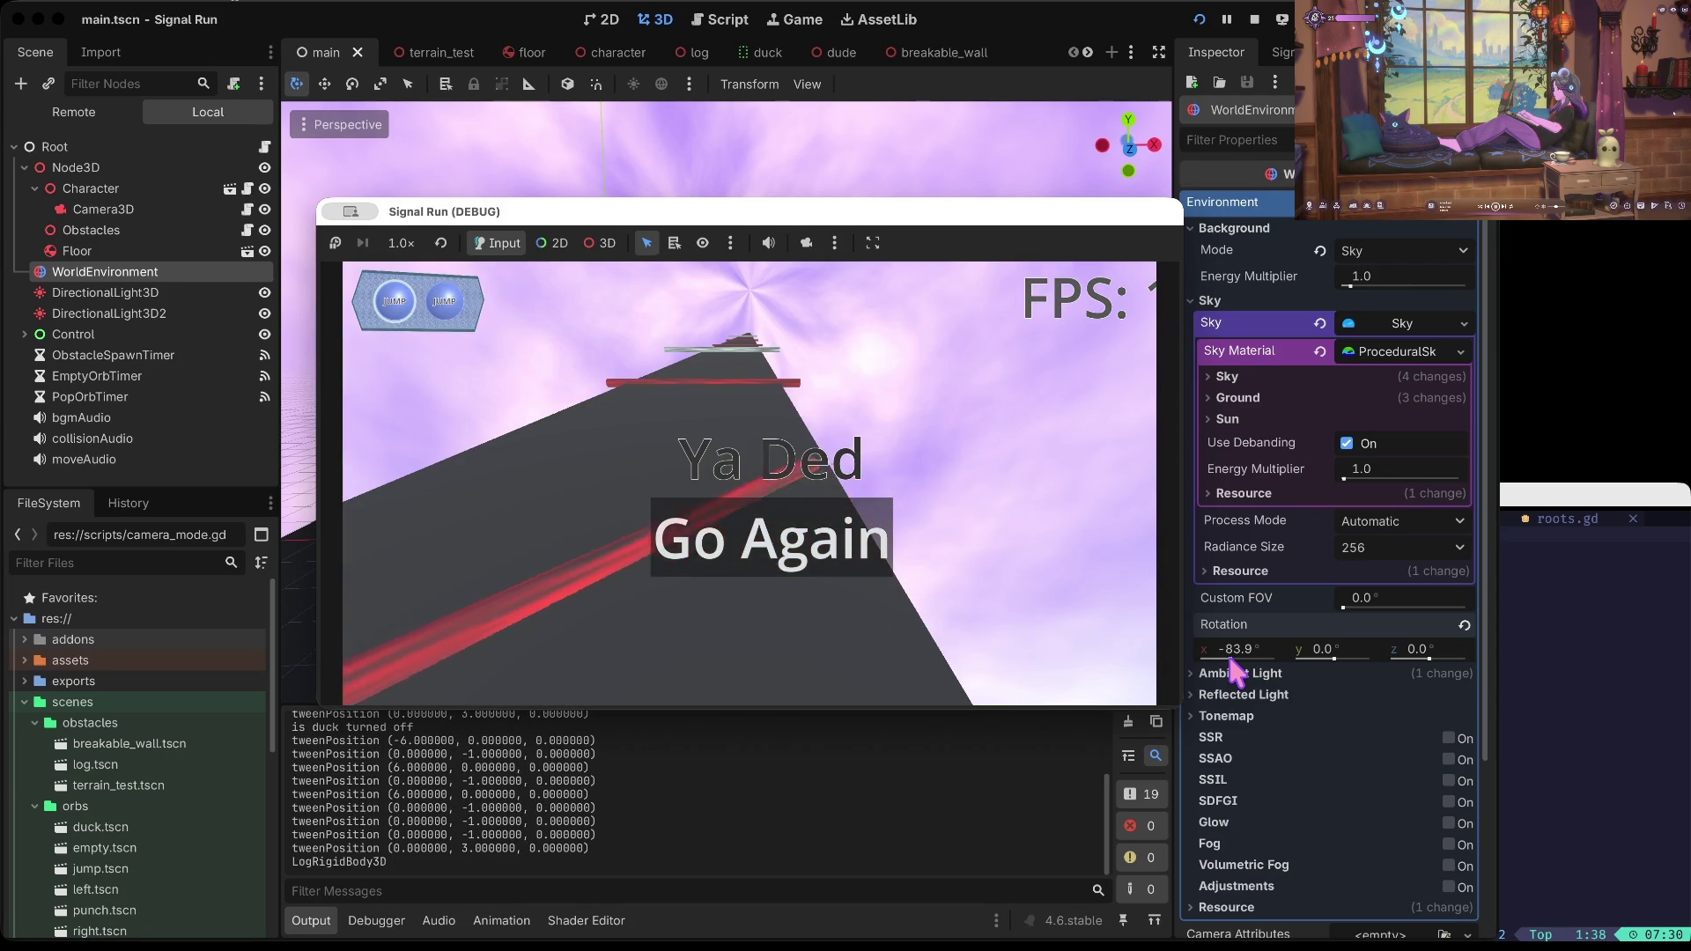
key(Return)
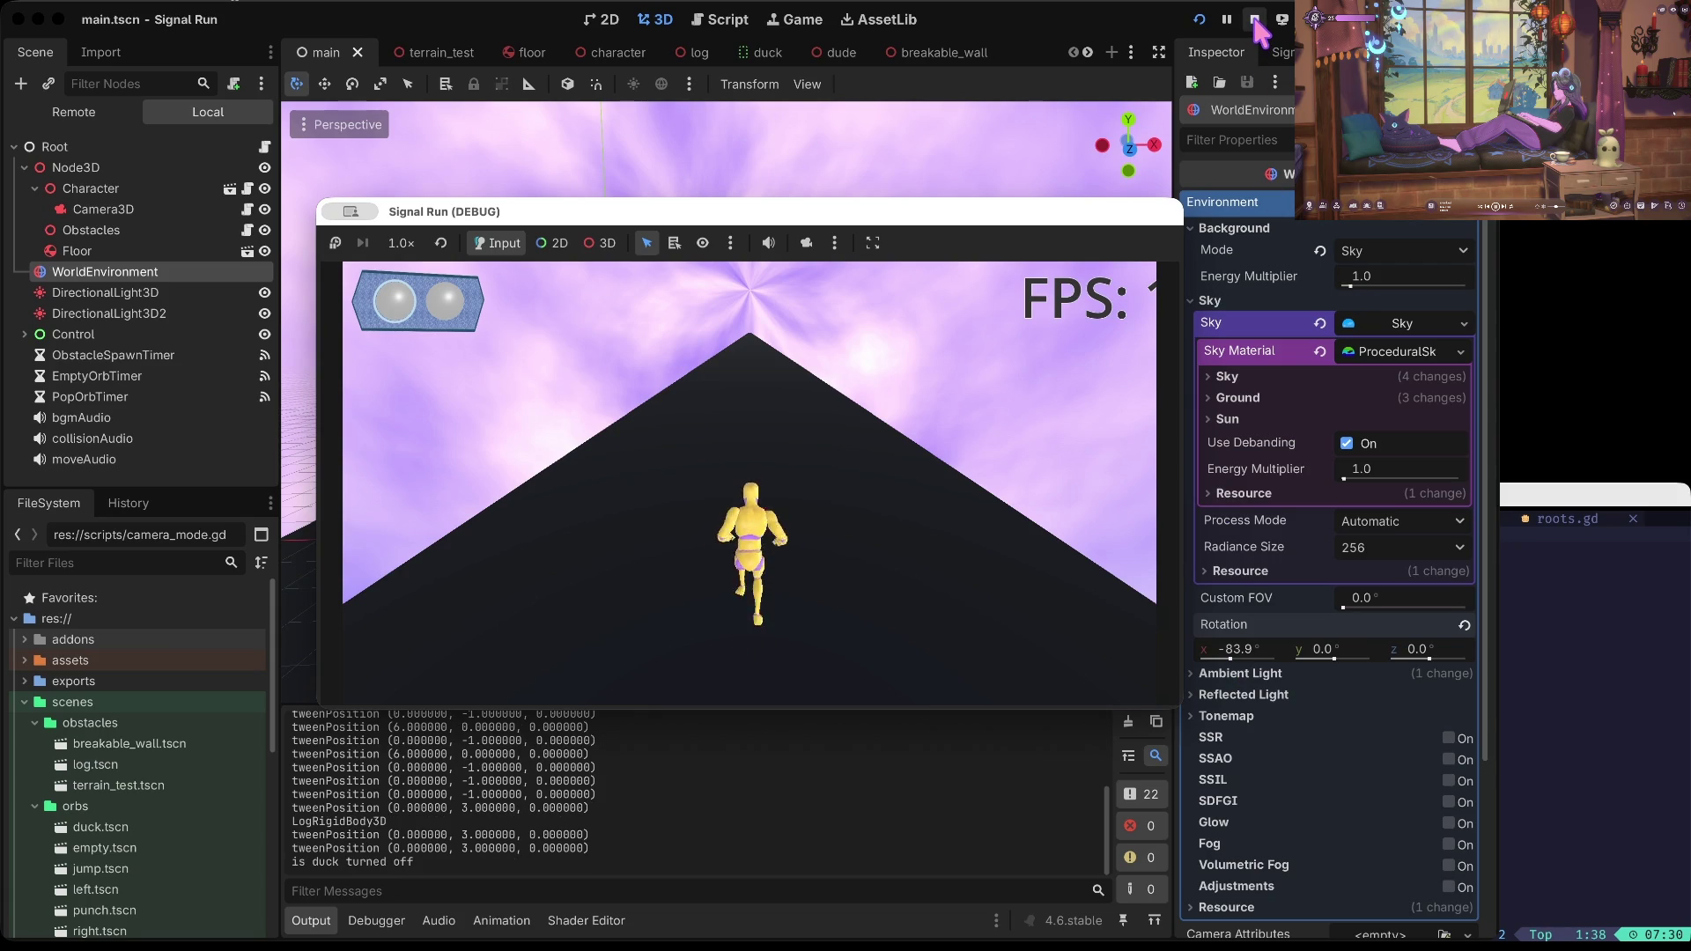
Step: Stop the game, set the sky's X rotation to -92.3°, and save the scene
click(1253, 19)
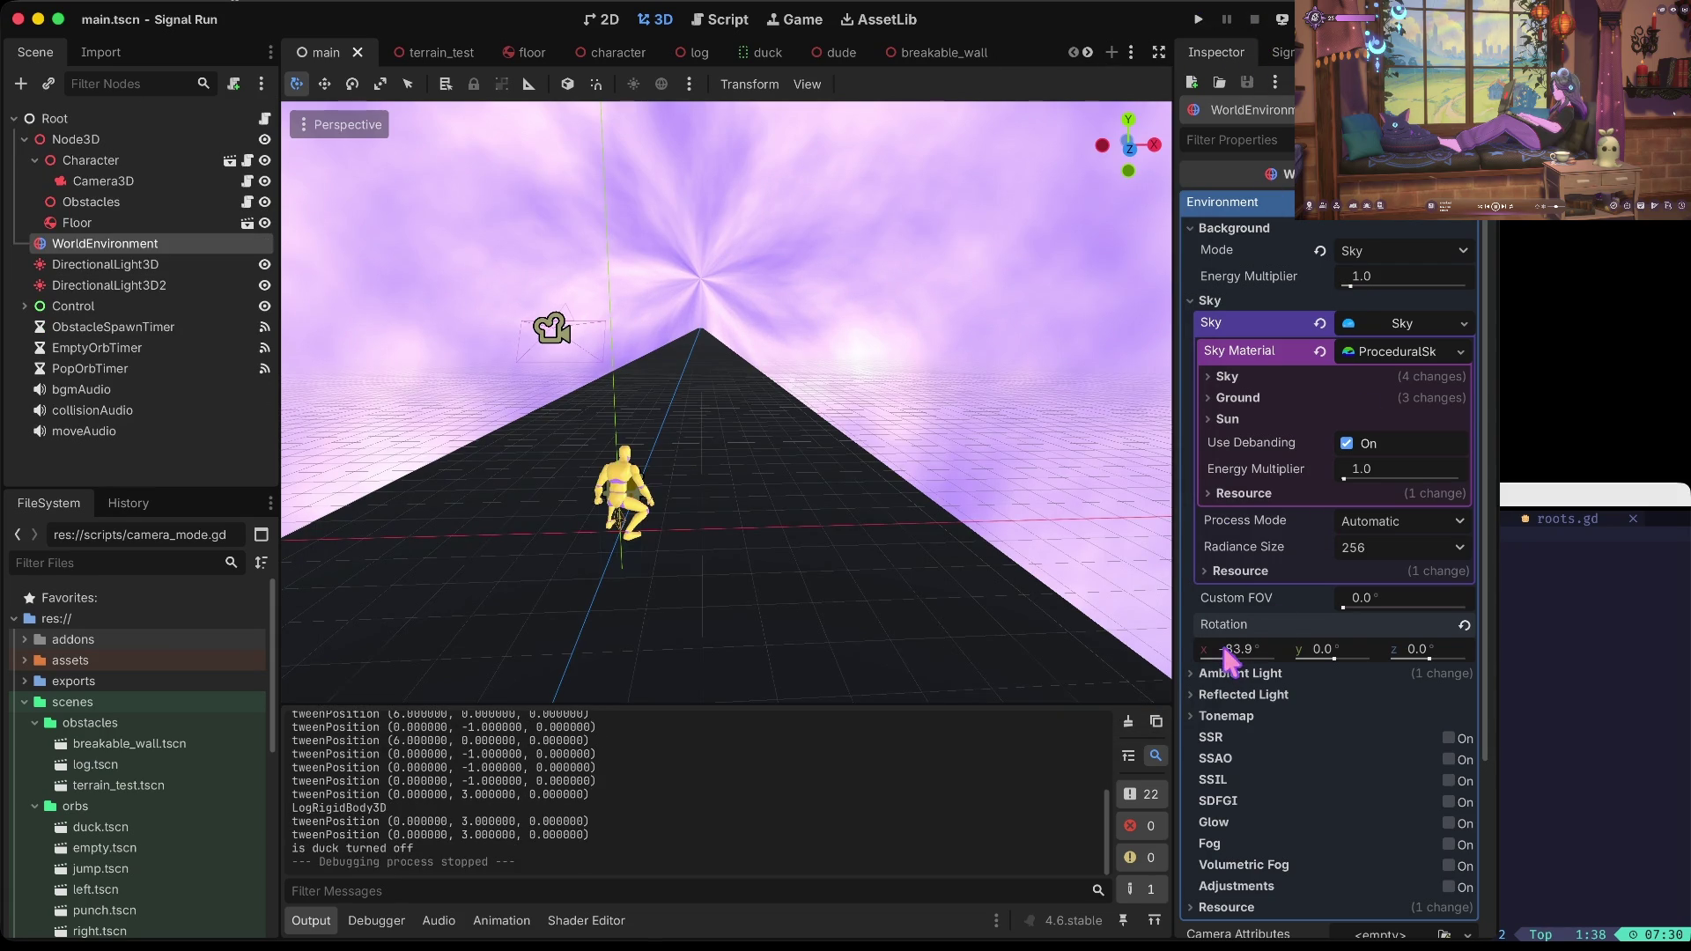
drag(1229, 660, 1228, 661)
key(ctrl+s)
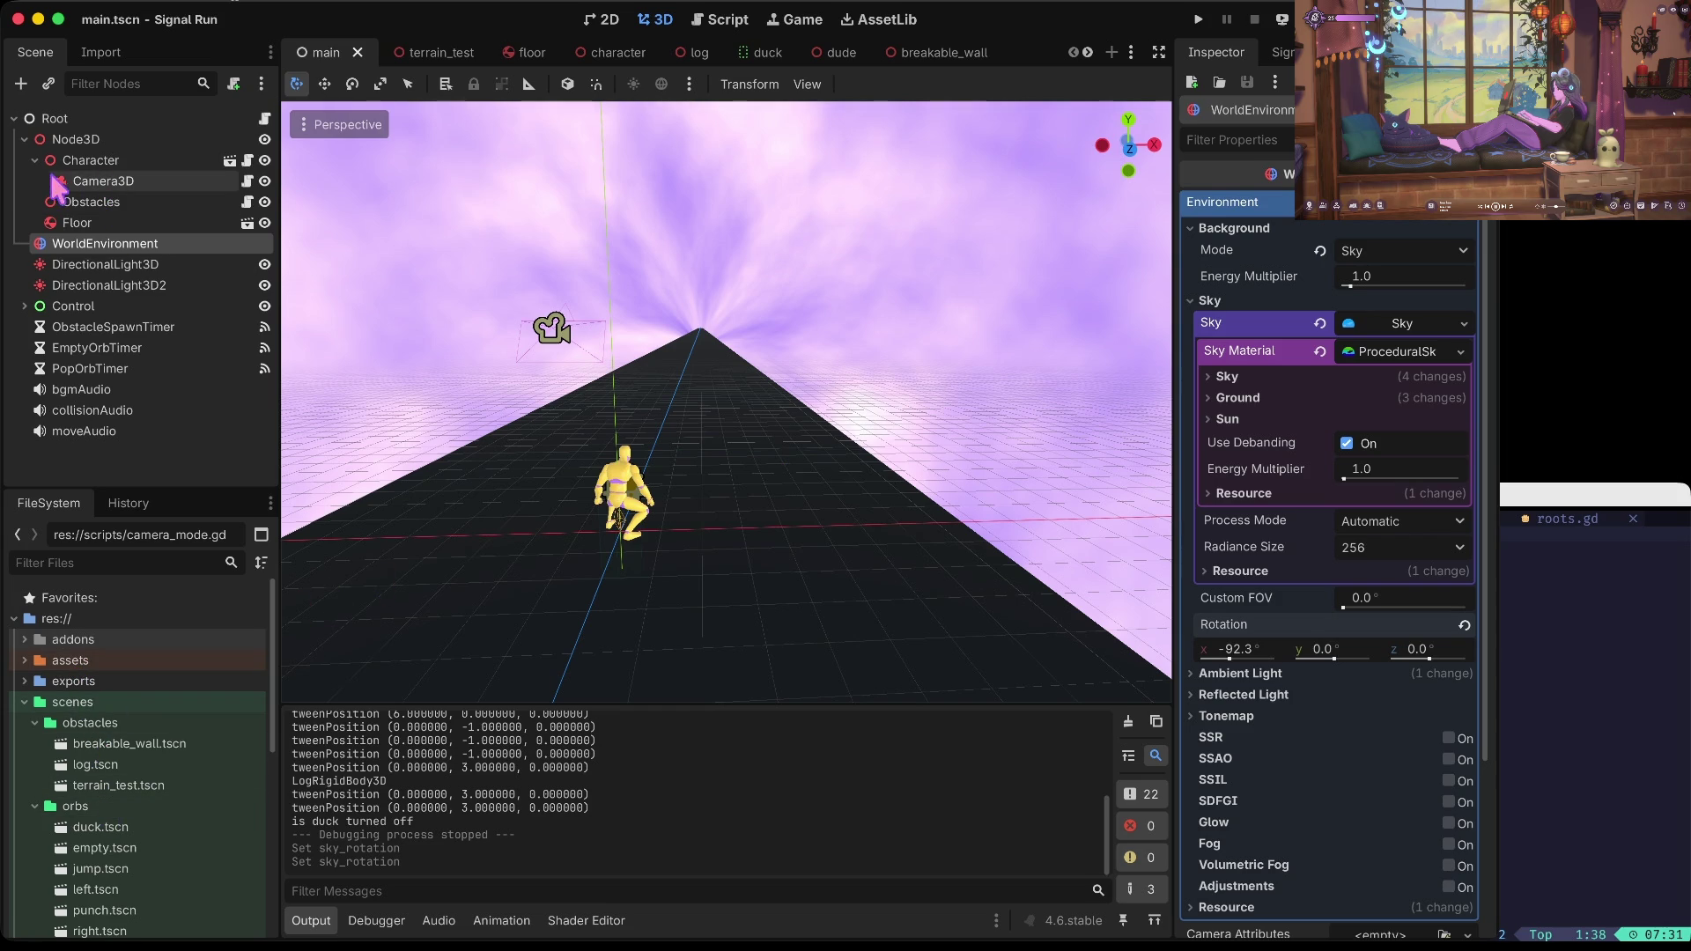
click(88, 180)
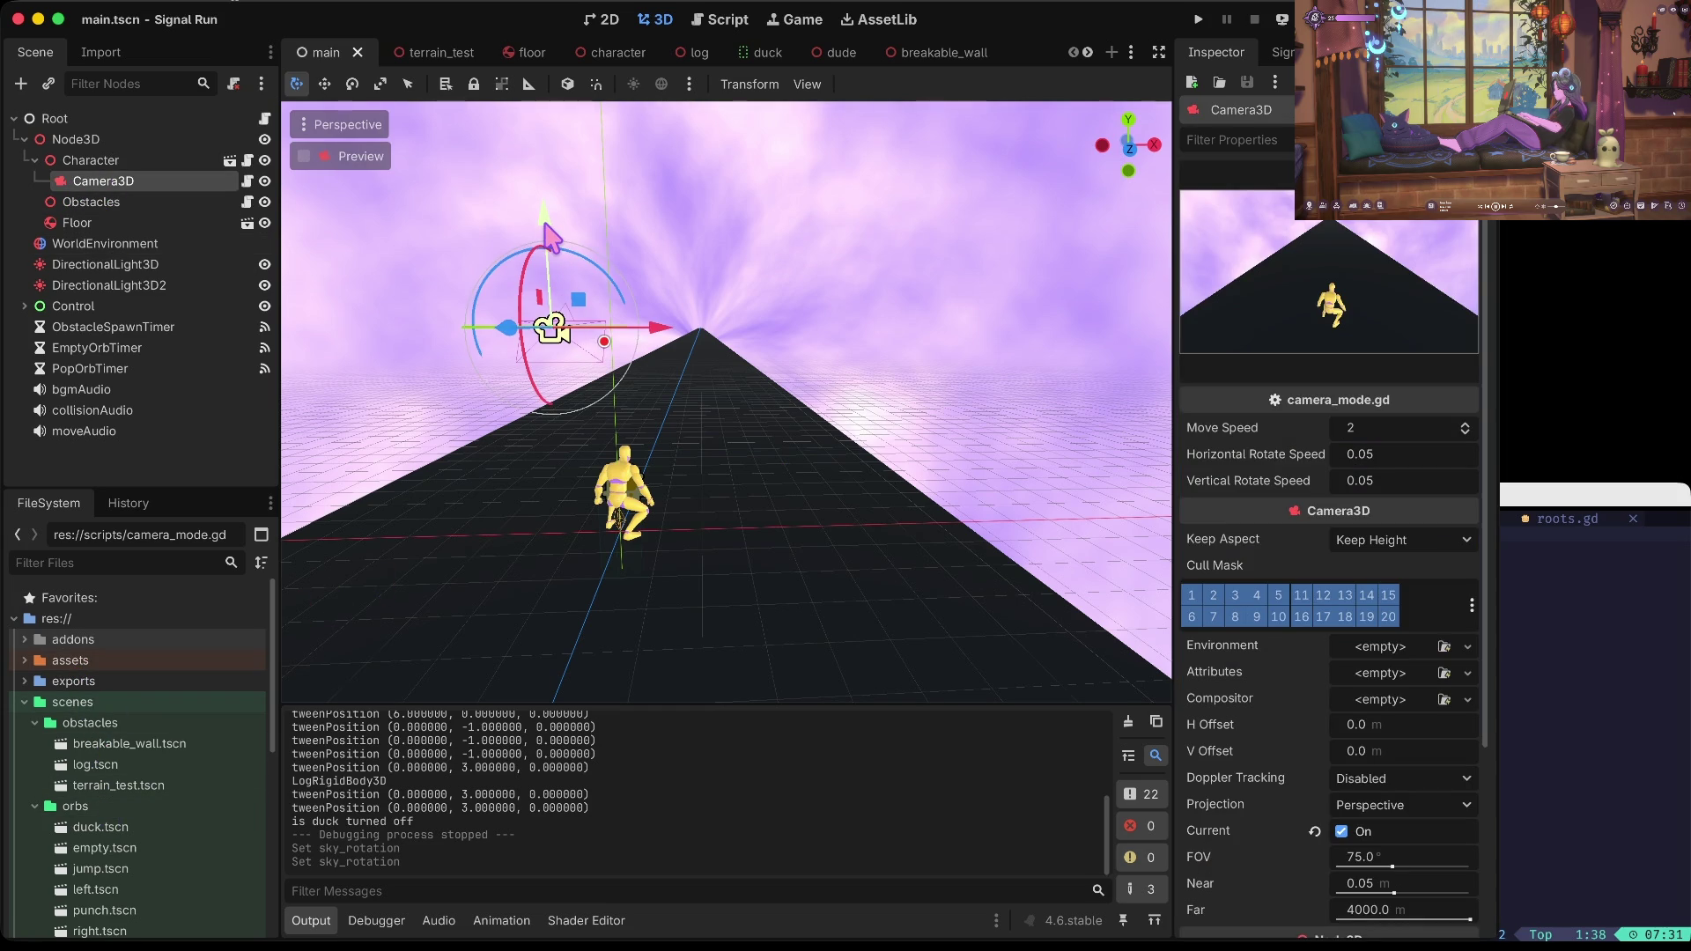
Step: Raise the character's camera about 1.28 m, play-test briefly with the arrow keys, and stop
drag(552, 230, 535, 91)
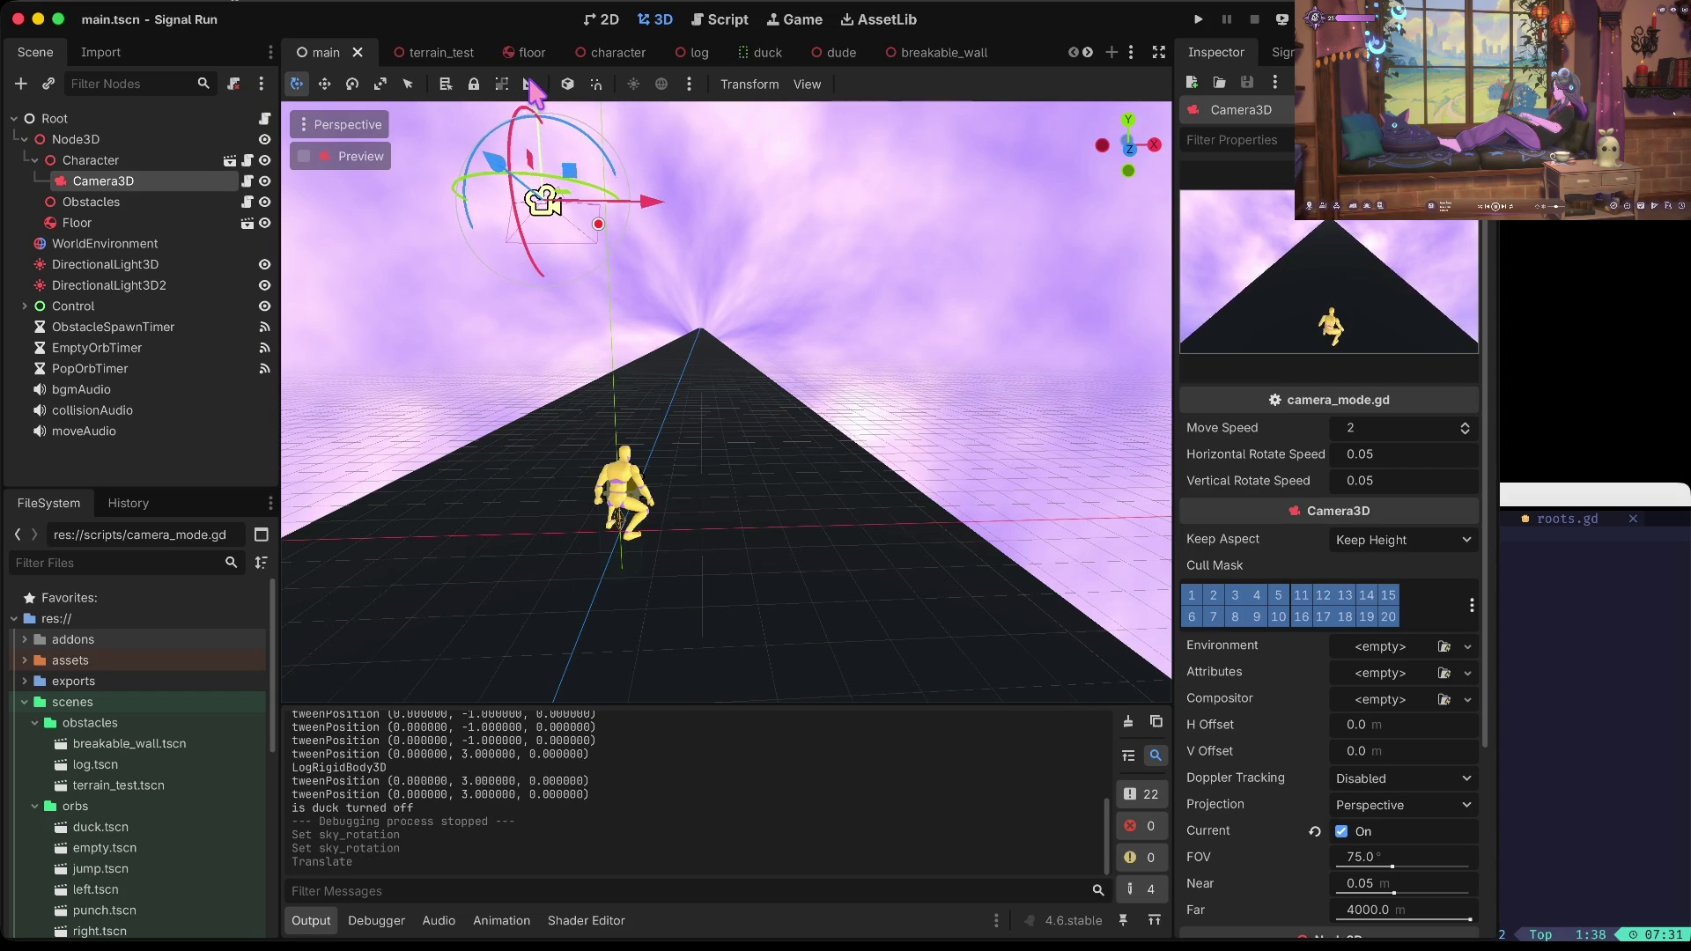
key(super+b)
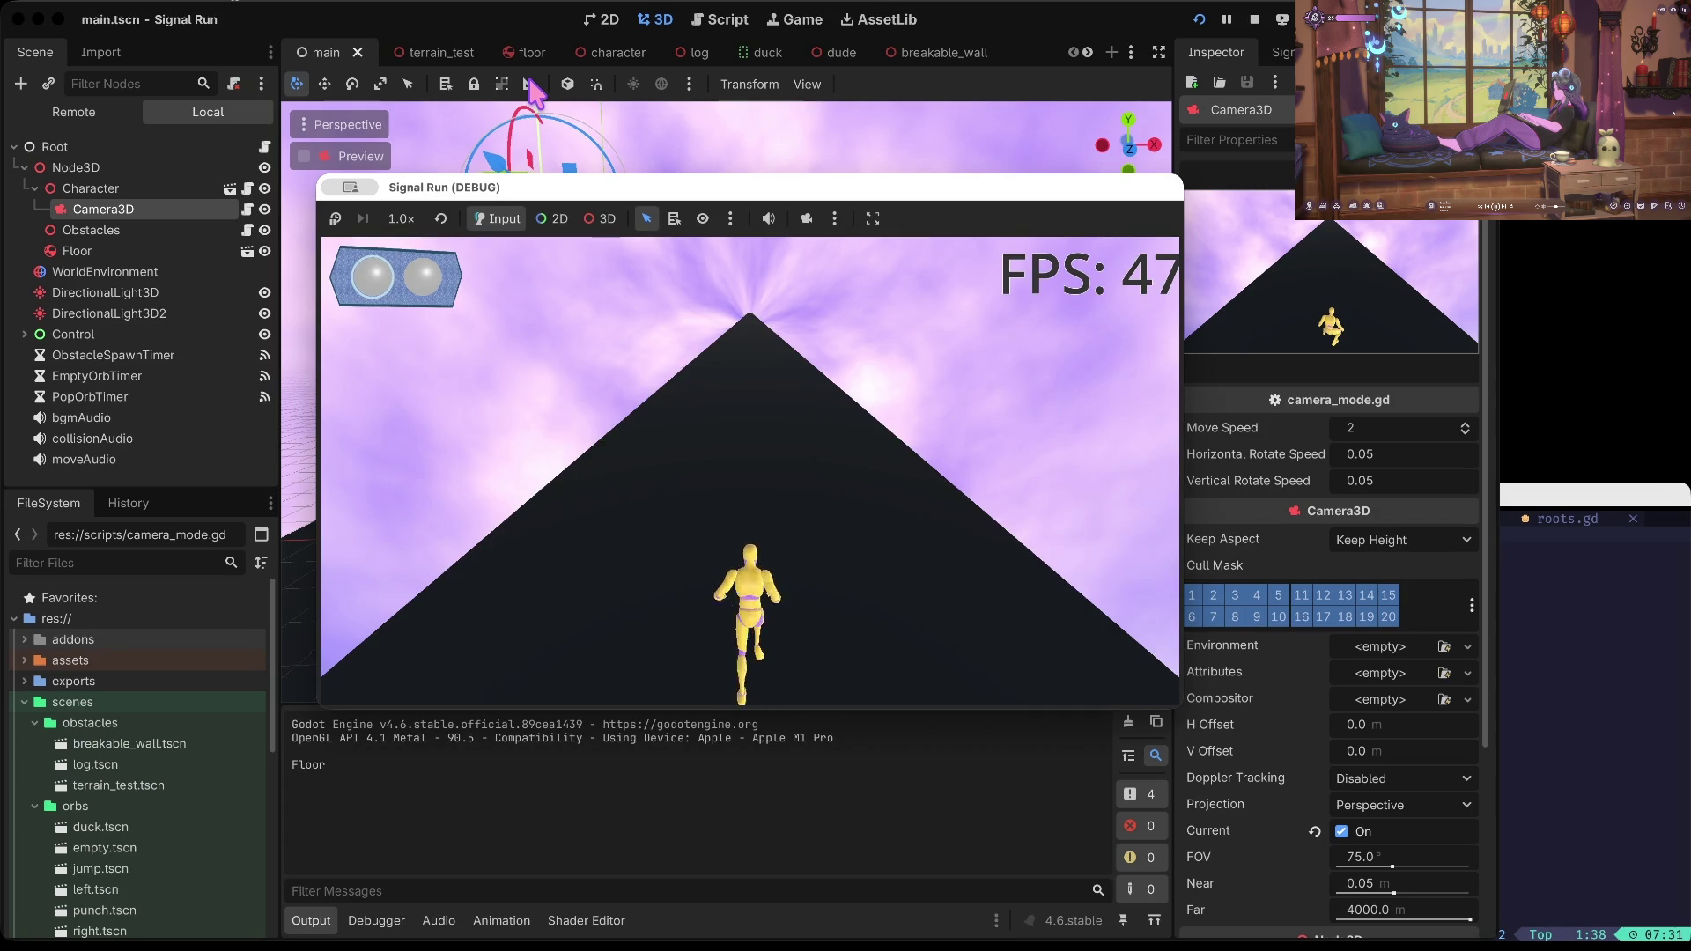
key(Right)
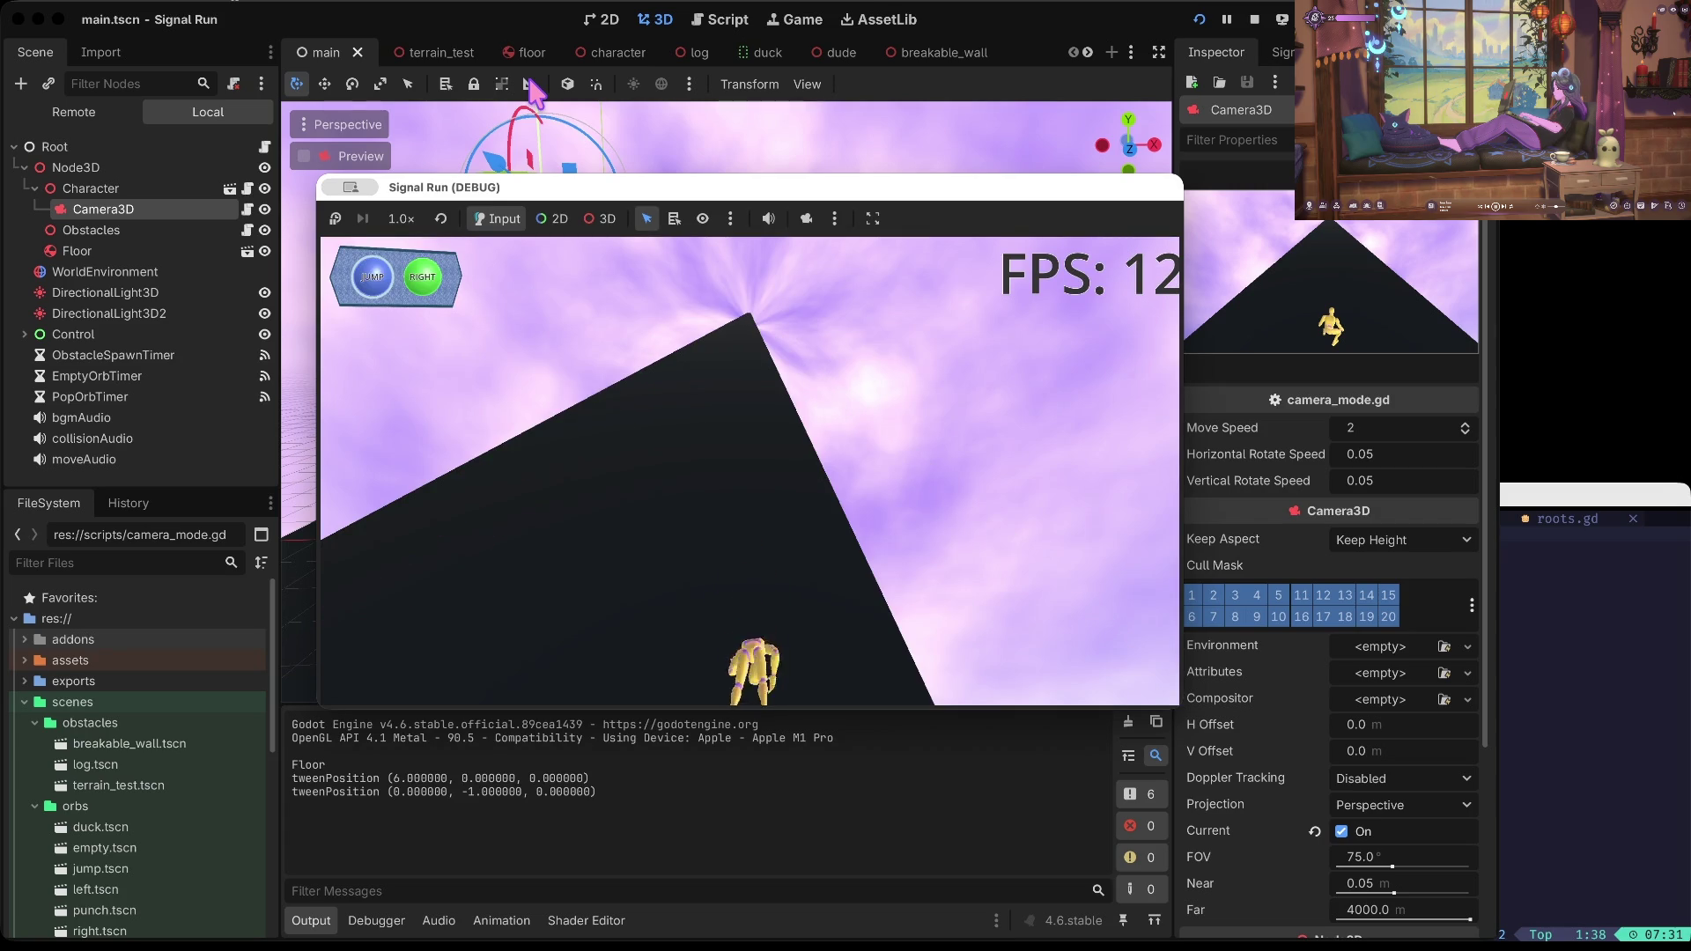
key(Up)
key(Left)
key(Left)
key(Down)
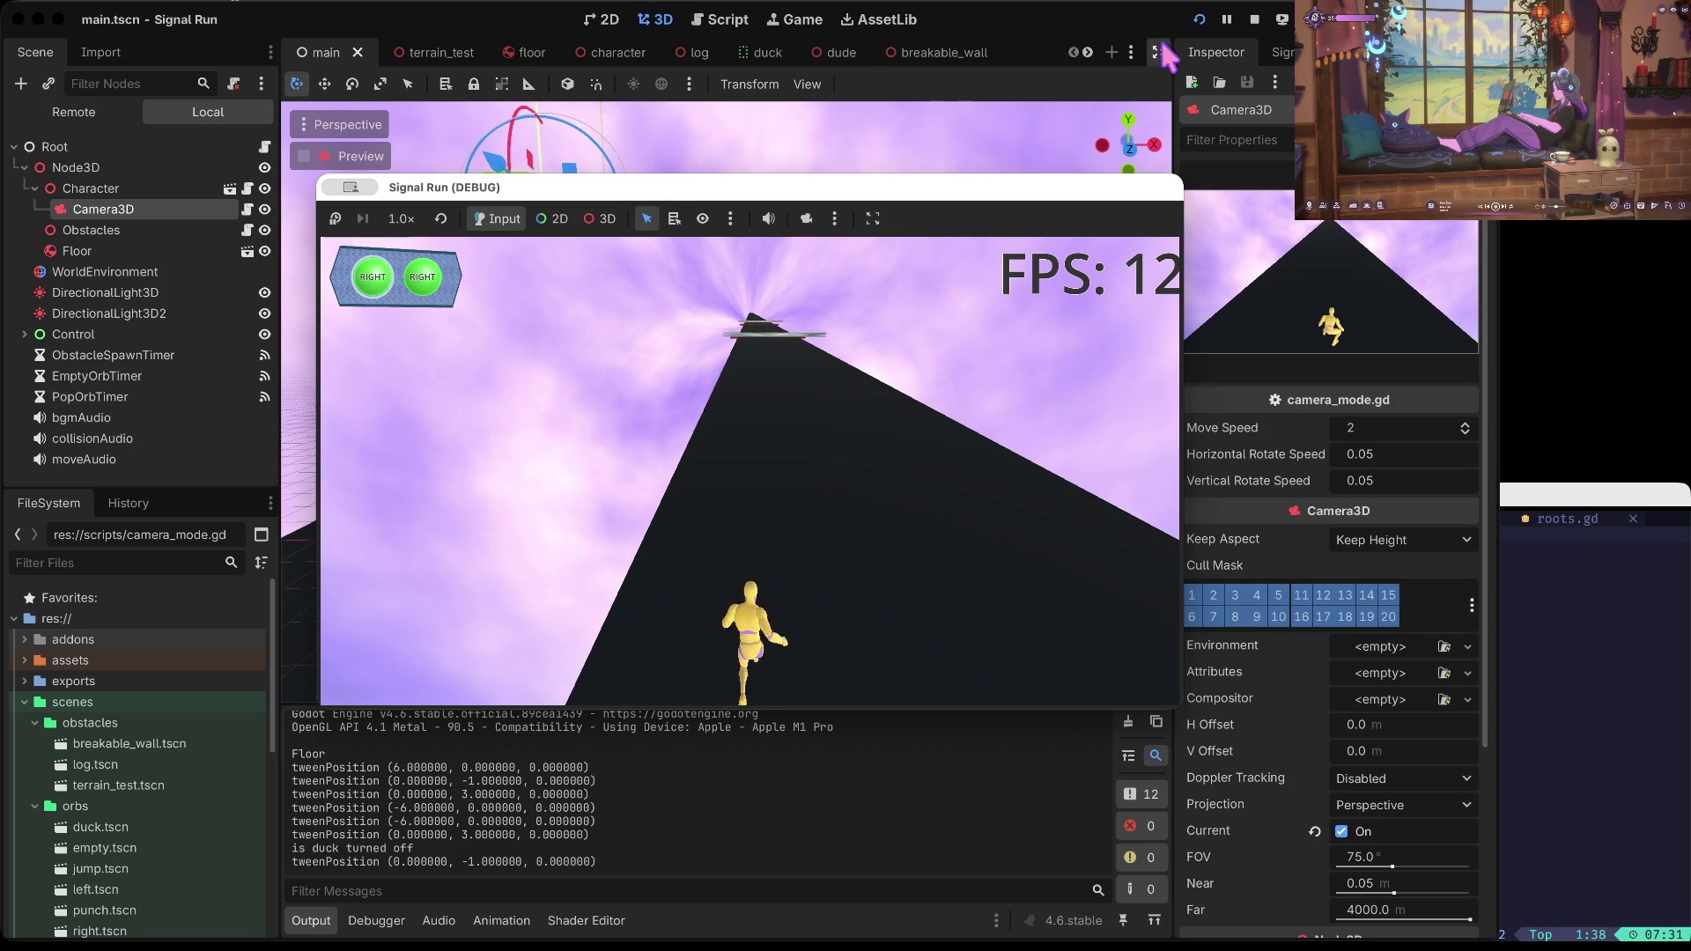
click(1254, 19)
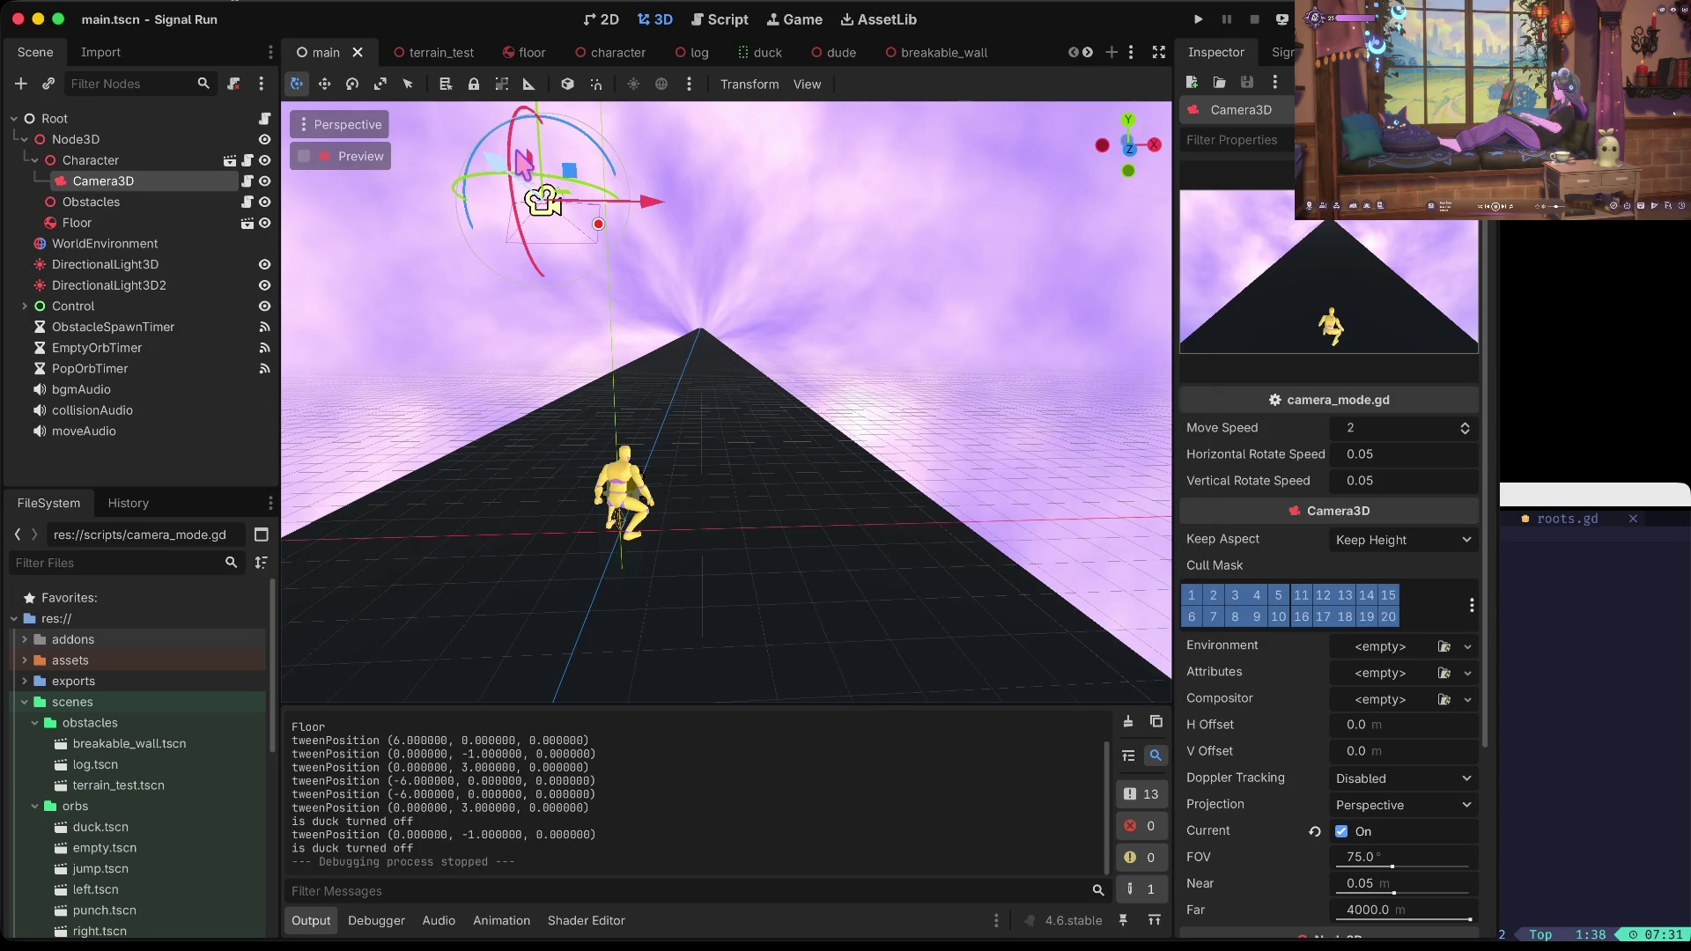
Step: Tilt the camera about 16°, move it to a new position, and save the scene
drag(518, 123, 529, 79)
key(w)
drag(536, 184, 573, 214)
key(ctrl+s)
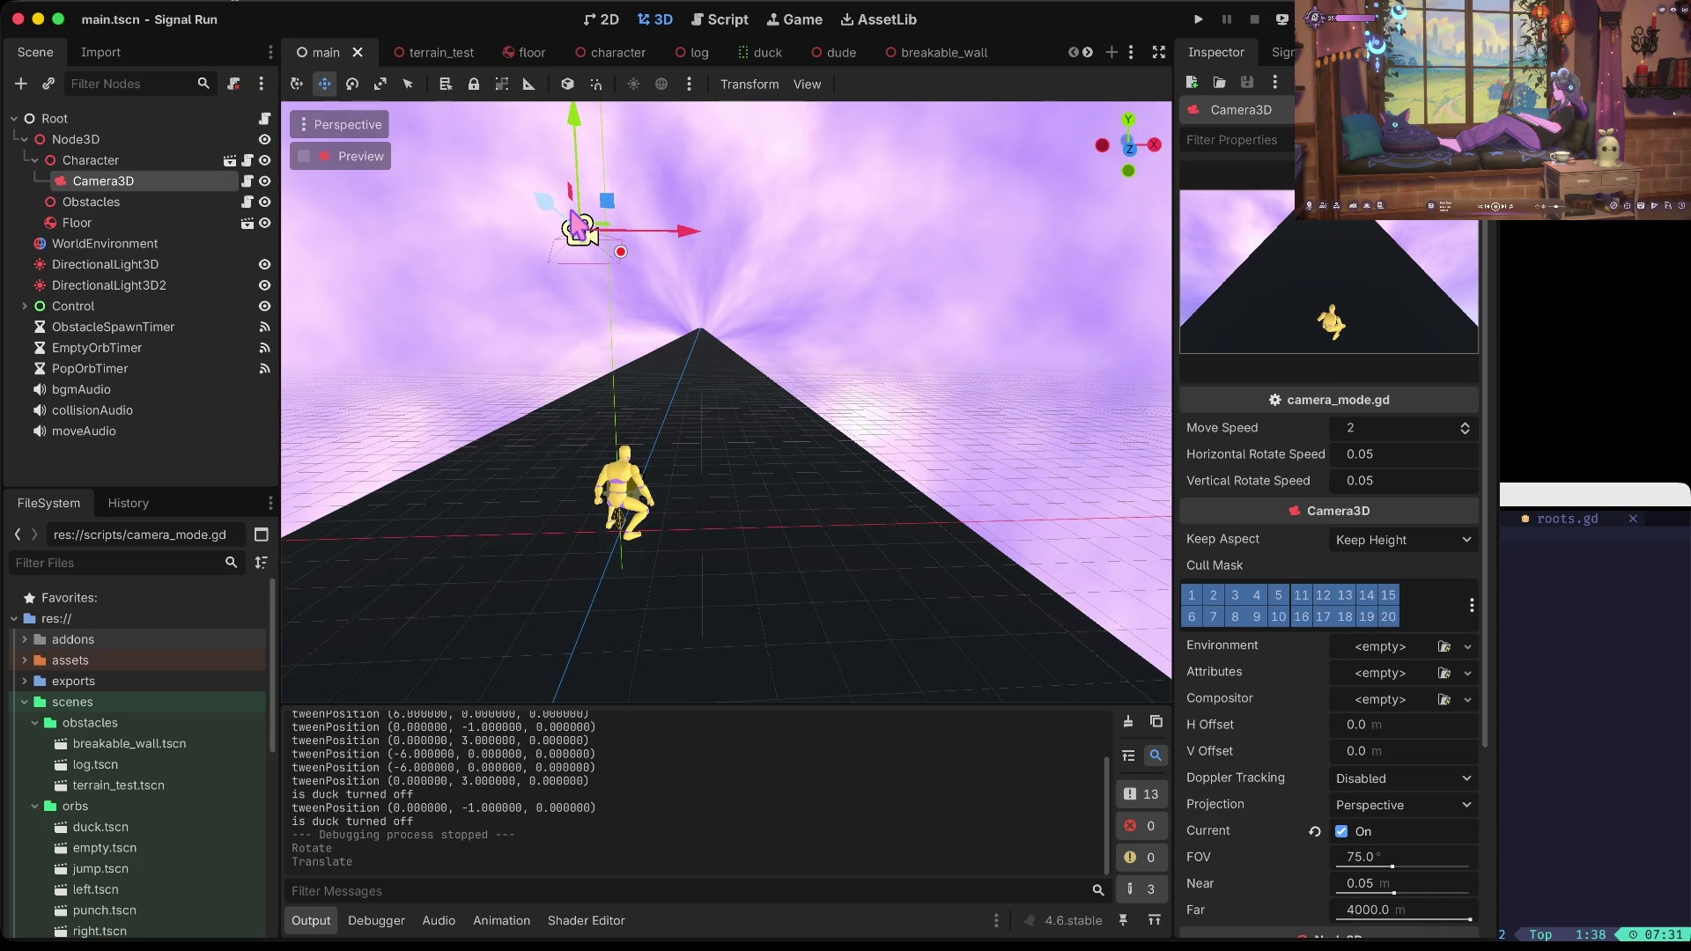
Step: Test-run the game with the adjusted camera, stop it, and undo the camera change
scroll(1406, 683, down, 2)
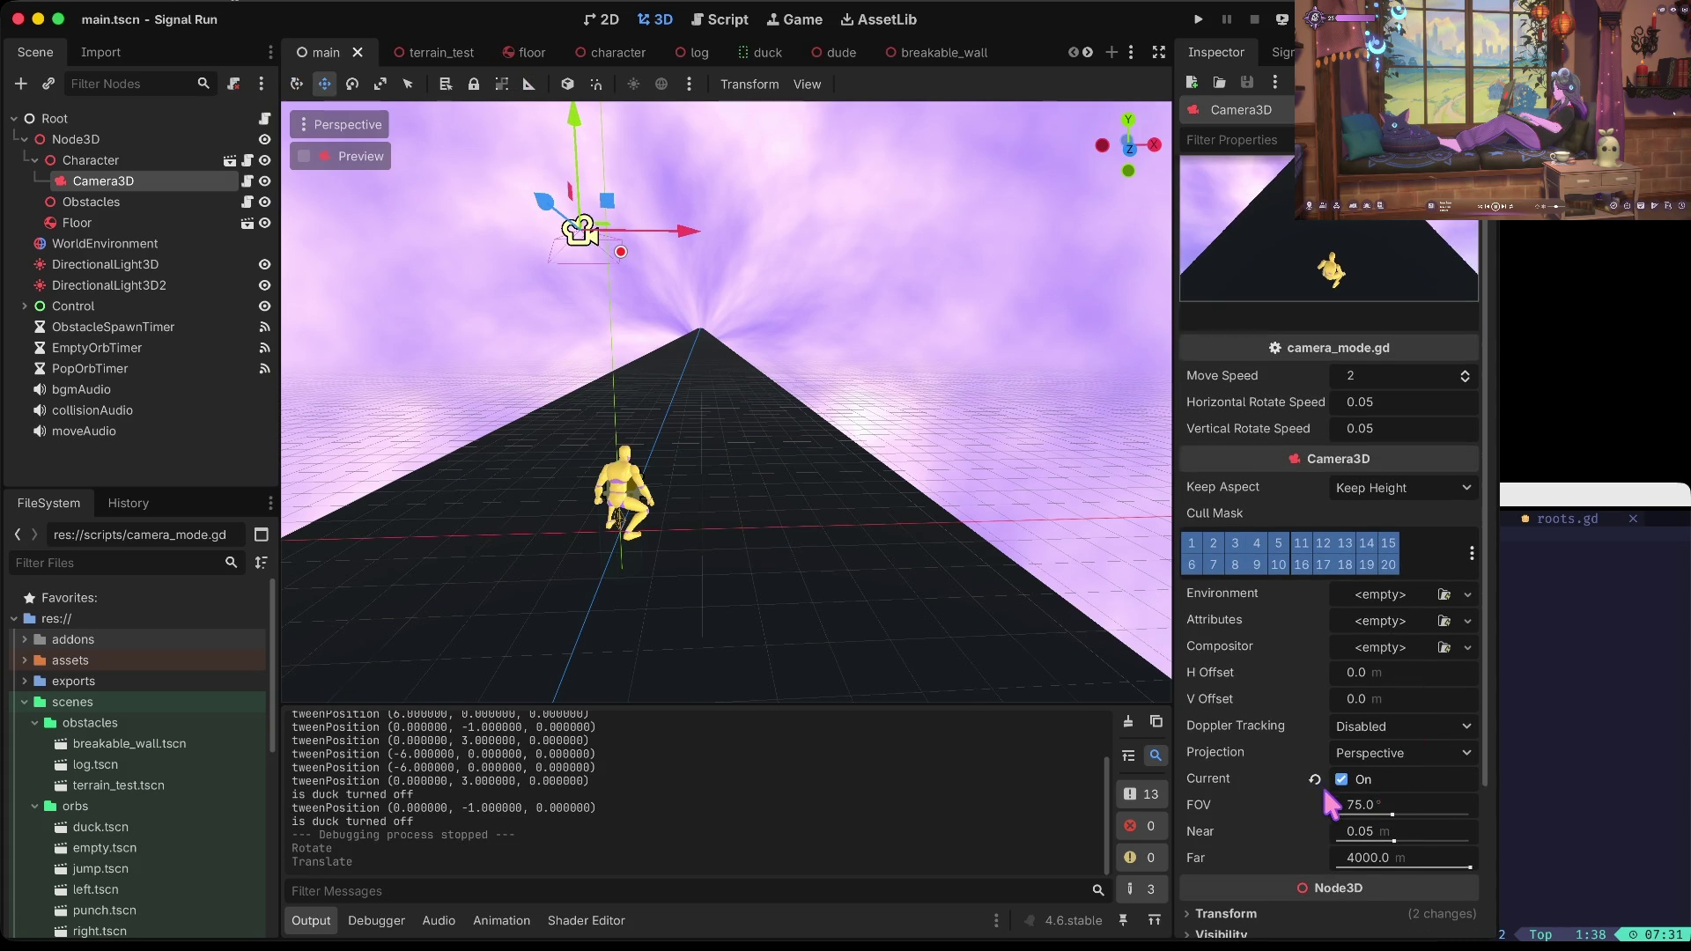
key(super+b)
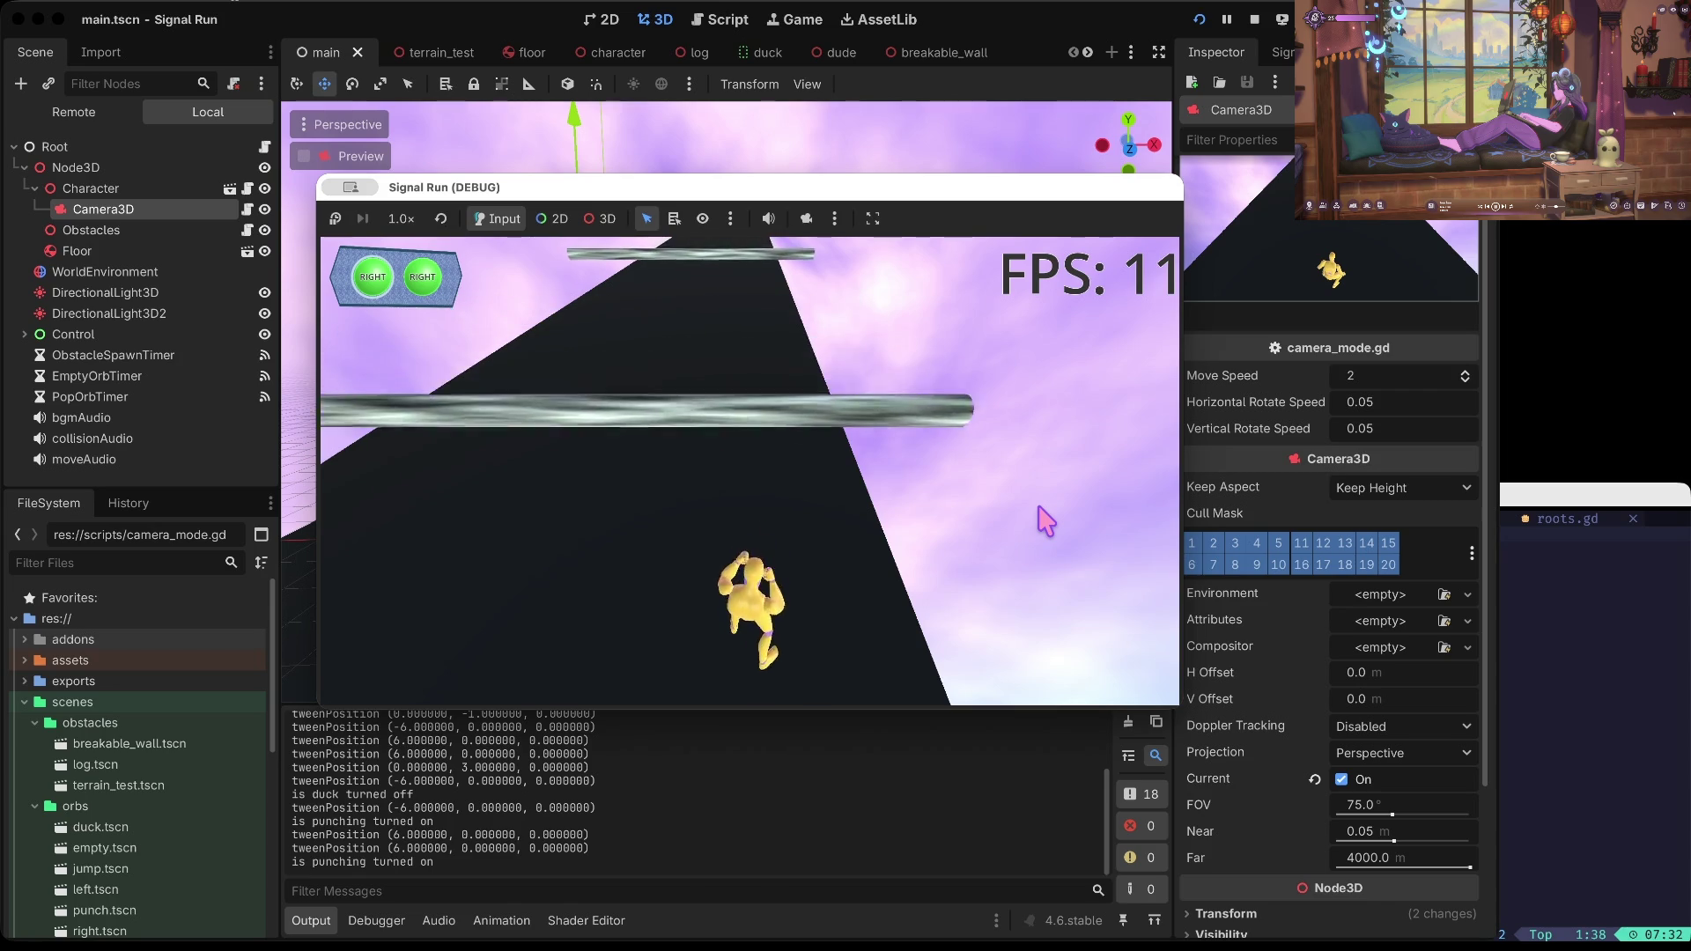
key(F8)
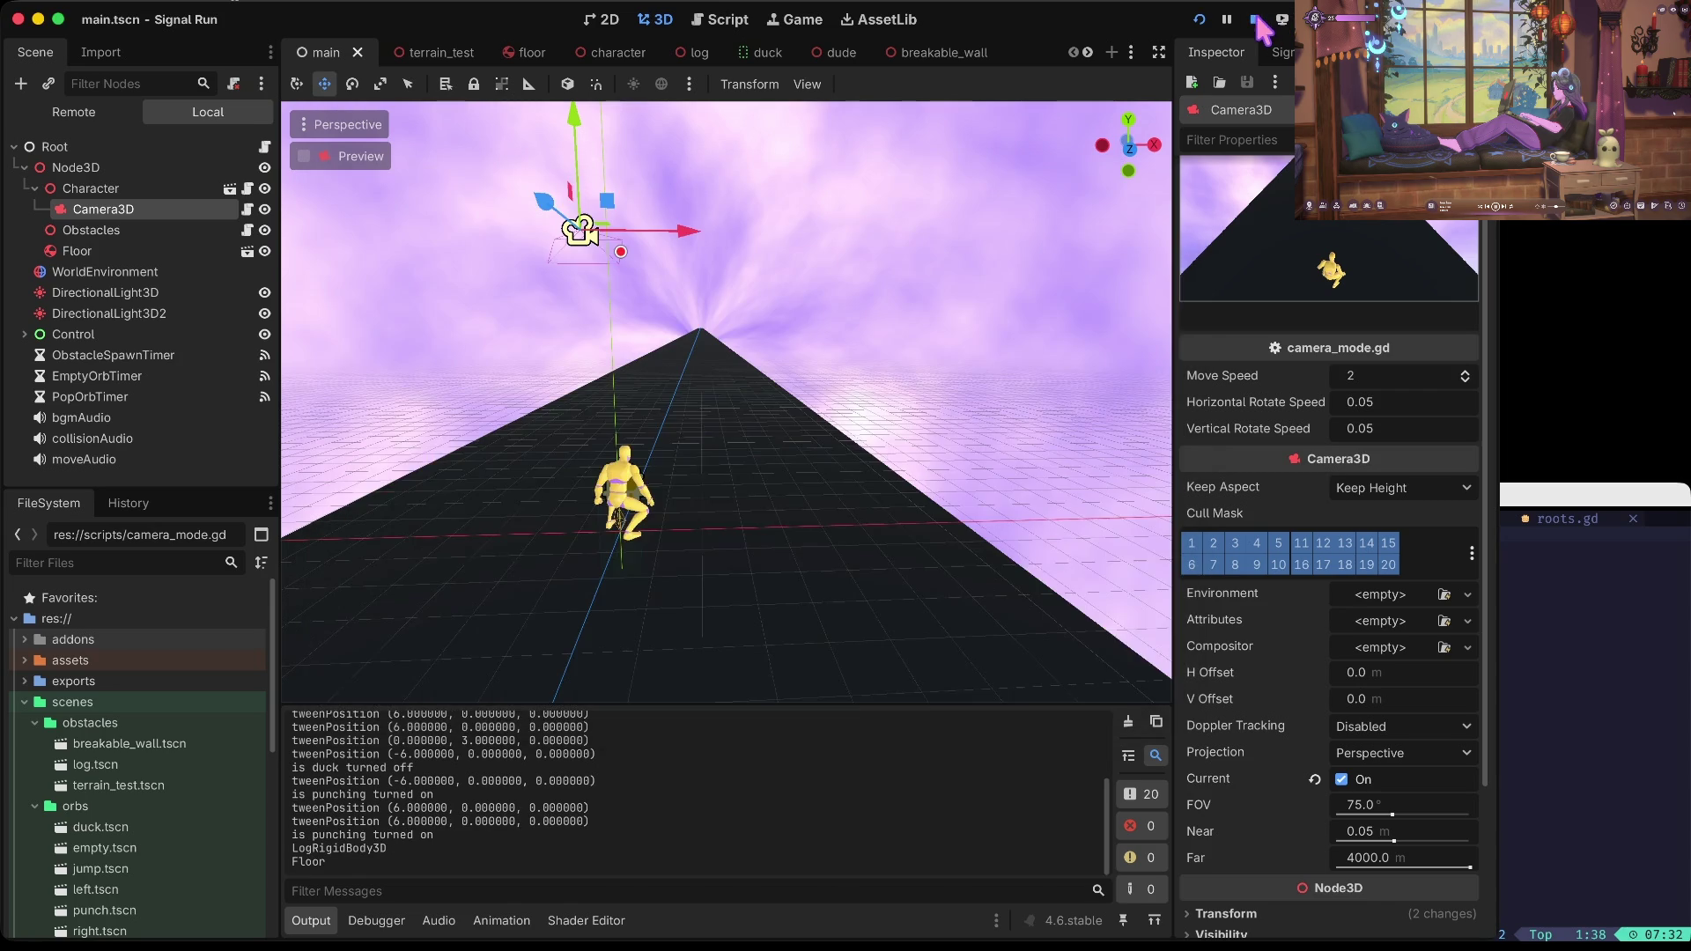
key(ctrl+z)
key(ctrl+z)
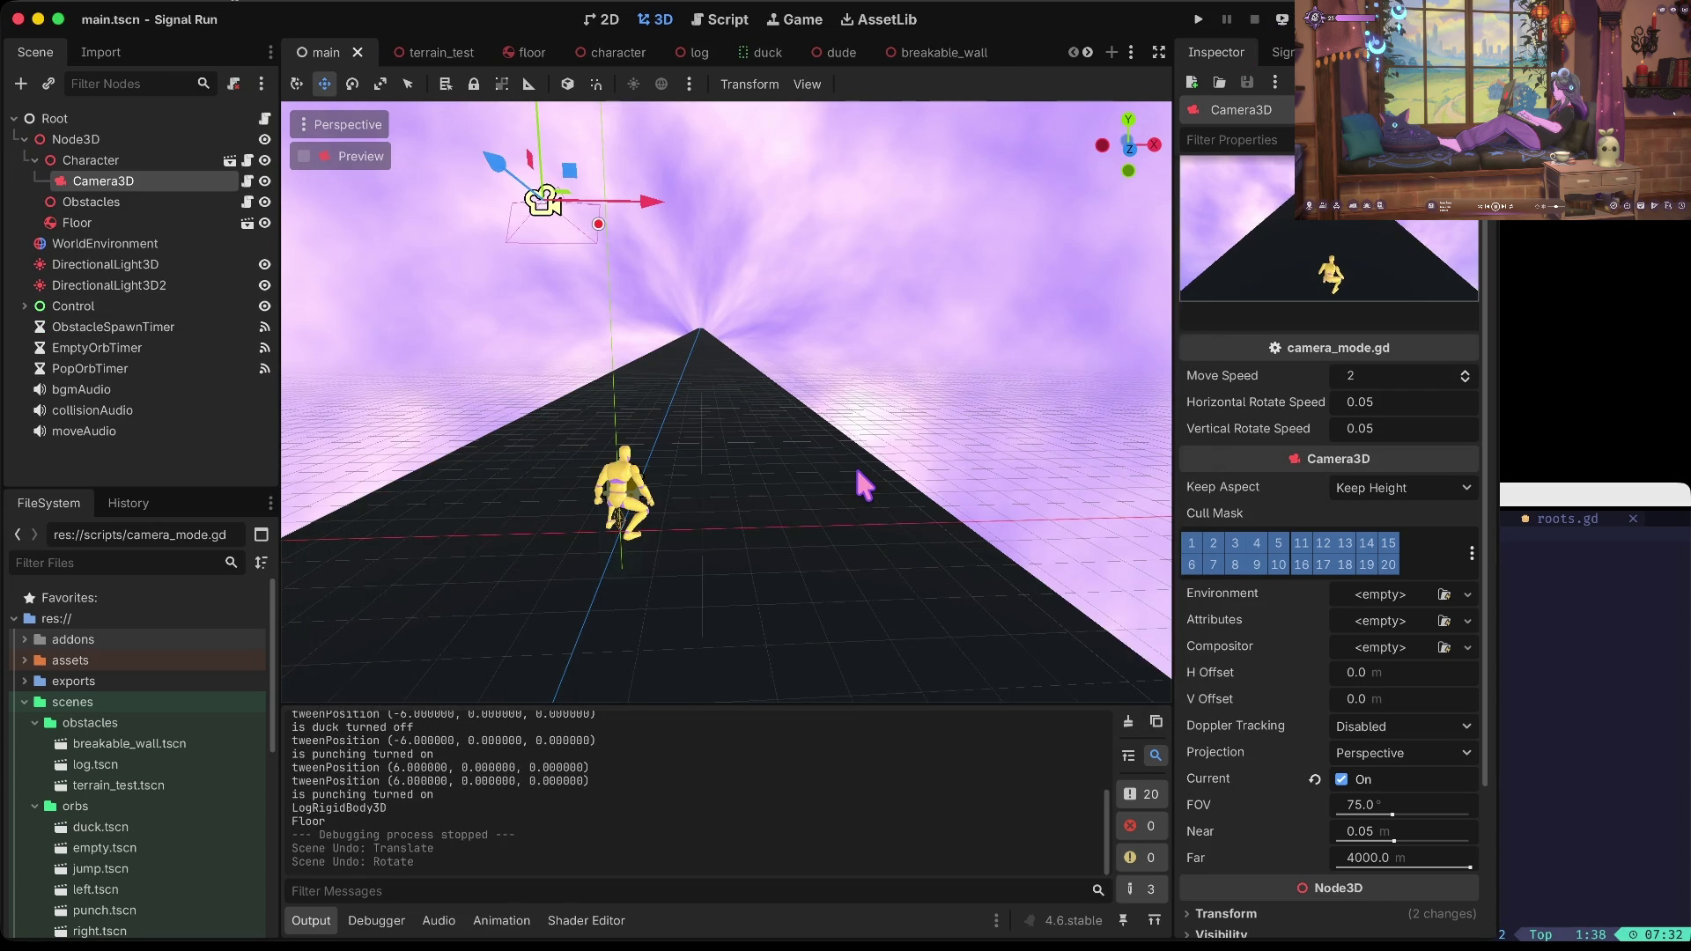
Step: Save the scene, raise the camera to about 3 m up, and run the game
key(ctrl+z)
key(ctrl+z)
key(ctrl+shift+z)
key(ctrl+shift+z)
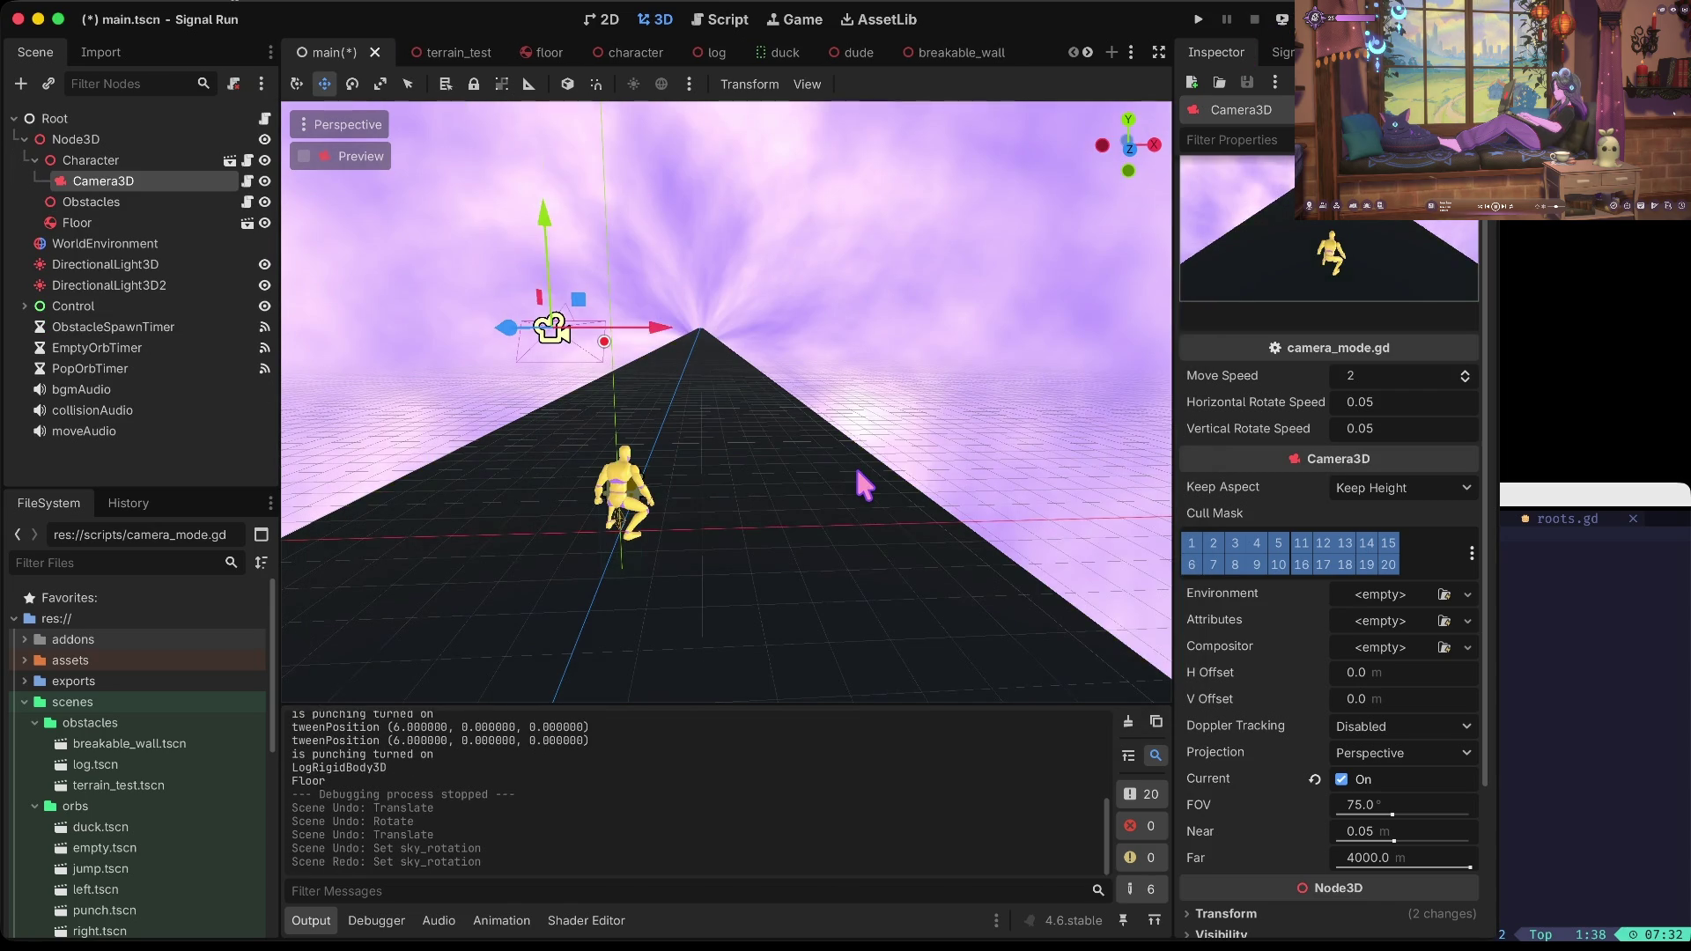
key(ctrl+s)
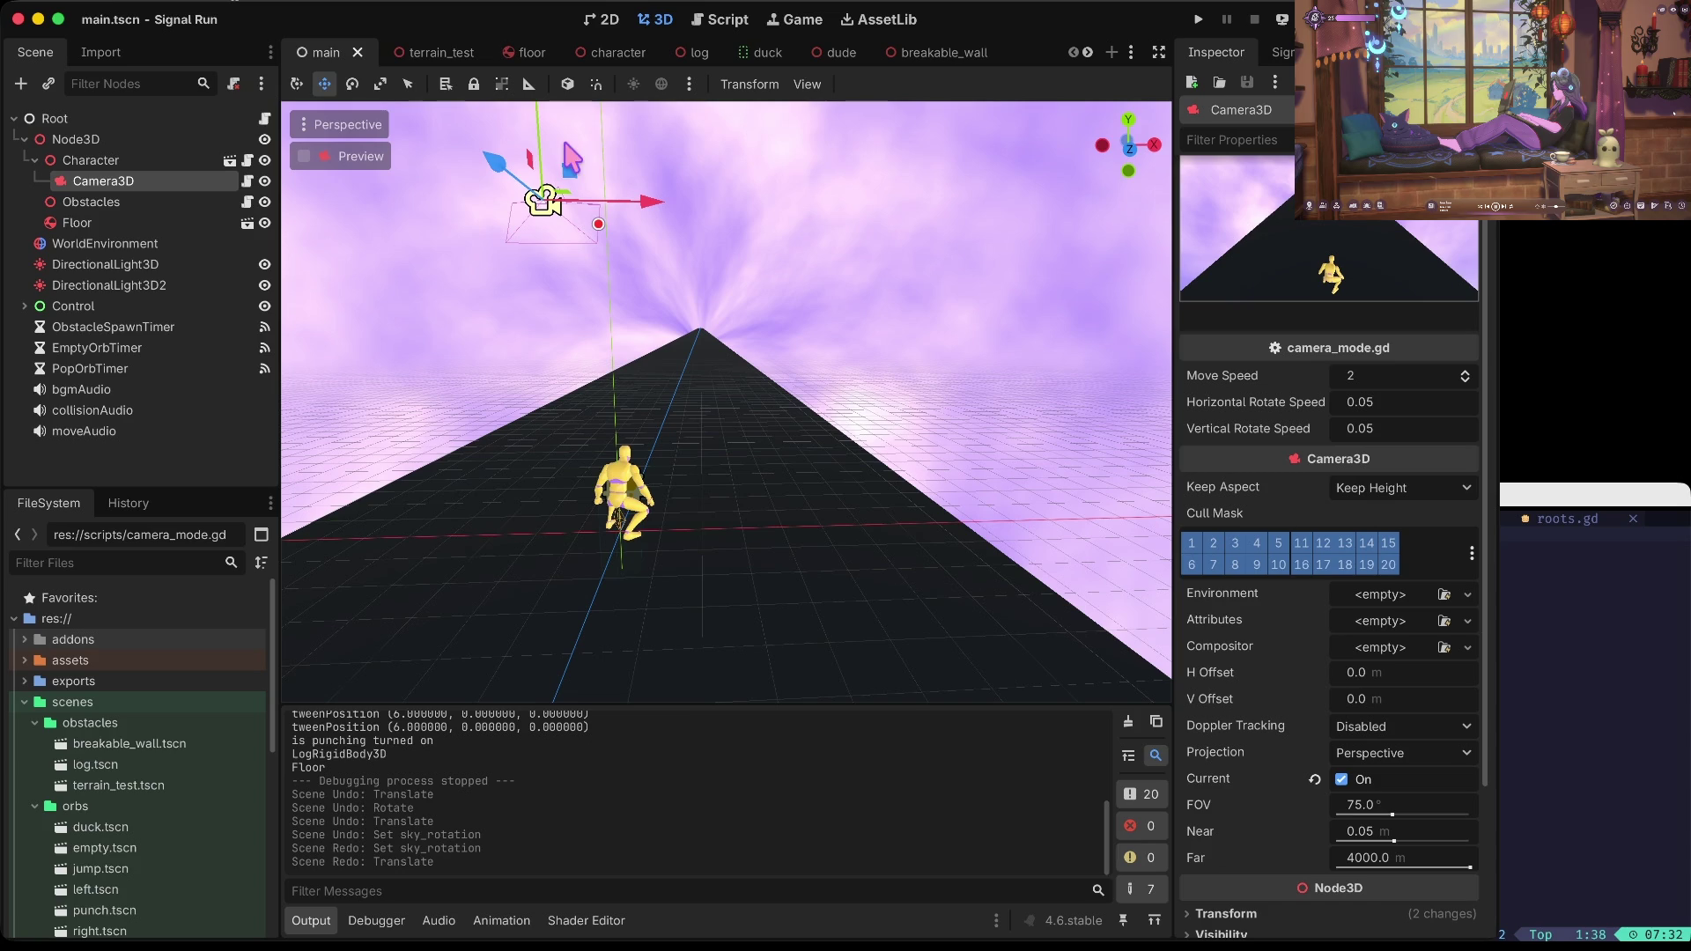
scroll(559, 195, up, 5)
drag(597, 327, 589, 173)
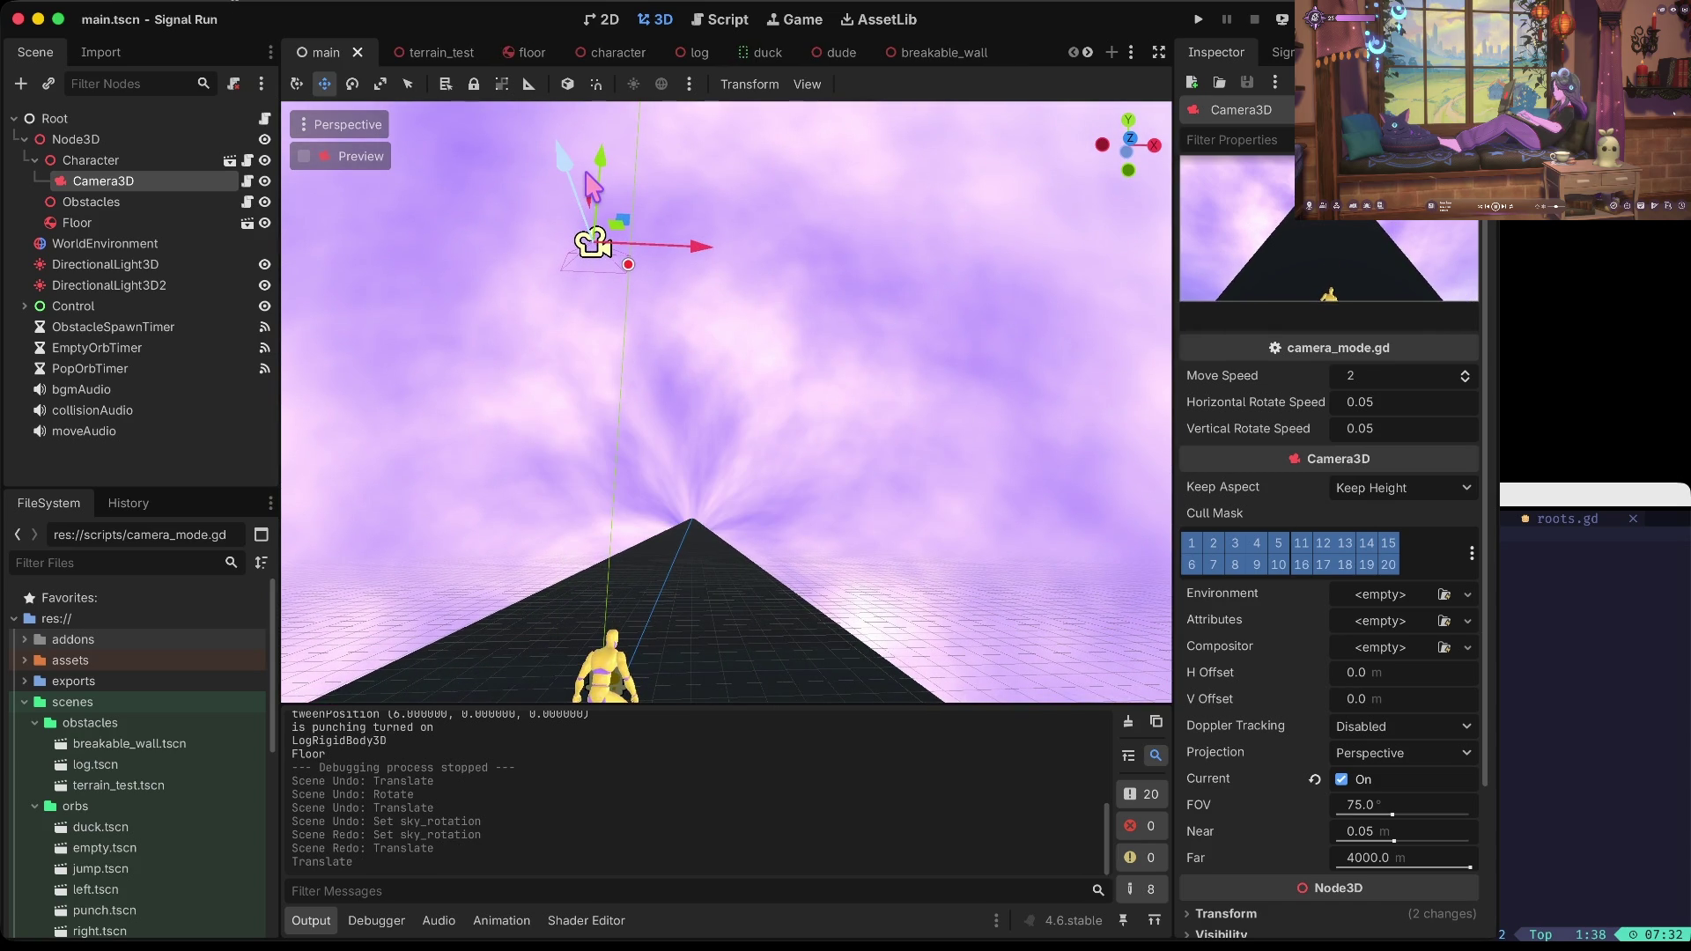
key(super+b)
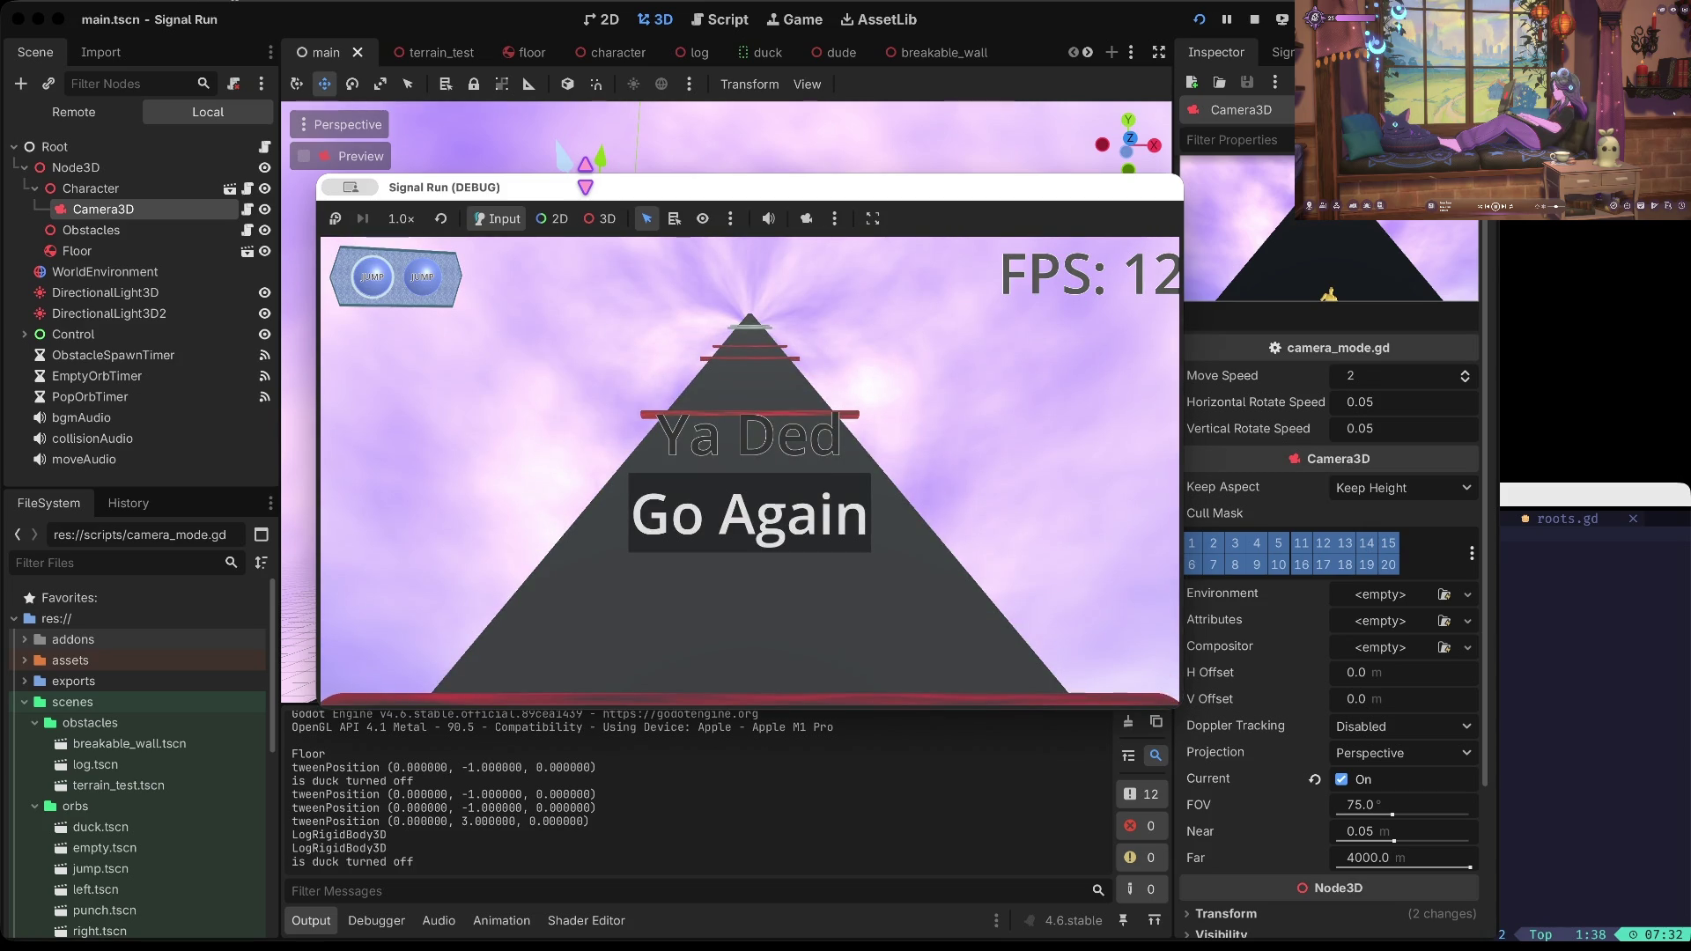
Step: Stop the game, try a -6.77° camera tilt and undo it, then move the camera vertically
click(1254, 19)
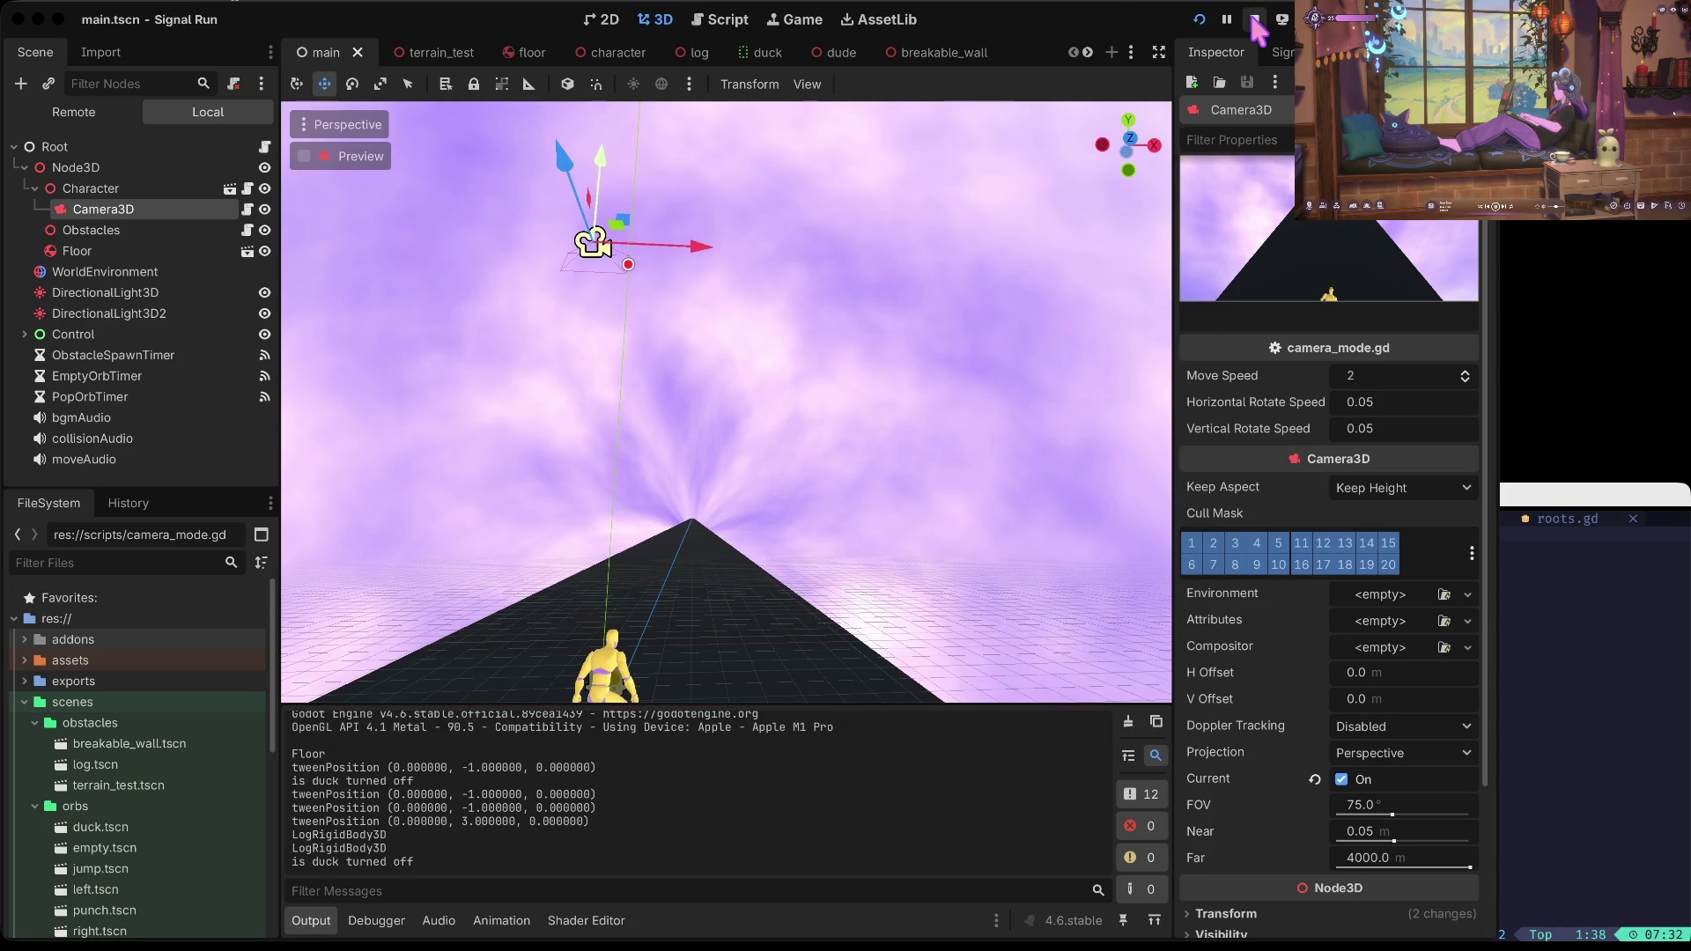
key(e)
mouse_move(586, 180)
mouse_down()
mouse_move(597, 139)
mouse_move(609, 189)
mouse_move(577, 176)
mouse_move(563, 493)
mouse_move(542, 29)
mouse_move(513, 145)
mouse_move(558, 404)
mouse_move(552, 317)
mouse_up()
key(ctrl+z)
key(w)
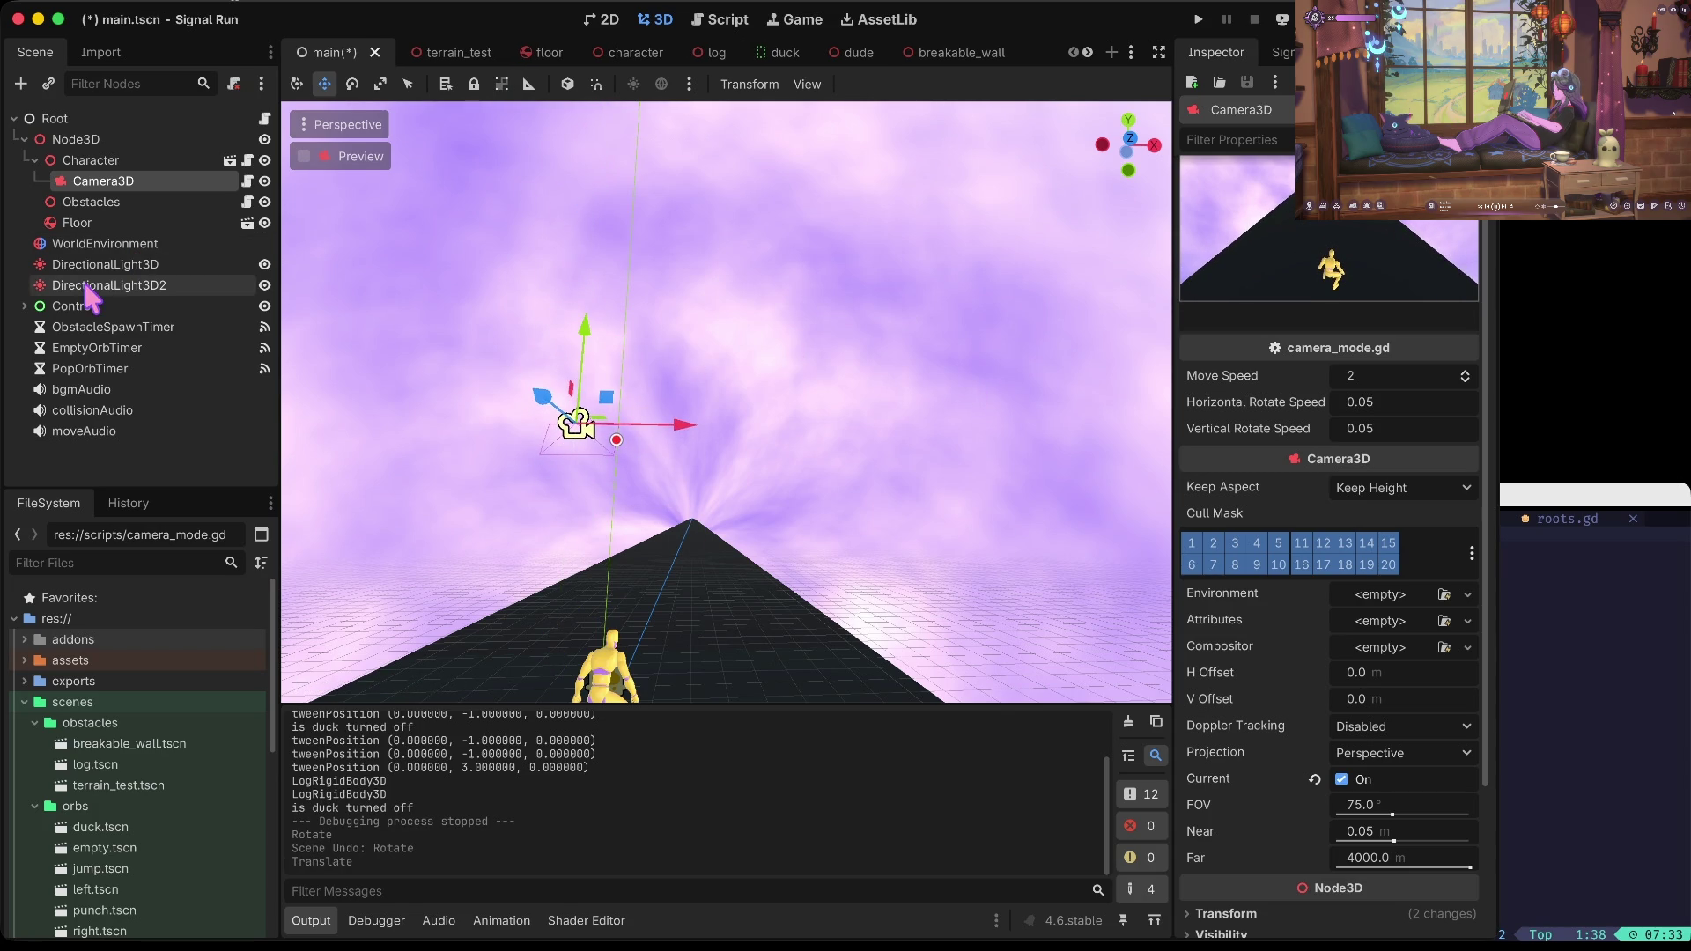
click(104, 162)
Step: Open character.tscn and select the Dude node under RigidBody3D
click(230, 161)
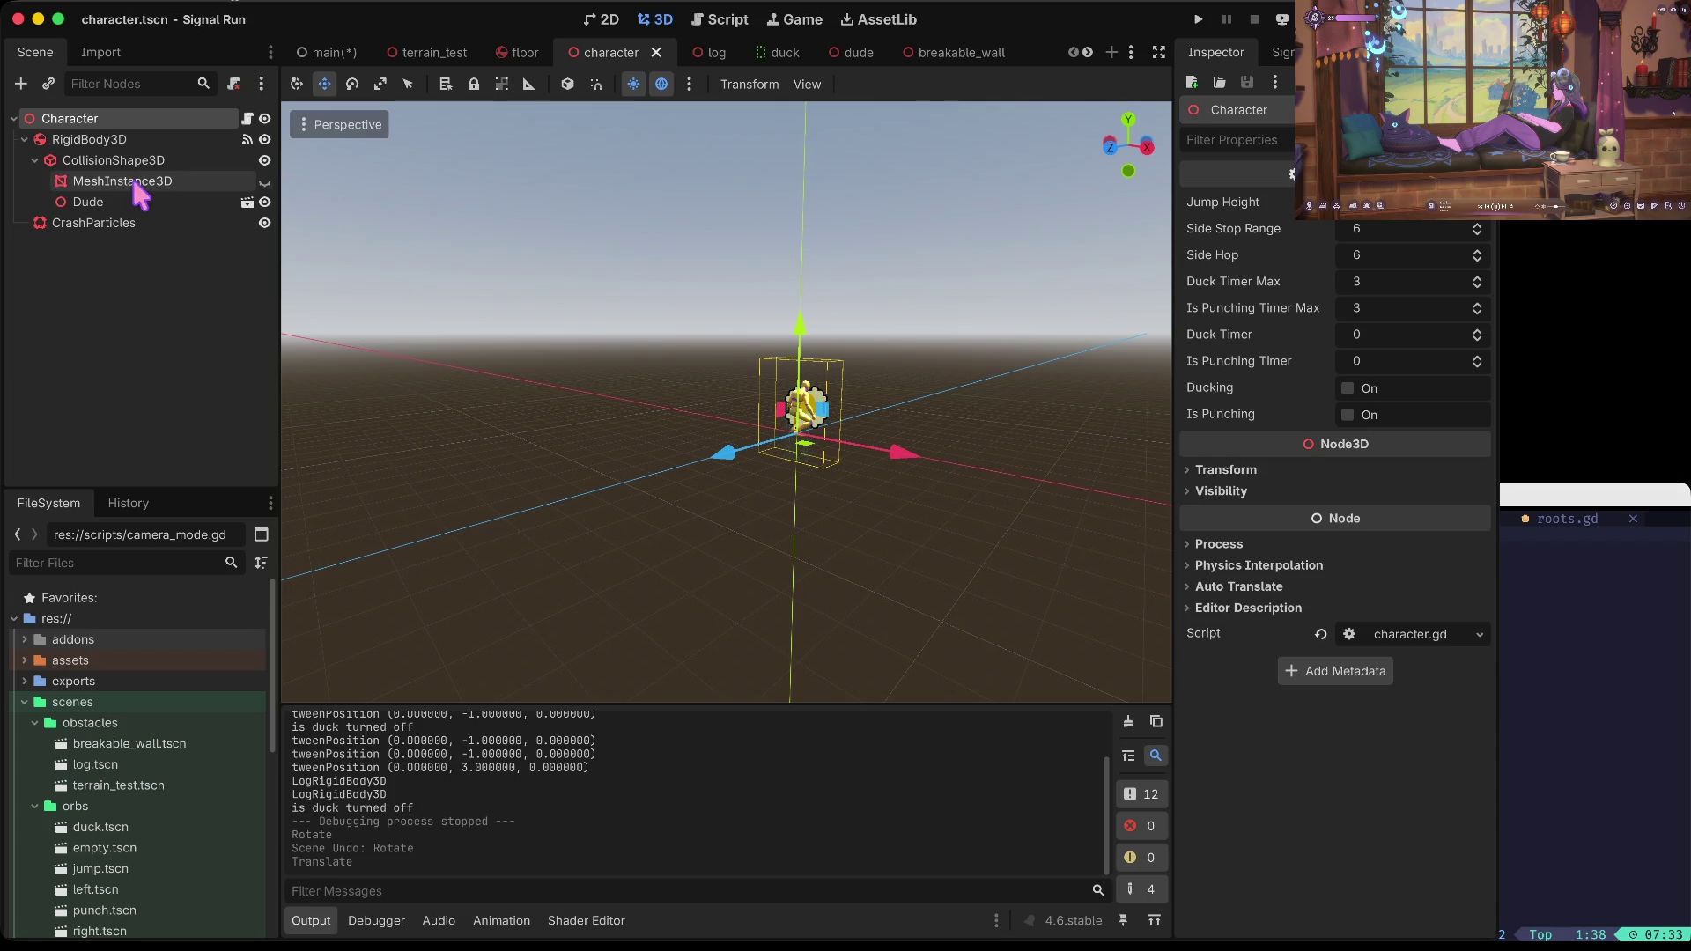
click(88, 141)
click(24, 139)
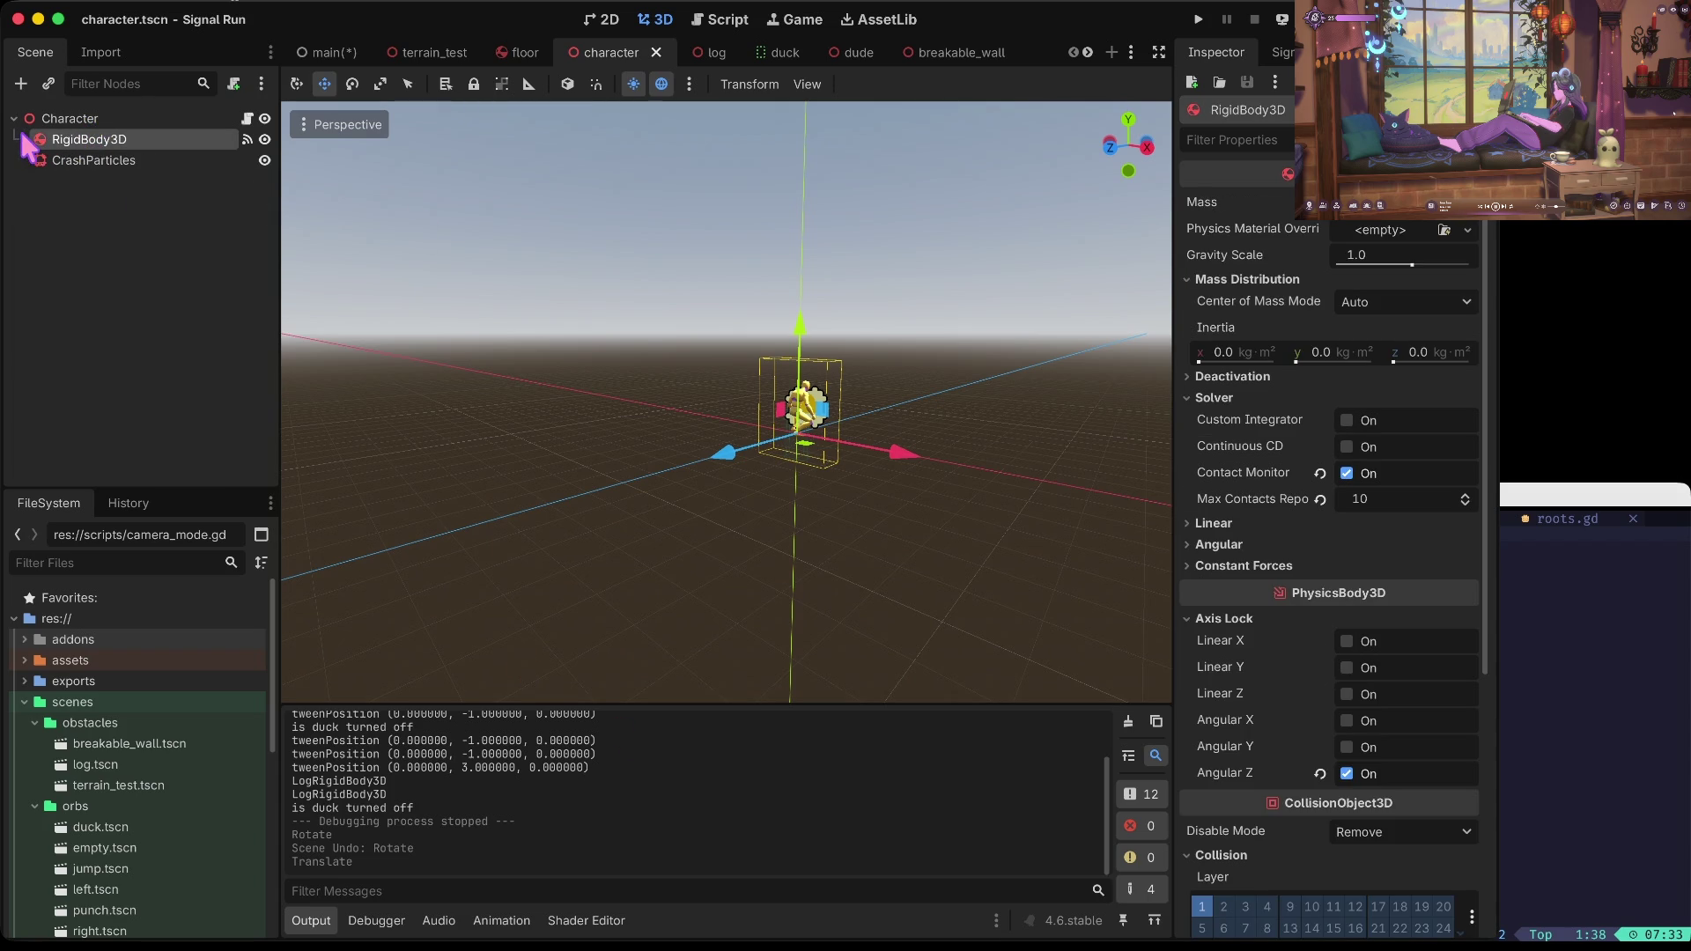
click(24, 138)
click(102, 203)
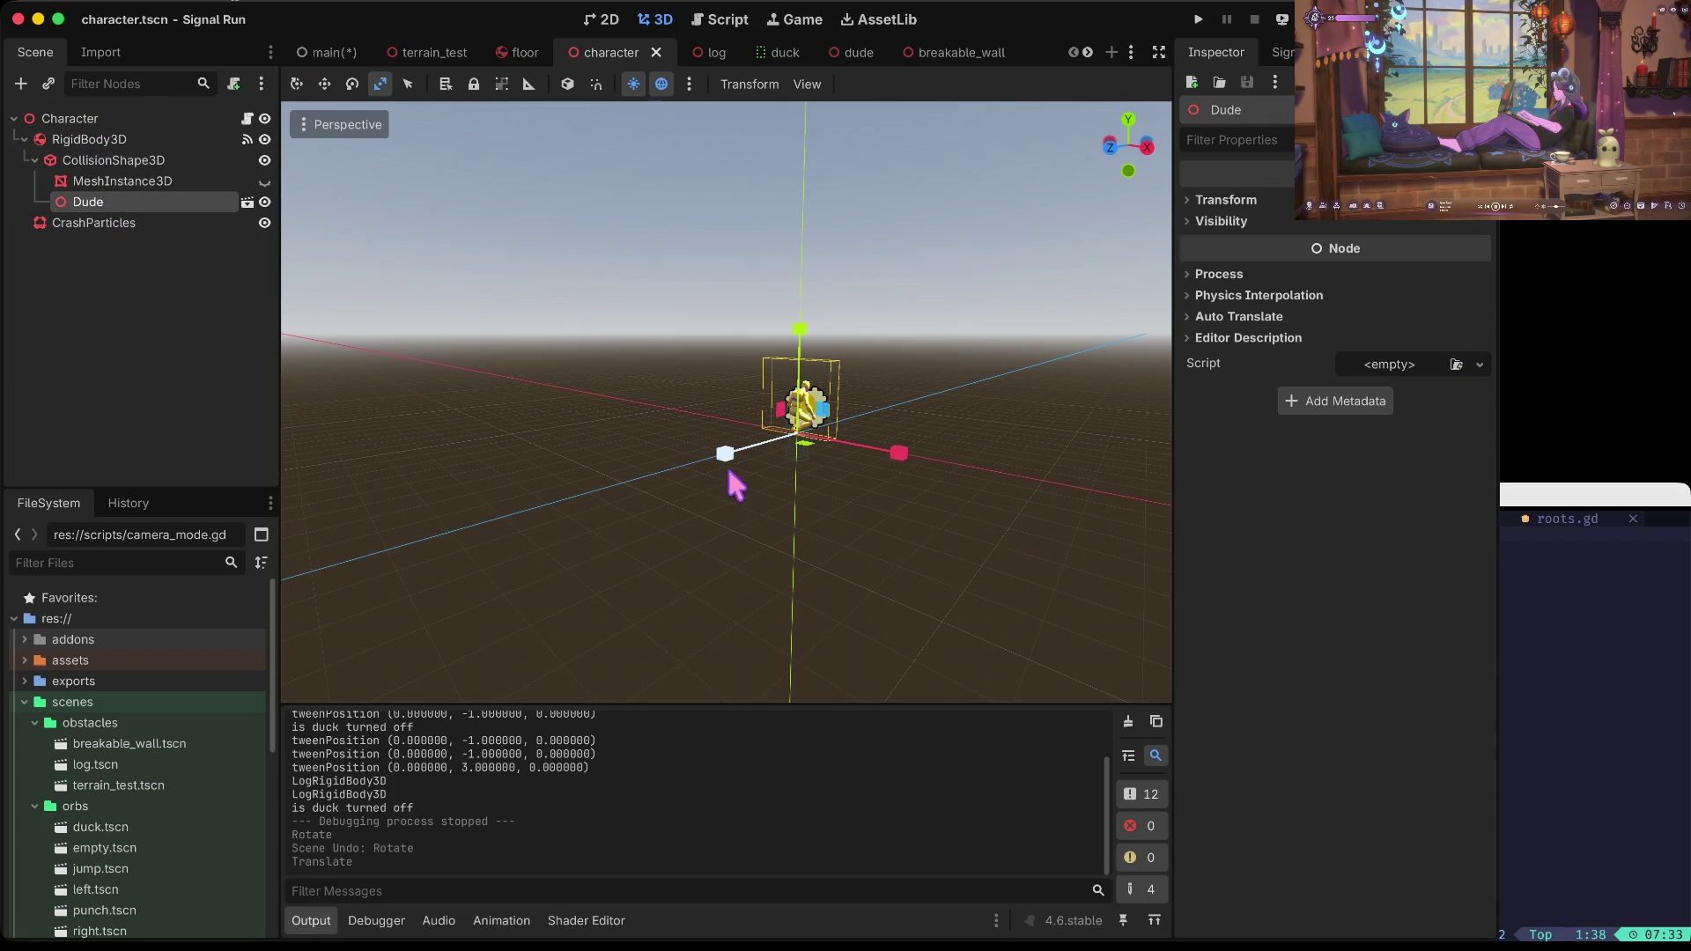
Step: Scale Dude up to about 0.956, play-test to the game-over screen, and stop
mouse_move(803, 436)
mouse_down()
mouse_move(815, 446)
mouse_move(808, 422)
mouse_up()
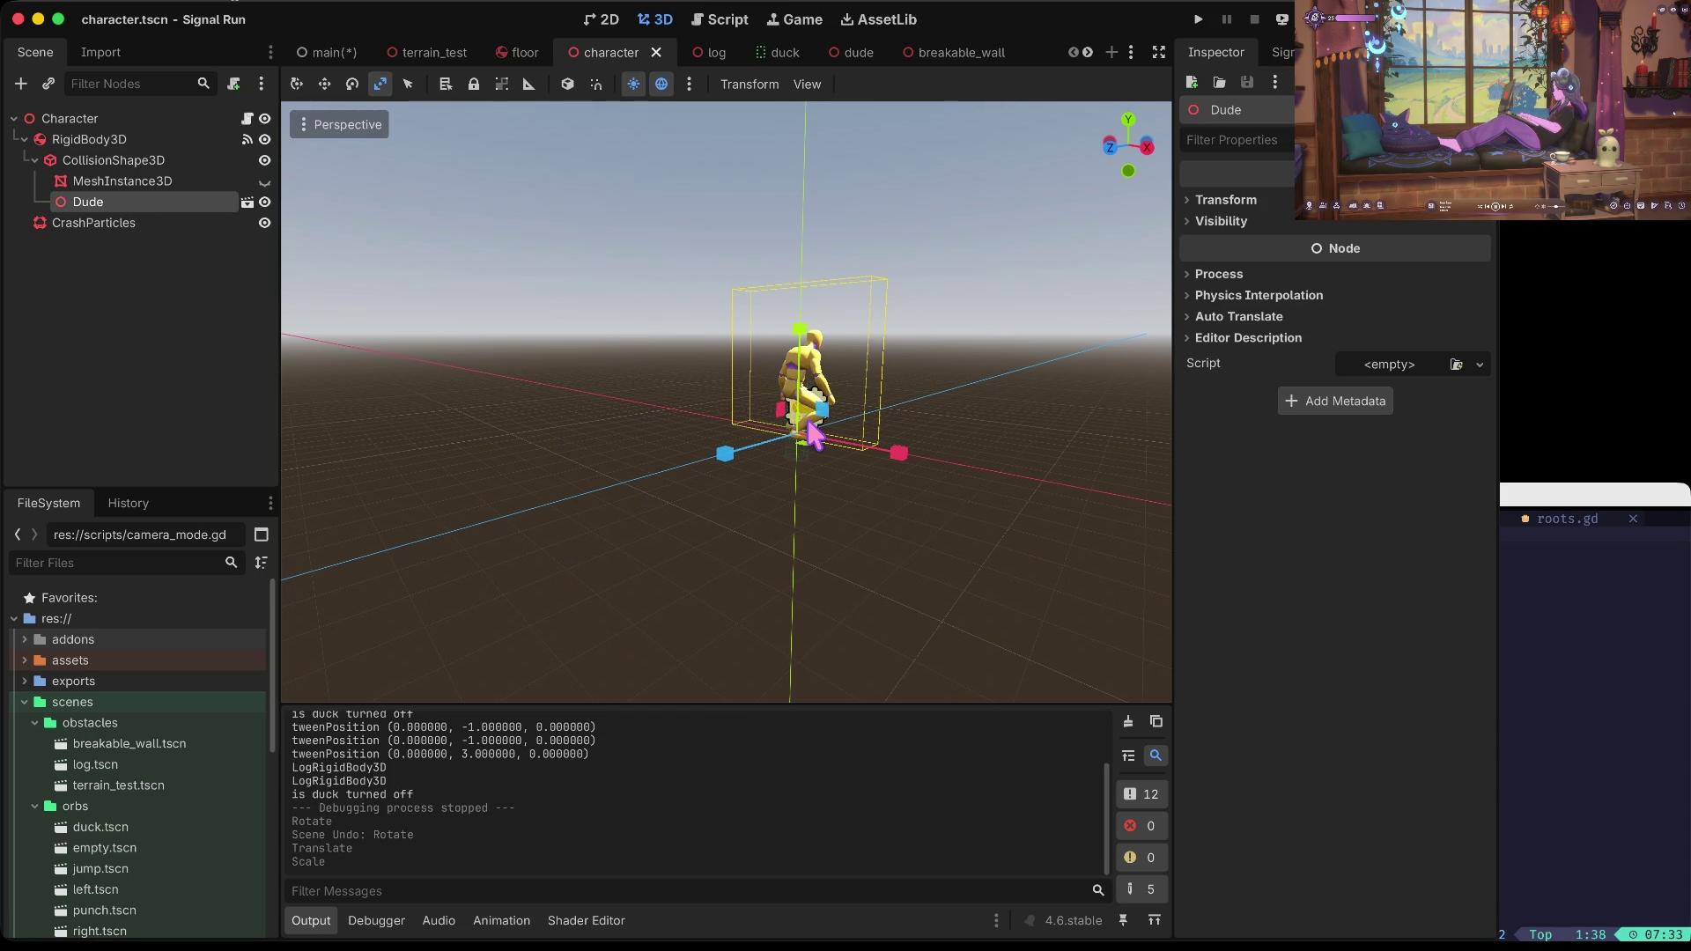
key(super+b)
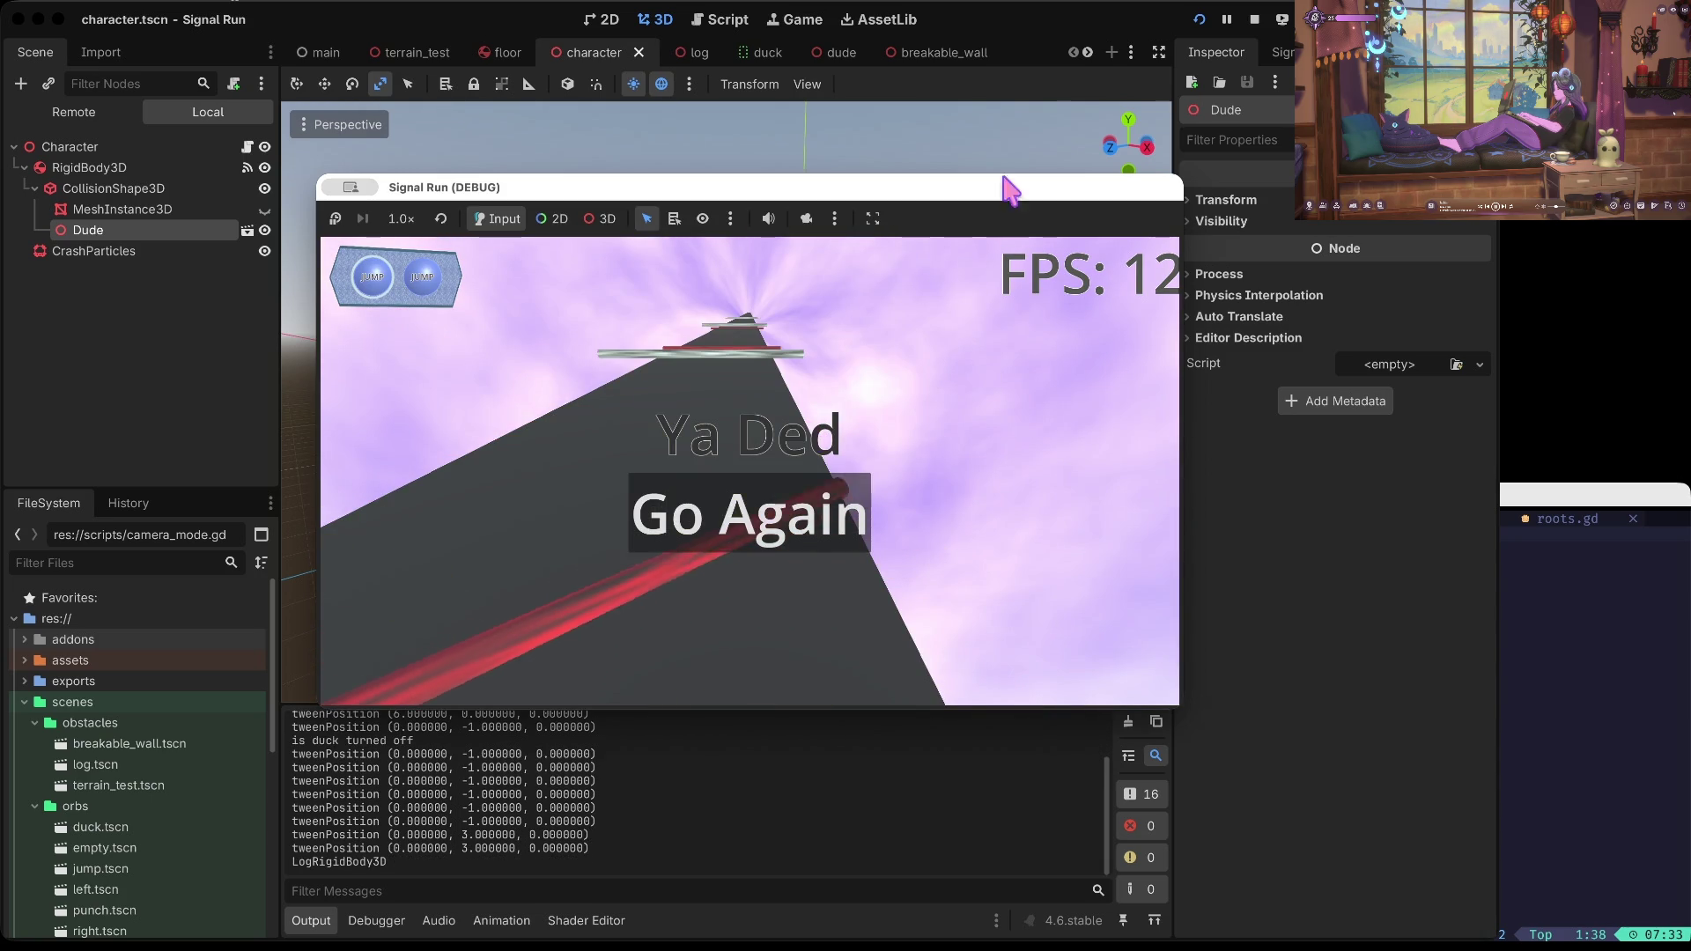
click(1256, 20)
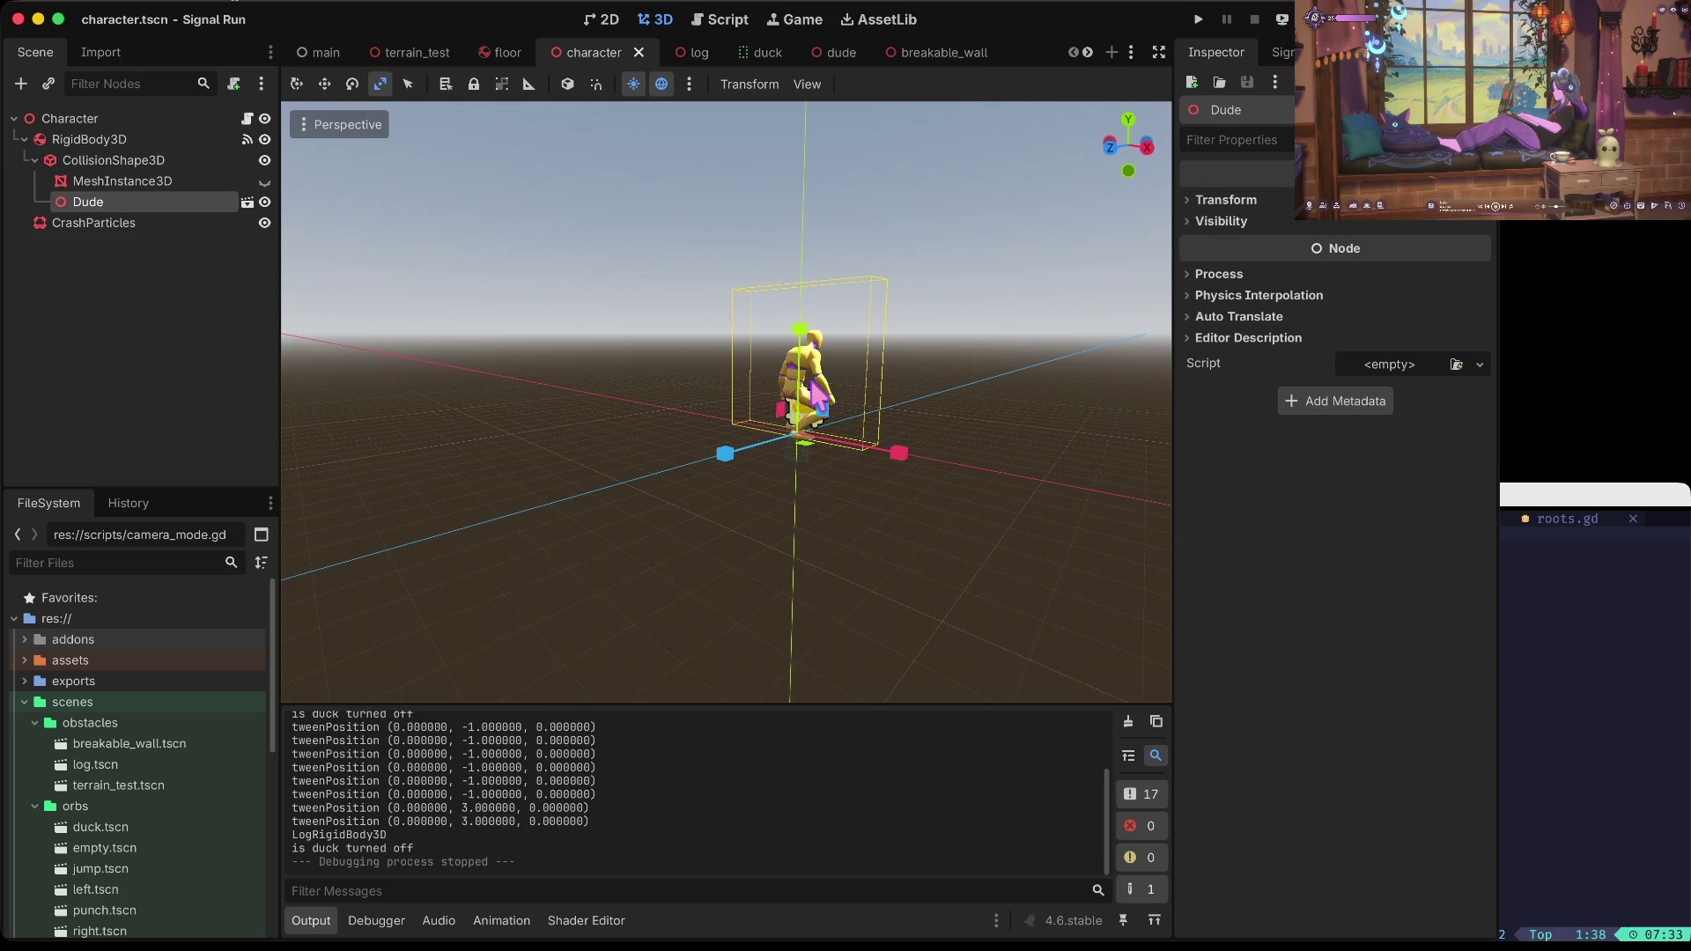
Step: Keep the Dude scale change, reselect the Dude model, and frame the view on it
key(ctrl+z)
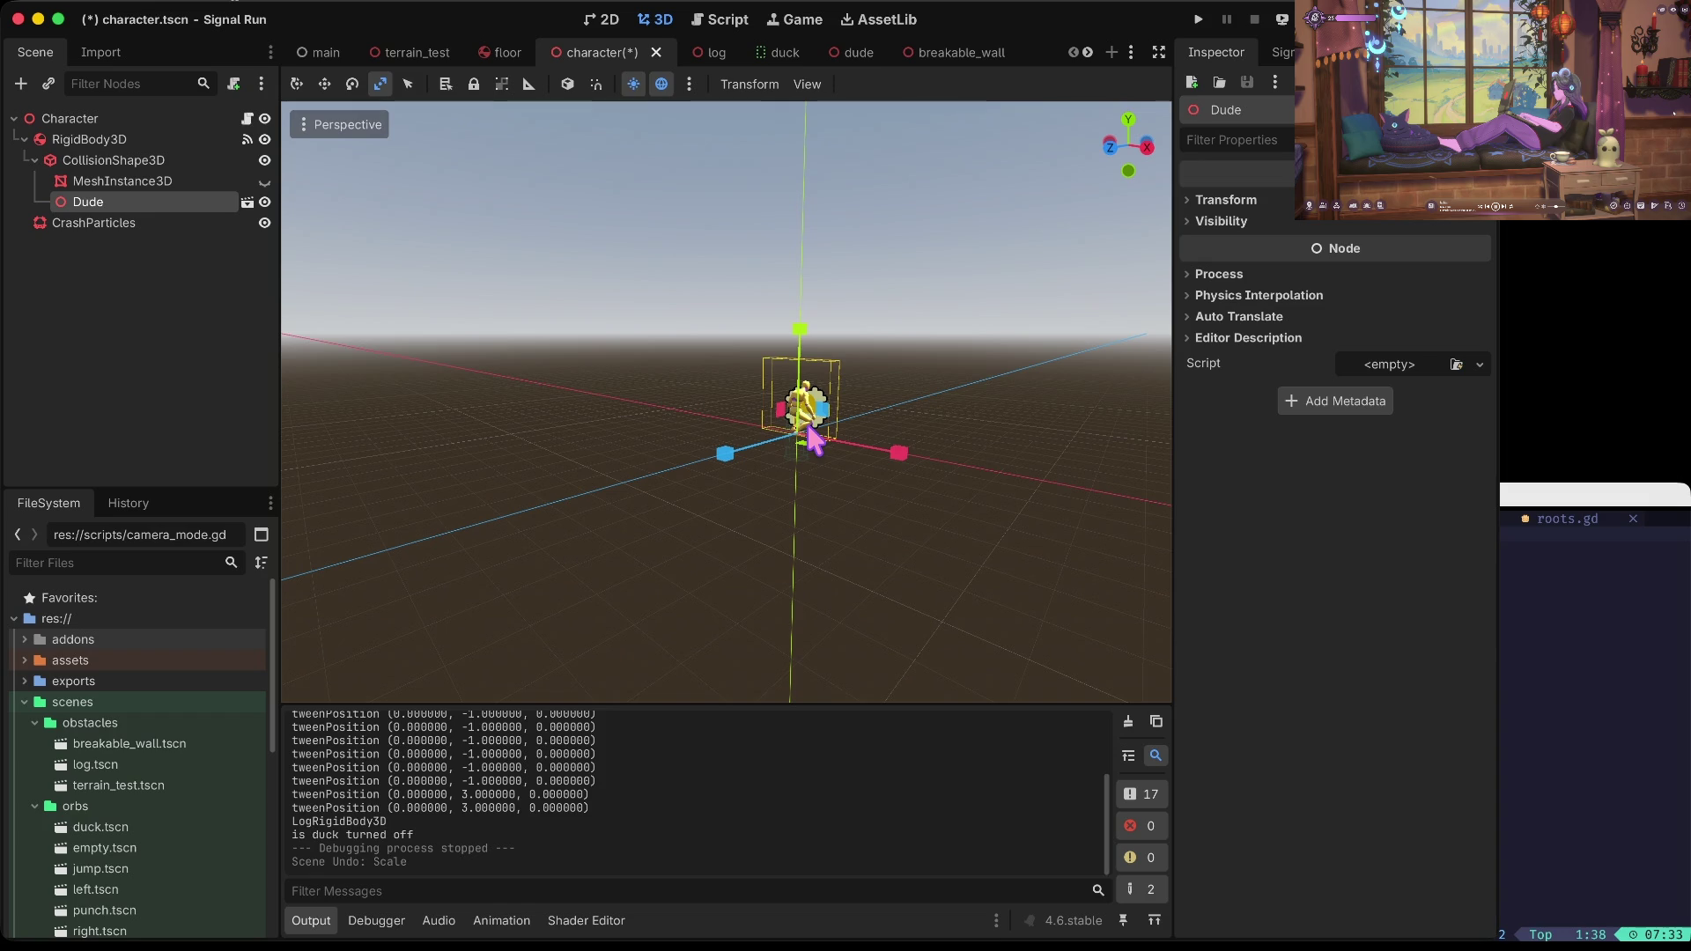
key(ctrl+shift+z)
click(804, 447)
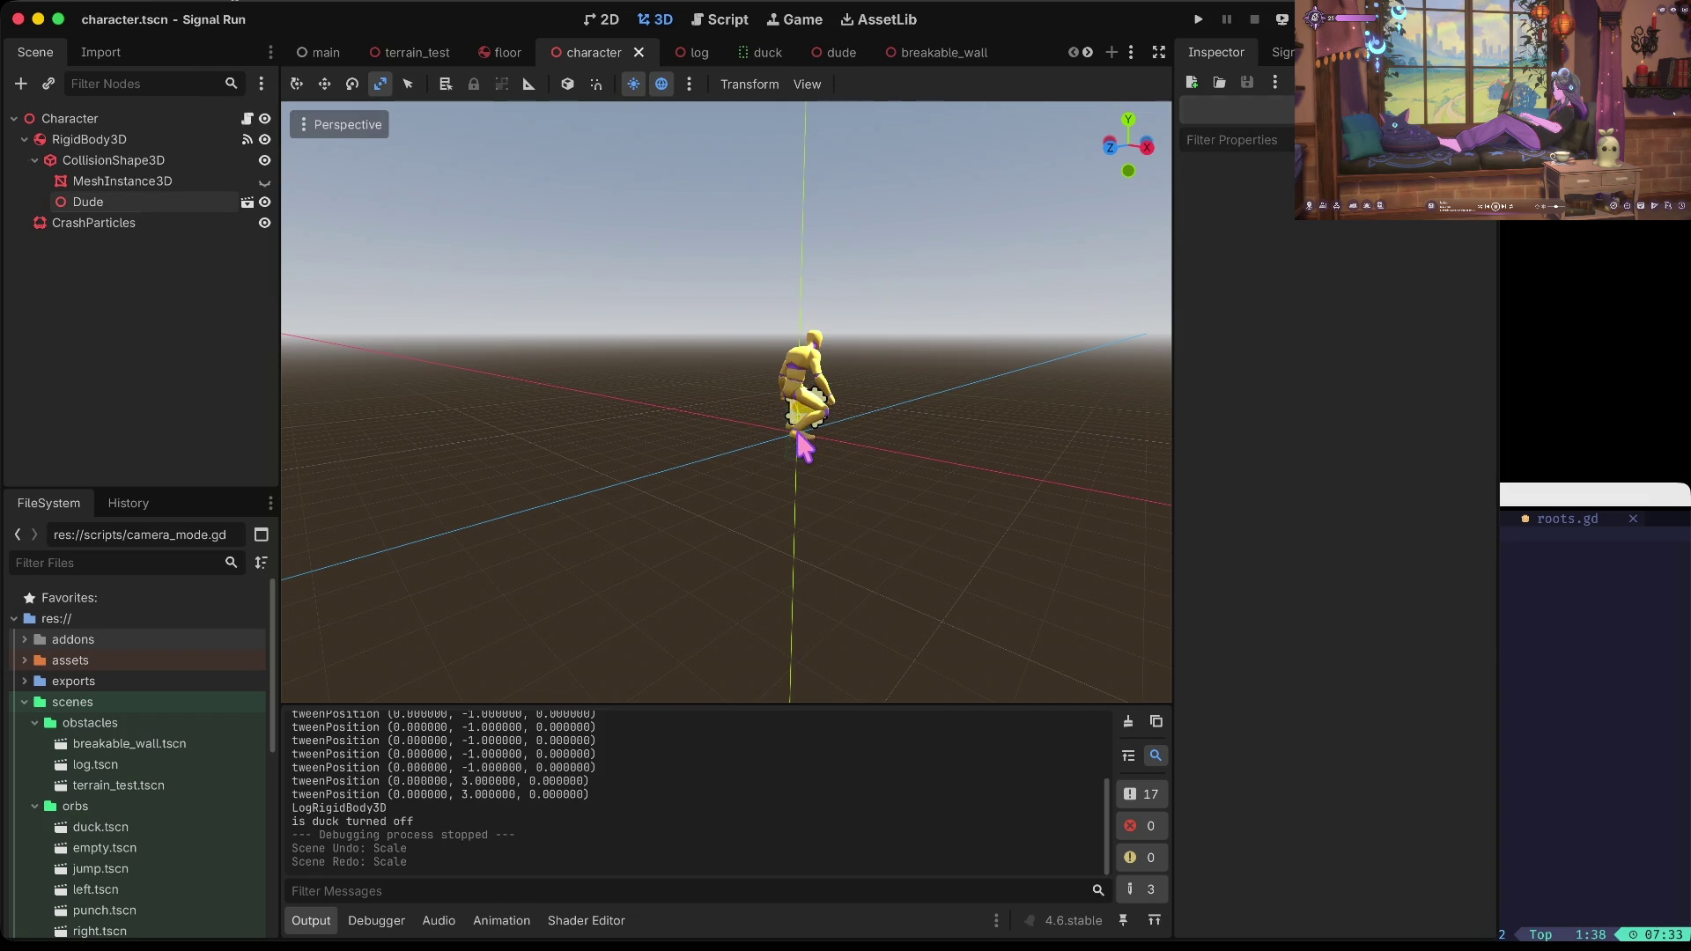
click(796, 389)
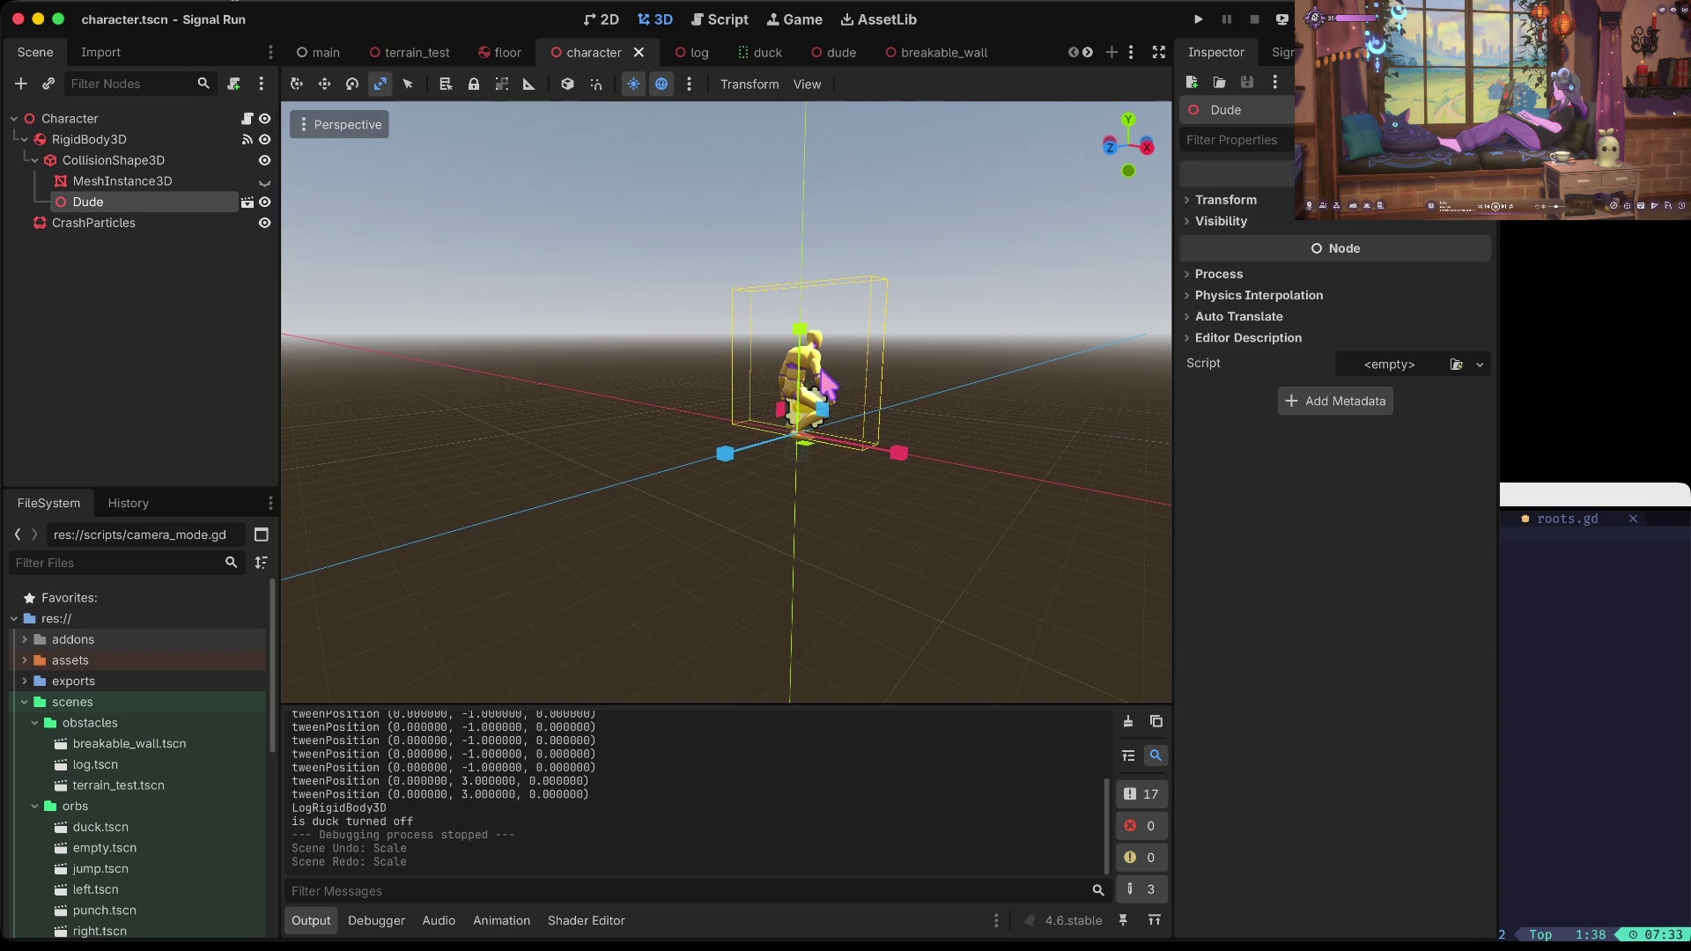
click(821, 384)
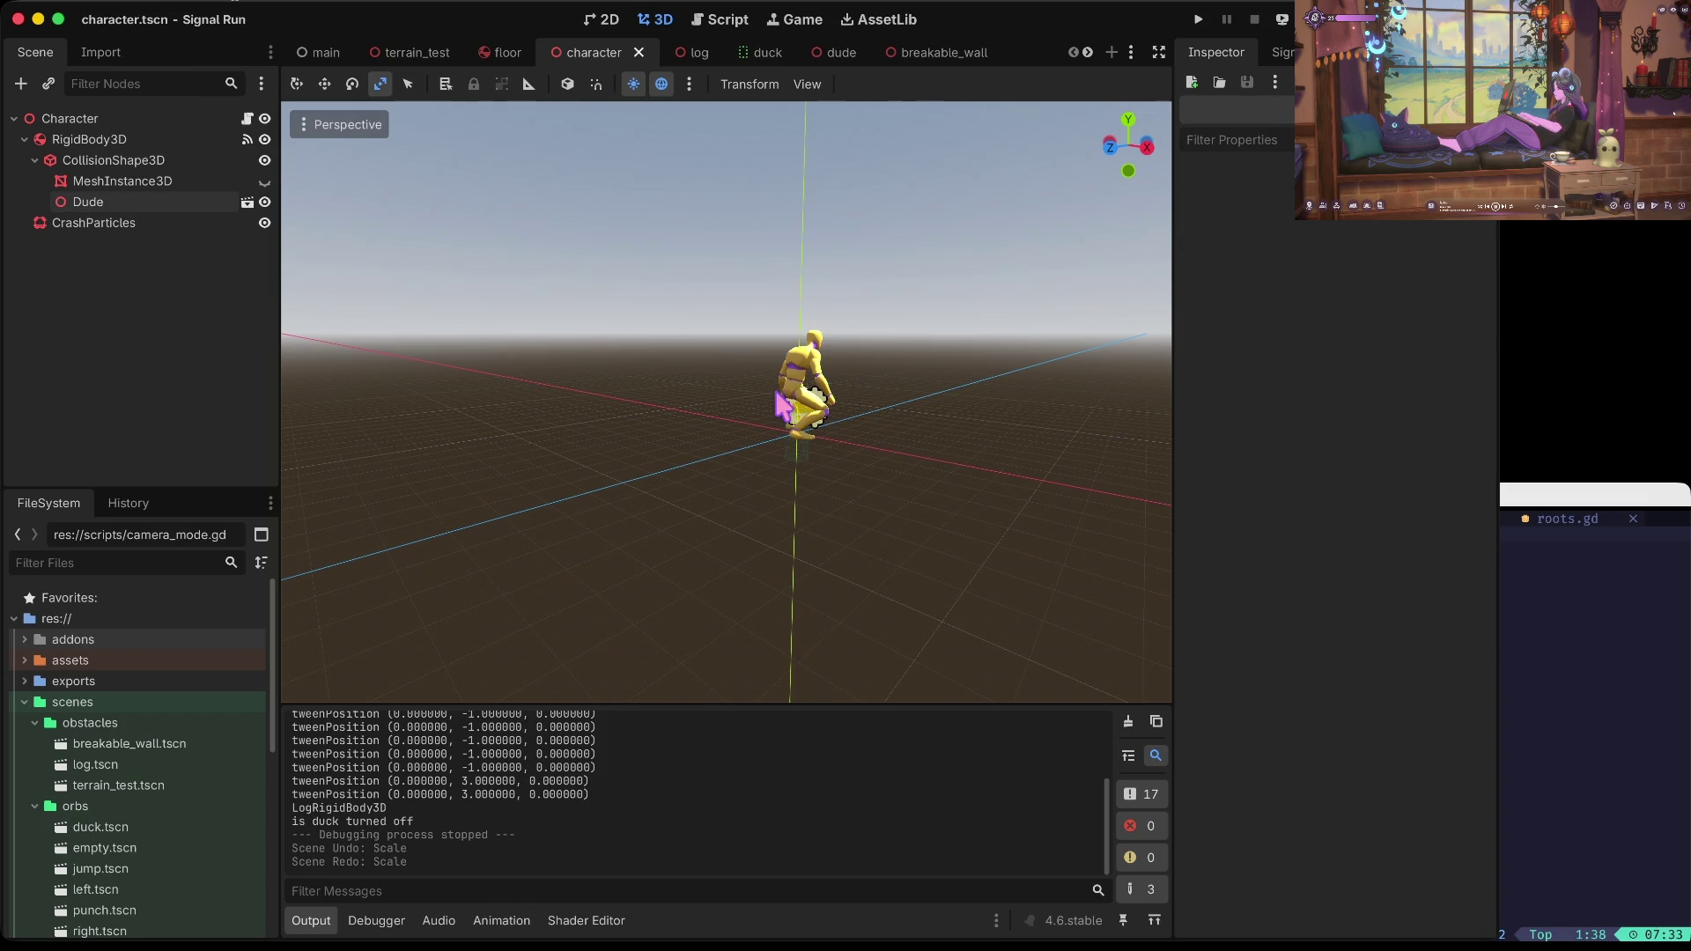
click(121, 202)
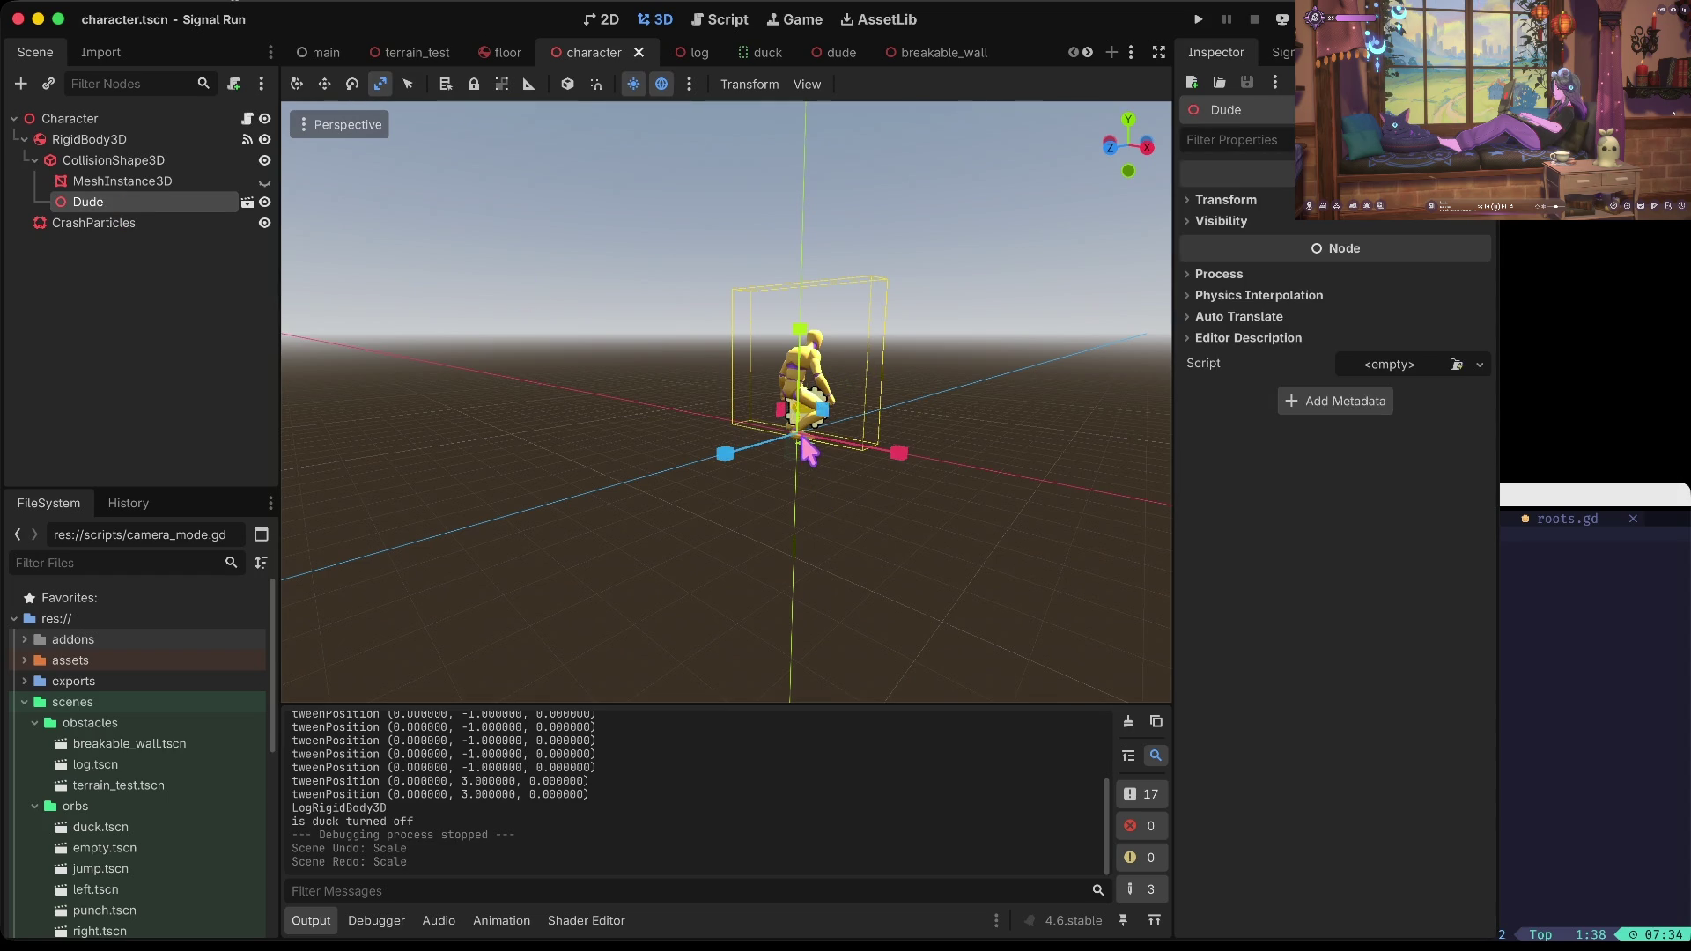
key(f)
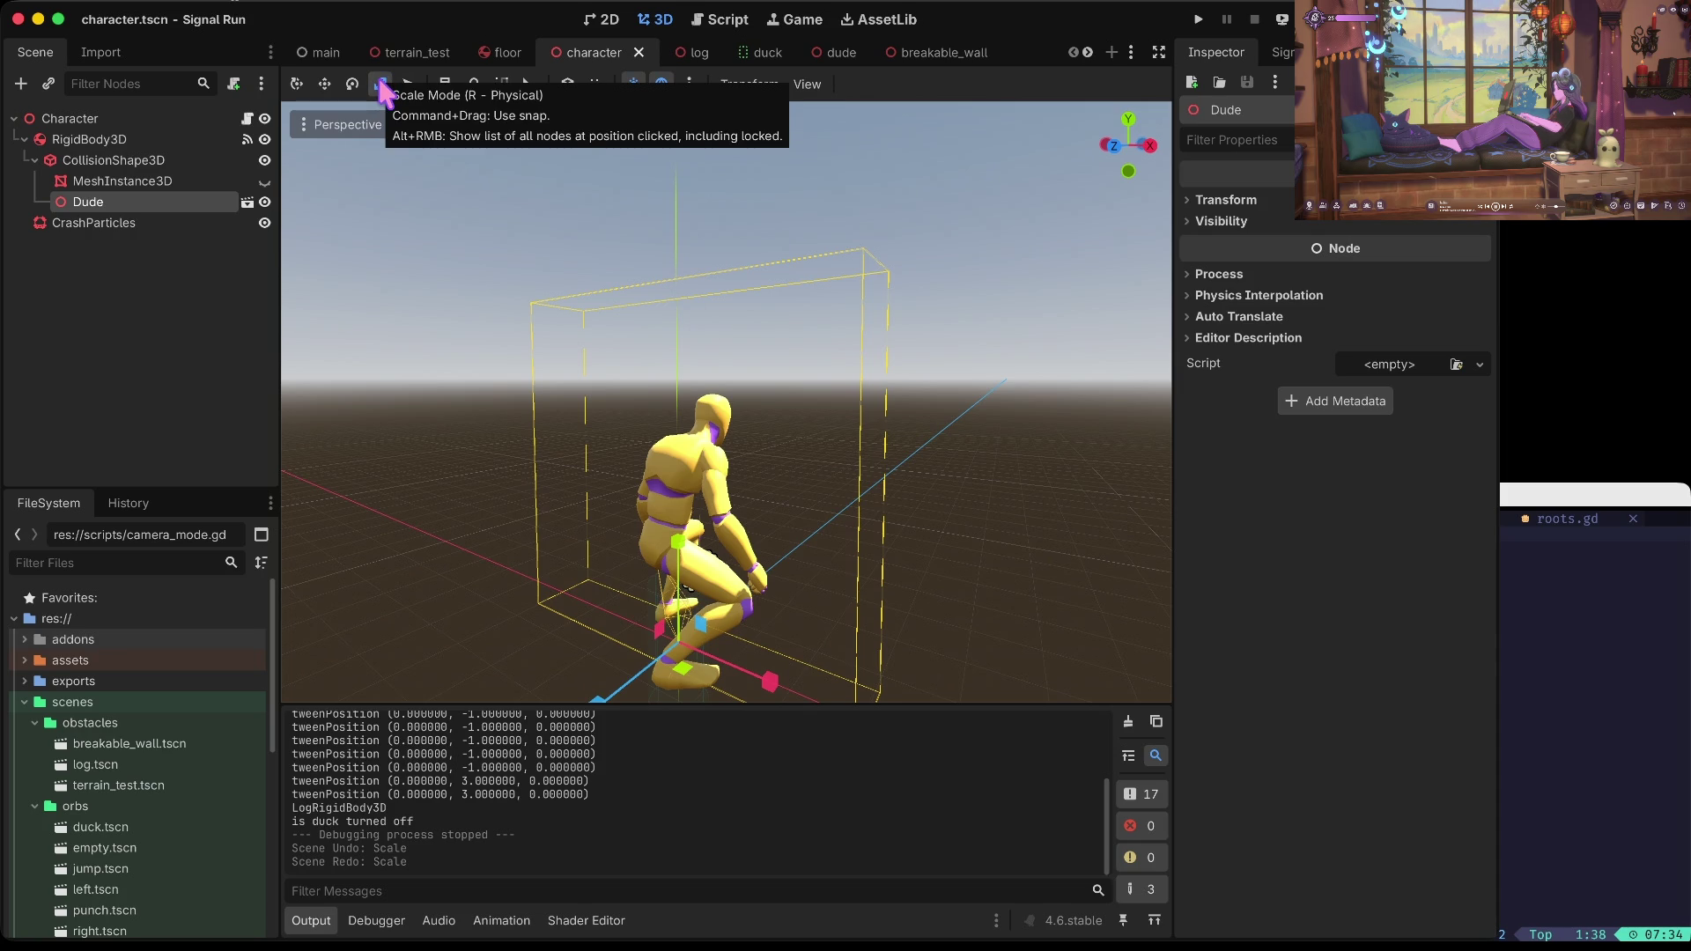
Step: Shrink the Dude model somewhat, run the game briefly, and stop it
drag(683, 464, 659, 507)
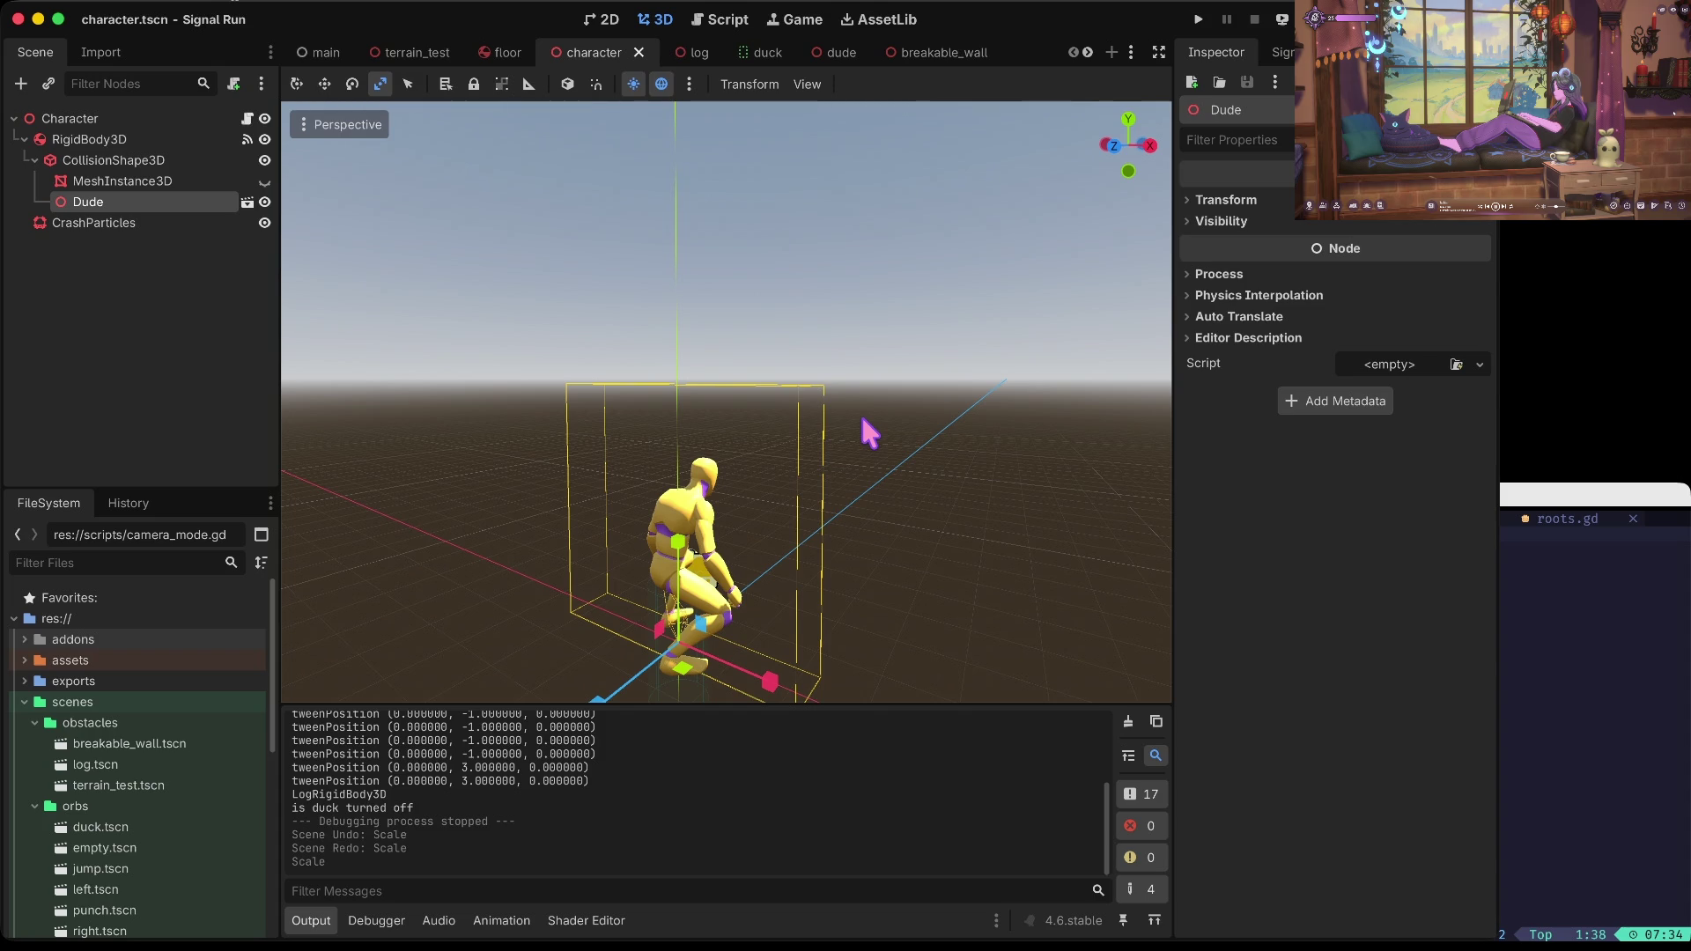
key(super+b)
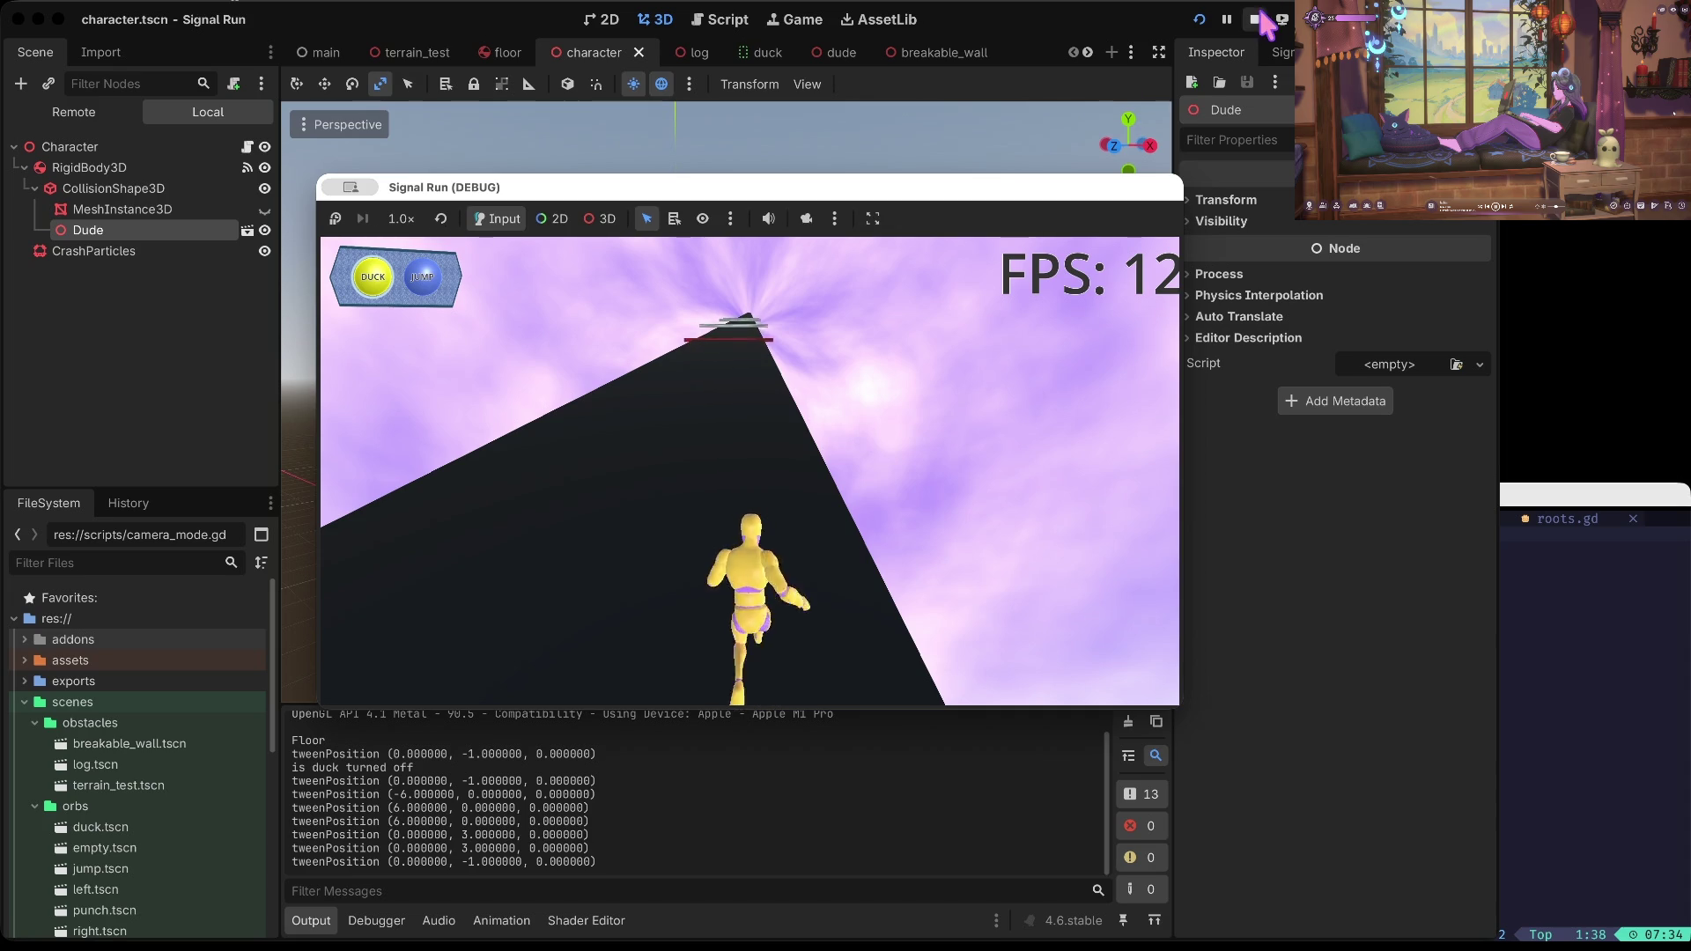
key(F5)
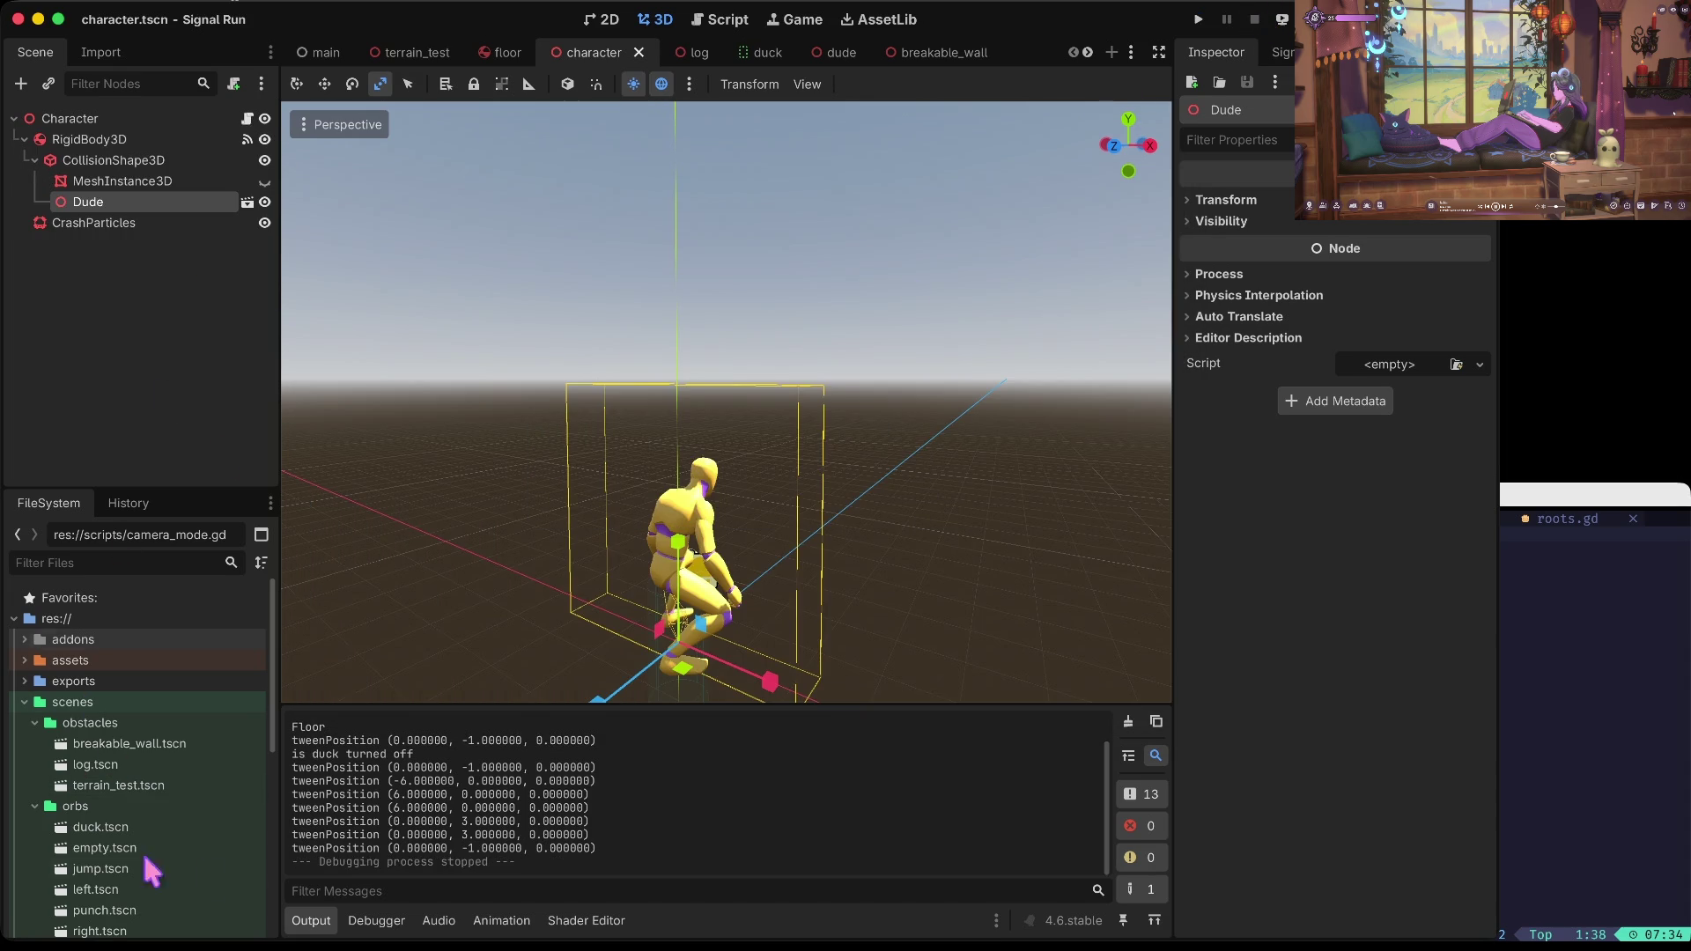
Step: Return to Godot and open global.gd from the scripts folder in the FileSystem dock
key(super+Tab)
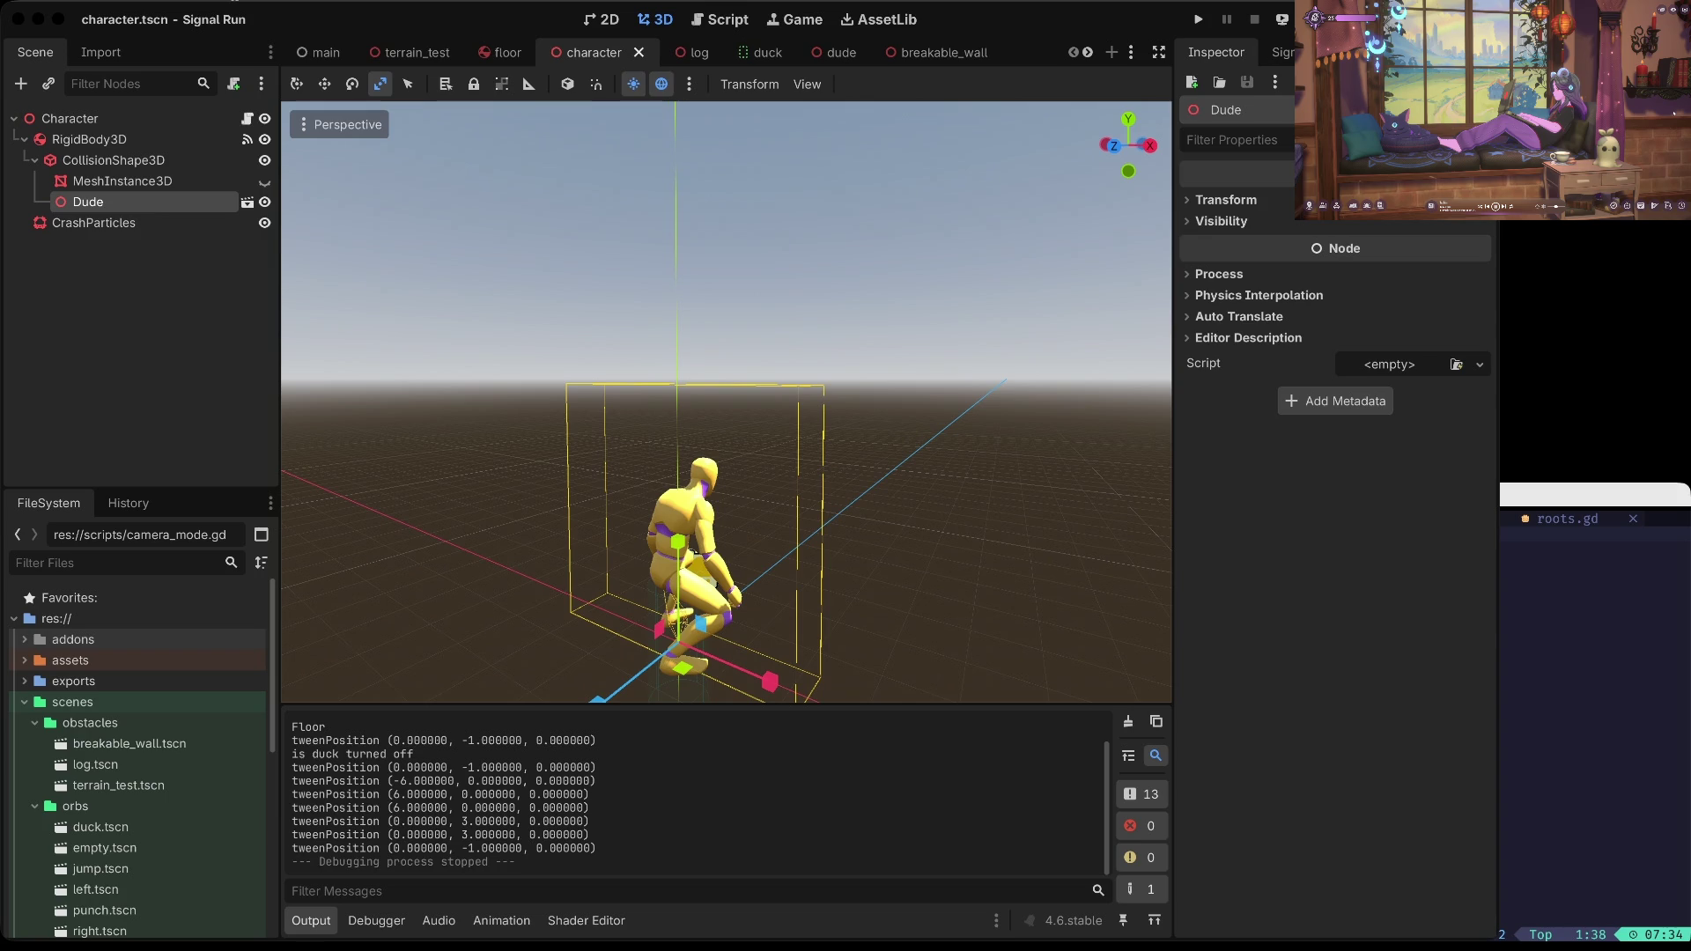
click(1374, 774)
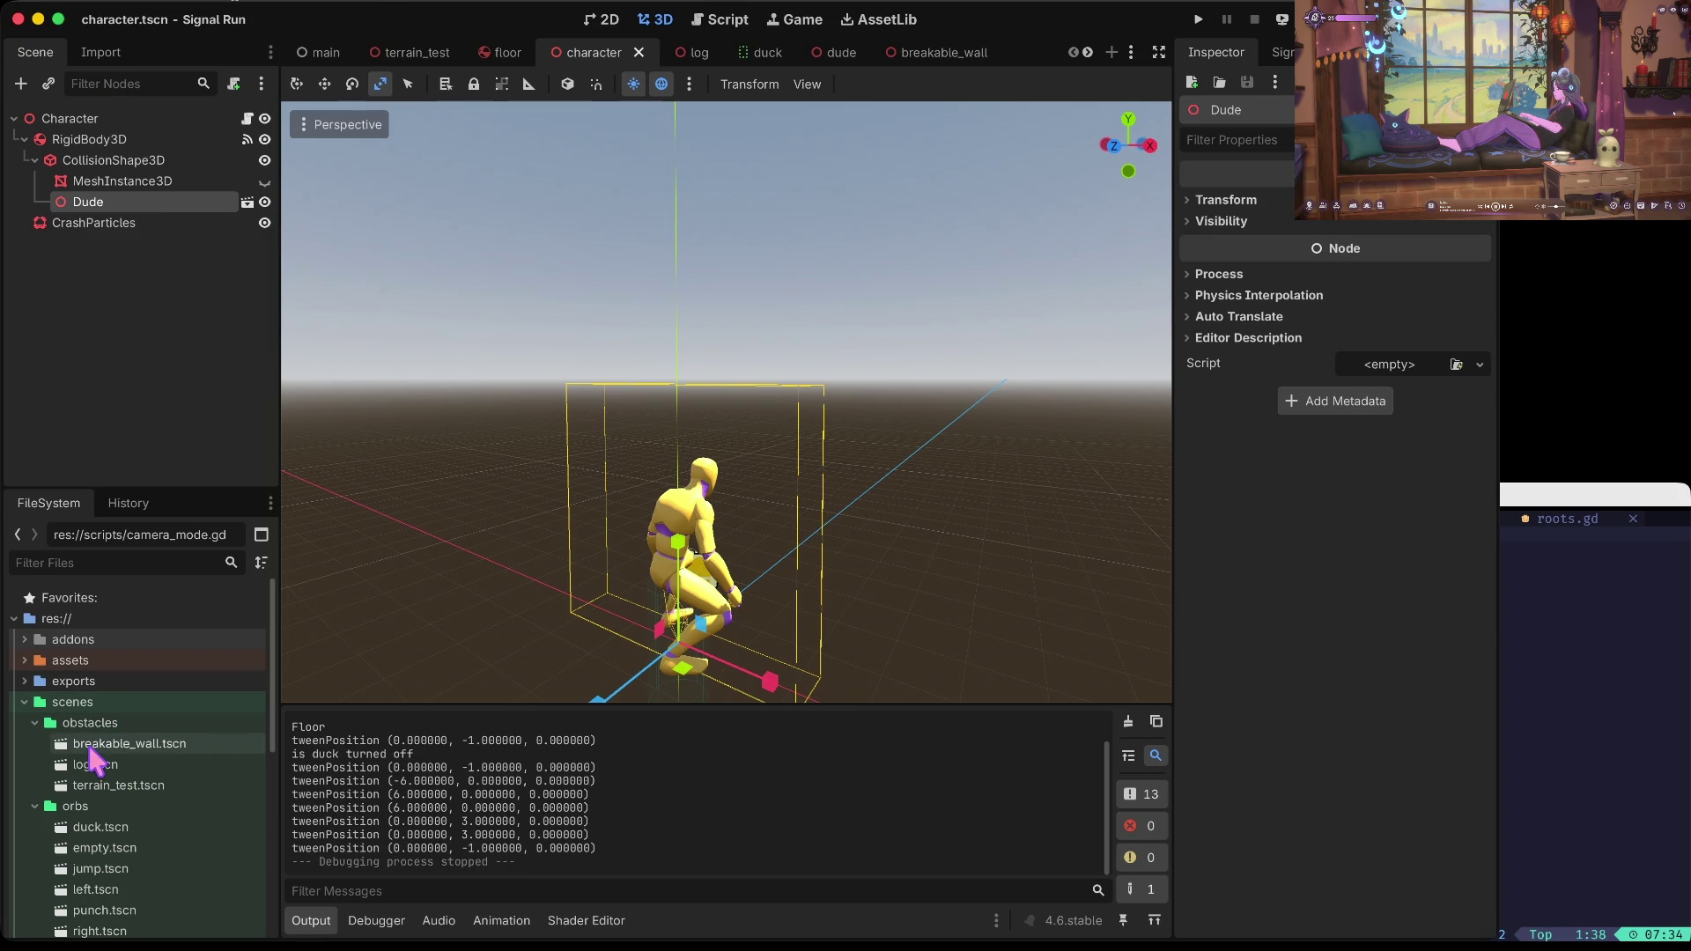
scroll(95, 771, down, 5)
click(97, 798)
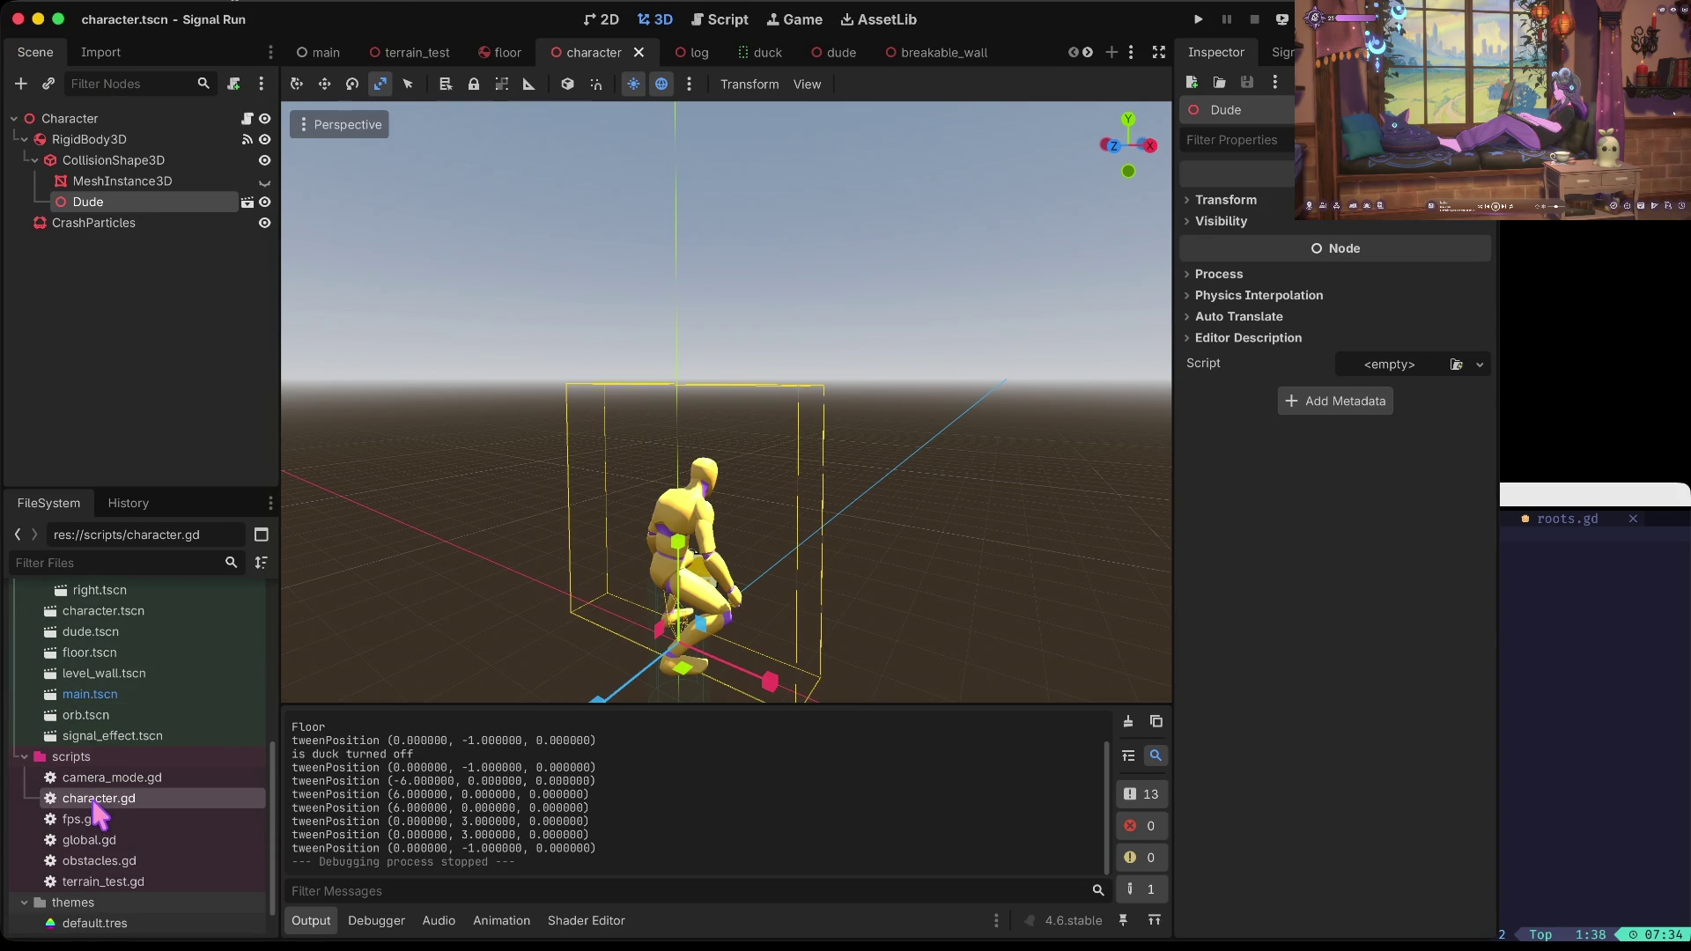
double_click(88, 840)
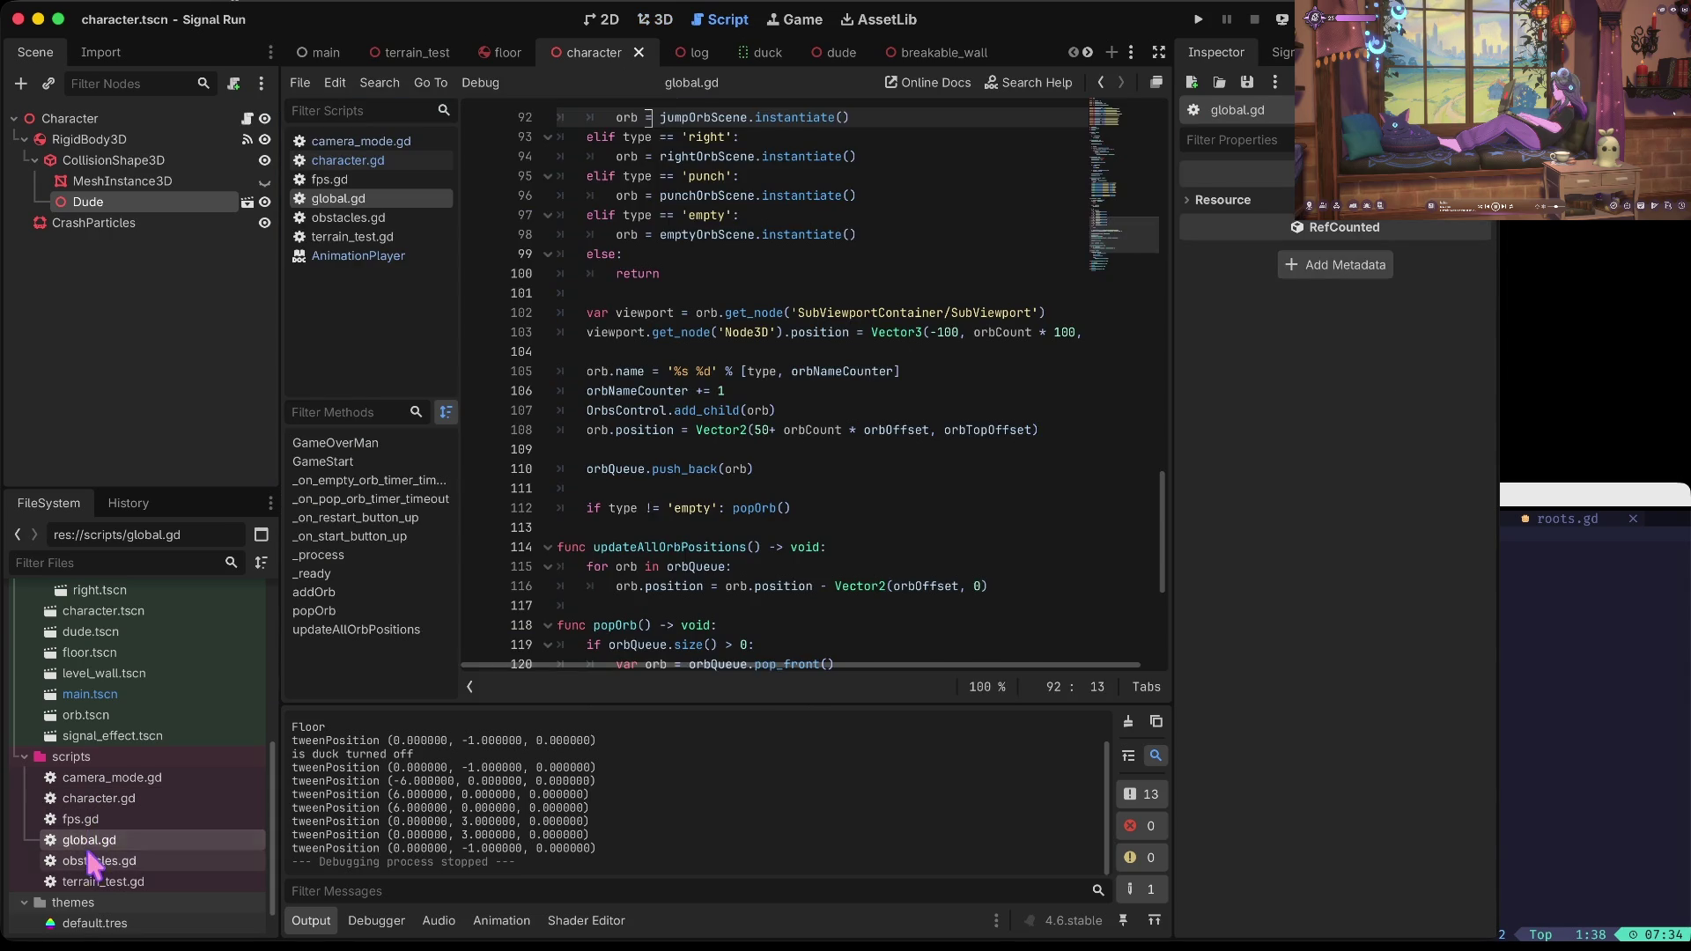
Step: In obstacles.gd, delete the 'logIndex #' override on line 20 so randi() picks obstacles, then run
double_click(95, 860)
scroll(564, 425, up, 2)
key(Home)
key(Right)
key(Right)
key(Right)
key(BackSpace)
key(Delete)
key(Delete)
key(Home)
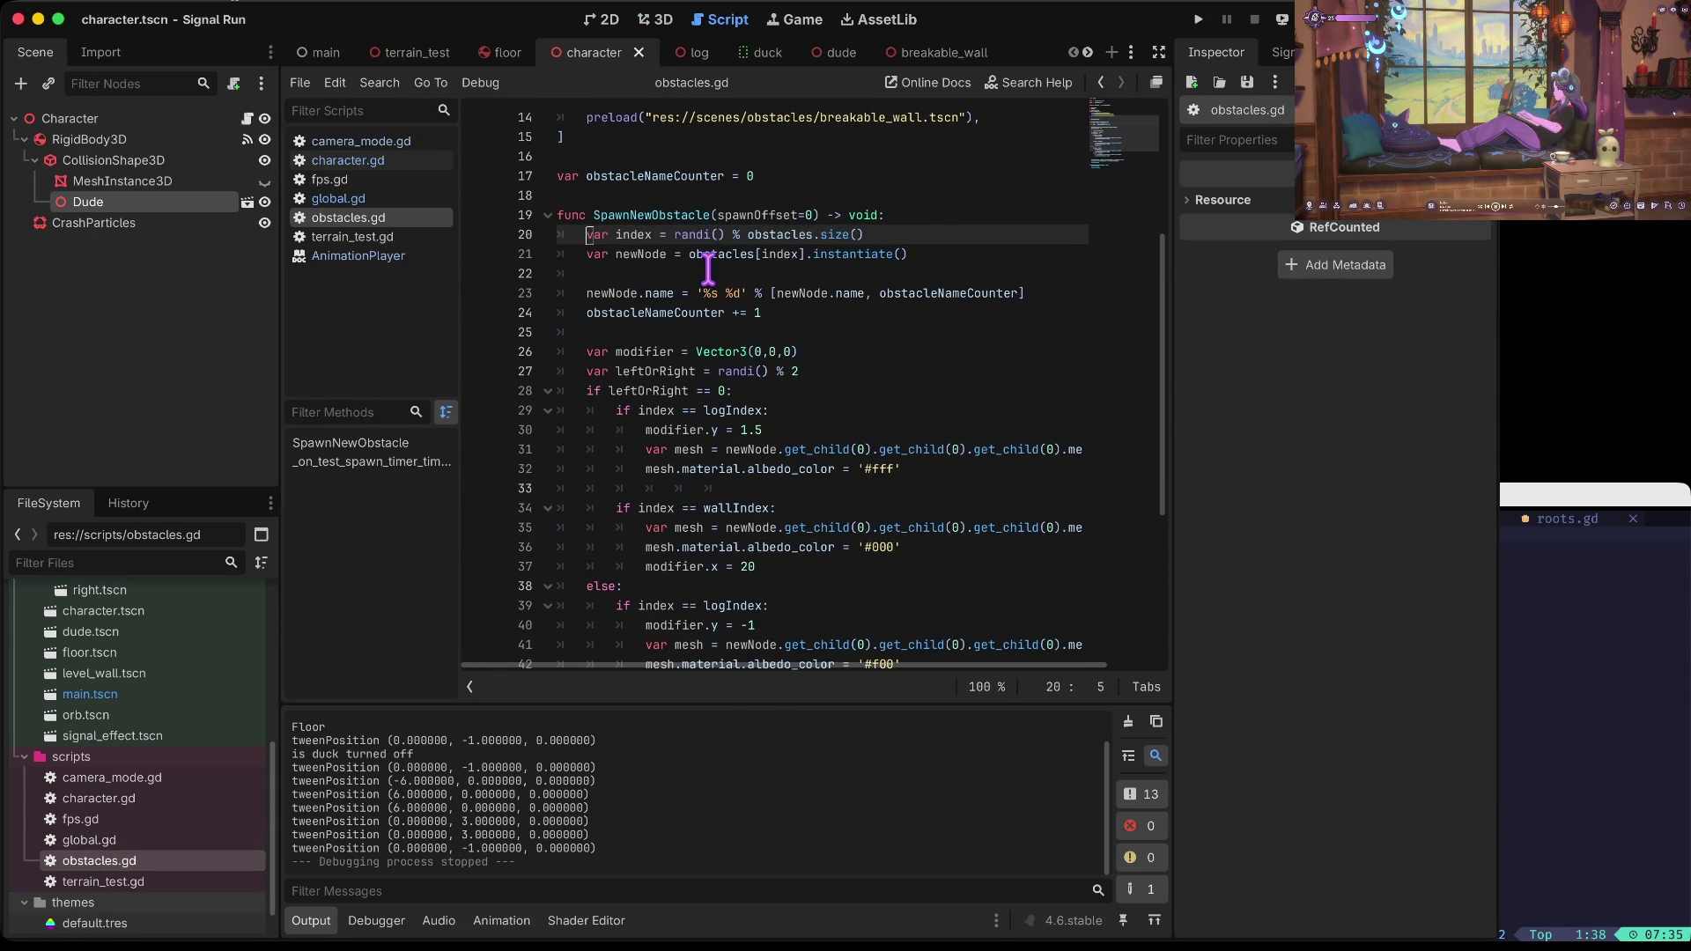
key(Down)
key(Down)
key(Down)
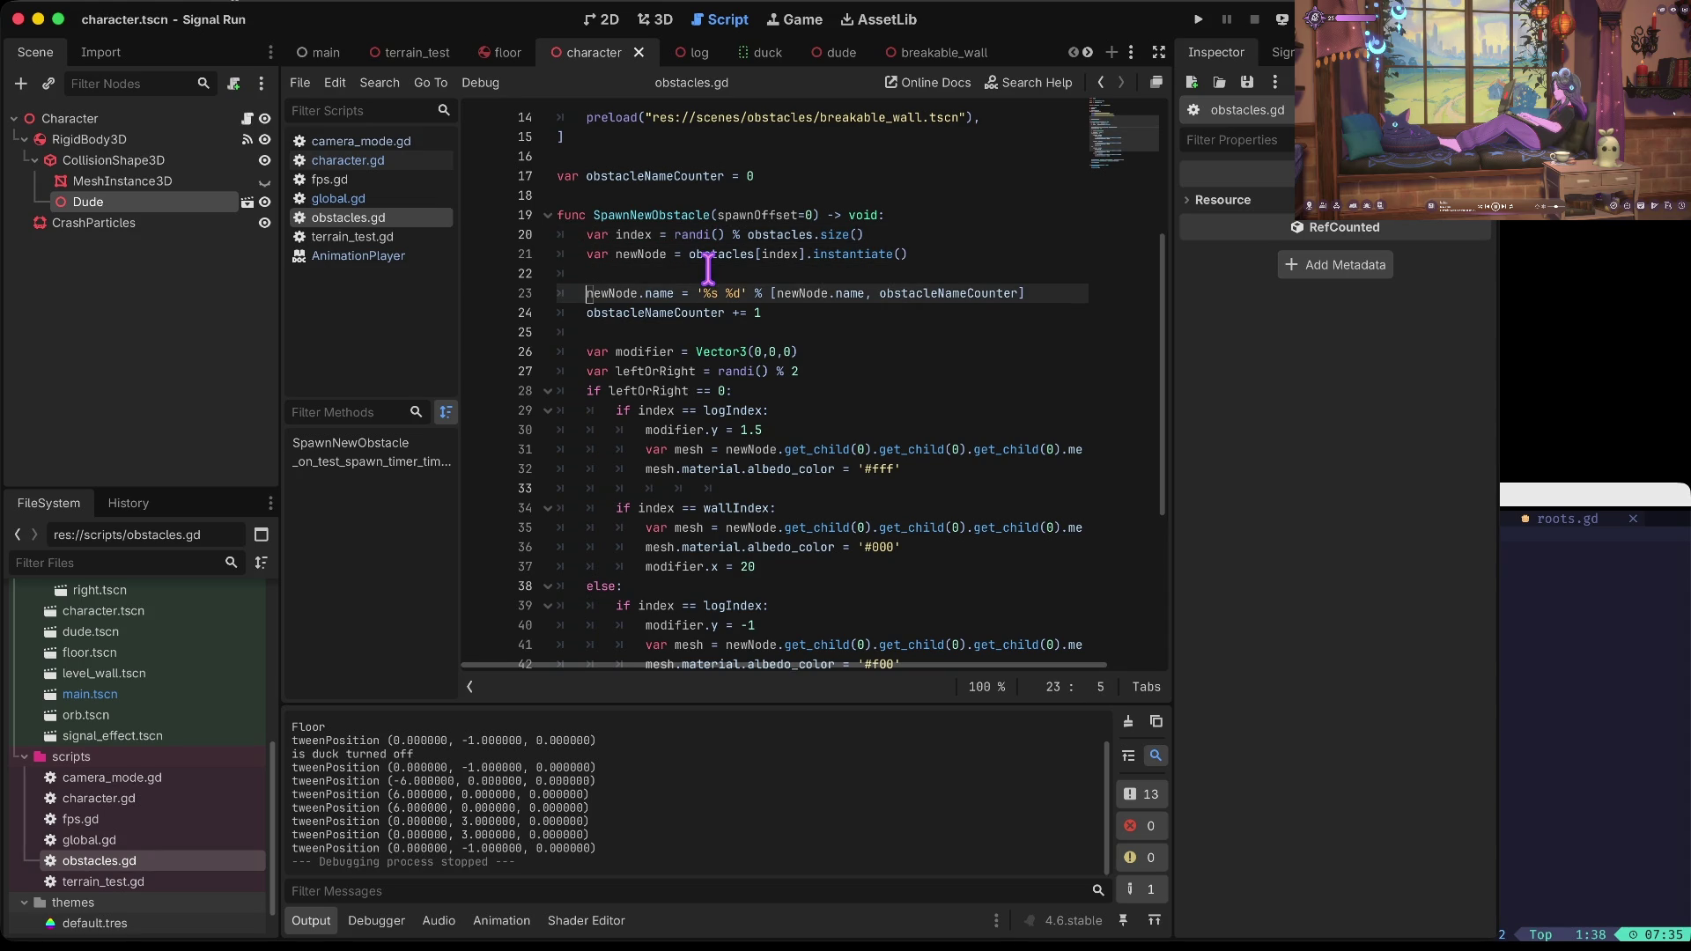
key(super+b)
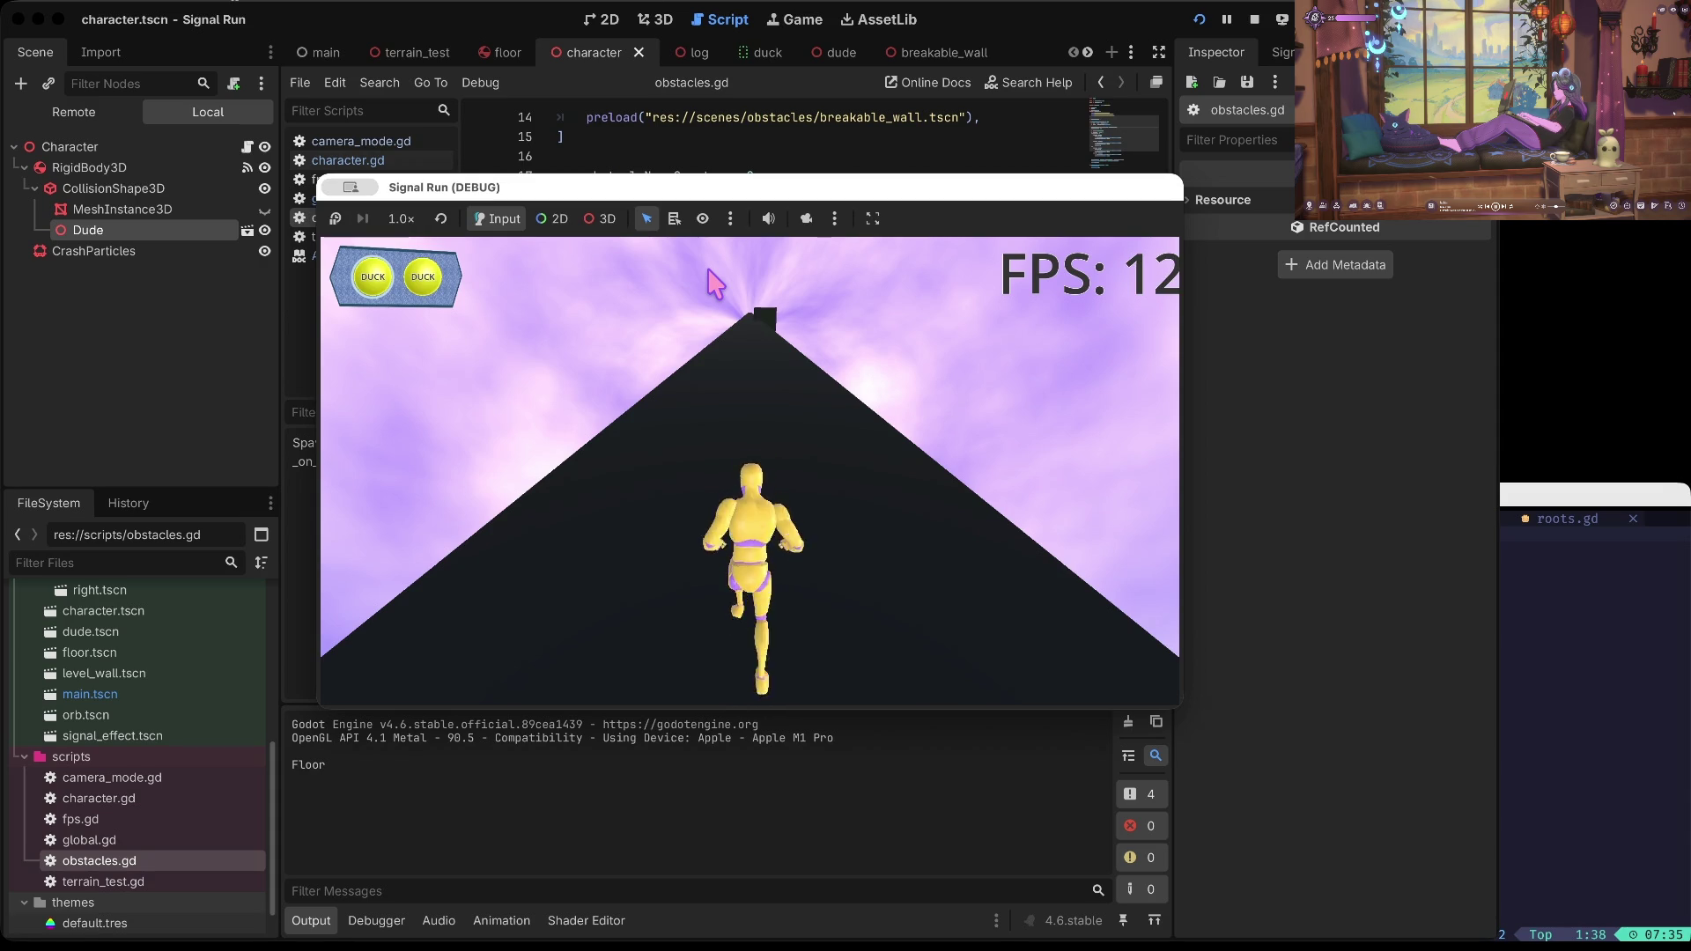
Step: Play the run, ducking, jumping and switching lanes to dodge walls and logs until game over
key(Down)
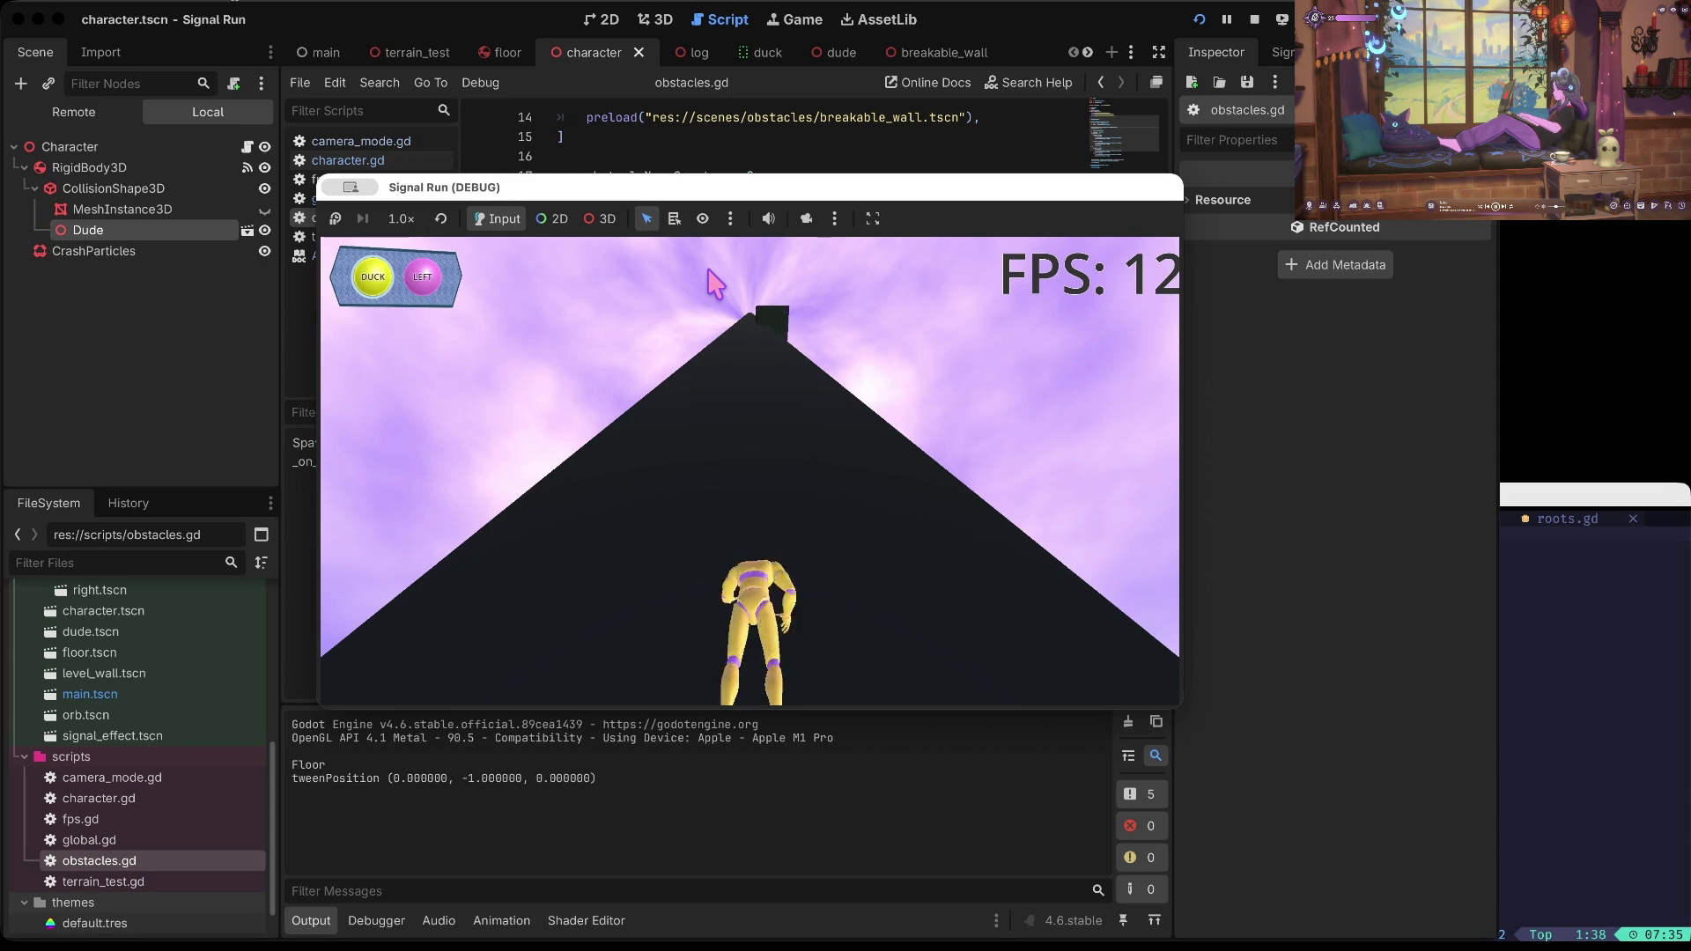
key(Left)
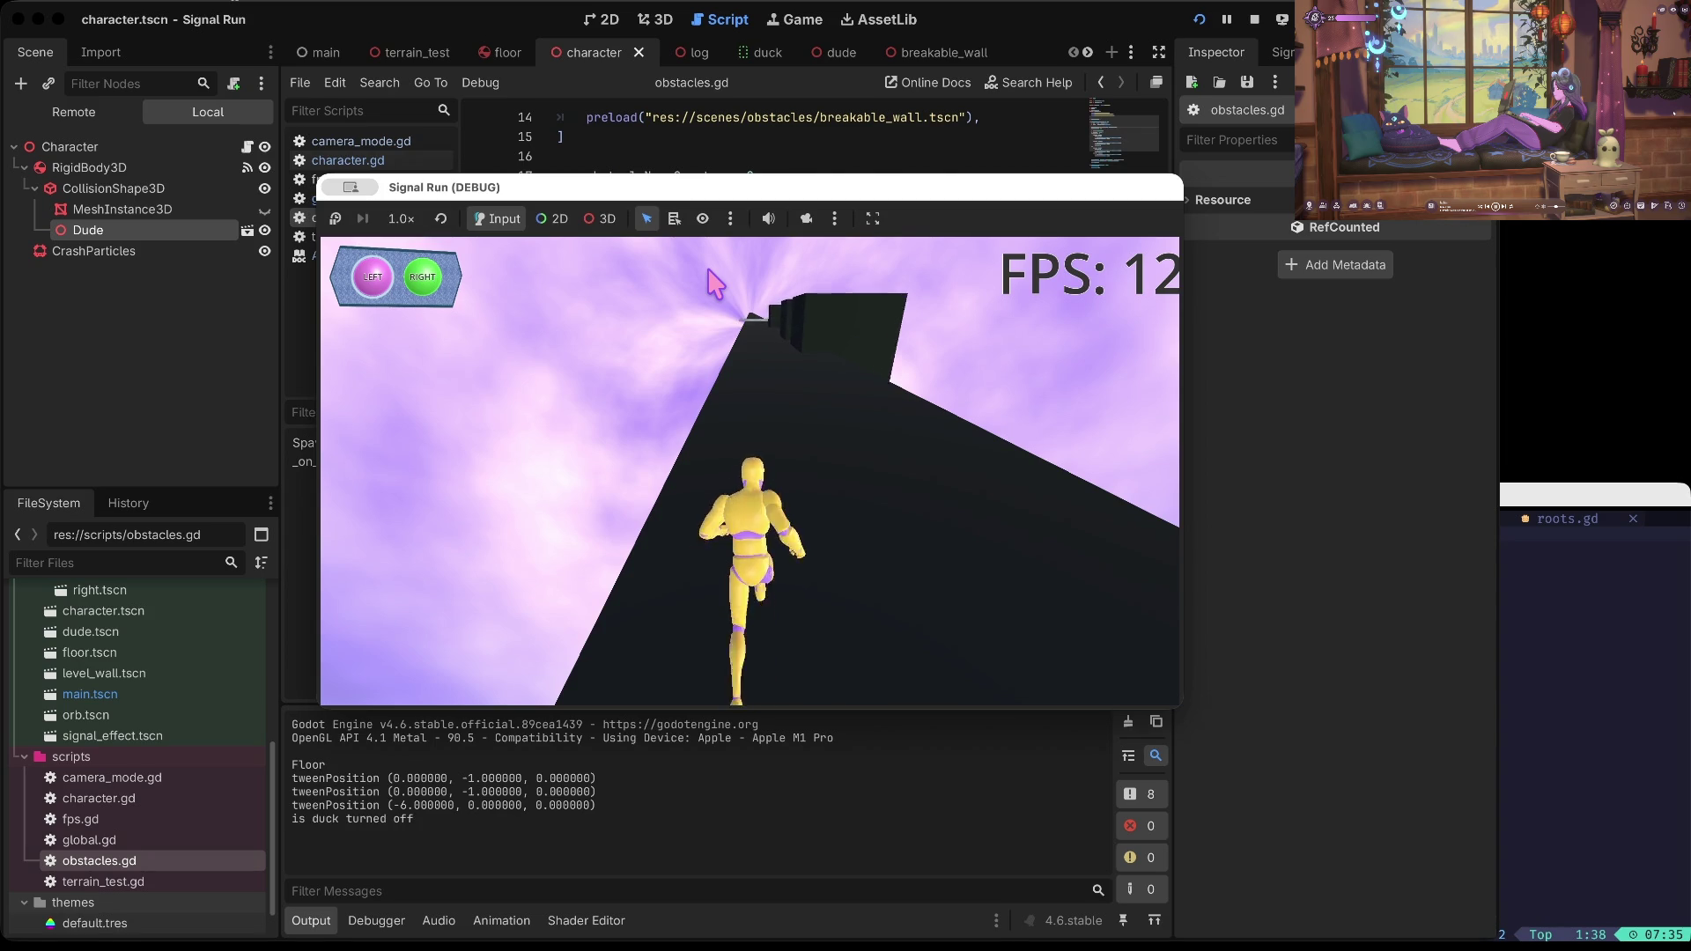
key(Right)
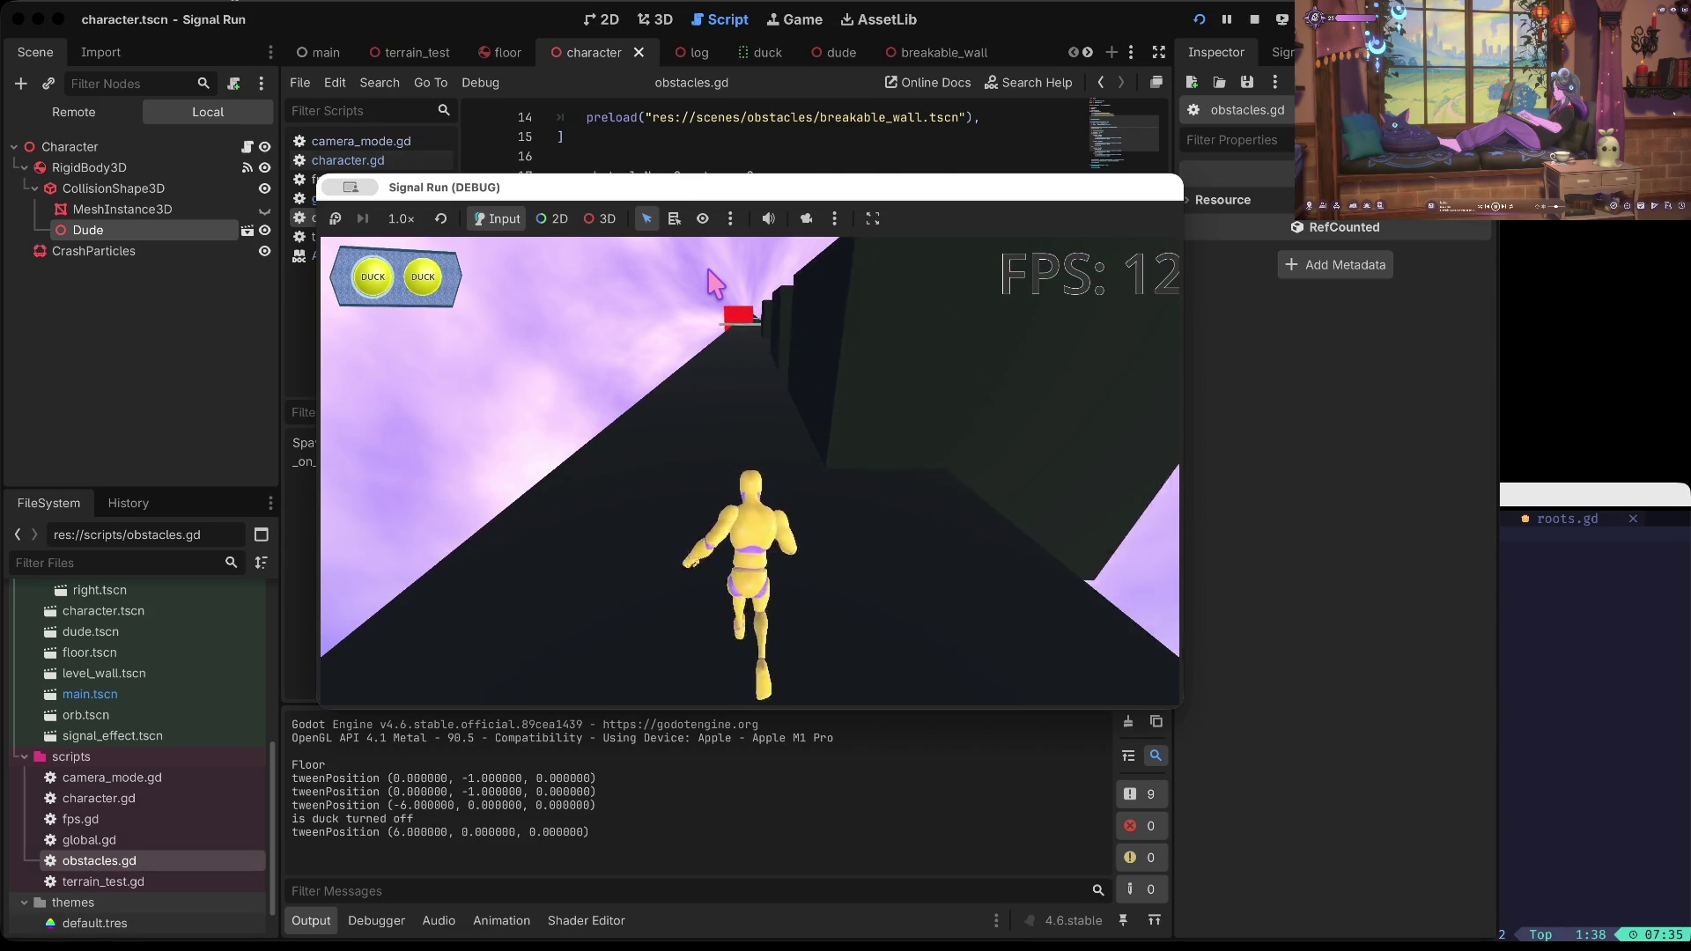
key(Down)
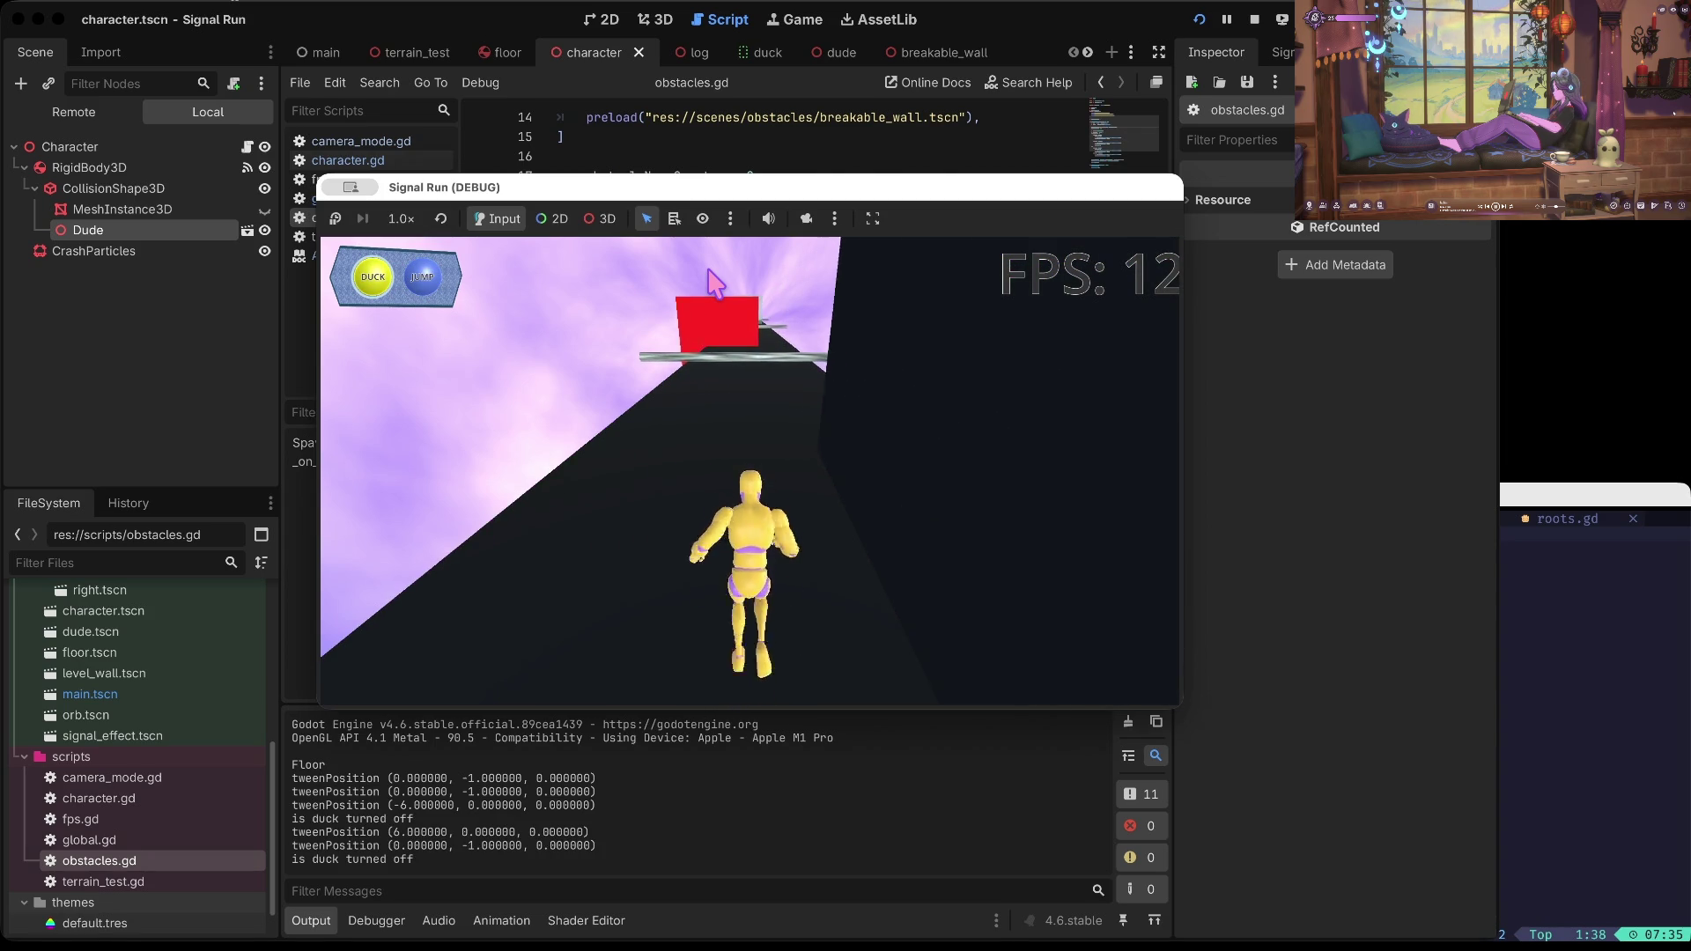
key(Down)
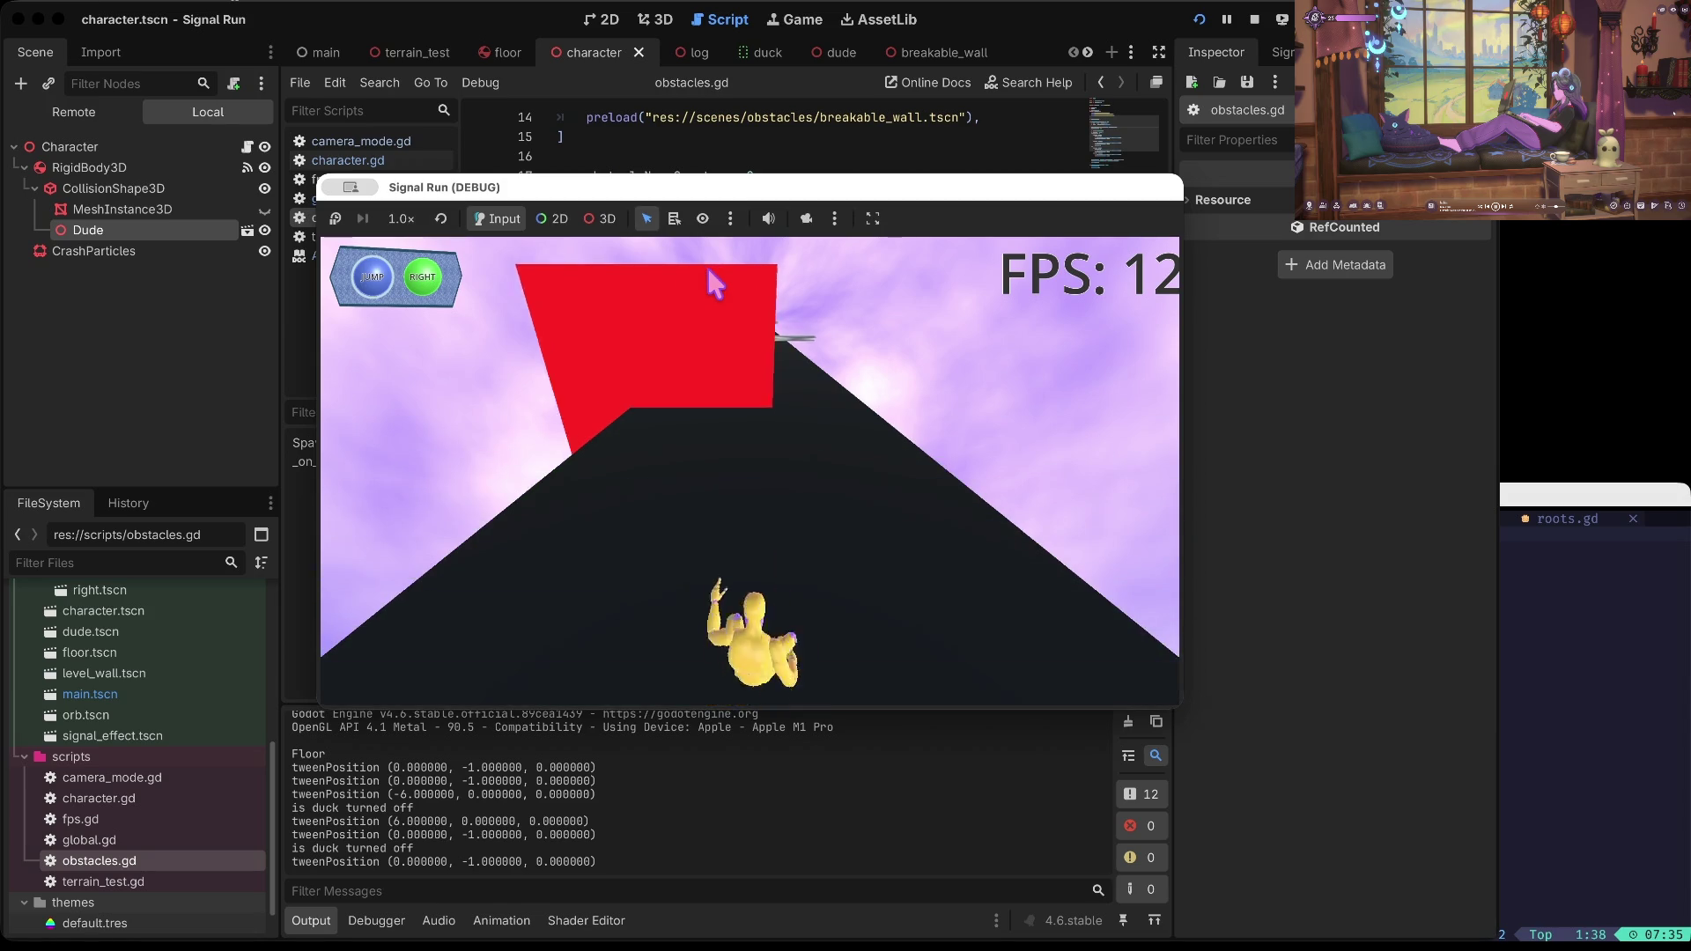
key(Up)
key(Right)
key(Up)
key(Down)
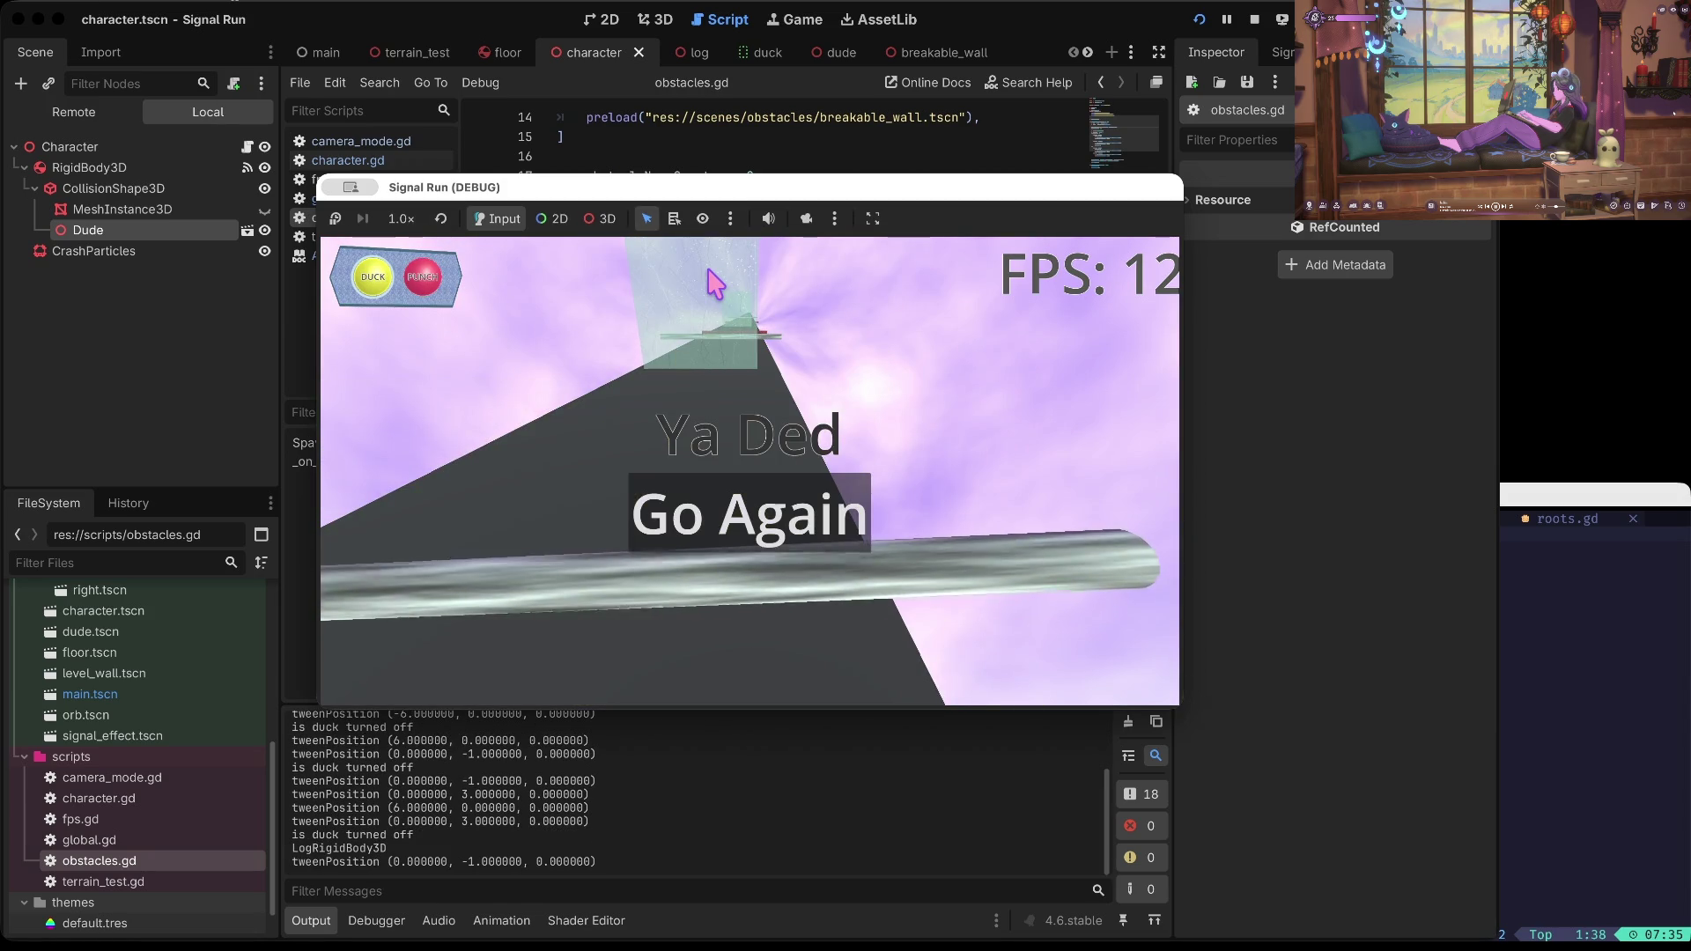
Step: Restart from the game-over screen, jump once, then stop the debug run
key(Return)
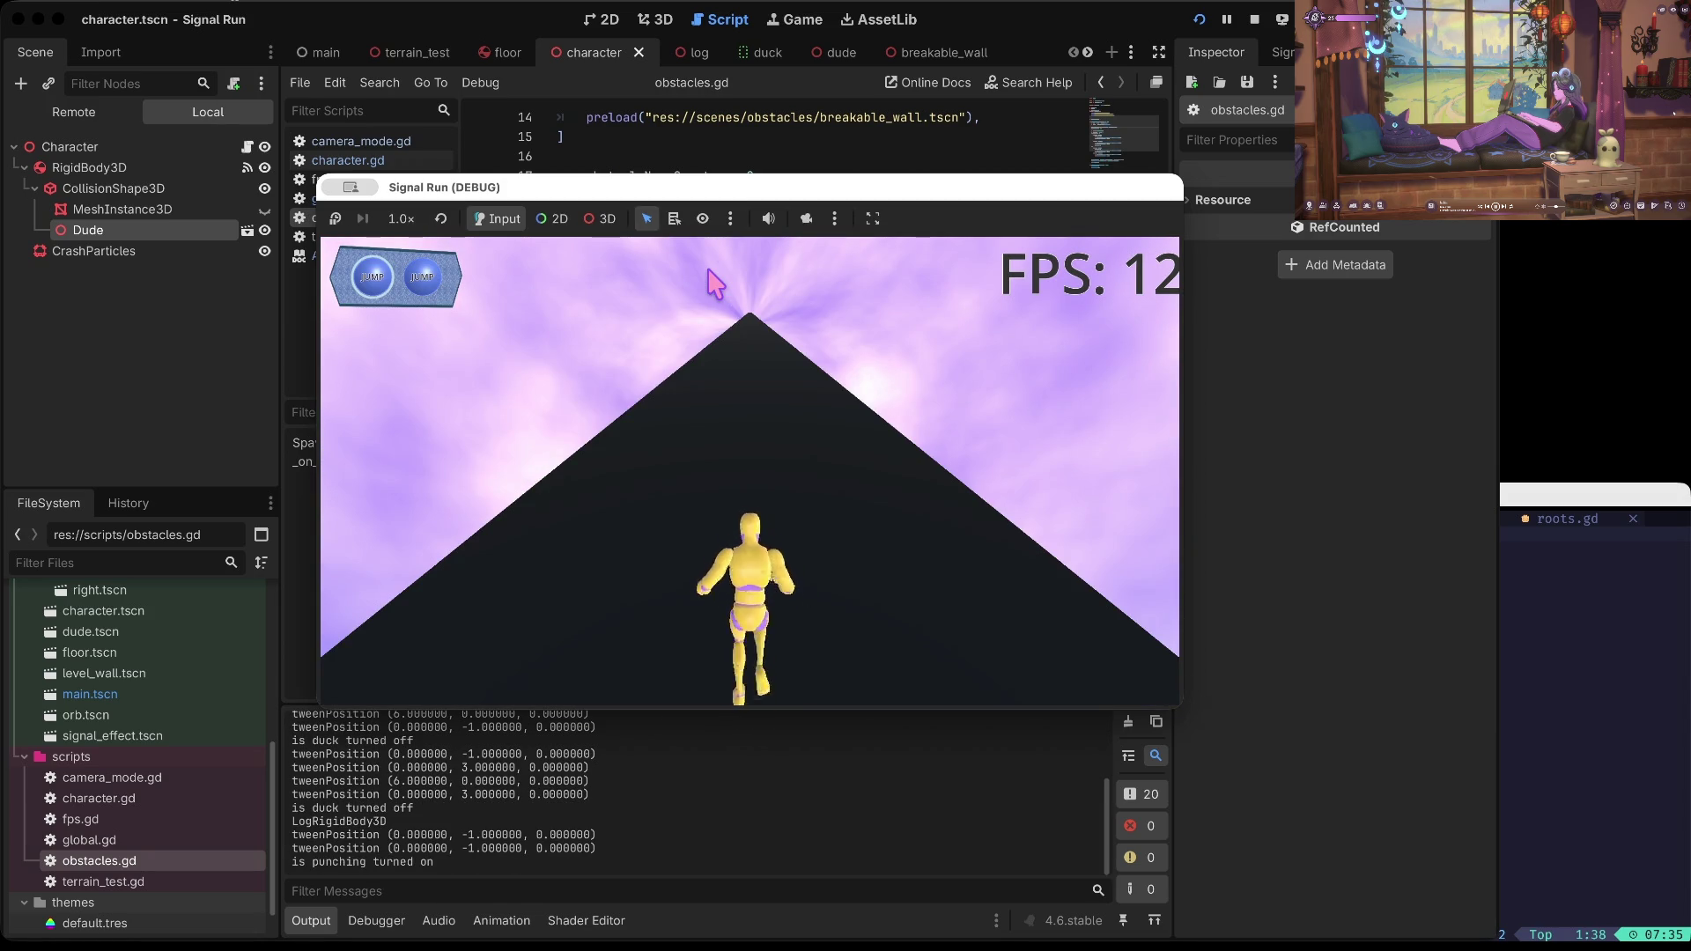
key(Up)
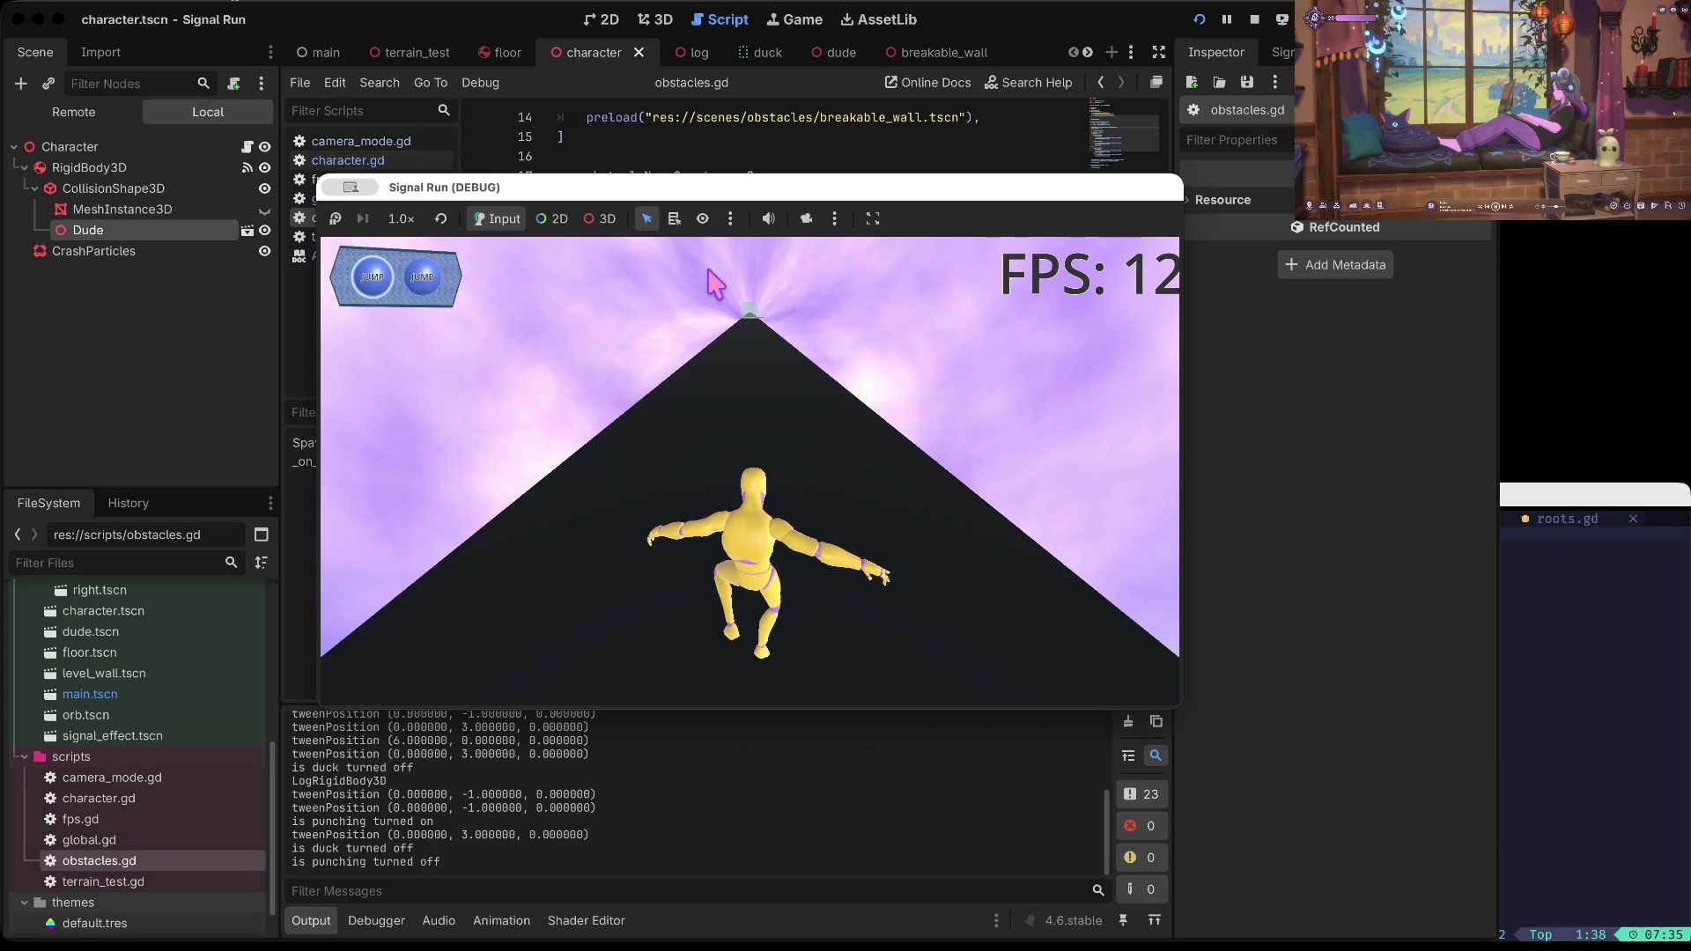
click(1255, 18)
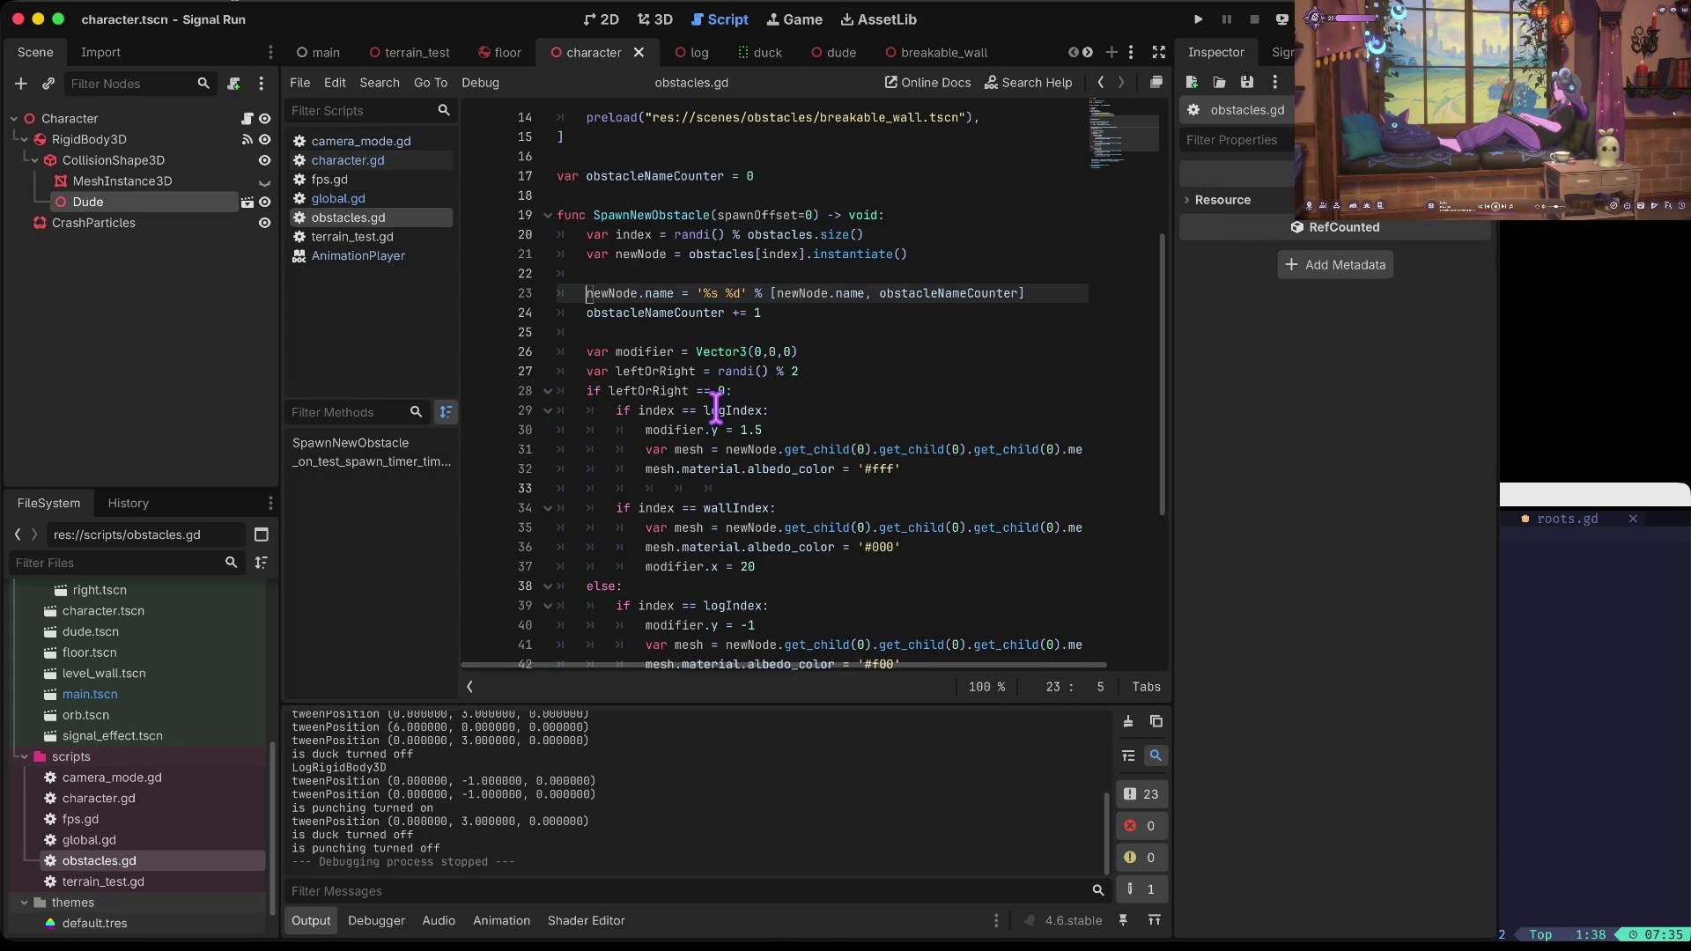
Step: Open character.gd and scroll down to the jump condition in _physics_process
scroll(111, 708, down, 2)
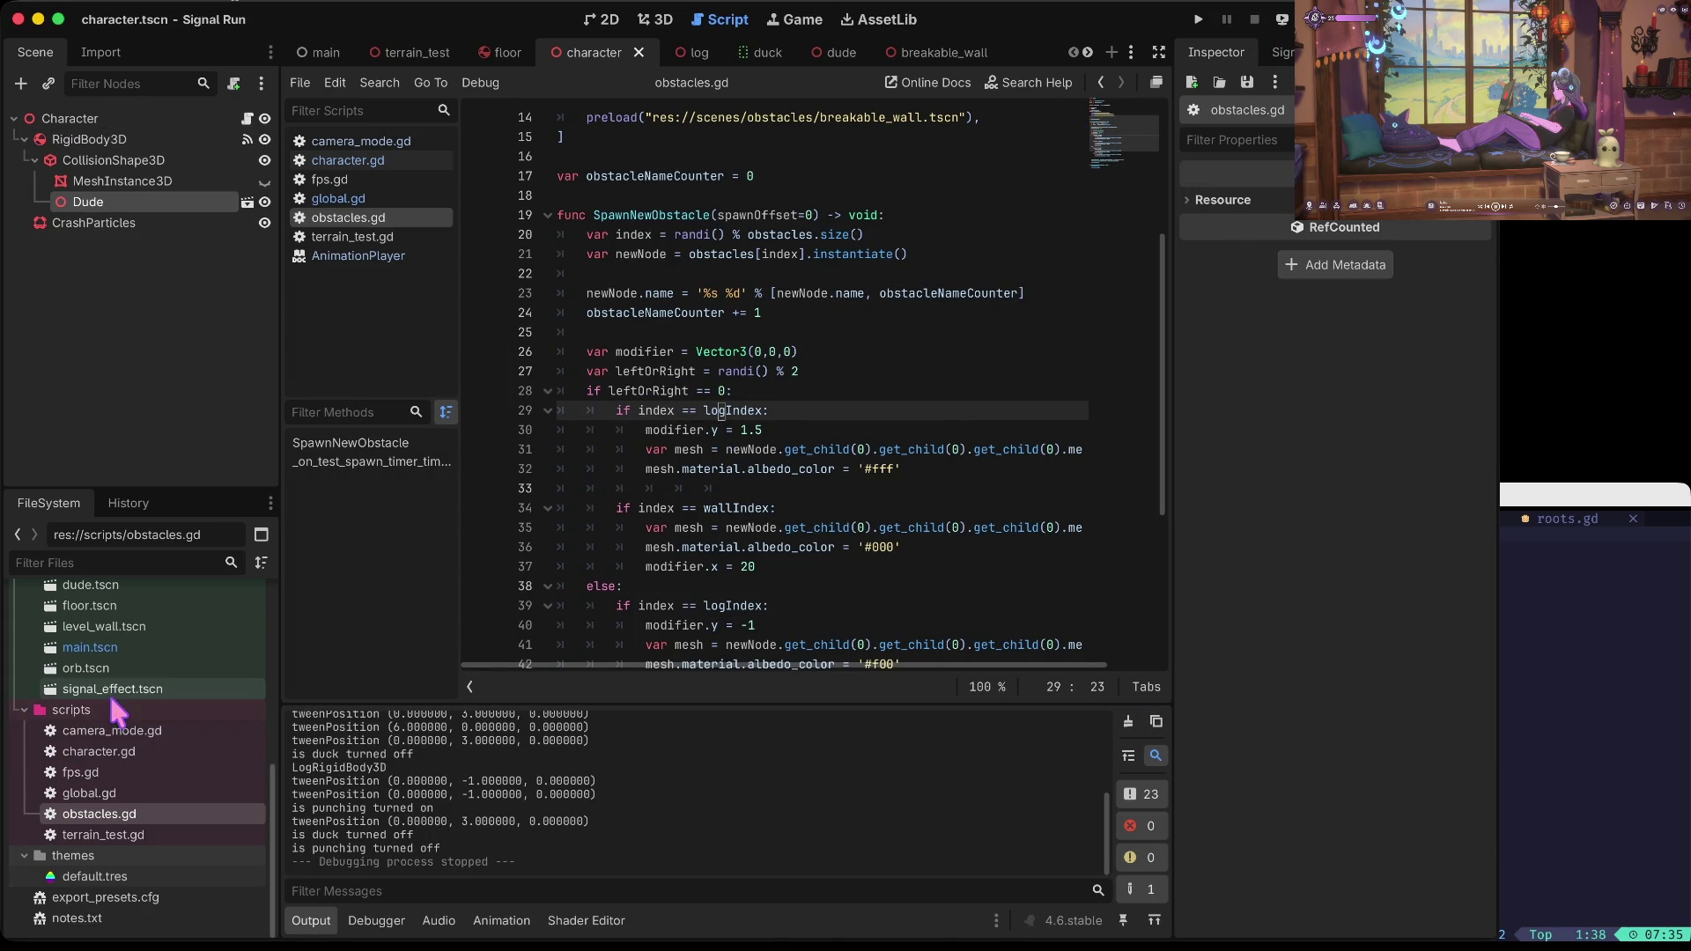
click(109, 756)
double_click(109, 755)
scroll(695, 447, down, 4)
scroll(722, 323, down, 2)
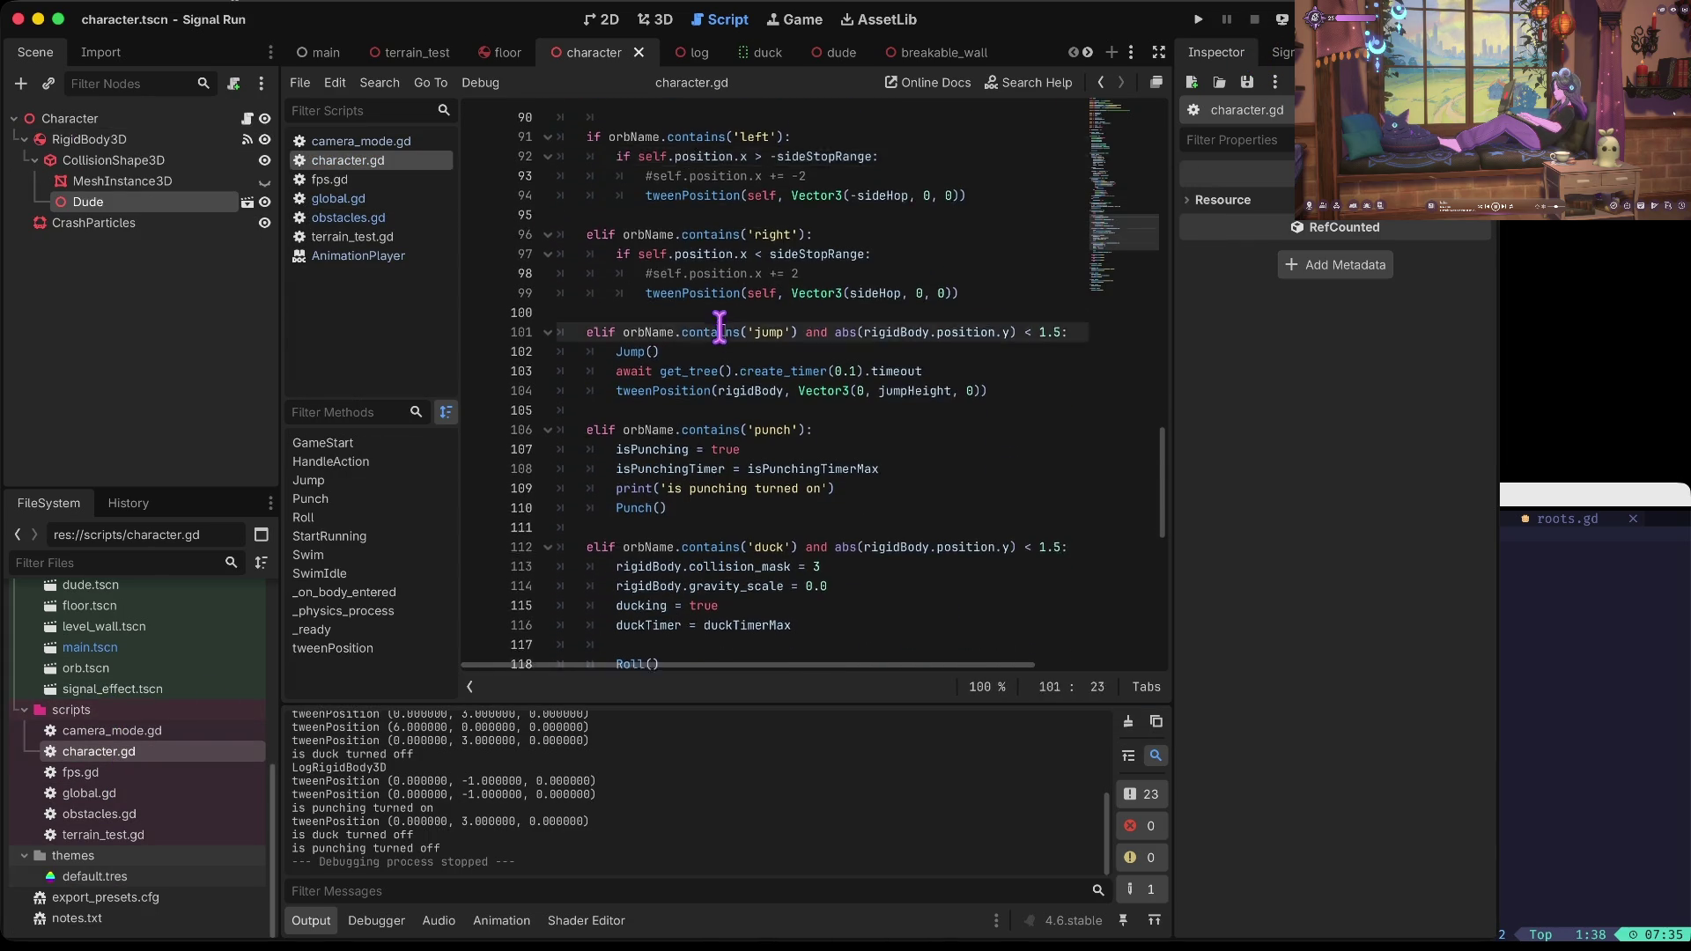
click(838, 331)
key(Left)
key(Down)
key(Return)
key(BackSpace)
key(BackSpace)
key(BackSpace)
Step: Add a new endDucking() -> void function with a pass body after GameStart
key(Up)
key(Up)
key(Up)
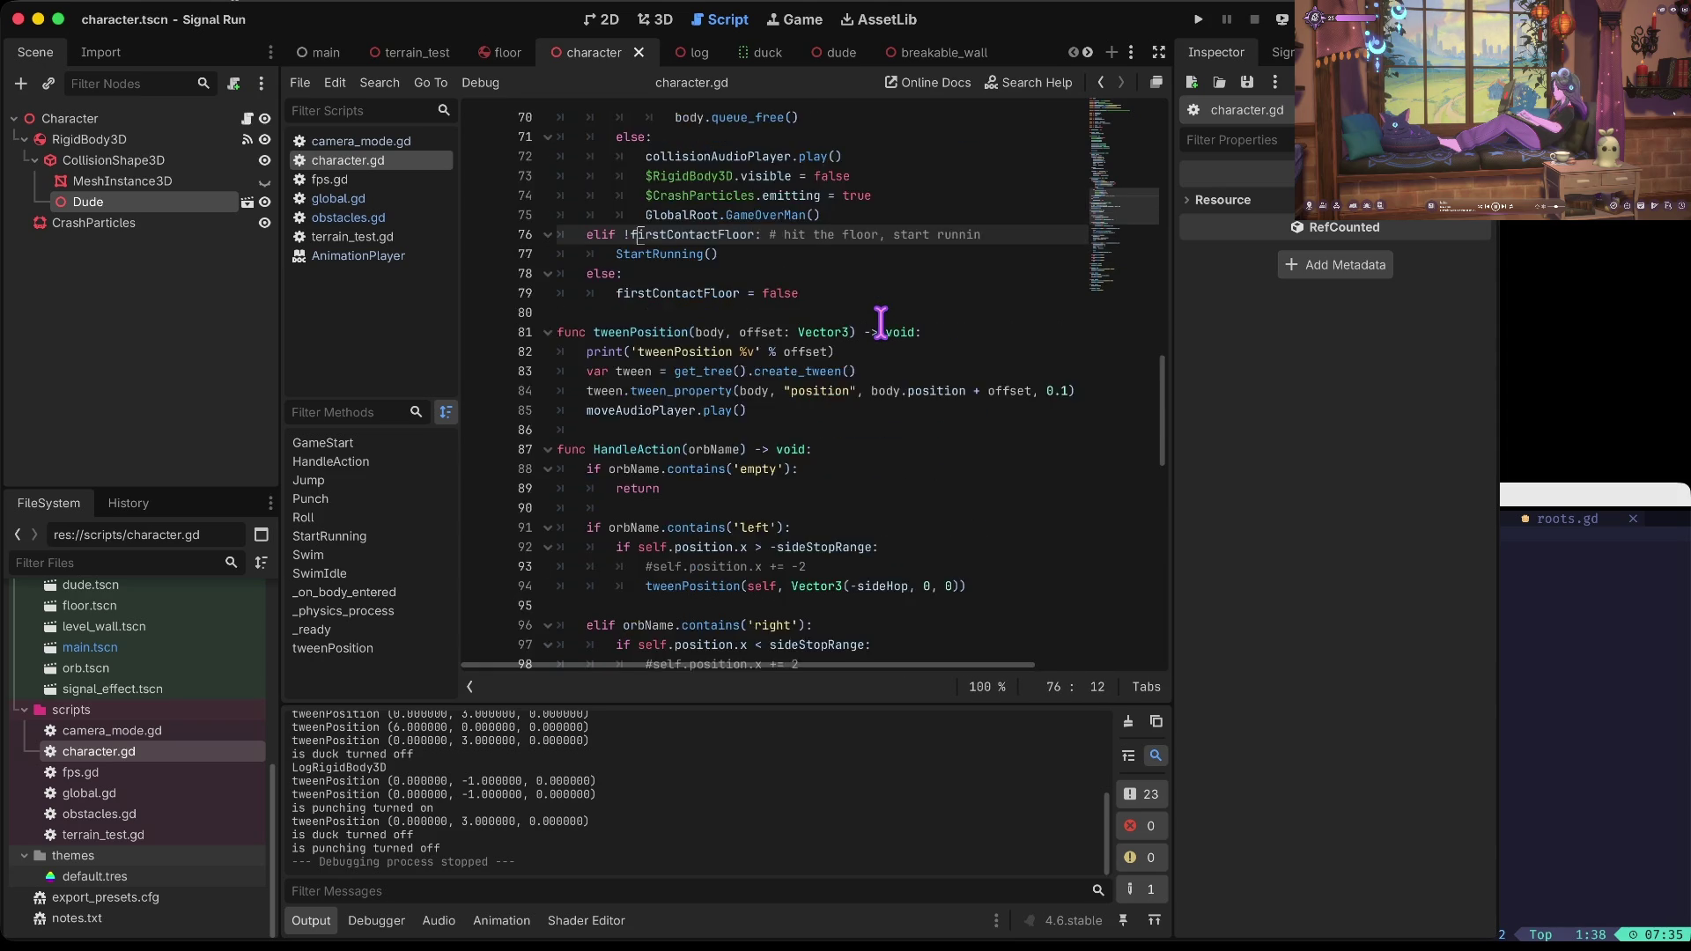
key(Up)
key(Up)
key(Up)
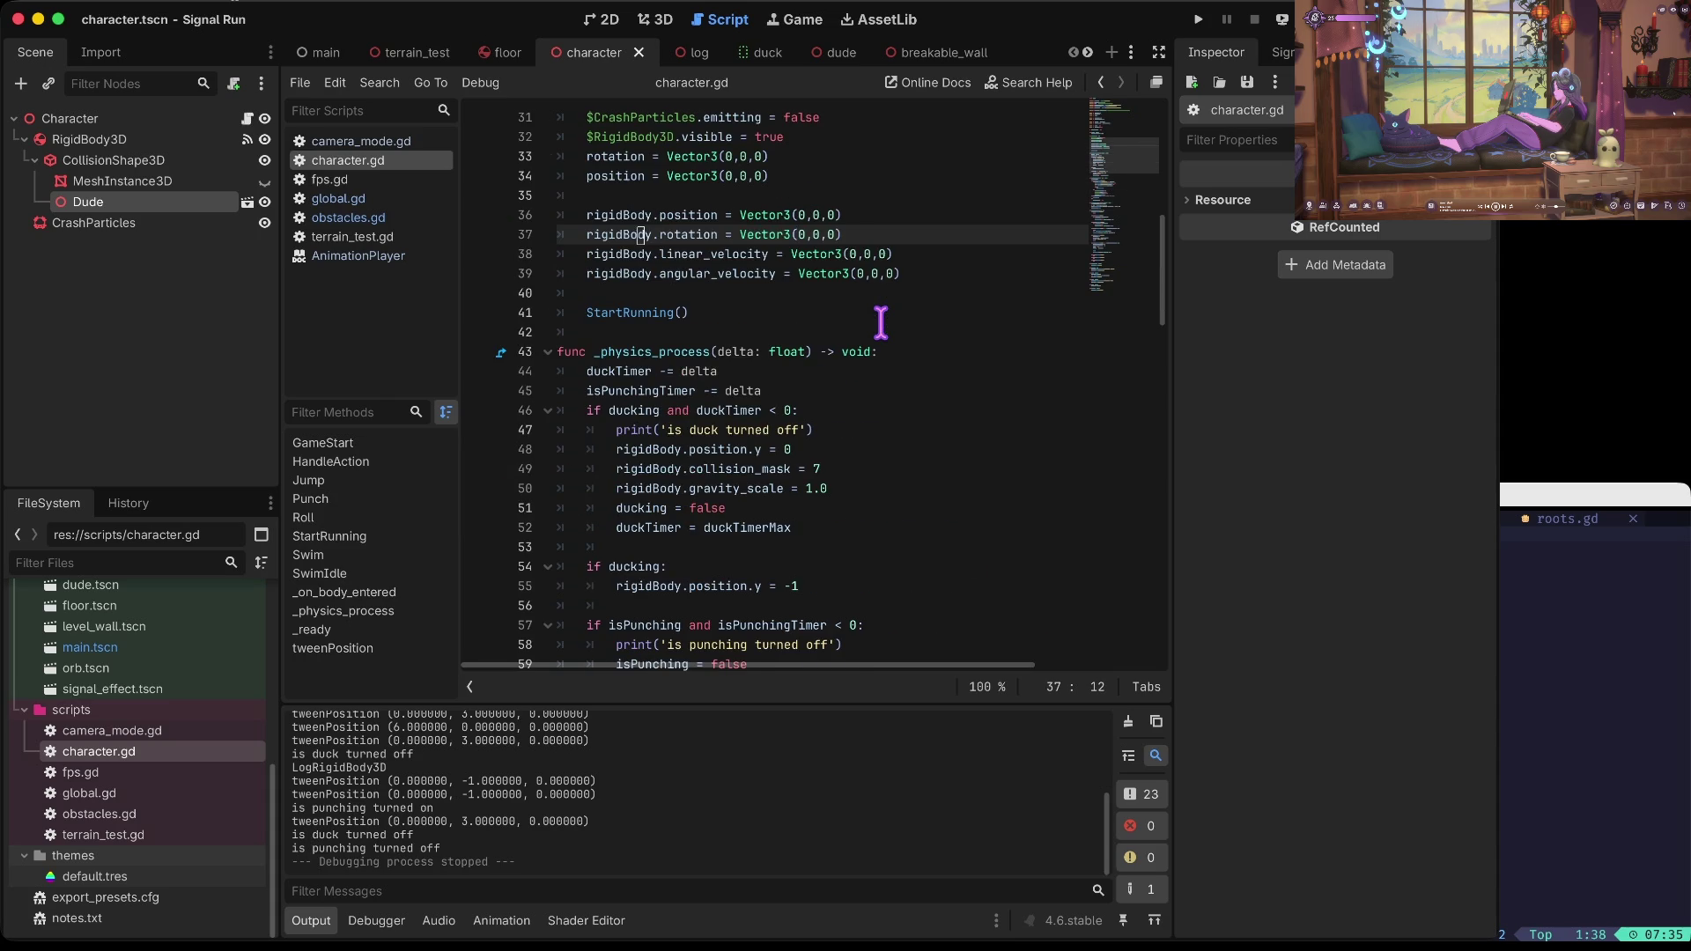
key(Down)
key(Down)
key(Down)
key(Up)
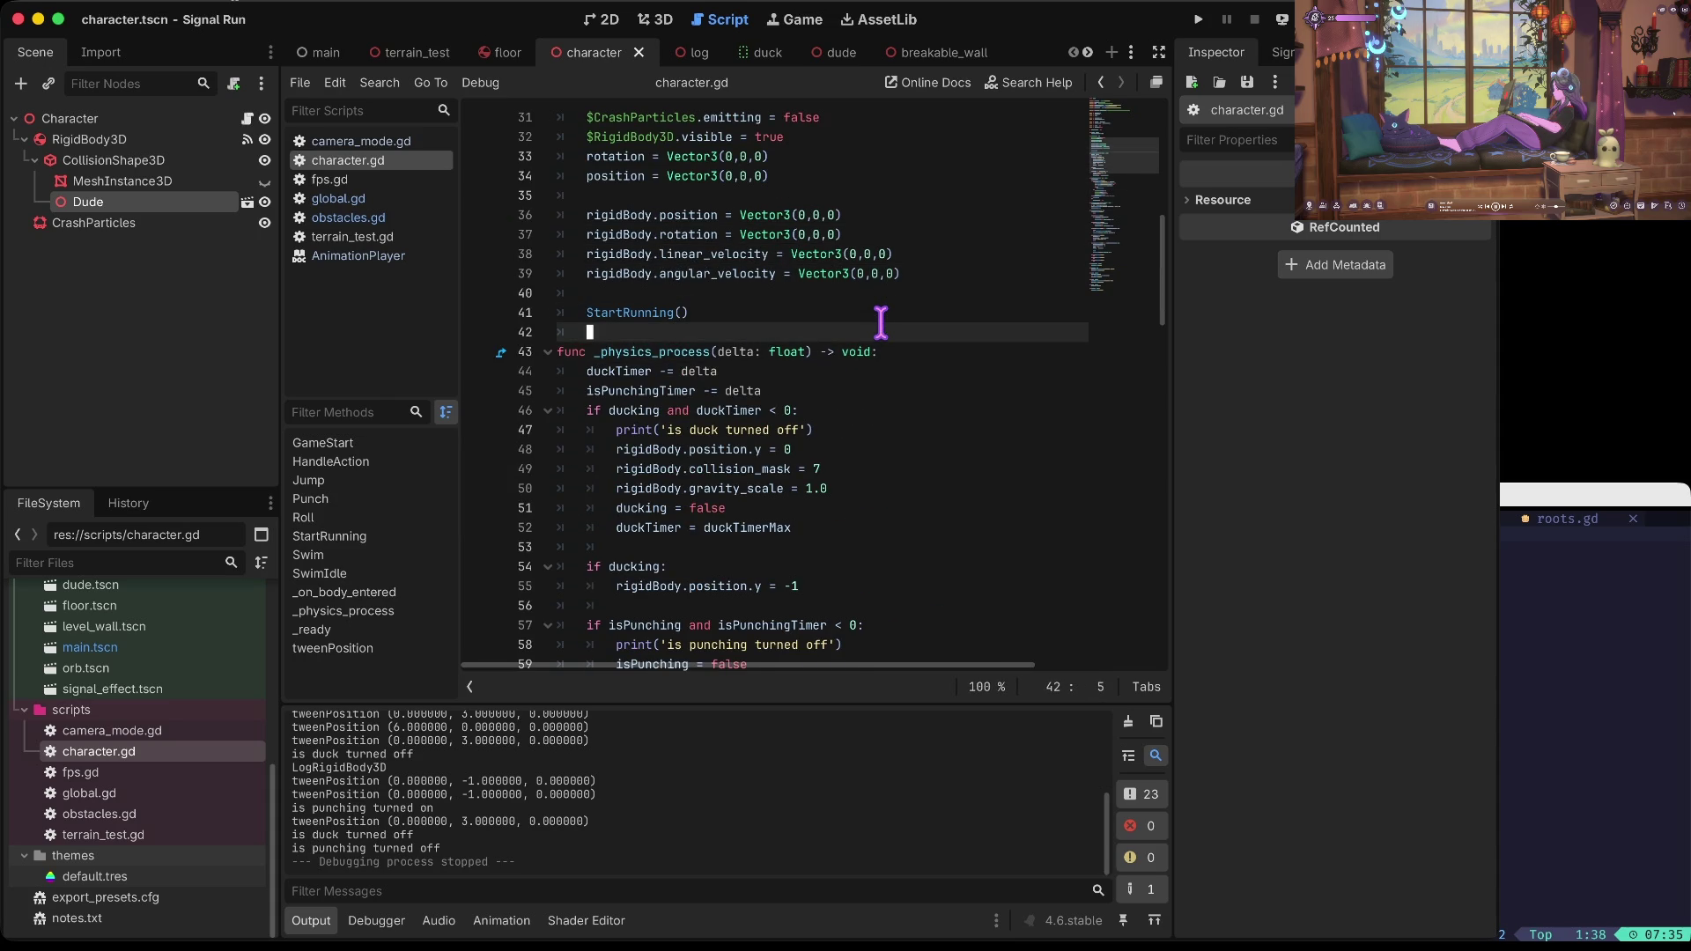
key(Return)
text(Ducking() ->)
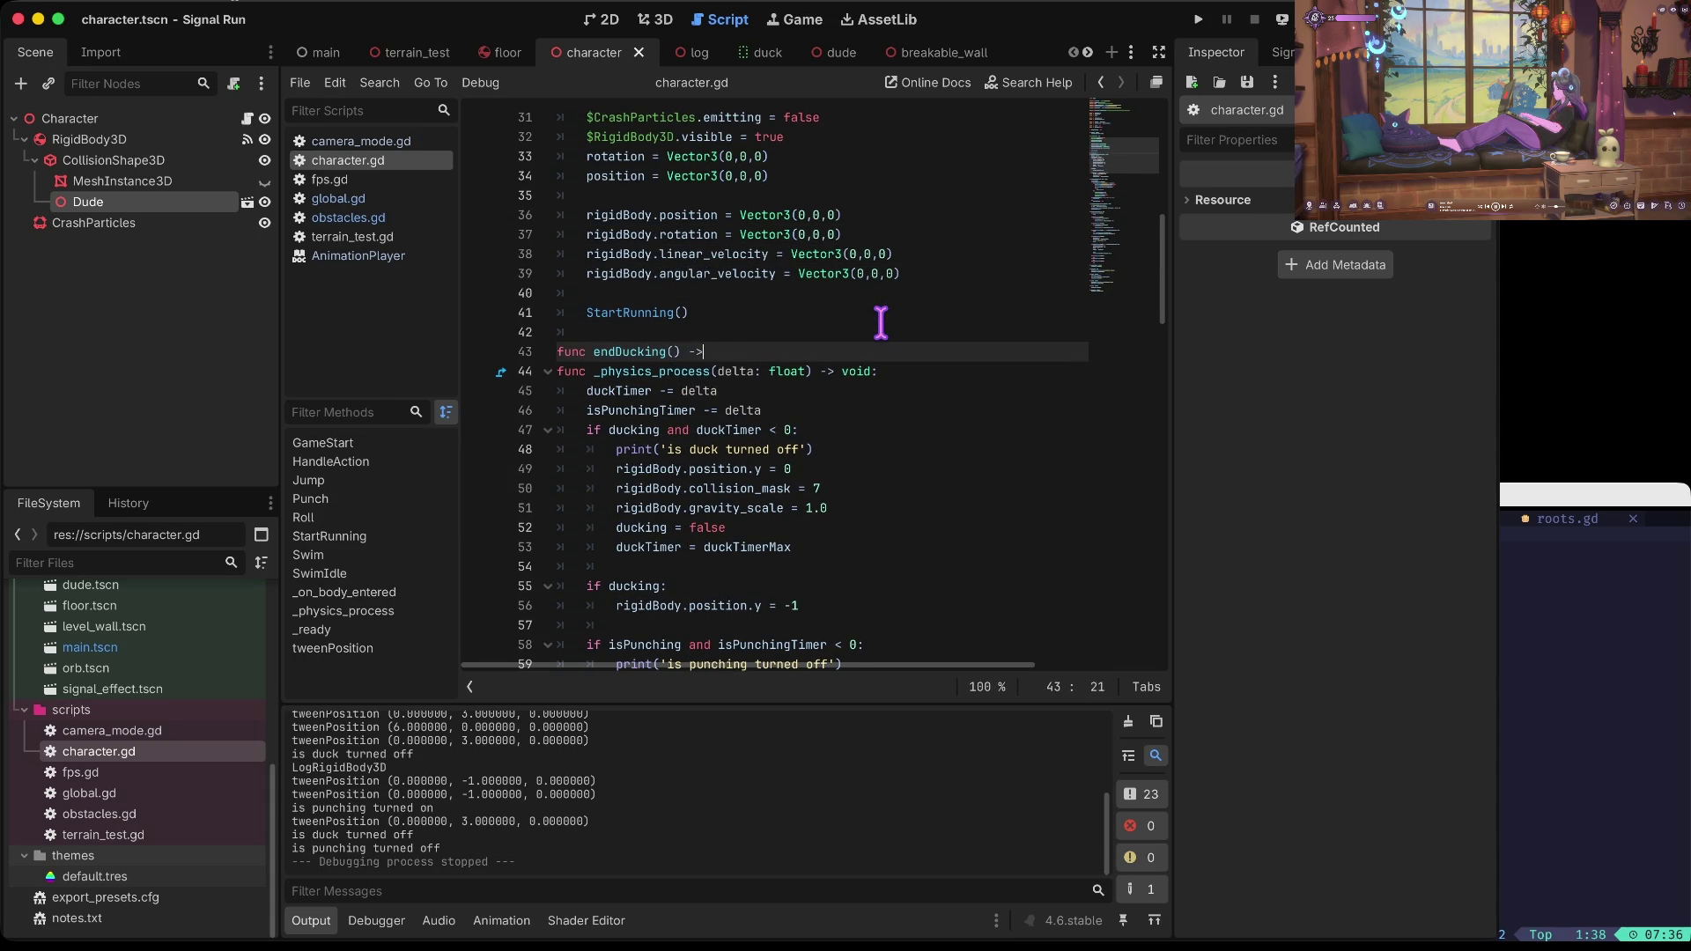
text( void:)
key(Return)
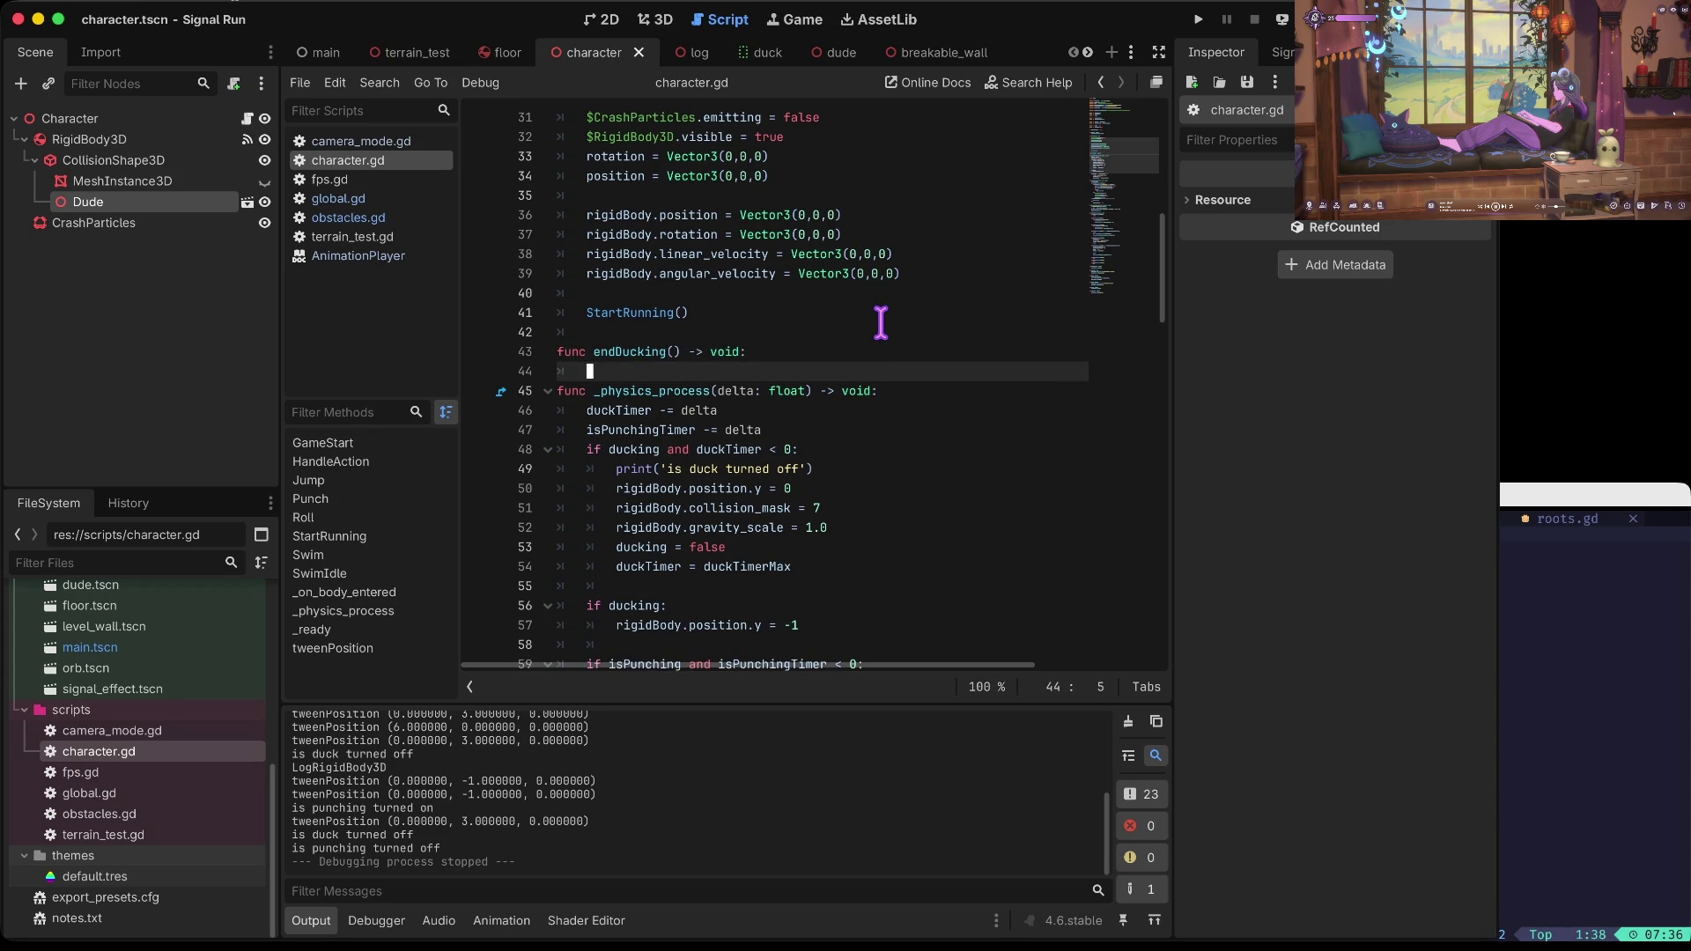
text(pass)
key(Return)
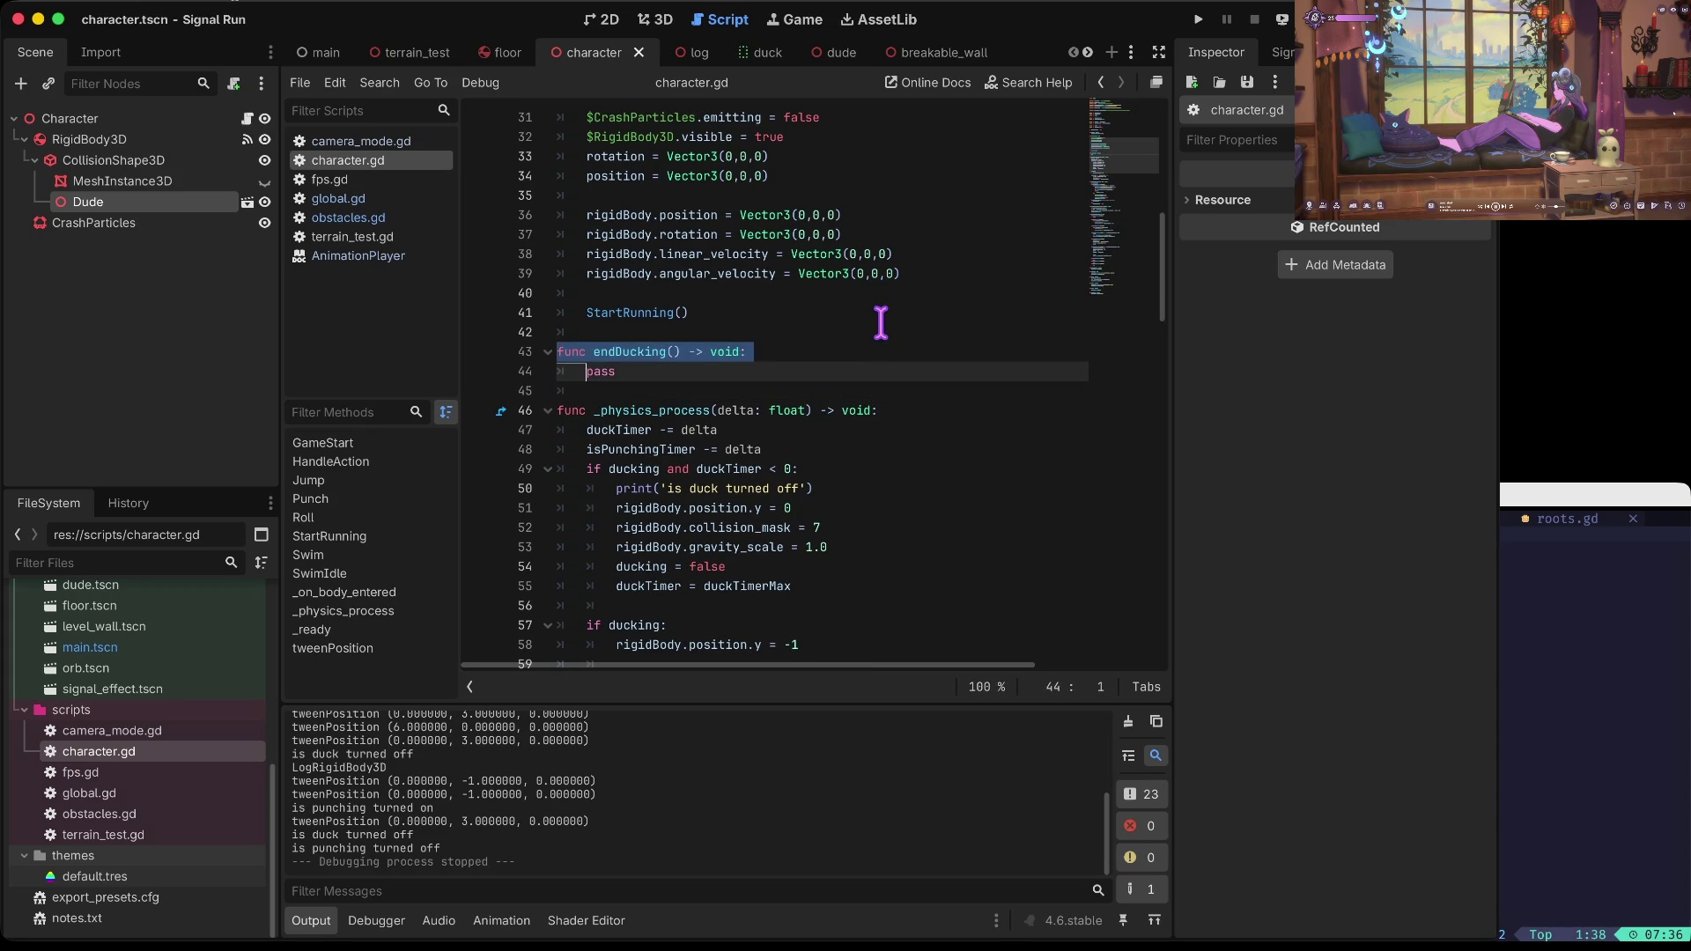
key(ctrl+shift+d)
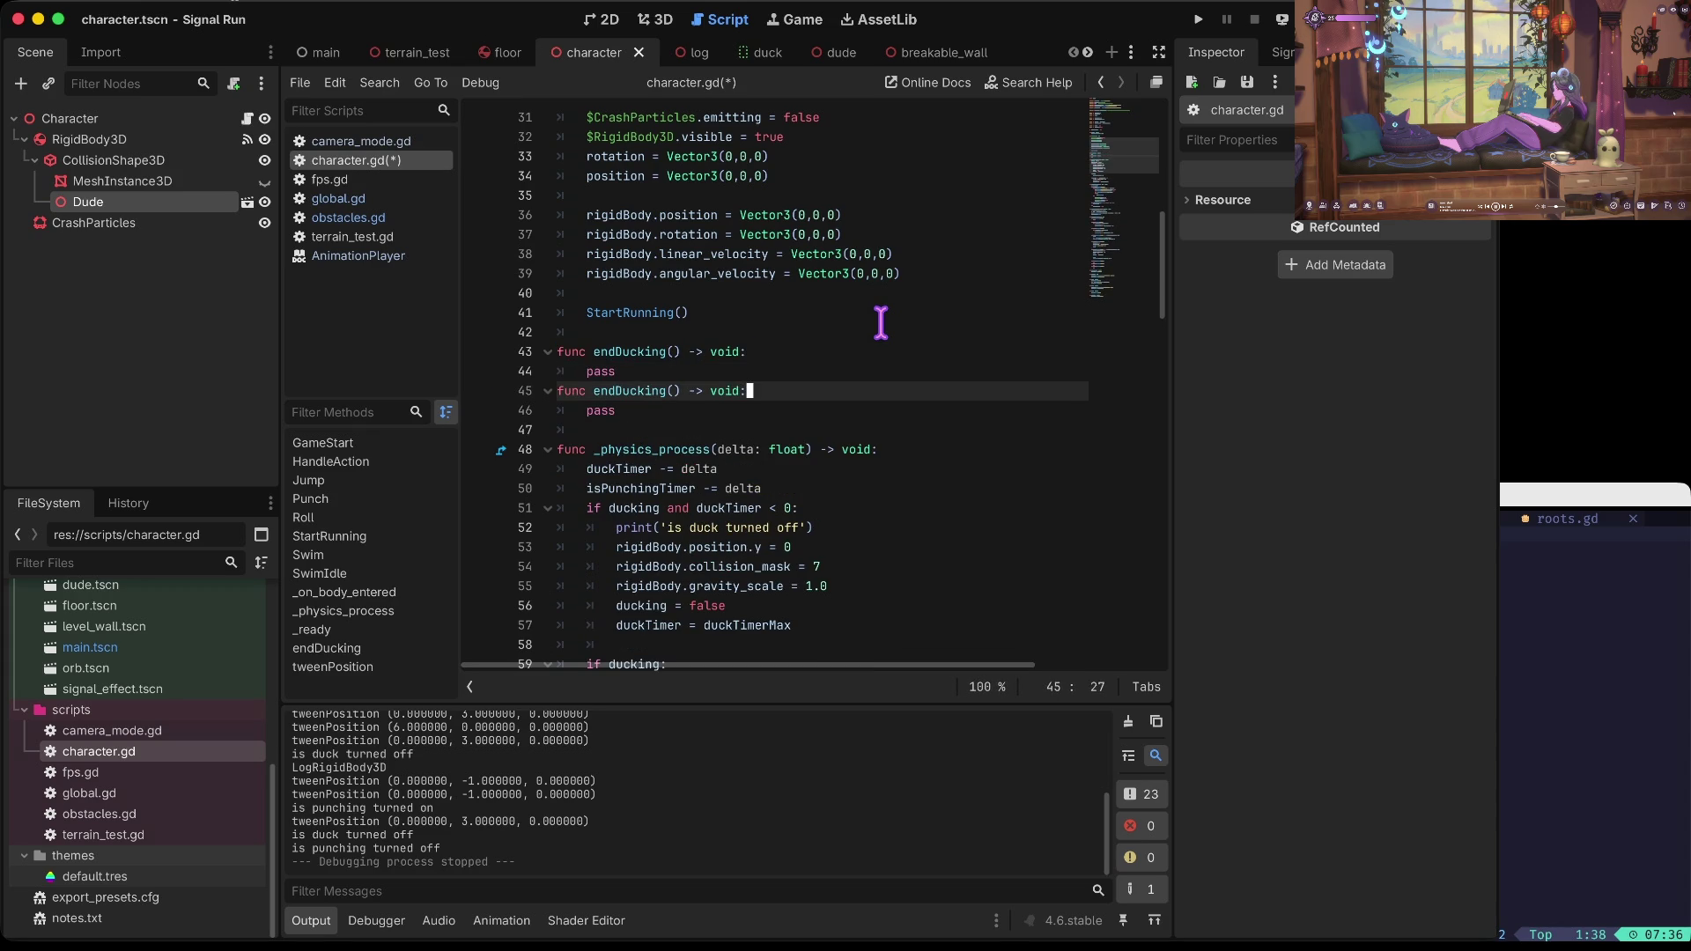
key(Return)
key(ctrl+Right)
key(ctrl+Right)
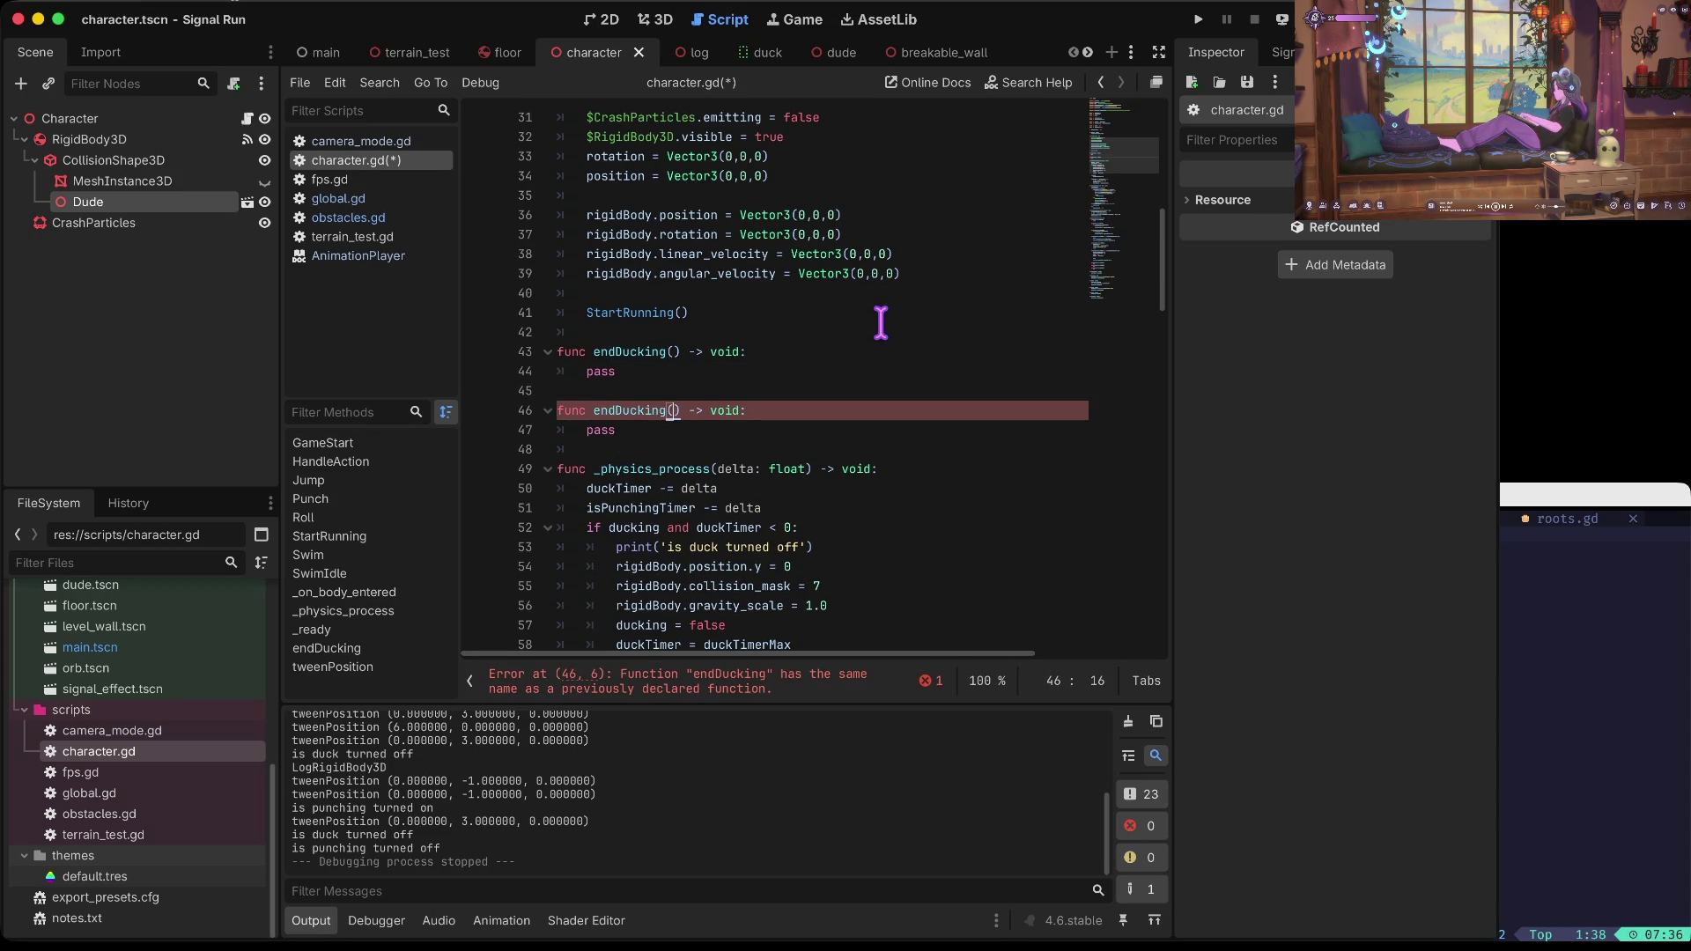
key(ctrl+shift+k)
key(ctrl+shift+k)
key(ctrl+shift+k)
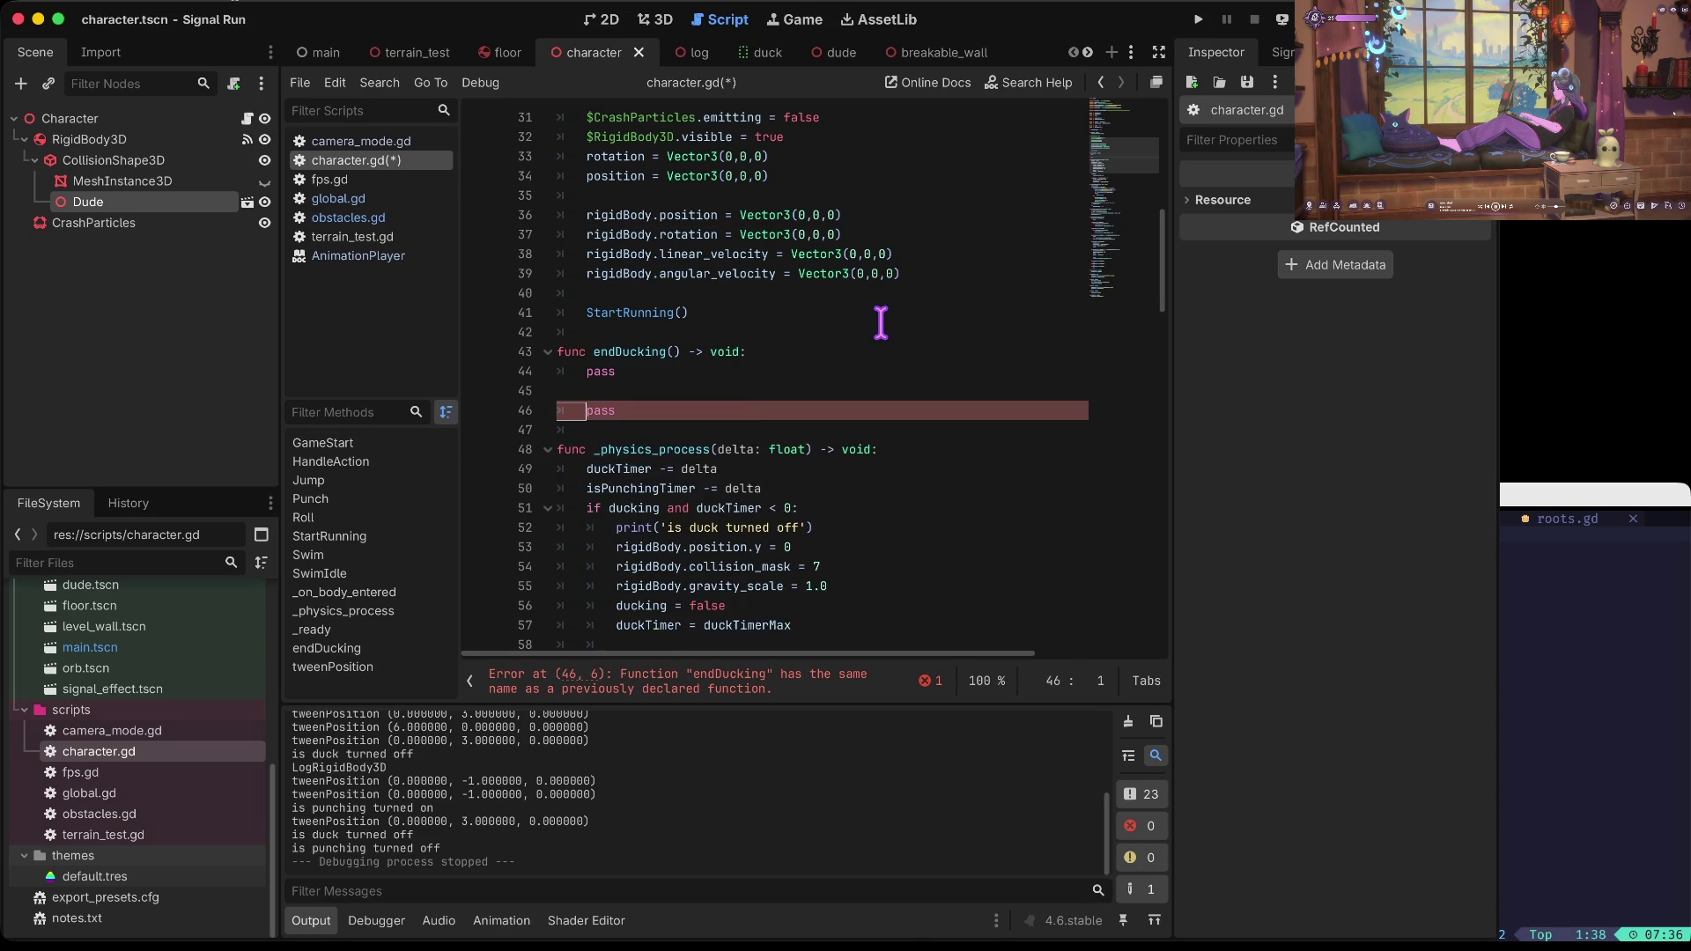
Step: Move the duck-ending lines from the duck timer if-block into endDucking(), replacing pass
key(Down)
key(Down)
key(Down)
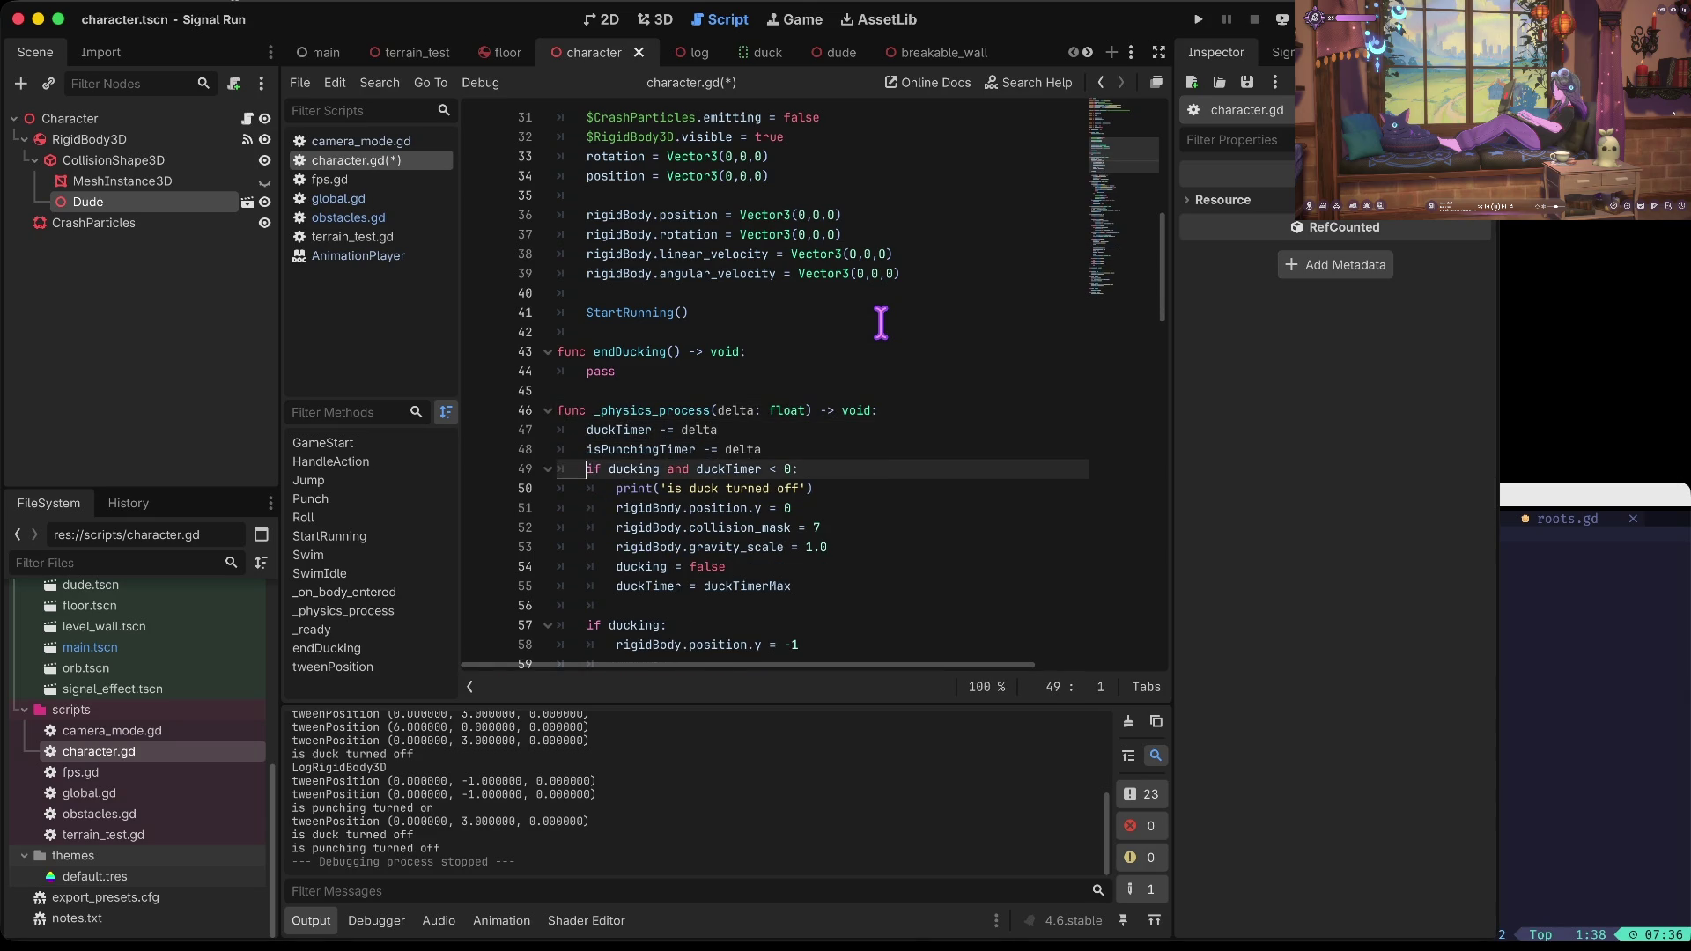
key(Down)
key(shift+Down)
key(shift+Down)
key(shift+Down)
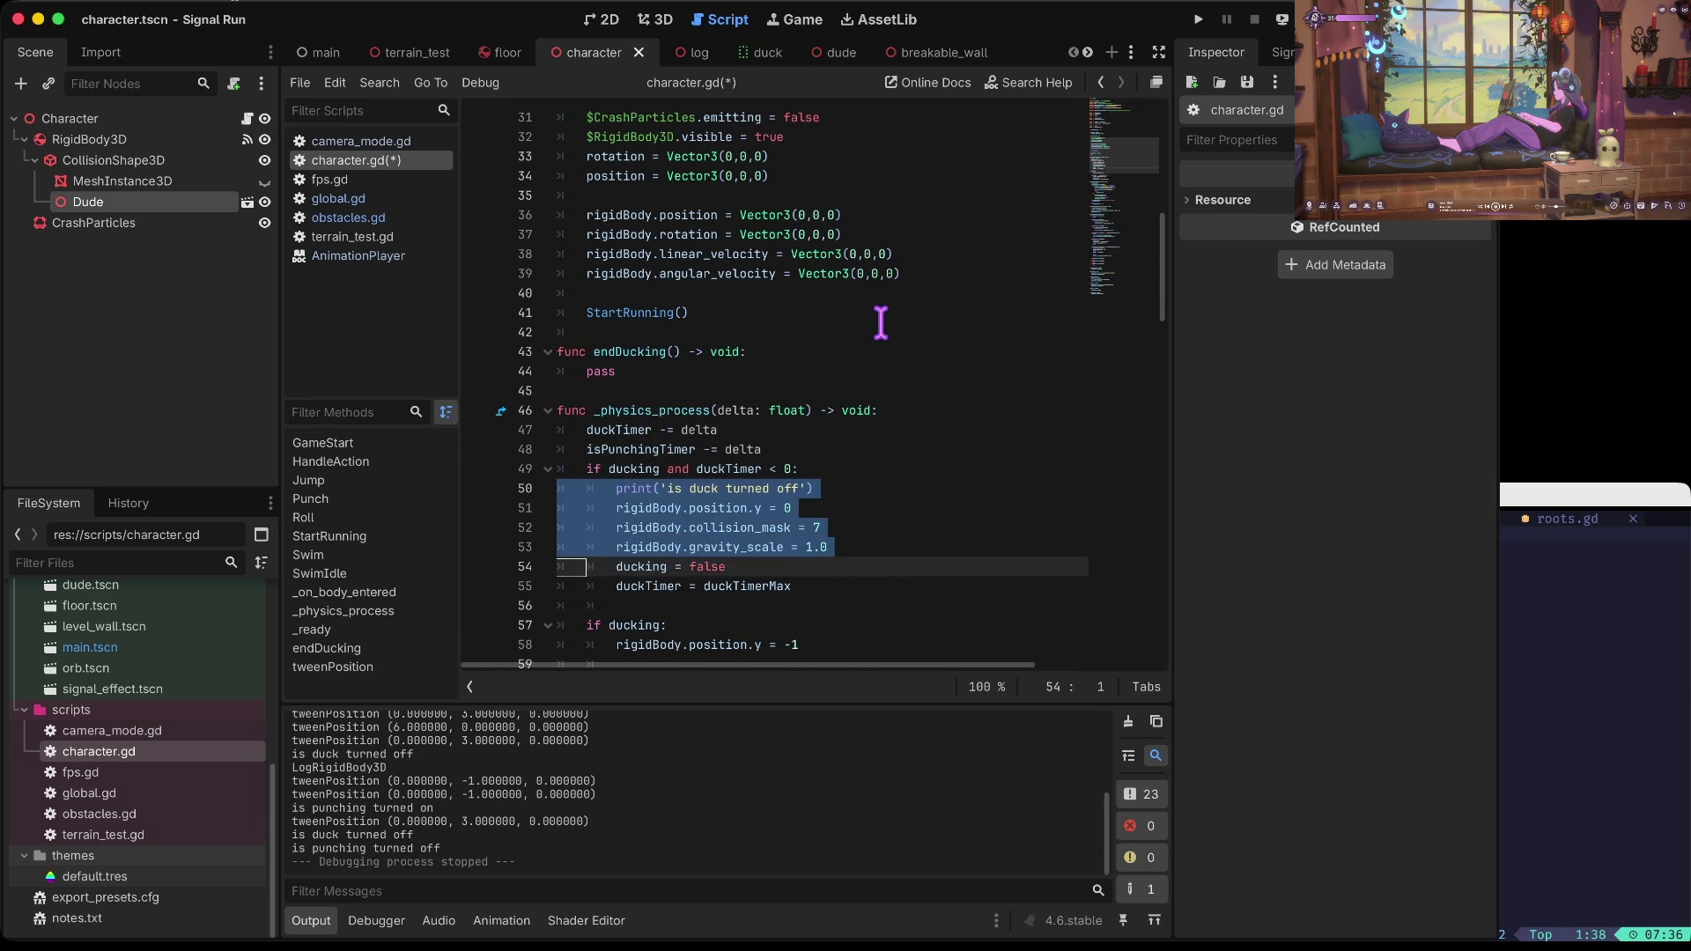
key(Delete)
key(Up)
key(Up)
key(Up)
text(print('is duck turned off') 		rigidBody.position.y = 0 		rigidBody.collision_mask = 7 		rigidBody.gravity_scale = 1.0 		ducking = false 		duckTimer = duckTimerMax)
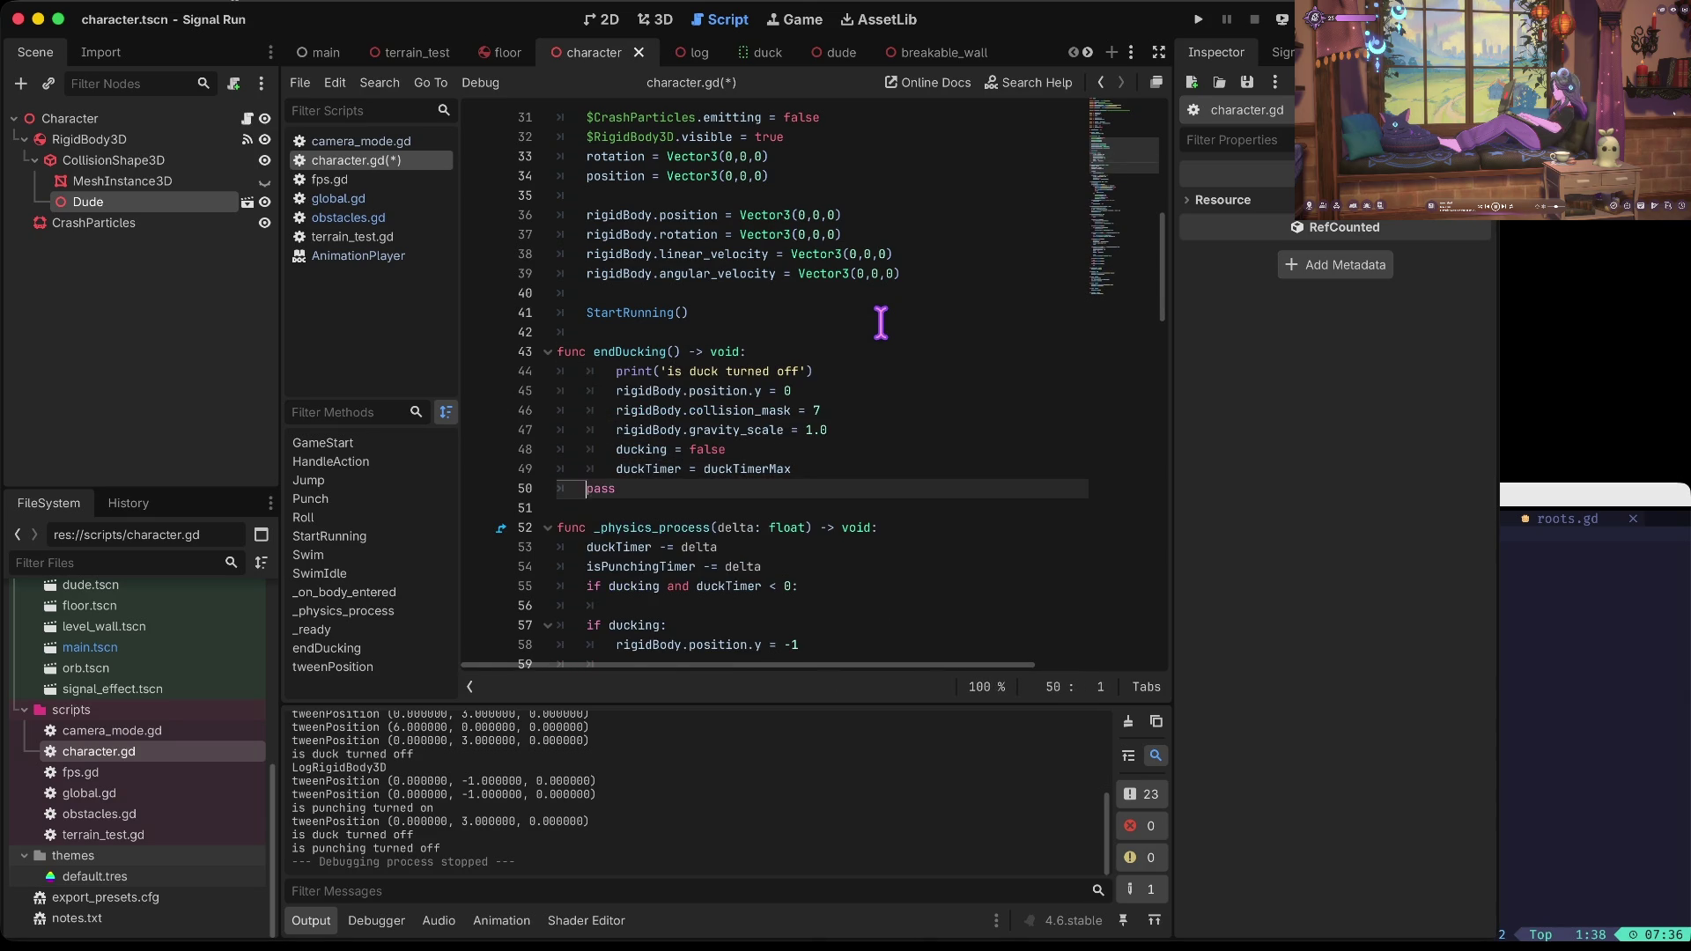
key(shift+Down)
key(Delete)
key(shift+Up)
key(shift+Up)
key(shift+Up)
key(shift+Tab)
Step: Call endDucking() inside the emptied duck timer if-block and save character.gd
key(Up)
key(Up)
key(Down)
key(Down)
key(Down)
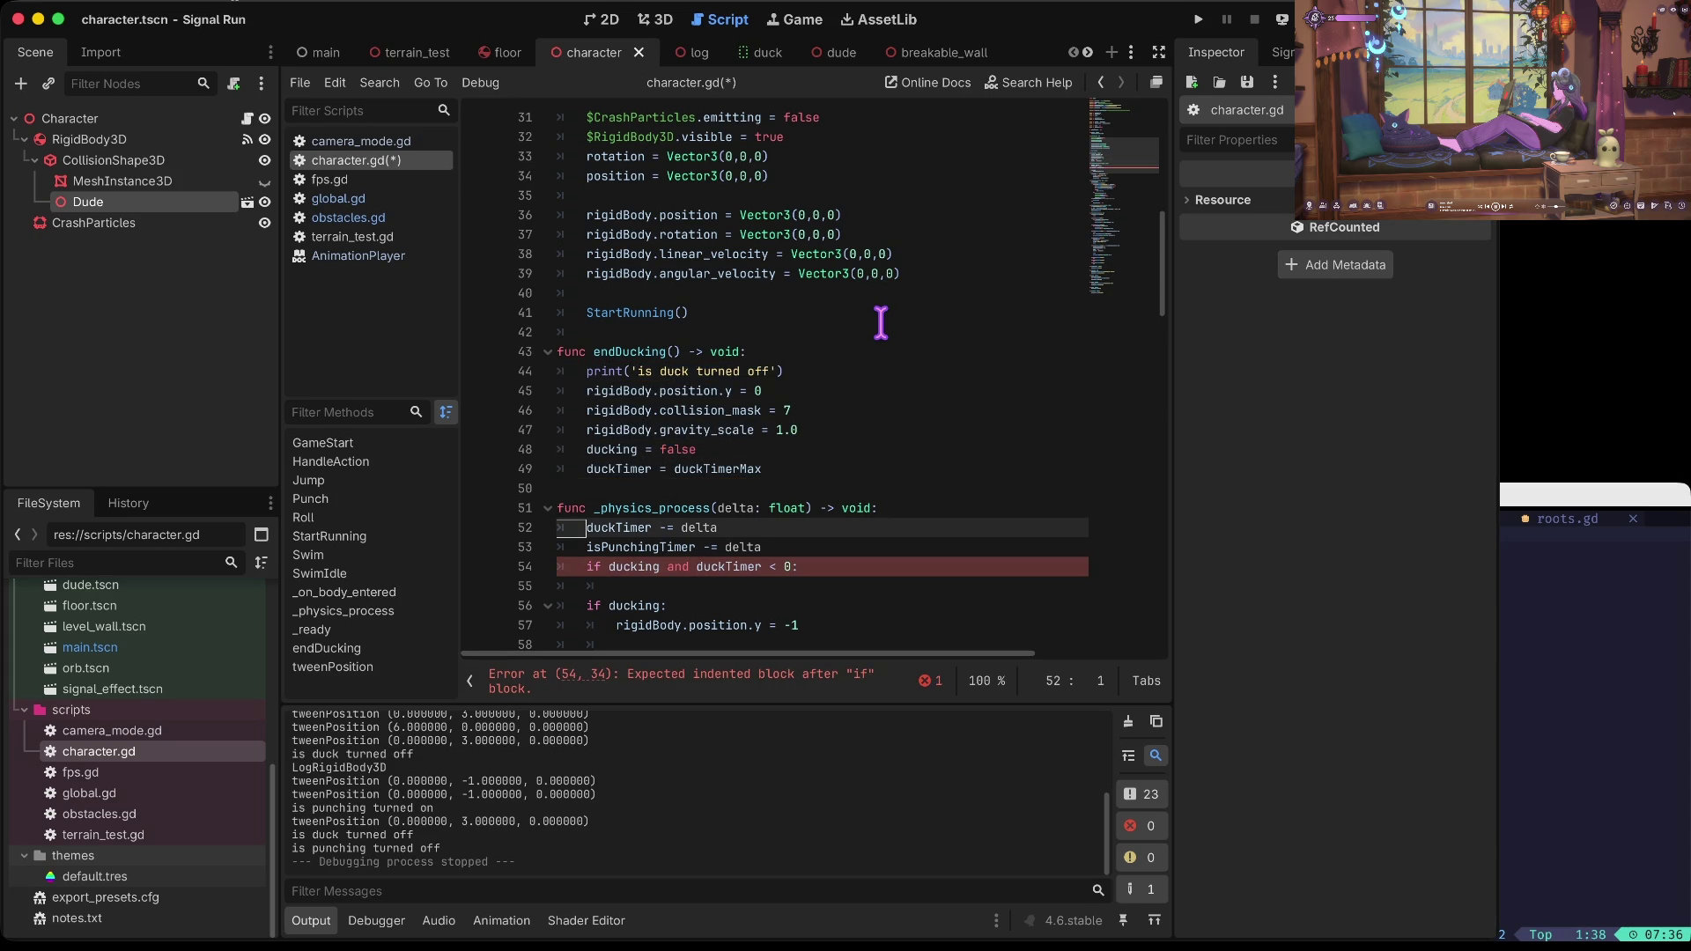
key(Down)
key(Tab)
text(ndD)
key(Return)
key(Return)
key(Down)
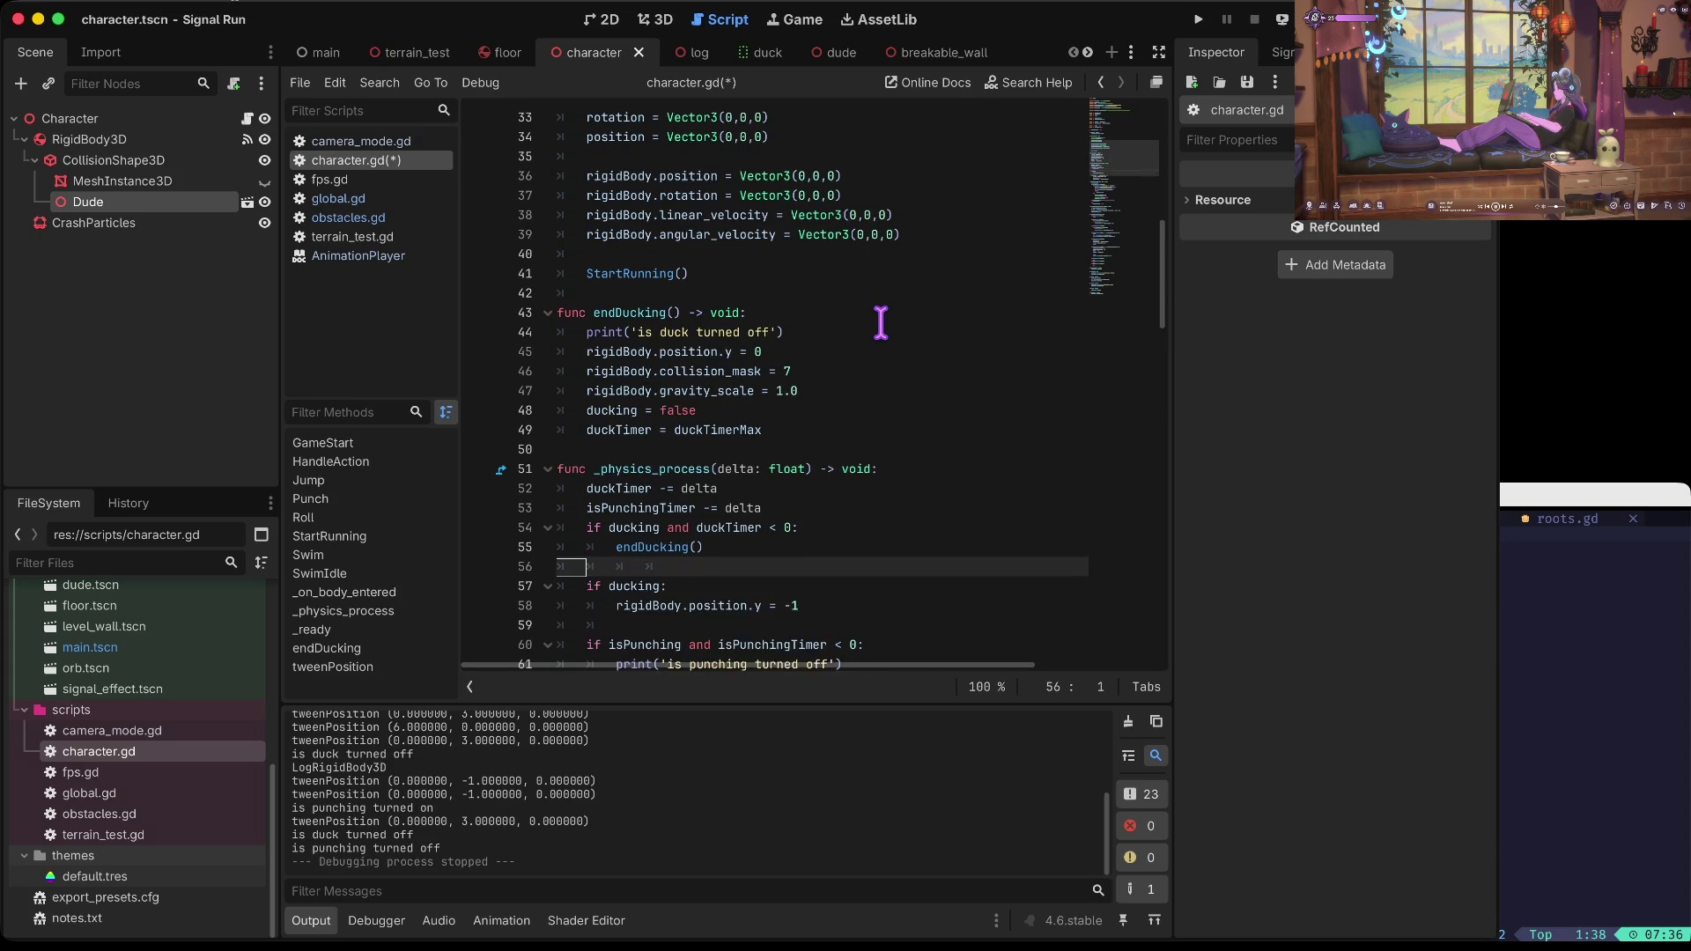
key(Home)
key(ctrl+s)
Step: Cut the punch-ending lines out of the punching timer block in _physics_process
key(Down)
key(Down)
key(Down)
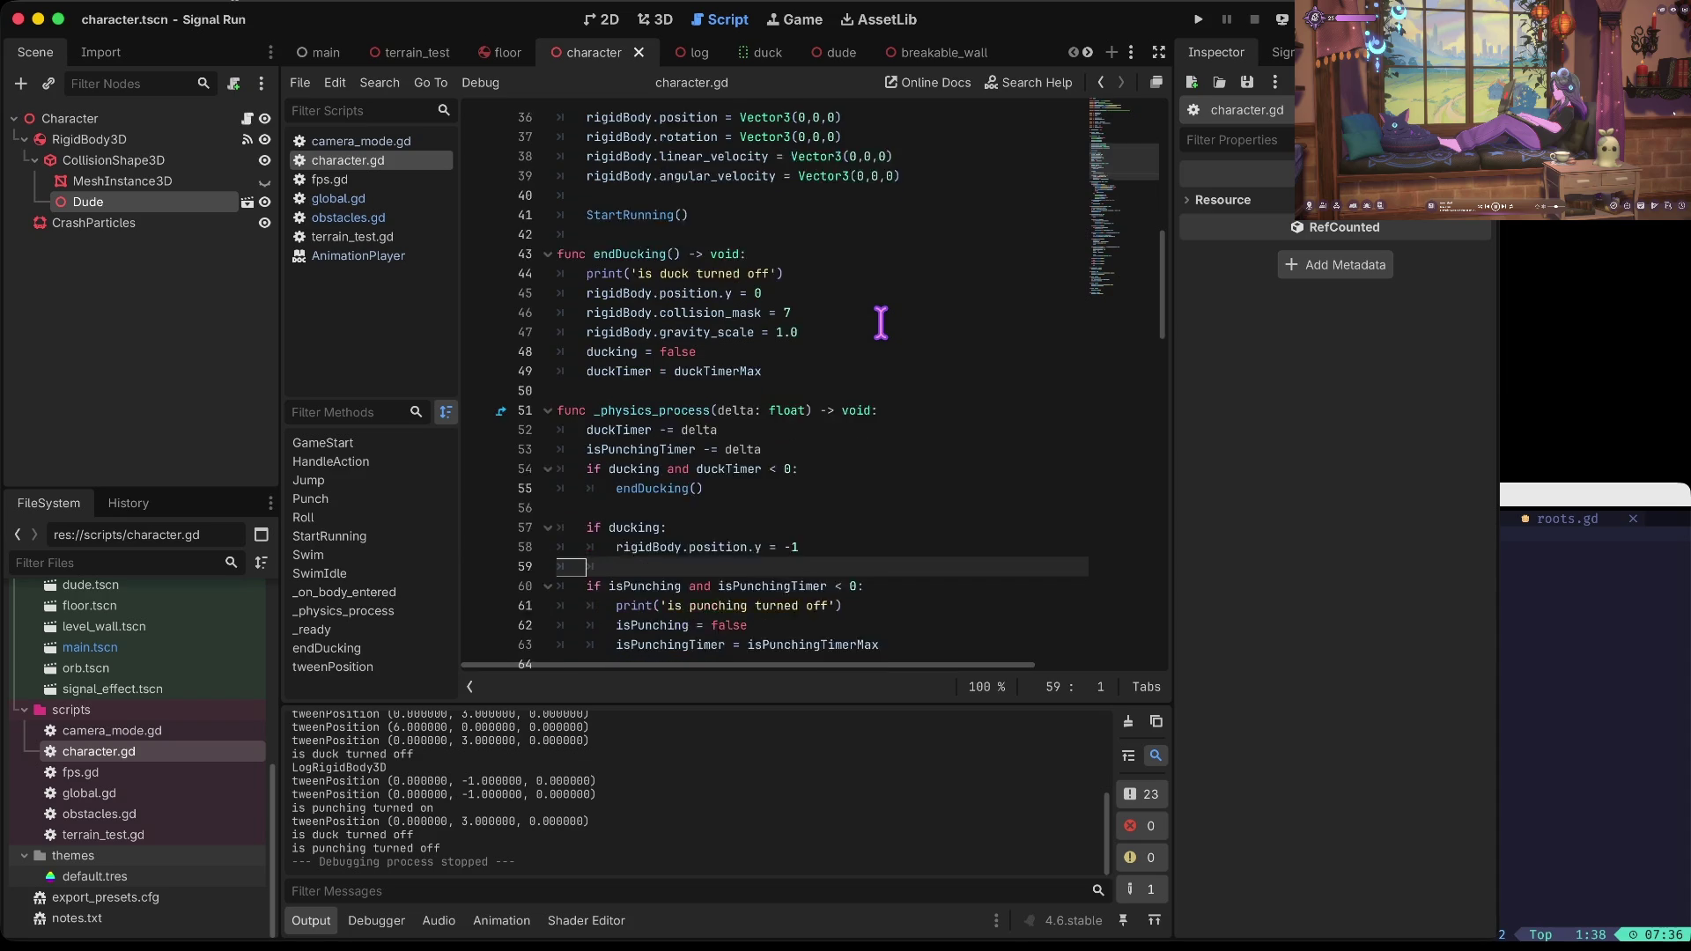
key(Up)
key(Up)
key(Up)
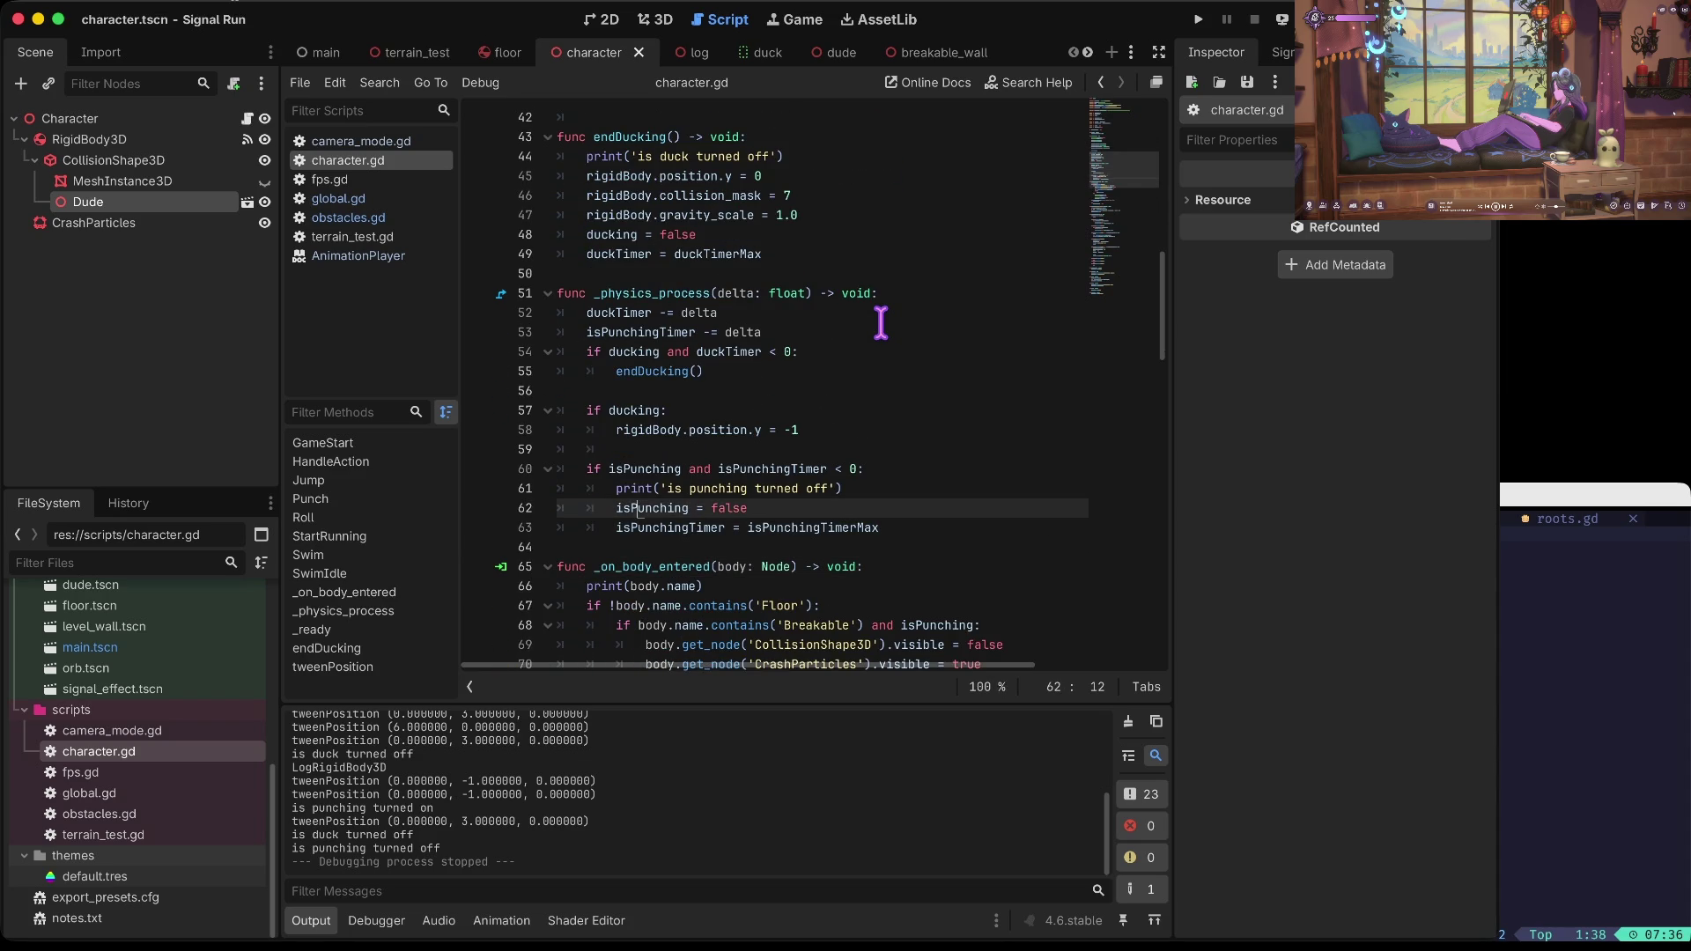
key(Down)
key(Down)
key(Right)
key(Right)
key(Right)
key(shift+Down)
key(shift+Down)
key(shift+Down)
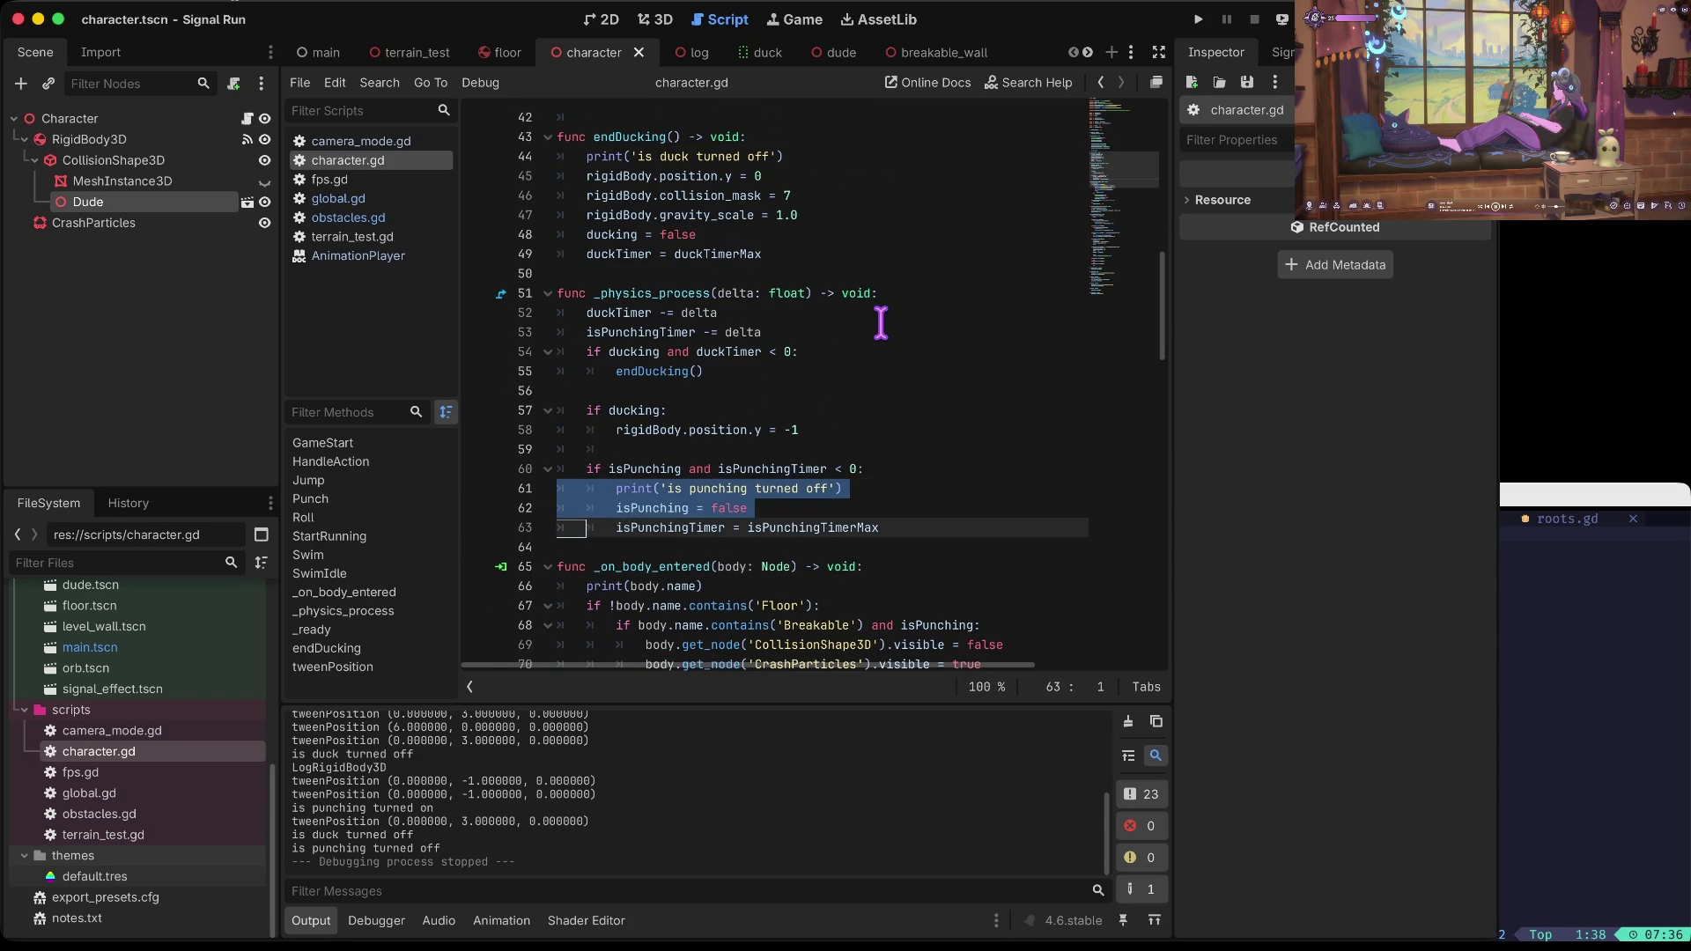
key(ctrl+x)
key(Page_Up)
key(Down)
key(Down)
key(Down)
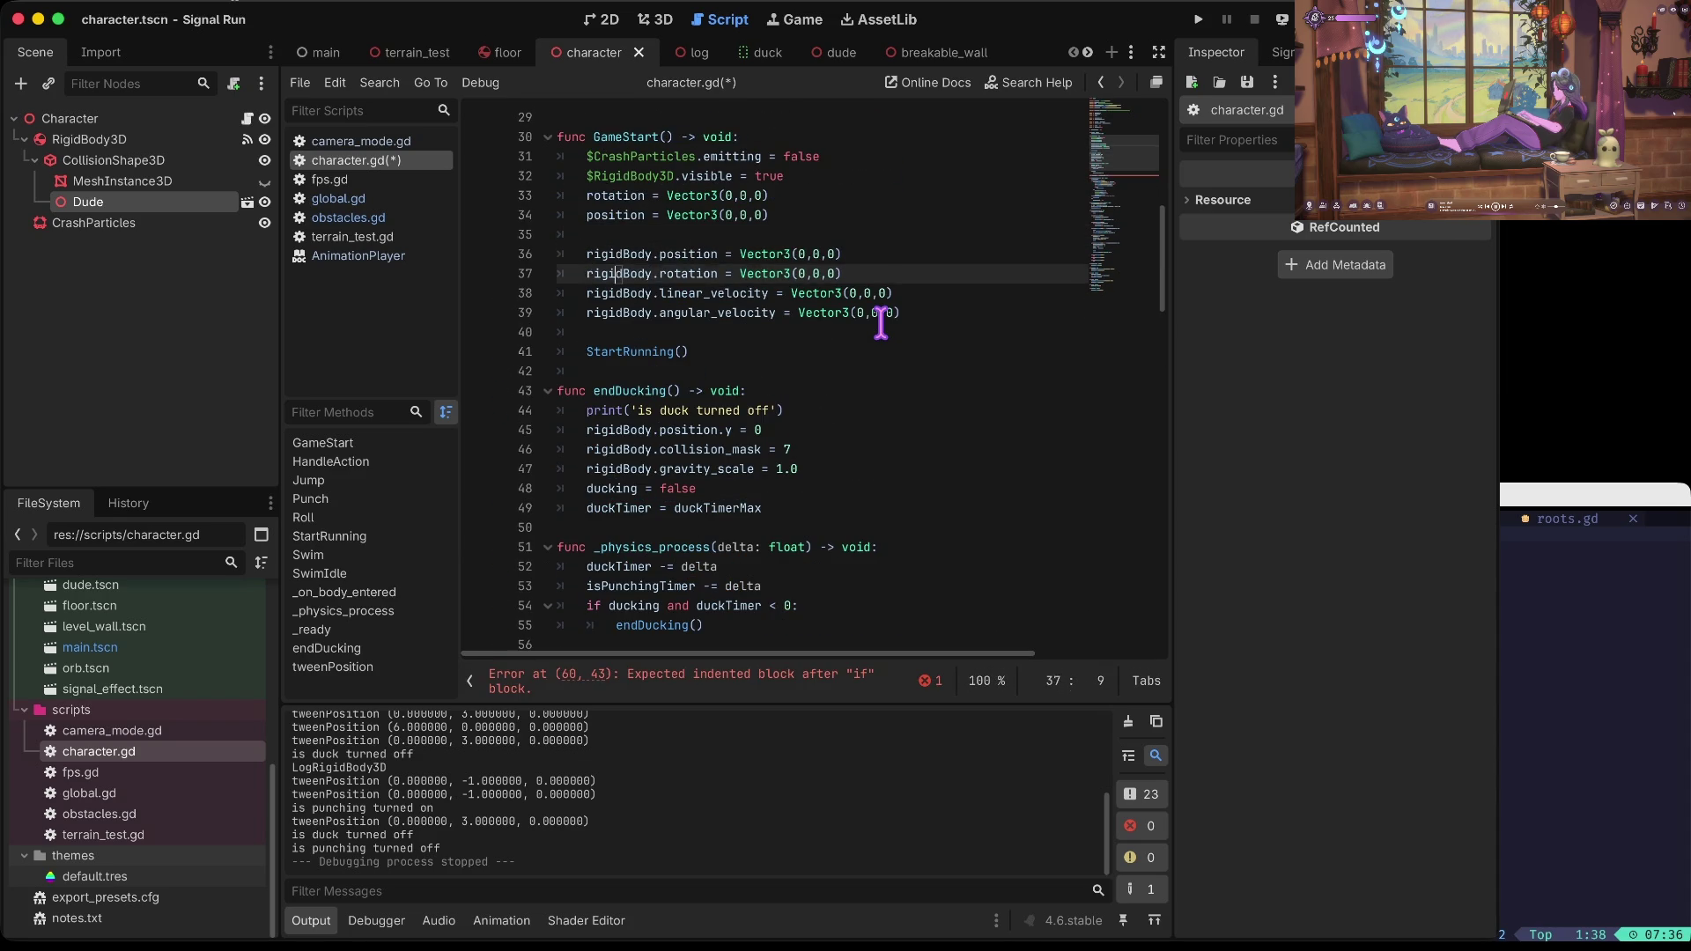
Step: Create an endPunching() function containing the pasted punch-ending lines and save
key(Return)
text(func e)
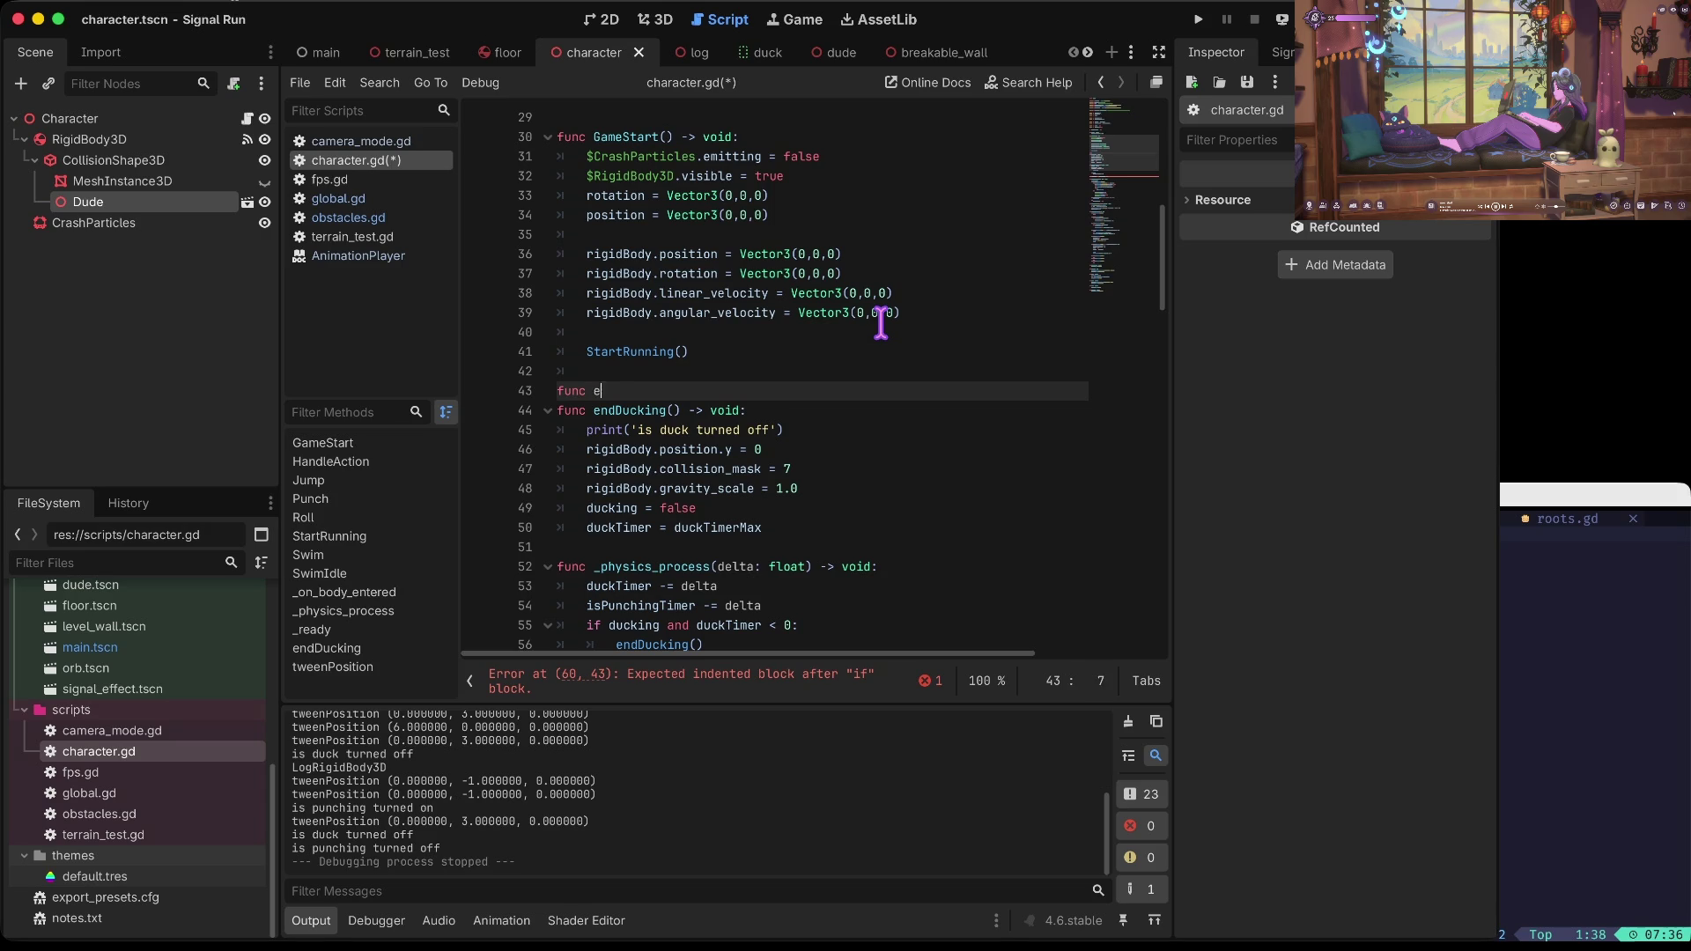
text(ndPunching()
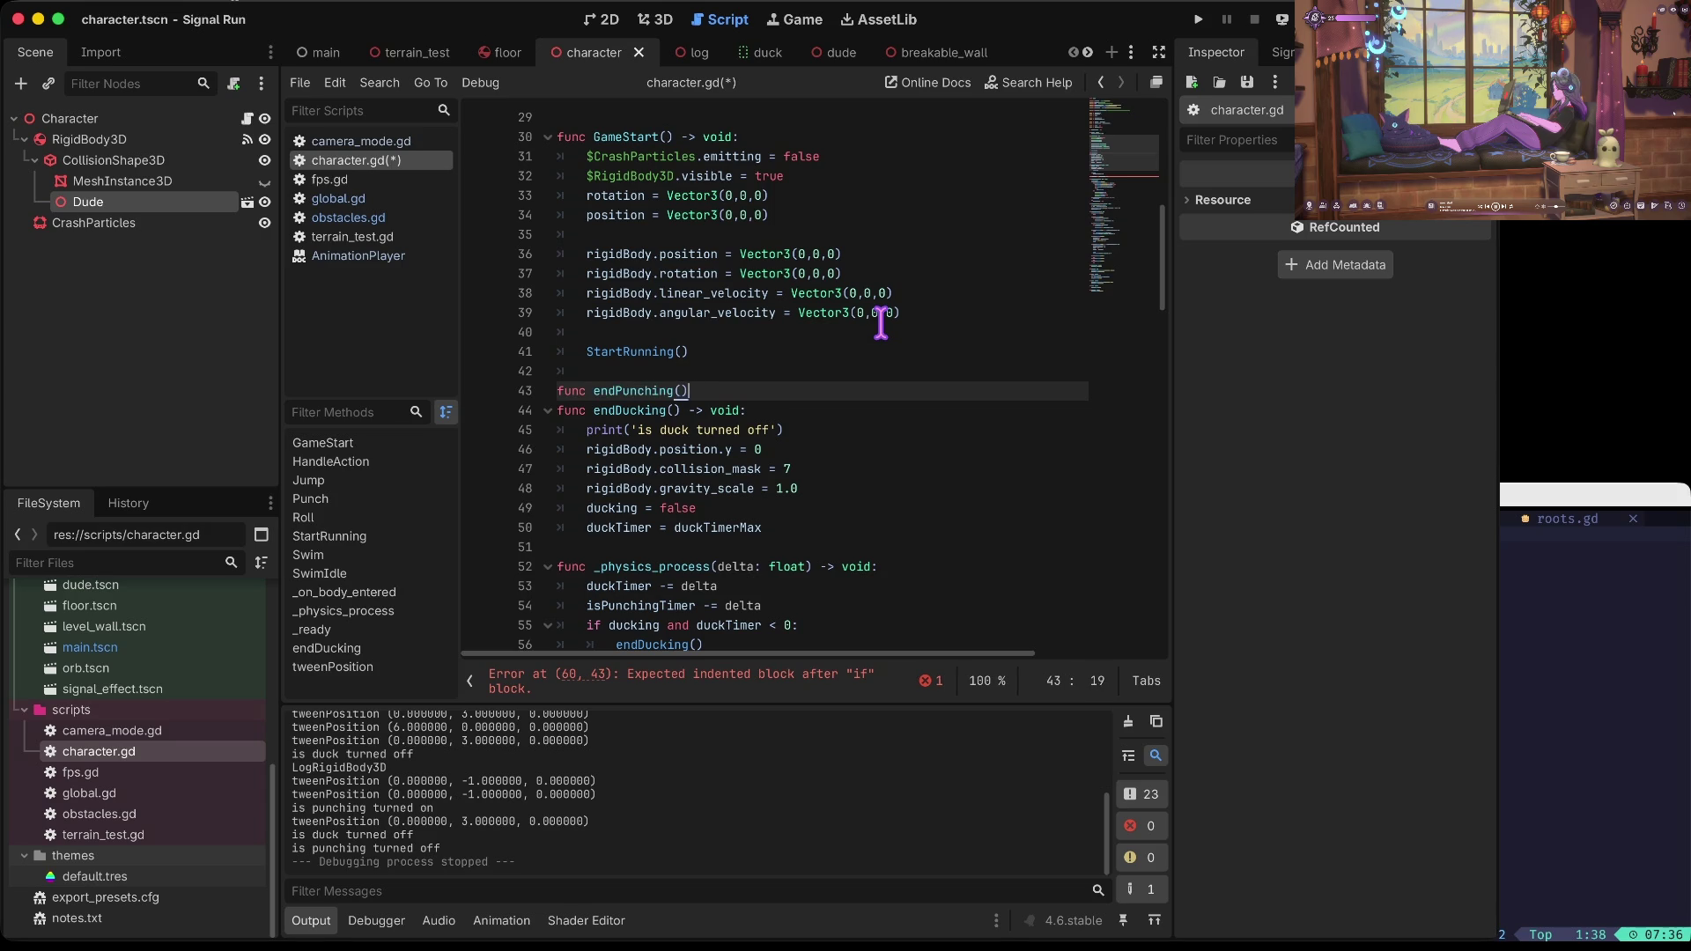
key(Return)
key(ctrl+v)
key(shift+Up)
key(shift+Up)
key(shift+Up)
key(ctrl+s)
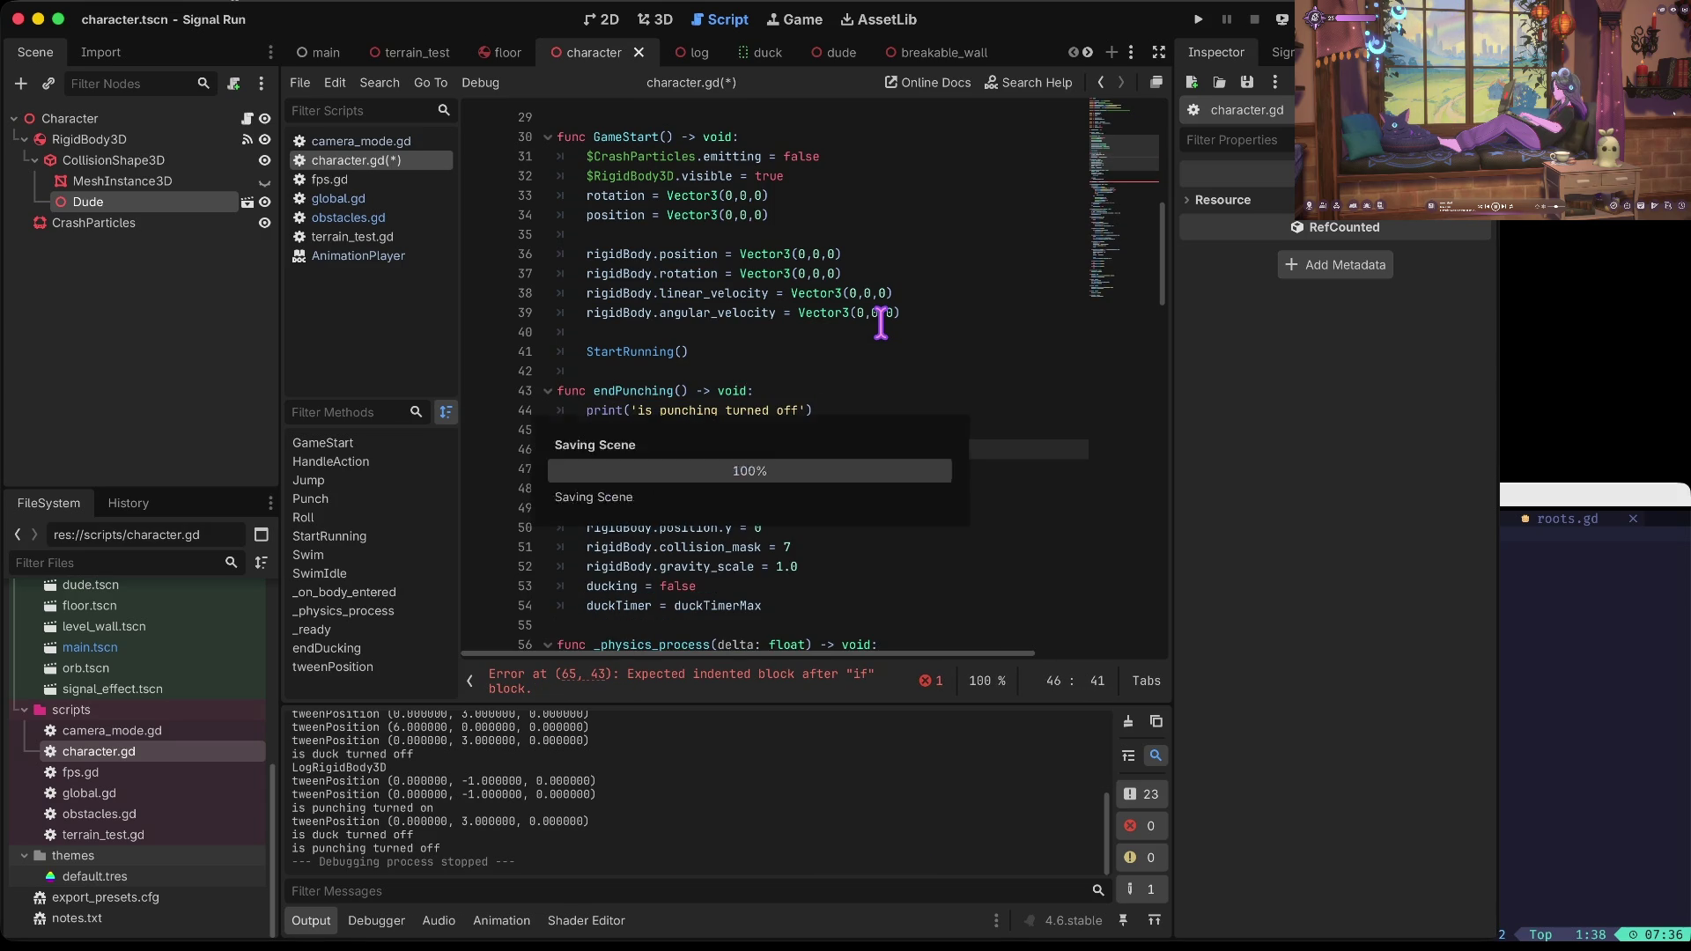
Step: Call endPunching() in the punching timer if-block and check the isPunchingTimer references
key(Page_Down)
key(Up)
key(Up)
key(Up)
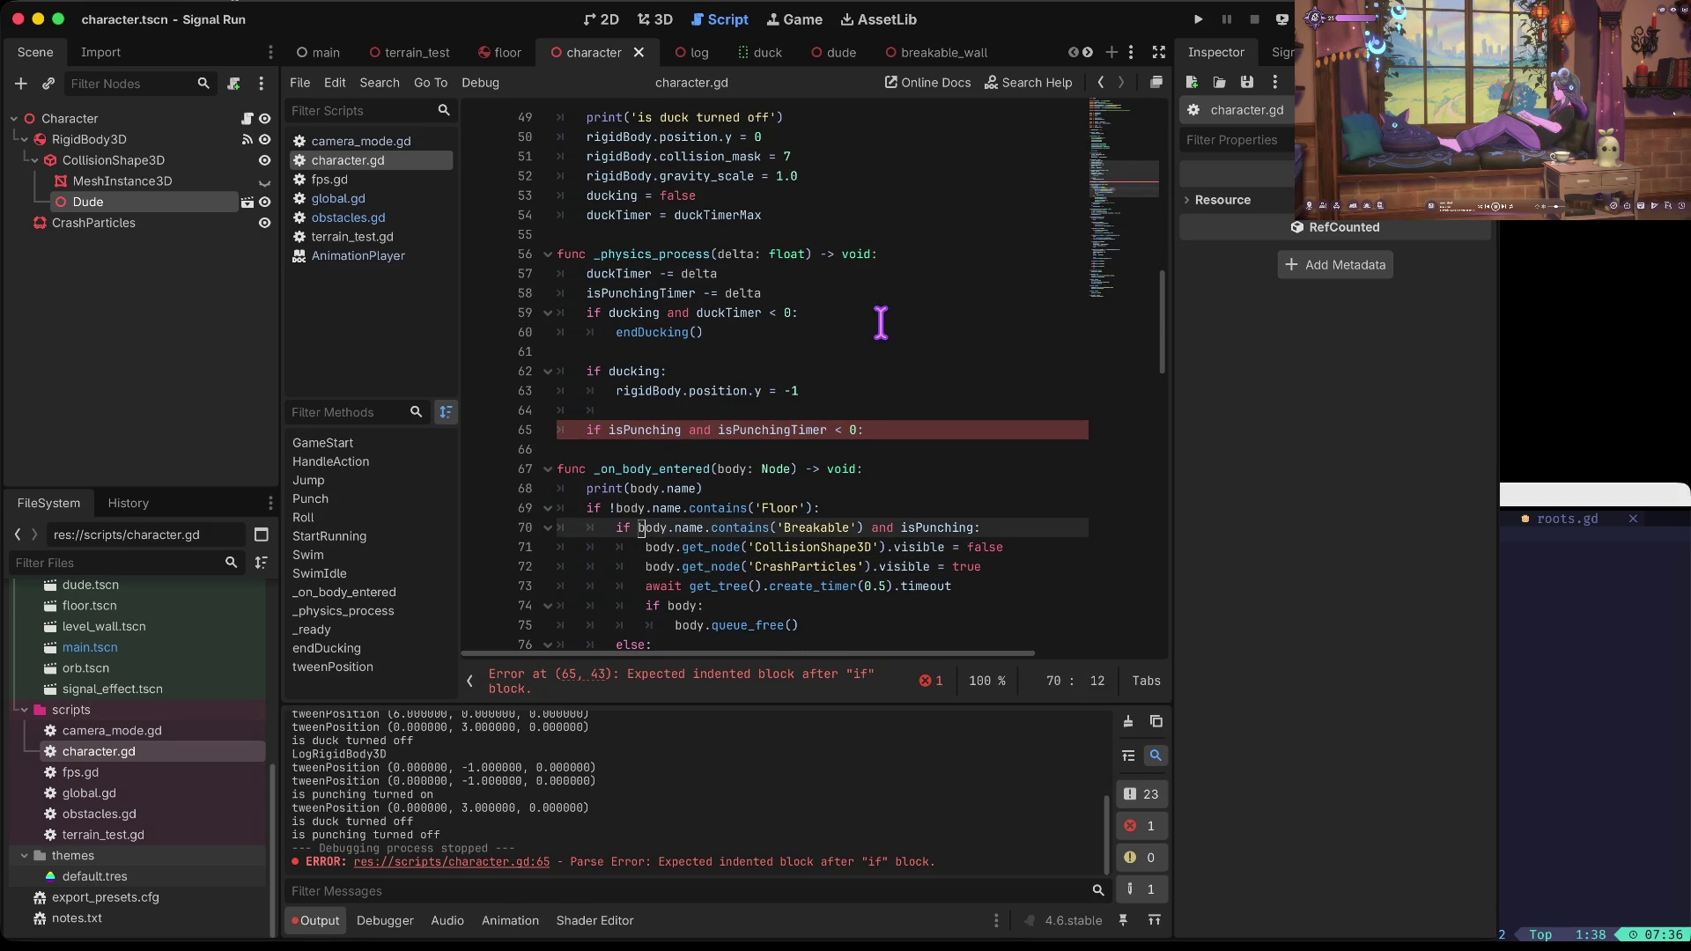
key(Tab)
text(endpunch)
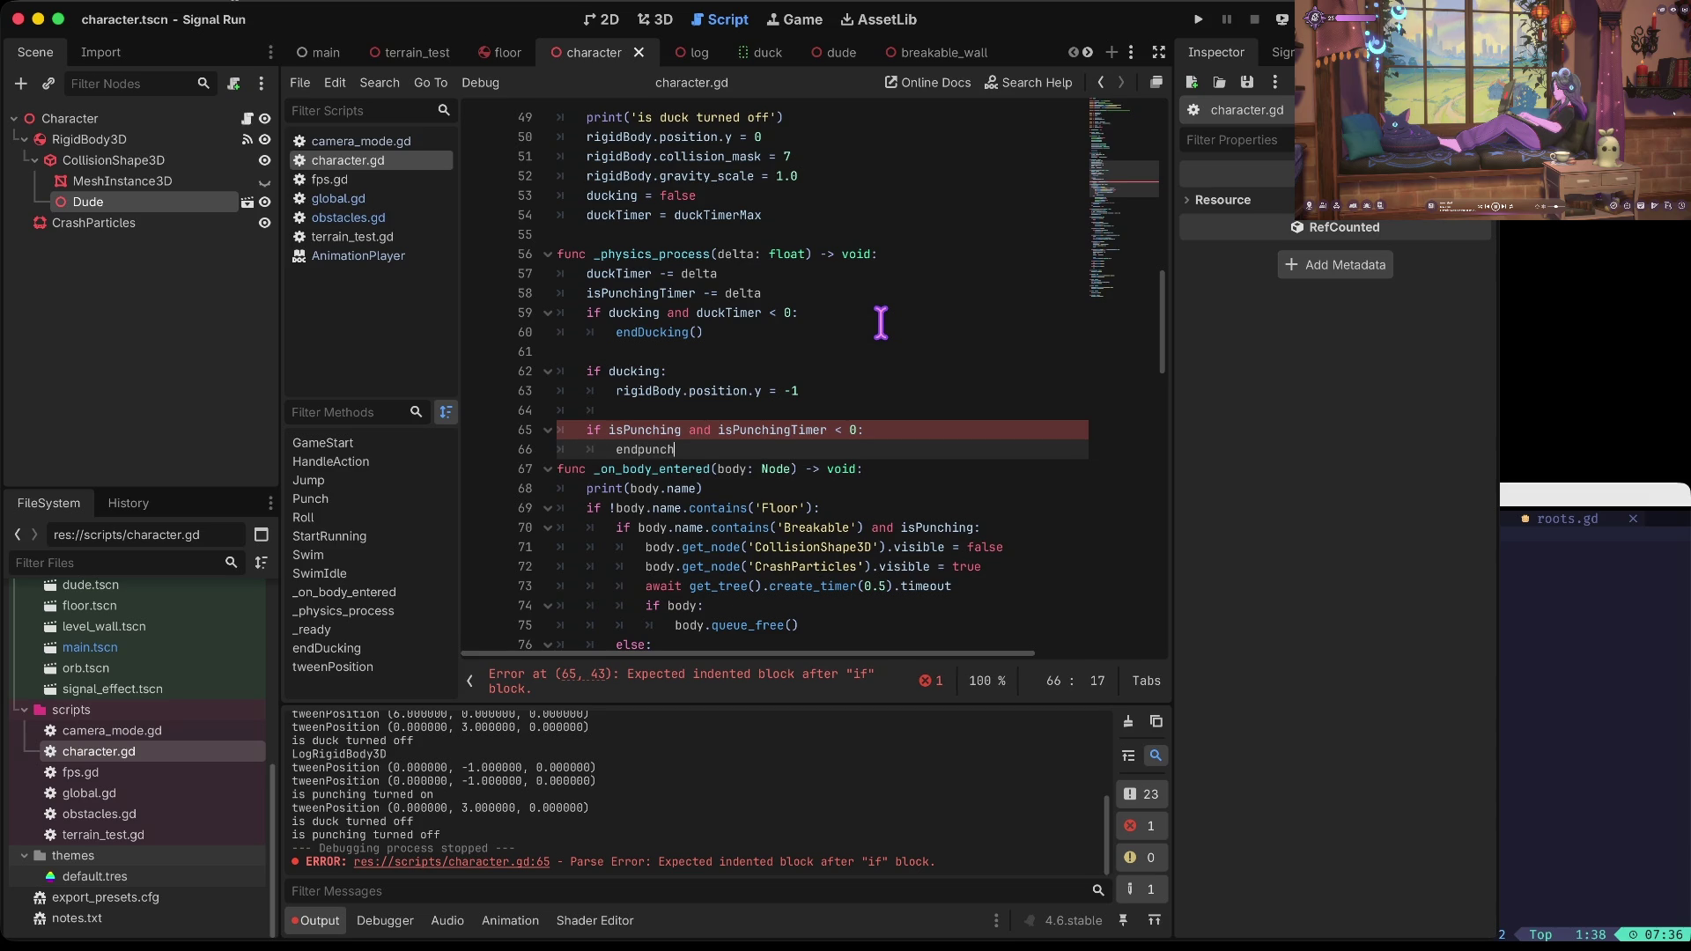
key(Return)
key(Return)
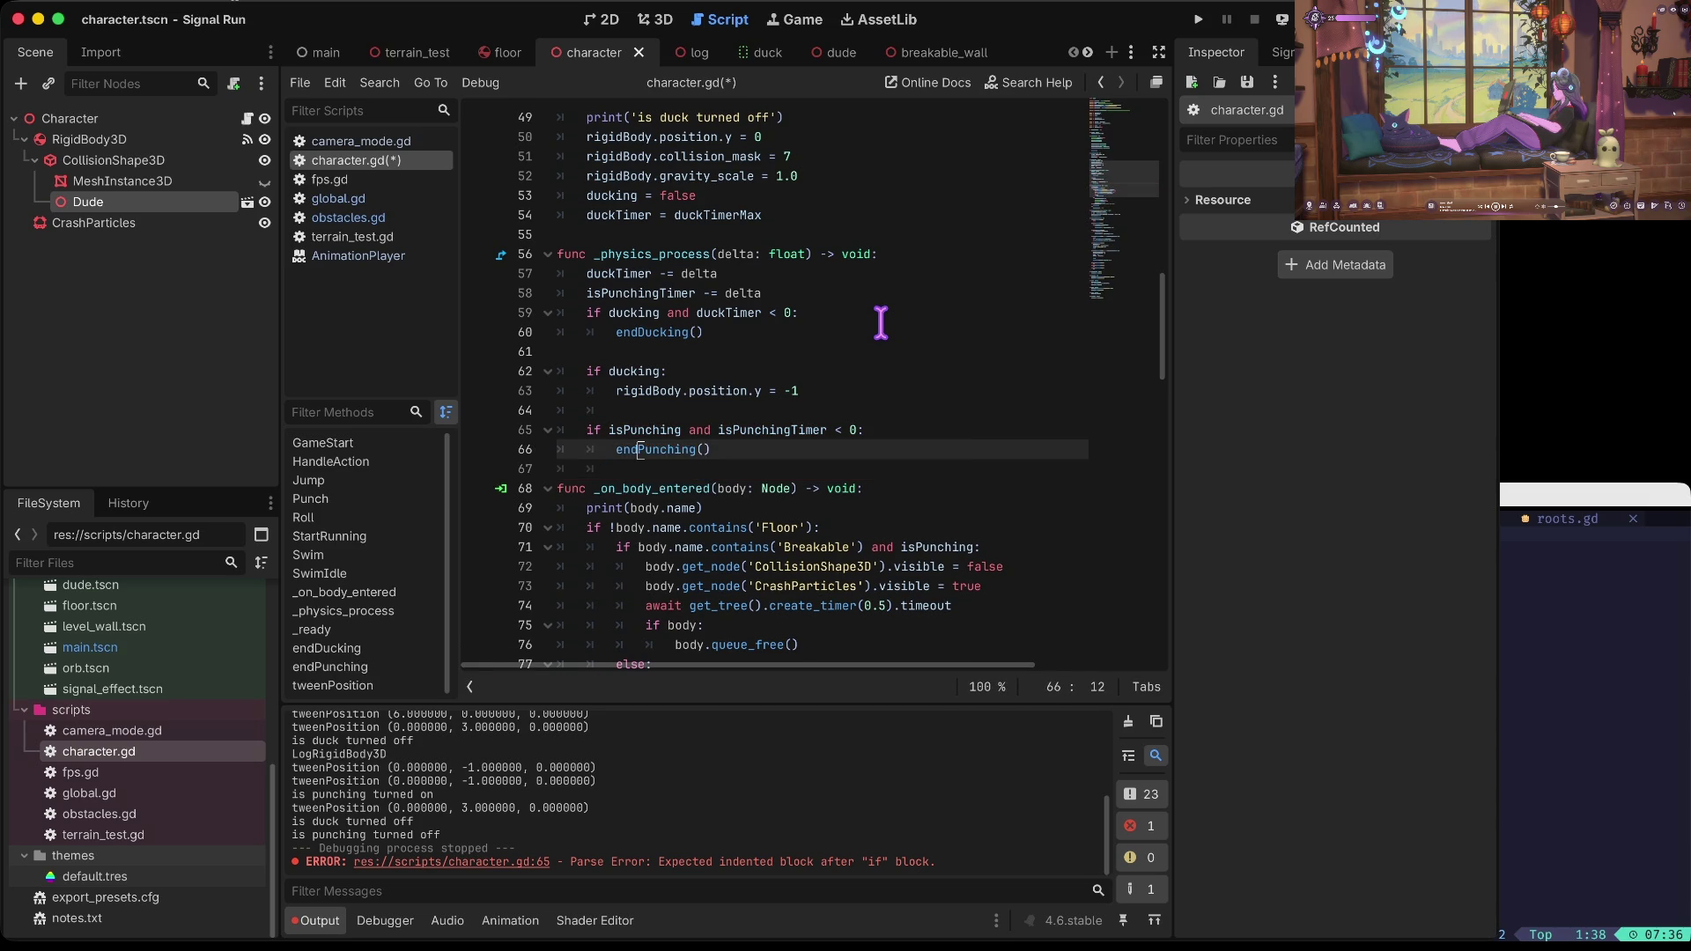
key(Up)
key(Up)
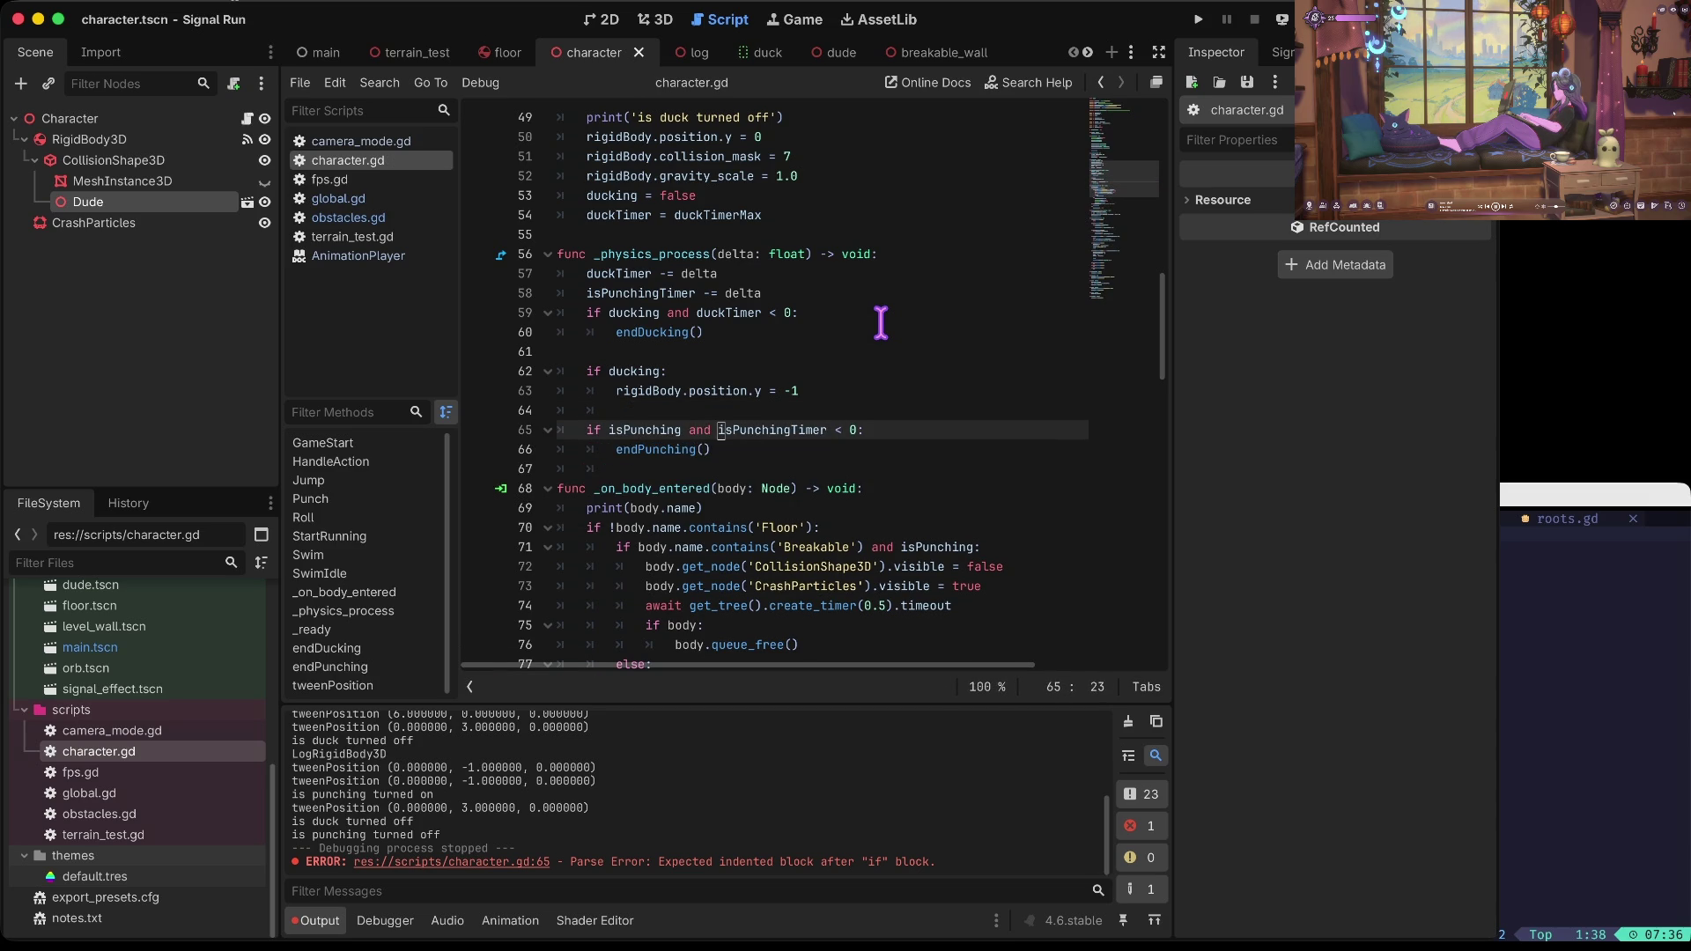
key(F3)
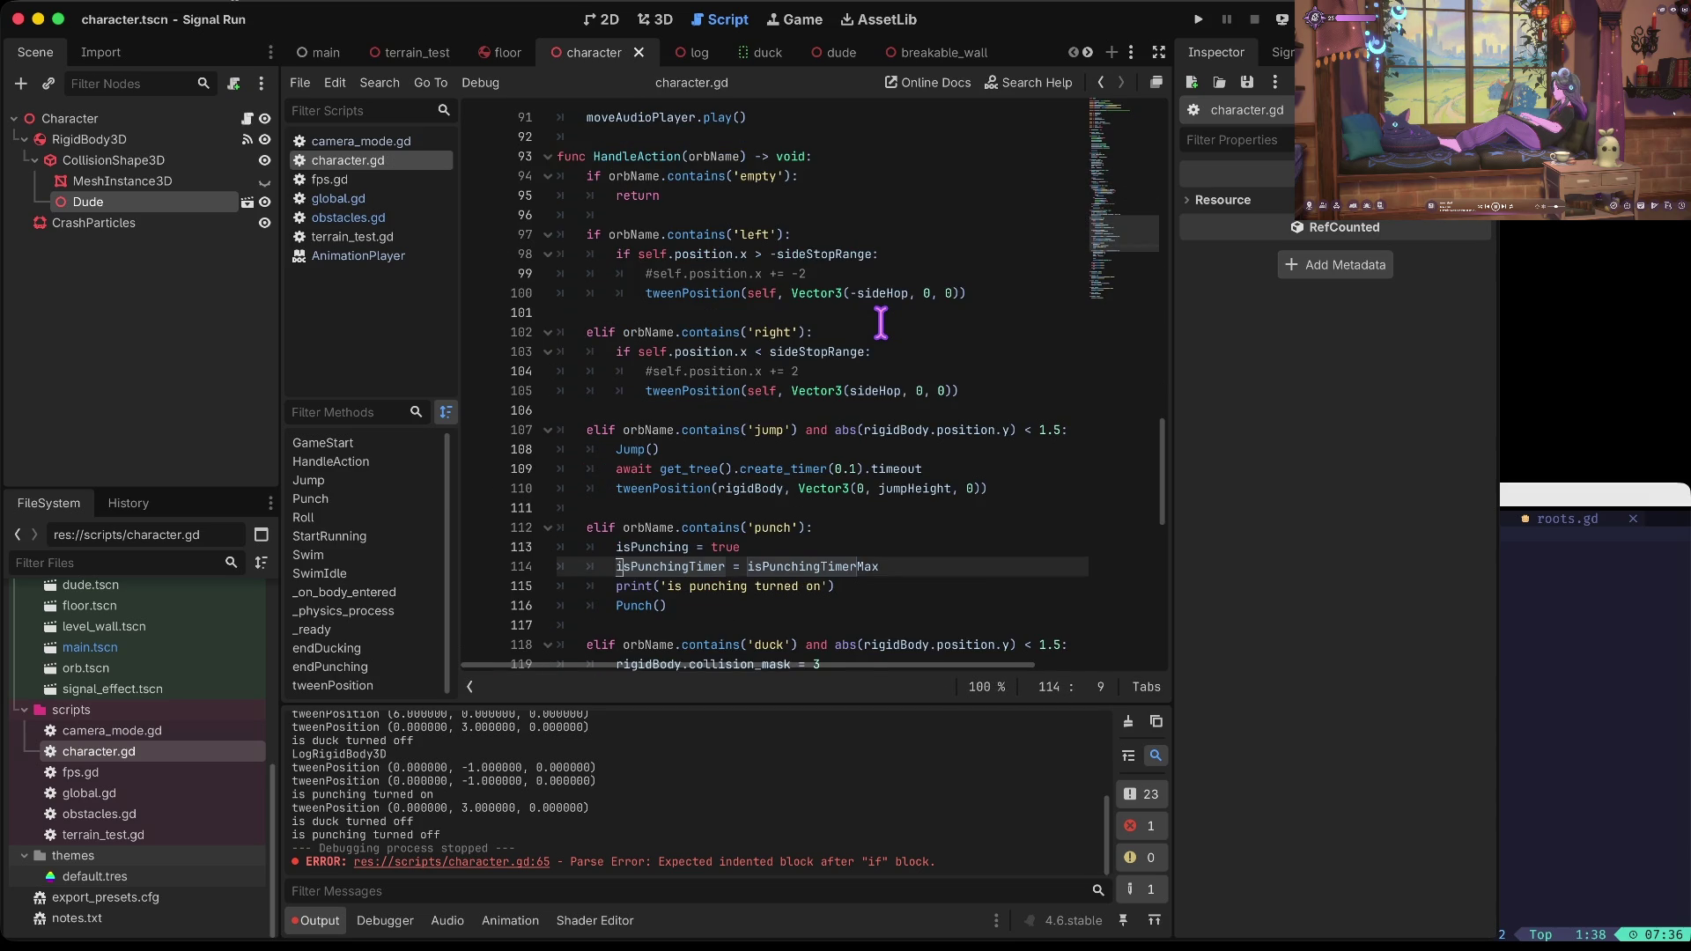
key(shift+F3)
key(F3)
key(F3)
key(F3)
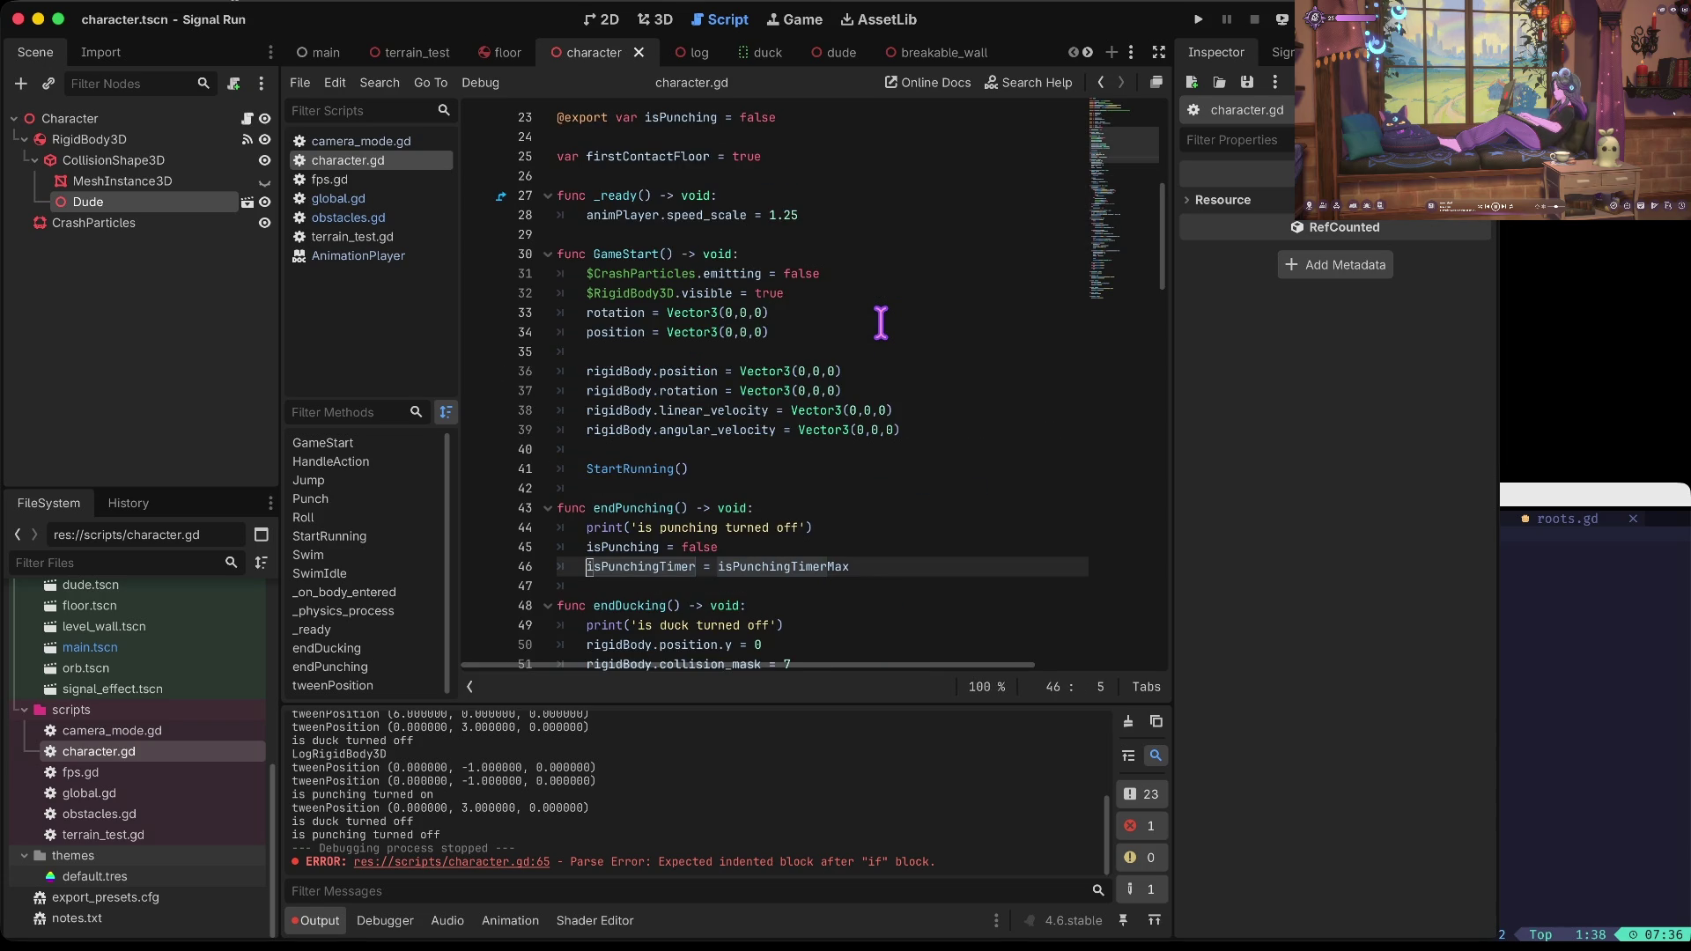
Step: Delete the blank line after the endDucking() call in _physics_process
key(Page_Down)
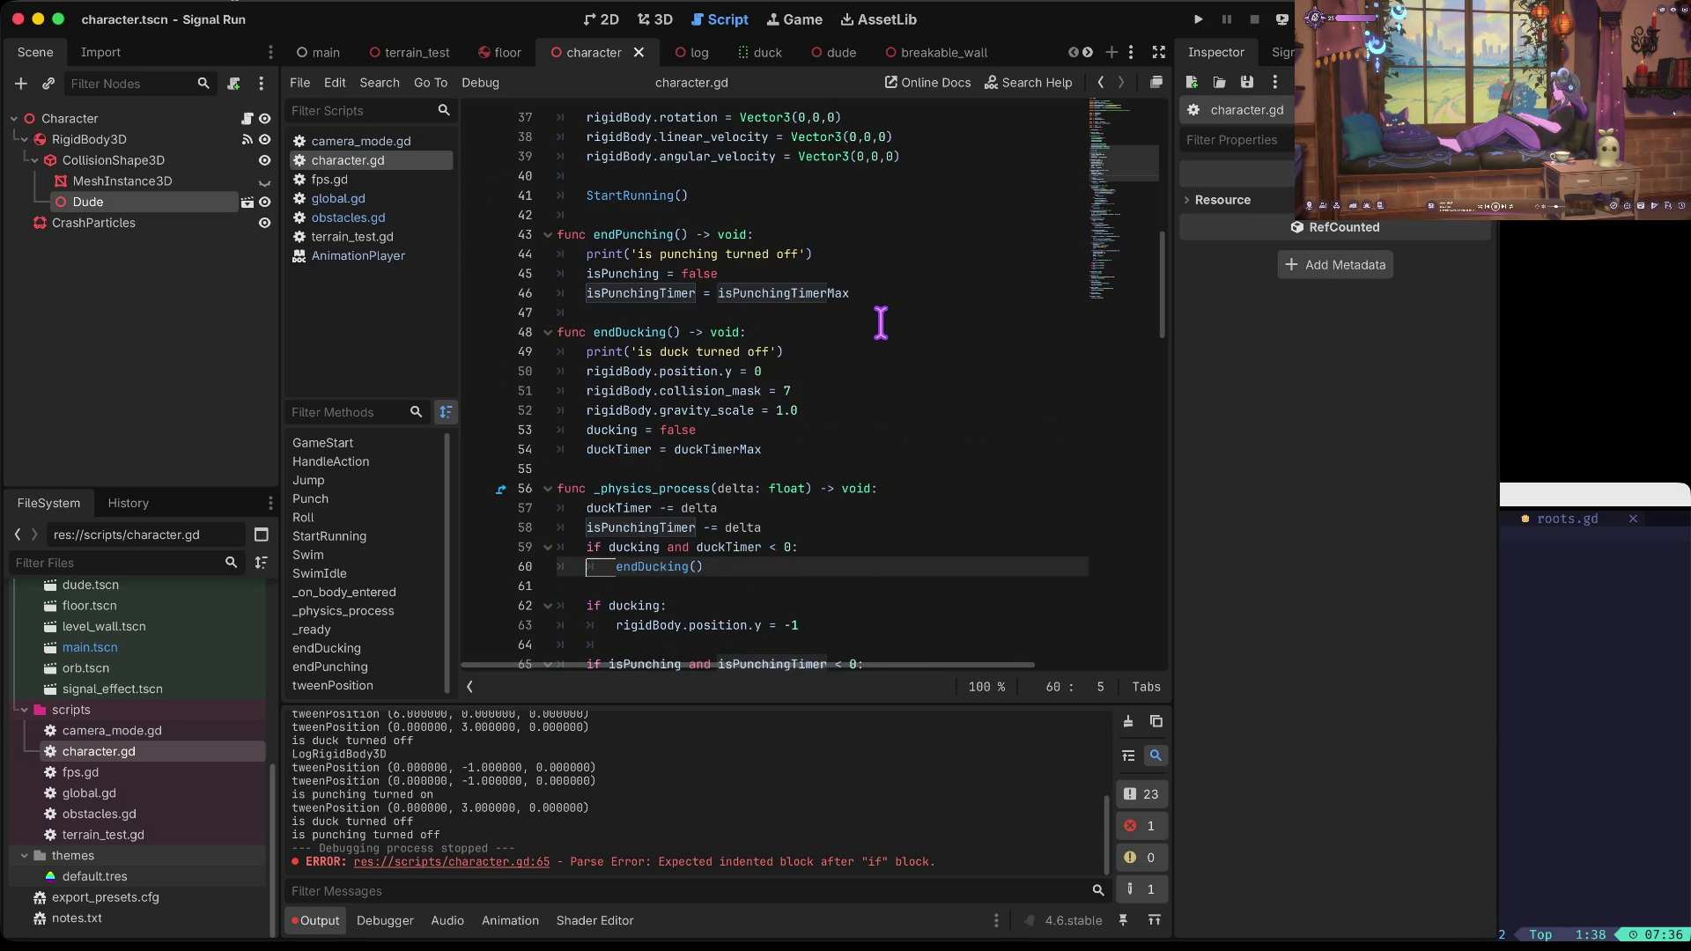
key(Down)
key(Down)
key(Down)
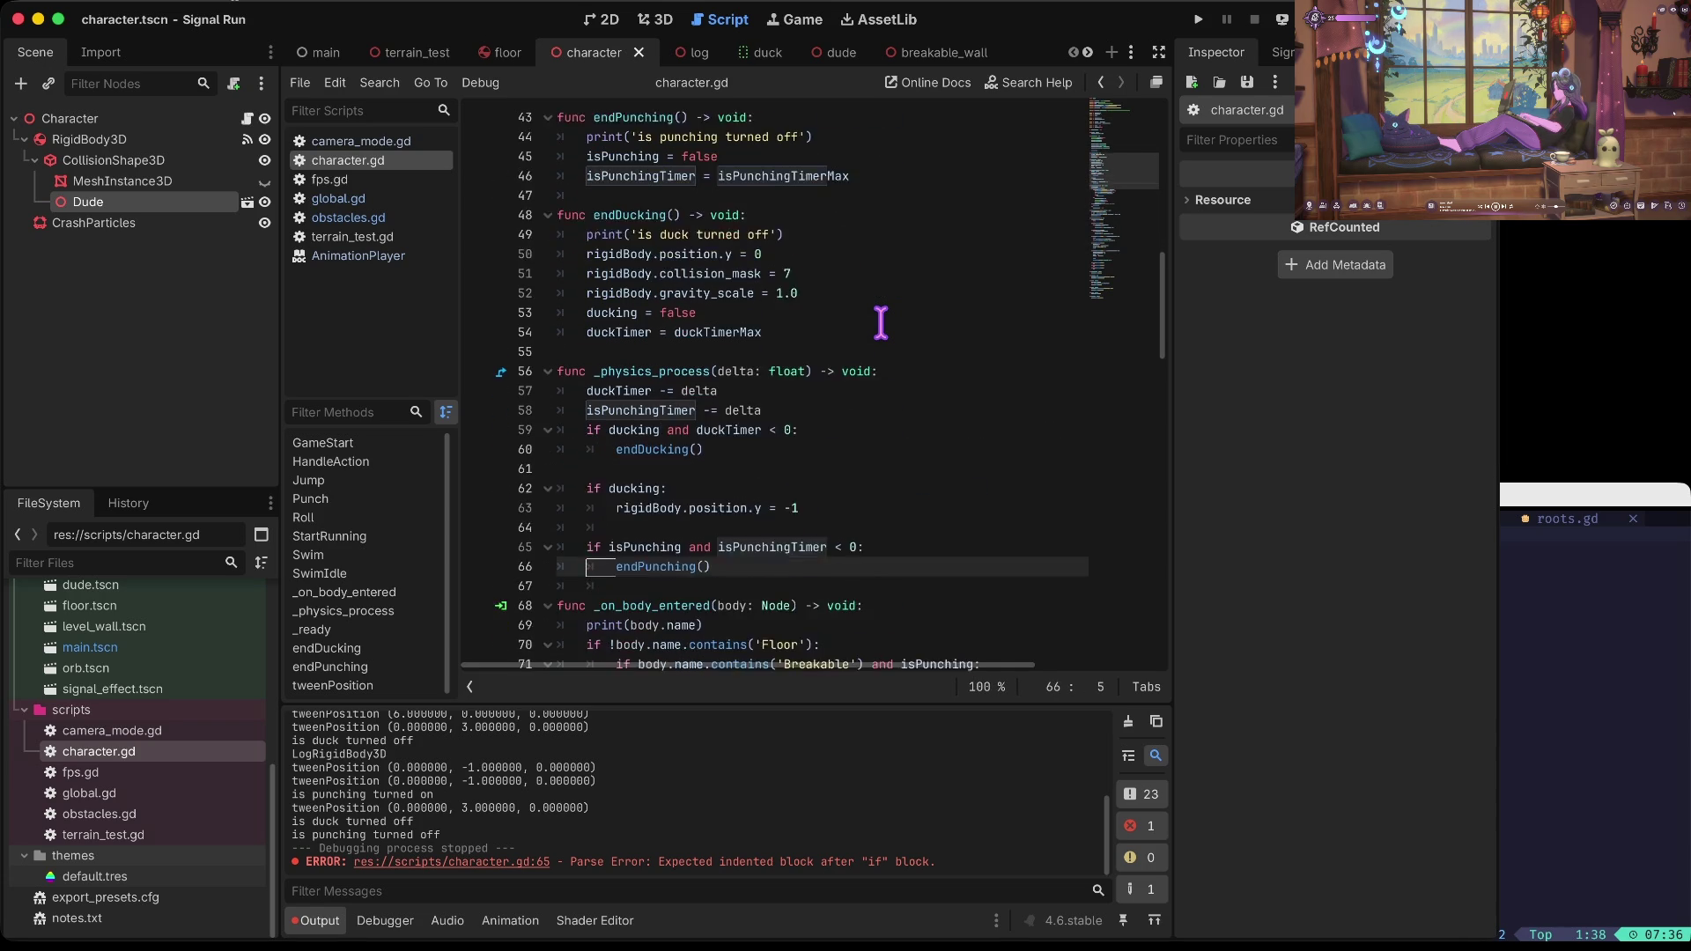
key(Up)
key(Up)
key(Up)
key(Delete)
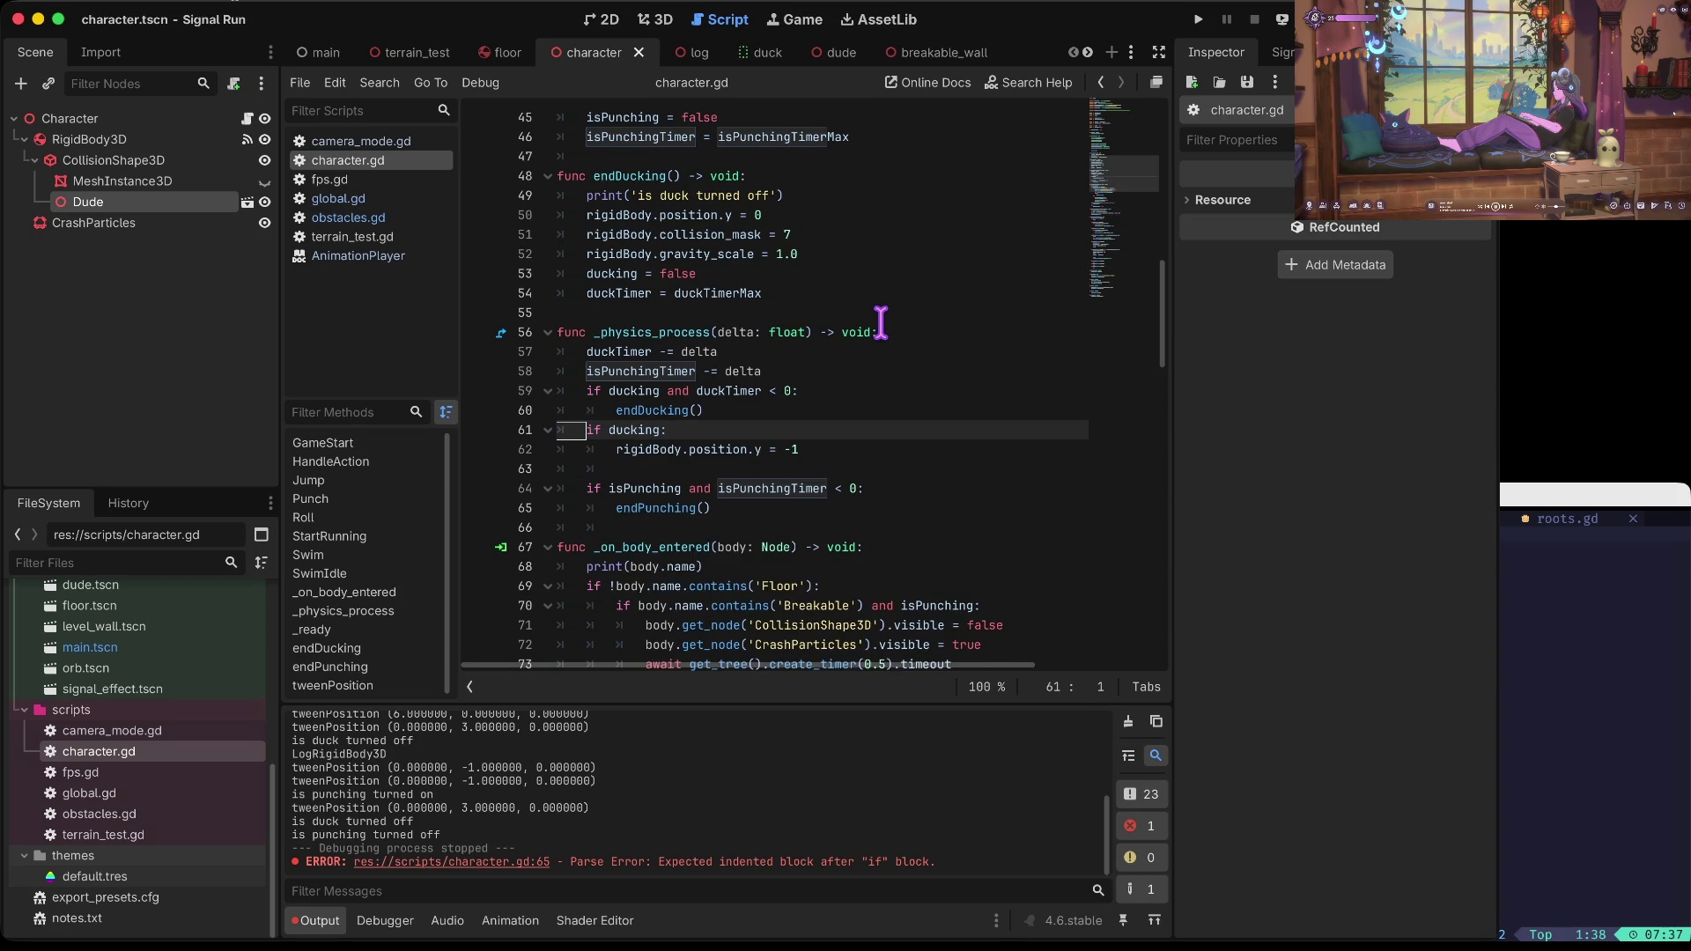
Step: Add blank lines separating the physics checks around the if ducking: block and save
key(Down)
key(Down)
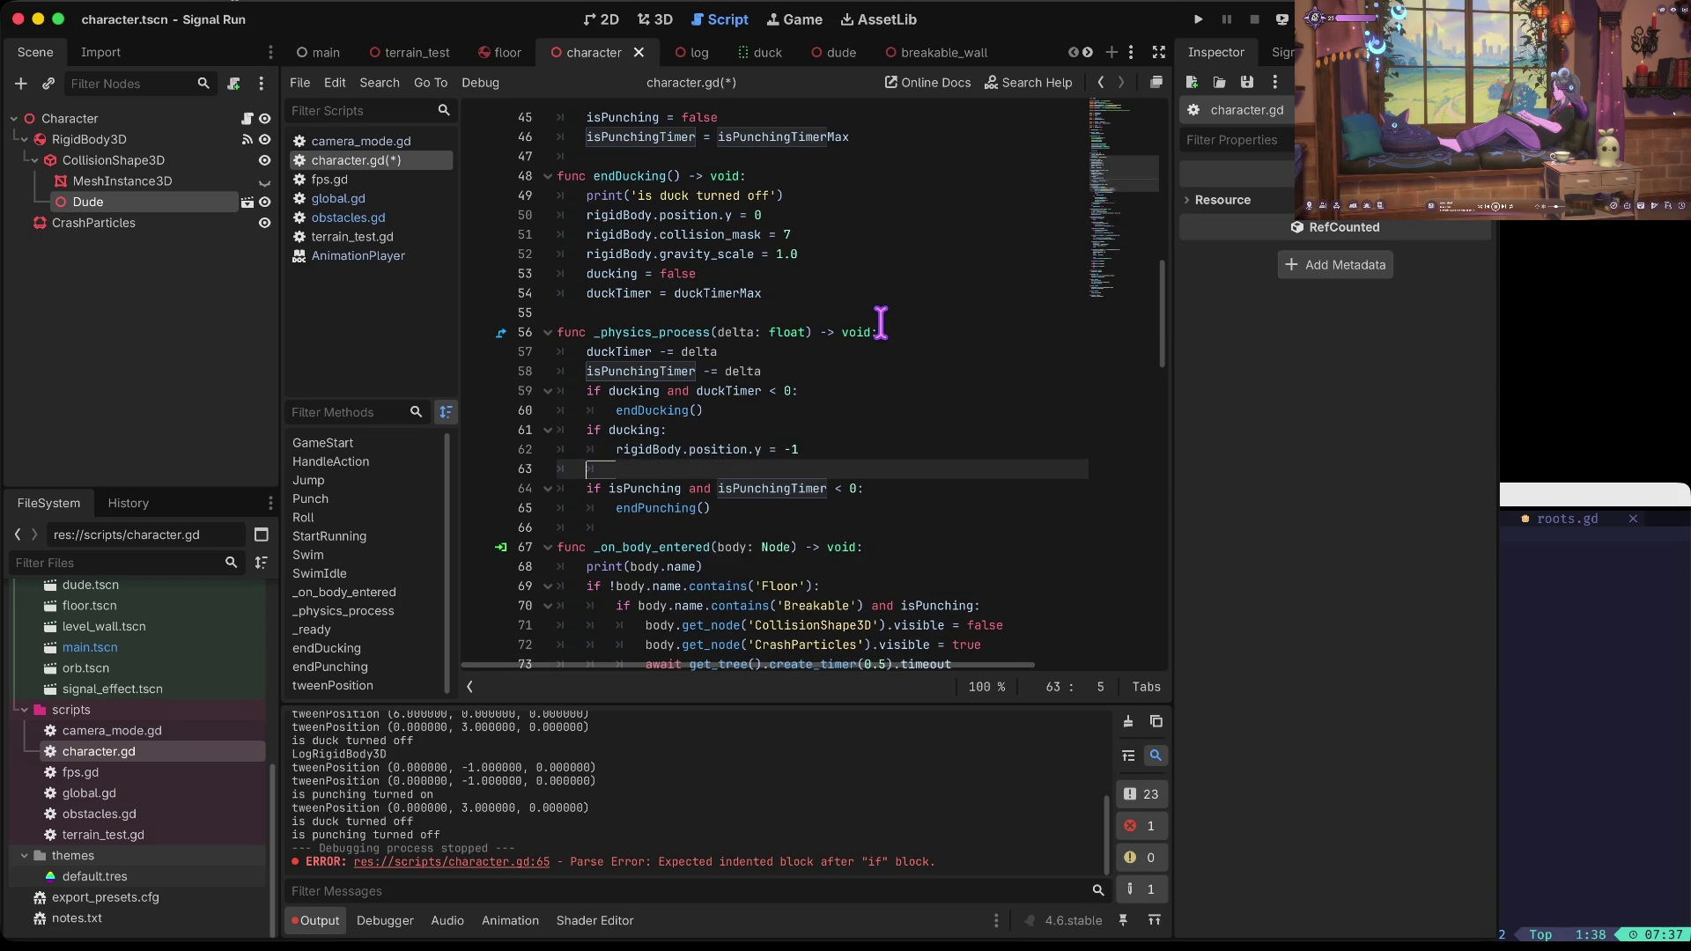
key(Up)
key(Up)
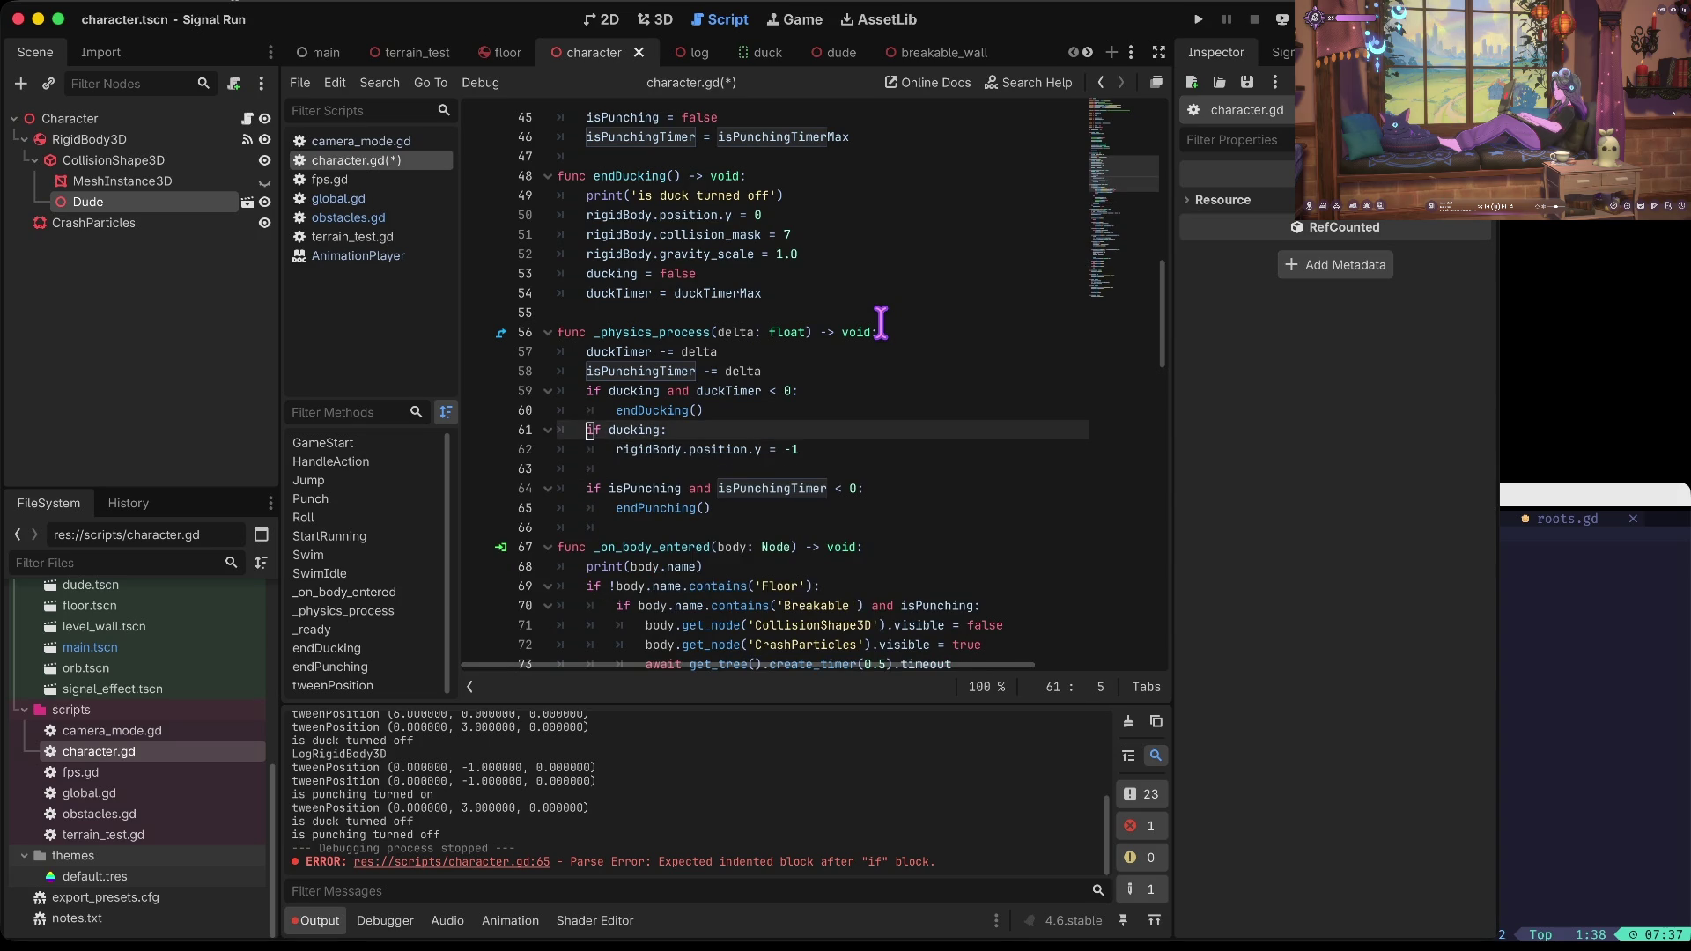
key(Return)
key(Up)
key(Up)
key(Up)
key(Return)
key(Down)
key(ctrl+s)
Step: Move the if ducking: block above the duck timer check and remove extra blank lines
key(Down)
key(Down)
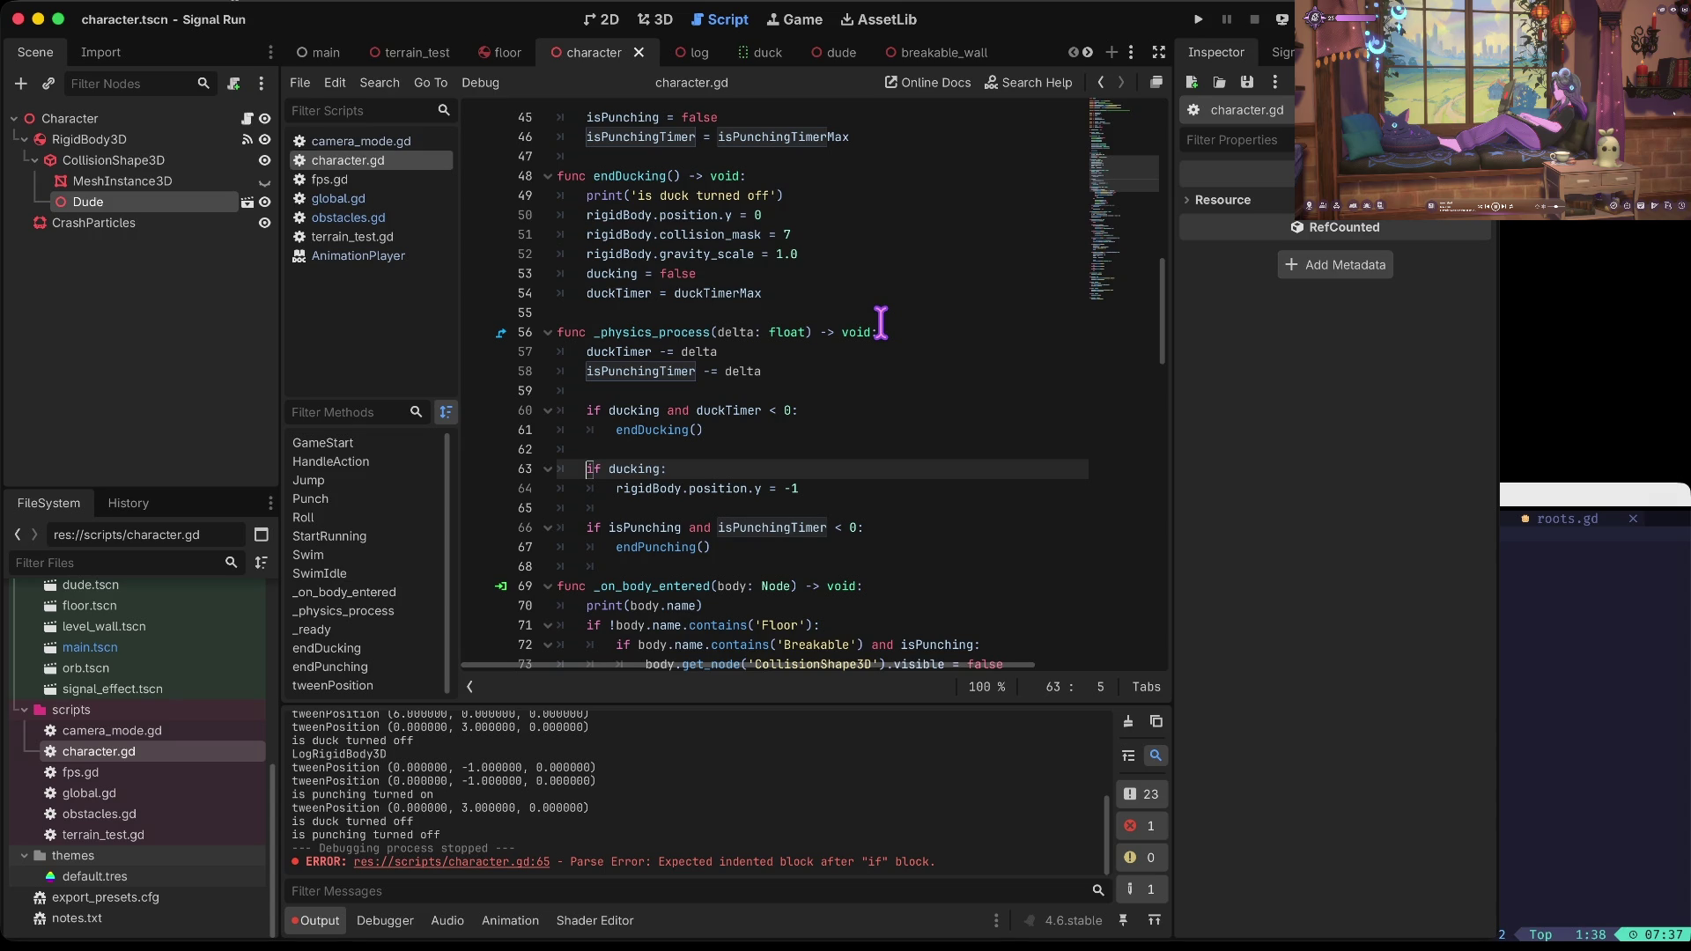
key(shift+Down)
key(shift+Down)
key(BackSpace)
key(Up)
key(Up)
key(Up)
key(ctrl+z)
key(Down)
key(Down)
key(Down)
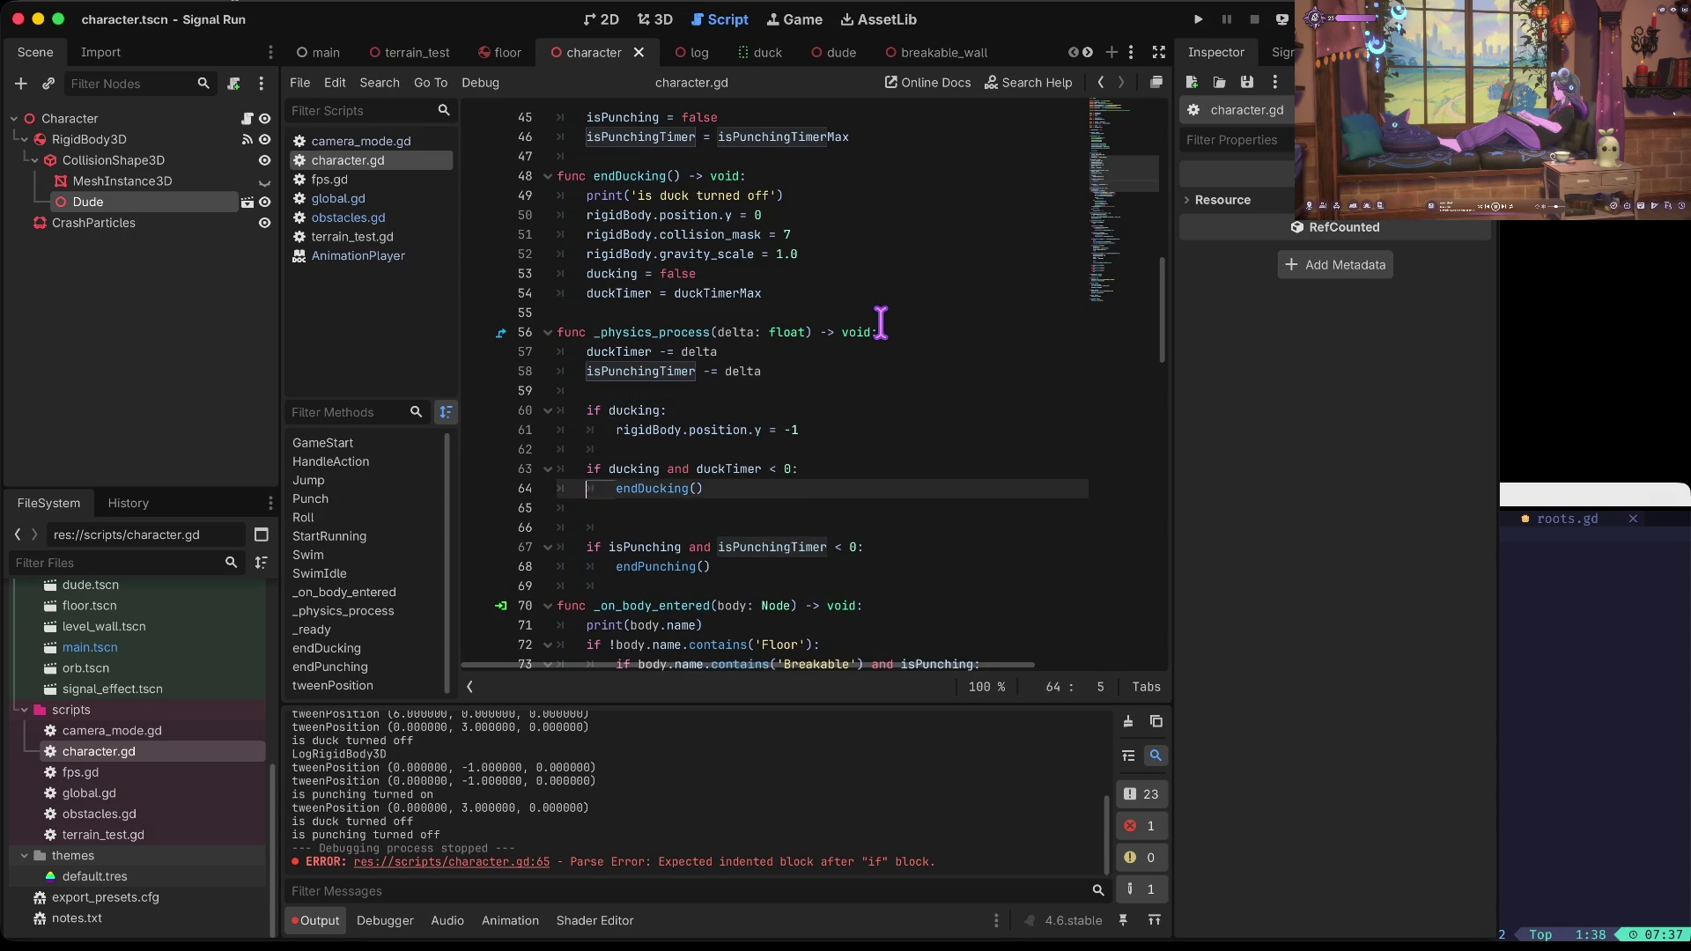
key(ctrl+shift+k)
key(ctrl+shift+k)
key(Up)
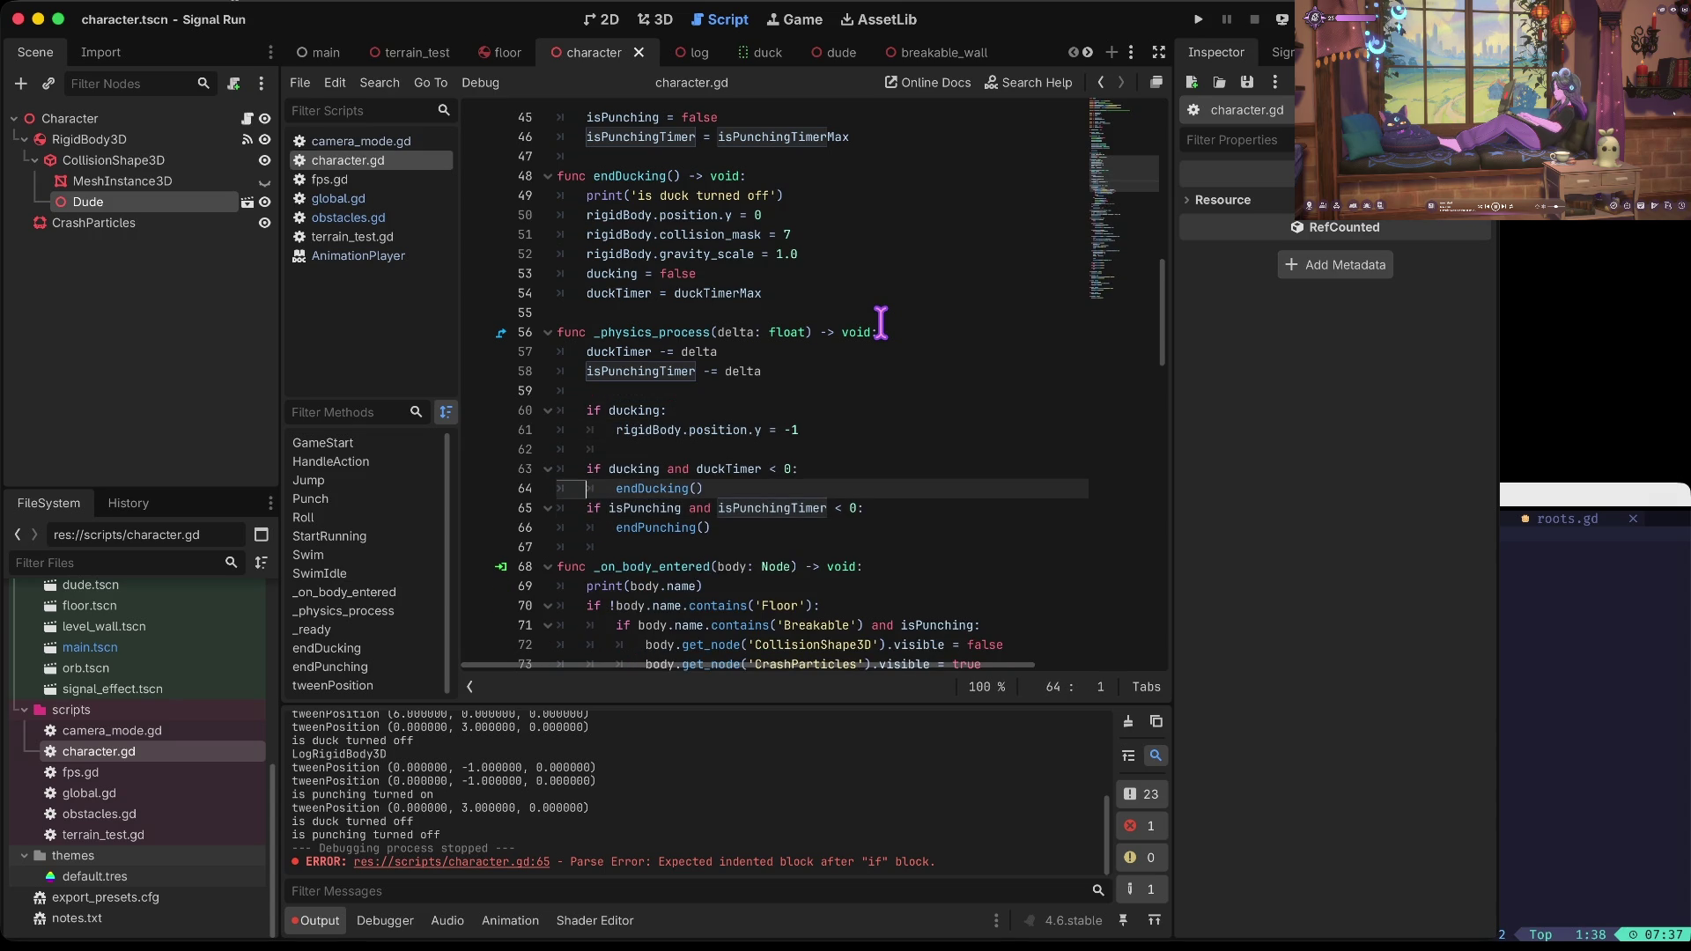
Step: Adjust the blank line after the endDucking() call and save
key(End)
key(Return)
key(ctrl+s)
key(Down)
key(Down)
key(Down)
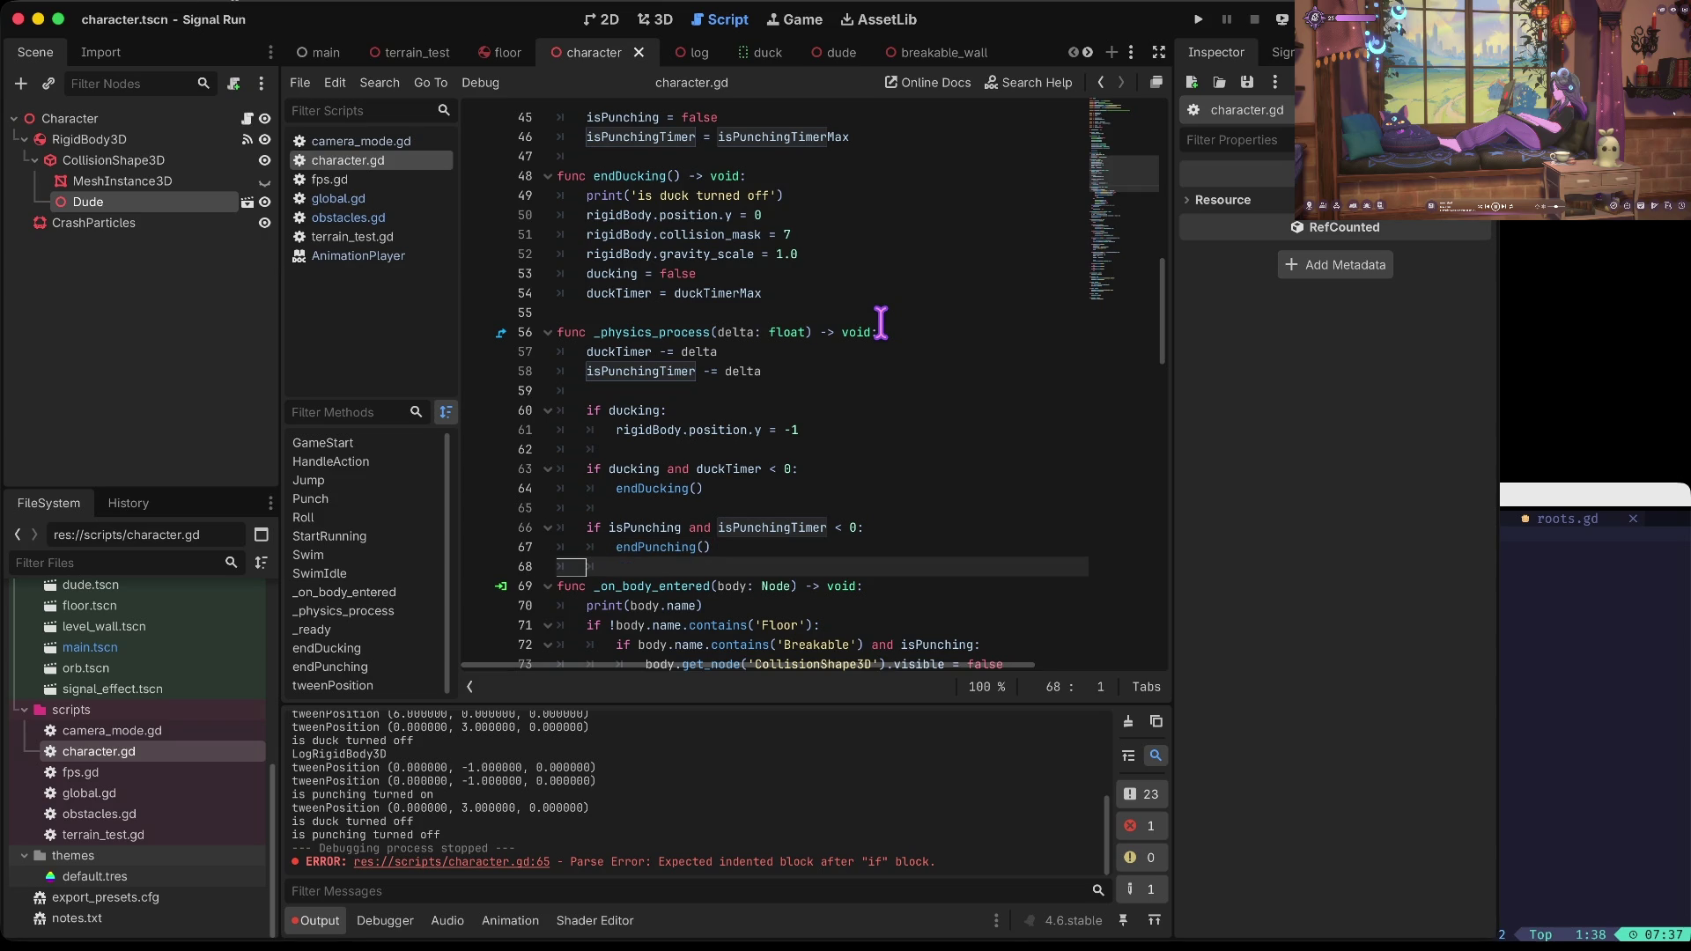
key(Up)
key(Up)
key(Up)
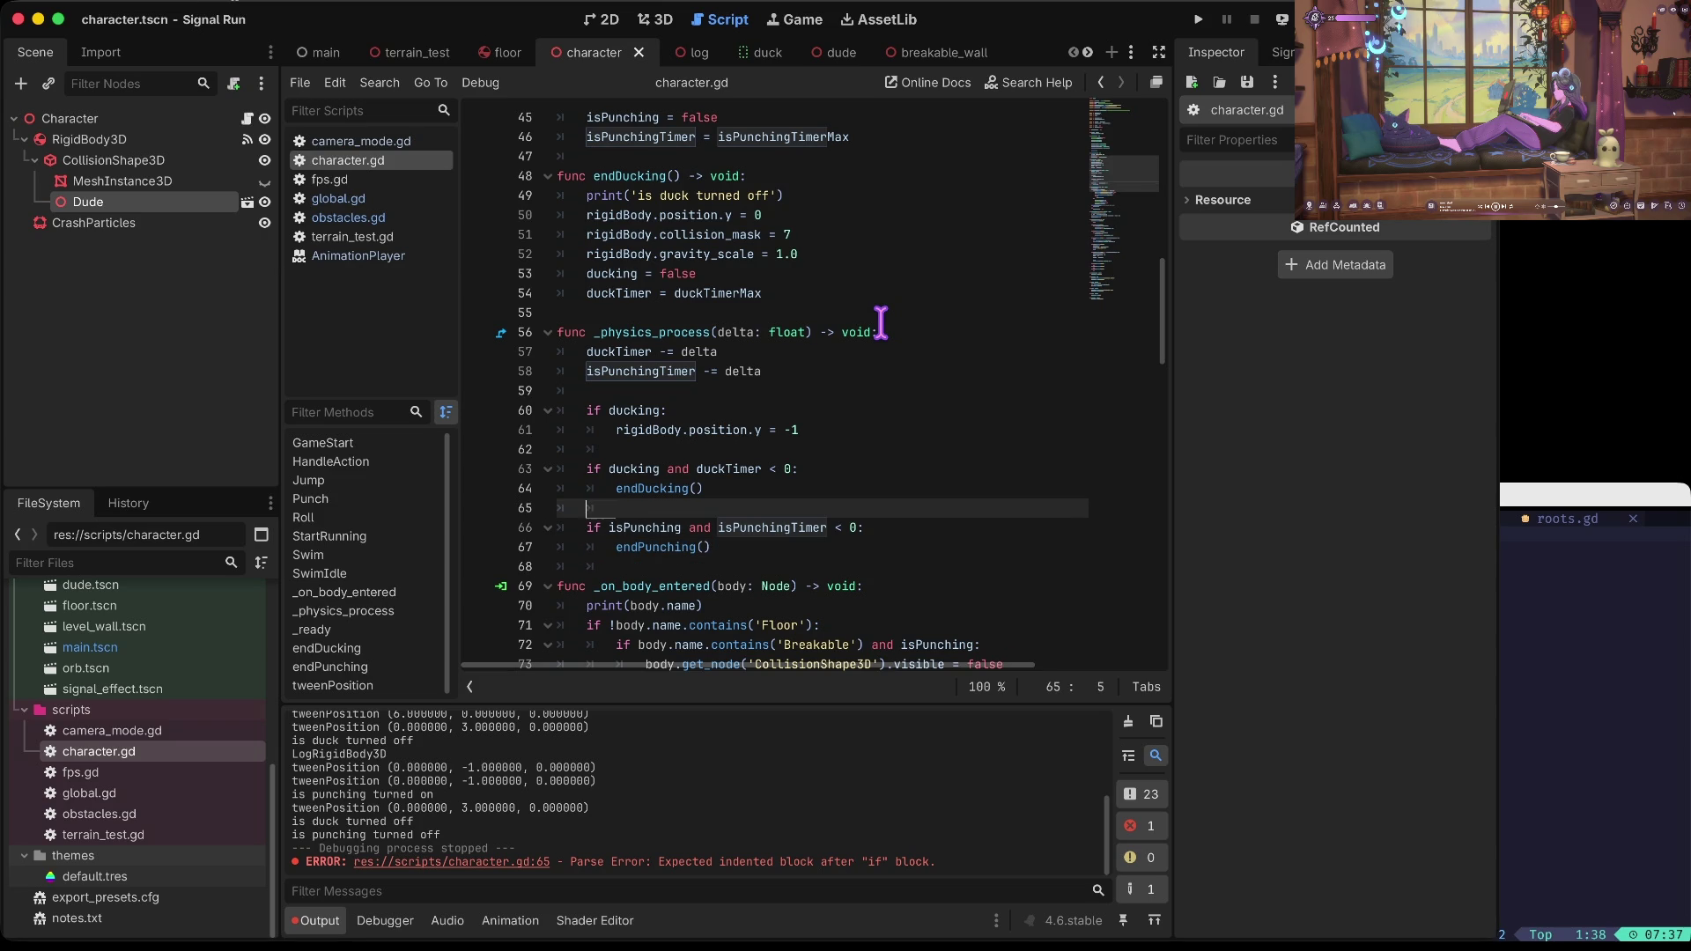
key(BackSpace)
key(BackSpace)
key(BackSpace)
key(Return)
key(BackSpace)
Step: Remove the stray indent below the ducking block, save, and run the game
key(Up)
key(Up)
key(Up)
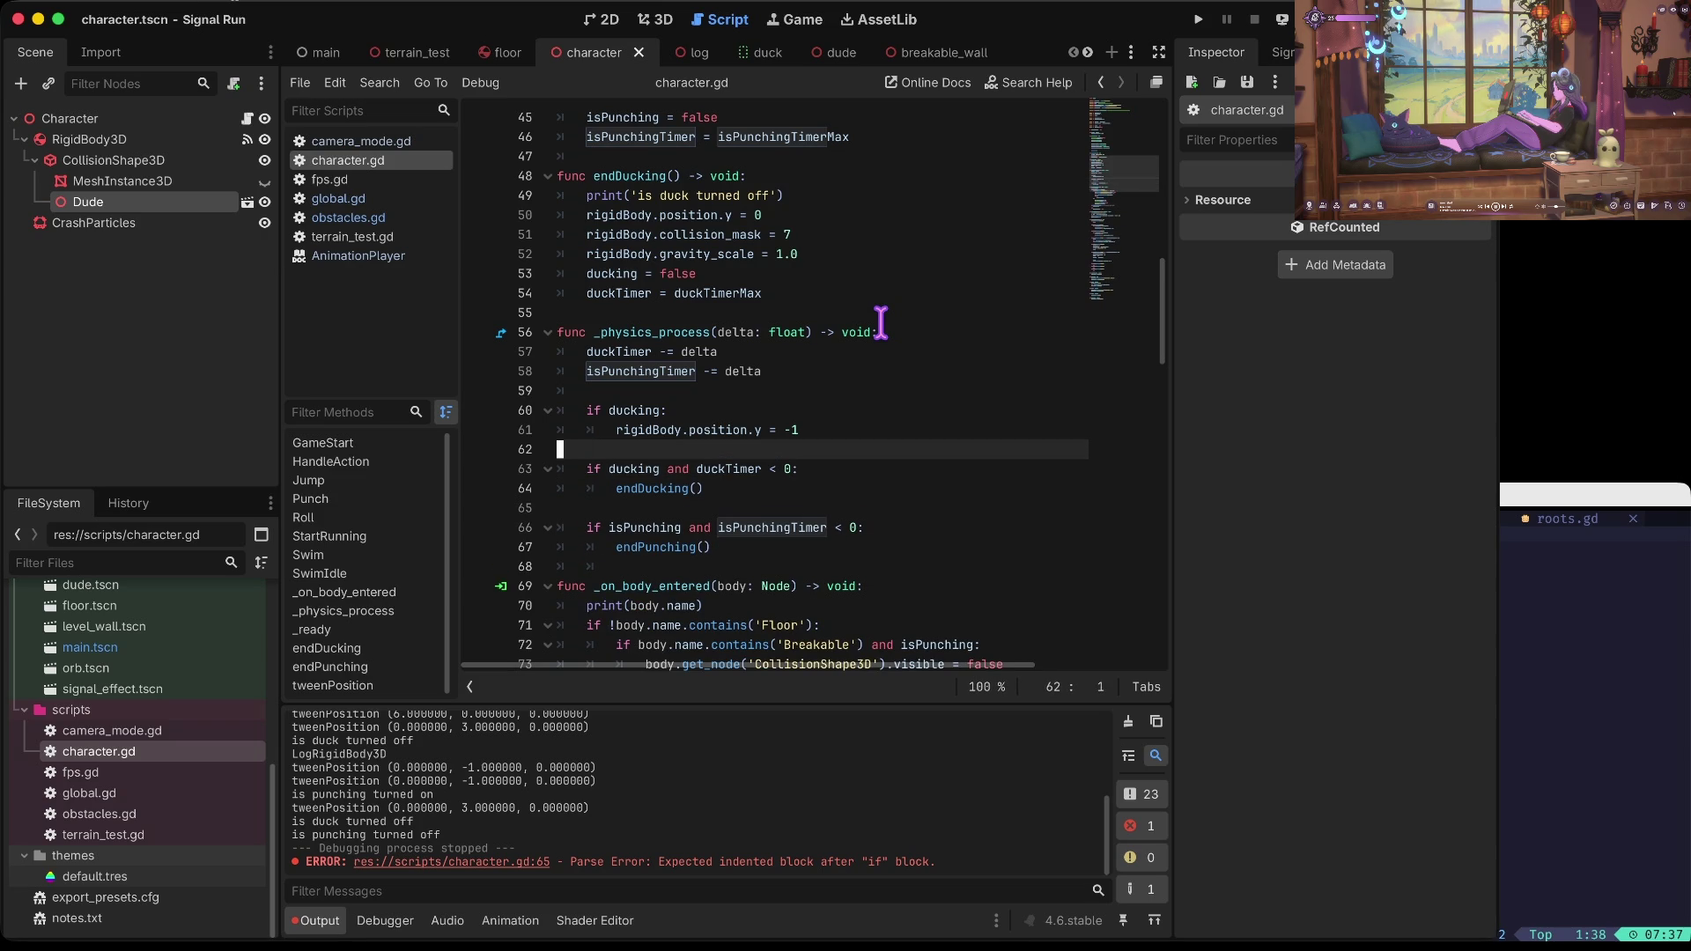
key(Down)
key(Down)
key(Down)
key(BackSpace)
key(ctrl+s)
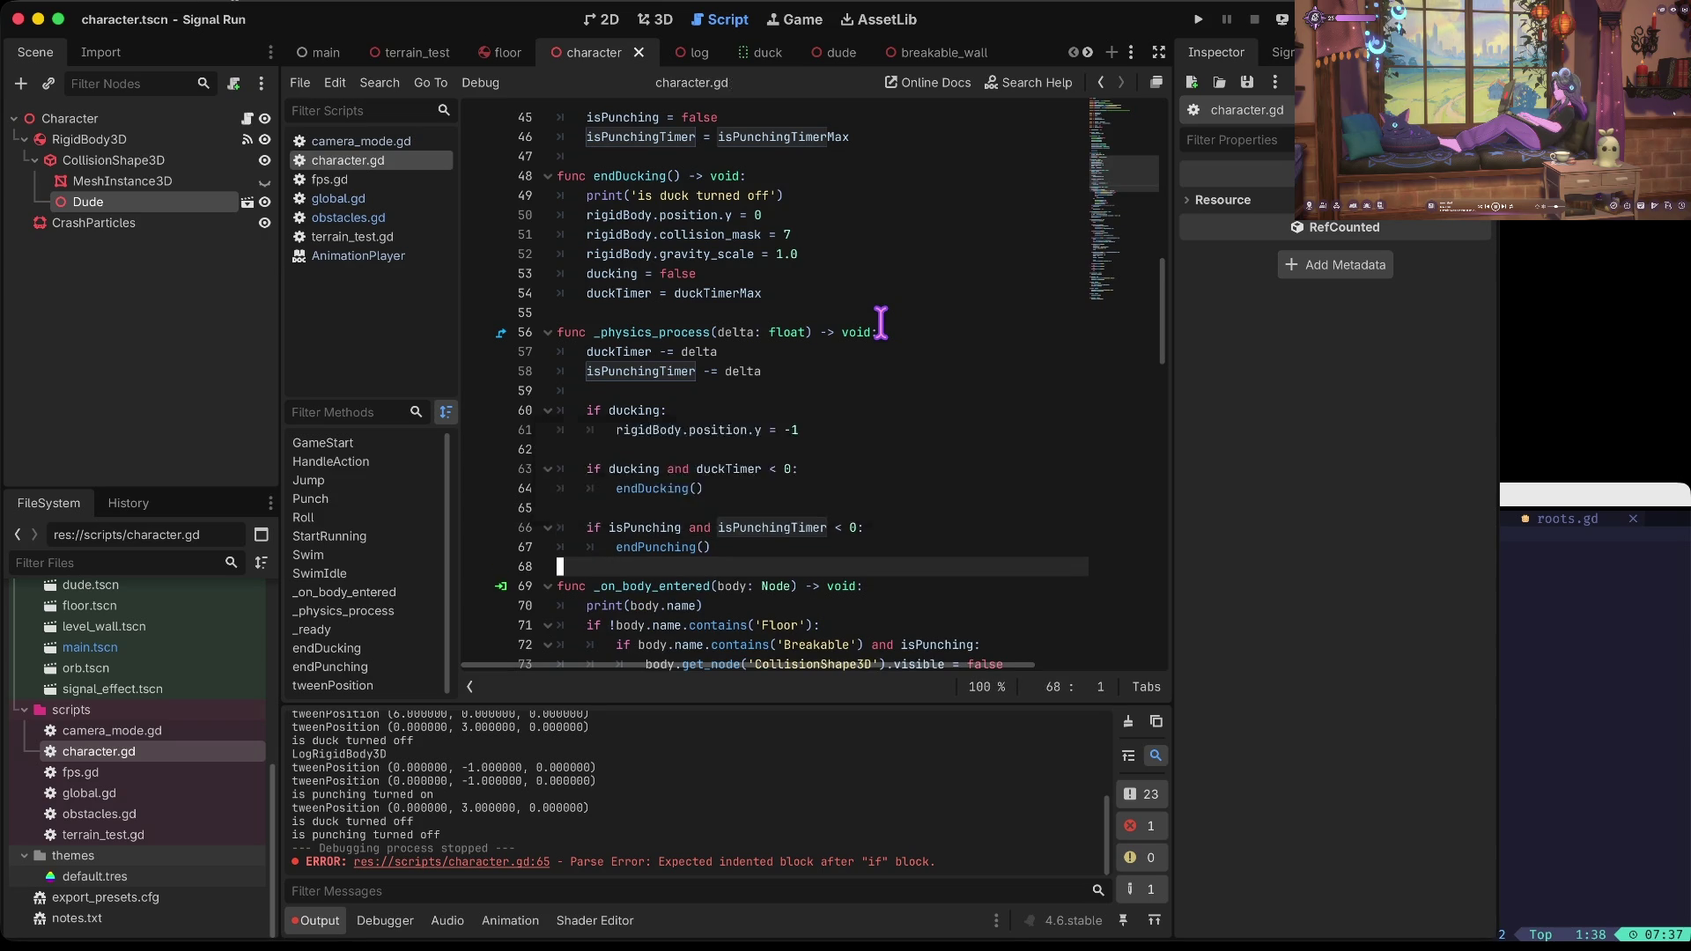
key(Down)
key(Down)
key(Down)
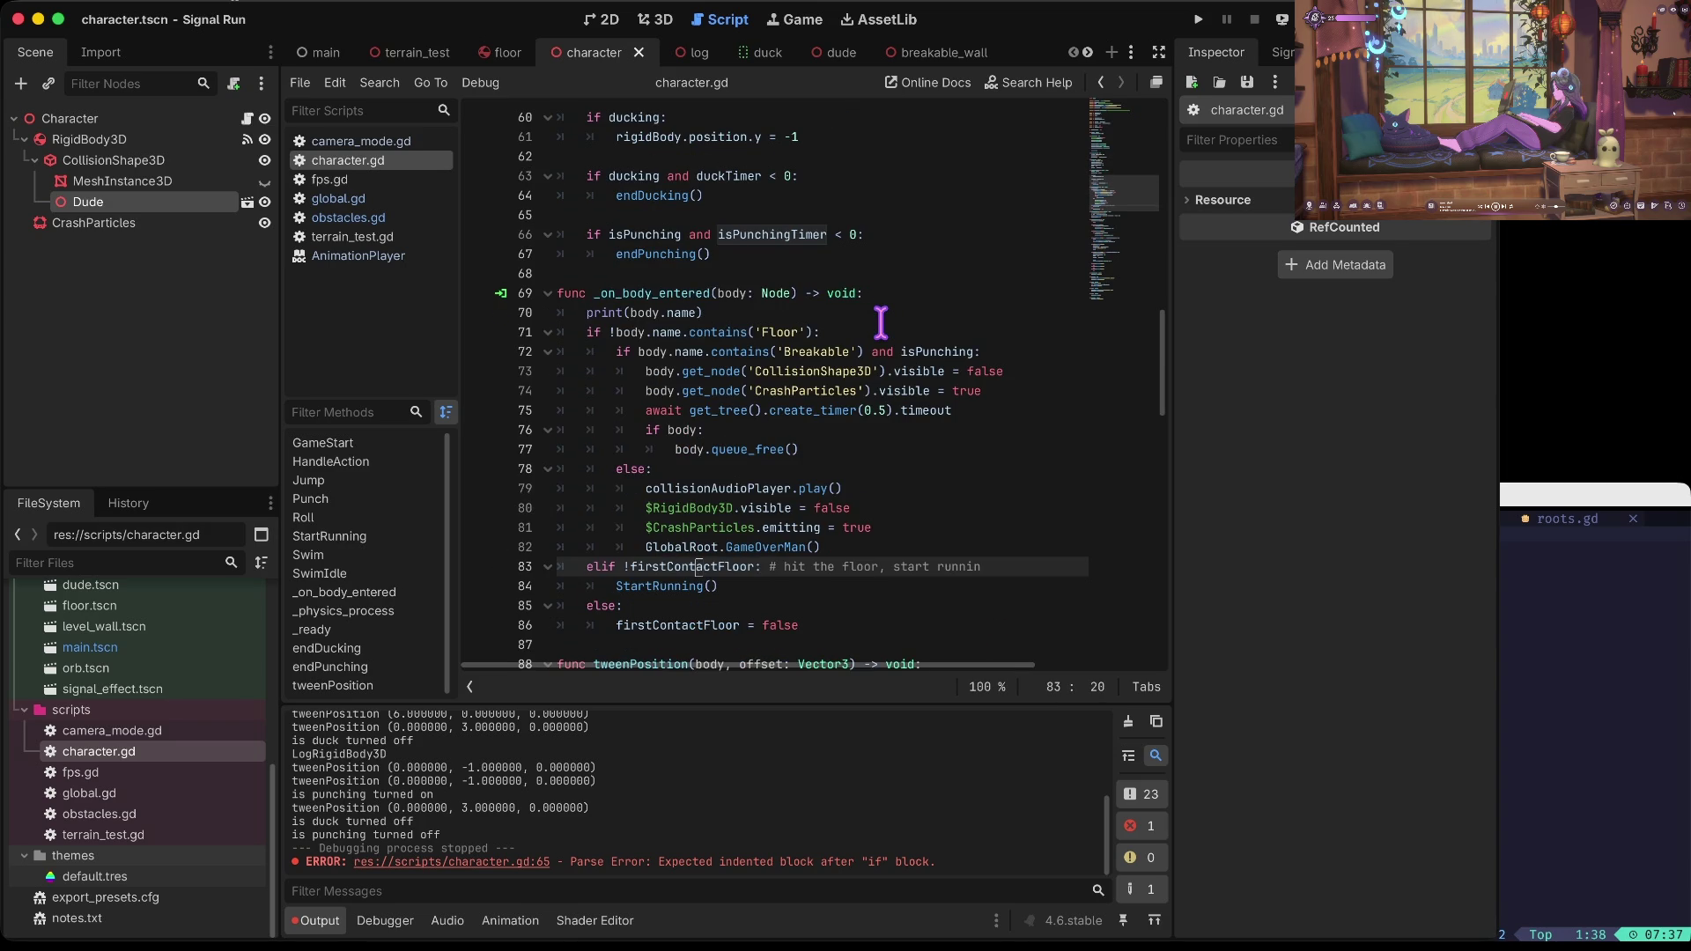
key(F5)
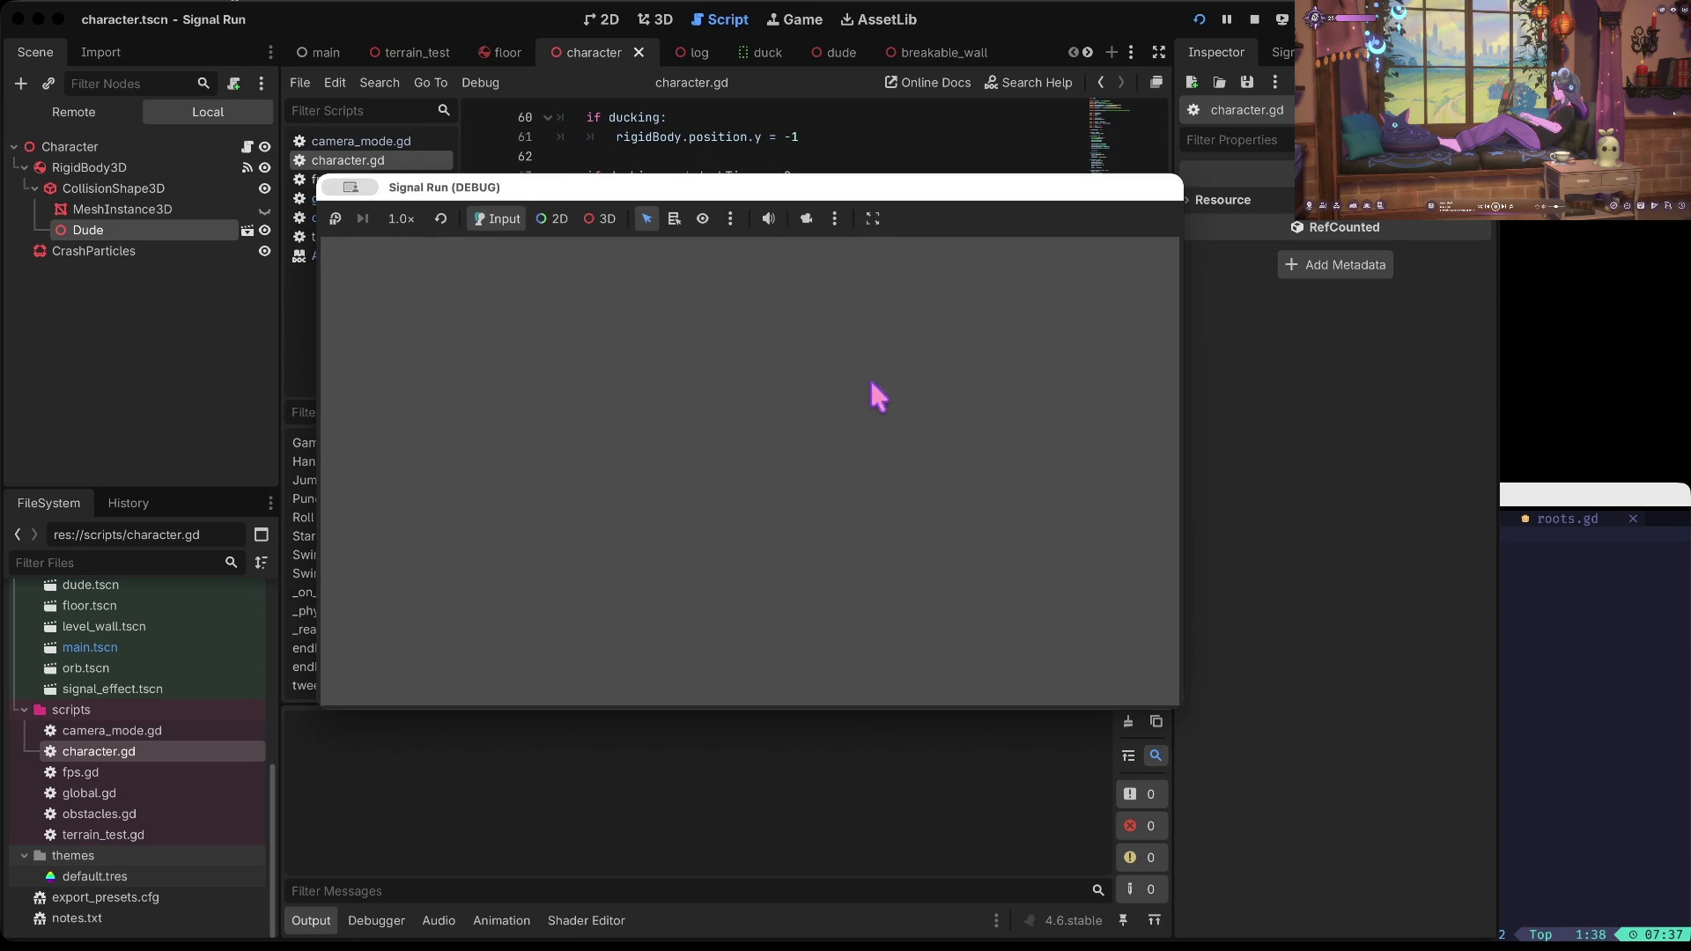
Step: Stop the game, insert an endDucking() call before Jump() in HandleAction's jump branch, and rerun
click(1254, 19)
key(Page_Down)
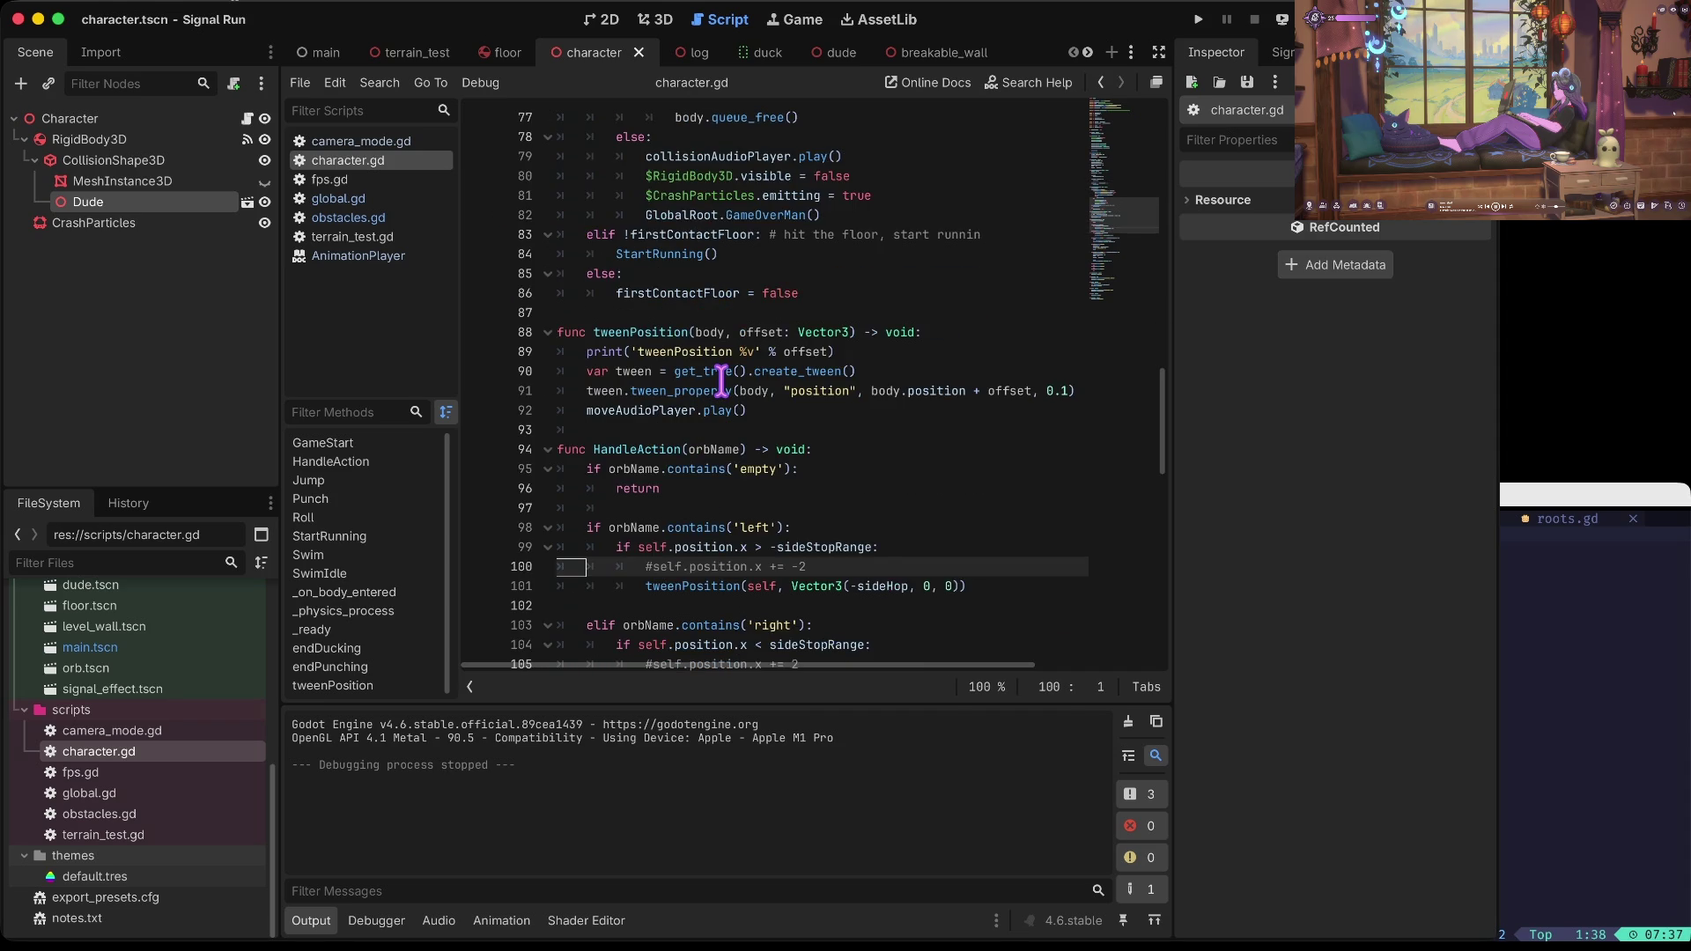
key(Down)
key(Down)
key(Down)
key(Up)
key(Up)
key(Up)
key(End)
key(Up)
key(Up)
key(End)
key(Return)
text(enddu)
key(Return)
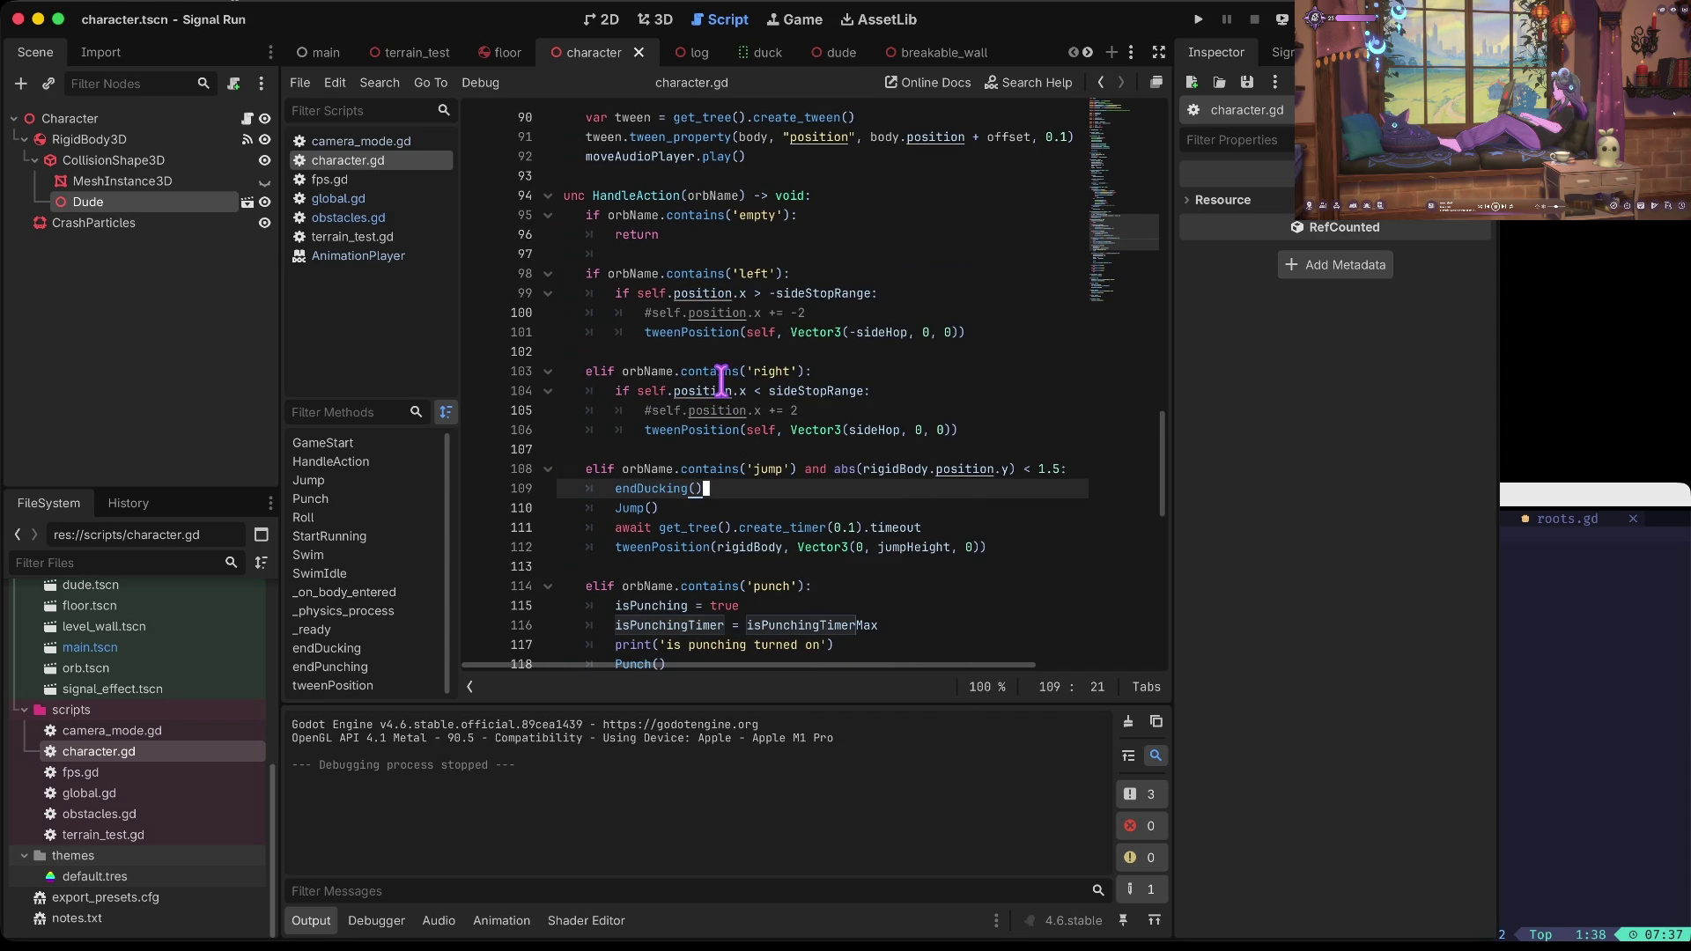
key(super+b)
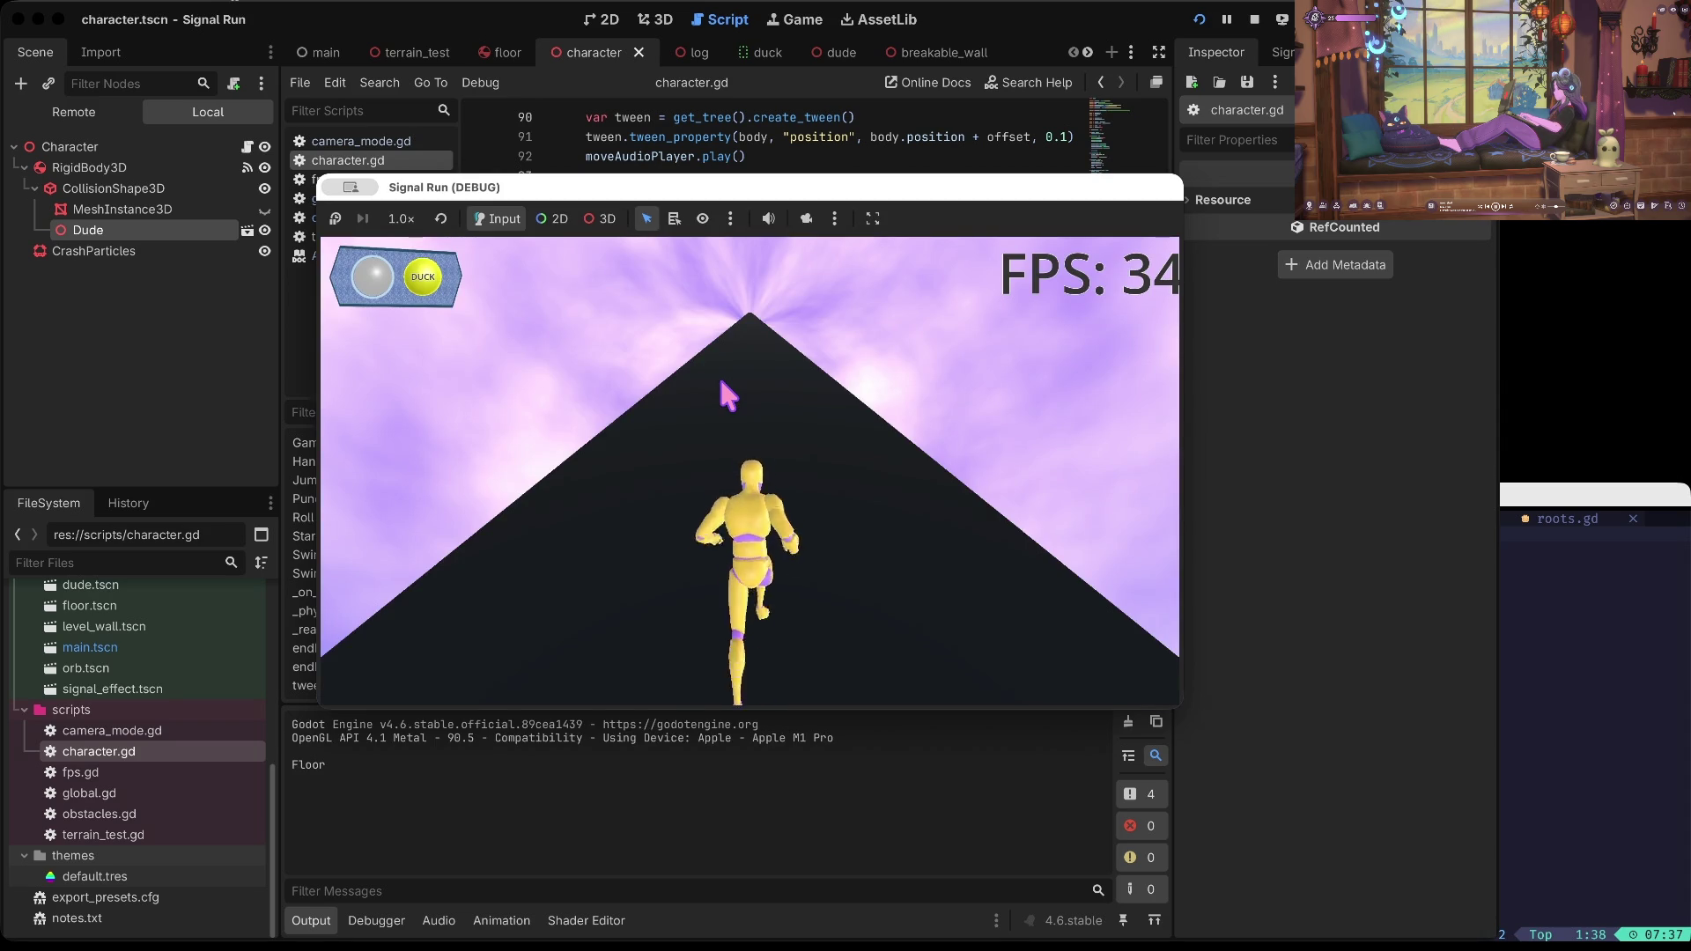
Step: Duck, jump and punch through the track until the Ya Ded screen, then stop the game
key(Down)
key(Up)
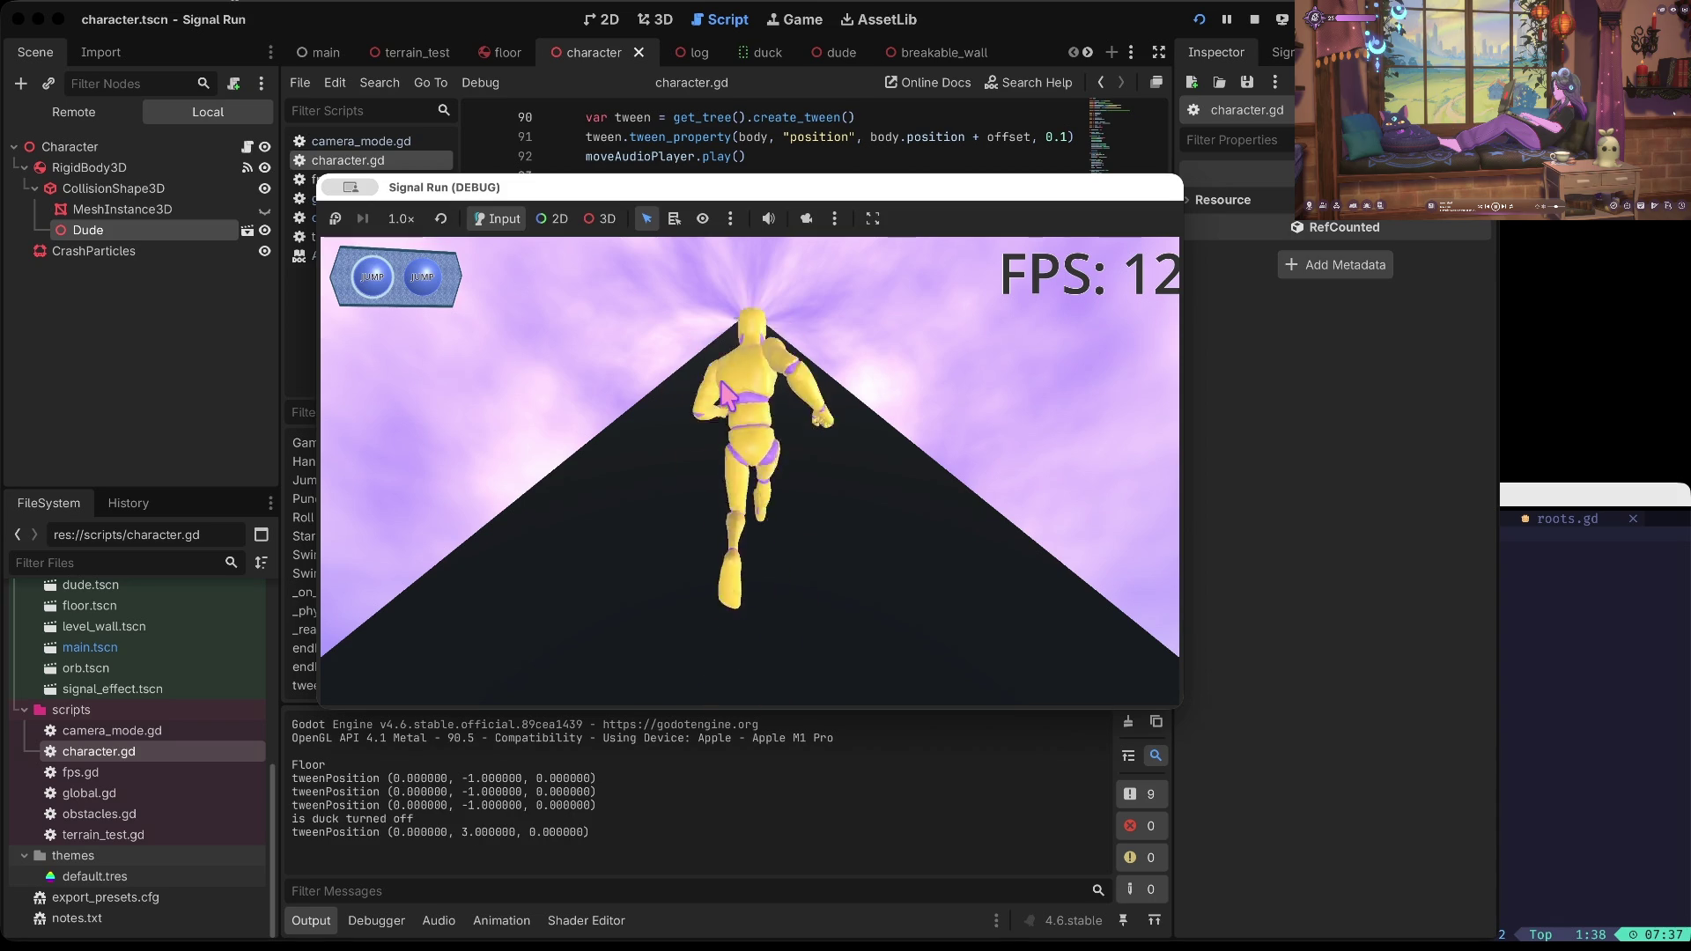
key(Up)
key(space)
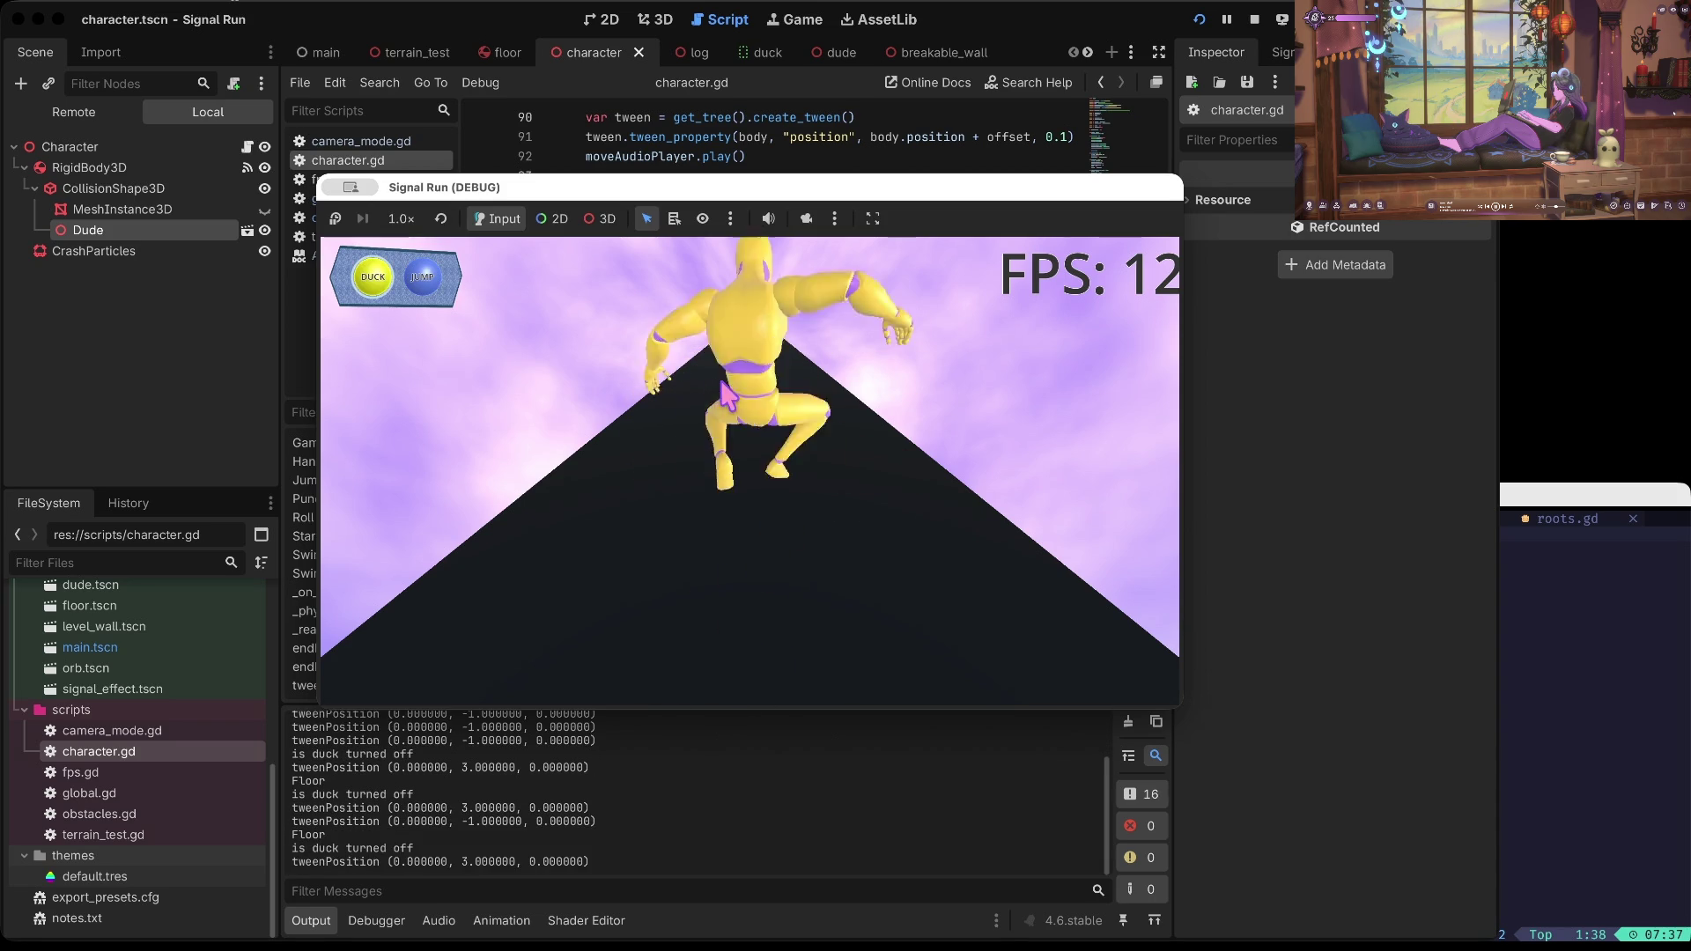
key(space)
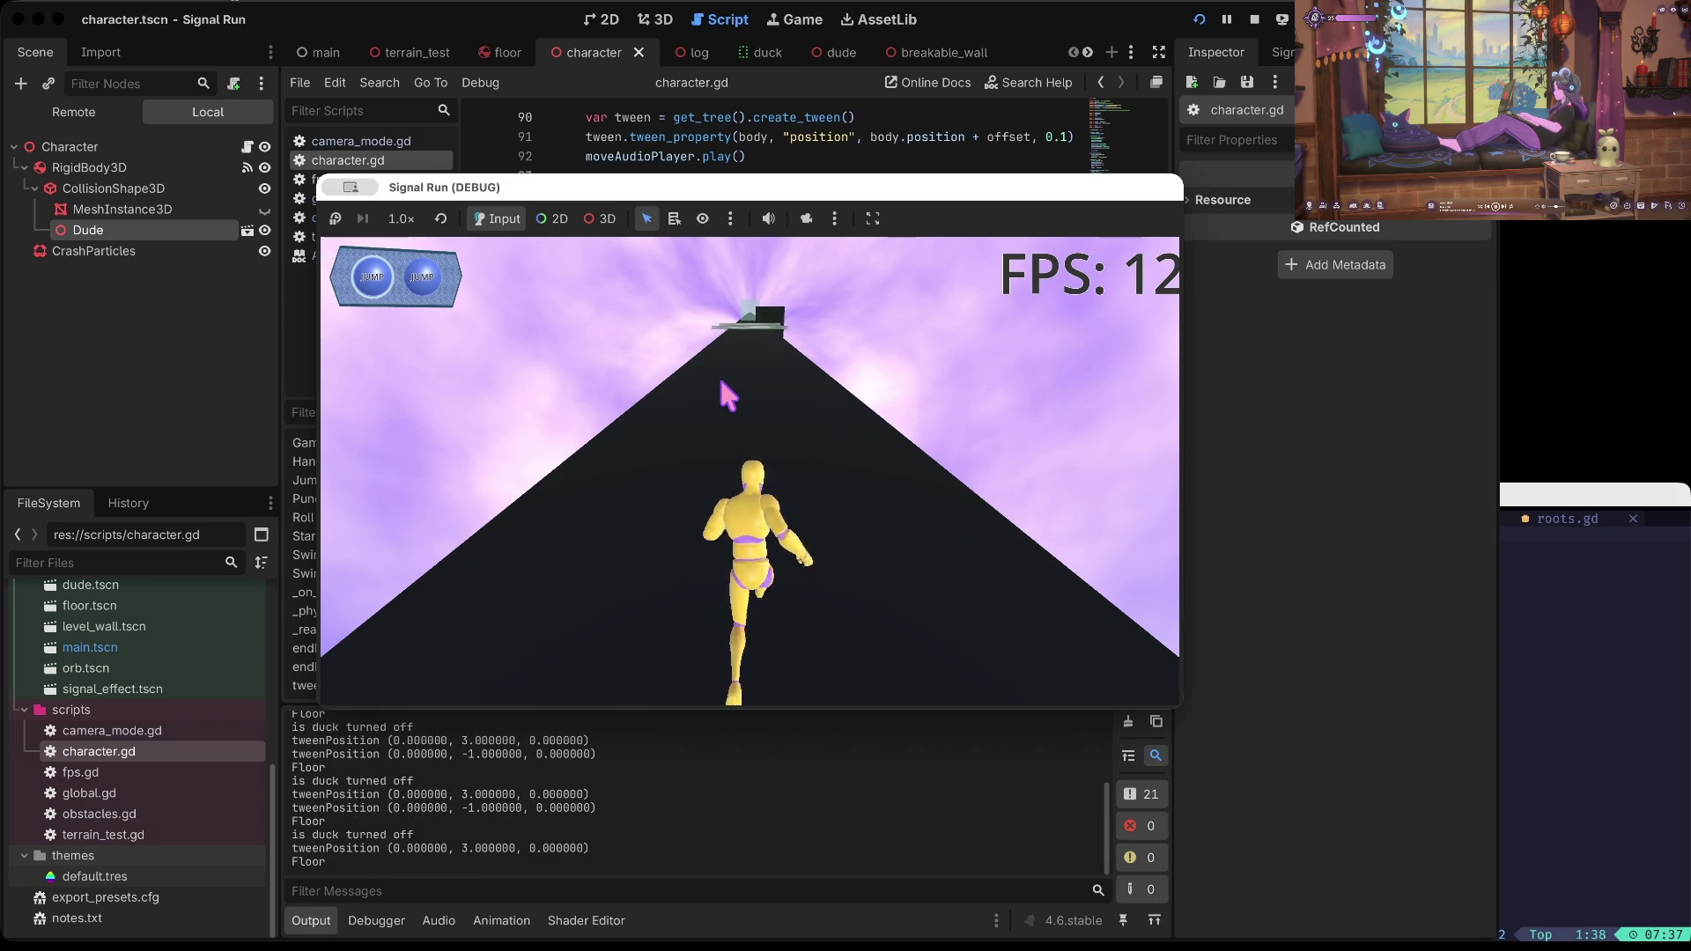
key(space)
key(Down)
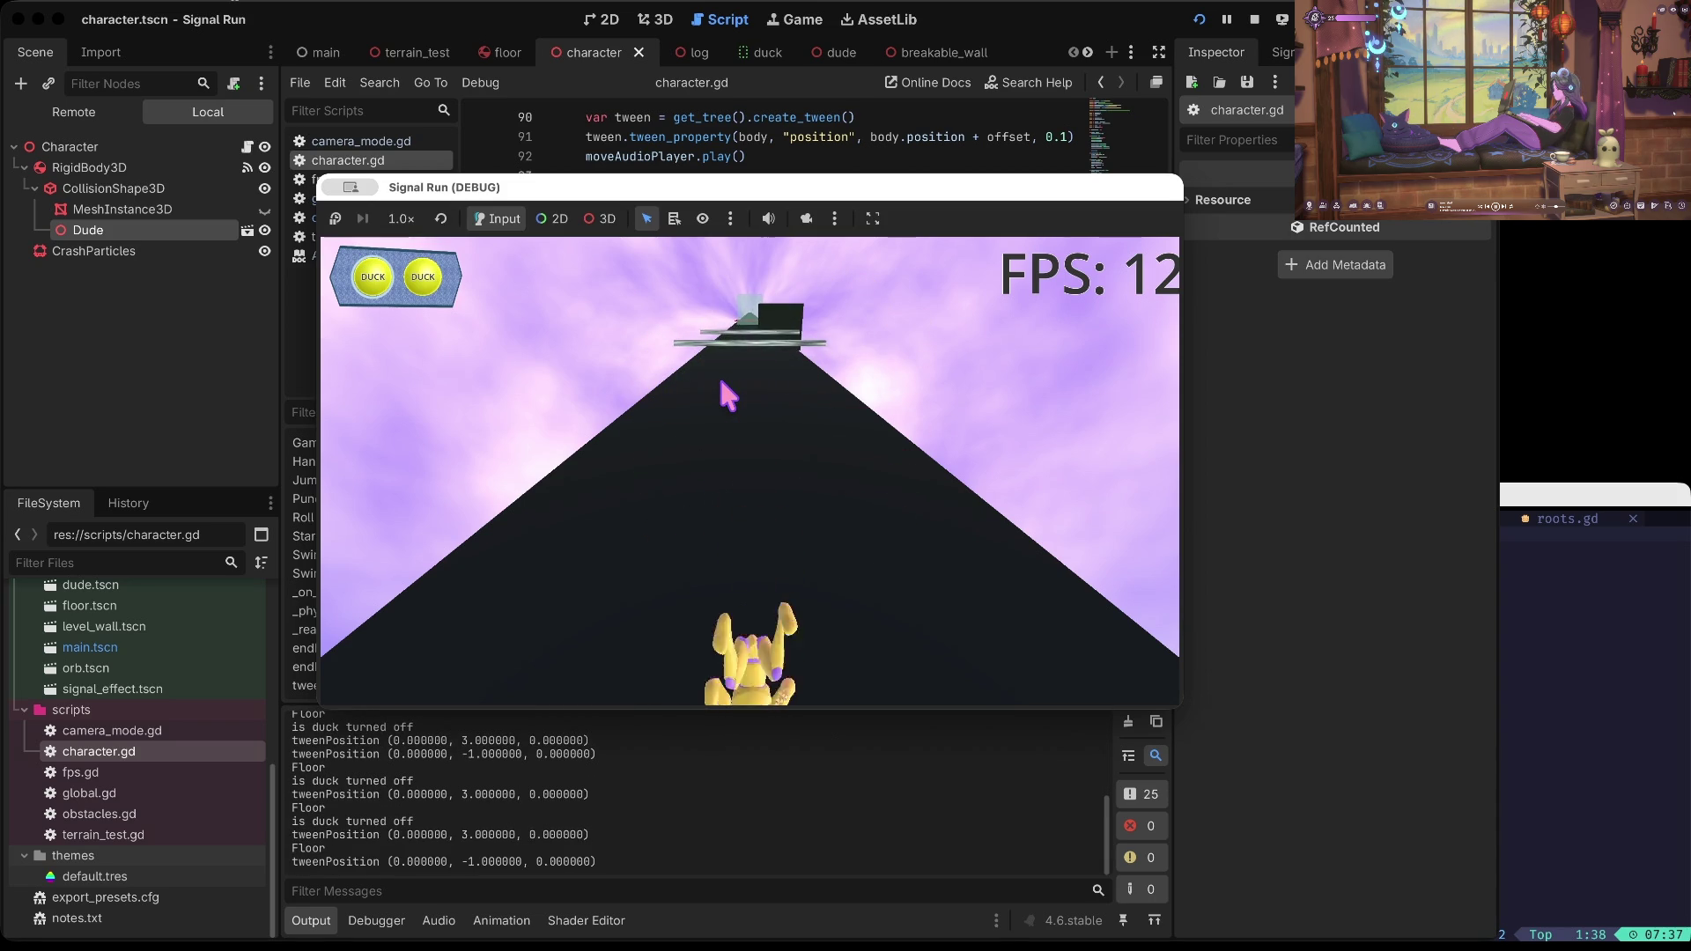
key(Down)
key(Down)
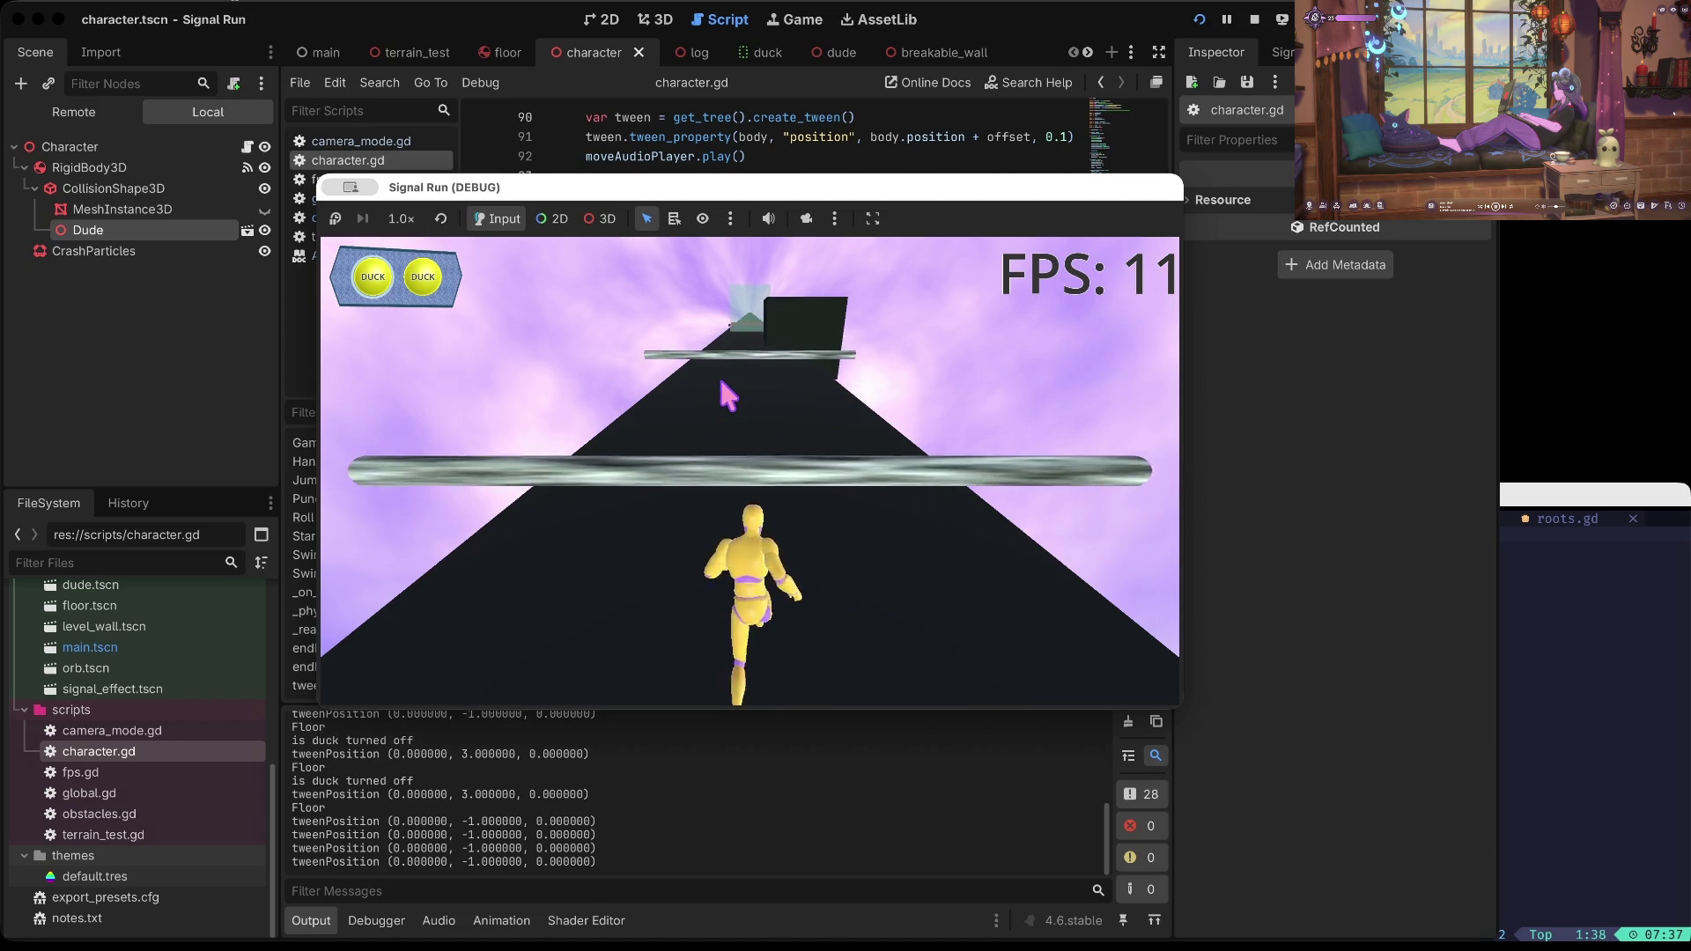
key(Down)
key(Down)
key(Down)
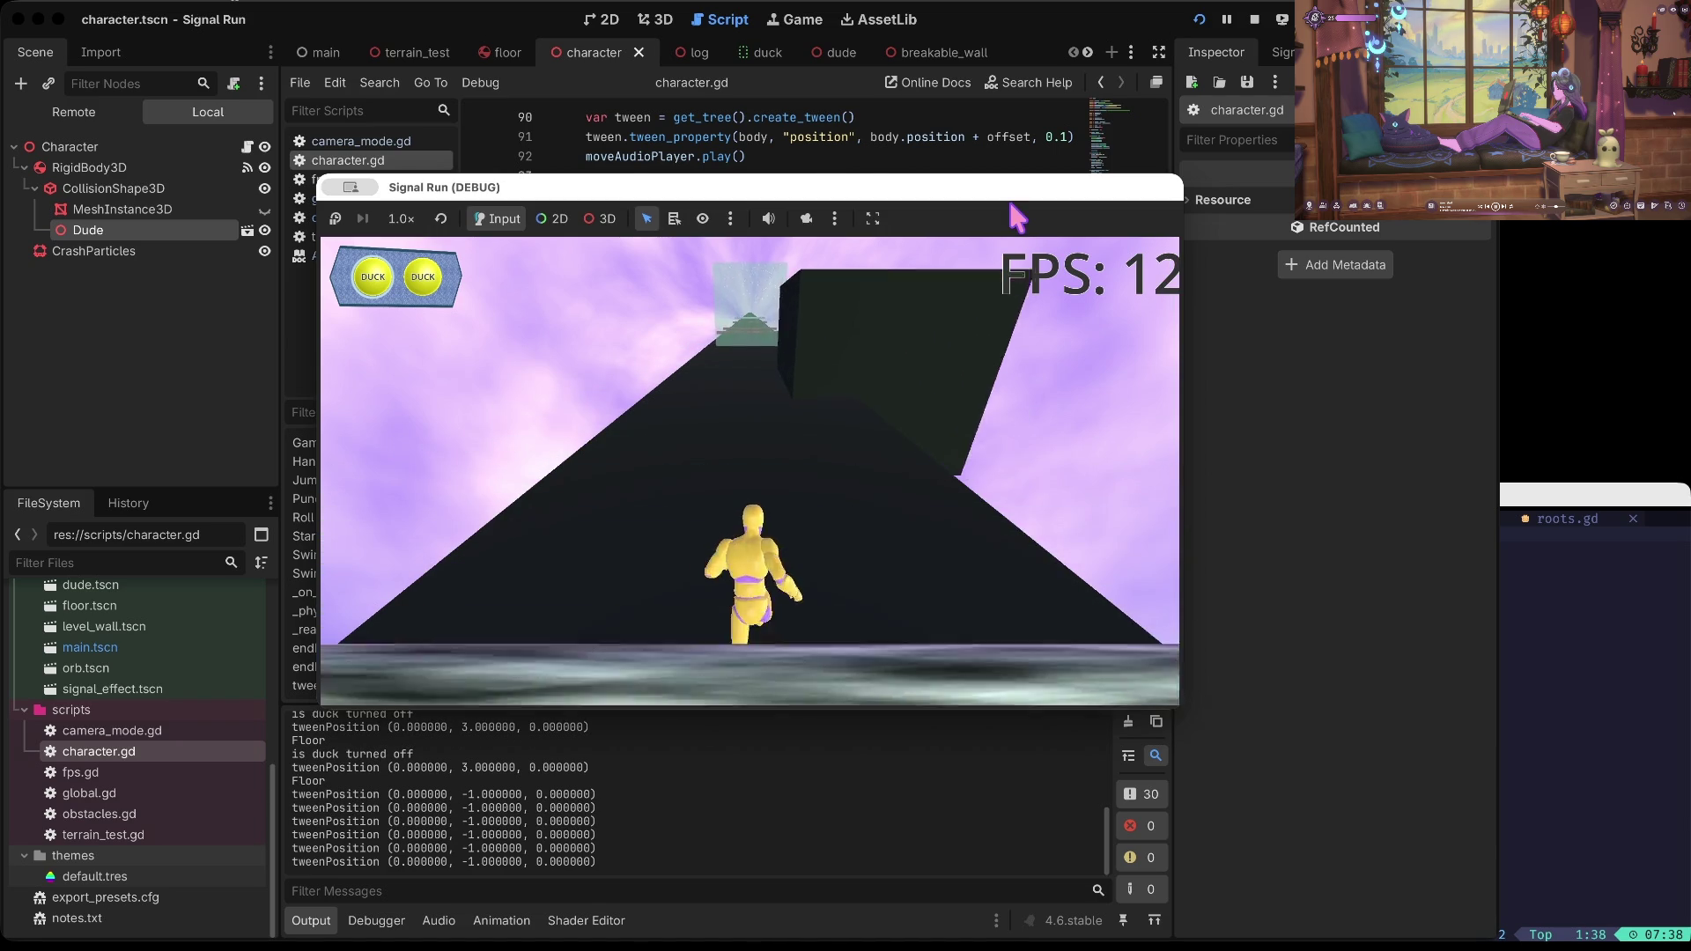
key(Down)
key(Down)
key(Down)
key(Down)
key(Down)
key(Down)
key(Down)
key(Down)
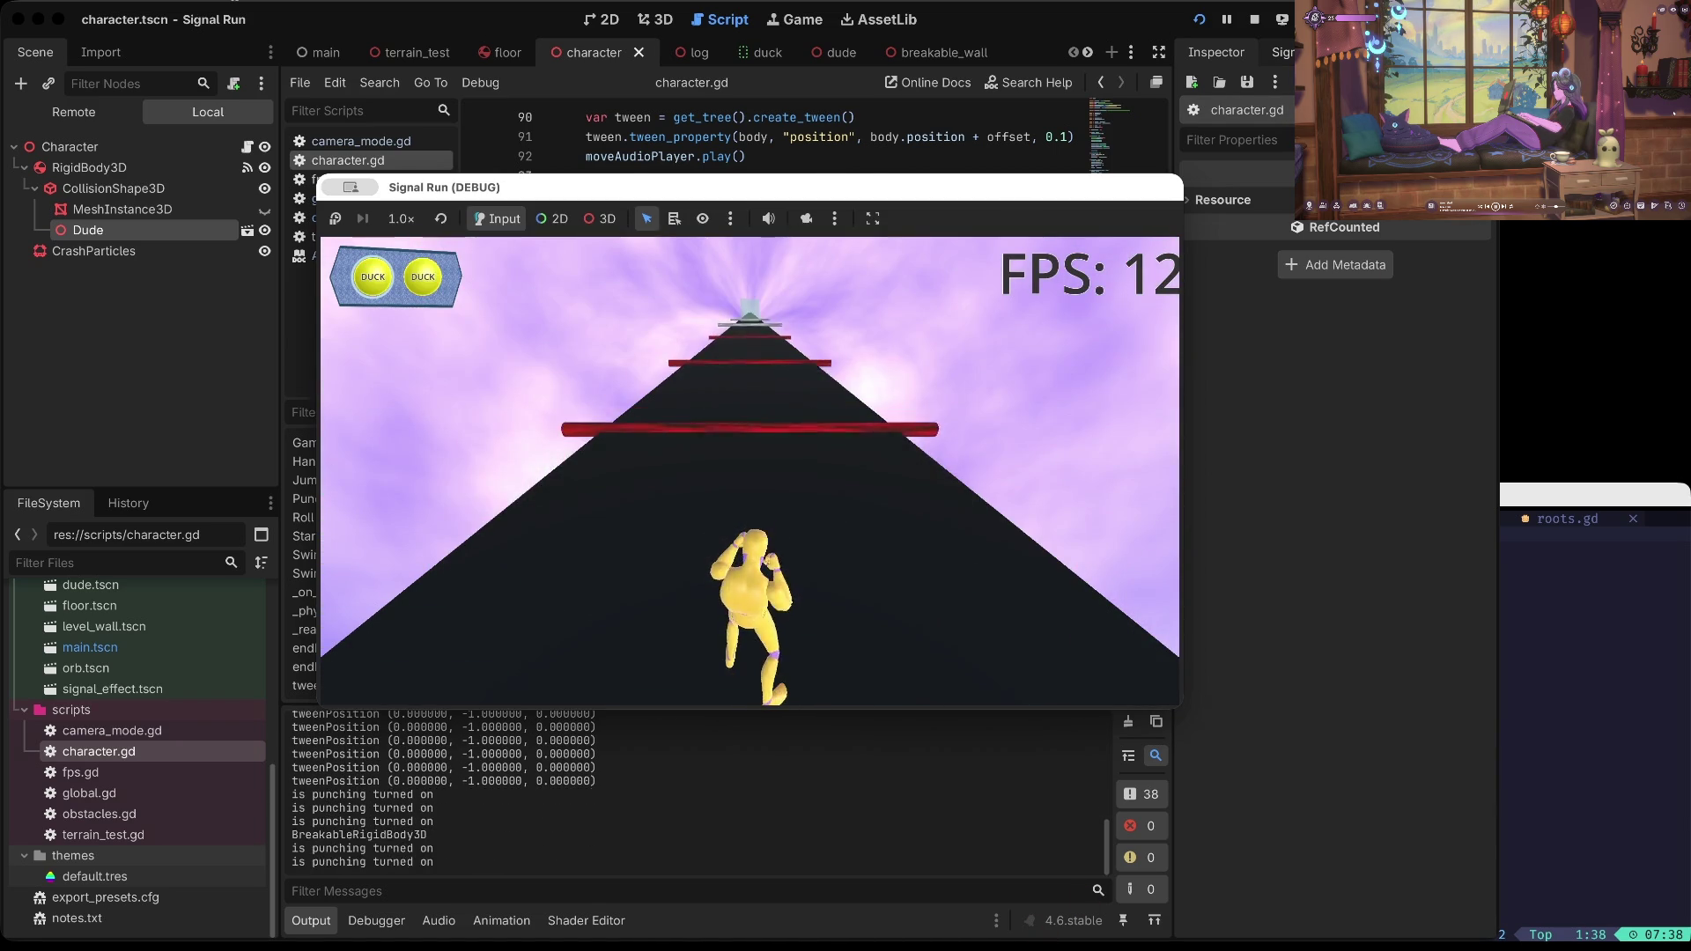
click(1254, 19)
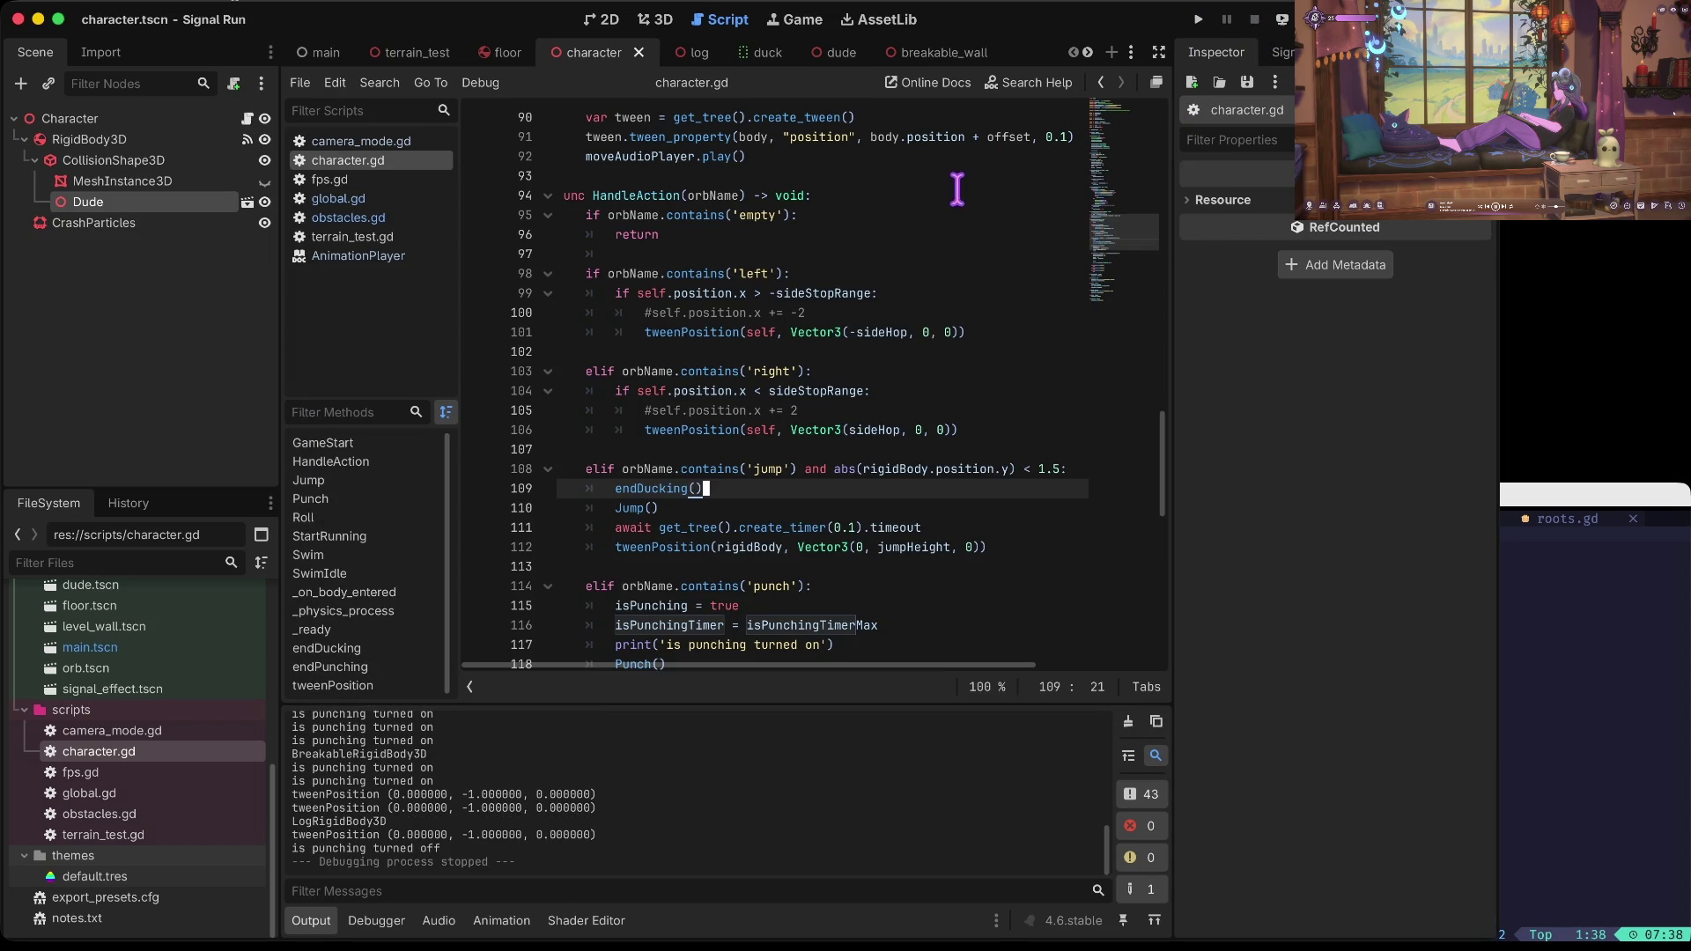
Step: Switch away from Godot, then relaunch Signal Run with super+B for another test
key(super+Tab)
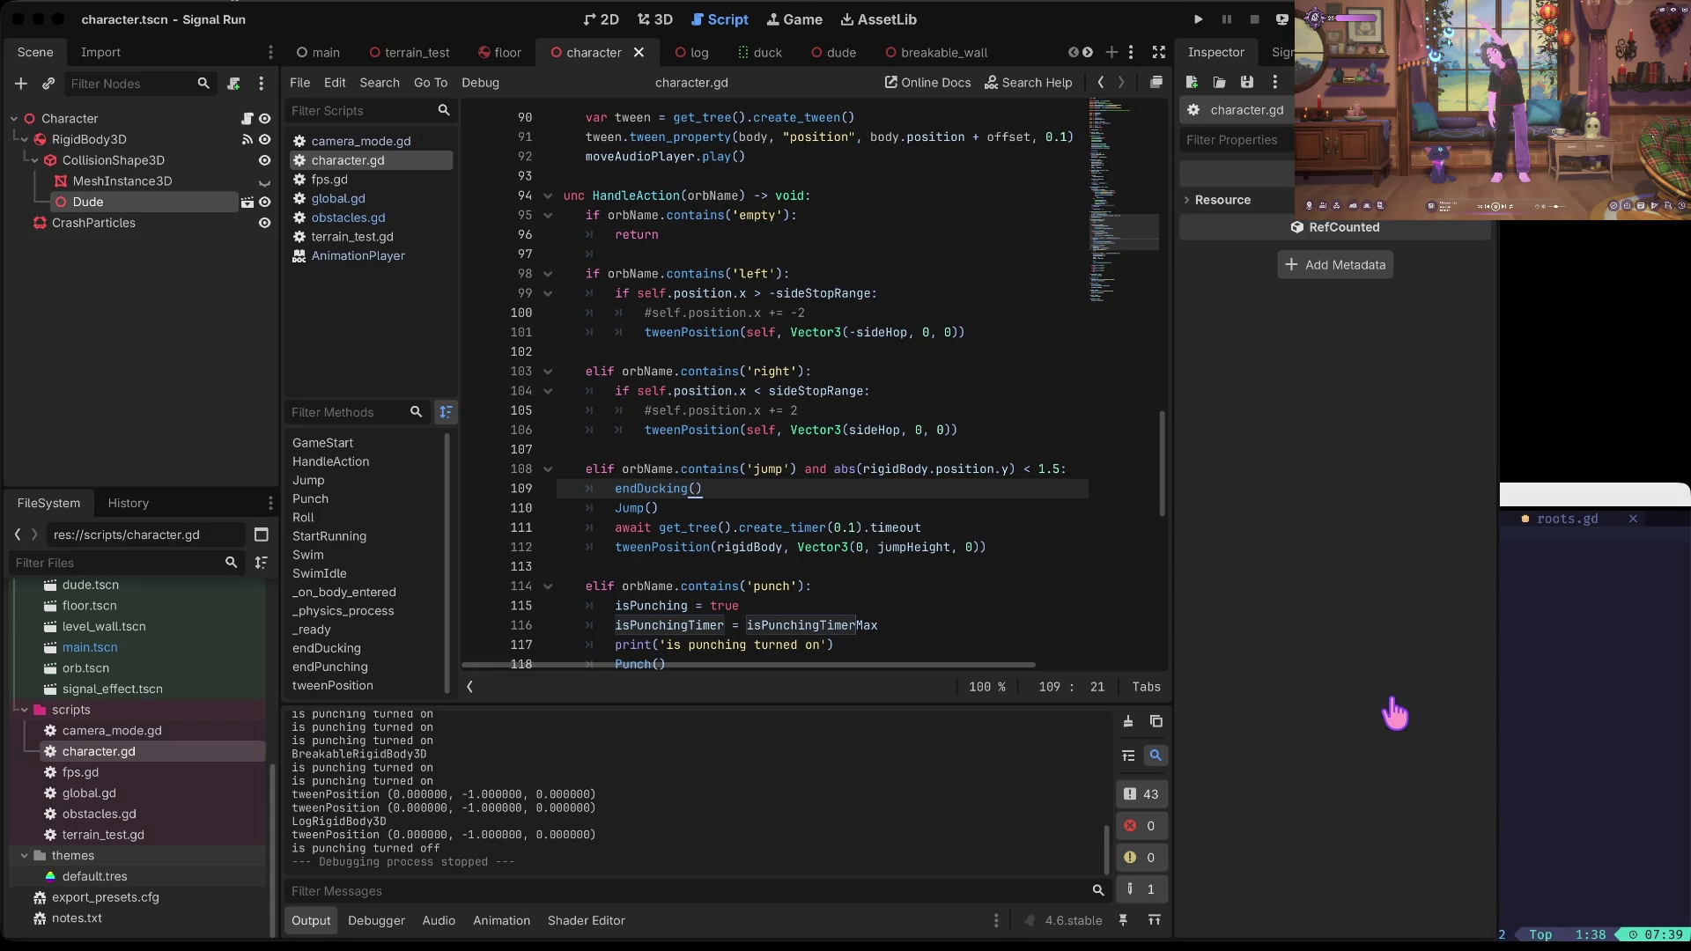
key(super+b)
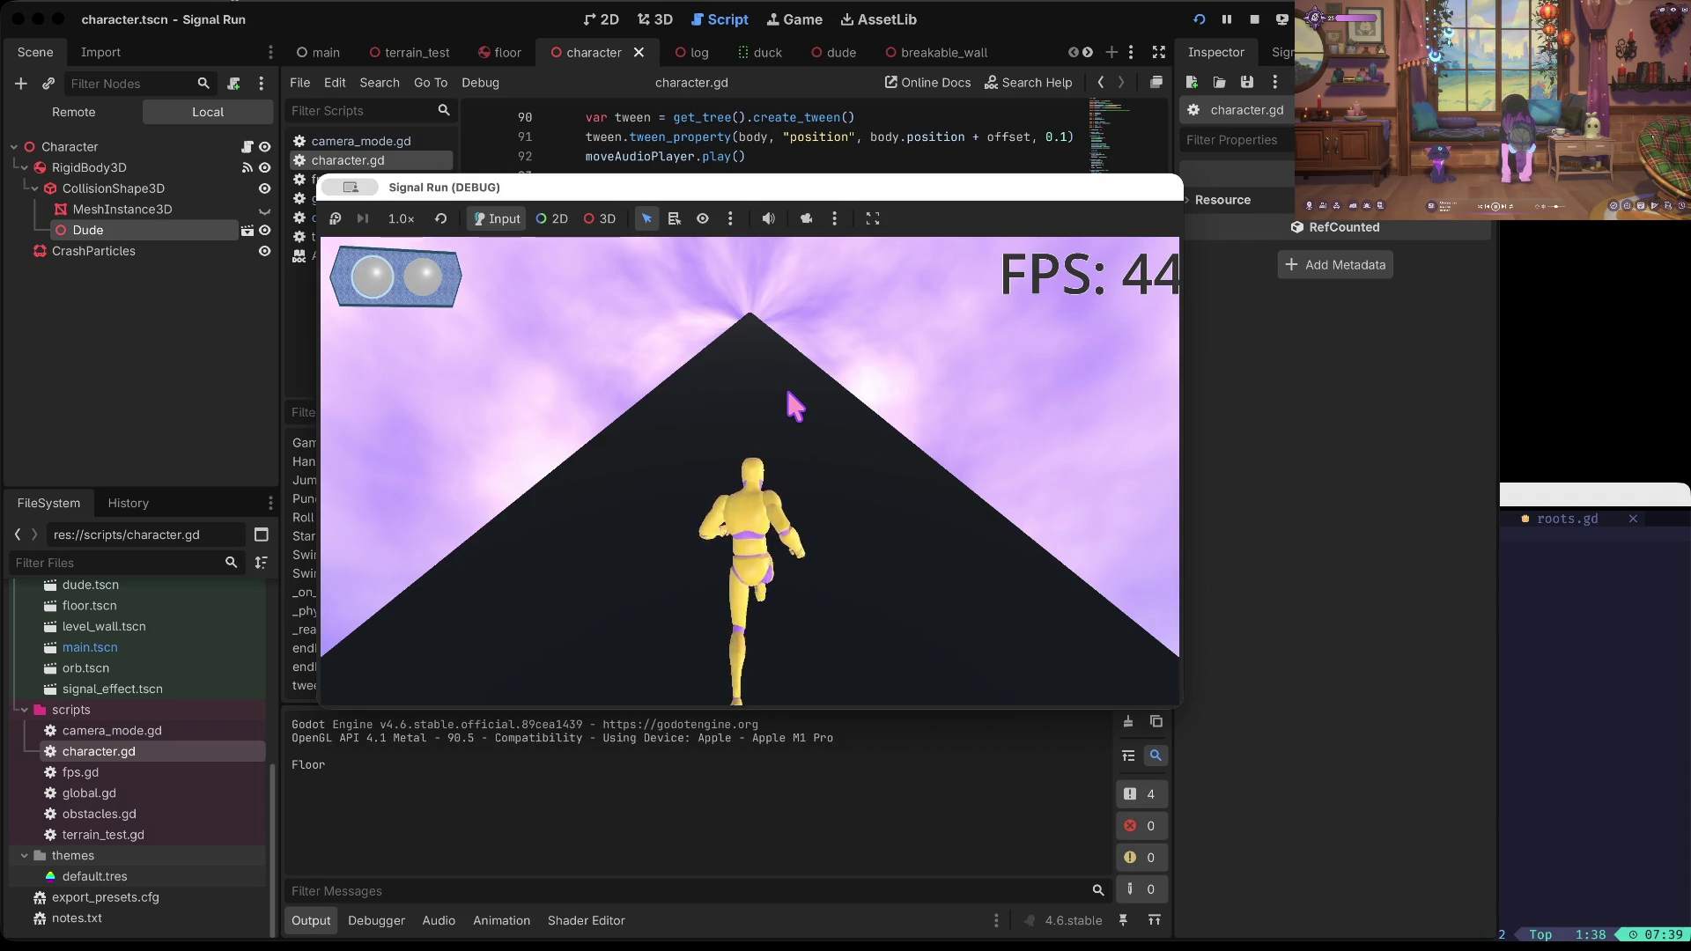
Step: Test punching with space and Right in the running game, then pause it into the debugger
key(space)
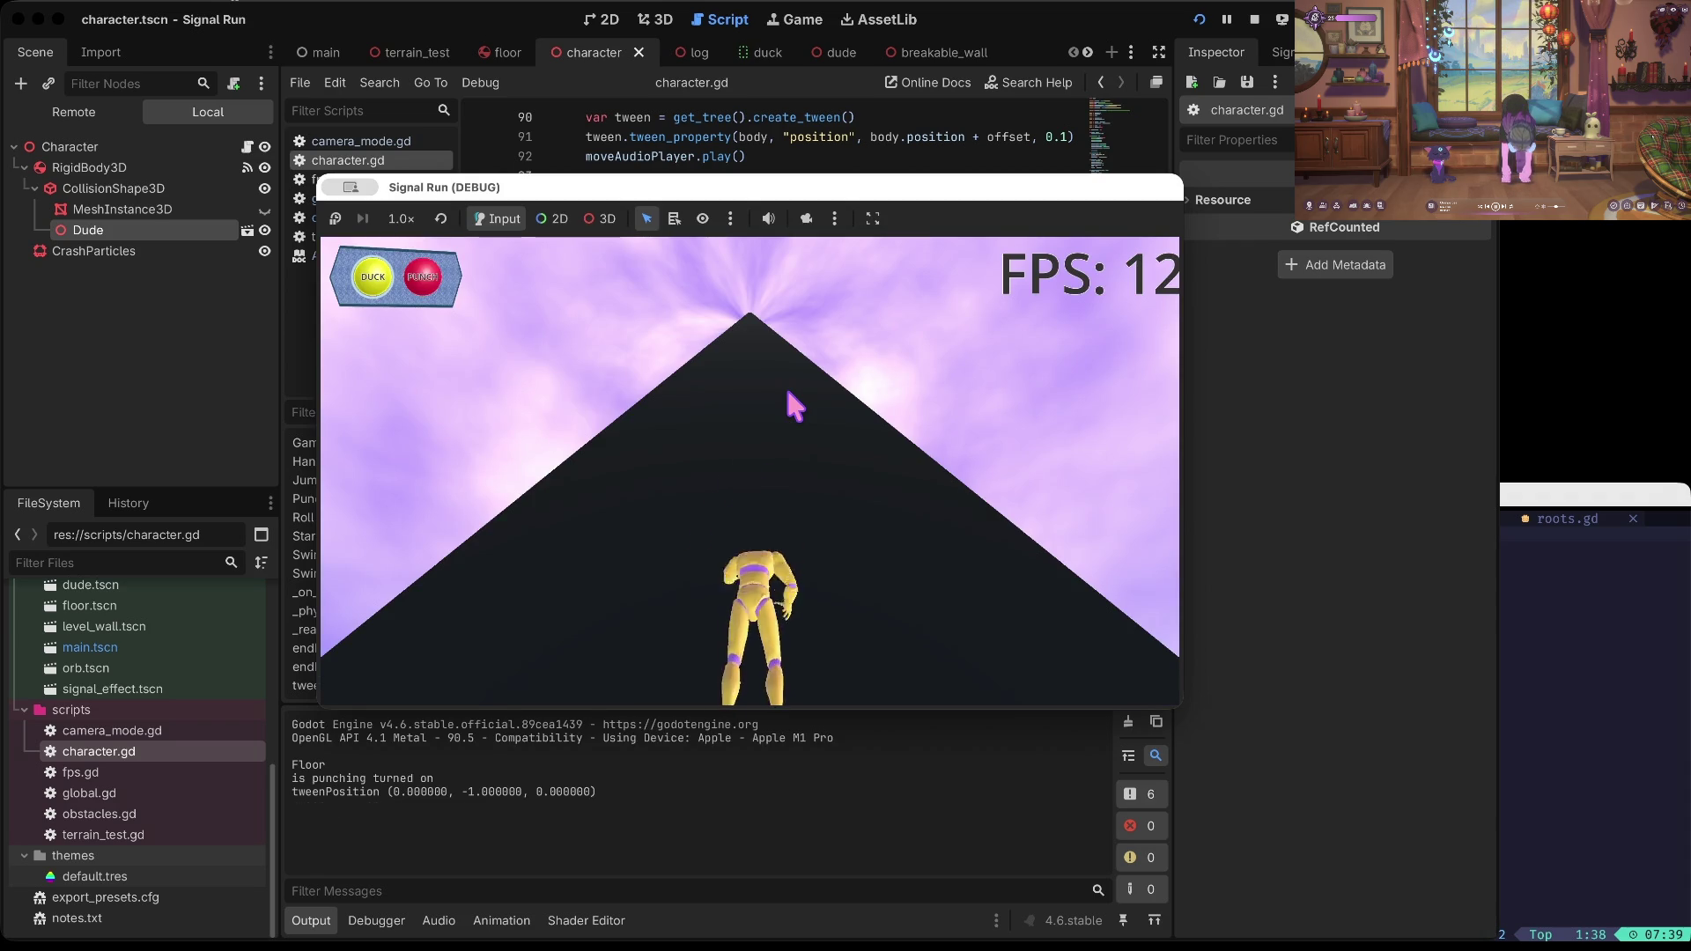
key(space)
key(space)
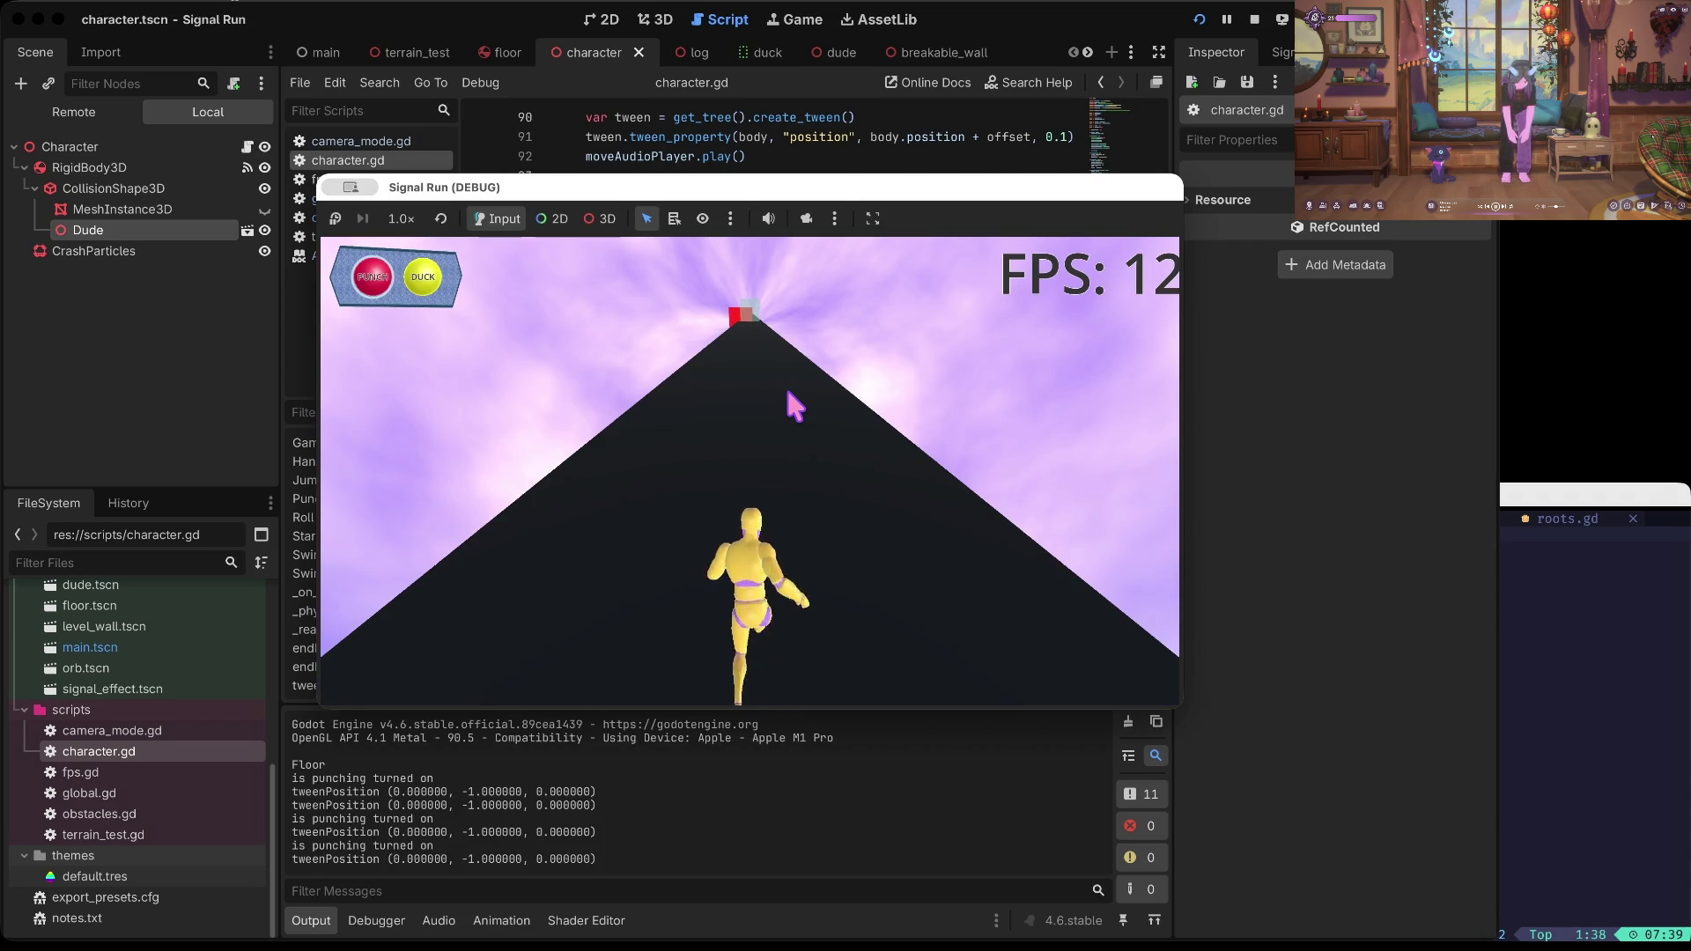
key(space)
key(Right)
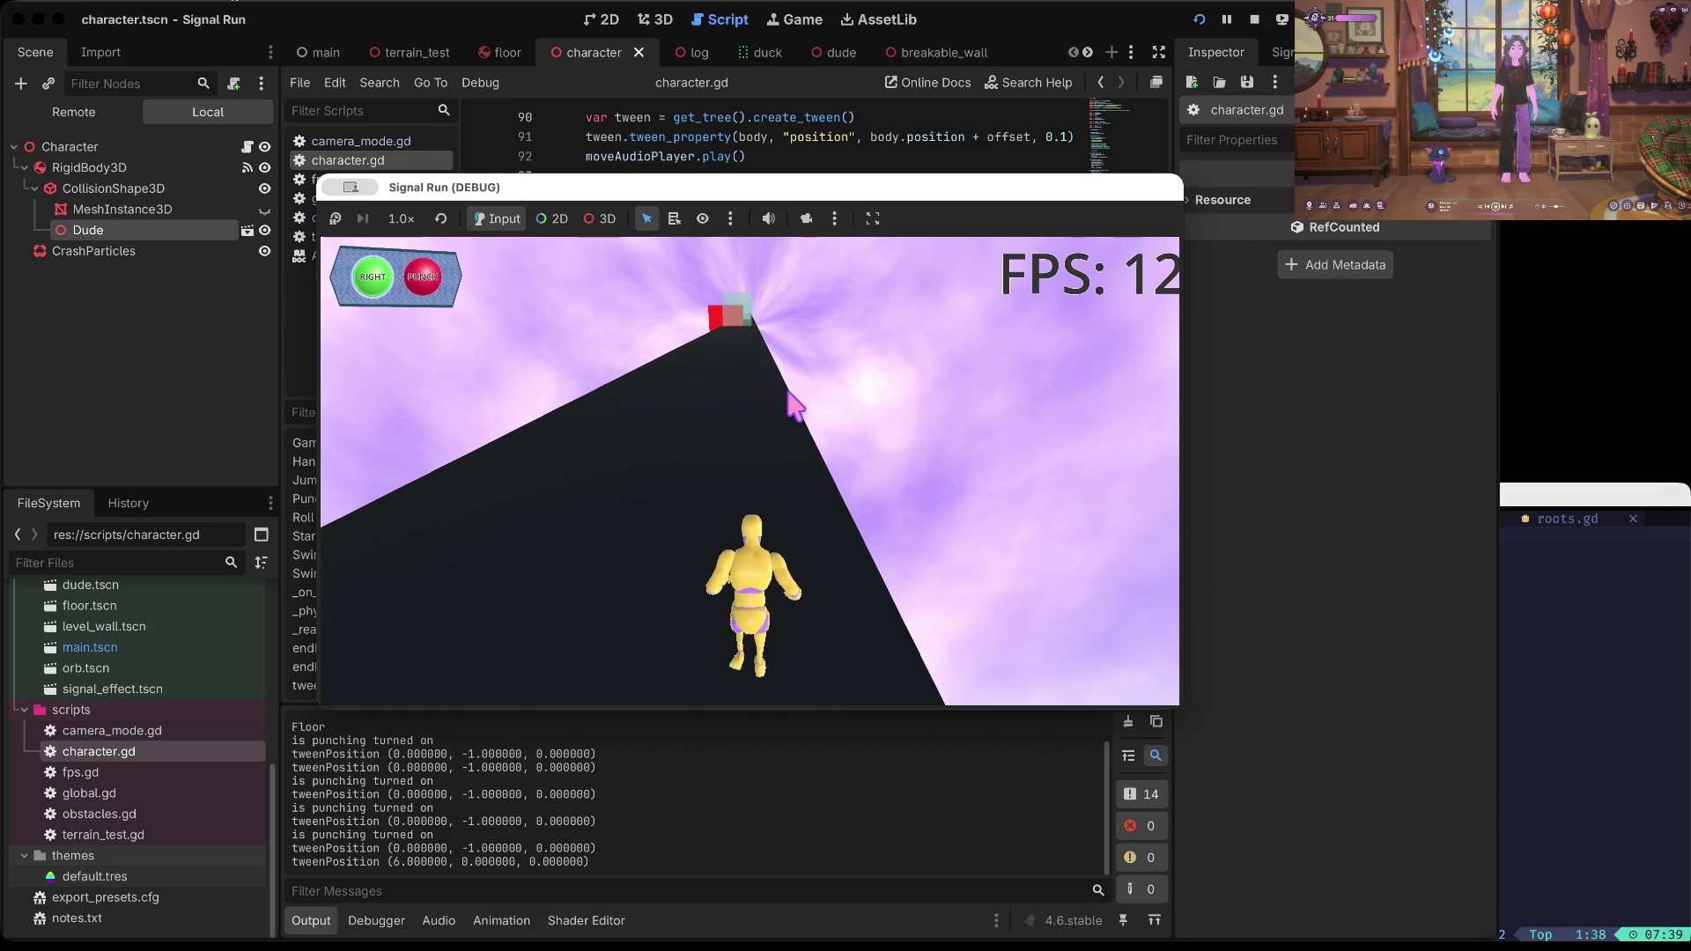
click(1234, 26)
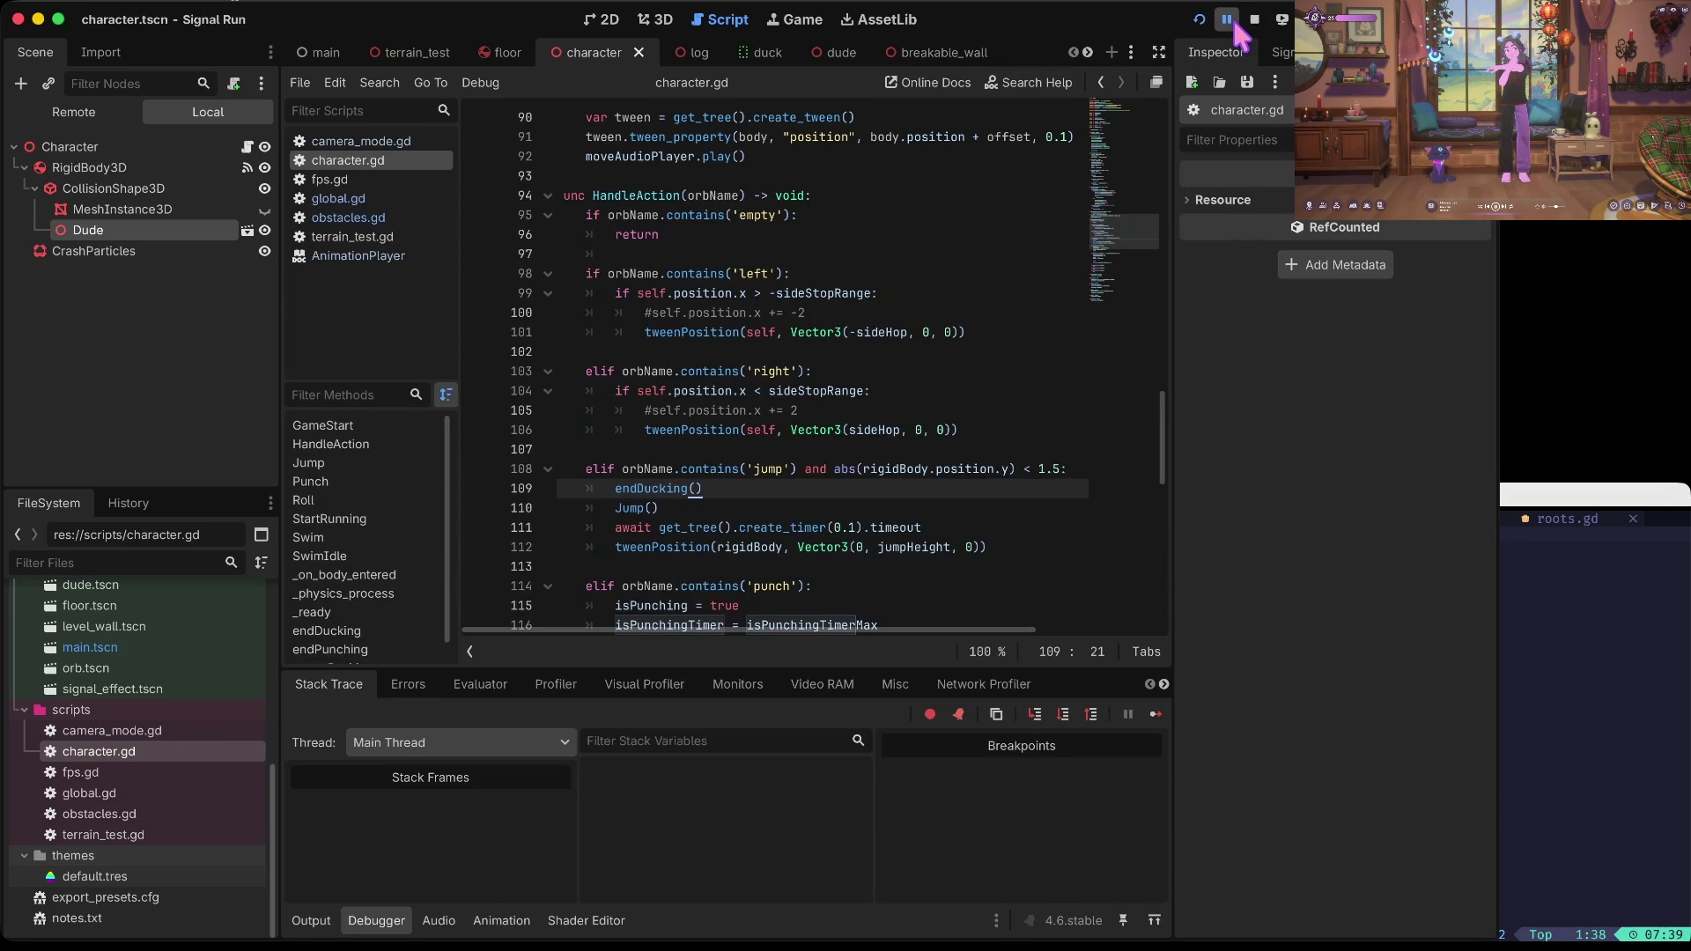
Step: Move the Signal Run (DEBUG) window down-left so script lines 110–124 stay readable
click(1261, 183)
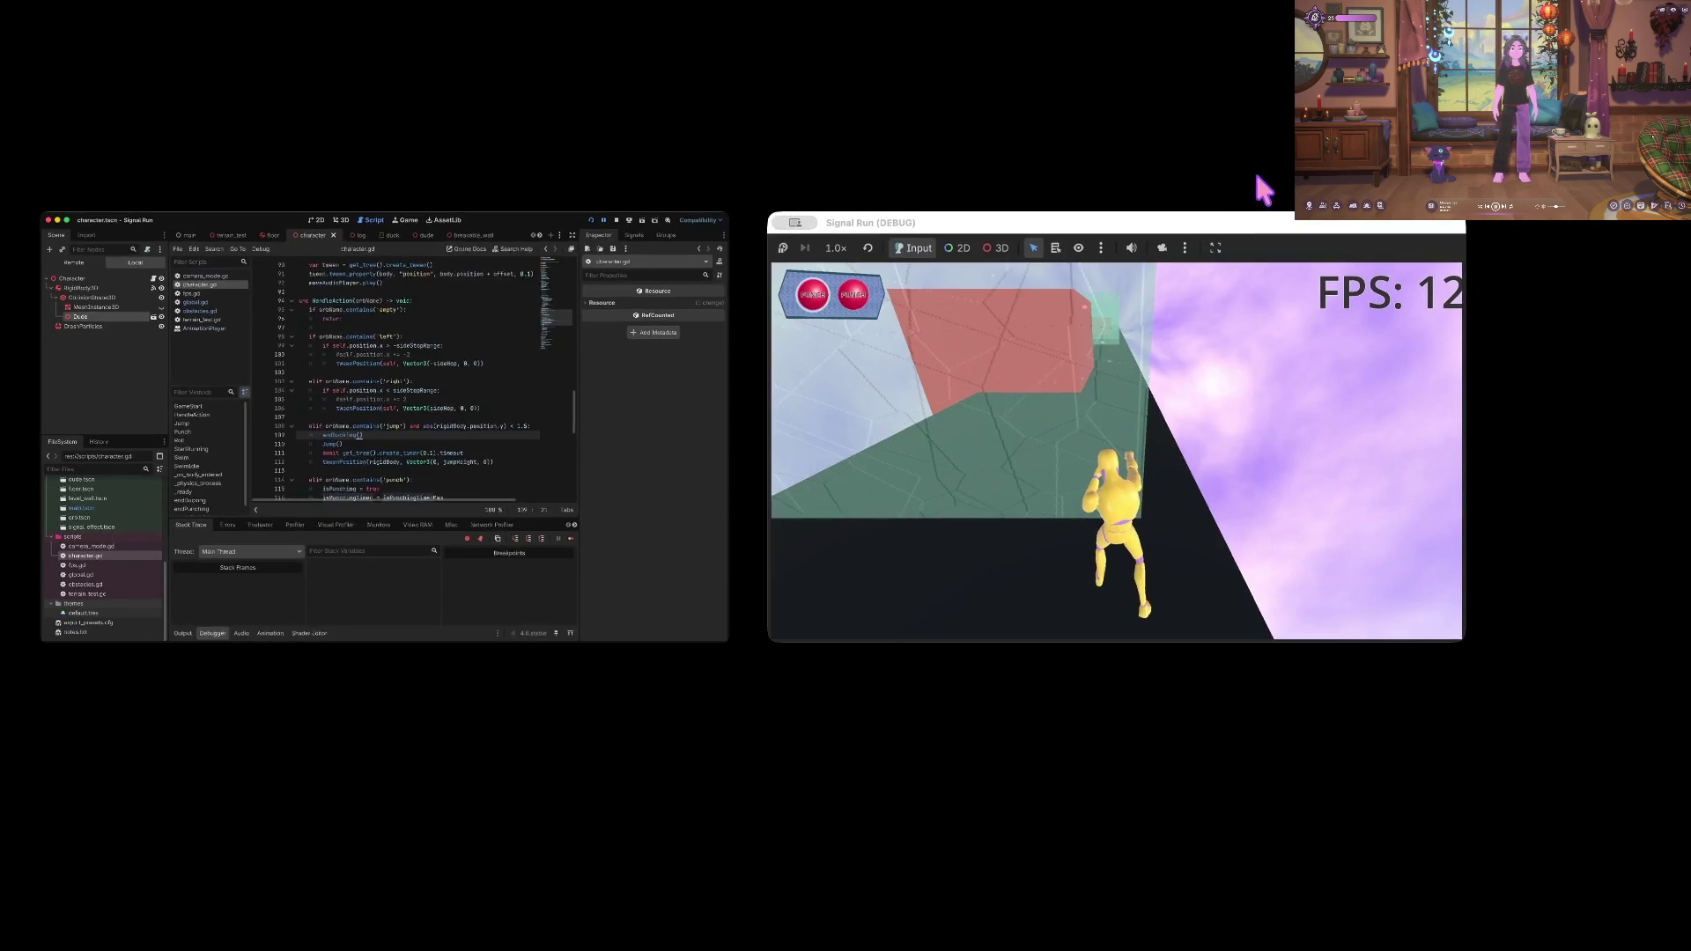
click(1171, 318)
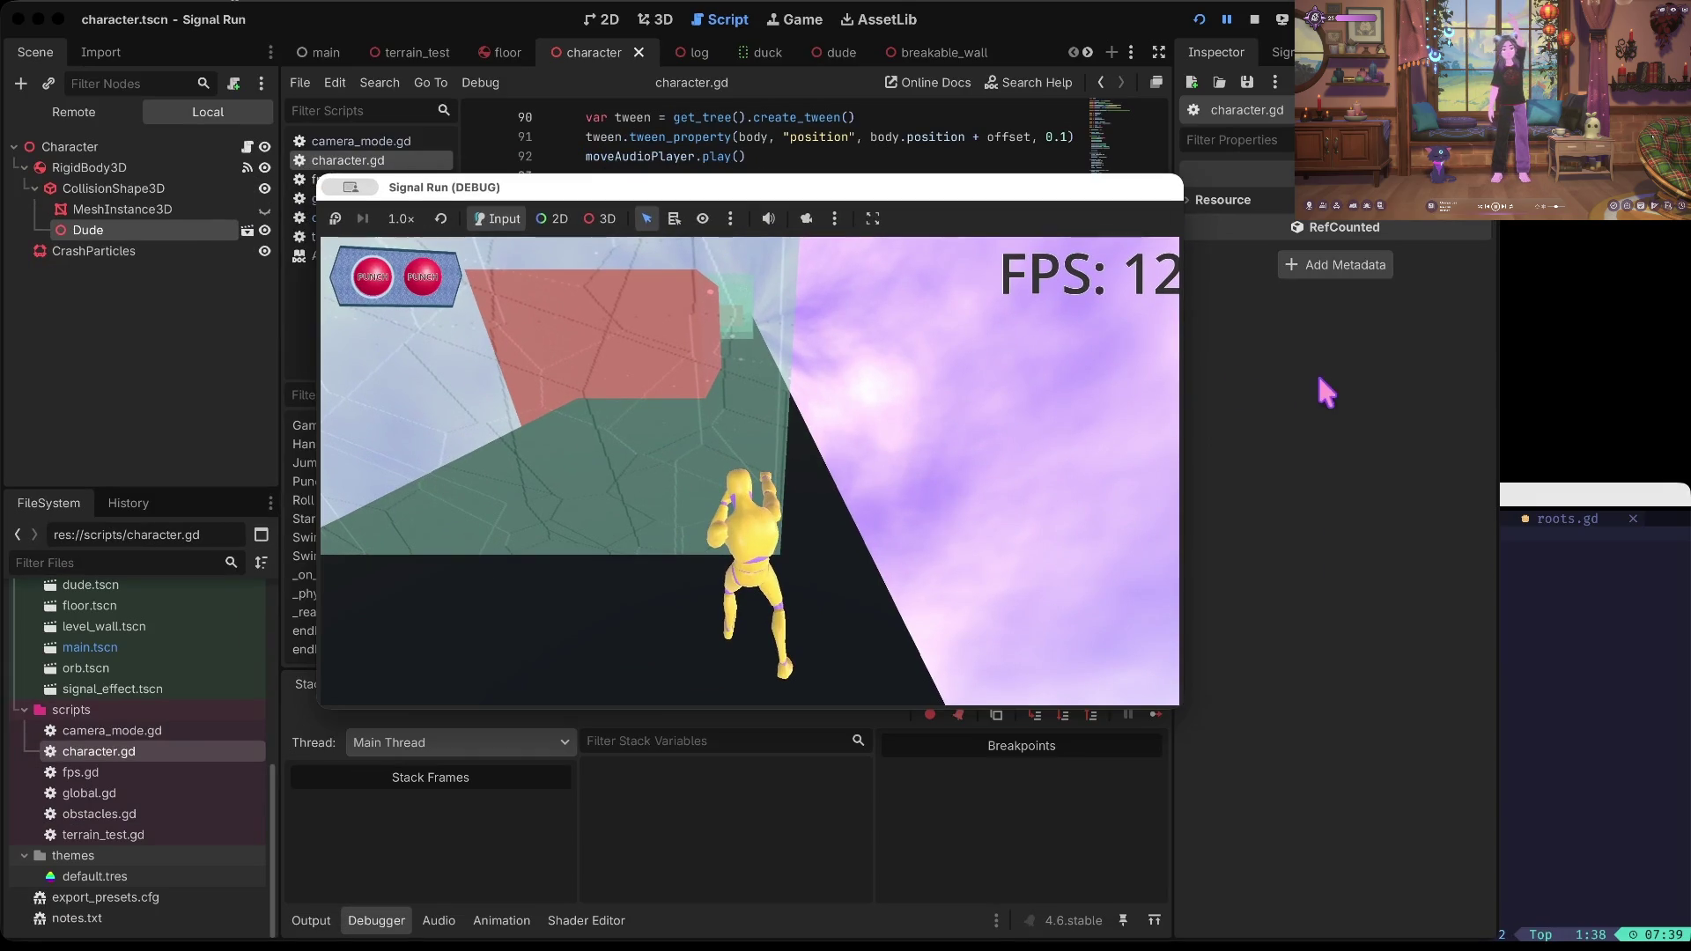
drag(853, 192, 658, 262)
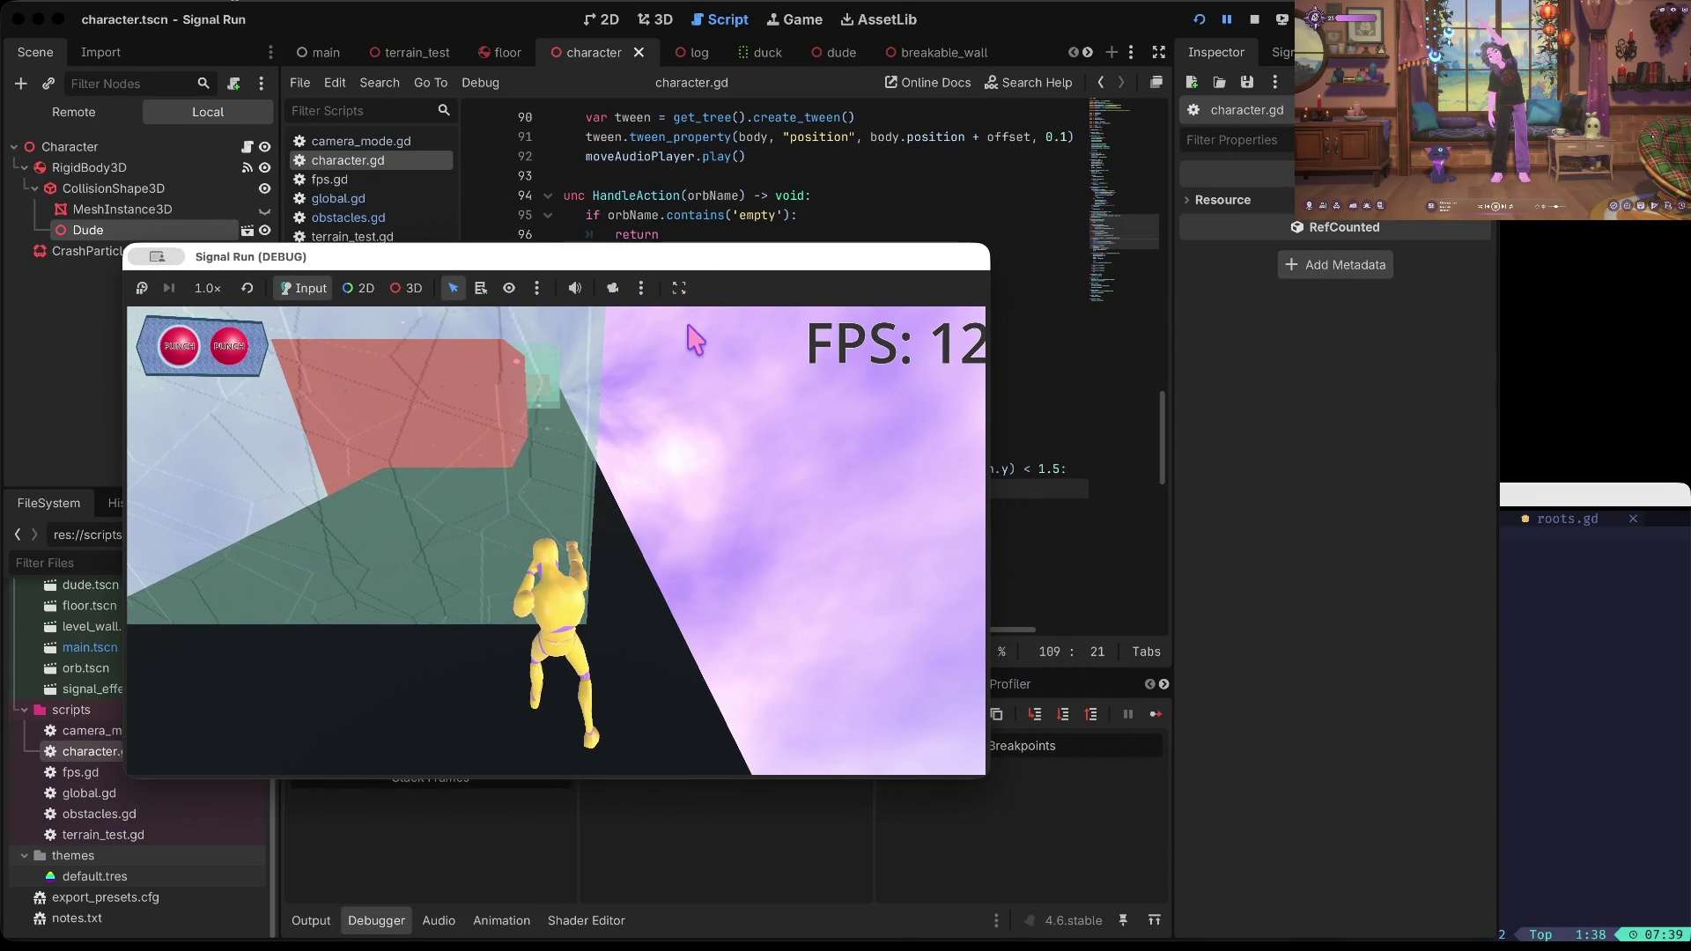
mouse_move(555, 267)
mouse_down()
mouse_move(589, 380)
mouse_move(716, 429)
mouse_move(714, 412)
mouse_up()
scroll(757, 269, down, 3)
scroll(758, 268, down, 3)
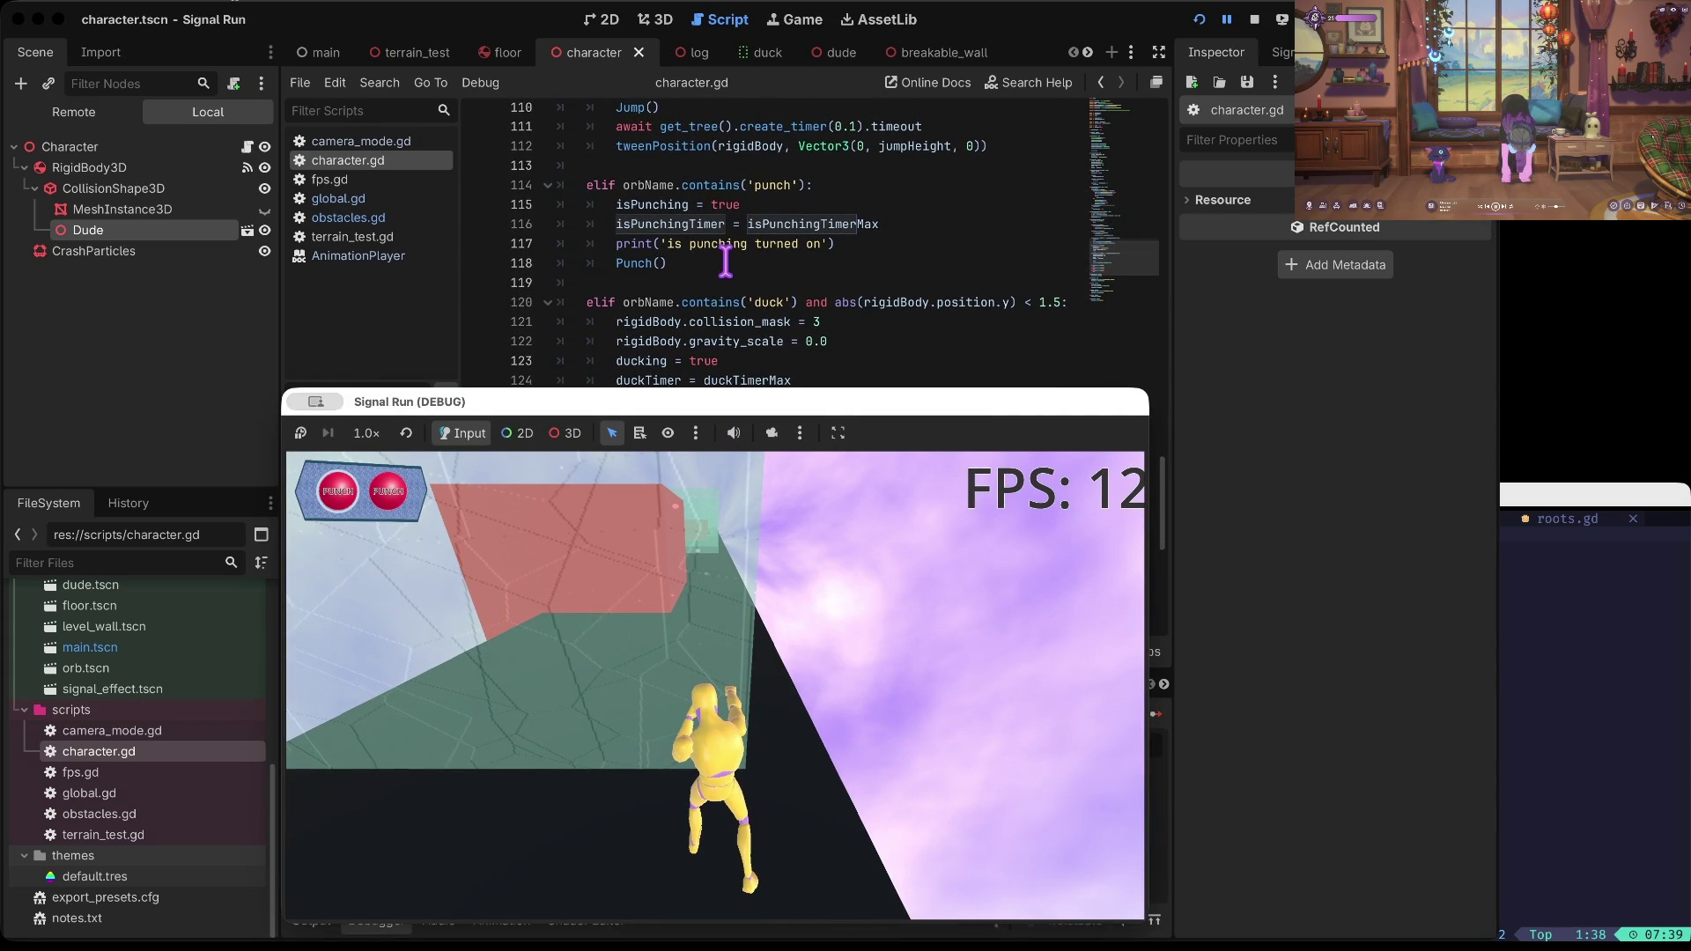
mouse_move(996, 410)
mouse_down()
mouse_move(957, 390)
mouse_move(943, 351)
mouse_move(958, 441)
mouse_move(956, 426)
mouse_up()
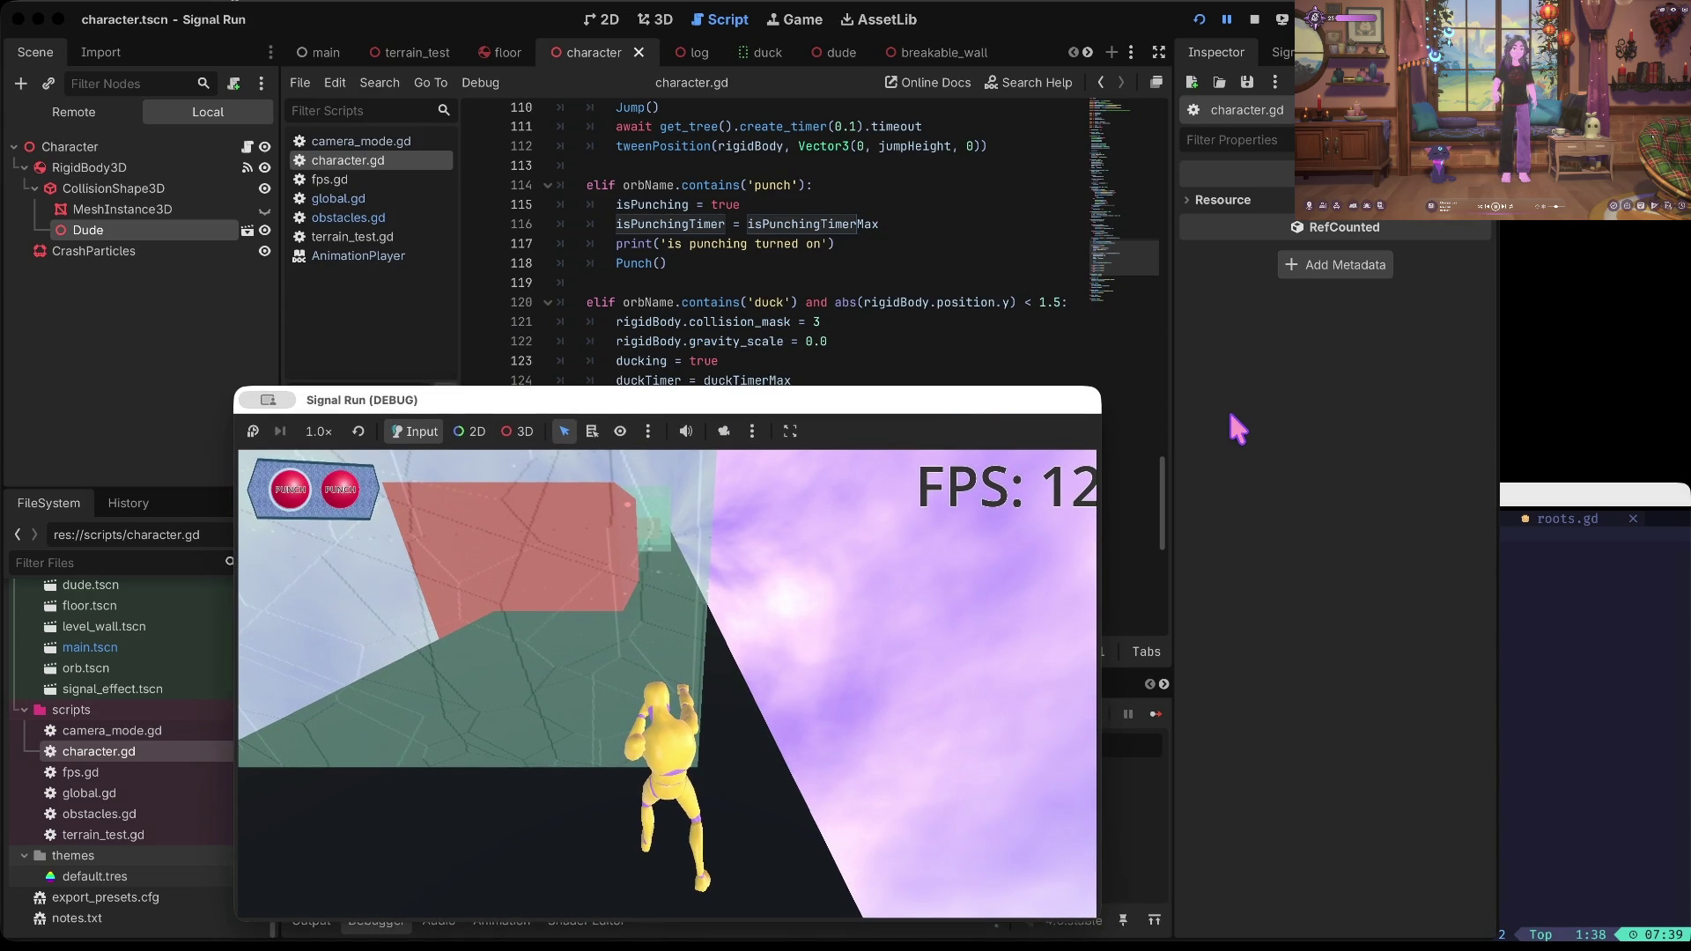
click(1236, 429)
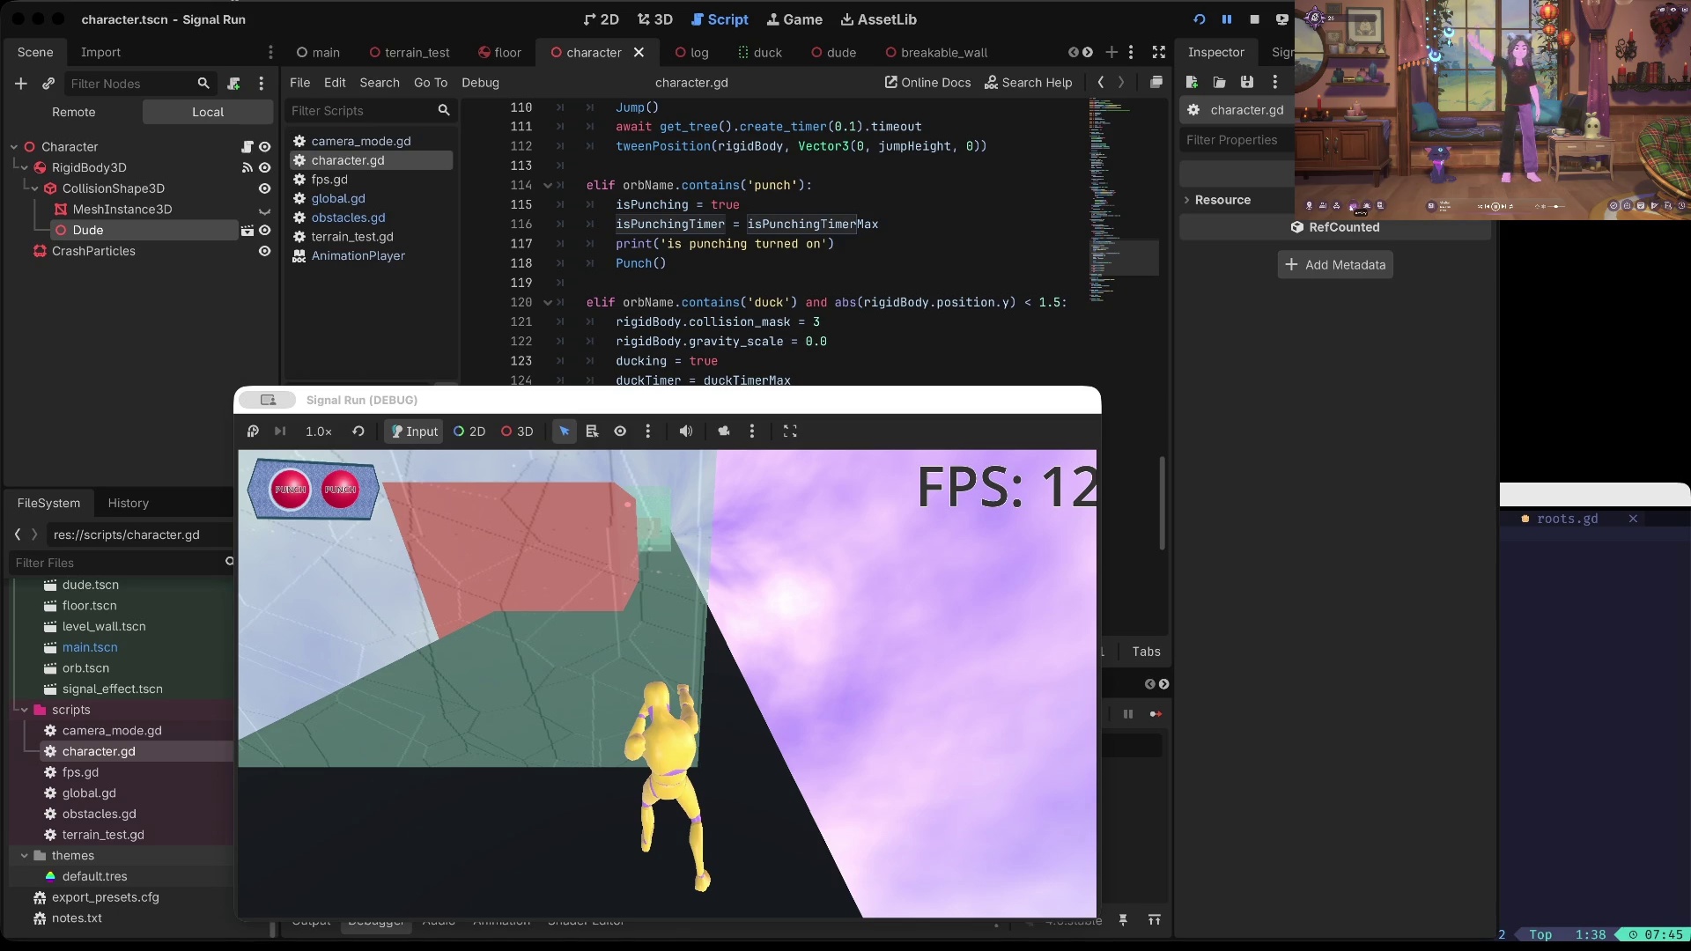
click(1353, 207)
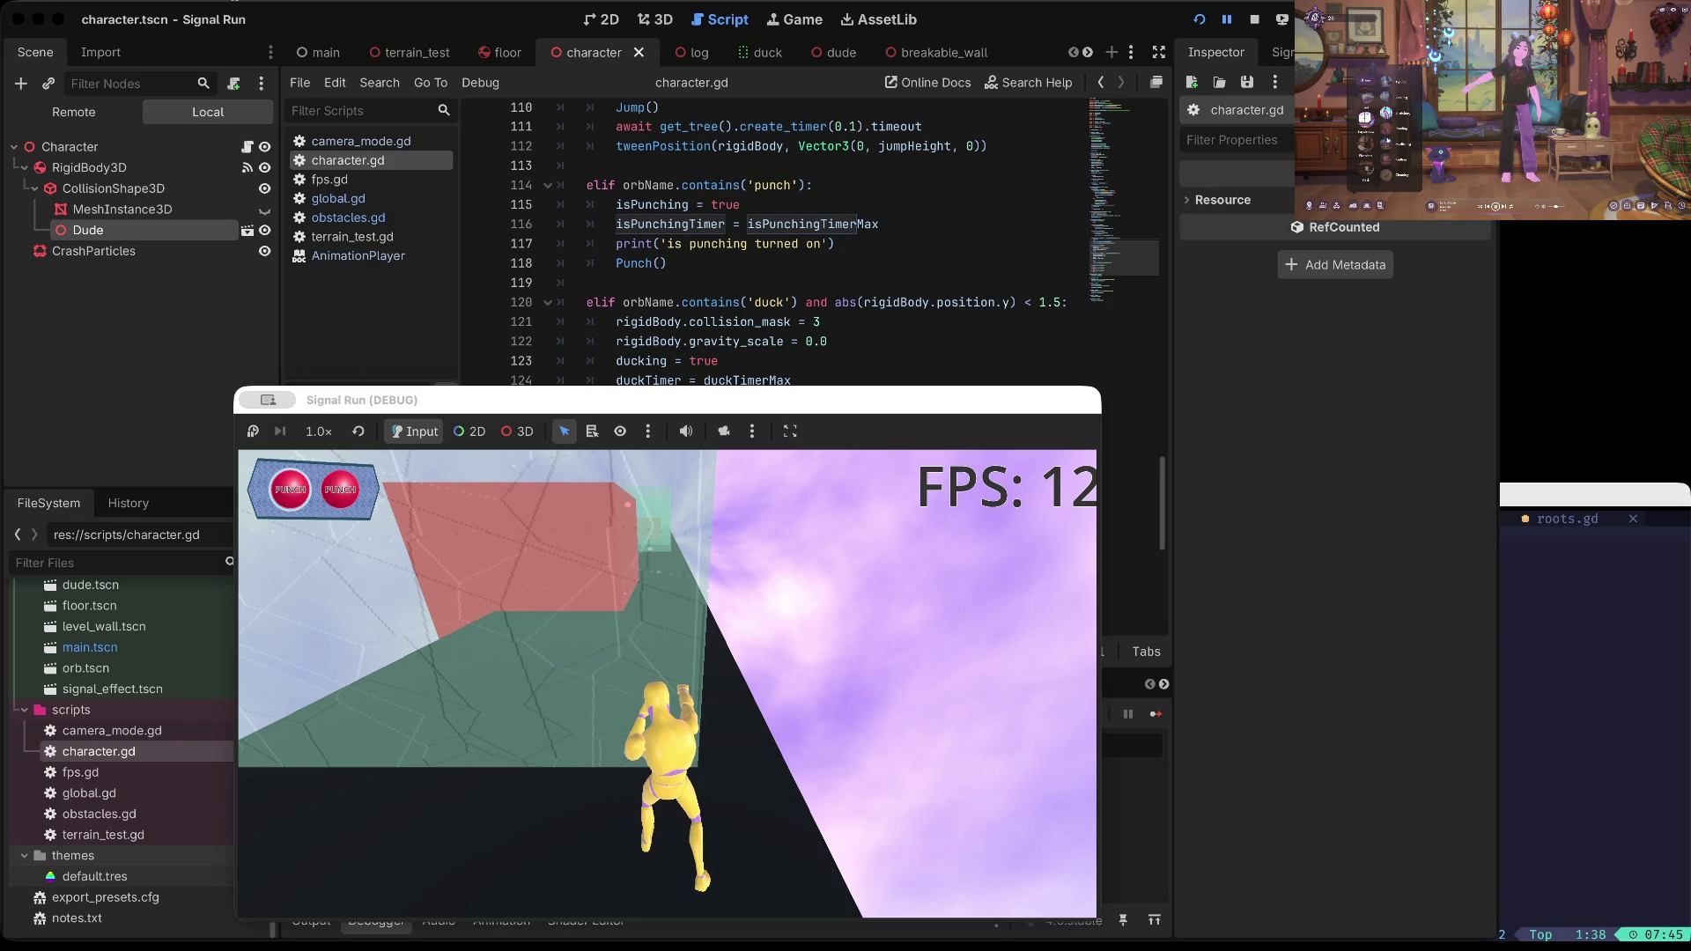
click(1385, 175)
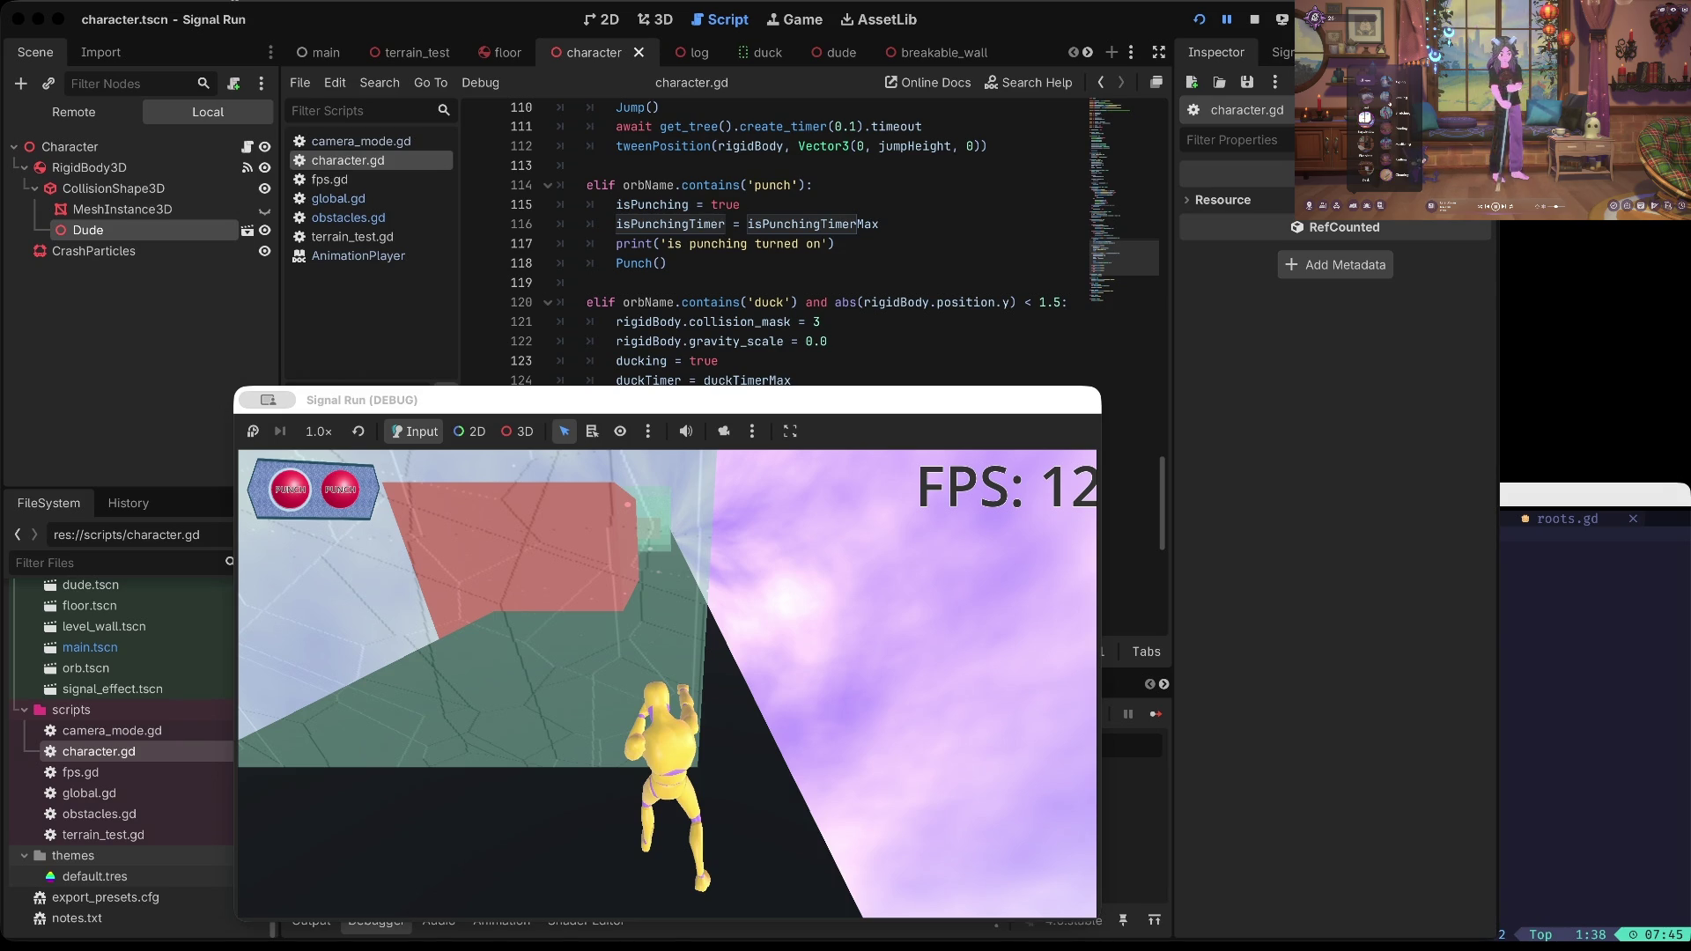
click(1335, 205)
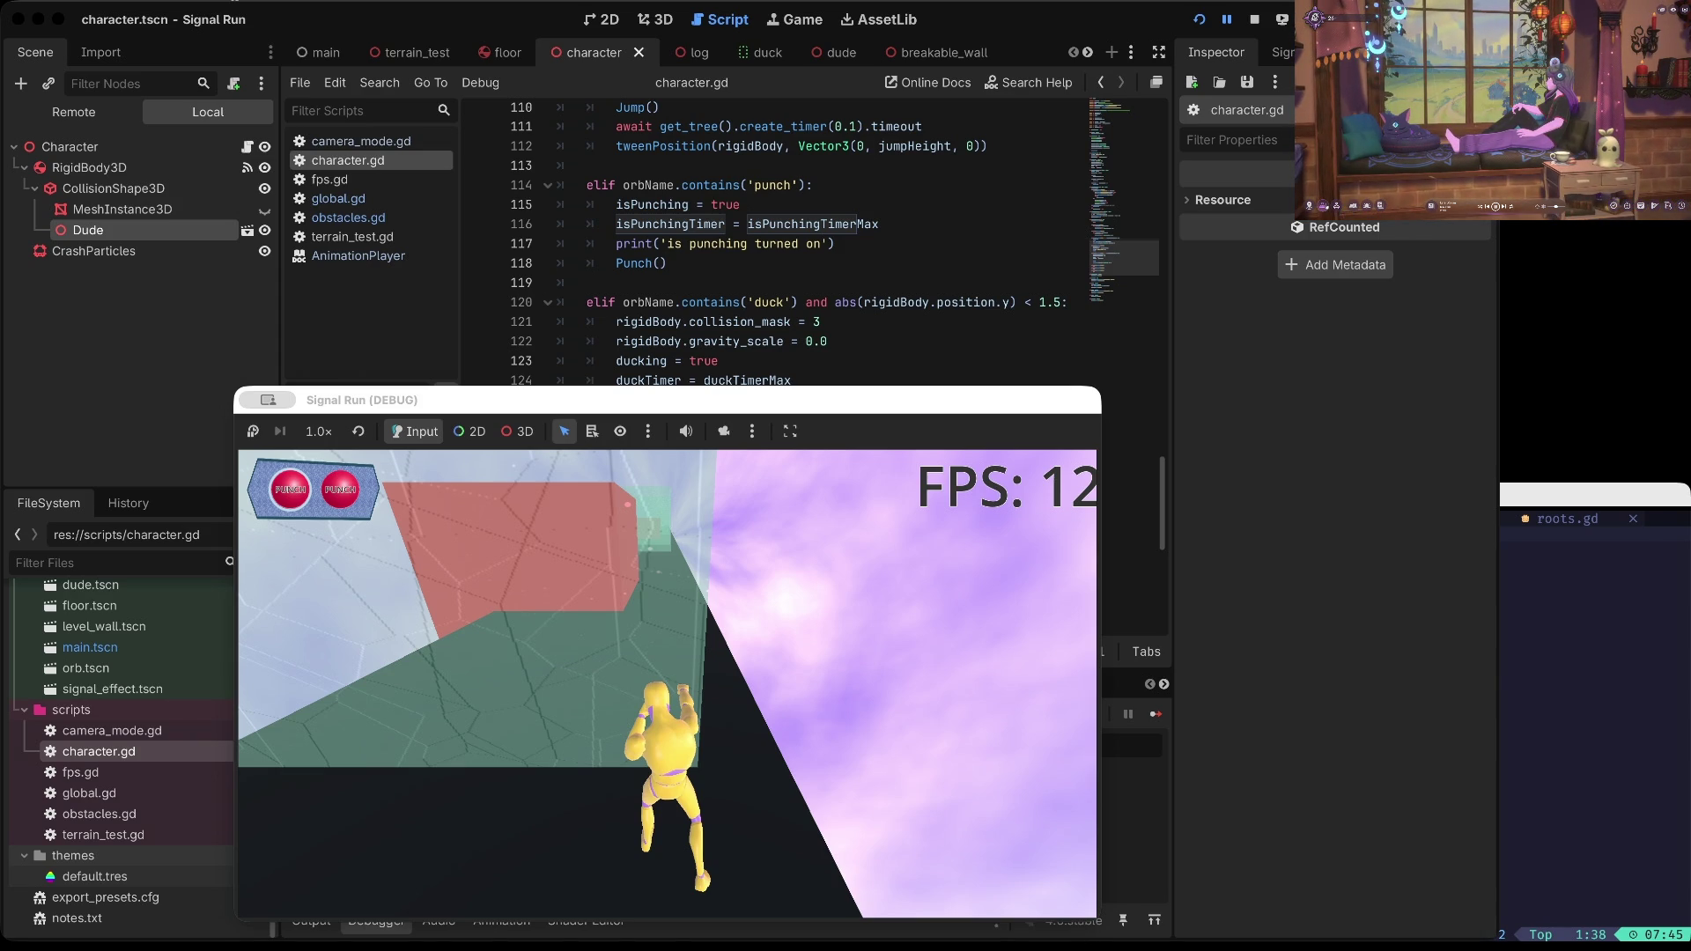
click(1322, 206)
click(1335, 206)
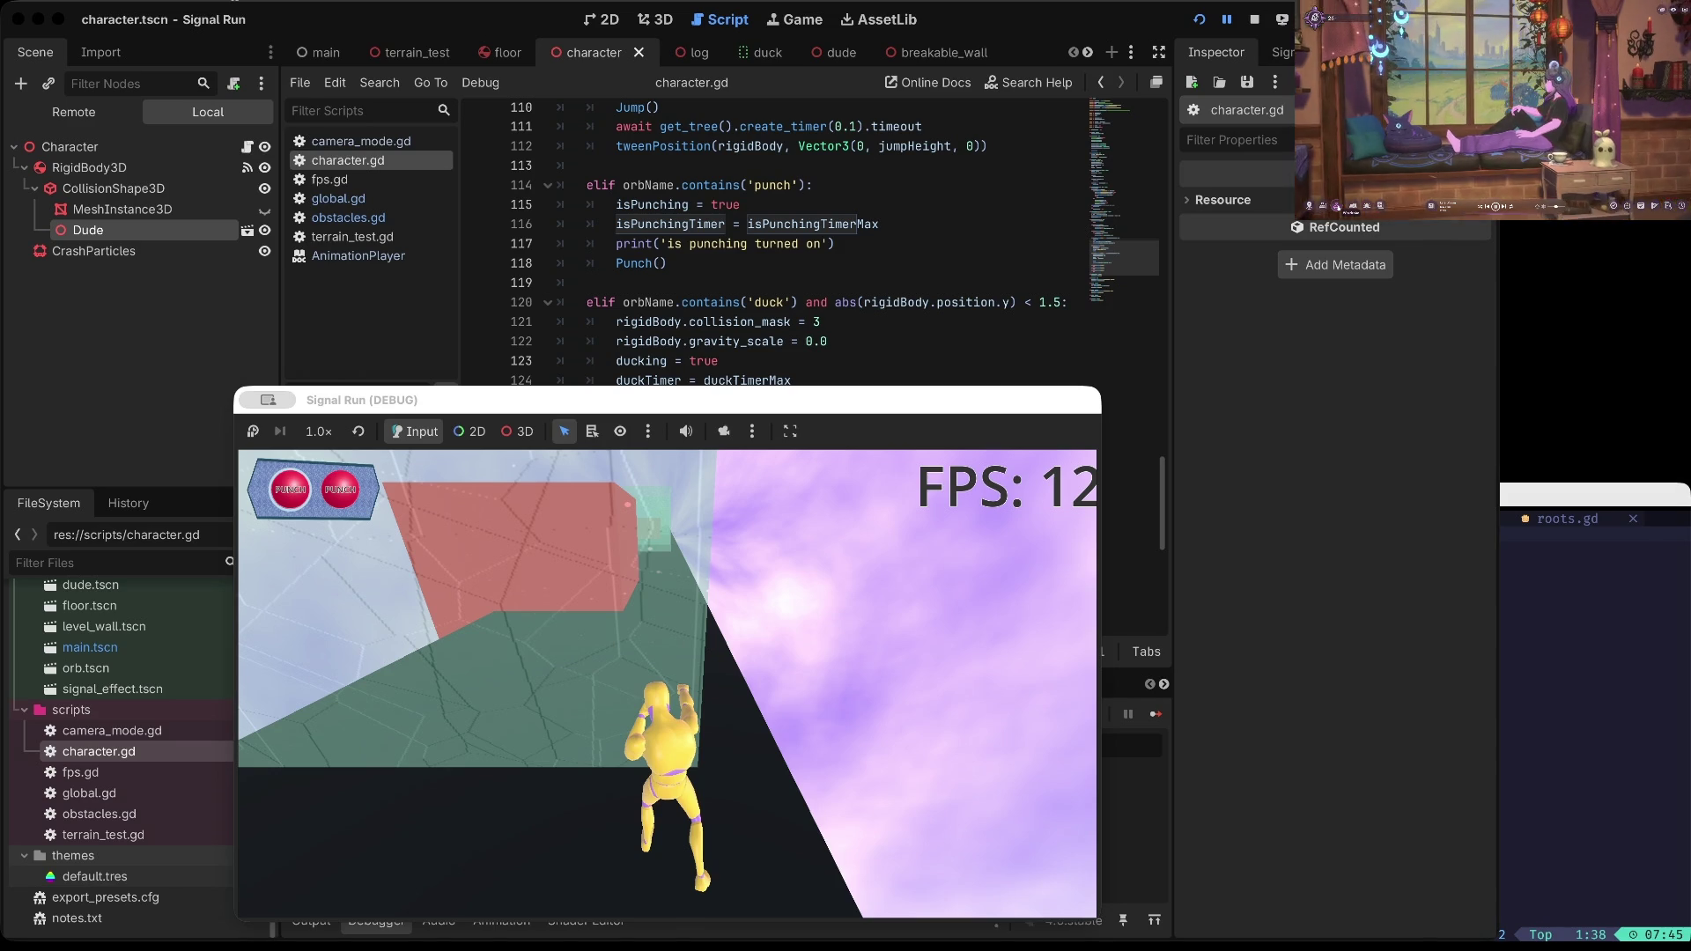
click(1336, 206)
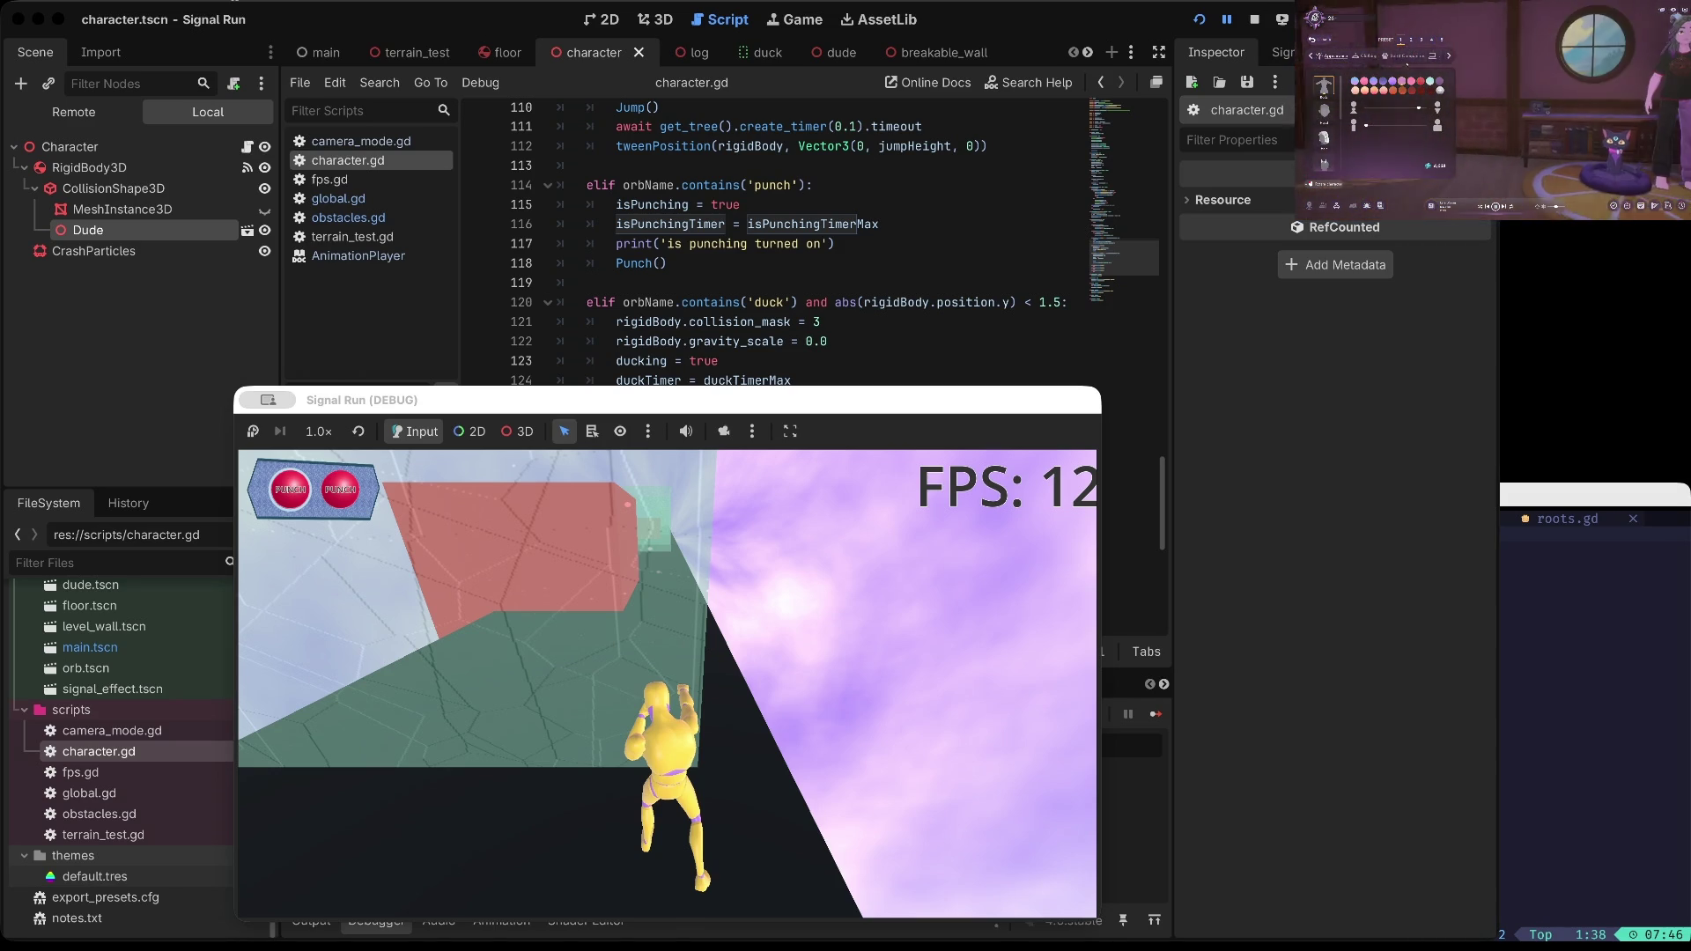
click(1405, 56)
click(1323, 111)
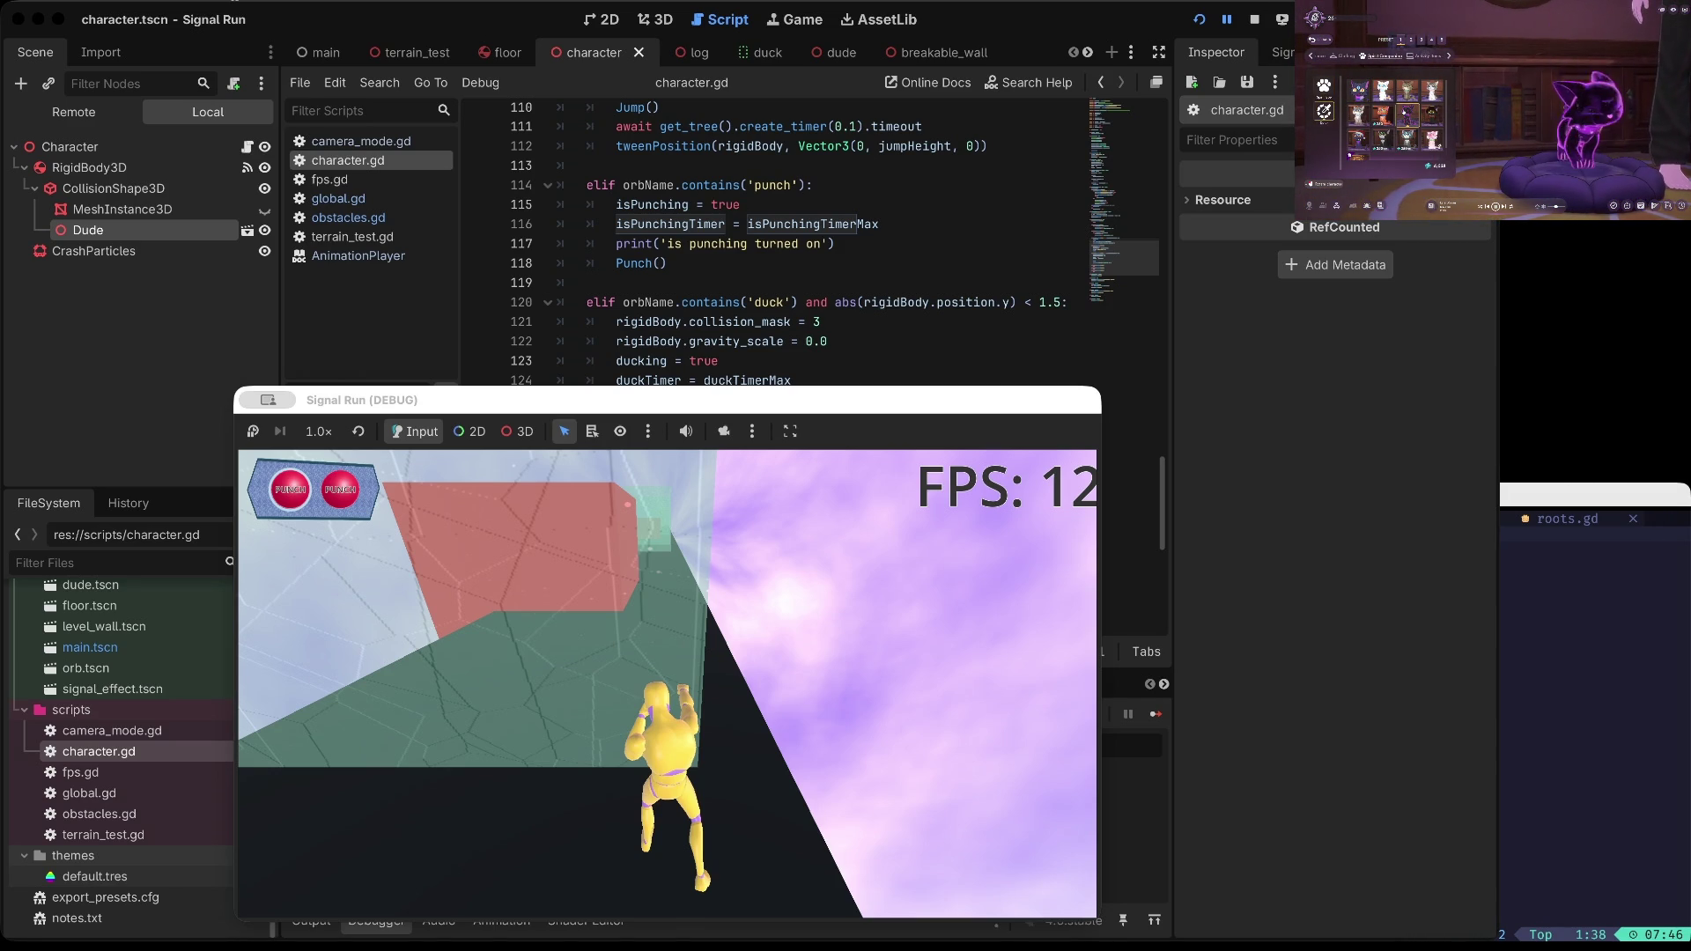
click(1319, 39)
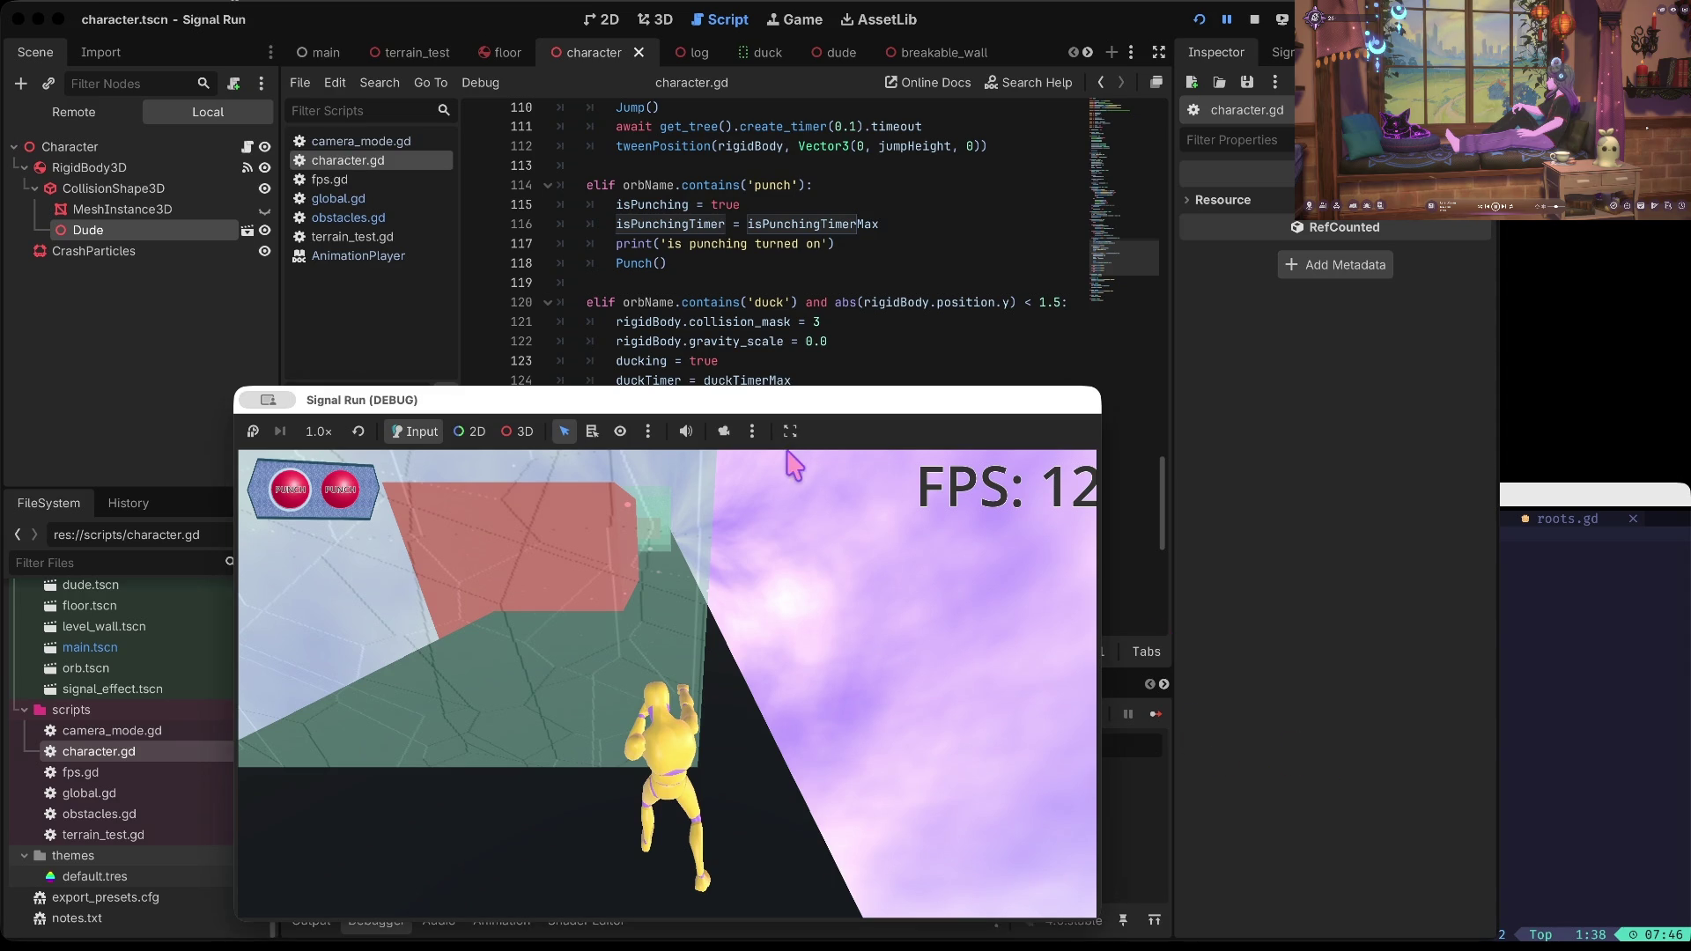
Step: Move the game window up to uncover the debugger and capture a region screenshot
mouse_move(591, 407)
mouse_down()
mouse_move(548, 199)
mouse_move(596, 152)
mouse_up()
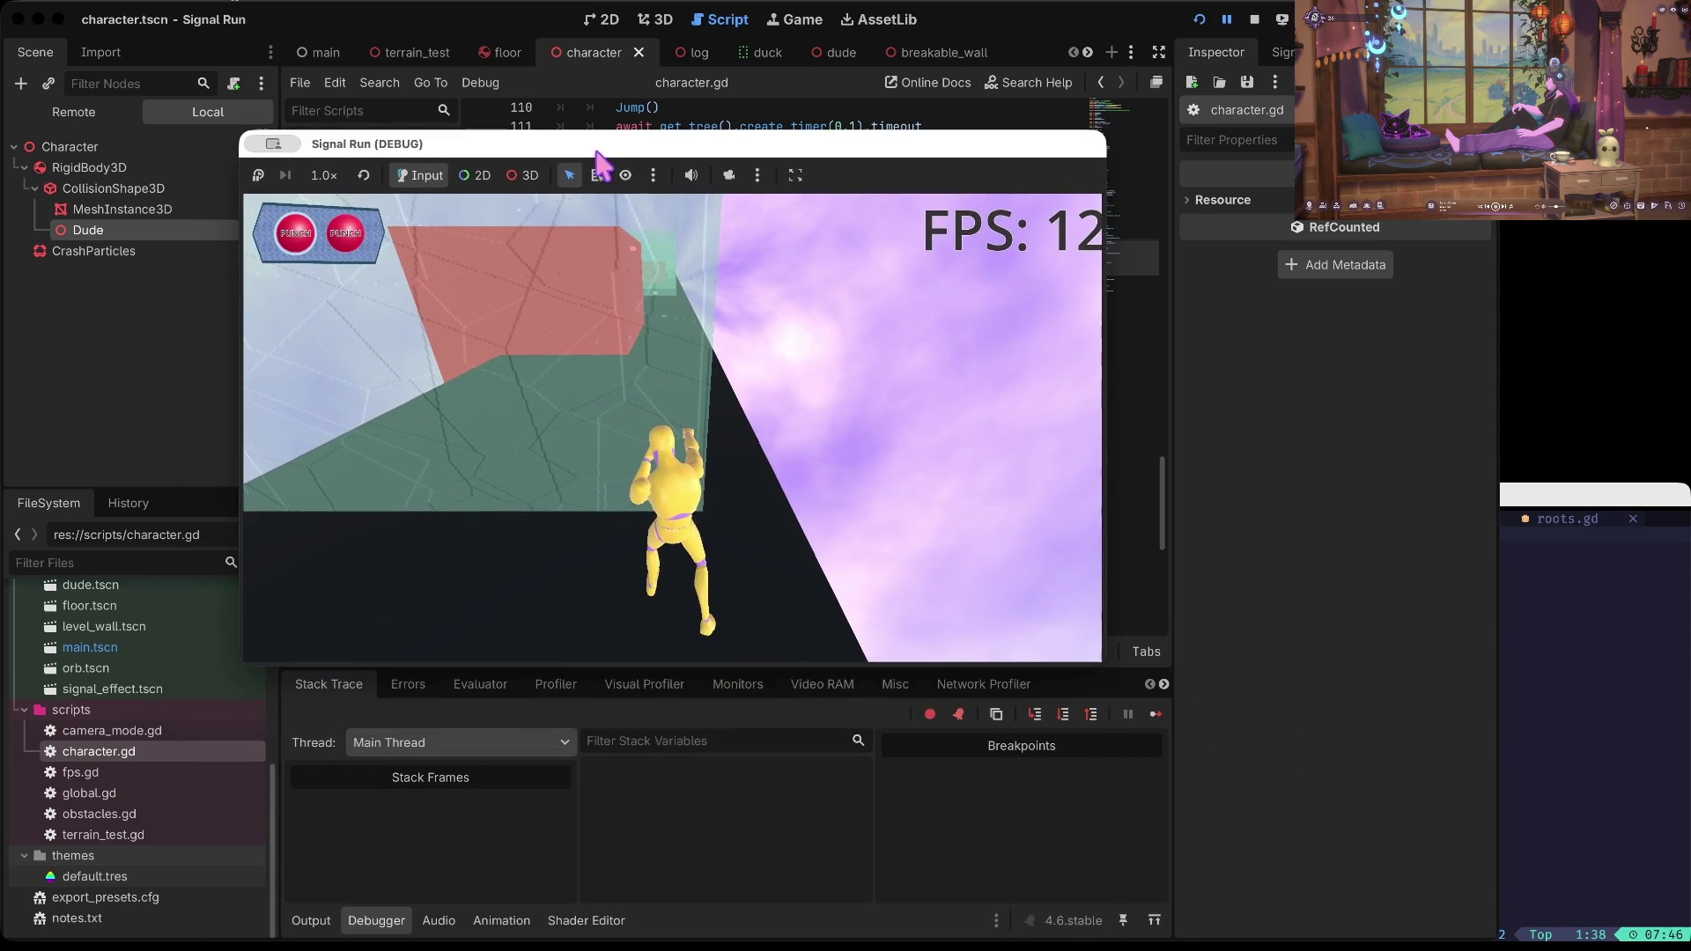
key(super+shift+4)
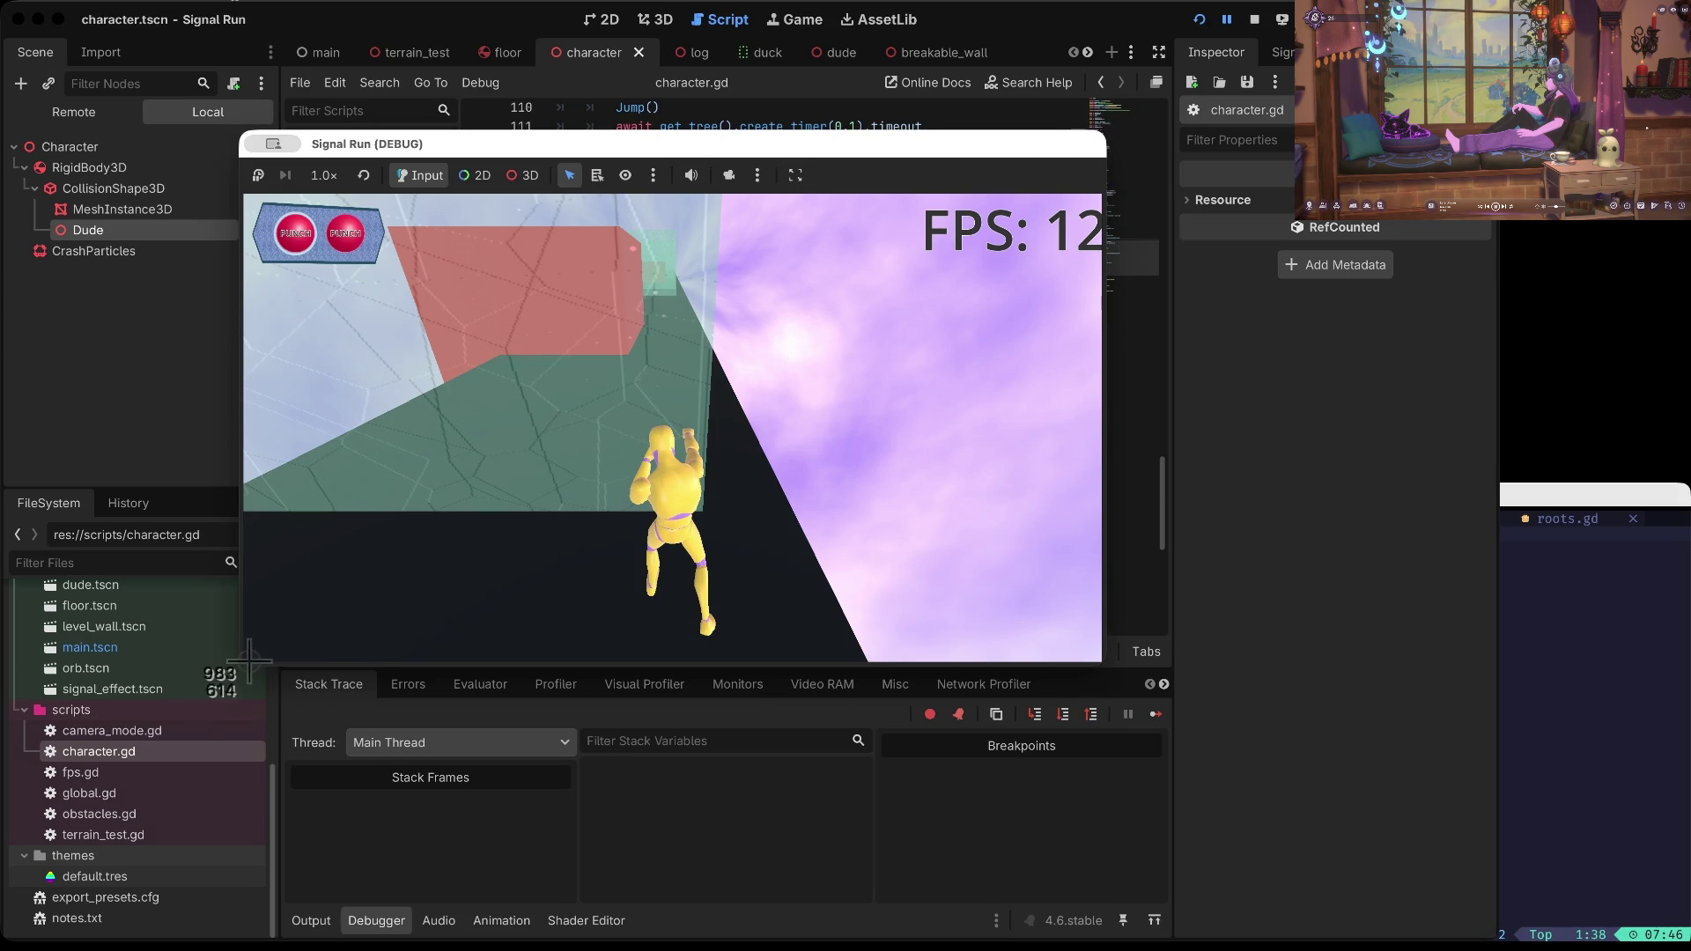
drag(255, 657, 55, 679)
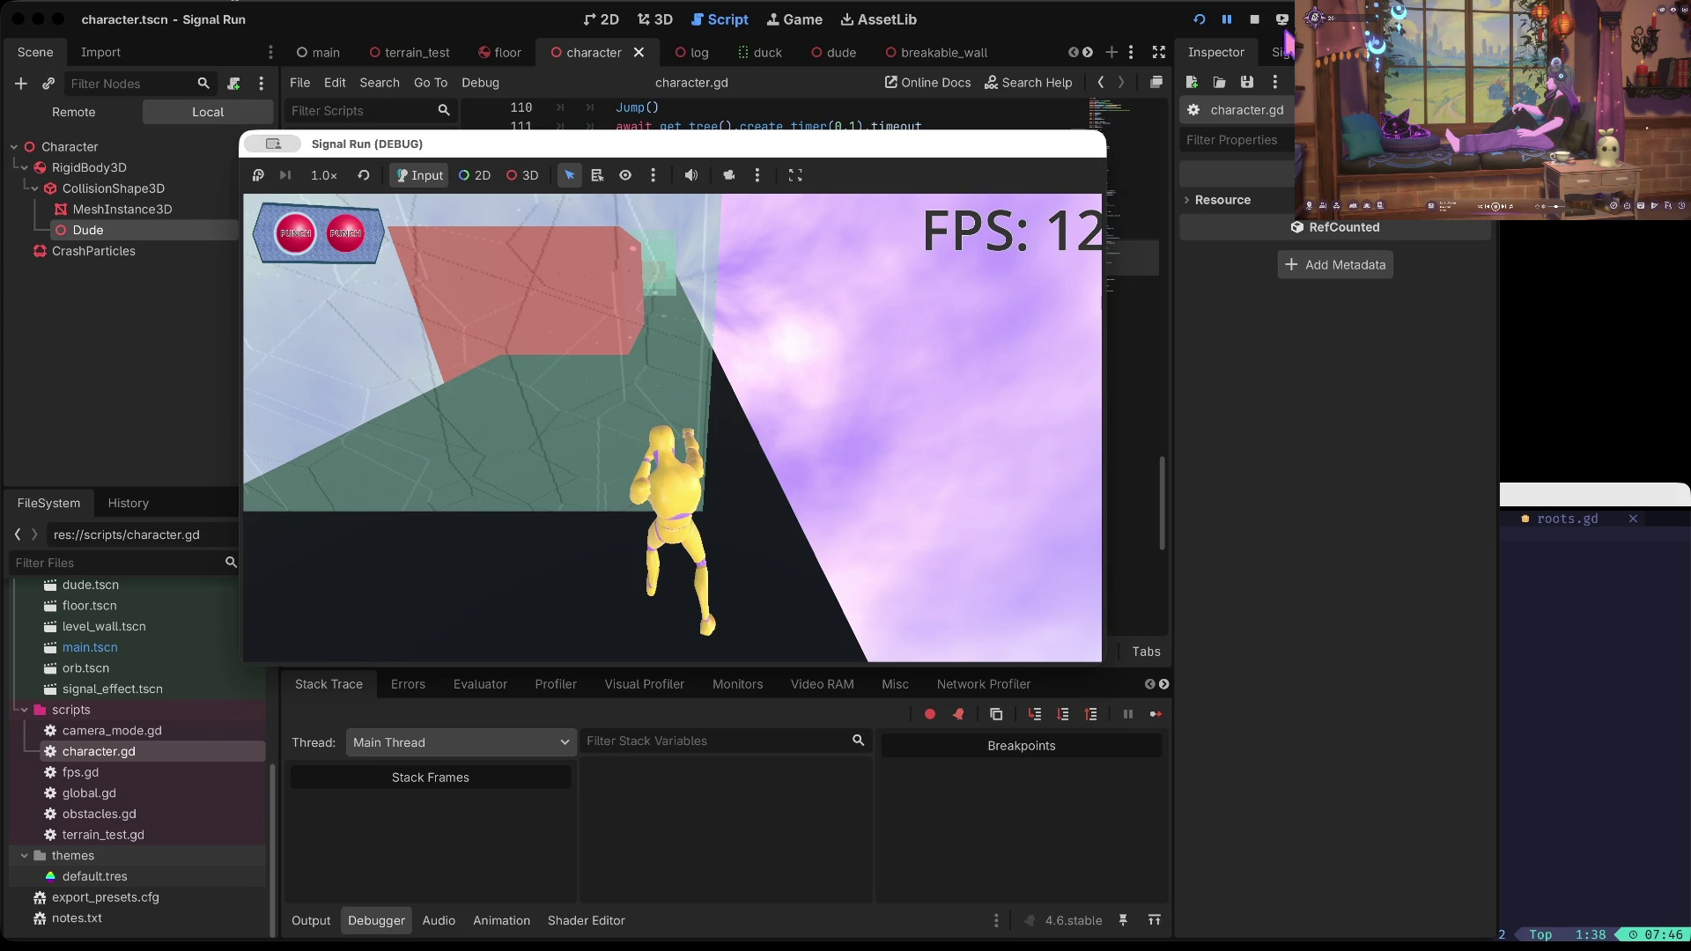
Step: Resume the paused game, play it to the Ya Ded screen, then stop the debug session
click(1225, 21)
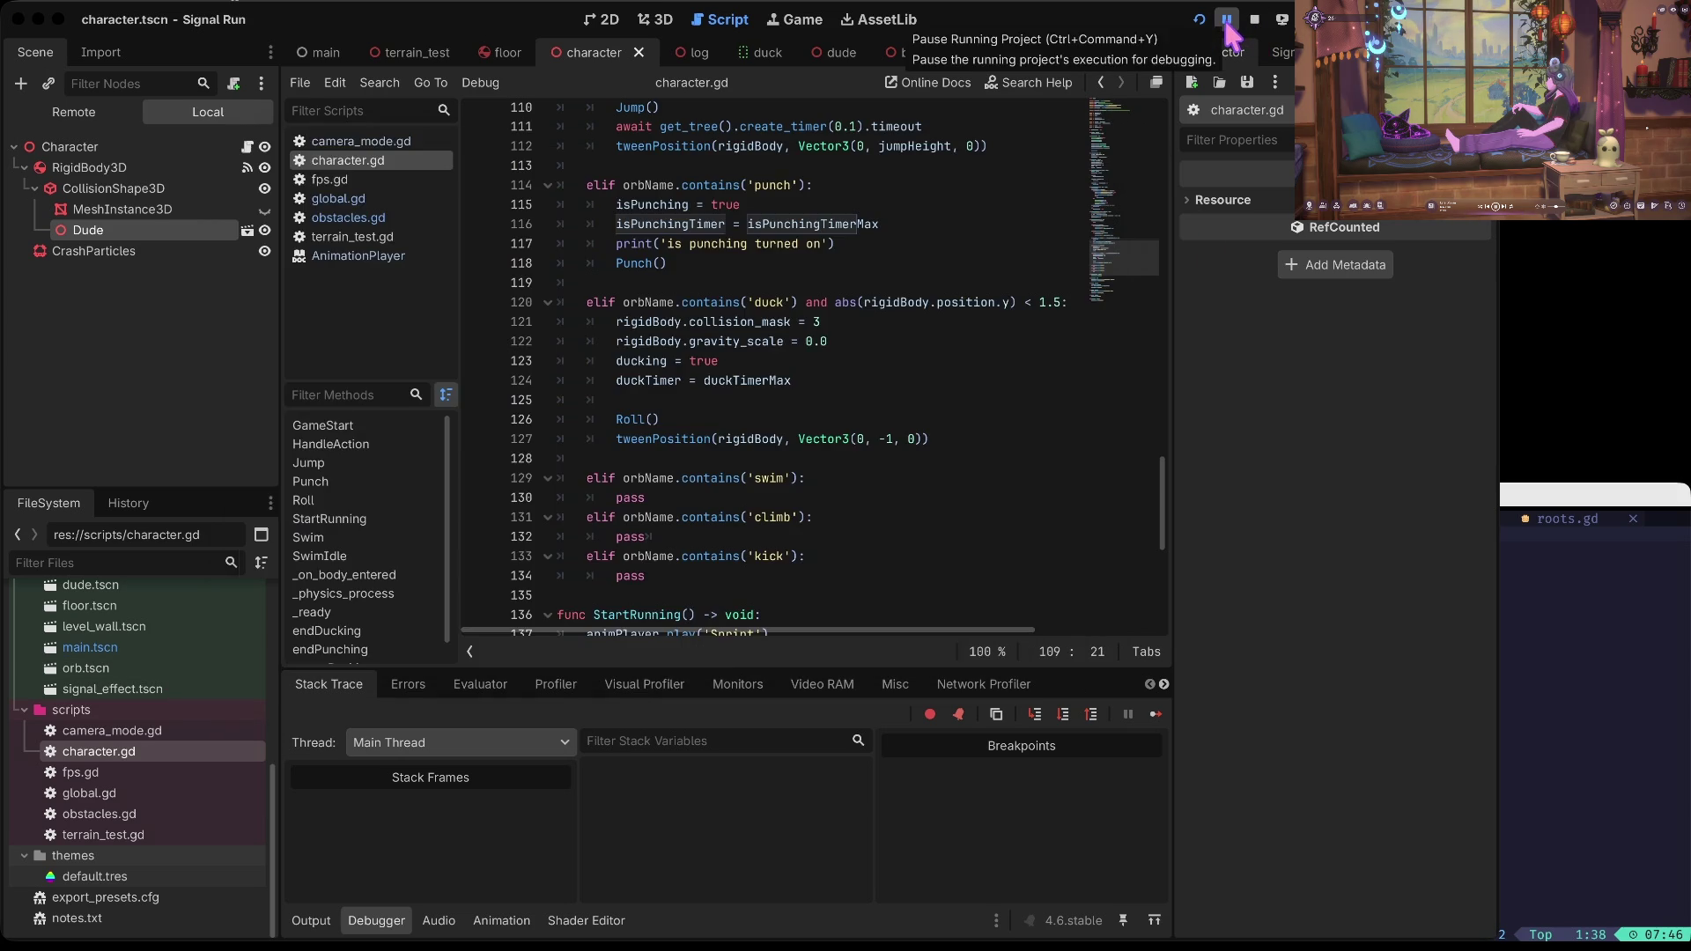
key(ctrl+Up)
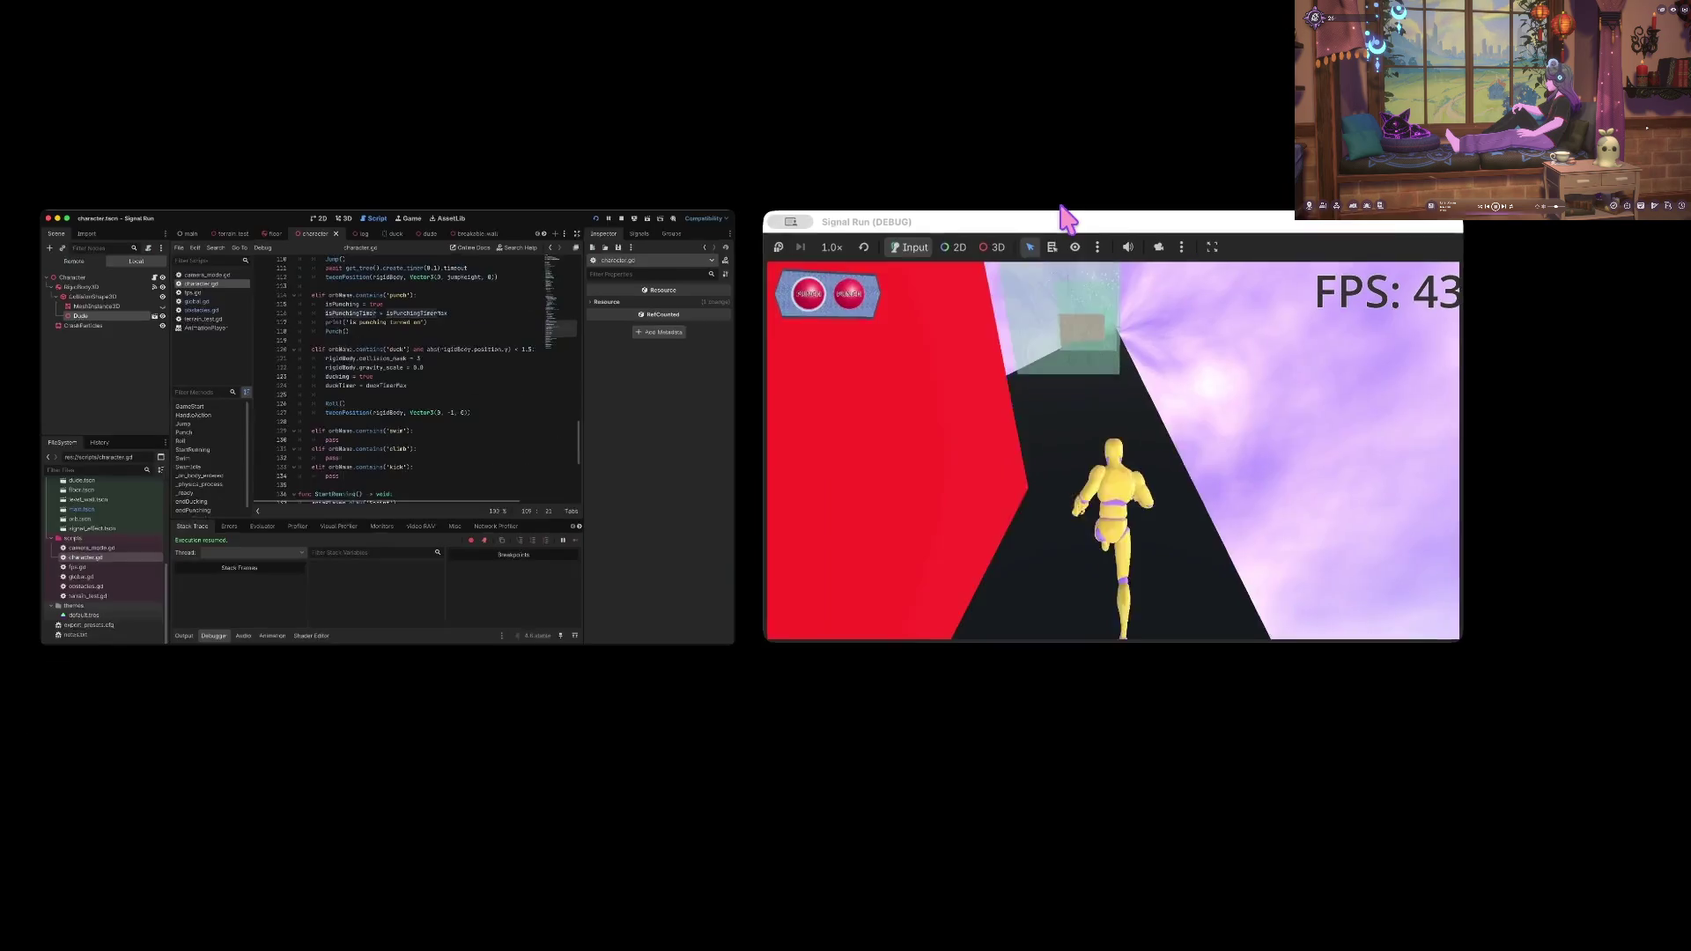
click(1068, 331)
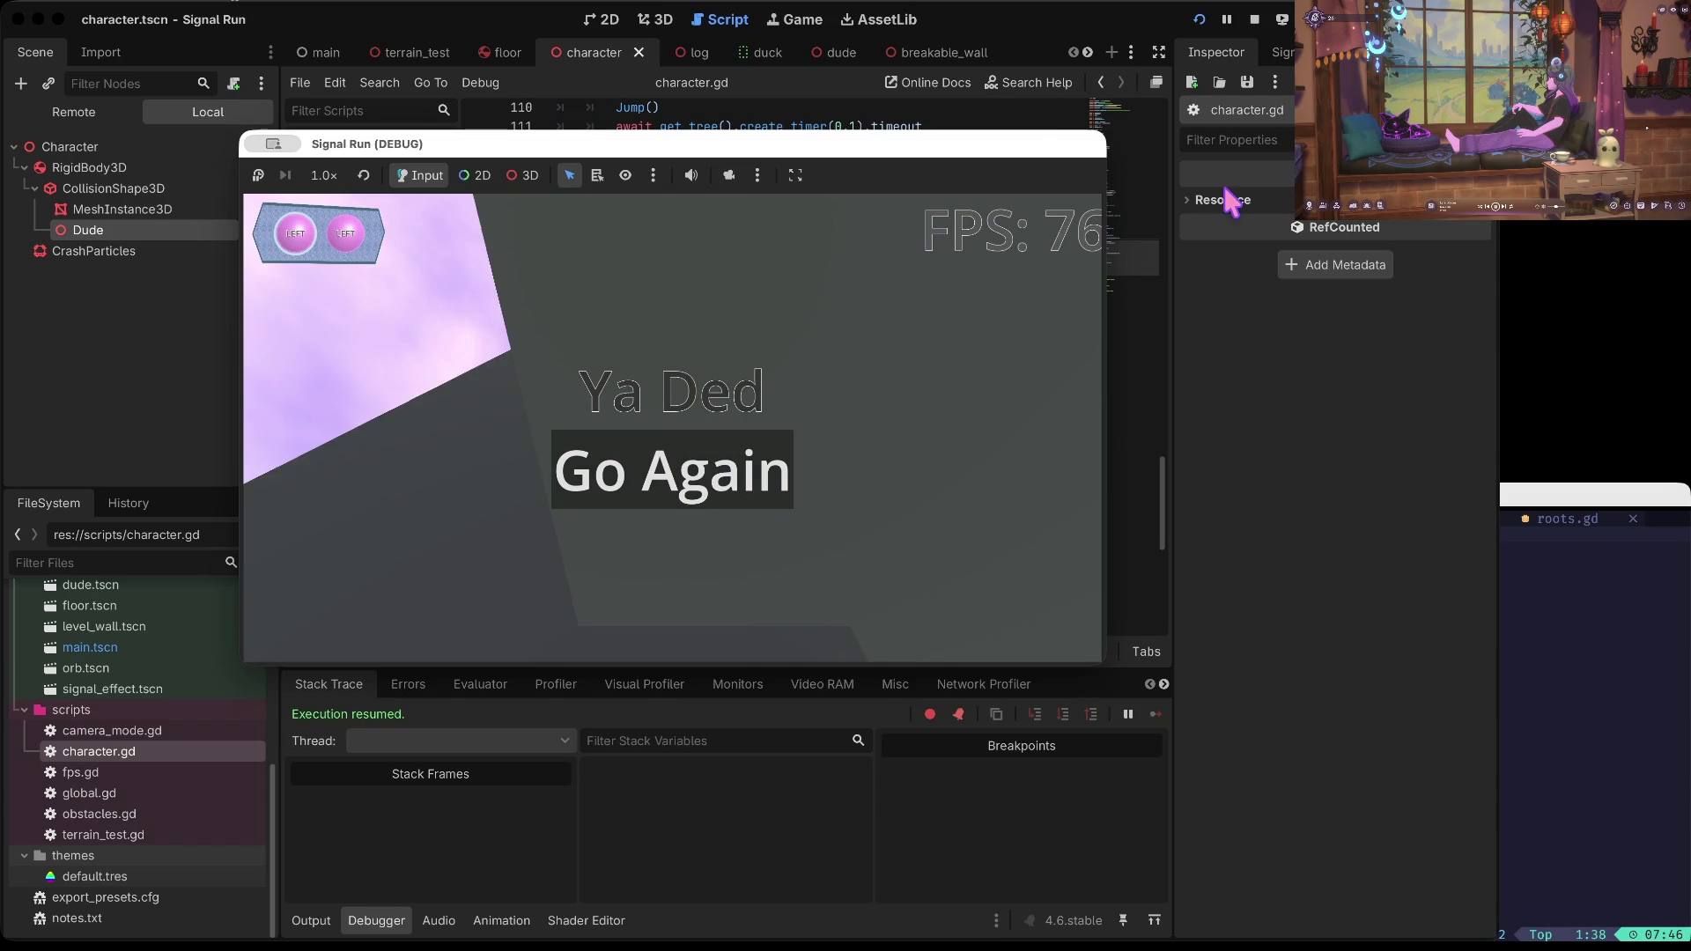
click(1251, 18)
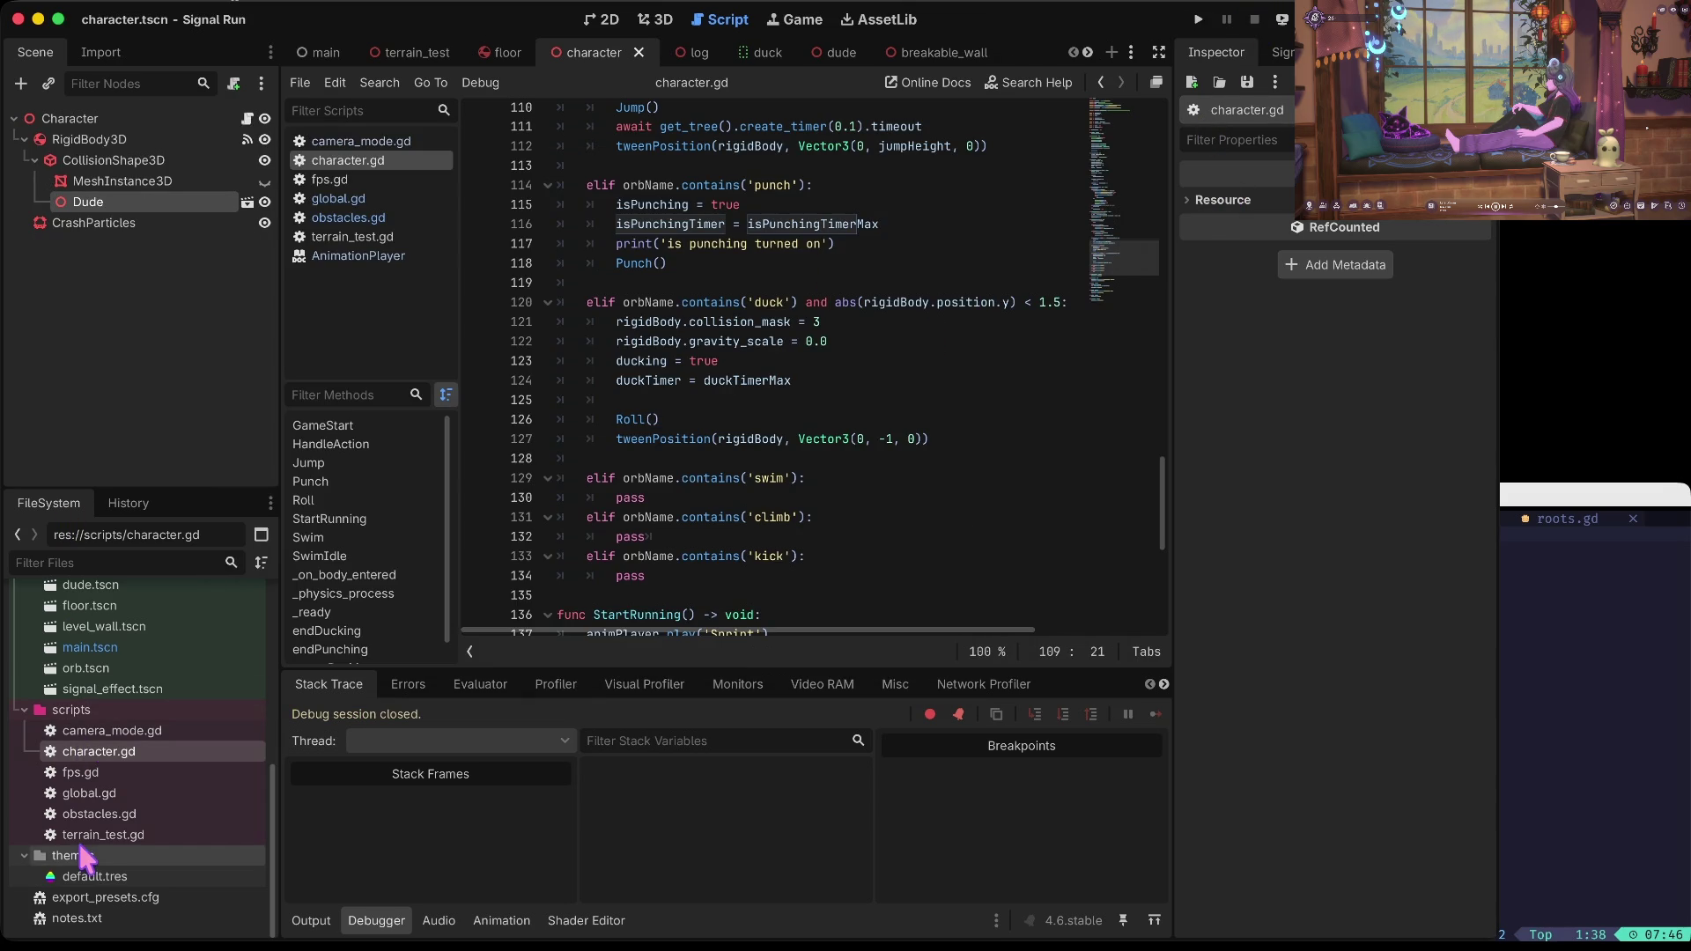
Step: Collapse the obstacles and orbs folders in FileSystem and select character.tscn
scroll(86, 856, up, 5)
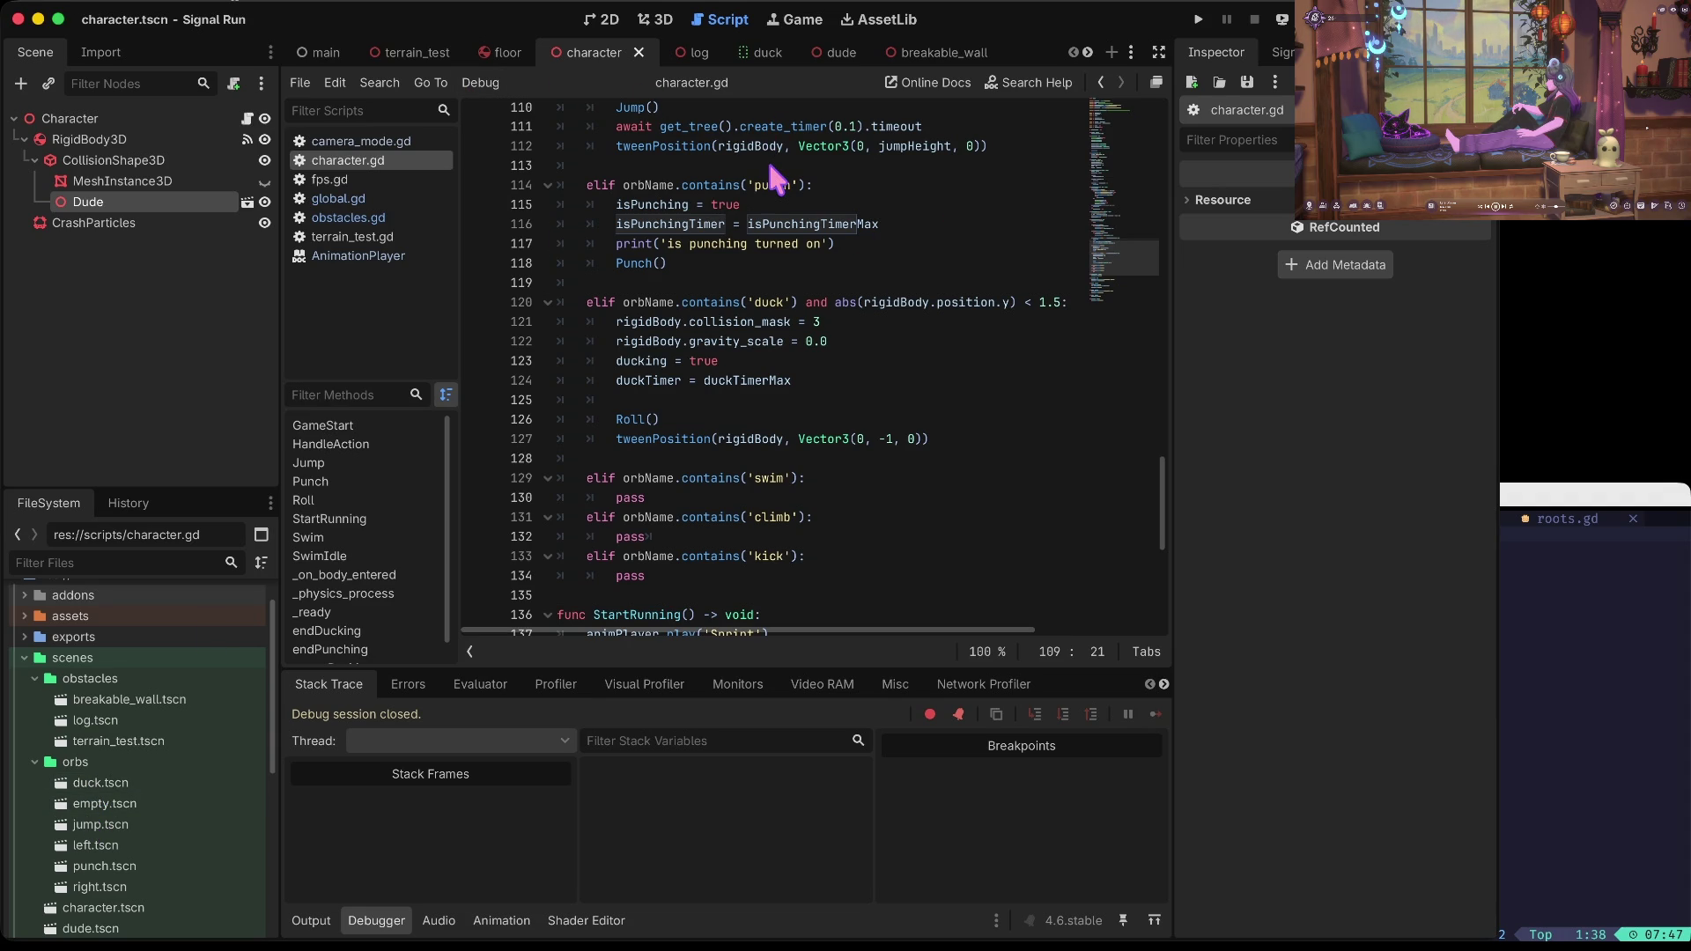
click(34, 678)
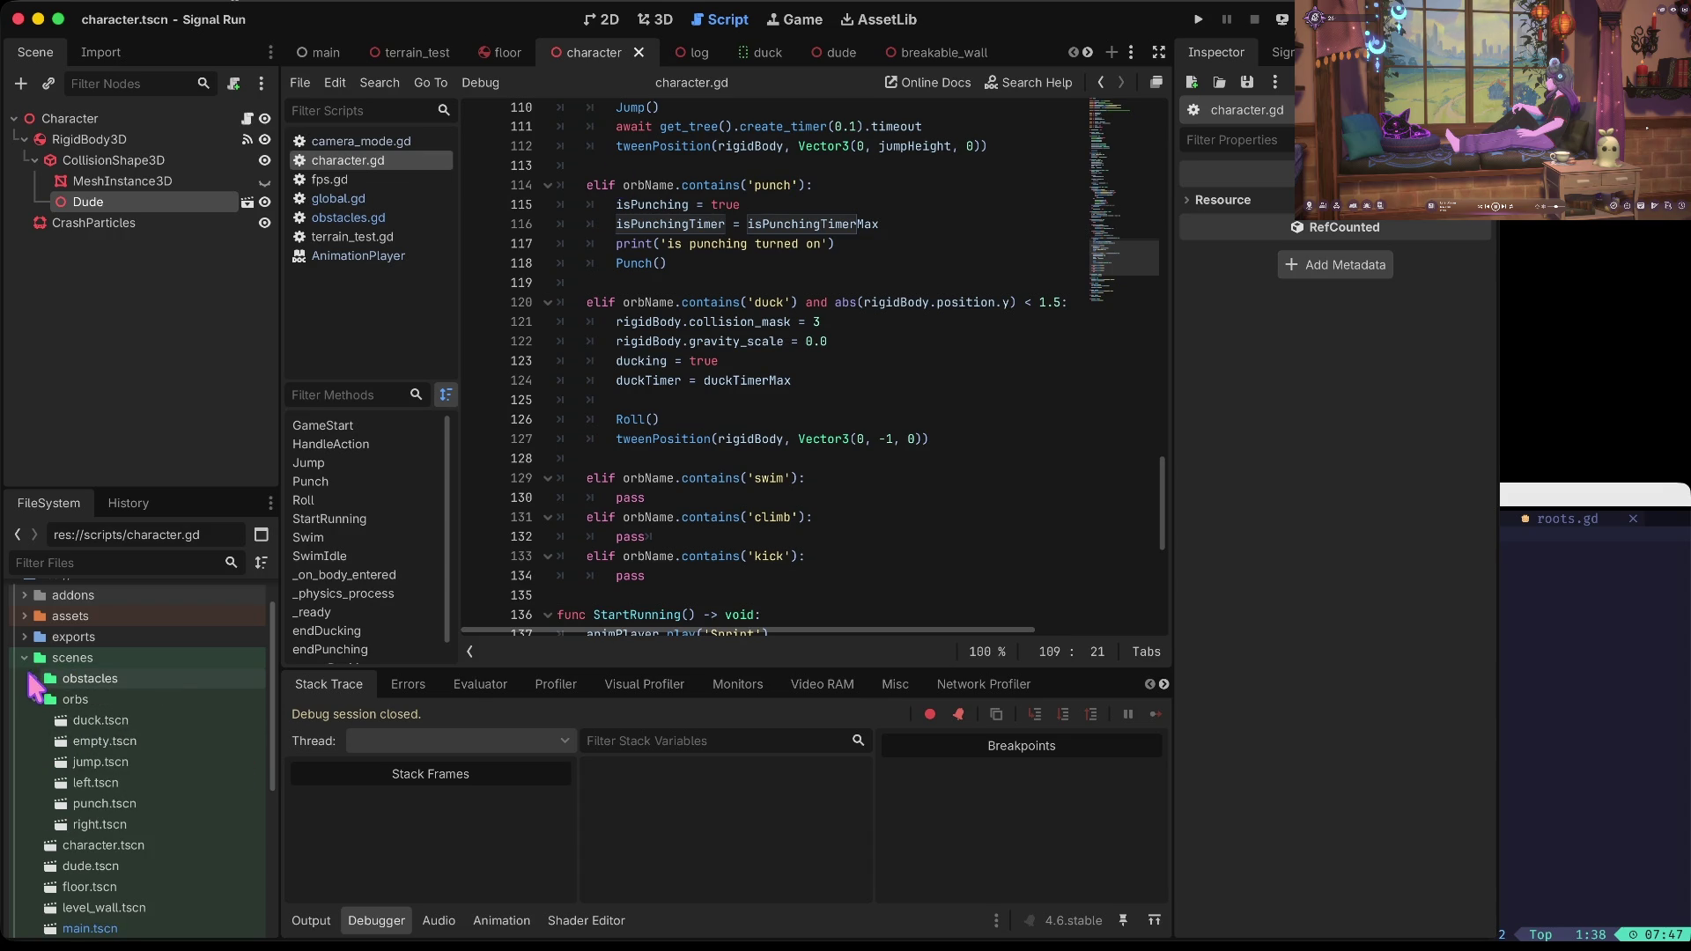
click(34, 699)
click(109, 726)
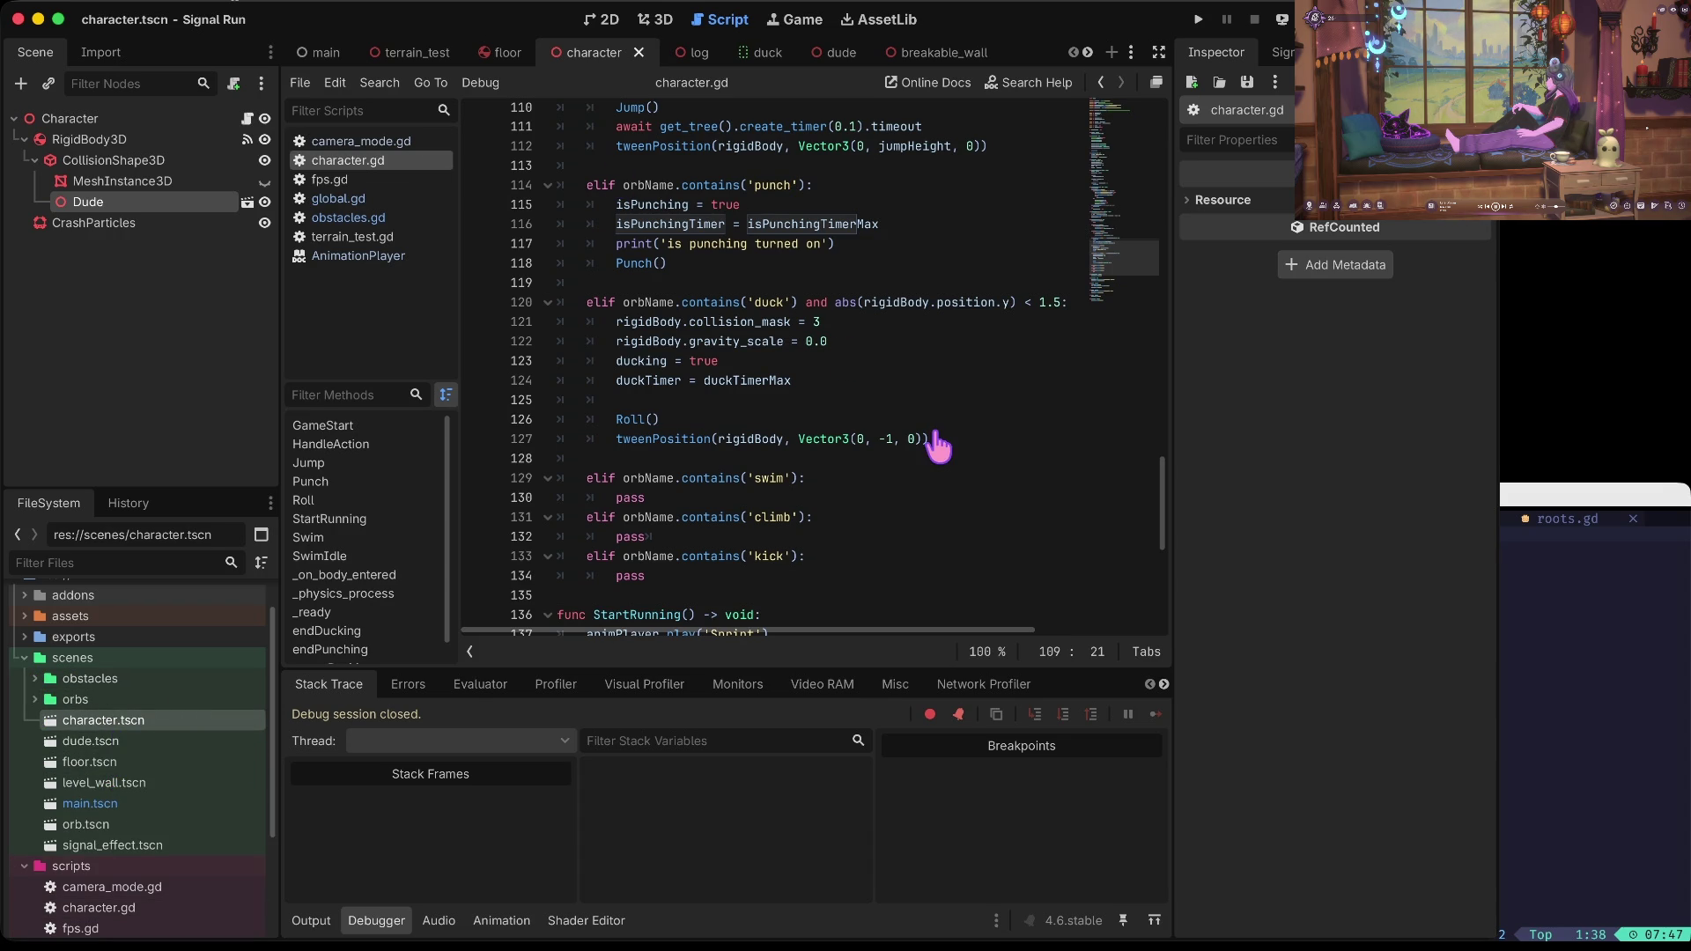
Step: Move through the file in Neovim with G, % and 9j, then return to the Godot workspace
key(shift+g)
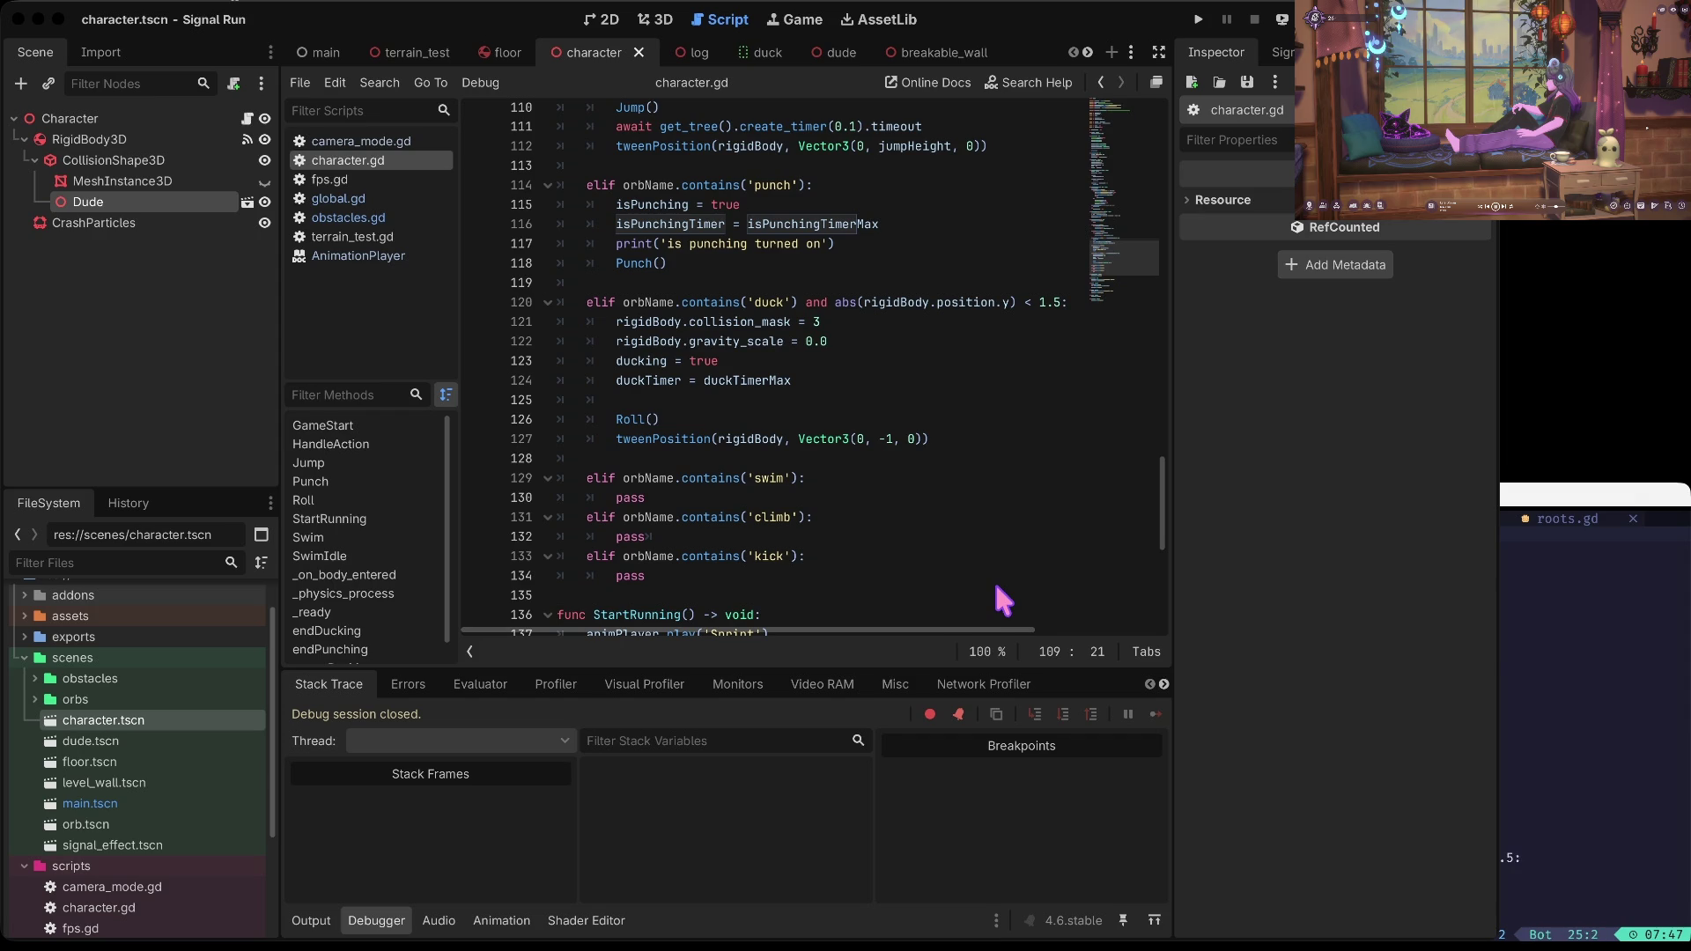
key(percent)
key(9)
key(j)
key(j)
key(j)
key(j)
key(9)
key(j)
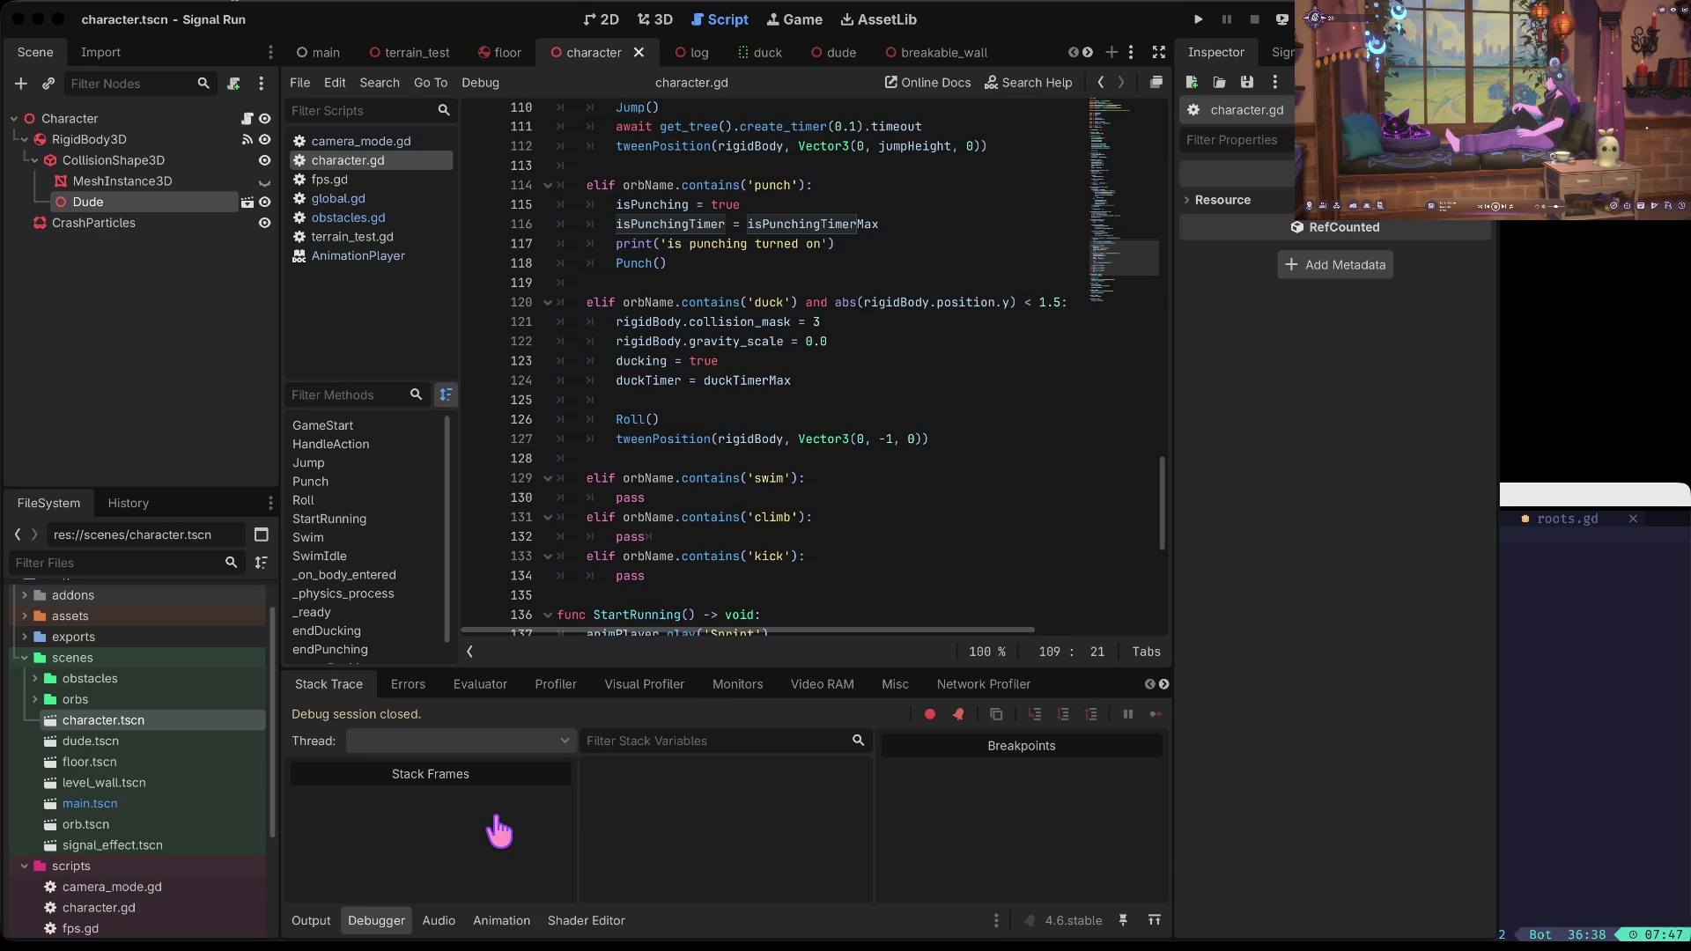
key(super+2)
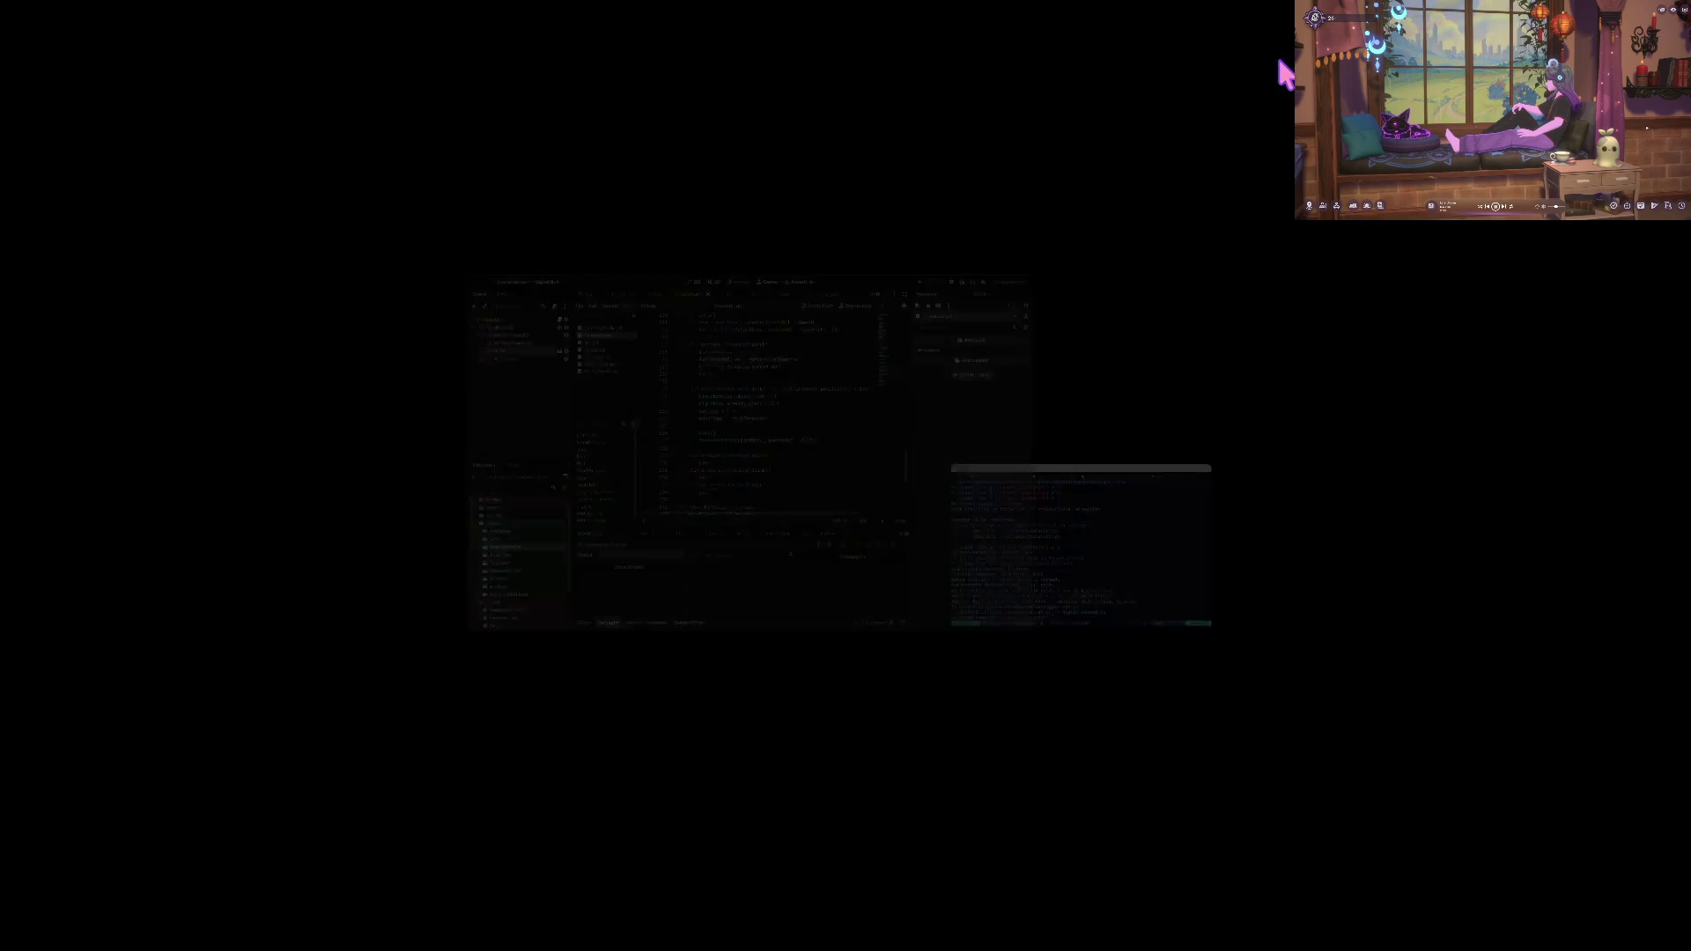
key(super+1)
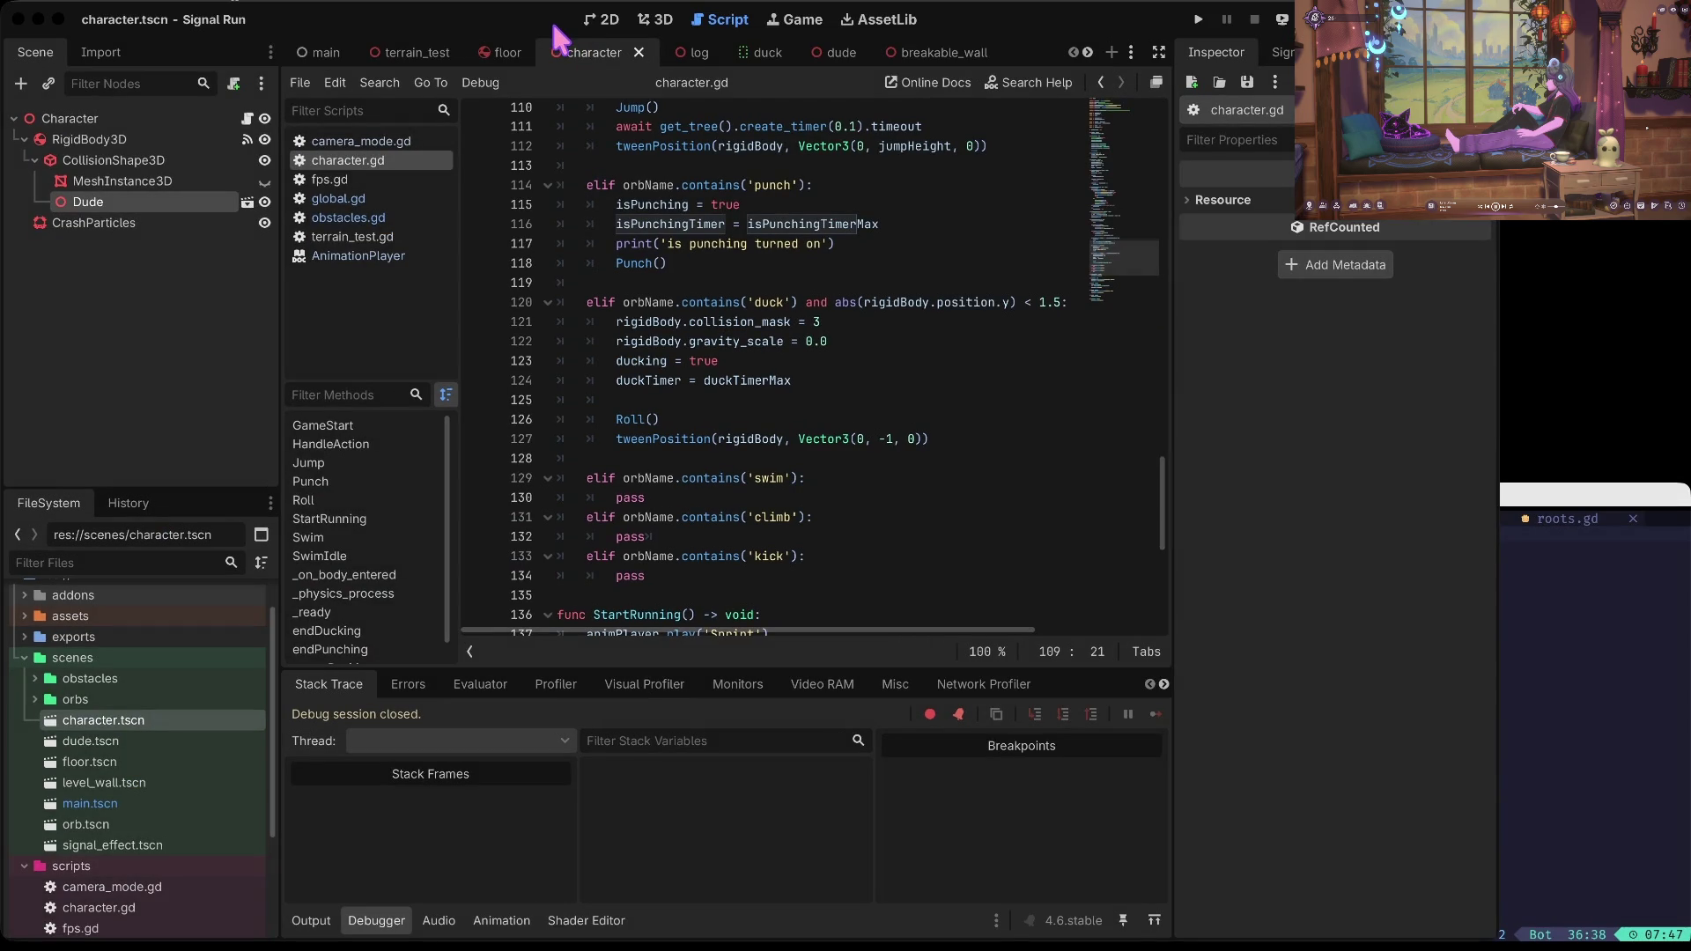
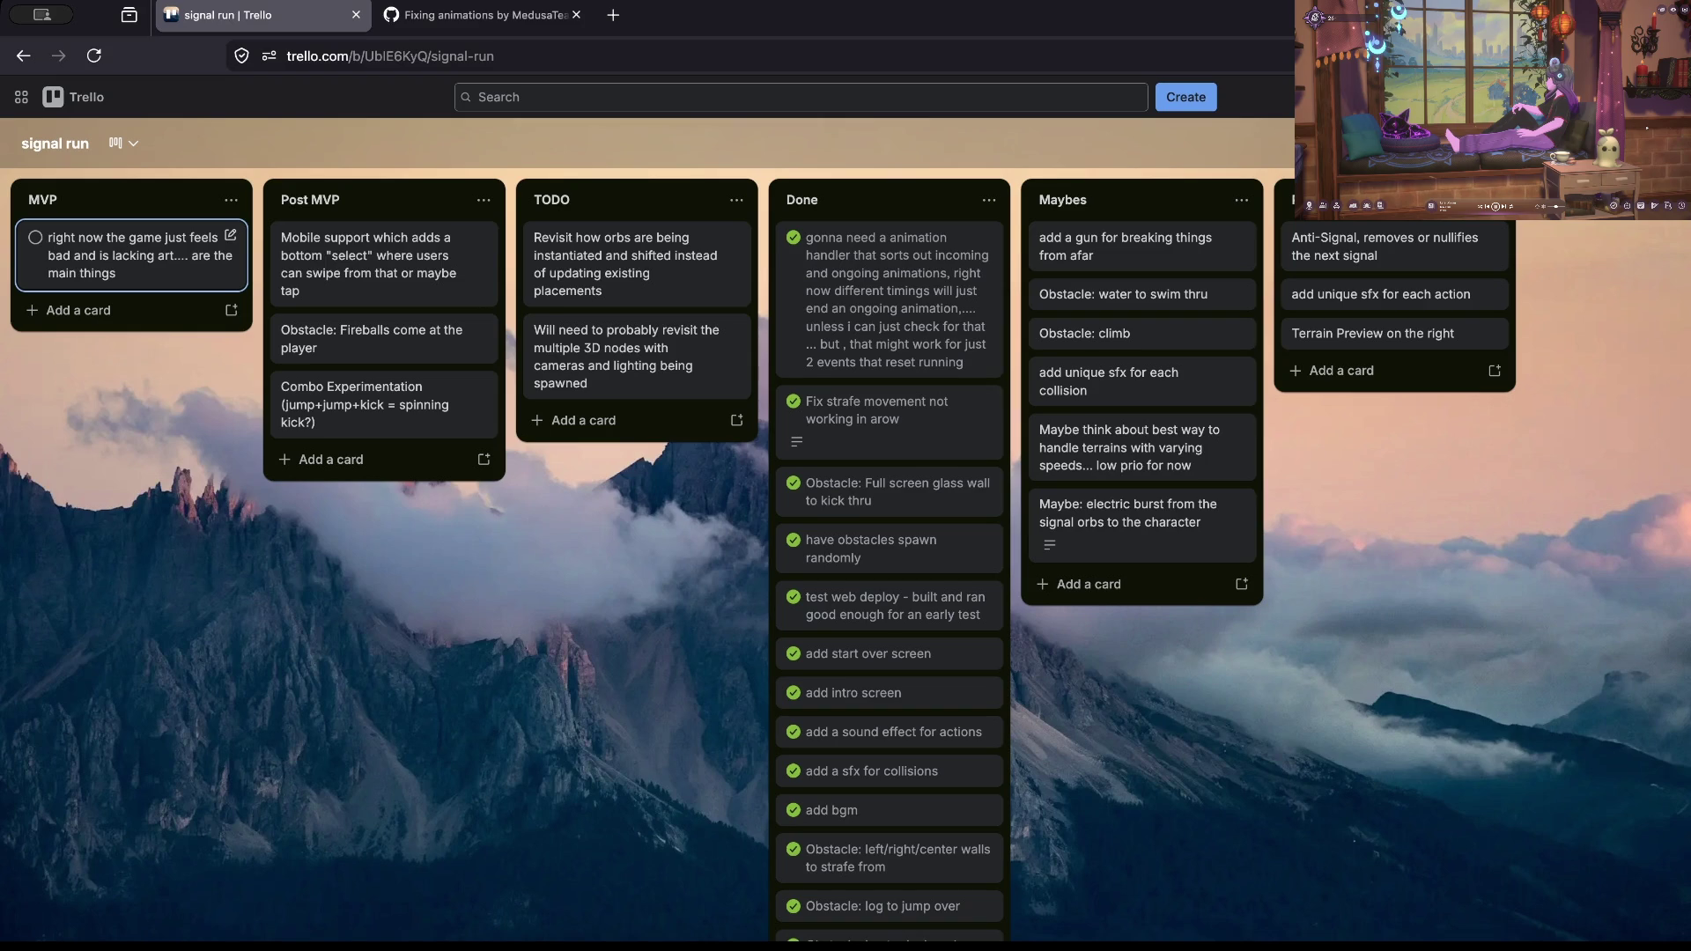
Step: Open the MVP card and start its description with 'made some changes to the whole timer concept'
click(106, 256)
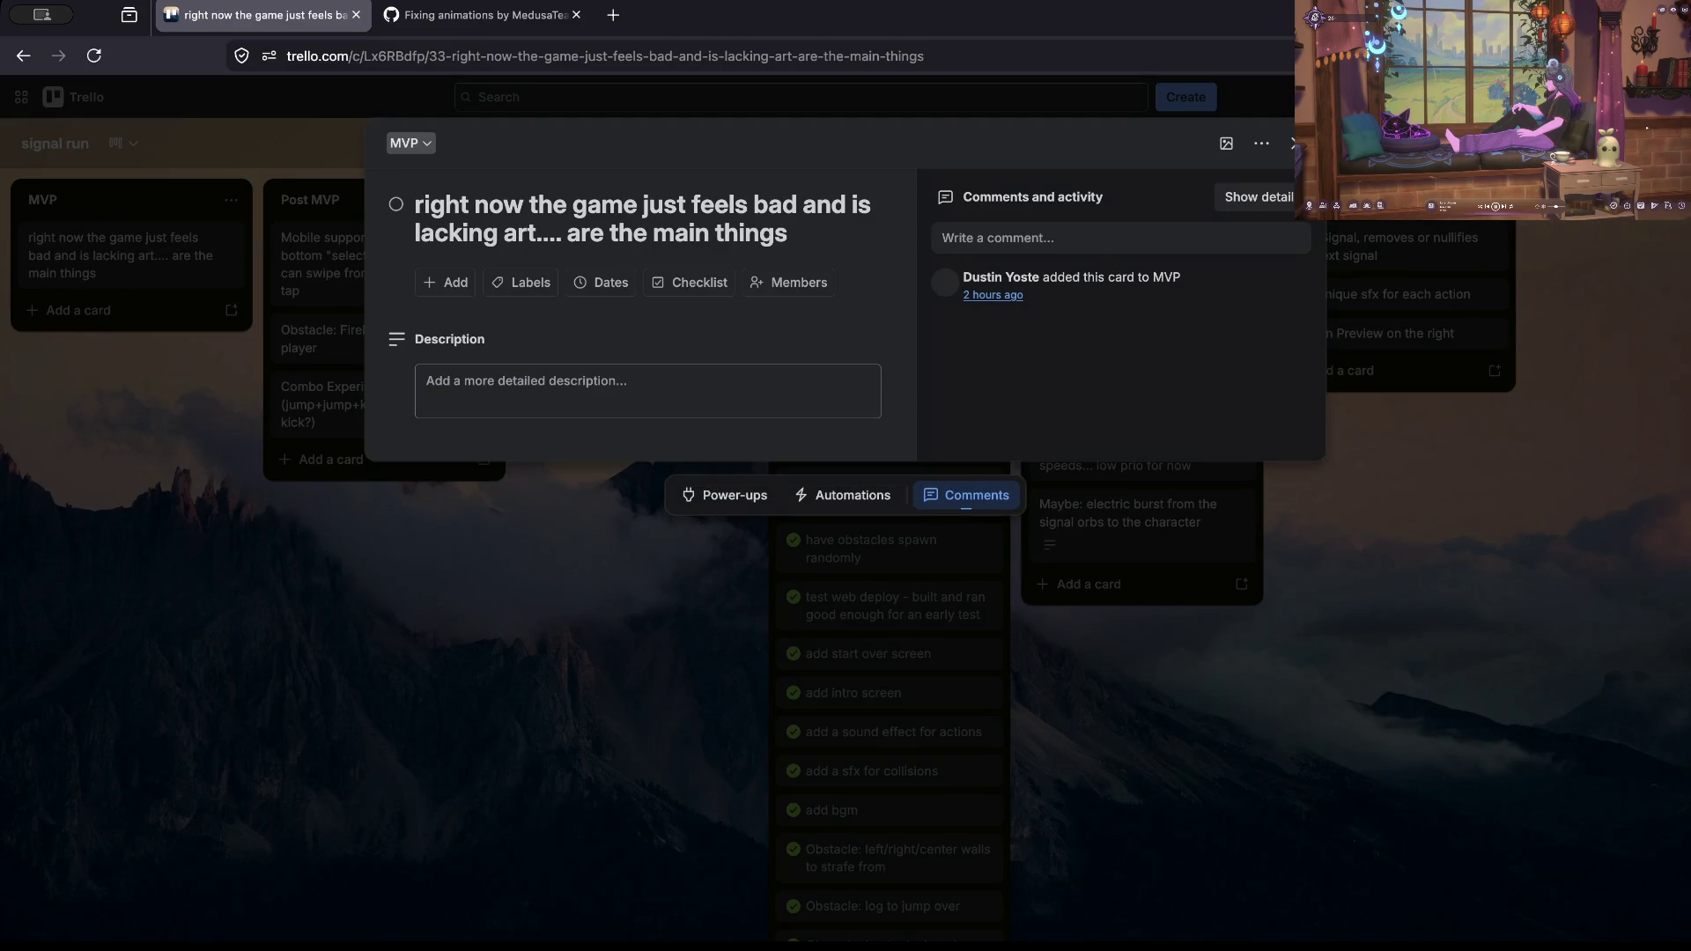
click(647, 390)
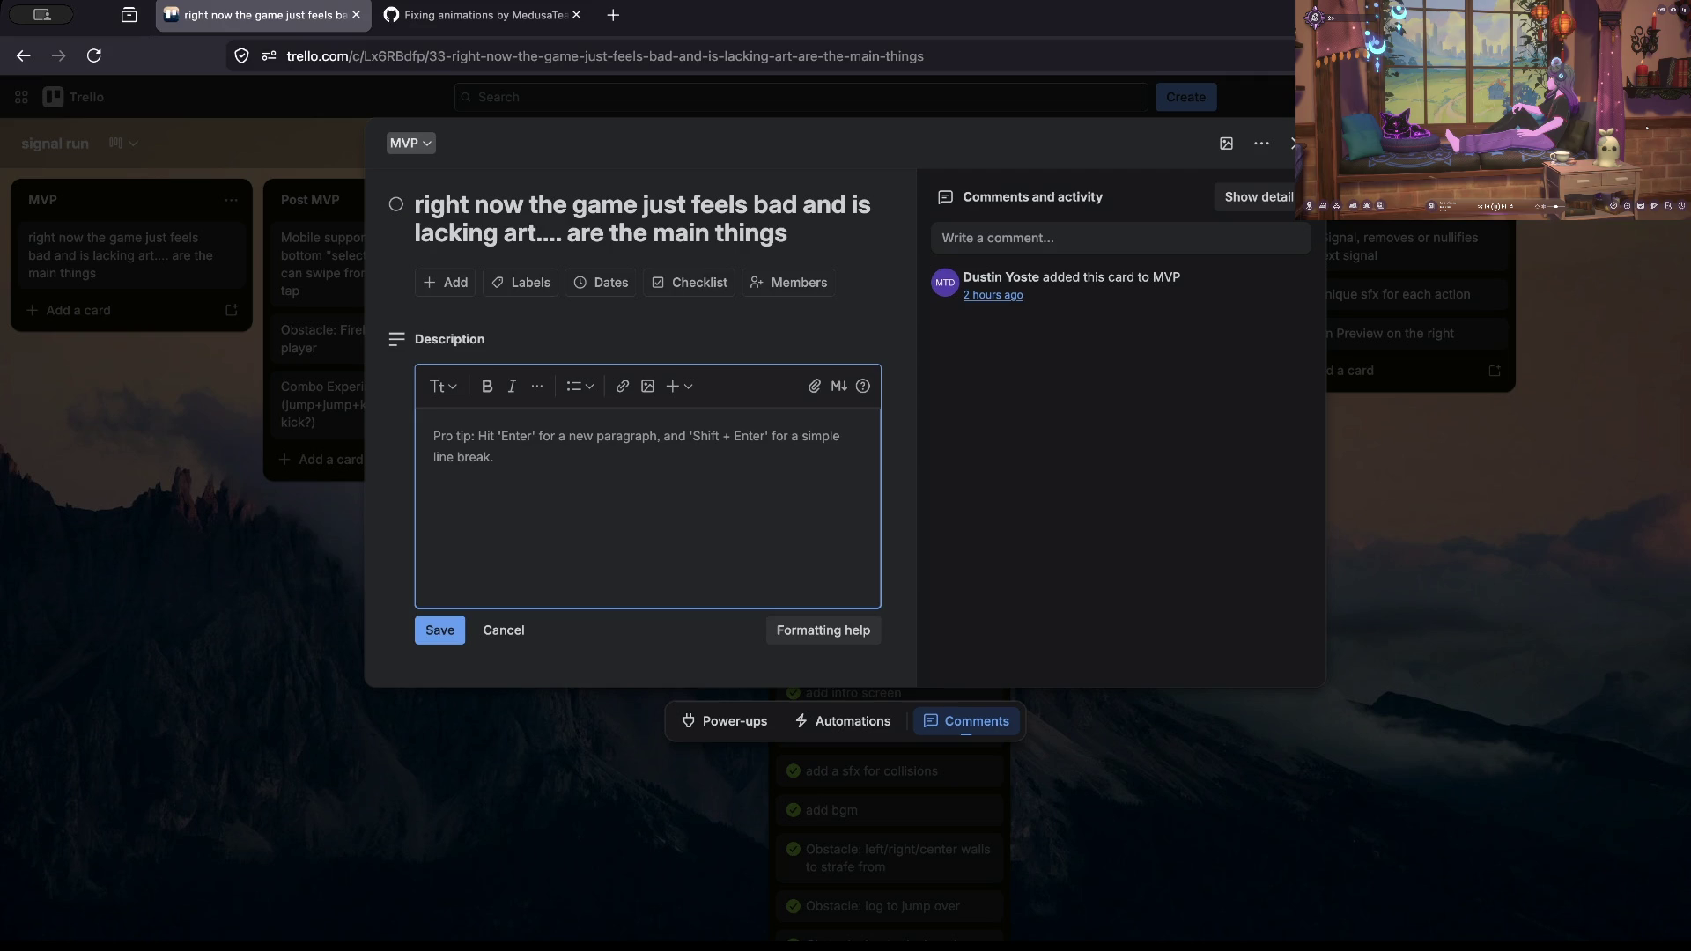
text(made some changes)
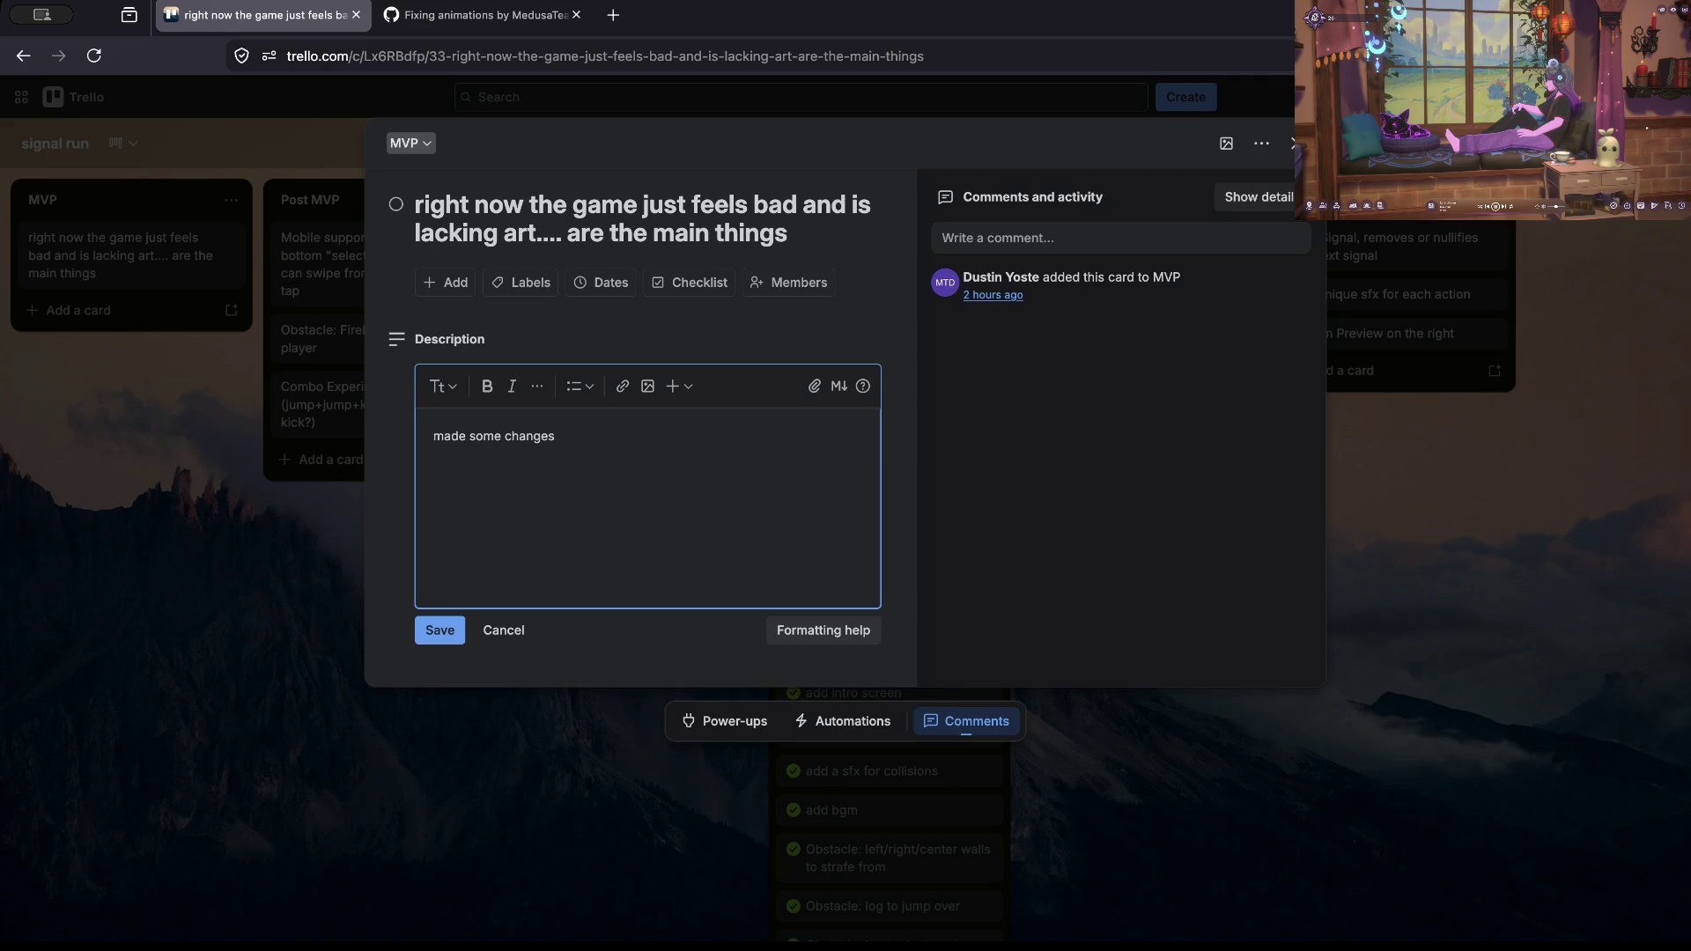
text( to the whole )
text(timer concept)
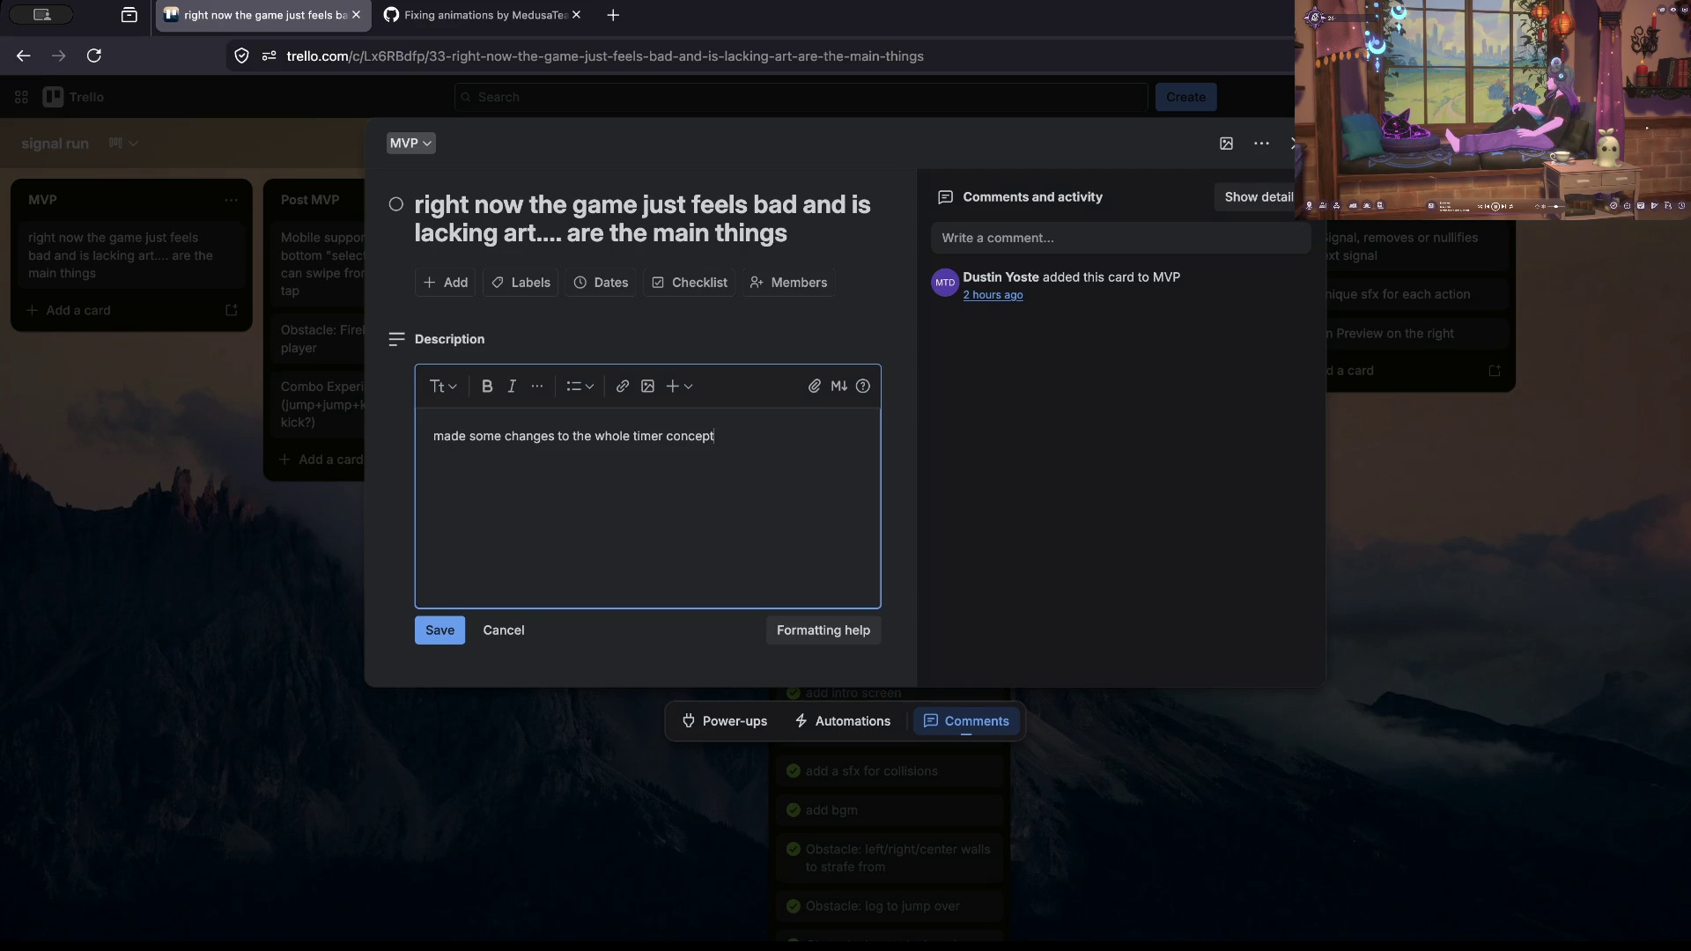
Step: Add a second line 'gave the user adjacency,', fixing the spelling with the suggested correction
key(Return)
text(gave the user ad)
text(just)
key(ctrl+BackSpace)
text(a)
text(djancy)
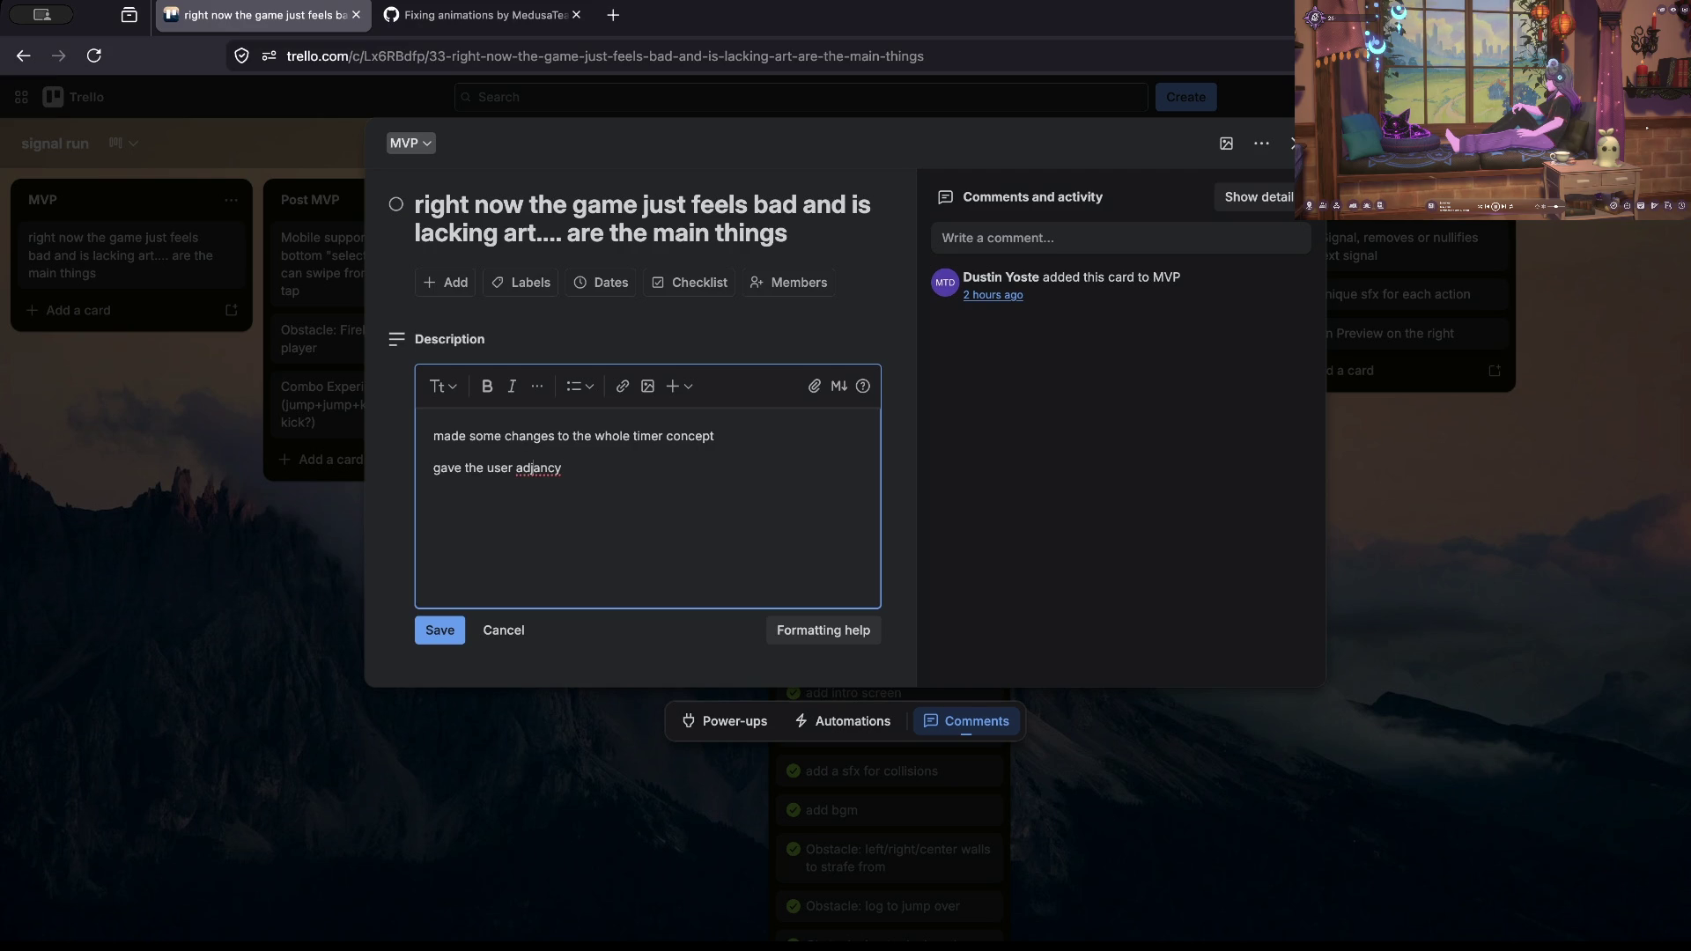
key(BackSpace)
text(ency,)
right_click(548, 468)
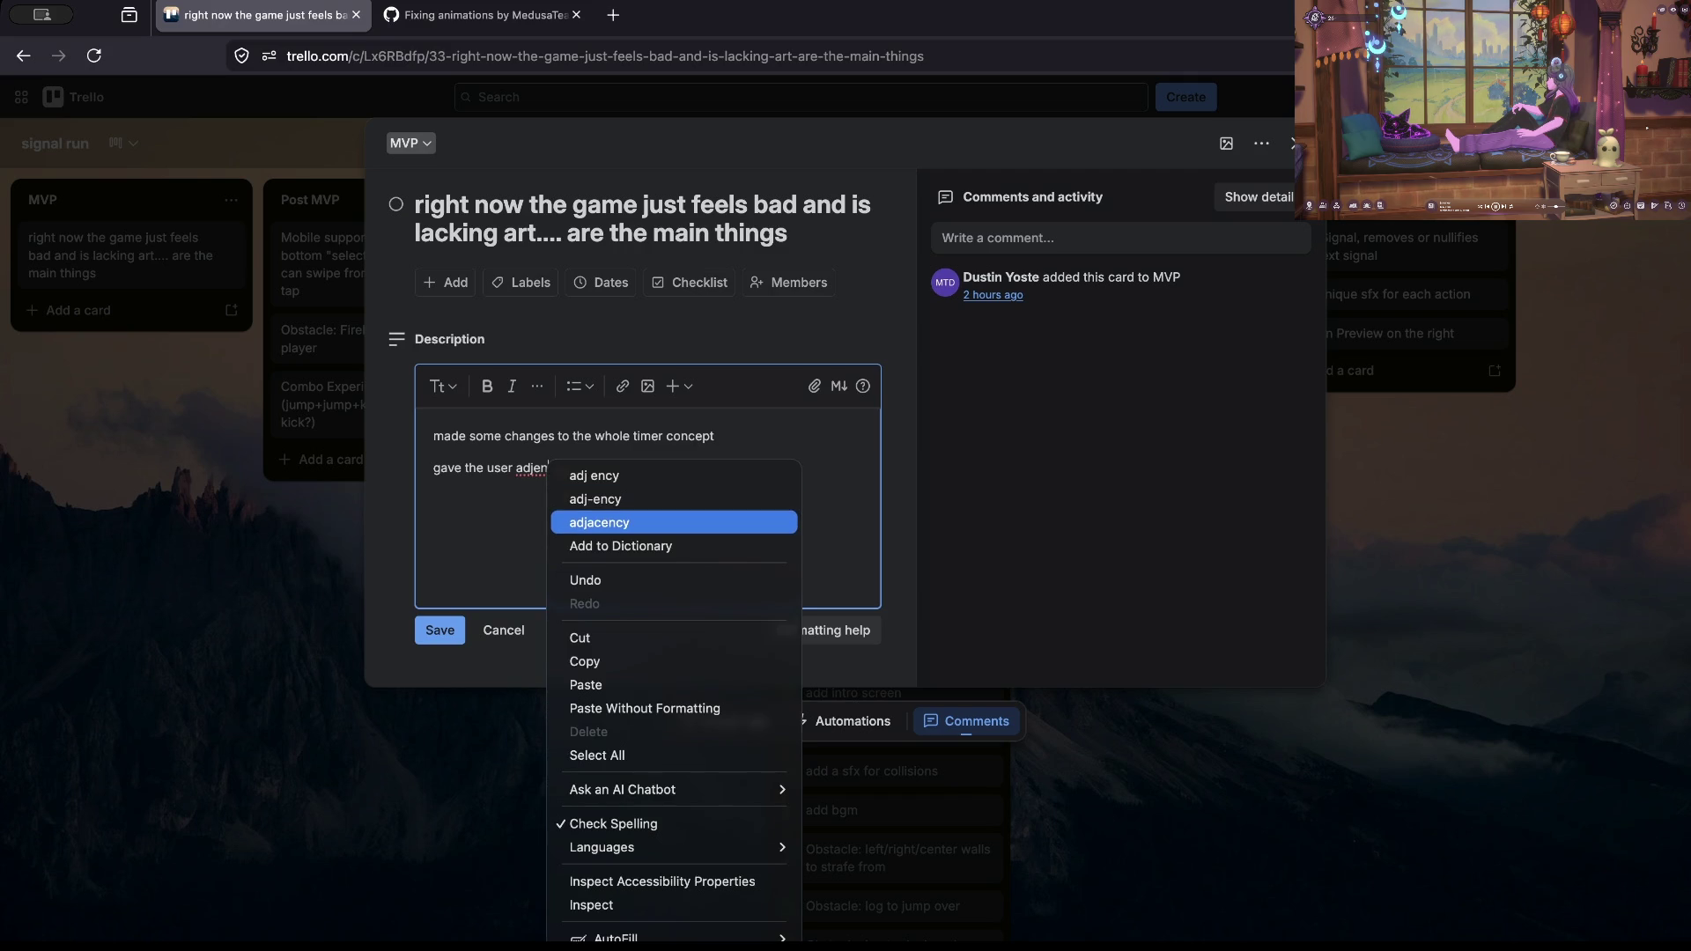
key(Return)
Step: Copy 'adjacency' and search for it in a new browser tab
double_click(545, 467)
key(ctrl+c)
key(ctrl+t)
key(ctrl+v)
key(Return)
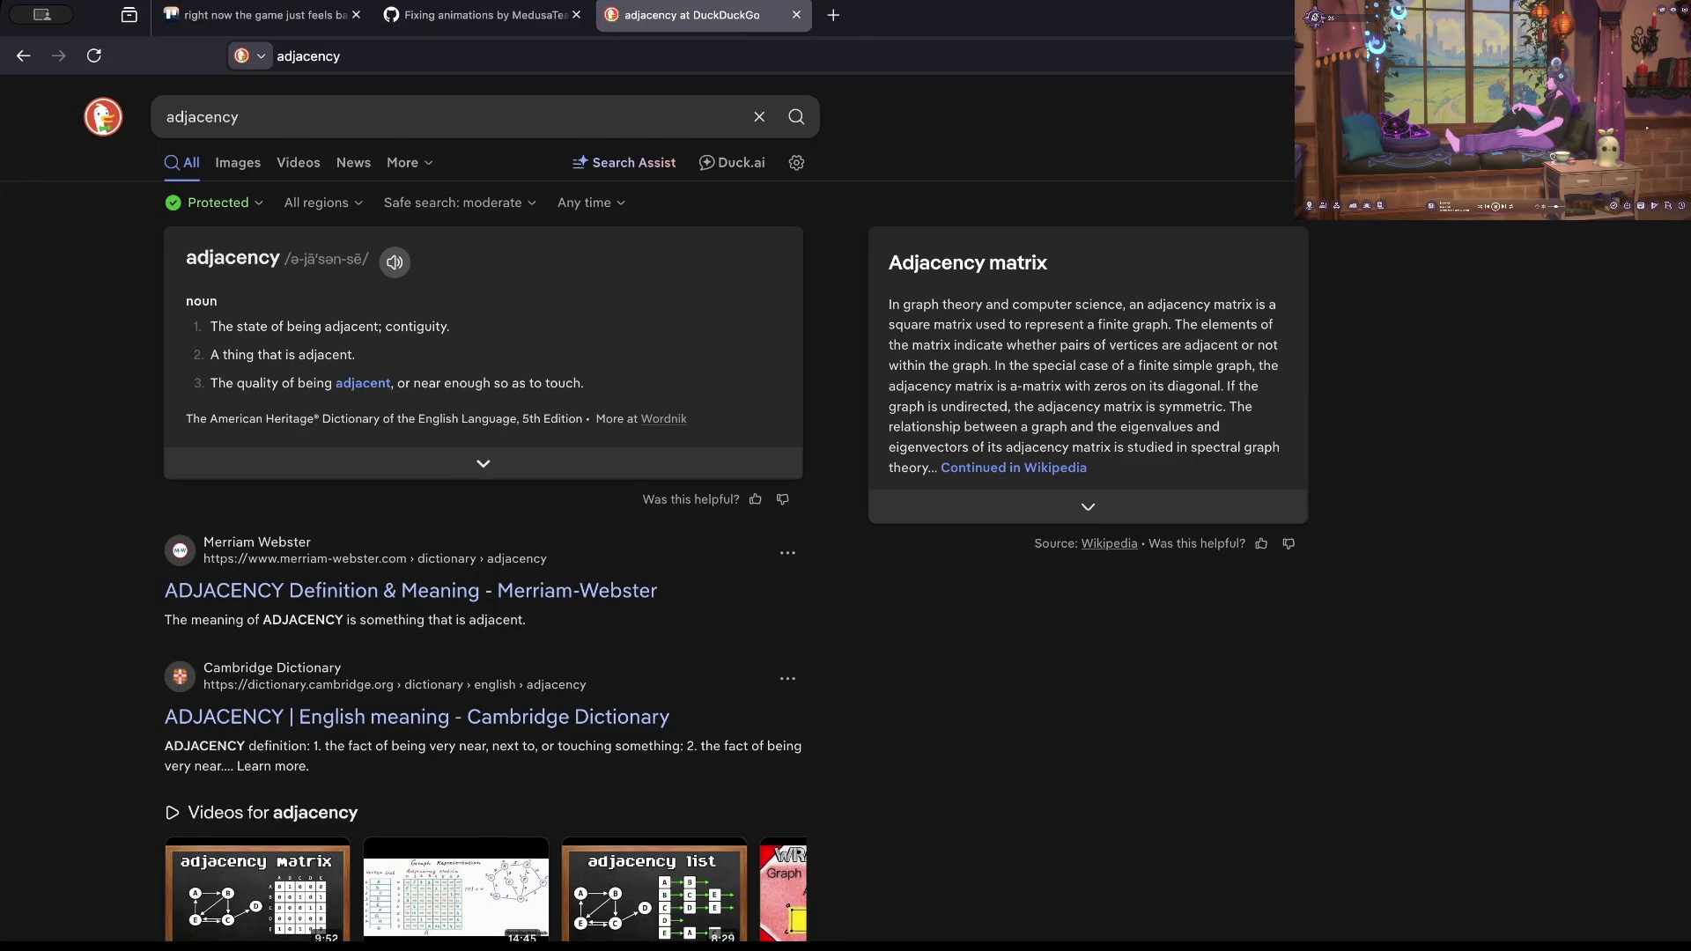
Step: Read the adjacency definition, close the search tab, and write 'agency, in' in the card instead
drag(225, 326, 455, 326)
click(455, 326)
text(open)
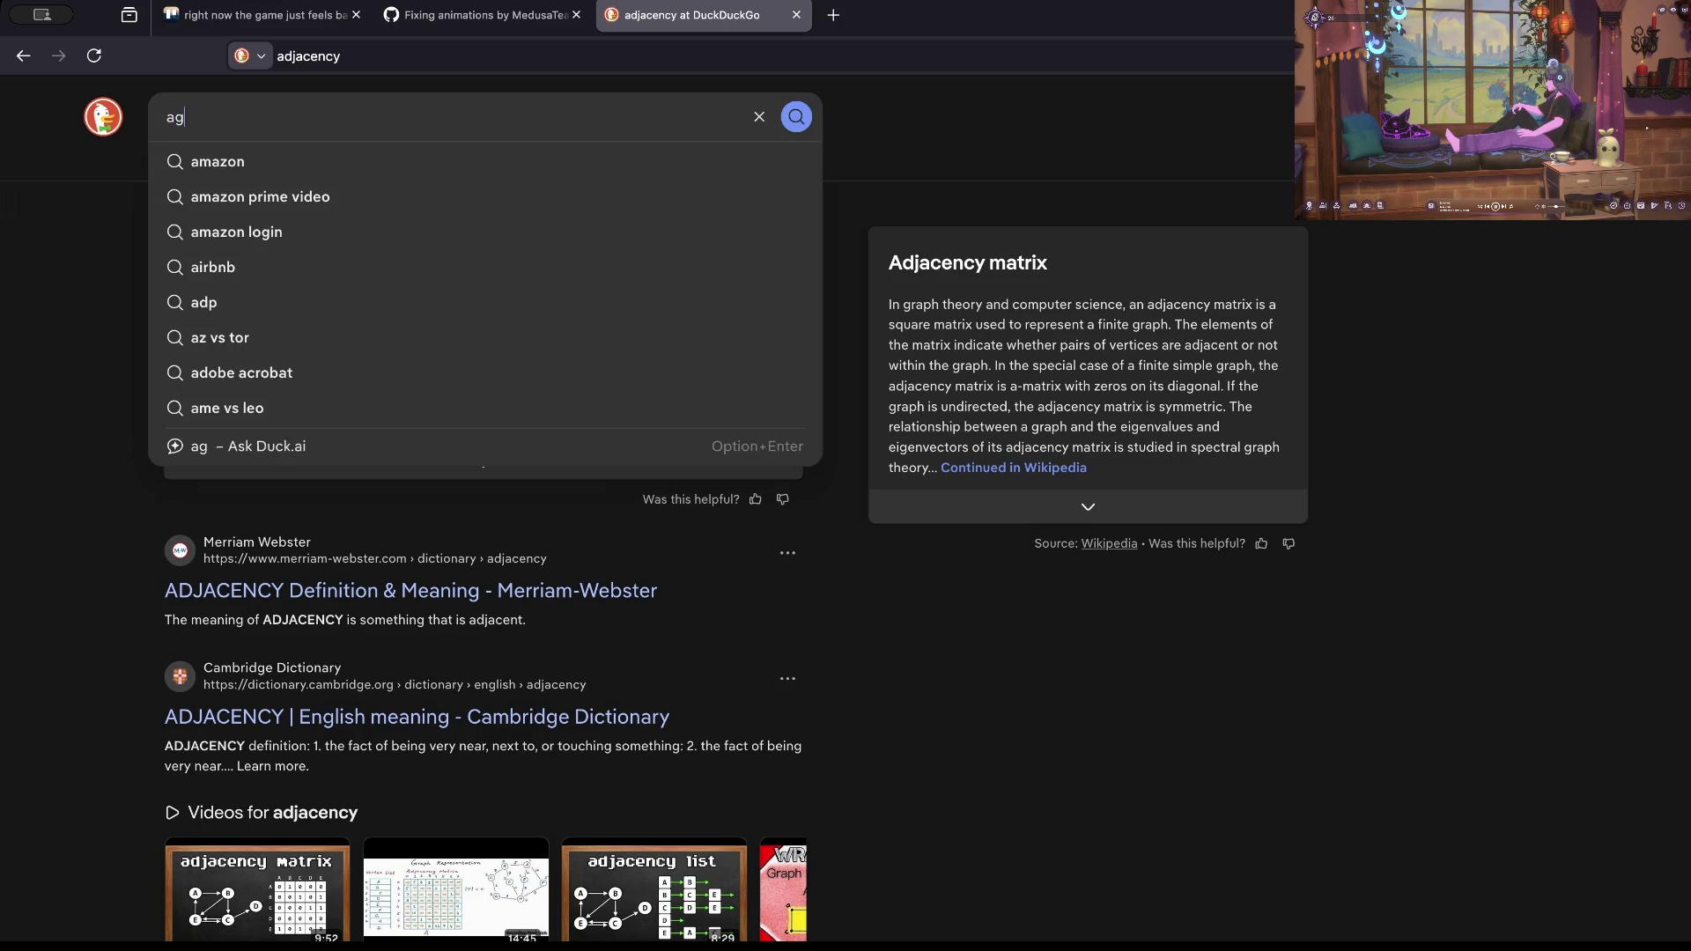
key(ctrl+w)
text(agency,)
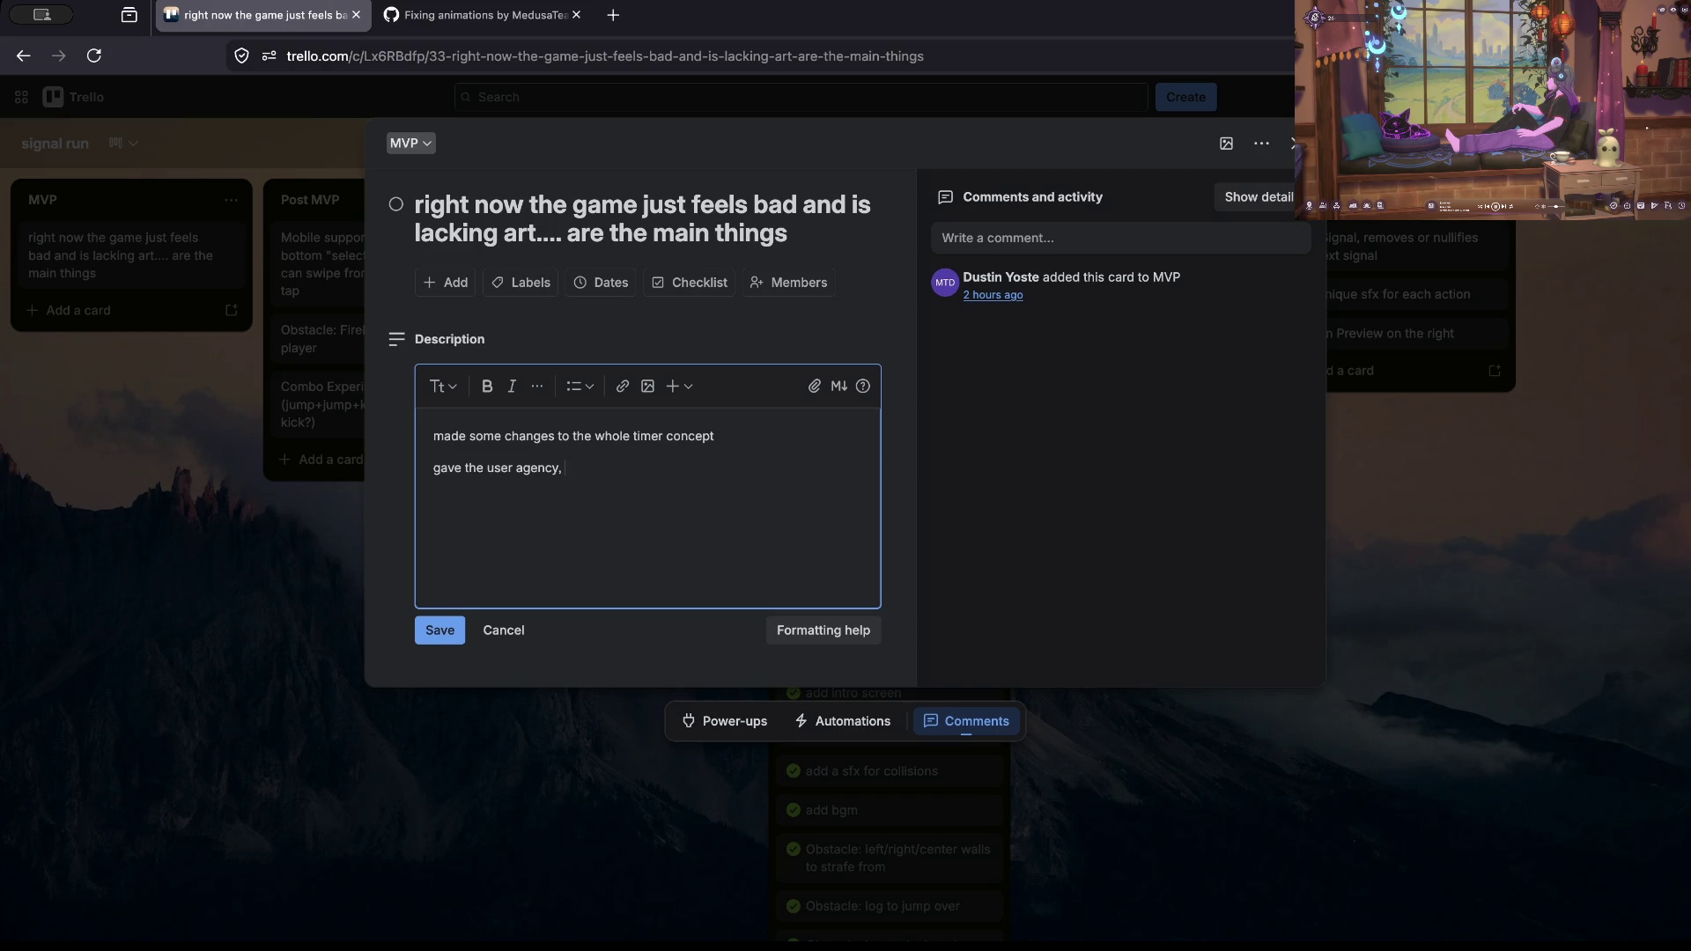
text( in)
Step: Finish the line with 'to make it feel less jank / stiff / constricting / frustrating' and make it a bullet
key(BackSpace)
key(BackSpace)
text(to make it feel less )
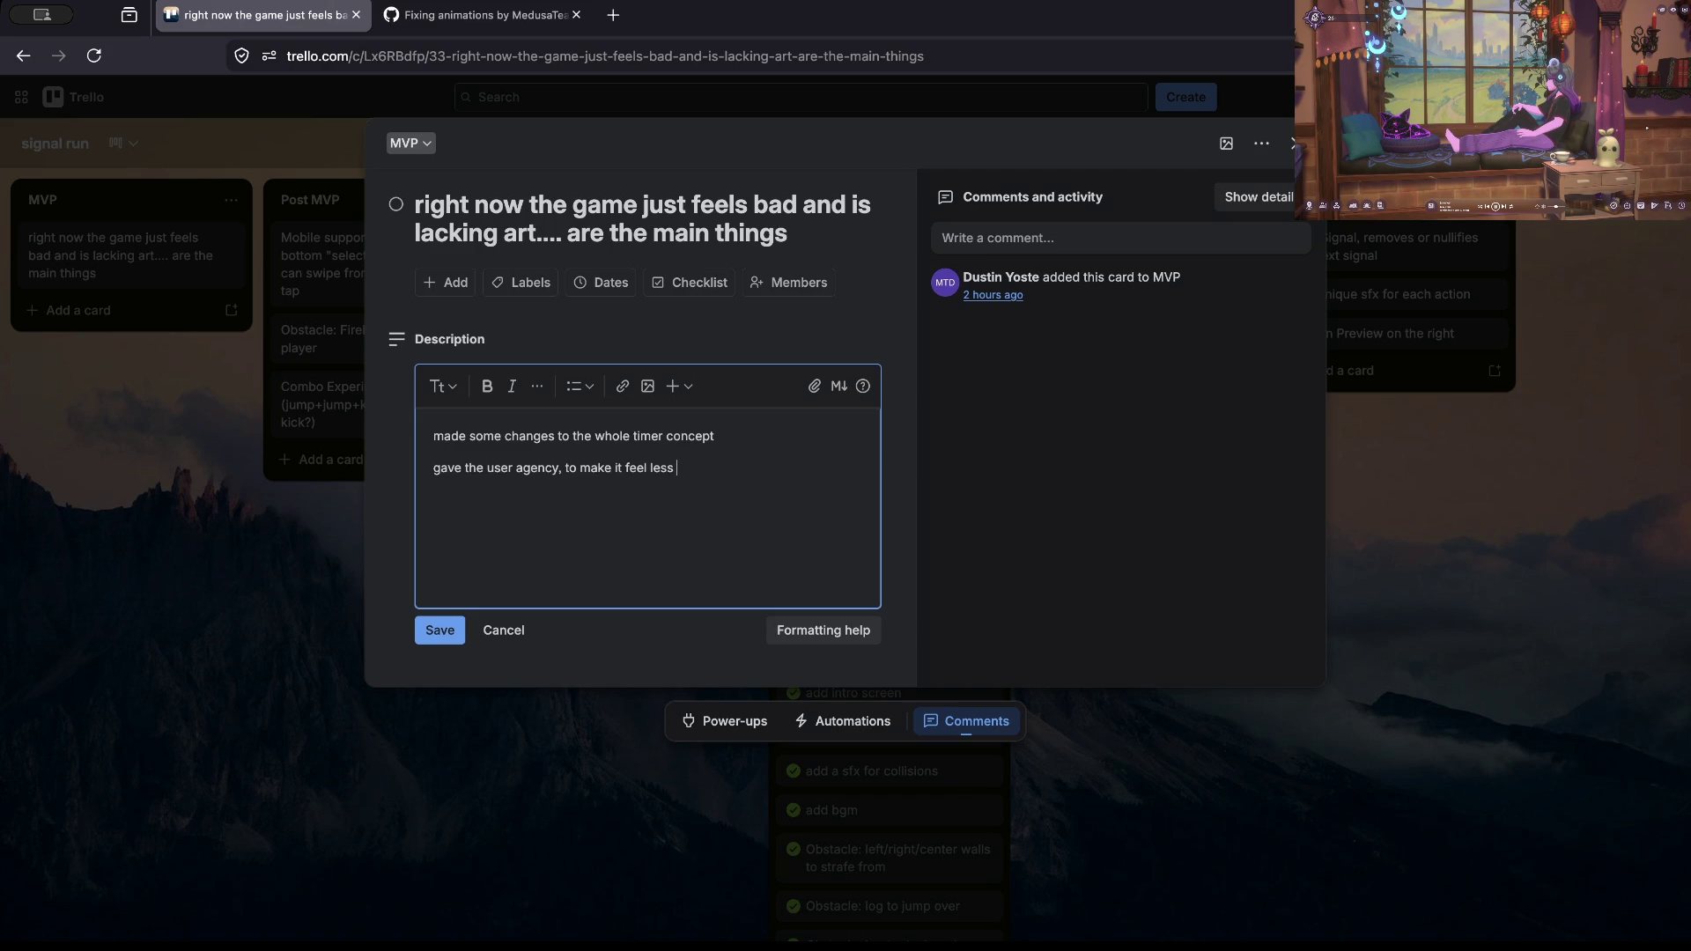
text(jank / stiff )
text(/ constric)
text(ting )
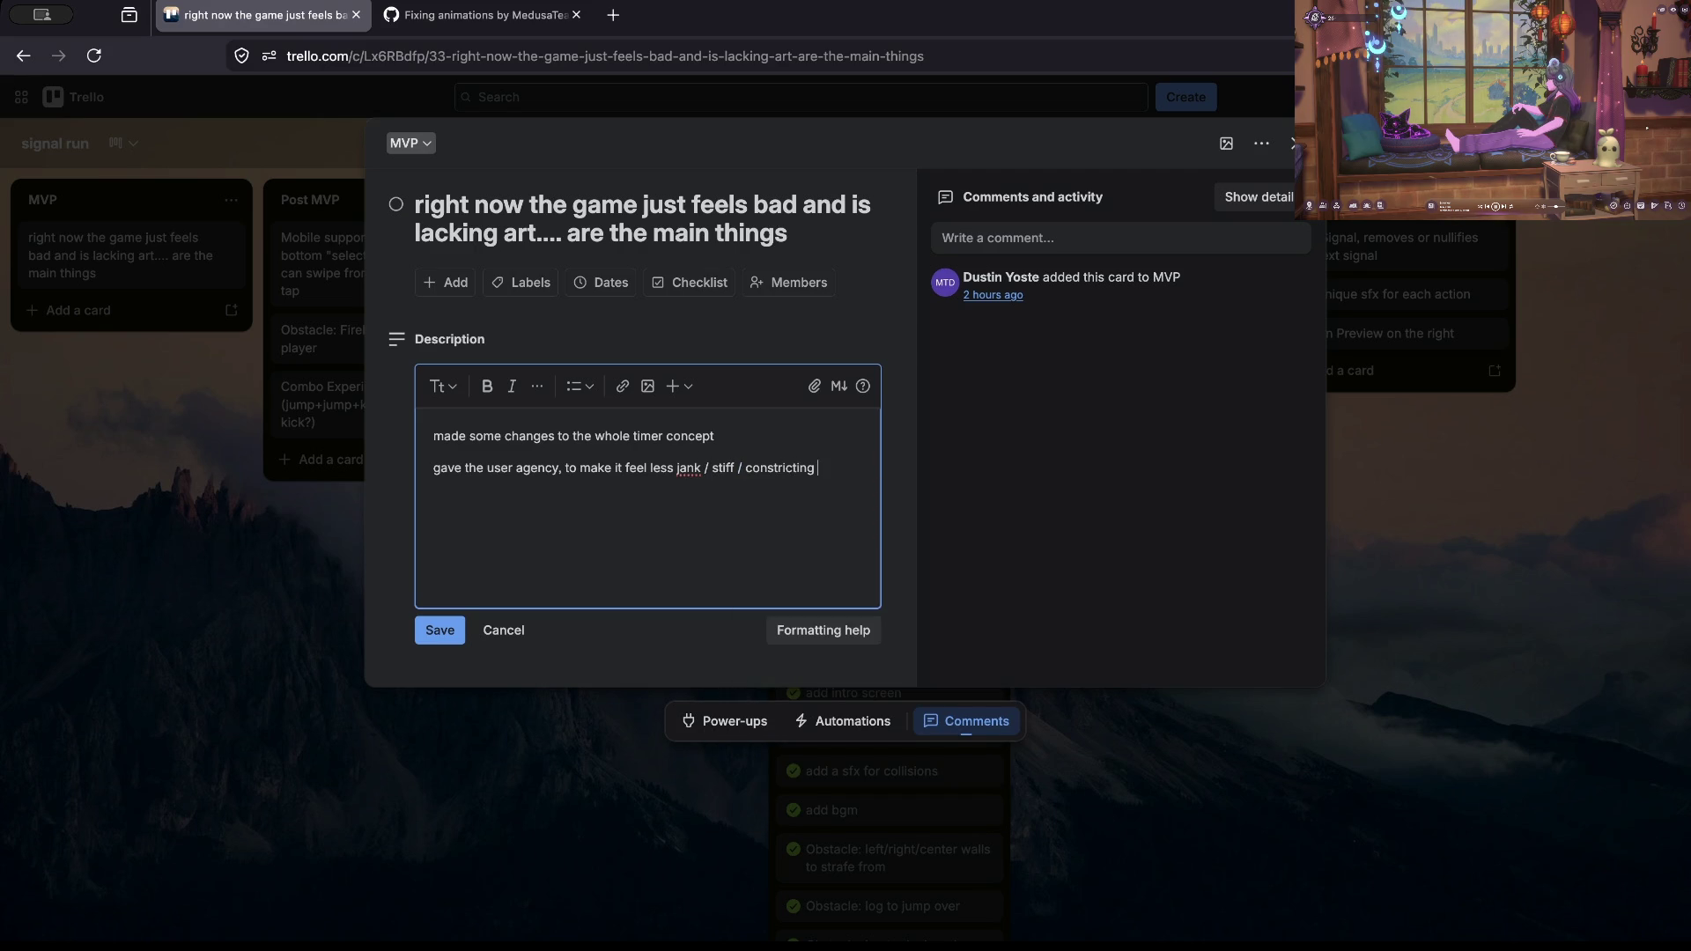
text(/ frustrating)
key(Home)
key(Delete)
text(G-)
Step: Insert a new line under the first sentence beginning 'some take'
key(Return)
key(BackSpace)
key(Up)
key(End)
key(Return)
text(some takes)
key(BackSpace)
key(BackSpace)
Step: Complete the 'some take aways' line with an apostrophe and start a second bullet
text(aways)
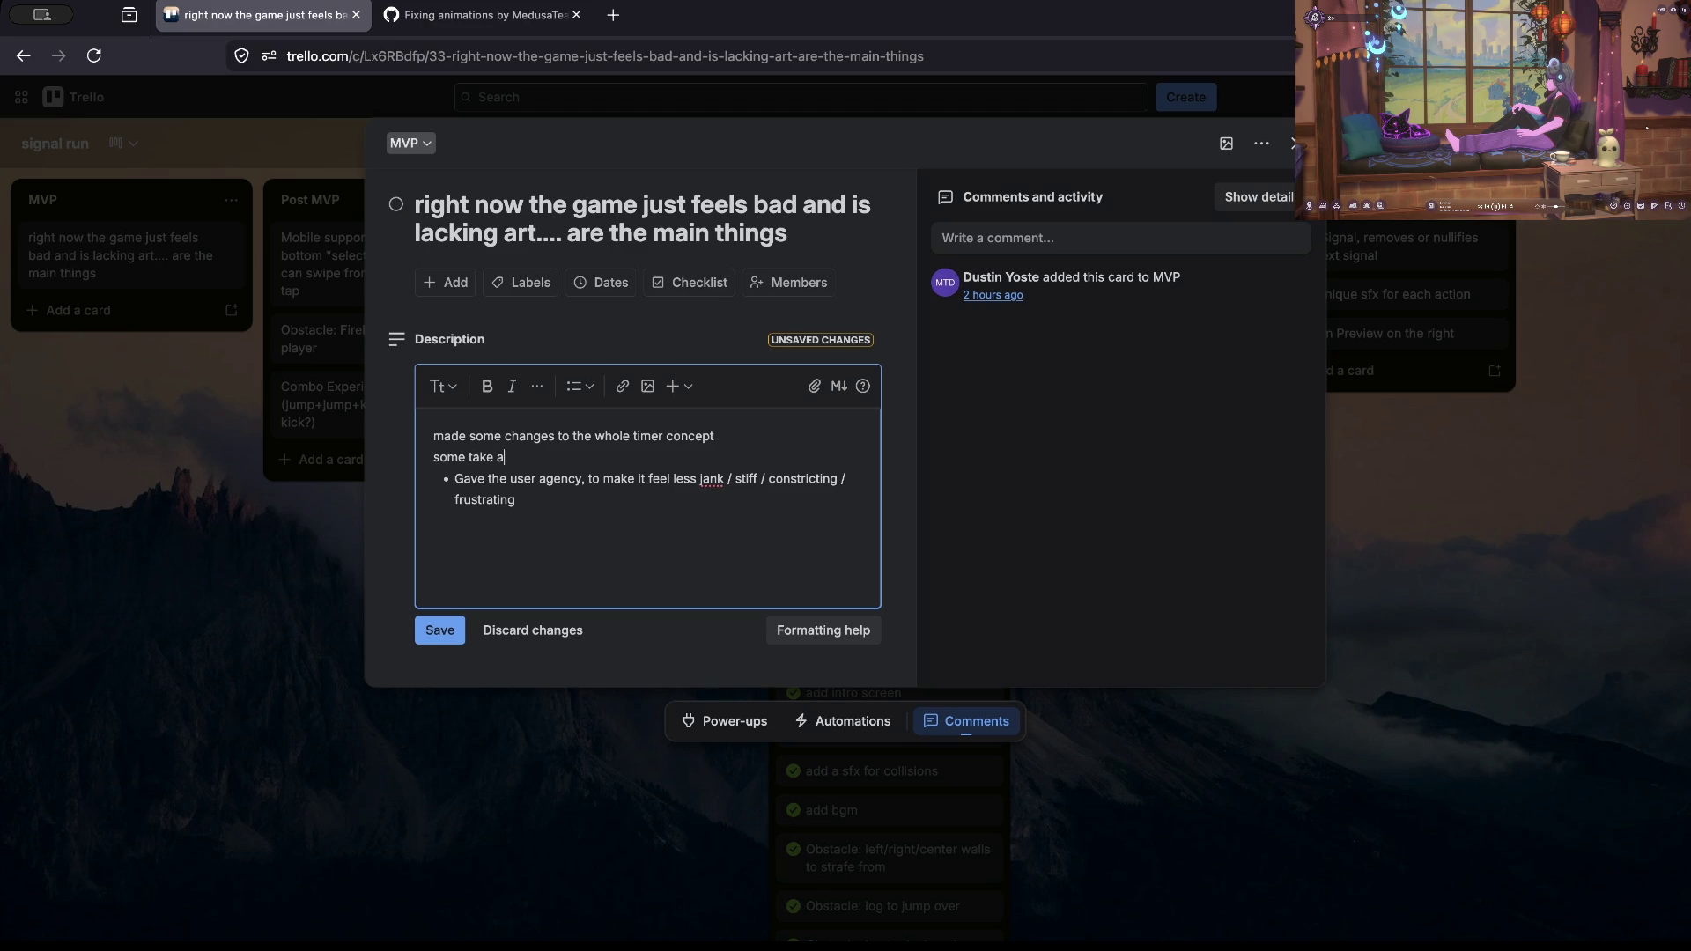
key(Return)
key(Down)
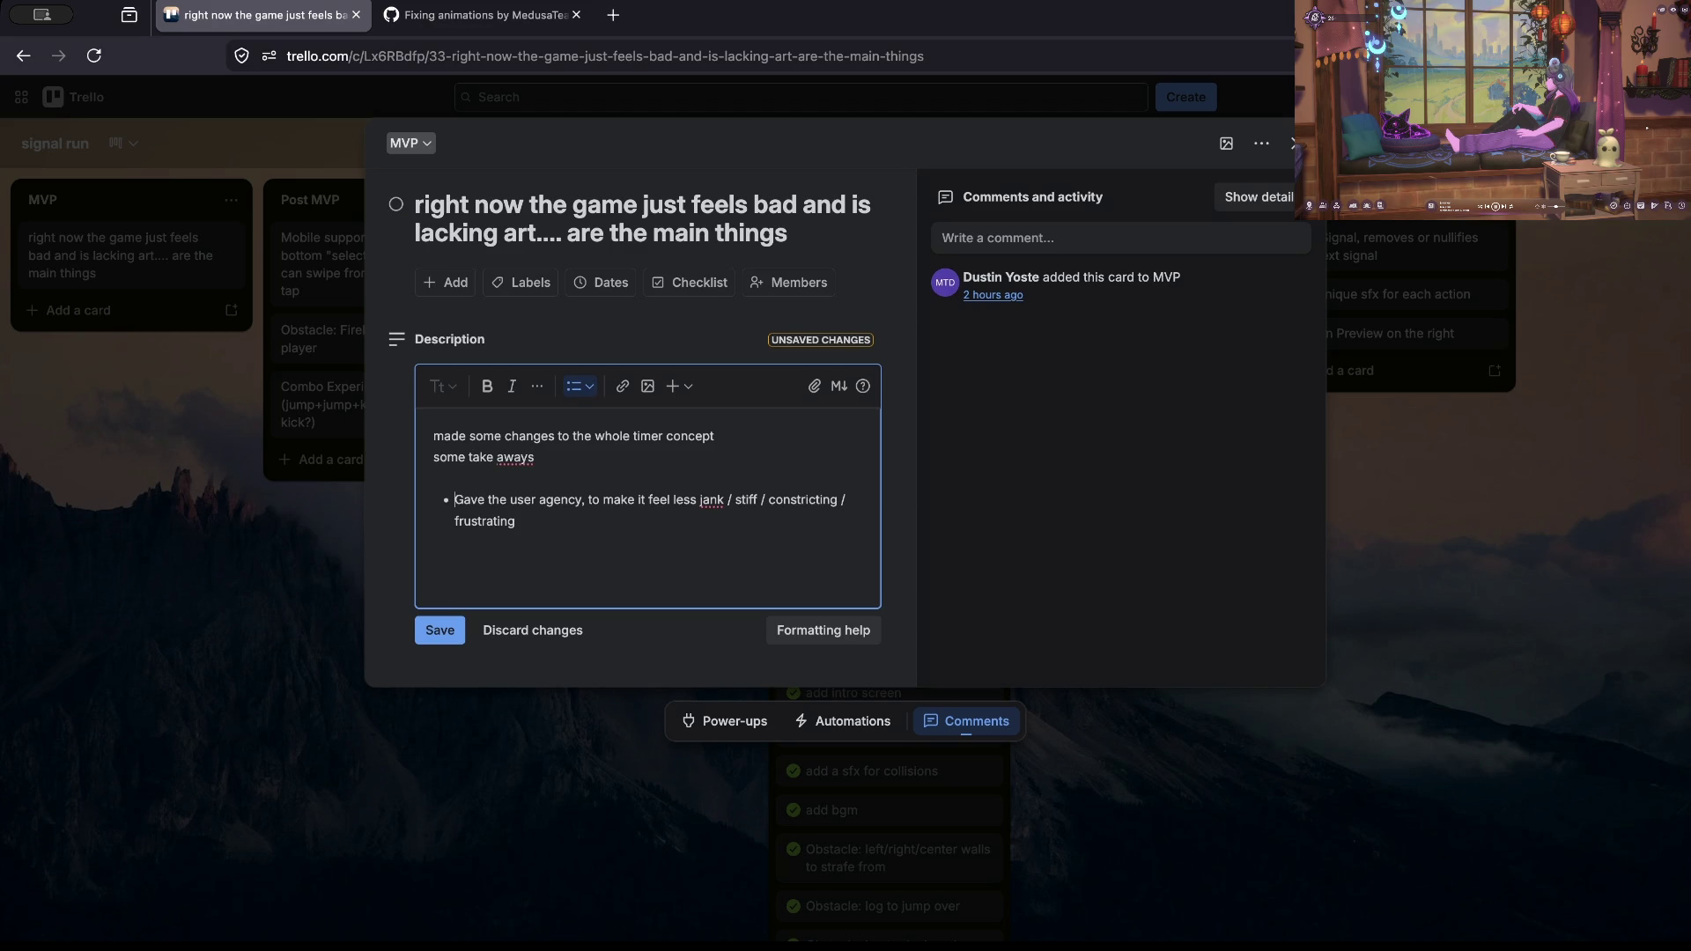
key(Return)
key(Return)
text(')
click(532, 500)
Step: Write the bullet on reducing the input queue from 6 to 2 while keeping the spirit of the concept
text(Reduced)
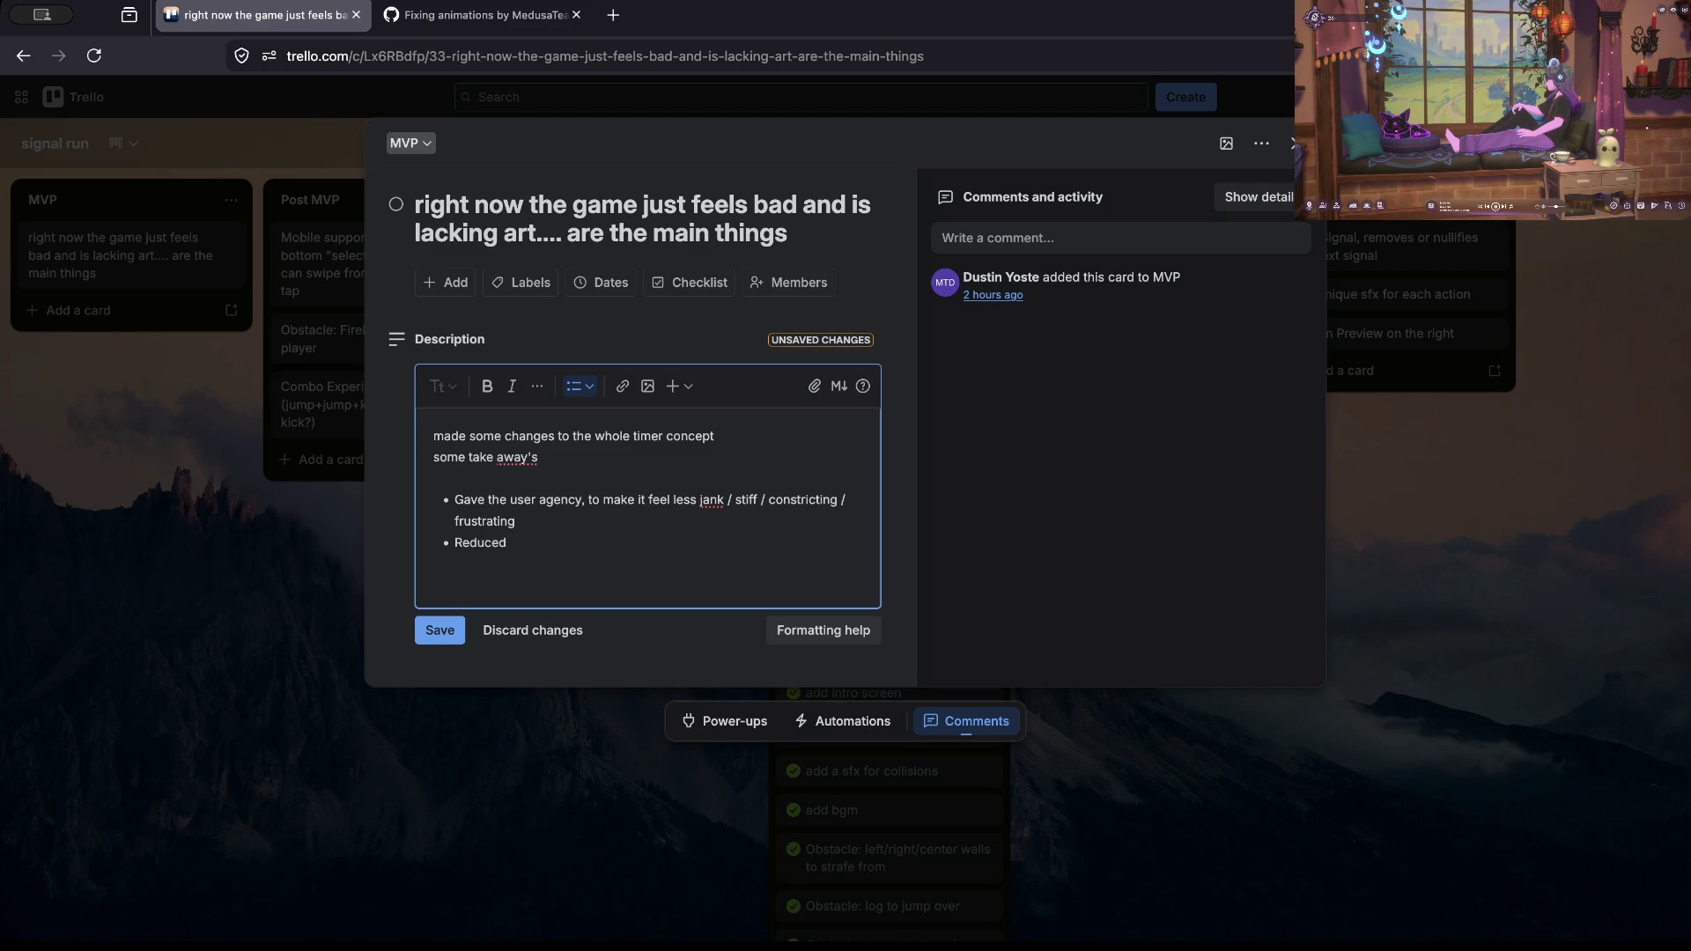
text( input queue f)
text(rom 6 to )
text(2)
text(, )
text(making it much mo)
text(re reasonable to )
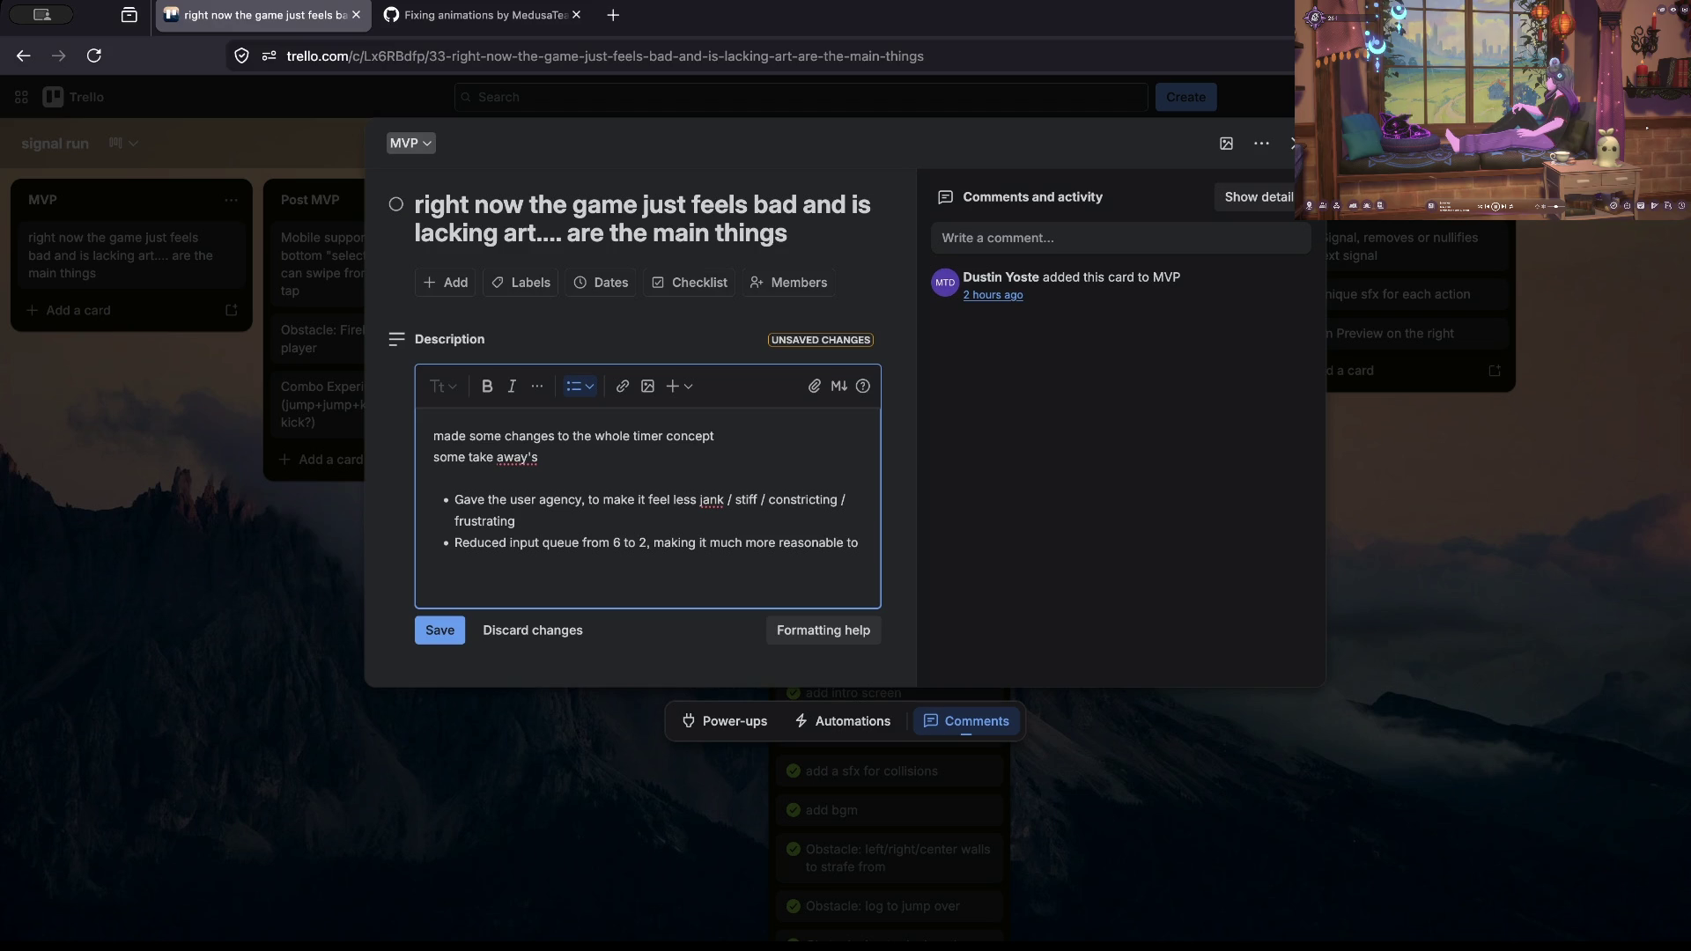
text(play the)
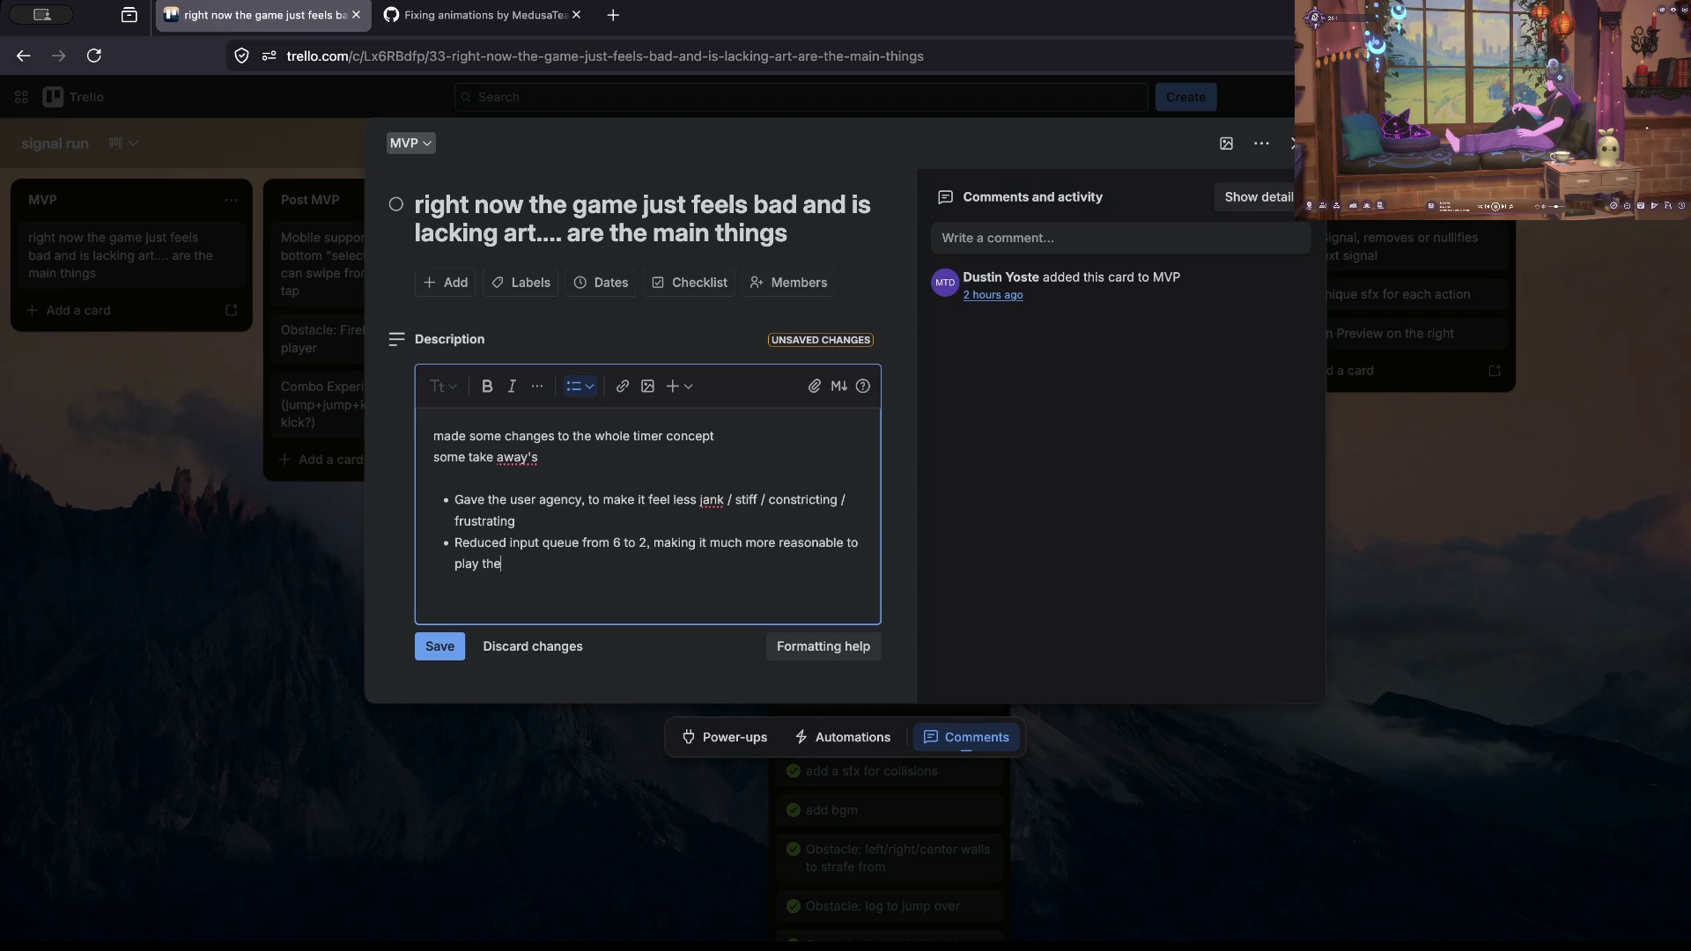
text( game lol, but maintain )
text(the)
text( niche)
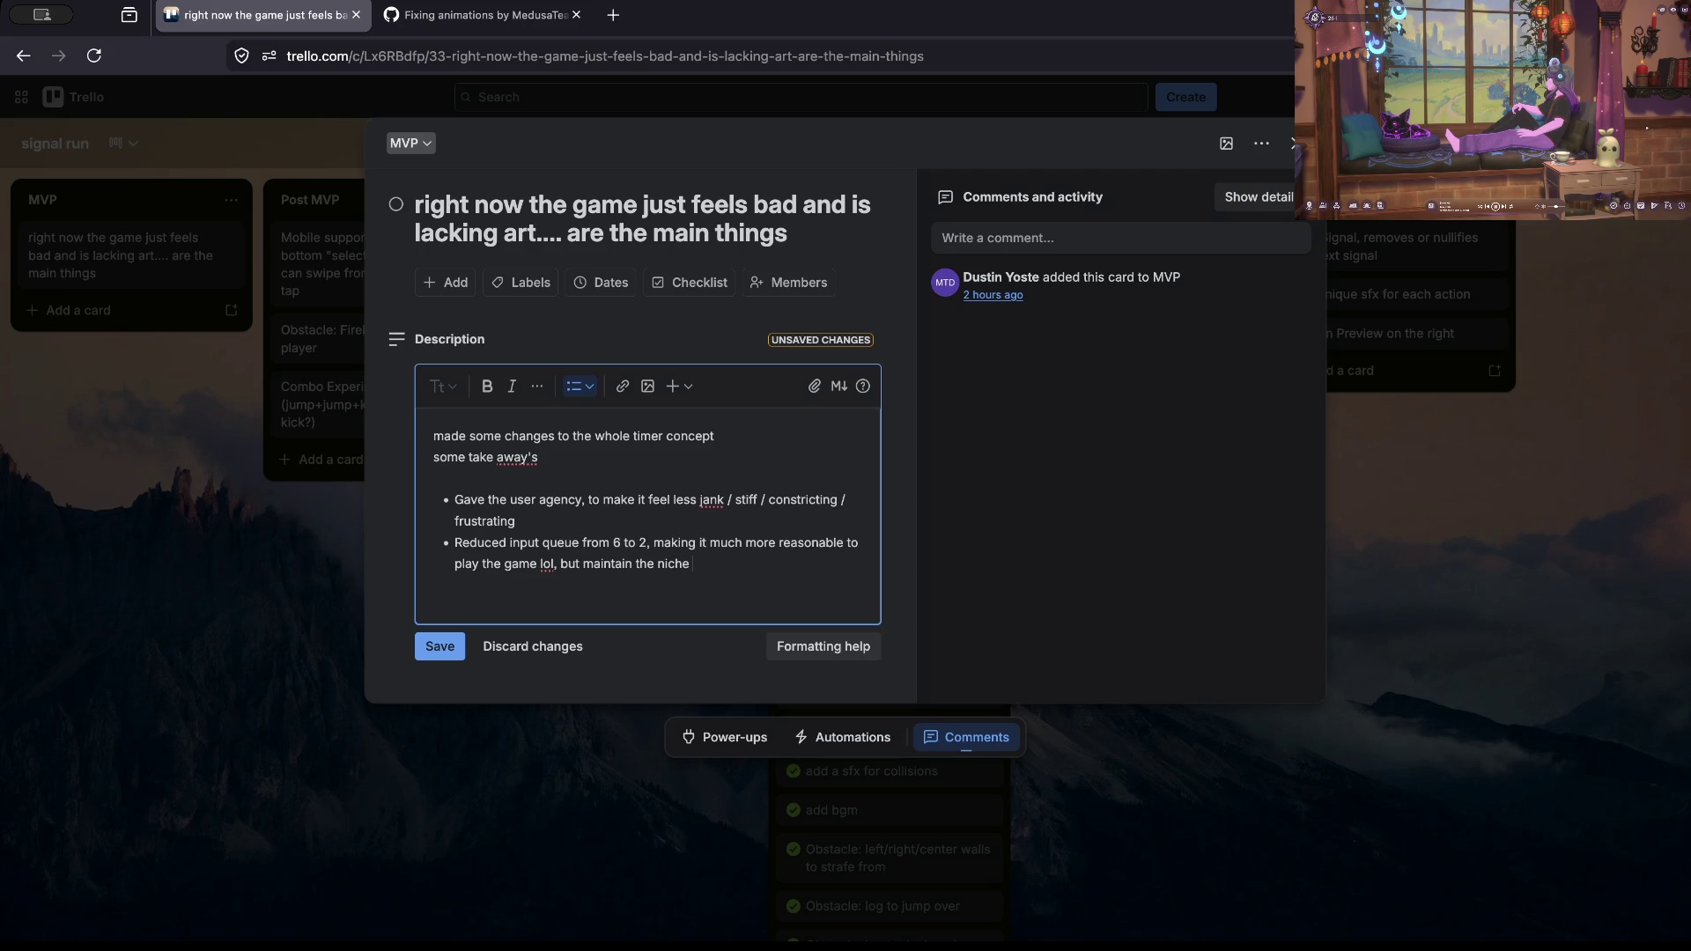
text(/)
key(BackSpace)
key(ctrl+BackSpace)
text(spirit )
text(of the concept)
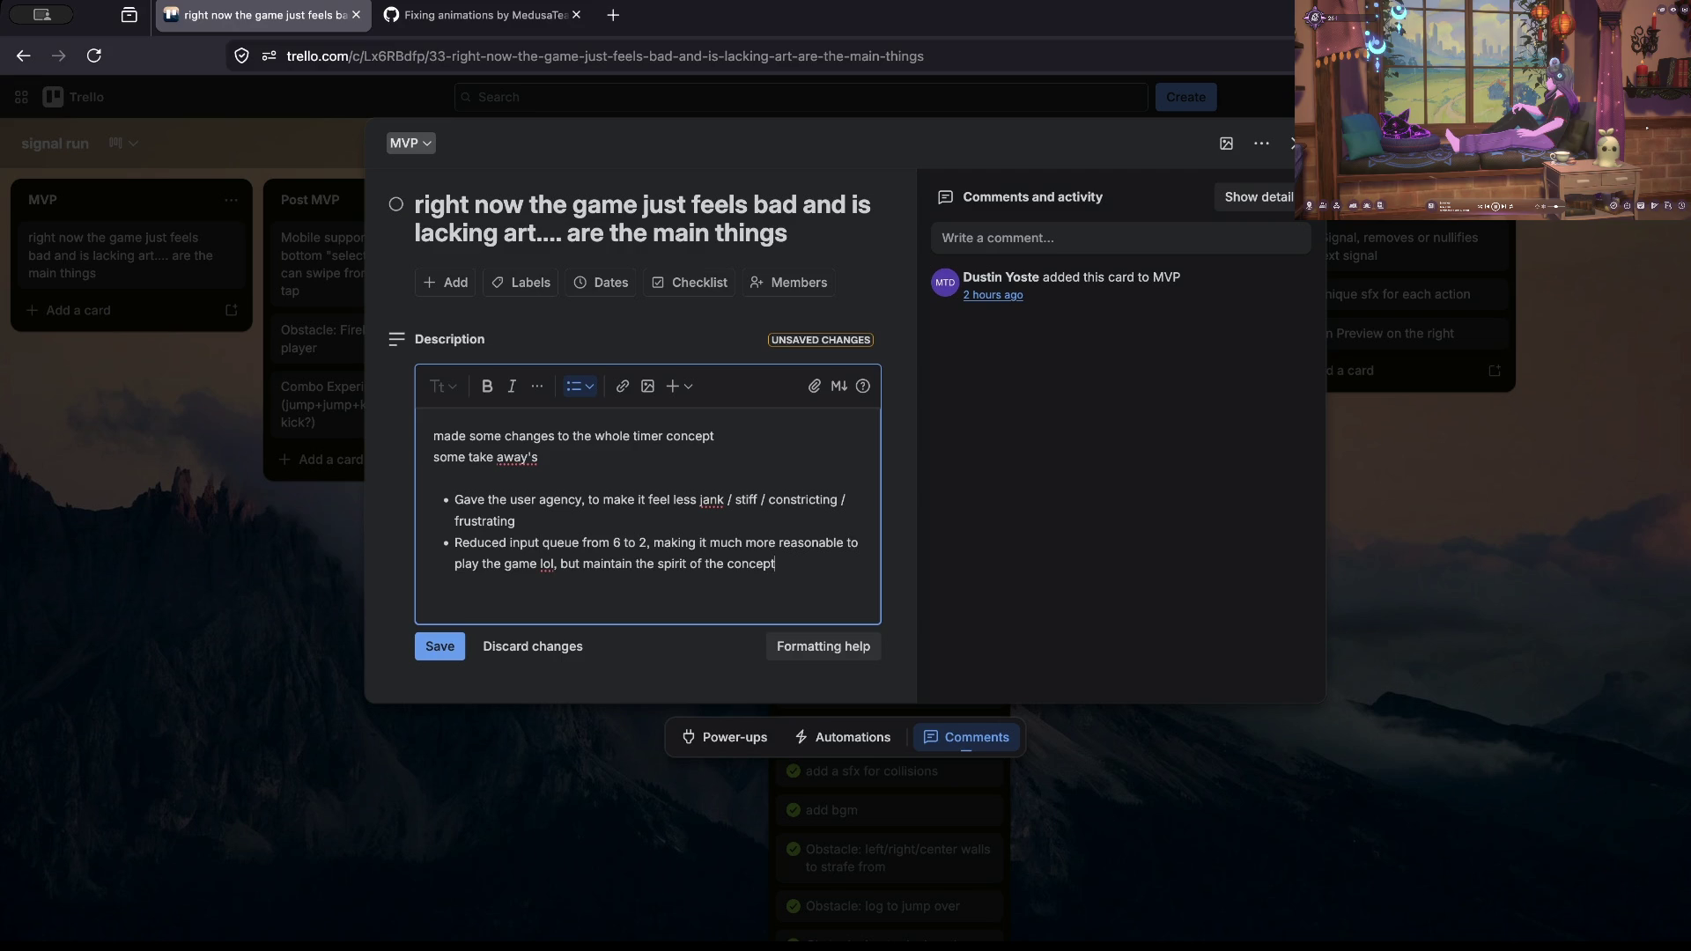
key(Return)
key(Return)
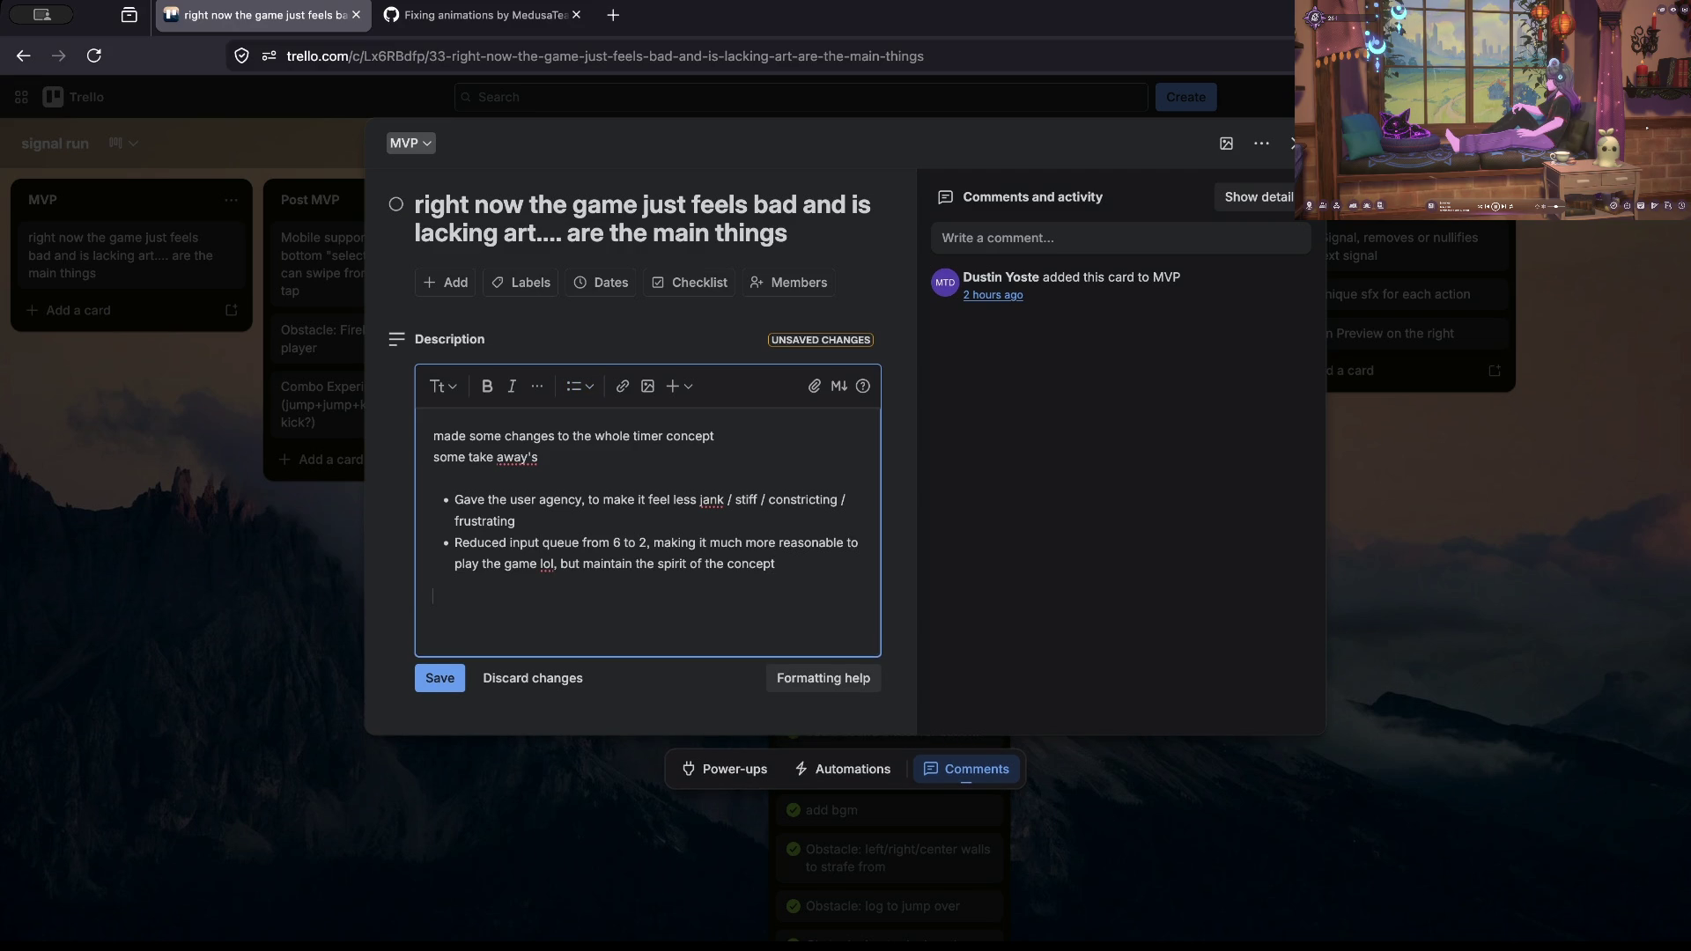
Step: Add 'really those 2 things went the longest' and a paragraph on reducing visual clutter like stretched noise textures
text(really those )
text(2 things )
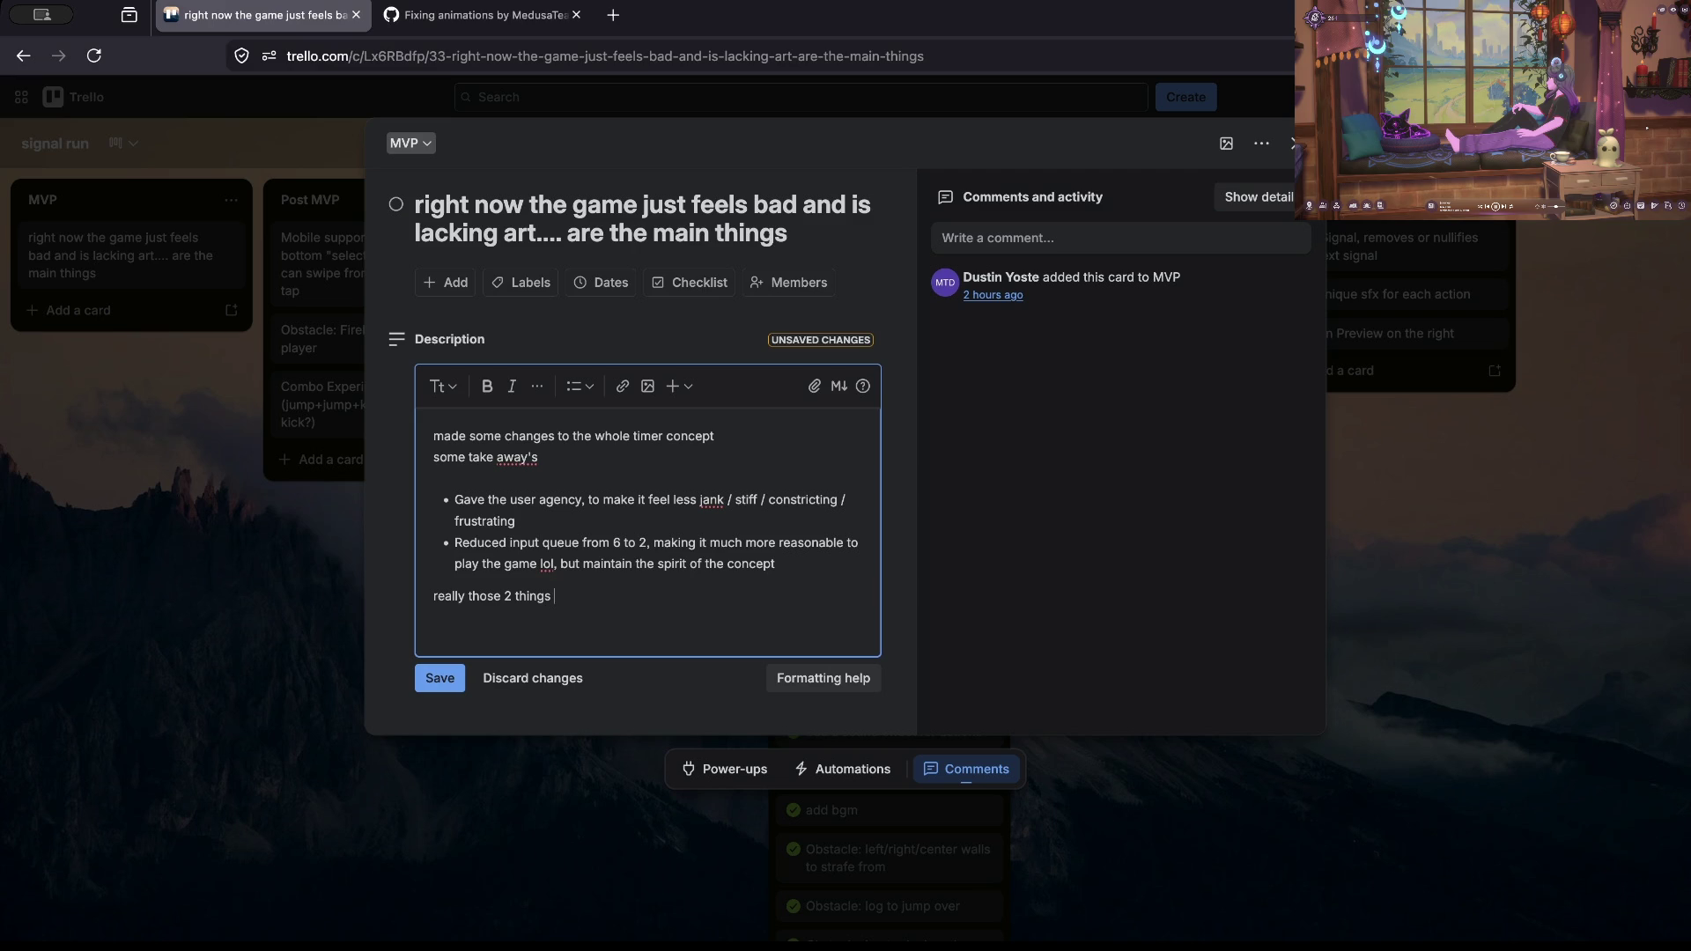
text(went the longest)
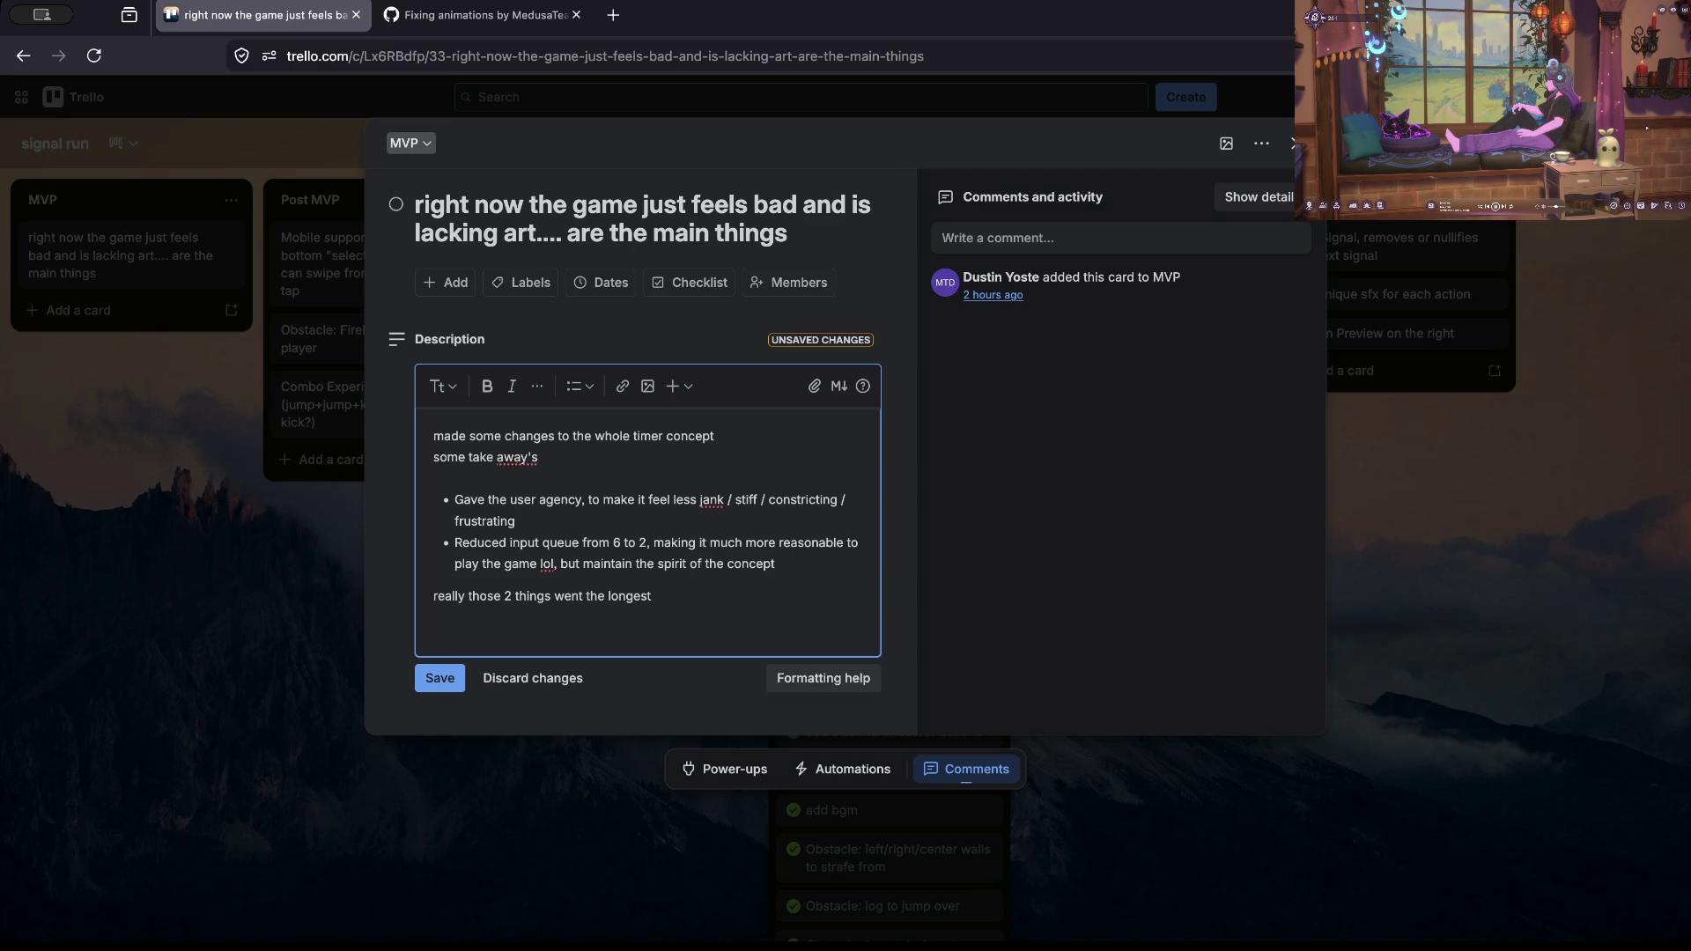
key(Return)
key(Return)
text(a few)
key(BackSpace)
key(BackSpace)
key(BackSpace)
text(reducing some of the clutt)
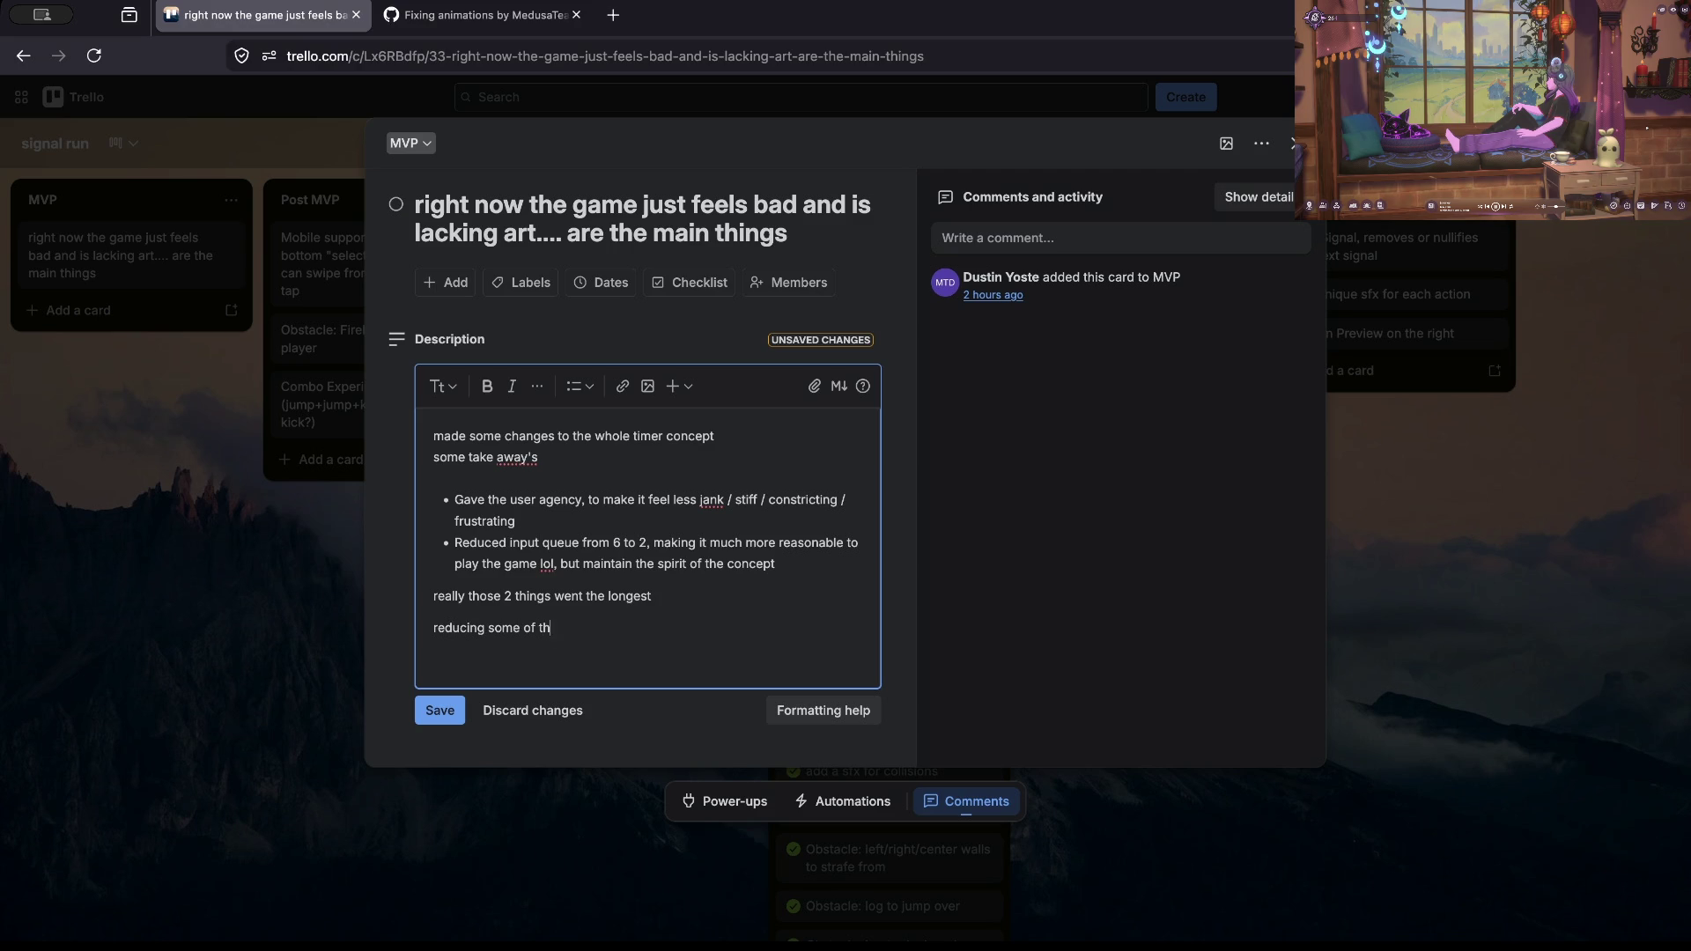
text(er from the visuals )
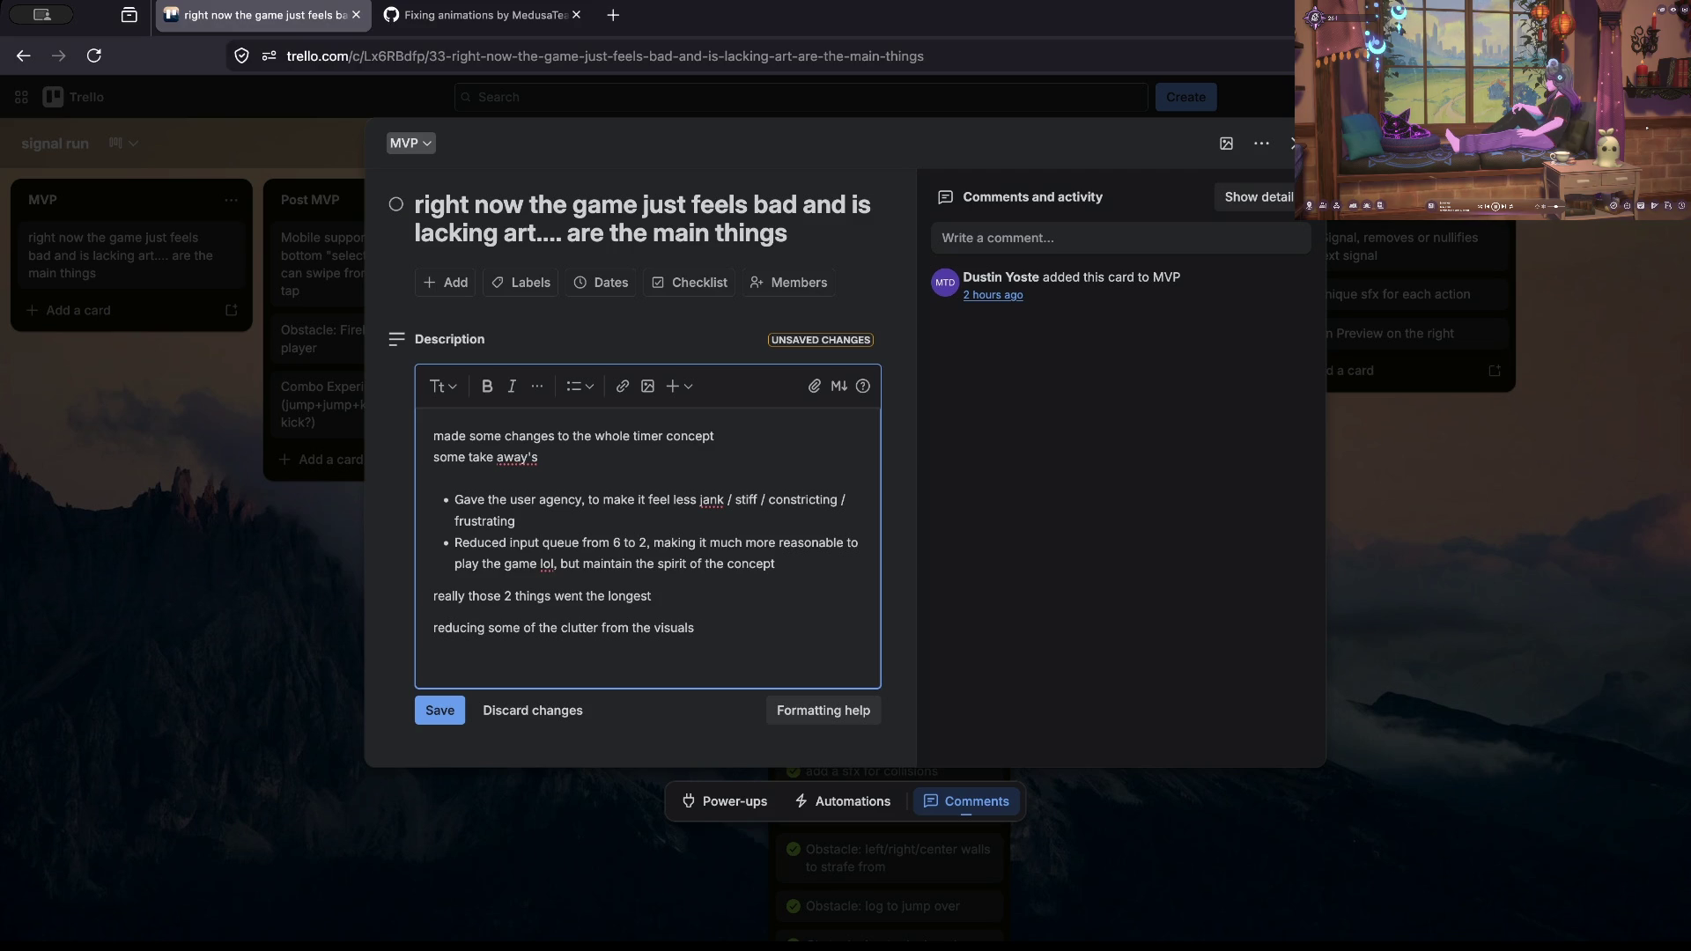
text(, the crappy stretched noise textures to)
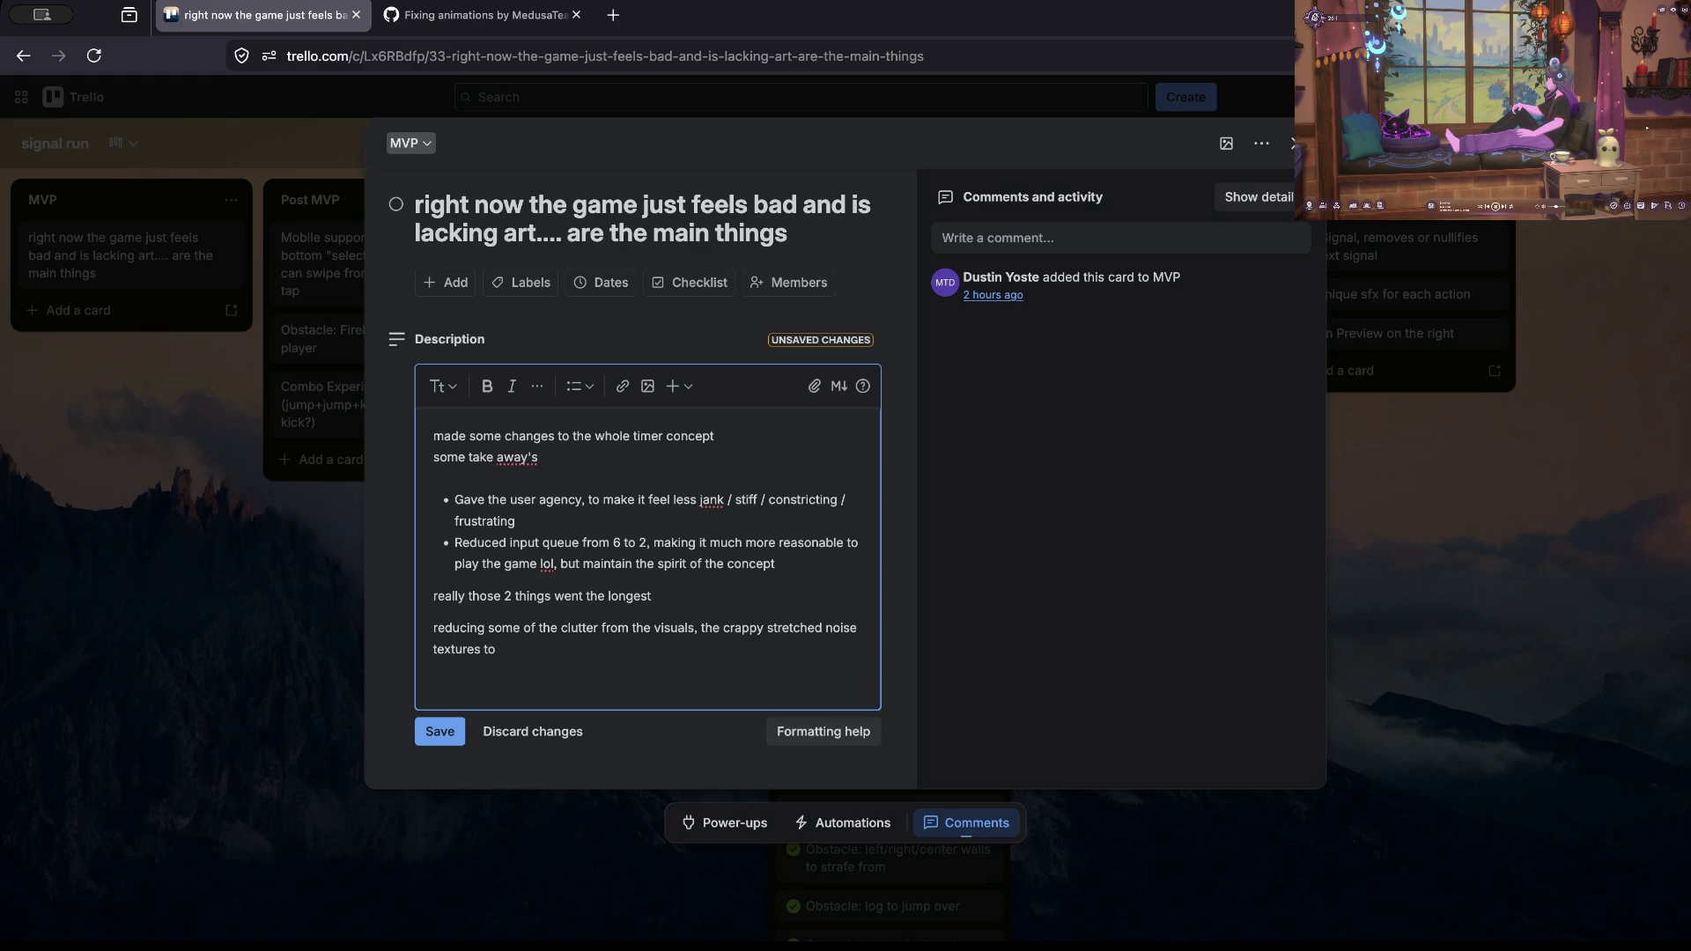
text("chic)
text(" )
text(flat colors)
text(, much more ap)
text(pealing and lo)
text(oks more purpo)
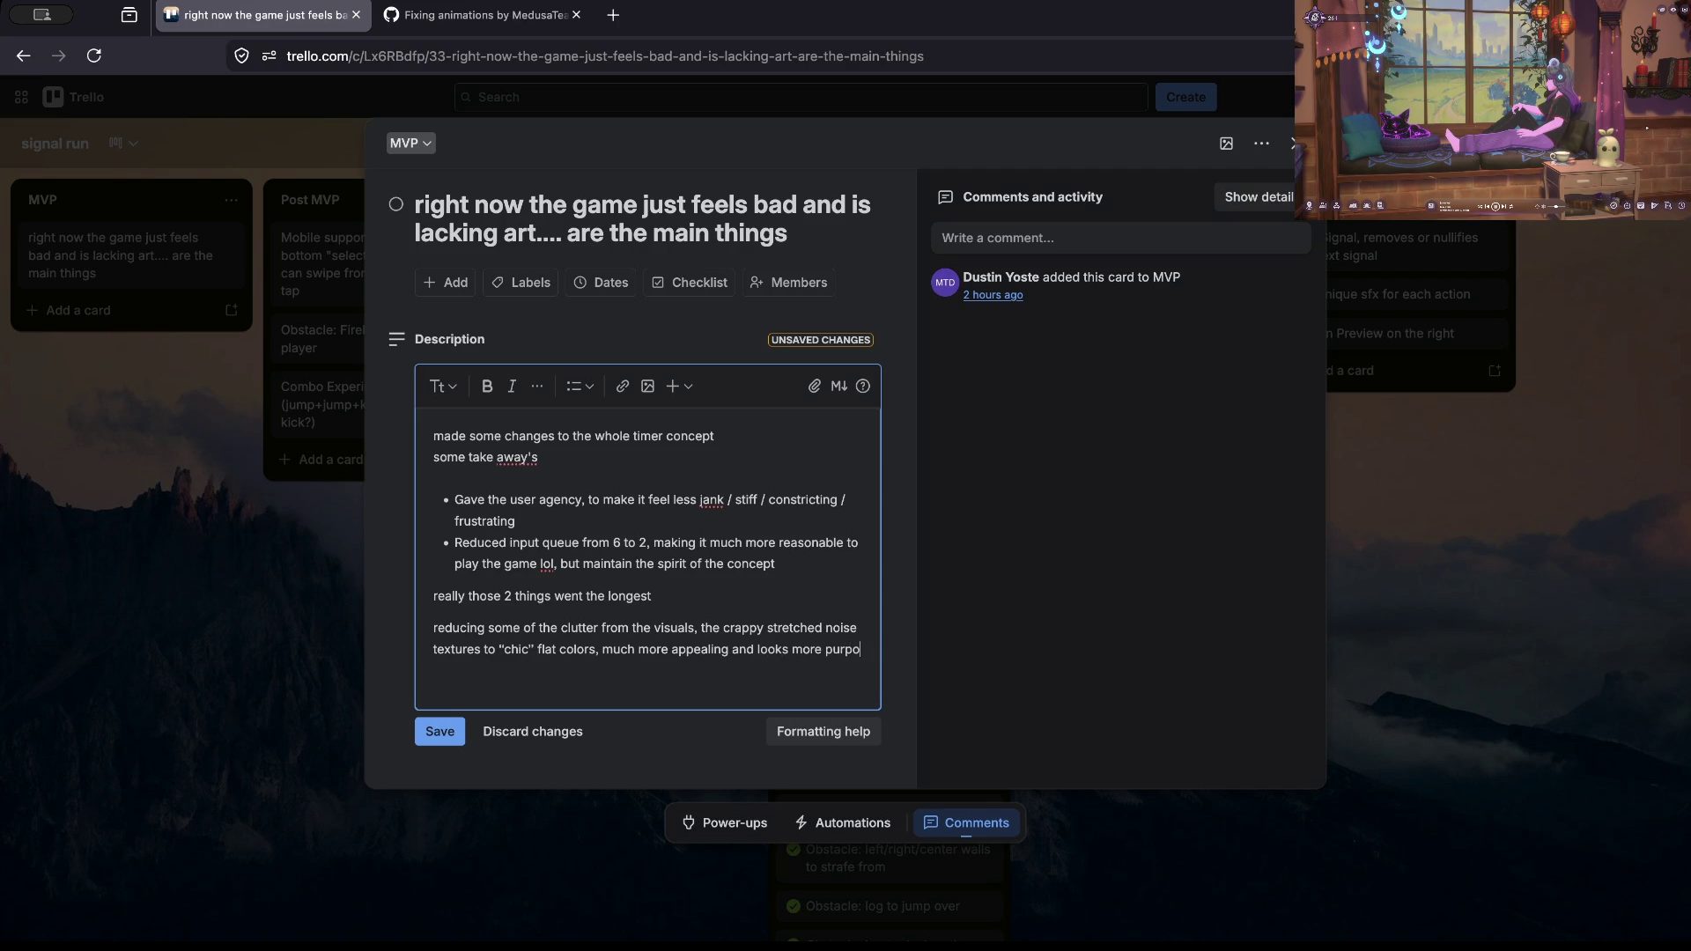
text(seful)
key(Return)
key(Return)
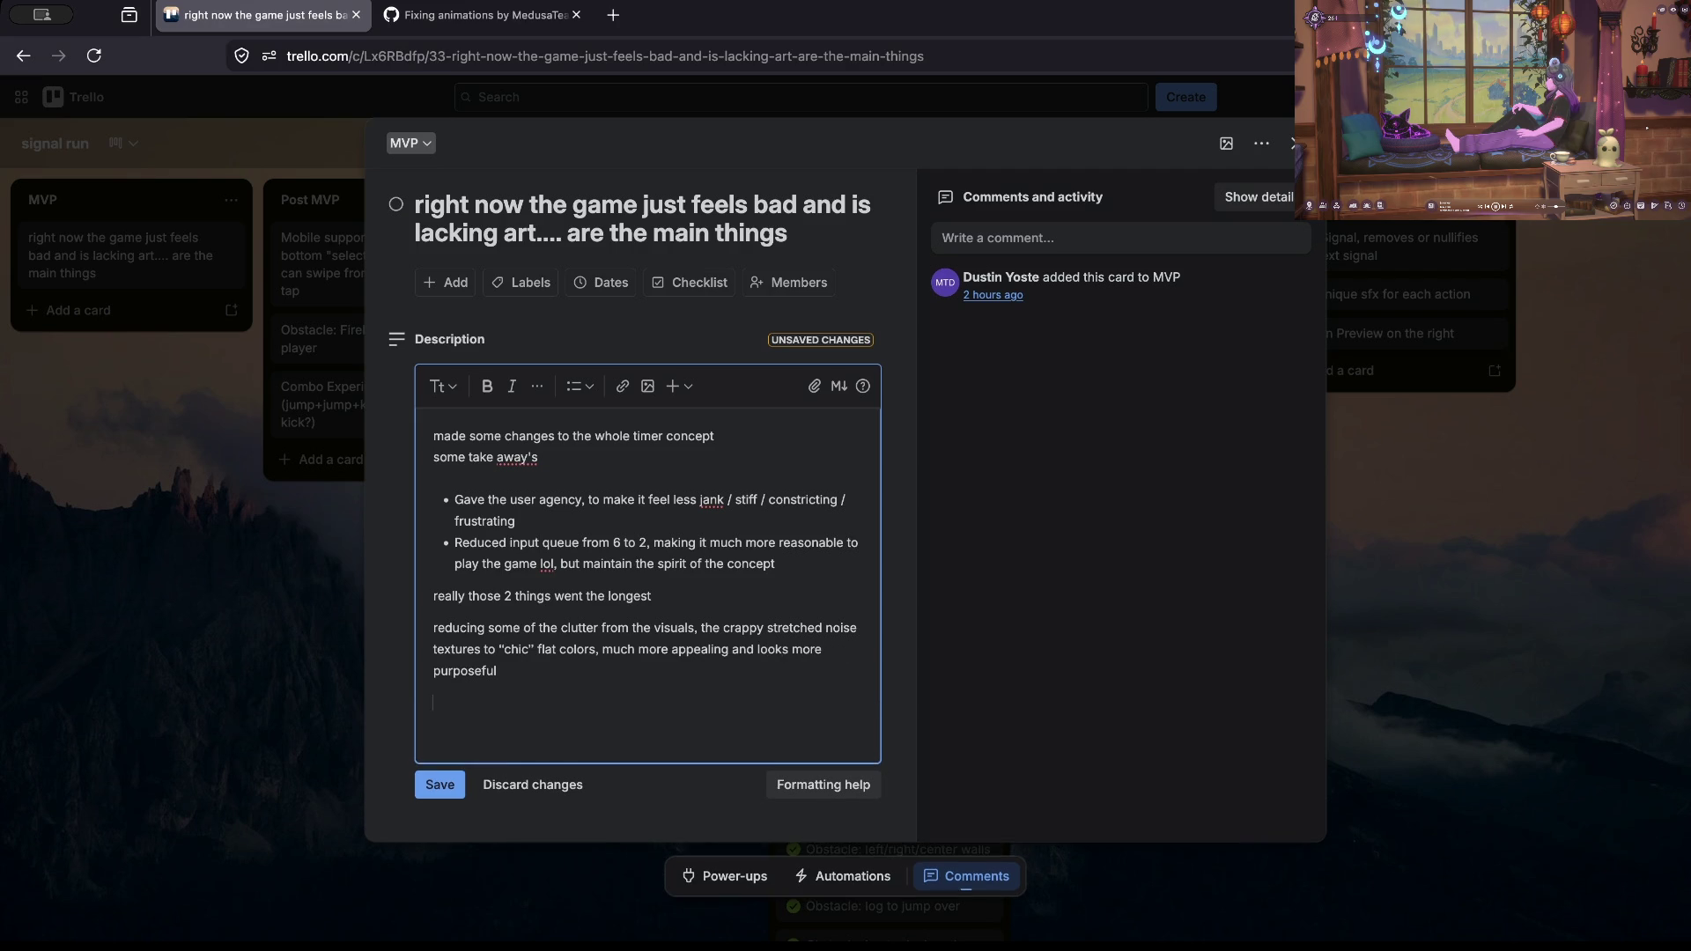
Step: Add the line about fixing punching and jumping bugs, save the description, and close the card
text(fixed )
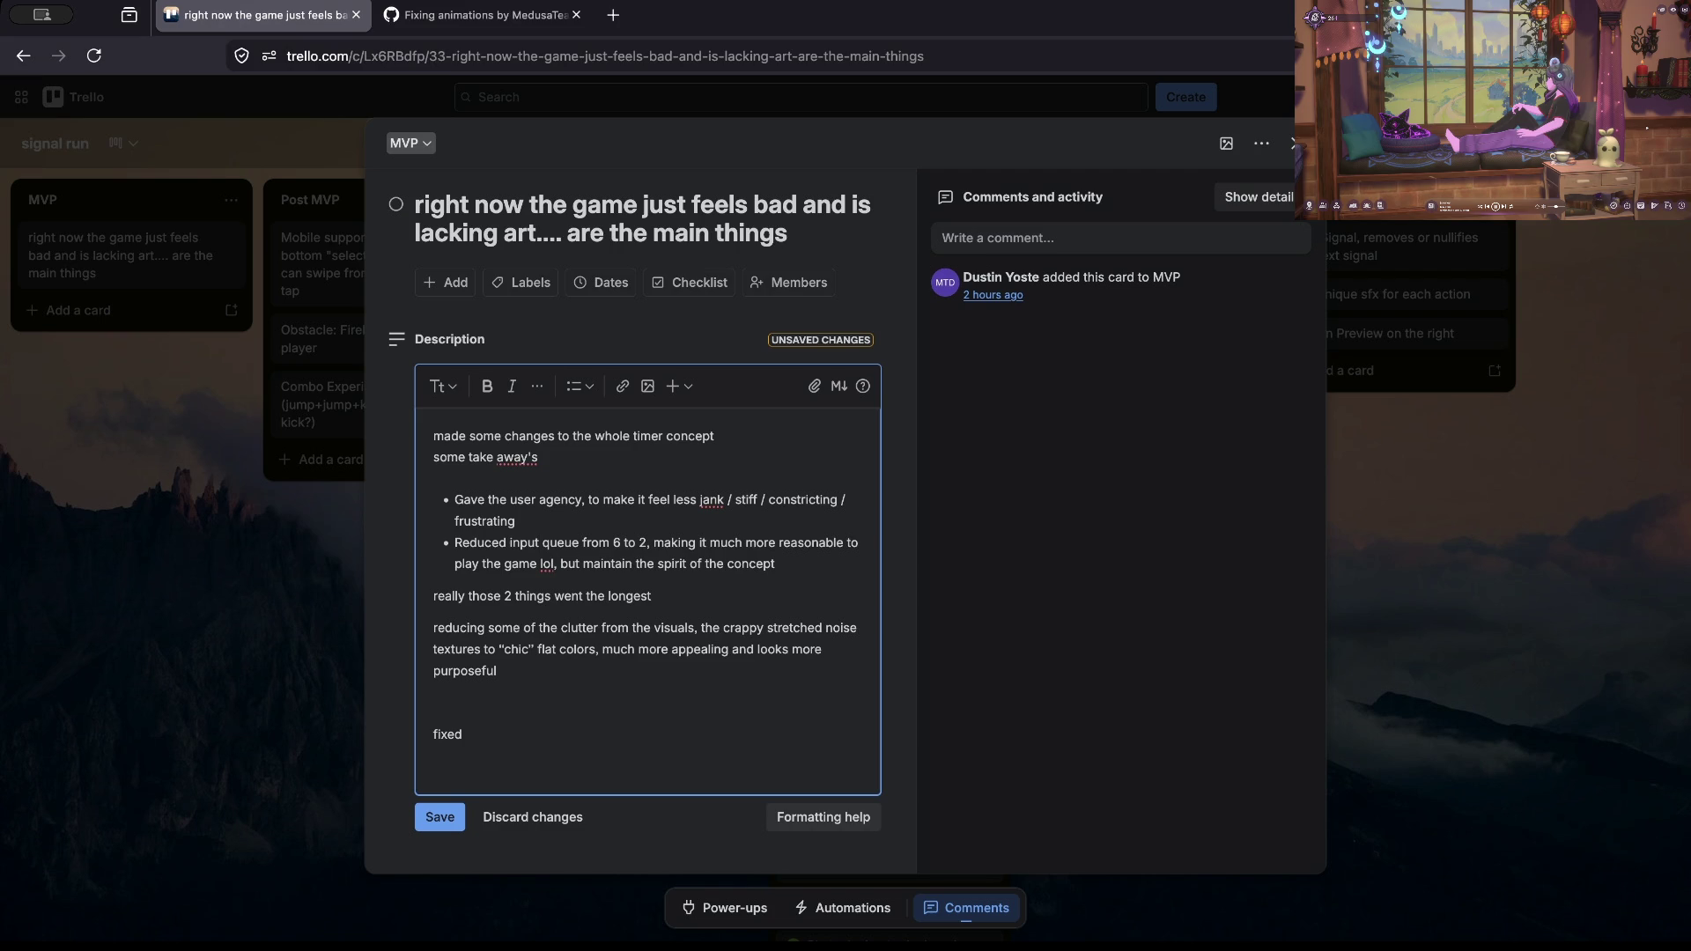
text(bugs with )
text(punching, jumping, duck)
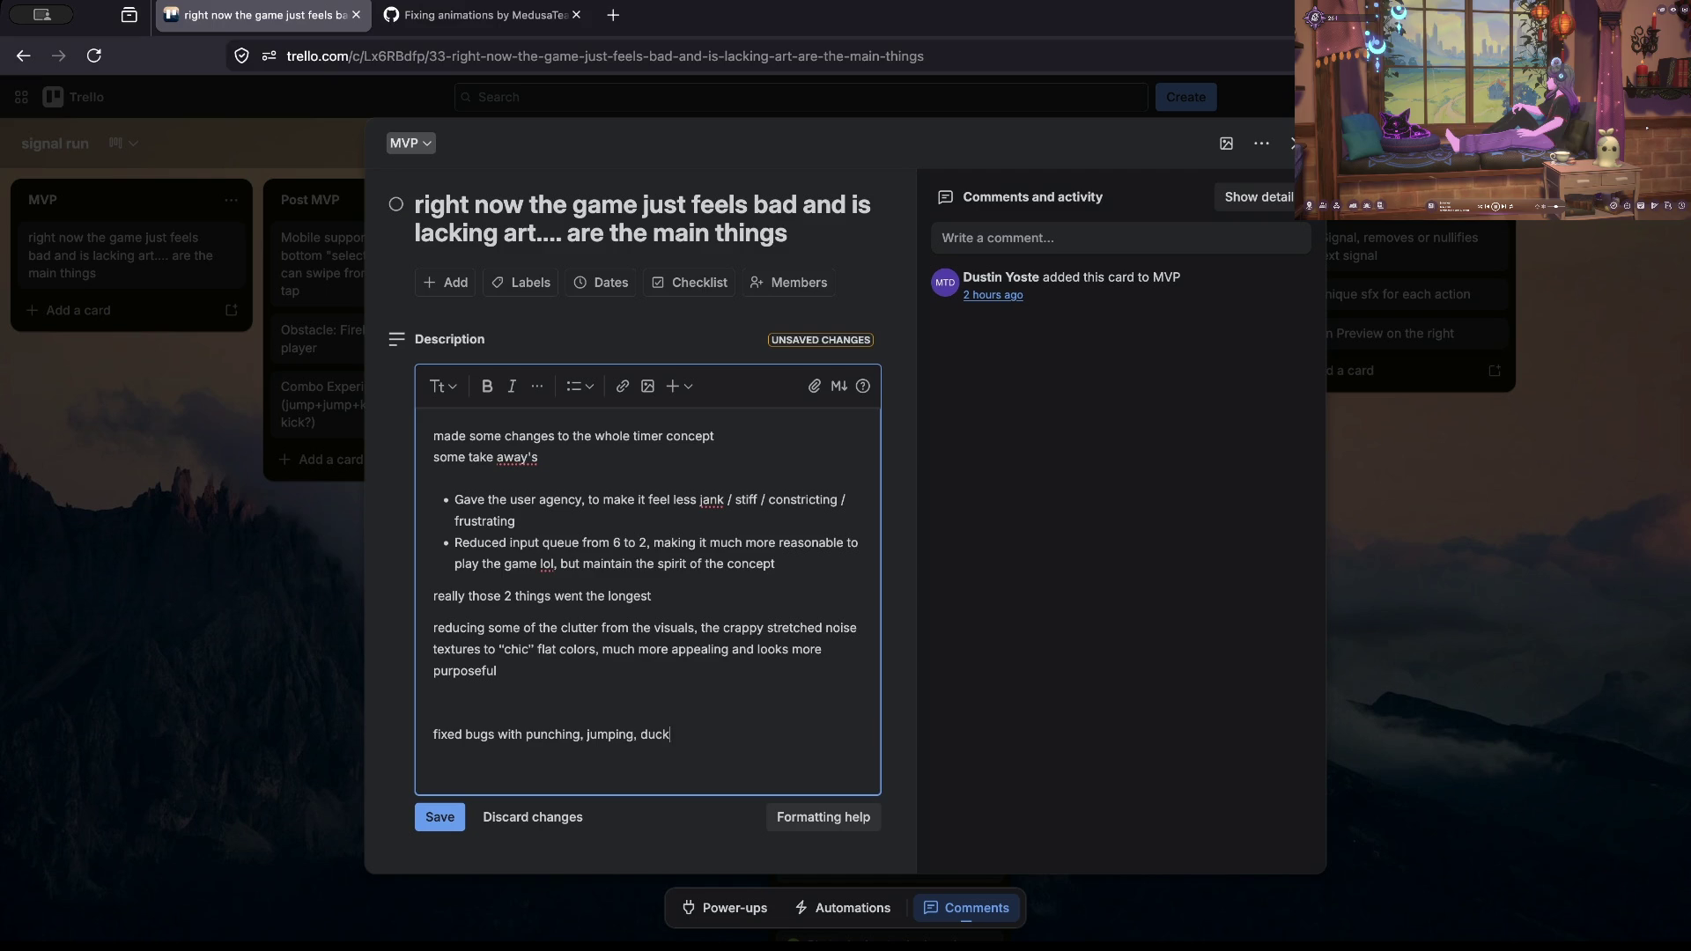
text(which ofc )
text(made the)
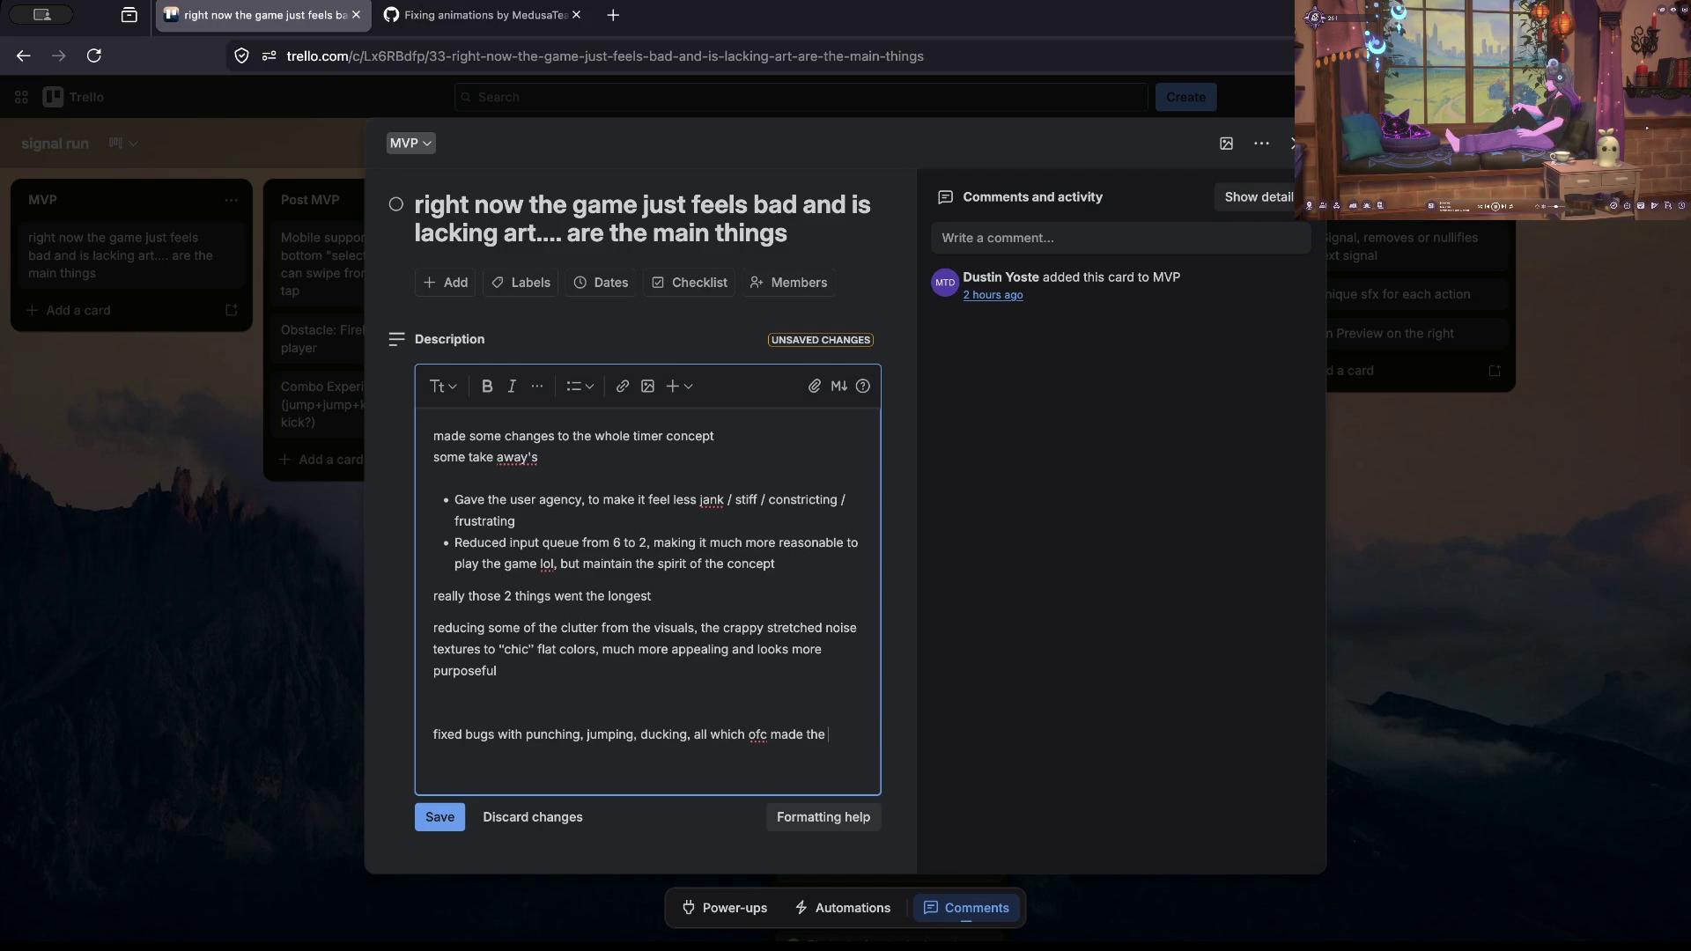
text(feel broken)
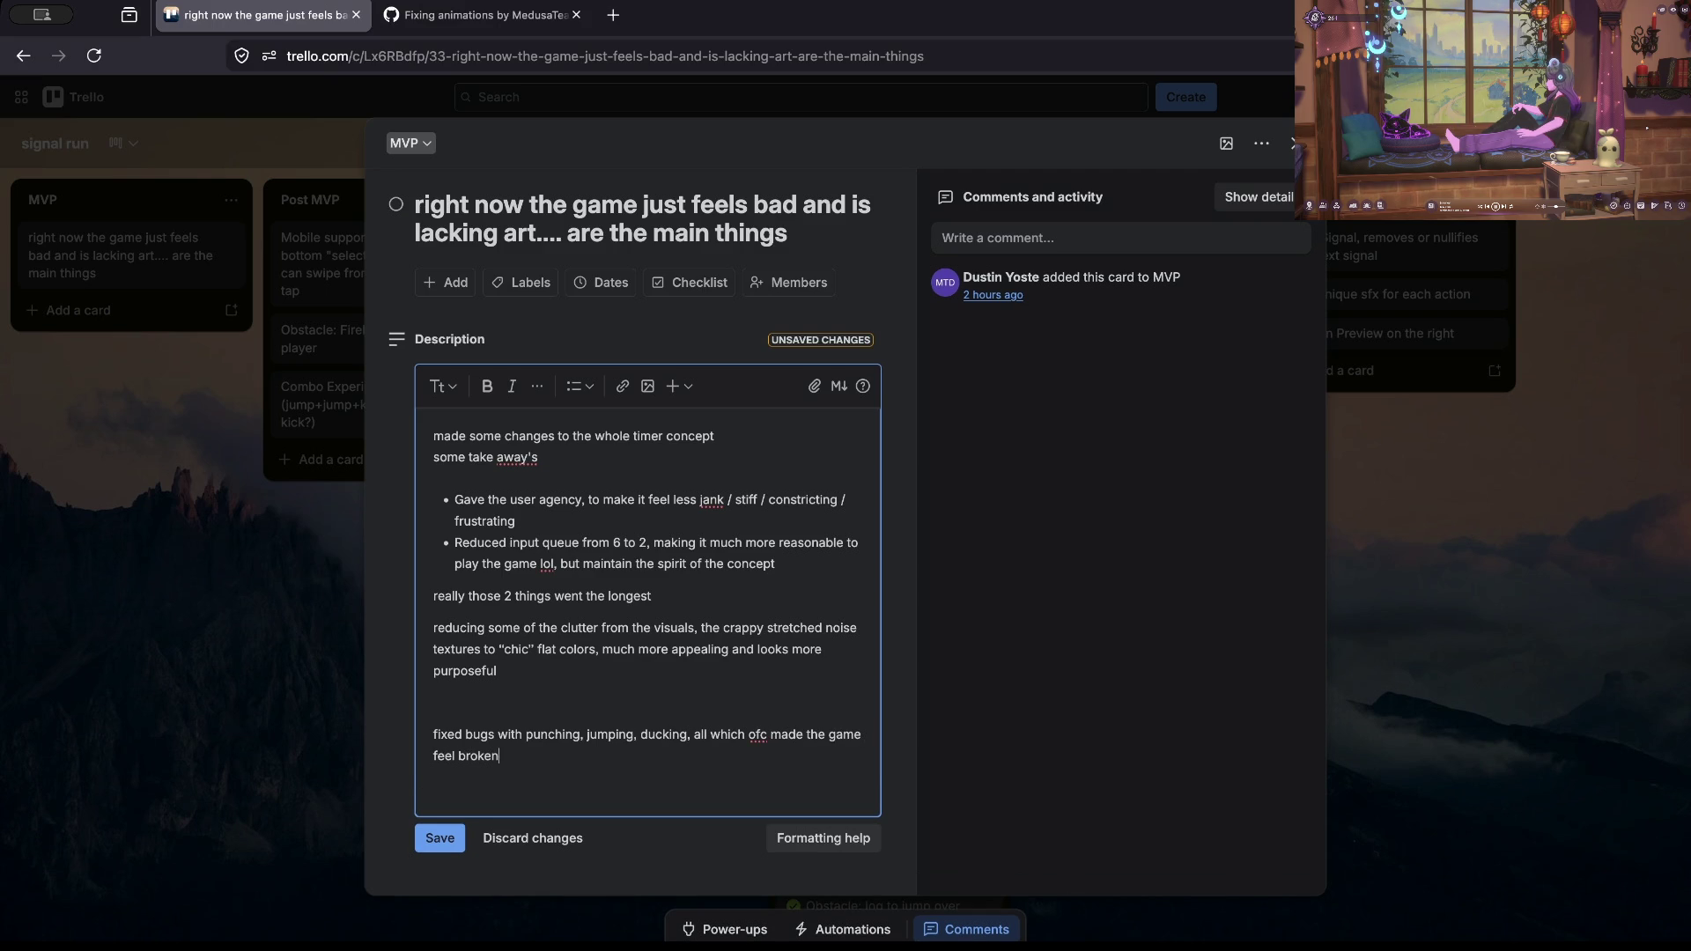
click(440, 837)
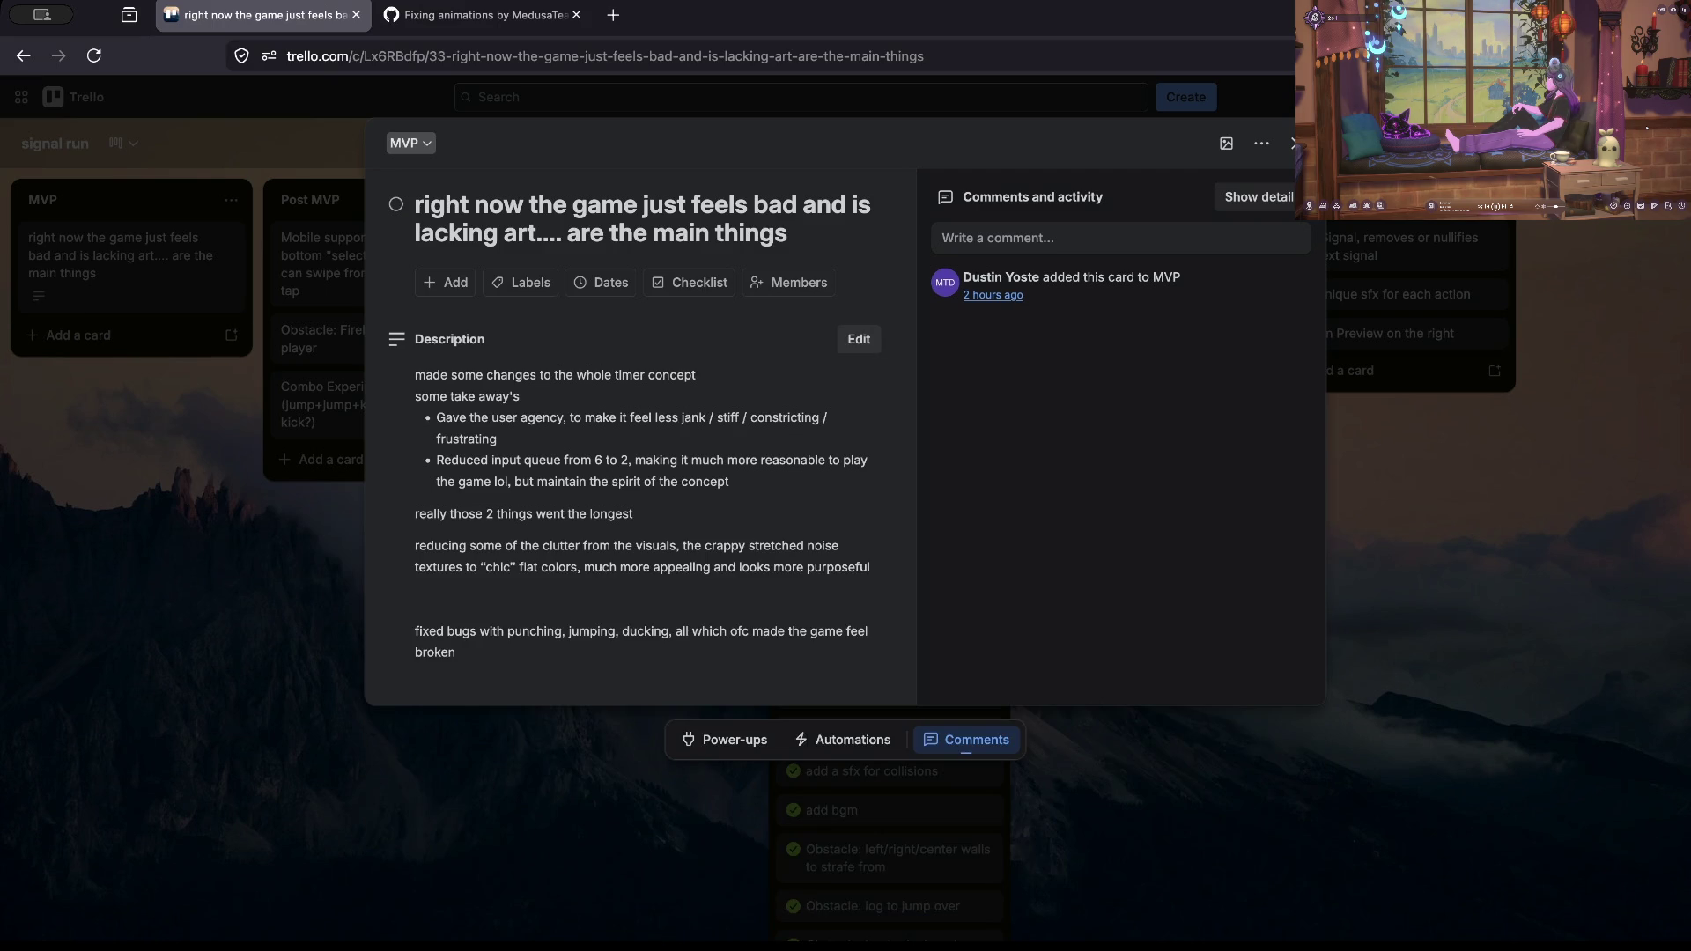
key(Escape)
Step: Mark the MVP card complete, move Mobile support to Maybes and Combo Experimentation to the rightmost list
click(36, 236)
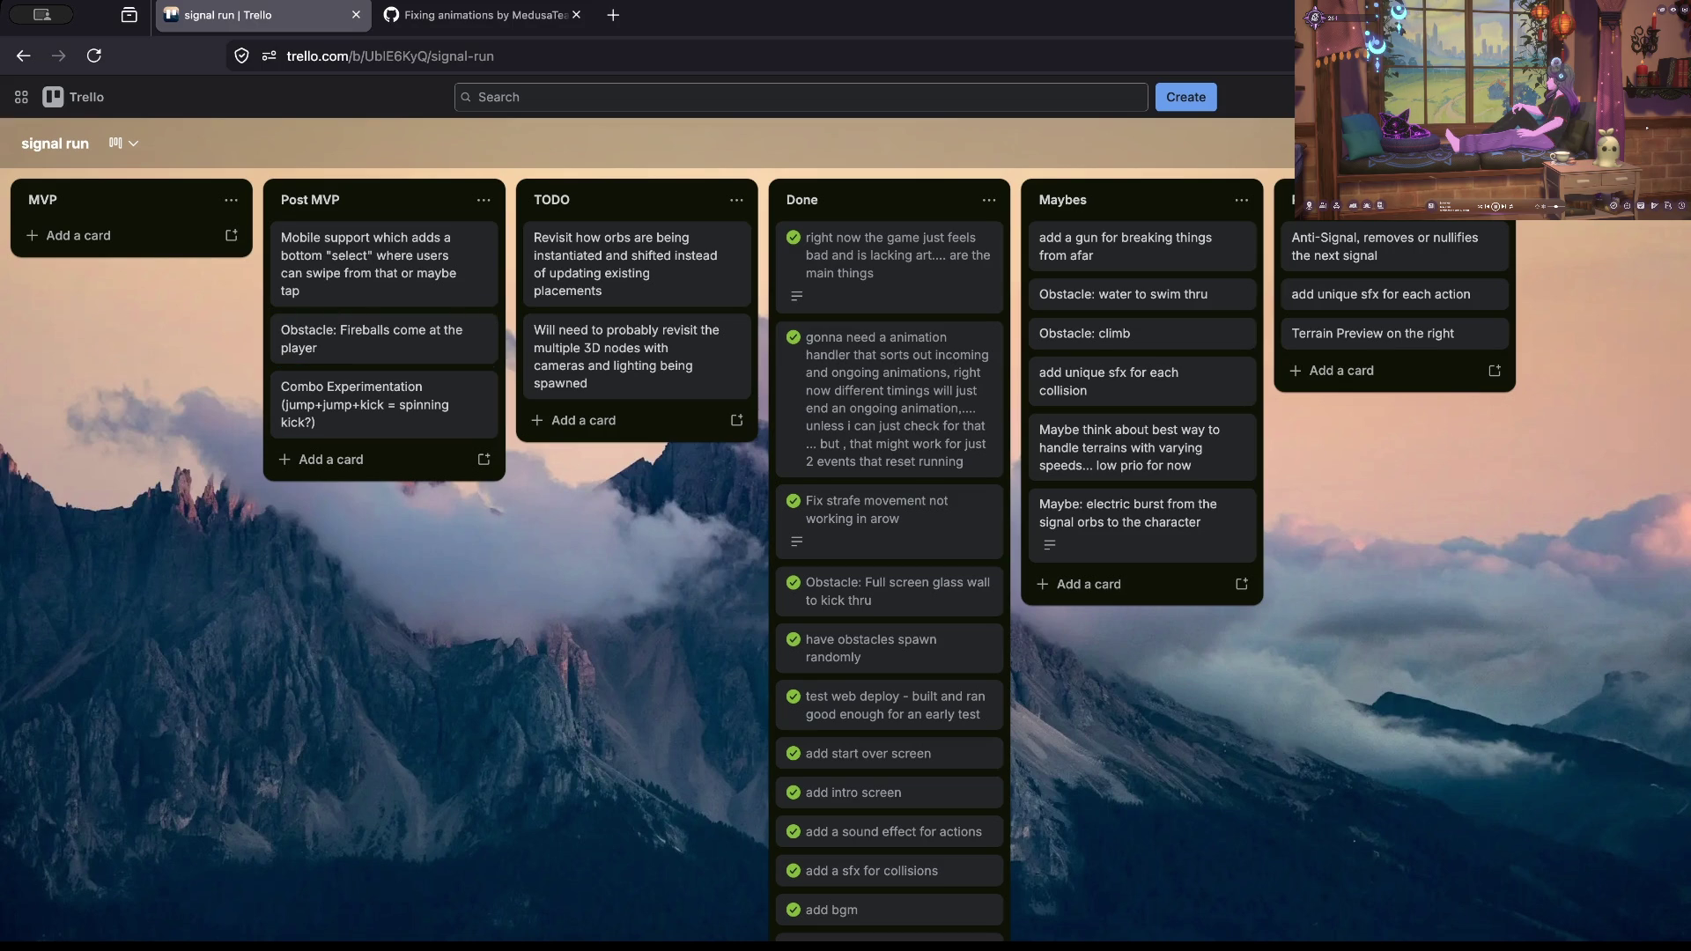
drag(383, 264, 1142, 264)
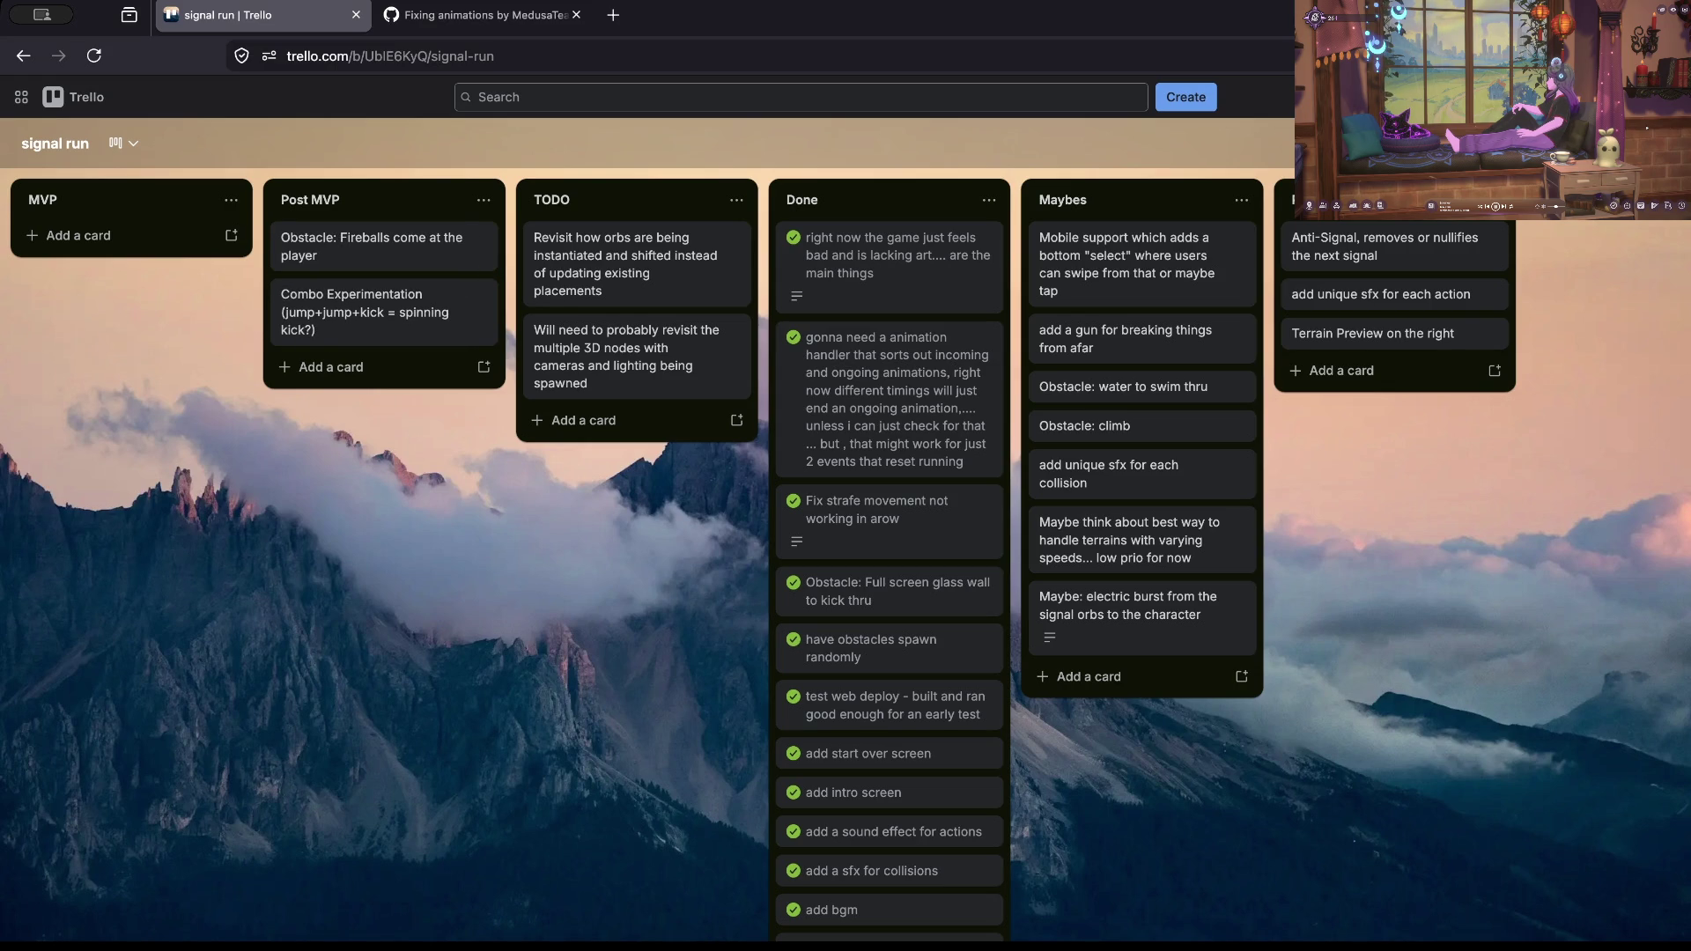
mouse_move(370, 312)
mouse_down()
mouse_move(889, 352)
mouse_move(1391, 257)
mouse_up()
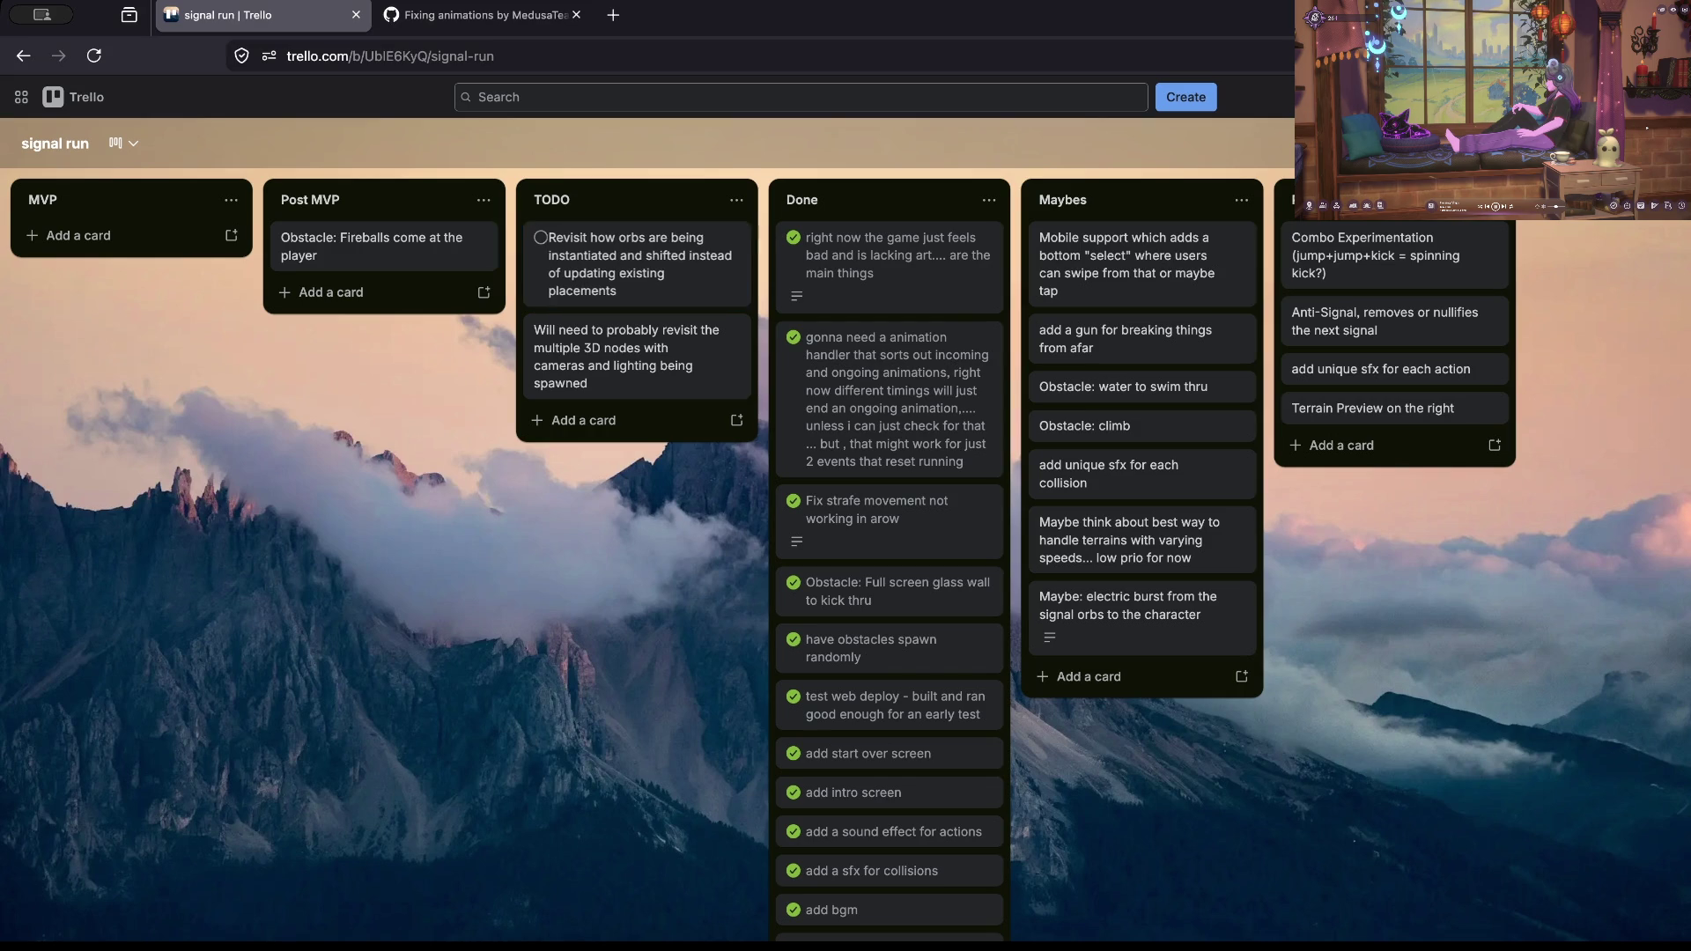
Step: Mark both TODO cards complete, then send 'add a gun' and Obstacle: climb to the next list
click(541, 237)
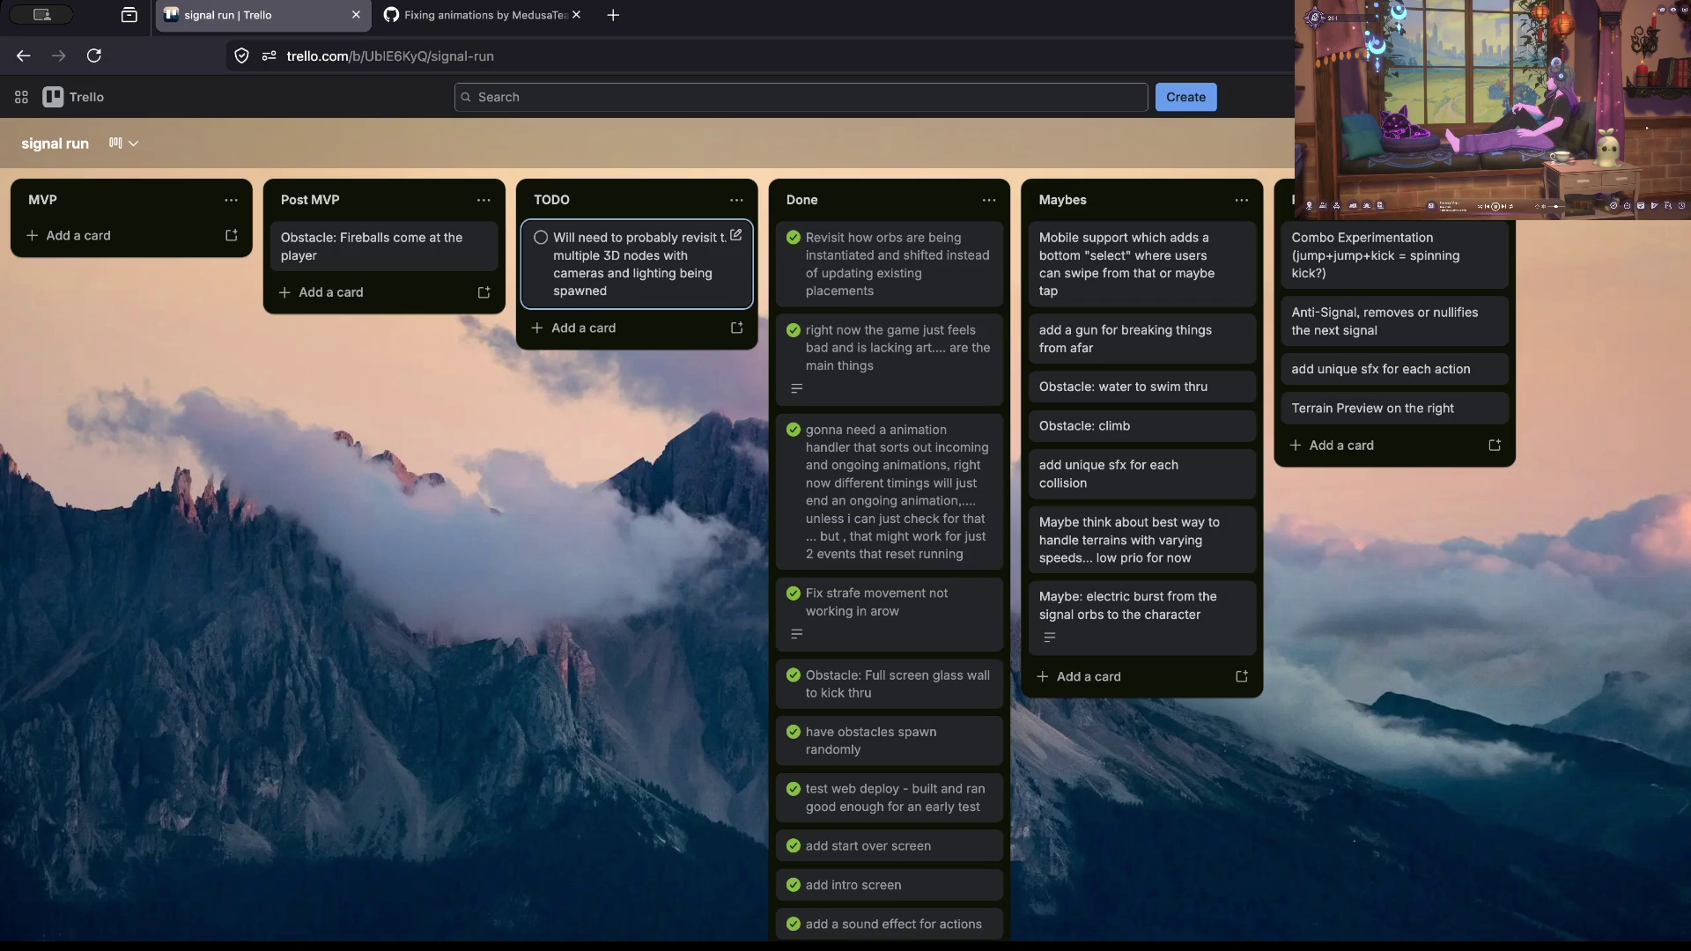
click(540, 237)
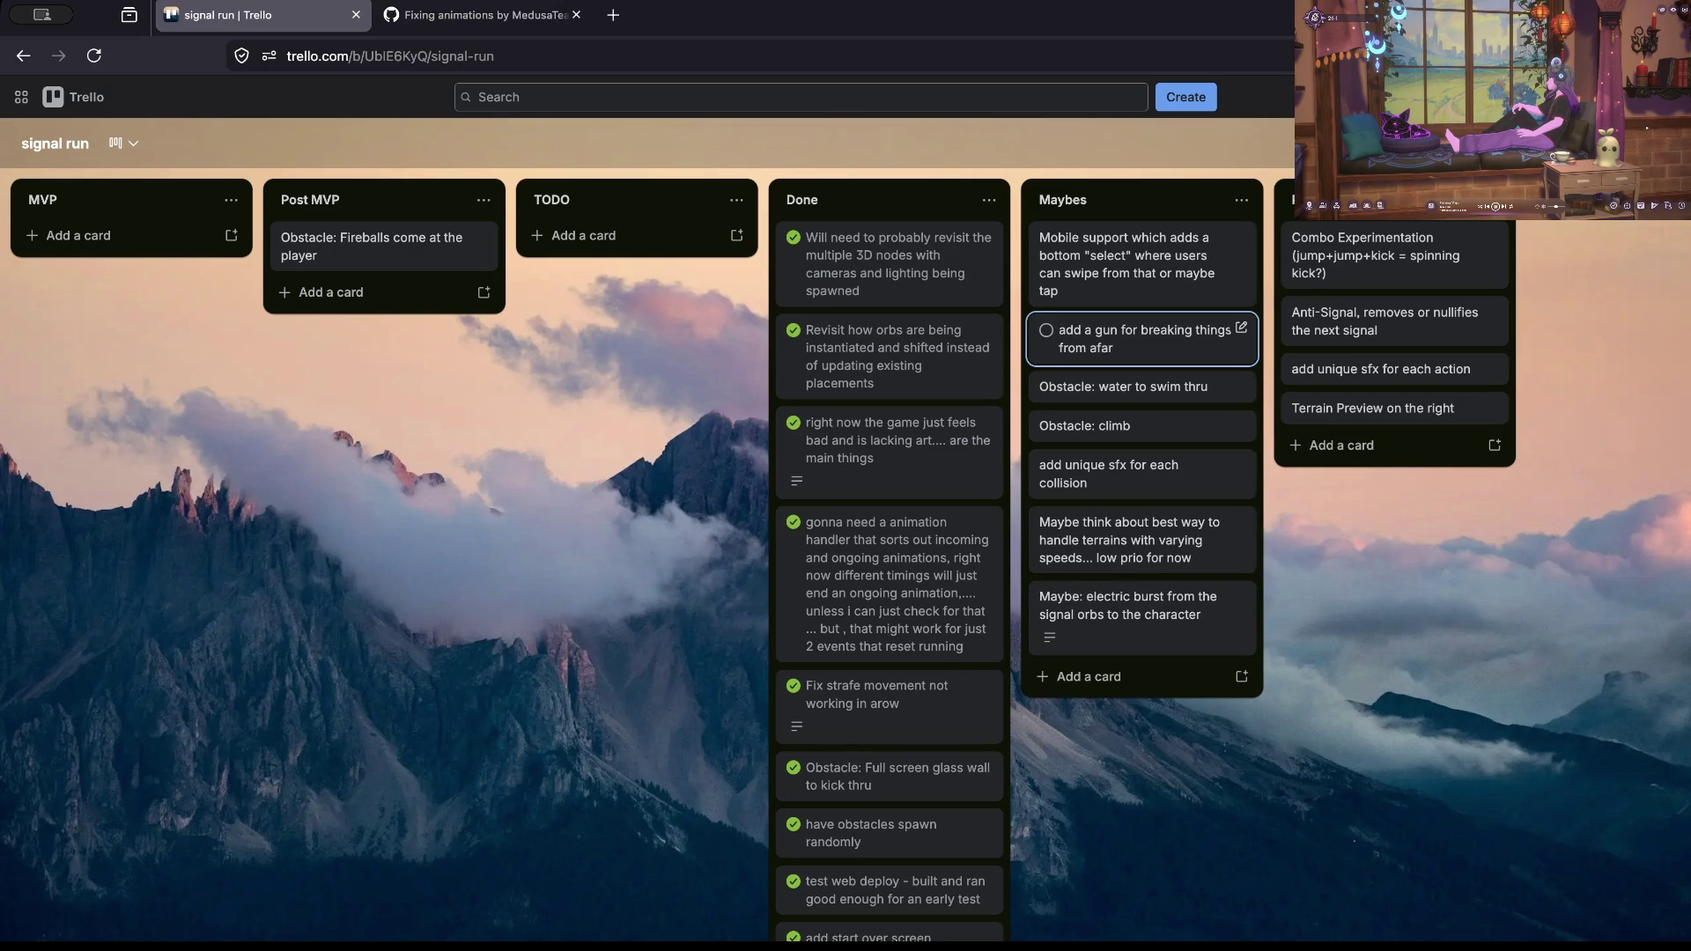
key(greater)
key(Up)
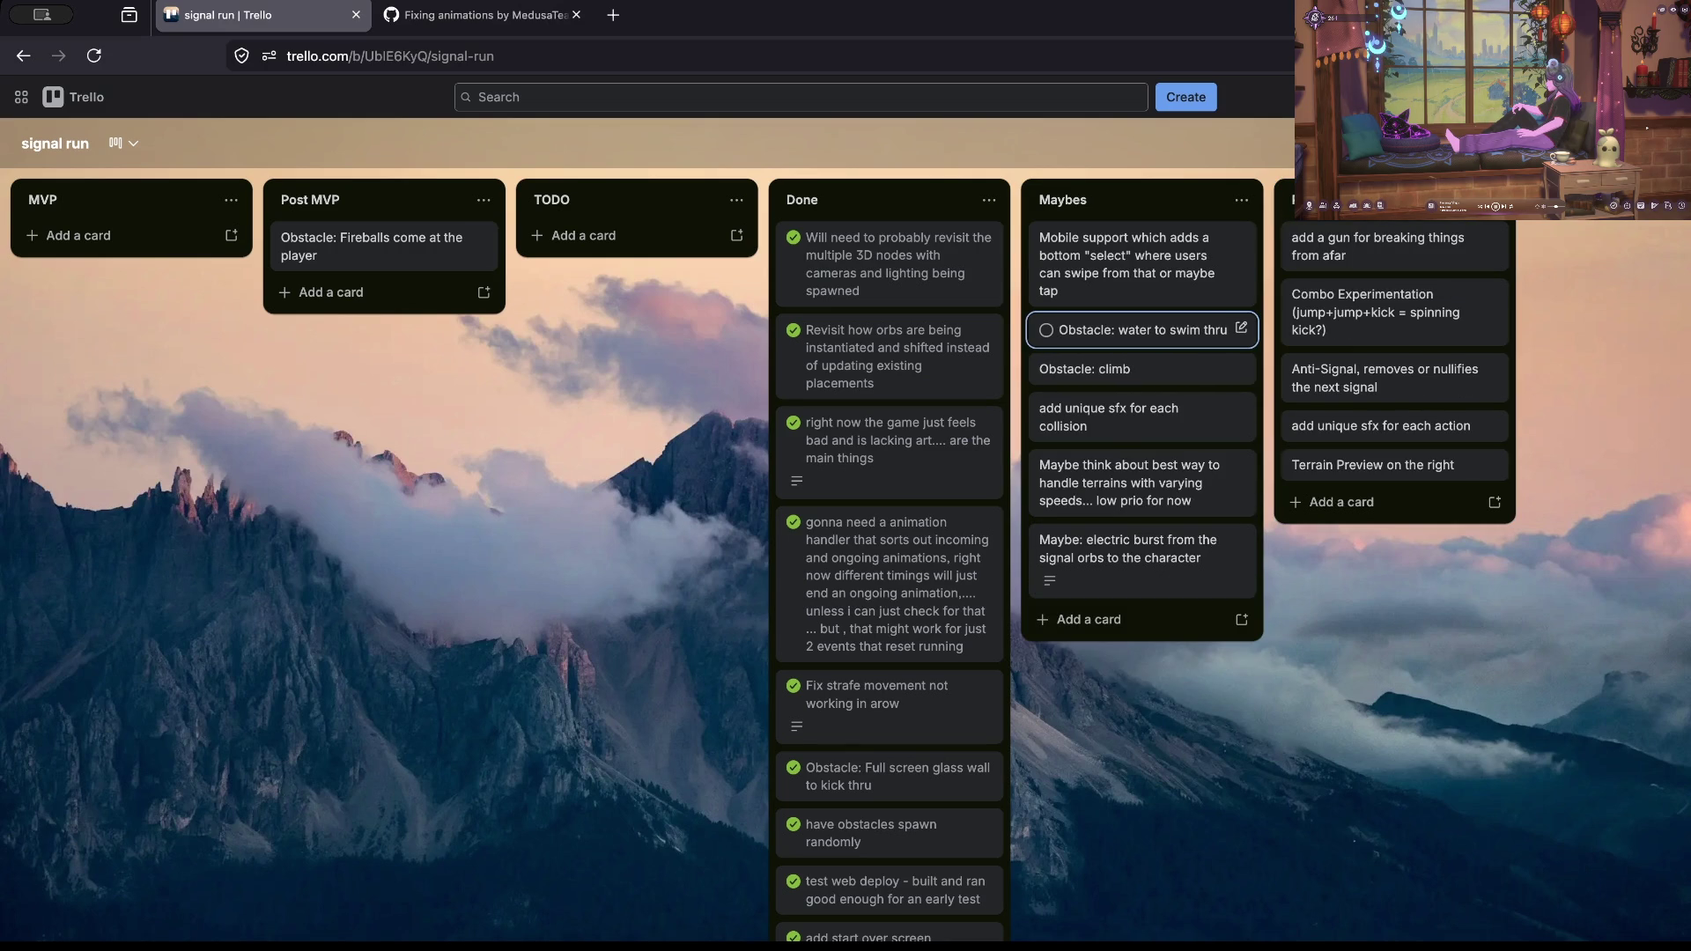
key(Down)
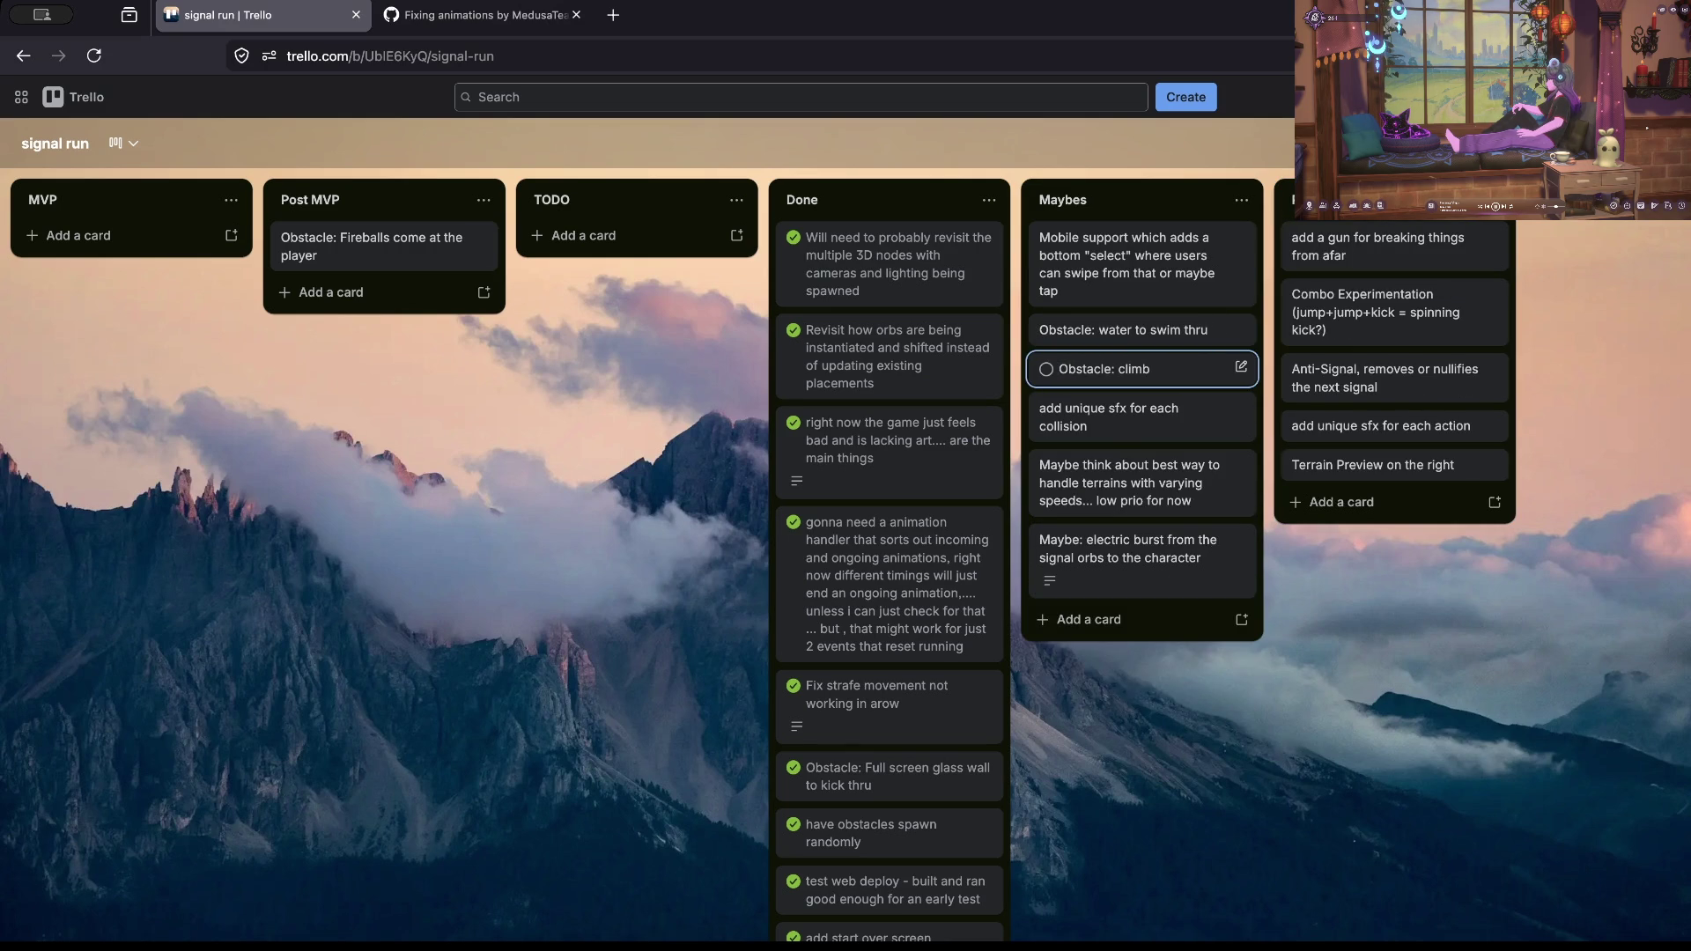
key(greater)
Step: Move the collision sfx and terrain-speeds cards on to the rightmost list
key(Up)
key(Down)
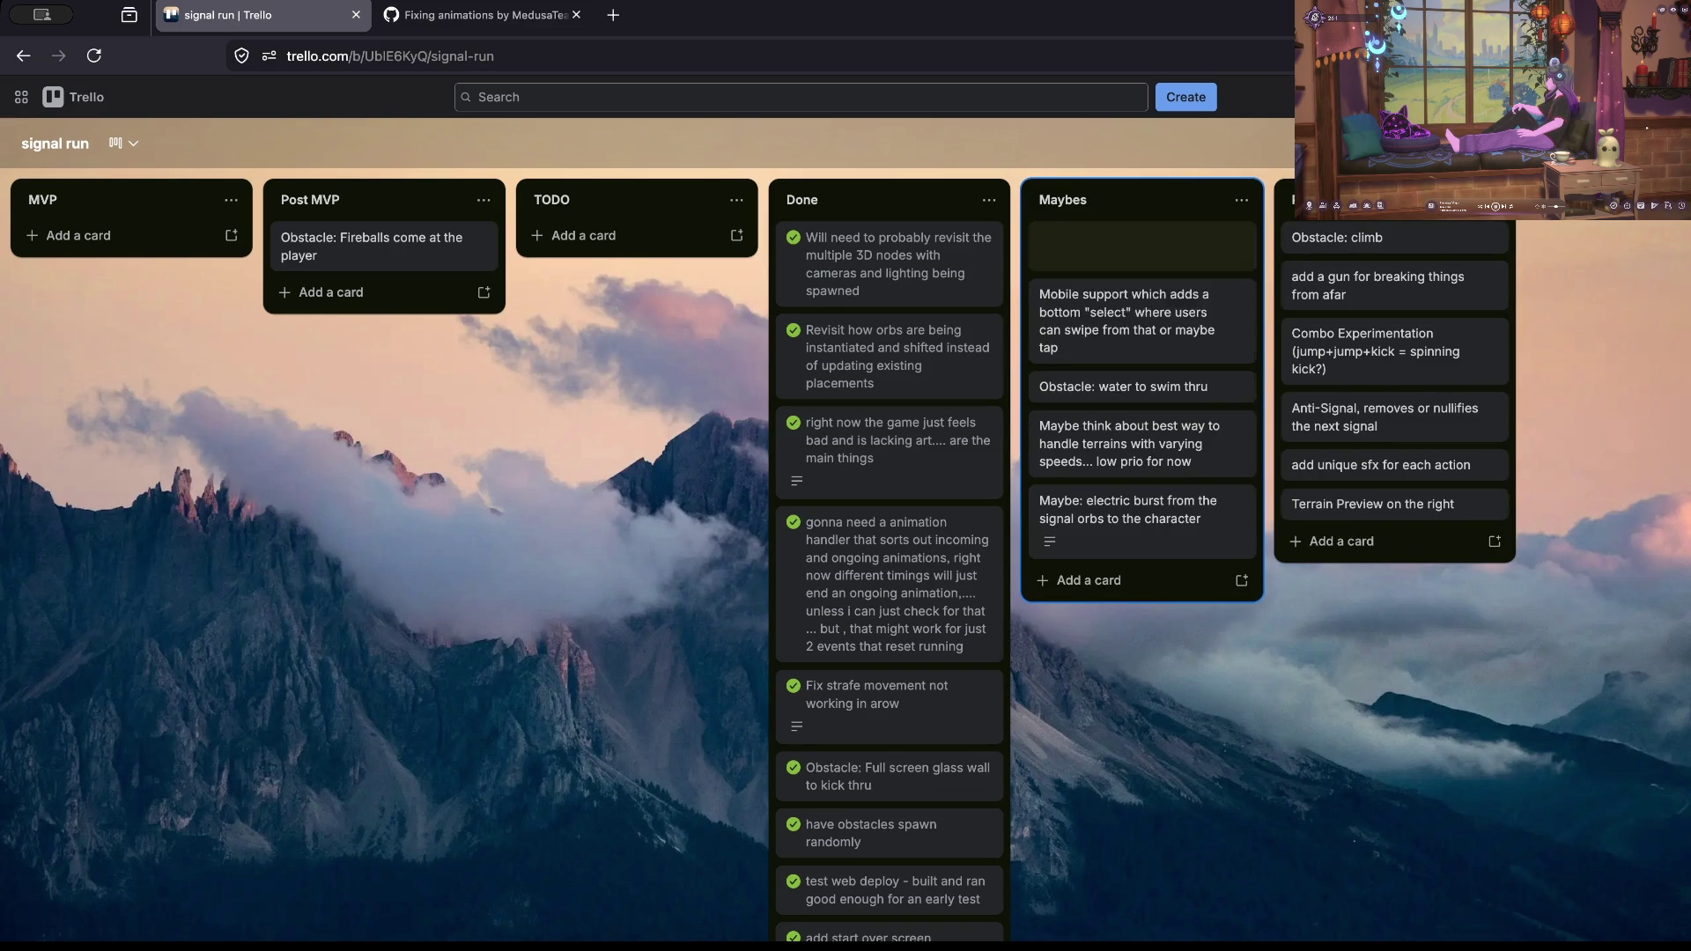
key(greater)
key(Down)
key(Down)
key(Down)
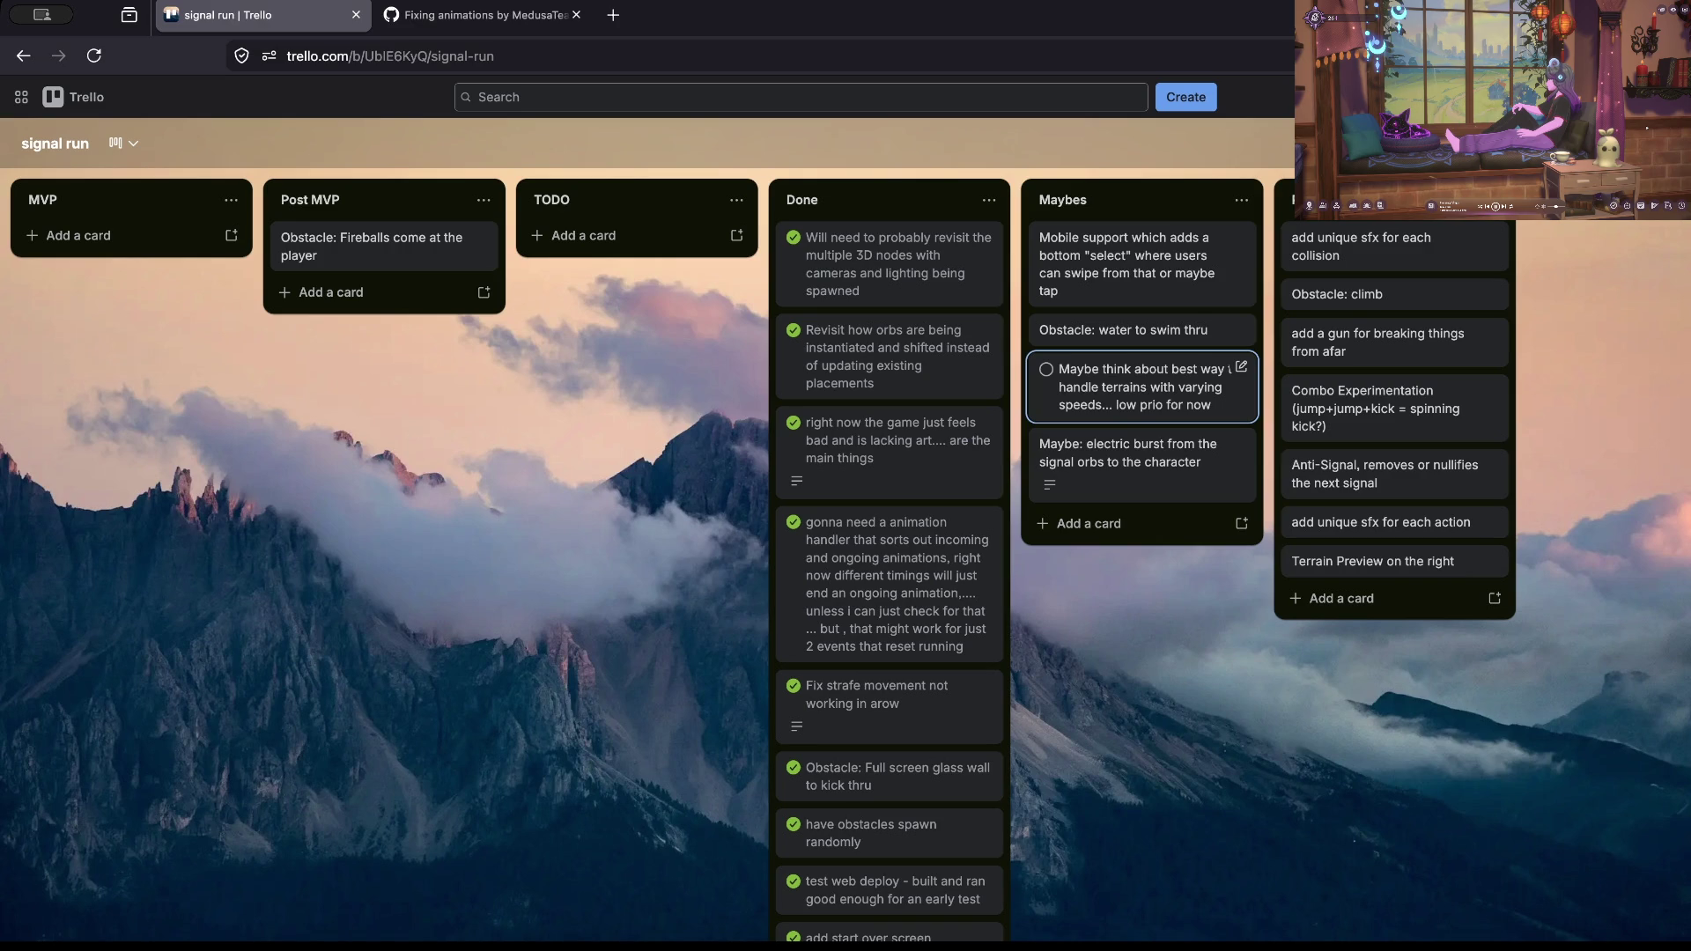
key(greater)
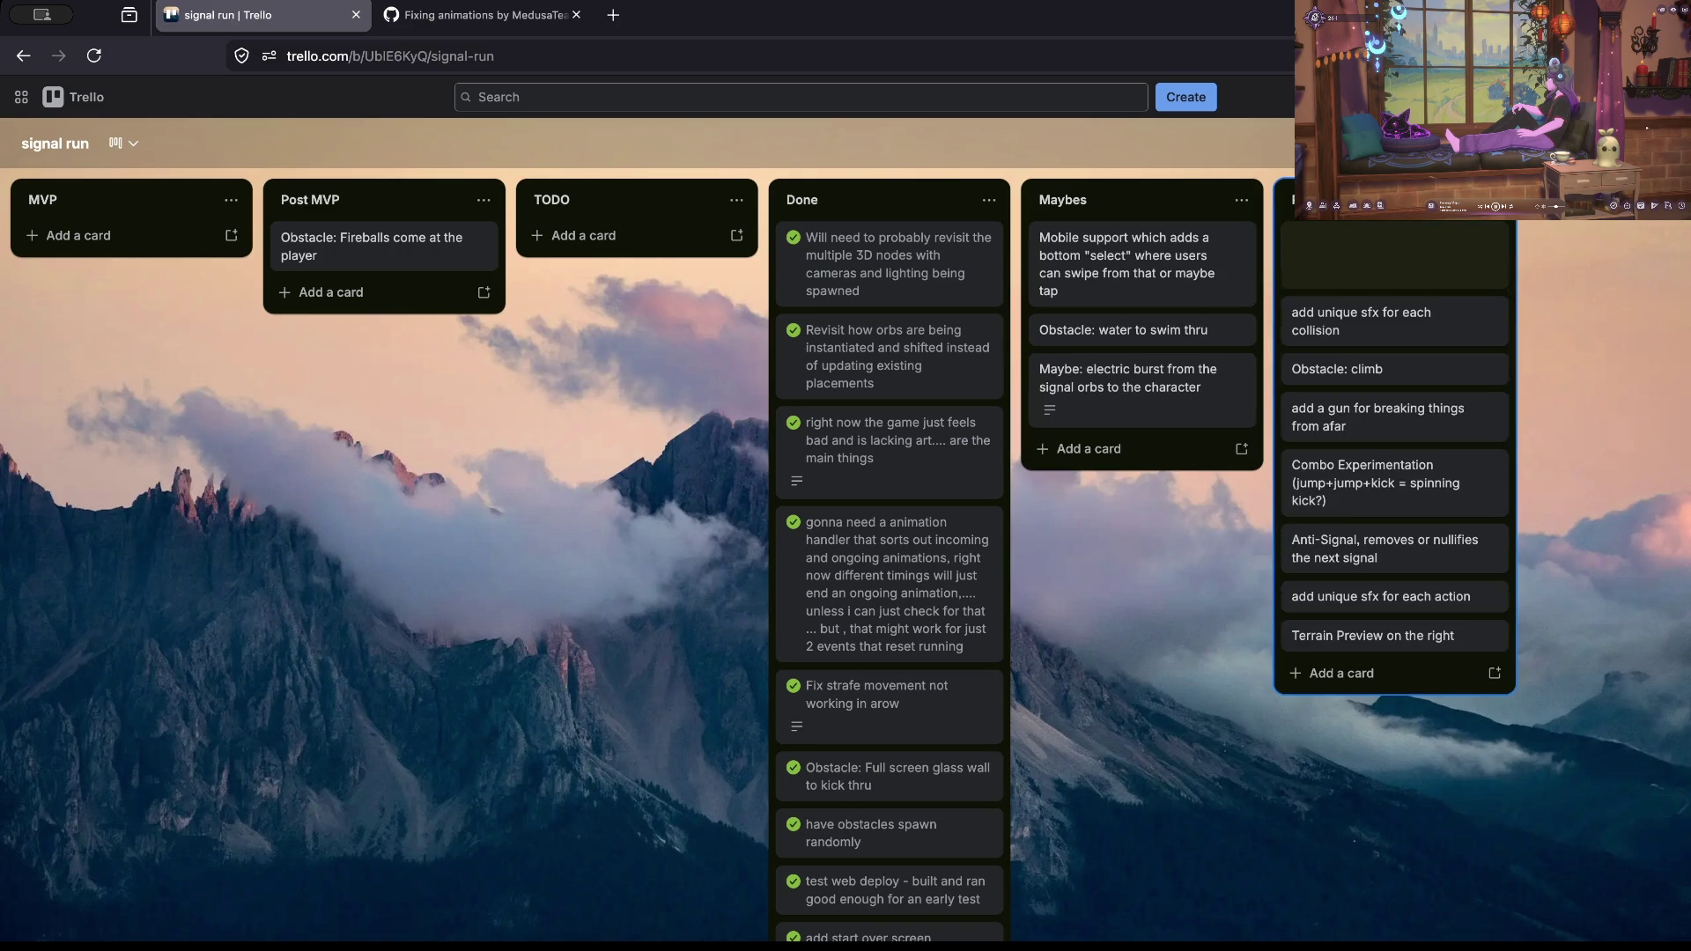
Step: Open the electric burst card and begin editing its description
key(Escape)
key(Down)
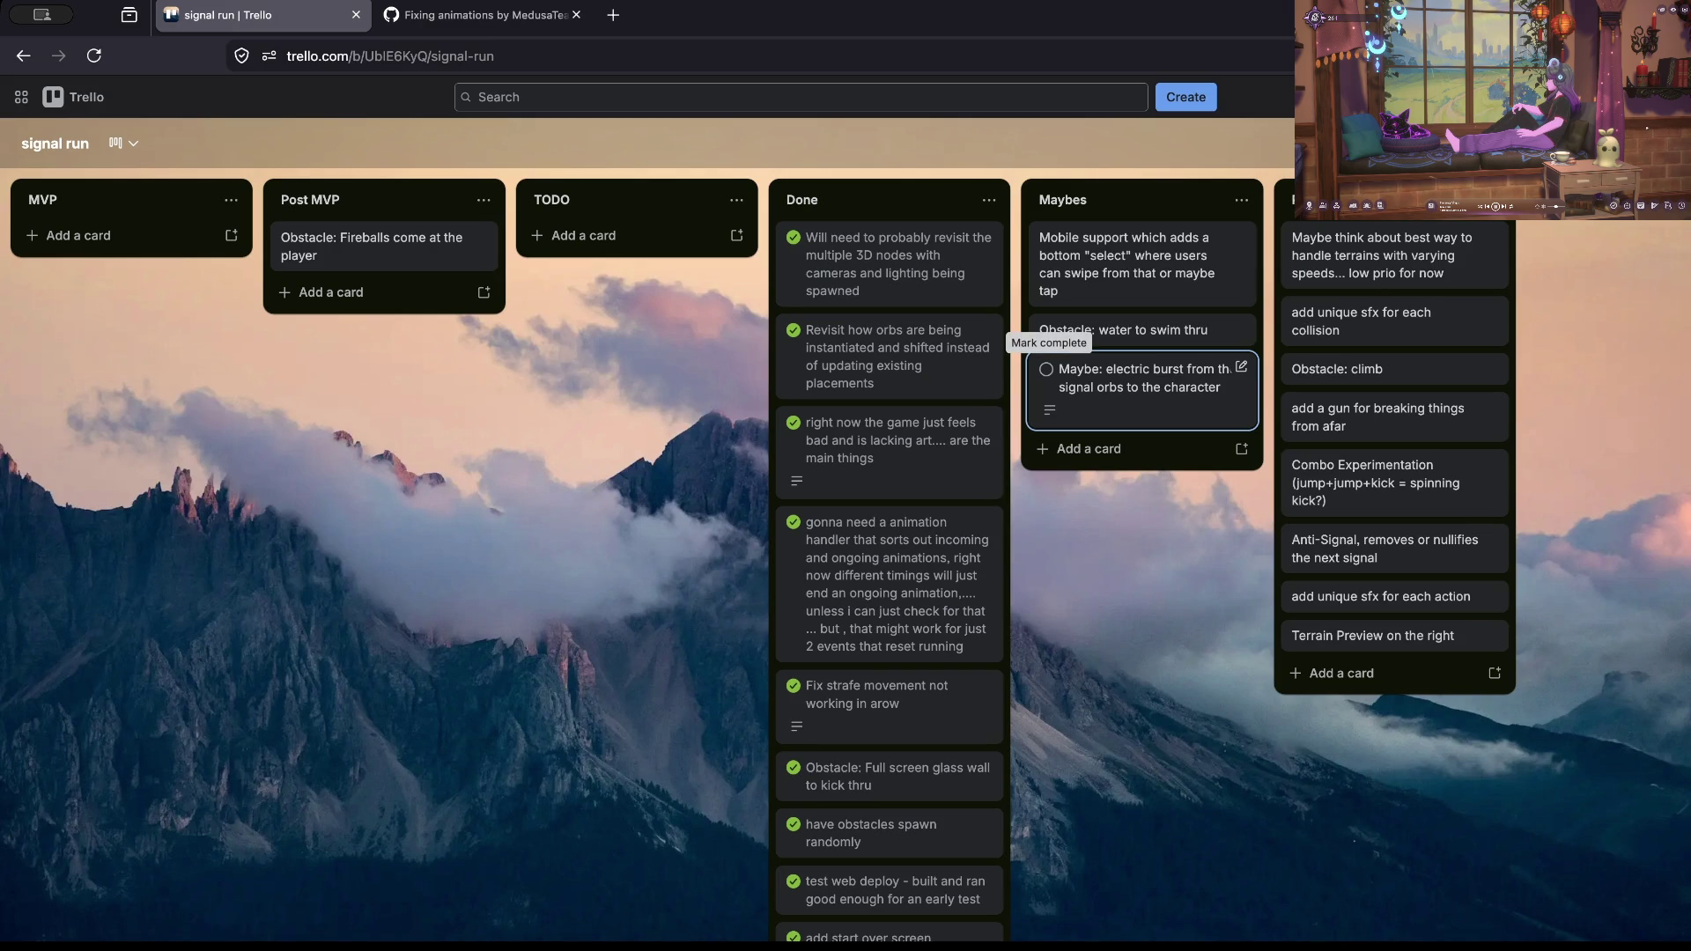
key(Return)
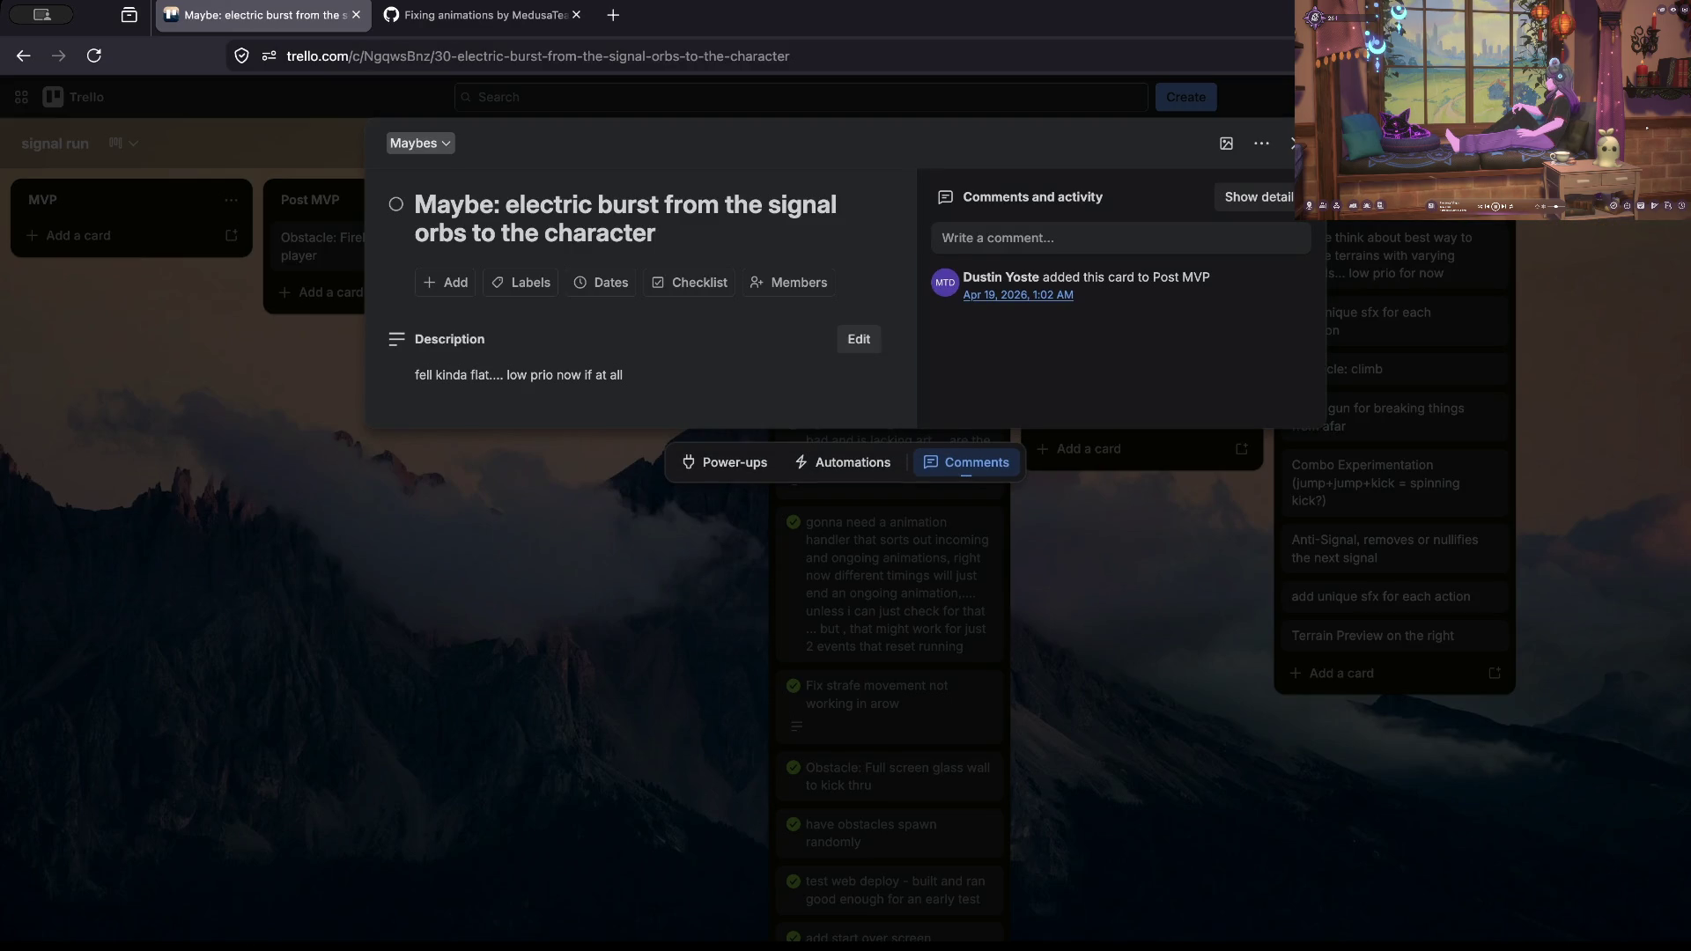
click(858, 339)
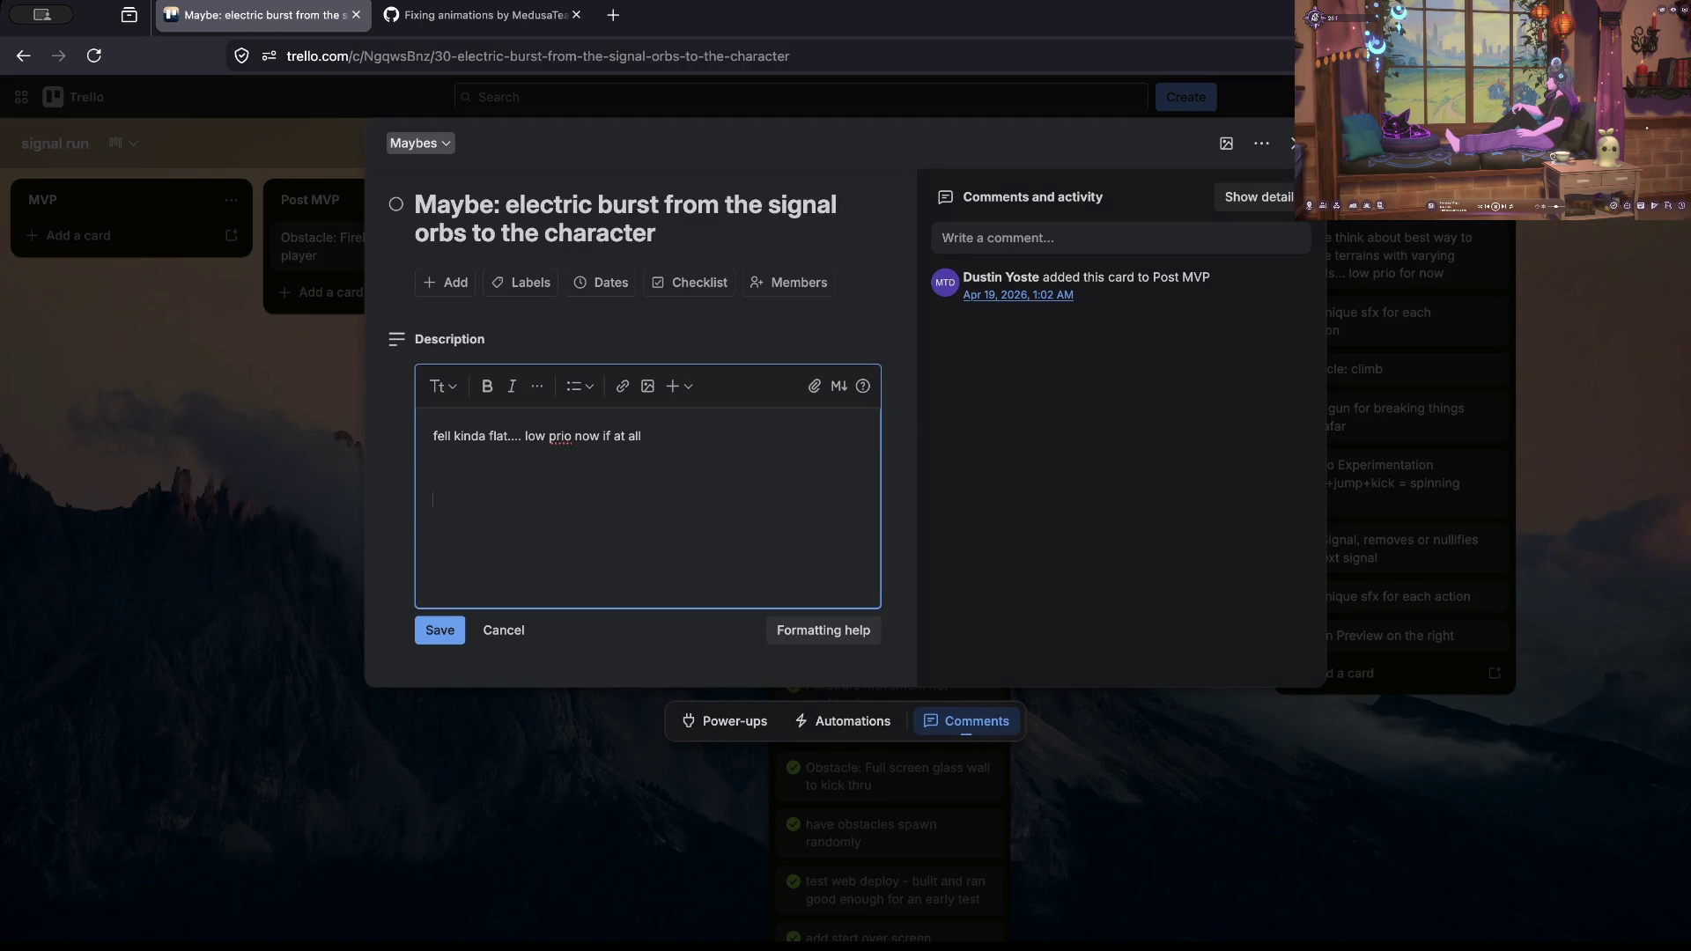
click(647, 508)
Step: Replace the old electric burst description line with the note ending 'isn't in play, it would be constant' and save
text(tried it,ooke)
key(ctrl+BackSpace)
key(ctrl+BackSpace)
key(ctrl+BackSpace)
key(BackSpace)
text(at the timer isn't in play, it would be constant)
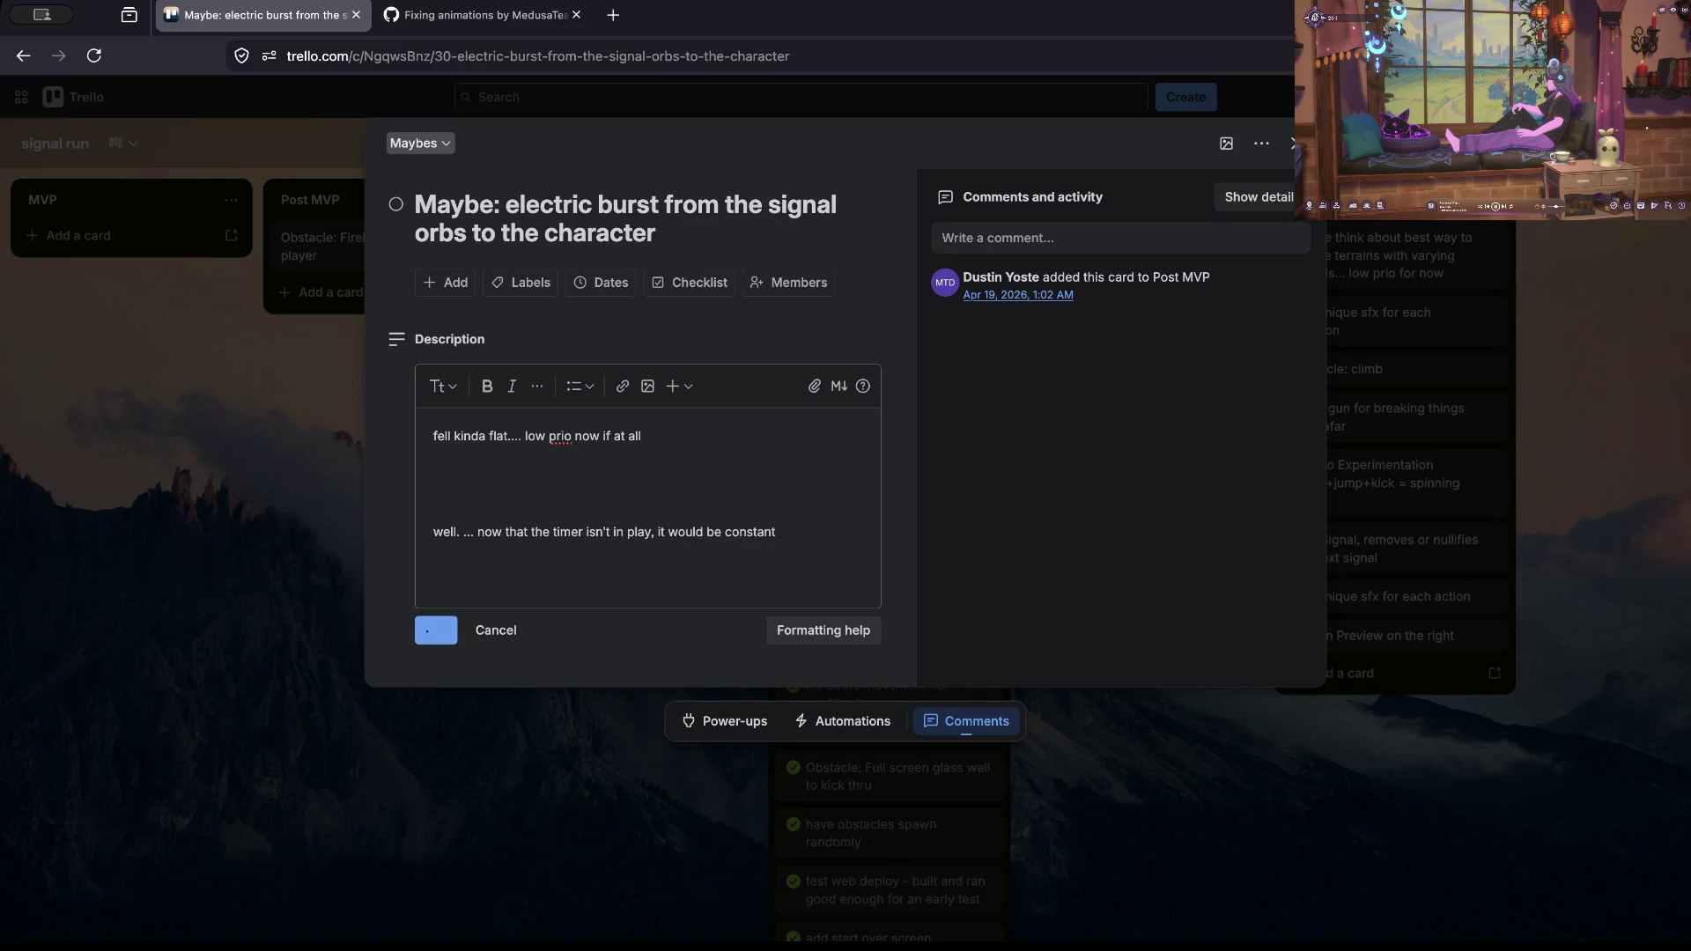
click(439, 630)
Step: Close the card and drag the electric burst and Fireballs cards into MVP
key(Escape)
mouse_move(1127, 378)
mouse_down()
mouse_move(636, 260)
mouse_move(511, 352)
mouse_move(132, 260)
mouse_up()
drag(370, 247, 132, 247)
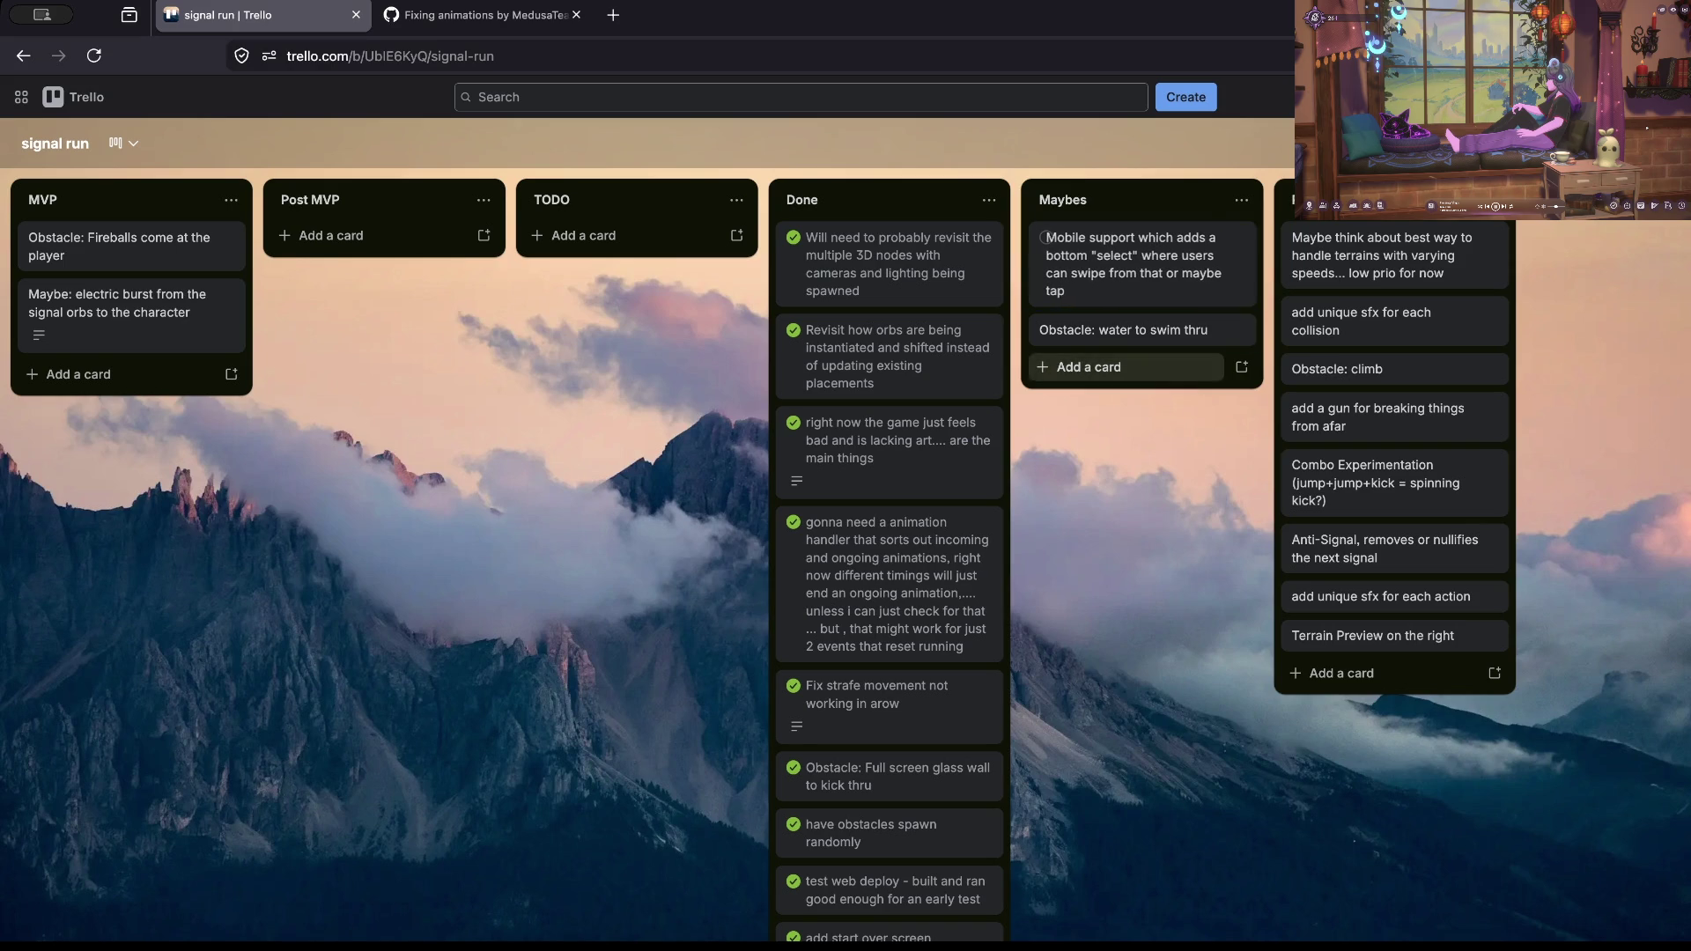
Step: Move the Mobile support and water obstacle cards into Post MVP
drag(1127, 264, 383, 264)
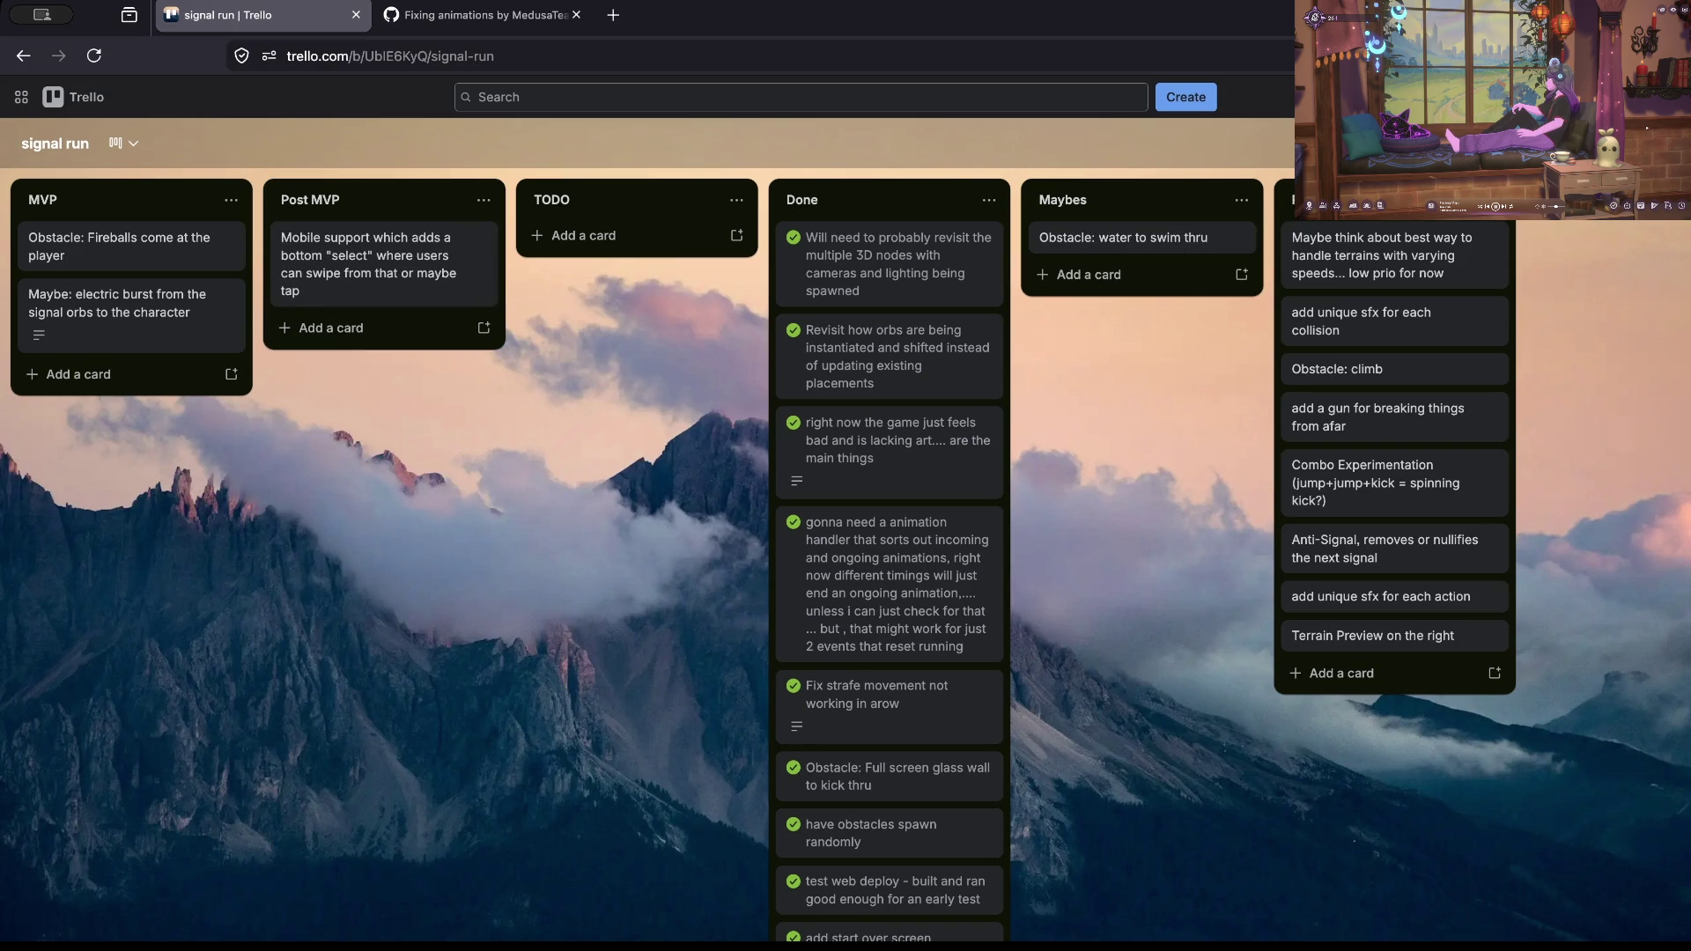
drag(1136, 237, 370, 330)
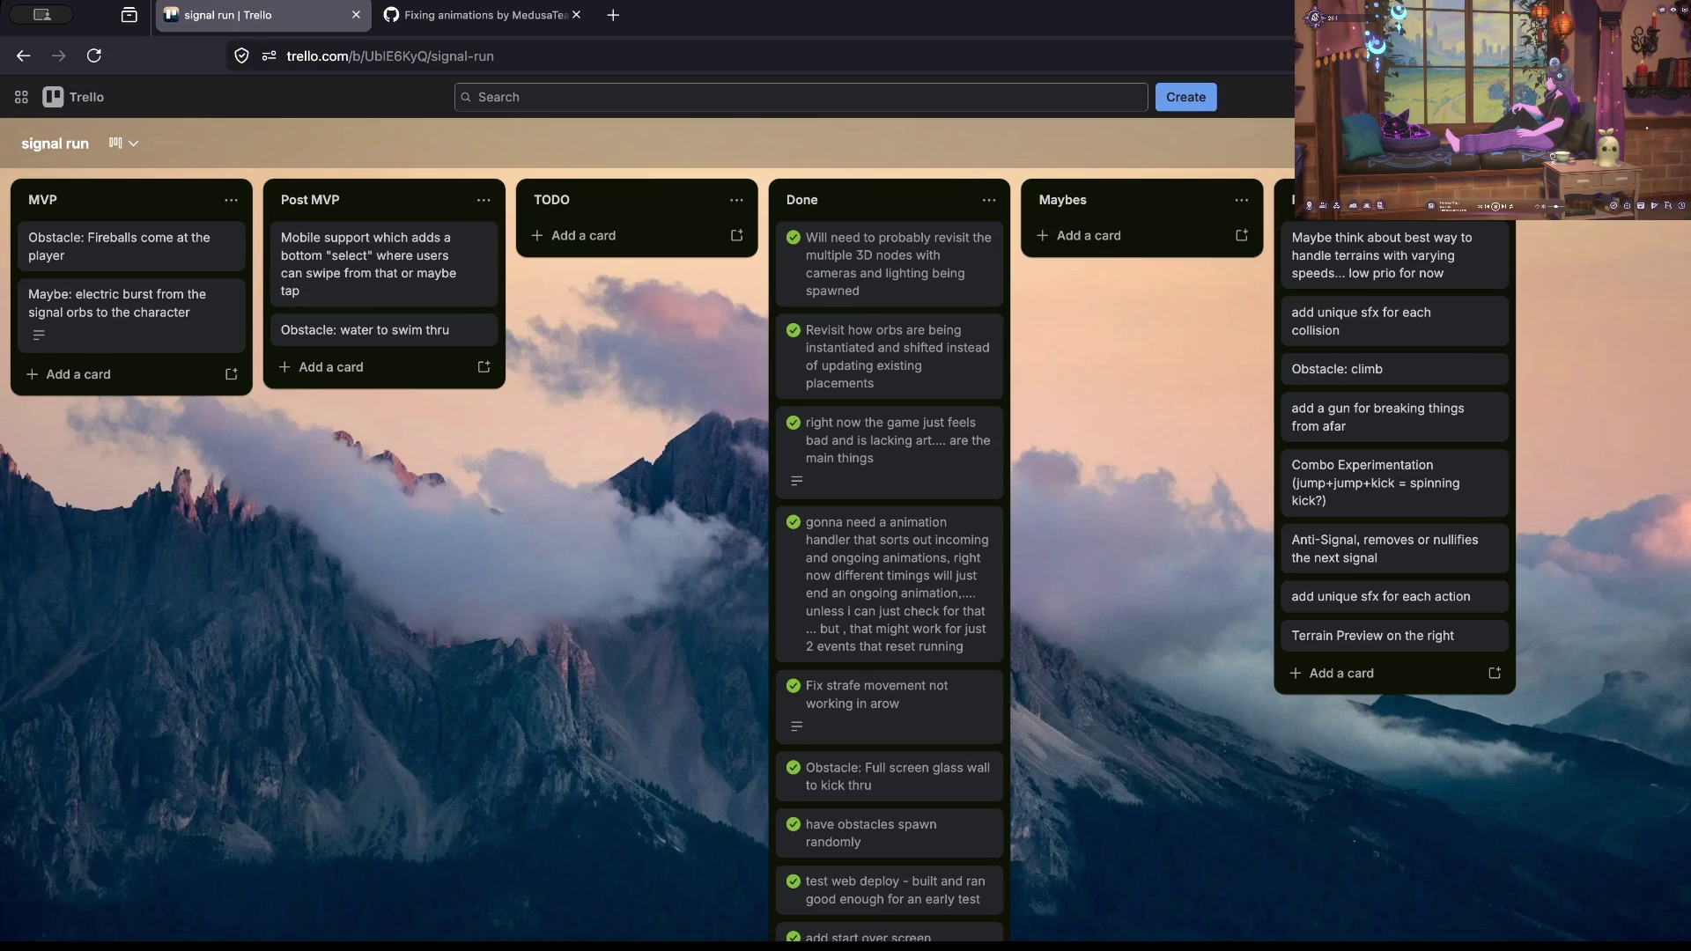
click(480, 15)
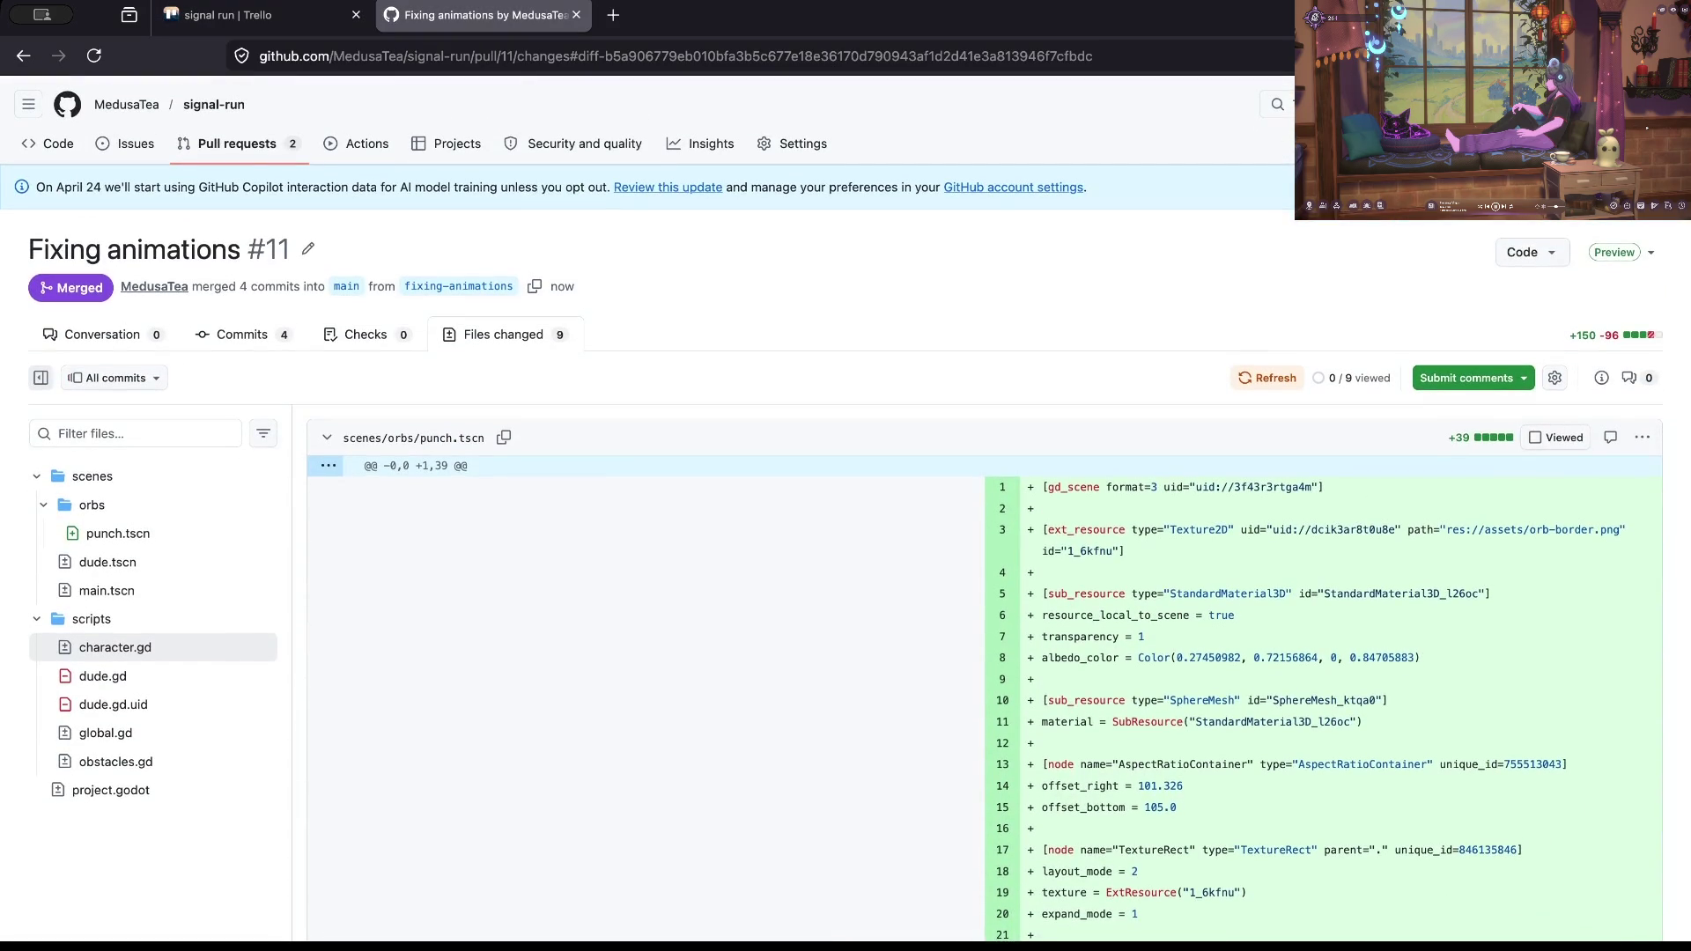
Step: Open pull request #12's changed files, collapse the assets folder, and jump to the log.tscn diff
click(236, 144)
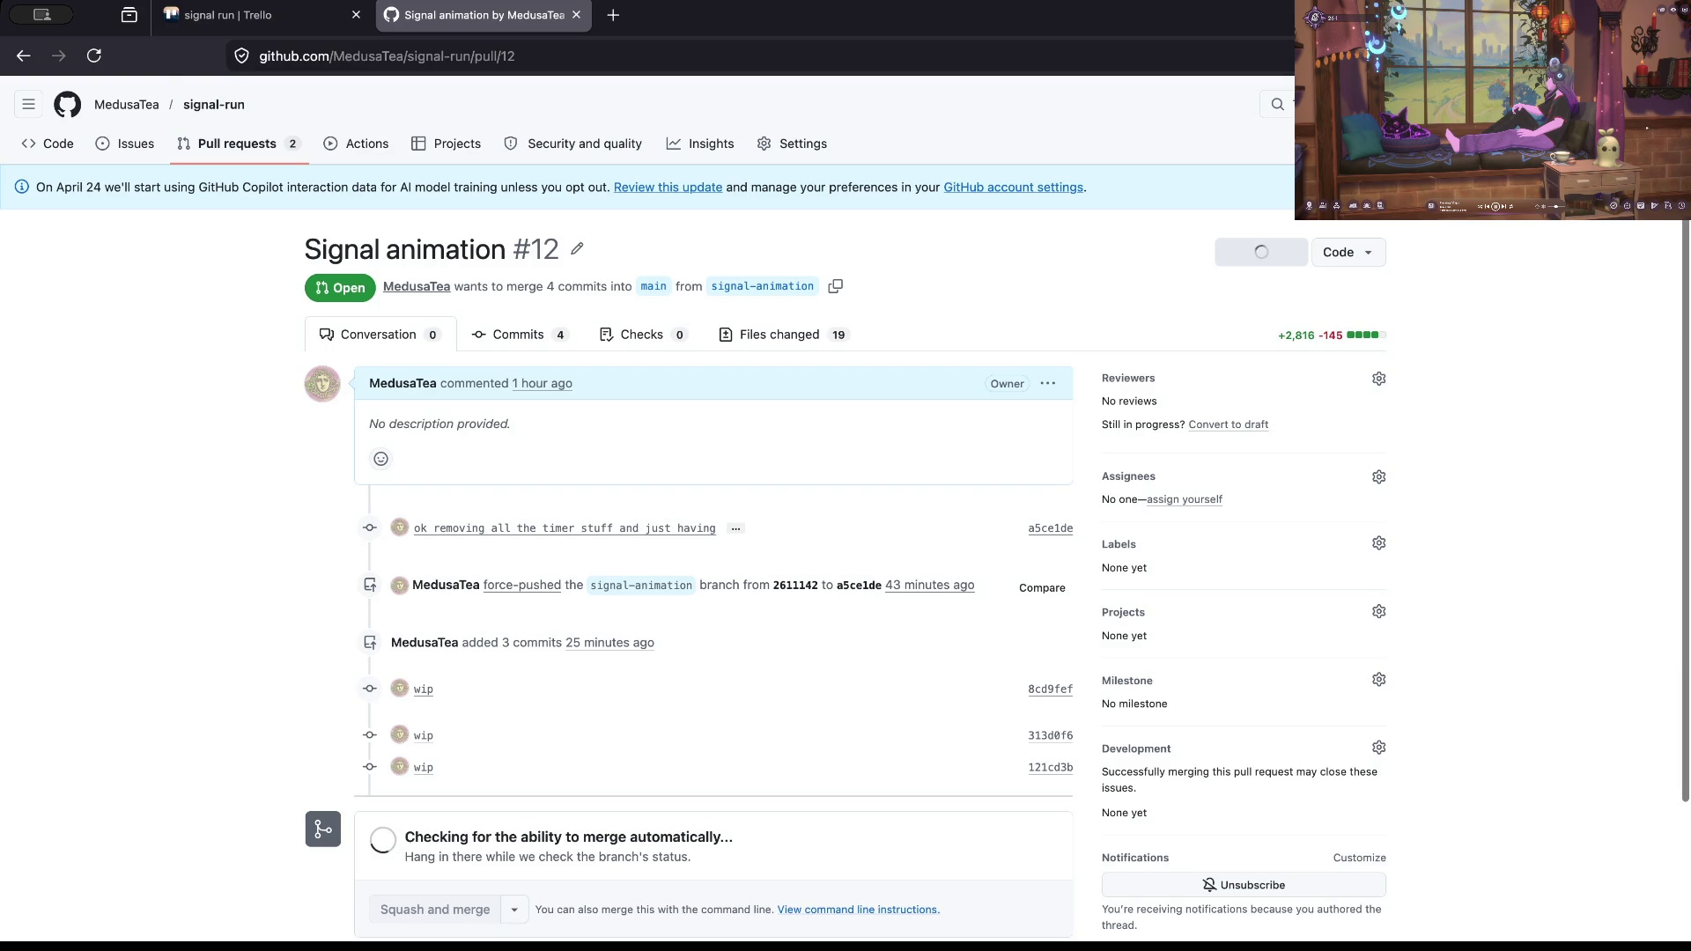
click(783, 335)
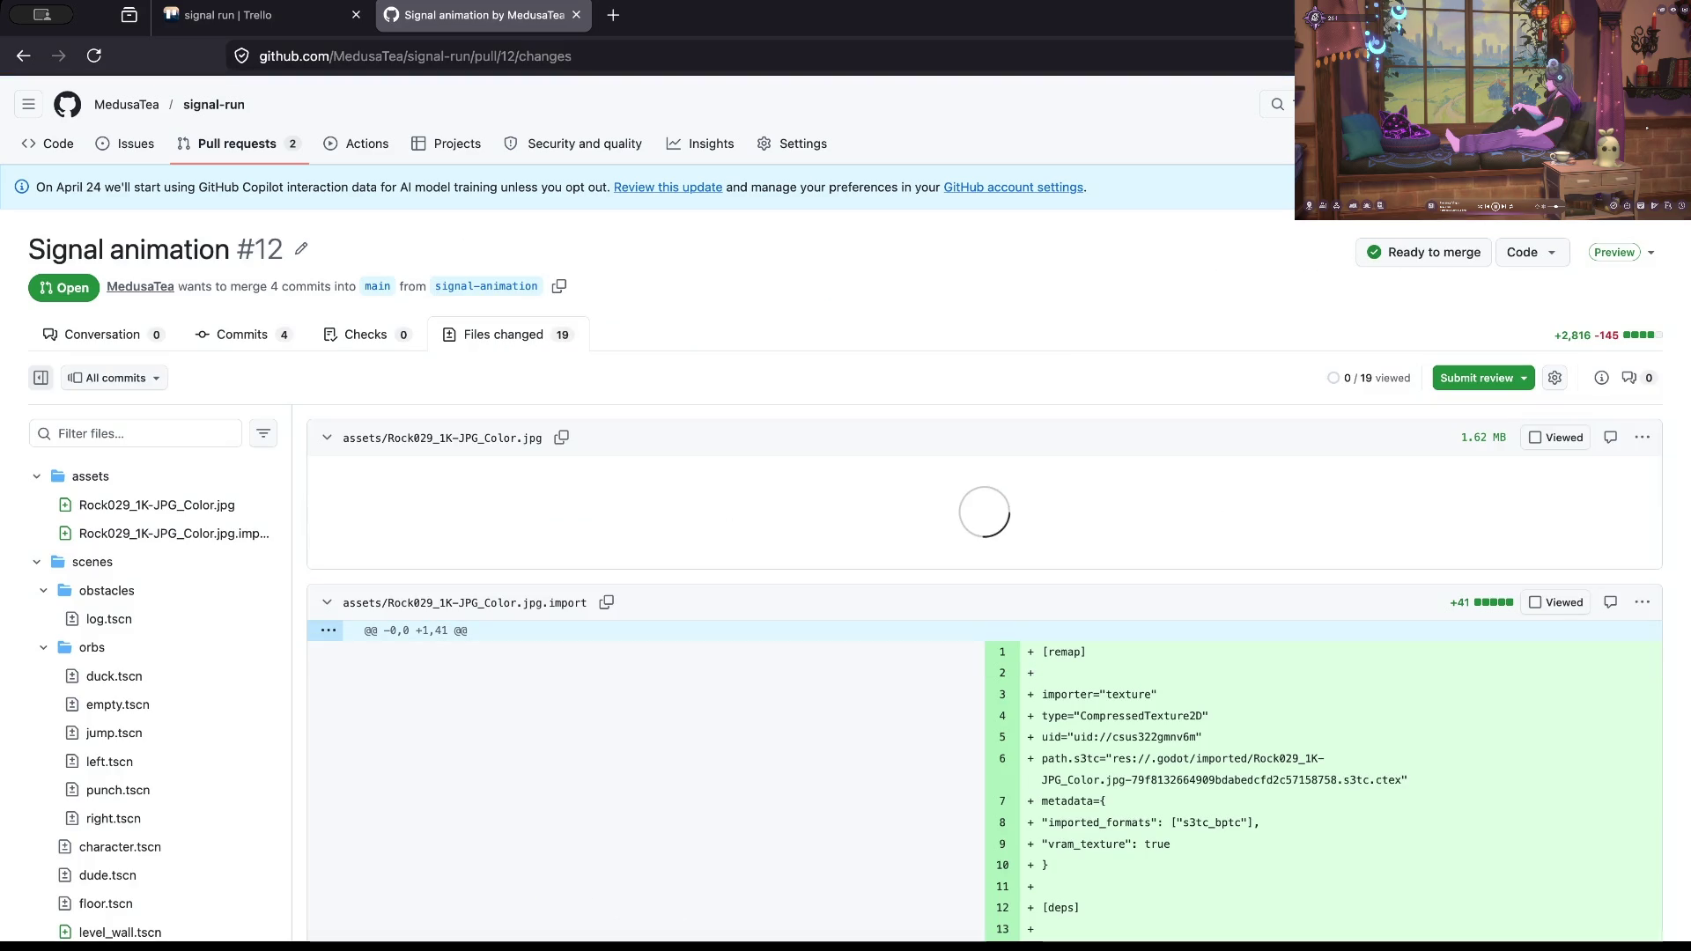
click(90, 476)
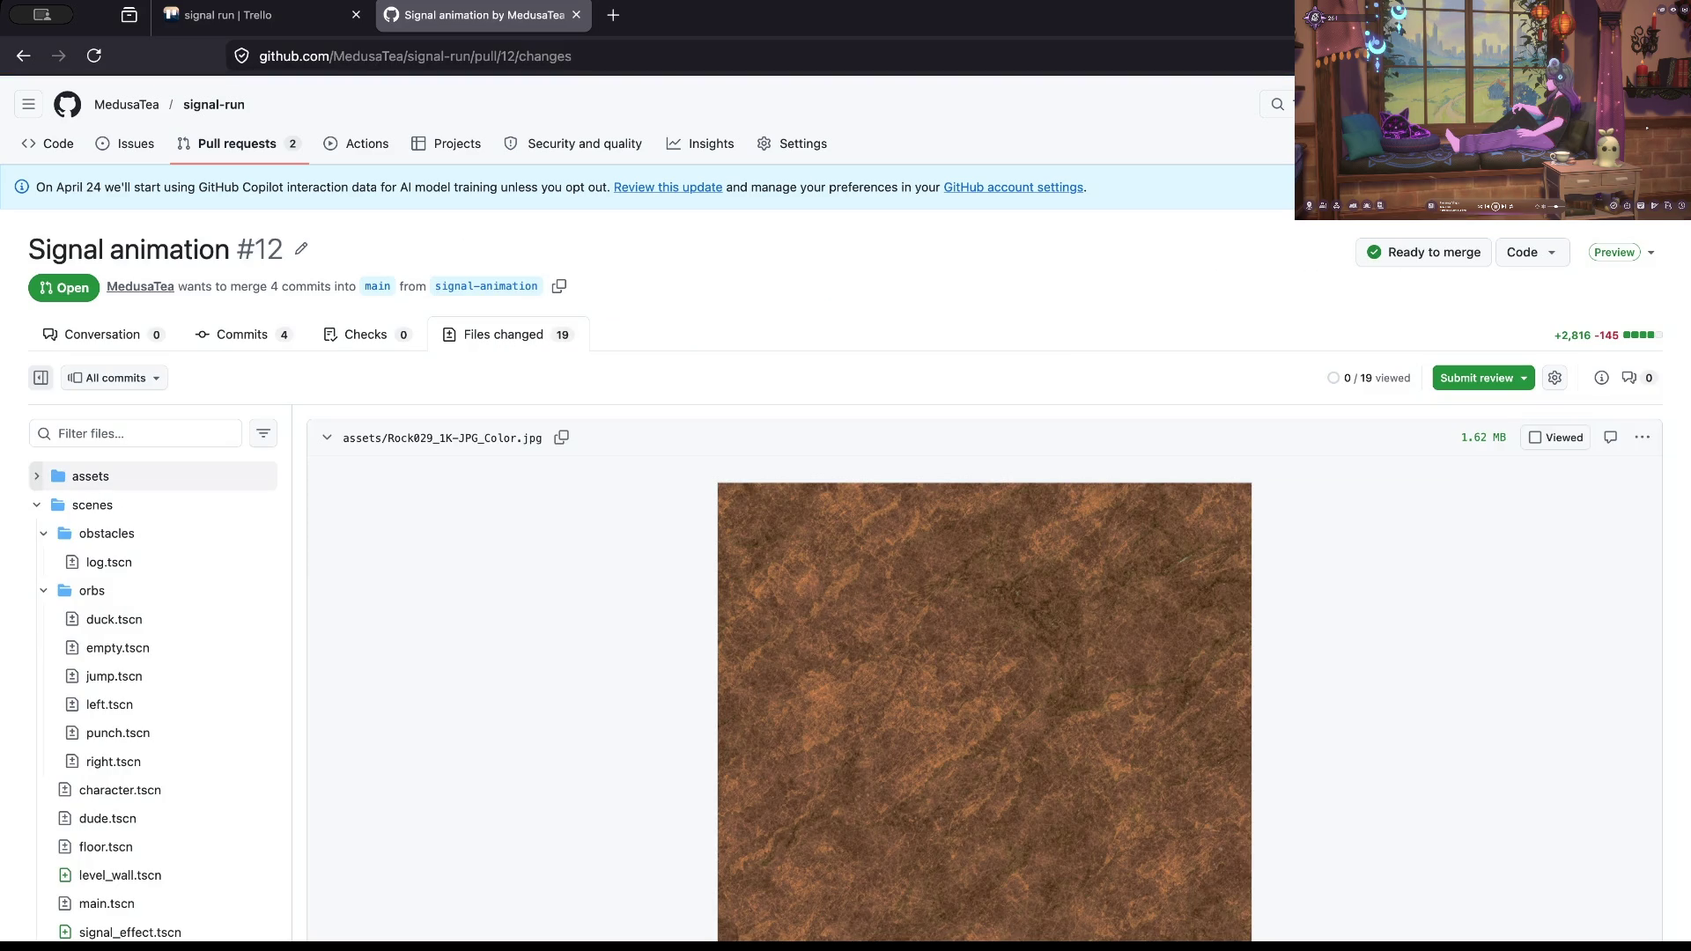
scroll(845, 529, down, 3)
scroll(846, 528, up, 2)
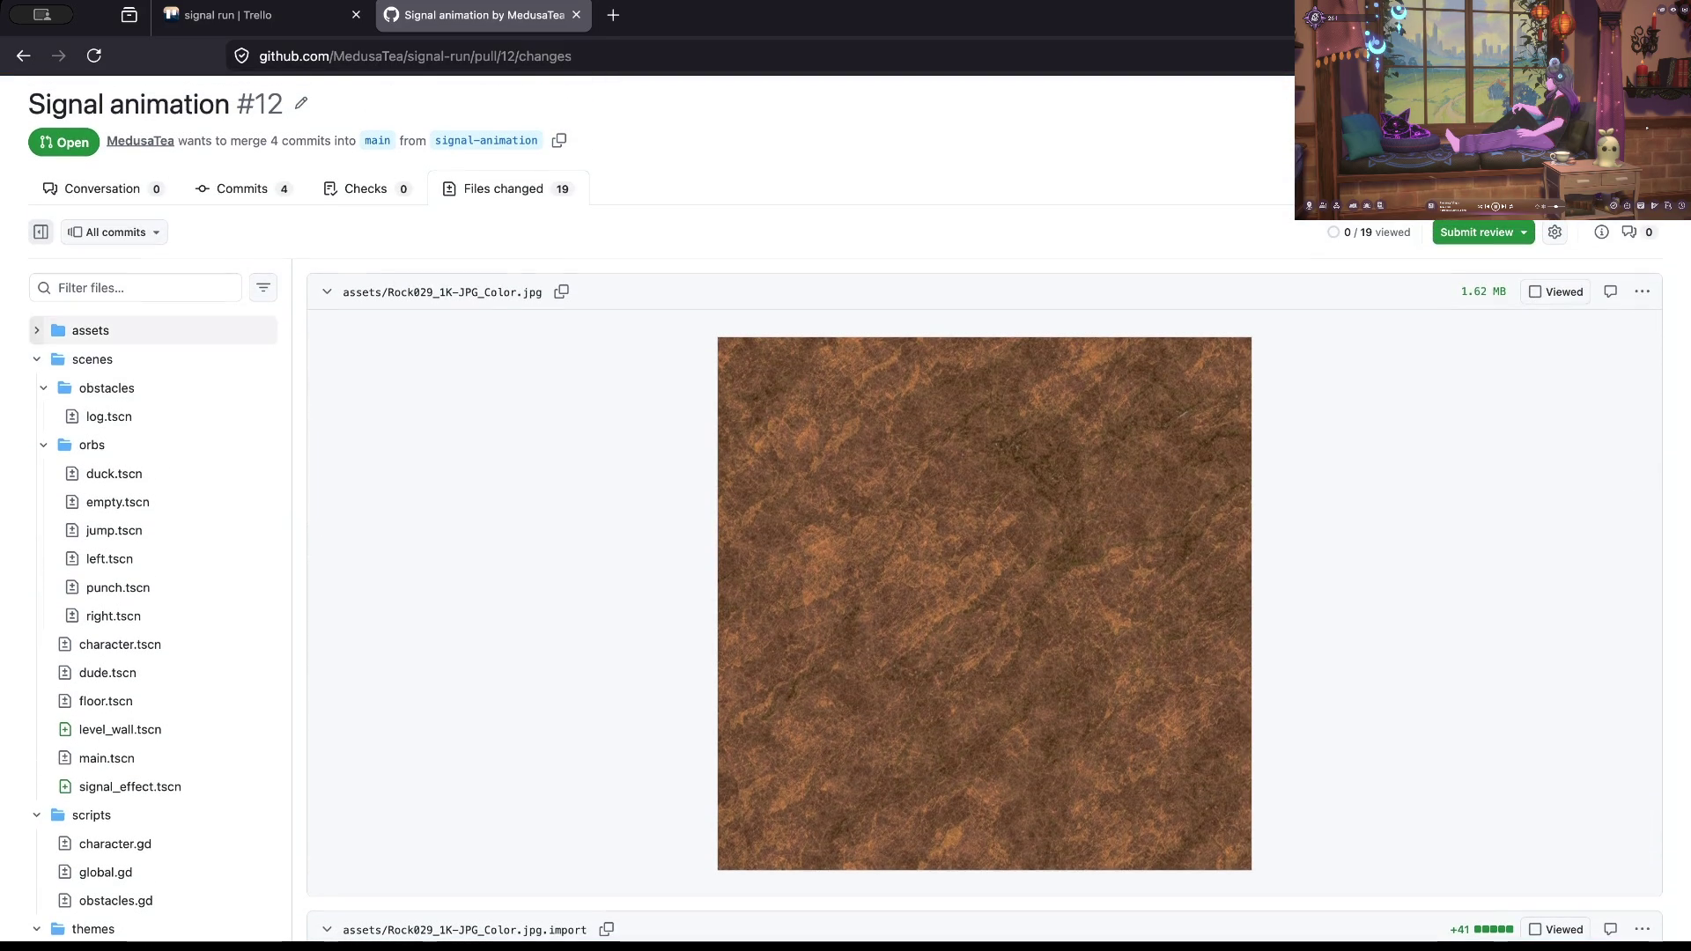
click(109, 416)
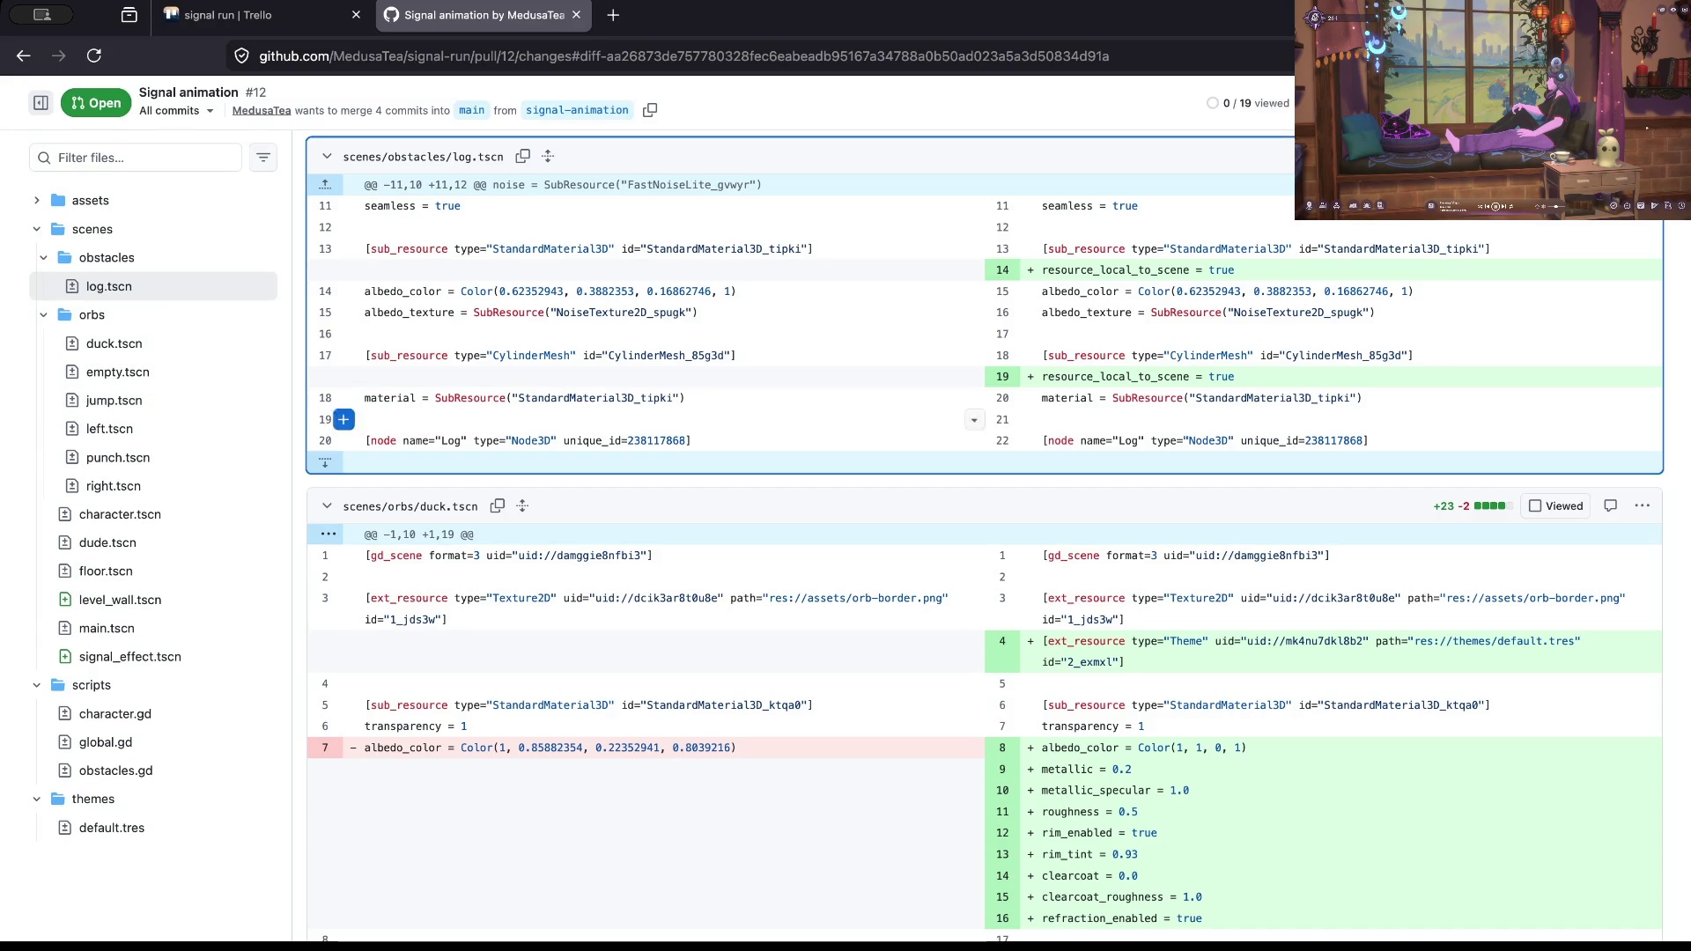
Step: Review the log.tscn changes (lines 14–18) and the added resource_local_to_scene line in duck.tscn
drag(1020, 376, 1042, 270)
click(440, 205)
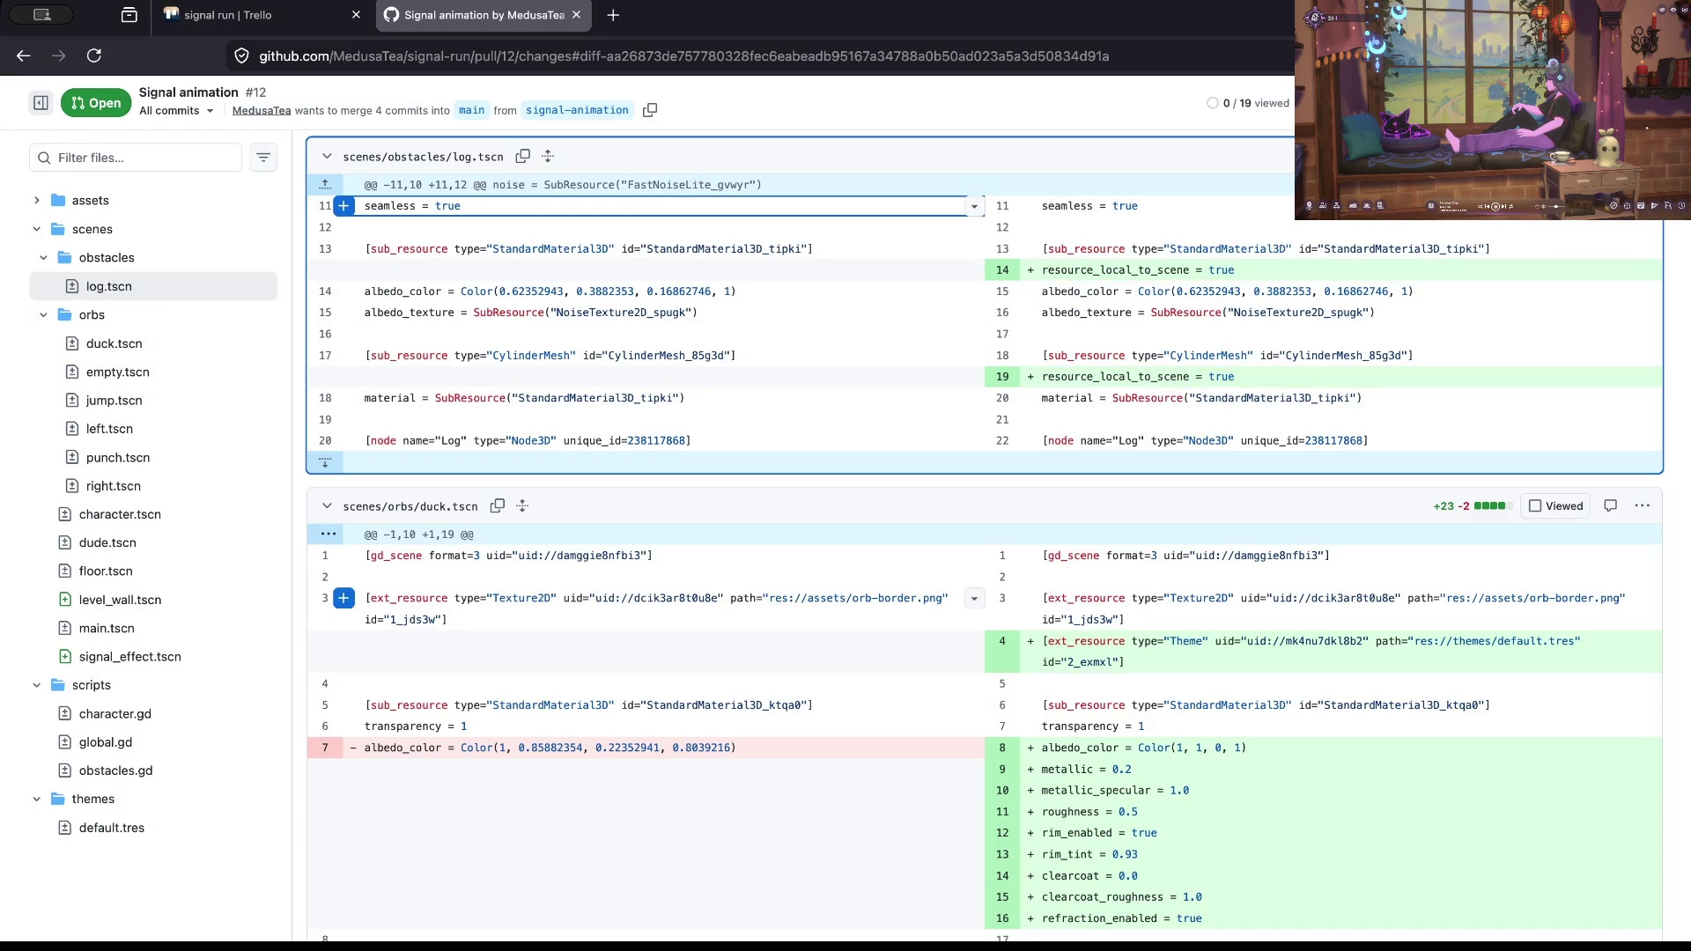
click(529, 534)
scroll(984, 528, down, 1)
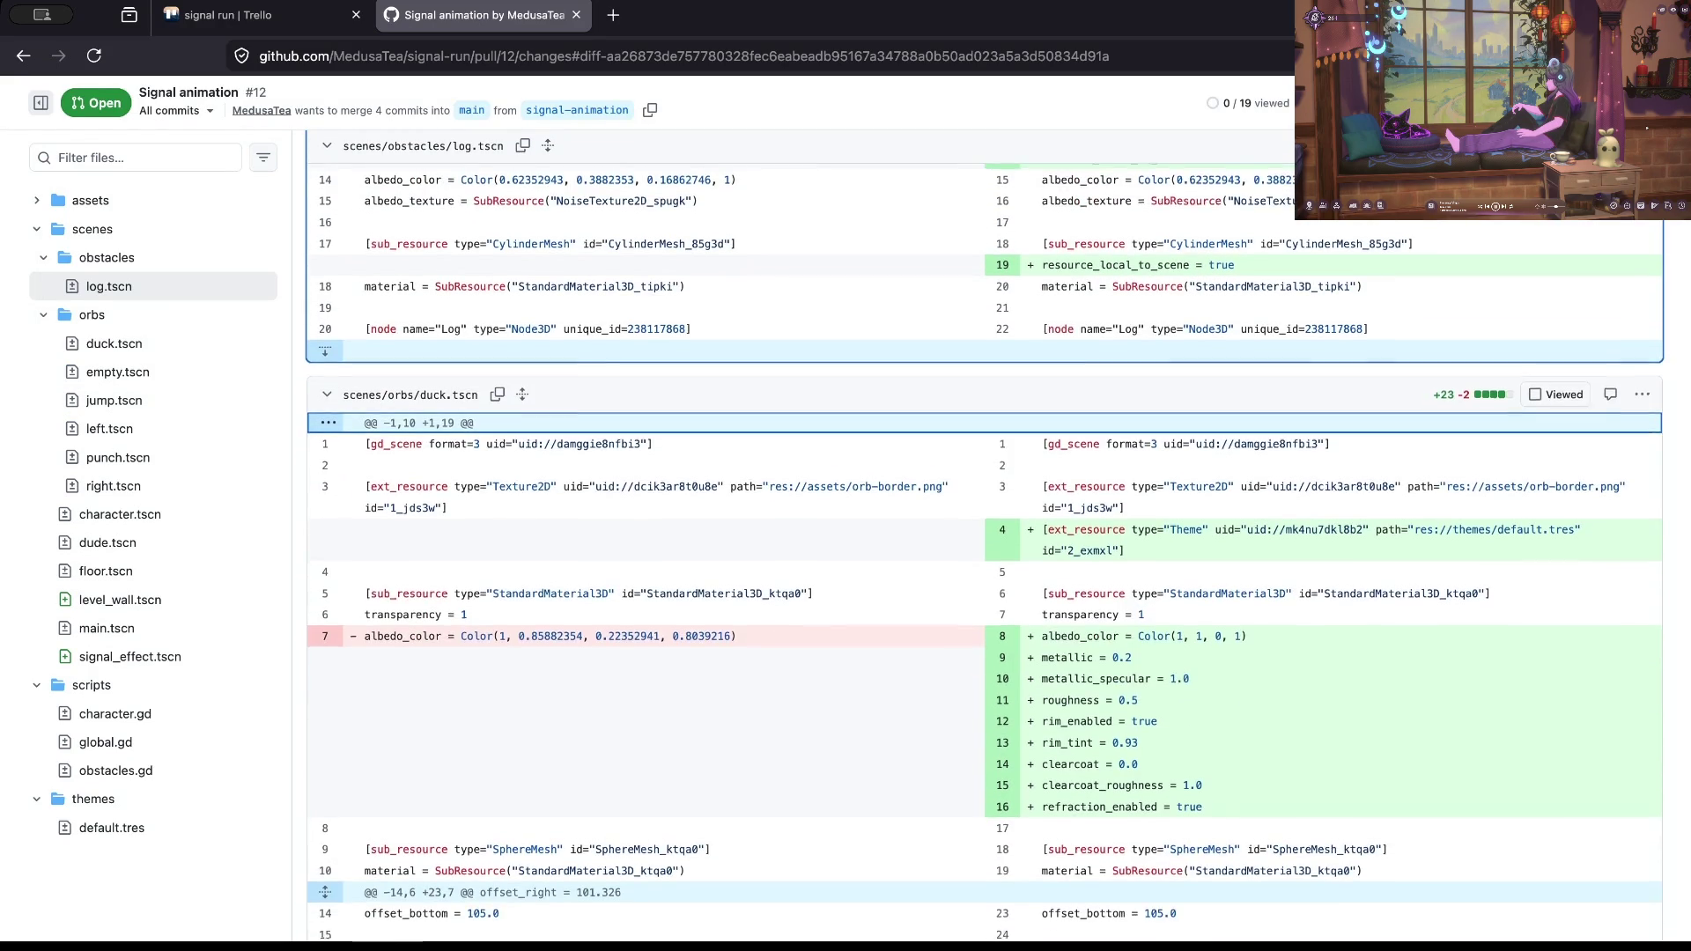
drag(1041, 325, 1235, 324)
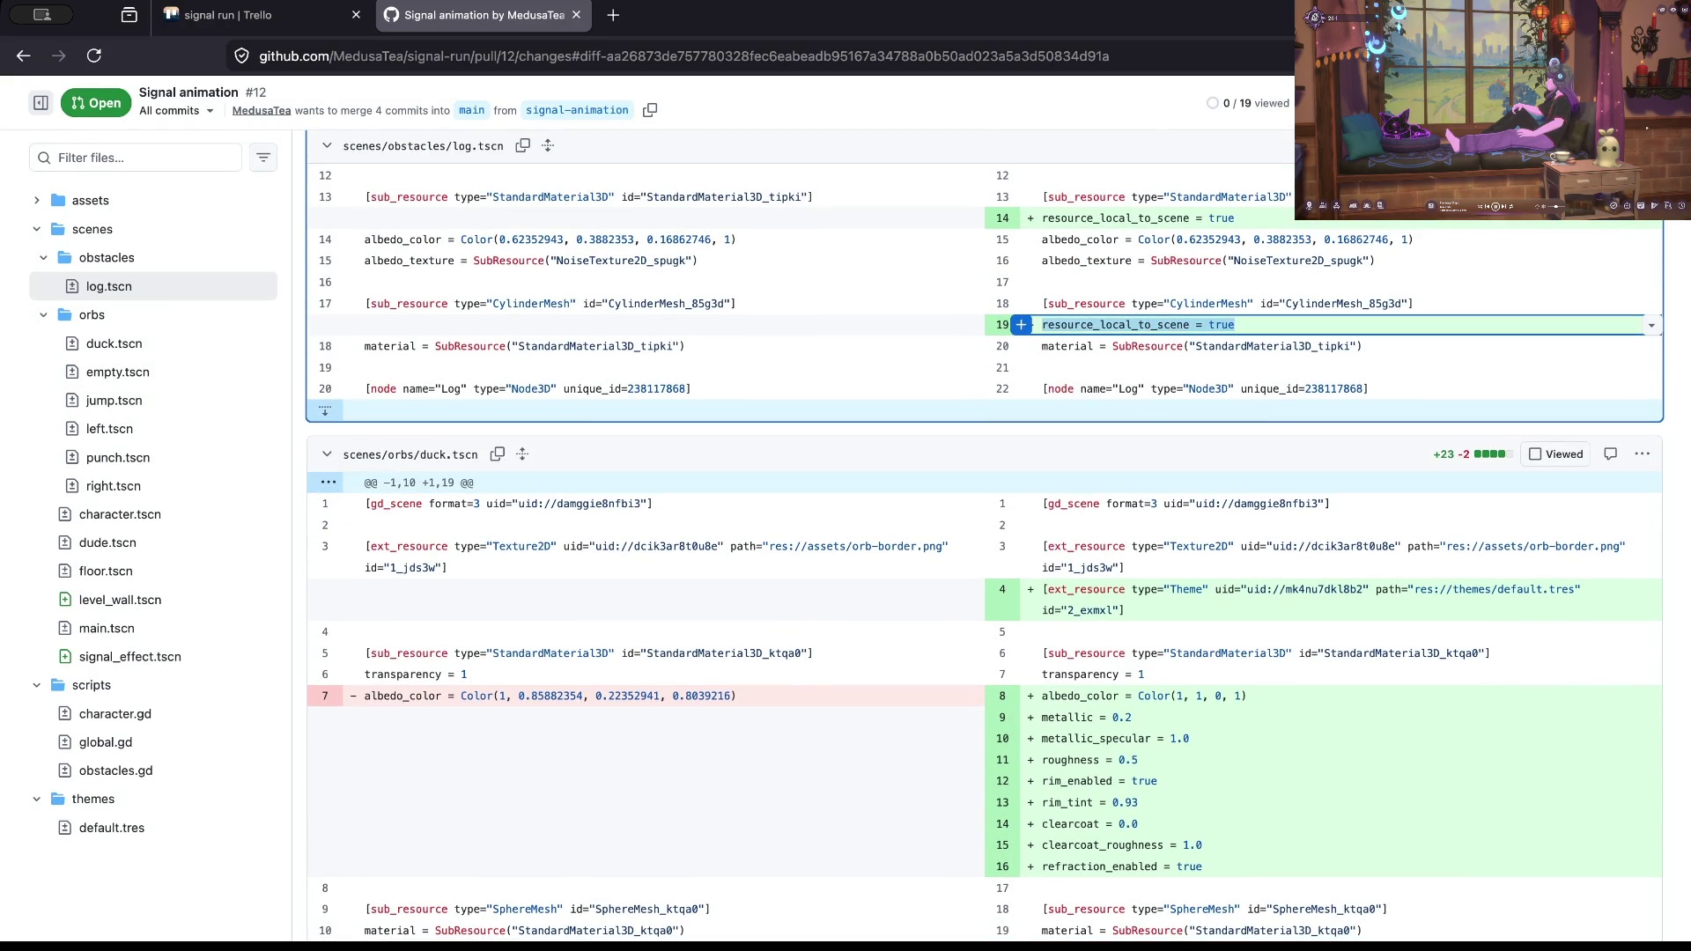
scroll(1235, 325, down, 2)
scroll(978, 458, down, 2)
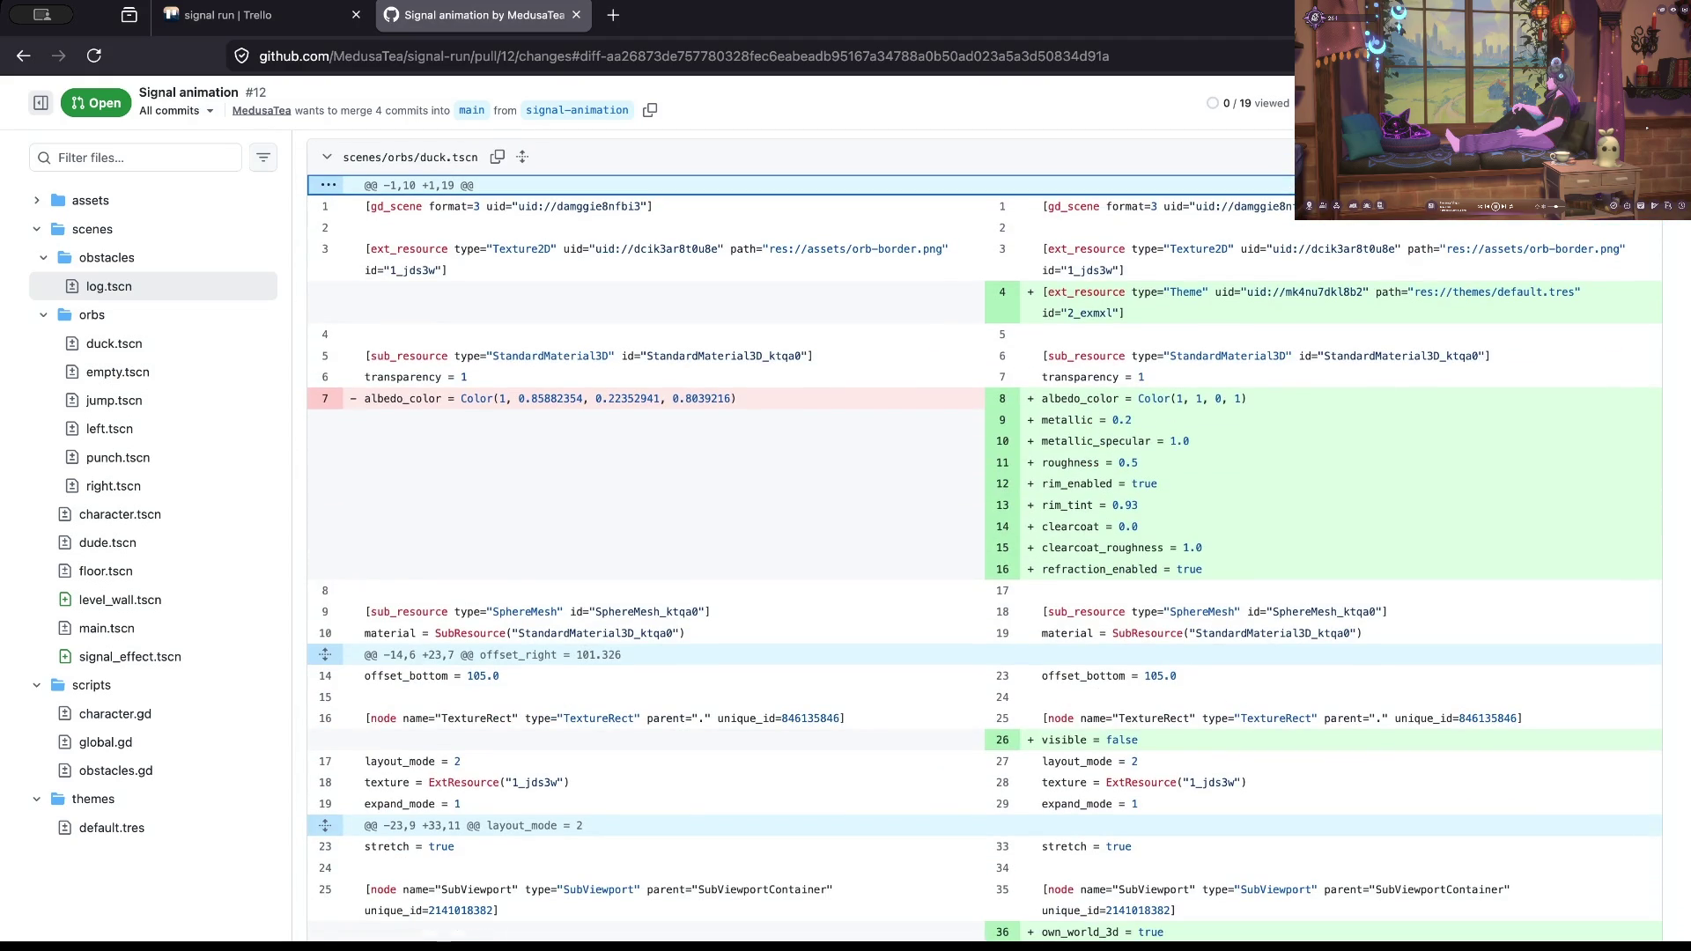
scroll(977, 459, down, 3)
Step: Use the file tree to move past character.tscn to the scripts/character.gd changes
click(44, 315)
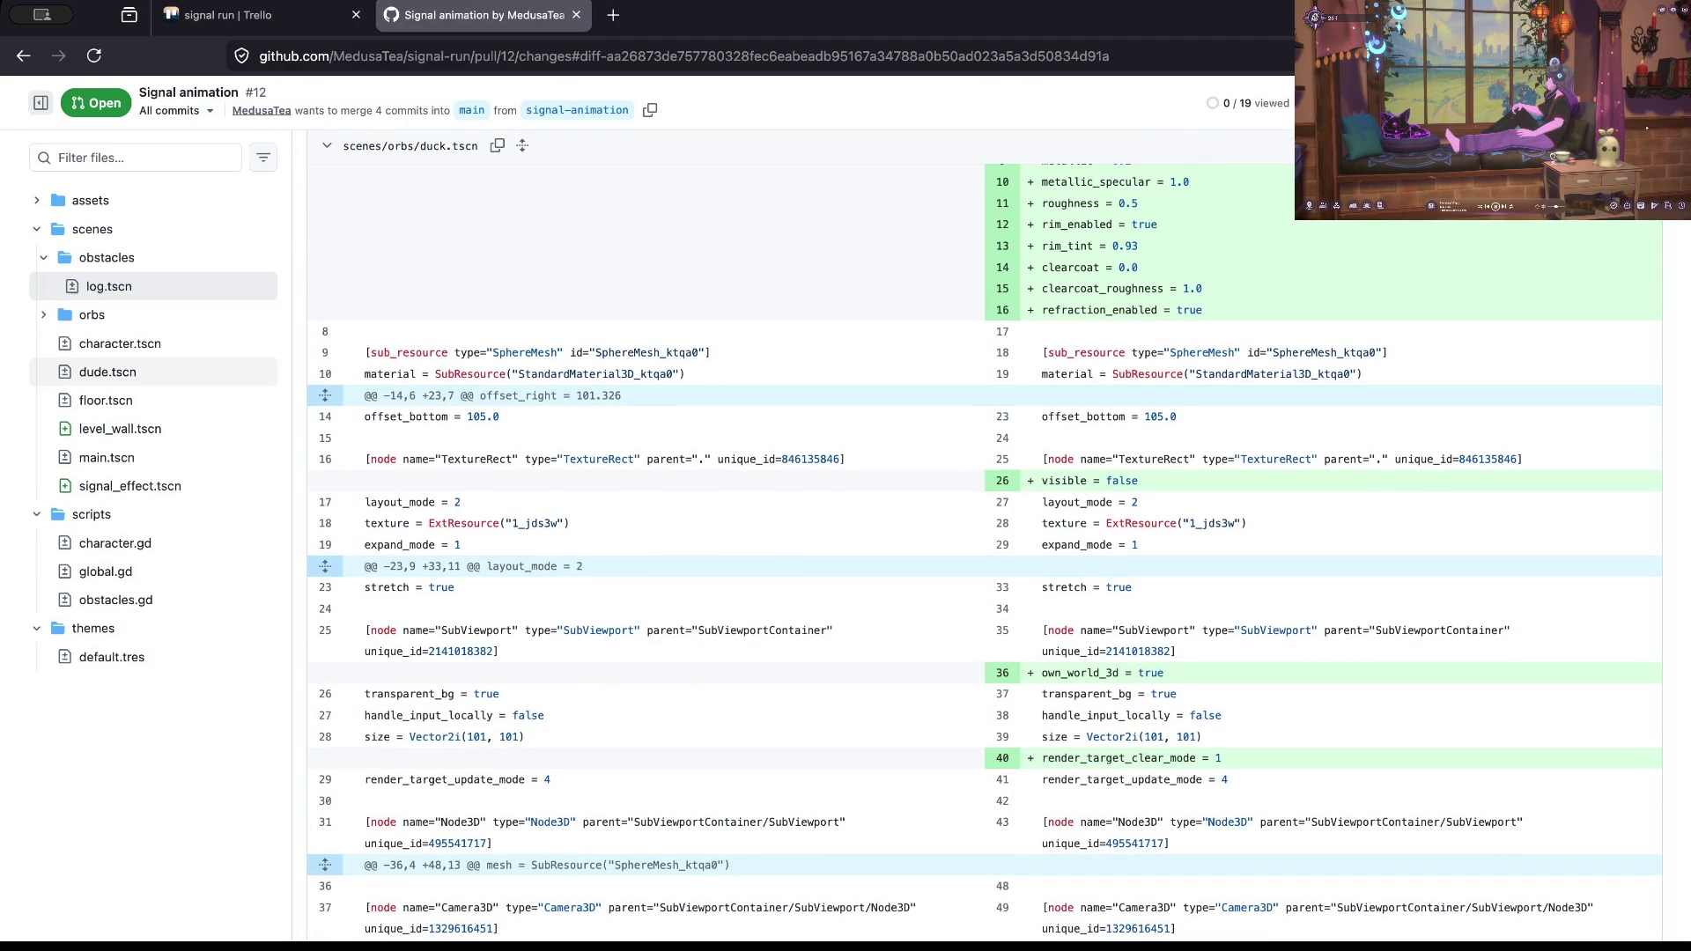
click(106, 344)
click(43, 315)
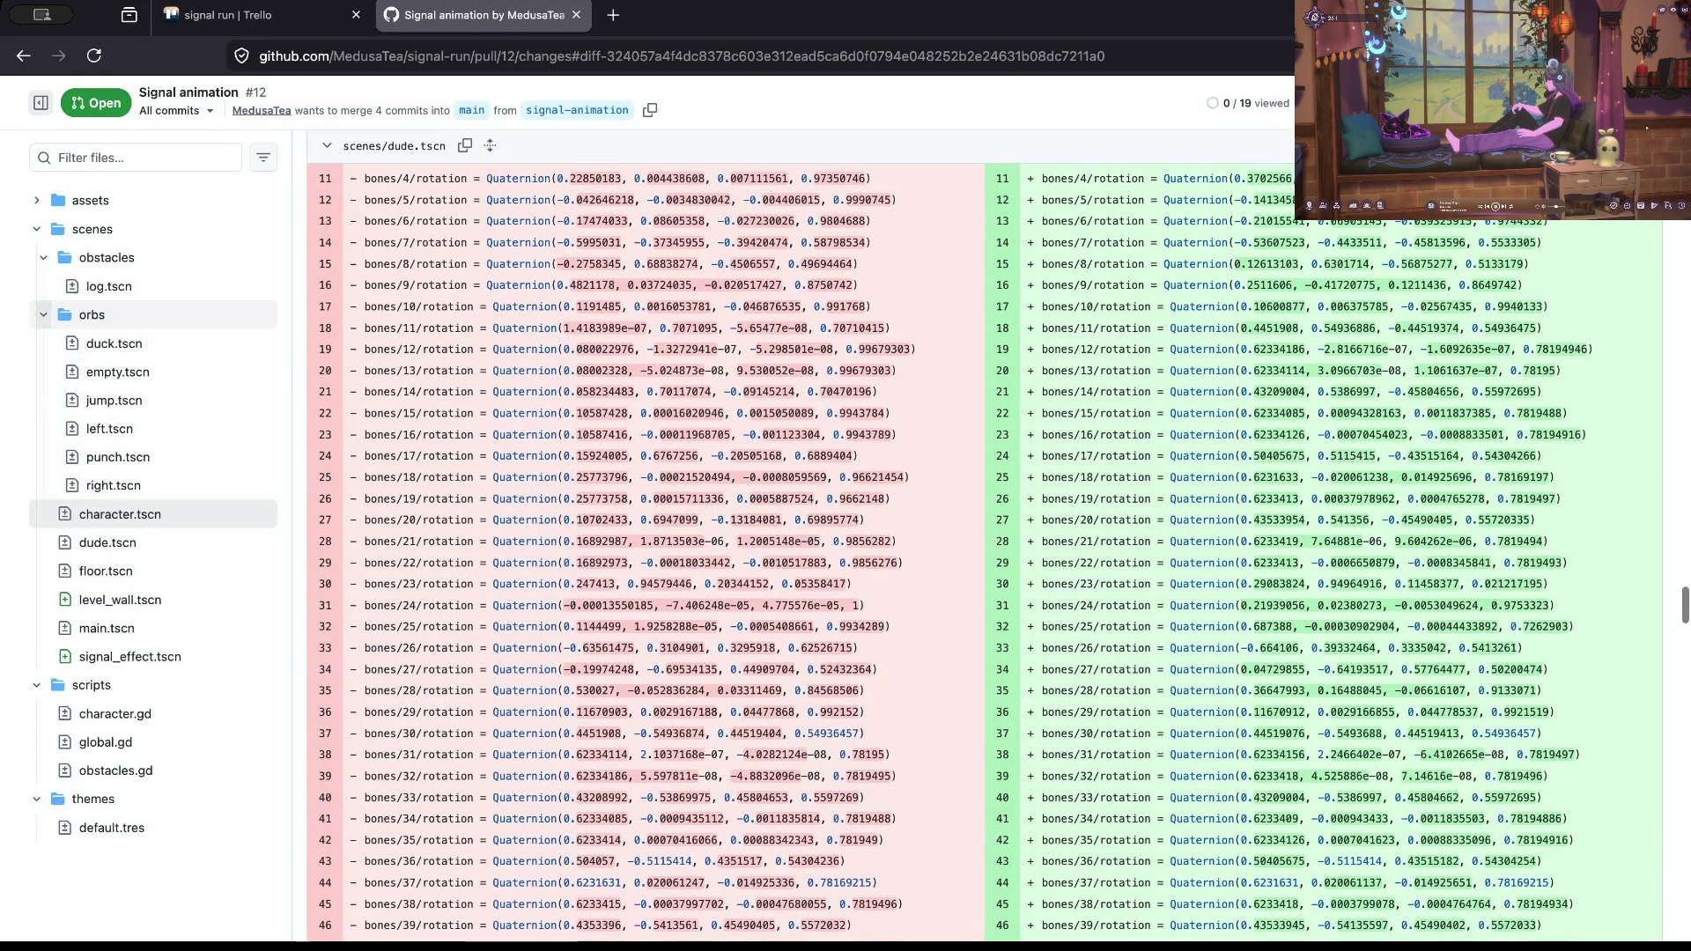
click(43, 314)
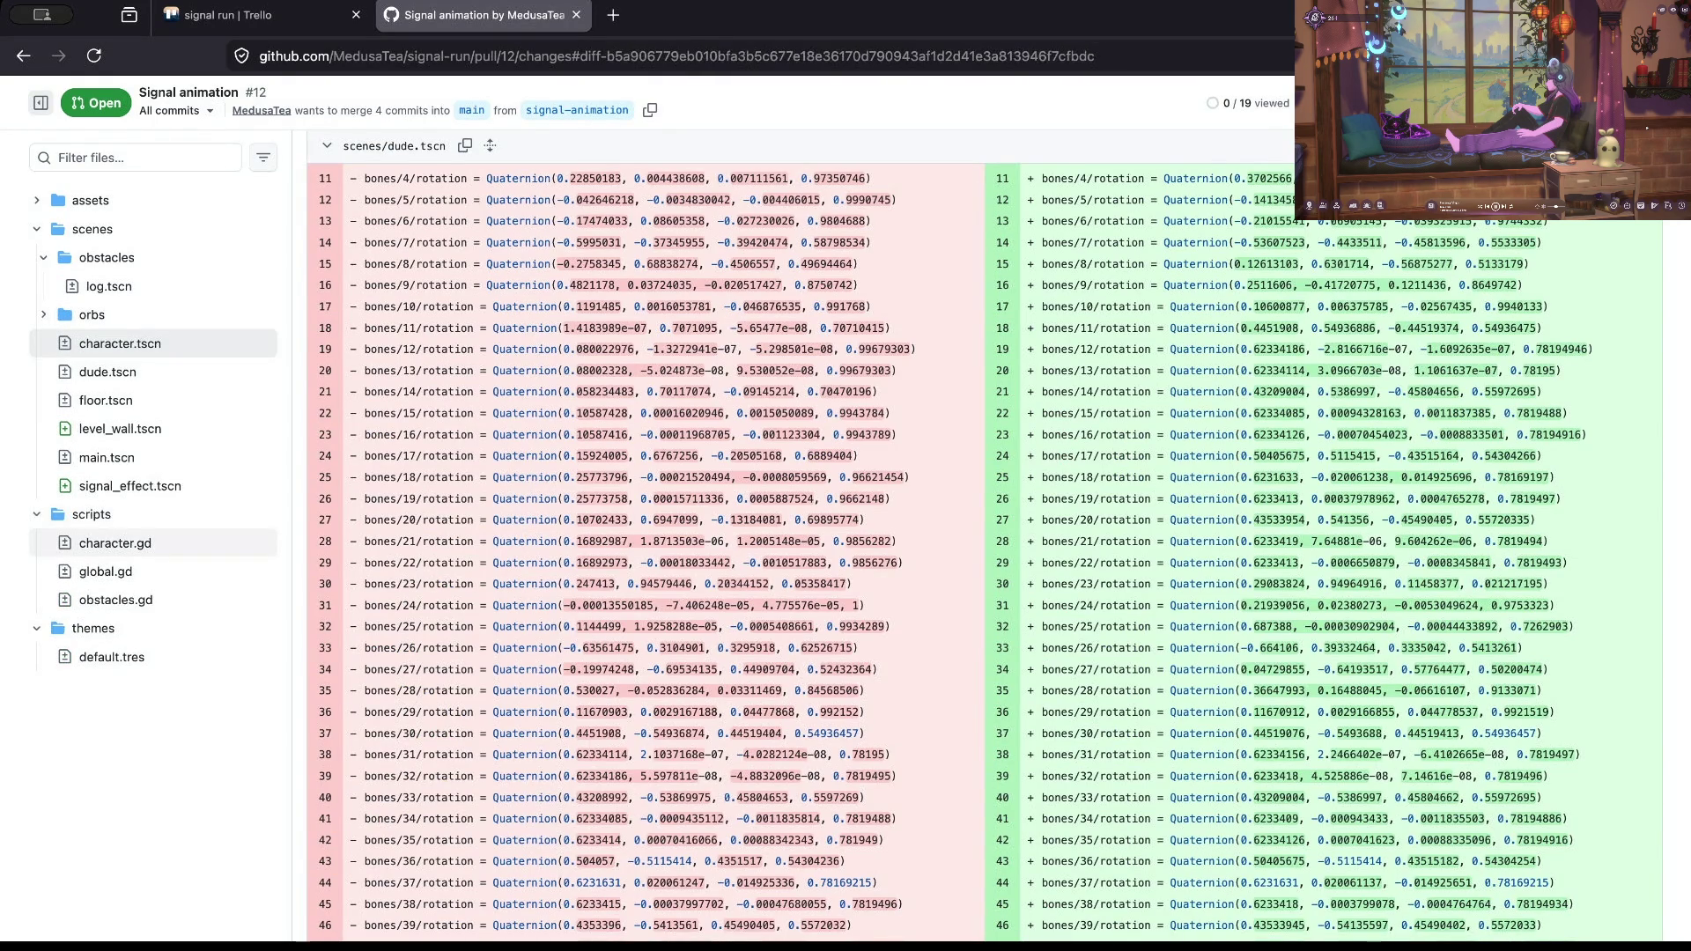
click(115, 542)
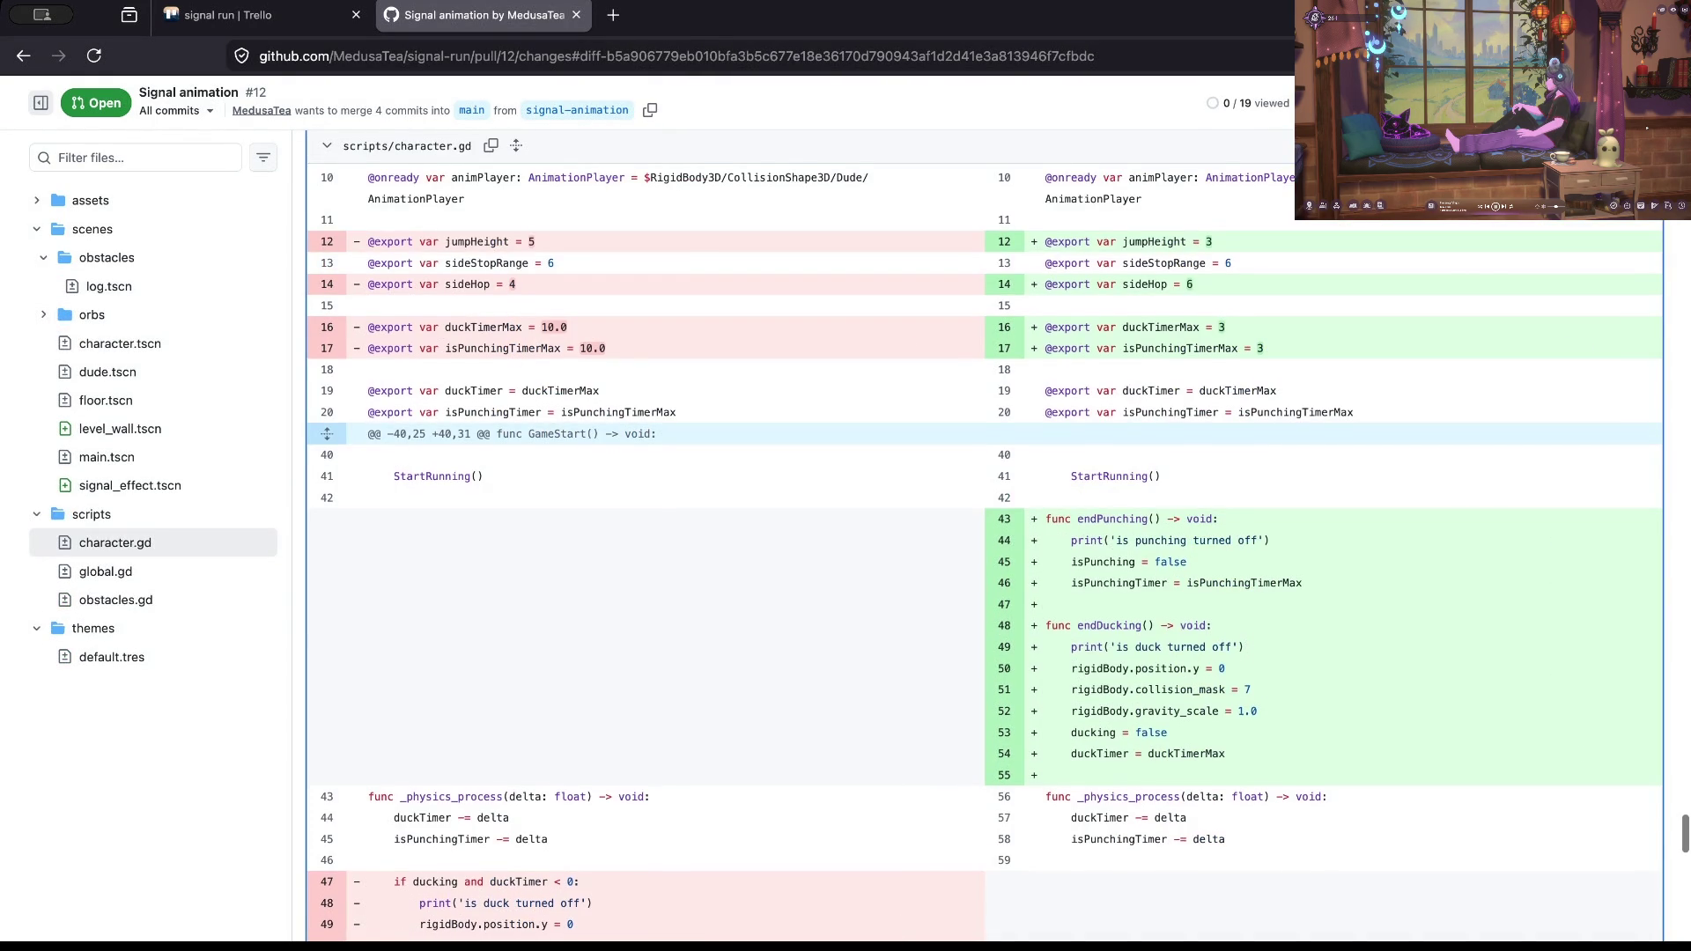
Step: Scroll through the scripts/character.gd diff down to line 145
scroll(616, 528, up, 1)
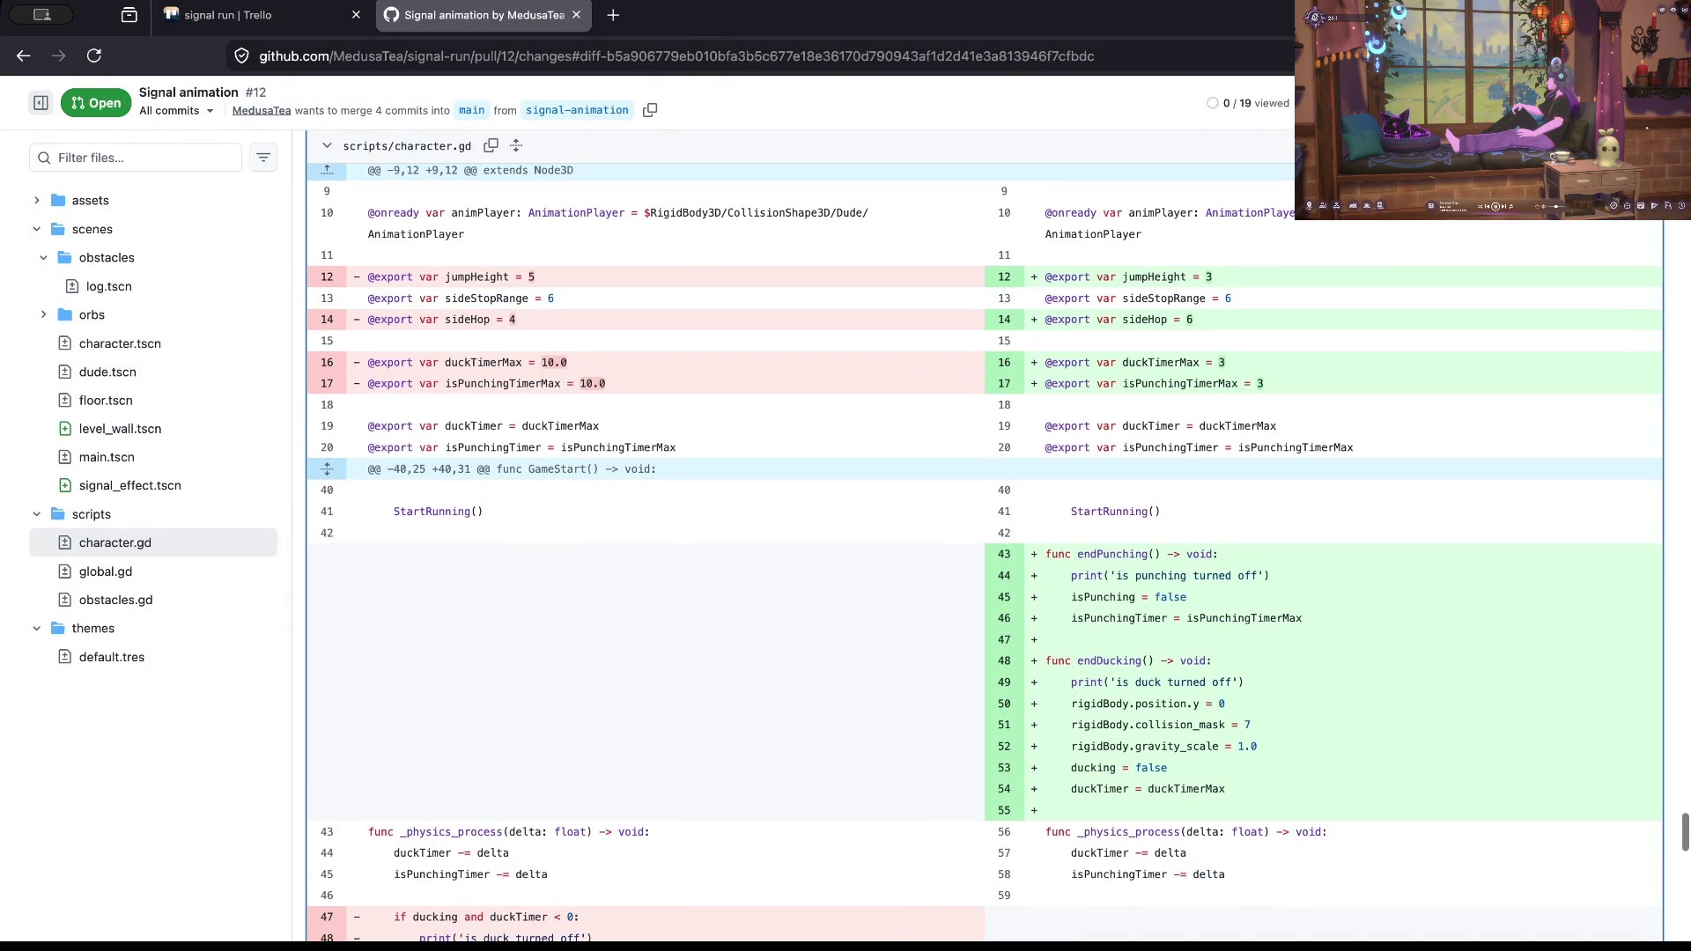
scroll(347, 447, down, 1)
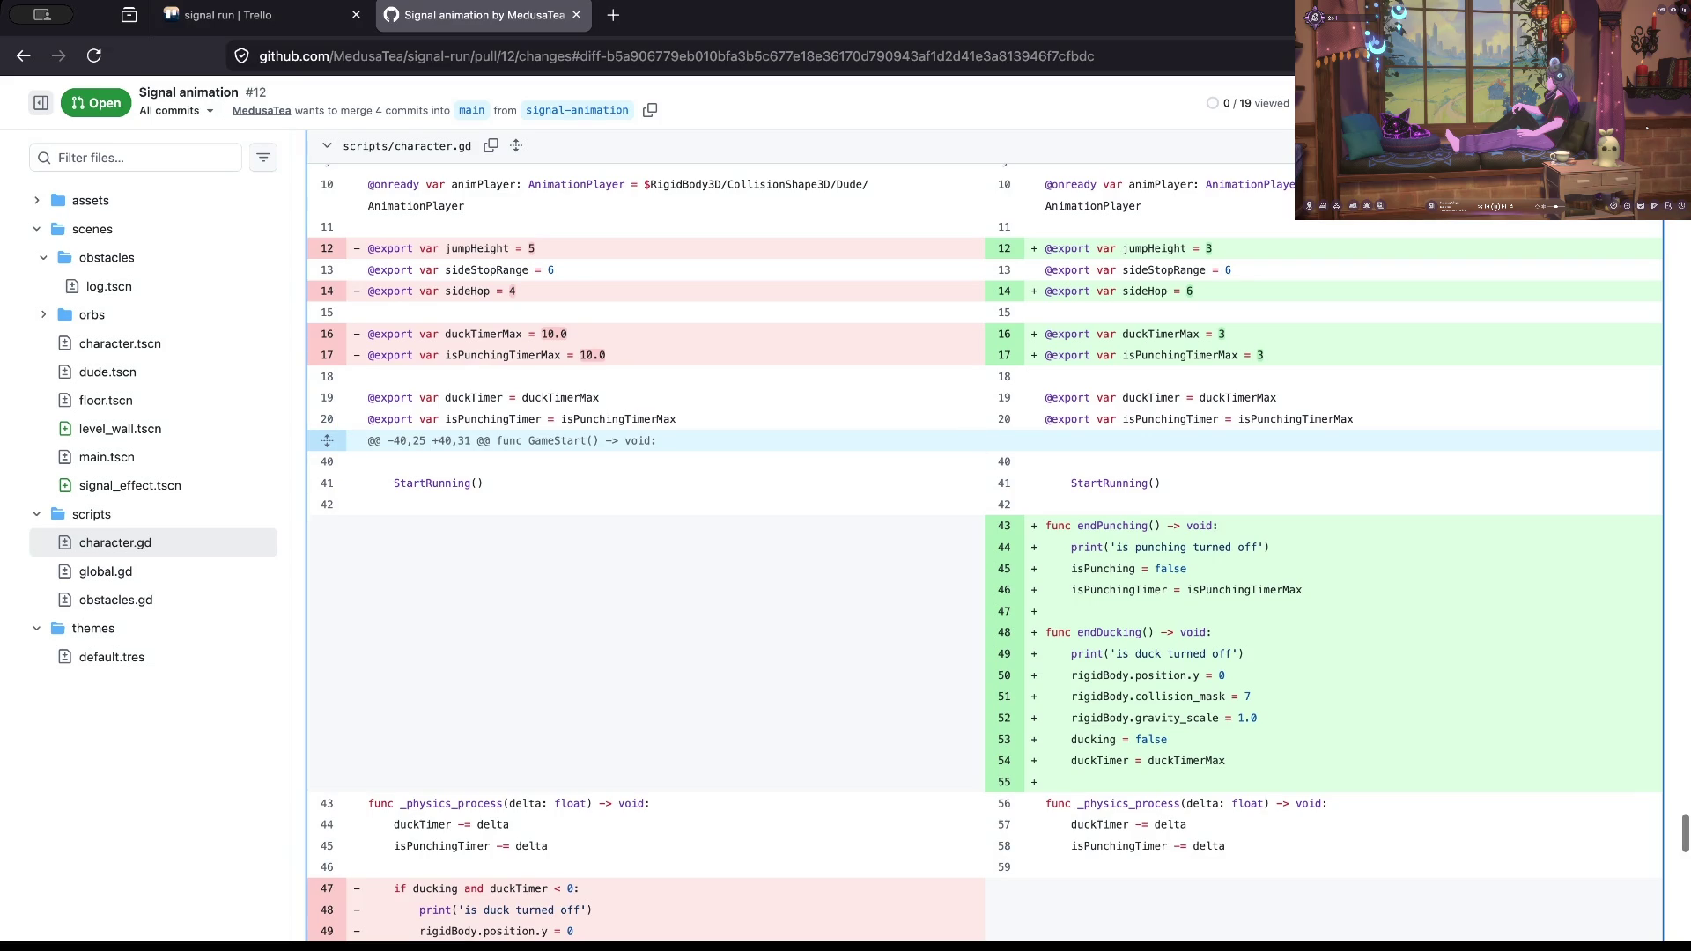
scroll(983, 552, down, 1)
scroll(616, 446, down, 12)
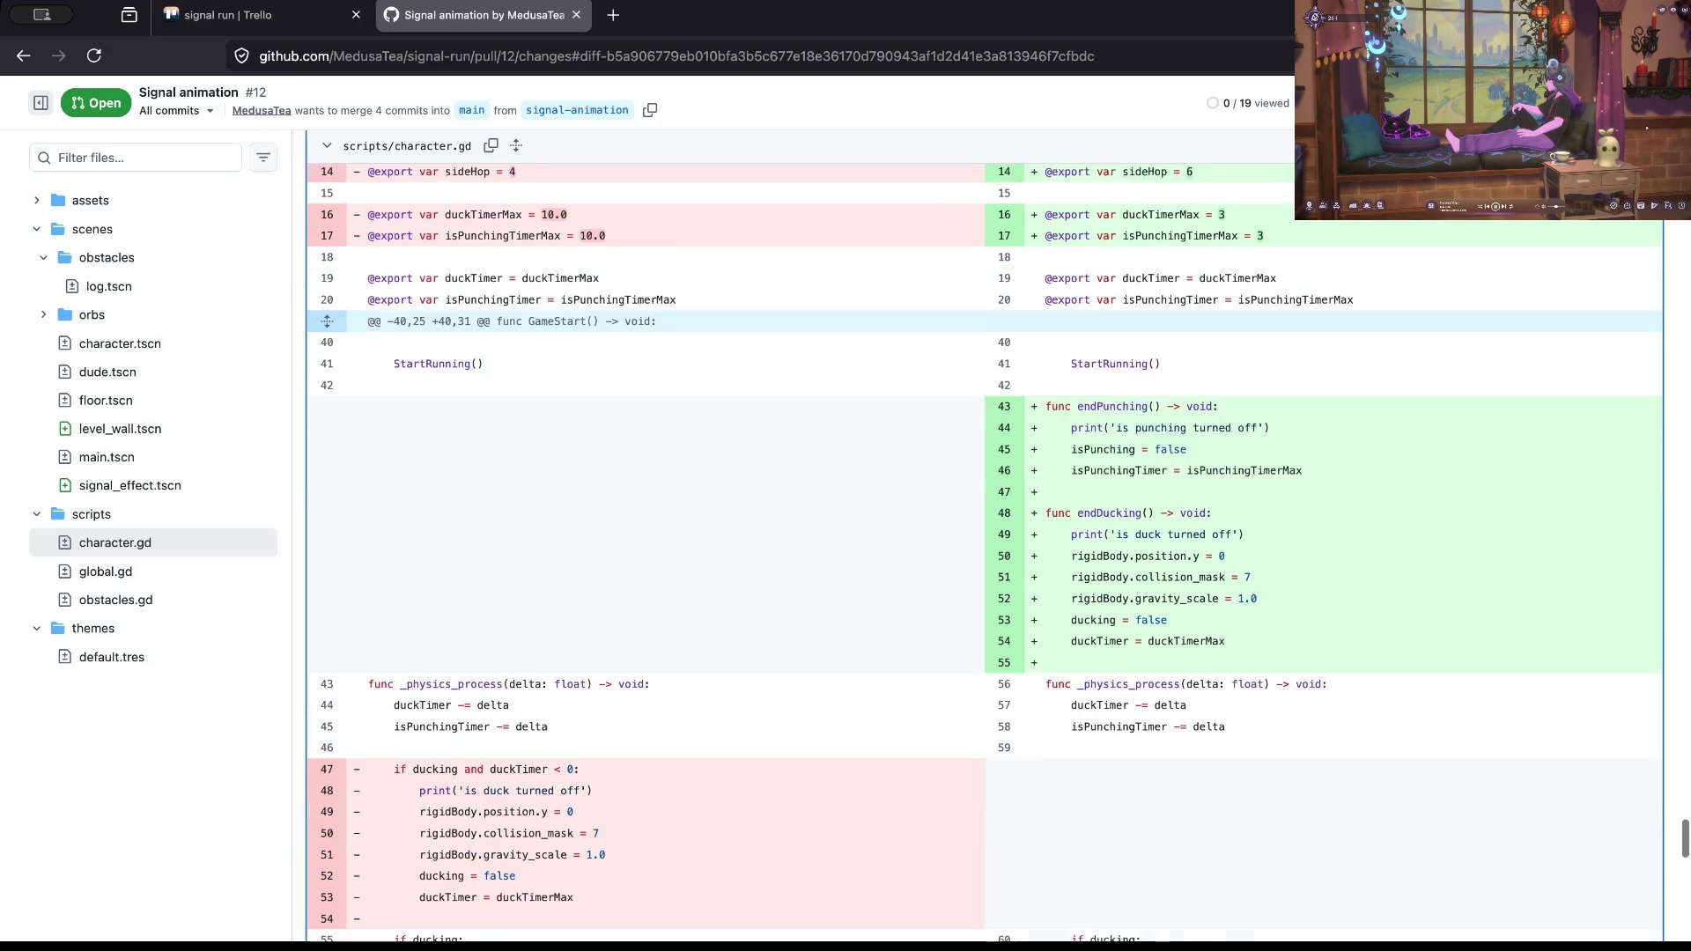
scroll(616, 446, down, 5)
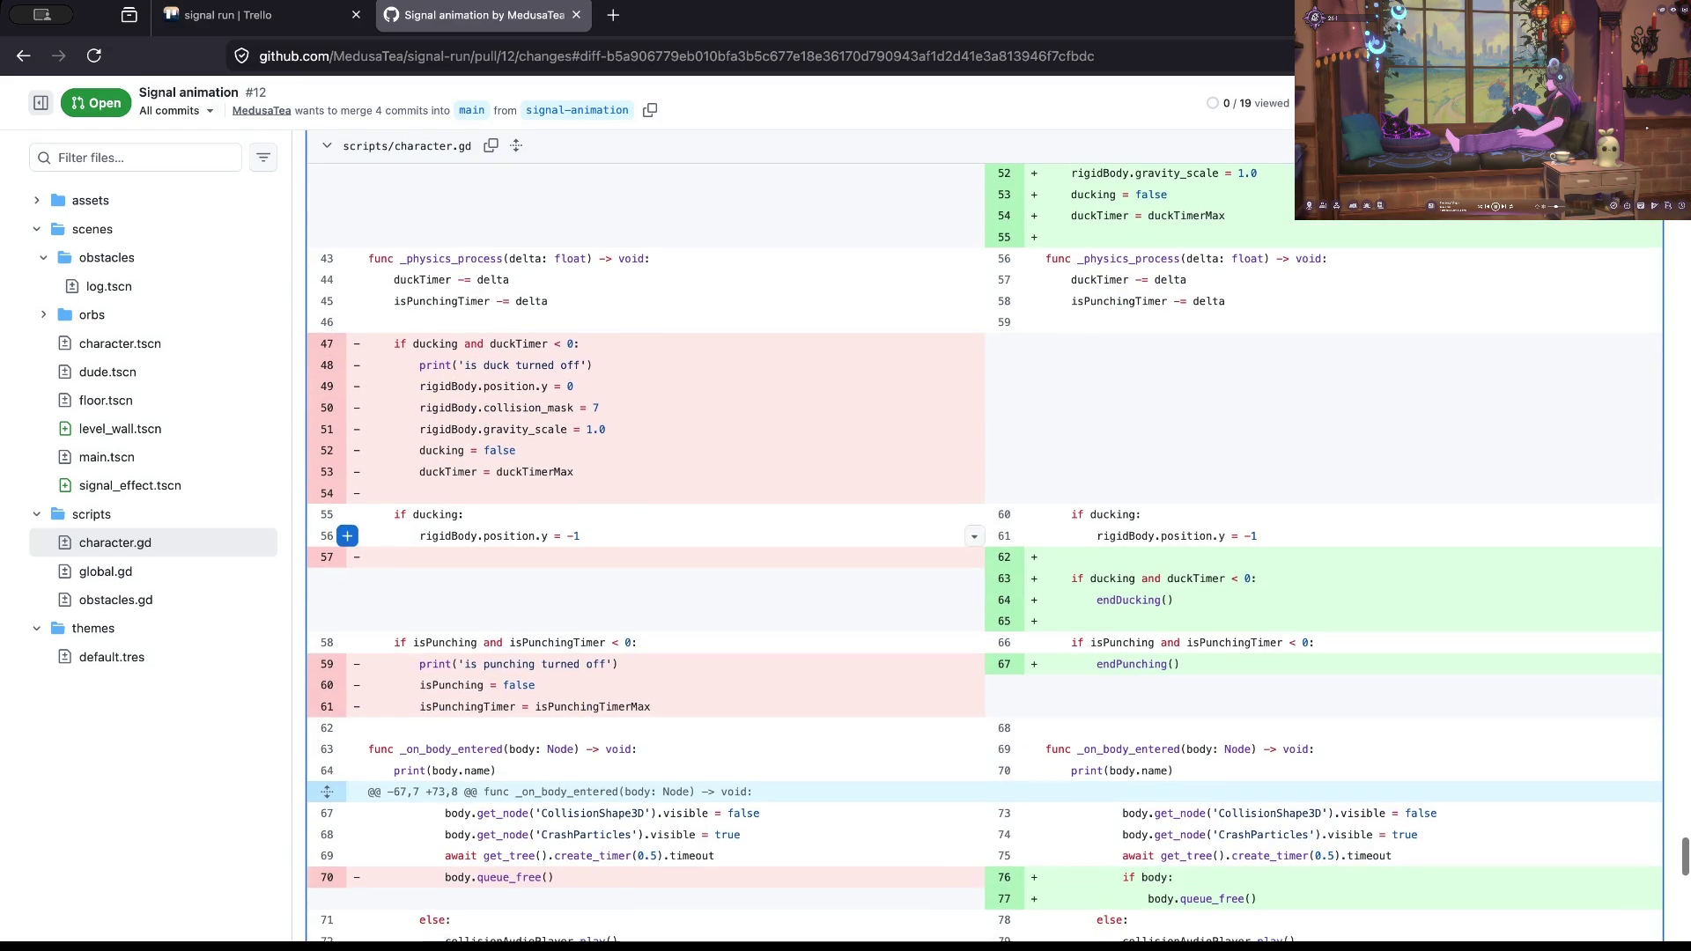
scroll(616, 579, up, 2)
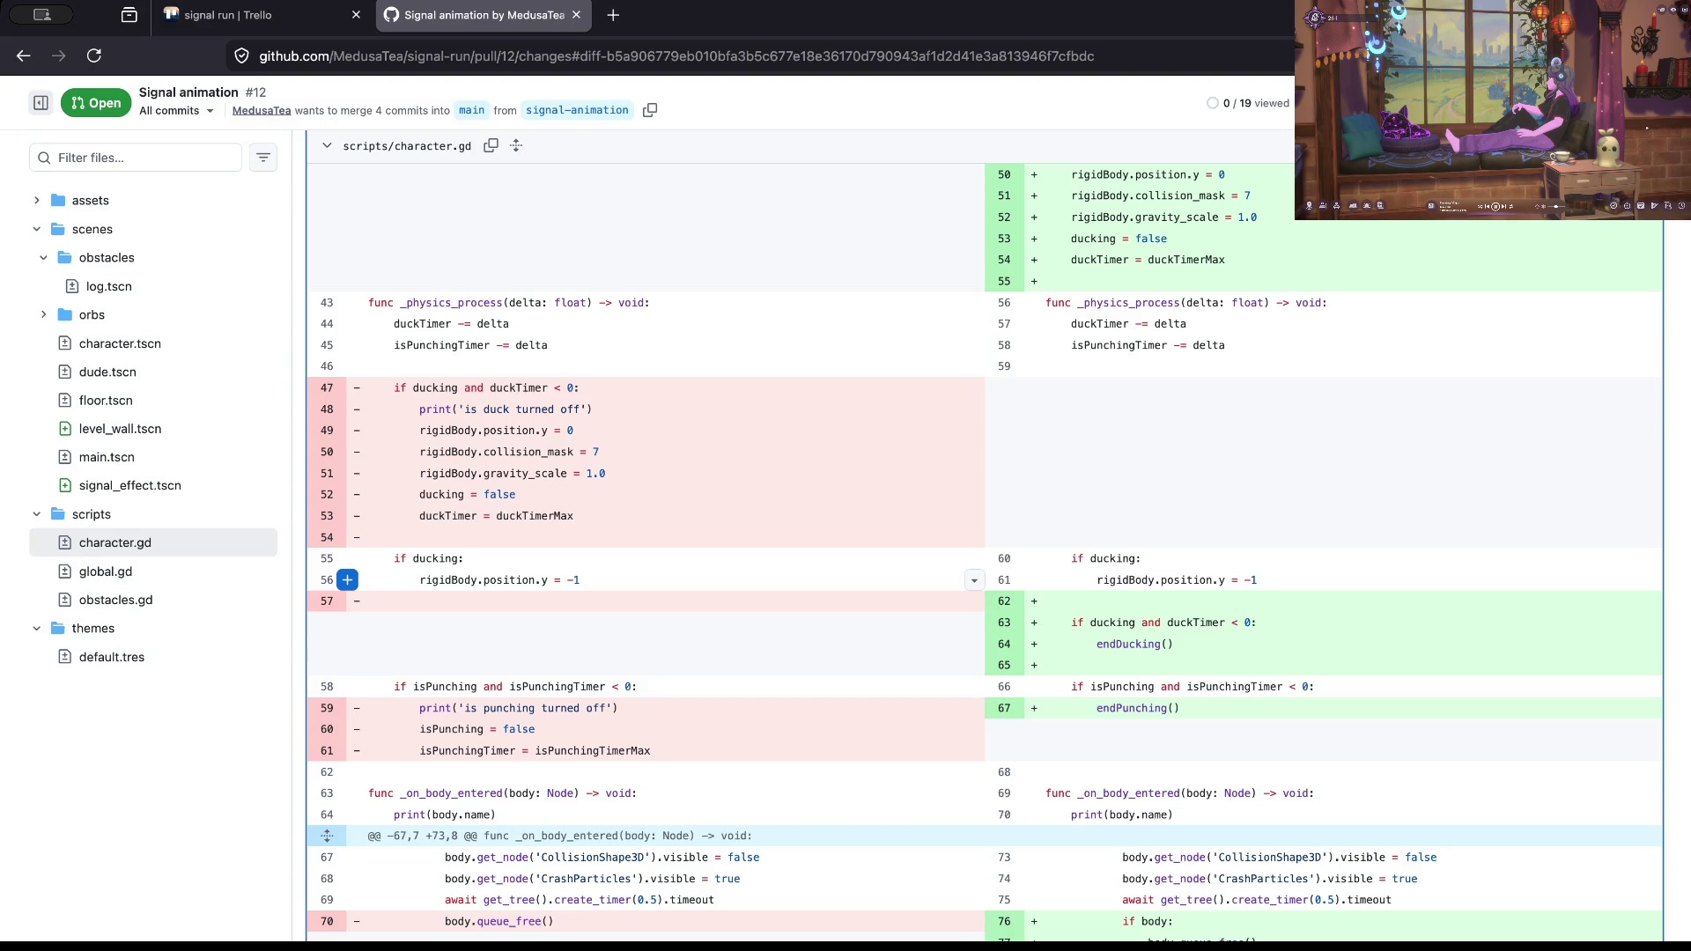
scroll(616, 590, down, 10)
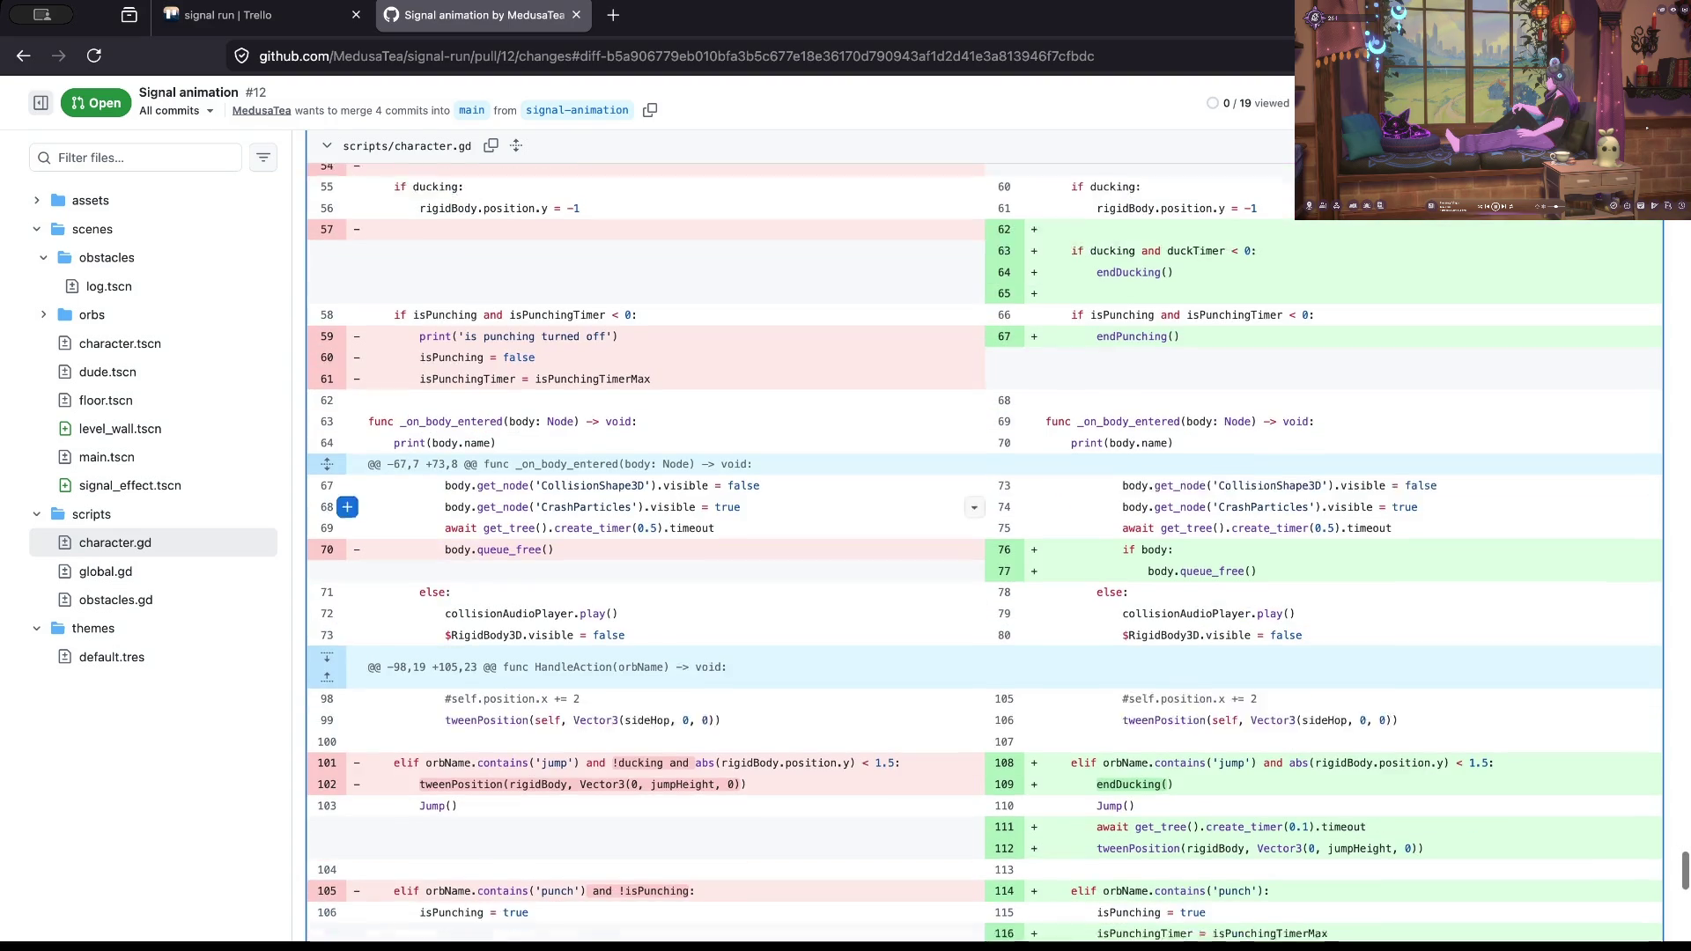
scroll(617, 605, down, 6)
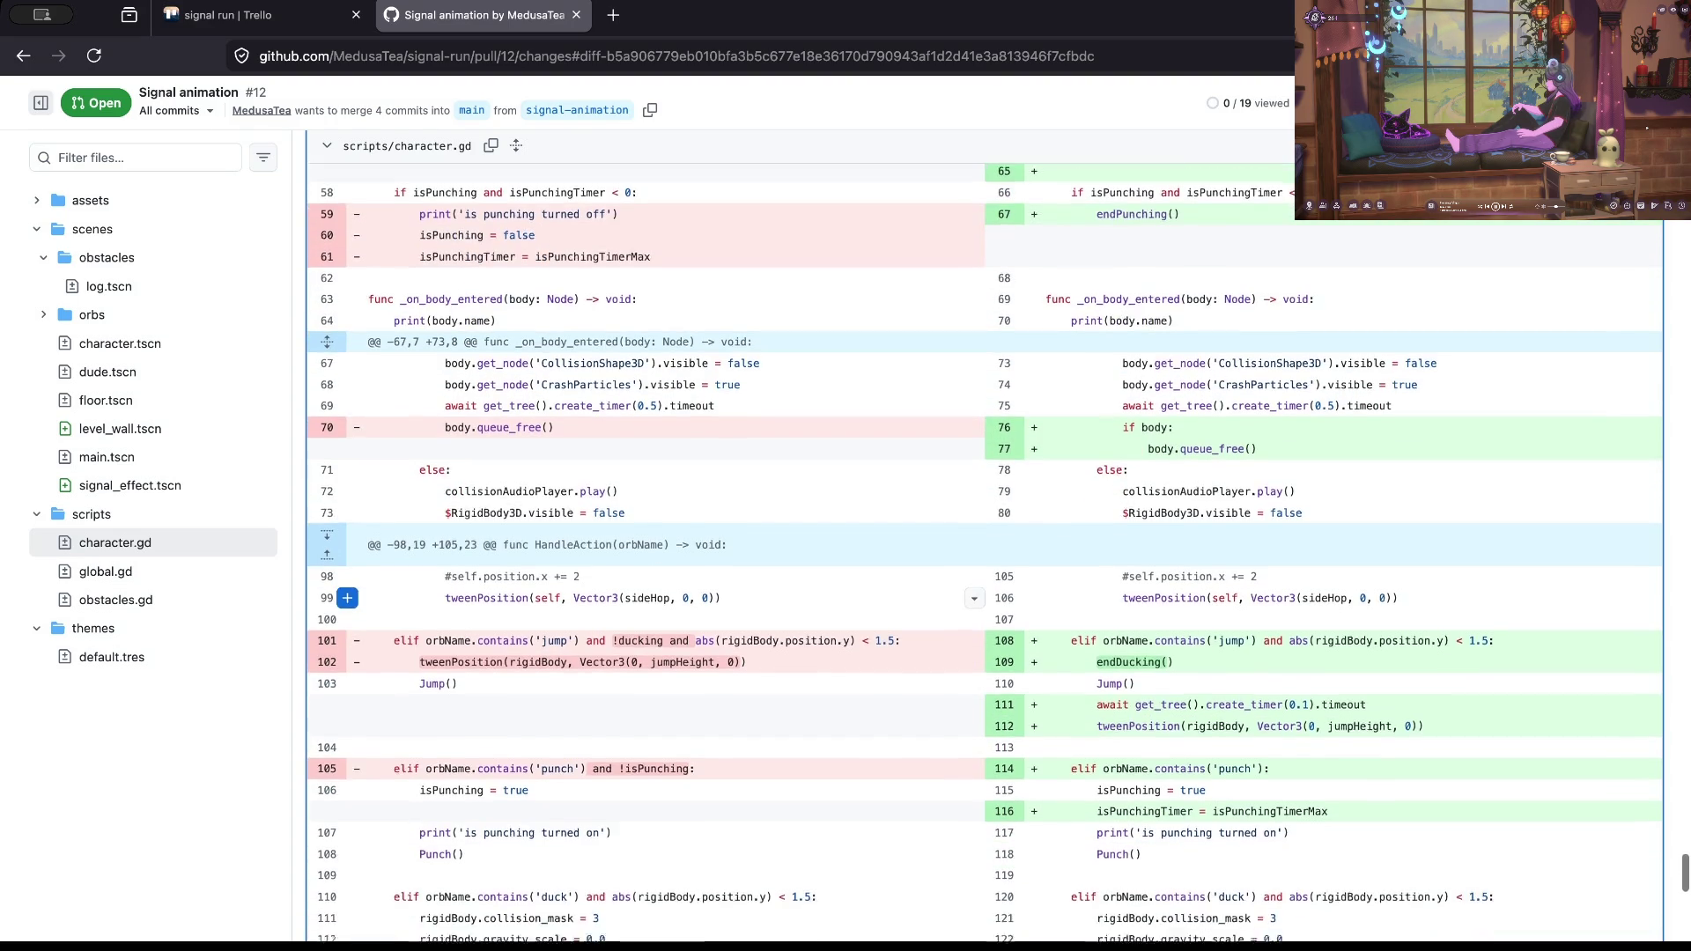
scroll(617, 601, down, 5)
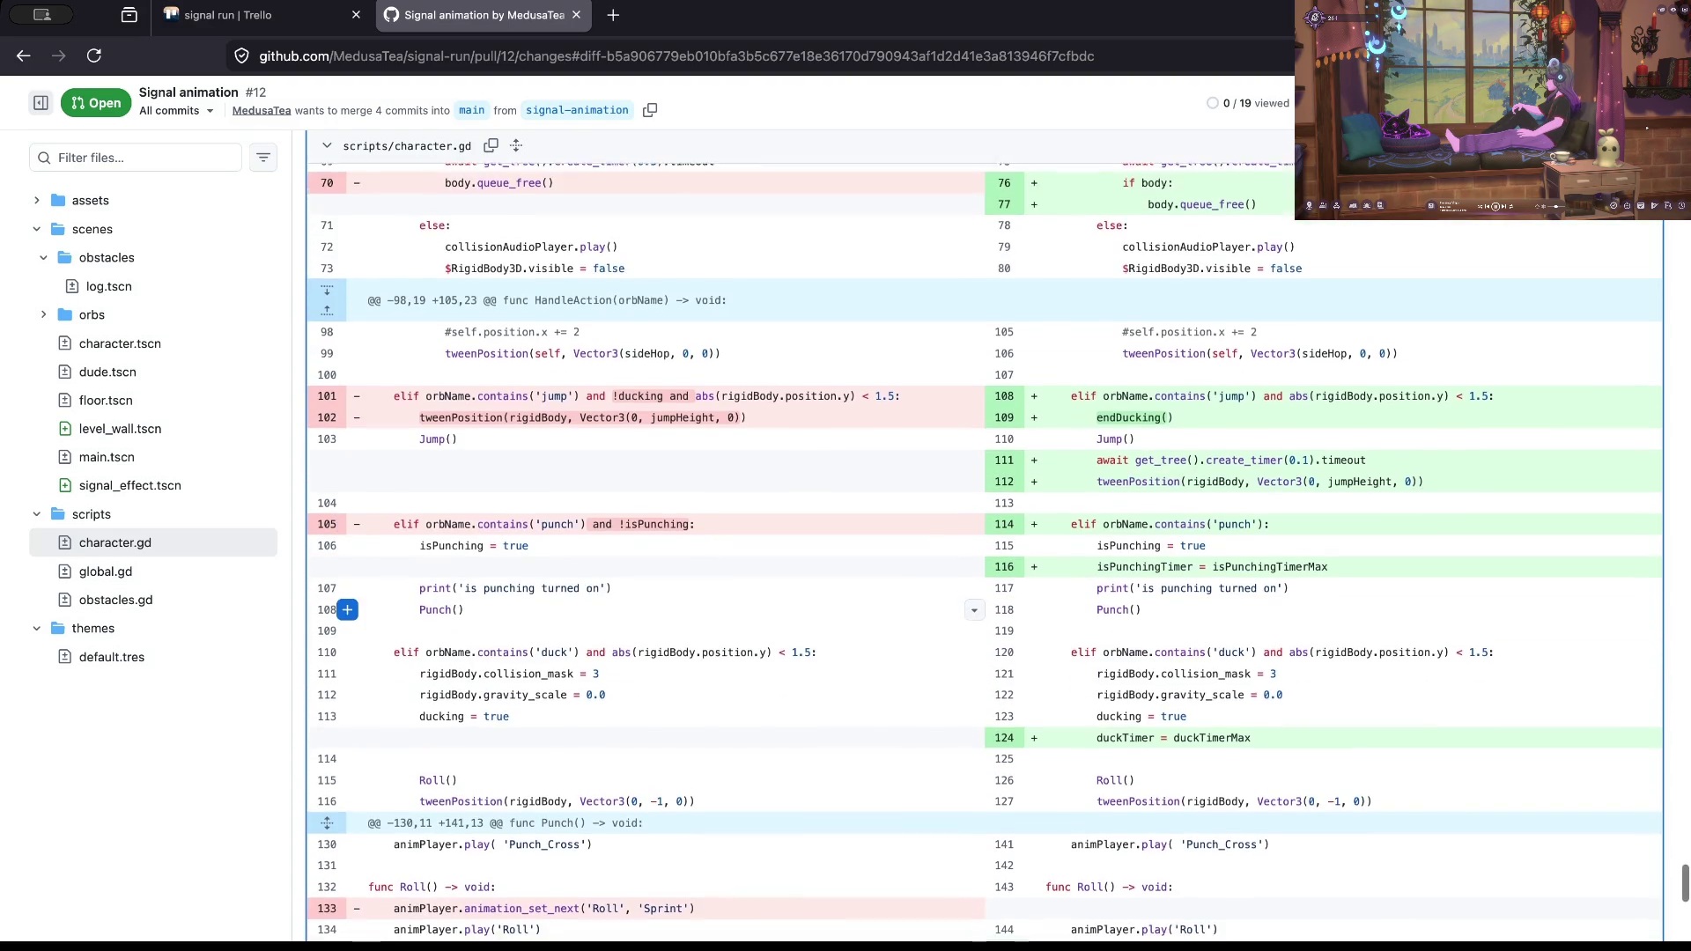
scroll(617, 511, down, 2)
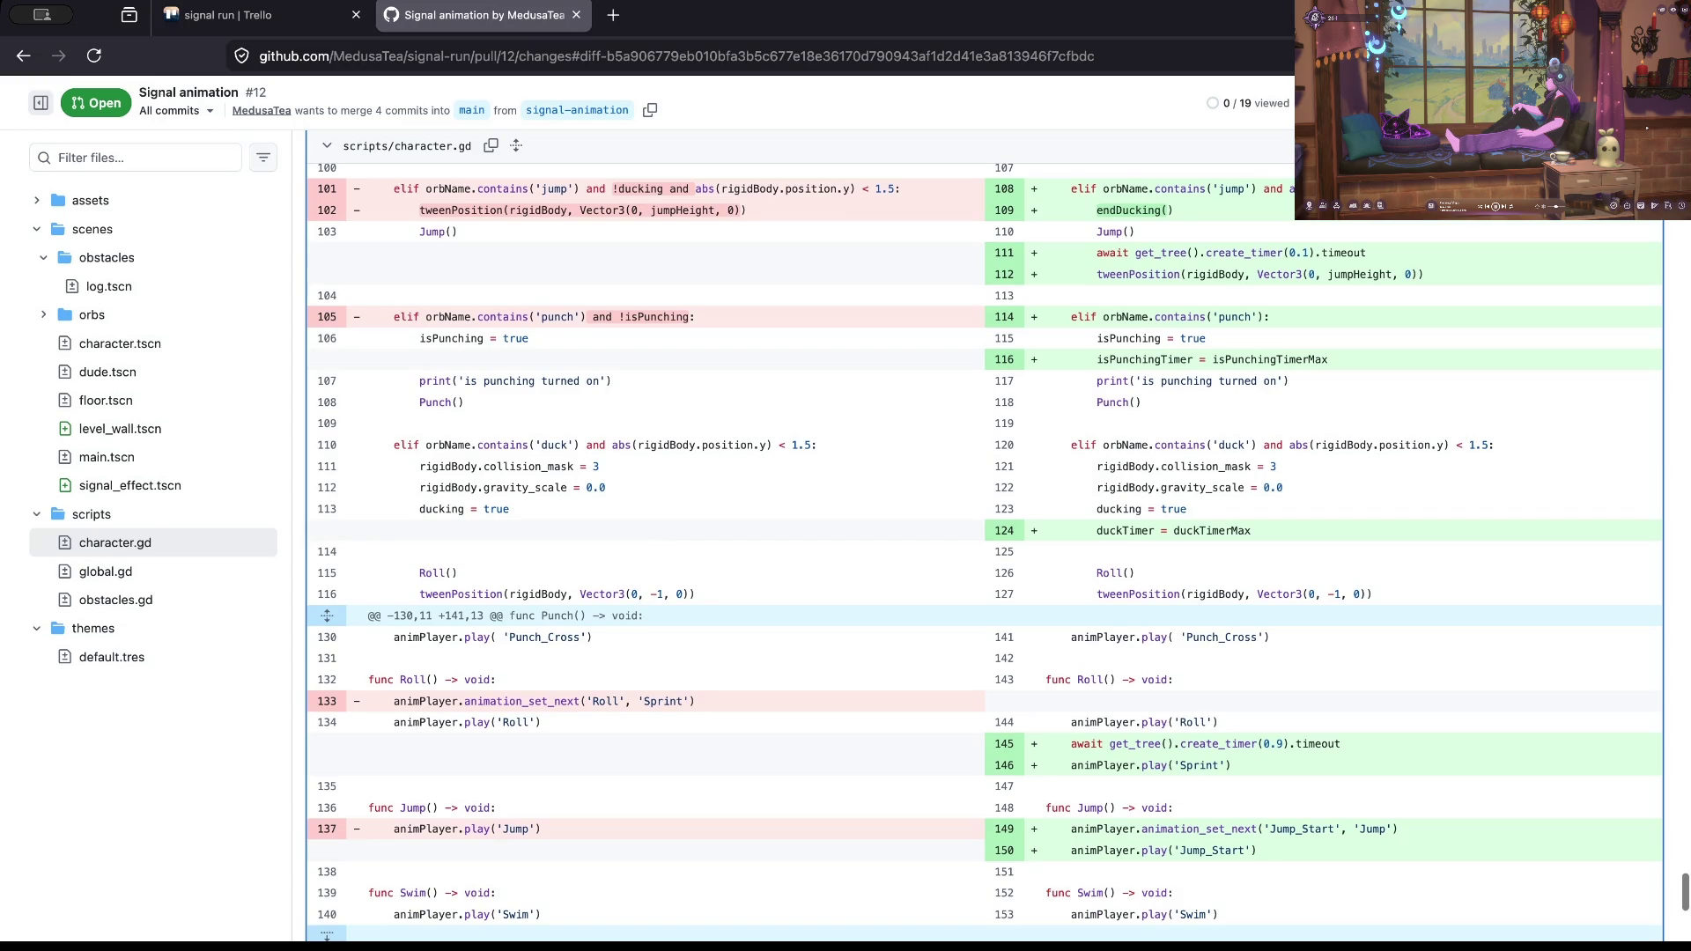
scroll(617, 529, down, 2)
scroll(617, 528, down, 5)
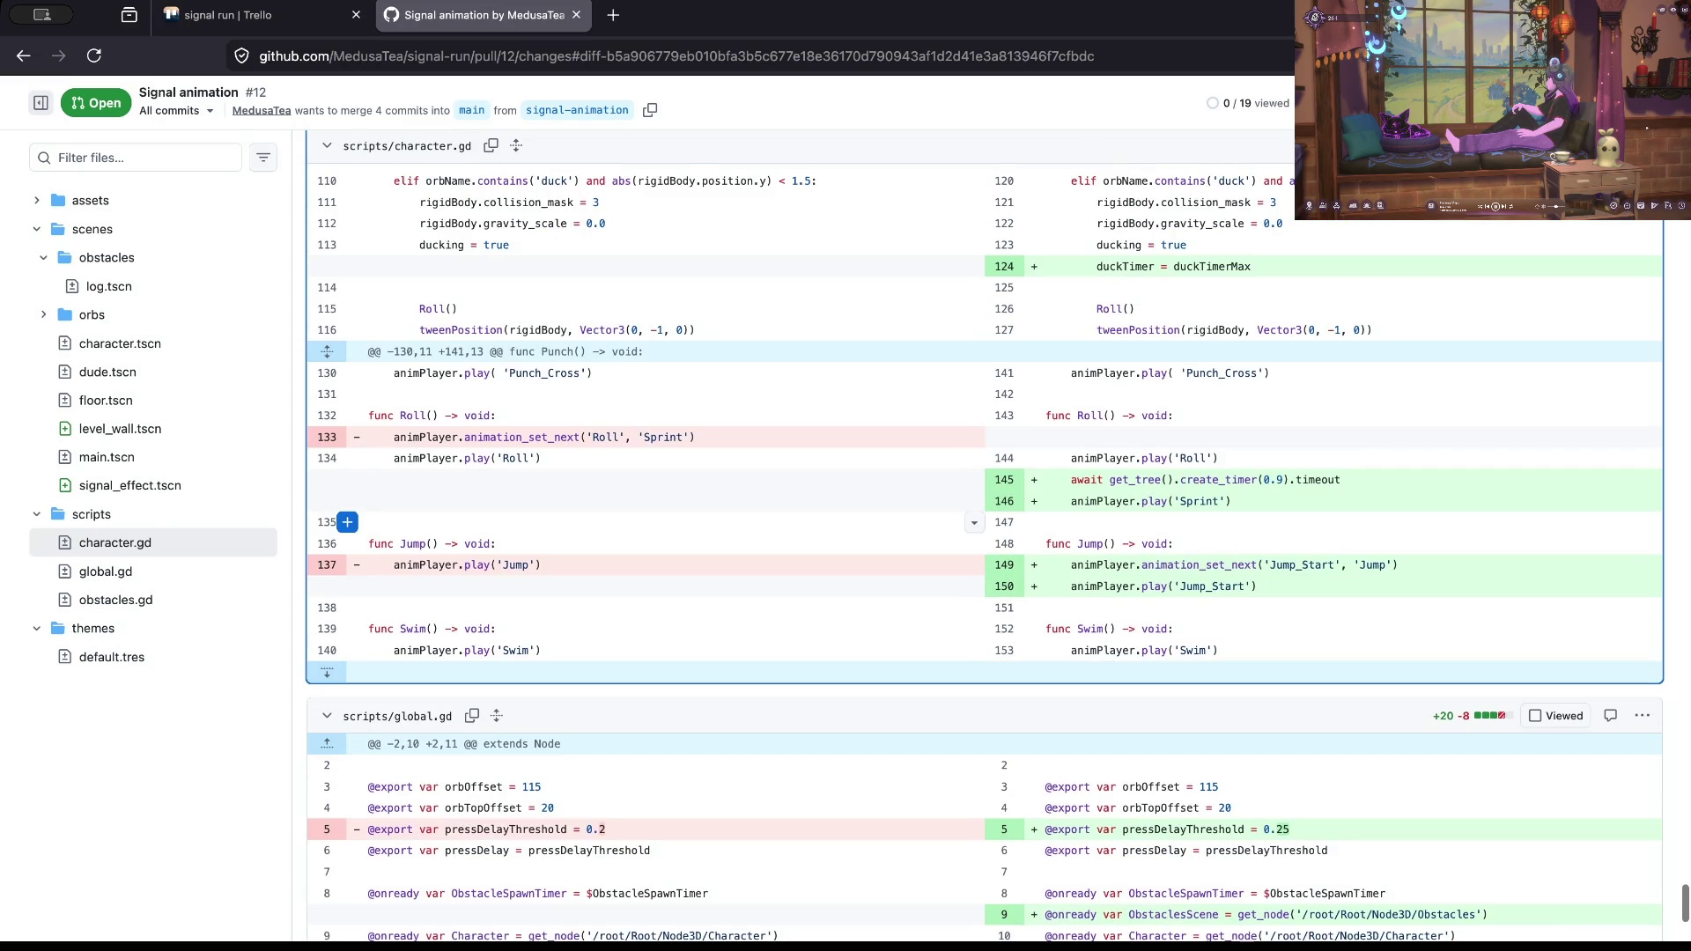
Step: Start a review comment on the added timer code at right-side line R145
drag(1341, 480, 1084, 480)
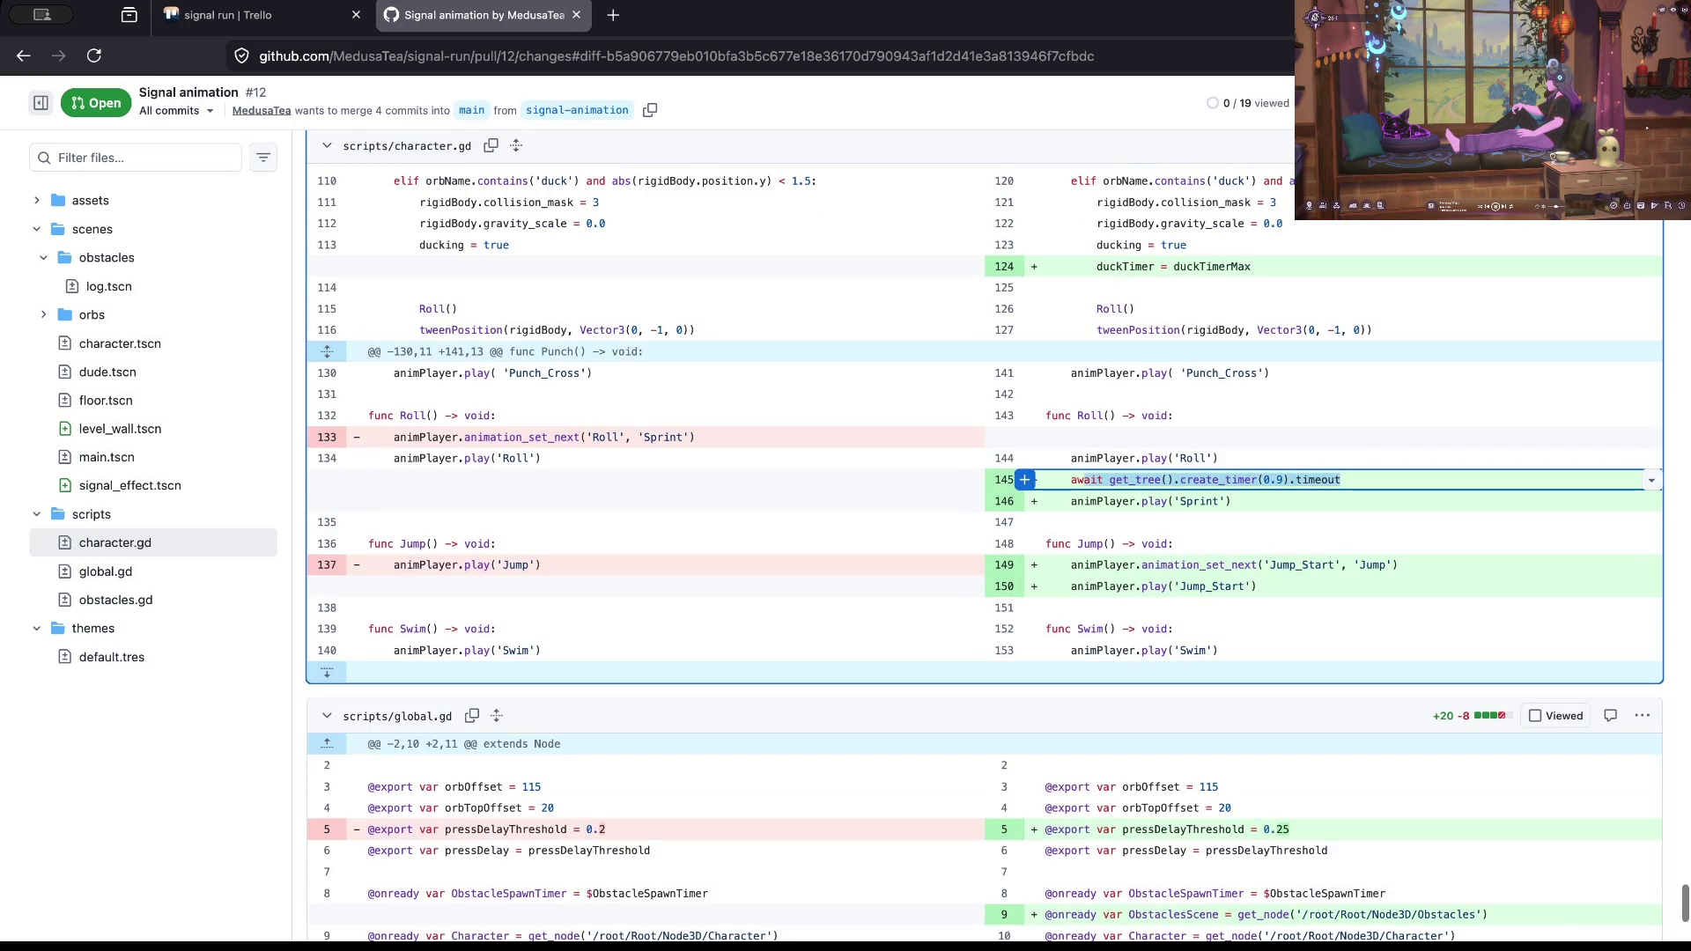
click(1084, 480)
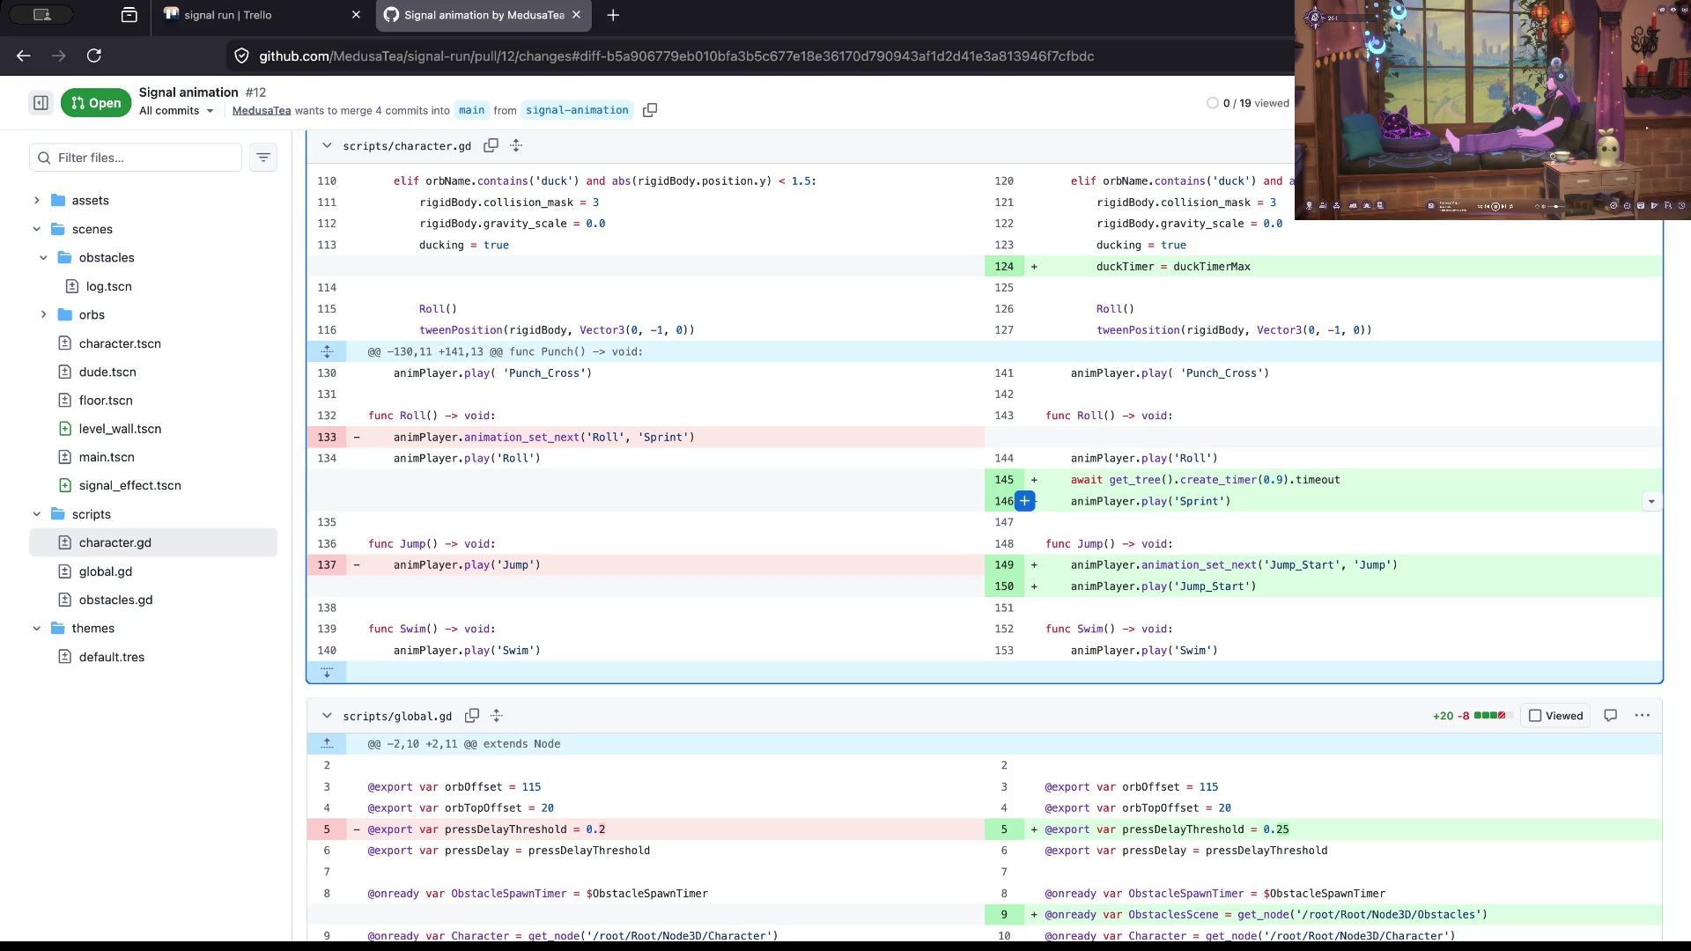
scroll(1024, 440, down, 1)
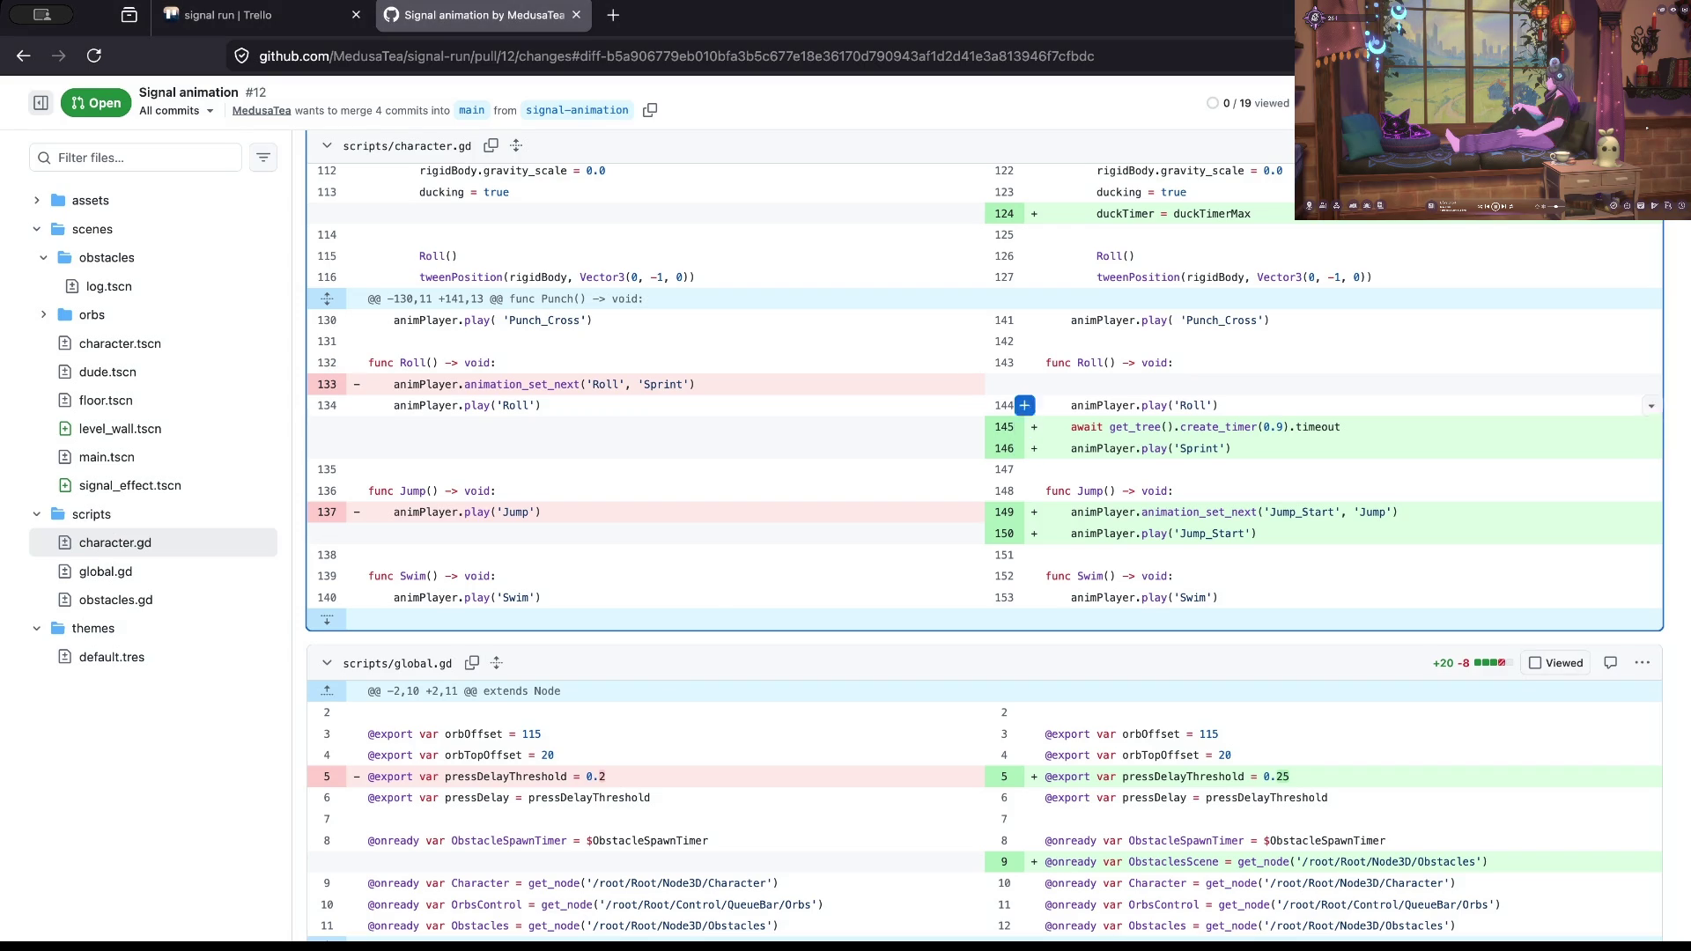
click(1024, 426)
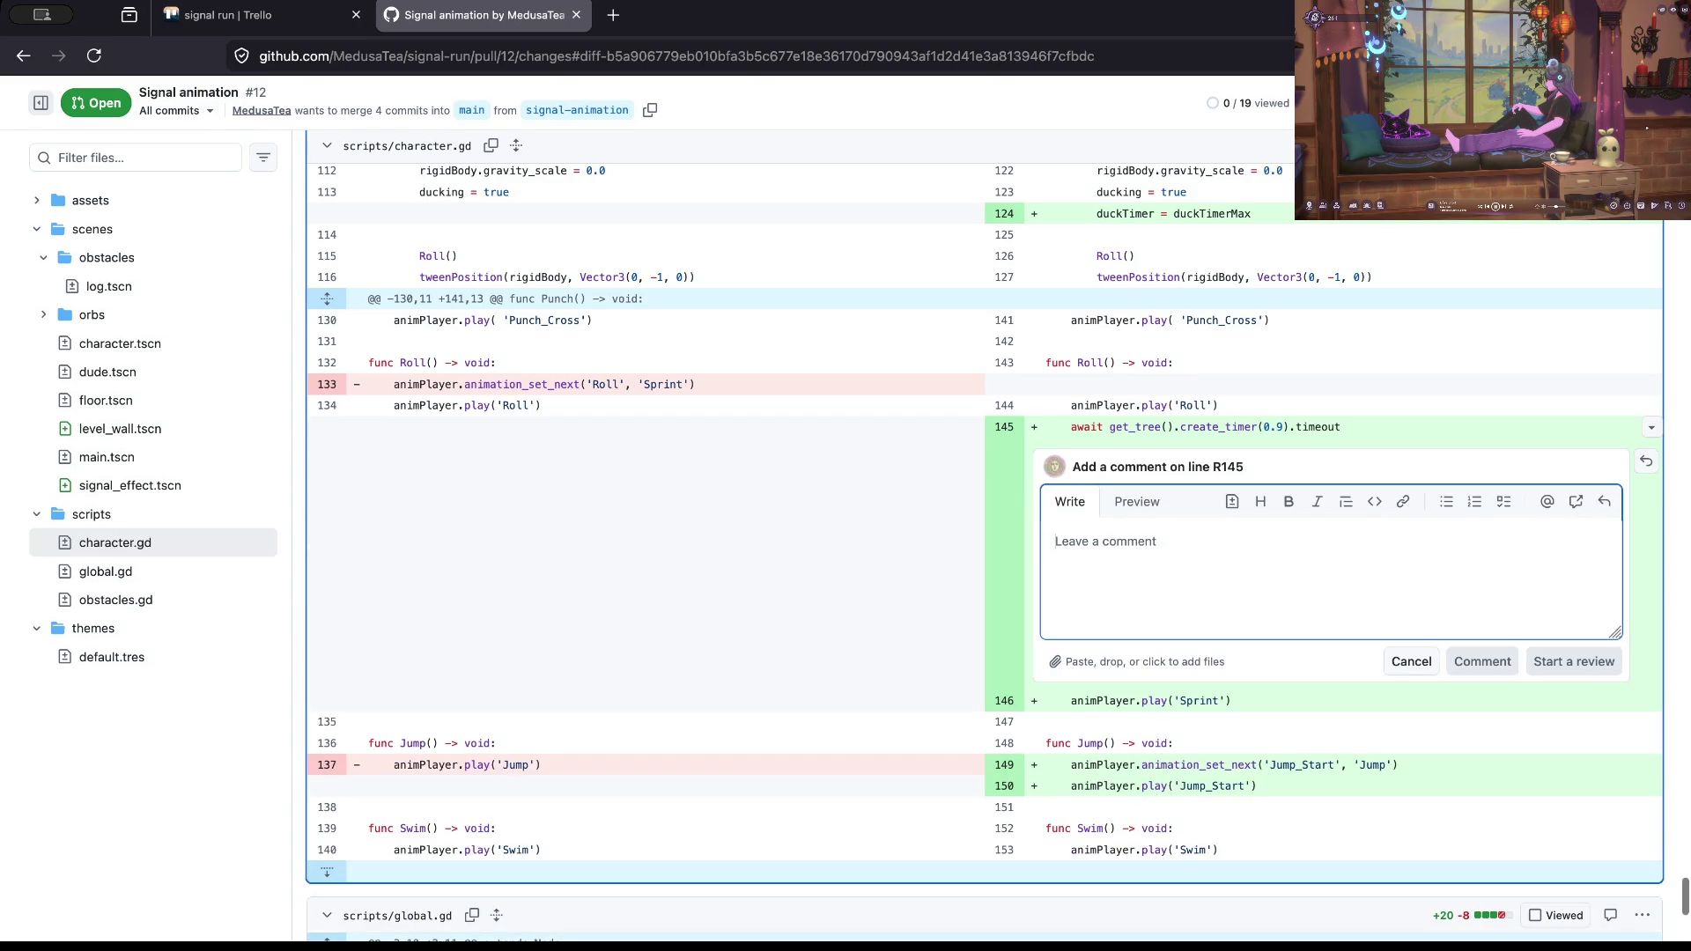
Step: Write 'leaving a comment over in godot one sec' in the R145 comment box, leaving it unposted
text(leaving a )
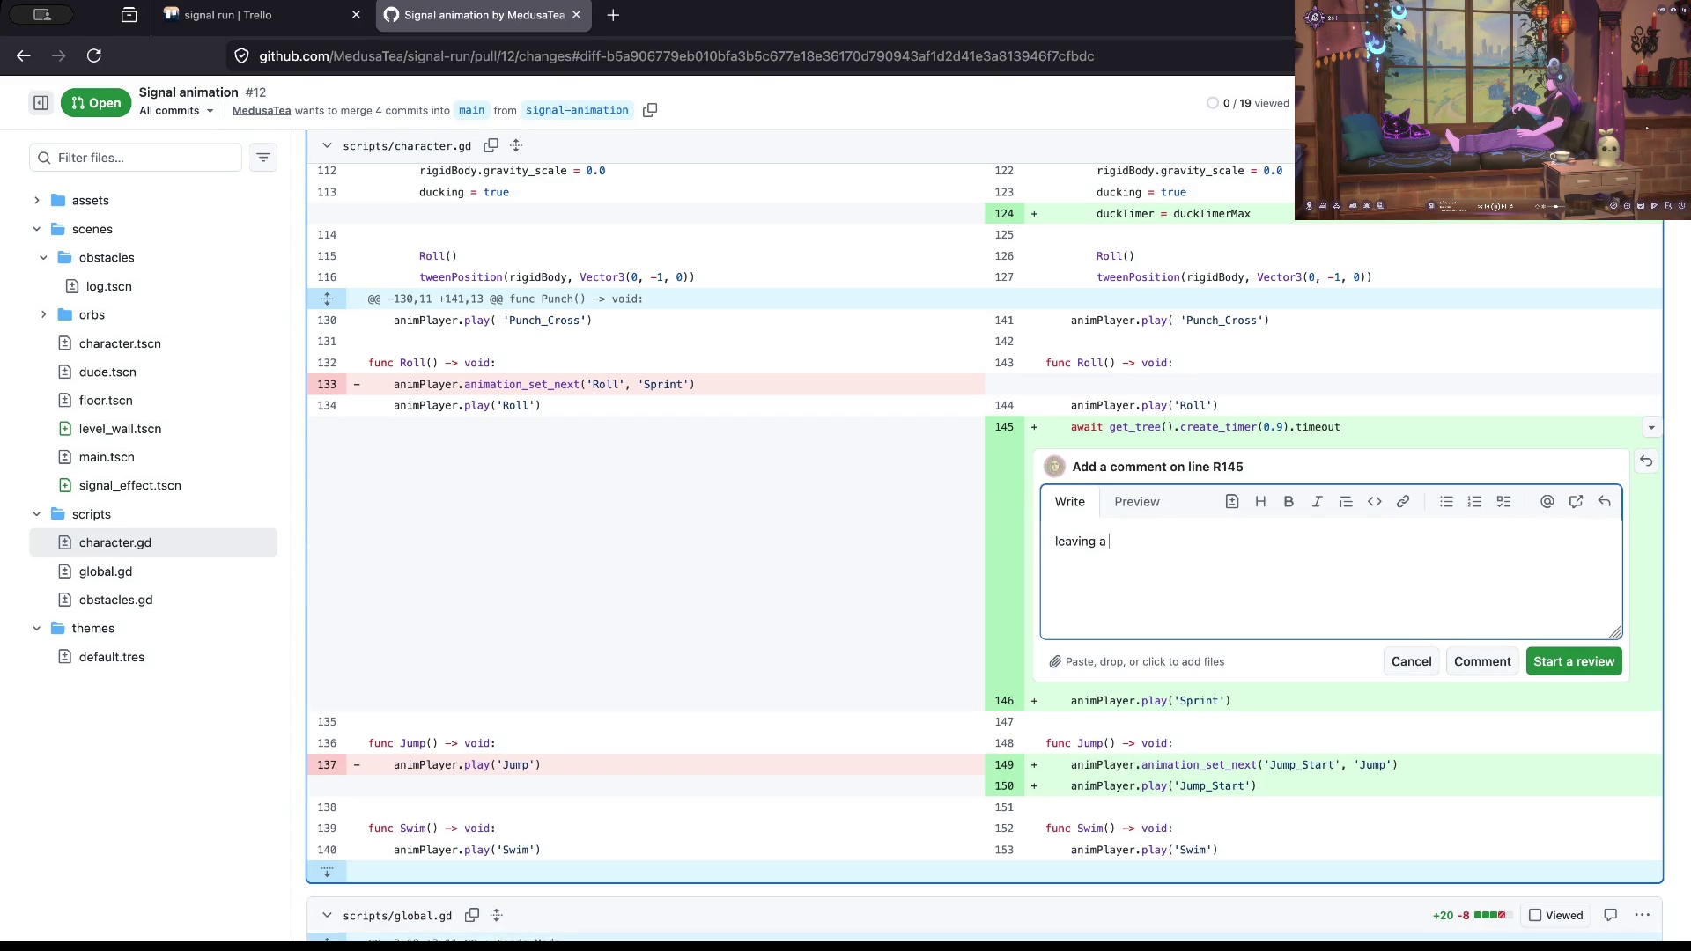
text(comment over)
text( in godot)
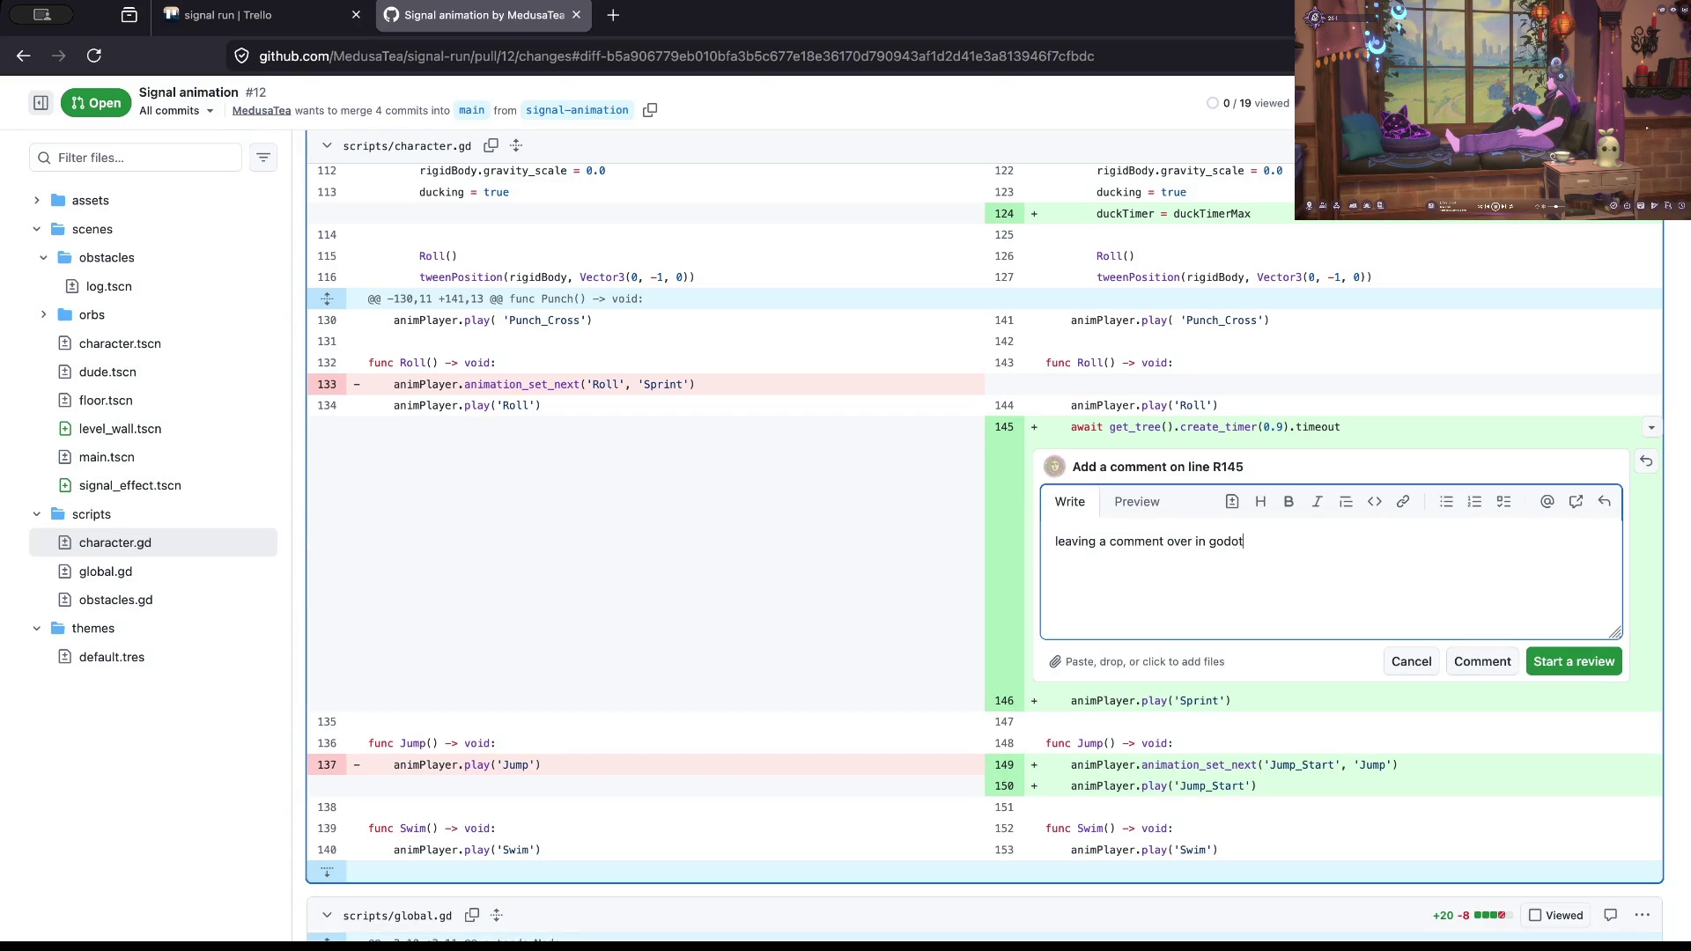
text( one sec)
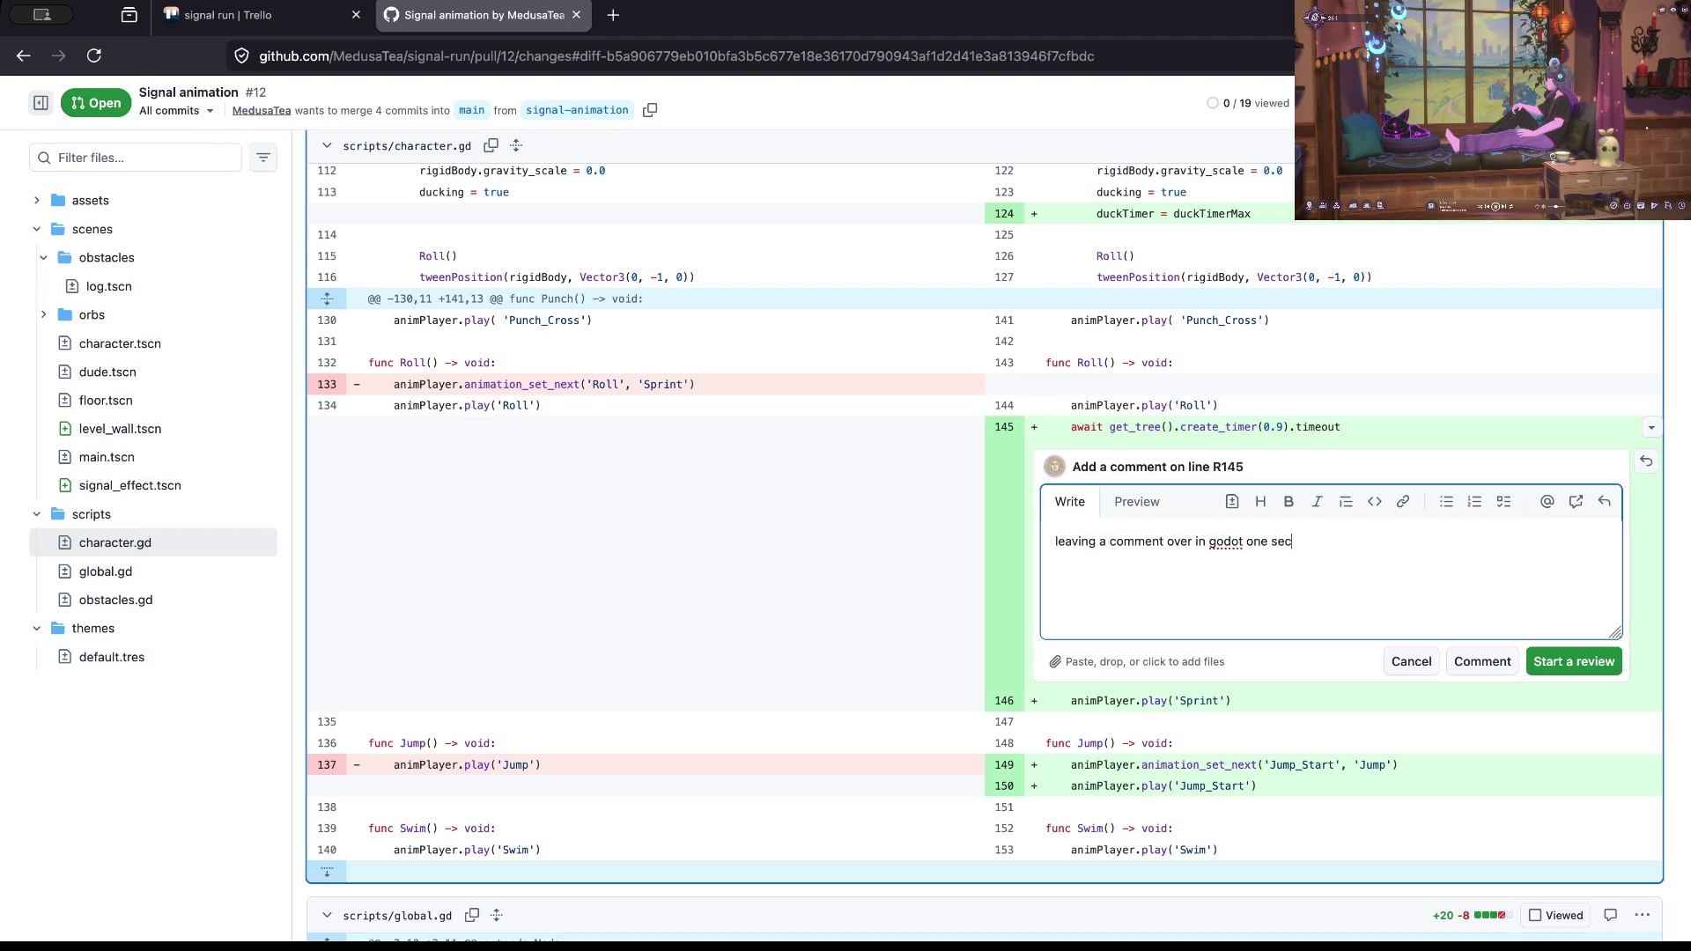
key(super+Tab)
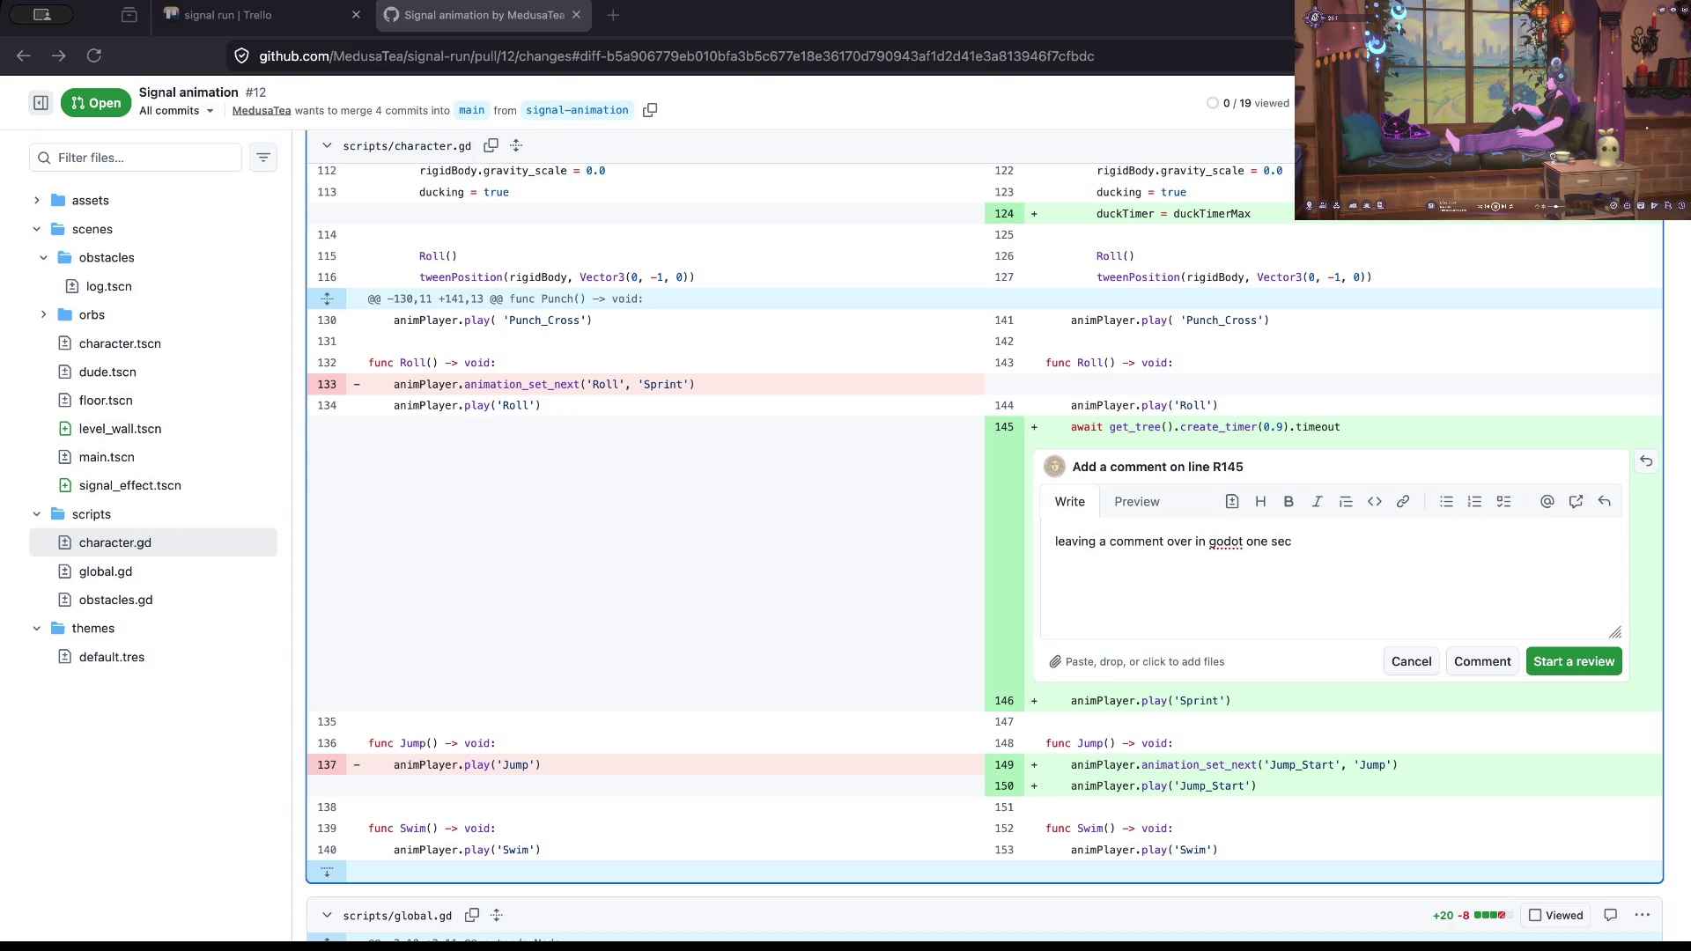